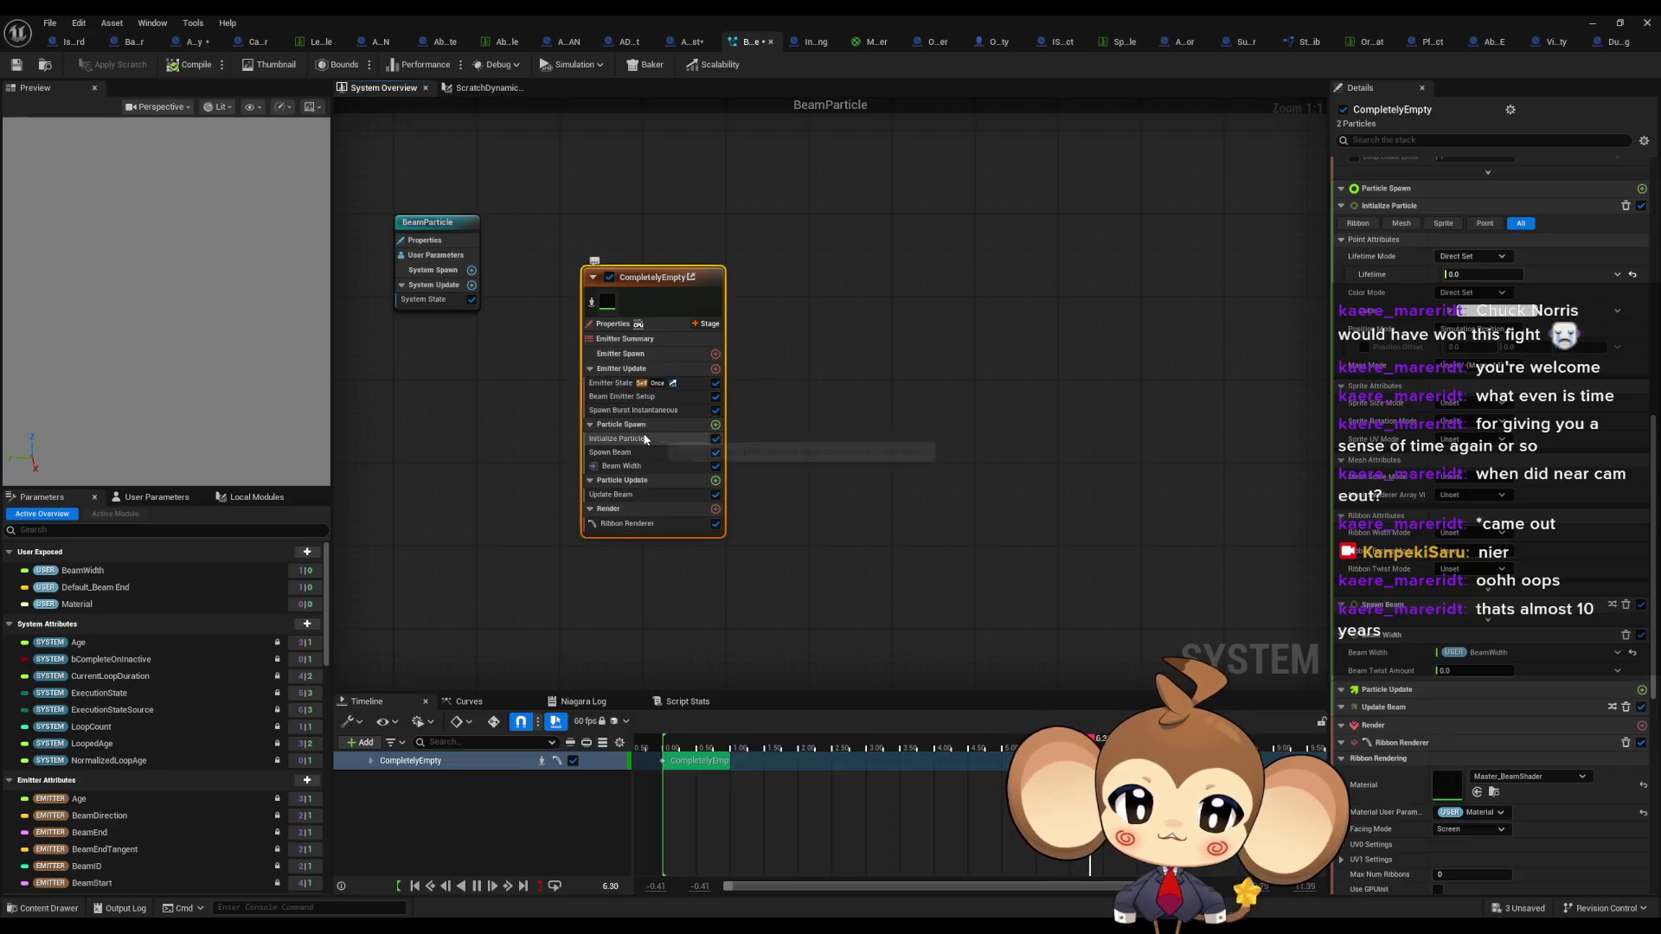
- Add the Update Beam module to the emitter's Particle Update stage
mouse_move(649, 475)
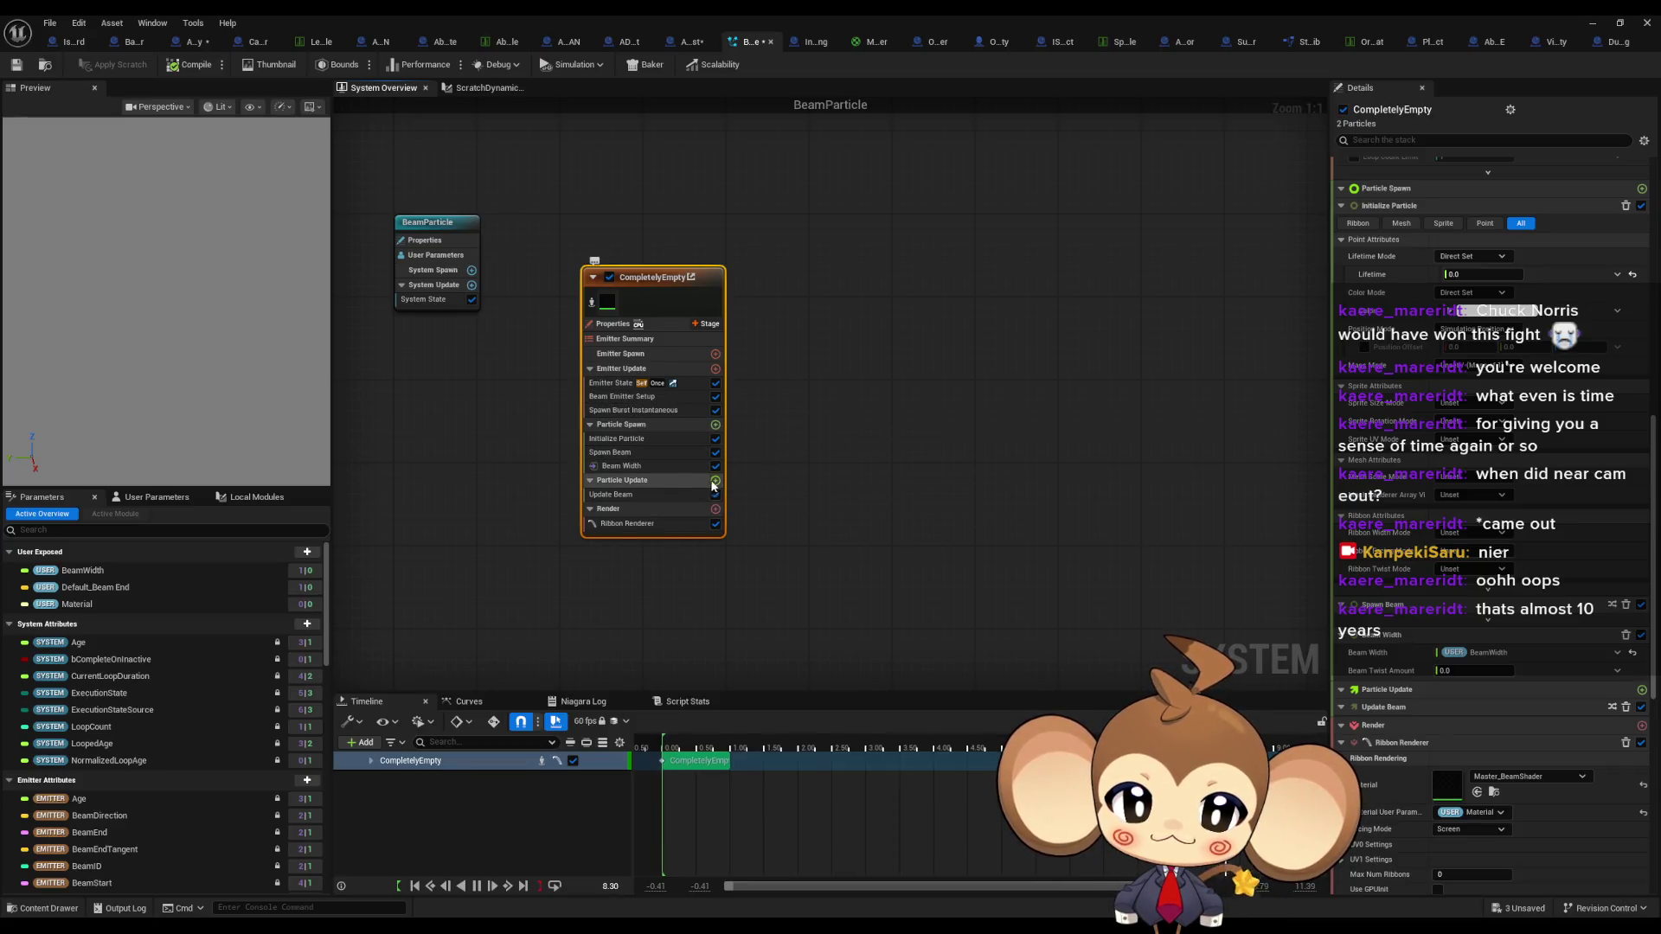
click(715, 480)
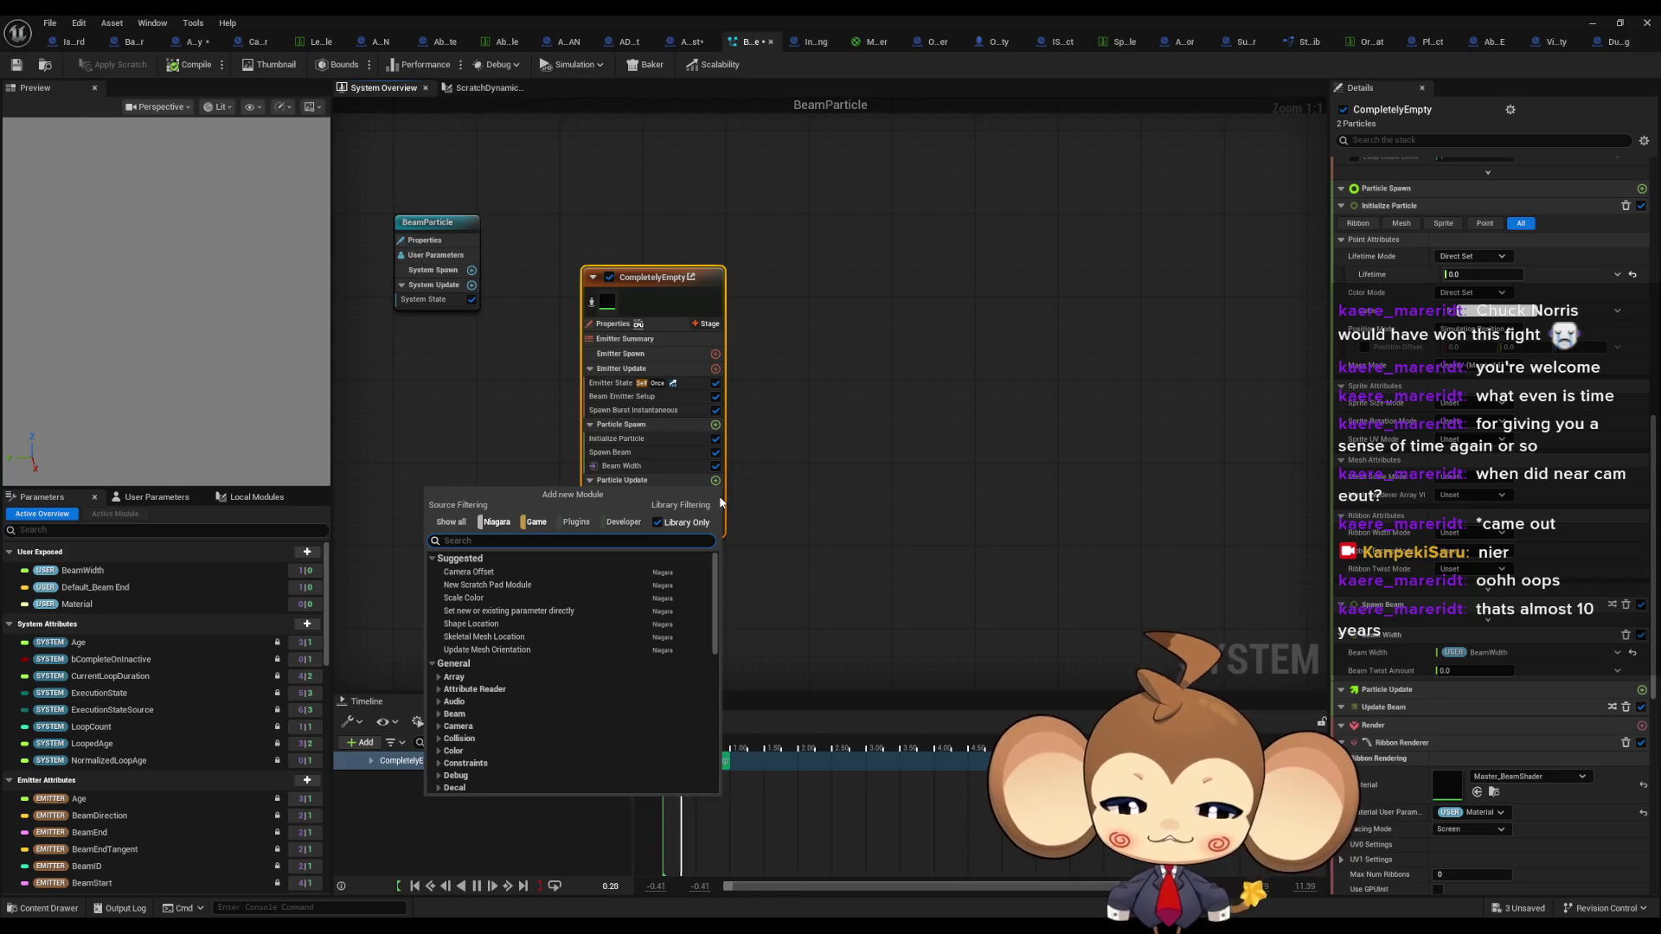
text(beam wi)
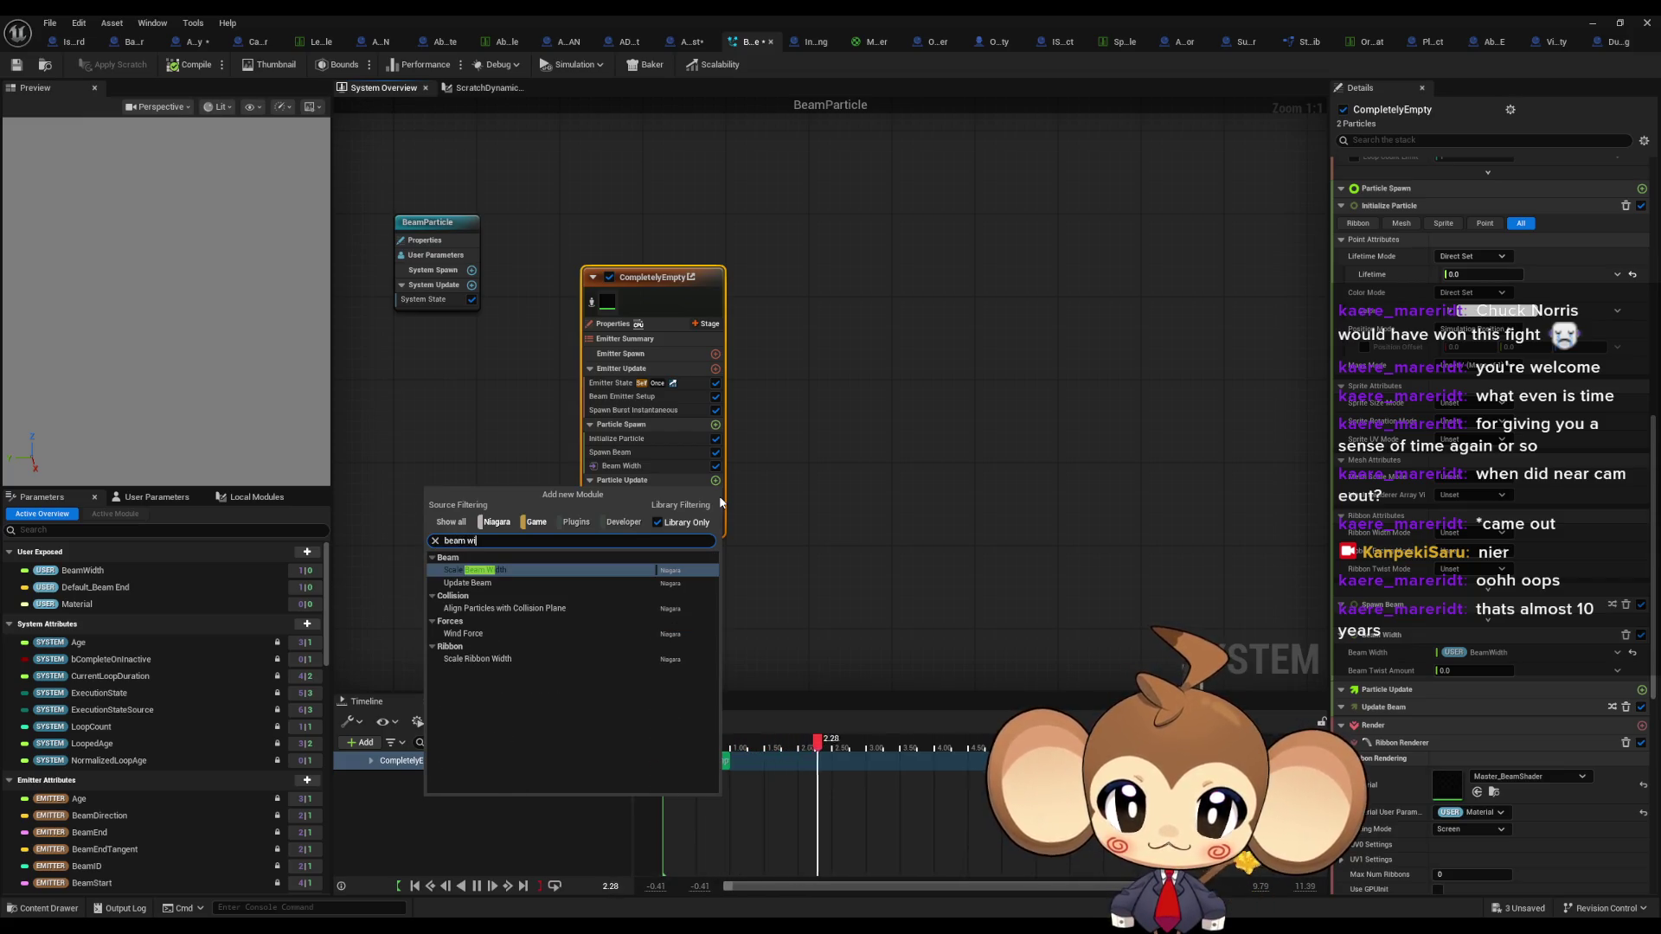
text(d)
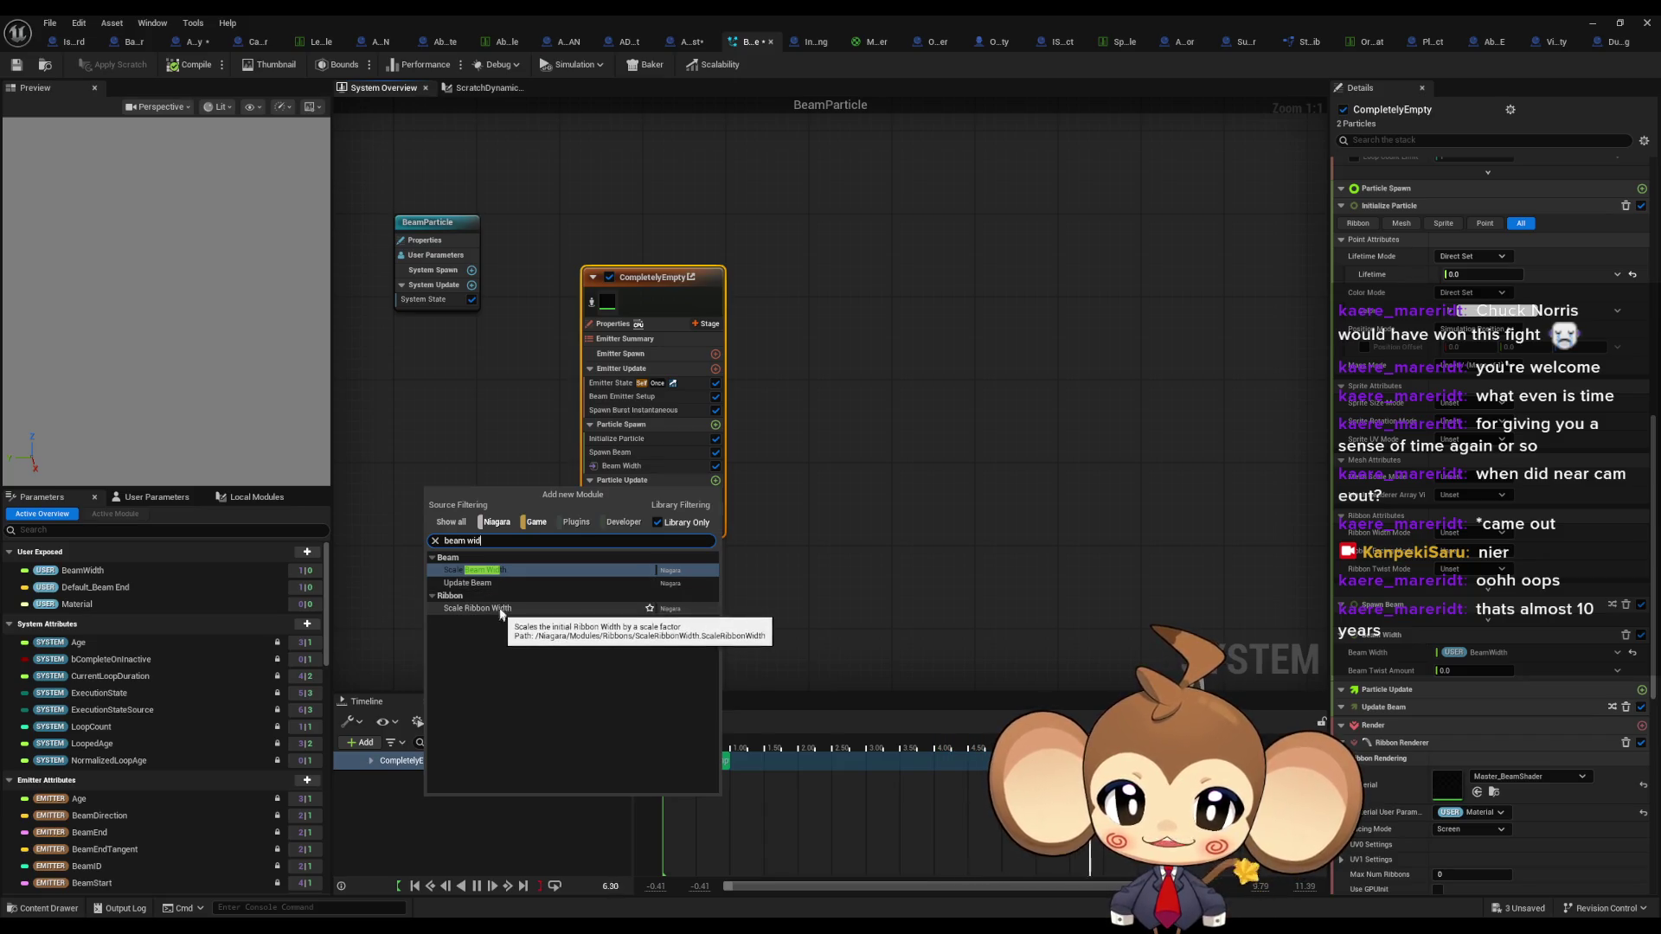
click(493, 584)
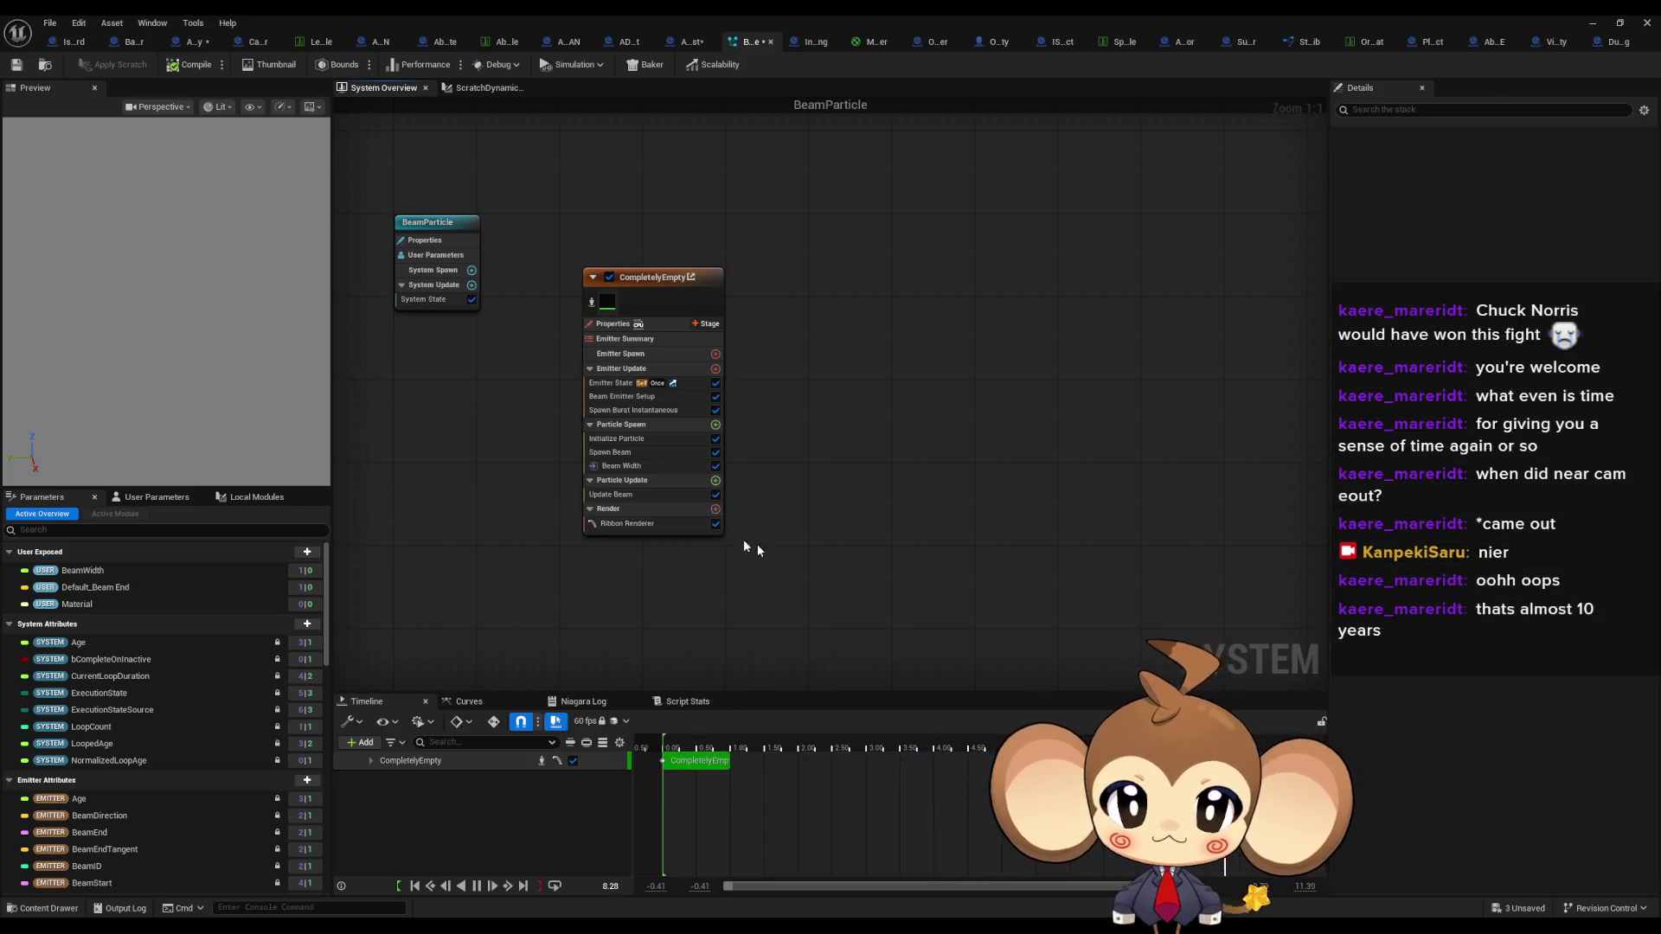
click(626, 495)
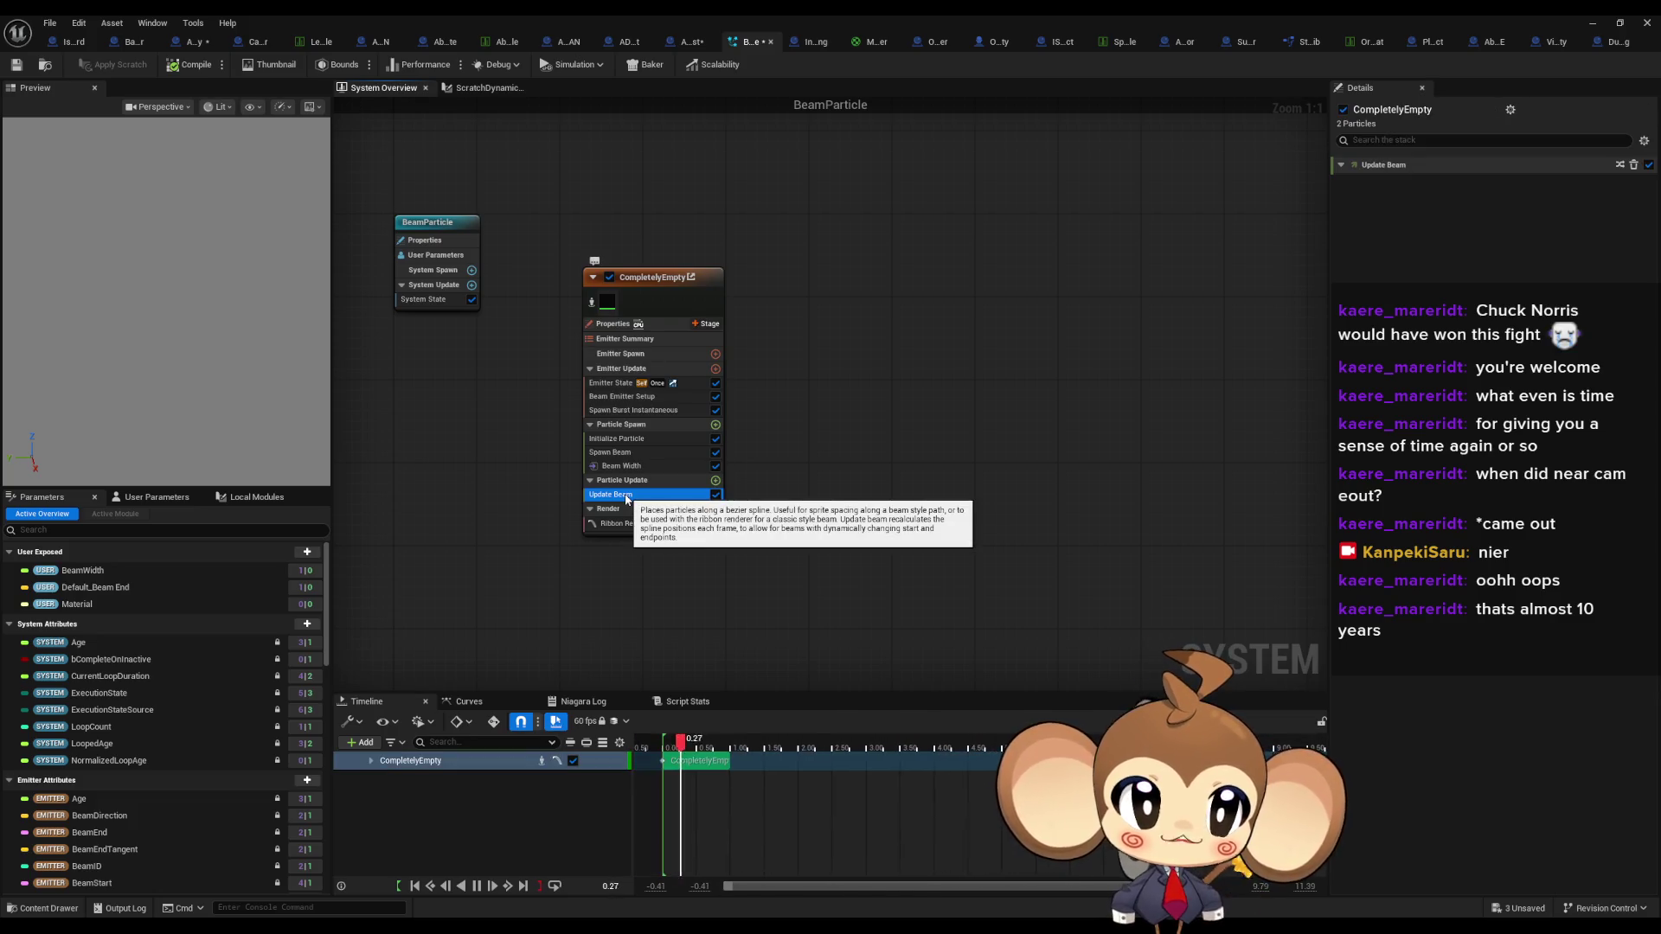
- Add Scale Beam Width to Particle Update and try dragging it above Update Beam
click(716, 480)
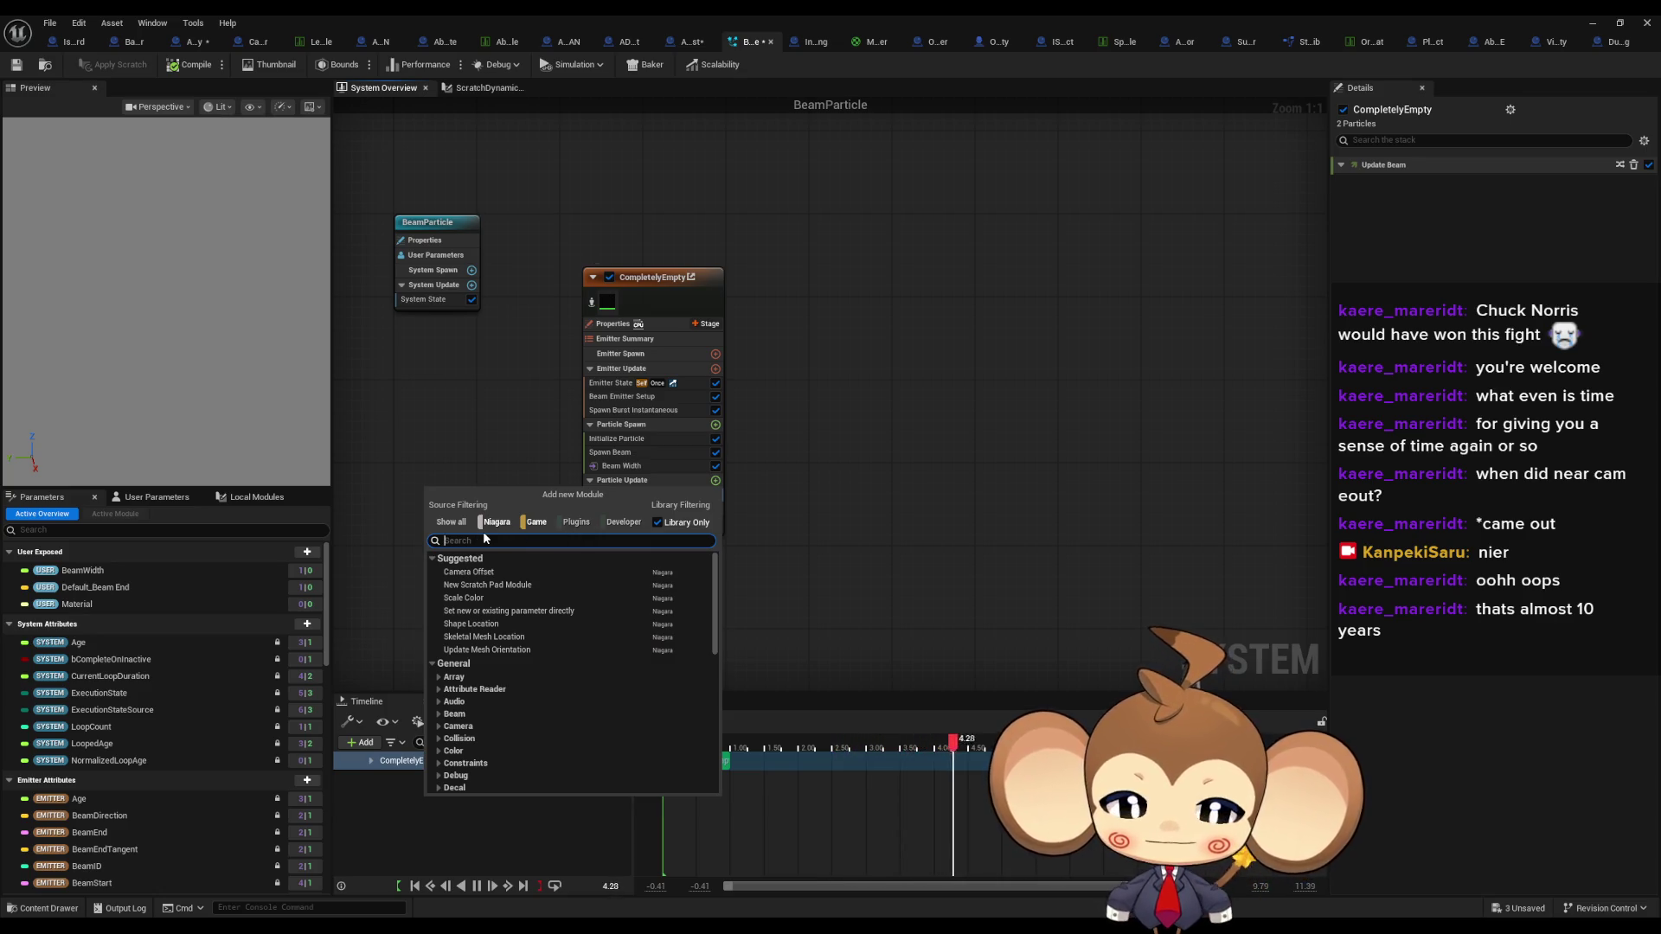
text(wid)
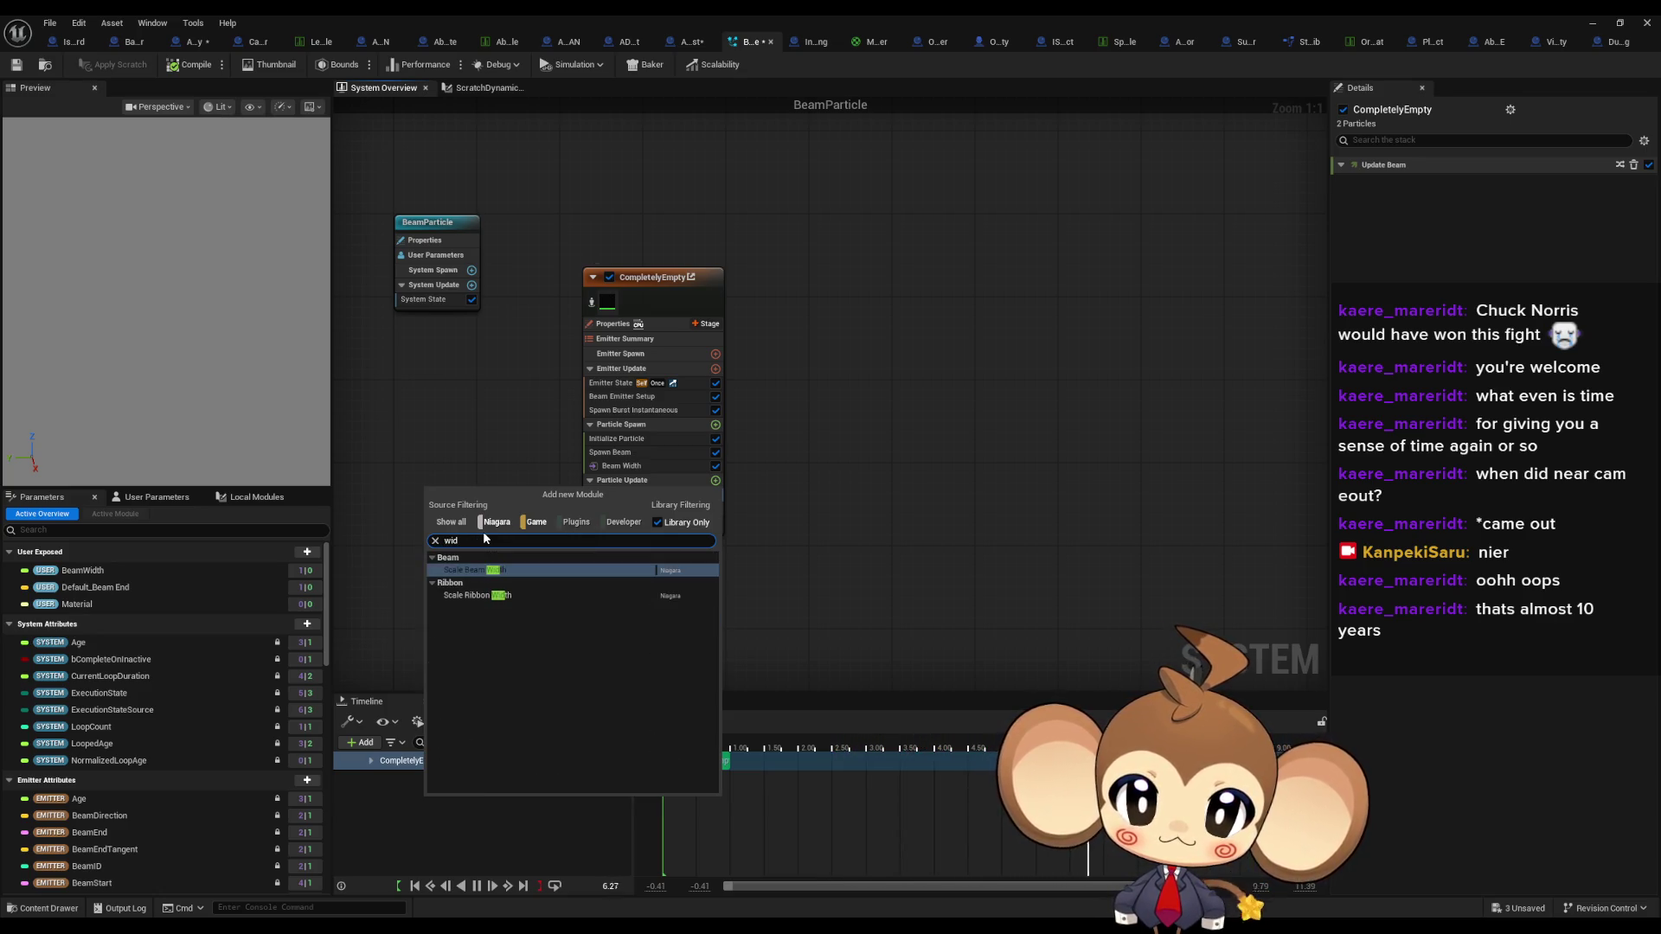
click(486, 570)
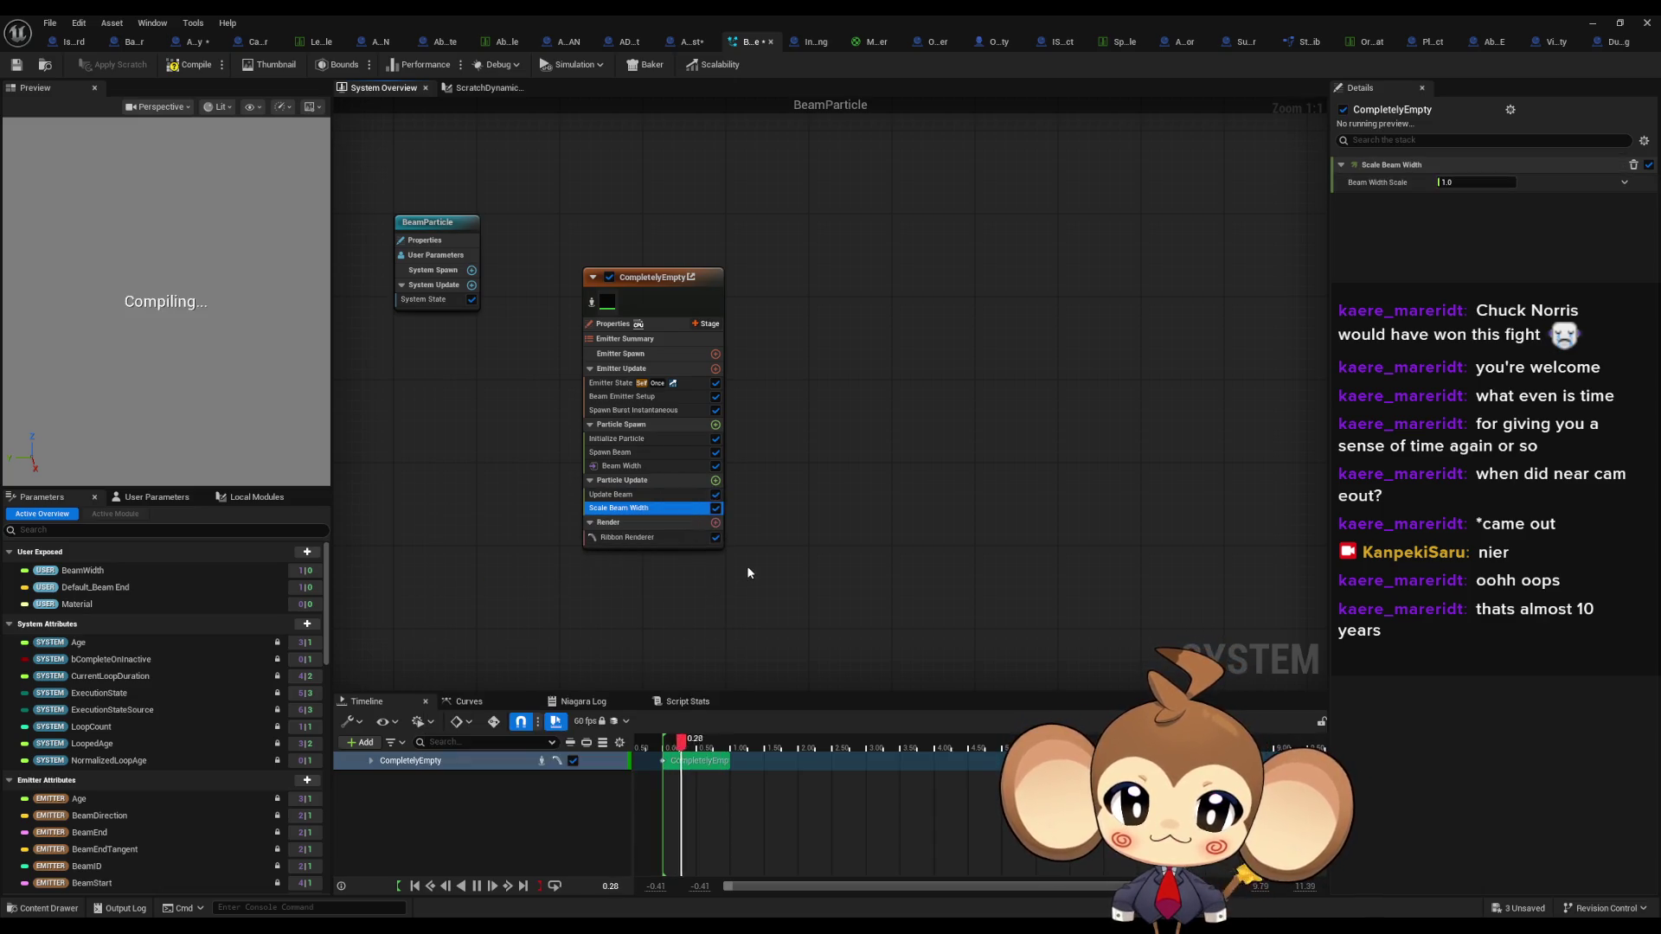
key(Up)
mouse_move(615, 512)
mouse_down()
mouse_move(658, 503)
mouse_move(606, 497)
mouse_move(610, 515)
mouse_up()
click(597, 496)
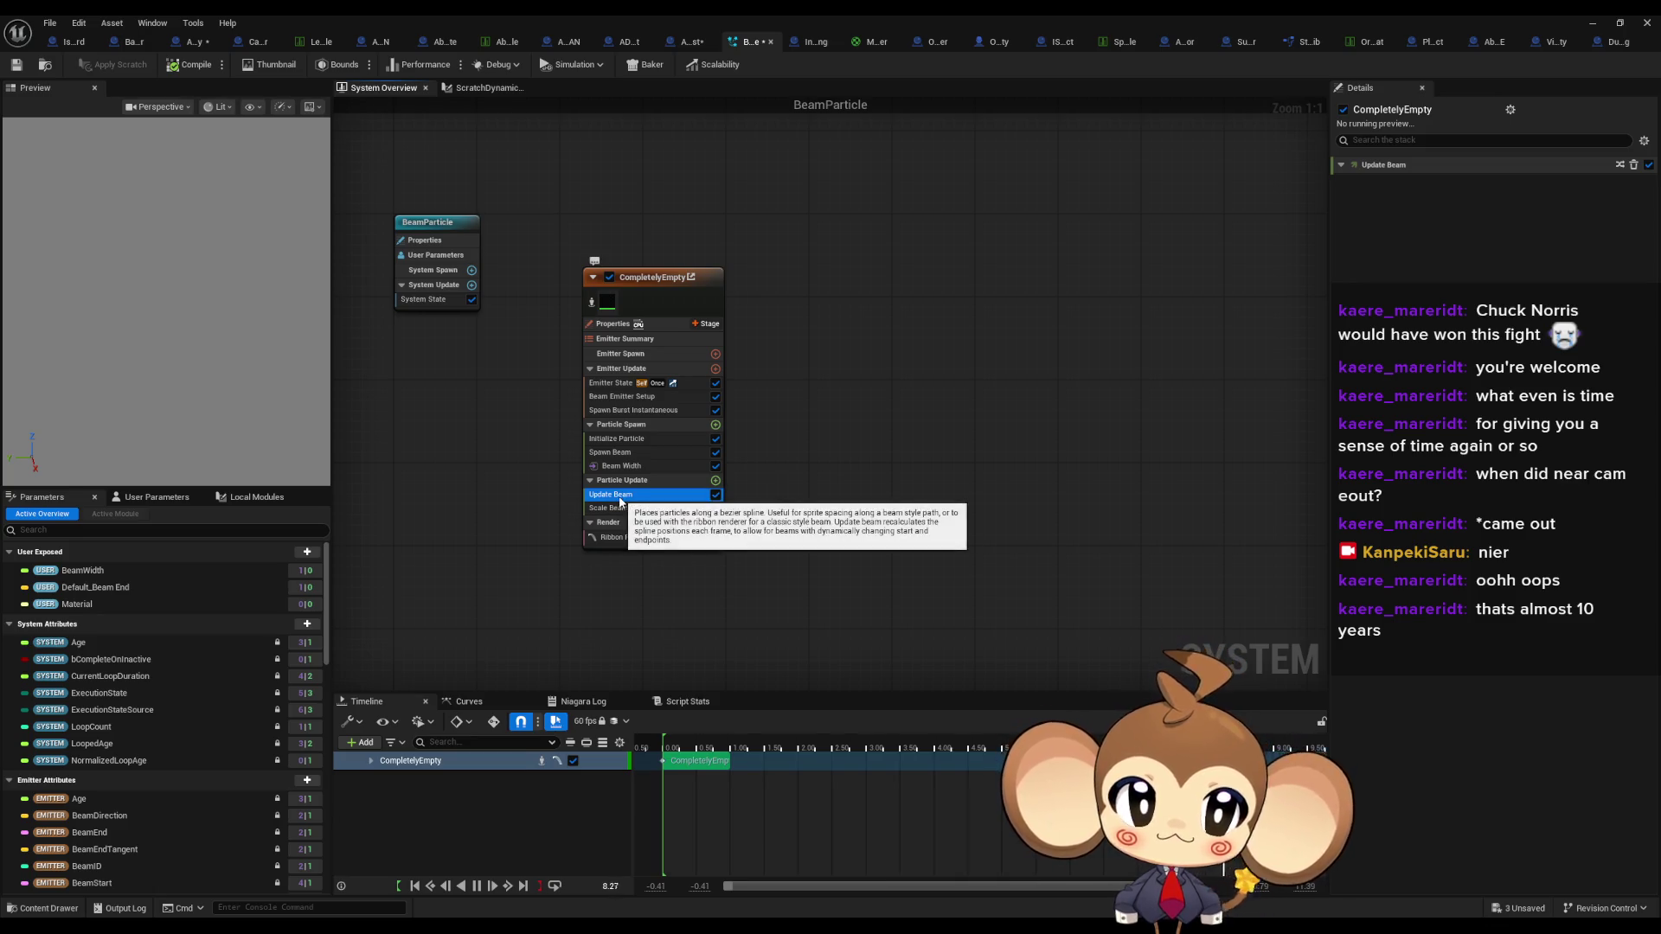
click(616, 510)
click(621, 482)
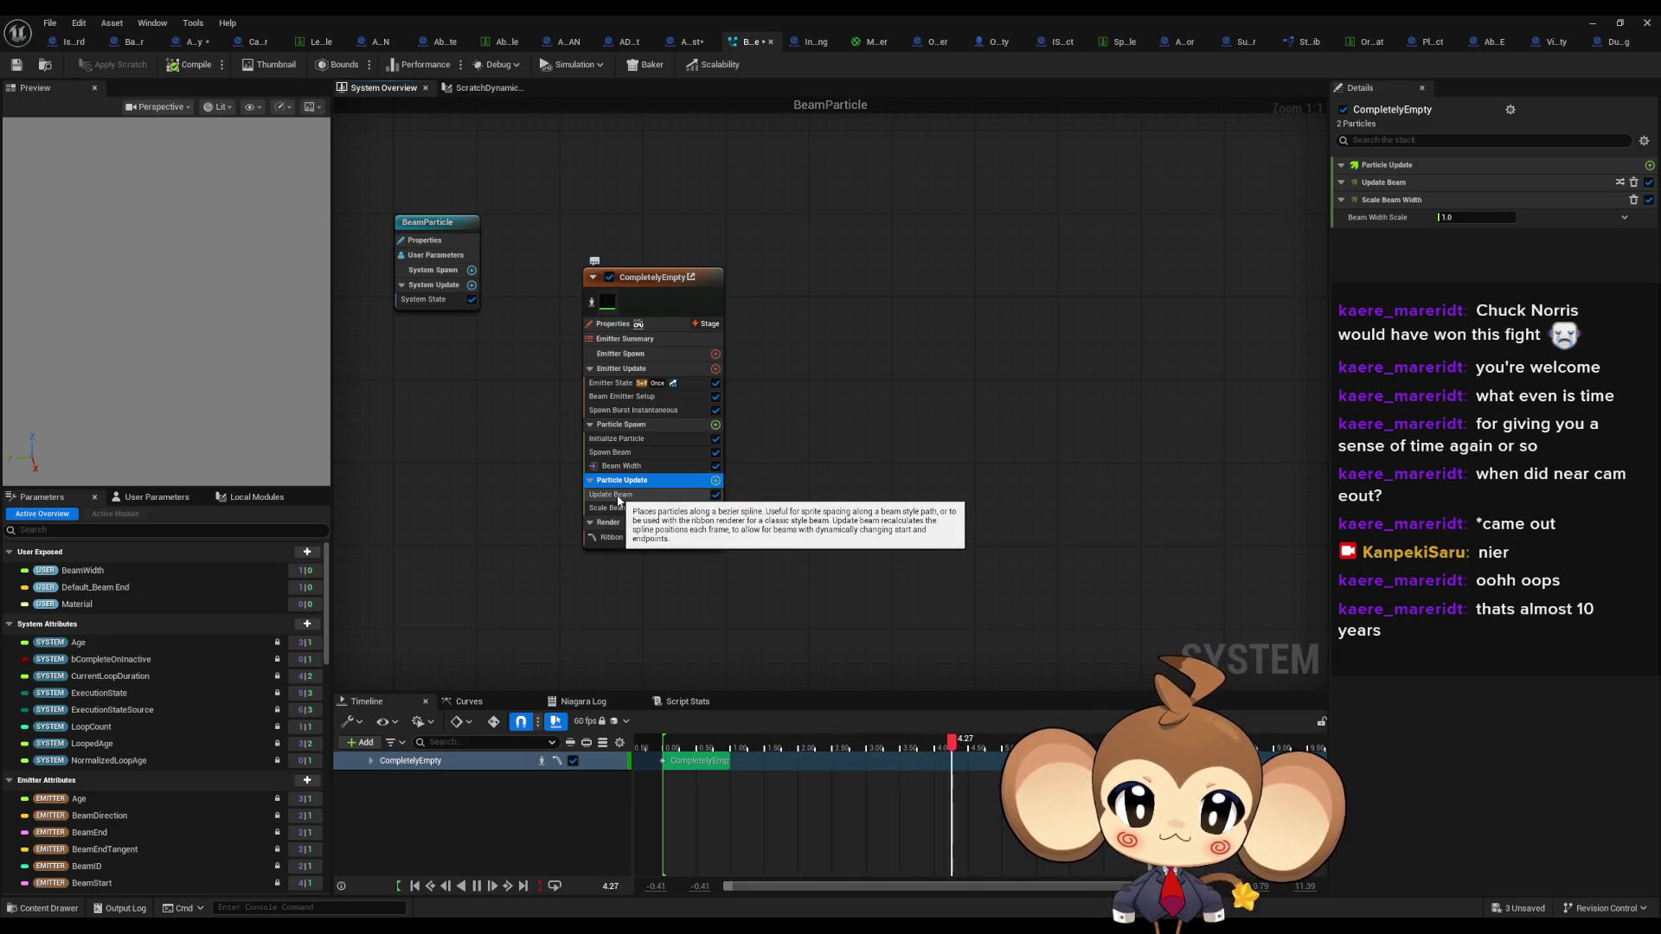
- Cancel an insert below Update Beam and delete the misplaced Scale Beam Width module
right_click(619, 498)
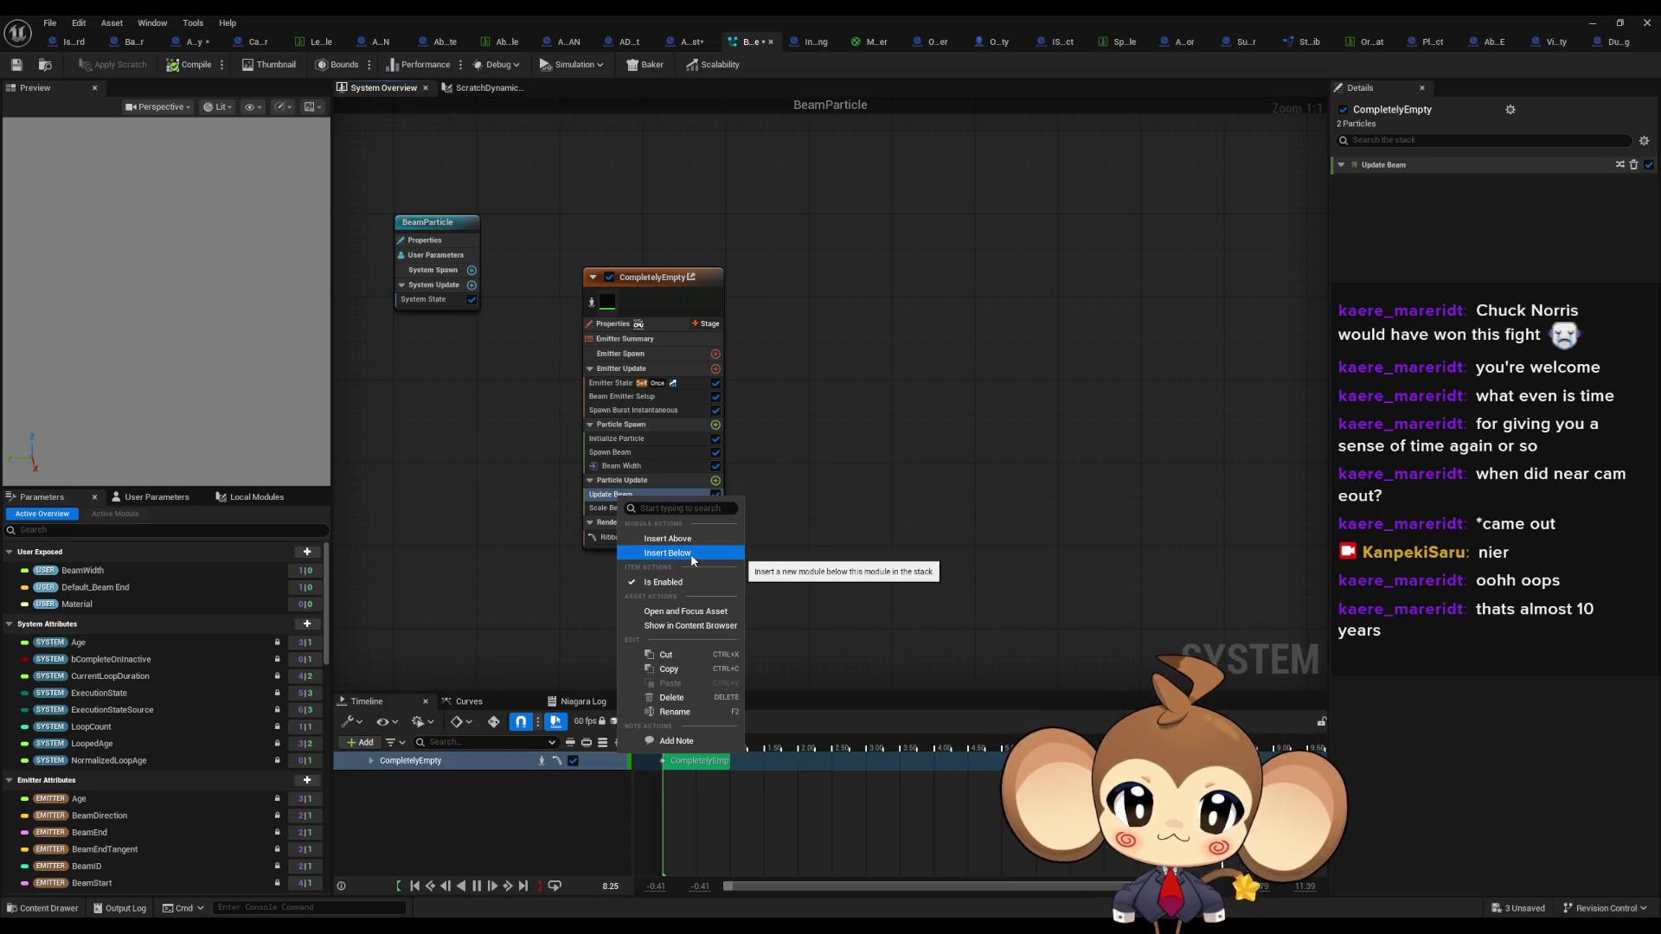
click(691, 554)
key(Escape)
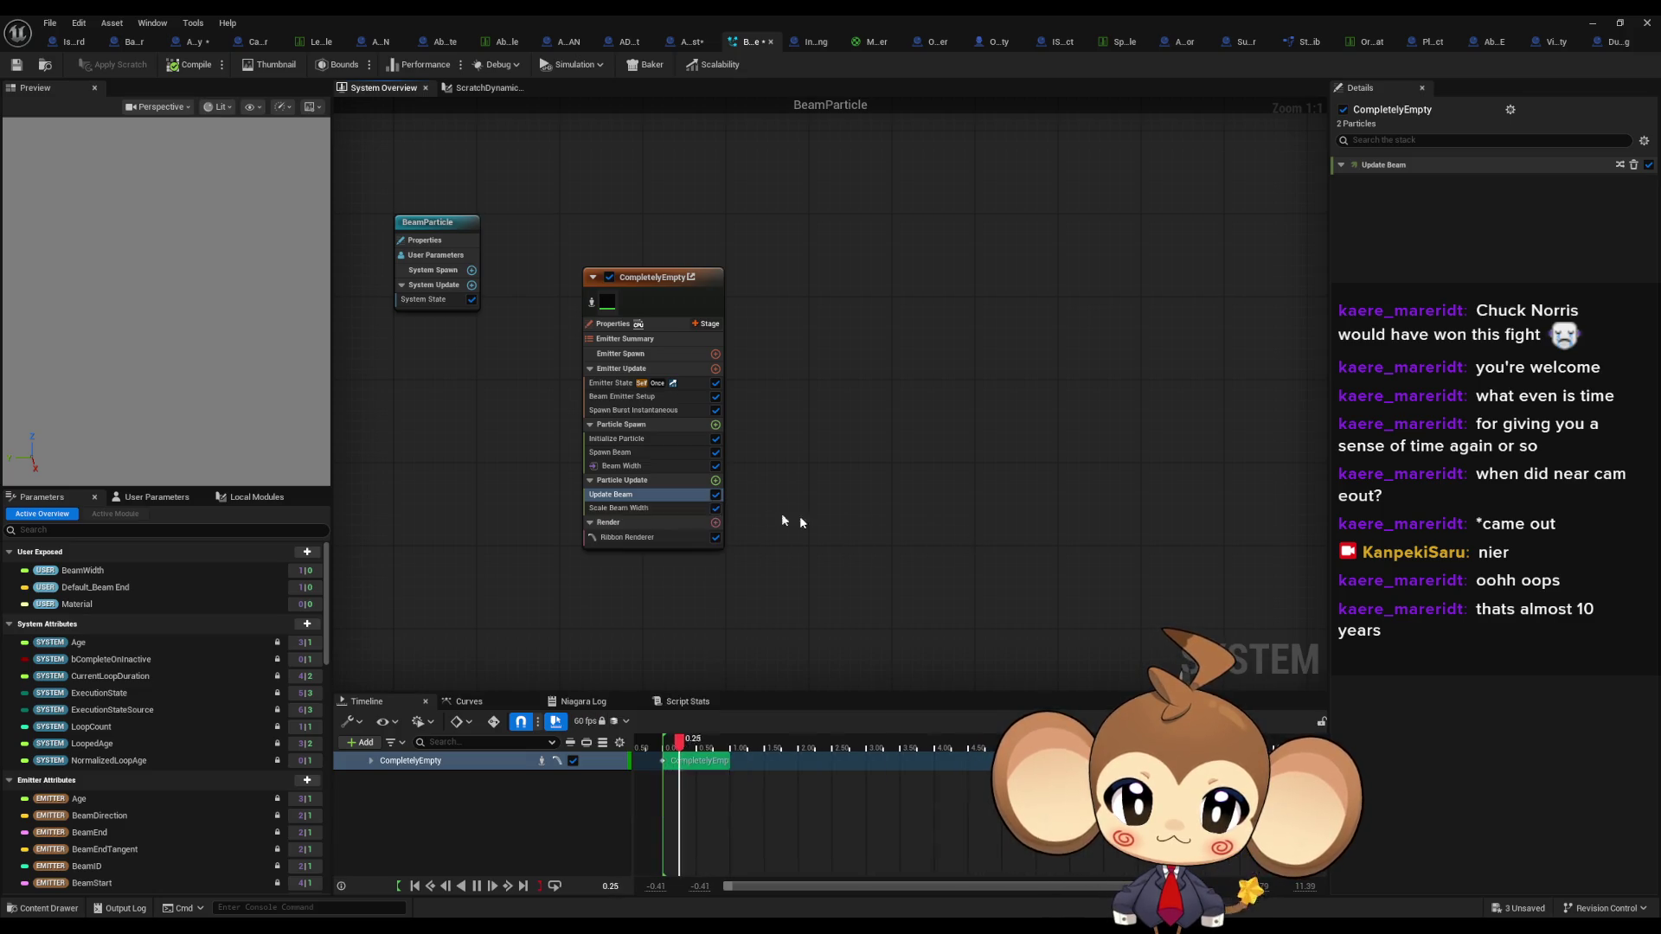
click(628, 509)
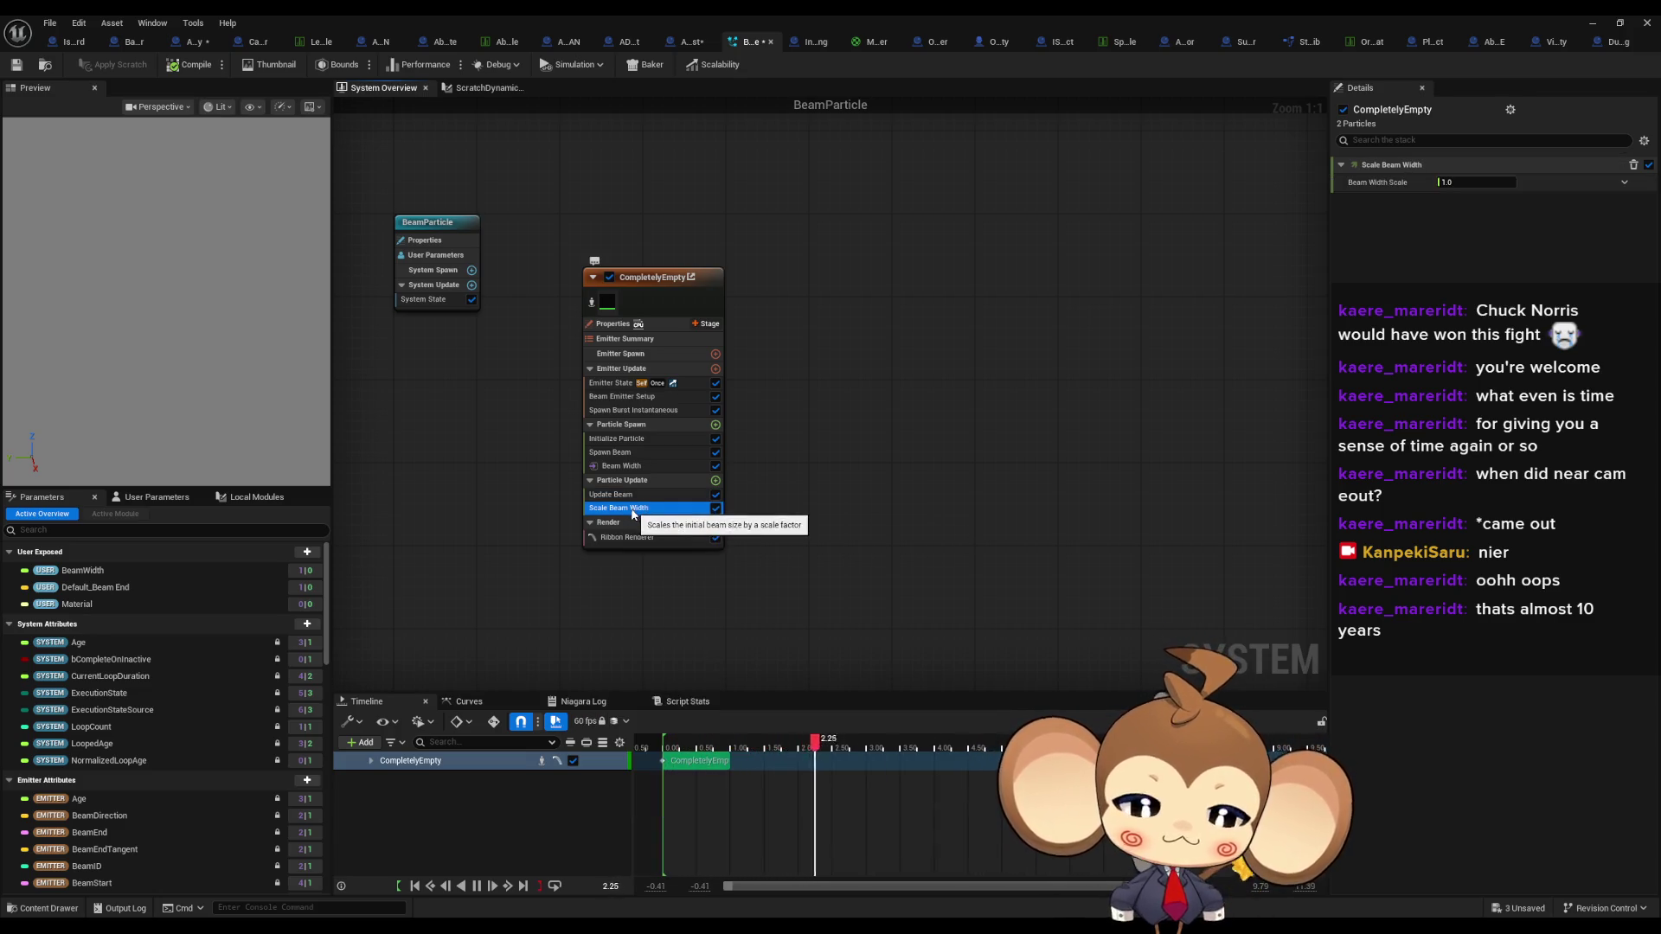
key(Delete)
- Insert Scale Beam Width above Update Beam via the 'sca wid' module search
right_click(610, 494)
click(682, 537)
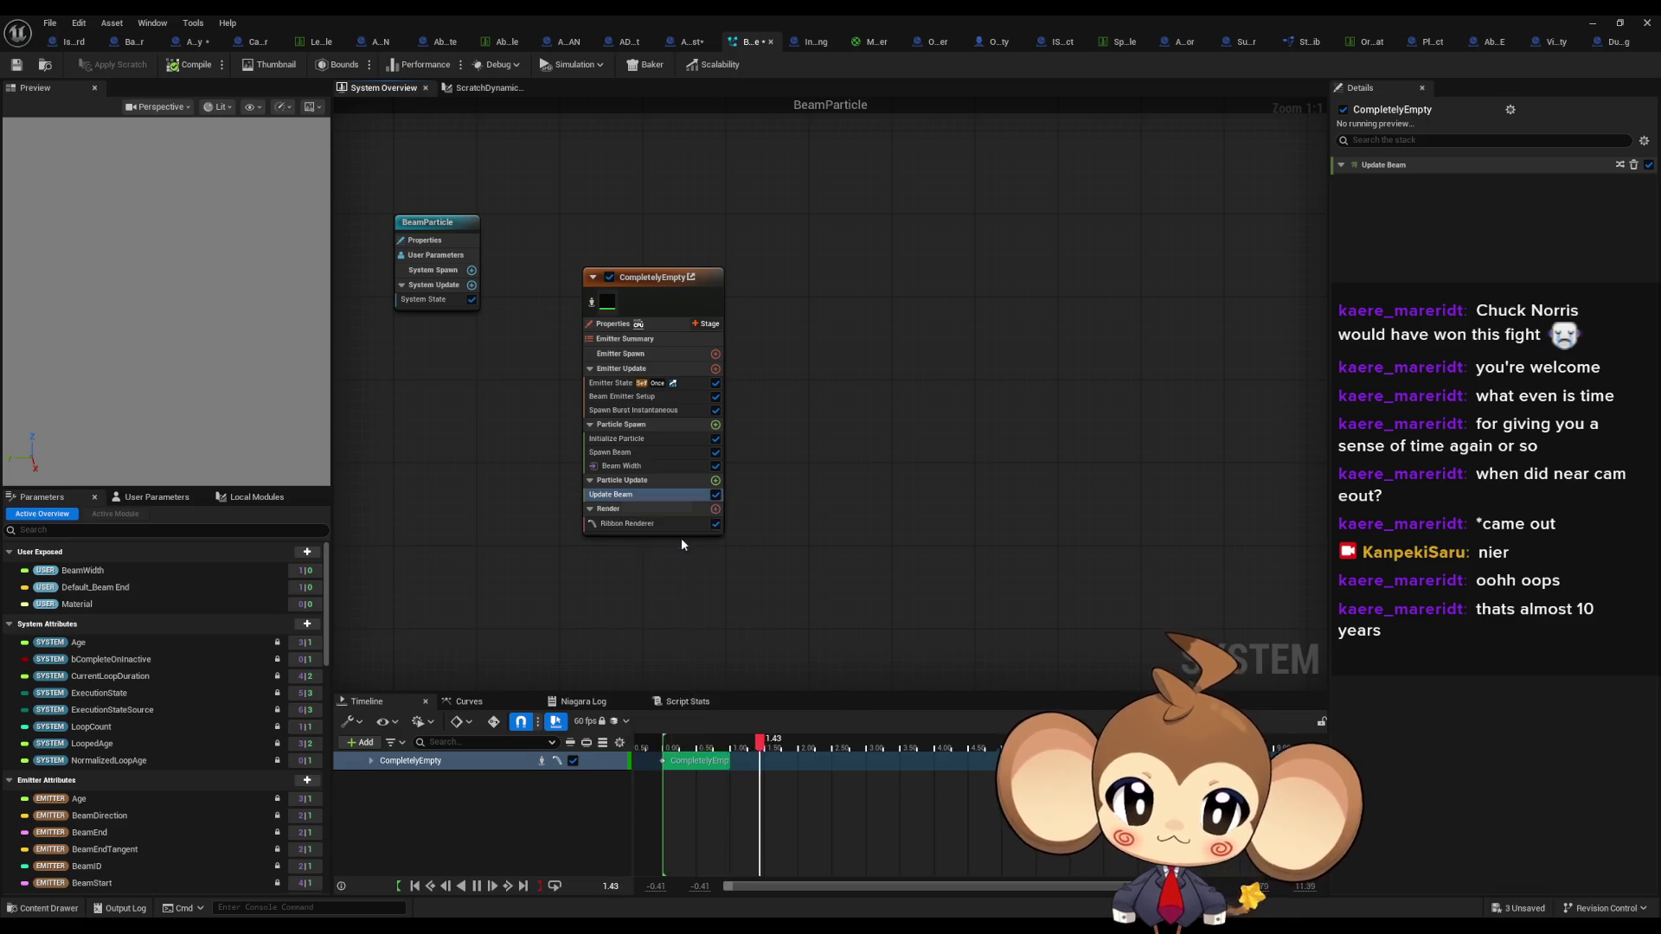
text(sca wid)
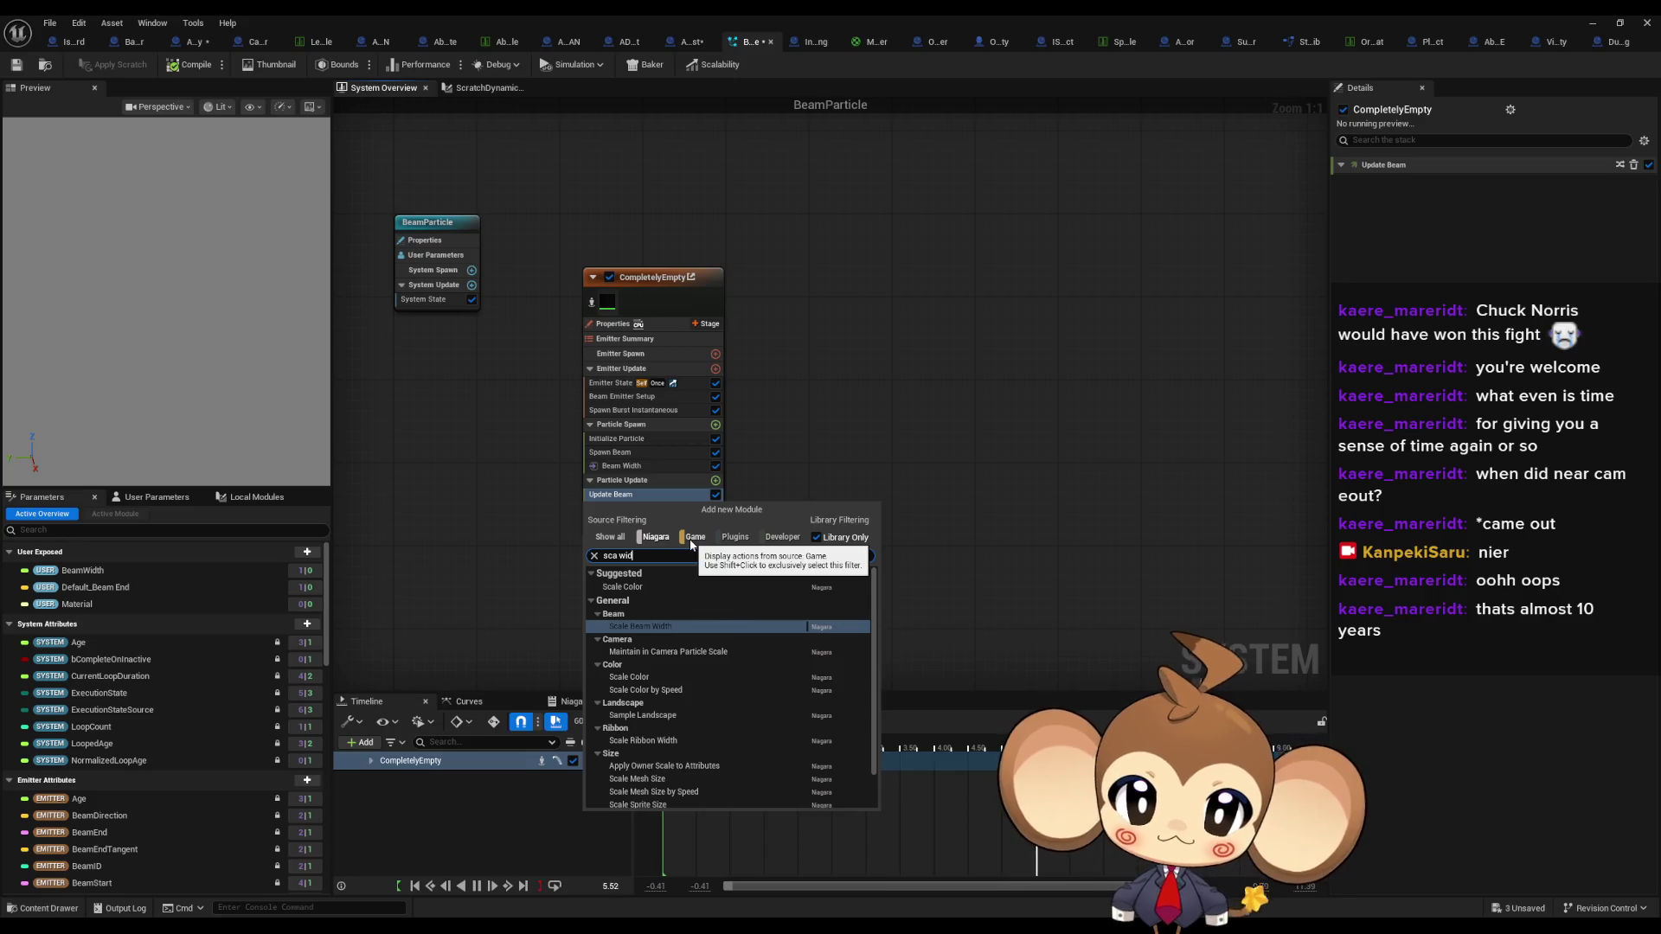
click(696, 625)
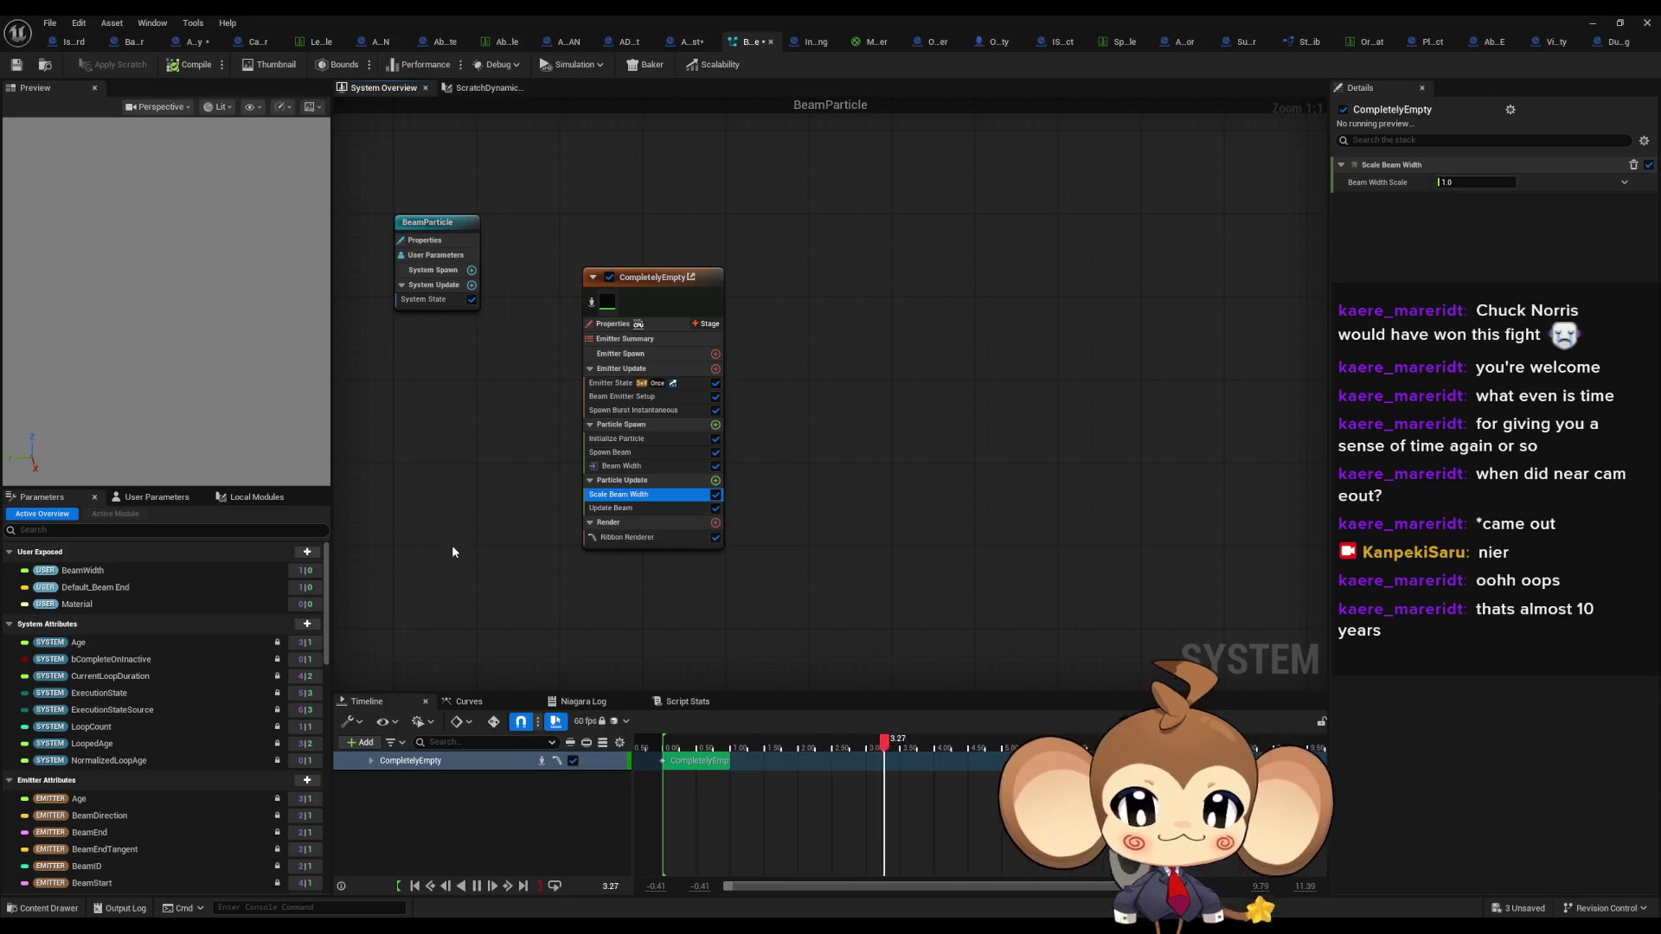
click(173, 568)
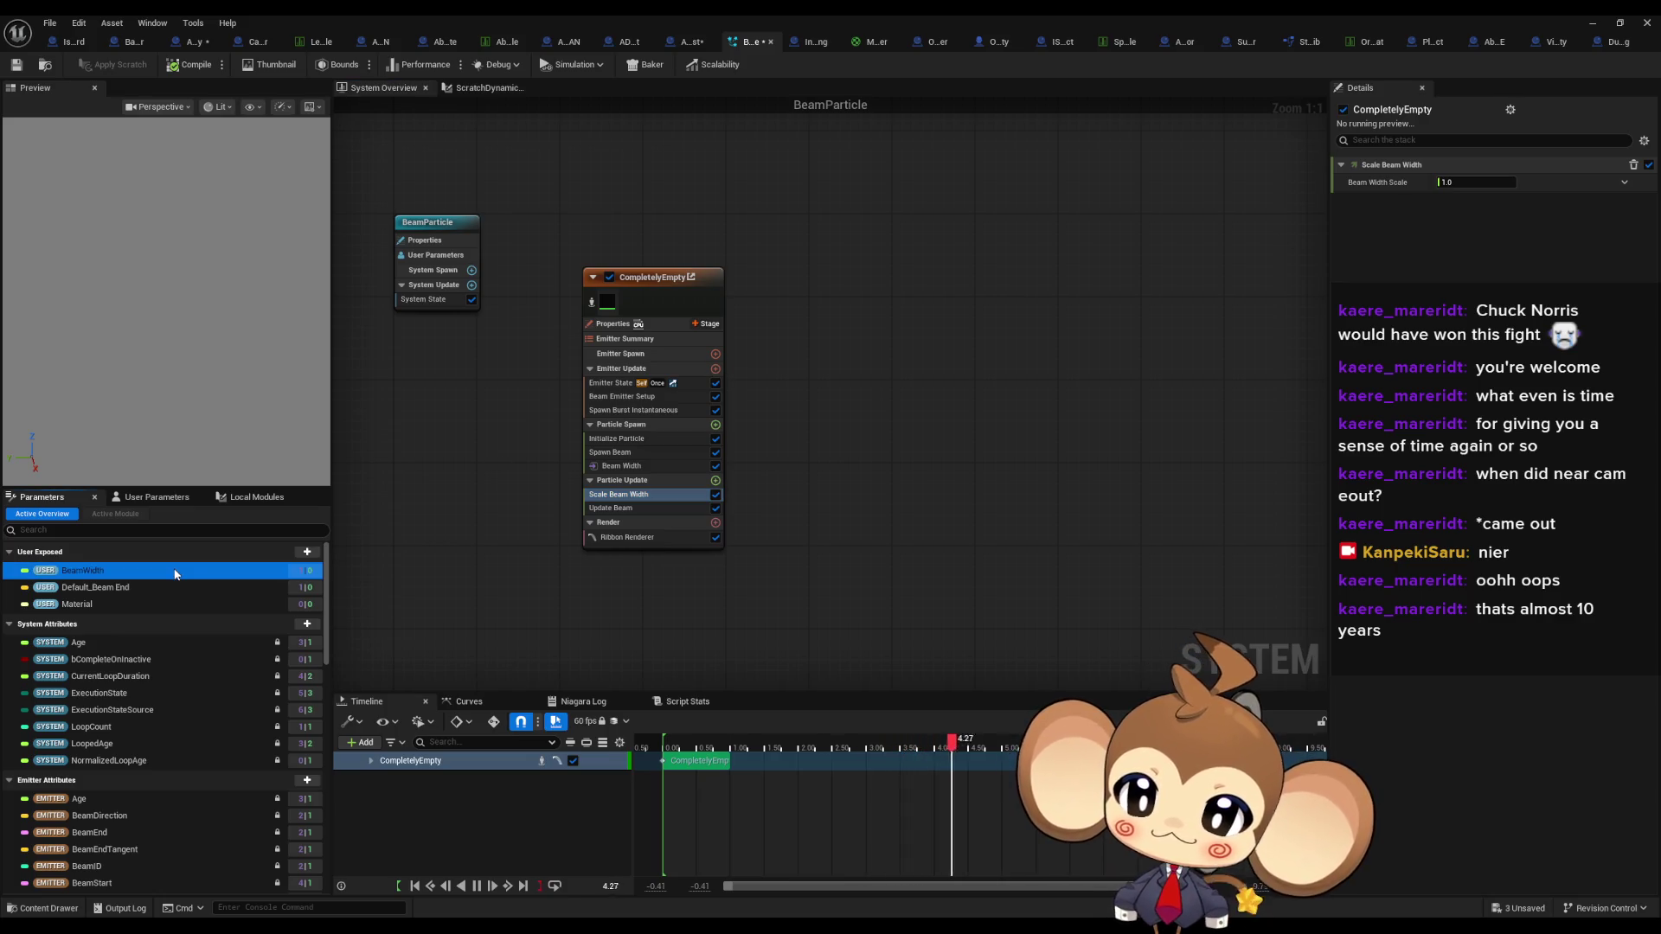
- Create a new float user parameter named BeamWidthUpdate
click(305, 555)
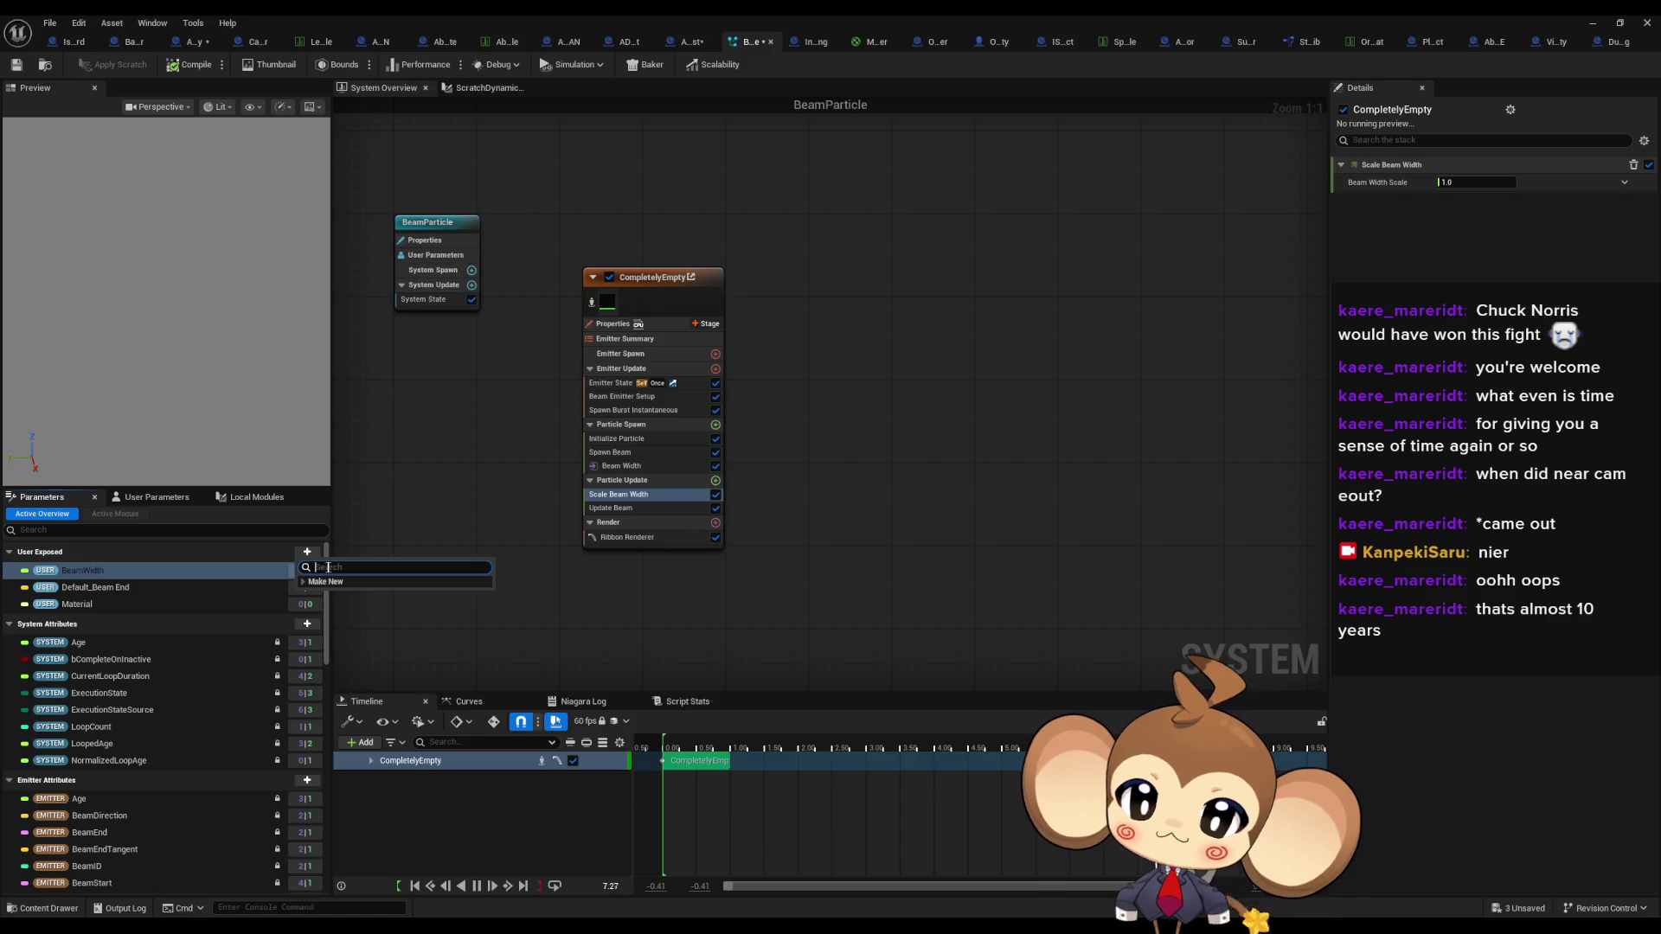
text(BeamWidthUpdate)
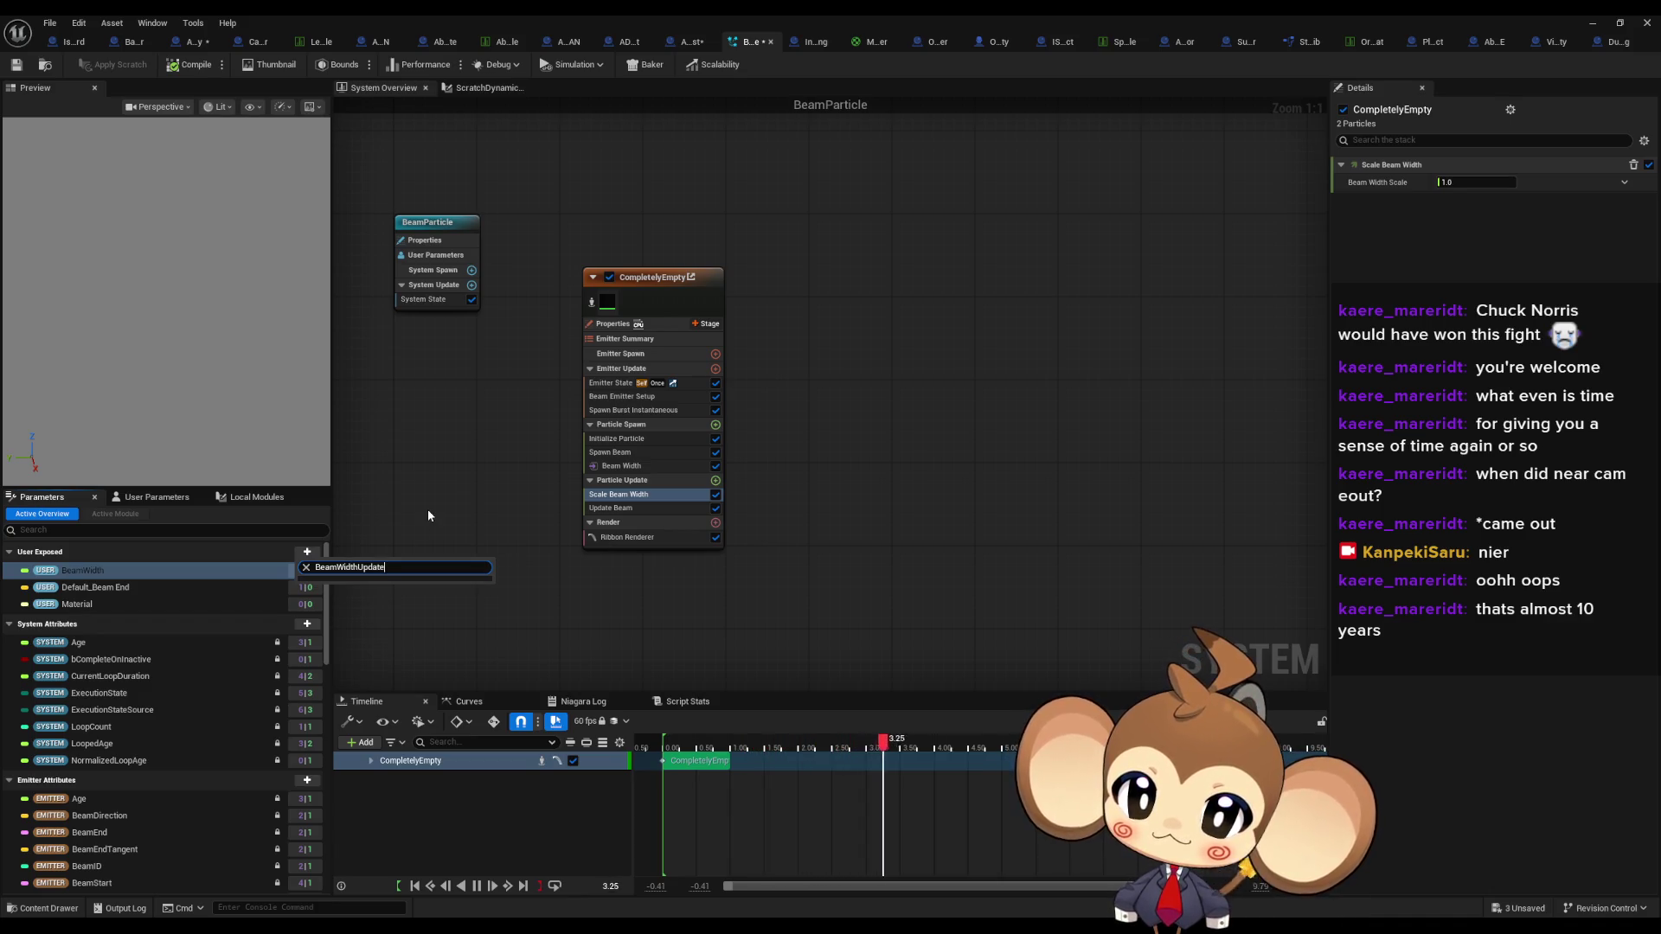
click(168, 500)
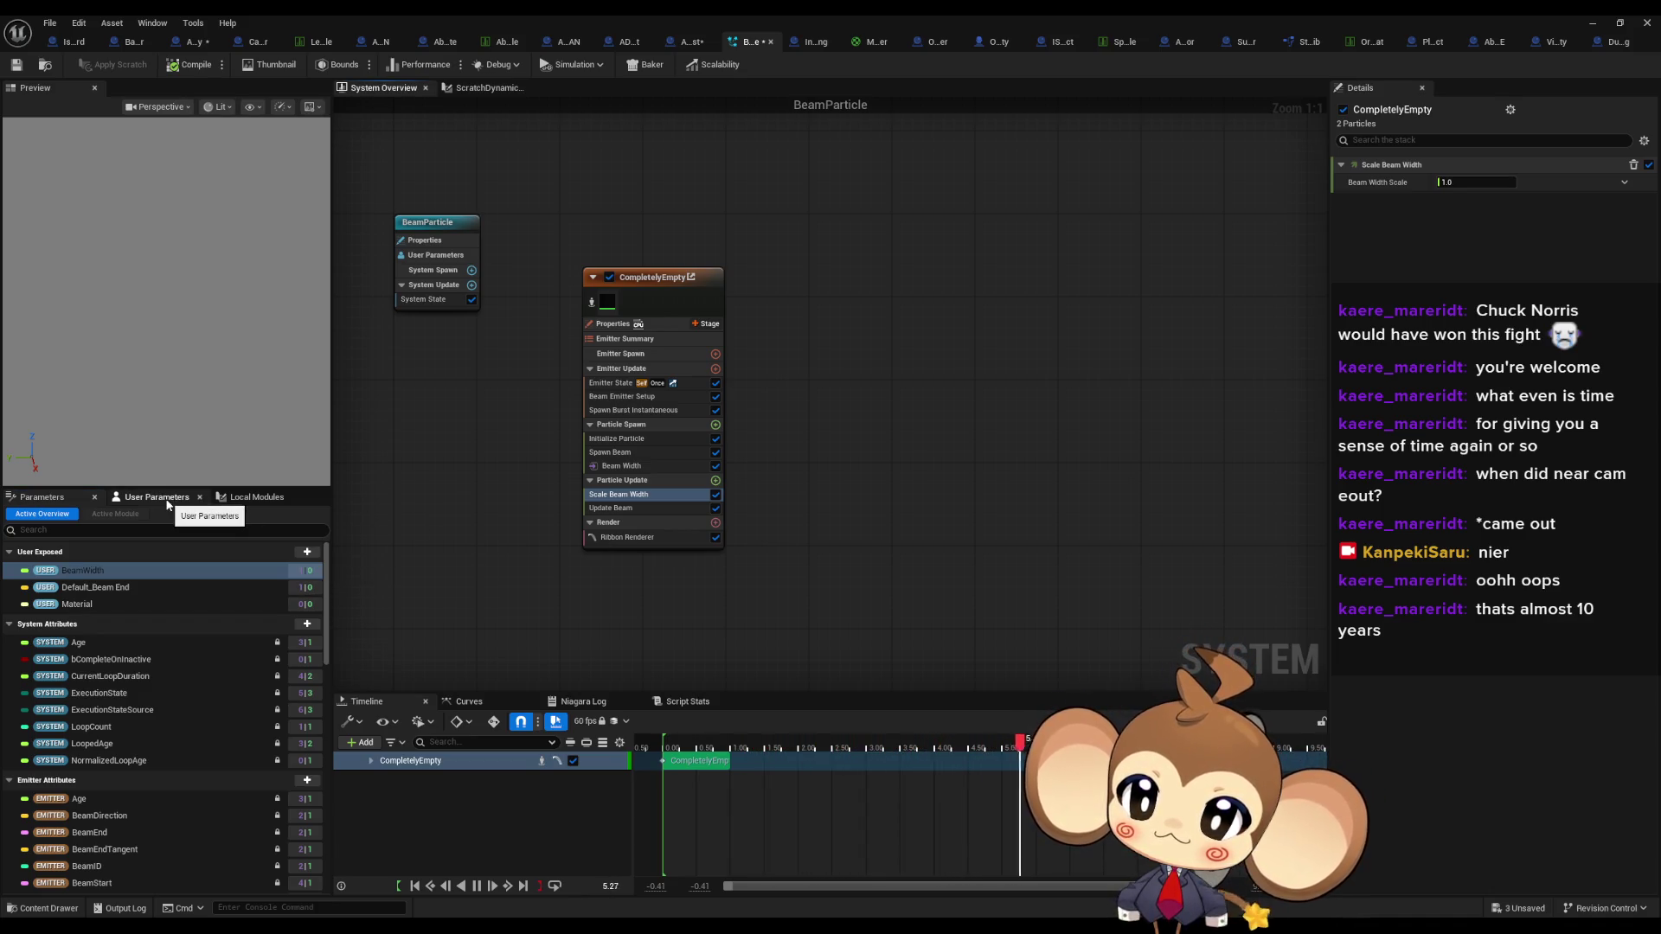
click(307, 552)
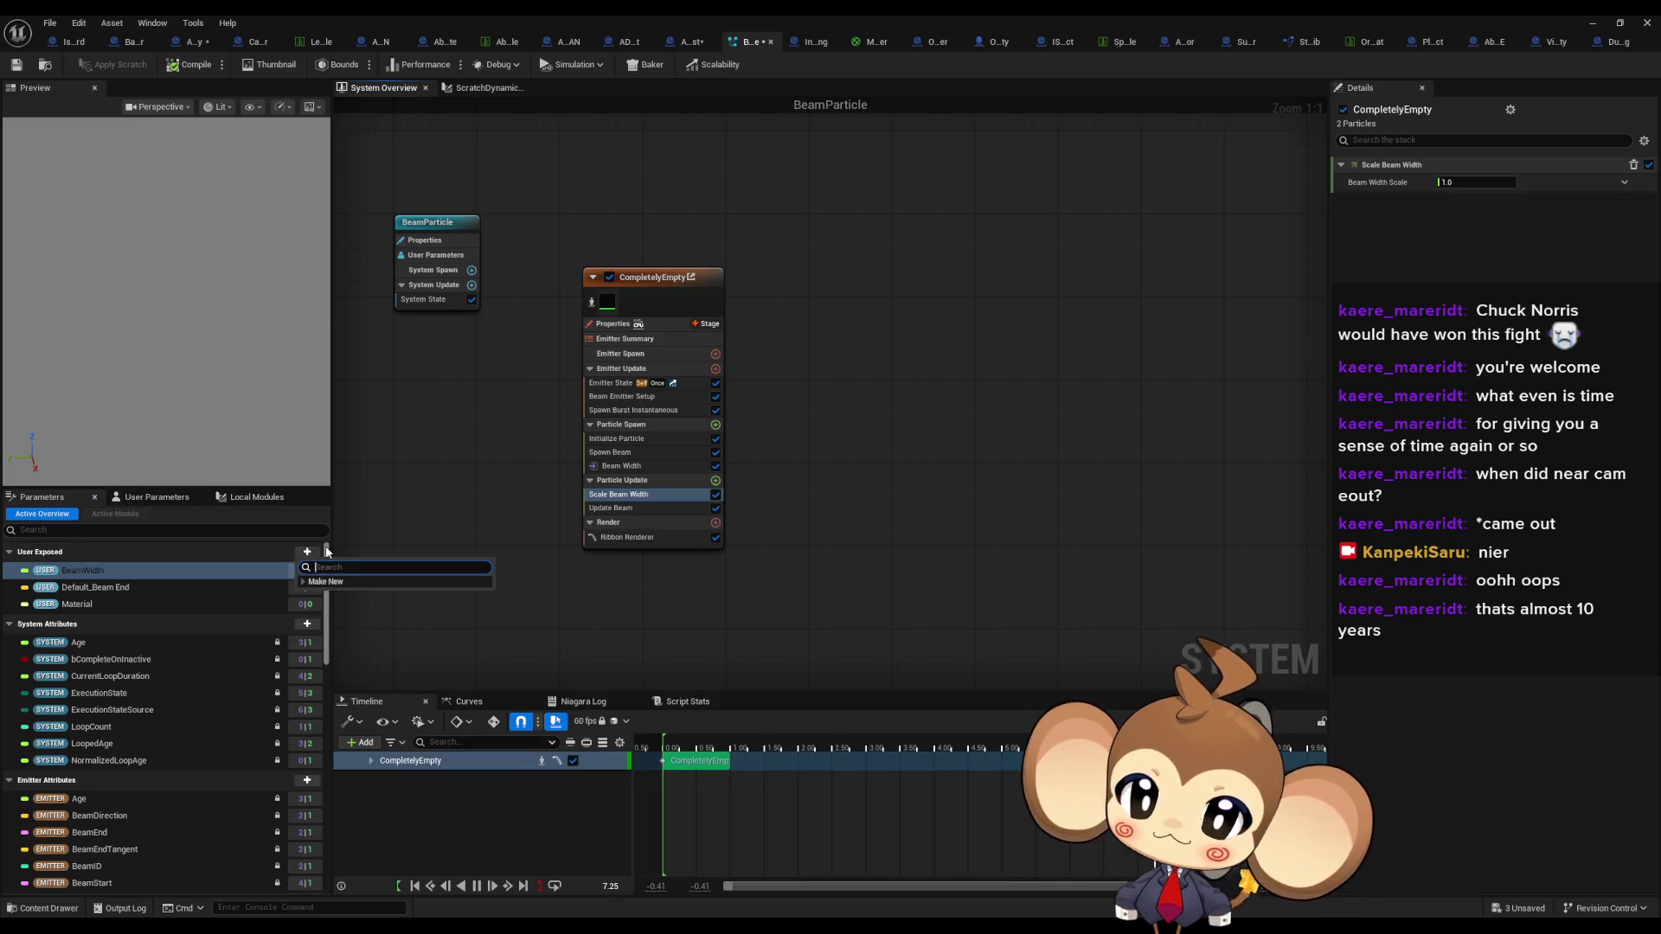
text(float)
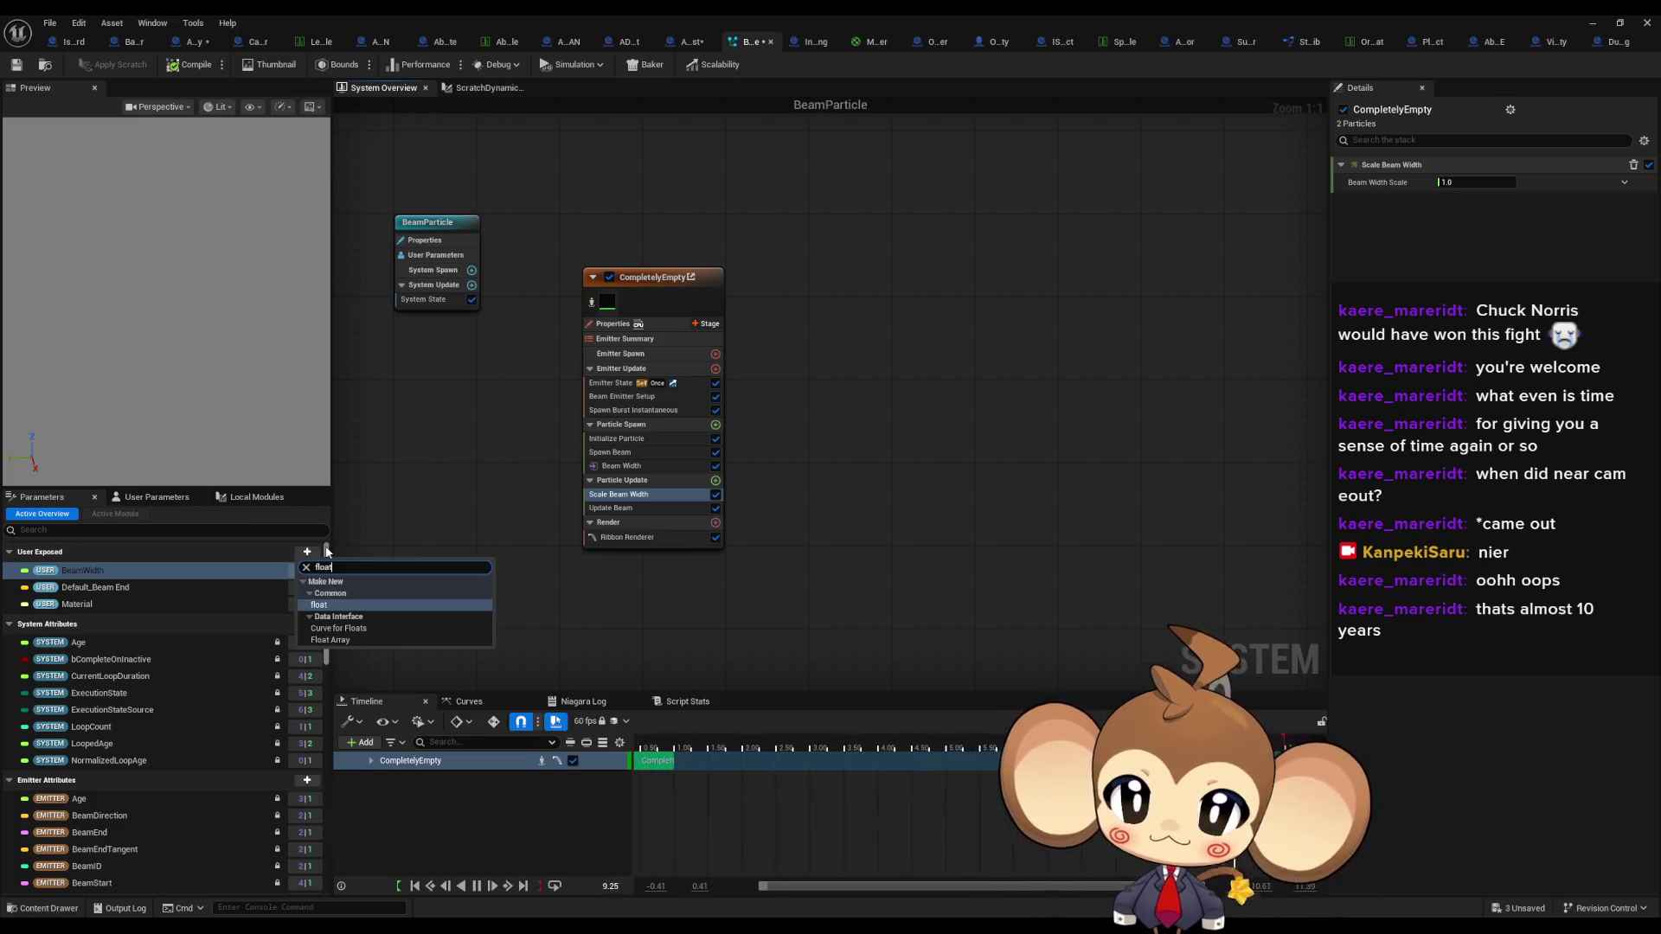
click(327, 606)
text(BeamWidthUpdate)
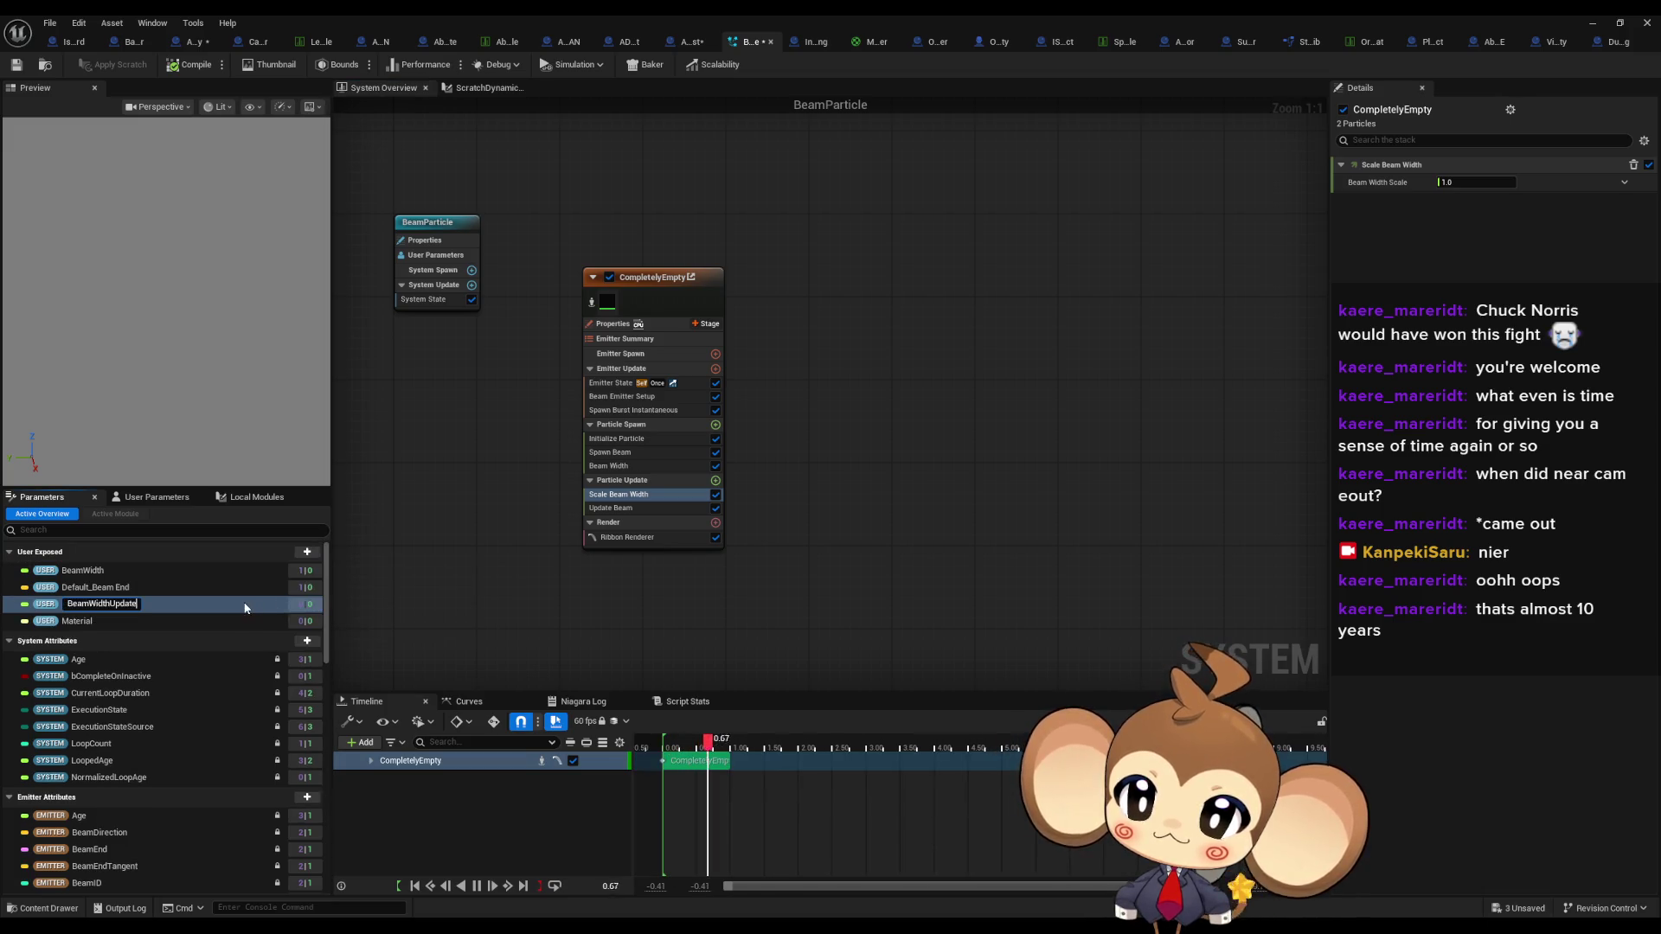
key(Return)
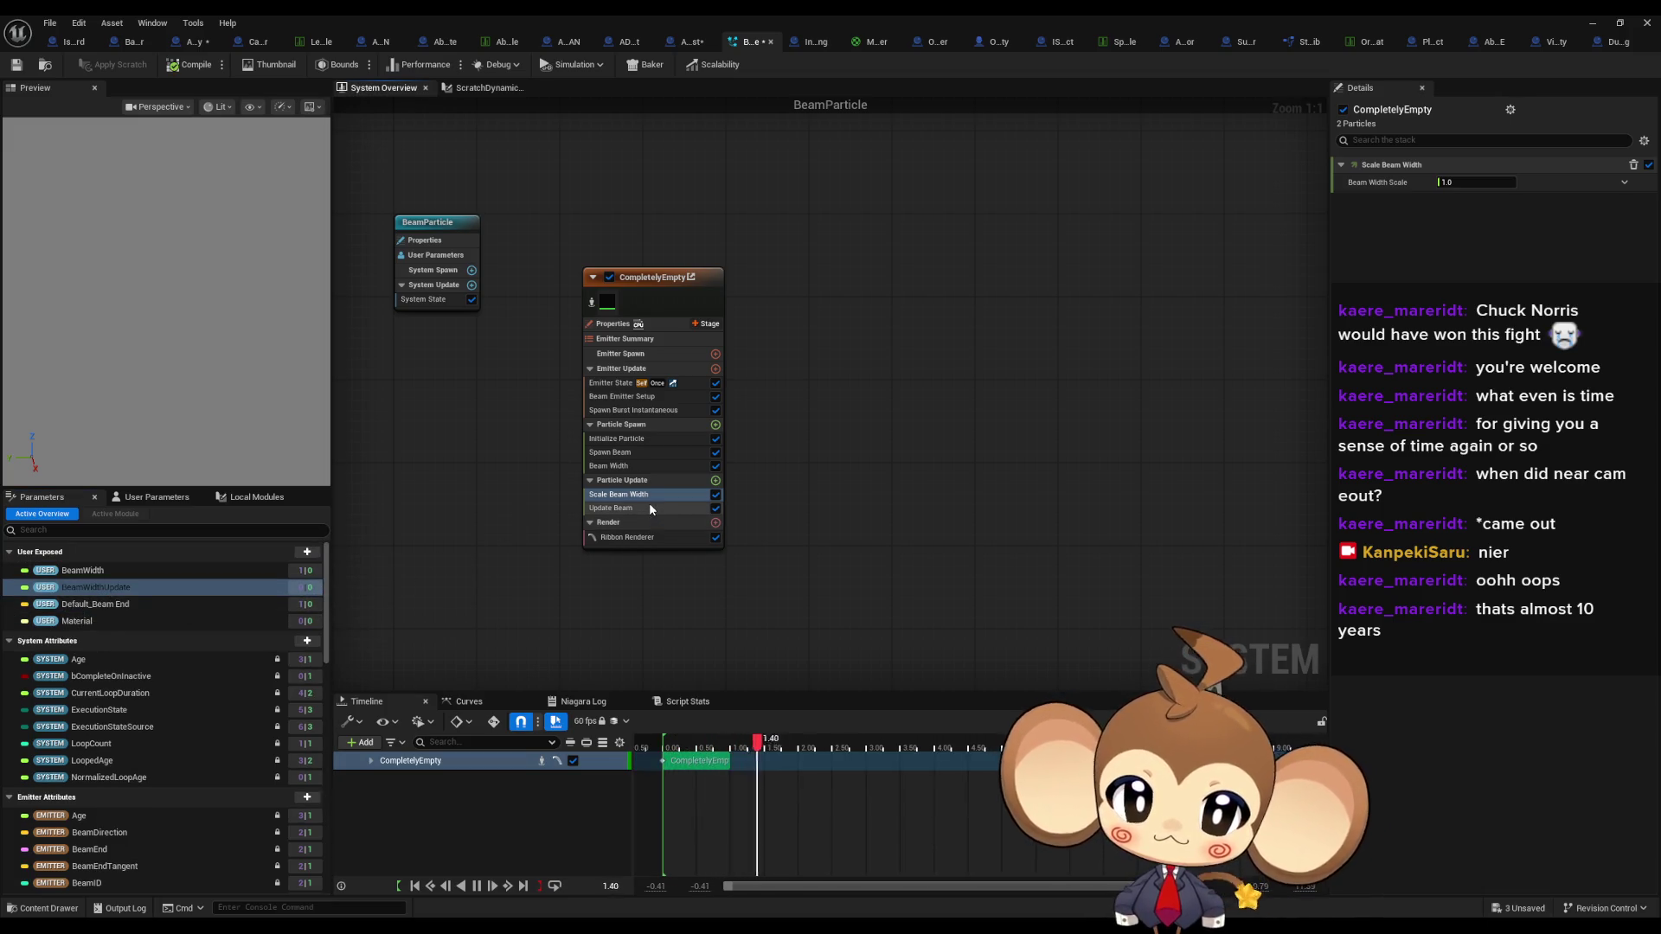
- Bind BeamWidthUpdate to Scale Beam Width's Beam Width Scale input
click(649, 507)
mouse_move(186, 582)
mouse_down()
mouse_move(865, 416)
mouse_move(1458, 199)
mouse_move(1099, 377)
mouse_up()
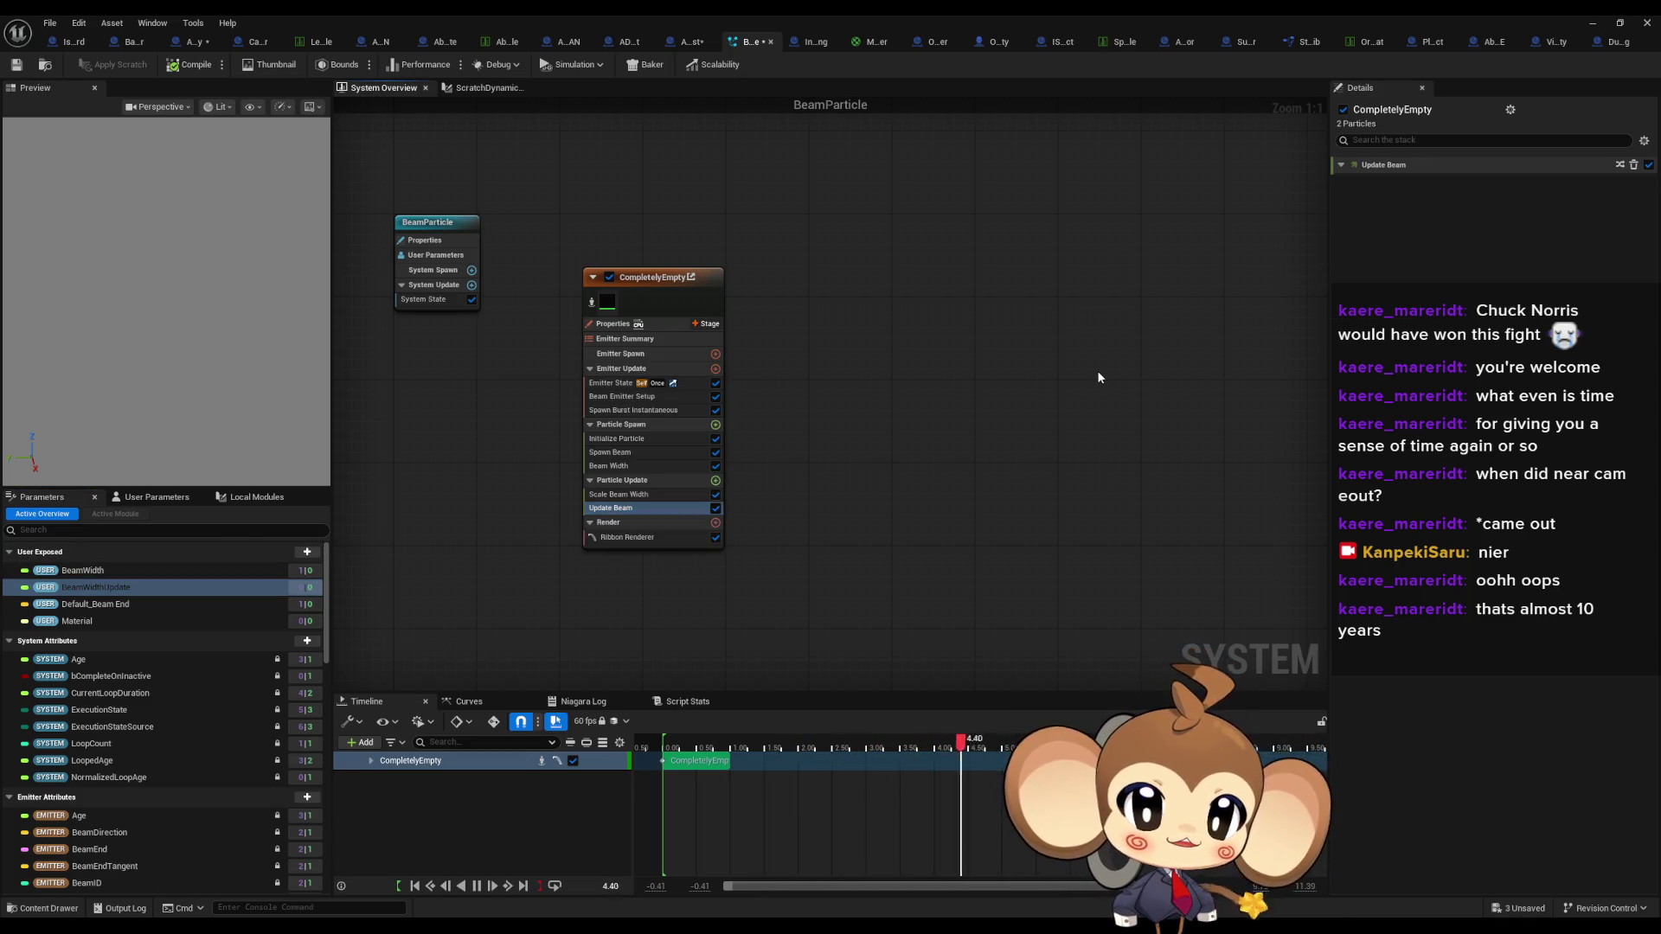
click(642, 497)
mouse_move(162, 582)
mouse_down()
mouse_move(1403, 283)
mouse_move(1468, 189)
mouse_up()
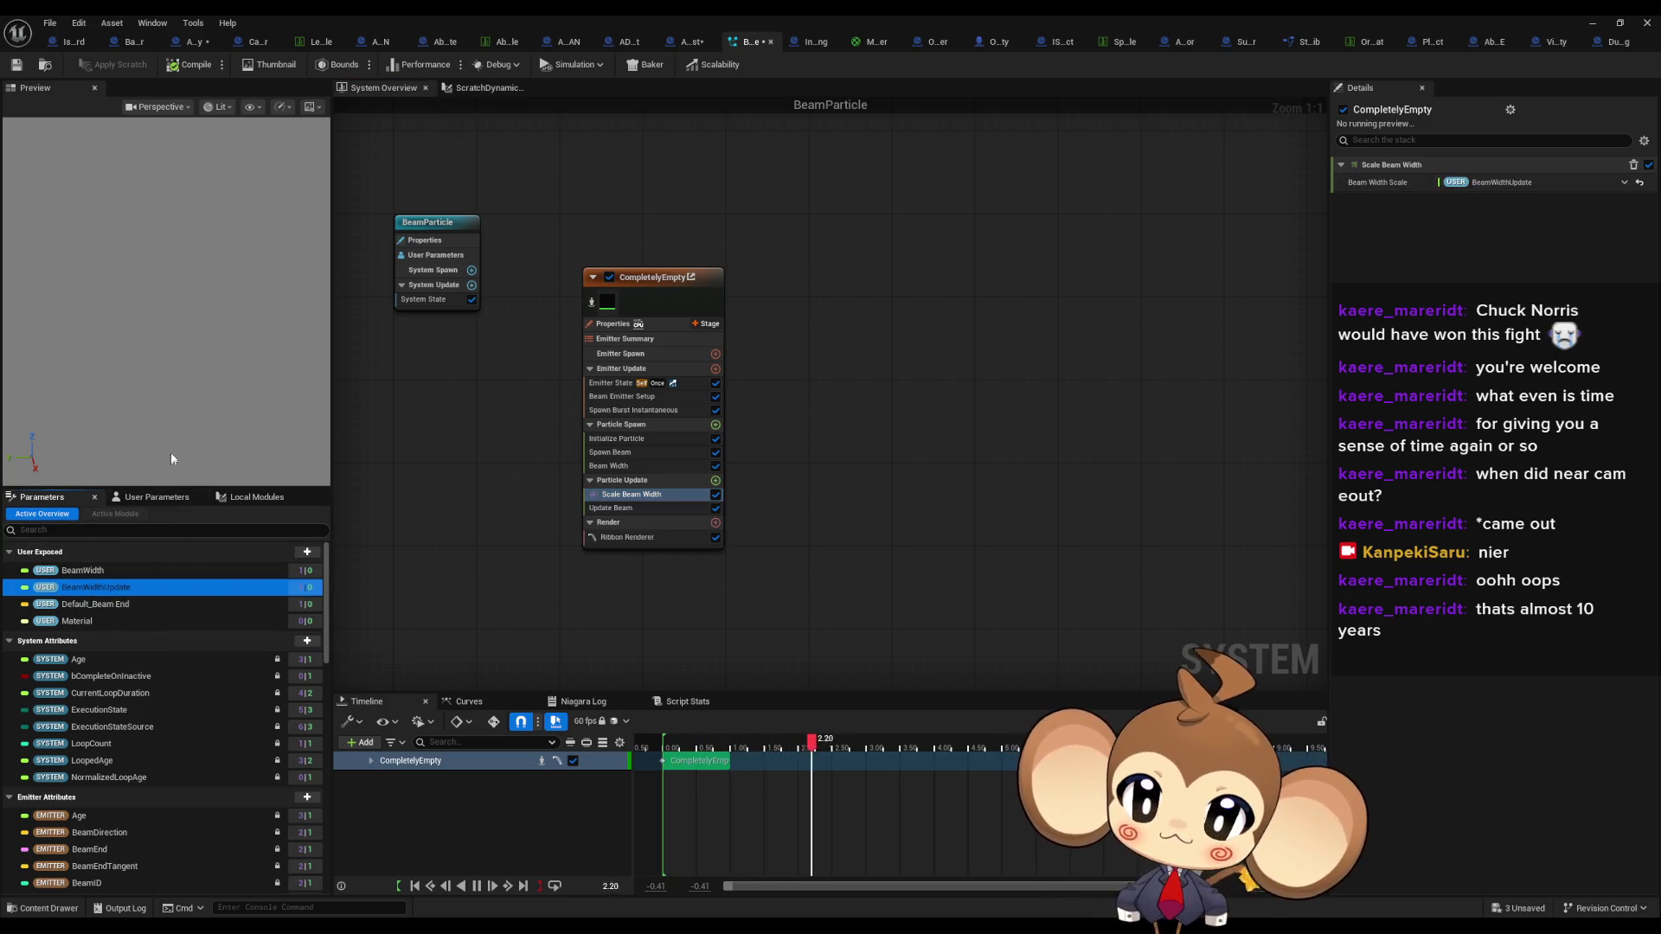
- Set BeamWidthUpdate to 5.0 and compile the BeamParticle system
click(145, 499)
click(182, 610)
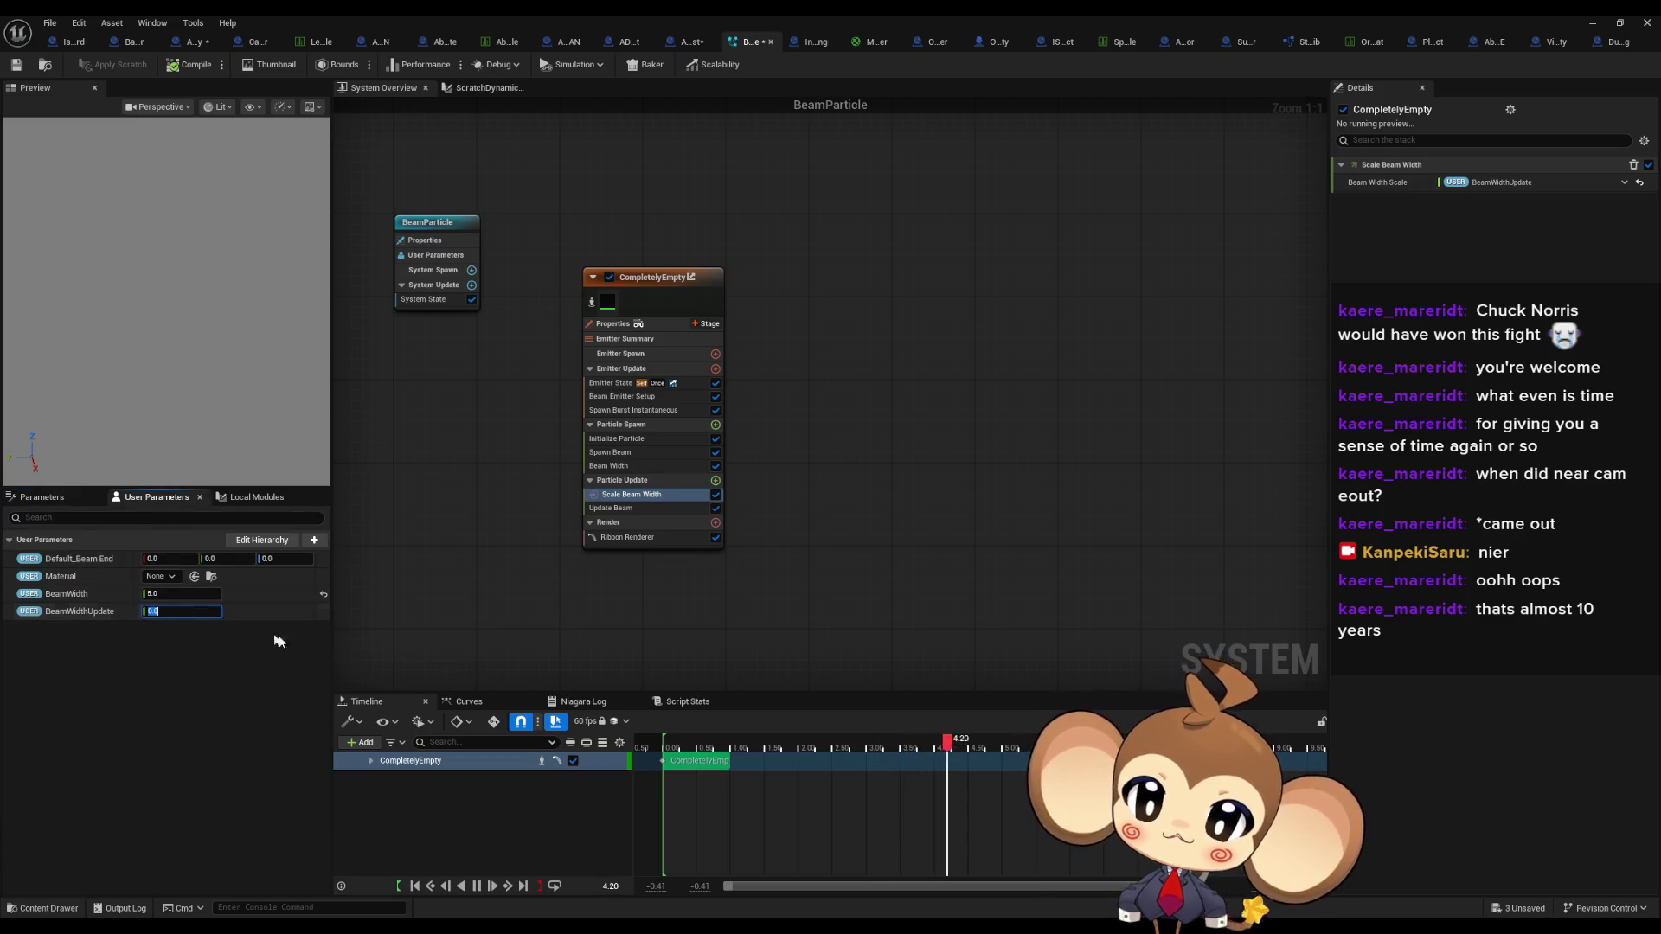
text(5)
key(Return)
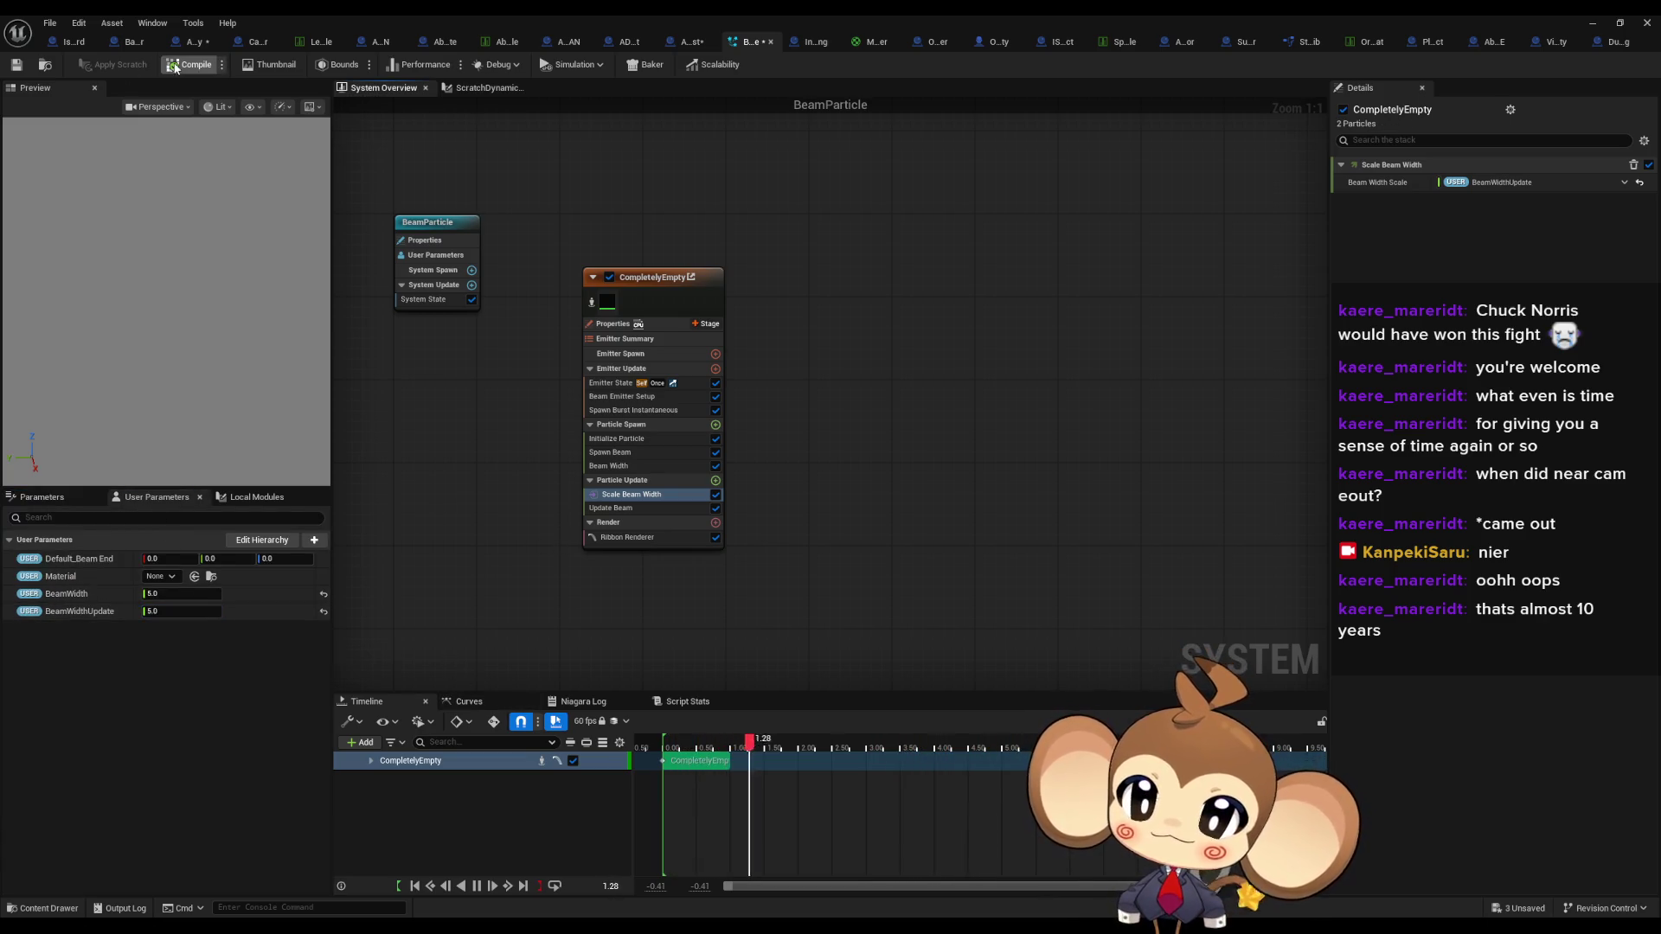
click(21, 65)
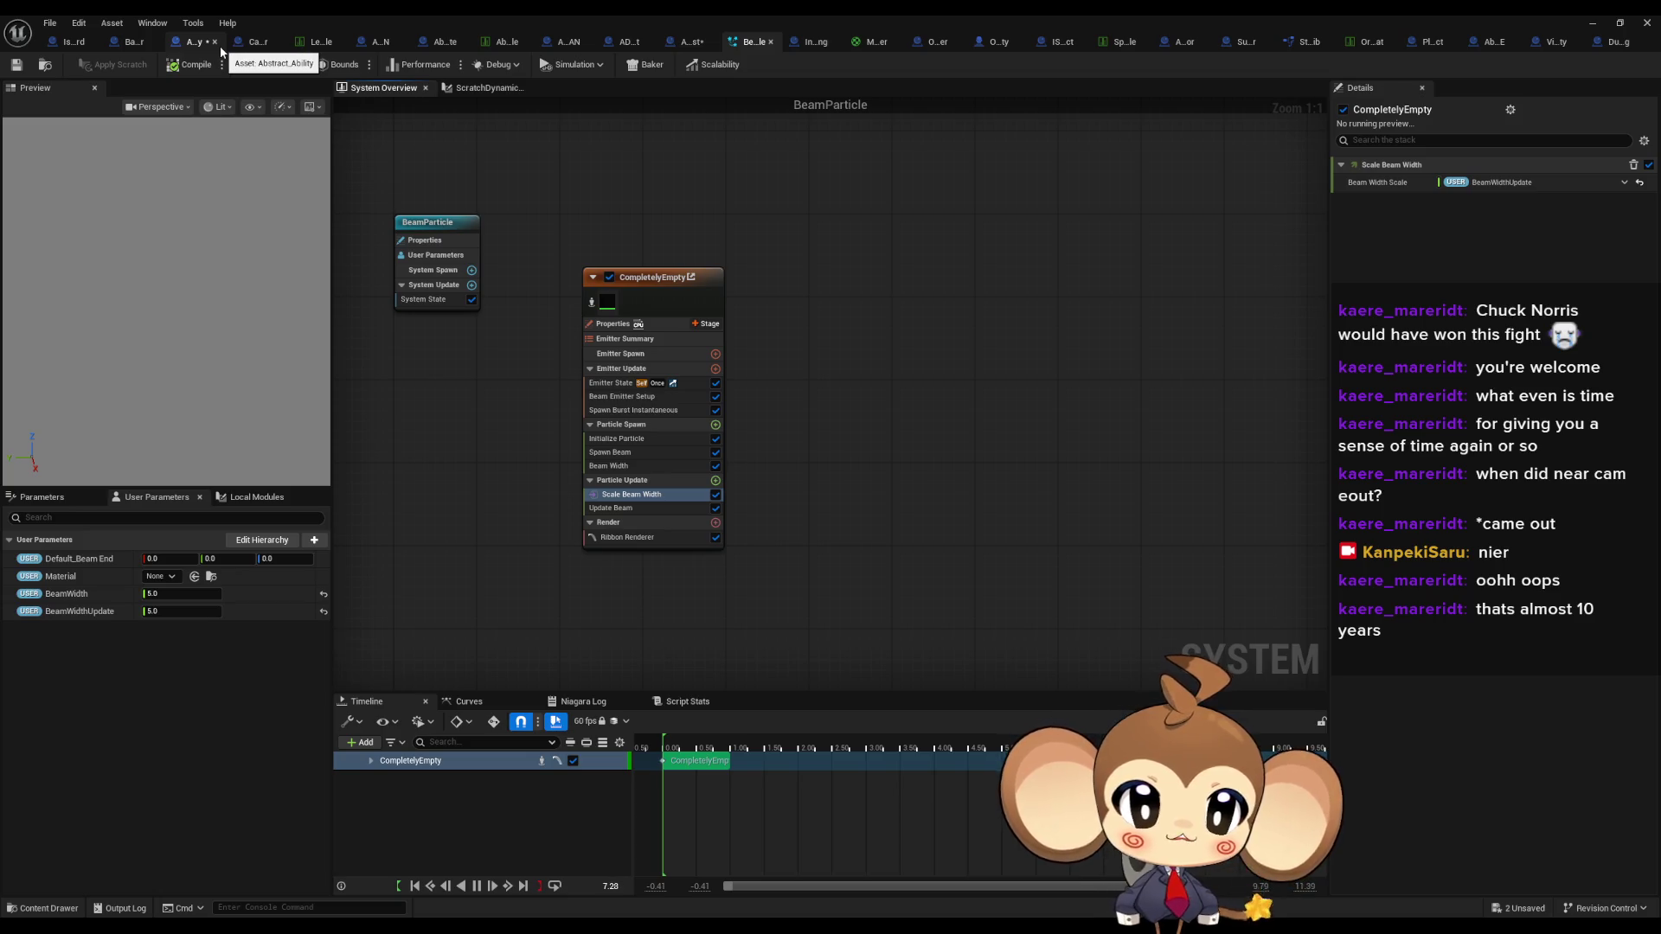
click(688, 43)
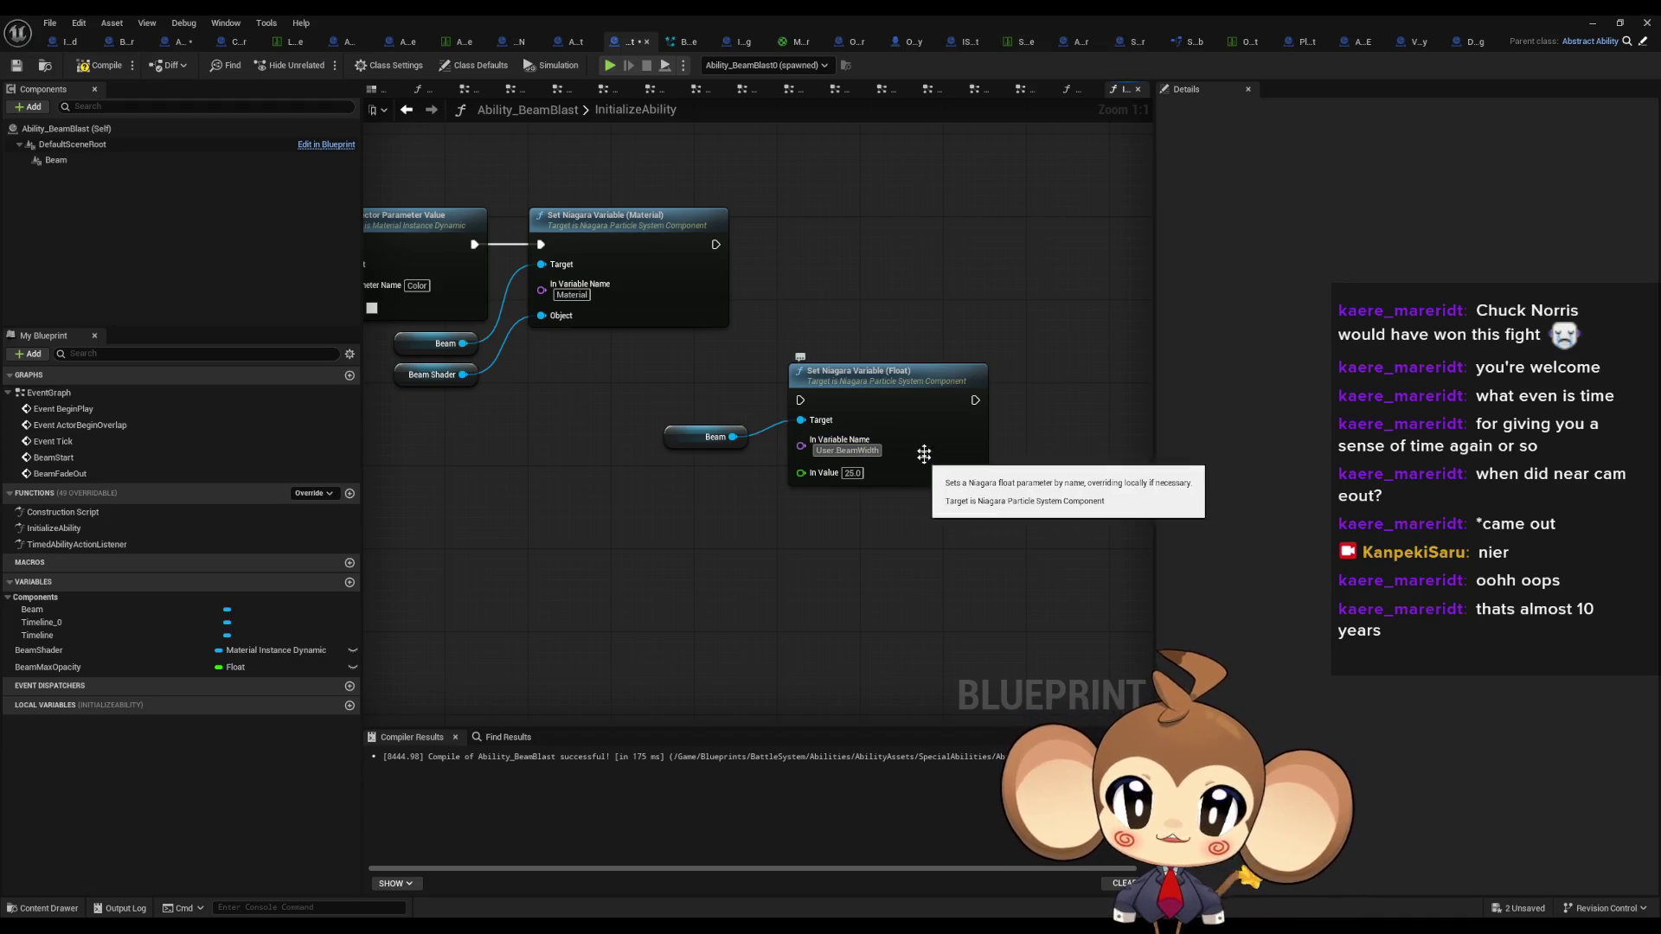
- Delete the leftover Beam getter and width setter nodes in InitializeAbility
scroll(901, 486, down, 4)
drag(820, 507, 901, 560)
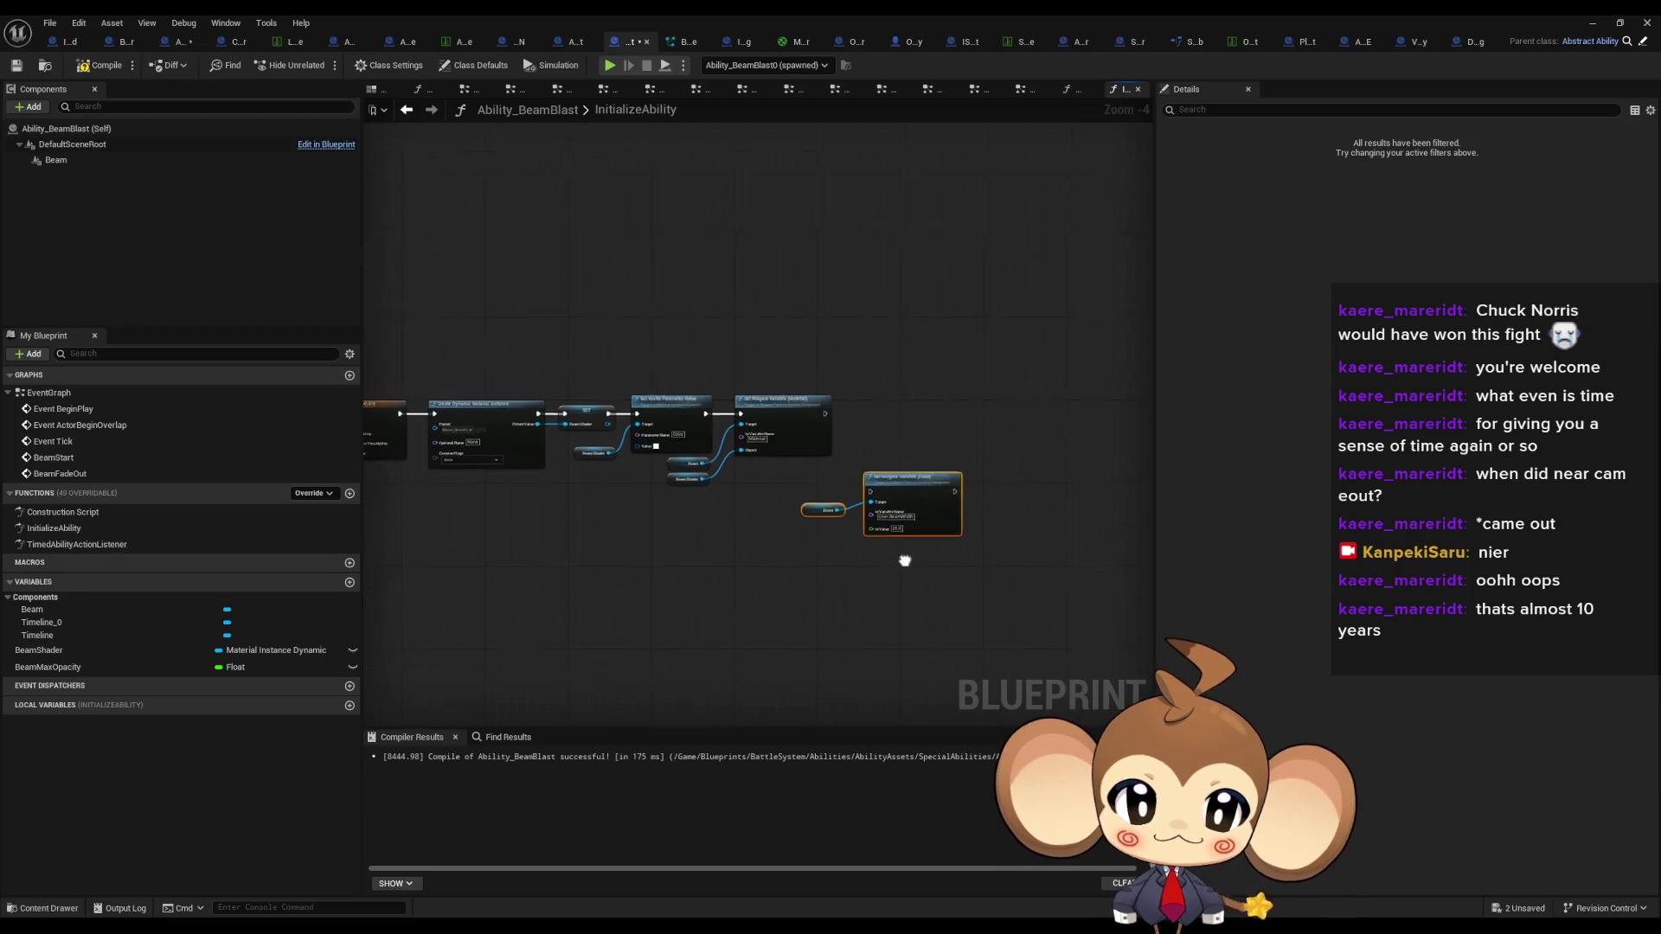
key(Delete)
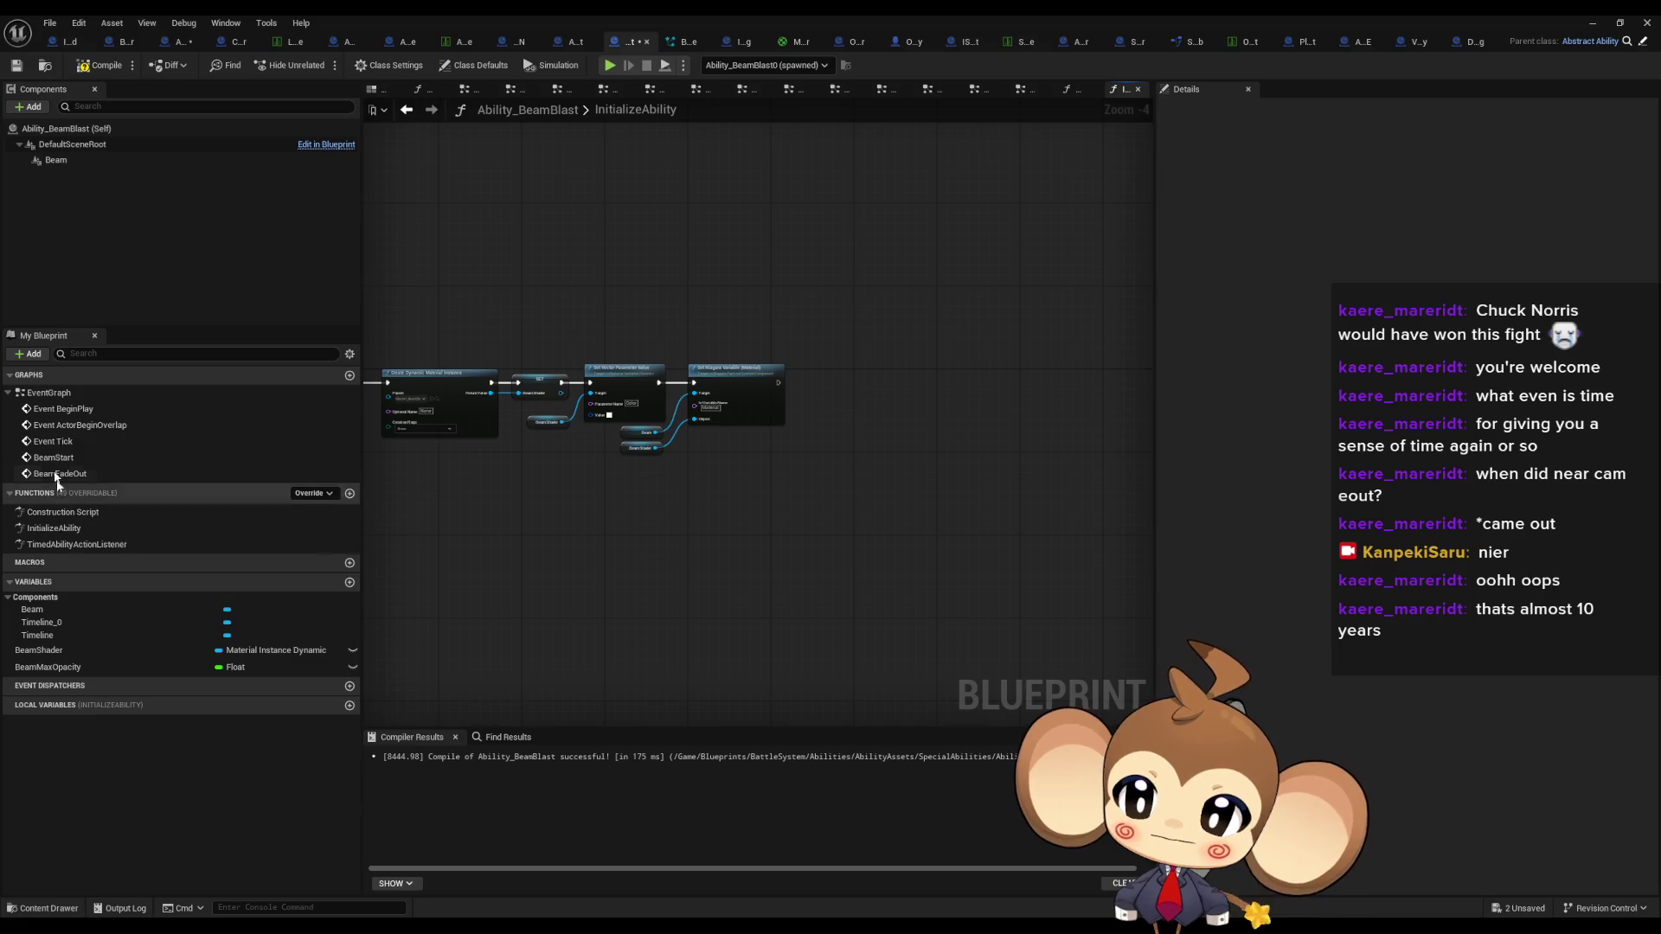
- In EventGraph, chain the opacity setters into the width setters targeting User.BeamWidthUpdate
double_click(79, 405)
scroll(798, 452, up, 5)
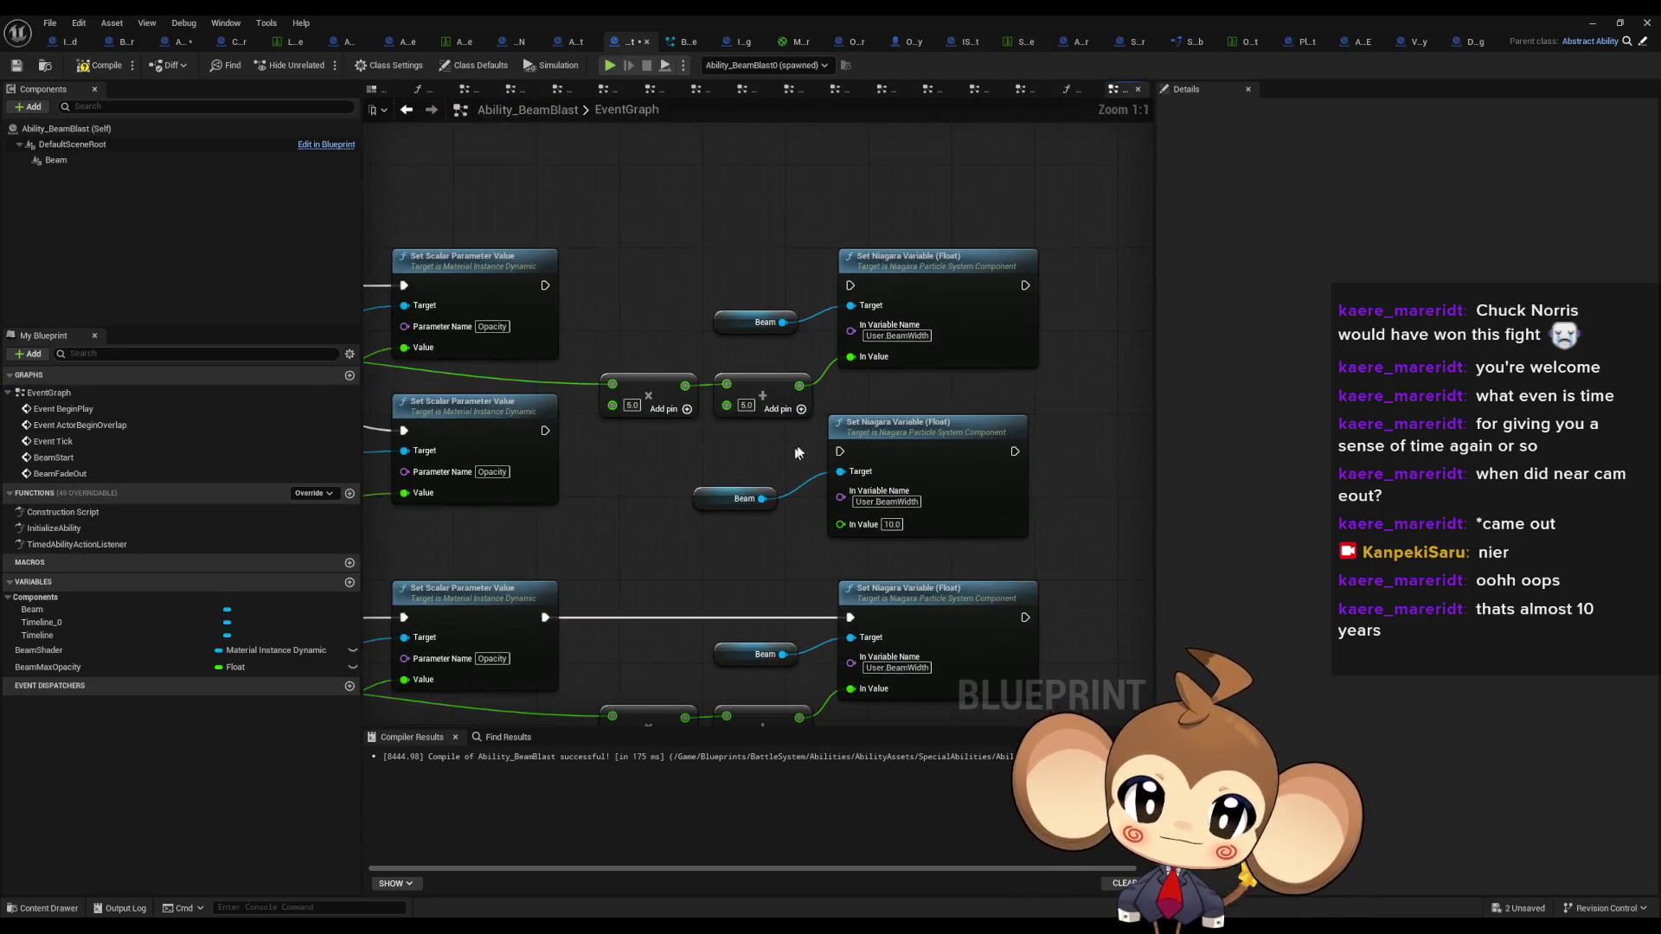
drag(844, 451, 544, 430)
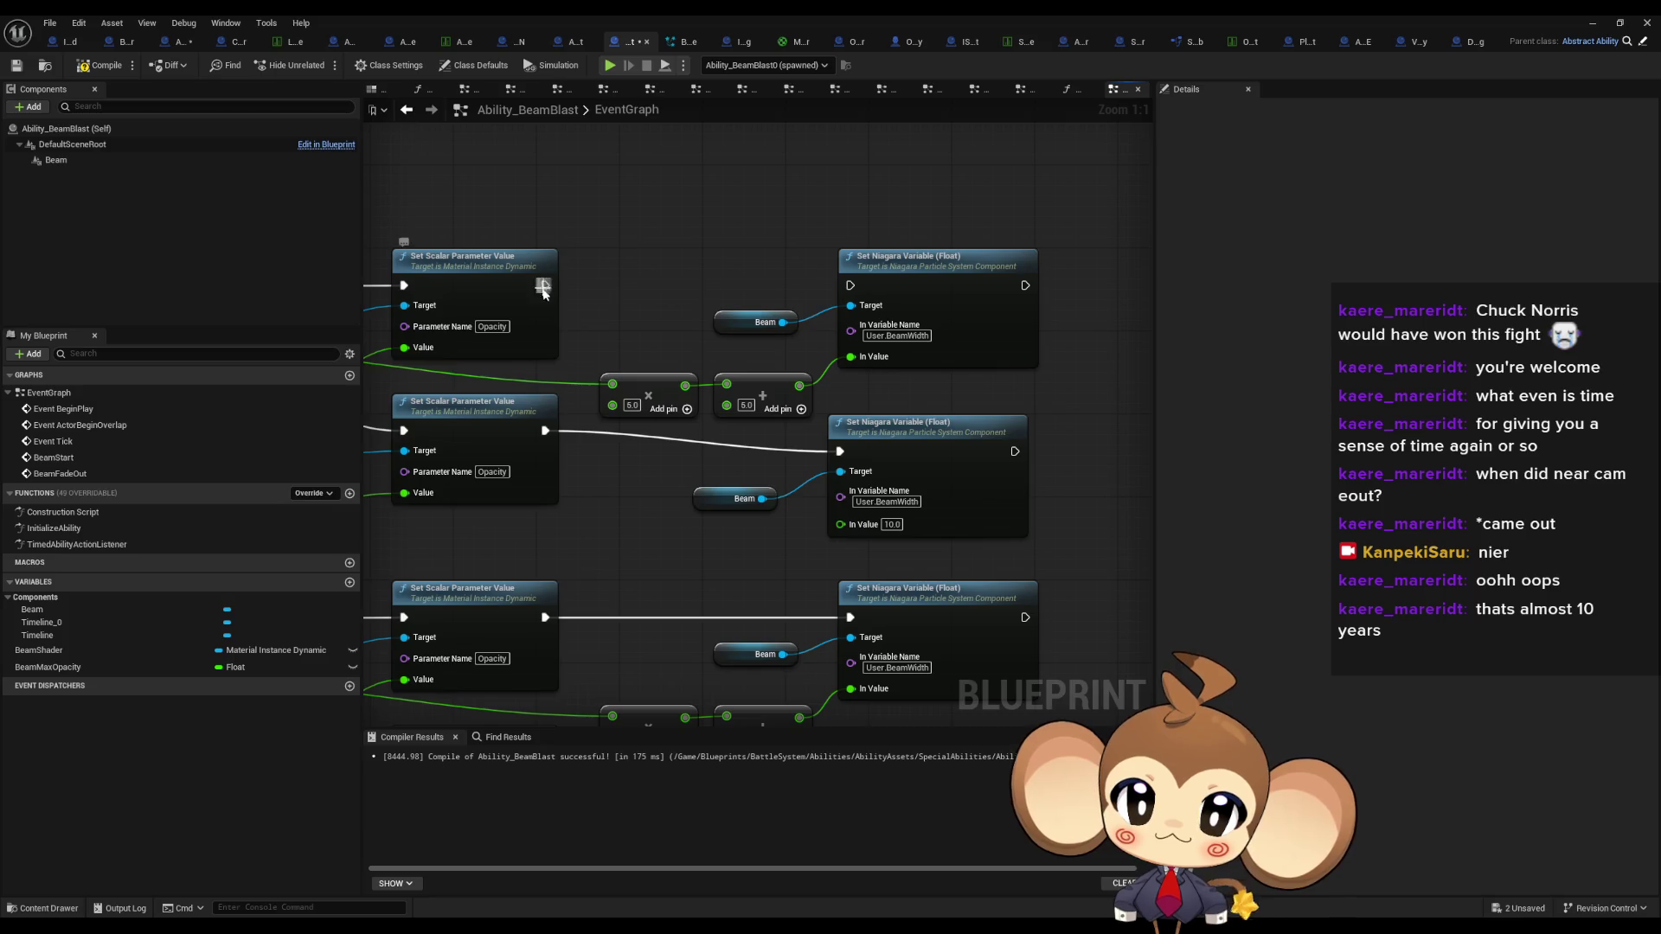
mouse_move(543, 288)
mouse_down()
mouse_move(917, 298)
mouse_move(850, 285)
mouse_up()
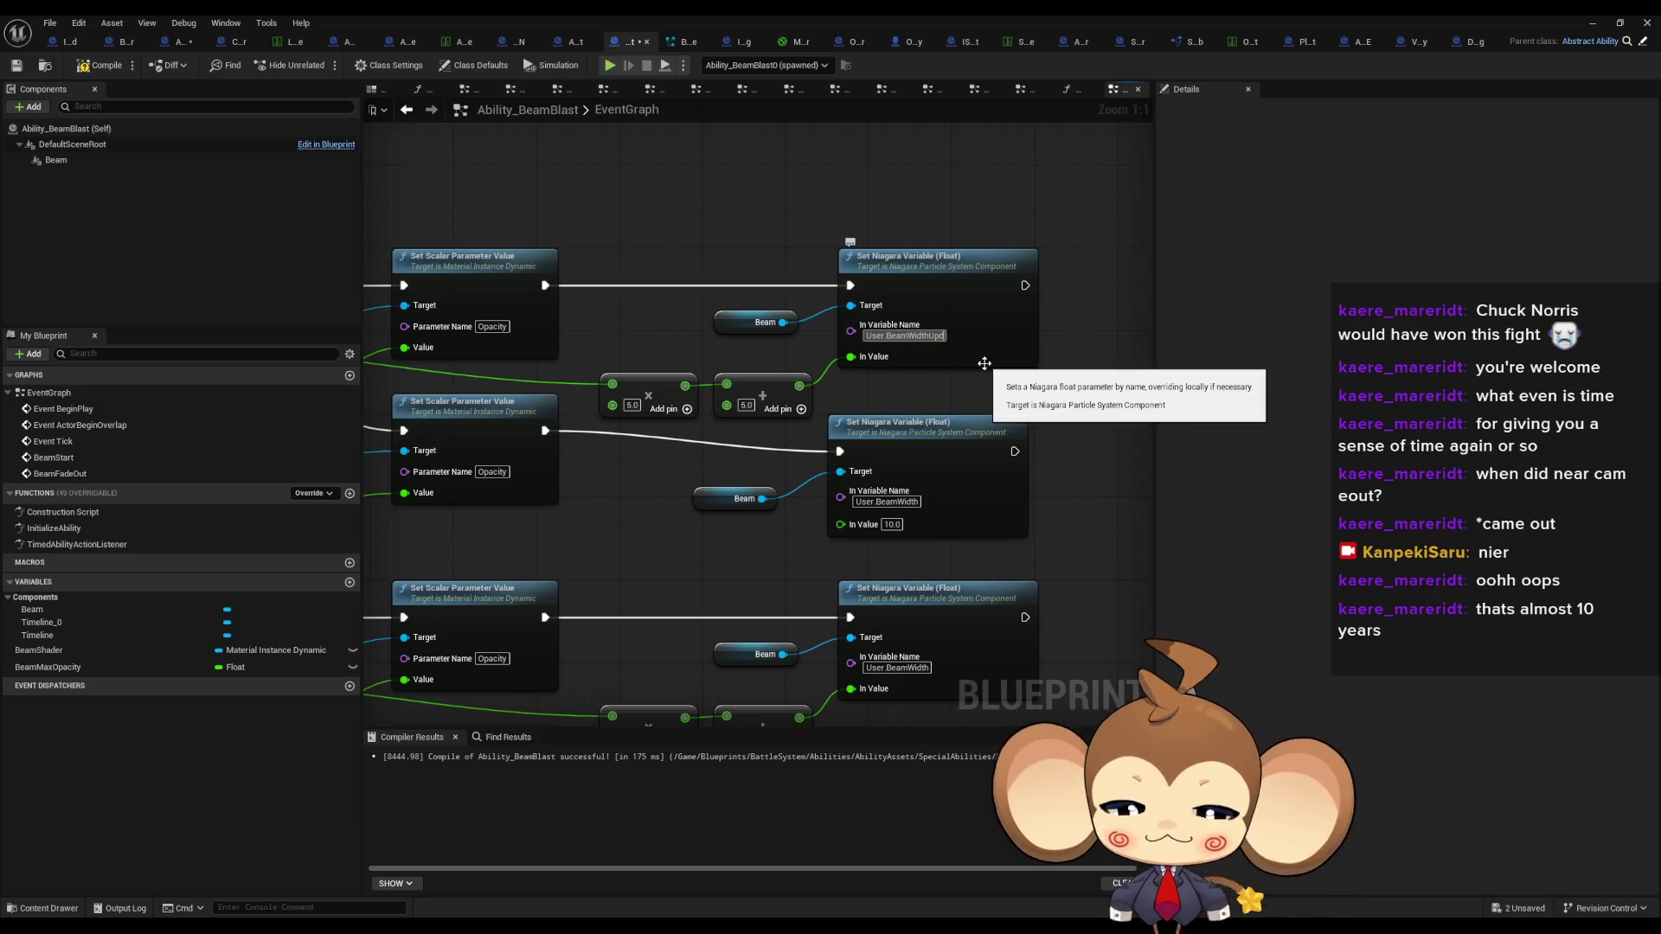
click(952, 335)
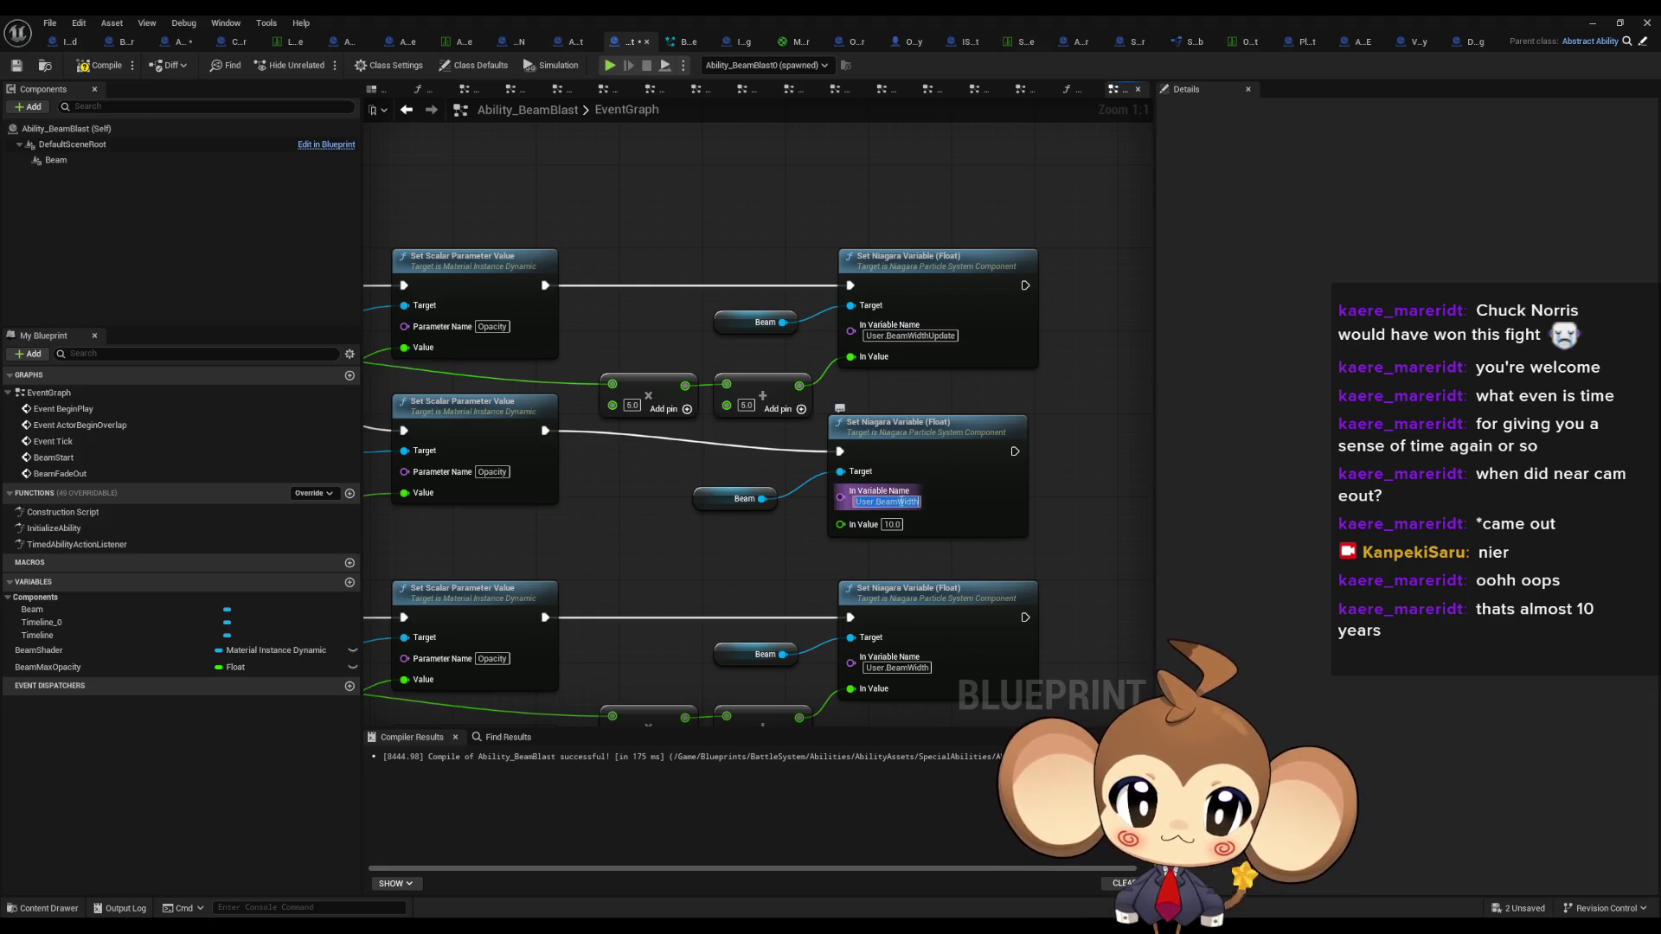
drag(923, 663, 766, 509)
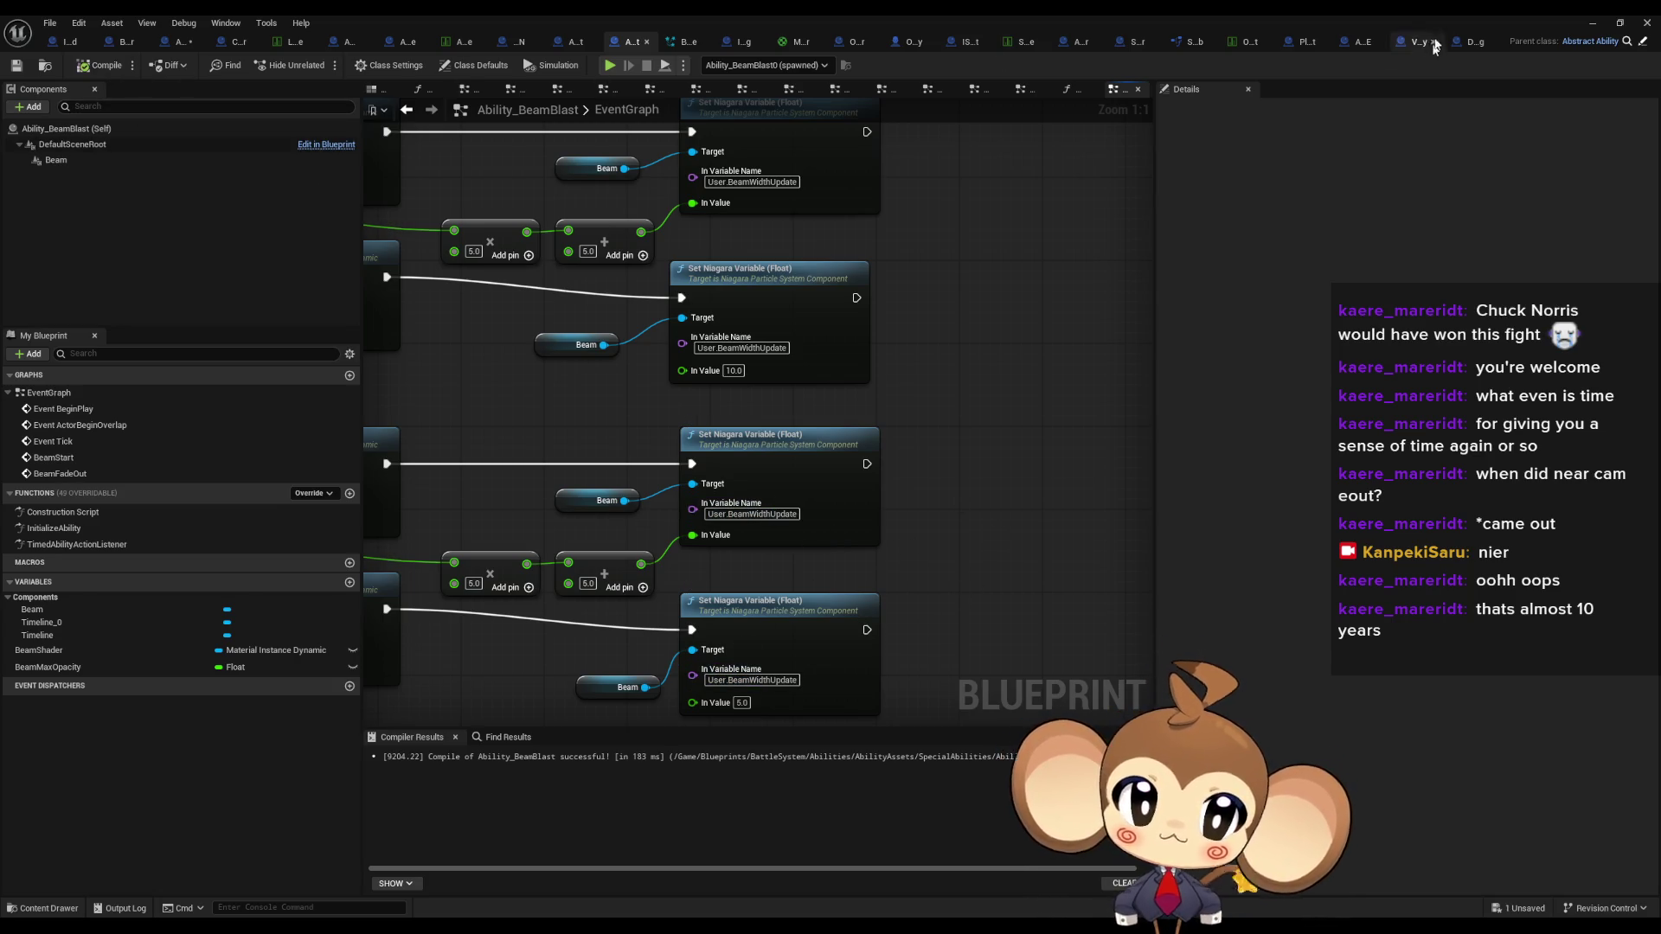
click(1590, 24)
click(322, 65)
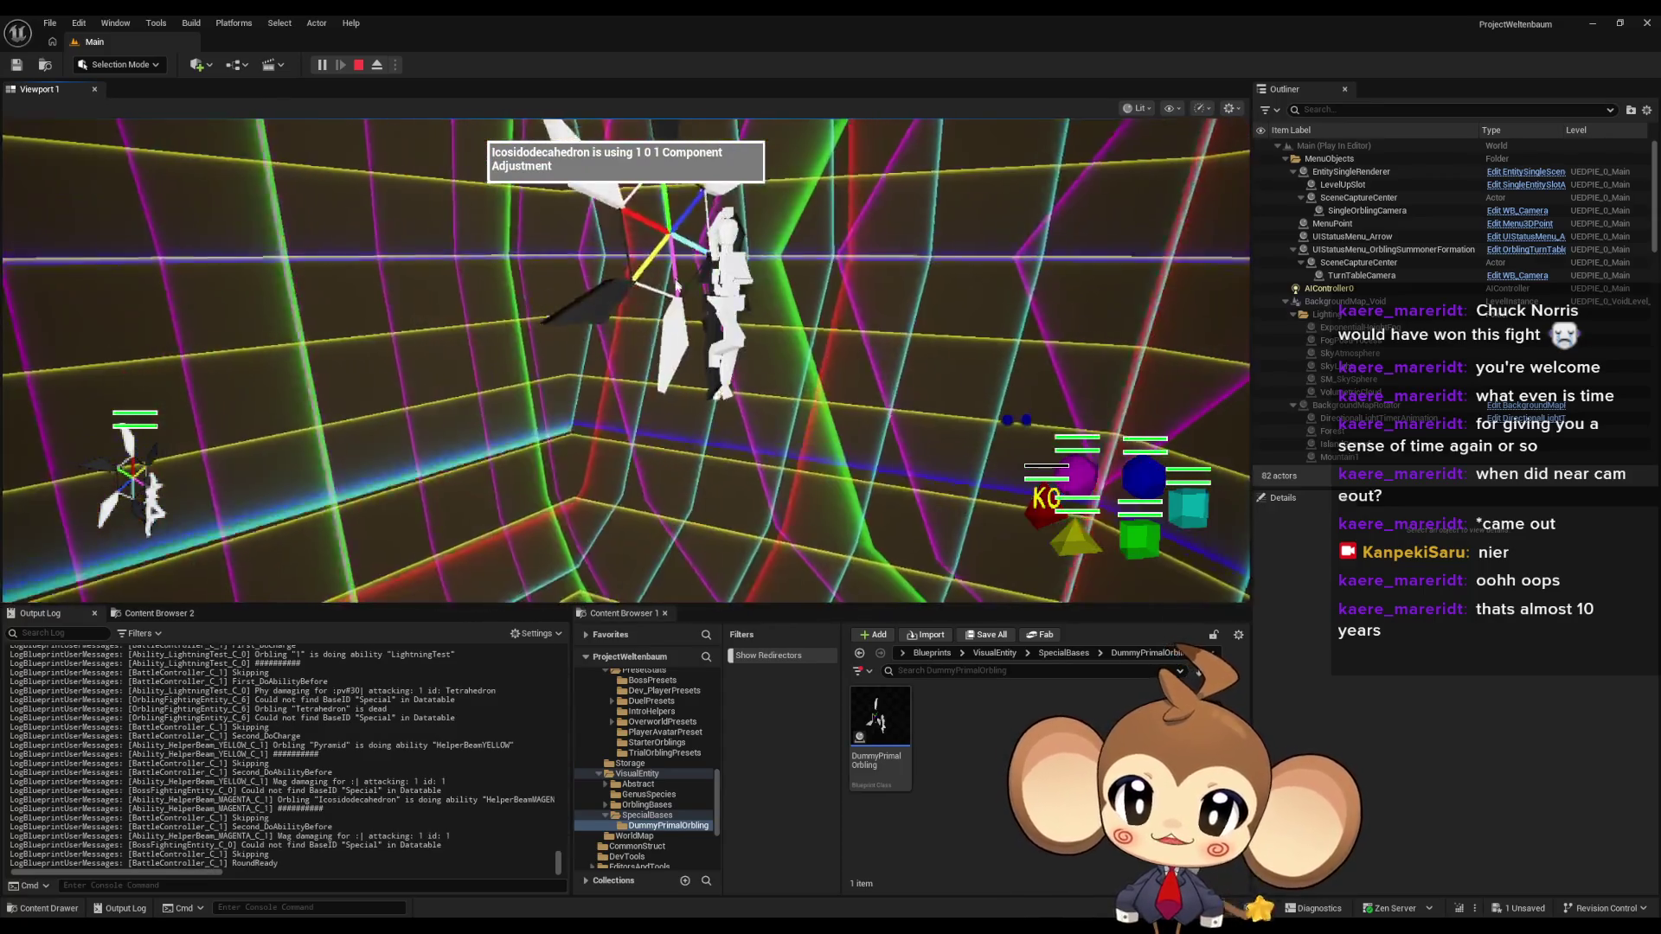
- Watch the Beam Blast test in fullscreen, stop it, and return to Ability_BeamBlast's width setters
key(F11)
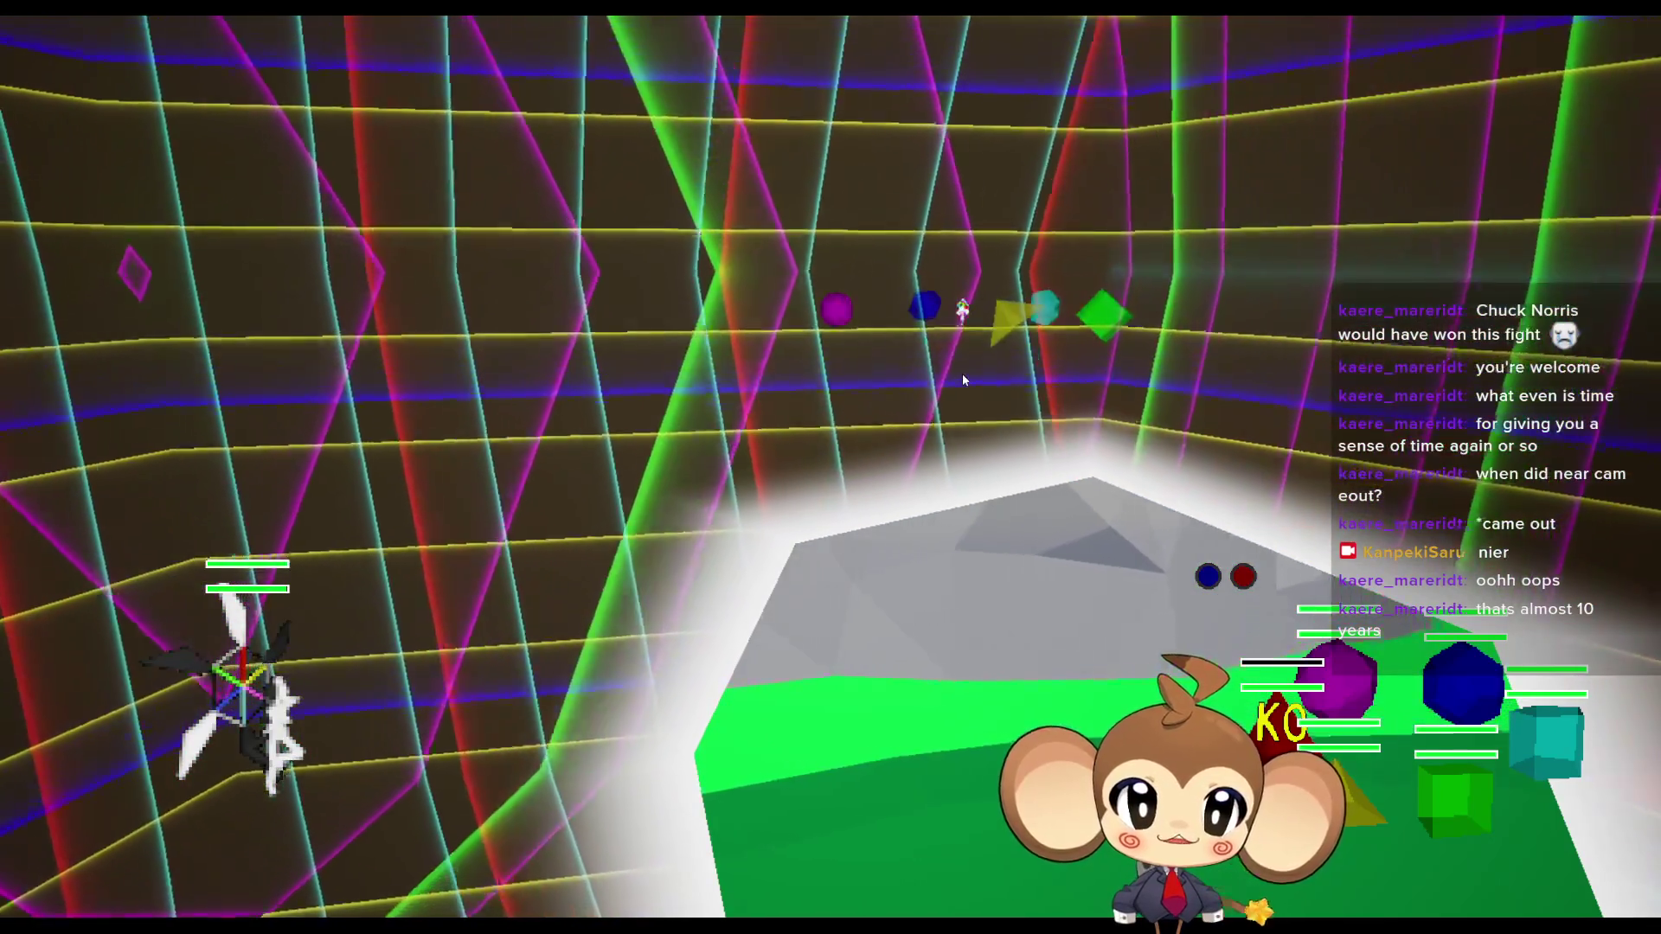
key(F11)
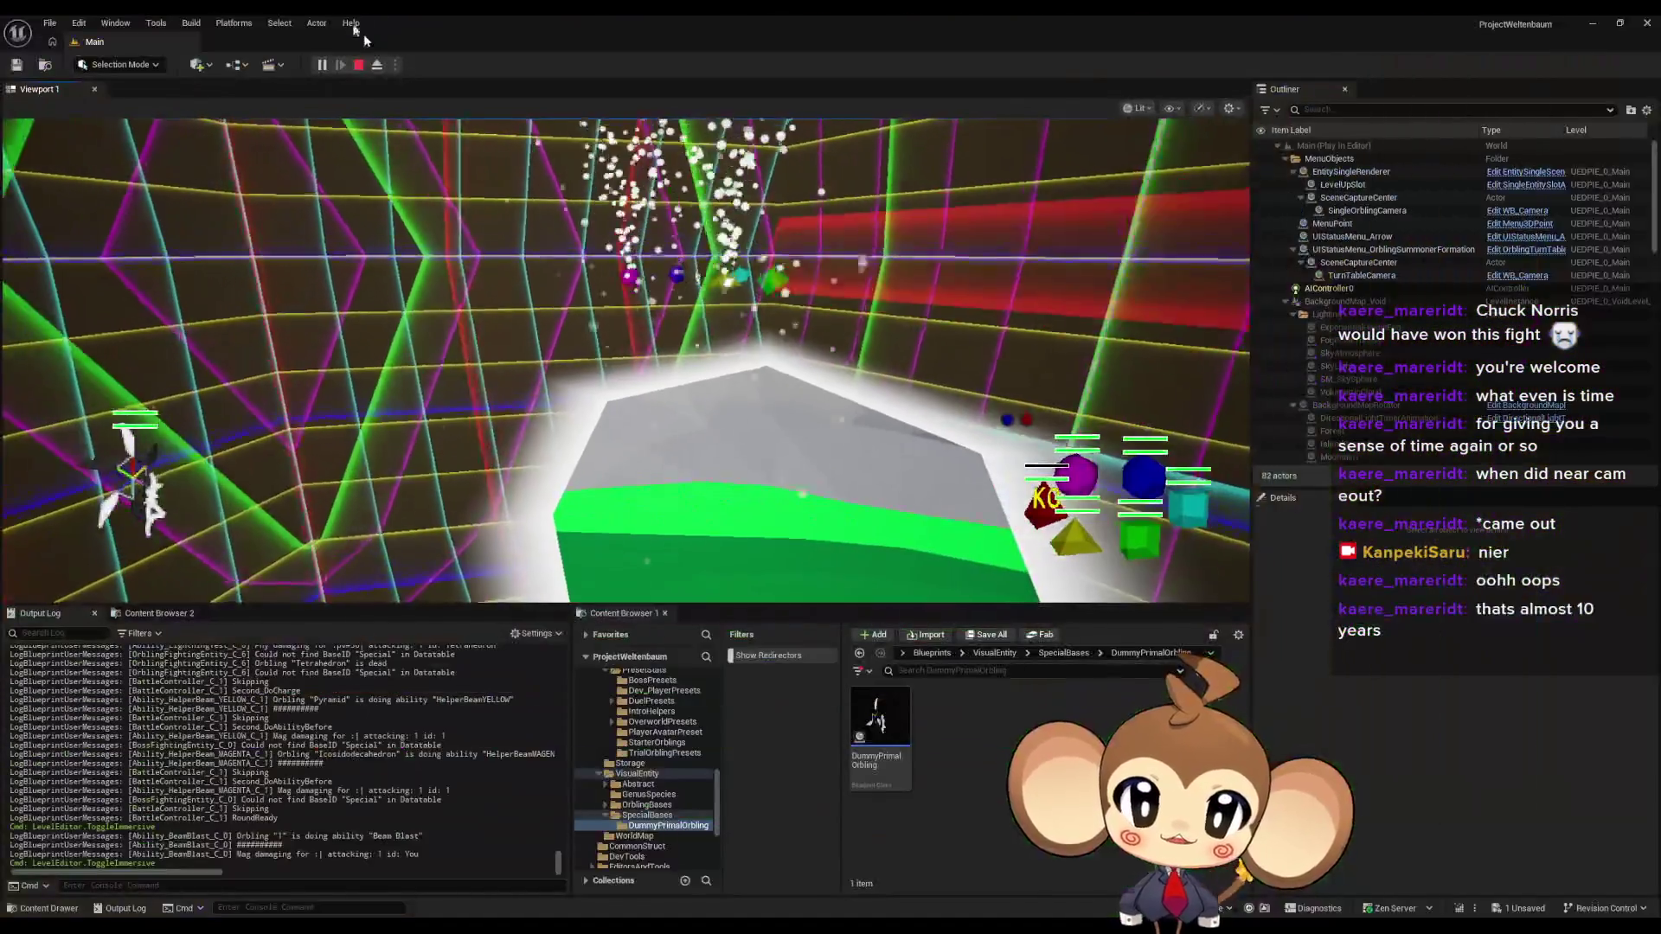
key(Escape)
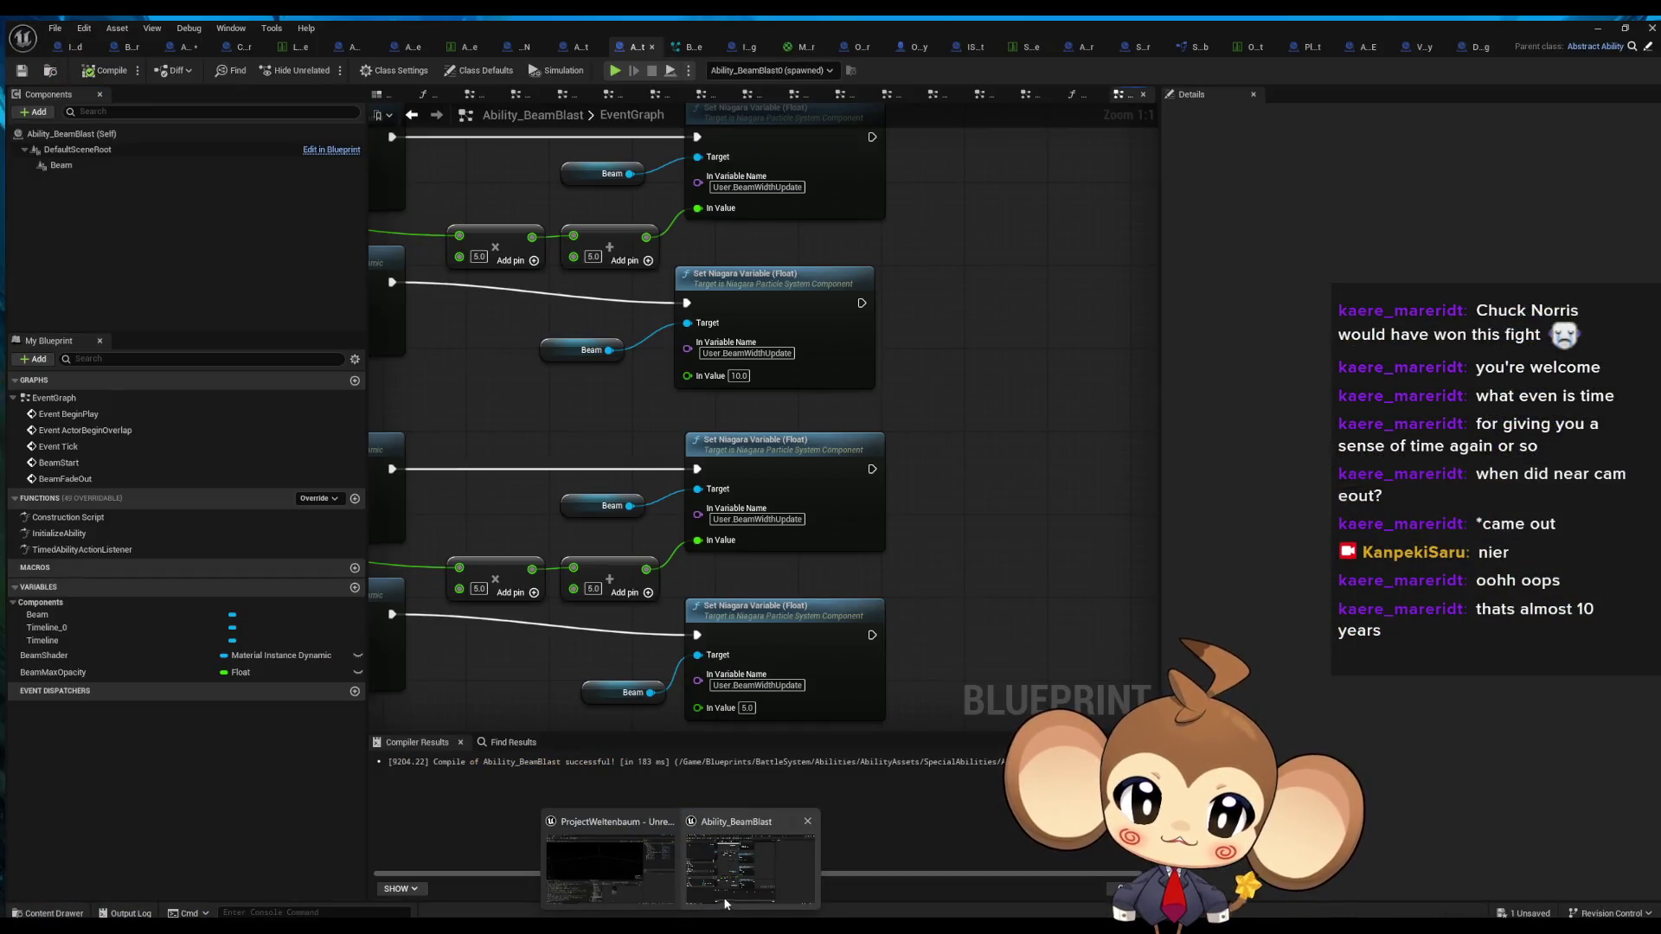
click(725, 904)
mouse_move(834, 583)
mouse_down()
mouse_move(890, 661)
mouse_move(908, 624)
mouse_move(965, 614)
mouse_up()
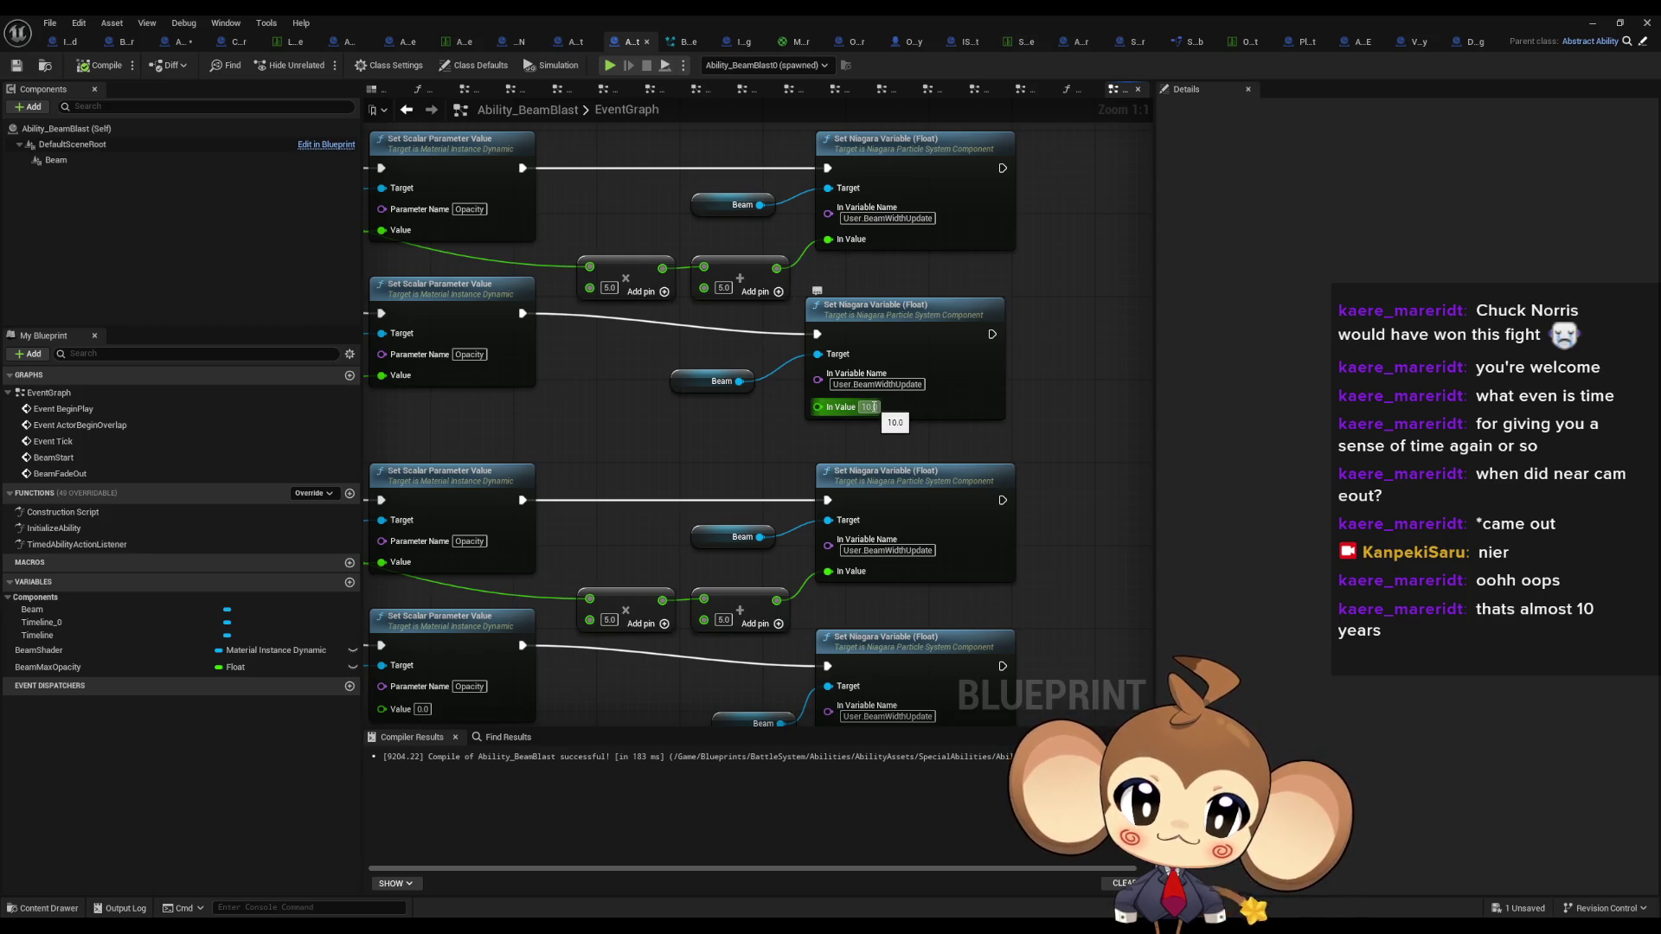
- Change the middle Set Niagara Variable width from 10.0 to 7.0, with both multipliers at 2.0
scroll(879, 481, down, 2)
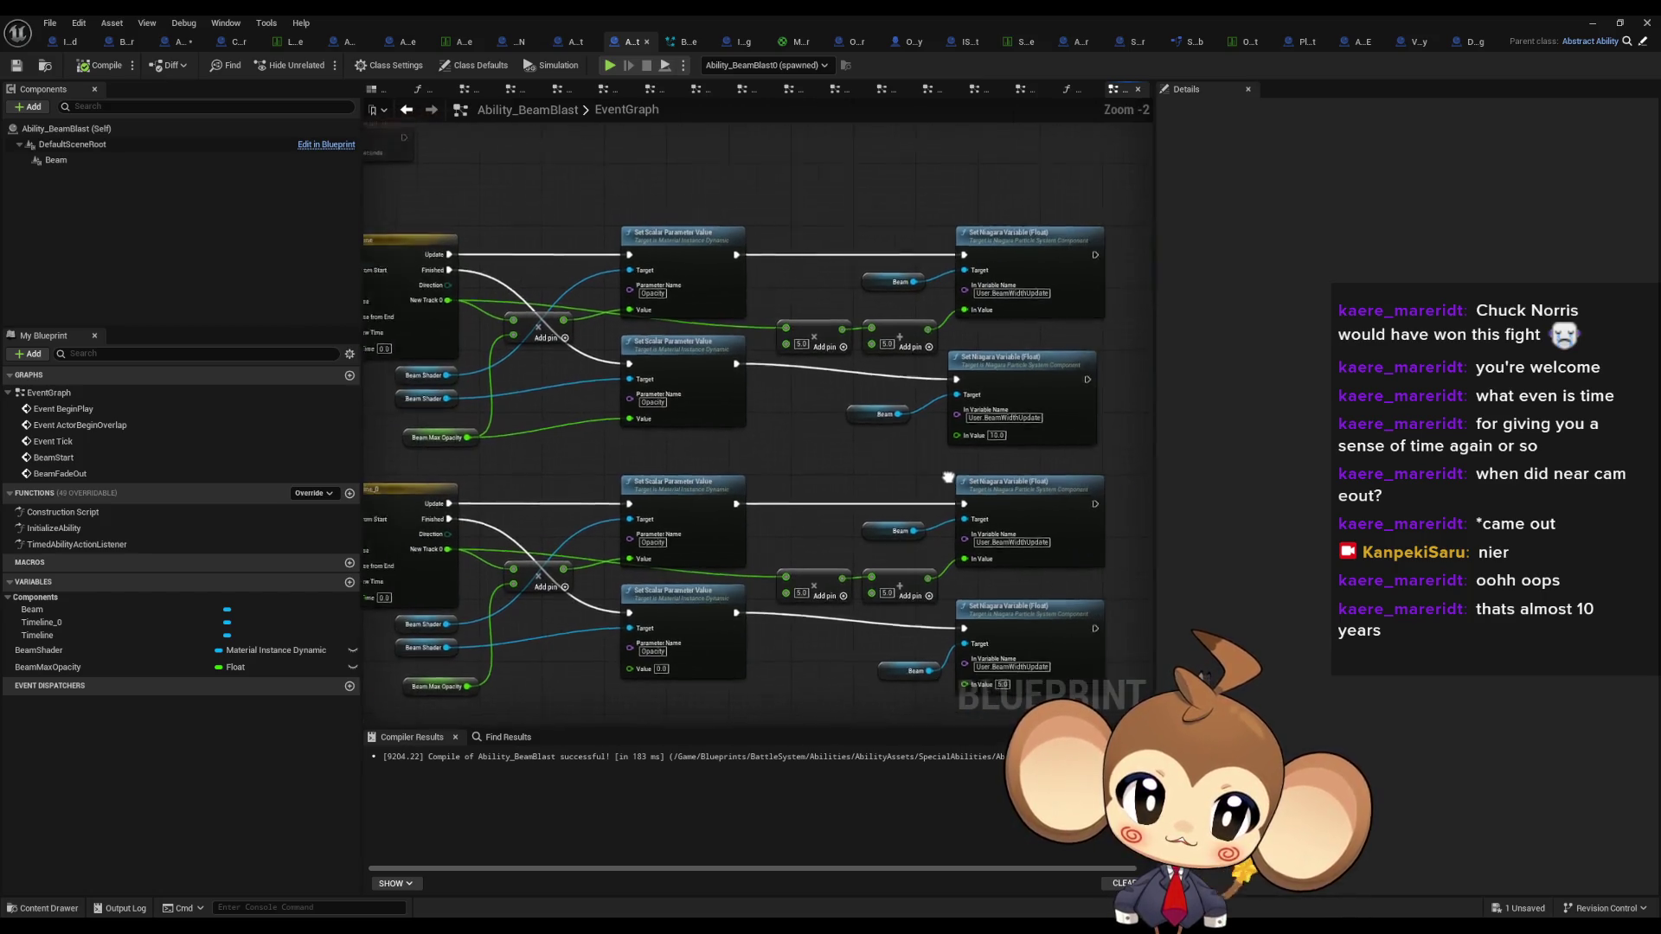
scroll(880, 480, up, 2)
drag(844, 486, 870, 411)
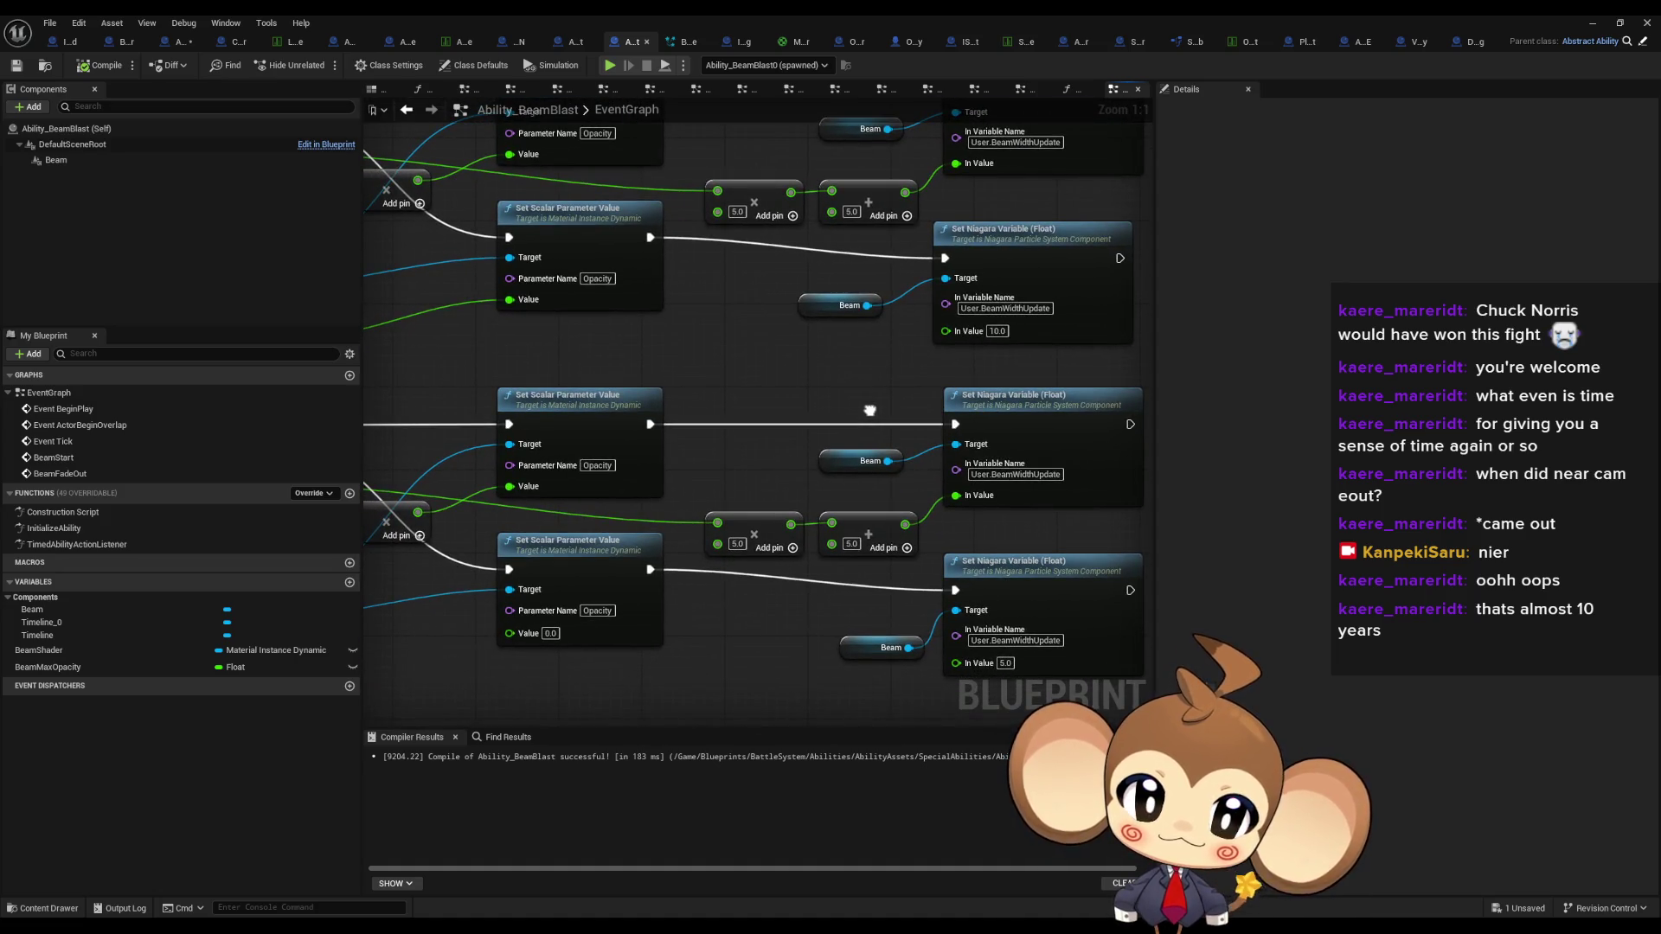
mouse_move(869, 411)
mouse_down()
mouse_move(770, 553)
mouse_move(866, 463)
mouse_up()
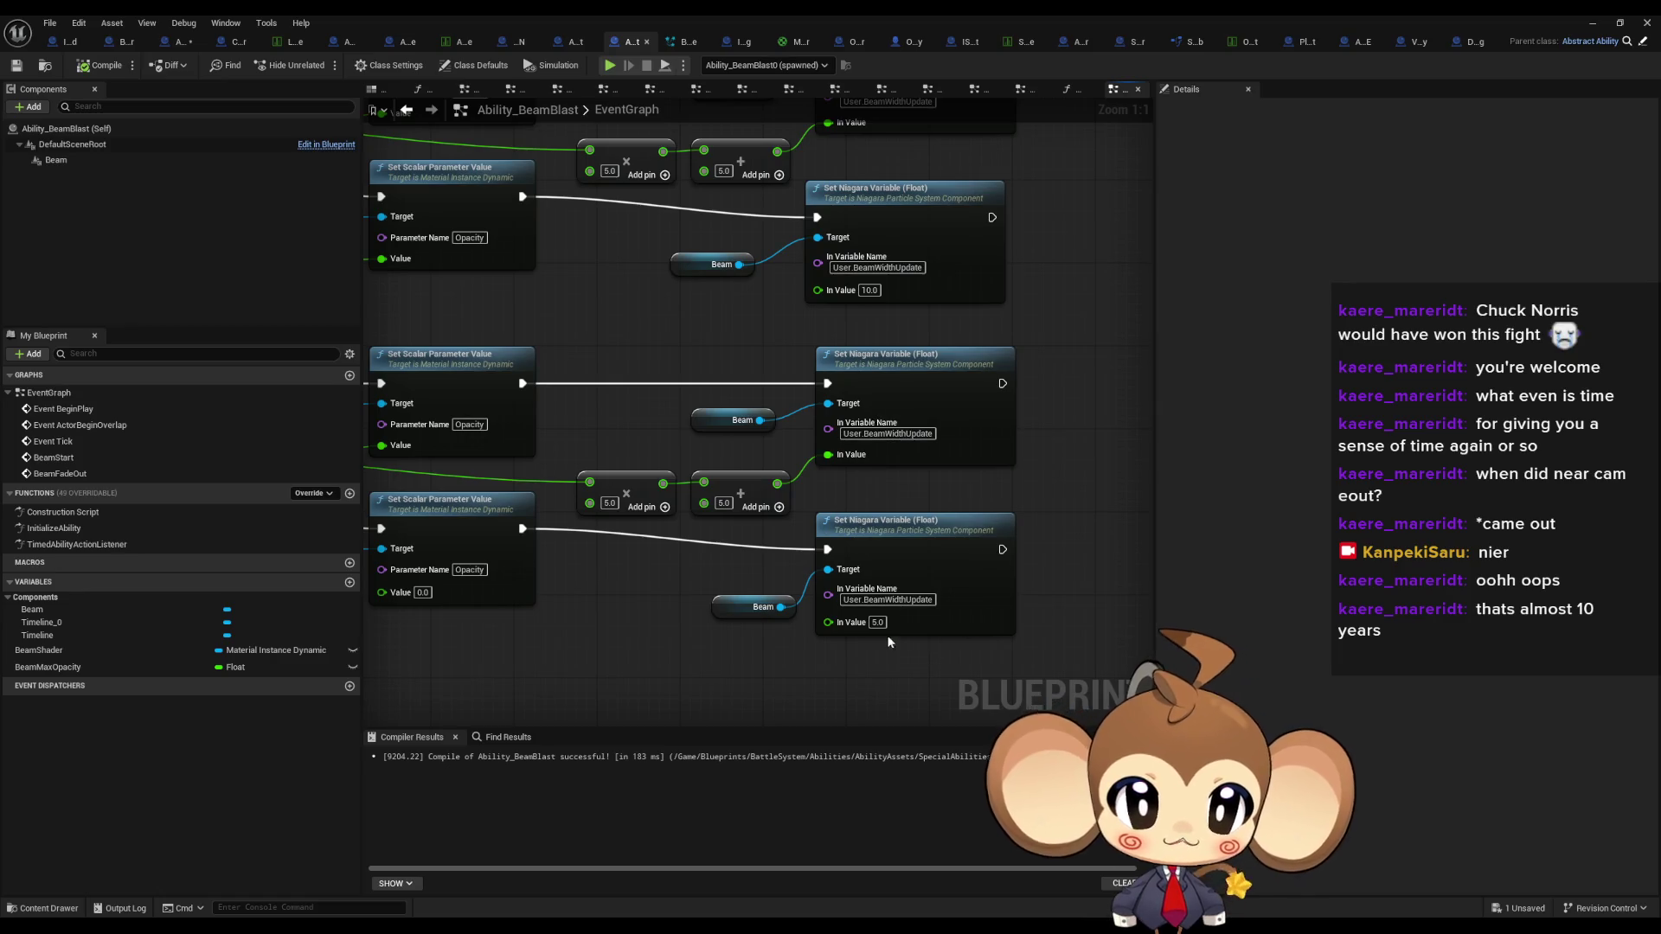
scroll(874, 631, up, 2)
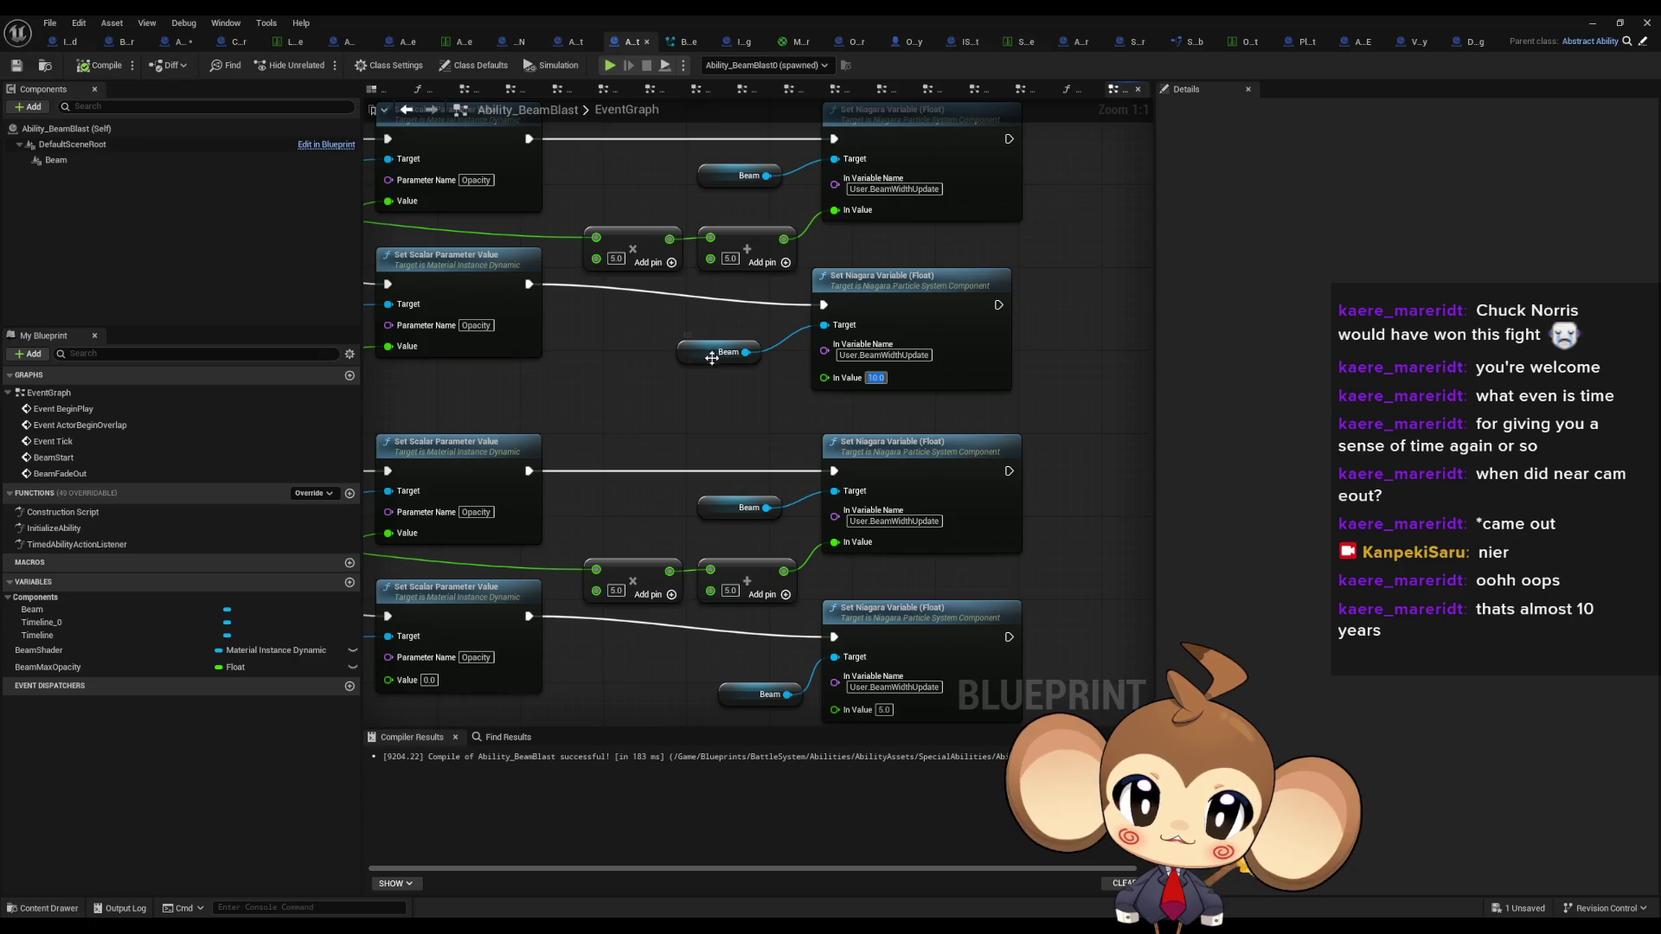
text(7)
key(Return)
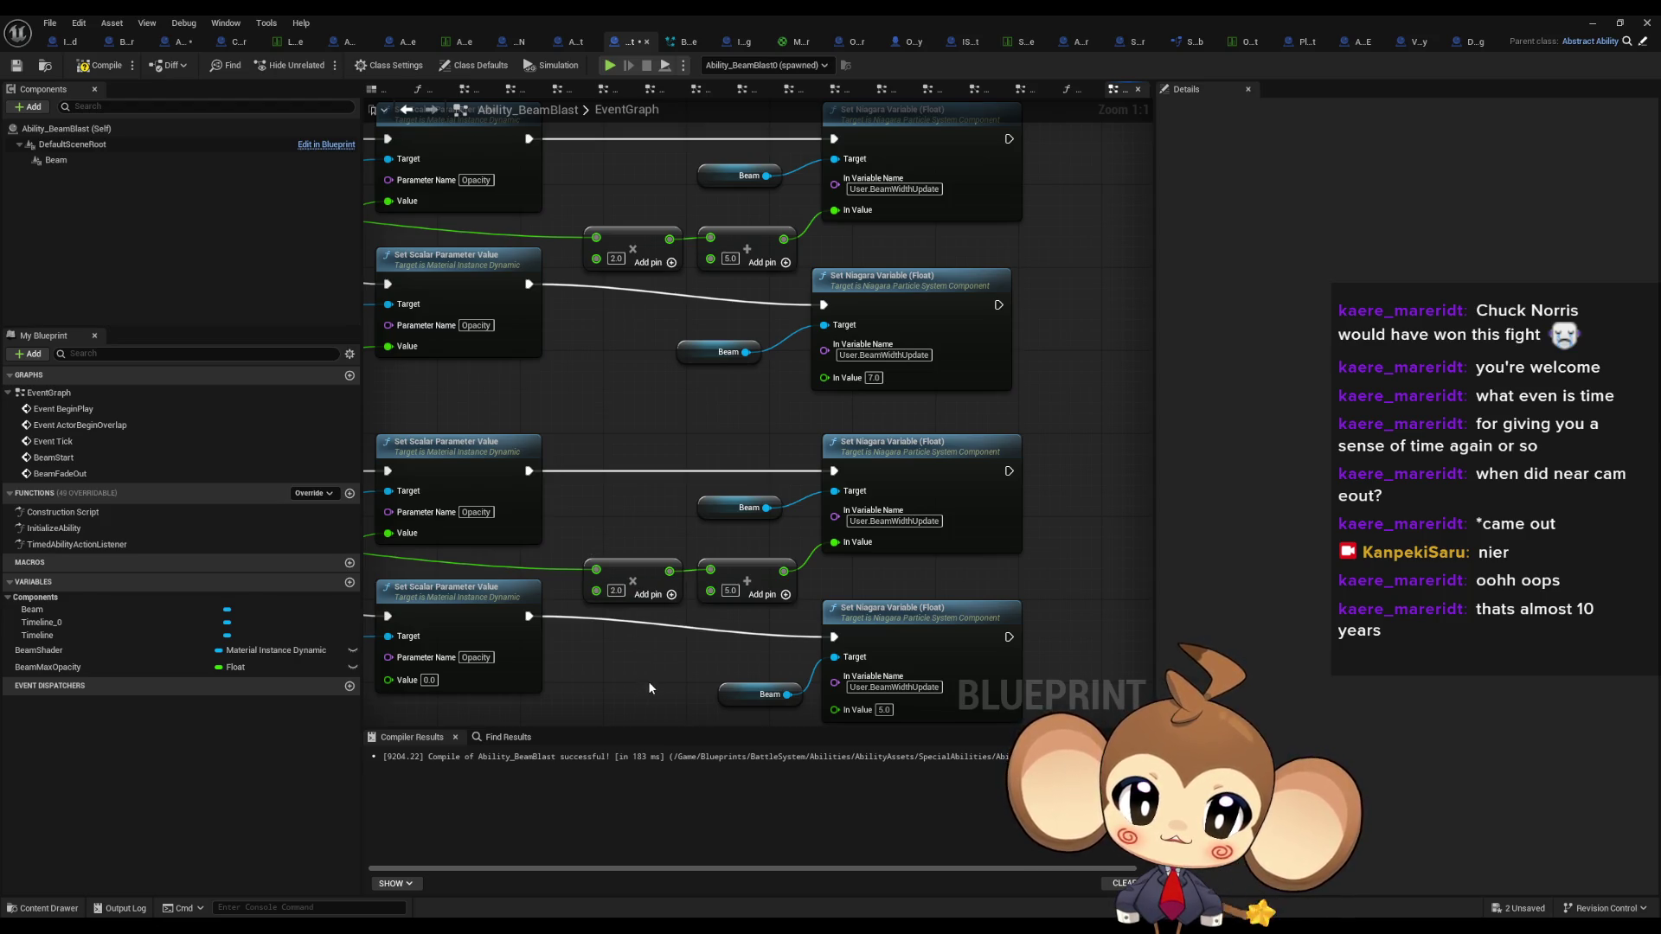
drag(648, 678, 577, 477)
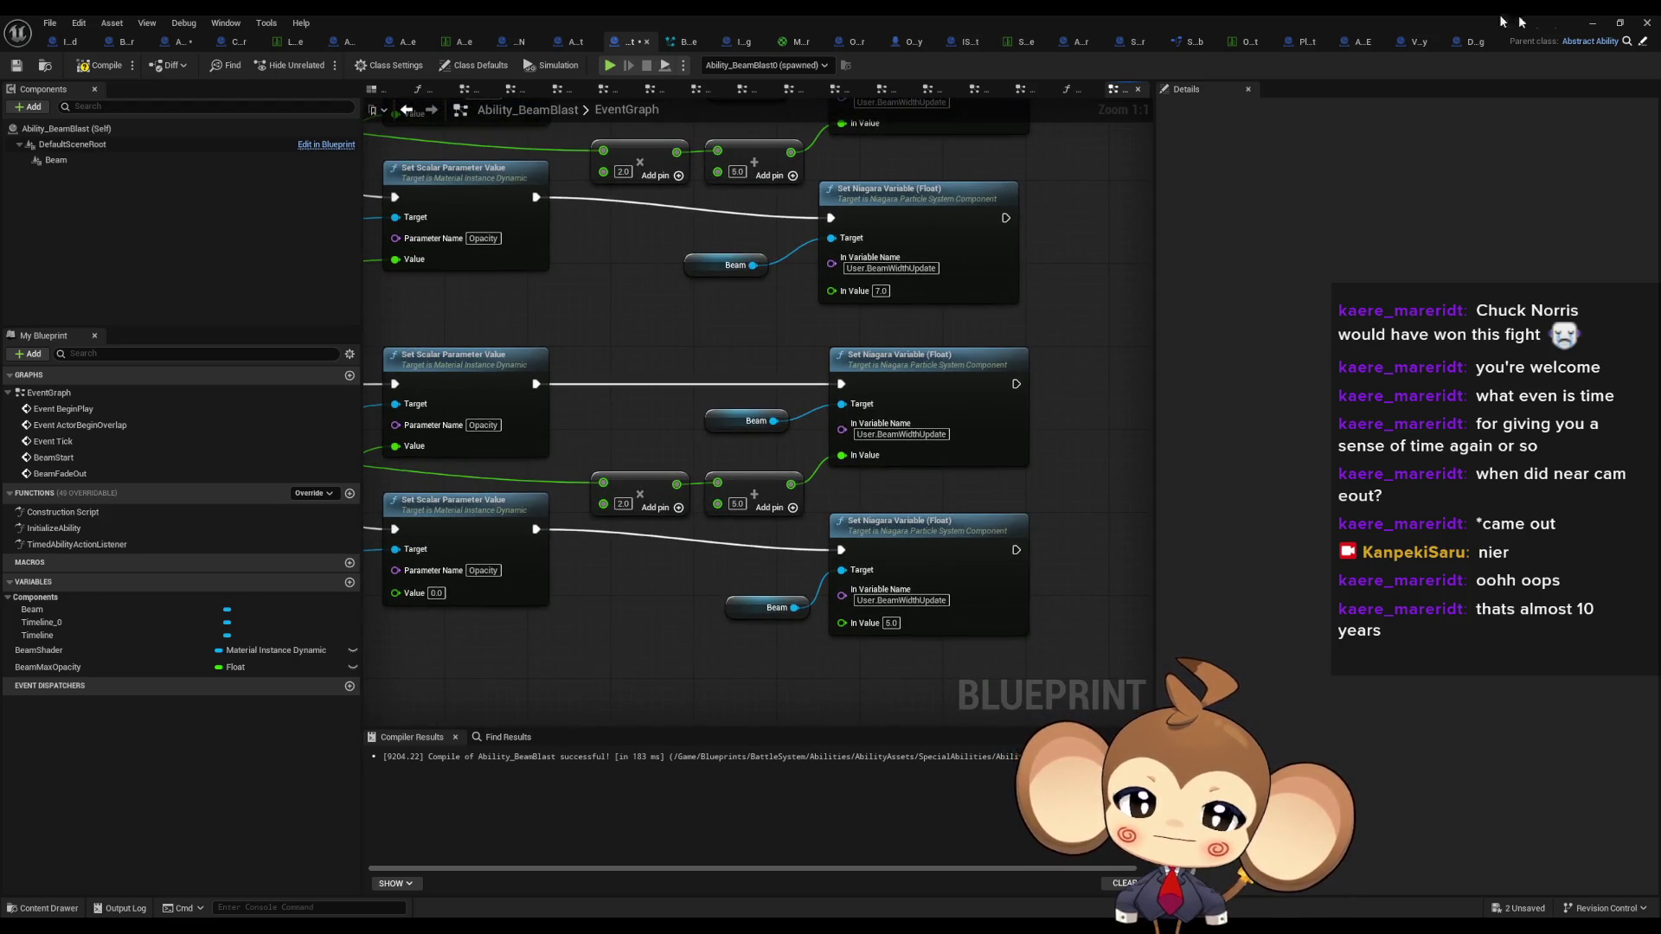
click(1592, 21)
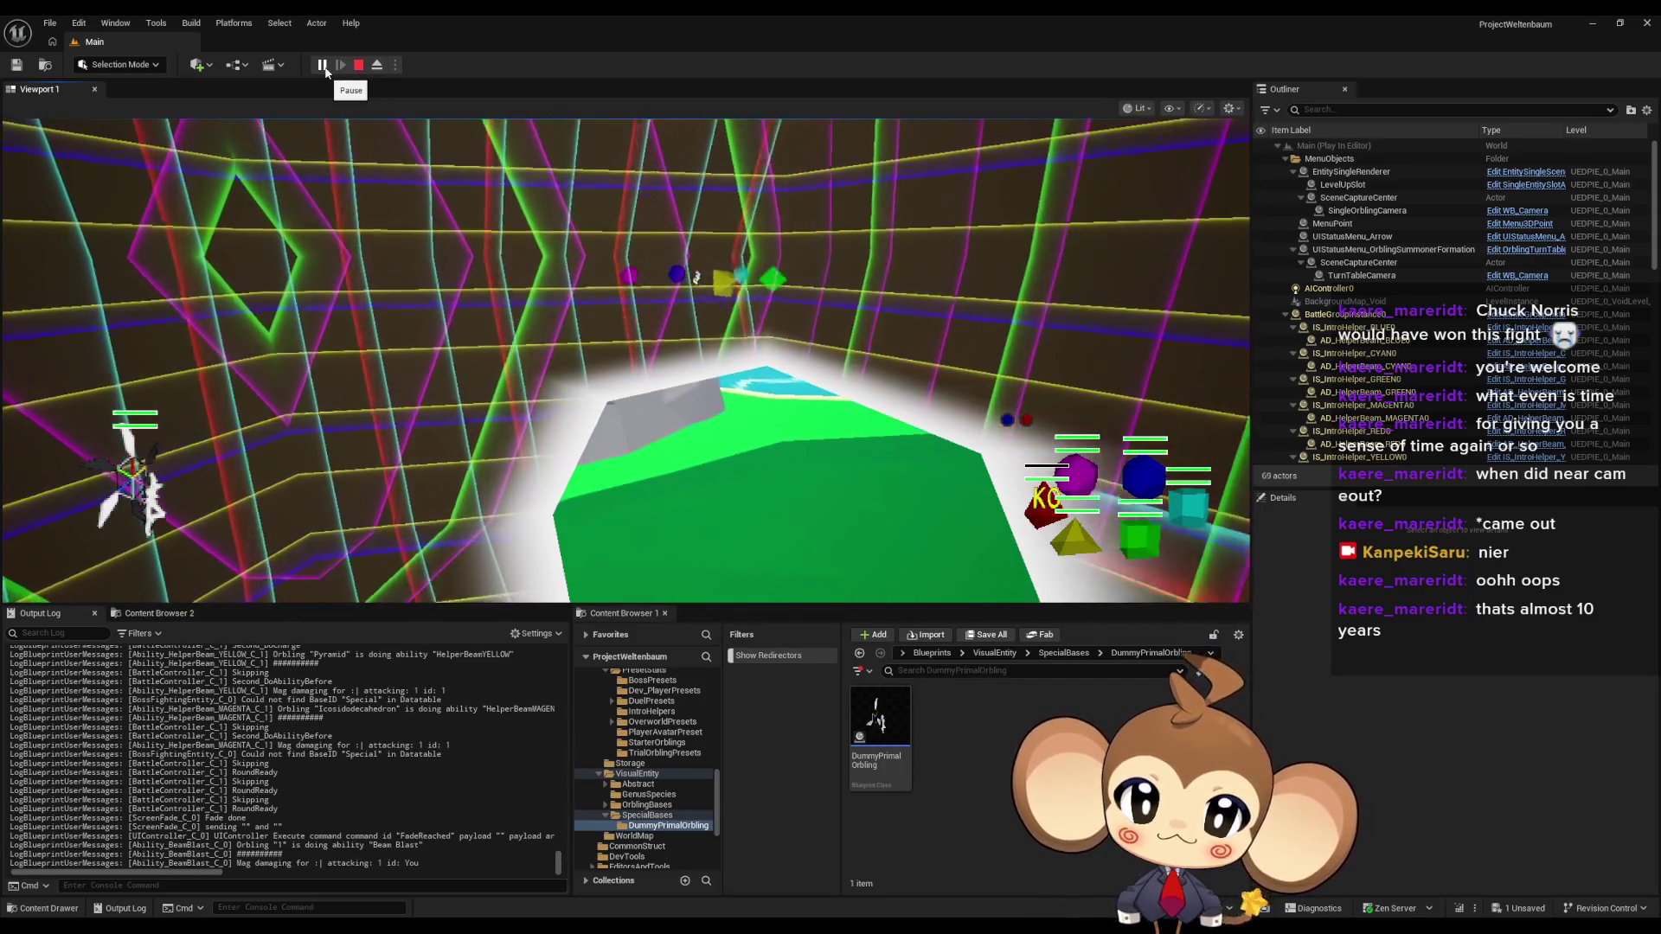
- Pause the adjusted-width Beam Blast test and end the Play-in-Editor session
click(326, 71)
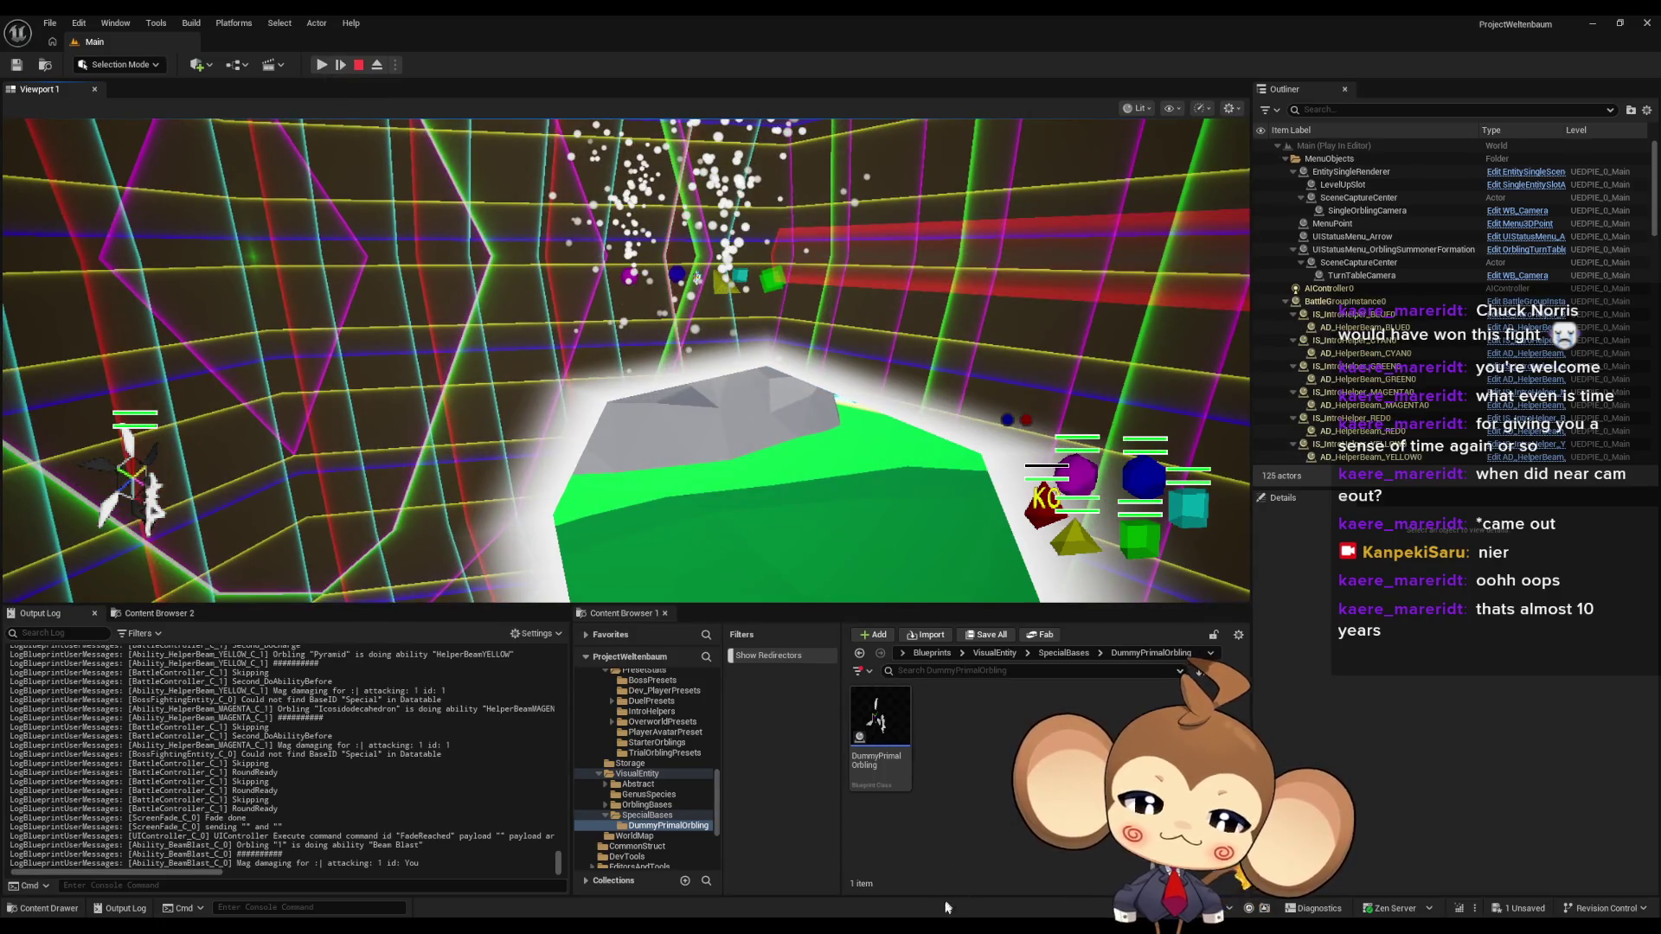
key(Escape)
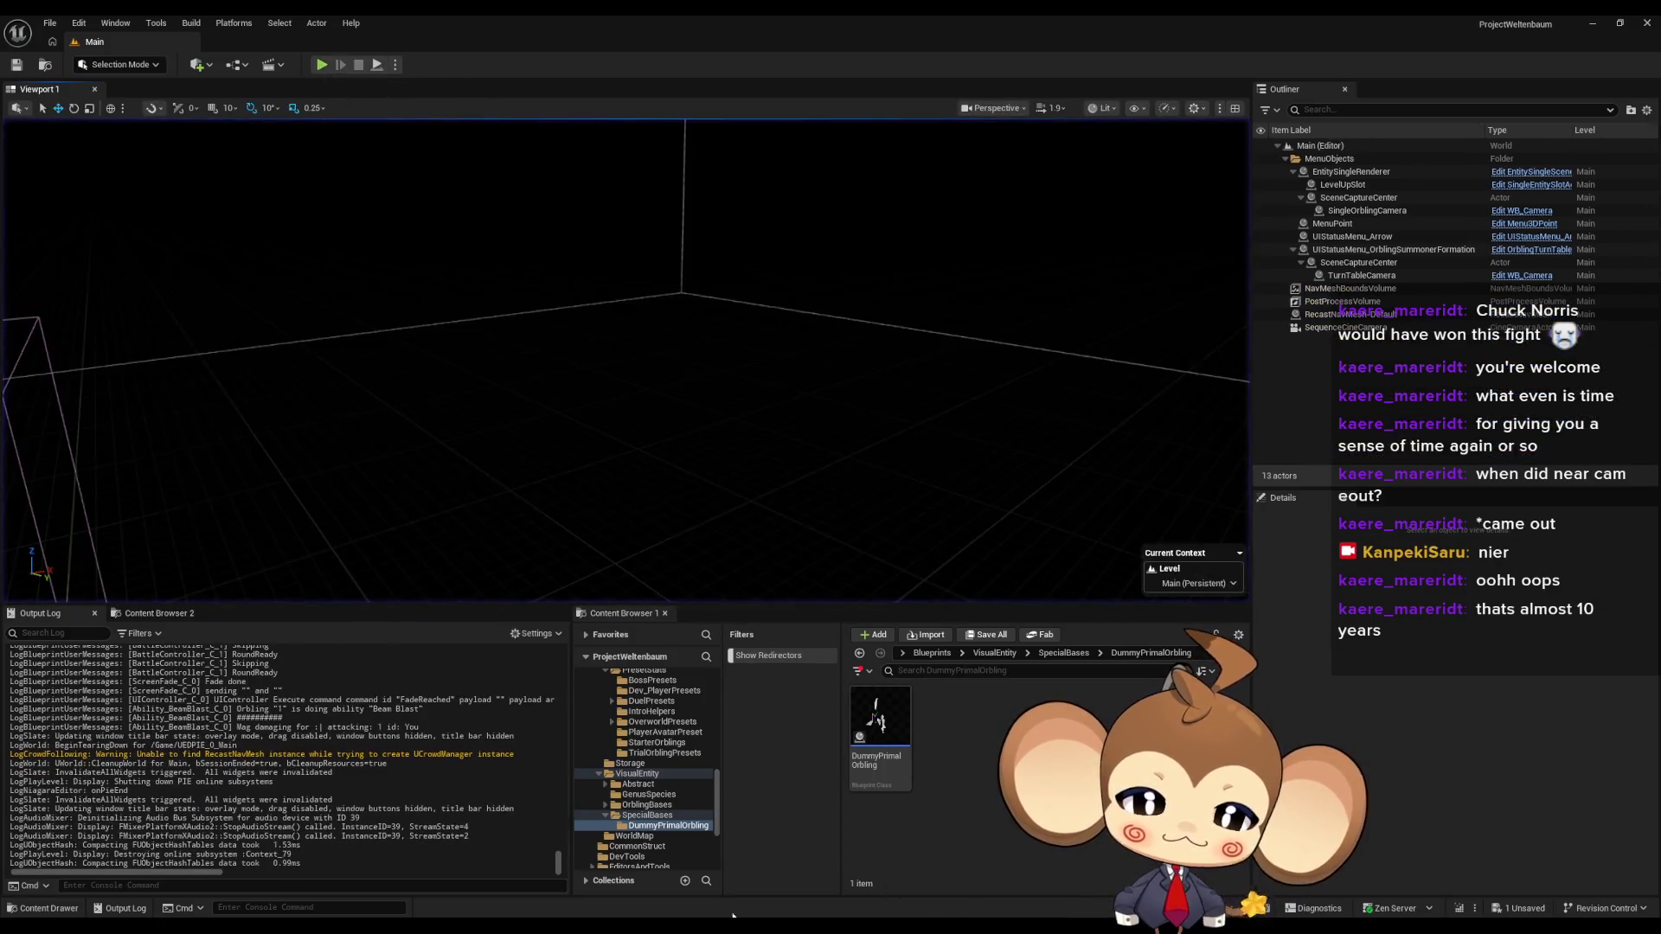
- Back in Ability_BeamBlast, set a lower Niagara setter's width value to 1.0
click(713, 872)
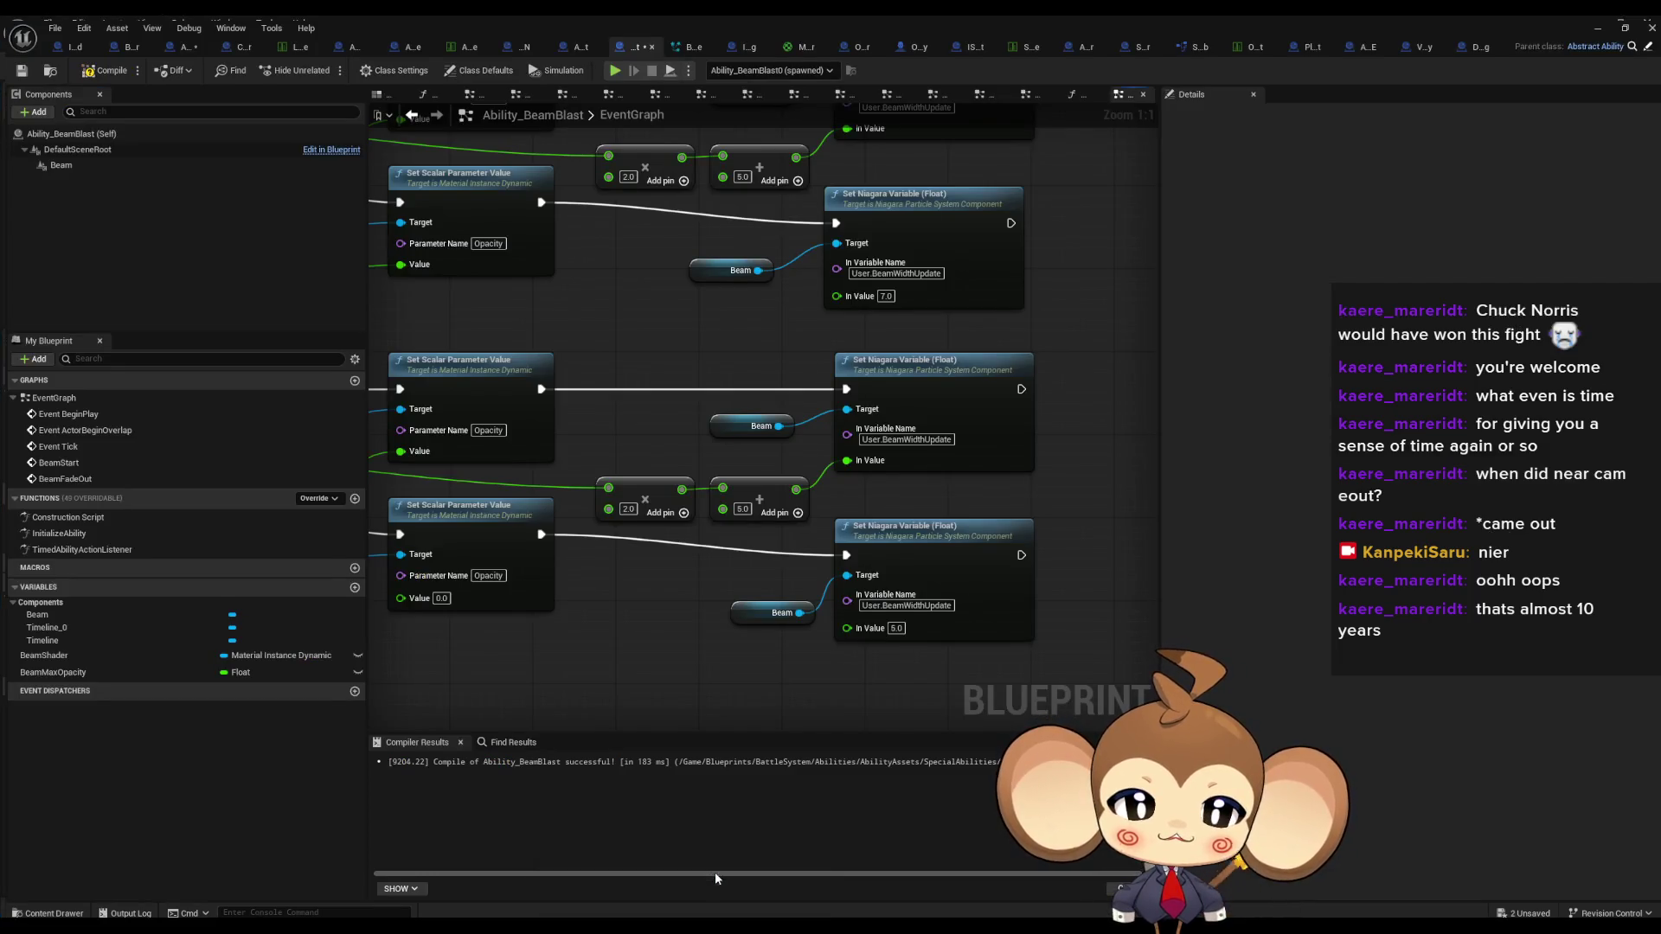
mouse_move(777, 676)
mouse_down()
mouse_move(1031, 613)
mouse_move(932, 593)
mouse_up()
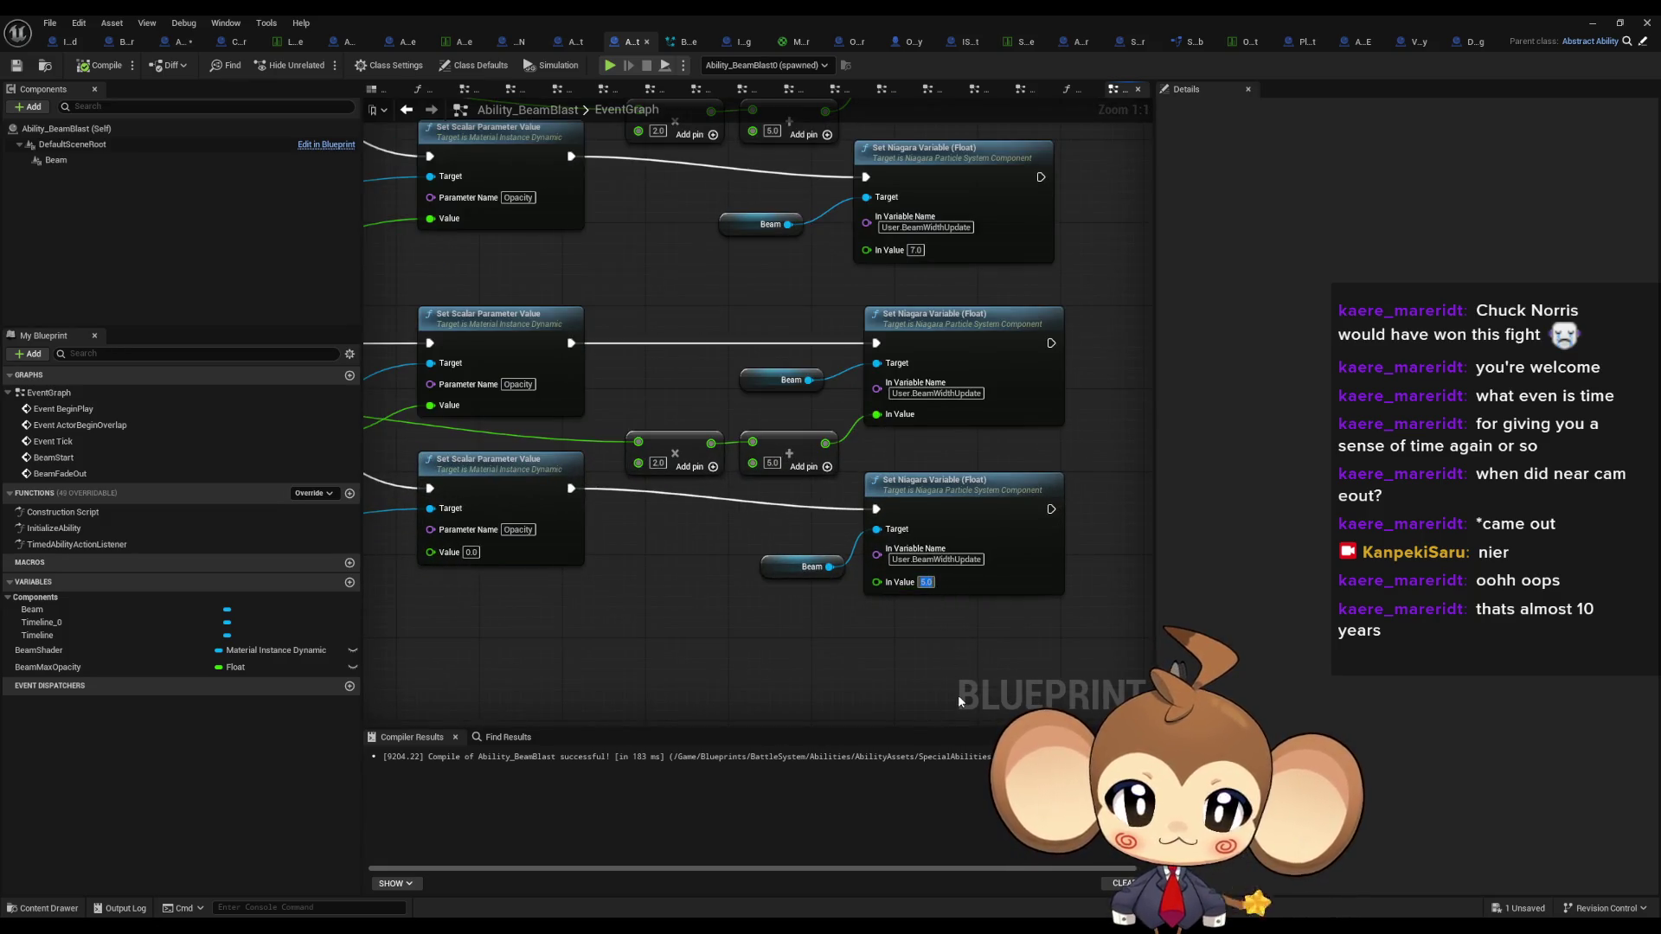
text(1)
key(Return)
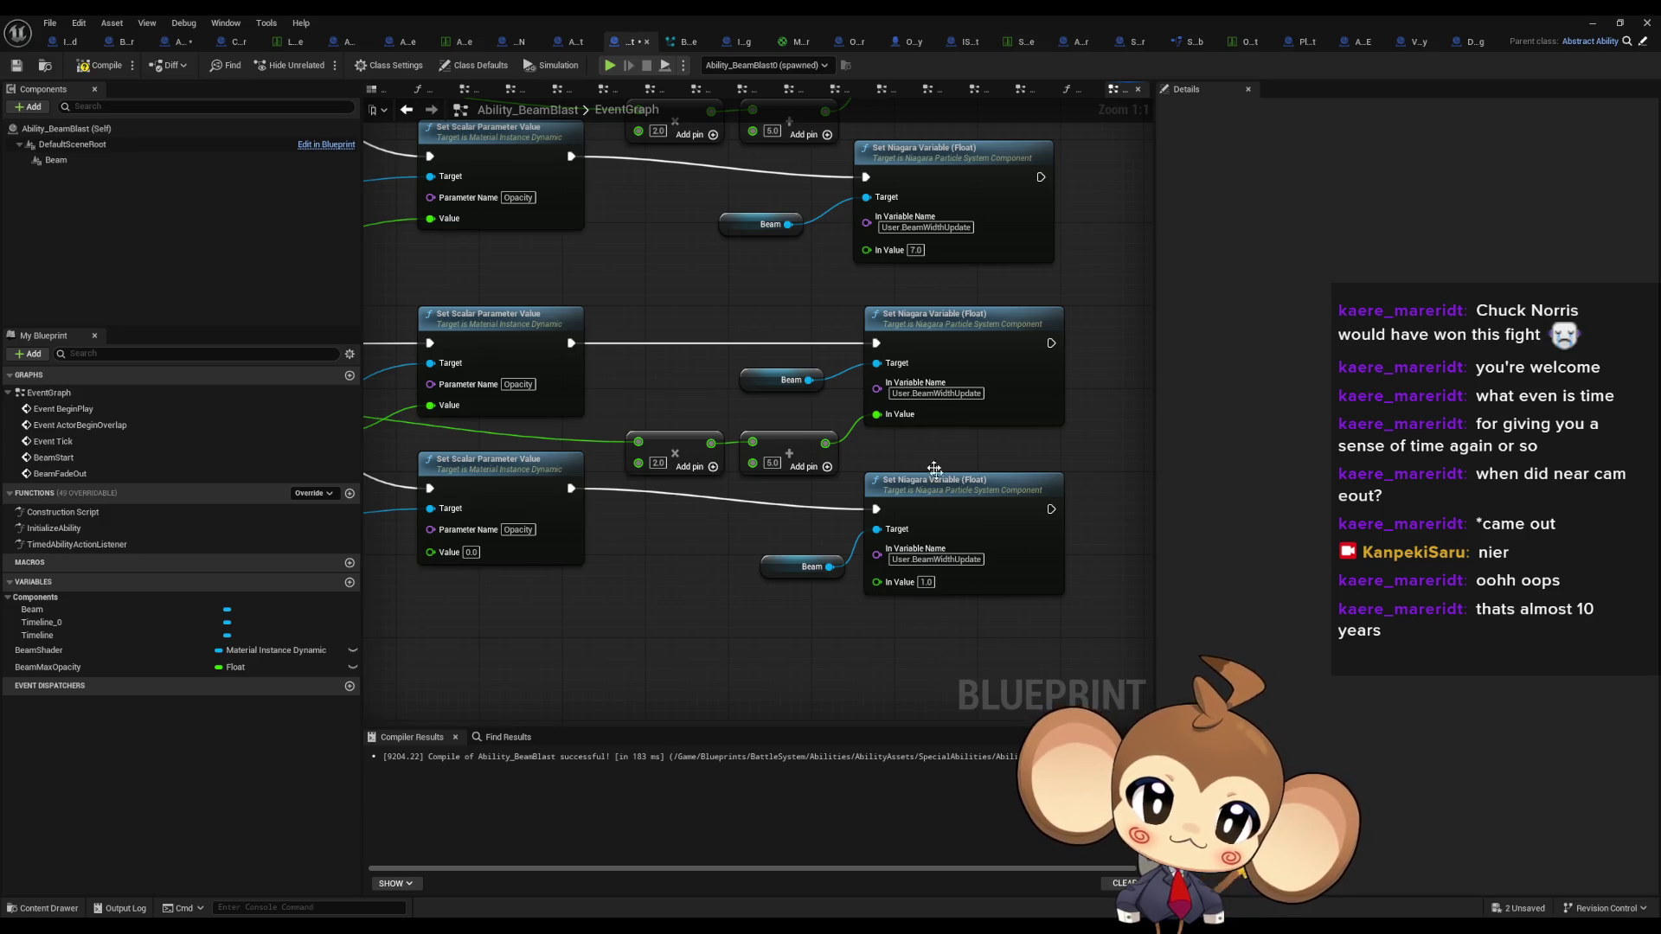
mouse_move(750, 275)
mouse_down()
mouse_move(749, 411)
mouse_move(835, 508)
mouse_up()
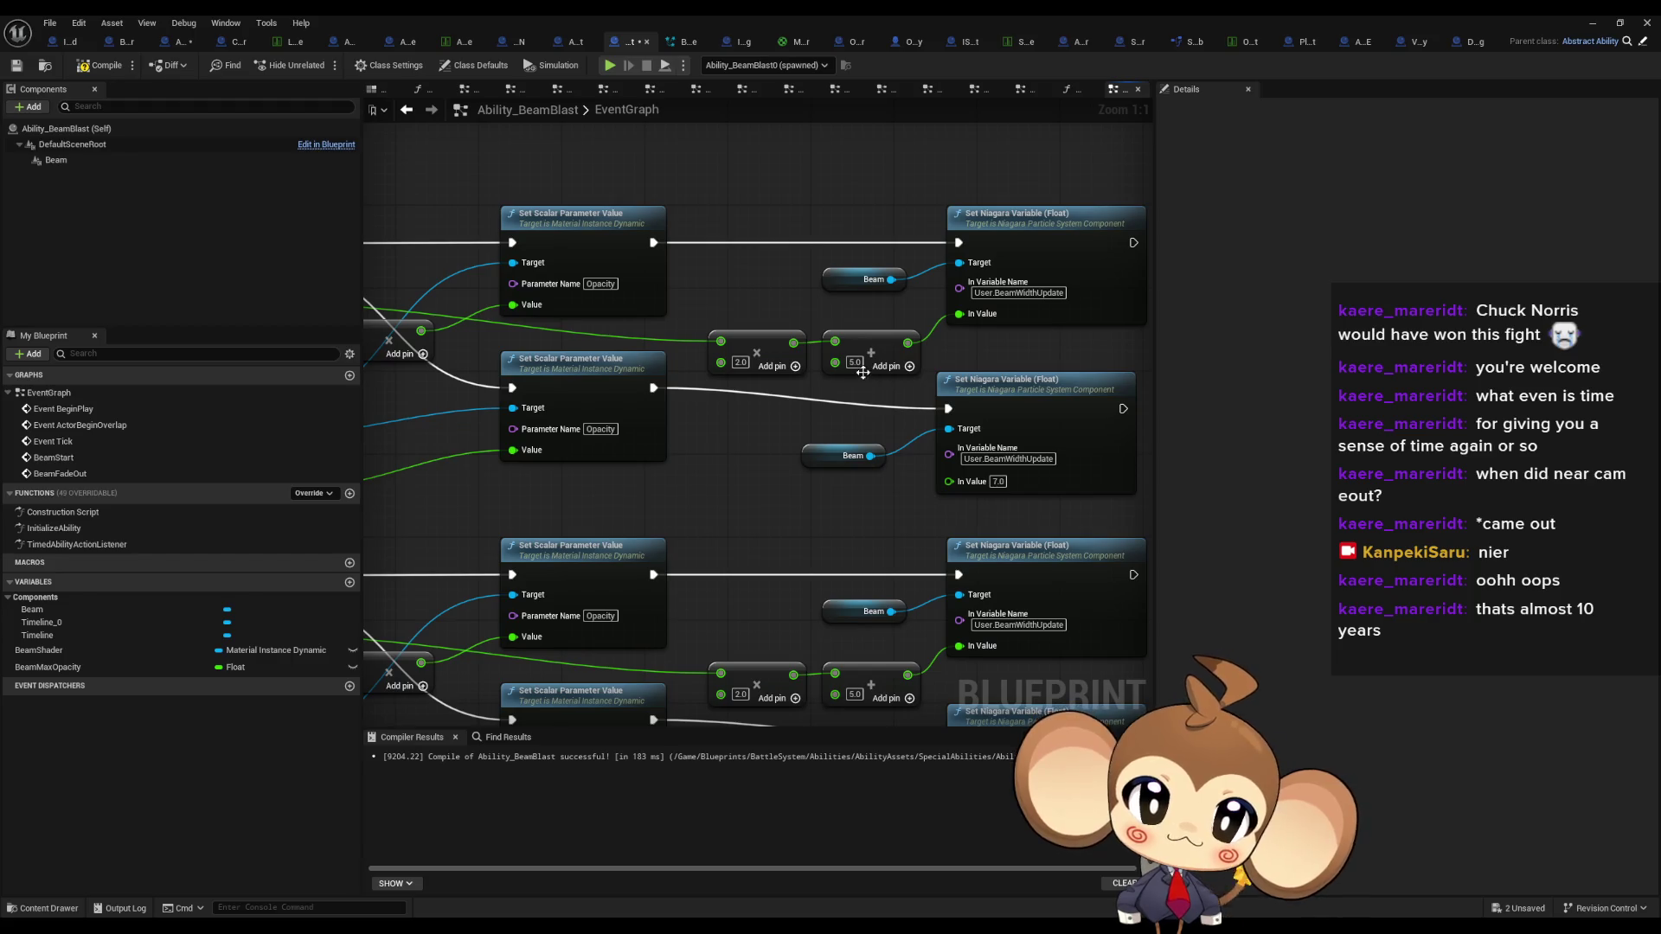
drag(841, 590, 814, 490)
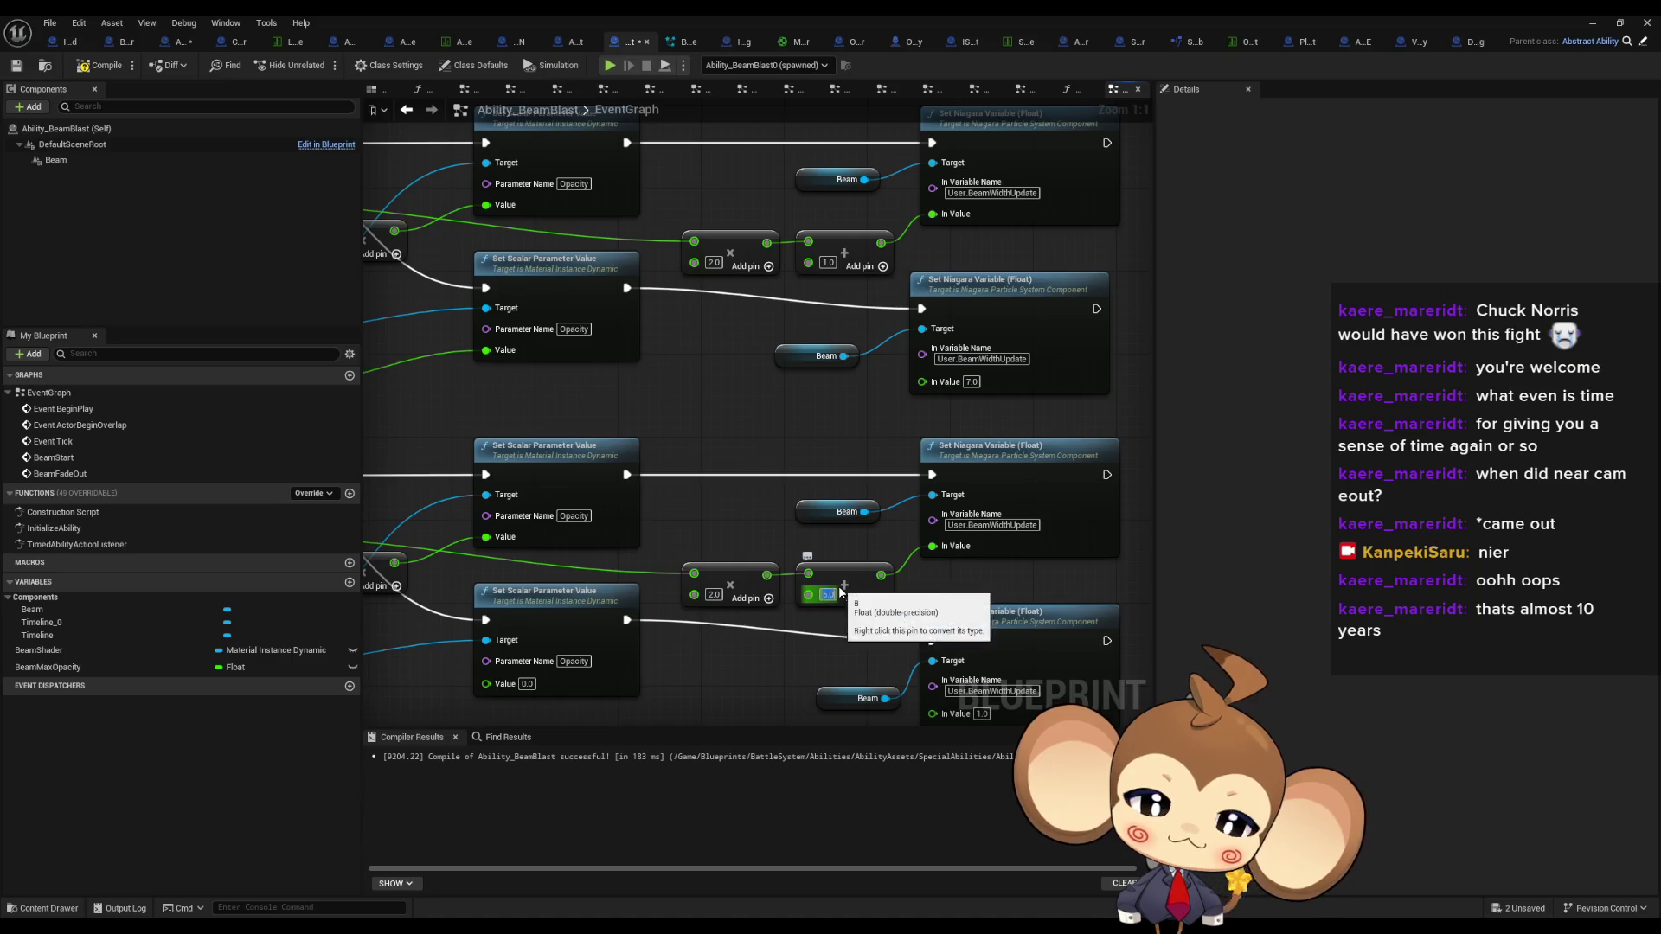
text(1)
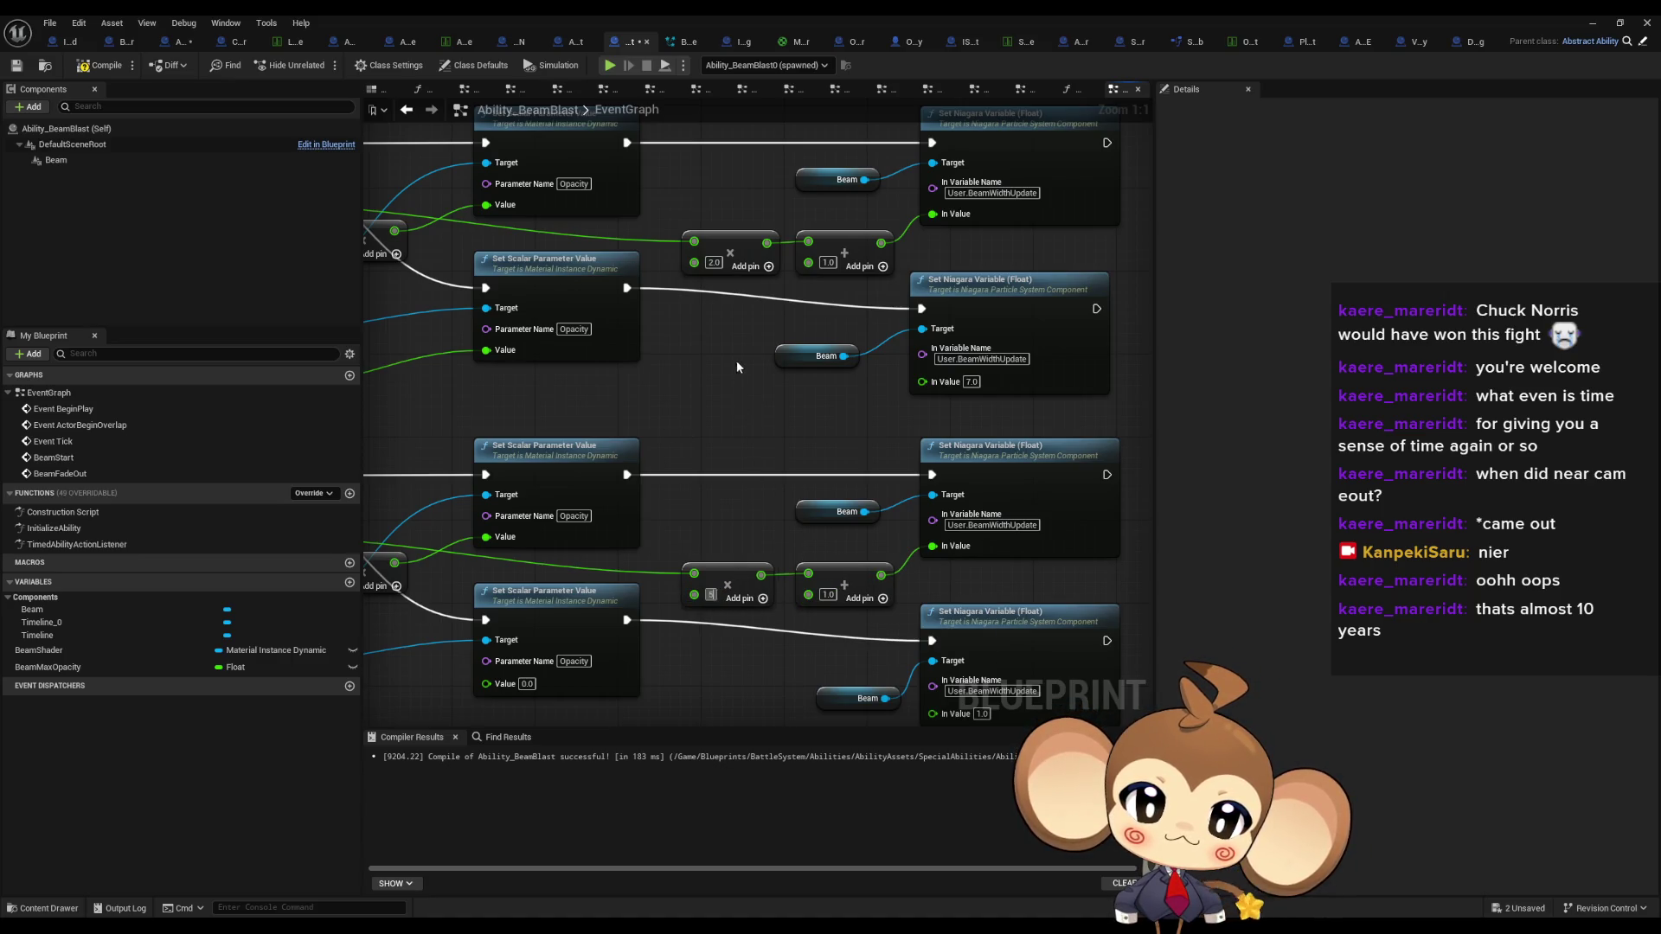
- Keep the middle setter width at 7.0 and set the lower multiplier to 6.0
click(971, 382)
text(6)
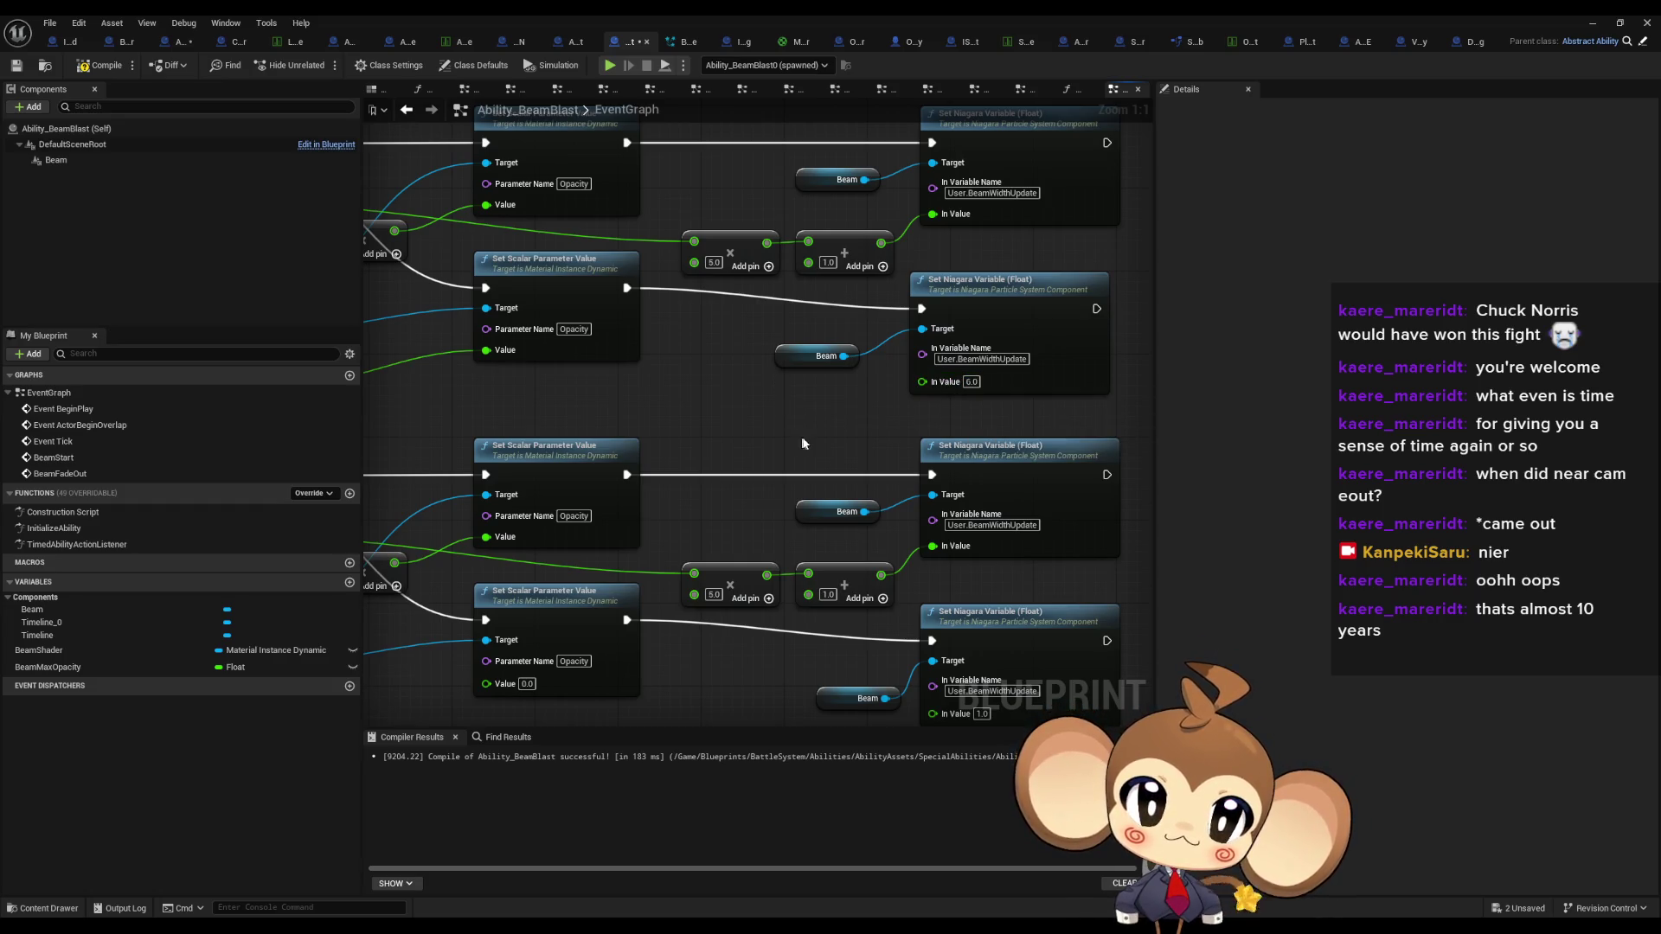
drag(816, 432, 768, 368)
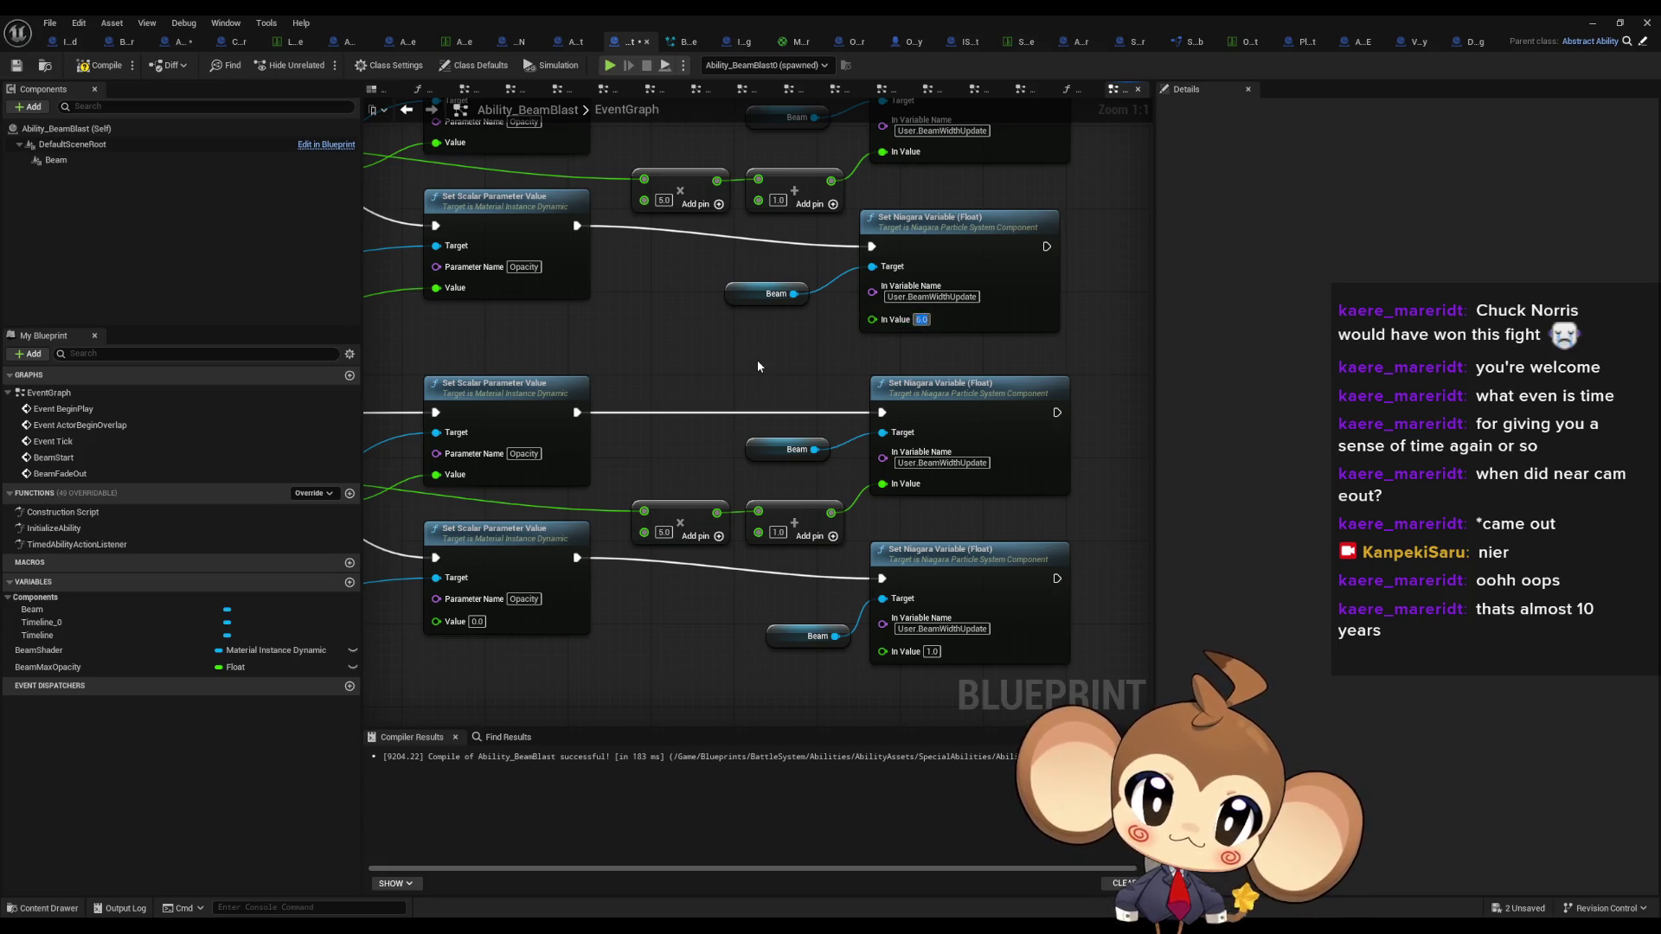
text(7)
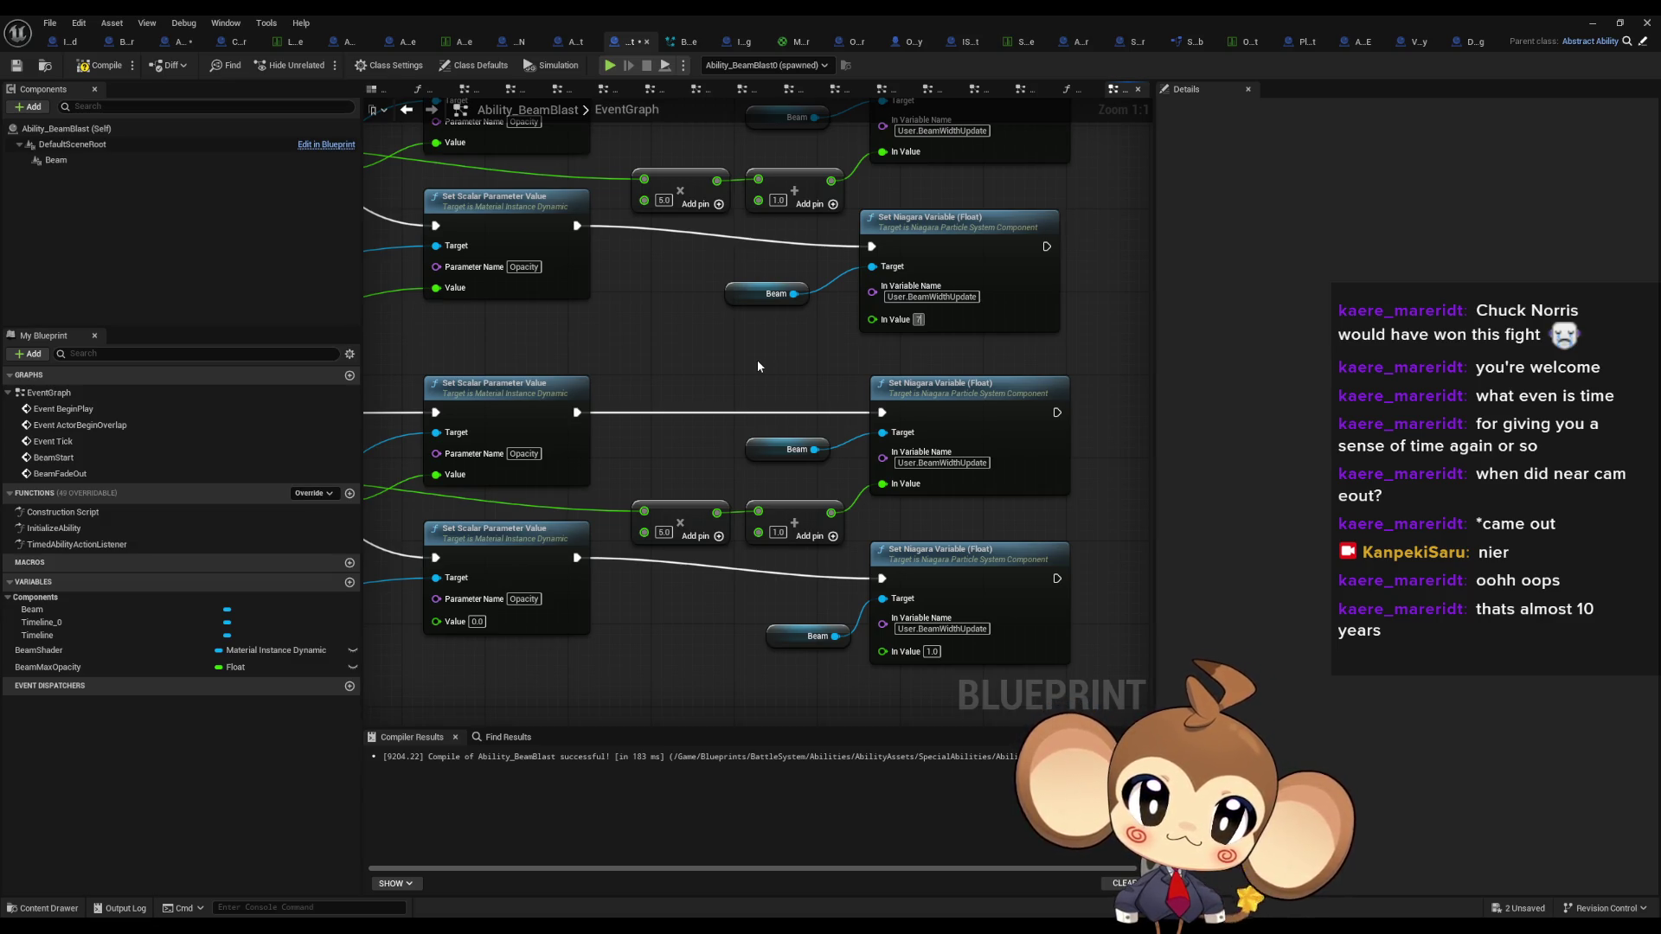
key(Return)
click(663, 200)
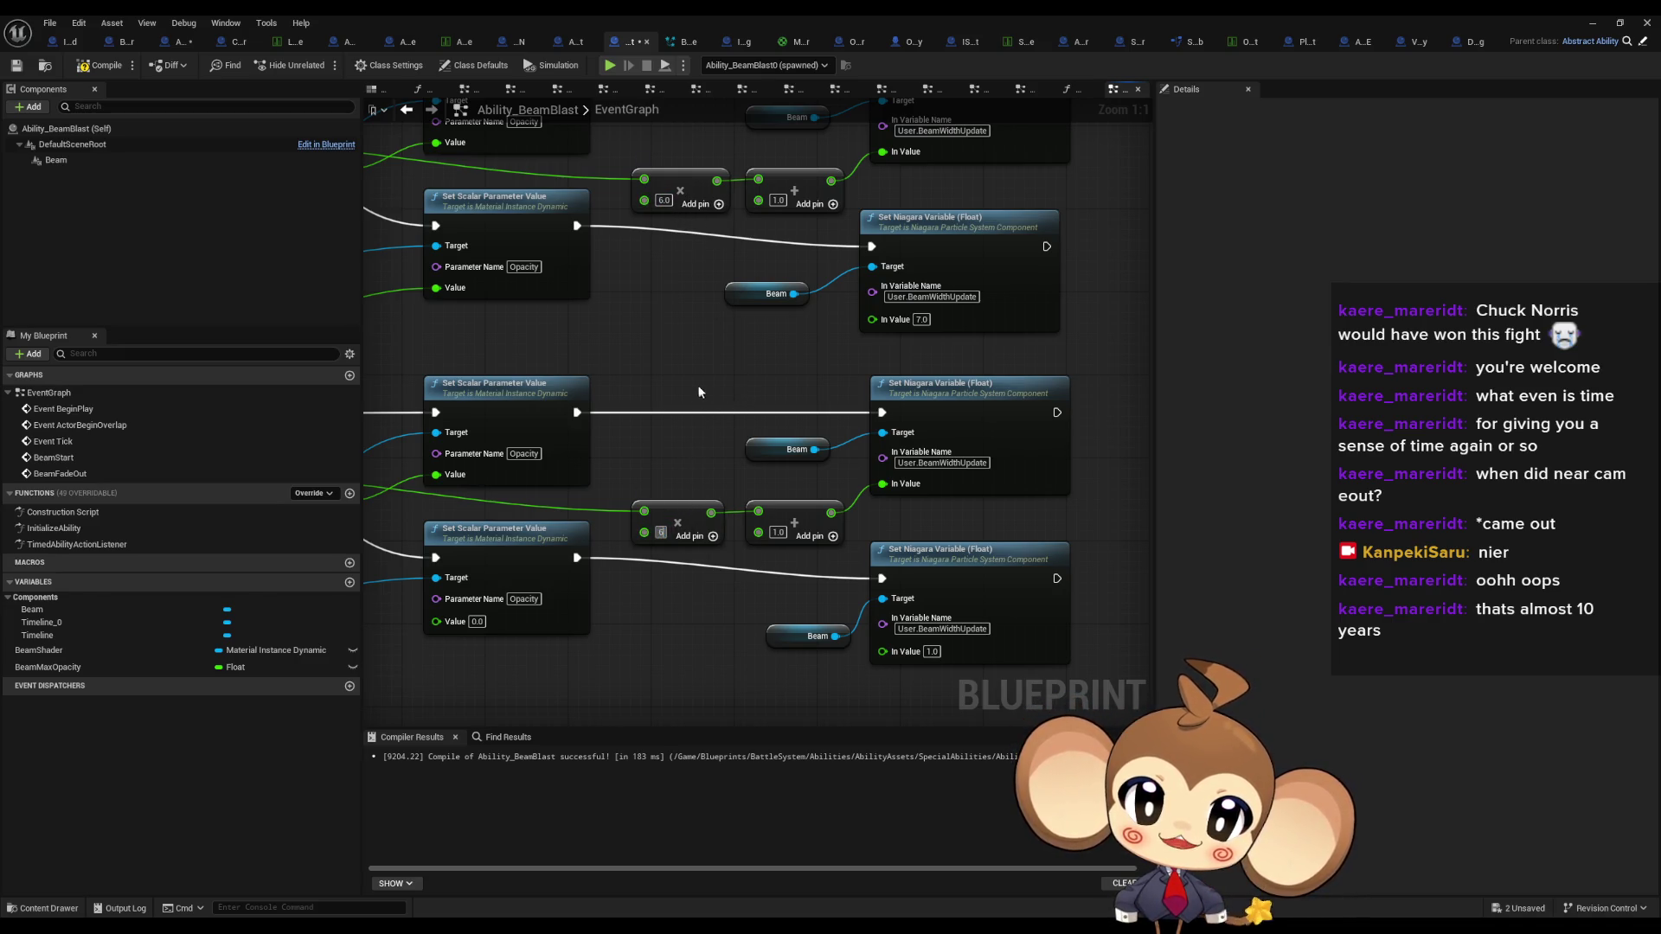
text(6)
key(Return)
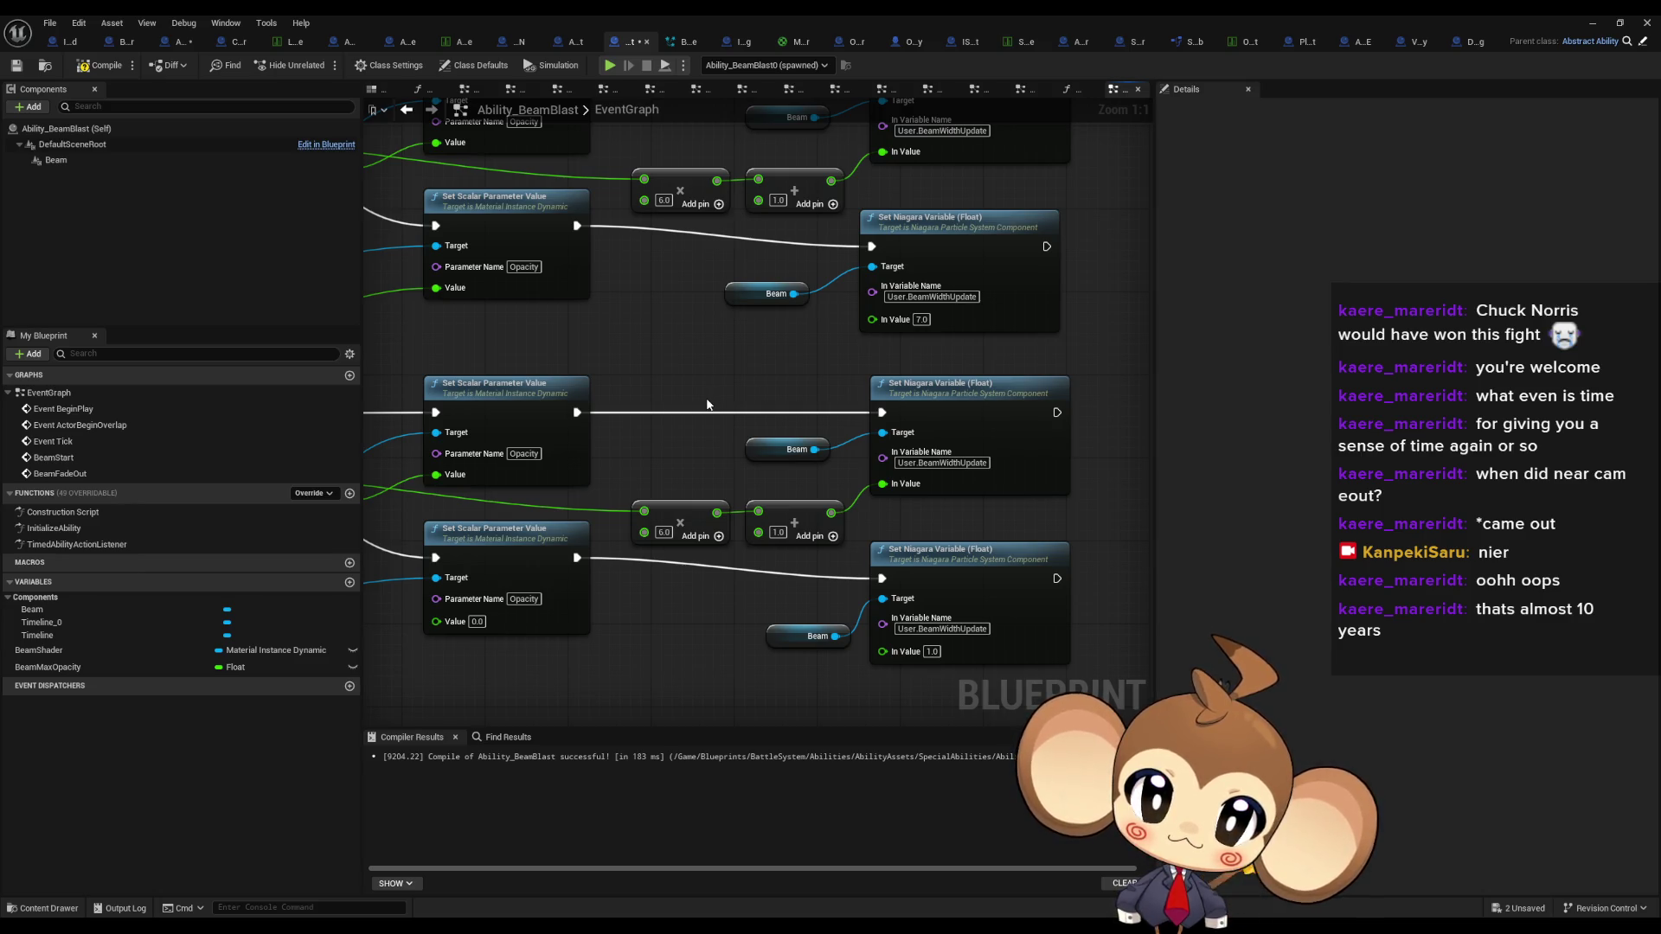
mouse_move(707, 405)
mouse_down()
mouse_move(744, 409)
mouse_move(675, 358)
mouse_up()
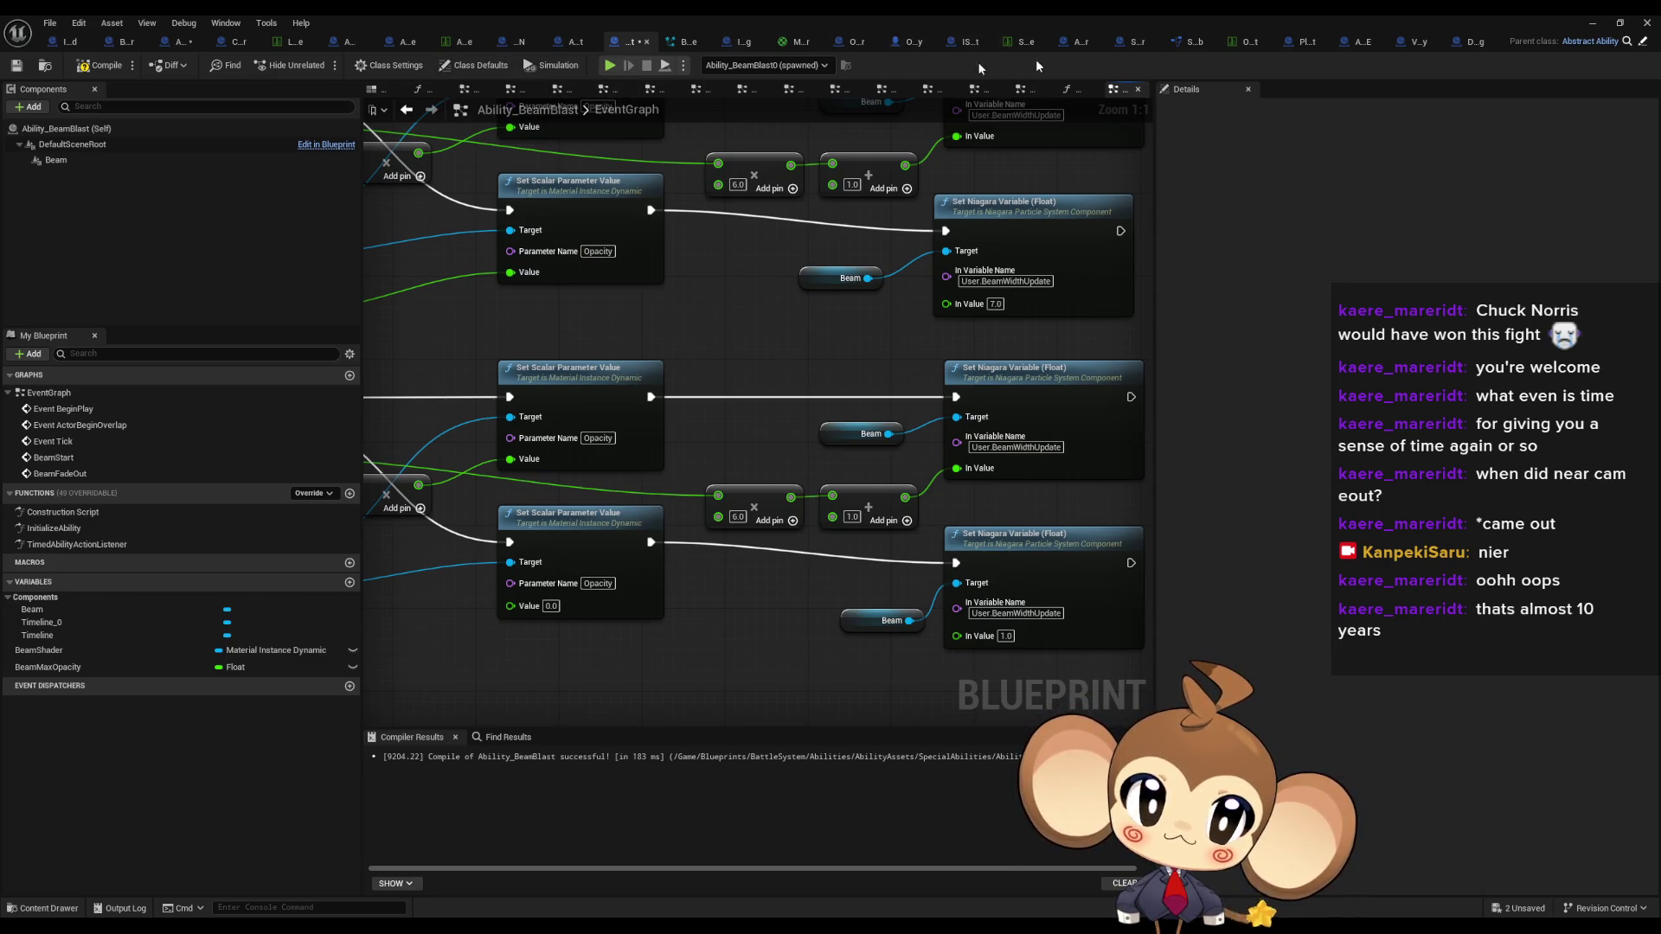
click(685, 44)
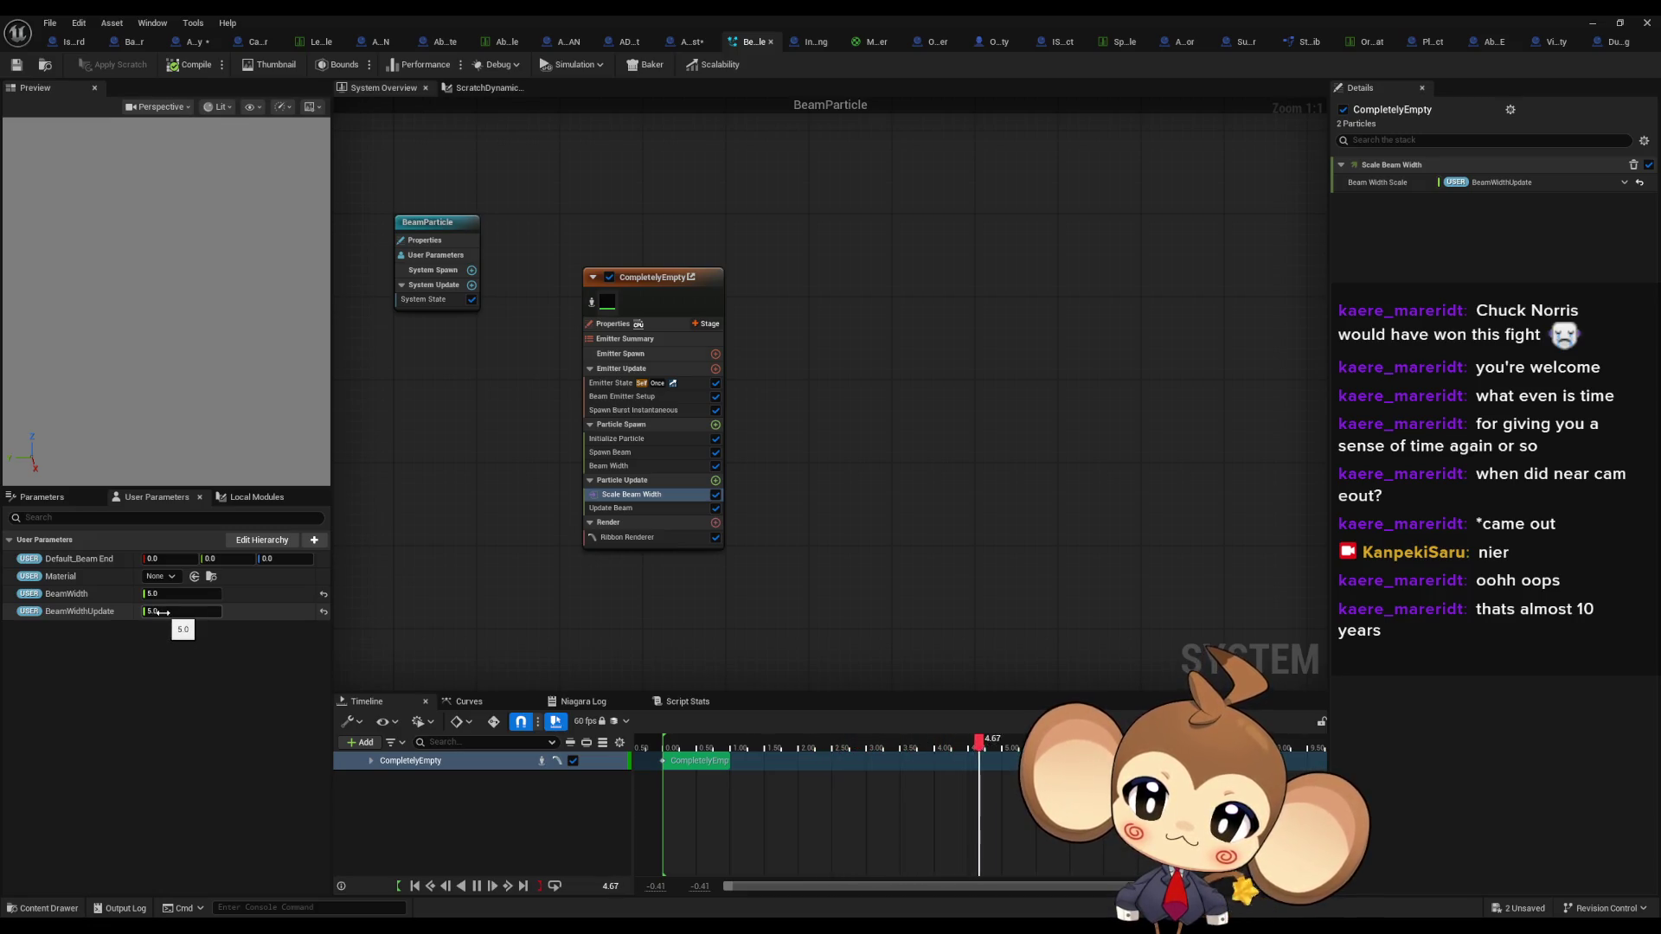
- Set BeamWidthUpdate to 2.0 in User Parameters and launch a Play-in-Editor test
text(2)
key(Return)
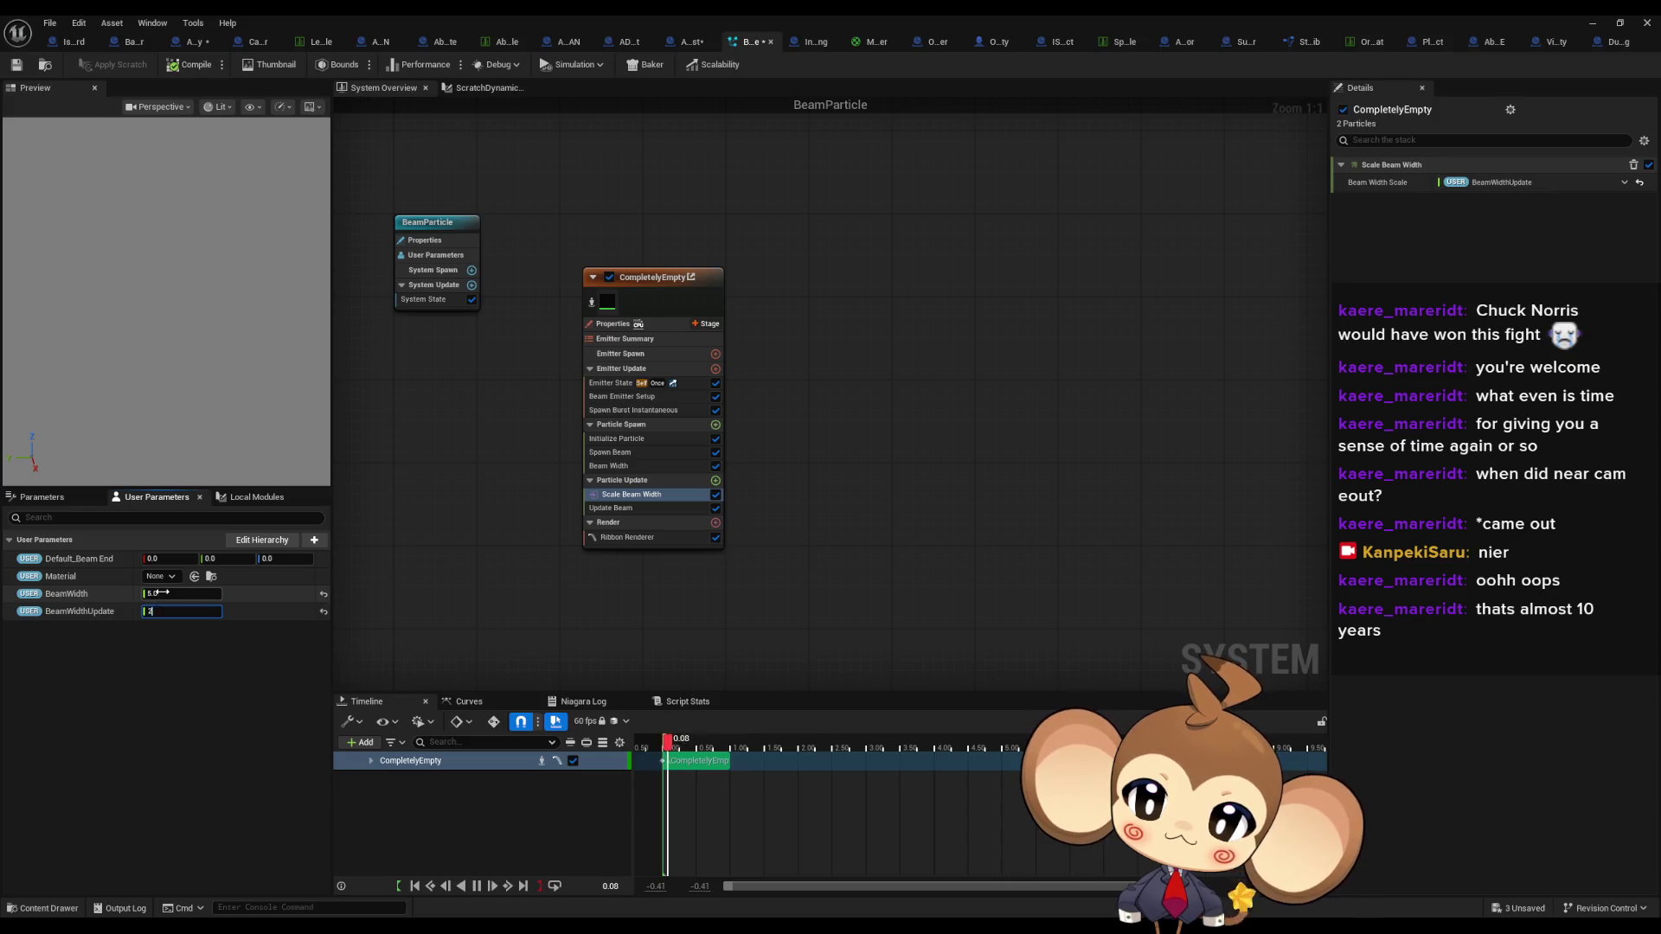
click(1598, 29)
click(323, 66)
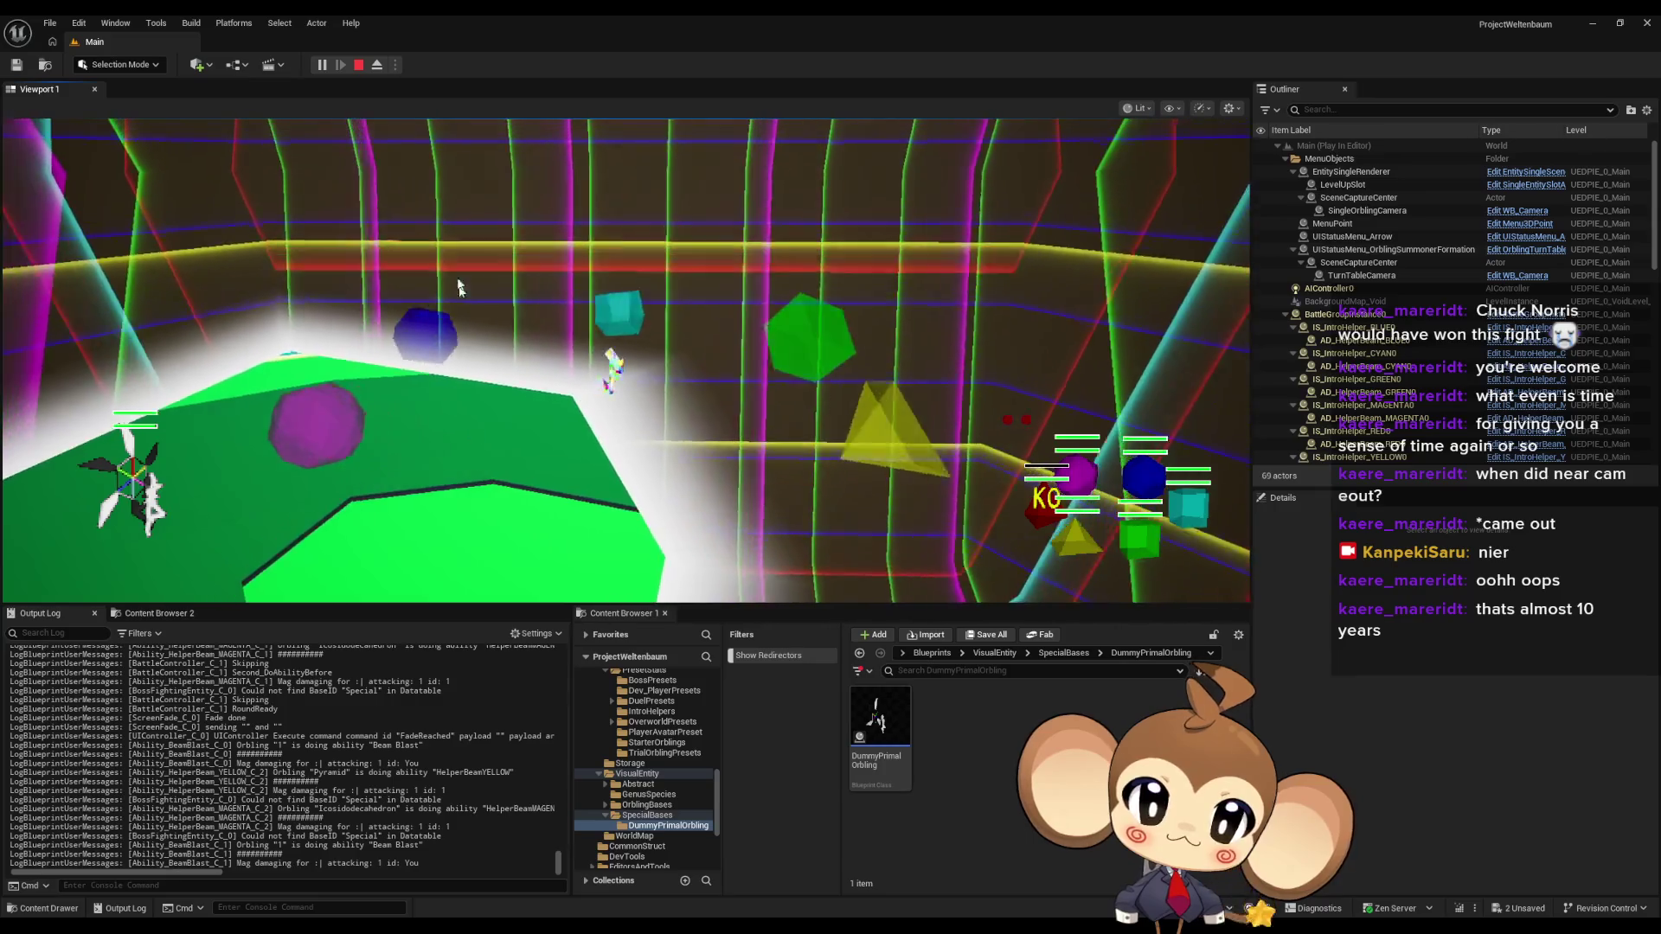
- Stop the Beam Blast battle test with Esc
key(Escape)
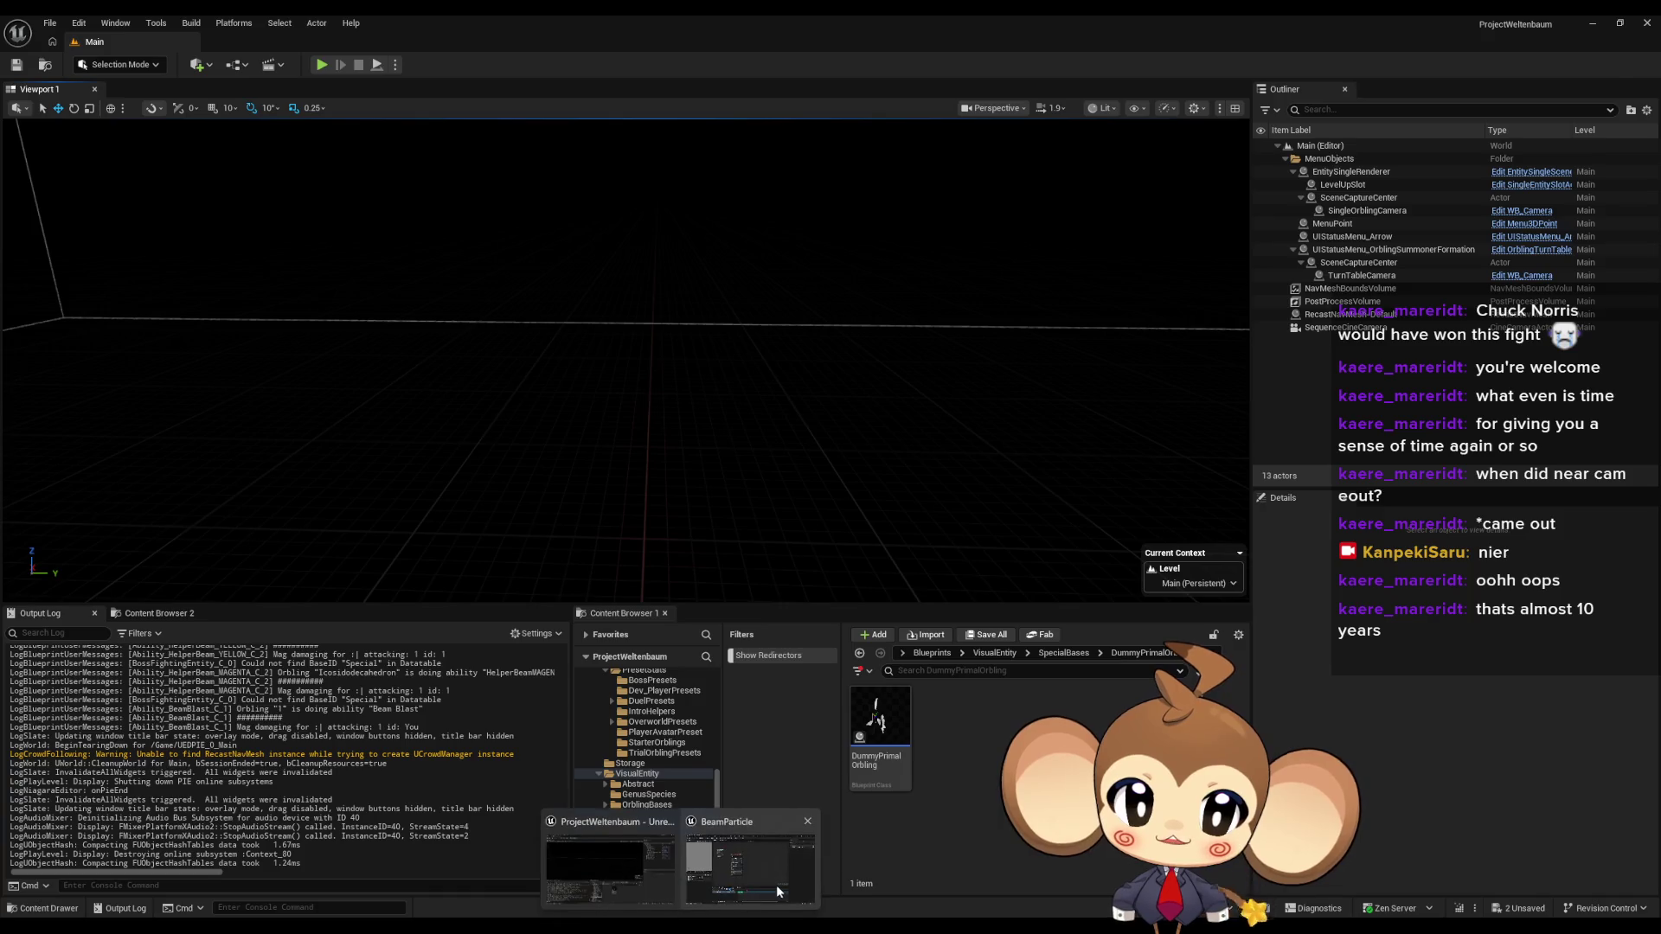
- Save all modified assets from the BeamParticle Niagara editor's File menu
click(776, 885)
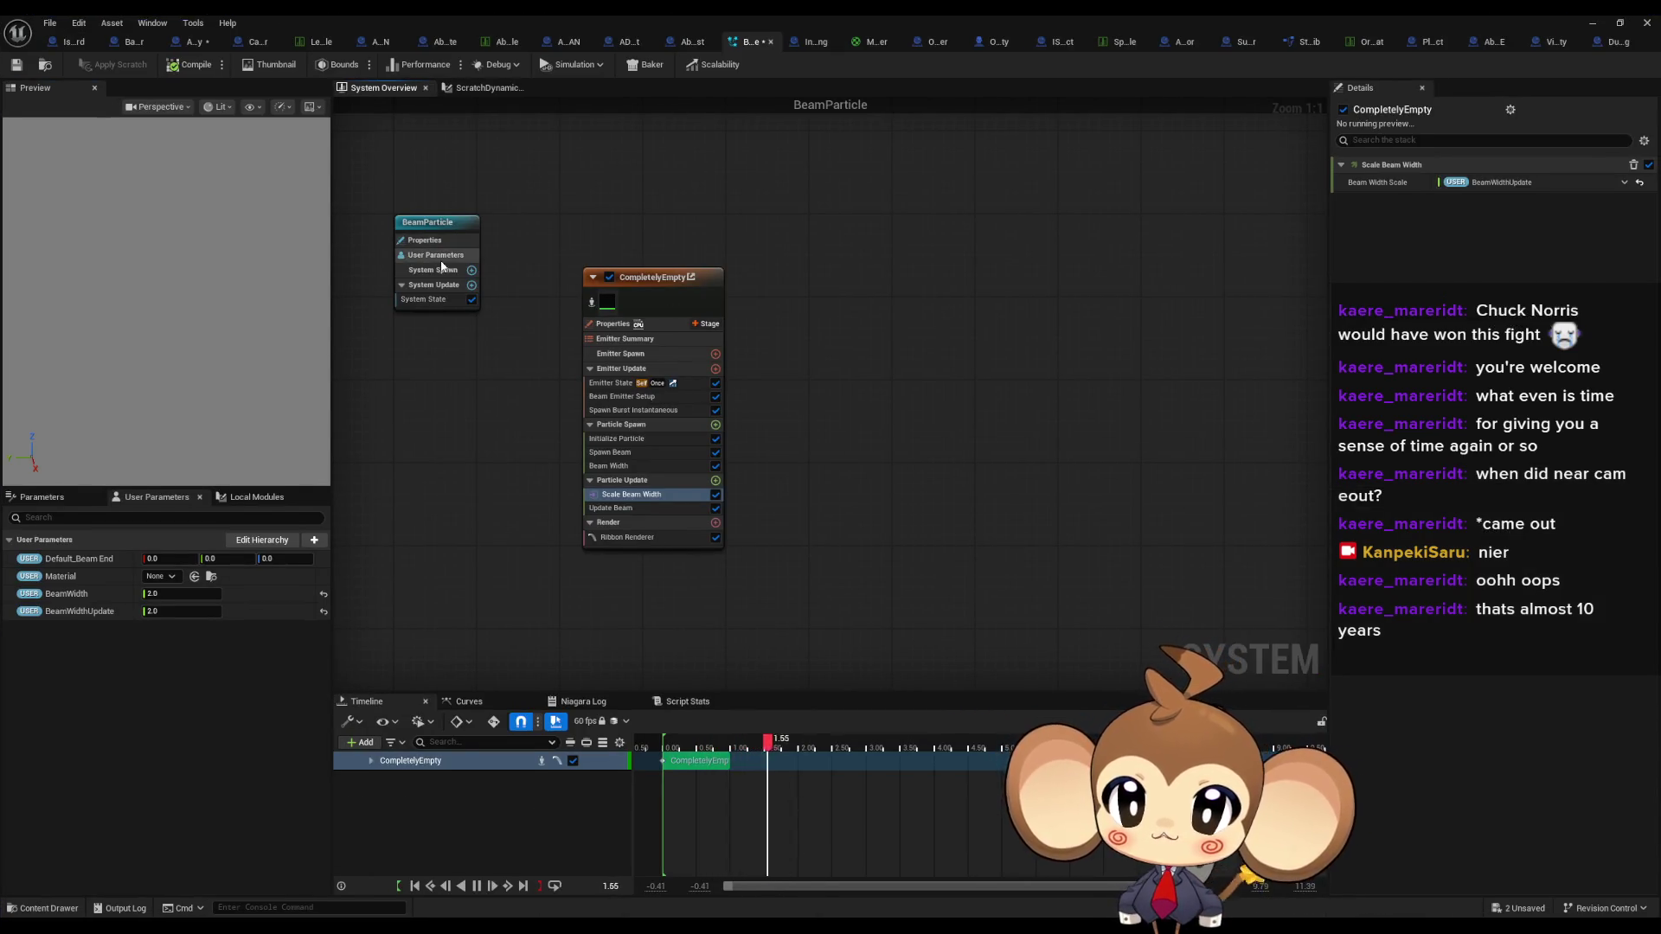
click(51, 26)
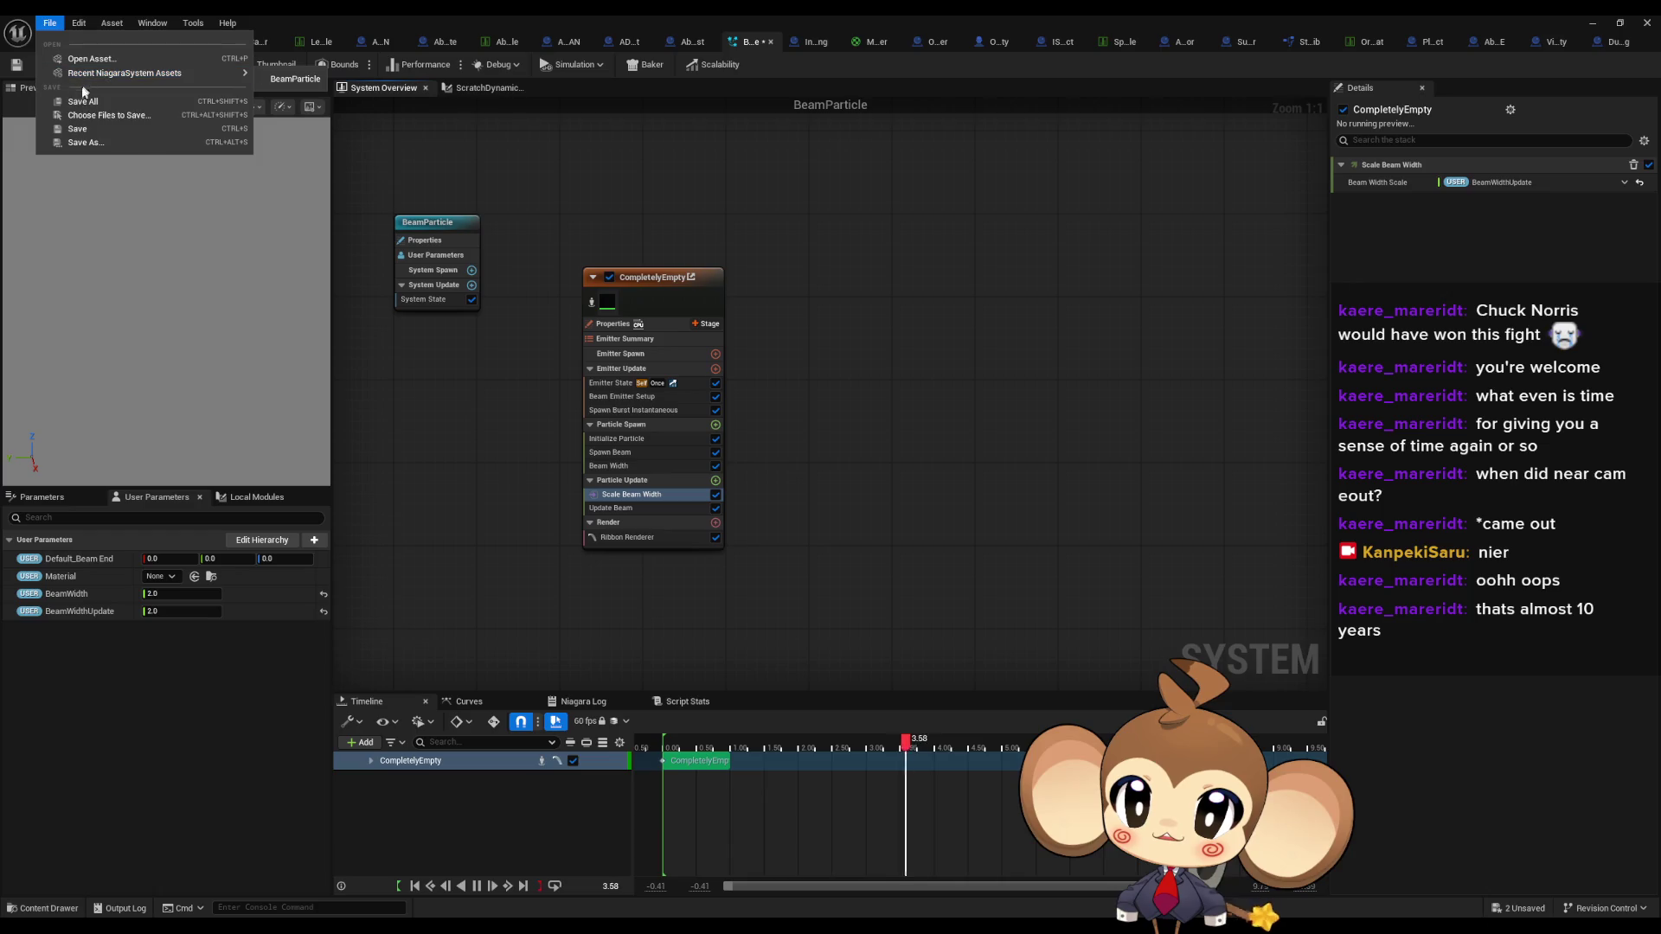
click(582, 163)
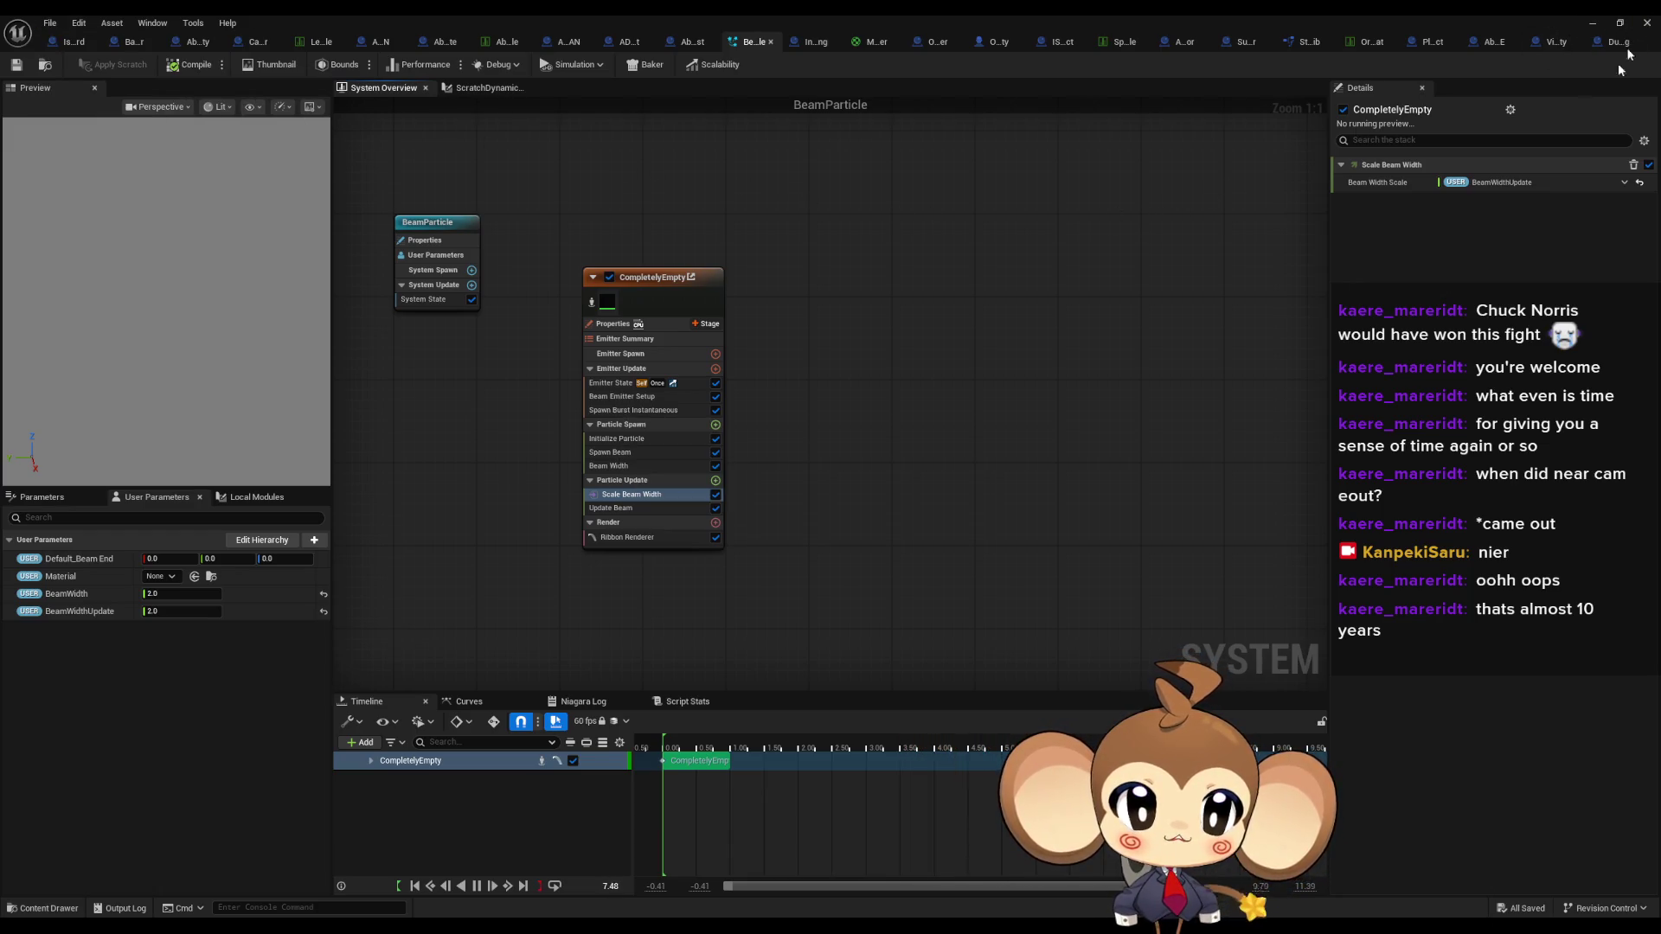
- Open the IssueBoard Blueprint from the Blueprints folder in the level editor
key(alt+Tab)
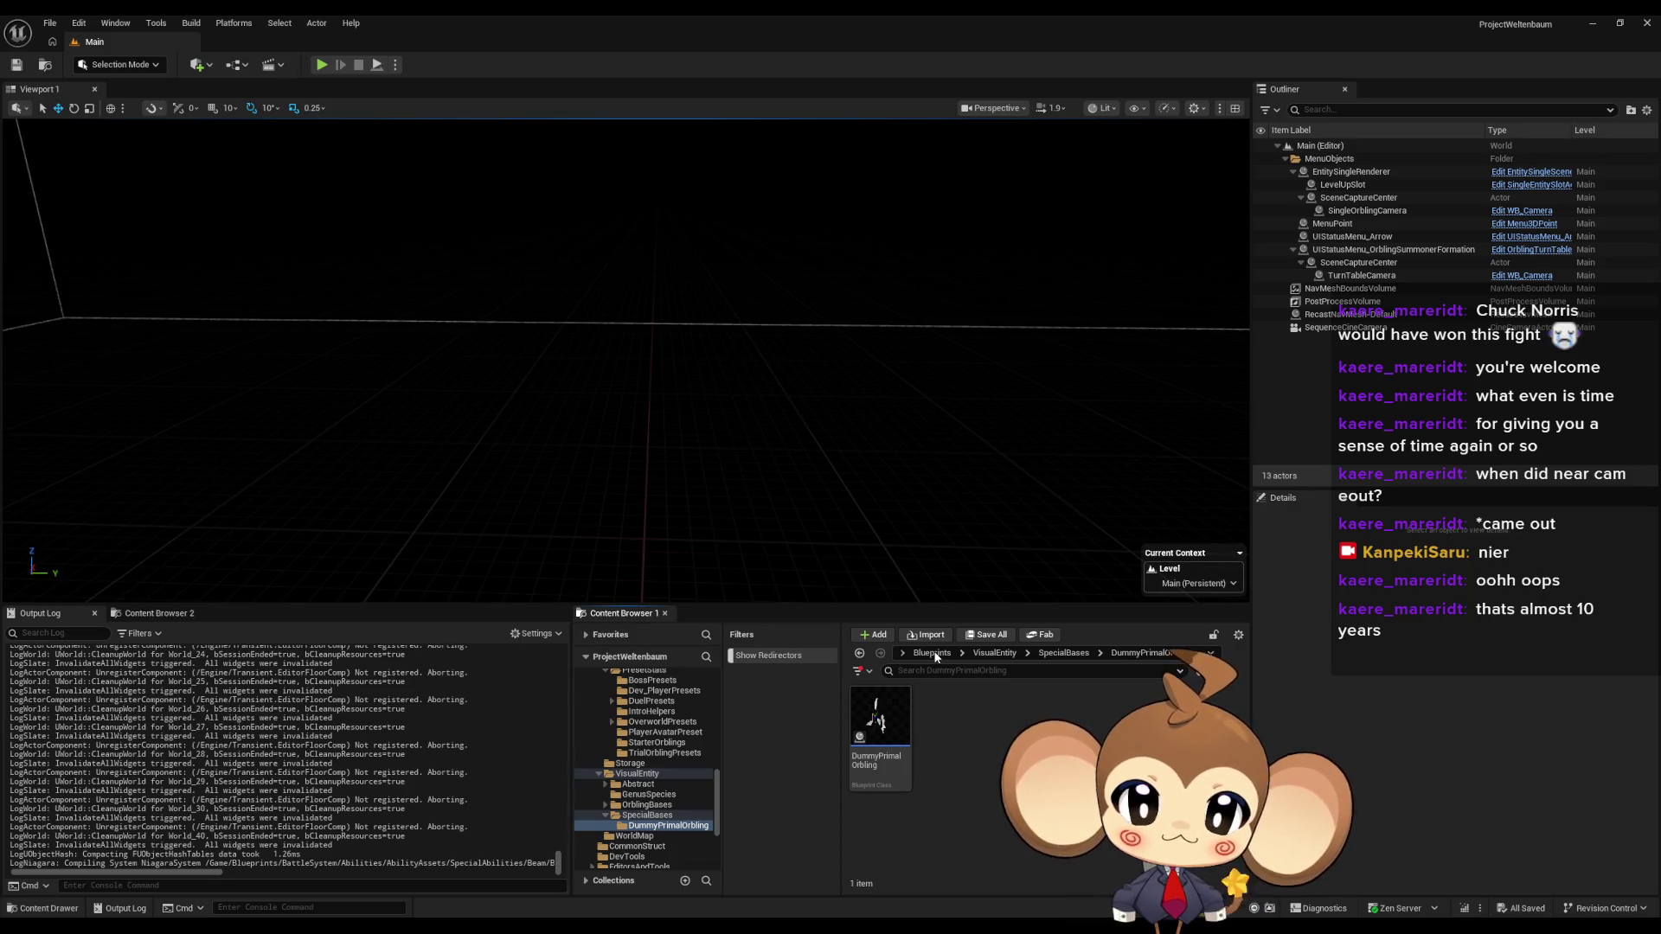
click(931, 653)
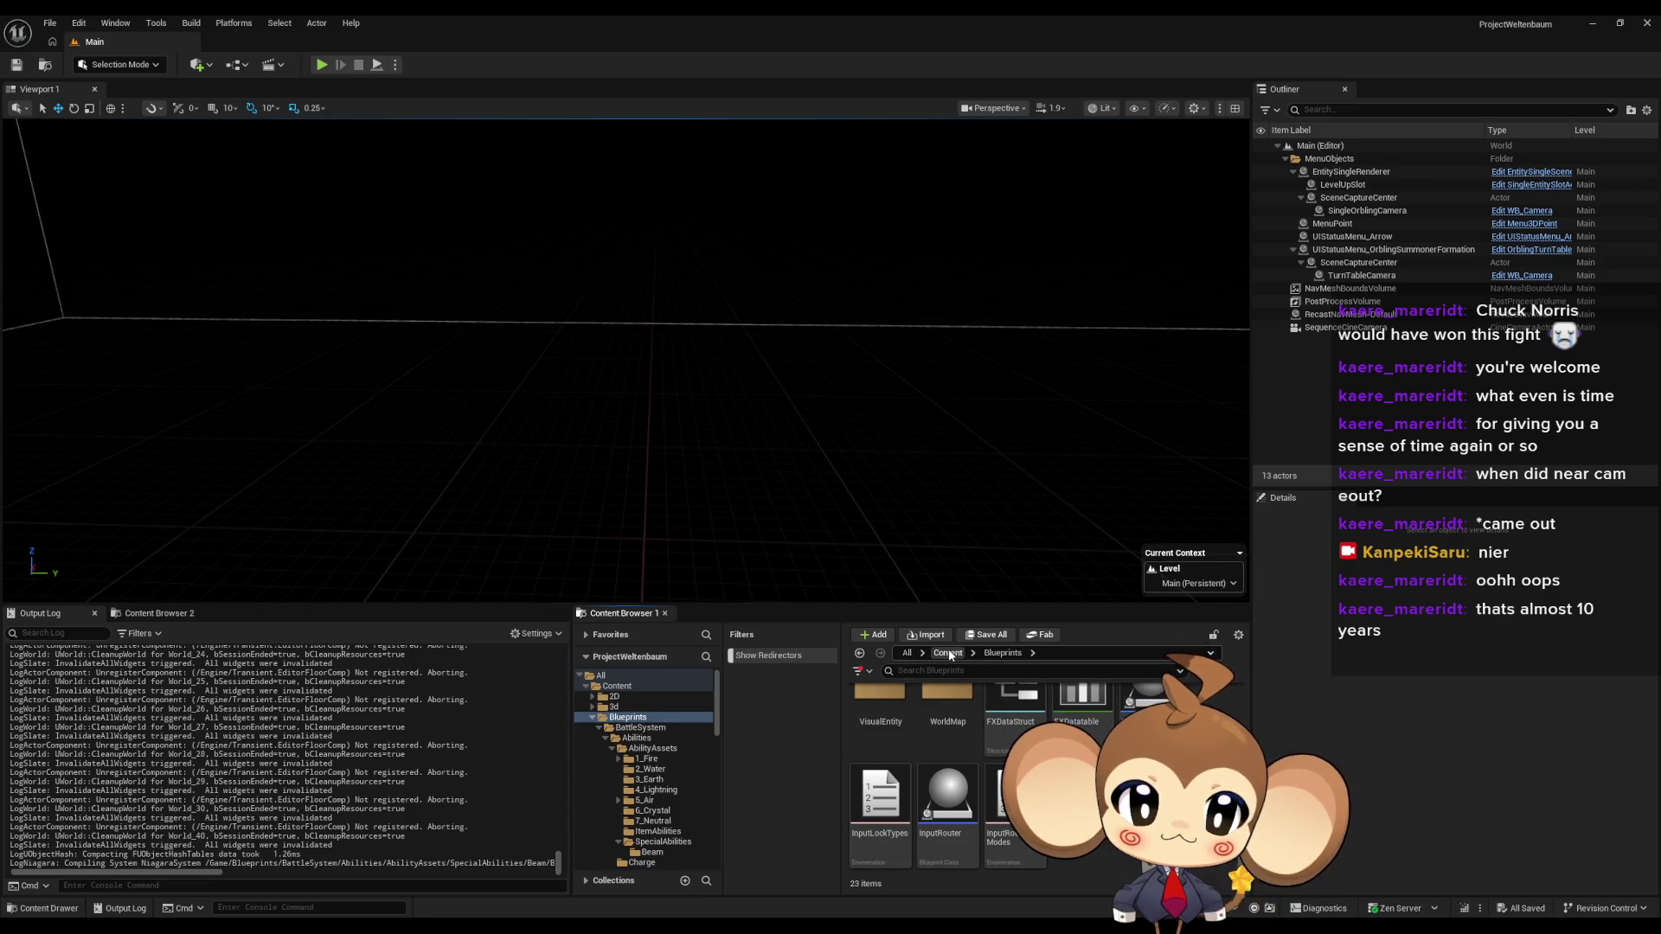
double_click(955, 777)
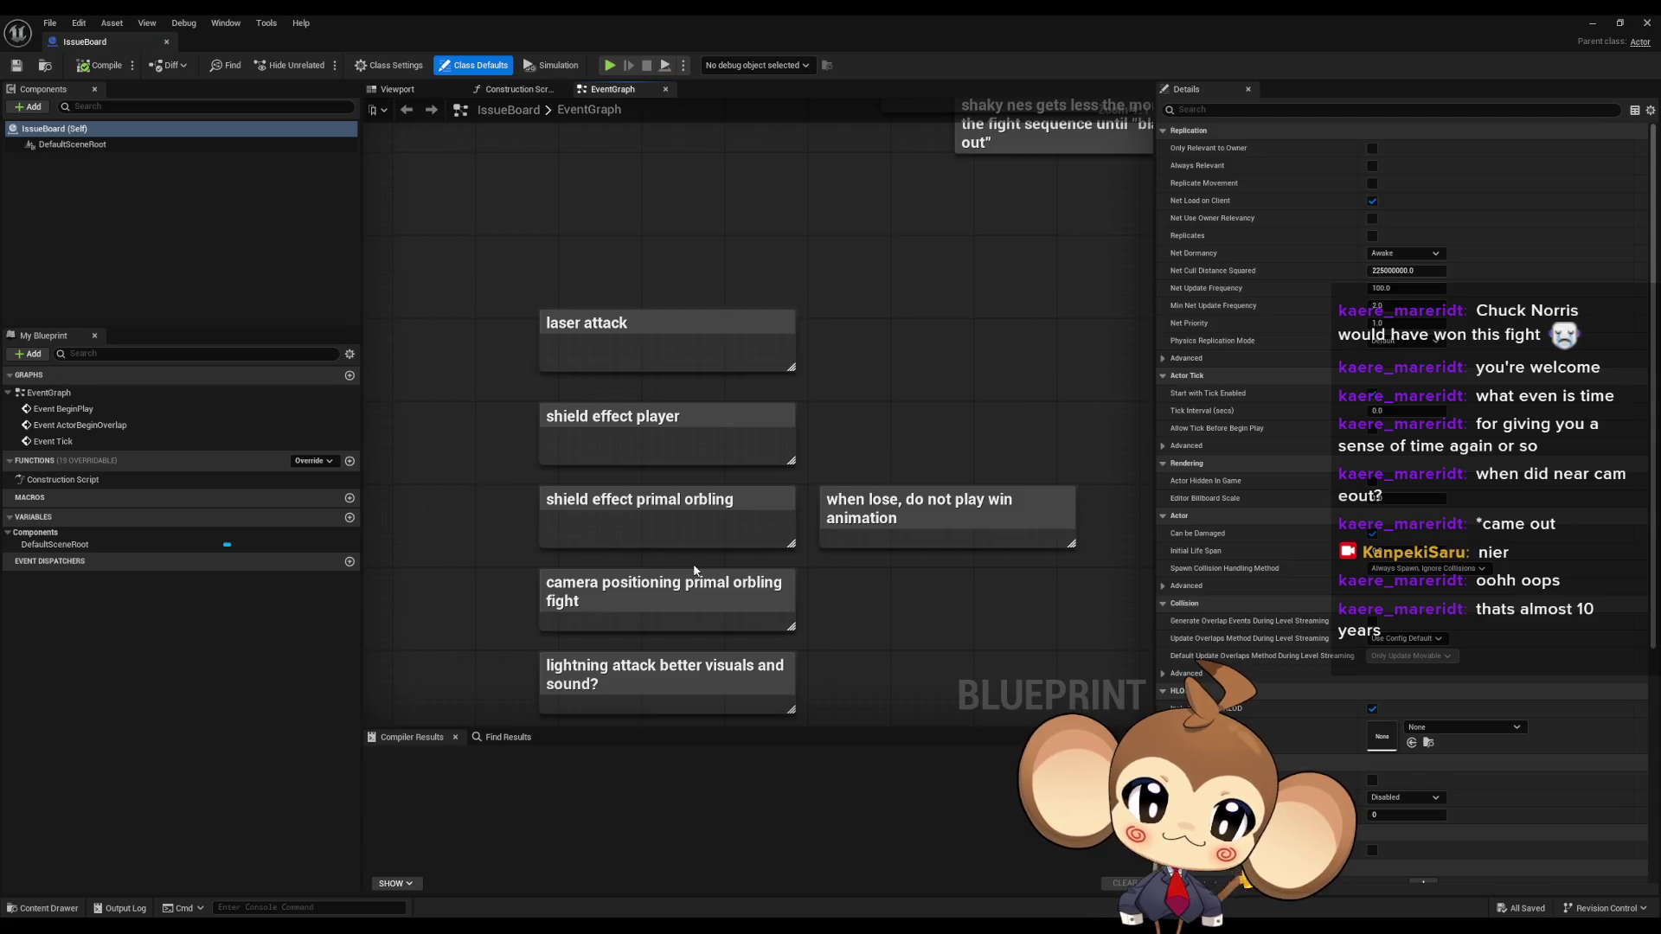
- Review the laser attack note and the first three task notes on the IssueBoard
drag(694, 558, 703, 531)
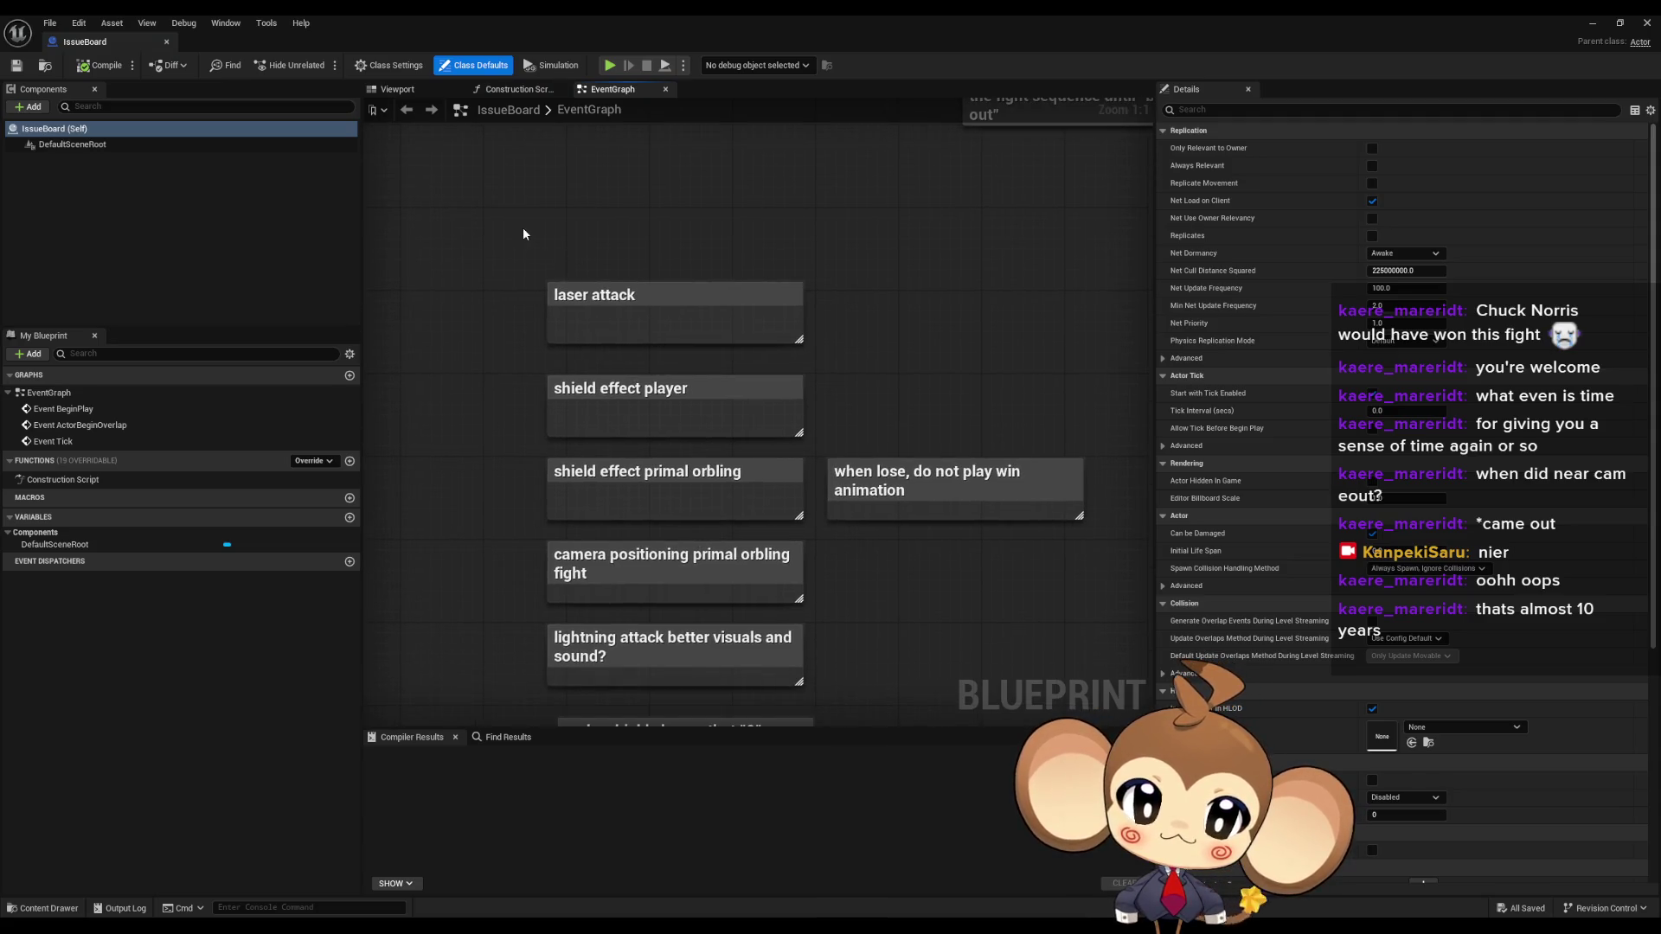
click(780, 330)
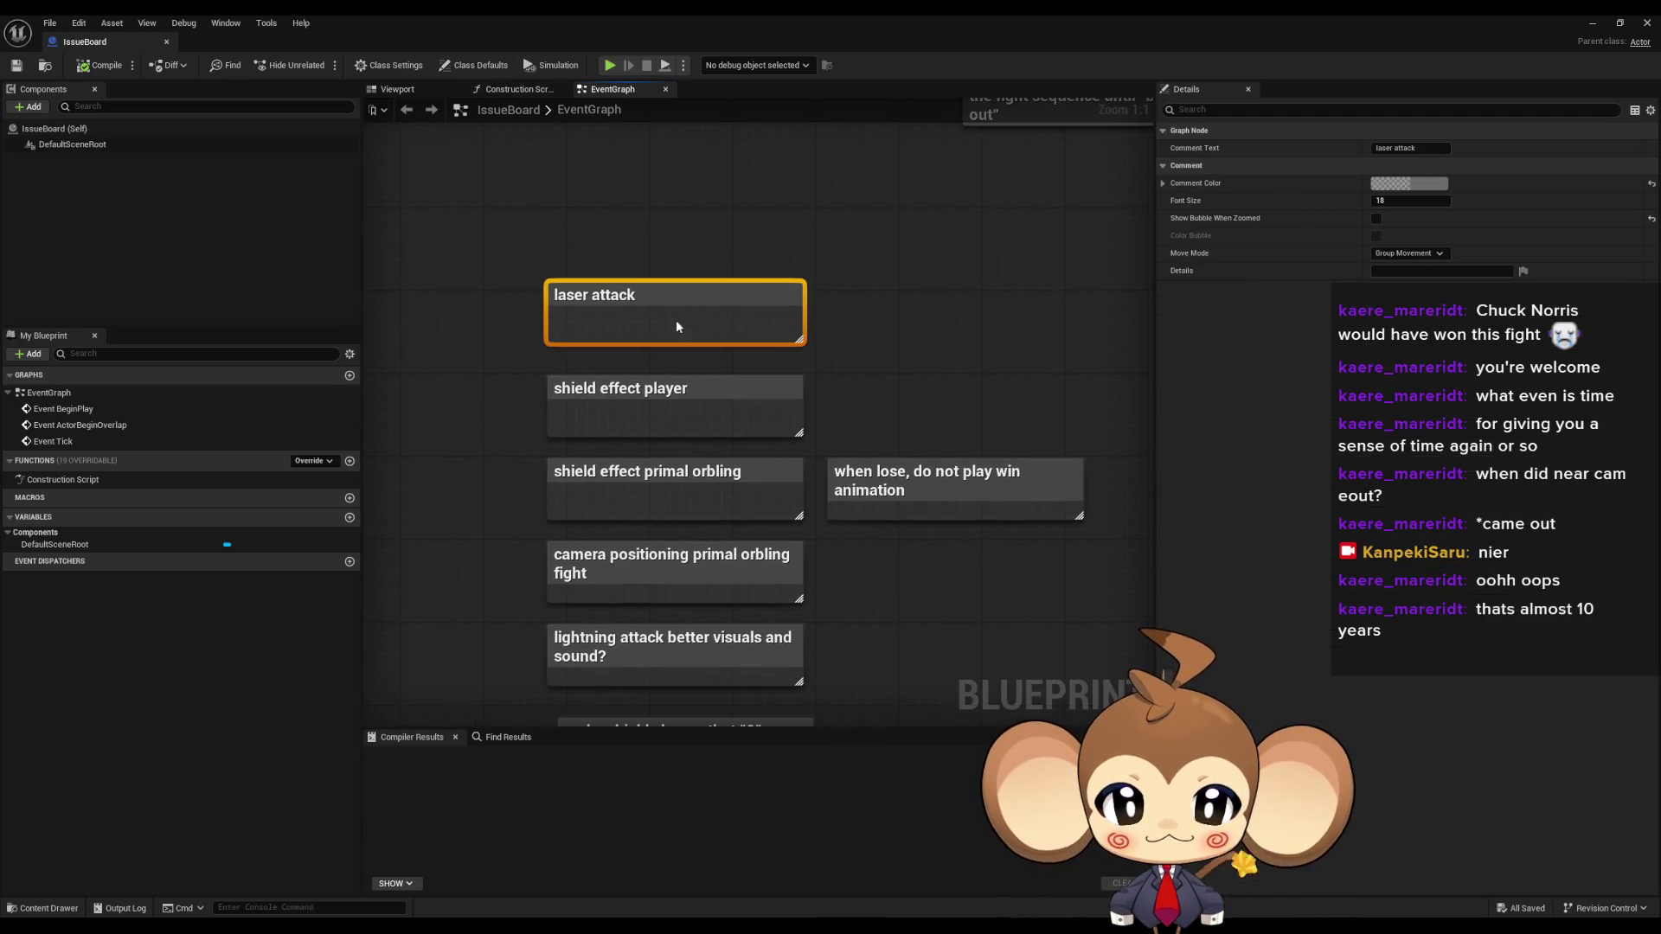
drag(629, 432, 588, 447)
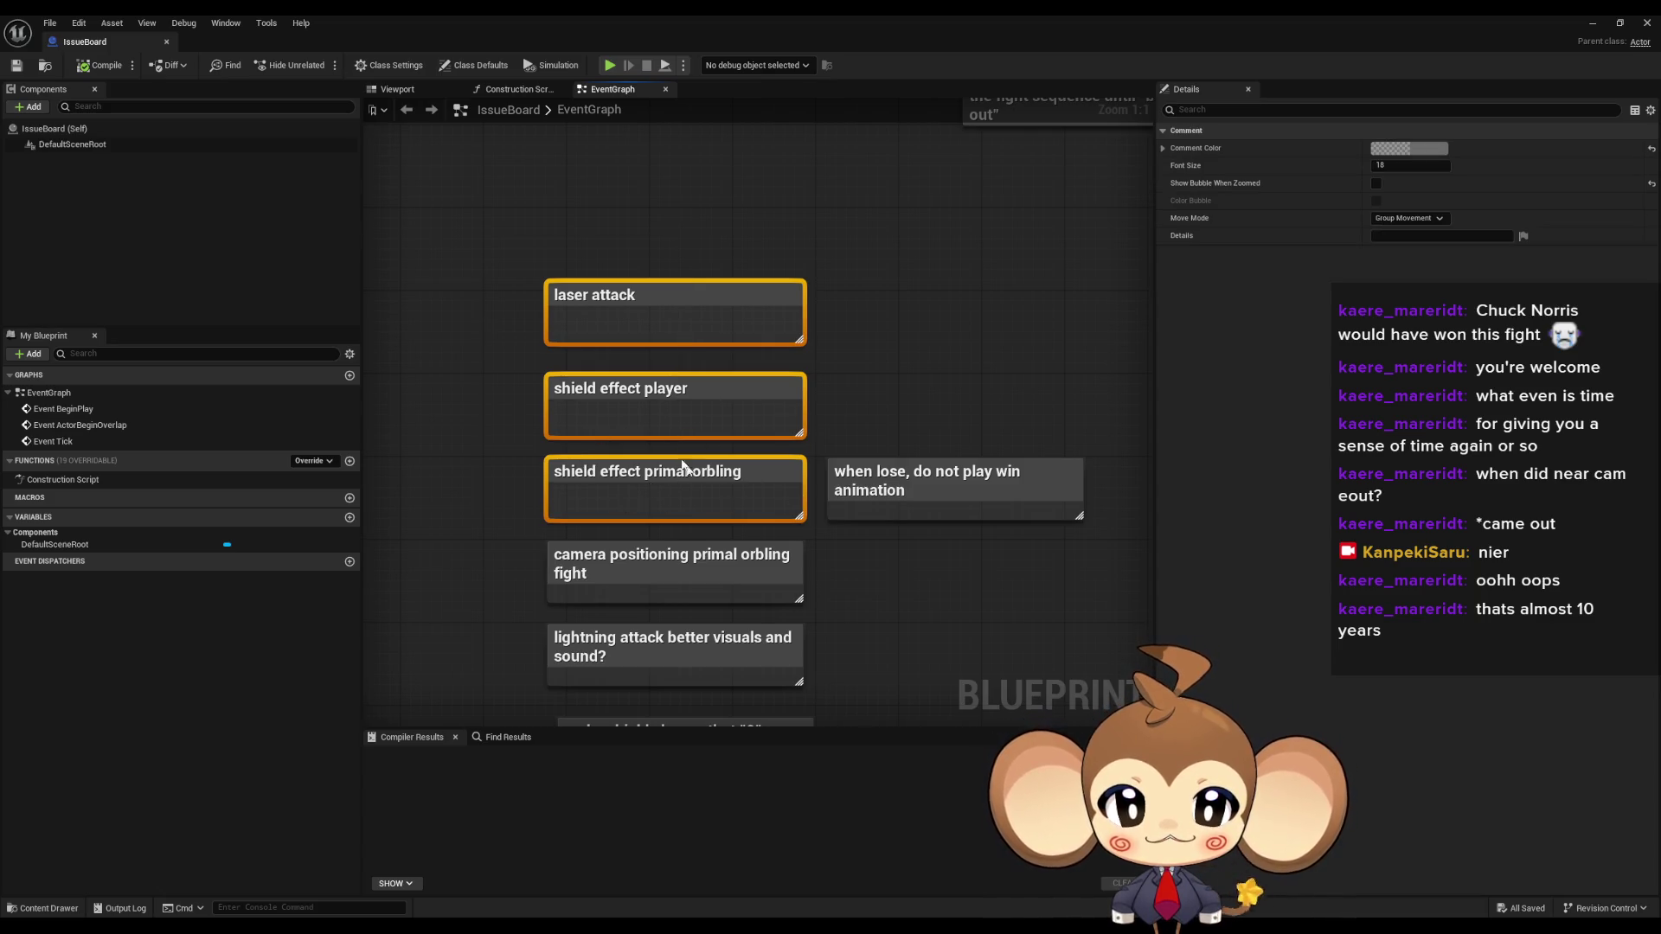
click(782, 330)
drag(537, 257, 771, 341)
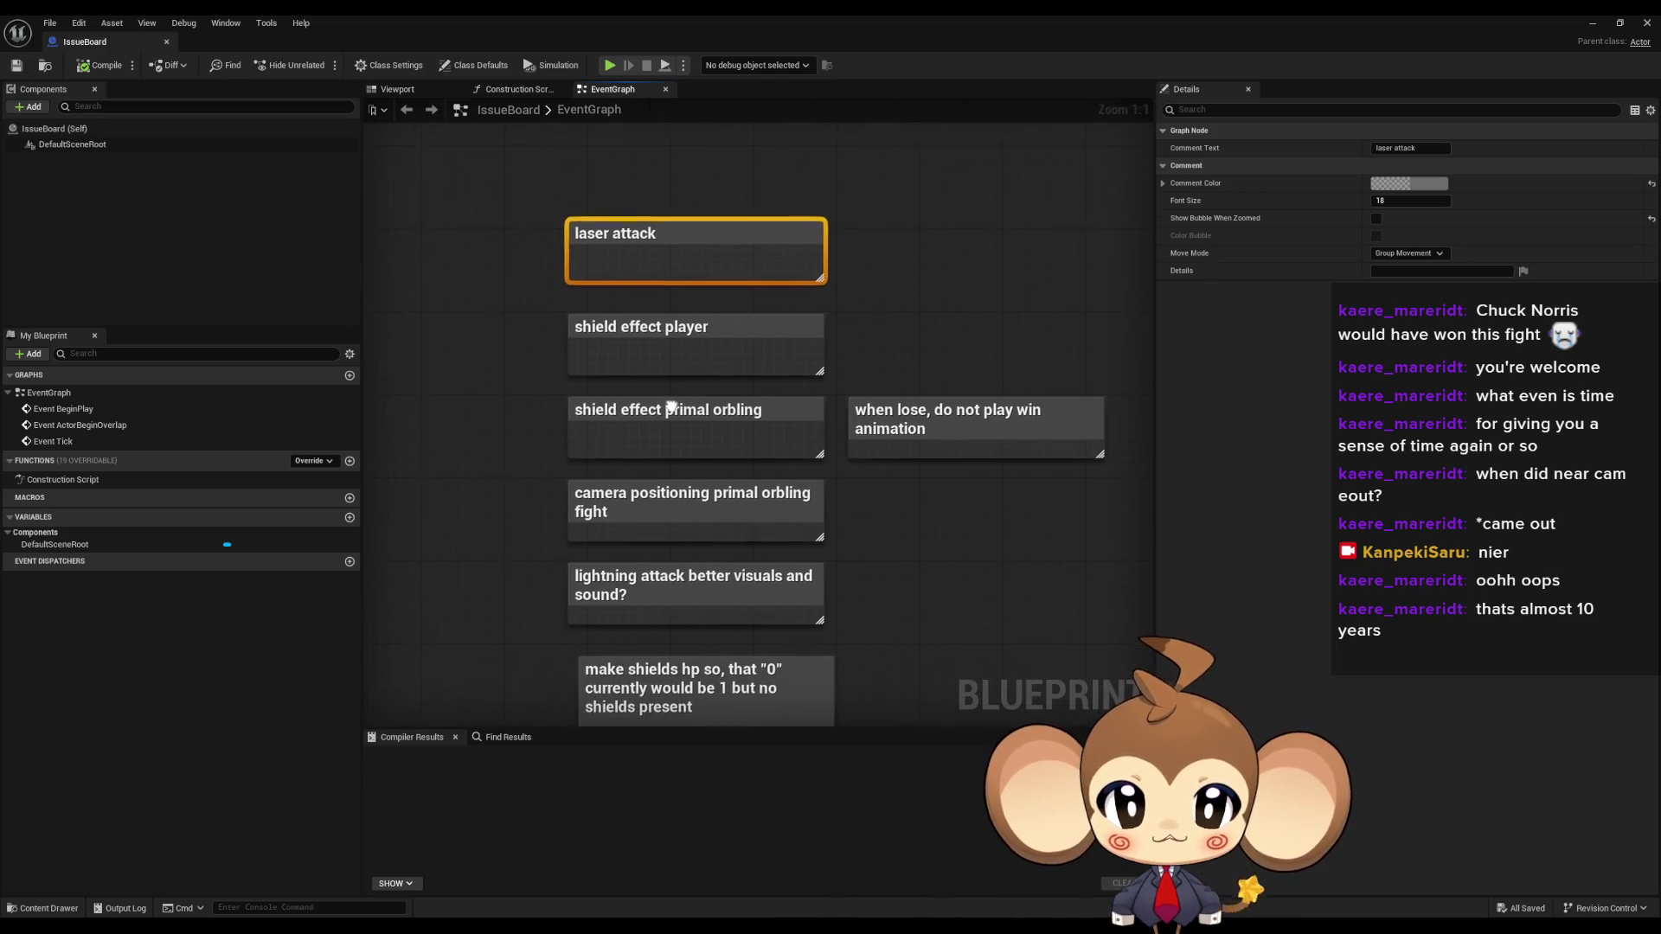
drag(509, 223, 530, 154)
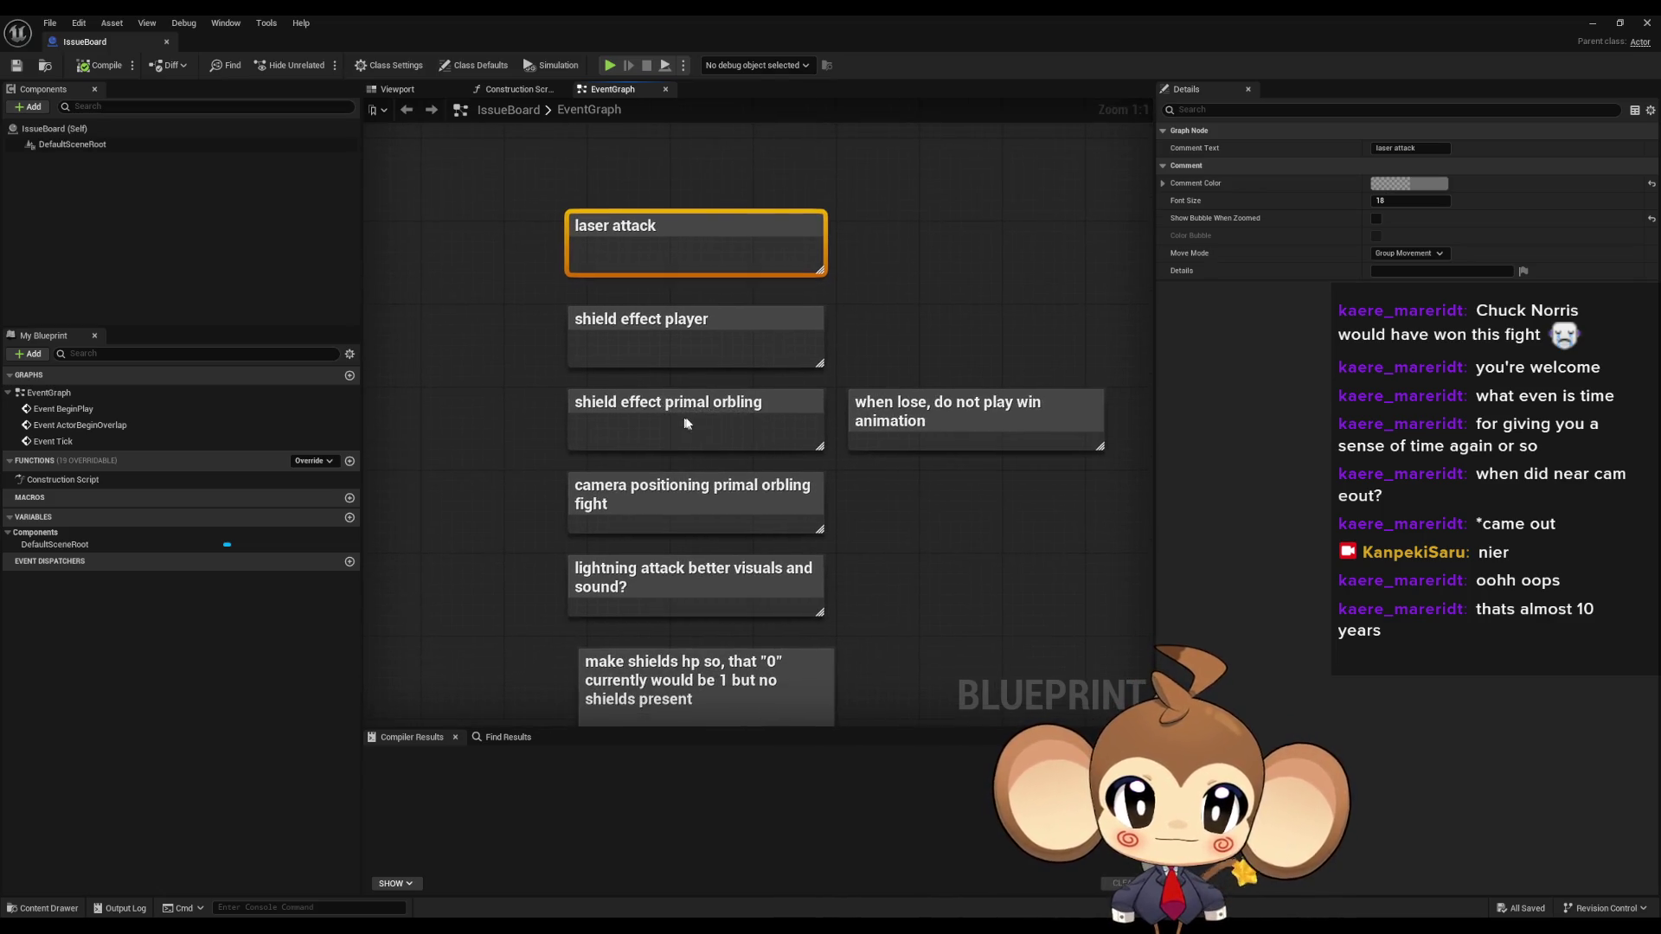
- Read the win-animation, lightning attack, shield effect player and shield HP notes, then minimize the IssueBoard
click(978, 422)
drag(516, 490, 554, 505)
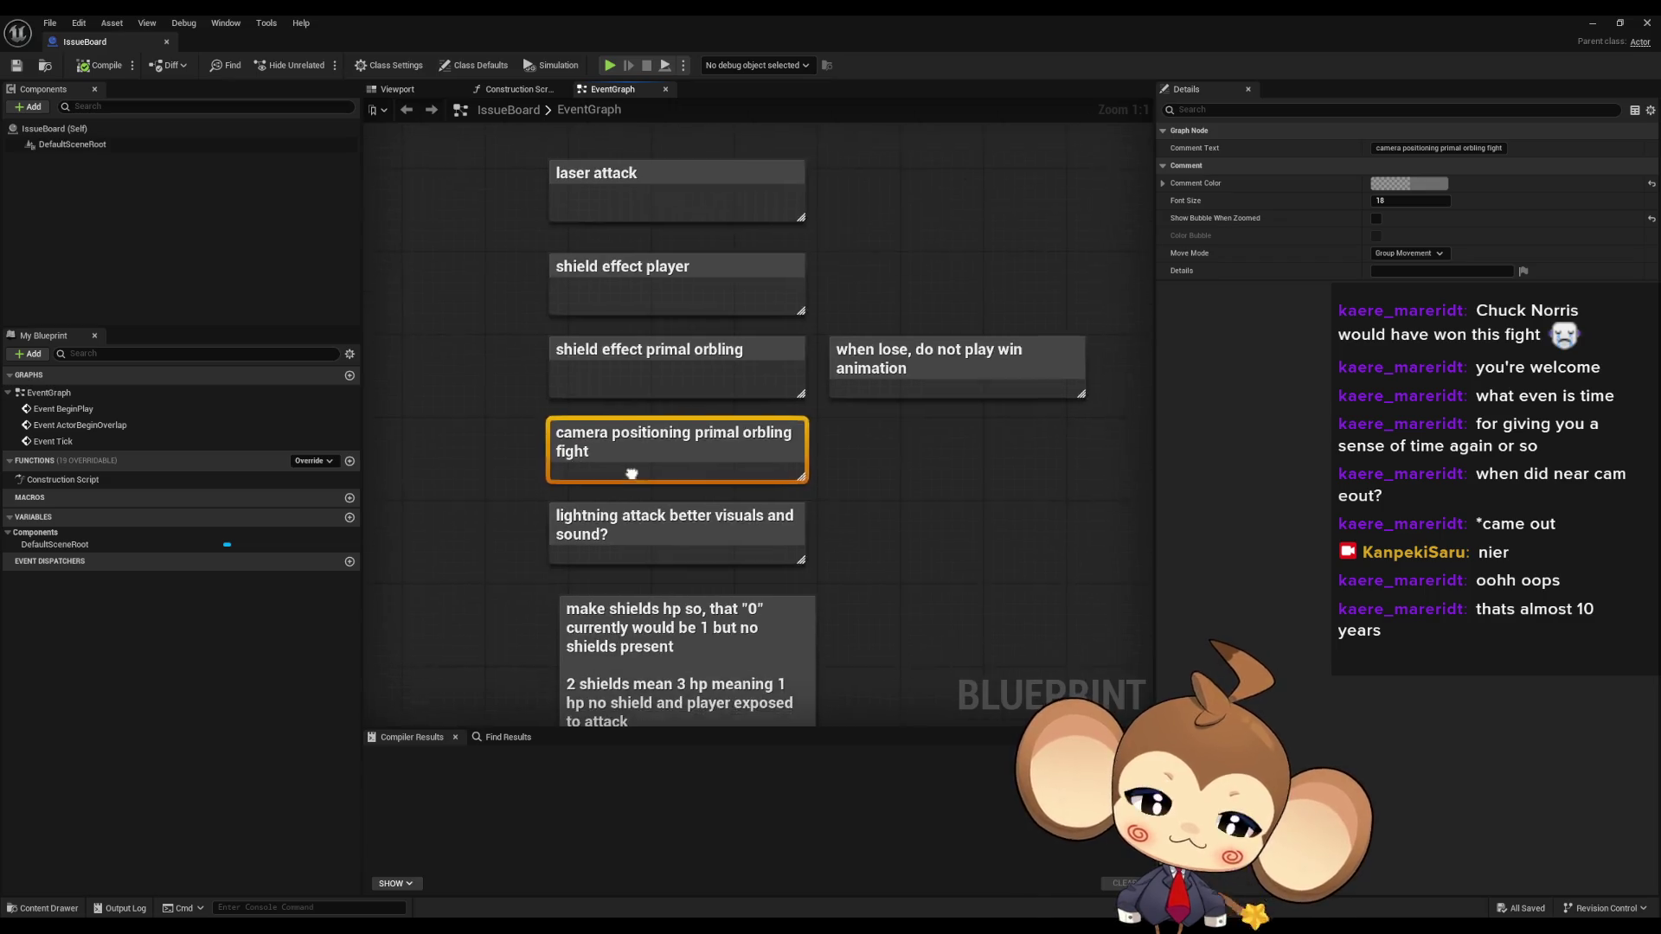
click(625, 536)
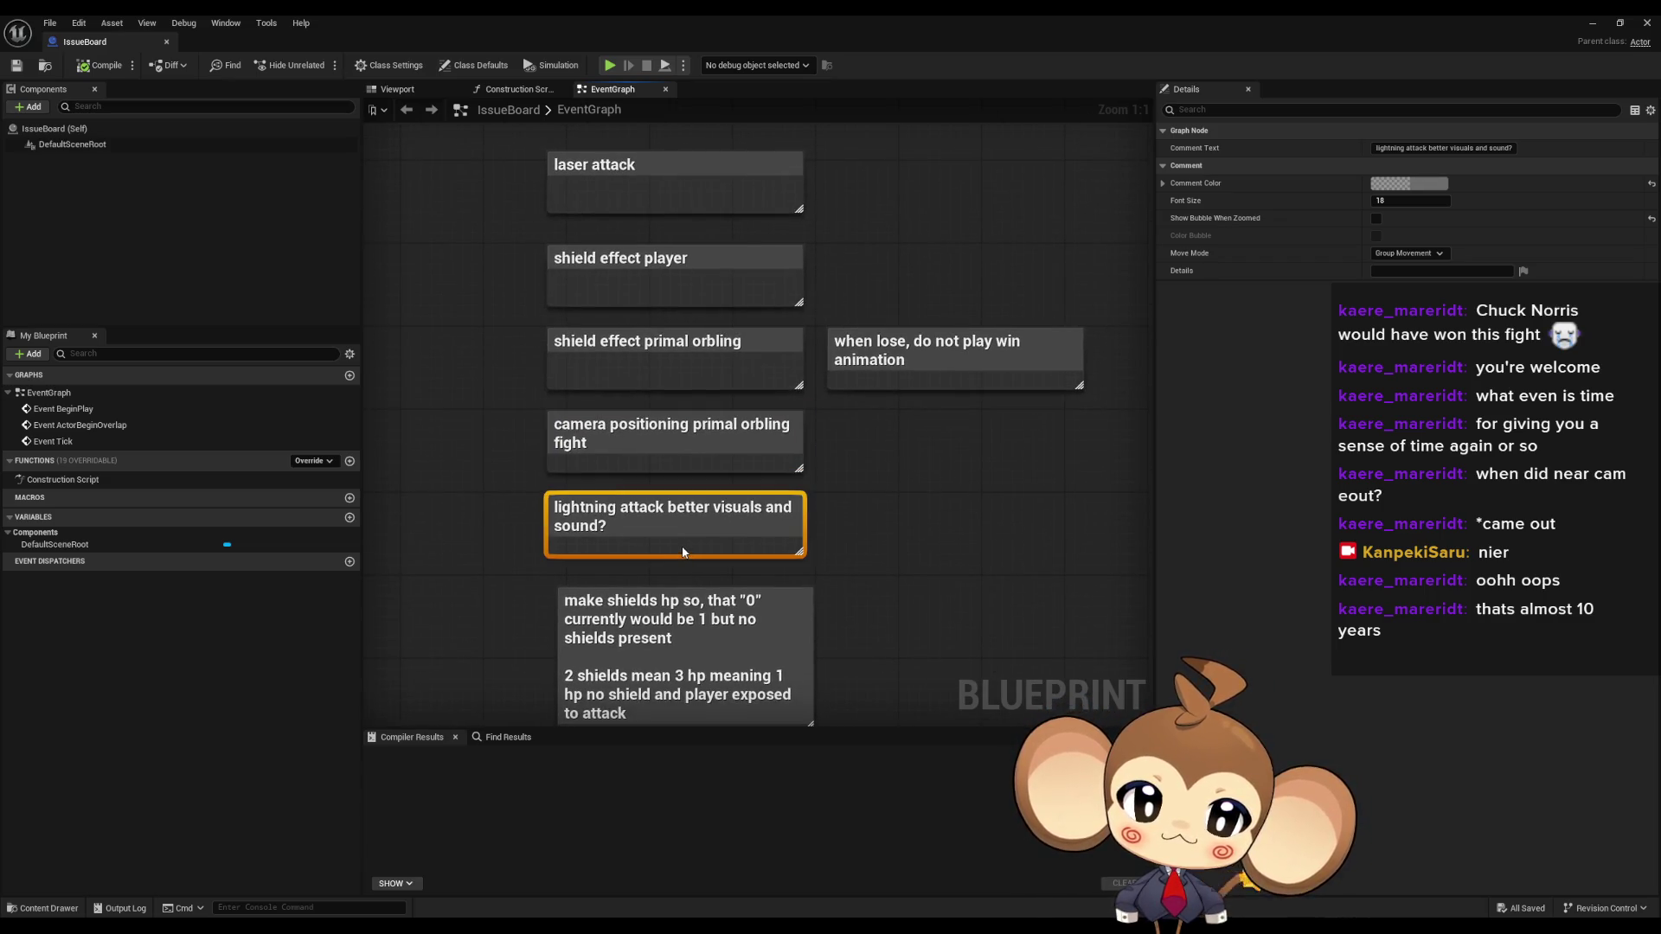
click(657, 294)
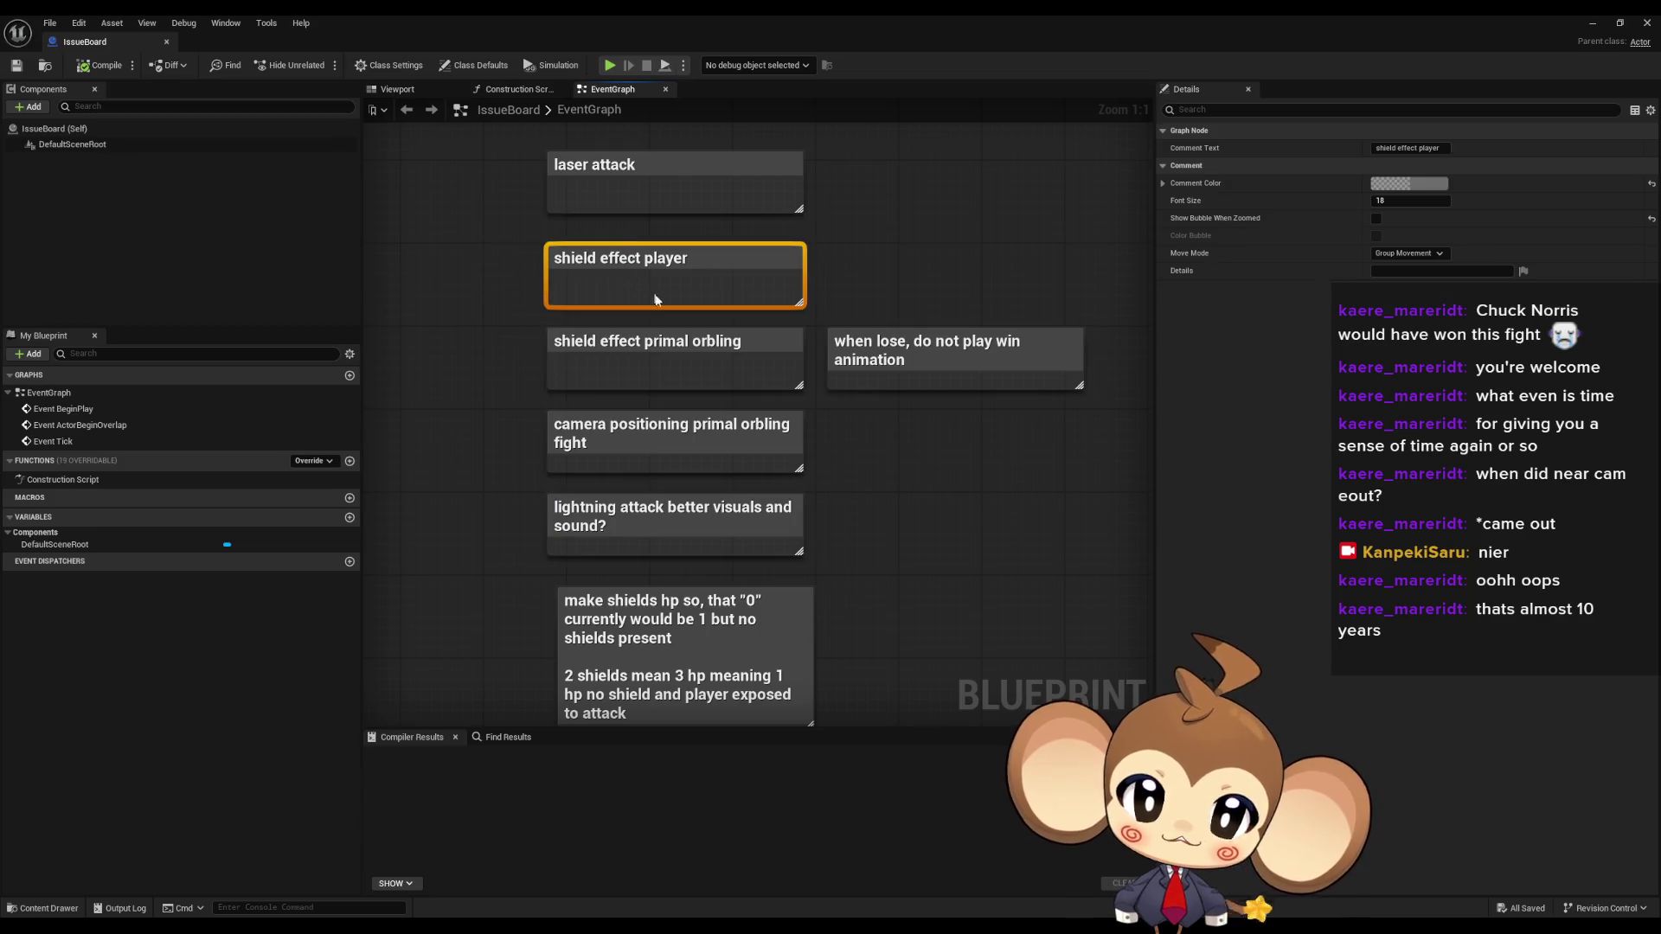
key(Home)
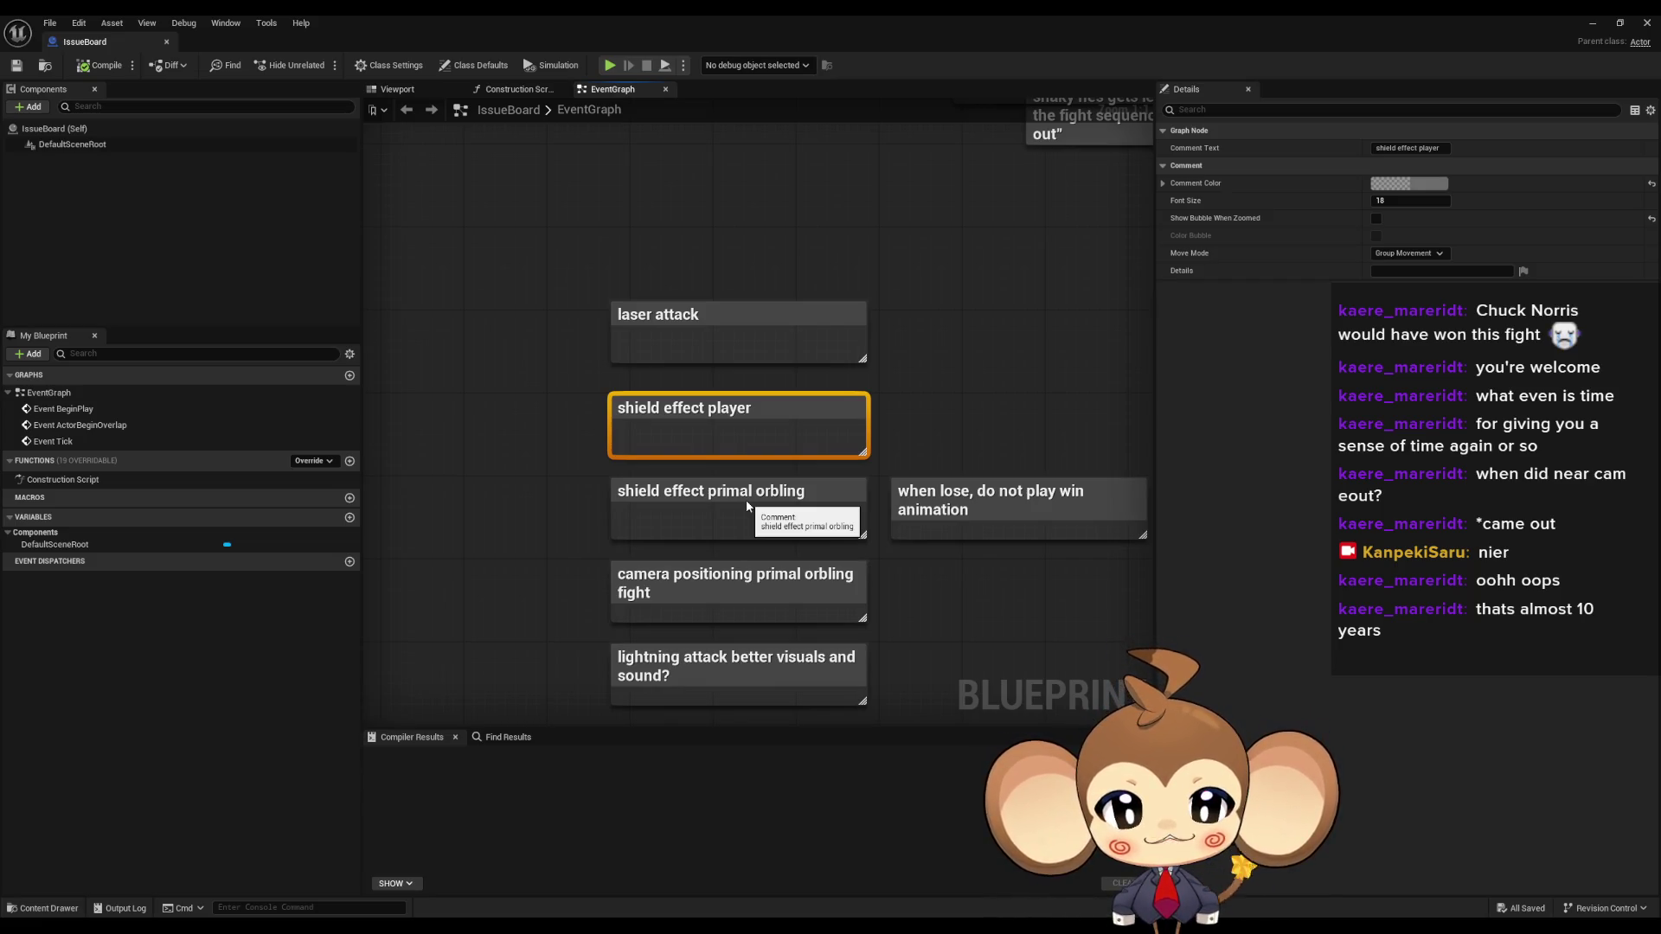
click(514, 518)
text(2 shields mean 3 hp meaning 1 hp no shield and player exposed to attack)
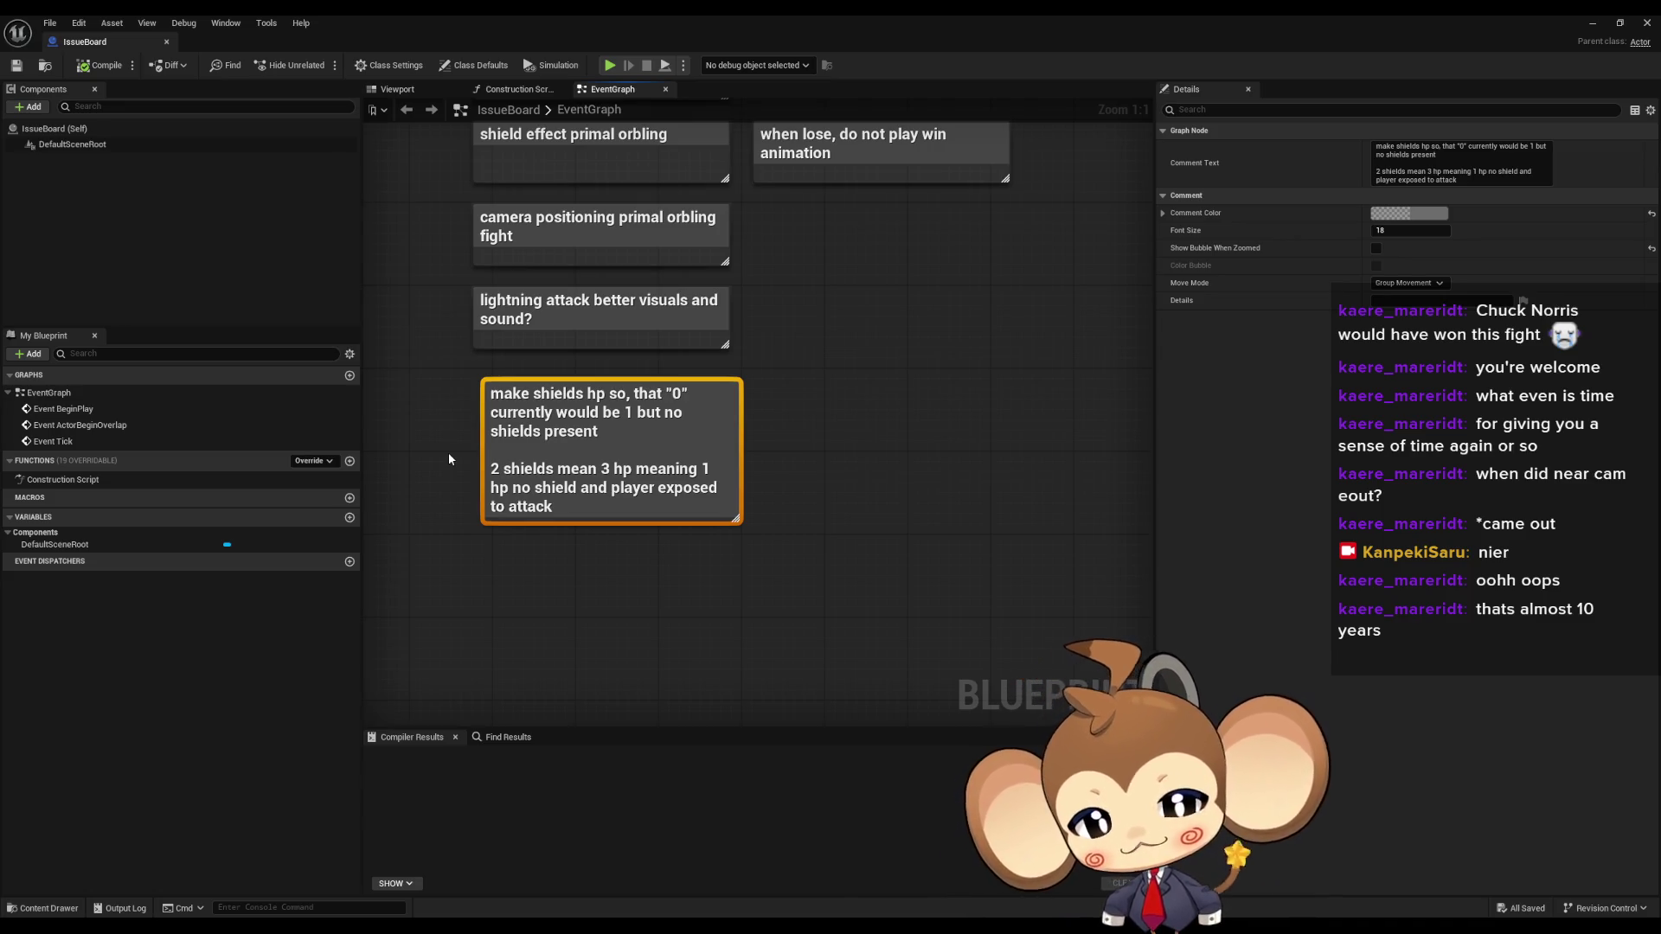
click(1601, 21)
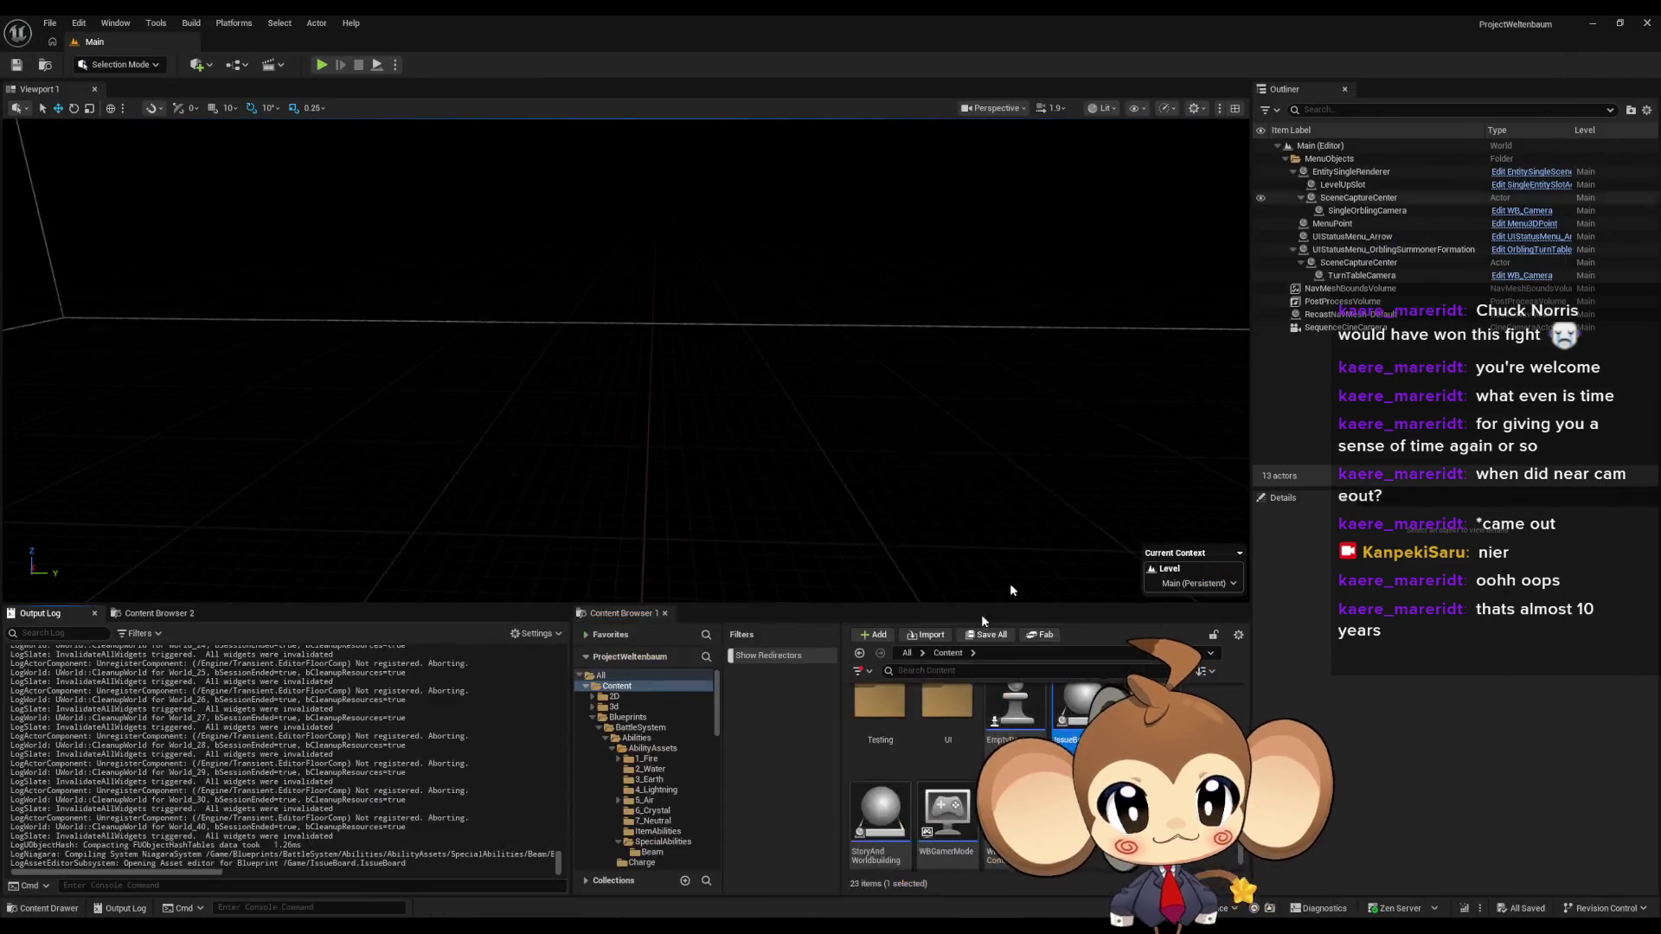
- Browse Blueprints > Stats > PresetStats > PlayerAvatarPreset and open IS_ThePlayerArtefact's class defaults
scroll(1038, 779, up, 3)
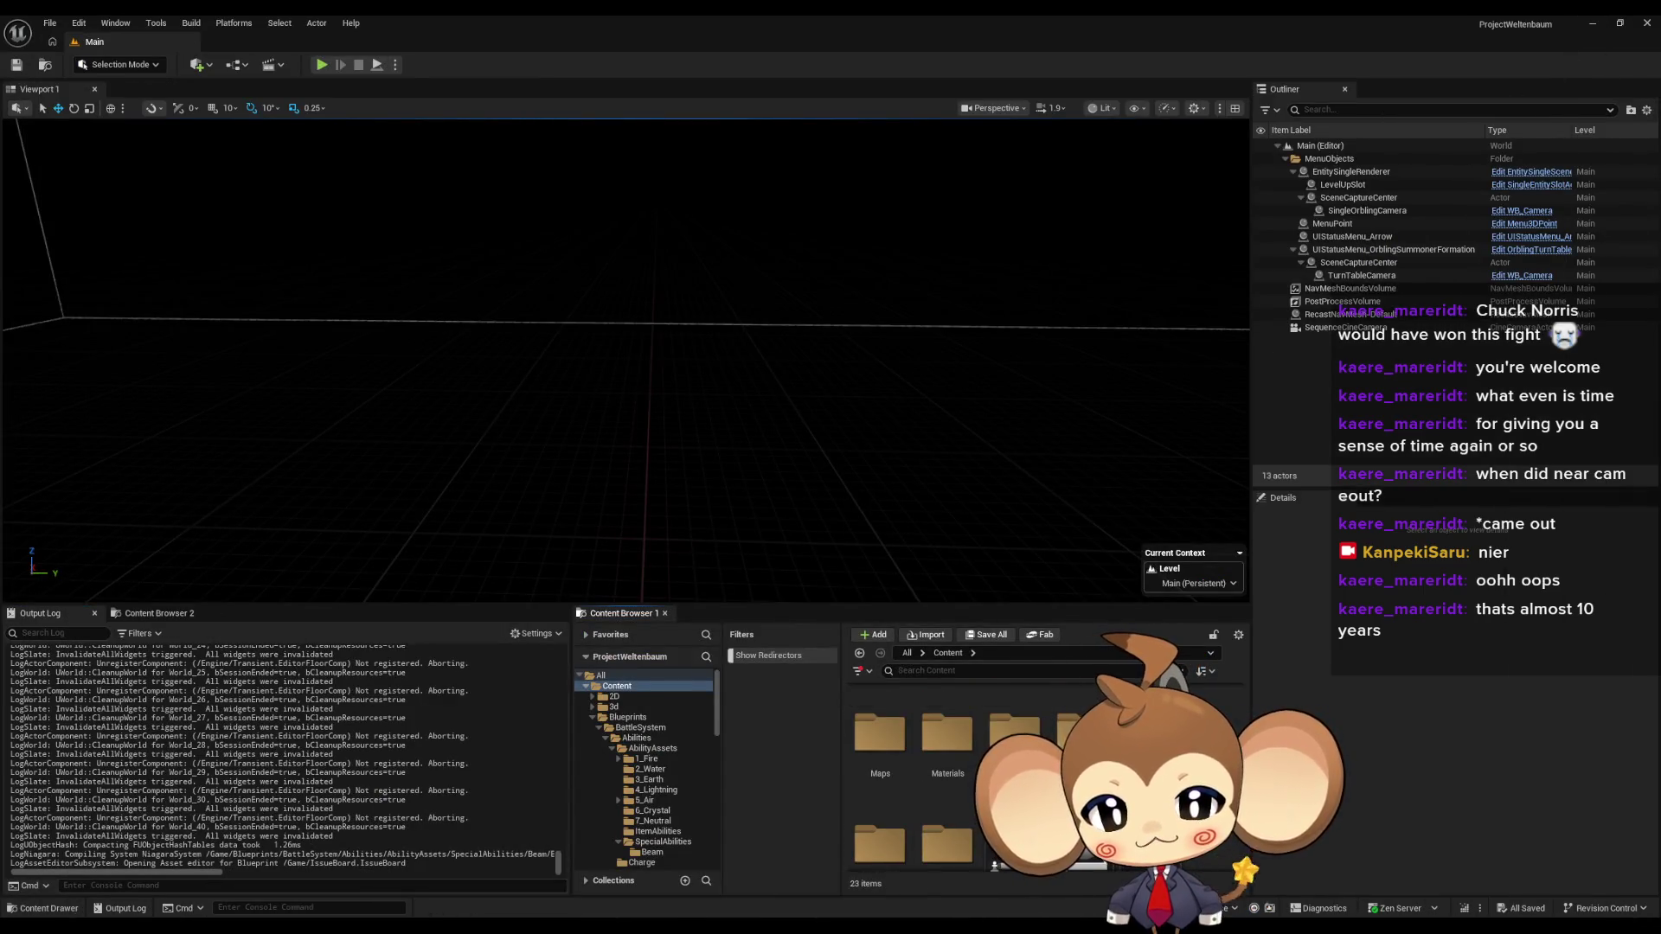
scroll(951, 779, up, 3)
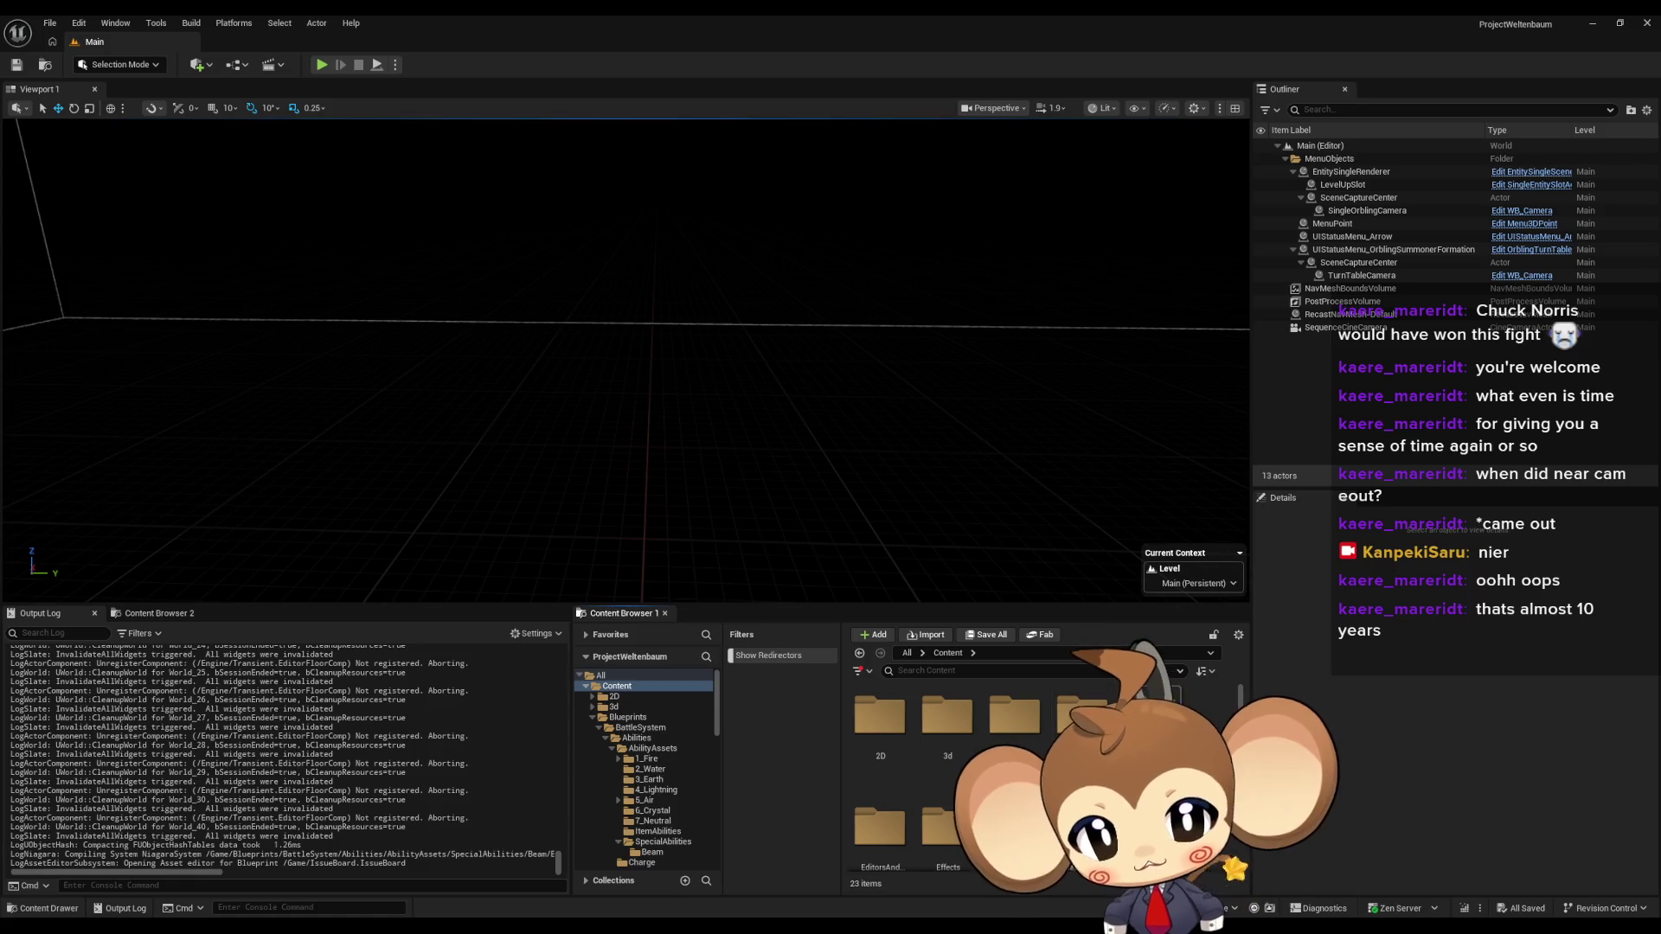
scroll(951, 761, down, 2)
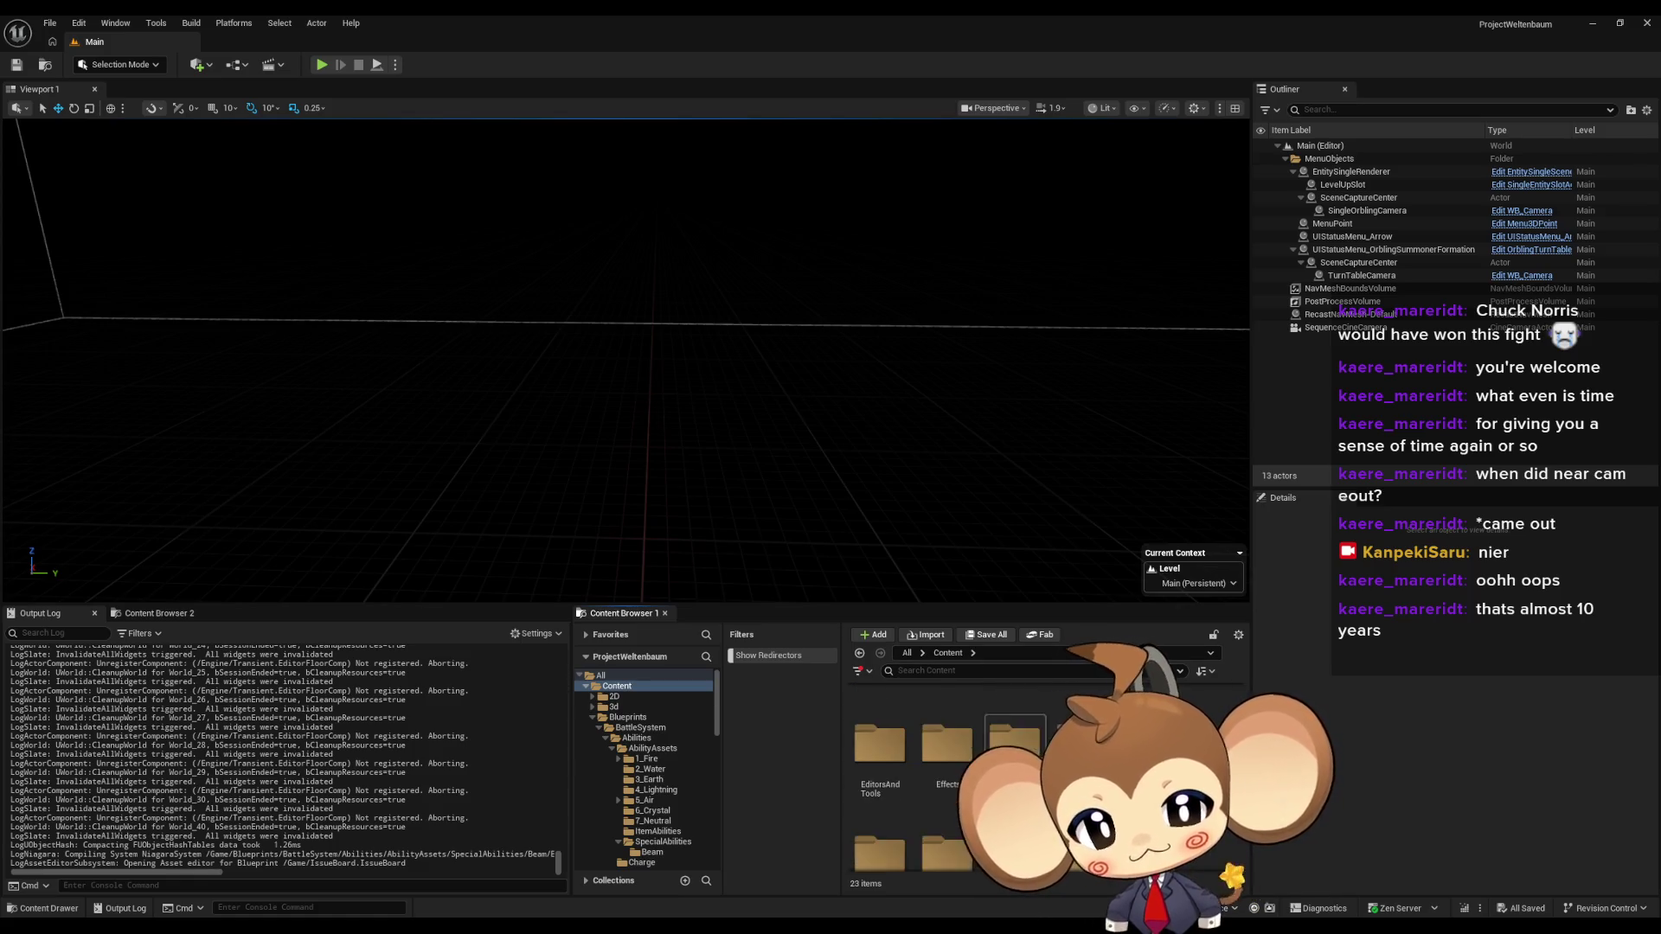
scroll(1034, 760, down, 1)
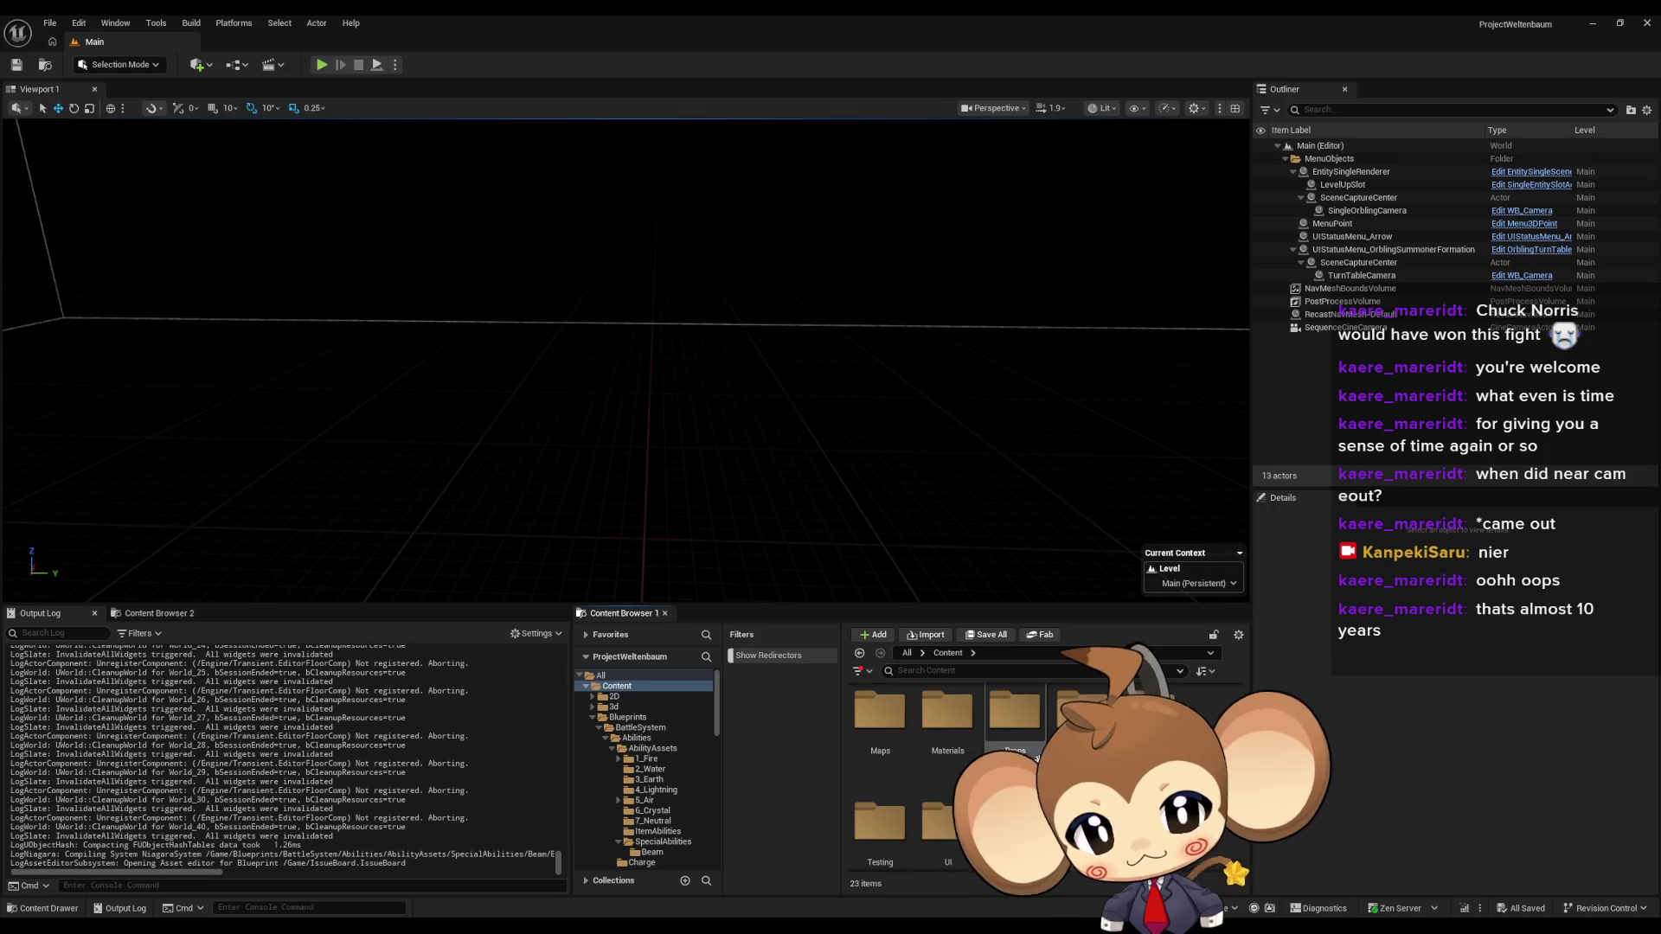
scroll(960, 723, up, 2)
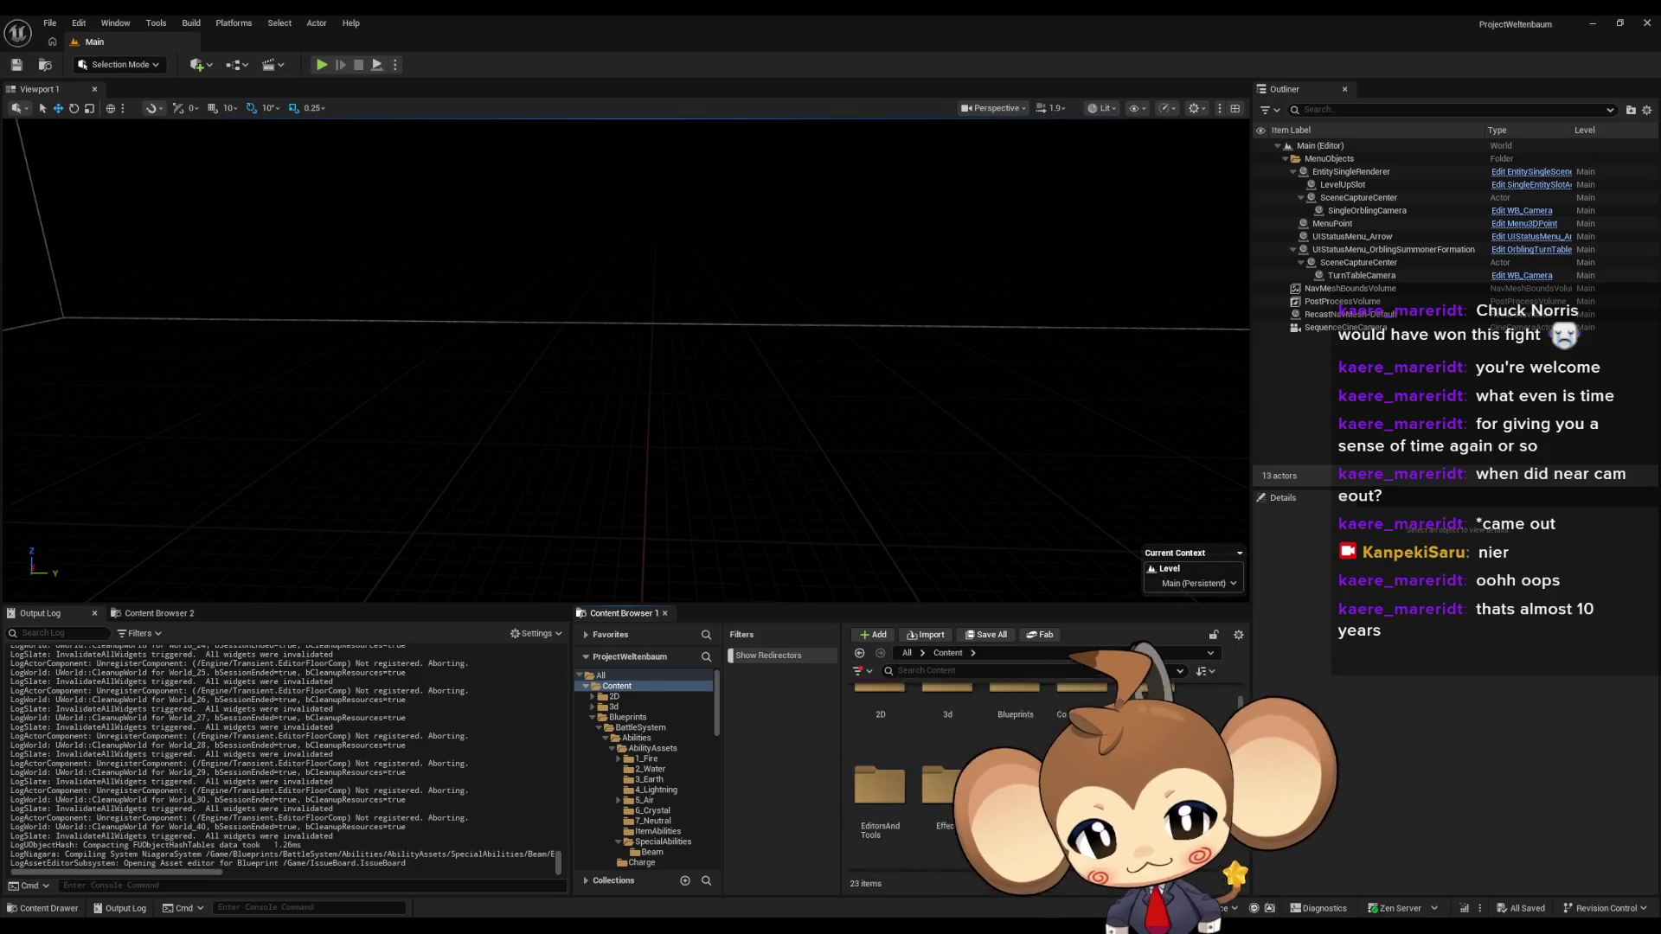
double_click(1015, 715)
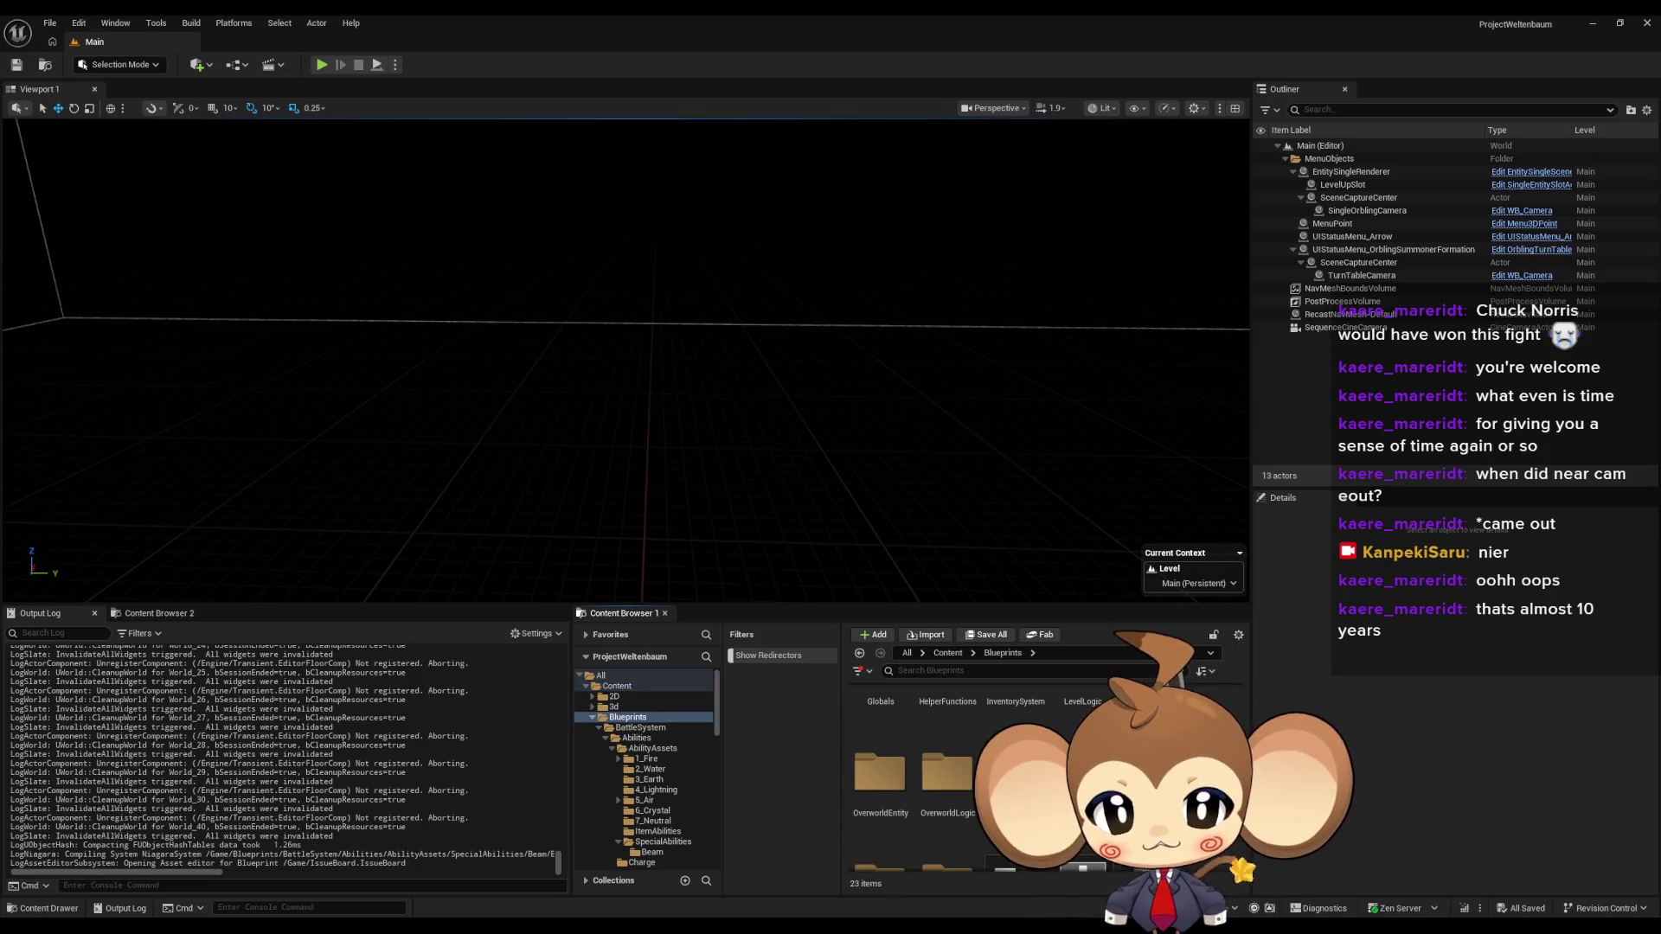
double_click(1082, 772)
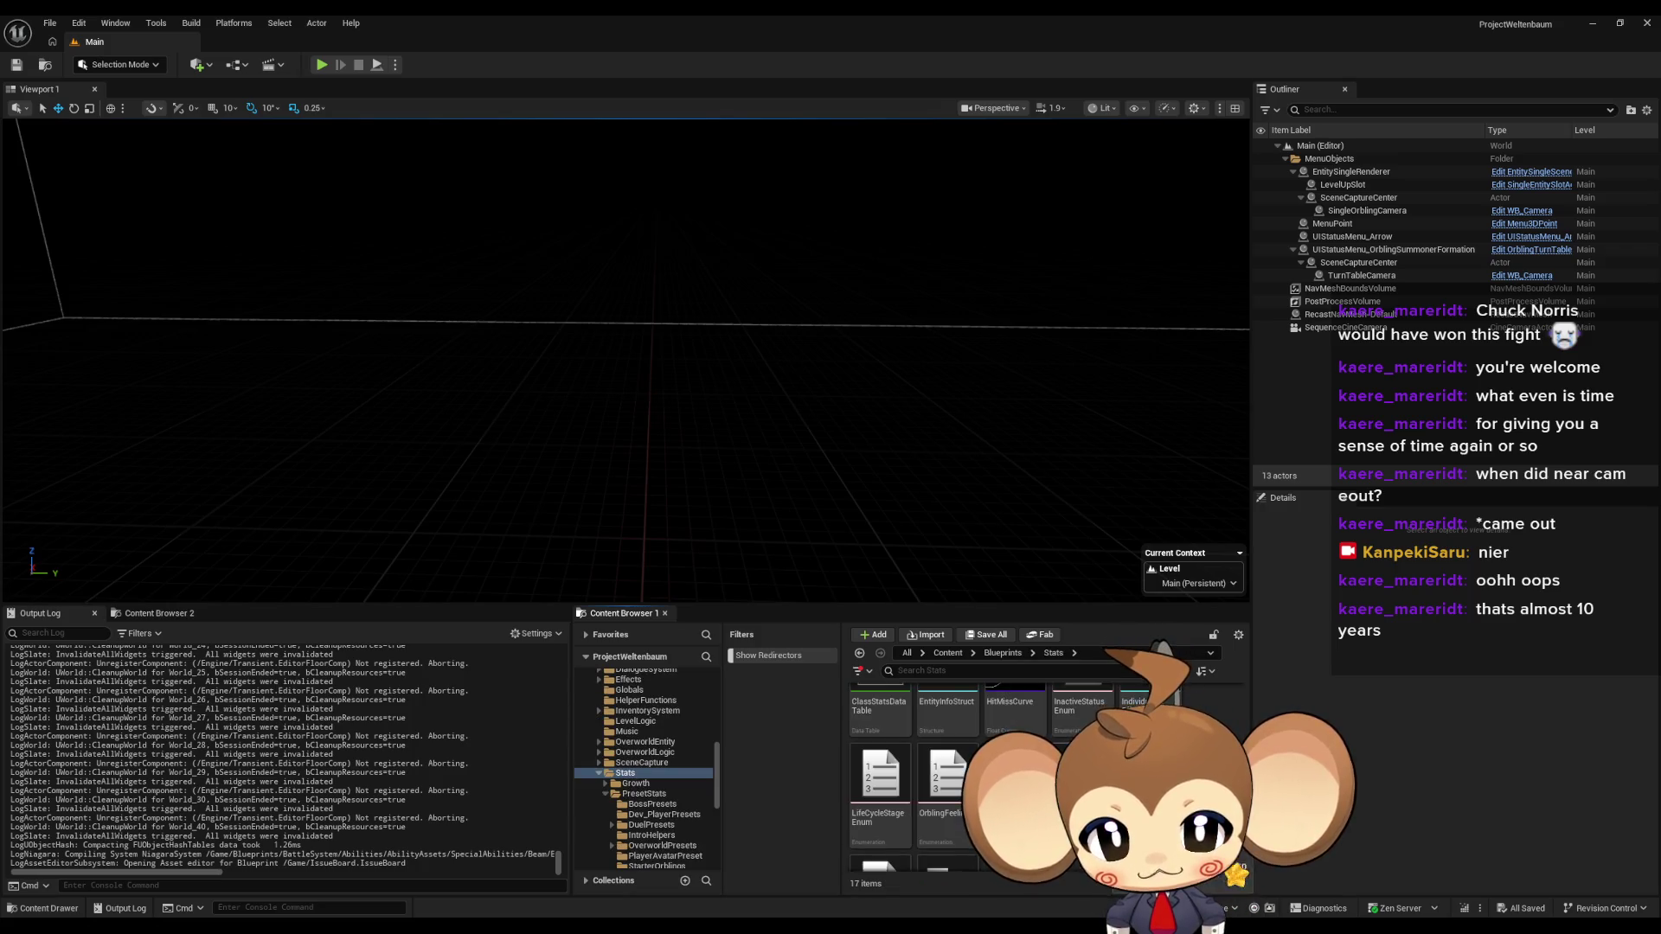
double_click(947, 716)
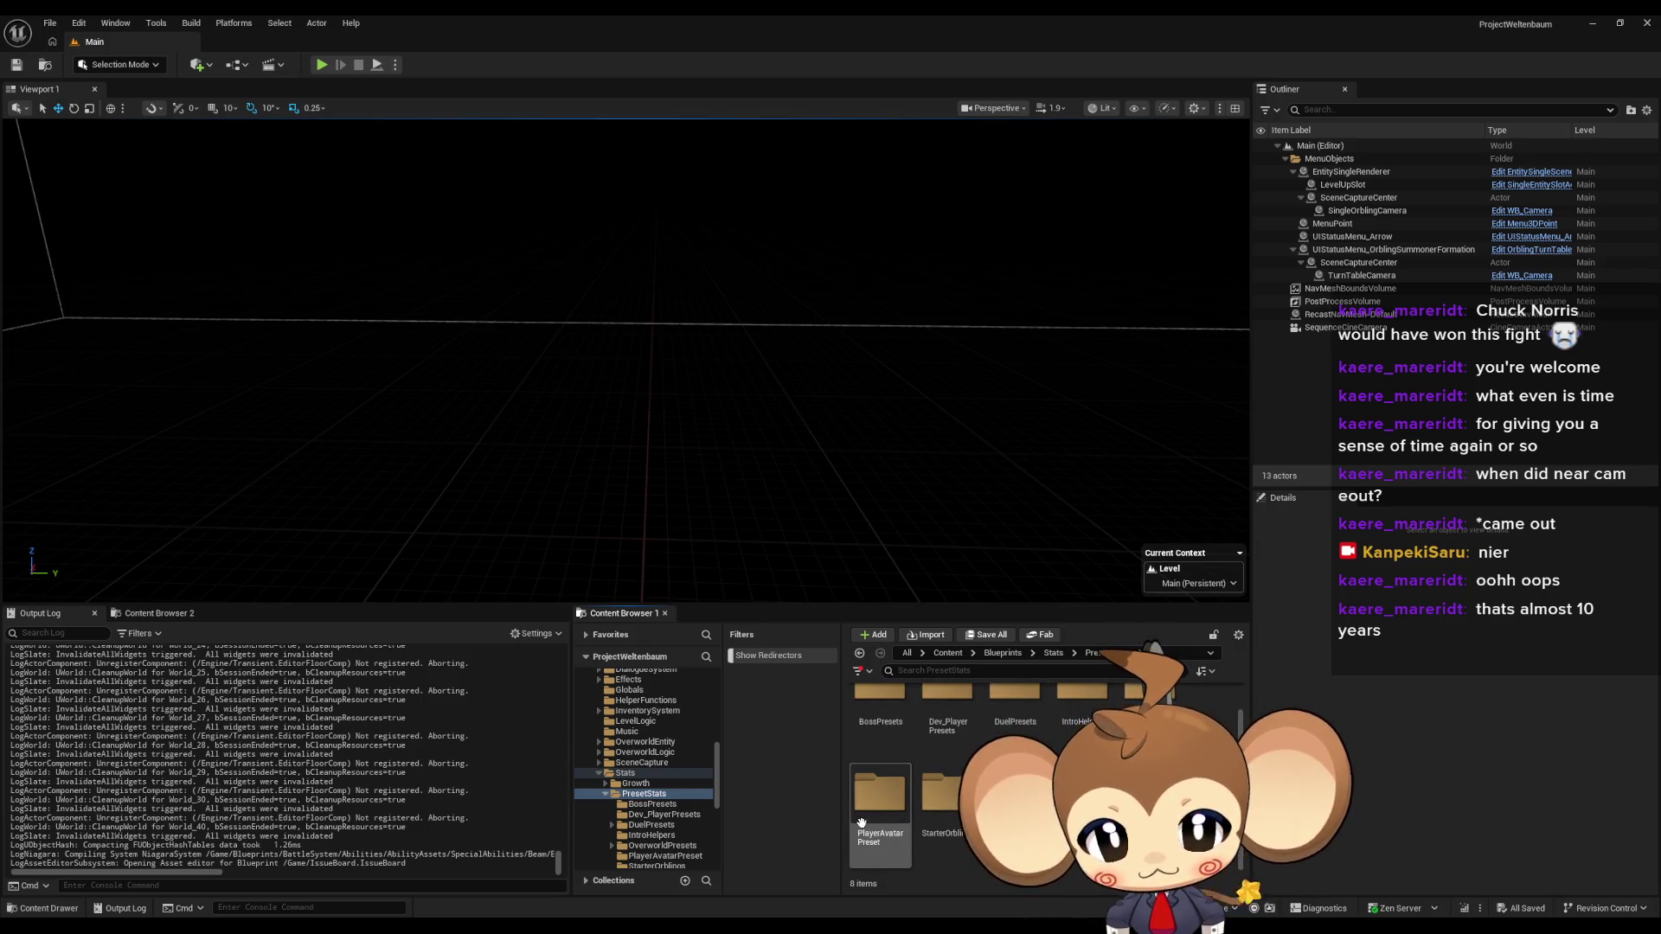
double_click(880, 792)
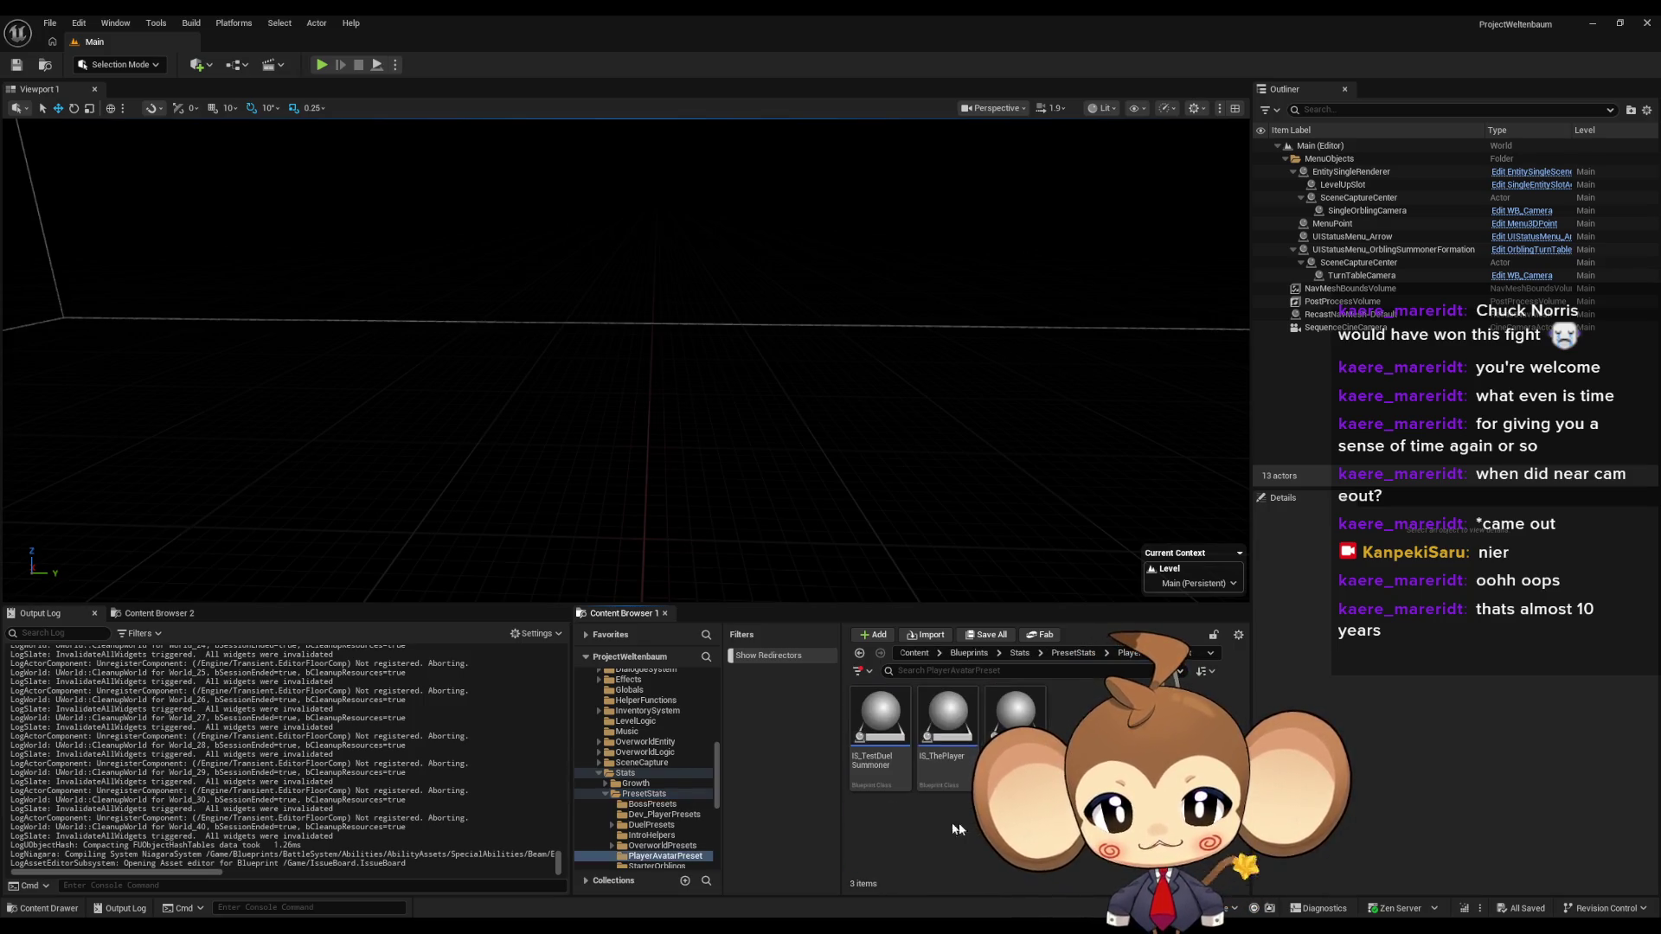
double_click(1016, 722)
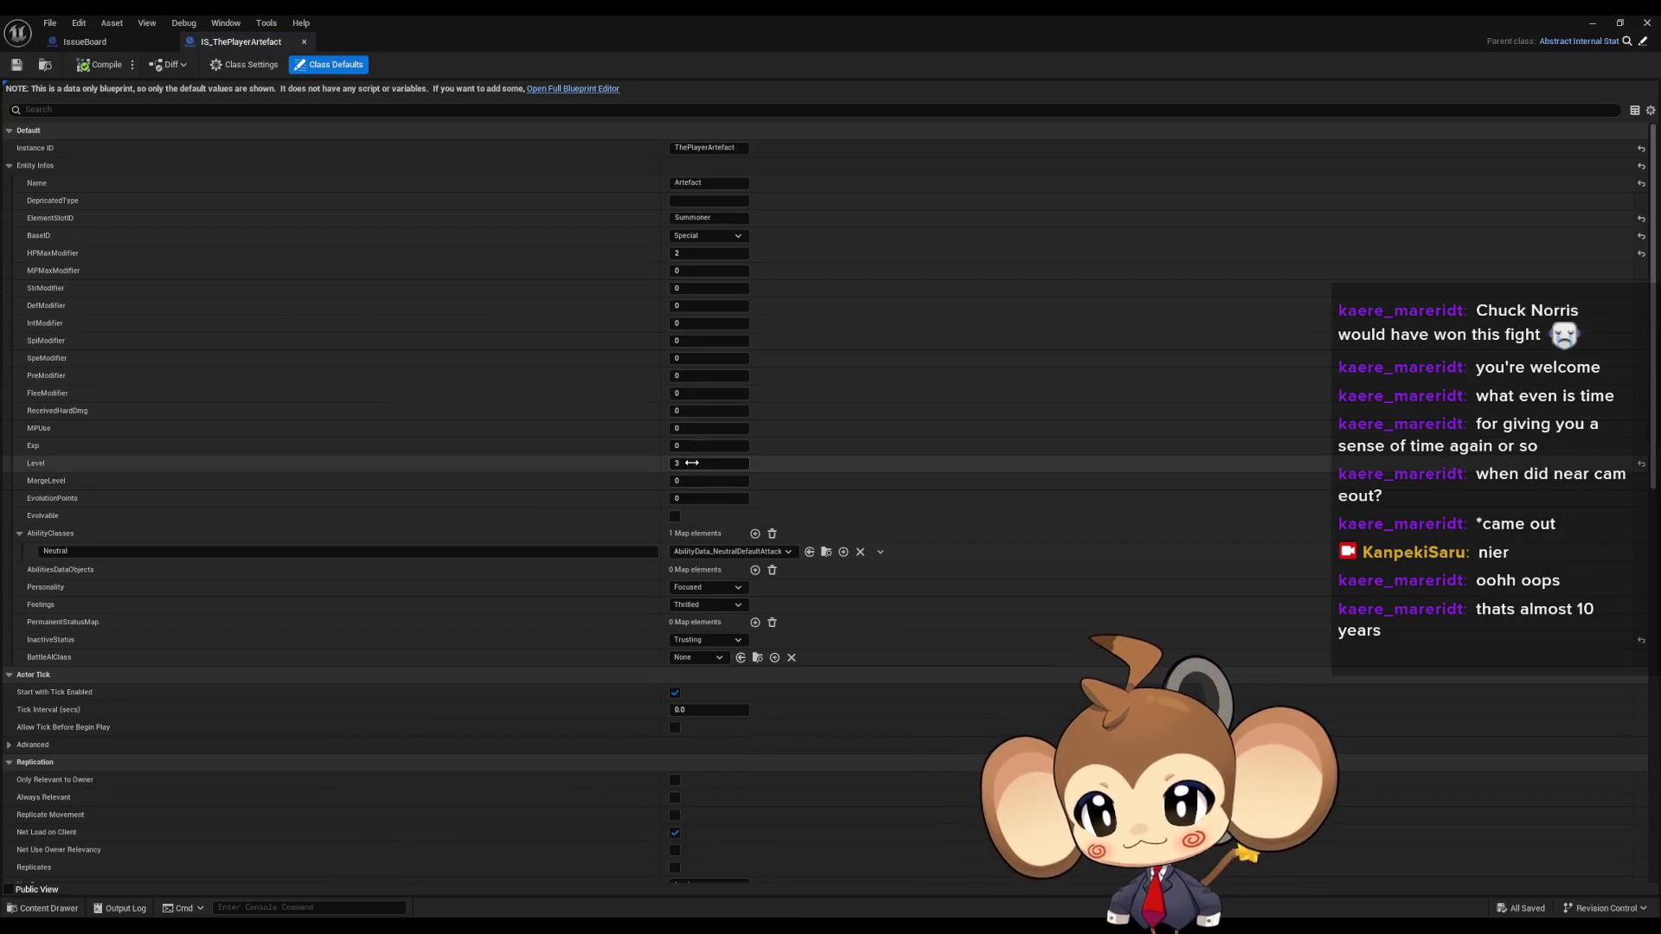
- Float the artefact editor, open BattleSystem's Player Progression DataTable, and check row 5's Shields value
double_click(588, 13)
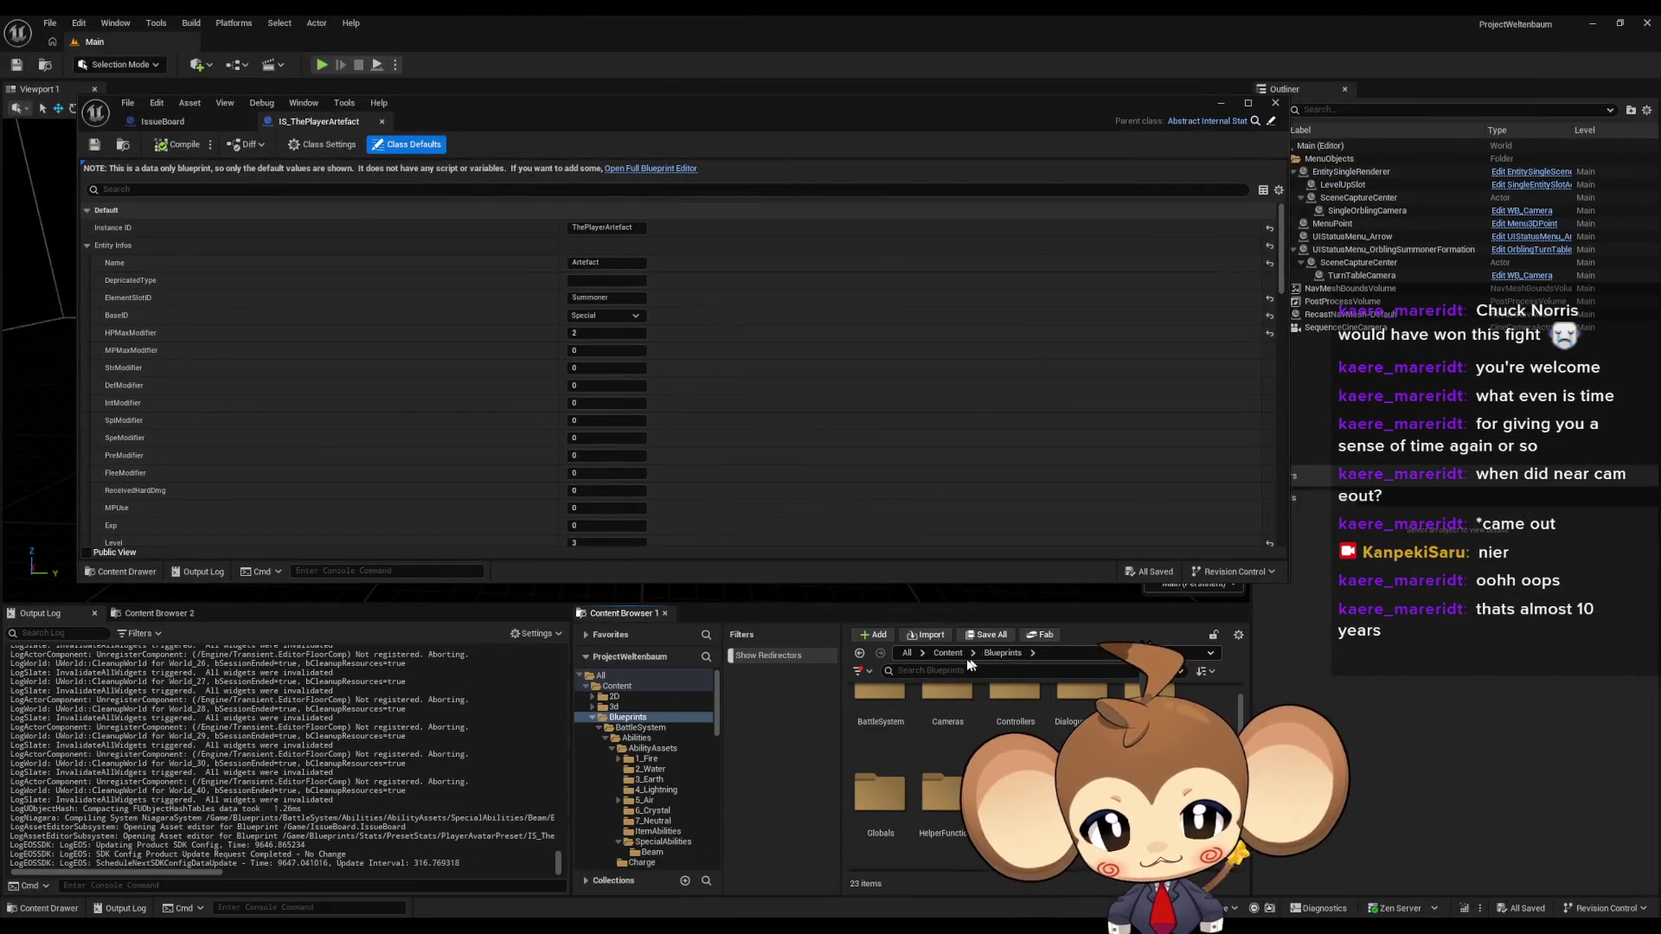
click(948, 653)
double_click(1021, 725)
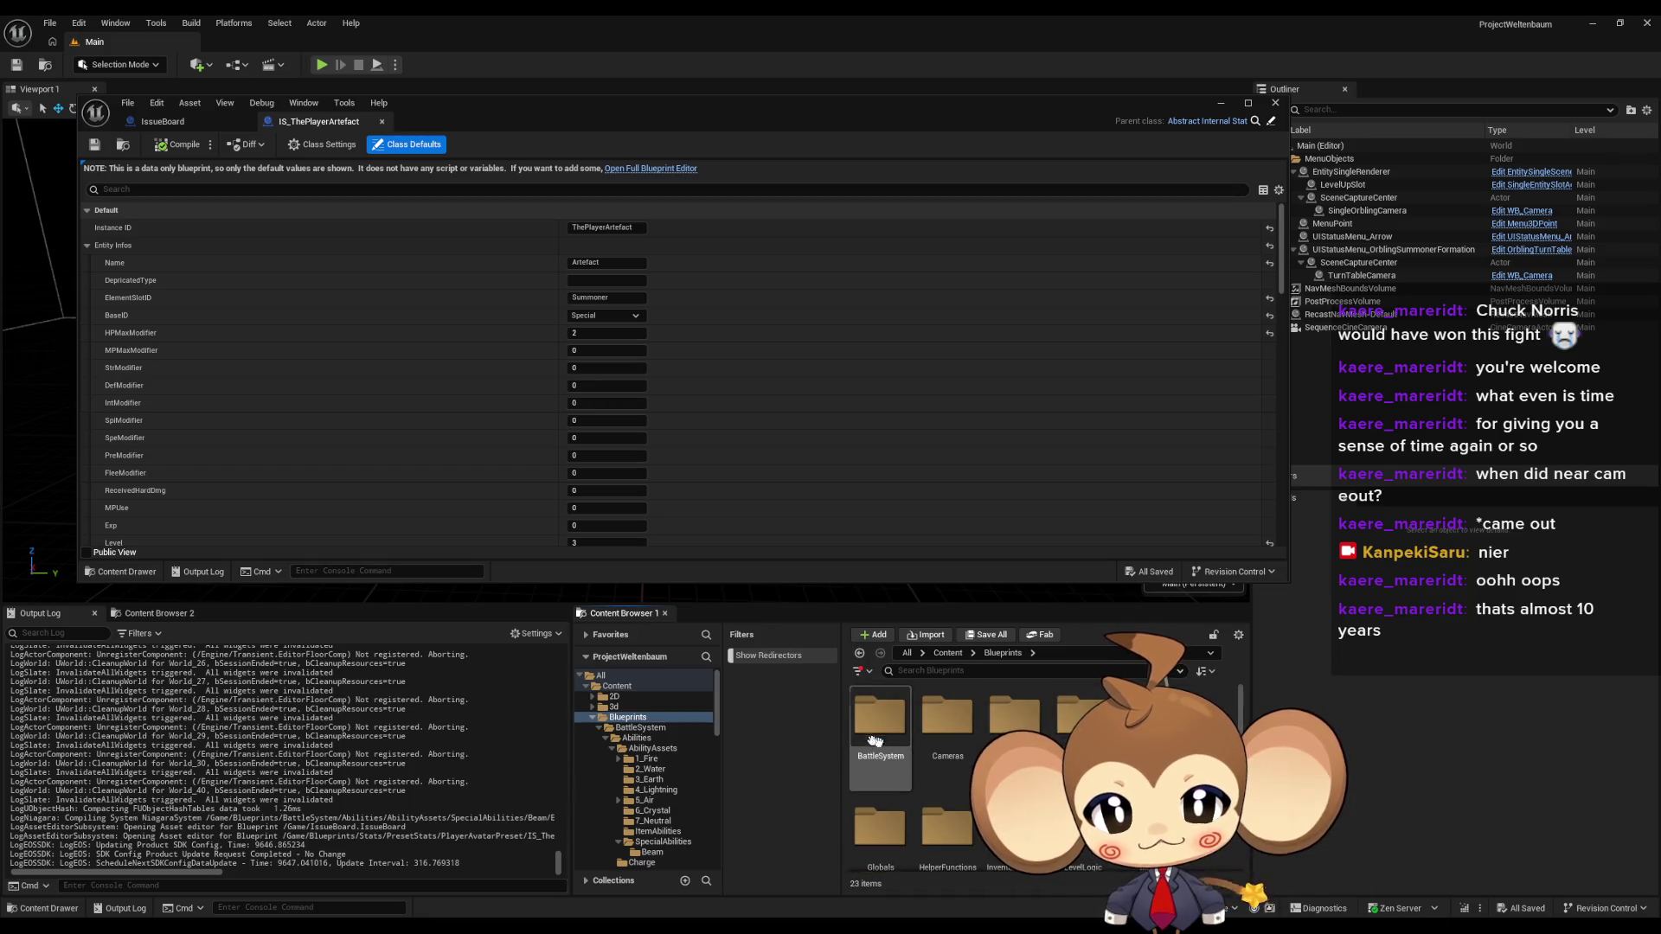
double_click(880, 701)
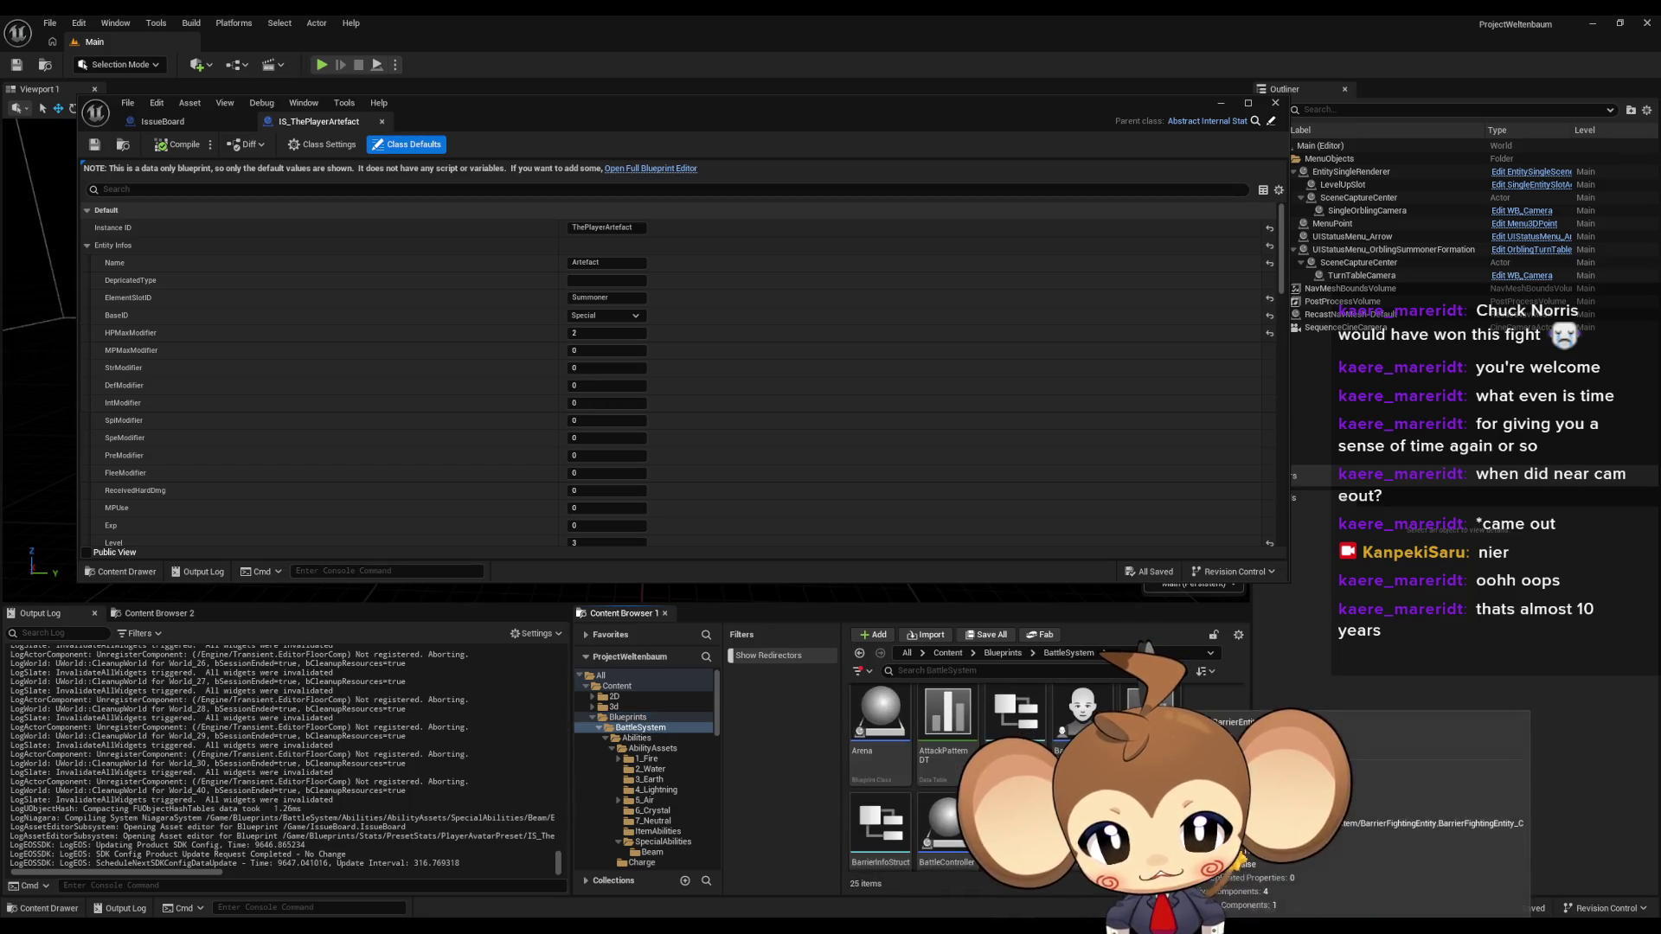
scroll(952, 779, down, 2)
scroll(952, 779, up, 3)
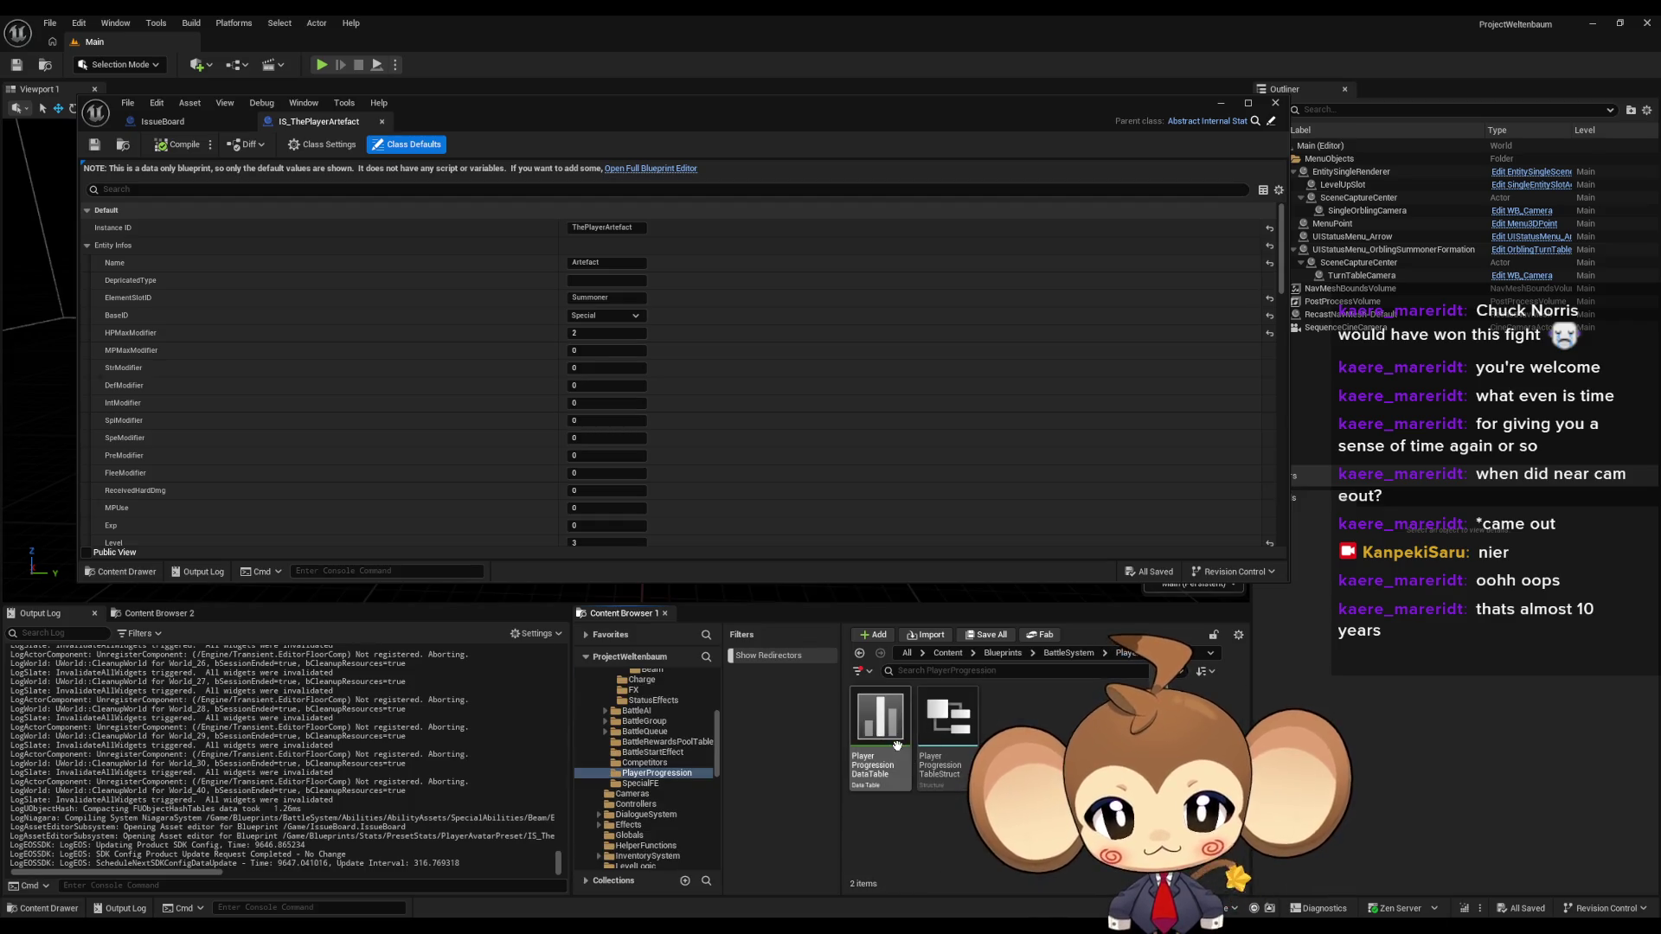
click(896, 743)
double_click(896, 744)
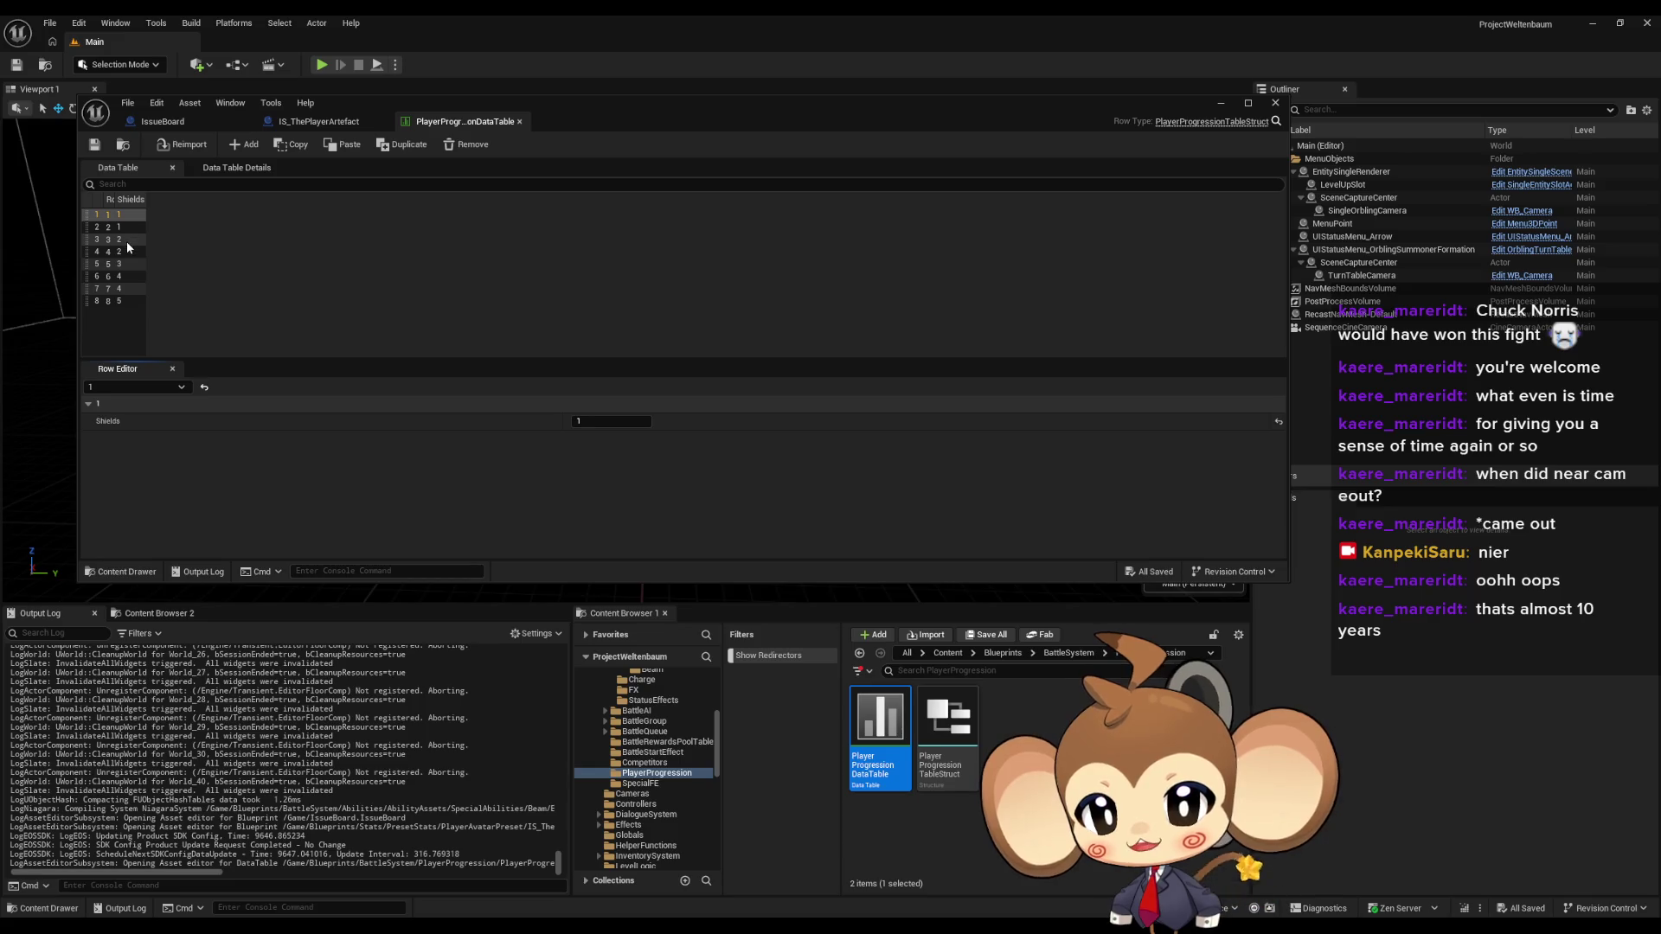
click(126, 265)
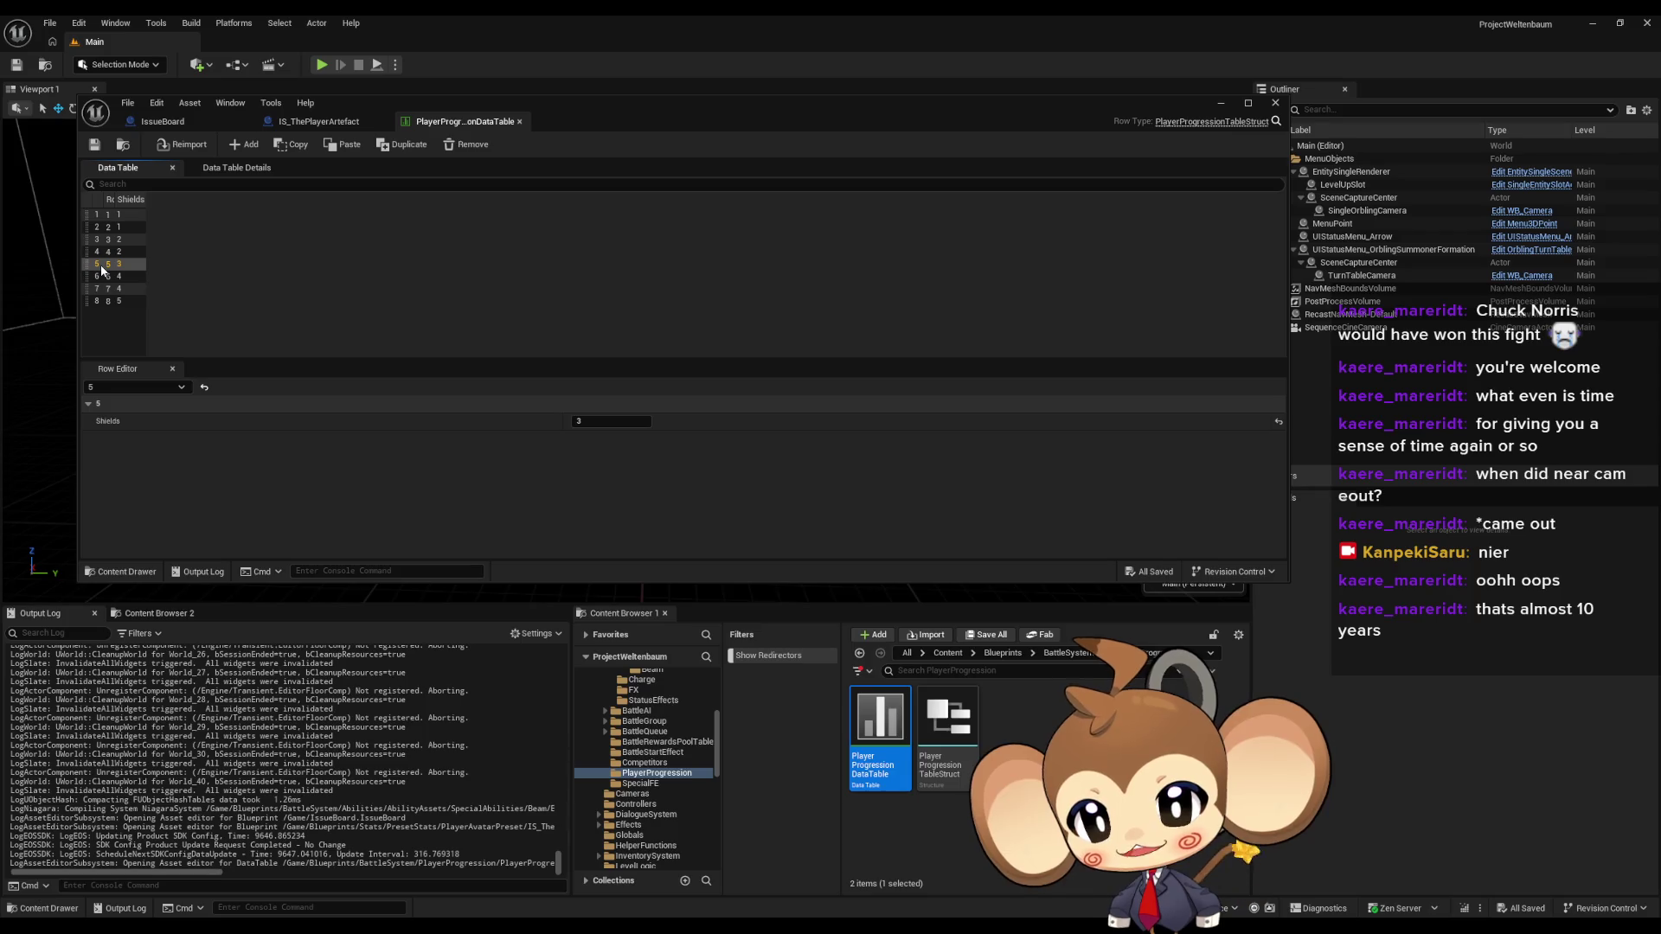
- Give IS_ThePlayerArtefact an HPMaxModifier of 3 and Level 5, then compile and save it
click(326, 132)
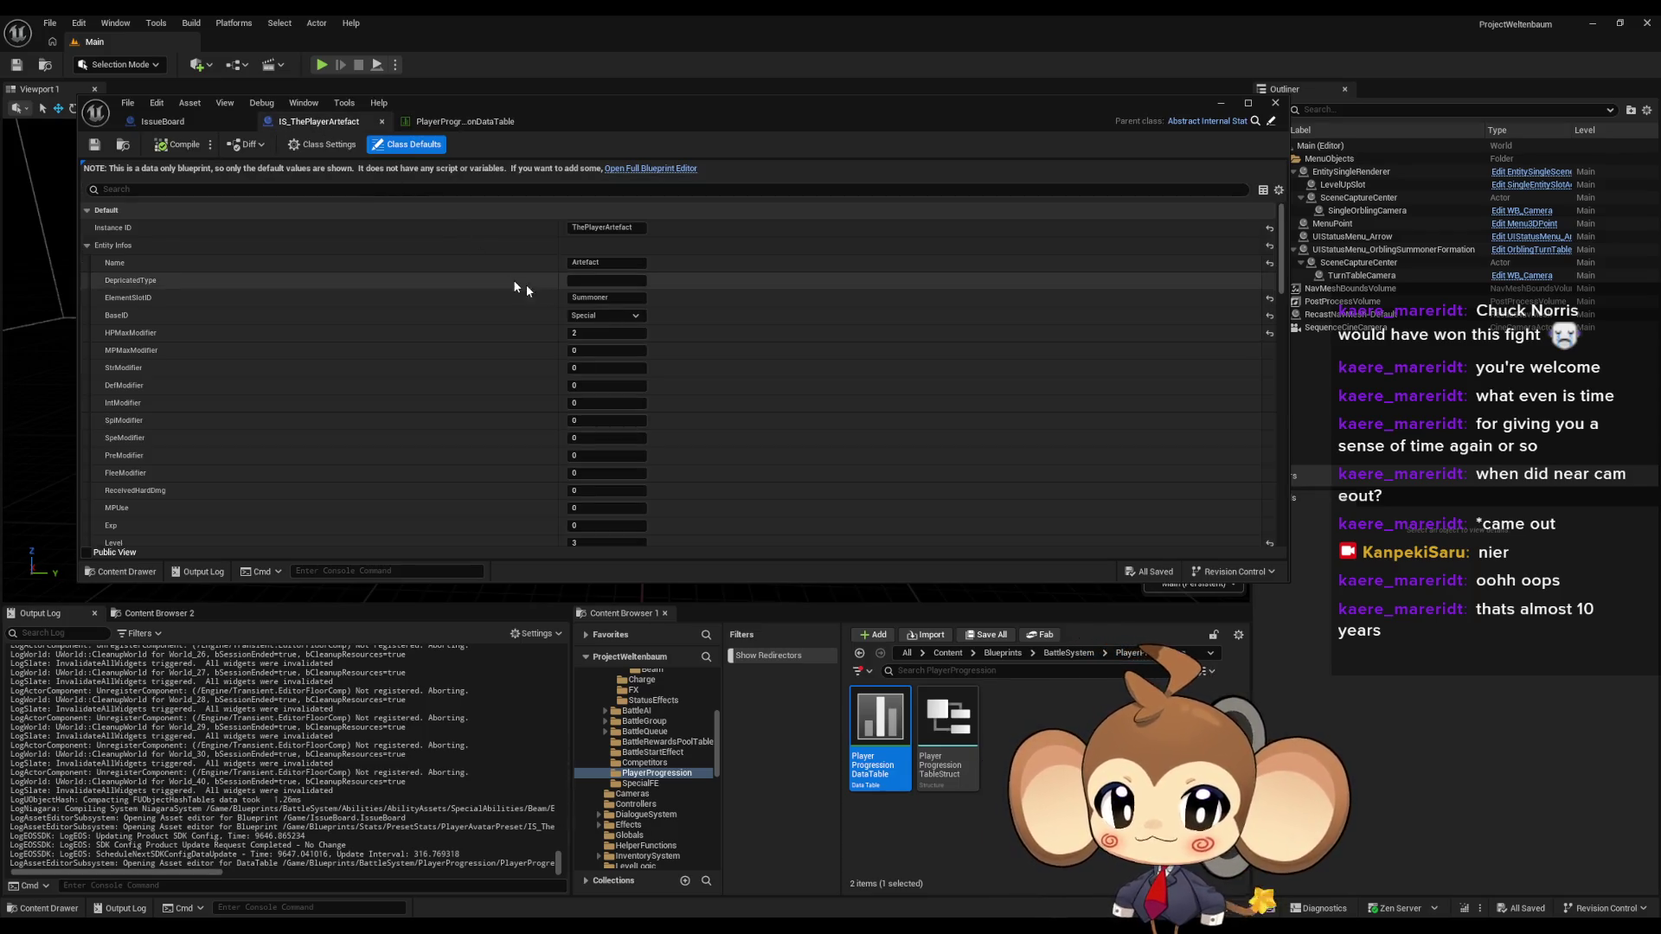
scroll(652, 302, down, 3)
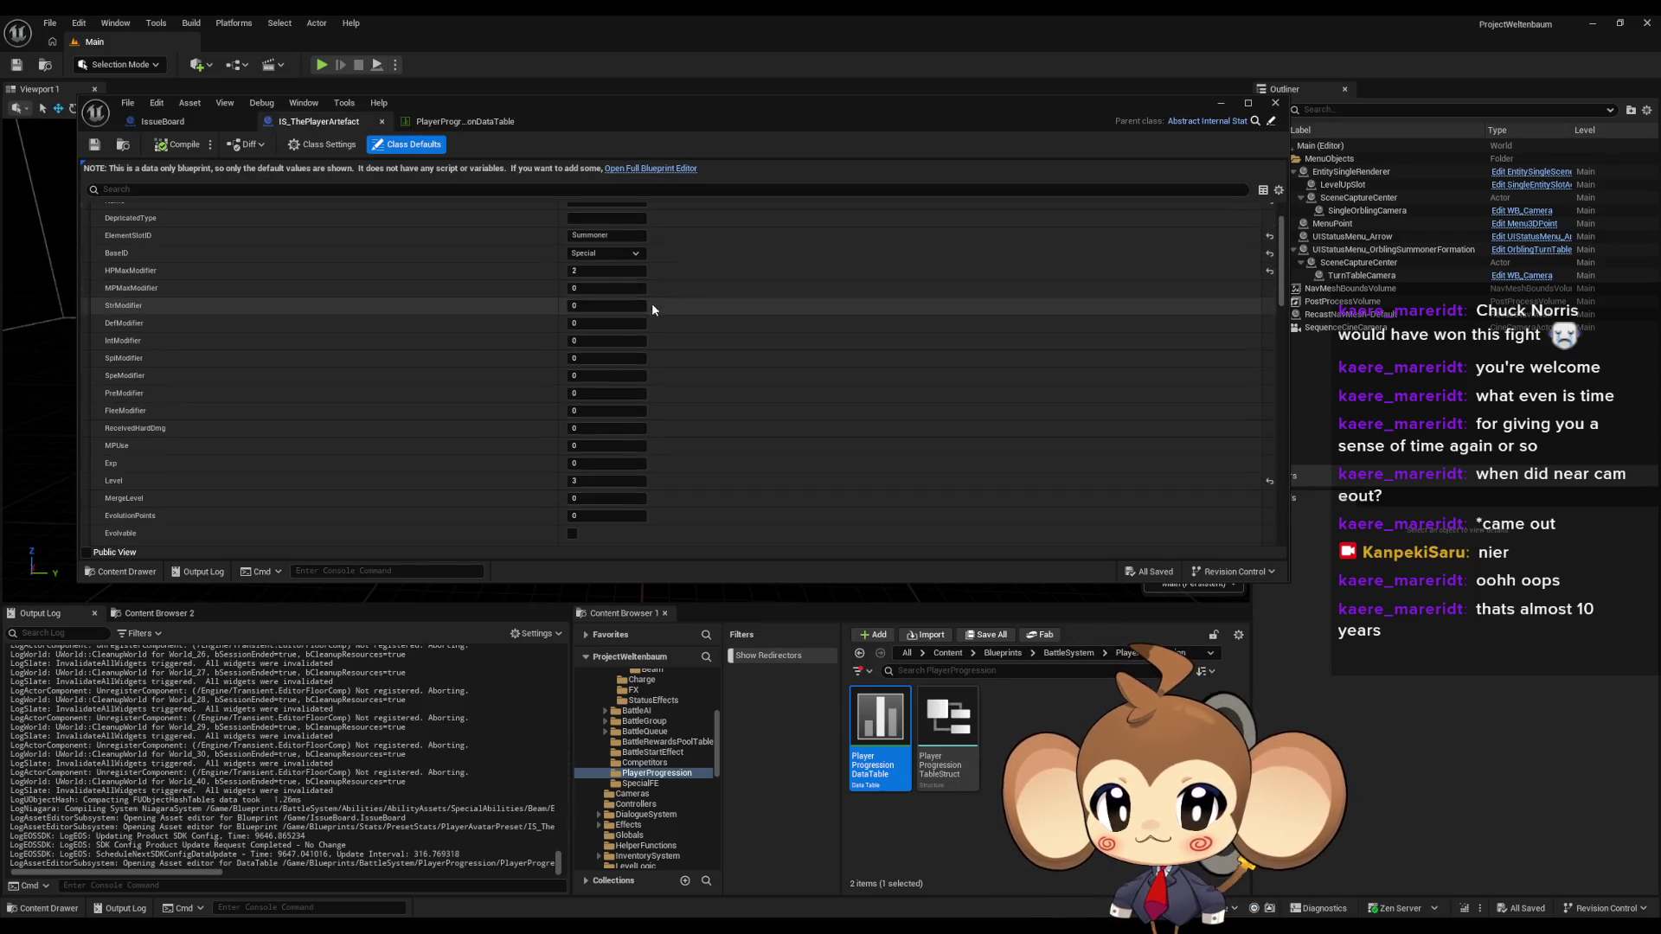
click(585, 271)
text(3)
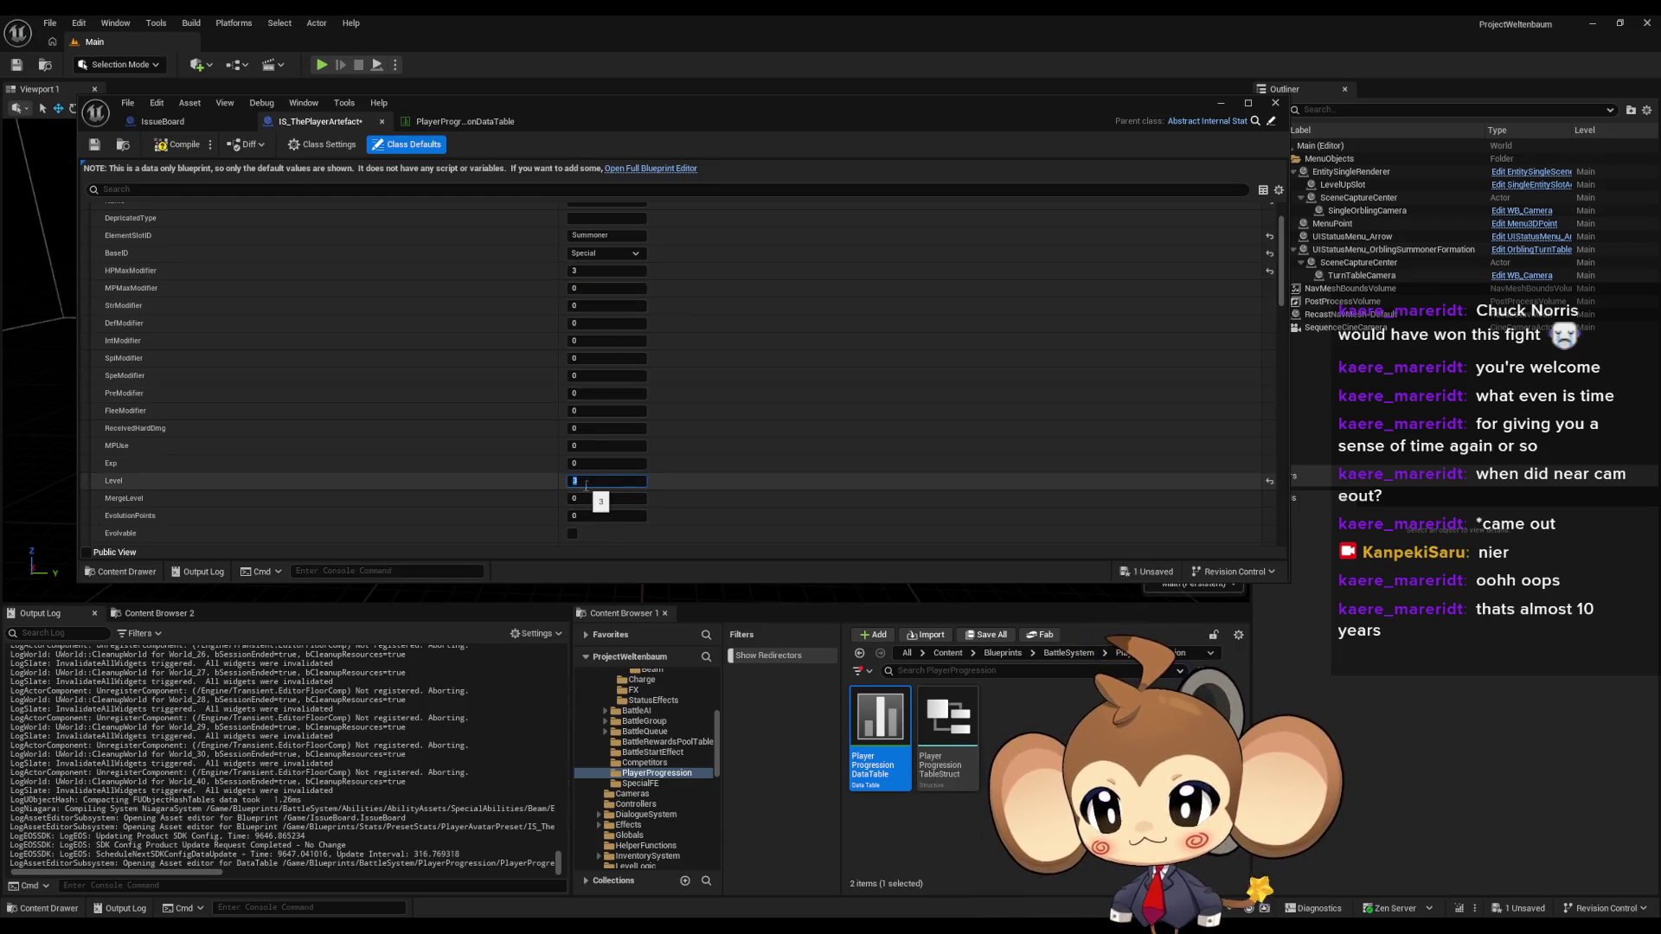
drag(597, 494, 667, 501)
click(170, 148)
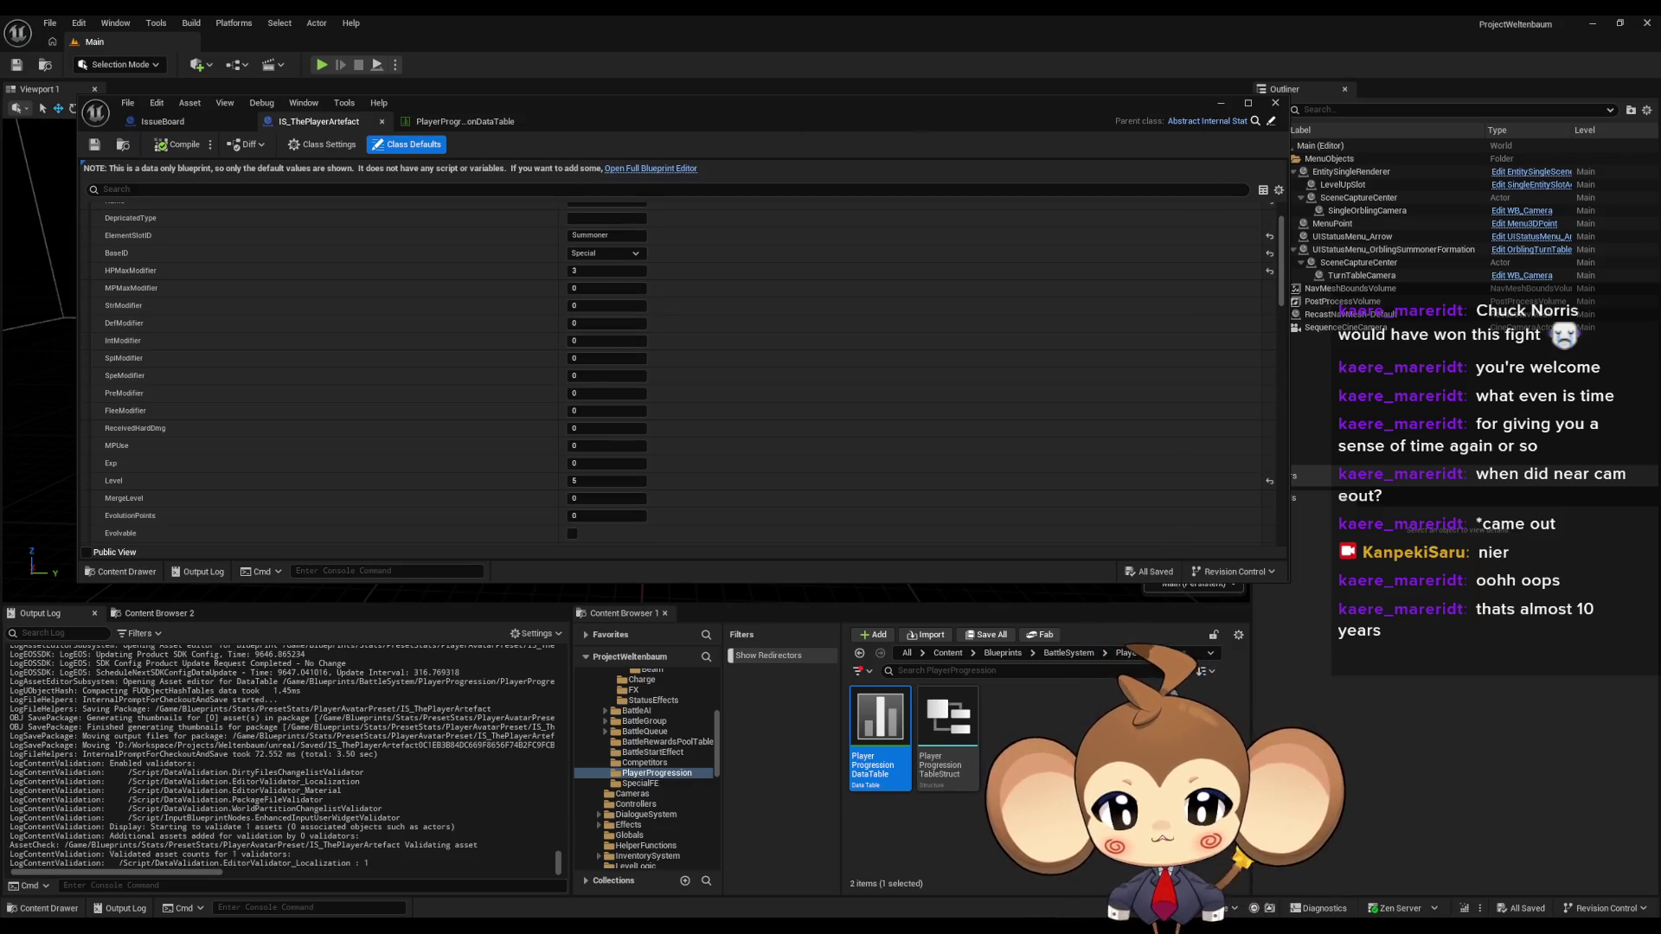
click(1001, 653)
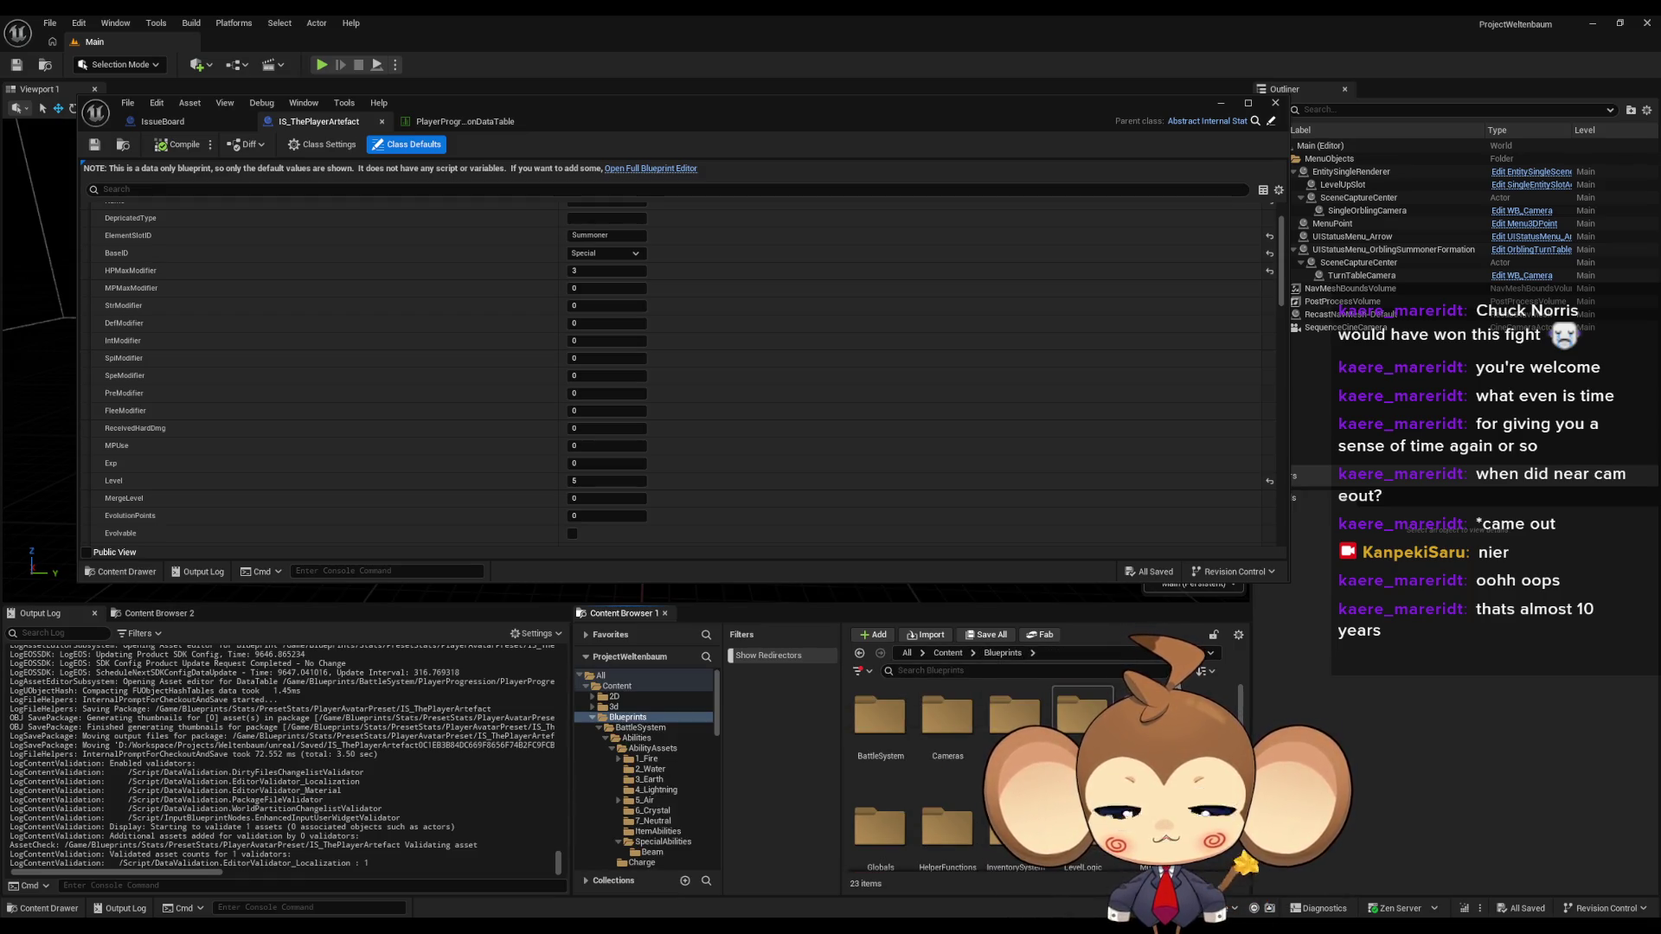
- Navigate from the Content folder through UI into the BattleUI folder
scroll(995, 753, down, 2)
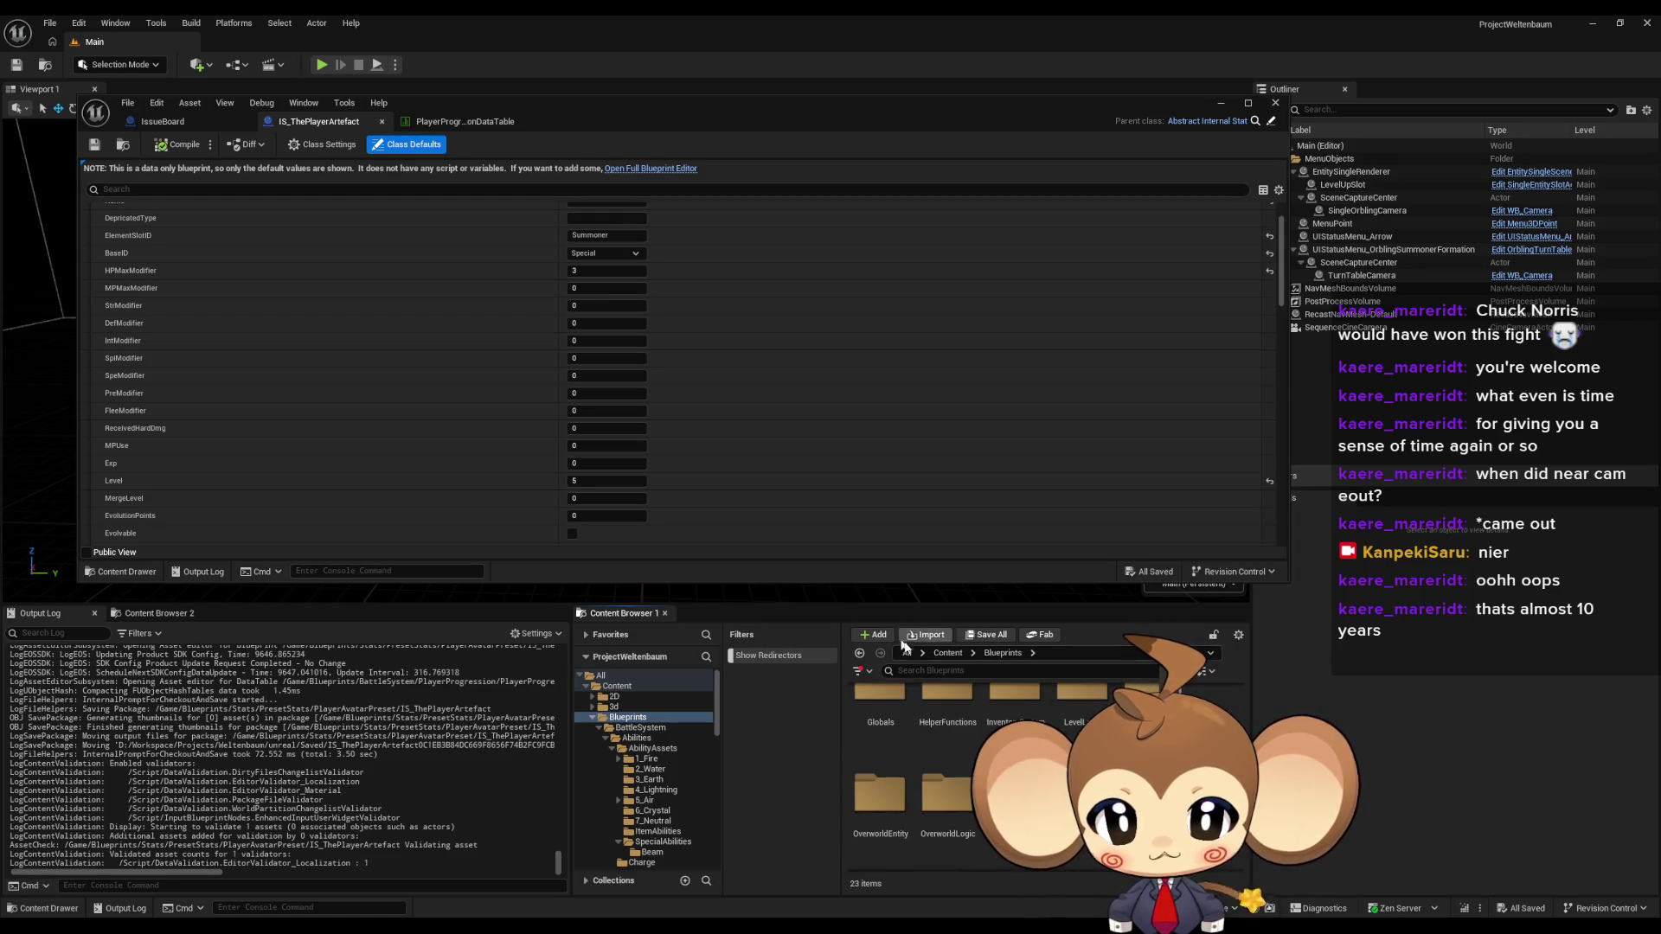
click(948, 653)
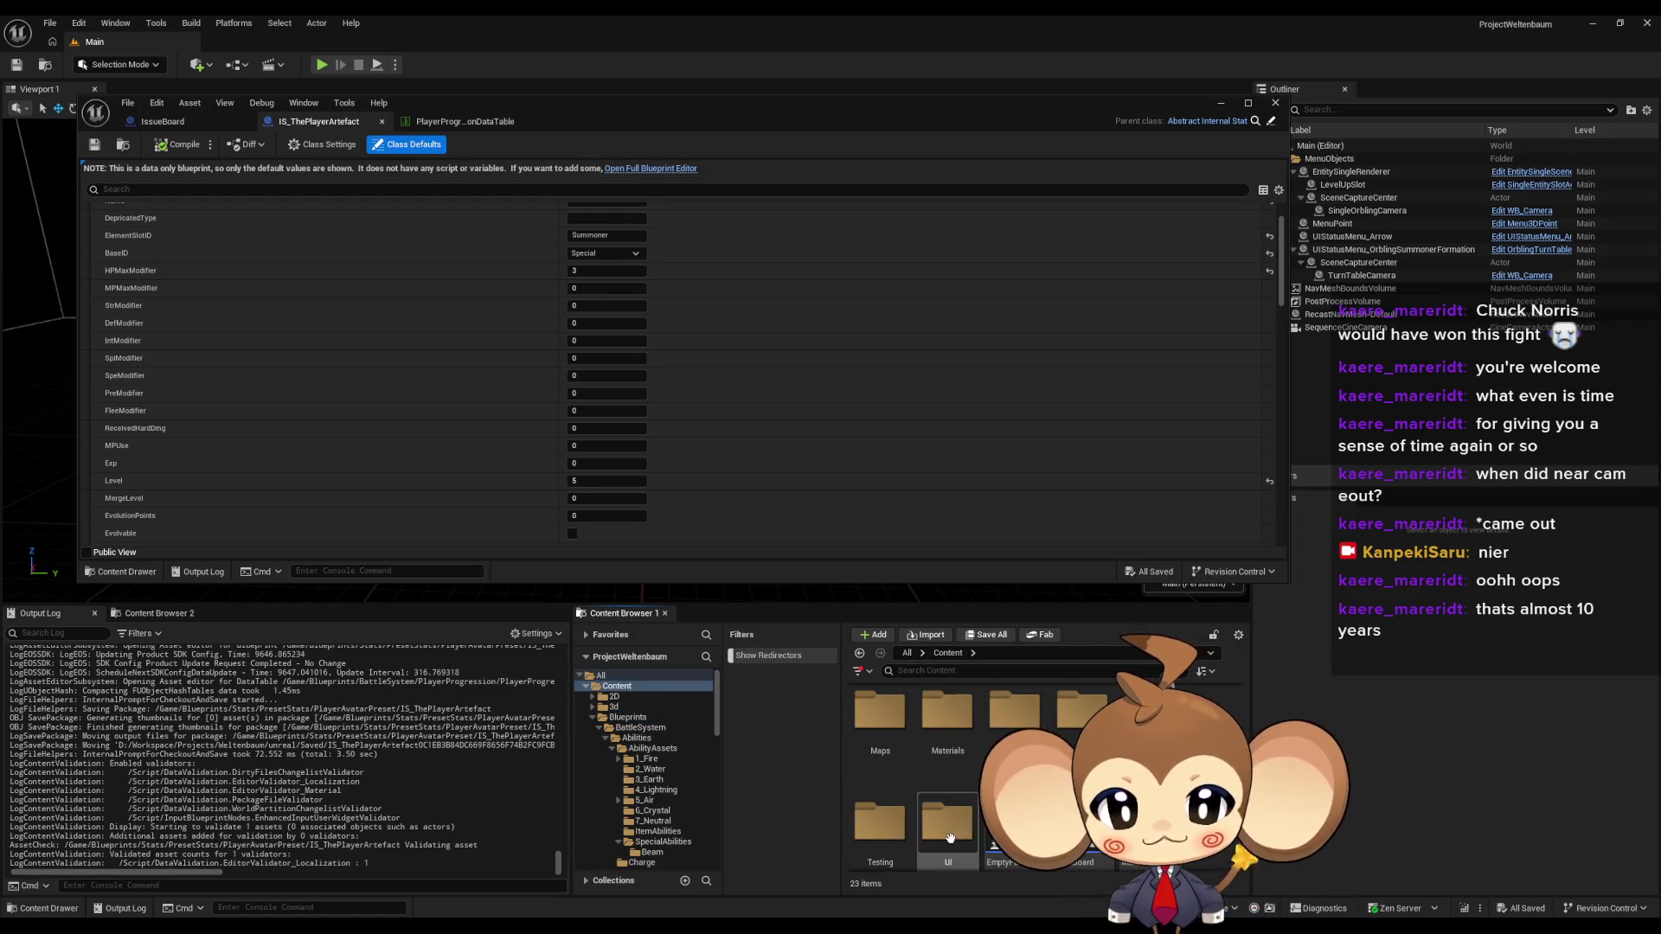
double_click(950, 837)
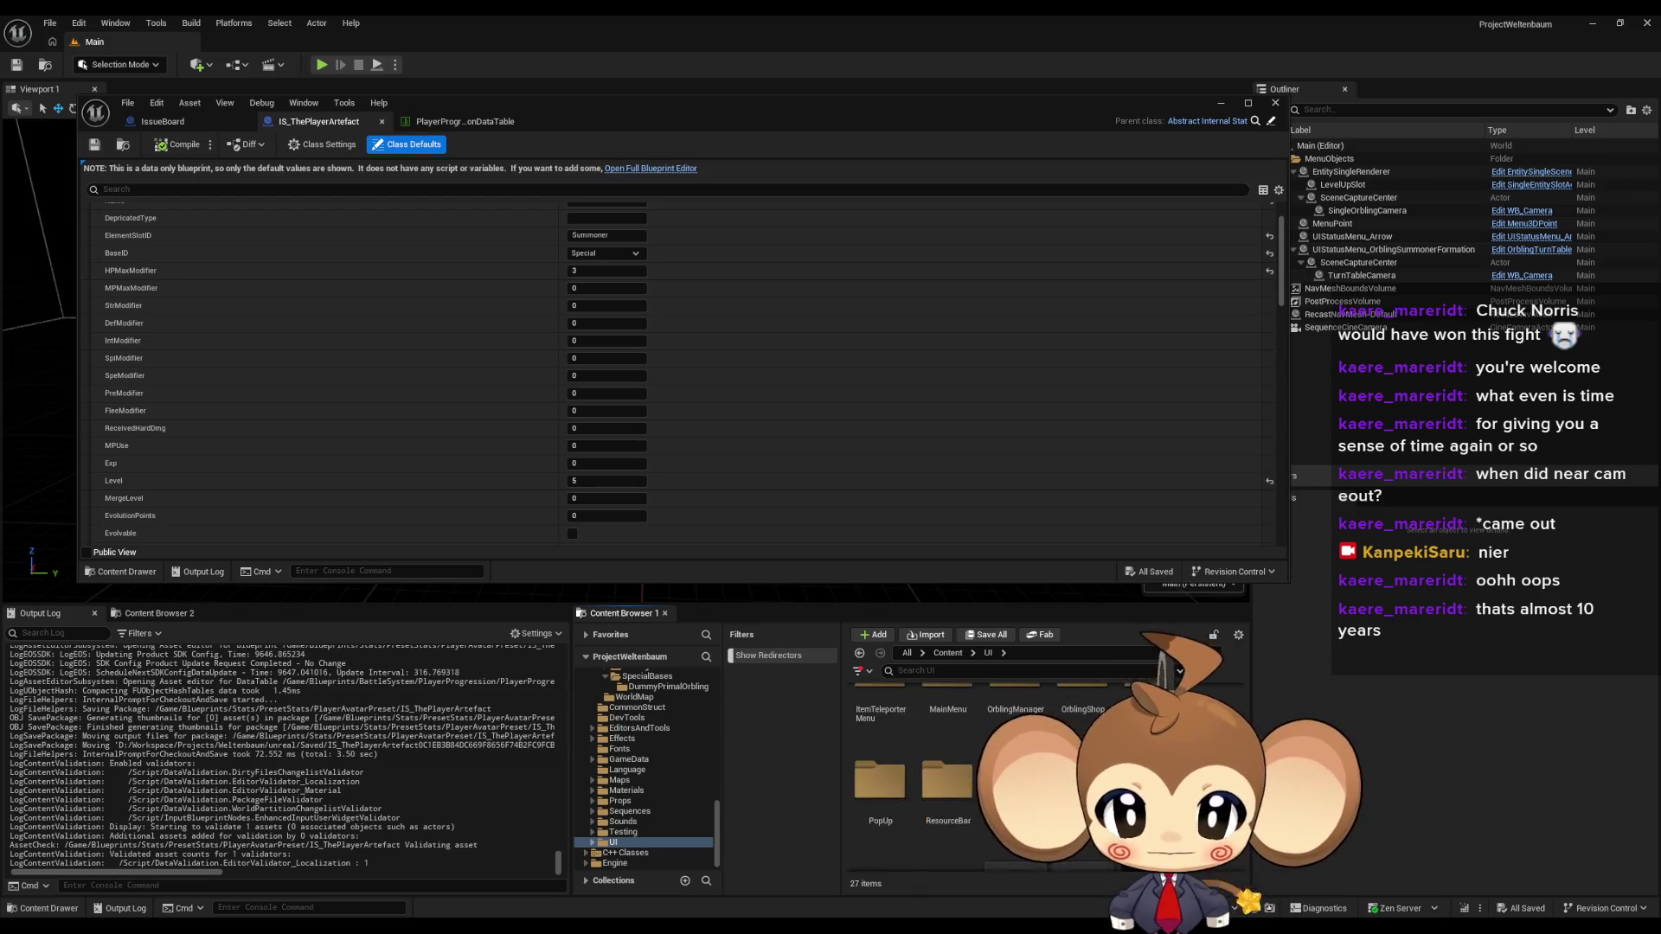
scroll(1029, 735, down, 2)
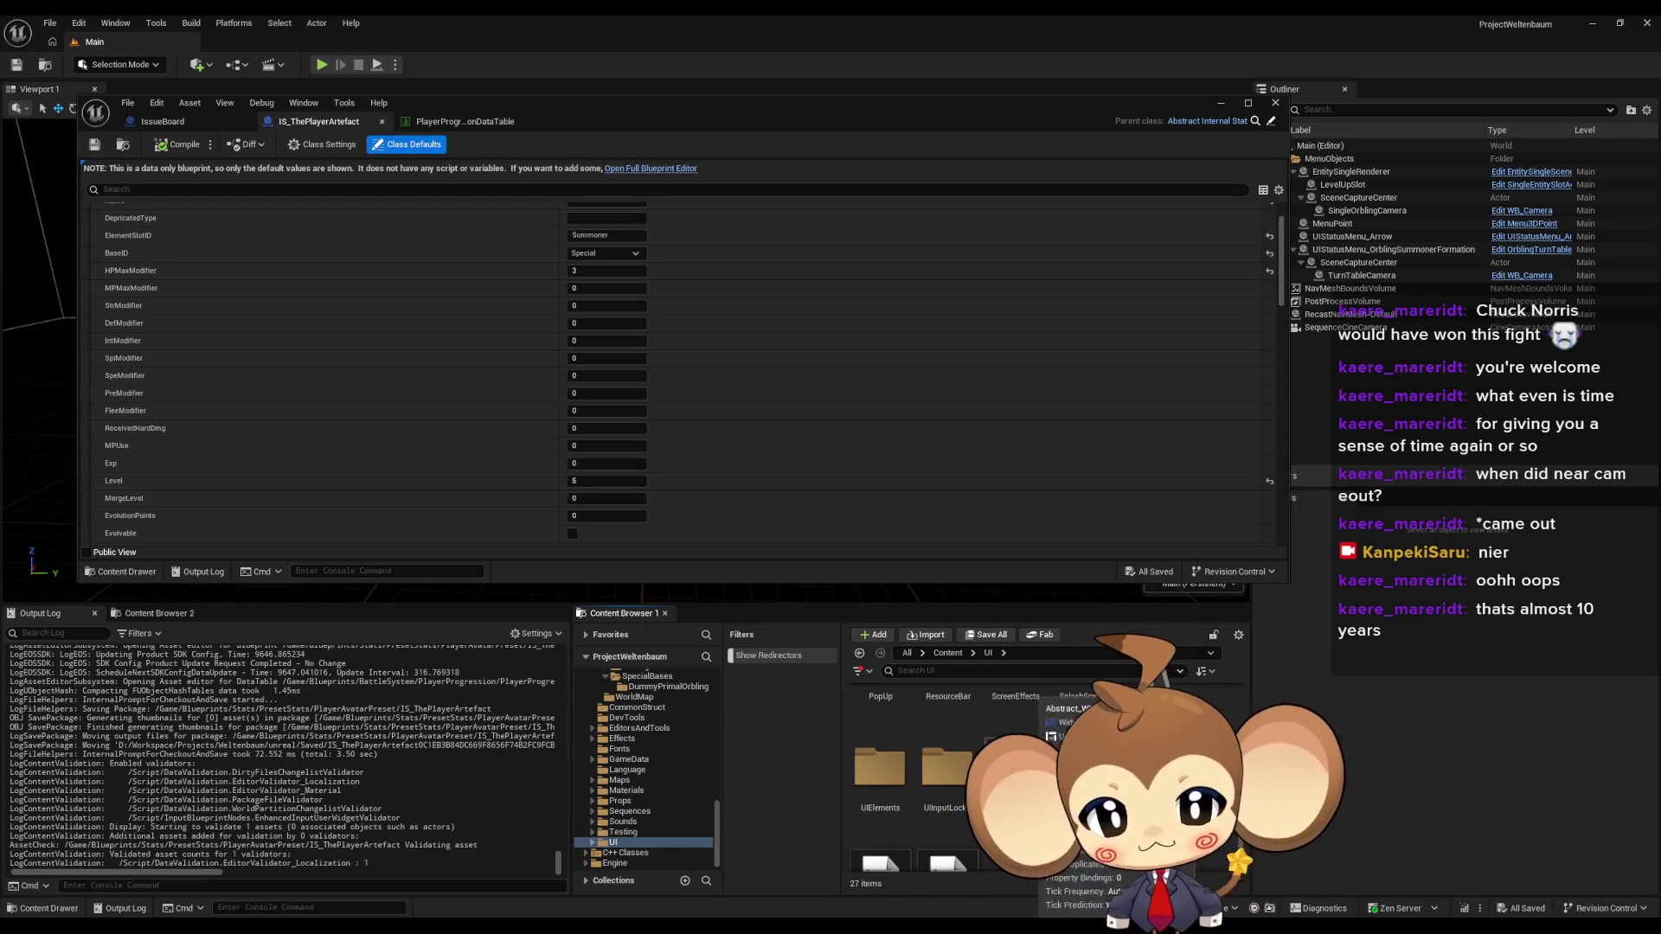
scroll(994, 761, up, 2)
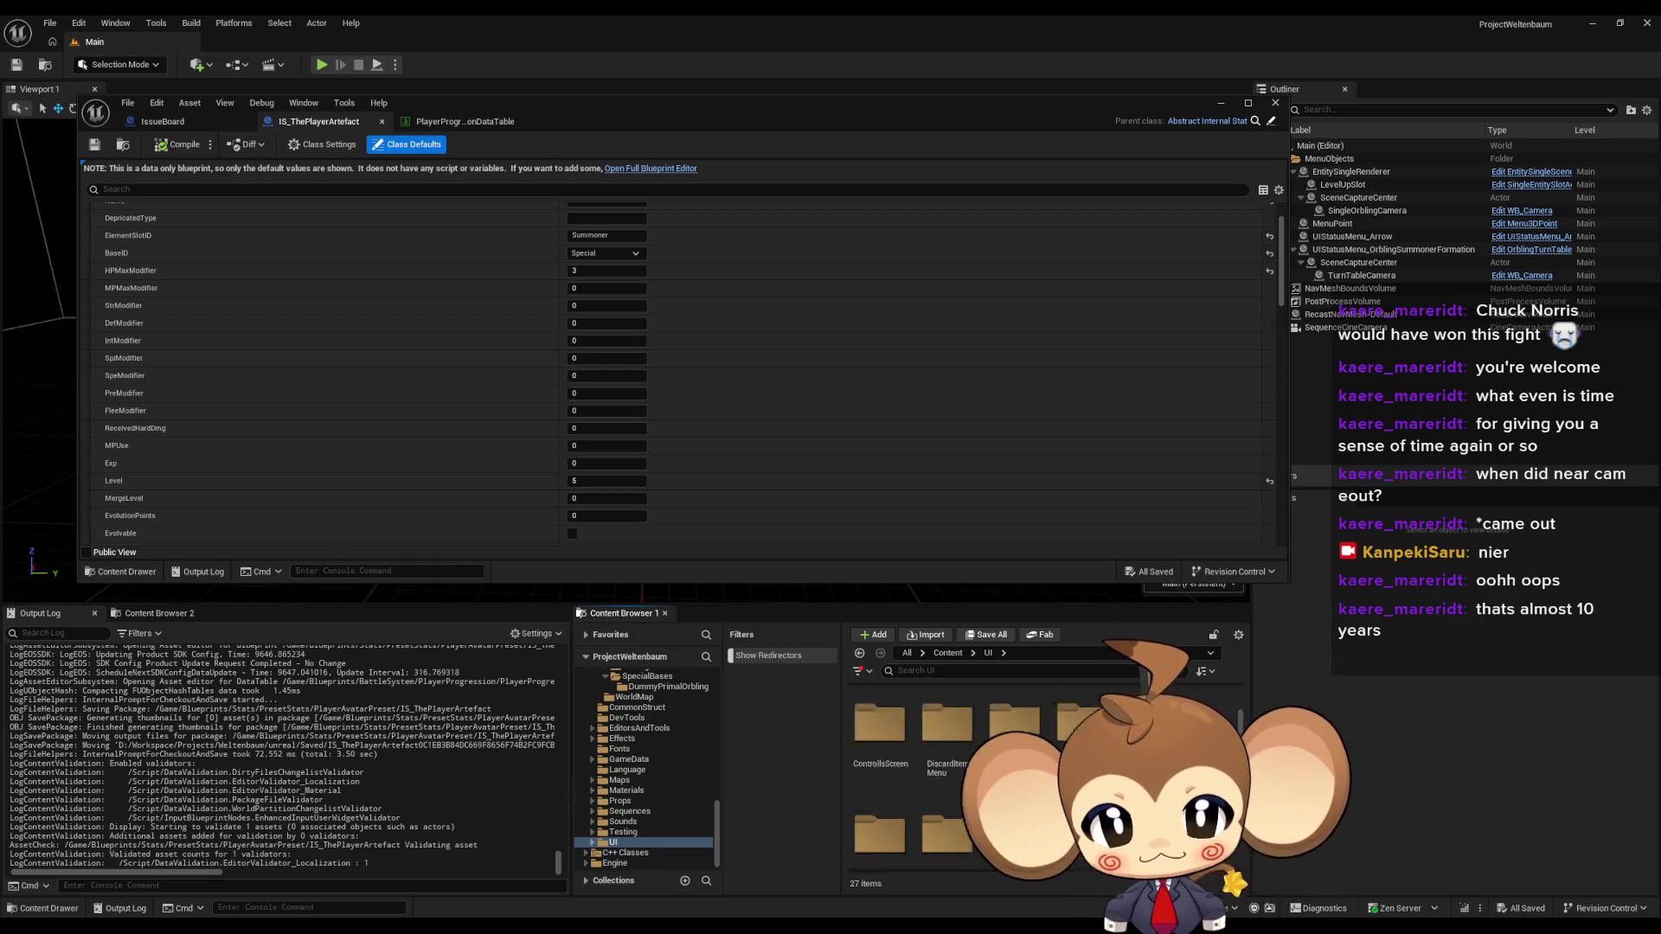
scroll(1057, 726, up, 2)
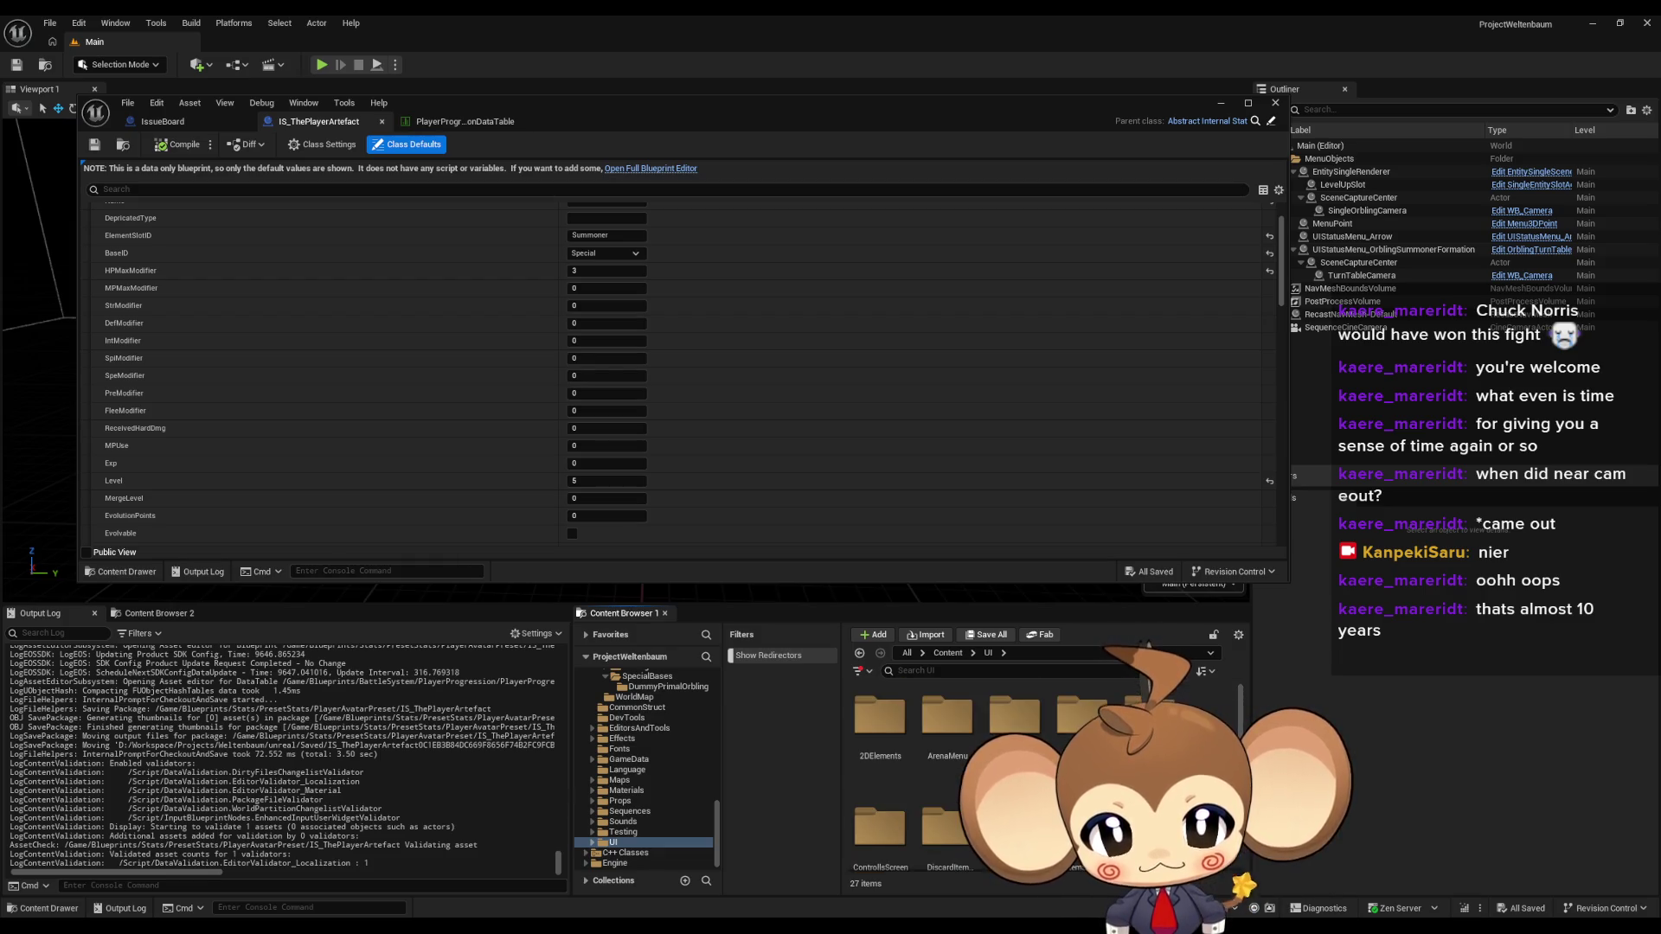
double_click(1057, 727)
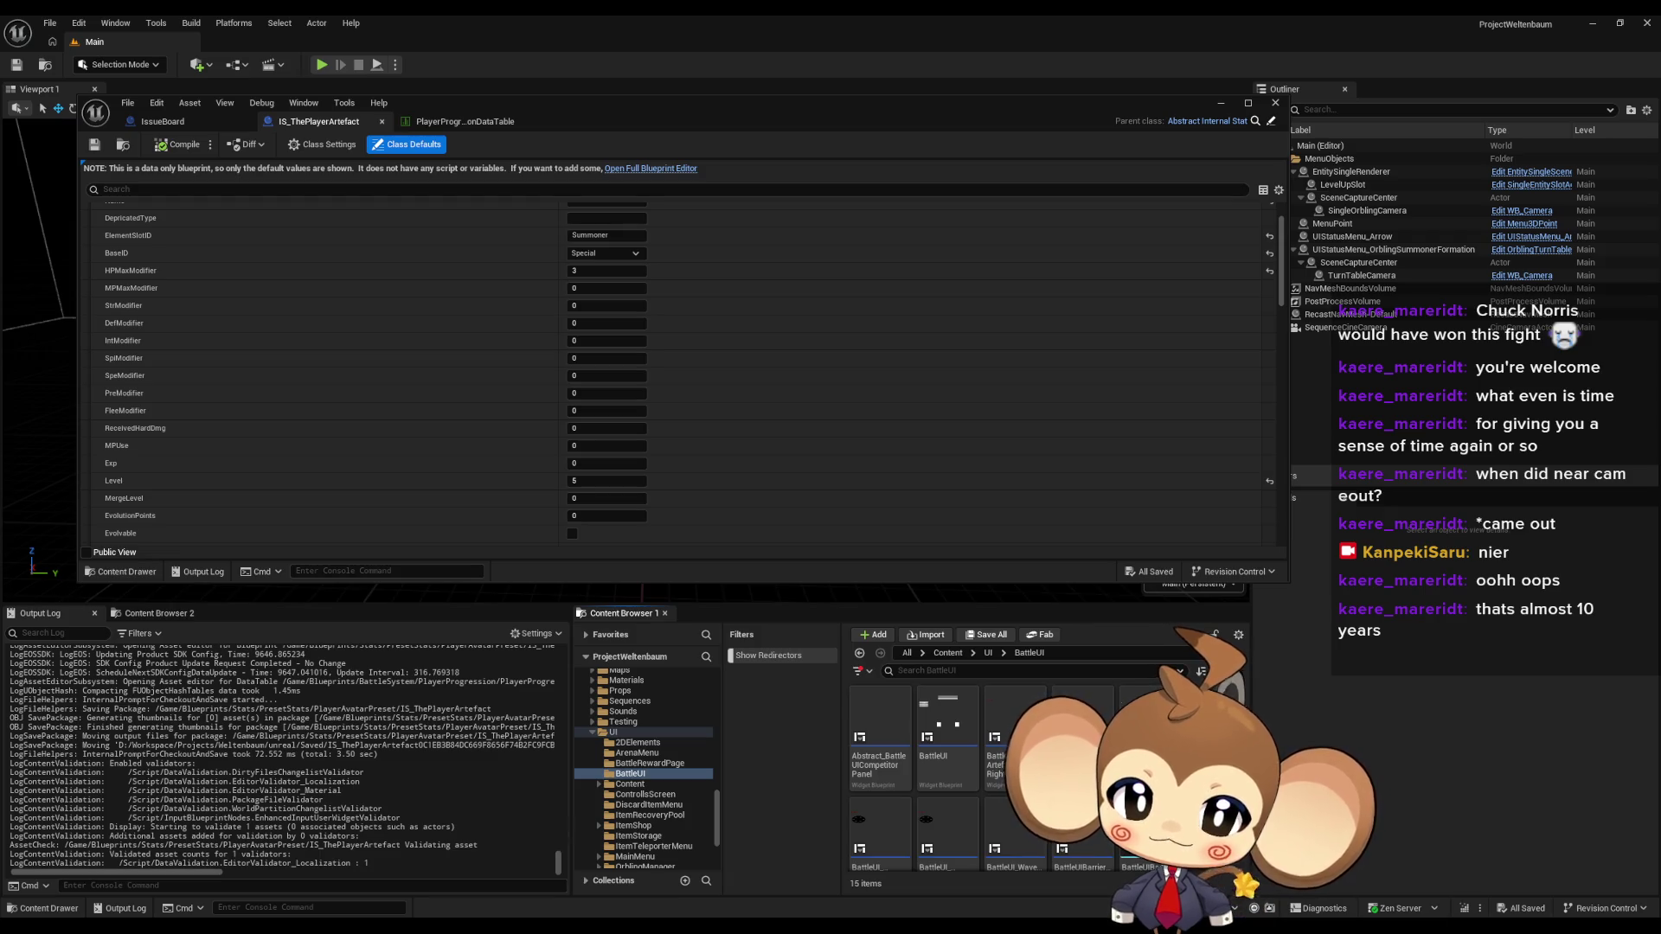
- Look over the SummonerDisplay Left and Right widgets, then open BattleUI_ArtefactDisplayRight
scroll(934, 786, down, 1)
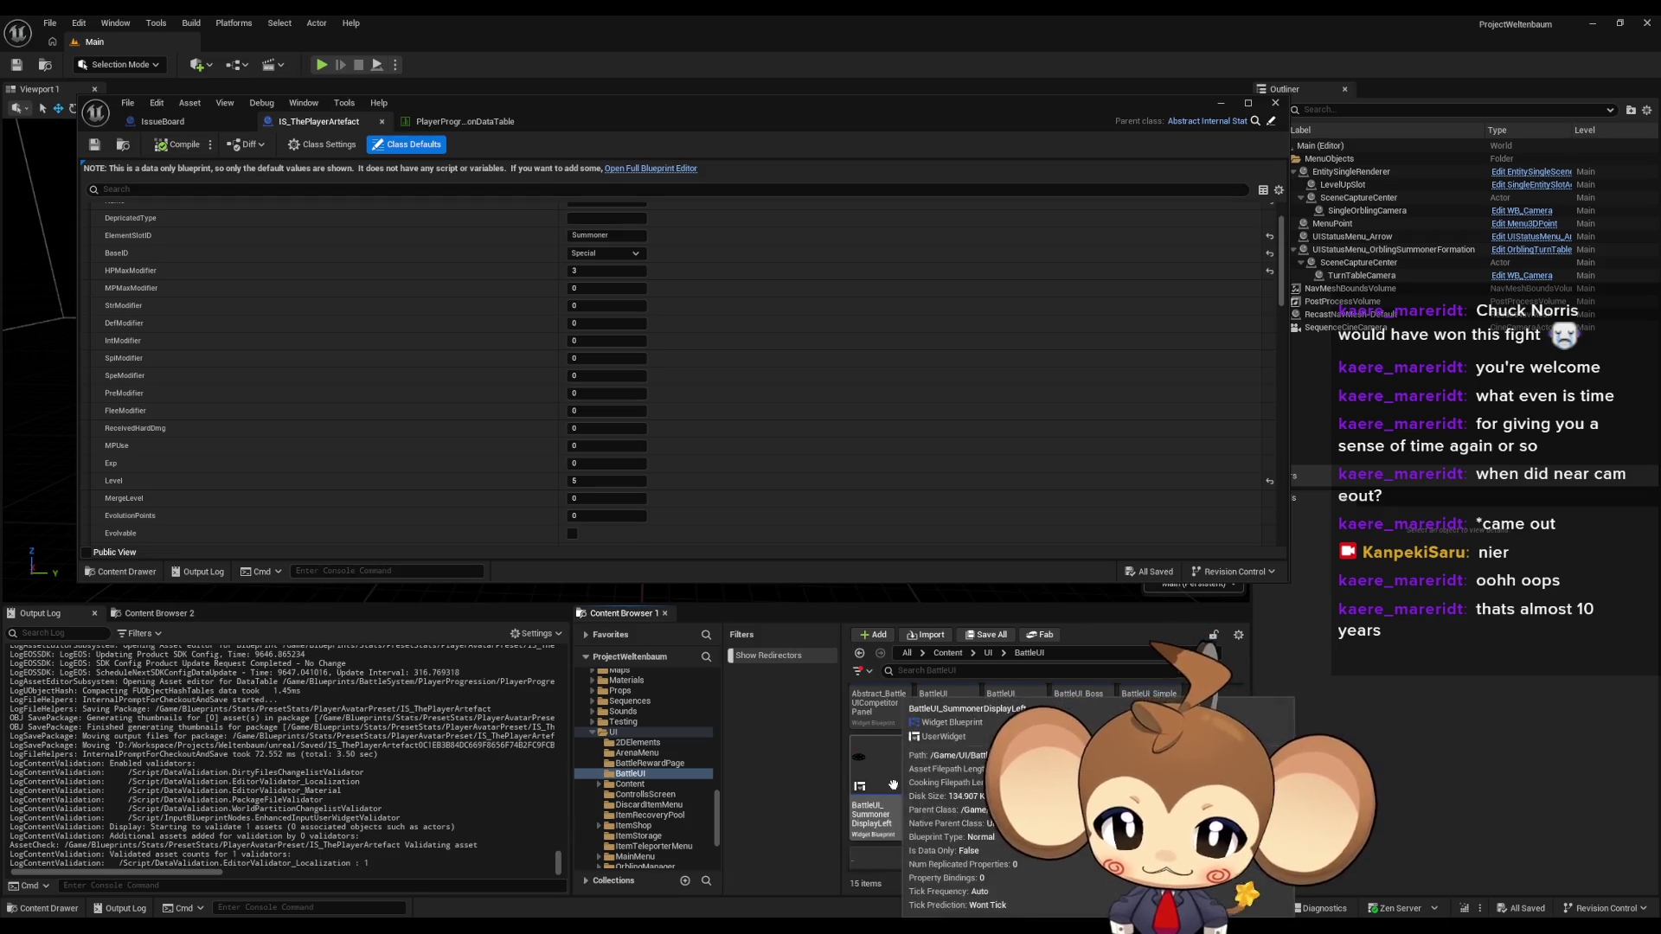
click(890, 785)
click(970, 804)
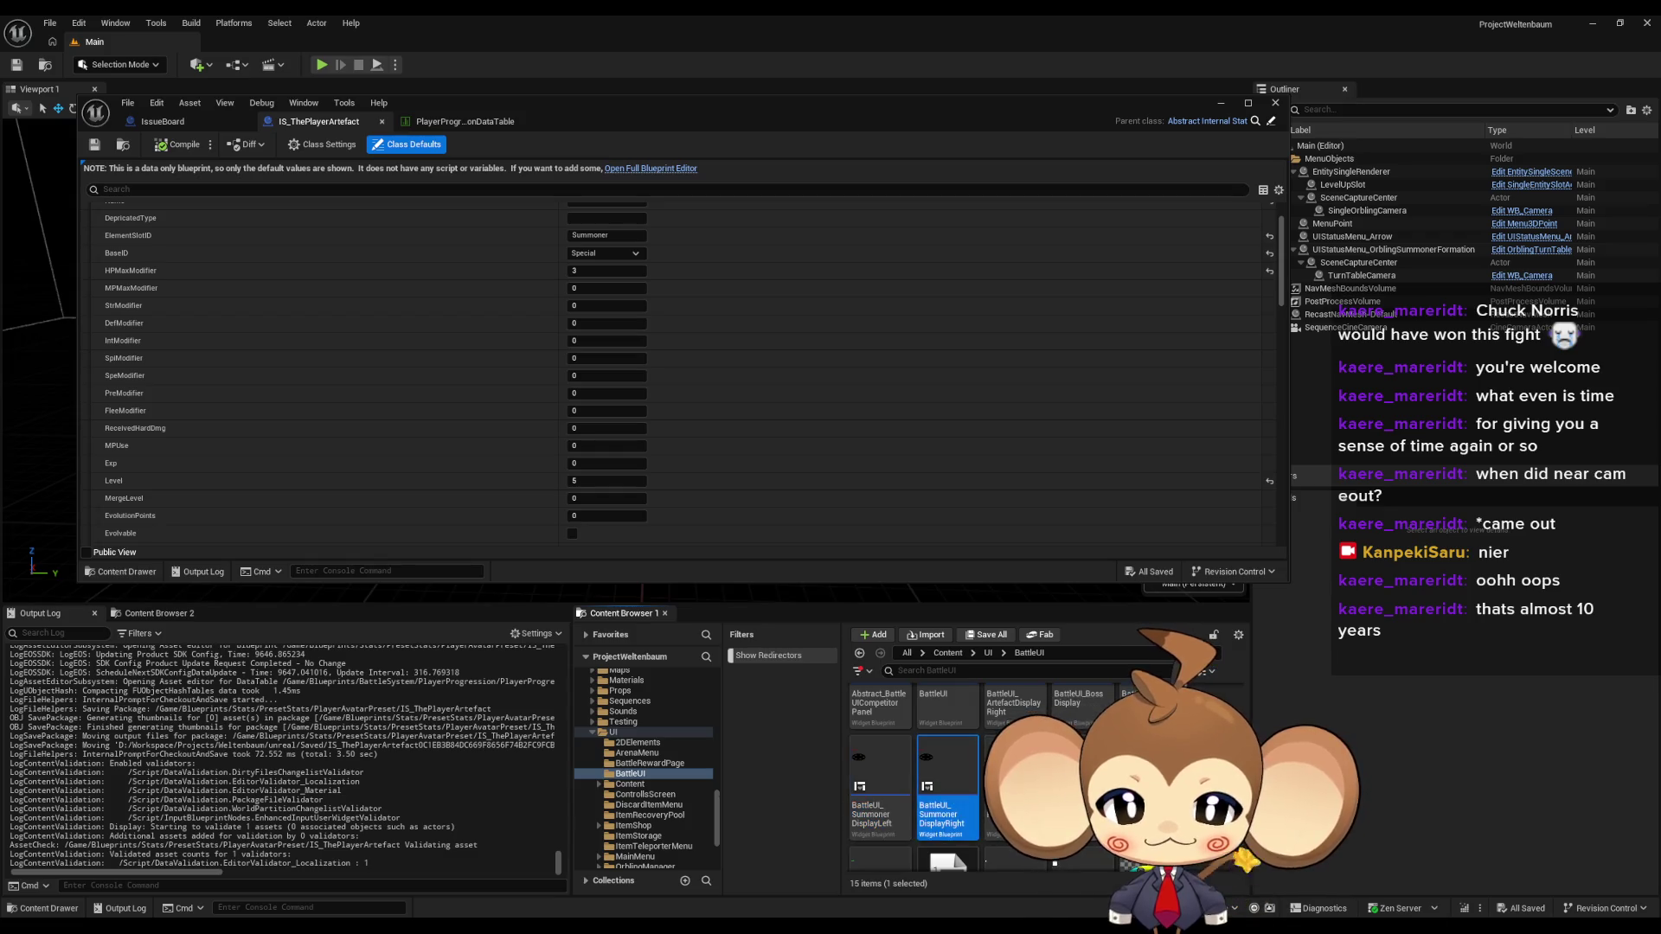
scroll(952, 779, down, 2)
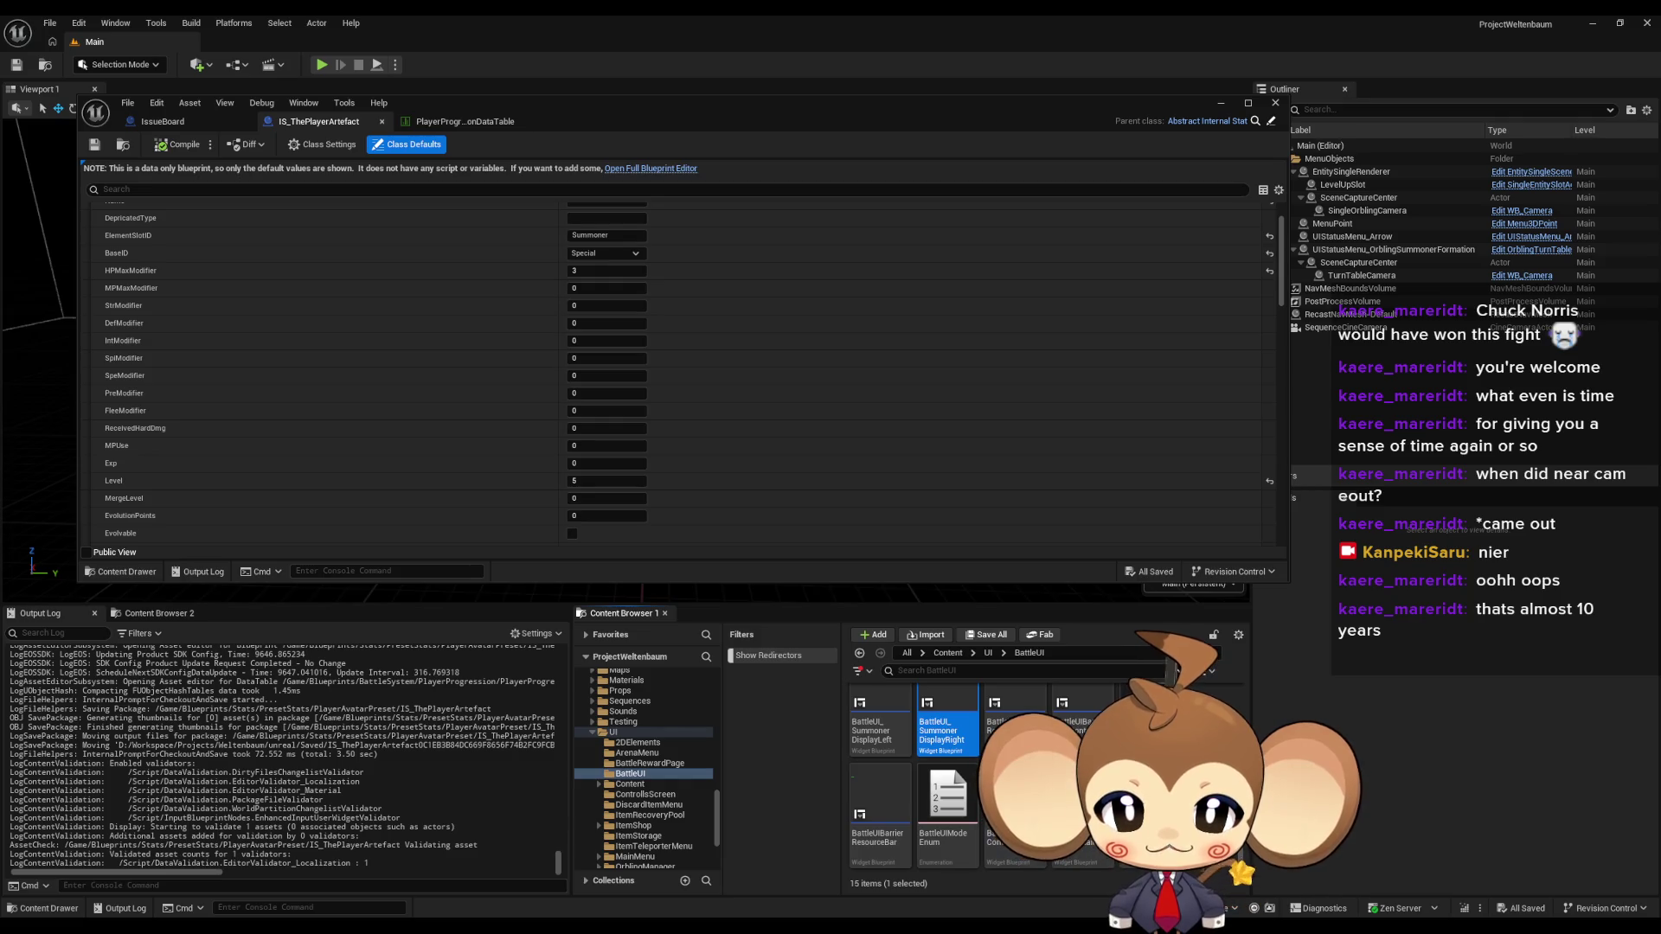
scroll(952, 778, up, 2)
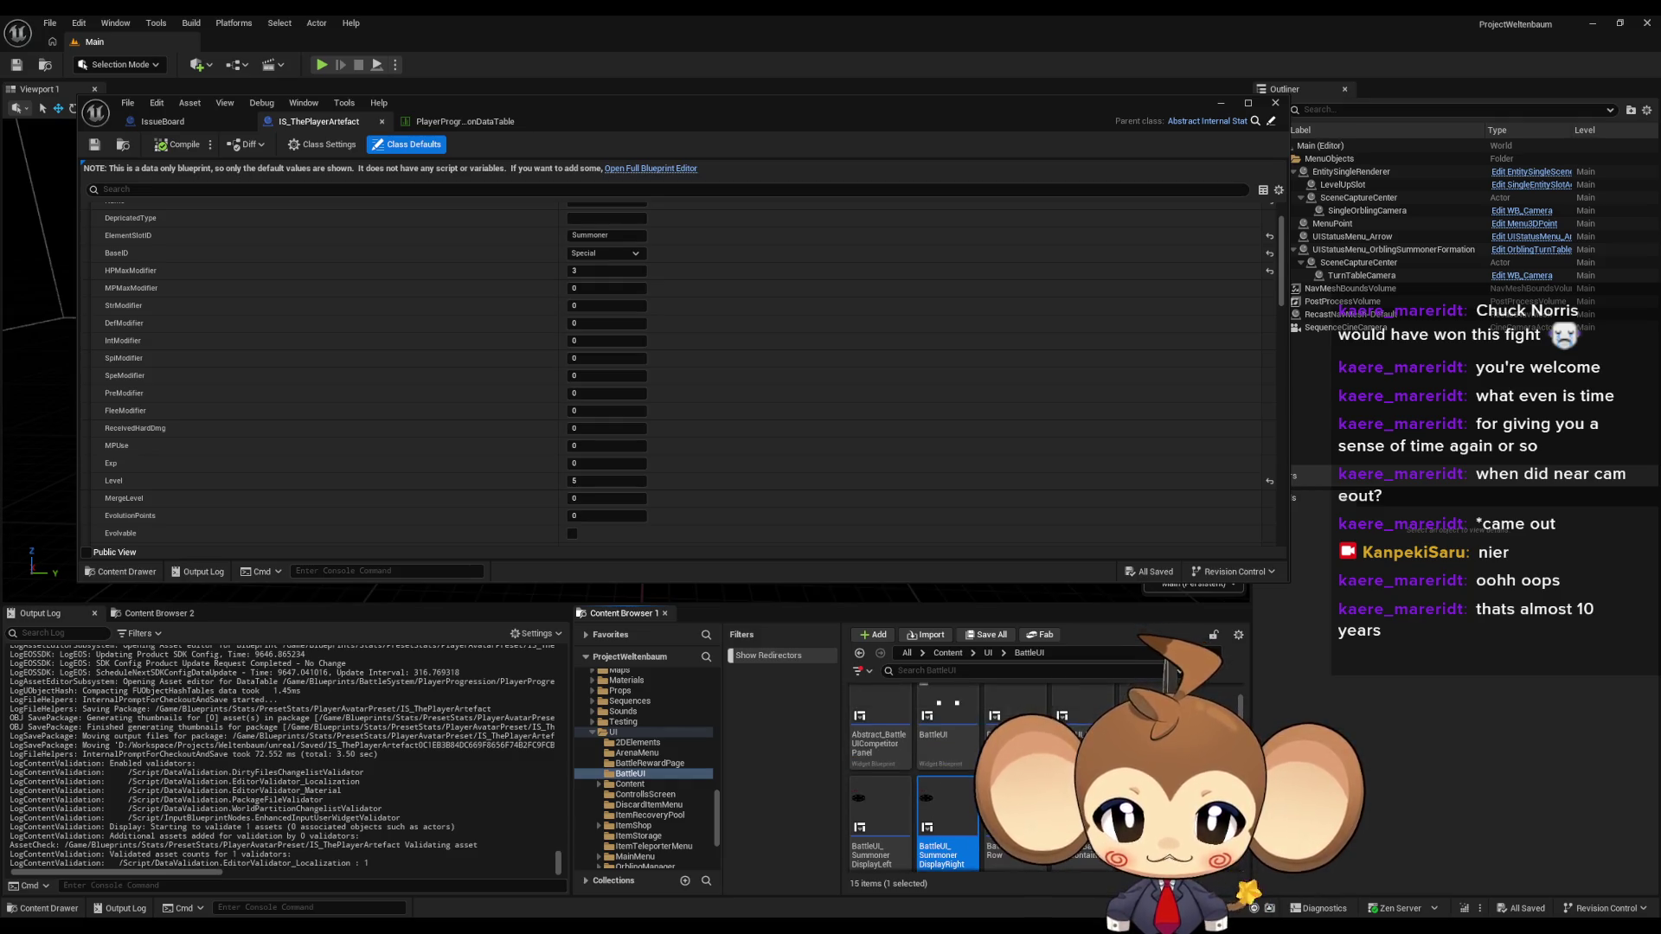
mouse_move(1081, 735)
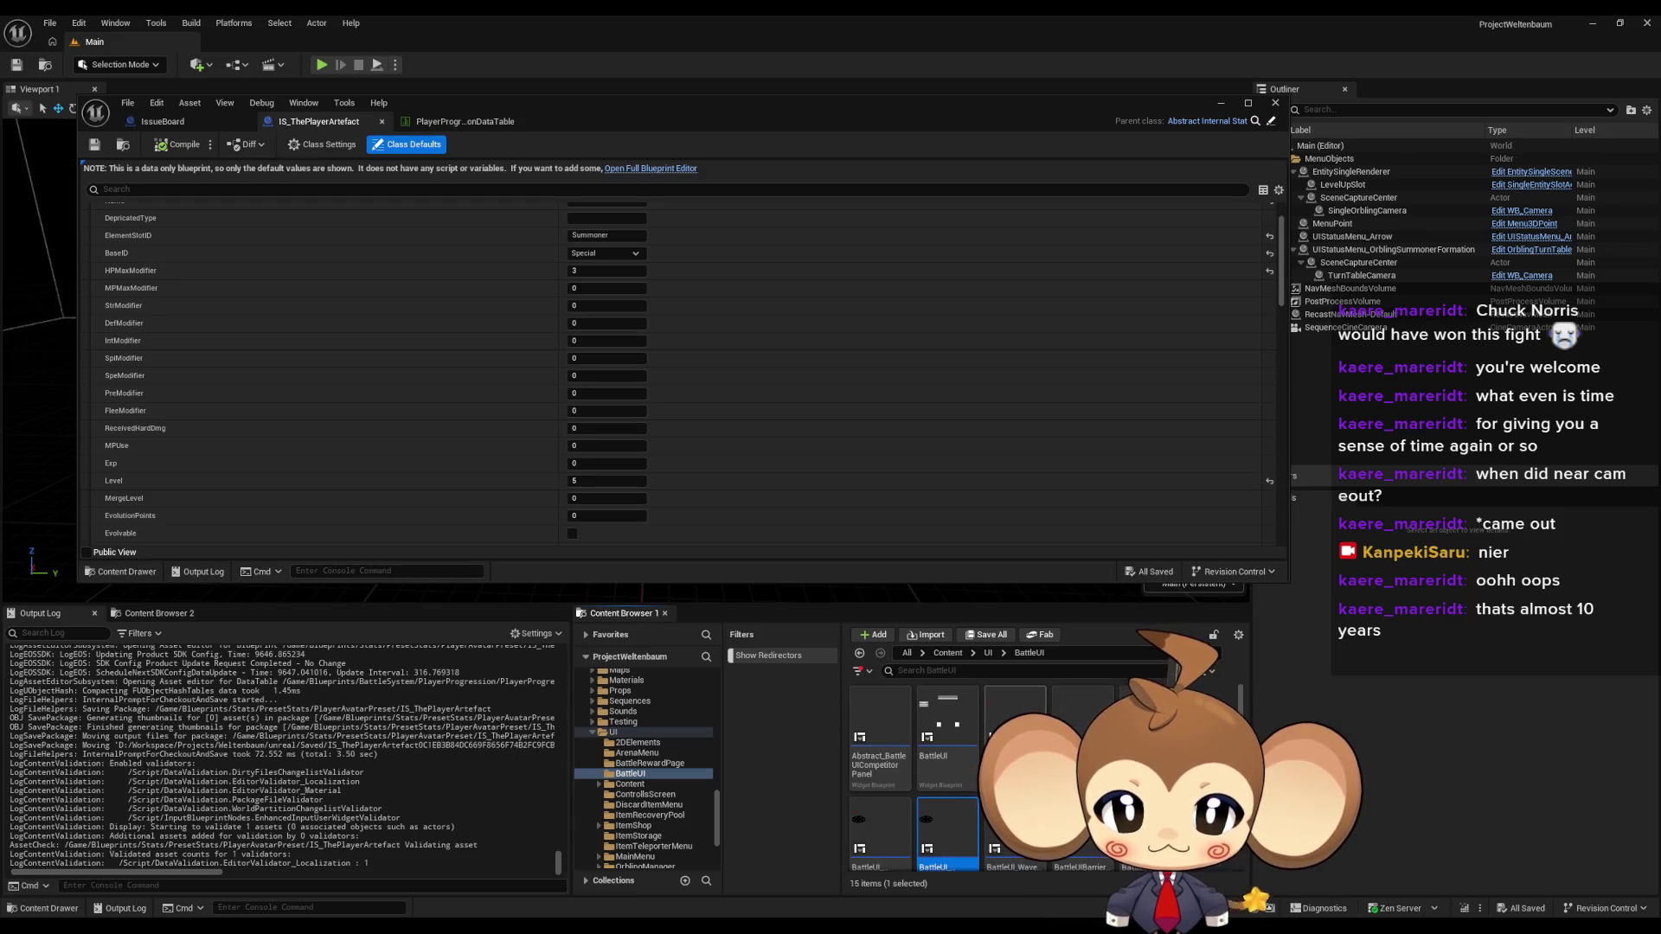
double_click(1015, 735)
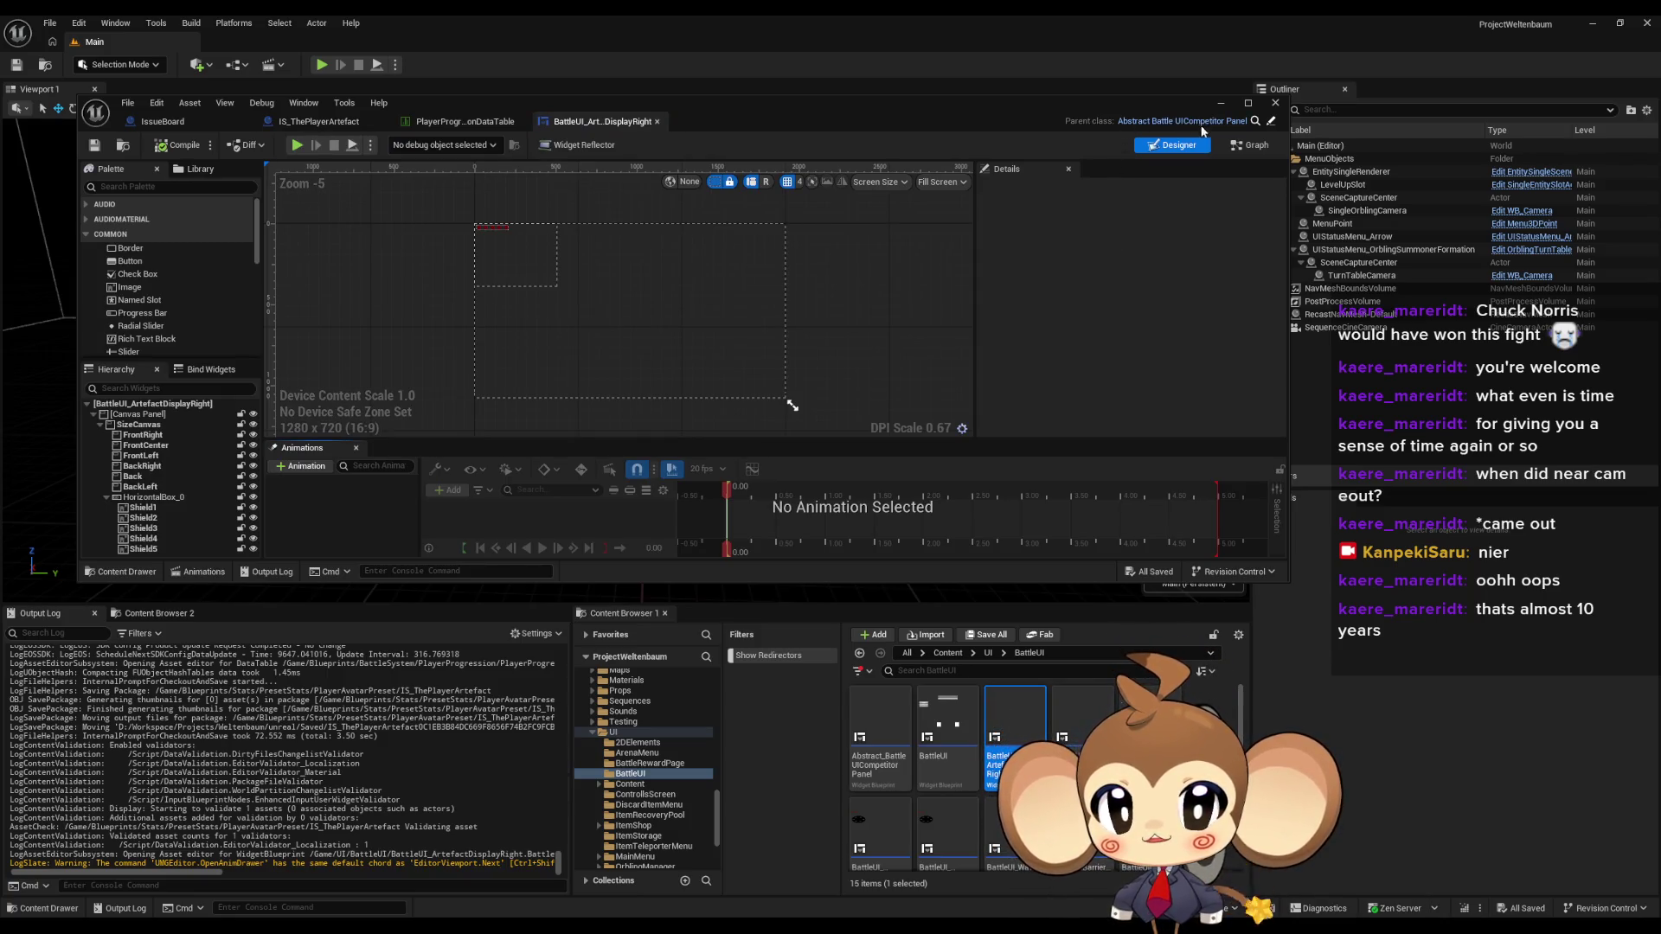
- Switch the widget blueprint to Graph mode, maximize it, and open InitializeBattleUIArtefactDisplay
click(1250, 147)
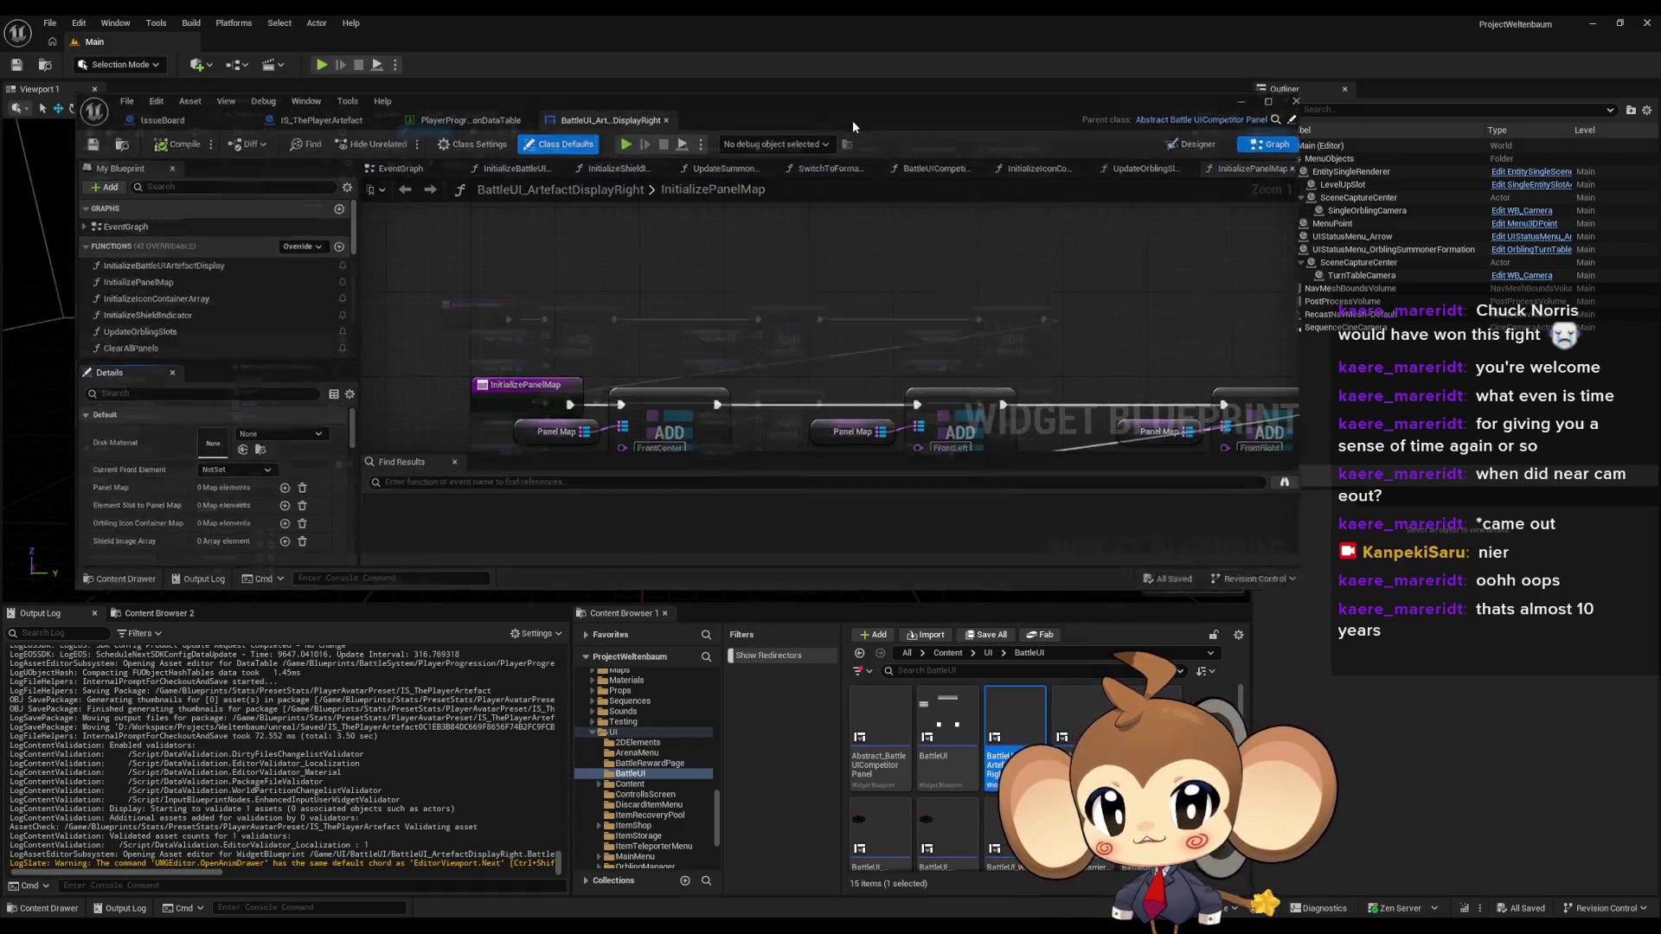
double_click(853, 121)
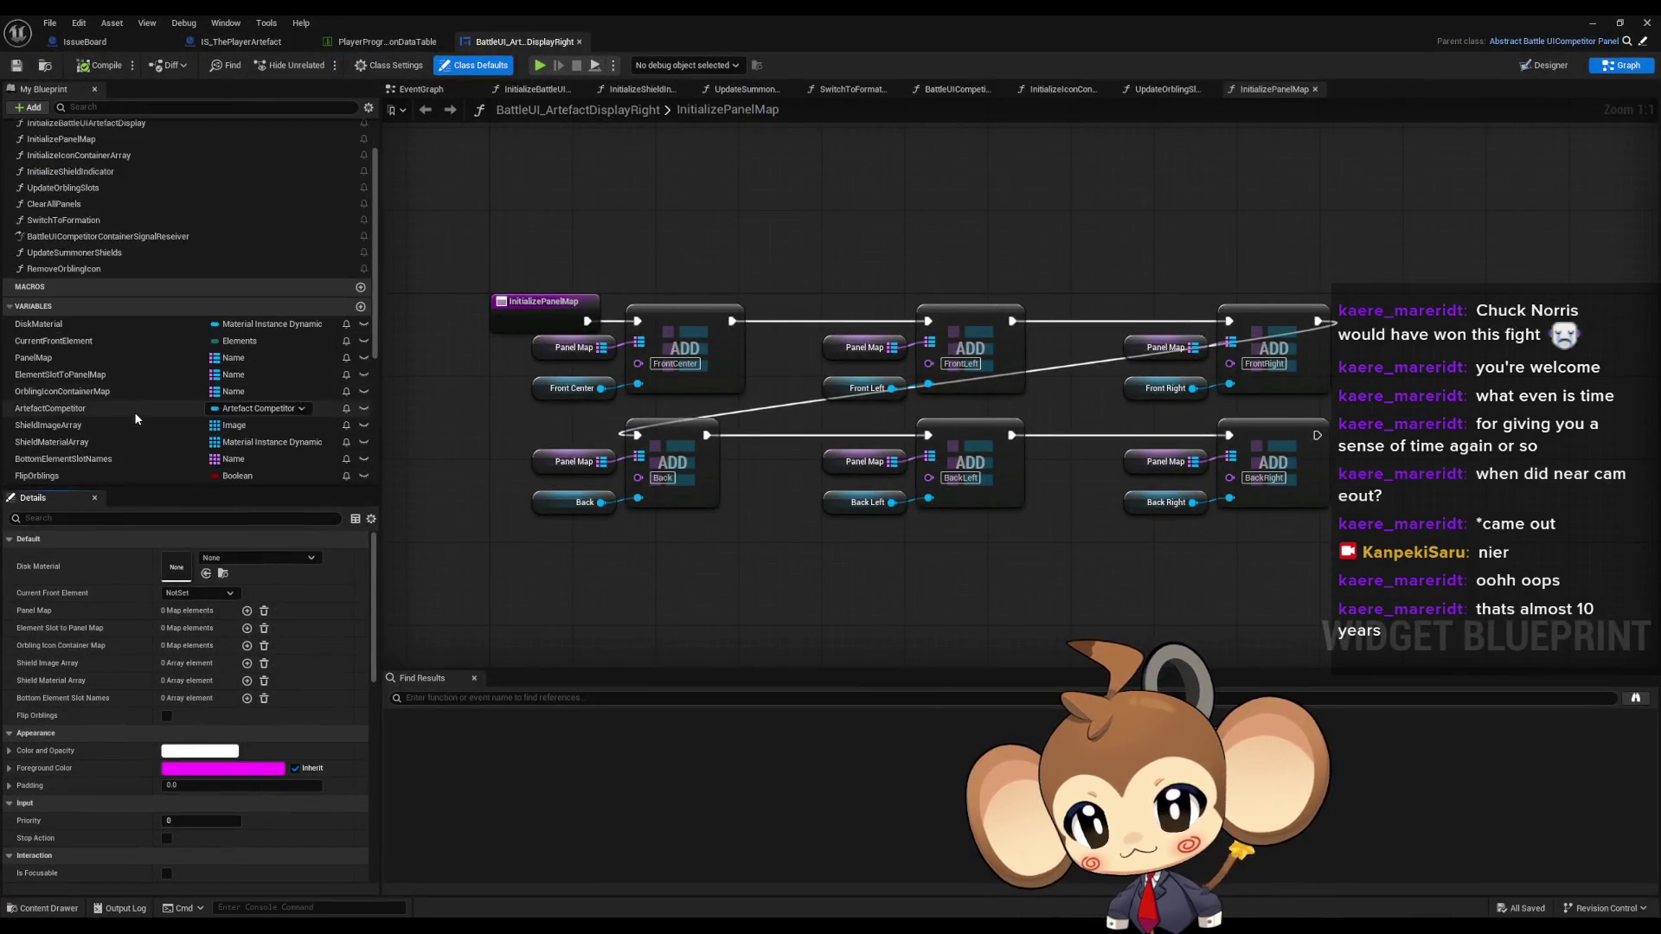
double_click(87, 184)
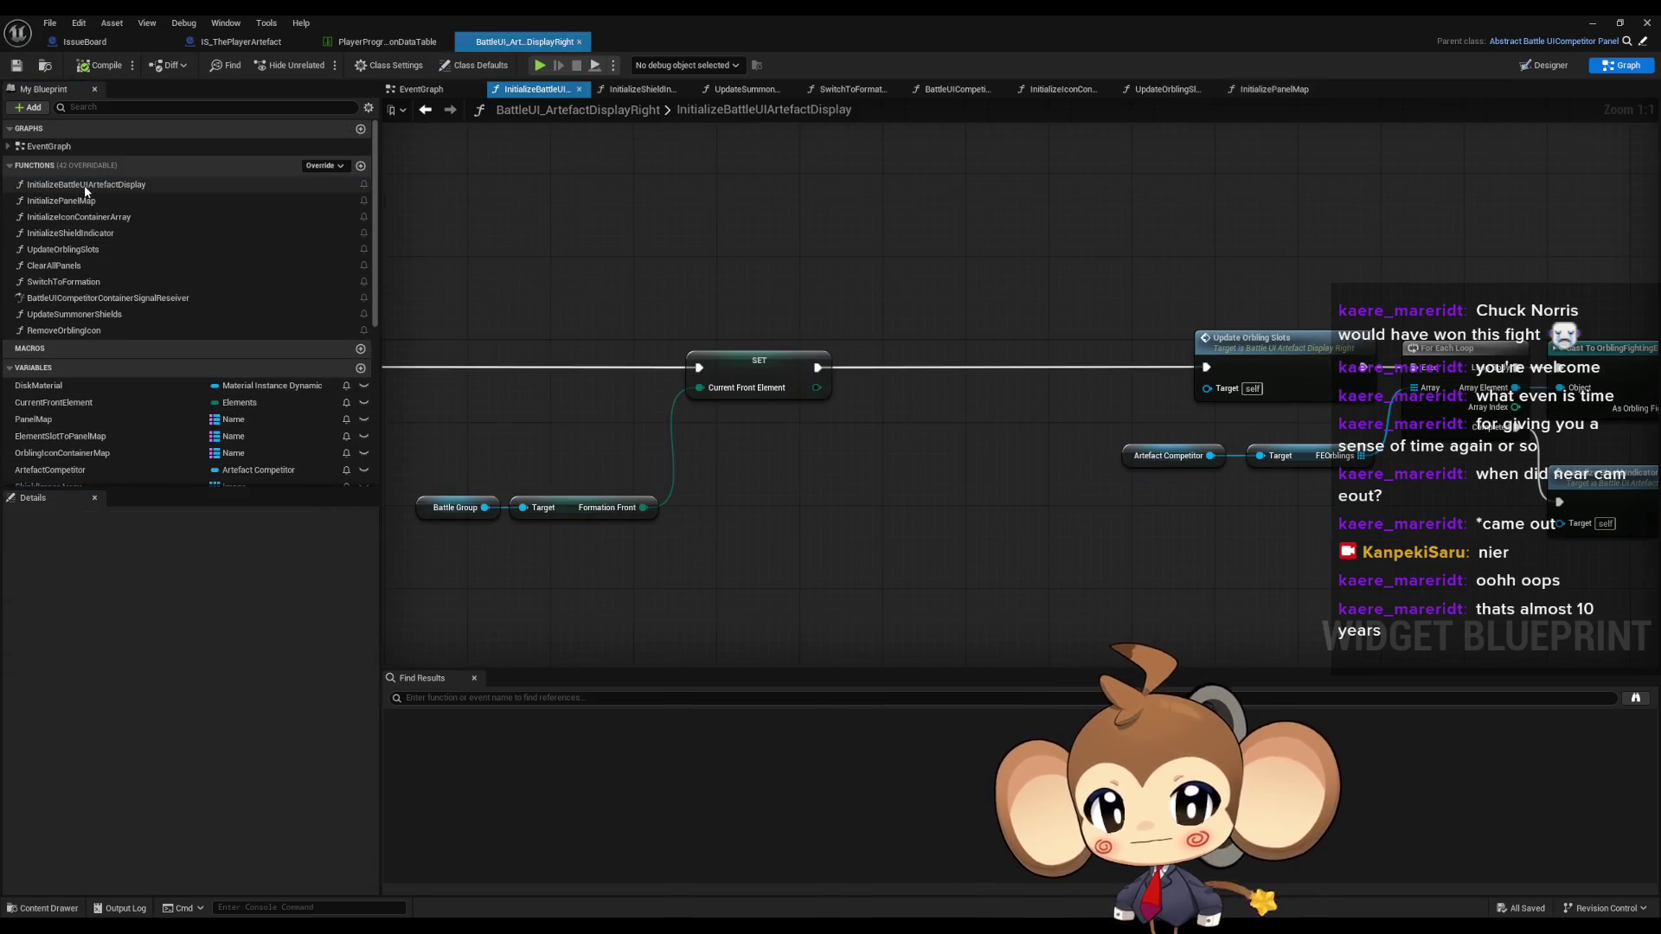
scroll(907, 469, down, 6)
scroll(871, 467, up, 6)
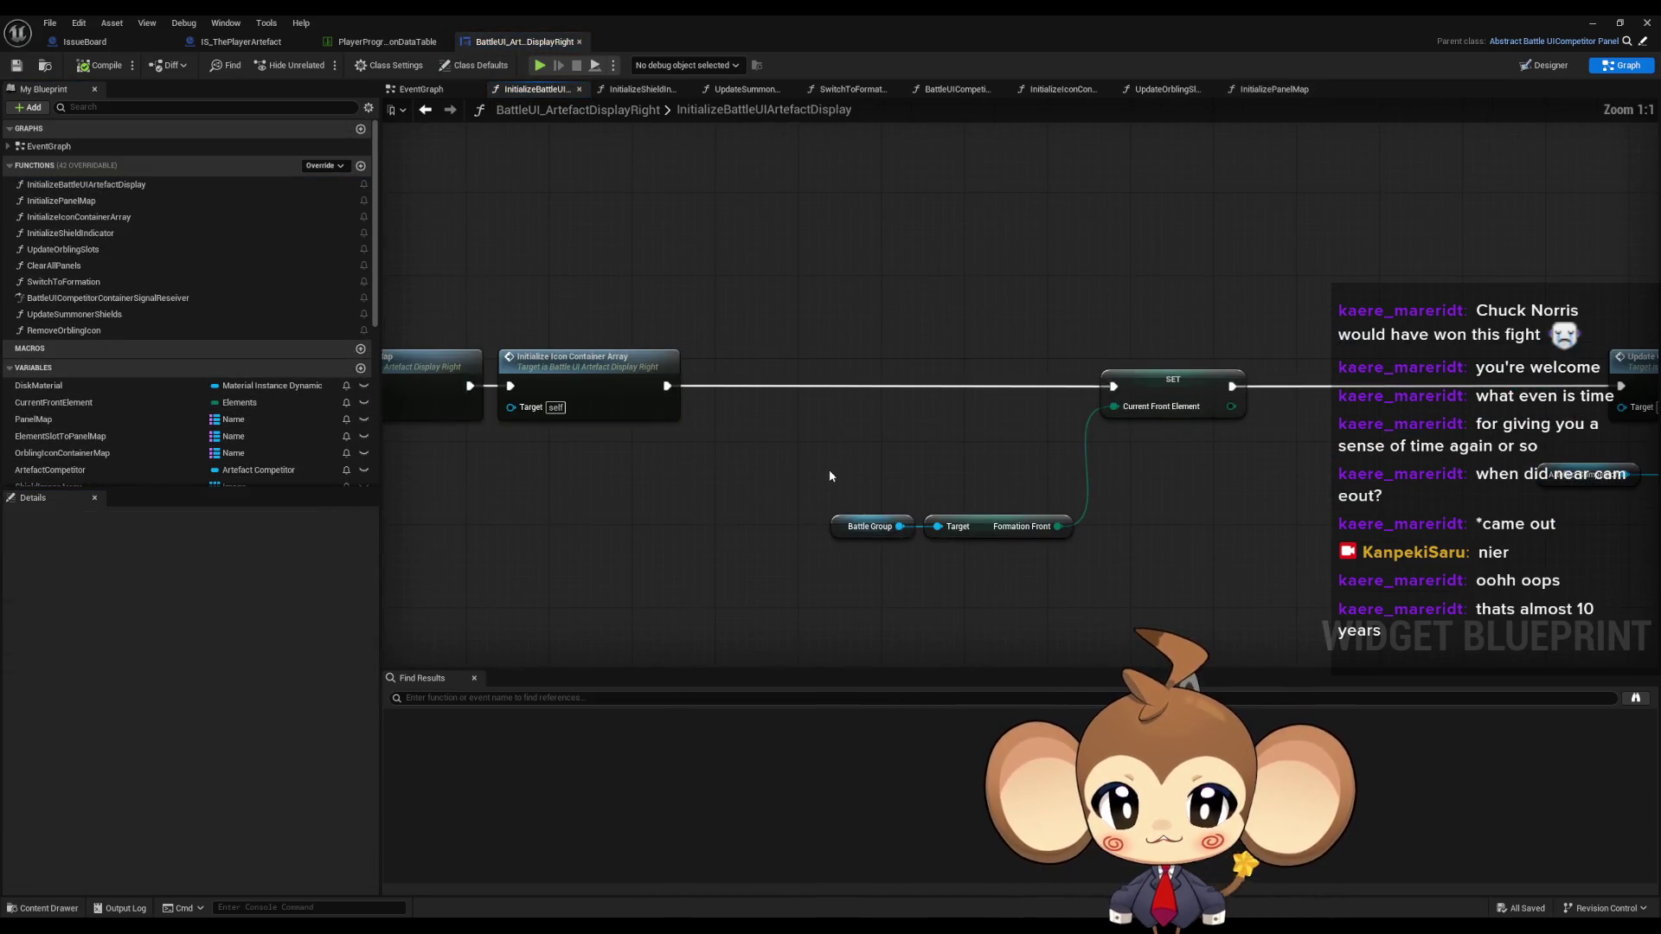
- Shift the Battle Group, SET and following node chain left, then open InitializeShieldIndicator
mouse_move(829, 501)
mouse_down()
mouse_move(1055, 541)
mouse_move(780, 528)
mouse_move(608, 459)
mouse_up()
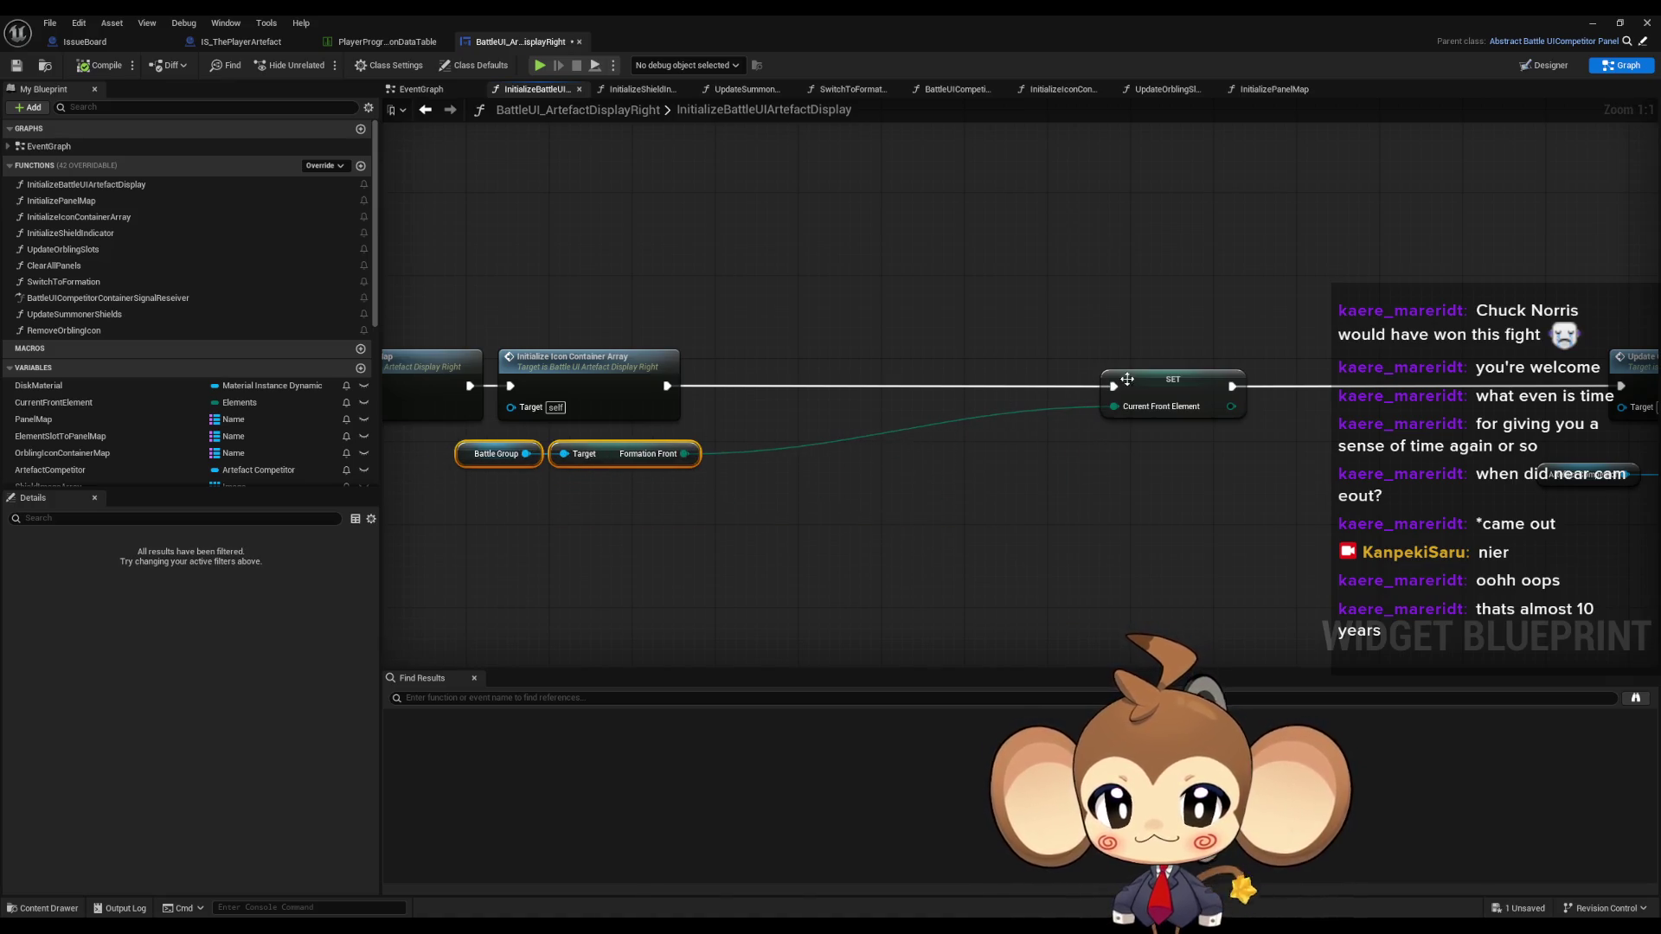
drag(1128, 378, 761, 376)
scroll(1061, 325, down, 5)
scroll(1161, 394, up, 2)
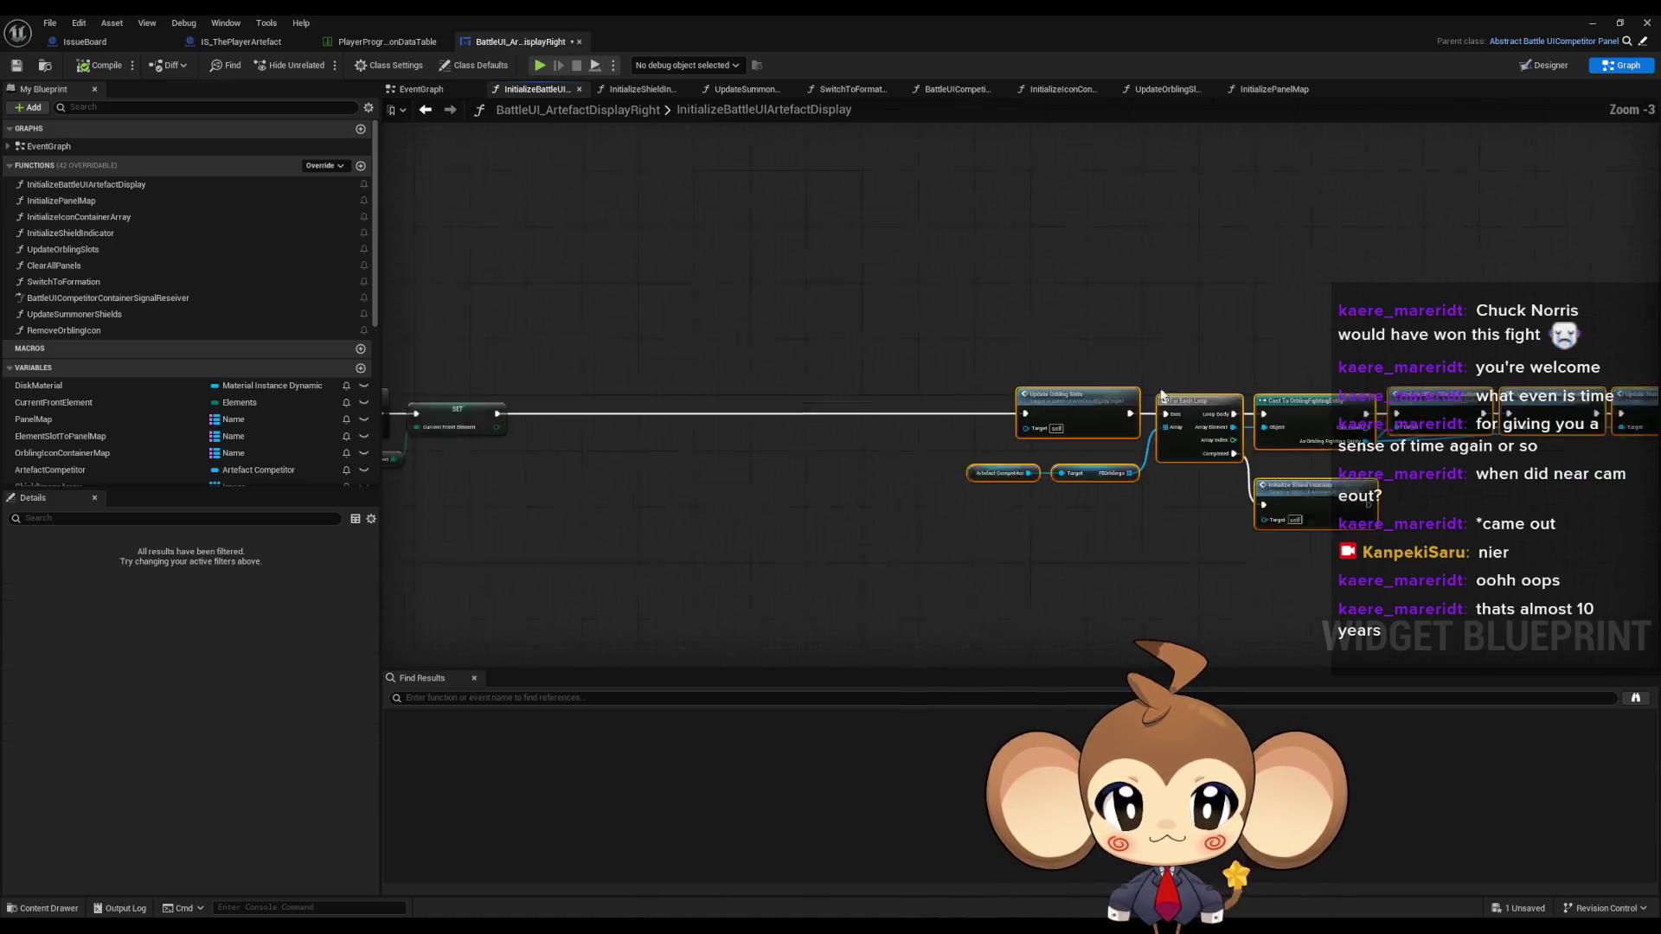
scroll(1161, 394, up, 1)
drag(1161, 394, 589, 398)
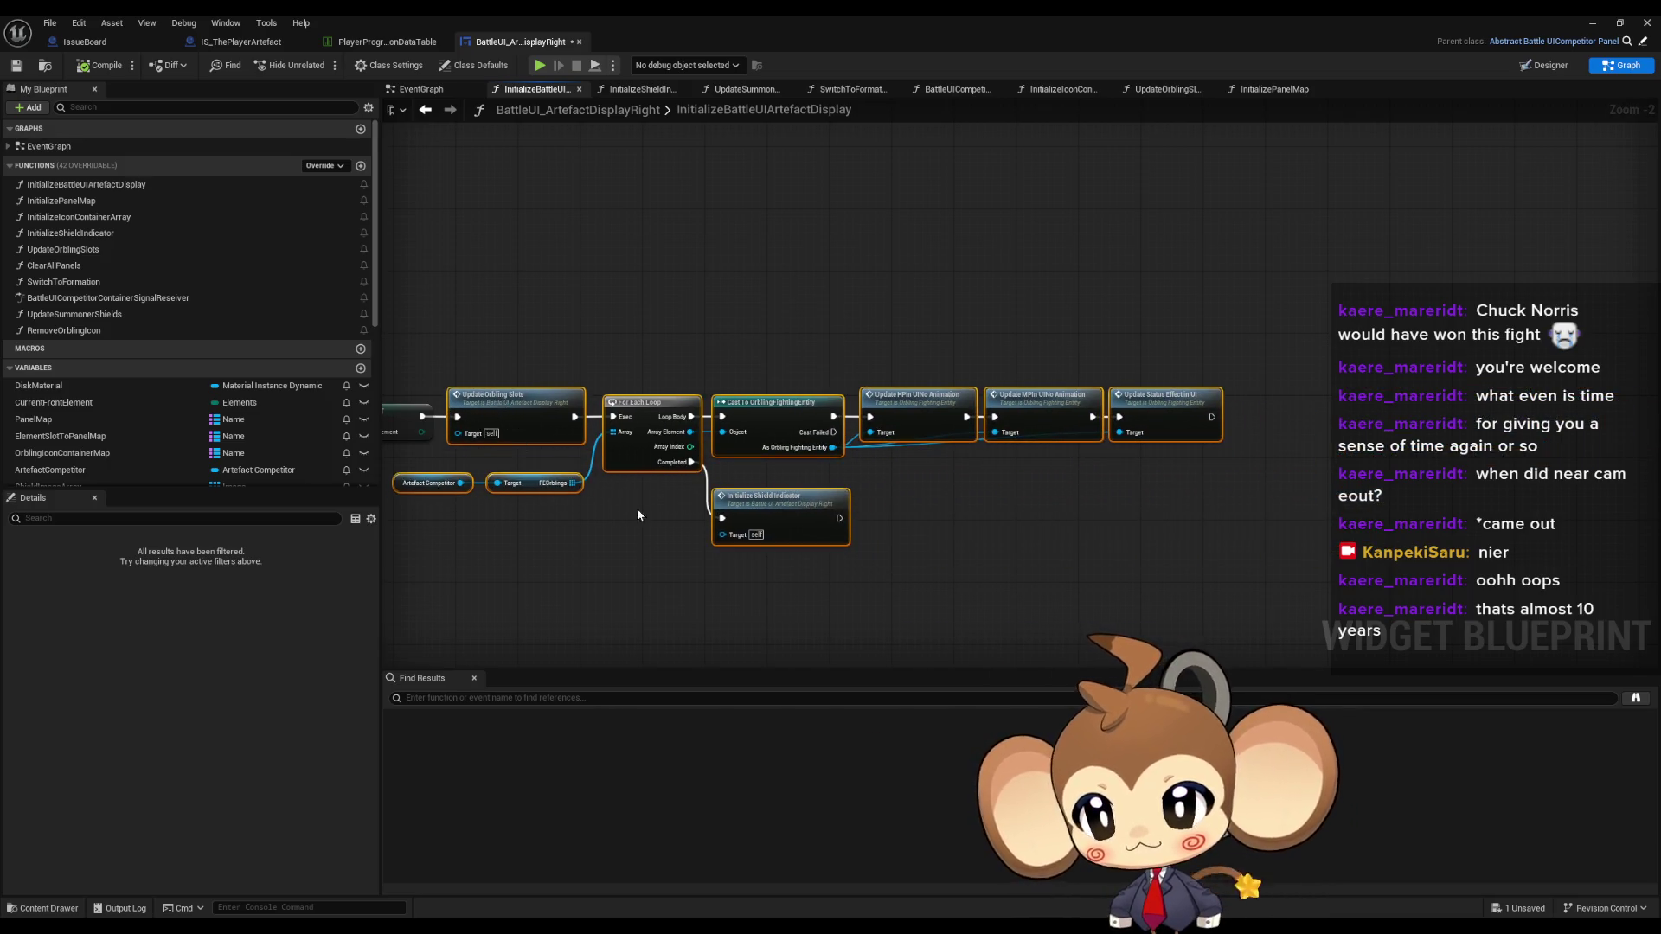
double_click(61, 200)
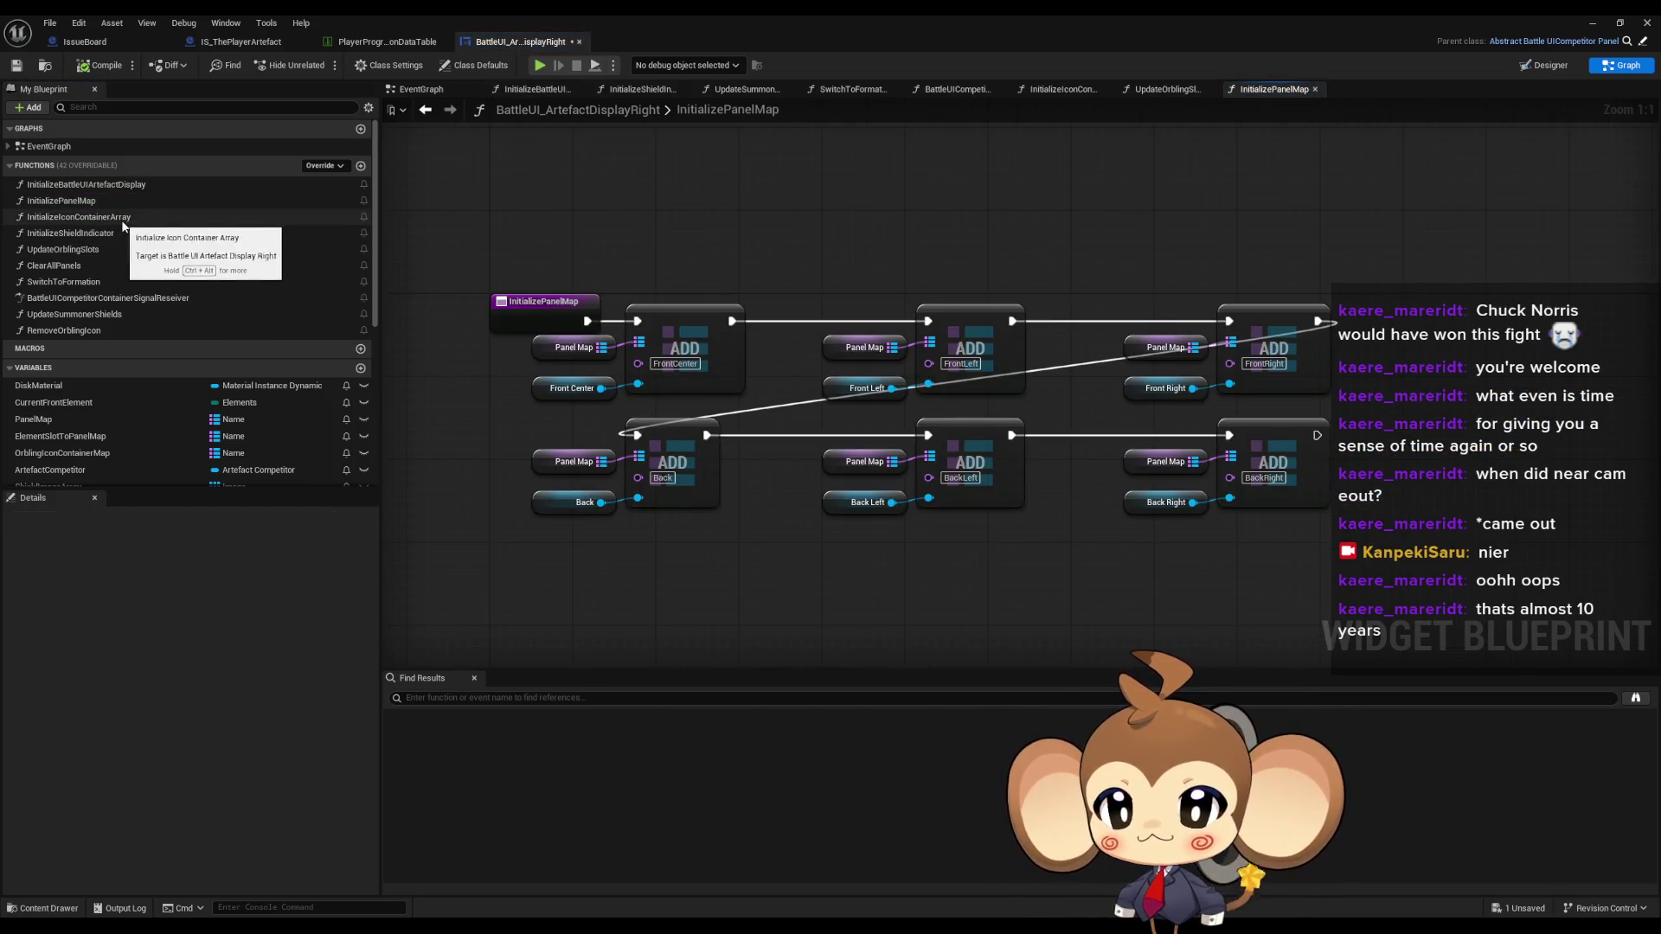
double_click(111, 232)
scroll(835, 478, down, 5)
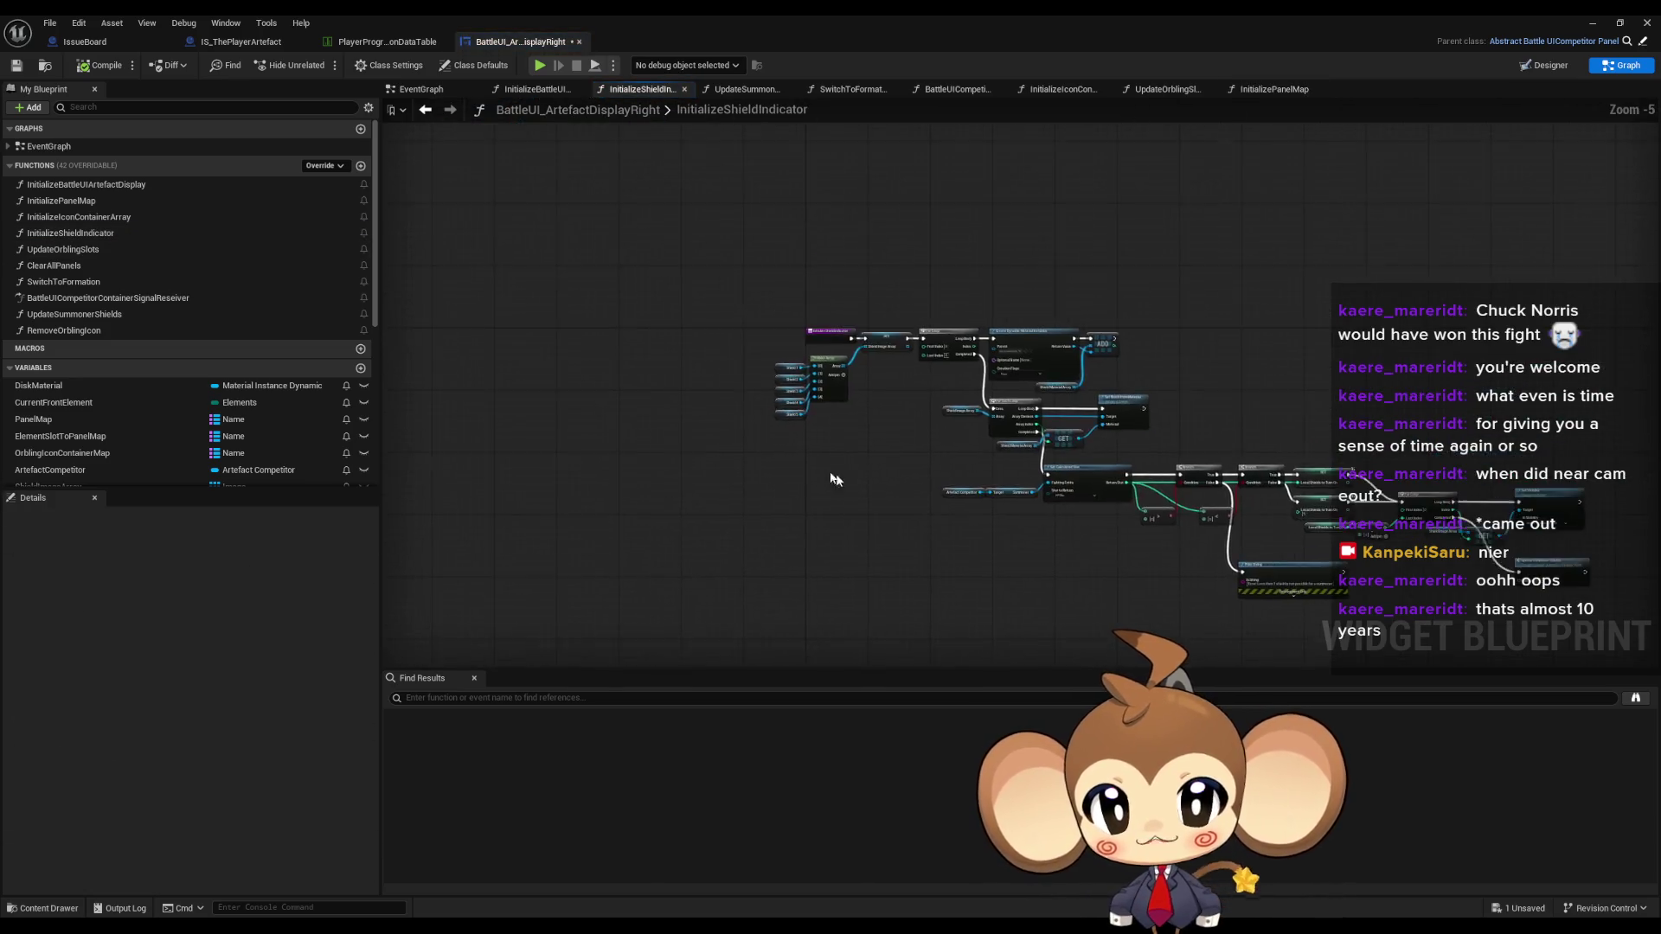
scroll(815, 382, up, 5)
mouse_move(662, 329)
mouse_down()
mouse_move(865, 502)
mouse_move(753, 478)
mouse_move(756, 543)
mouse_up()
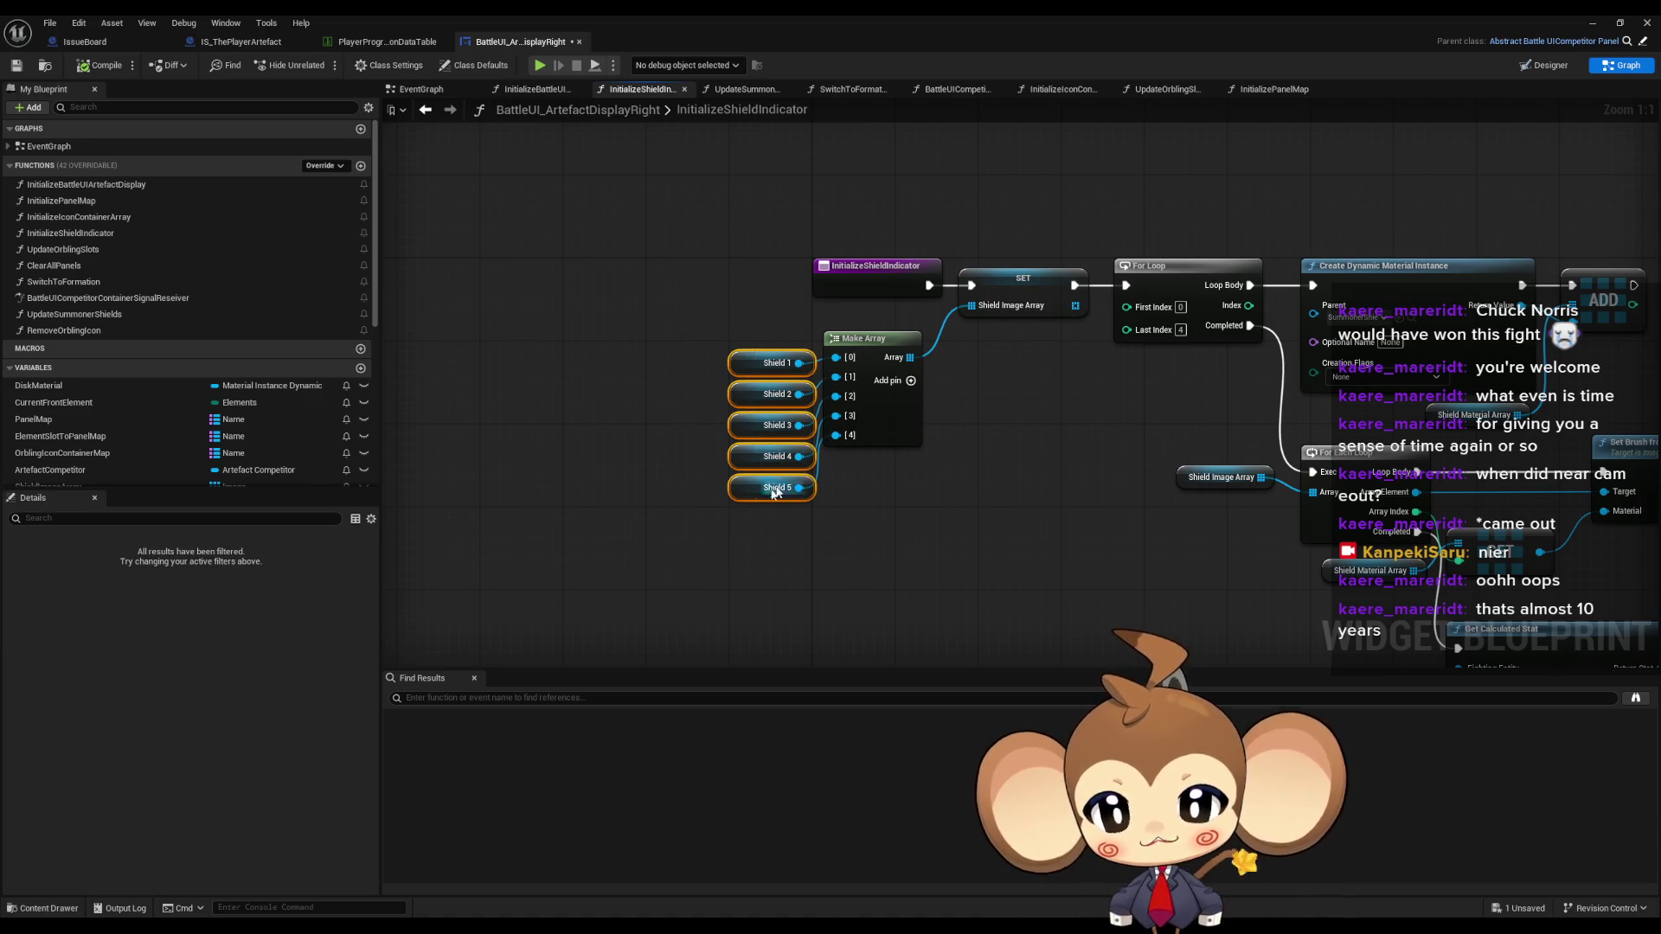
drag(772, 445, 541, 445)
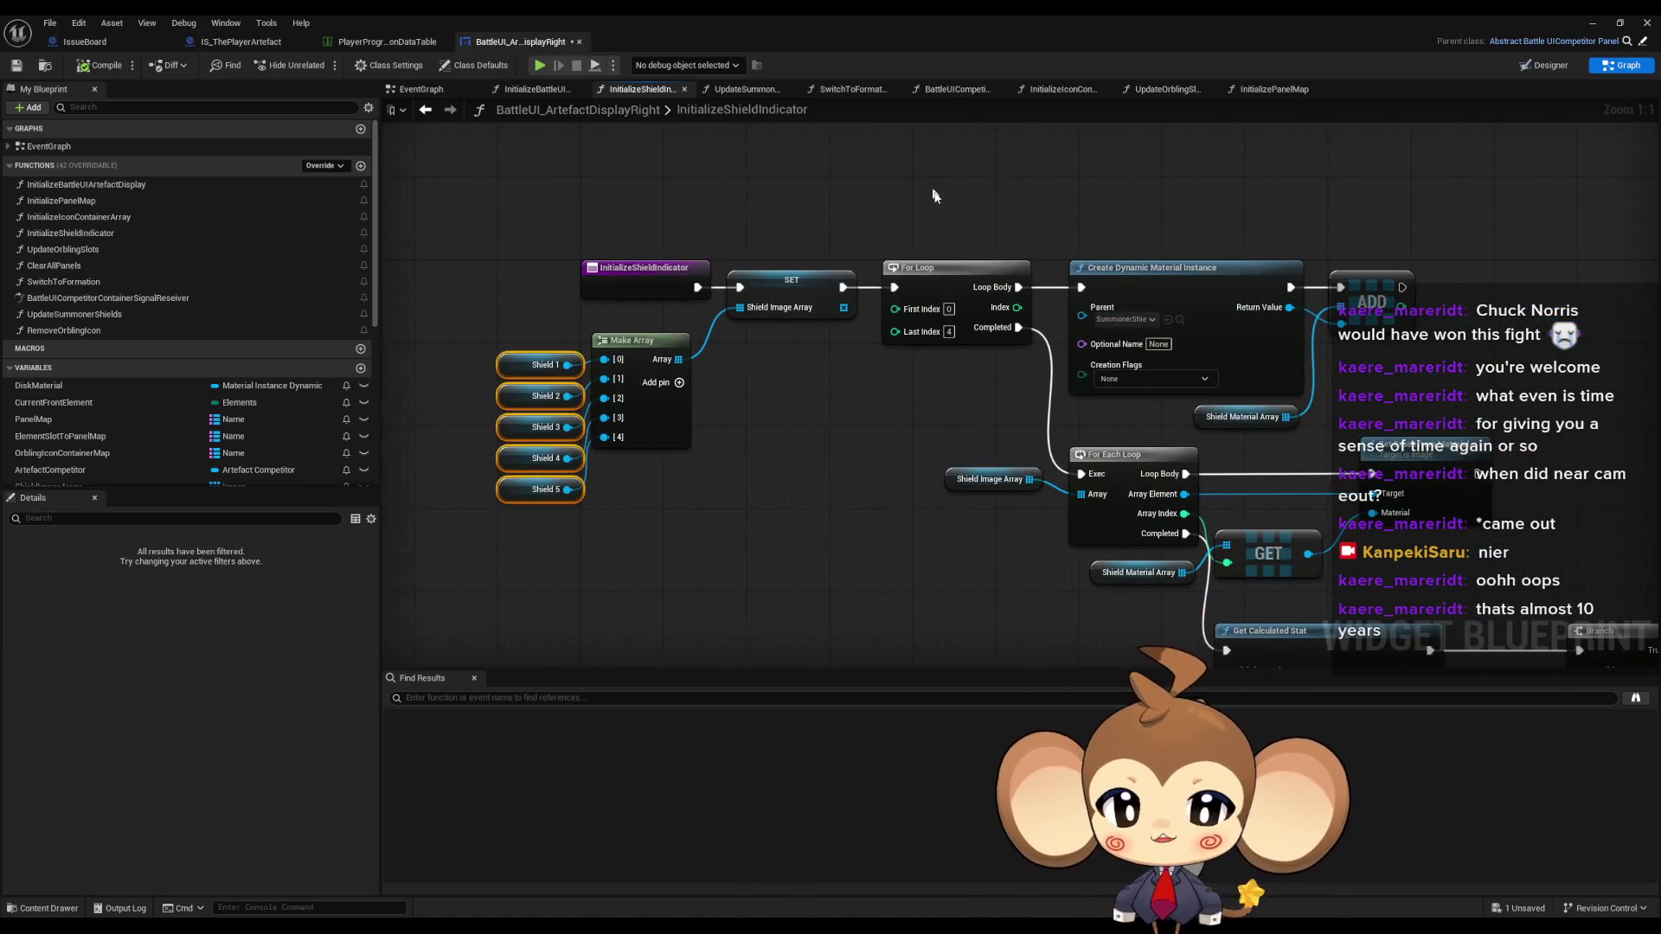
click(936, 315)
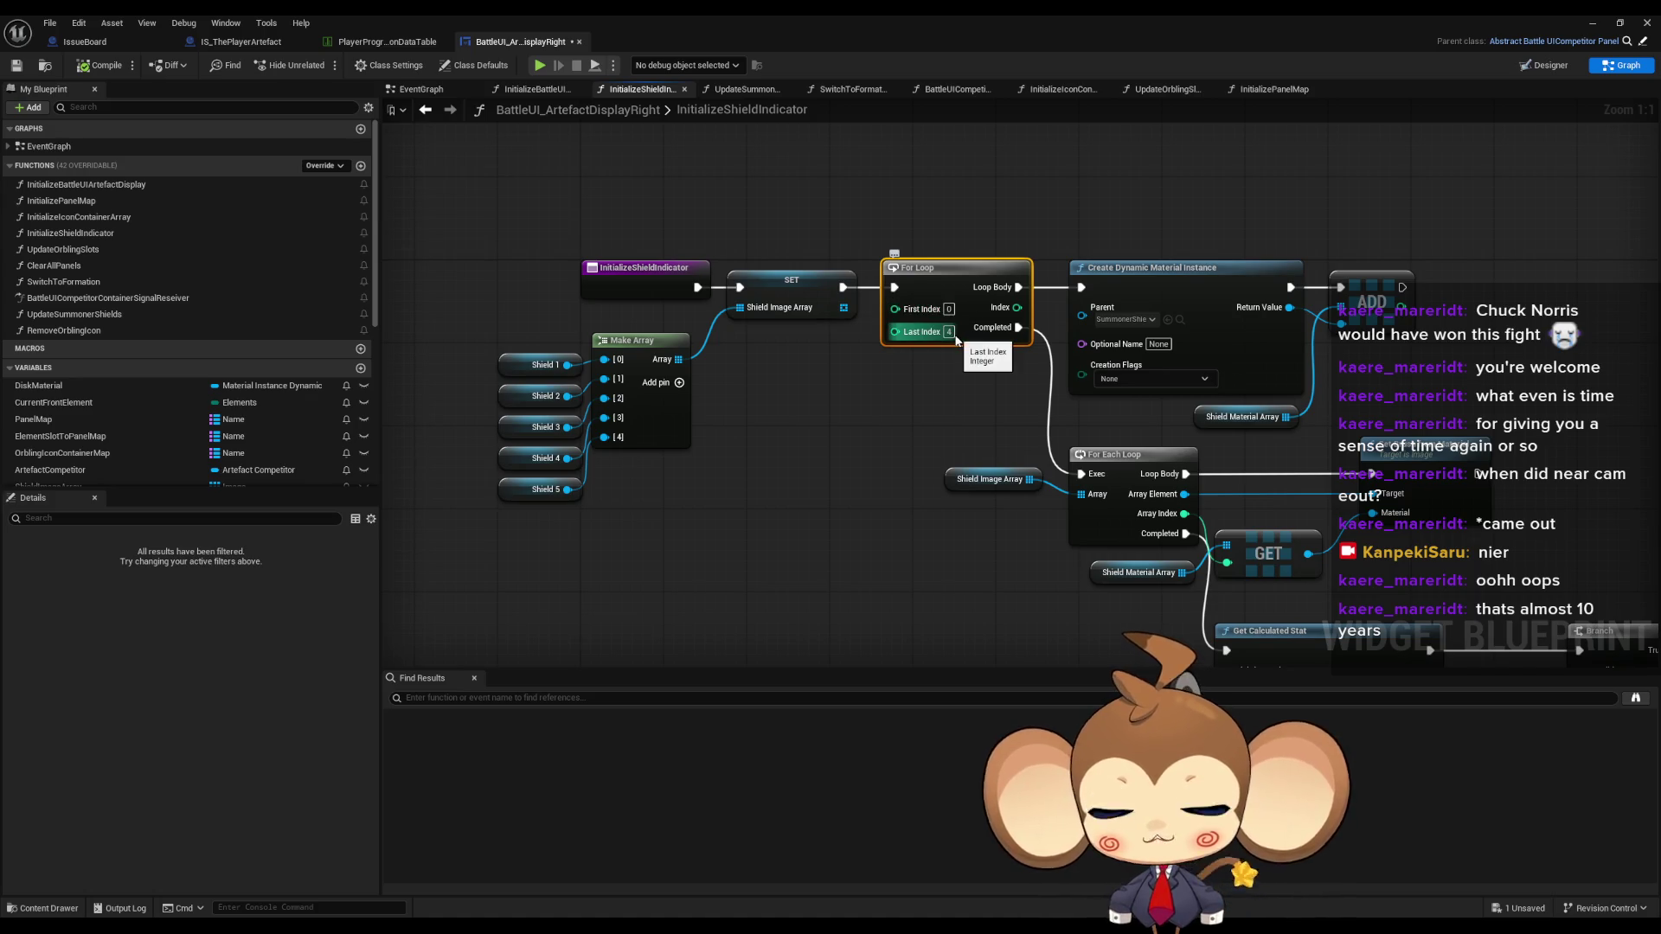
click(917, 430)
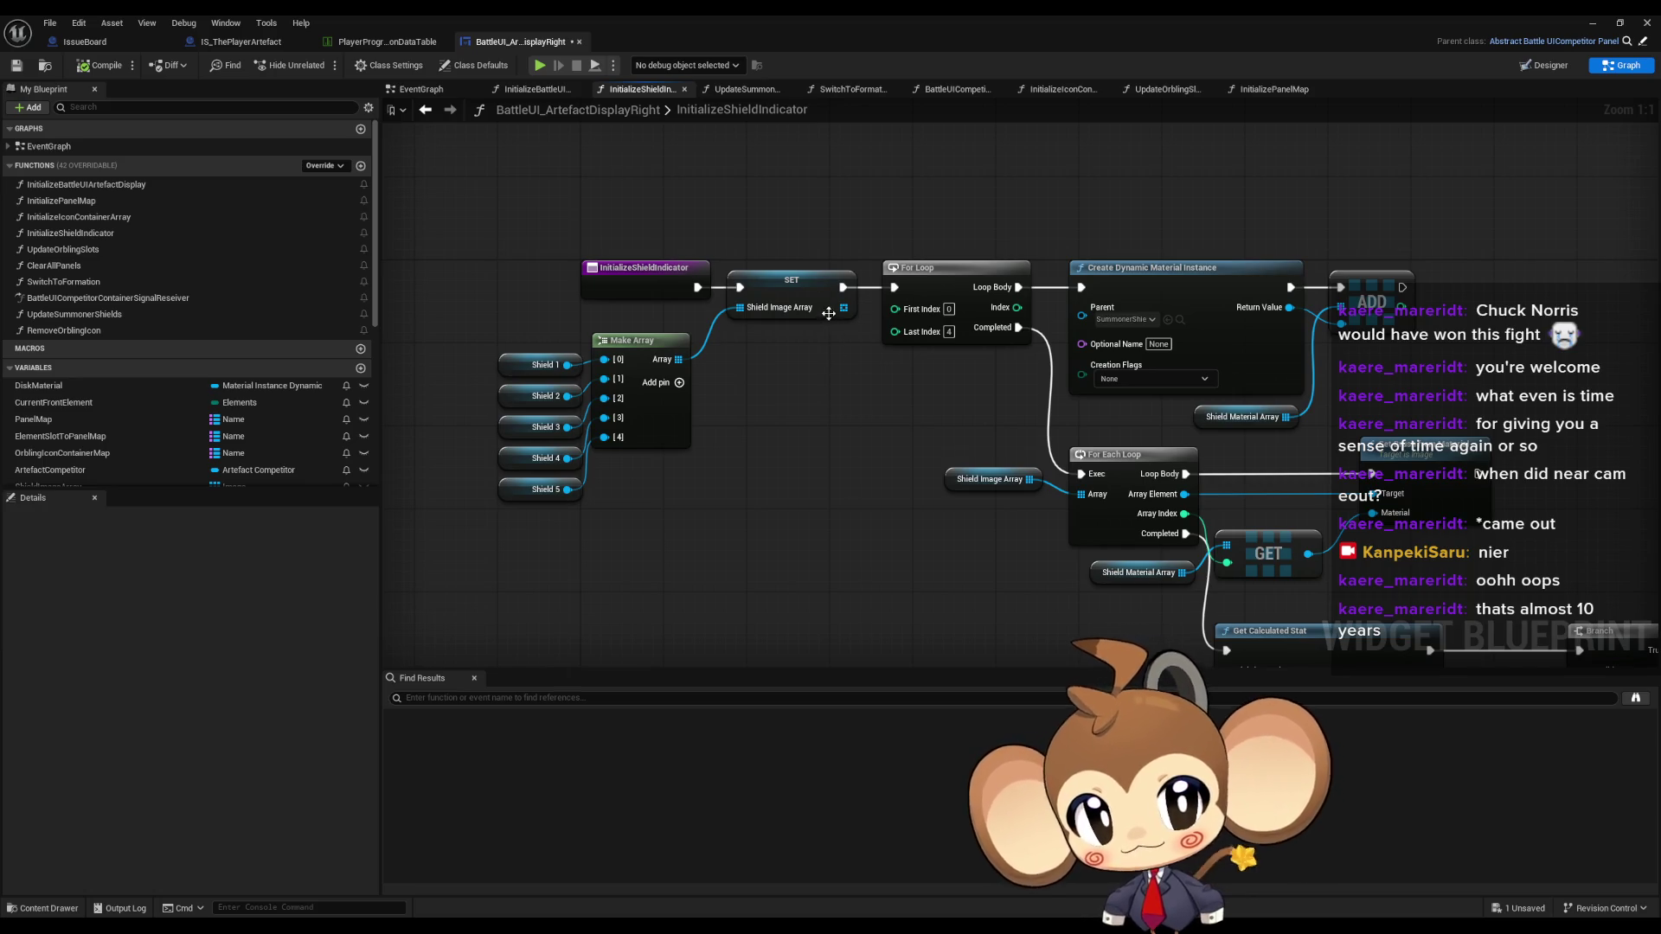
drag(964, 327, 708, 359)
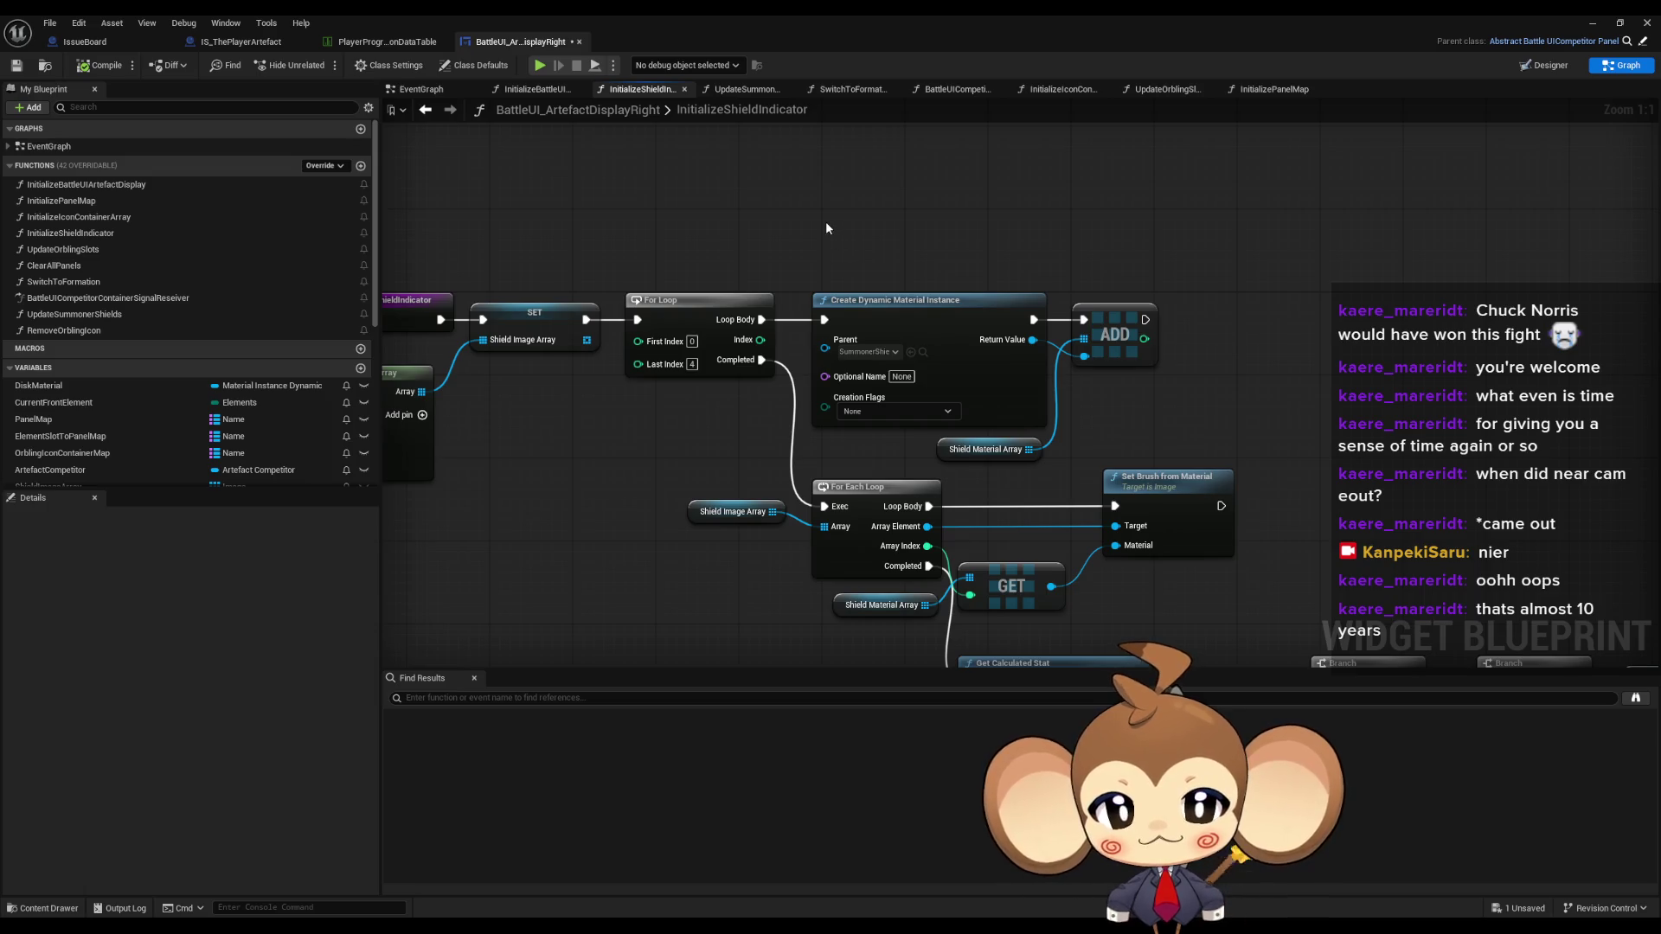
mouse_move(811, 259)
mouse_down()
mouse_move(822, 205)
mouse_move(953, 307)
mouse_up()
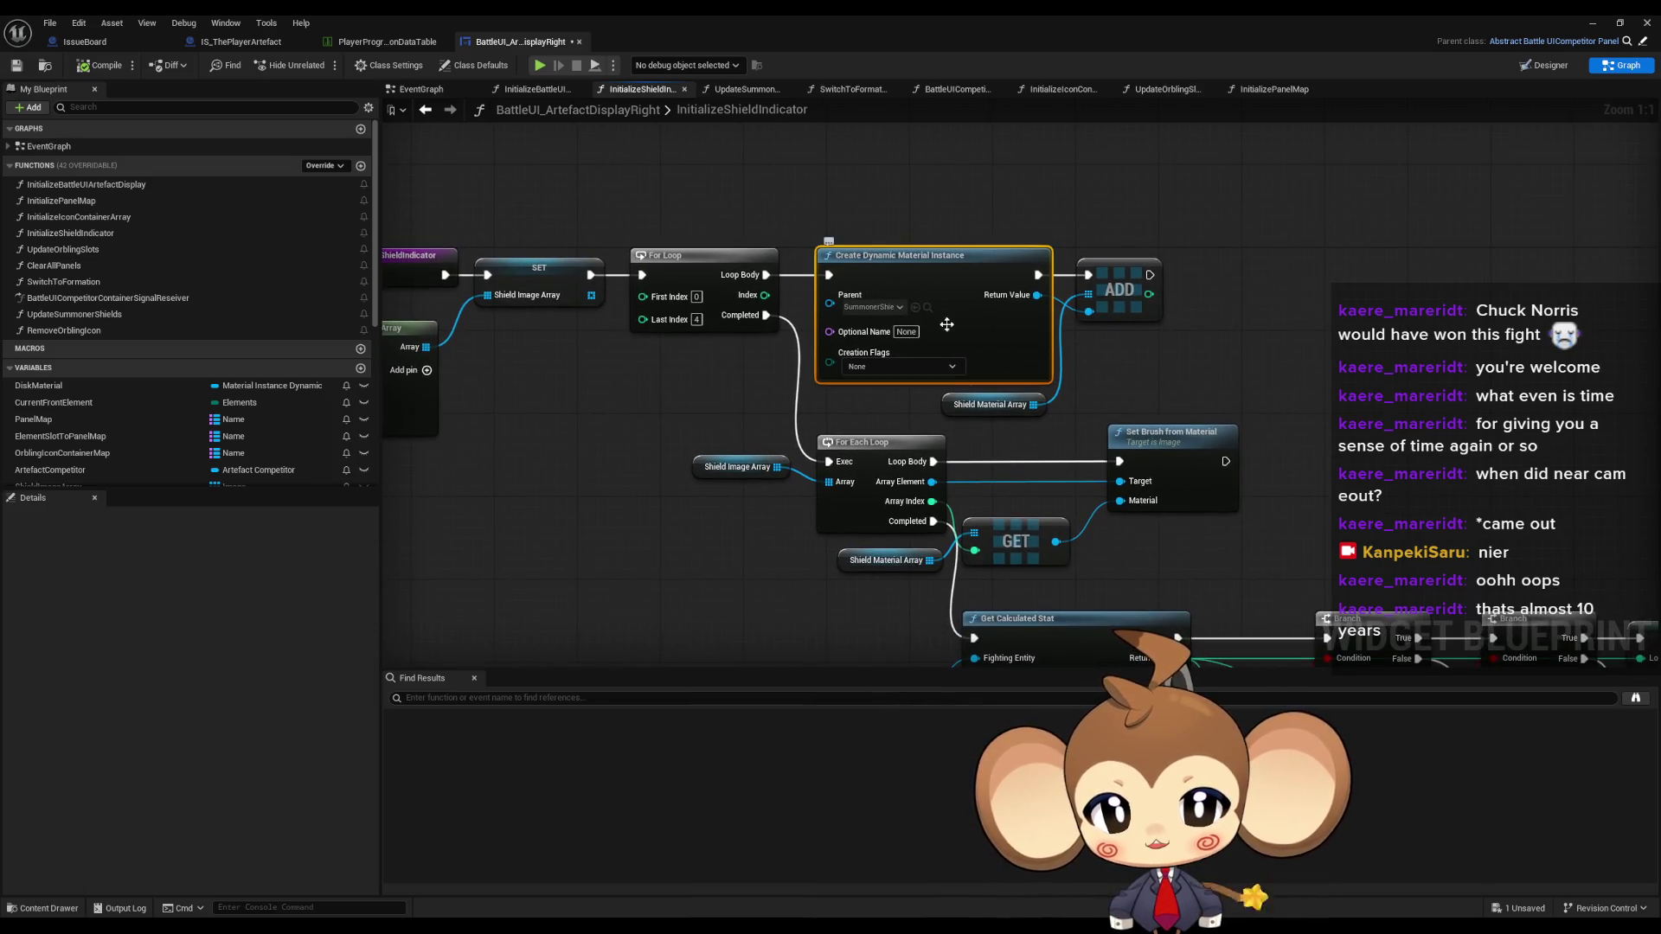
click(737, 467)
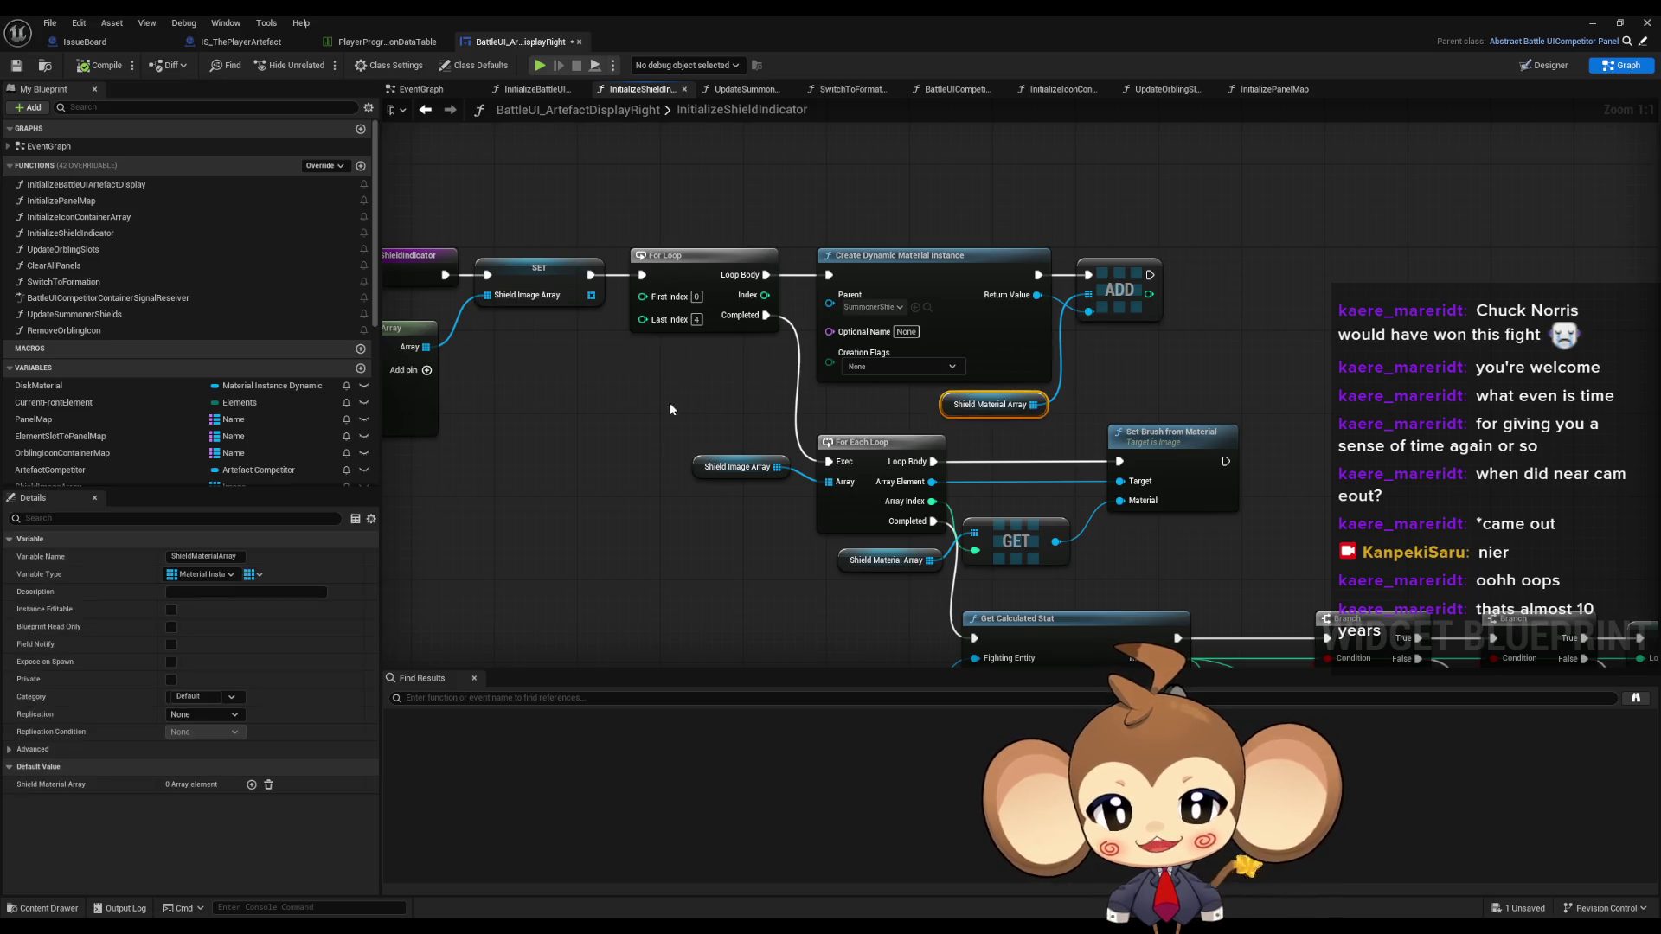
click(1173, 433)
mouse_move(1279, 528)
mouse_down()
mouse_move(1124, 432)
mouse_move(979, 282)
mouse_up()
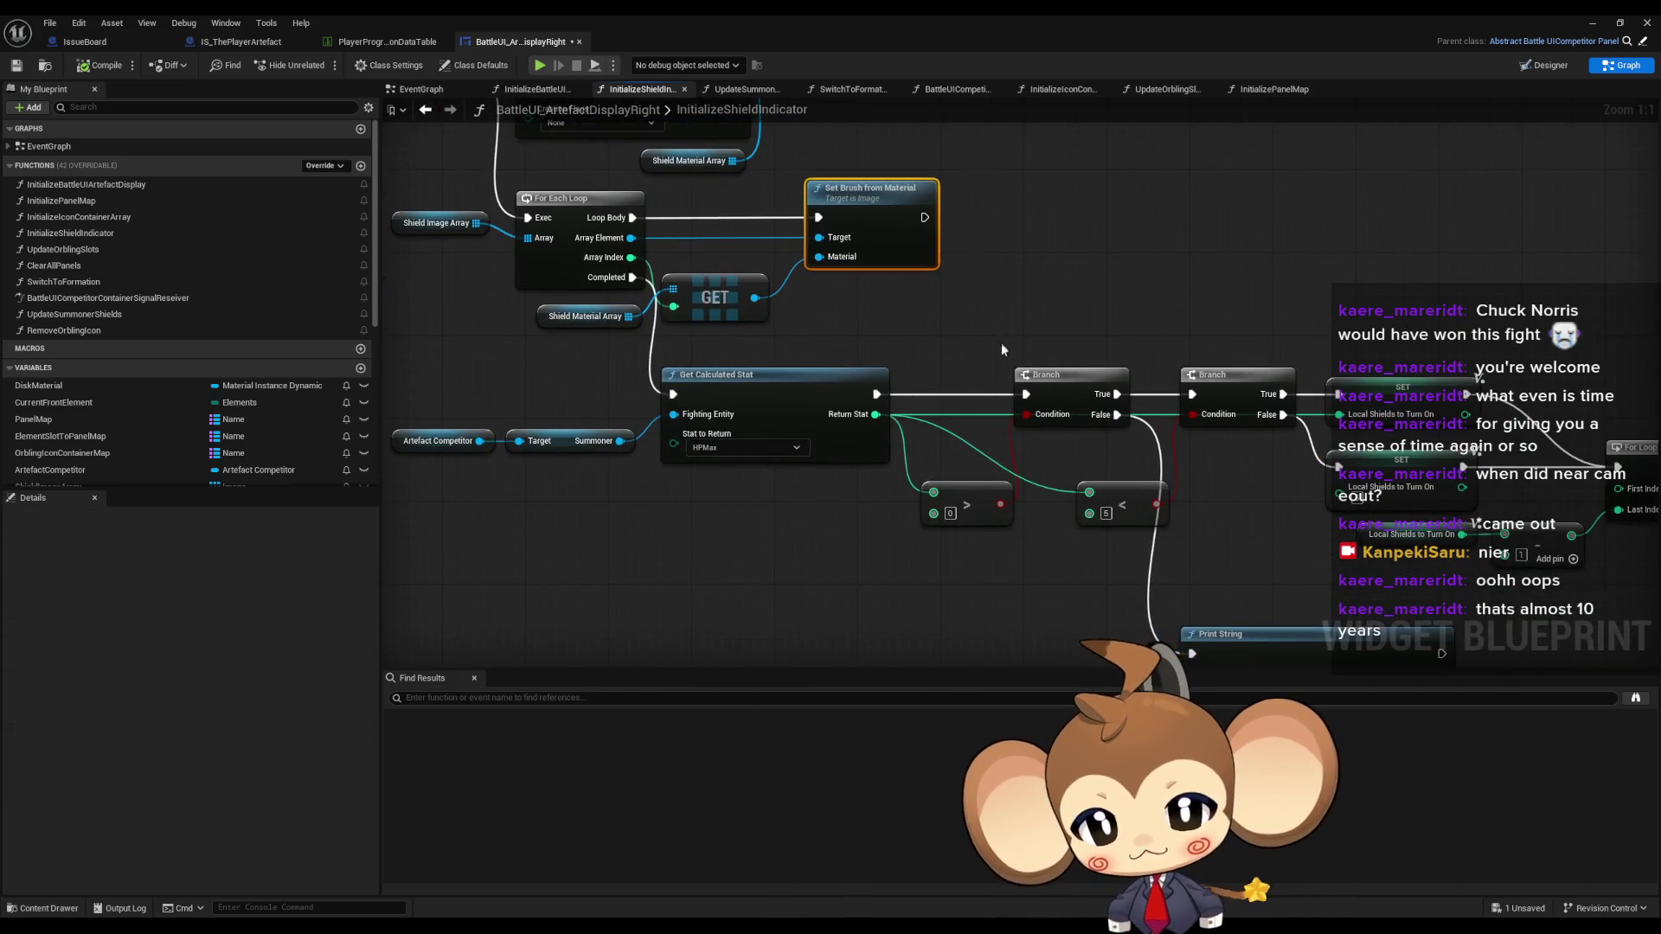
click(730, 450)
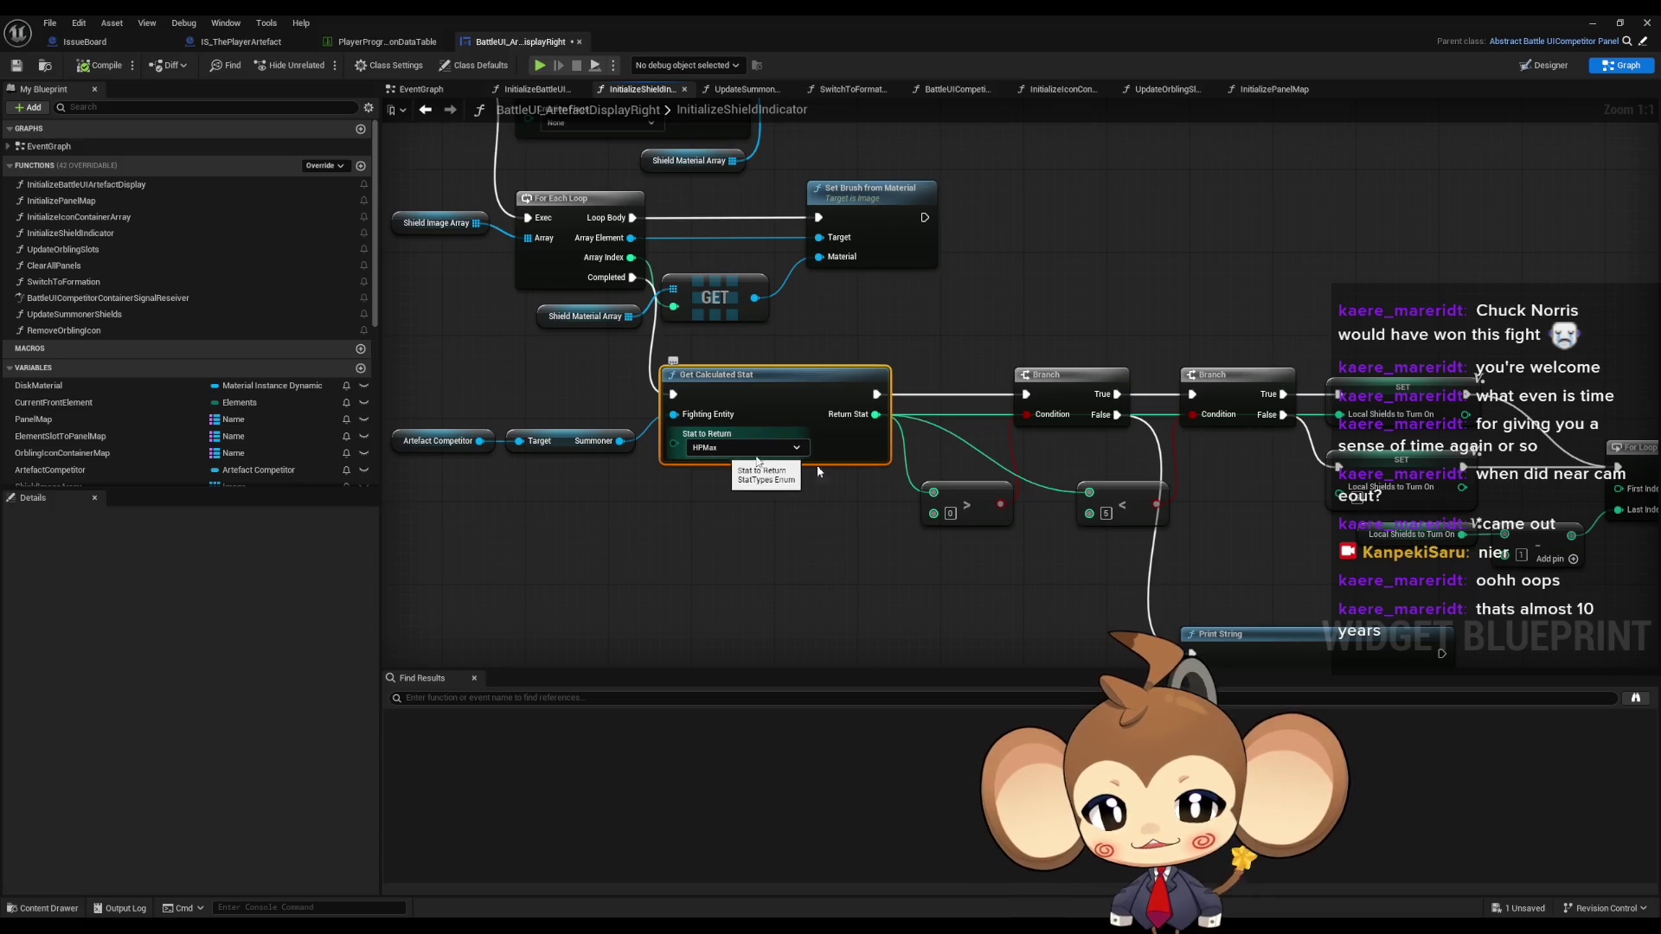
click(966, 505)
drag(1082, 491, 998, 355)
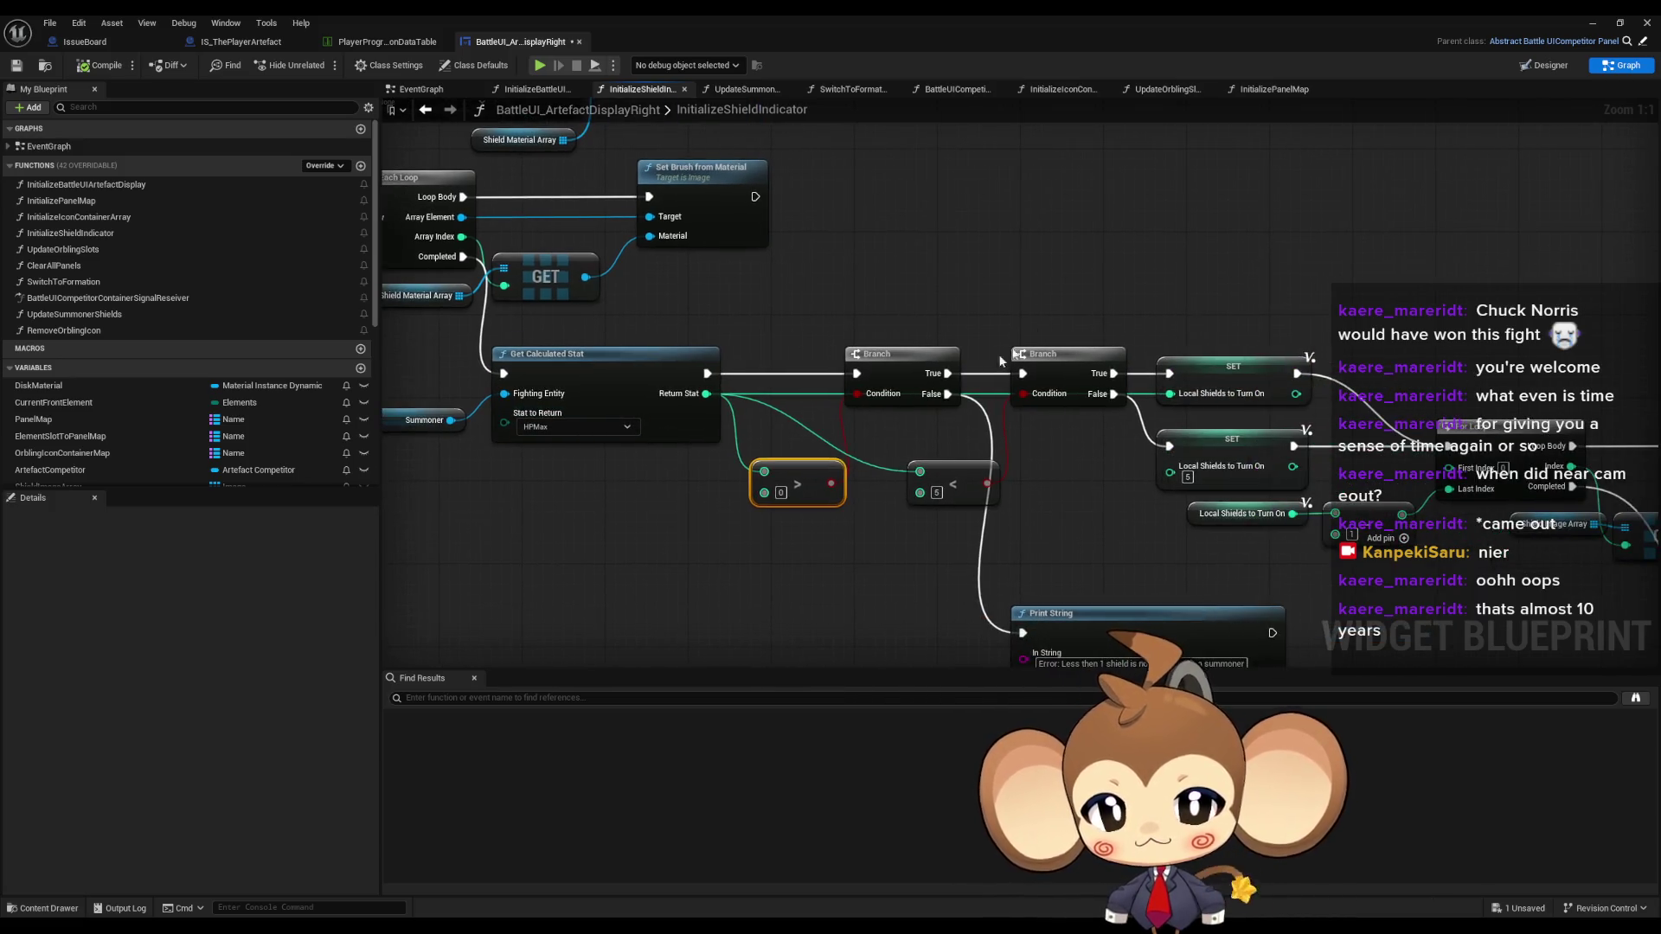
click(1021, 355)
click(952, 477)
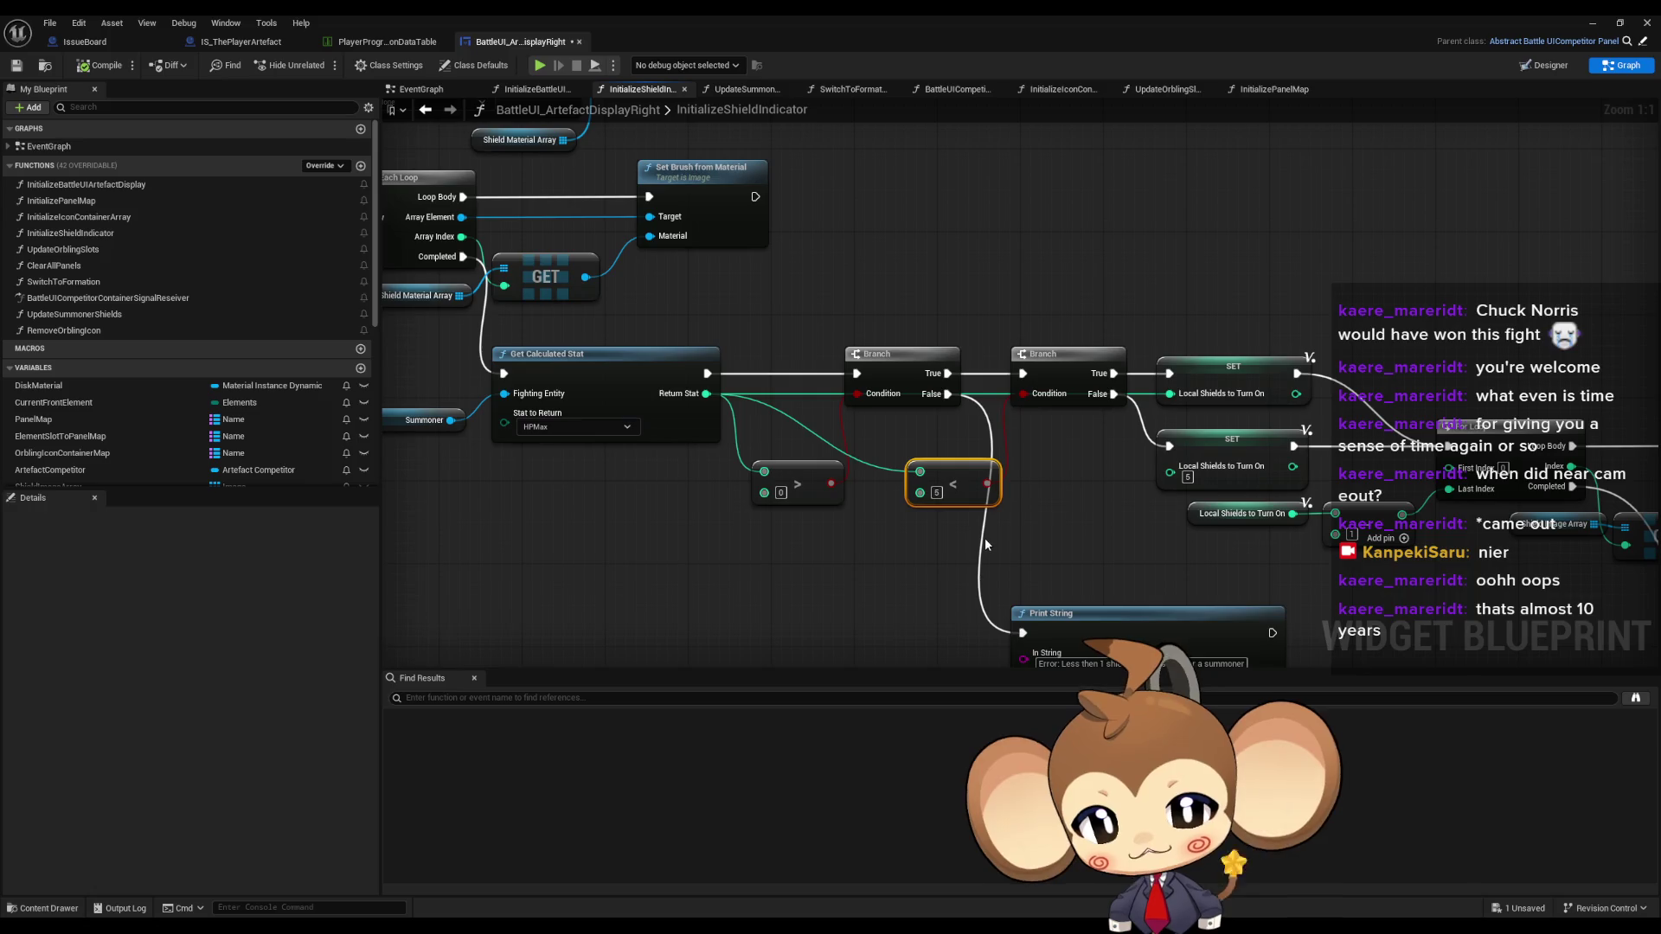
mouse_move(1030, 494)
mouse_down()
mouse_move(988, 462)
mouse_move(1127, 437)
mouse_move(1118, 527)
mouse_up()
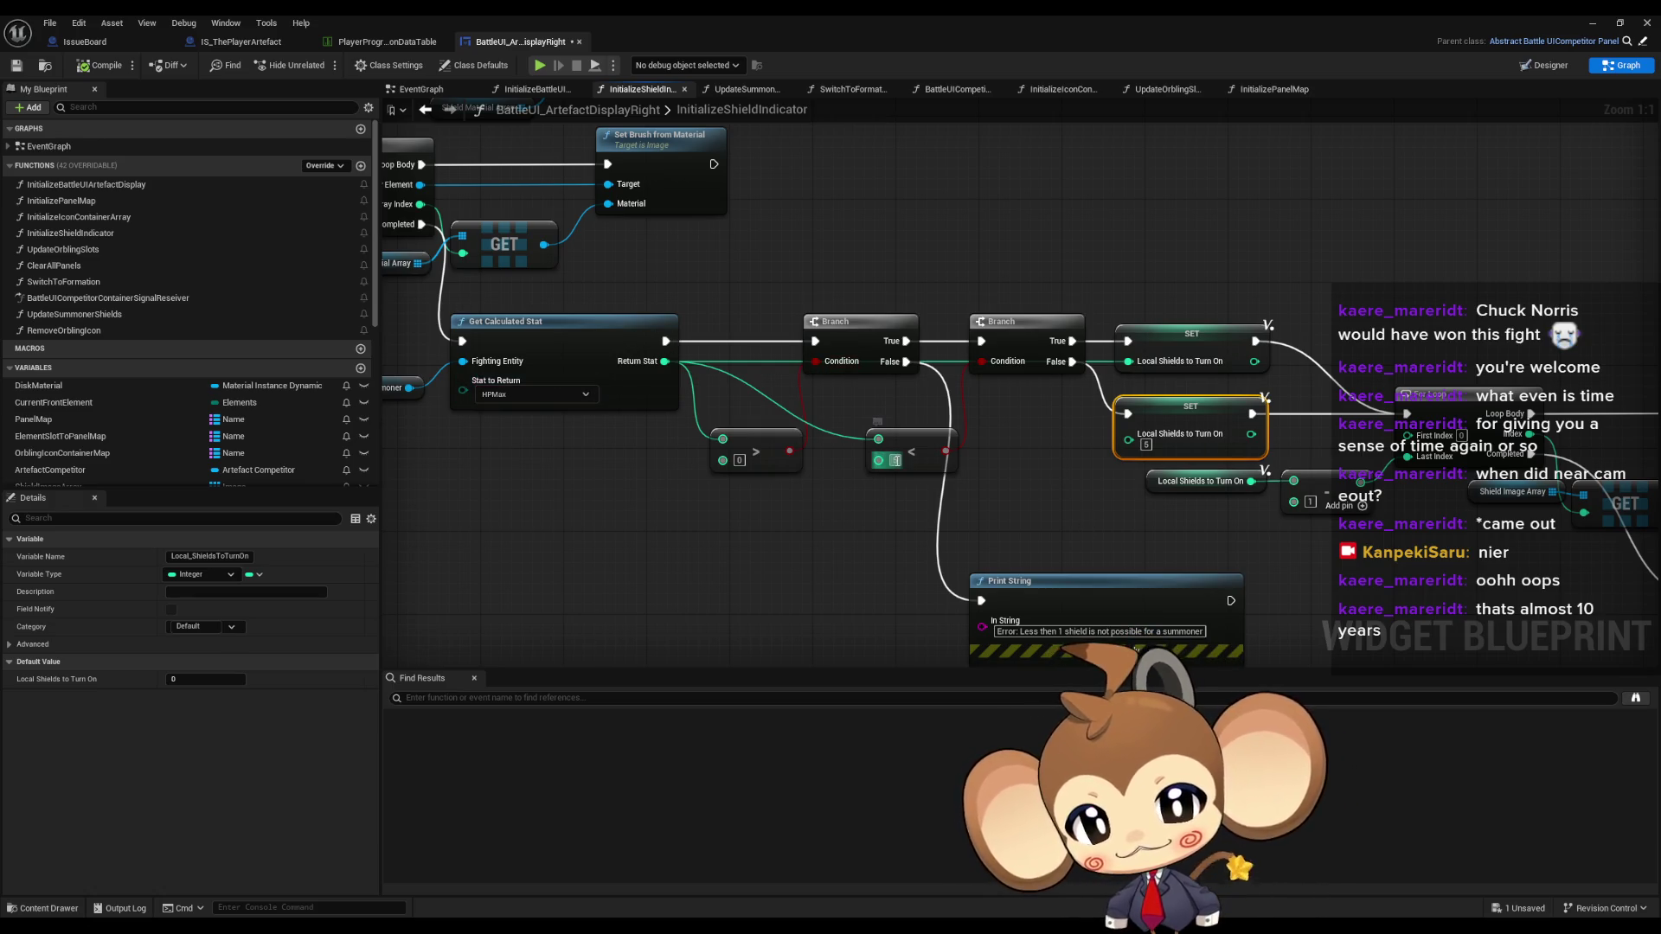
- Raise the less-than comparison threshold from 5 to 6
text(6)
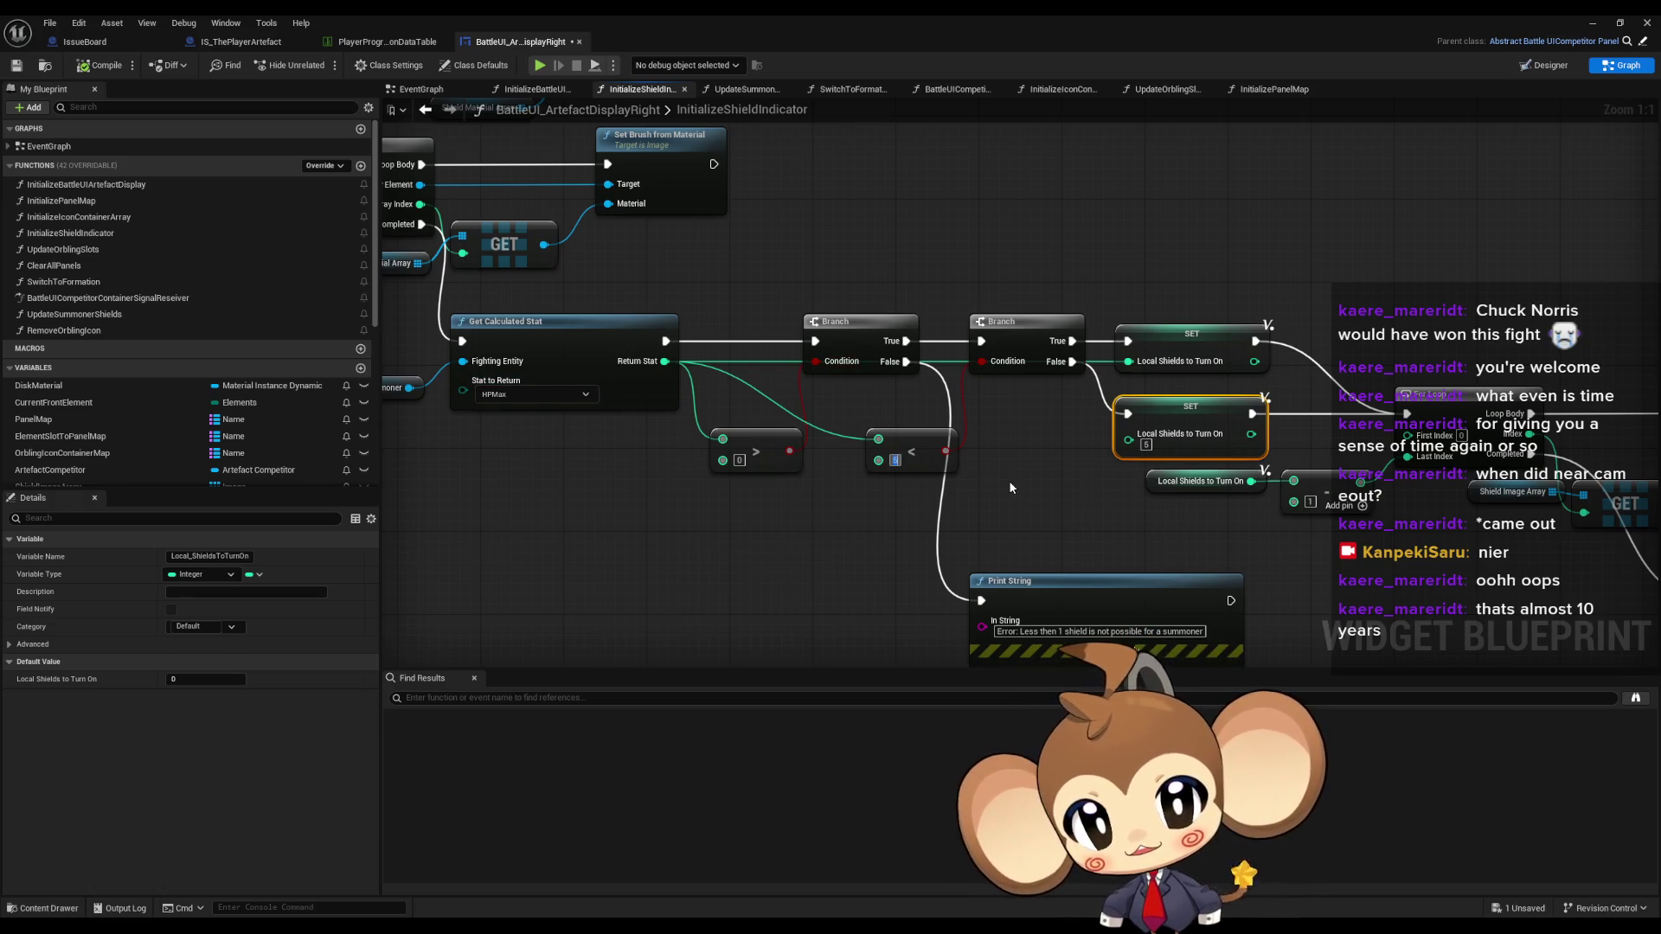
click(1009, 480)
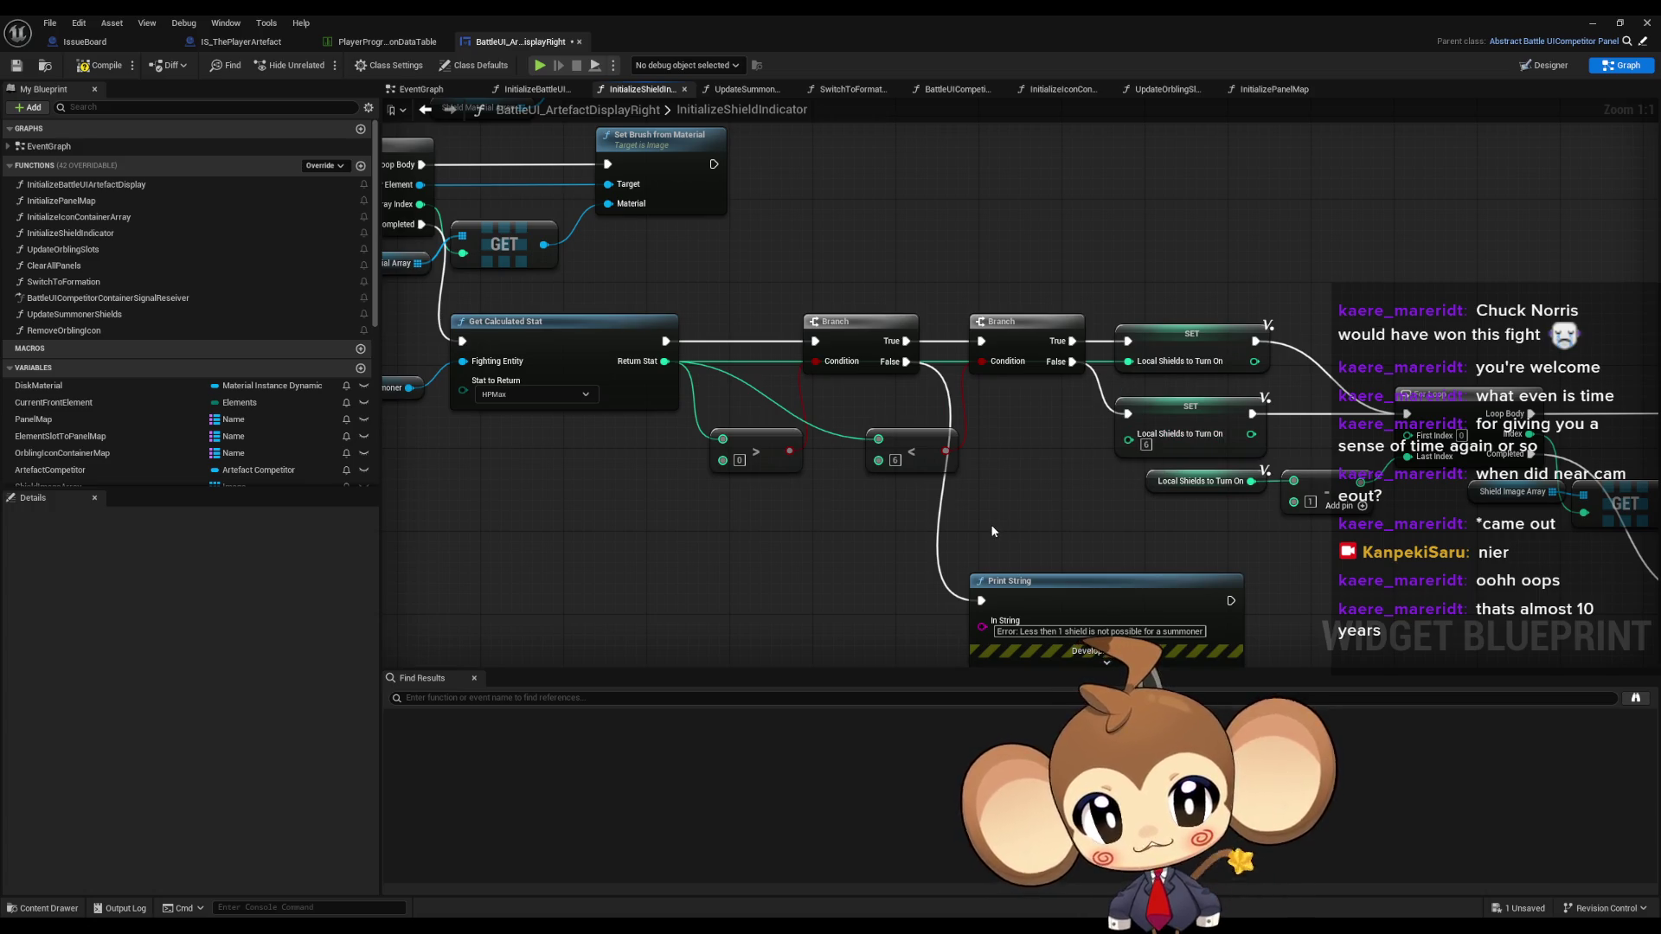
mouse_move(1029, 528)
mouse_down()
mouse_move(882, 510)
mouse_move(872, 417)
mouse_up()
drag(1134, 421, 1044, 478)
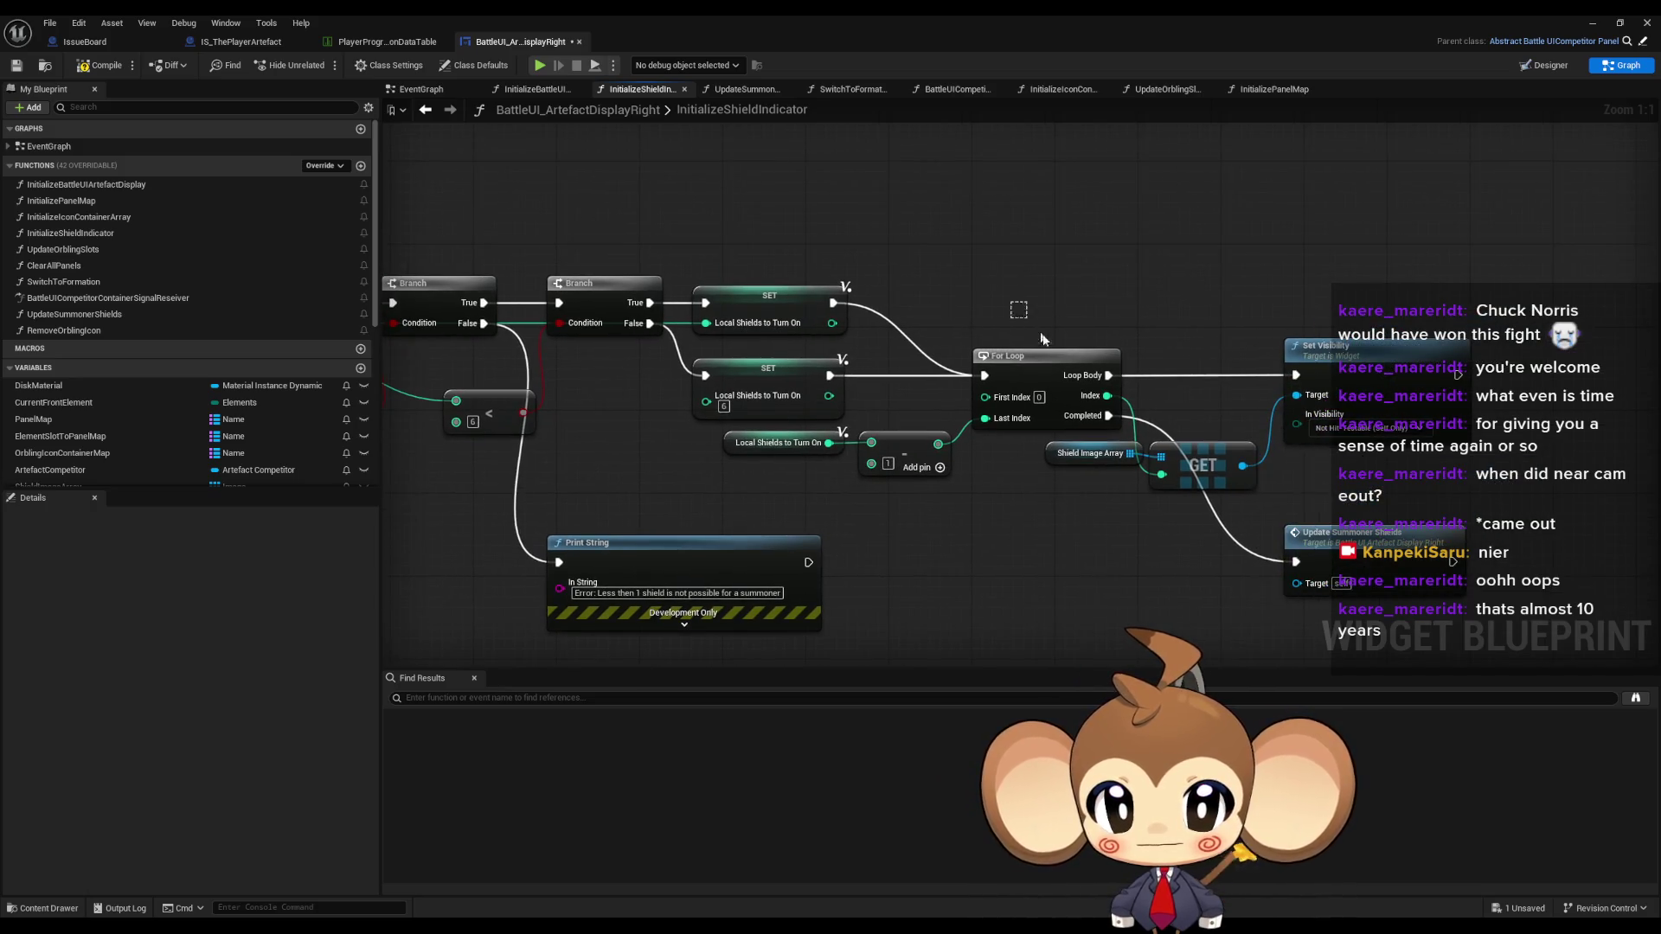
- Subtract 2 instead of 1 from Local Shields to Turn On for the For Loop's Last Index
click(1006, 407)
click(773, 443)
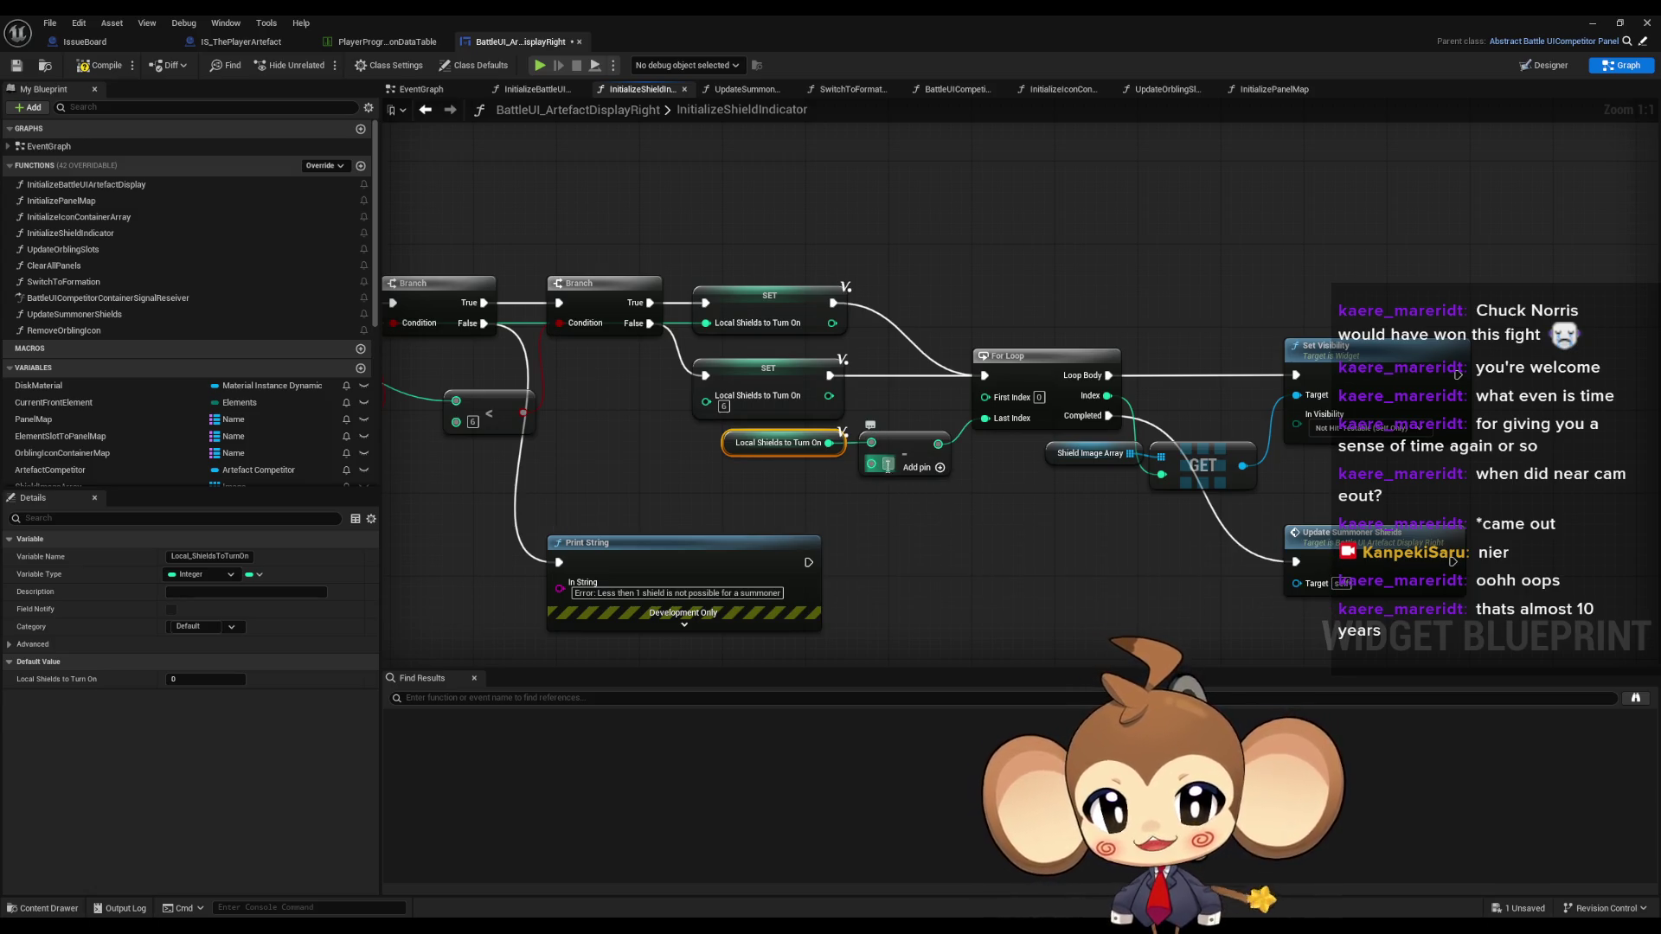
text(2)
click(924, 552)
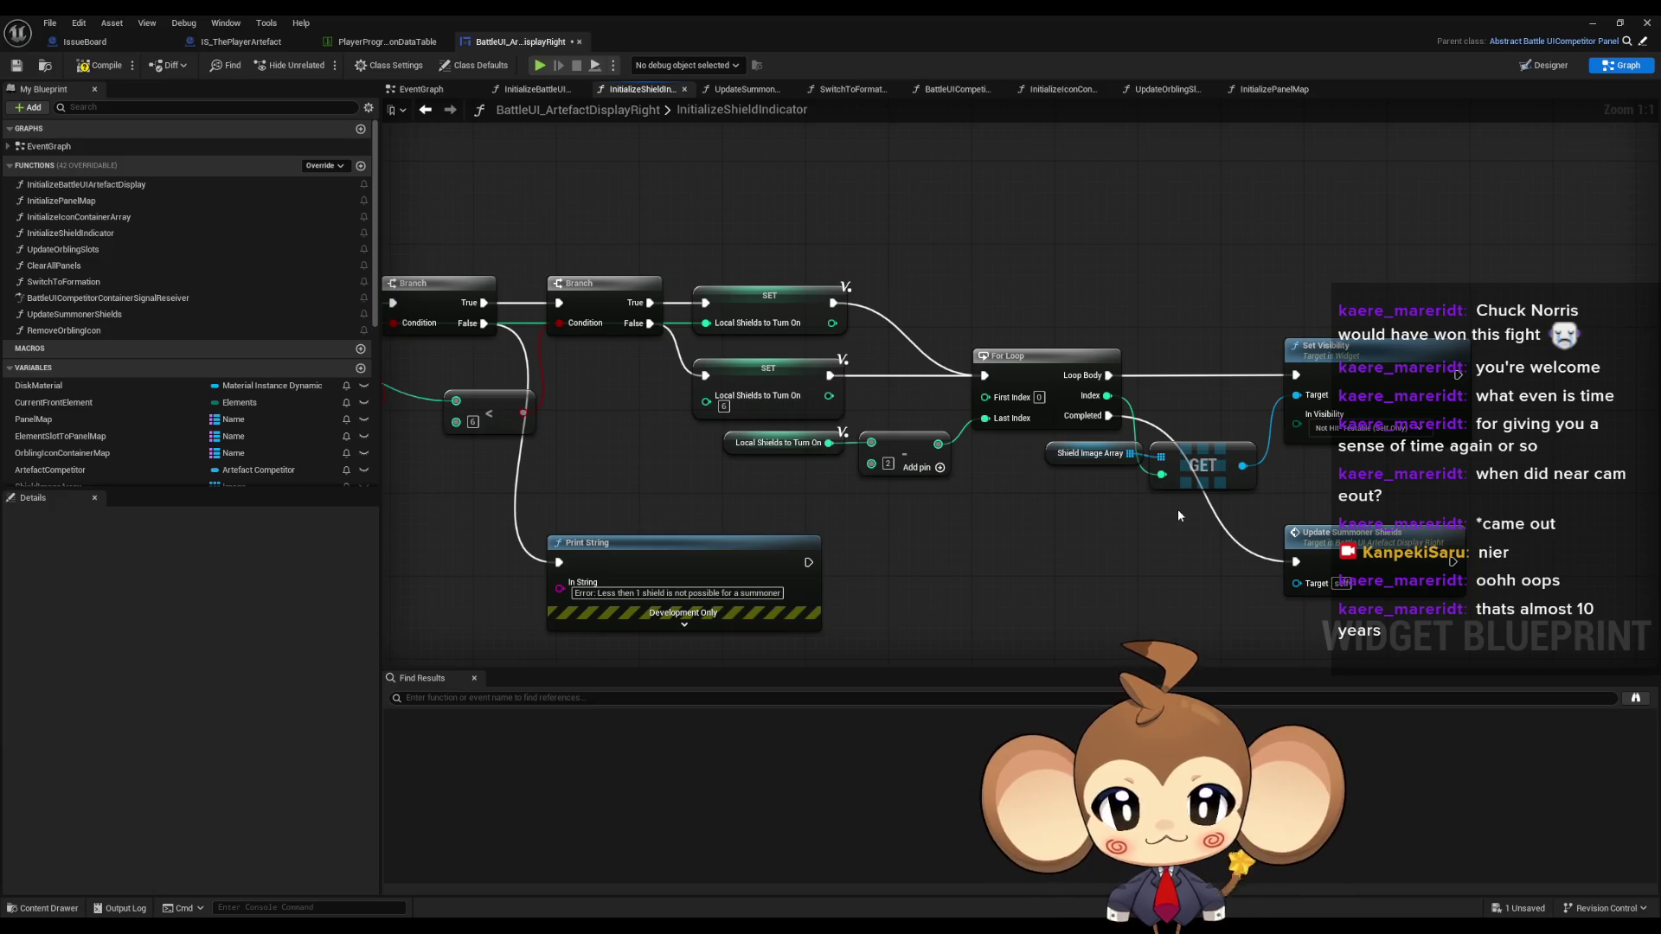
scroll(1179, 514, down, 3)
scroll(1388, 567, up, 3)
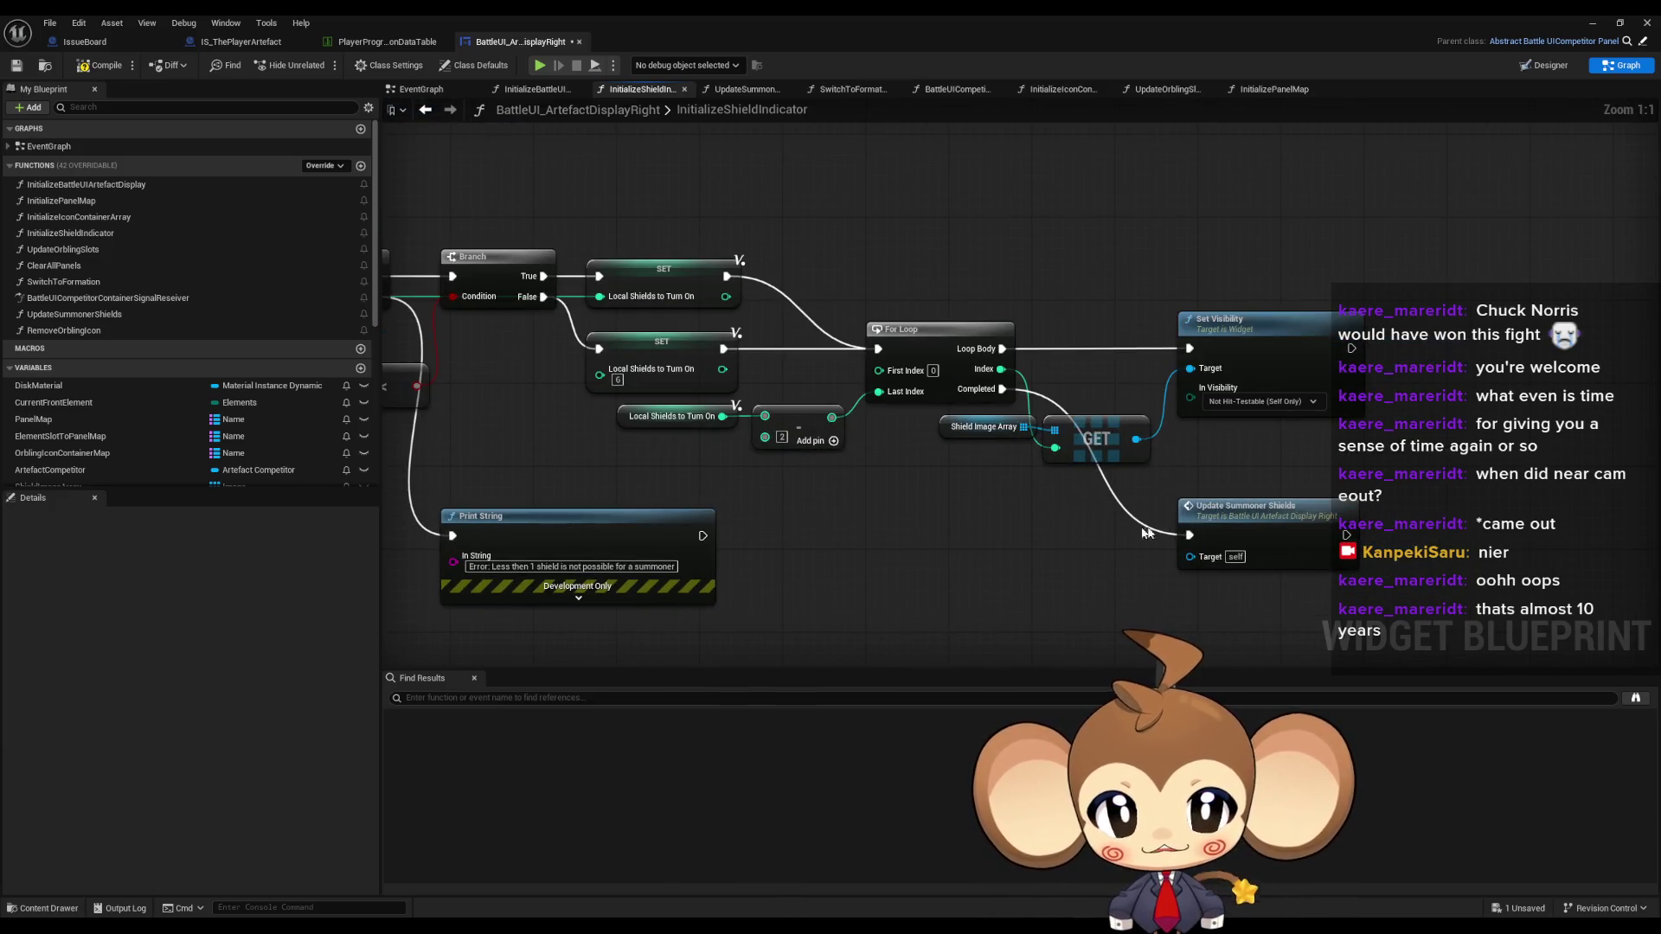
click(1280, 558)
drag(1252, 579, 1306, 514)
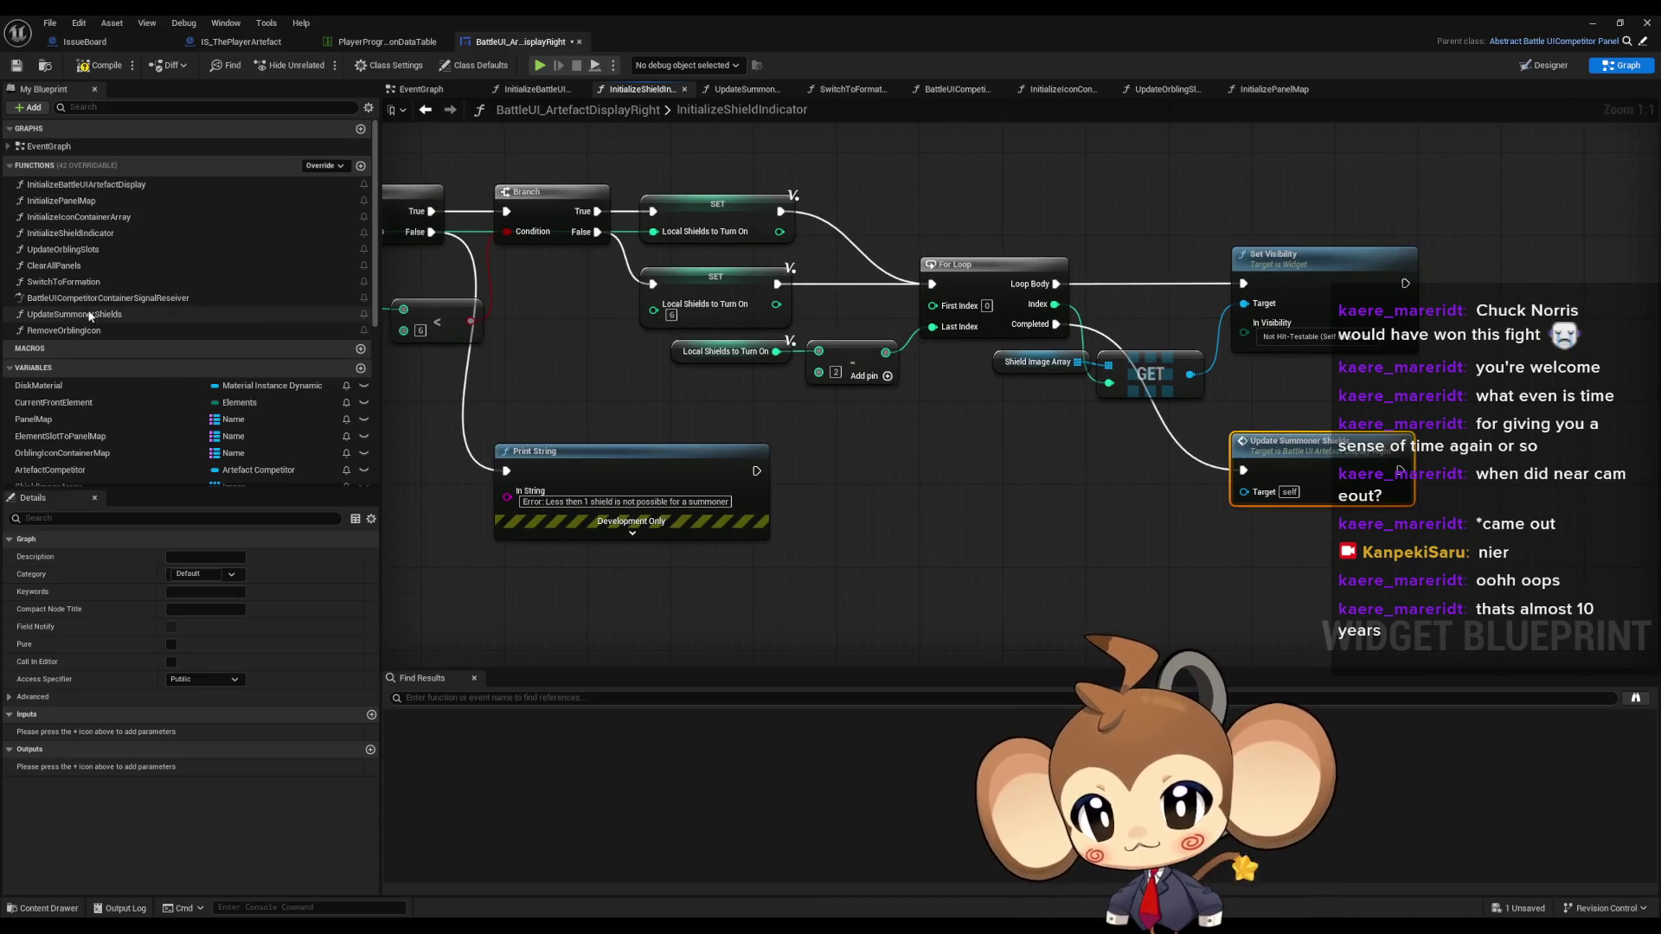
- Open UpdateSummonerShields and inspect its Get Calculated Stat, subtract, Break Temporal Stats and SET nodes
double_click(123, 314)
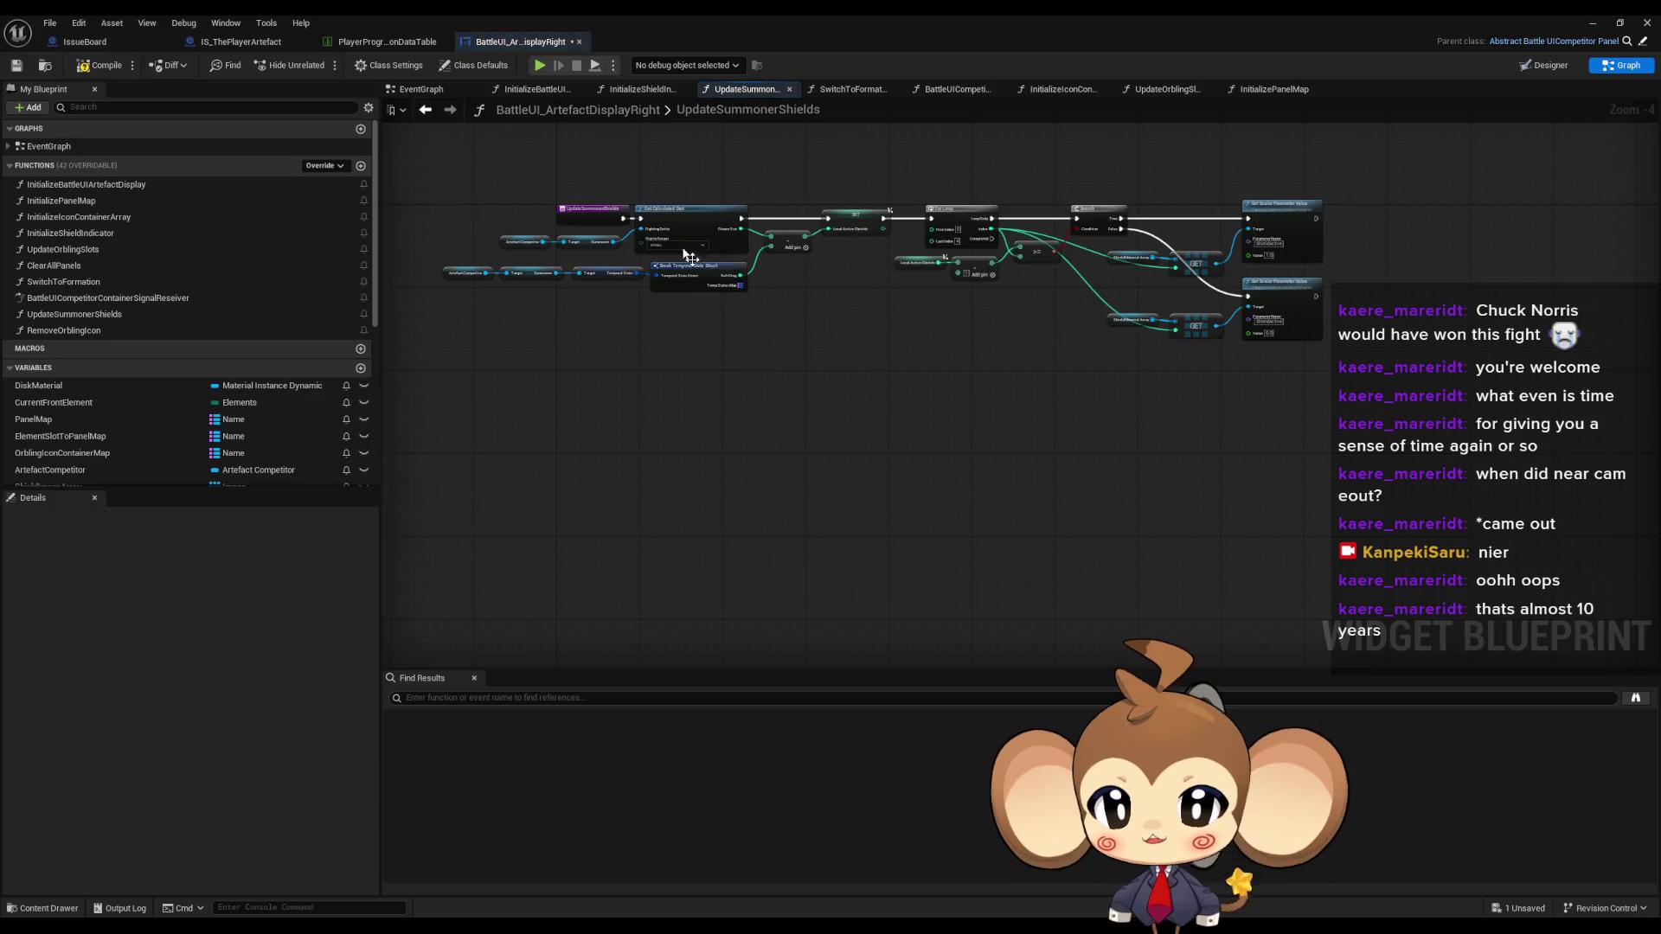
mouse_move(677, 177)
mouse_down()
mouse_move(763, 279)
mouse_move(920, 318)
mouse_up()
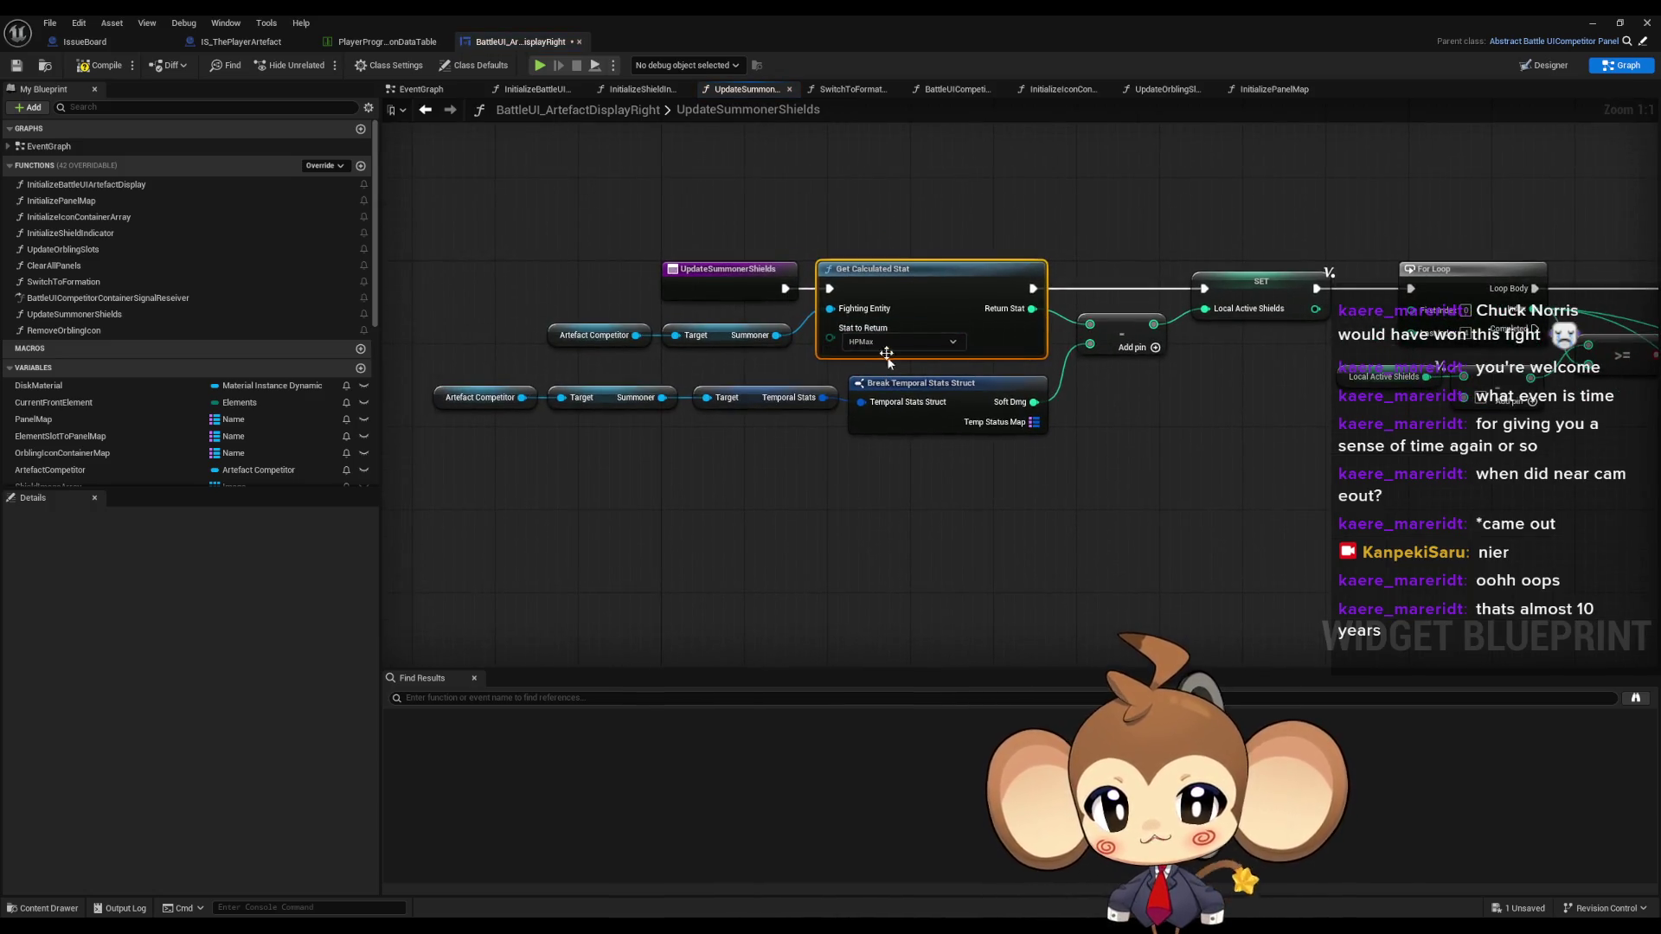
click(1121, 334)
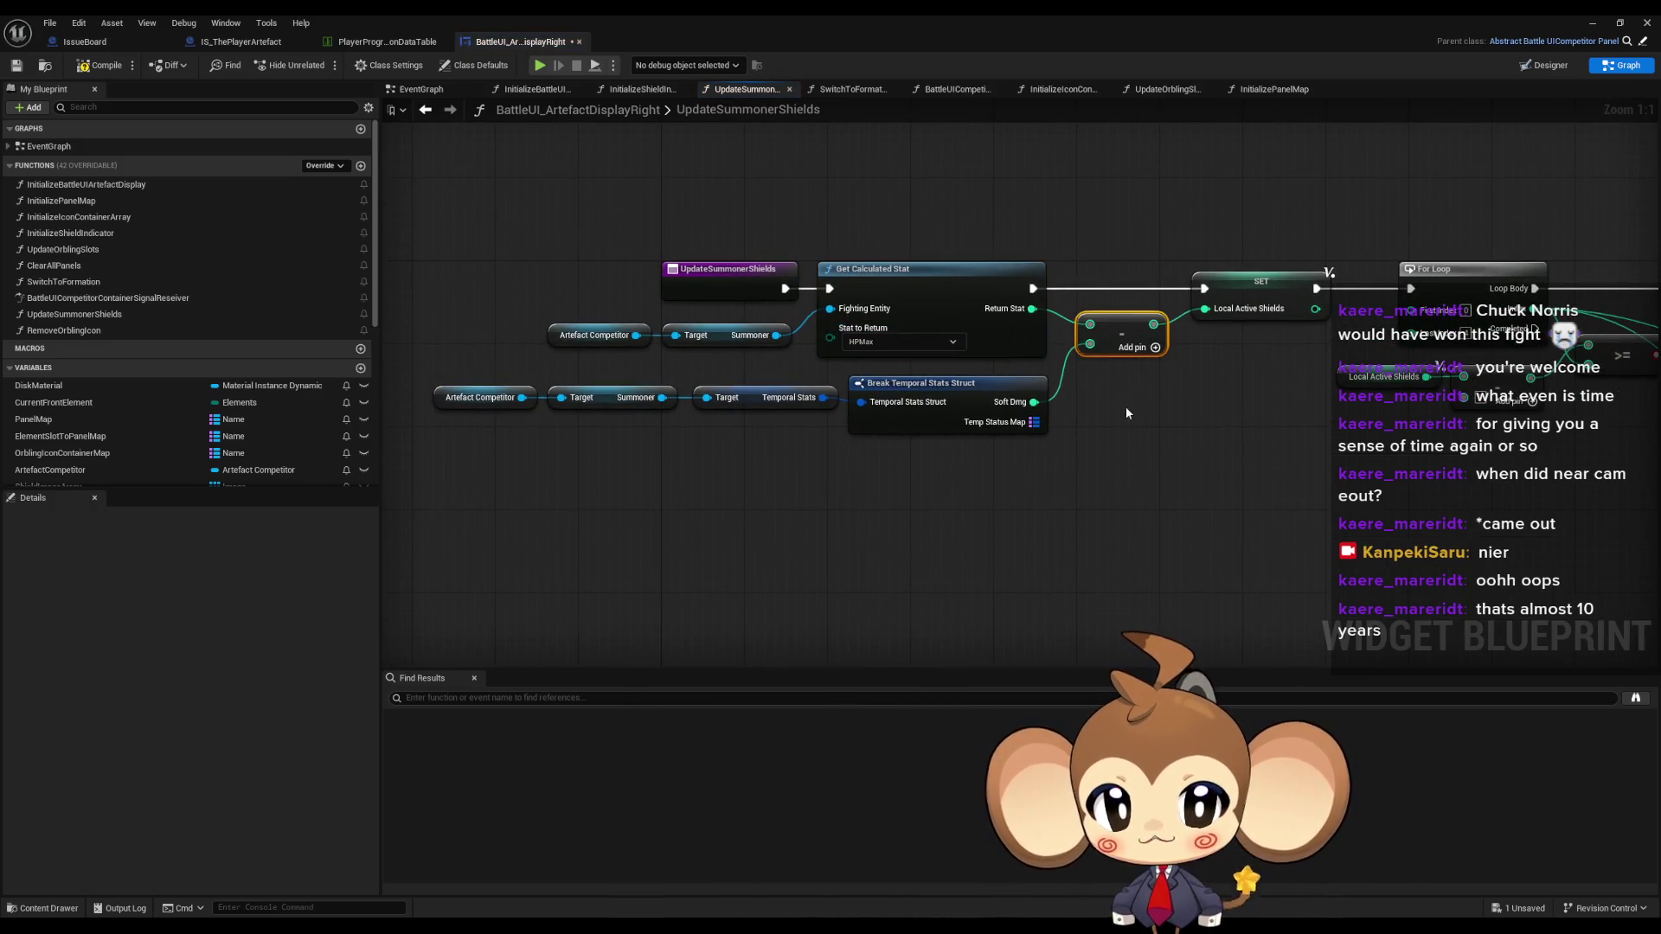
click(865, 407)
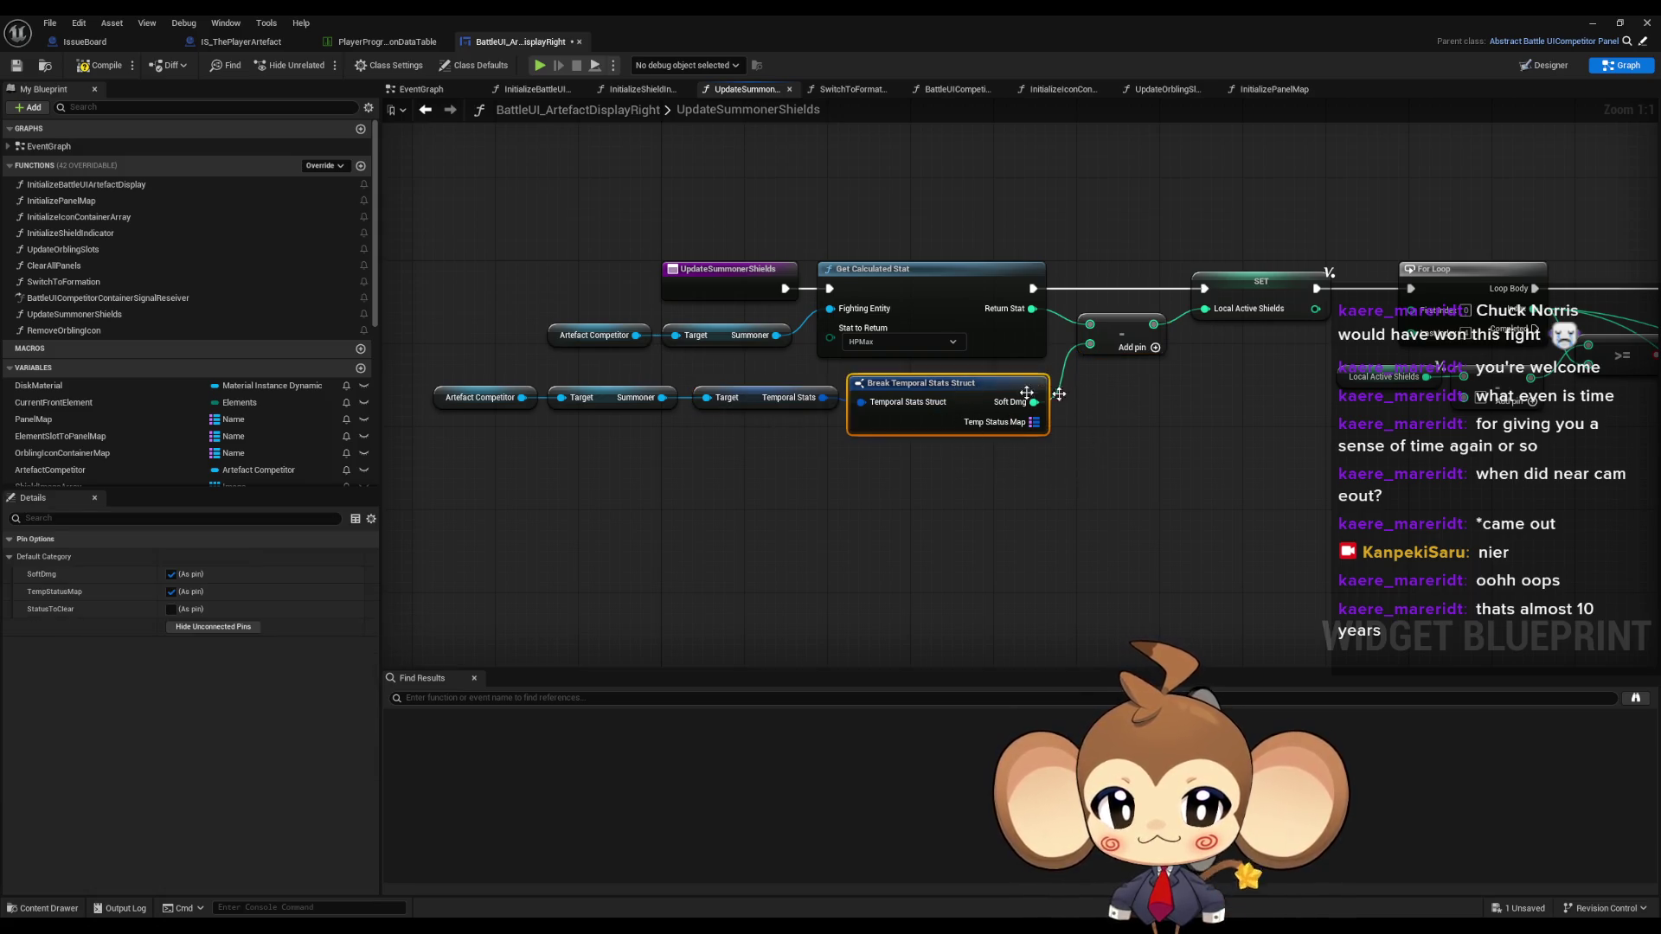
drag(1168, 388, 860, 451)
click(1004, 344)
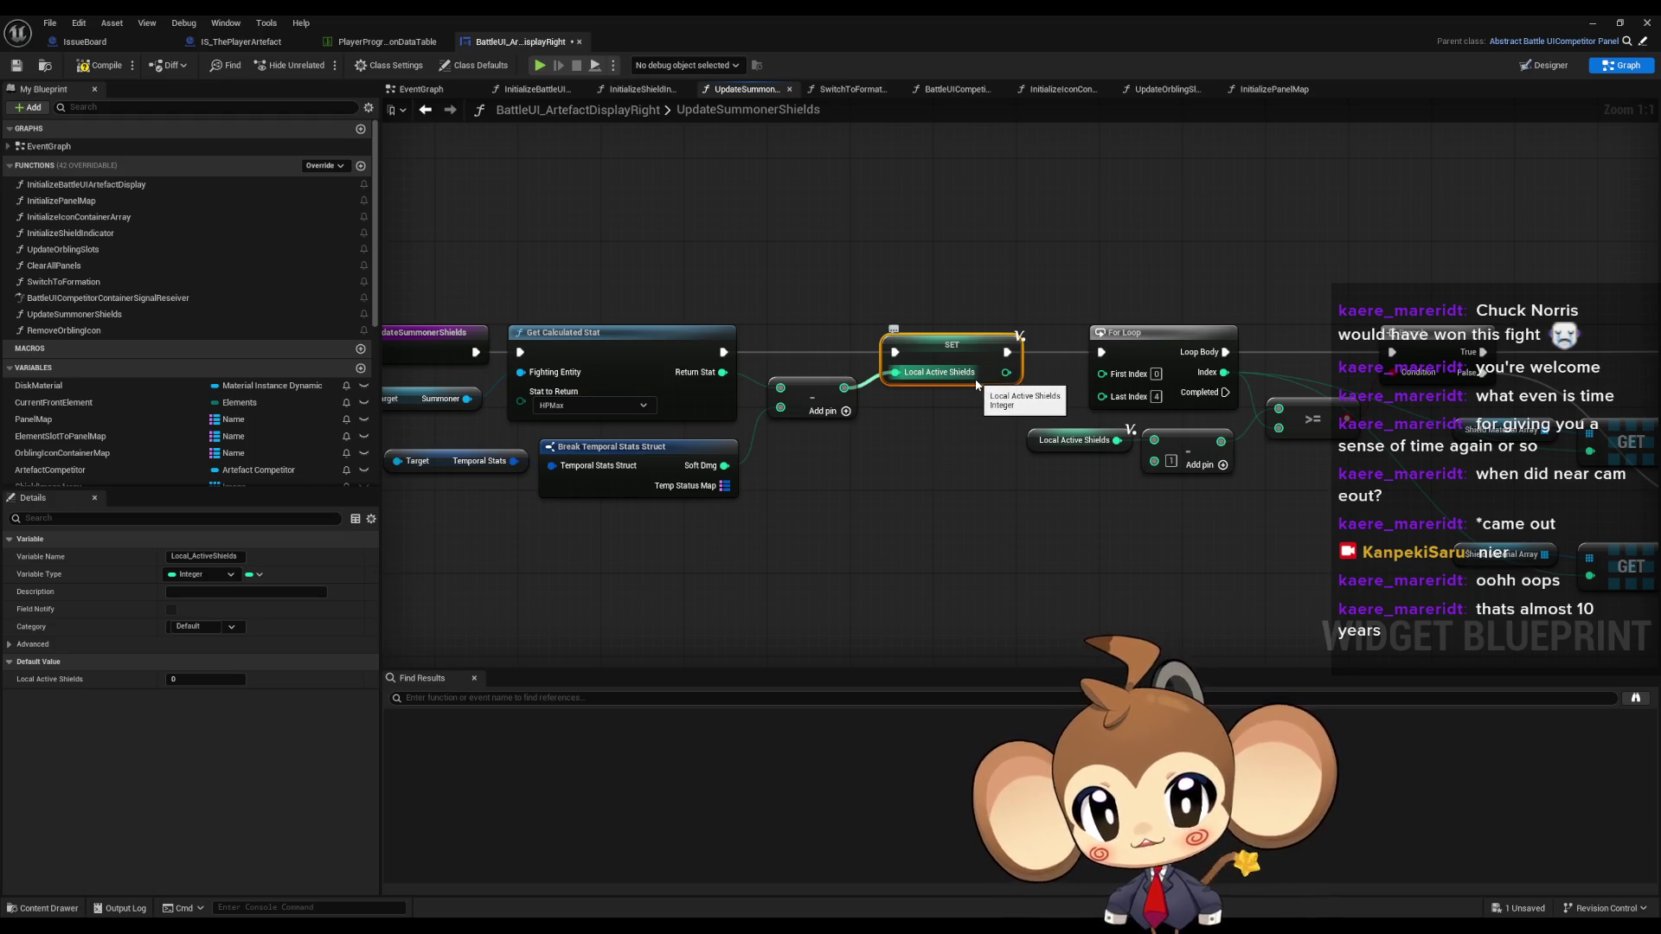
- Inspect the For Loop and Branch nodes, then step back to InitializeShieldIndicator
drag(858, 397, 966, 362)
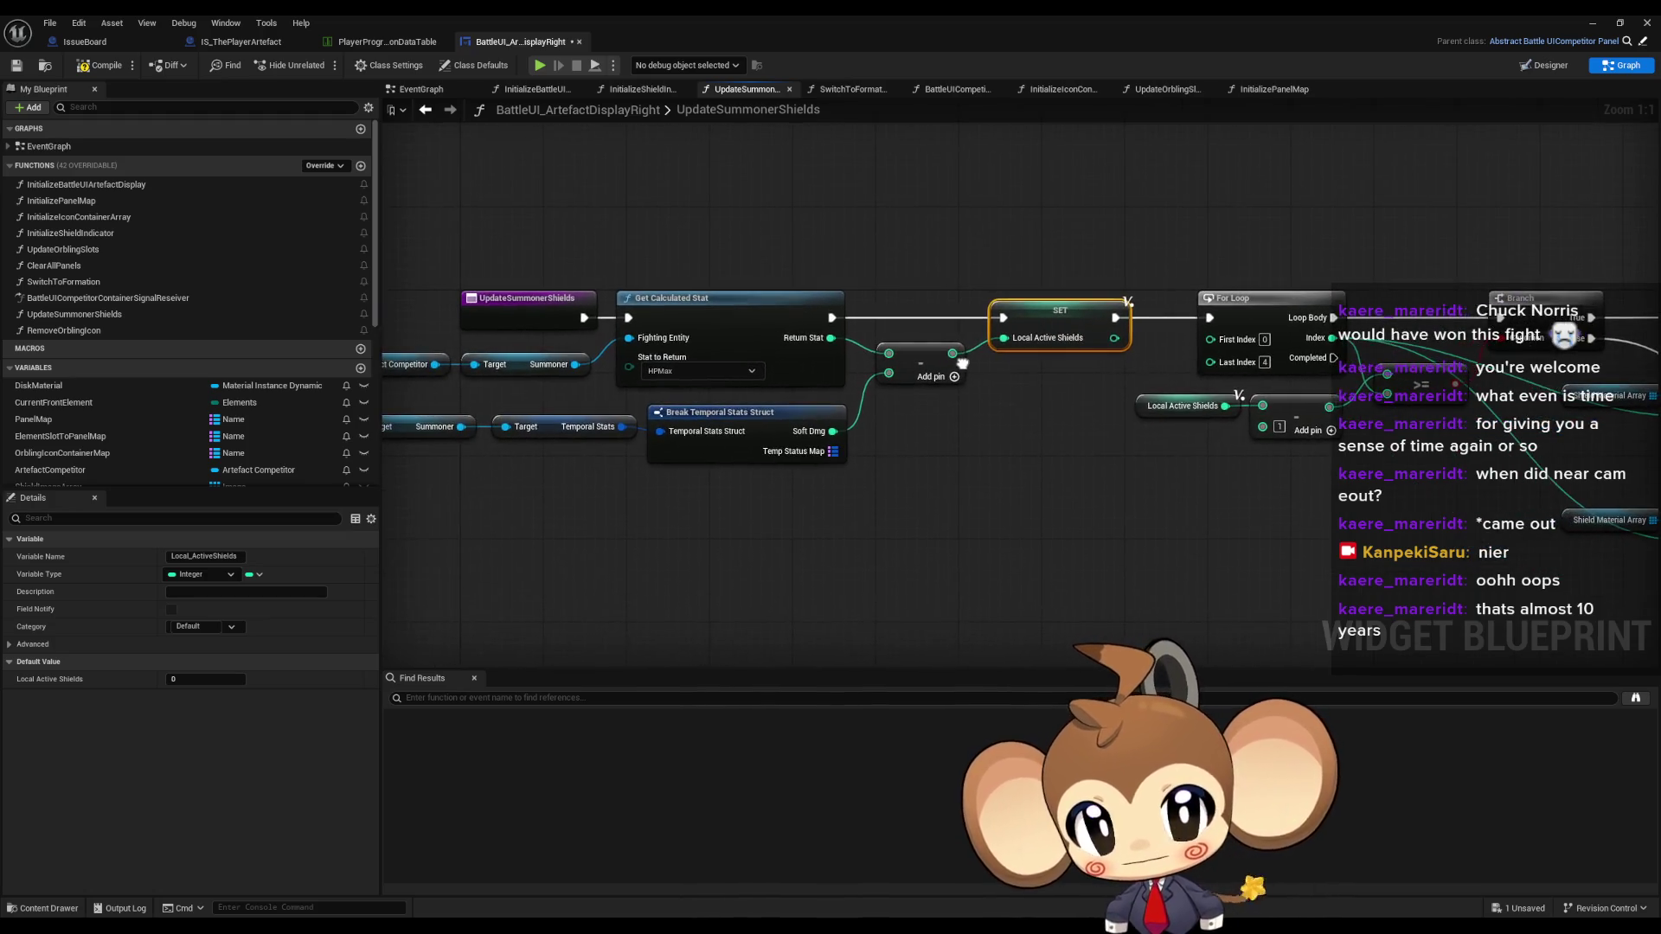
drag(1157, 516, 932, 495)
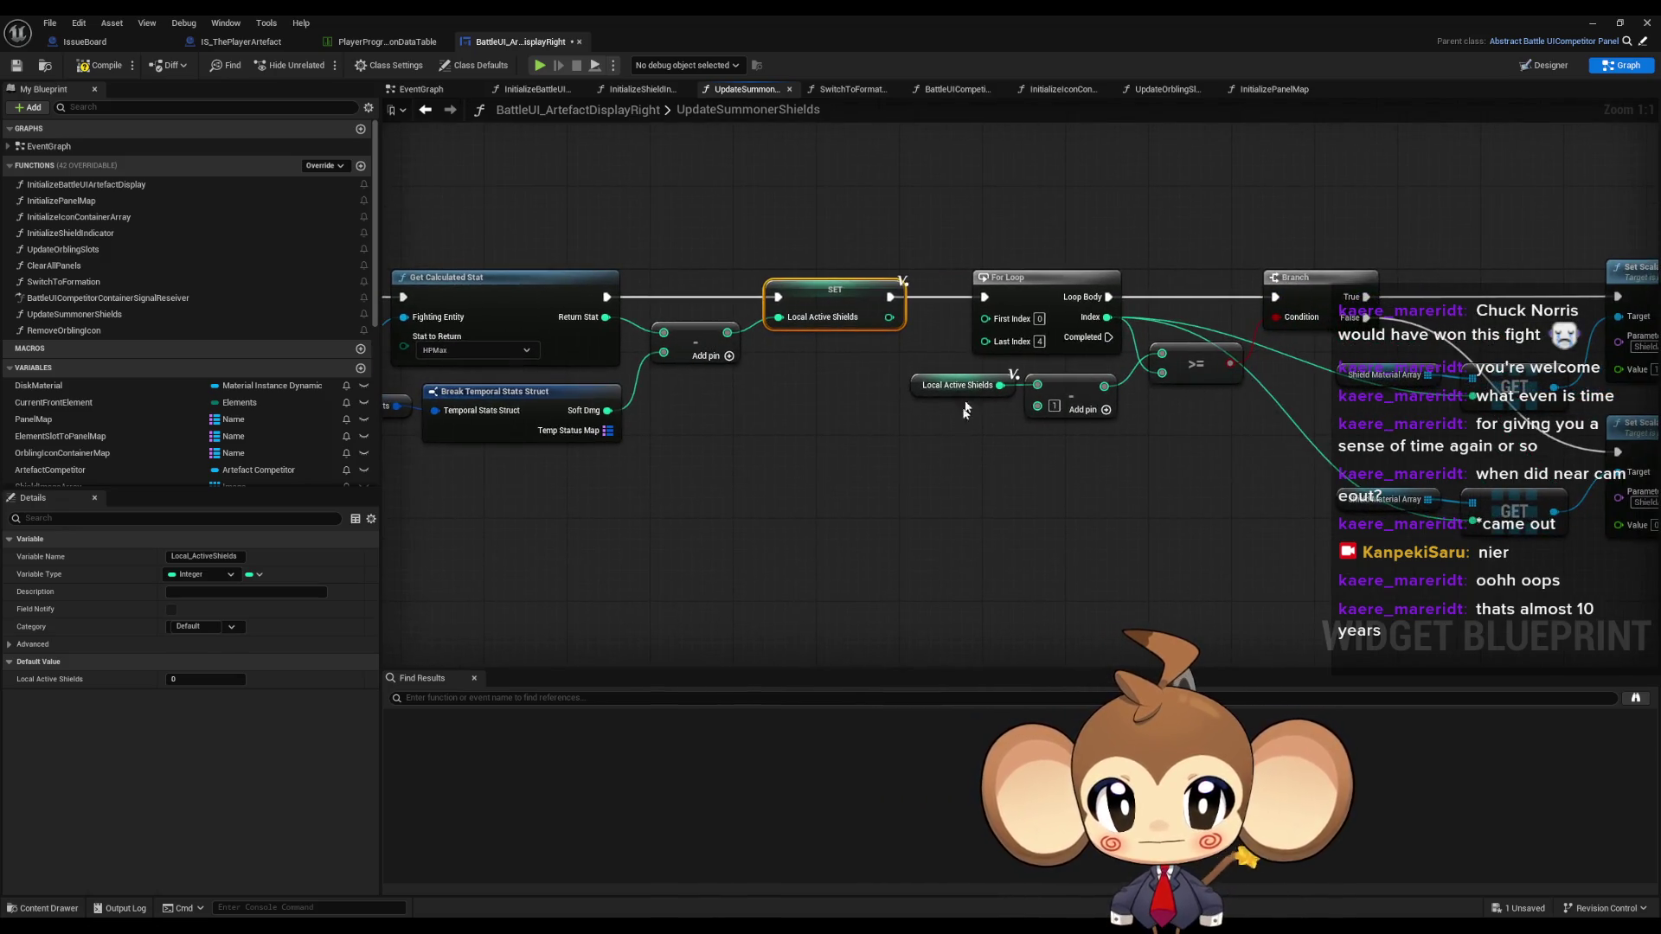
click(1021, 279)
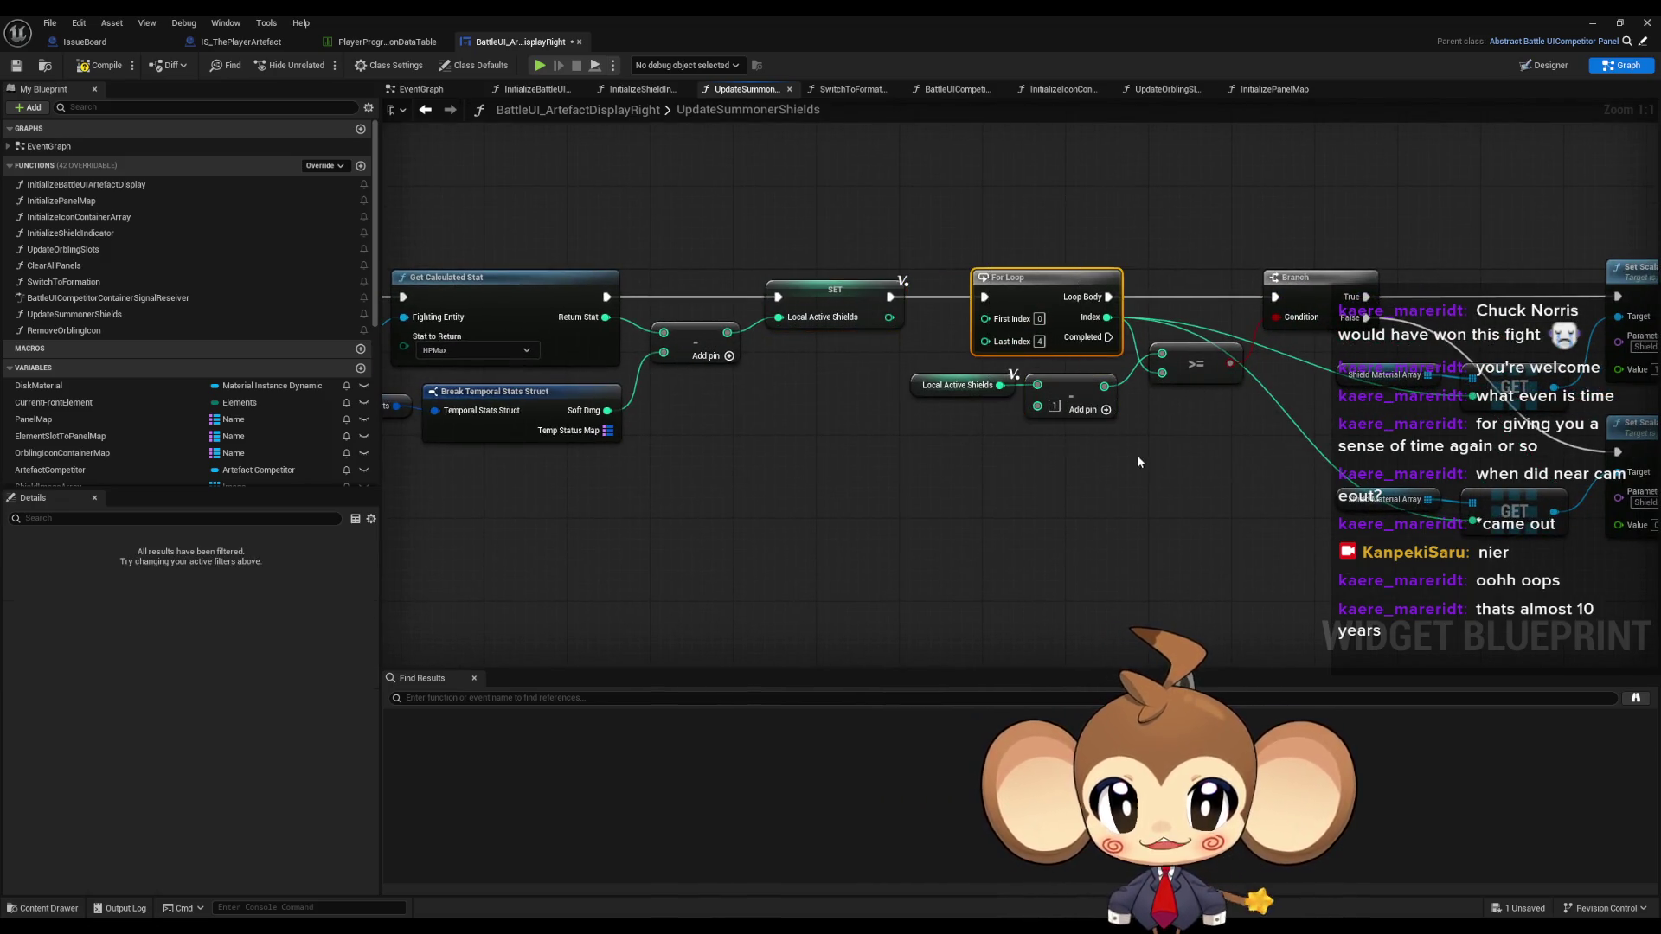
drag(764, 168, 595, 195)
click(424, 109)
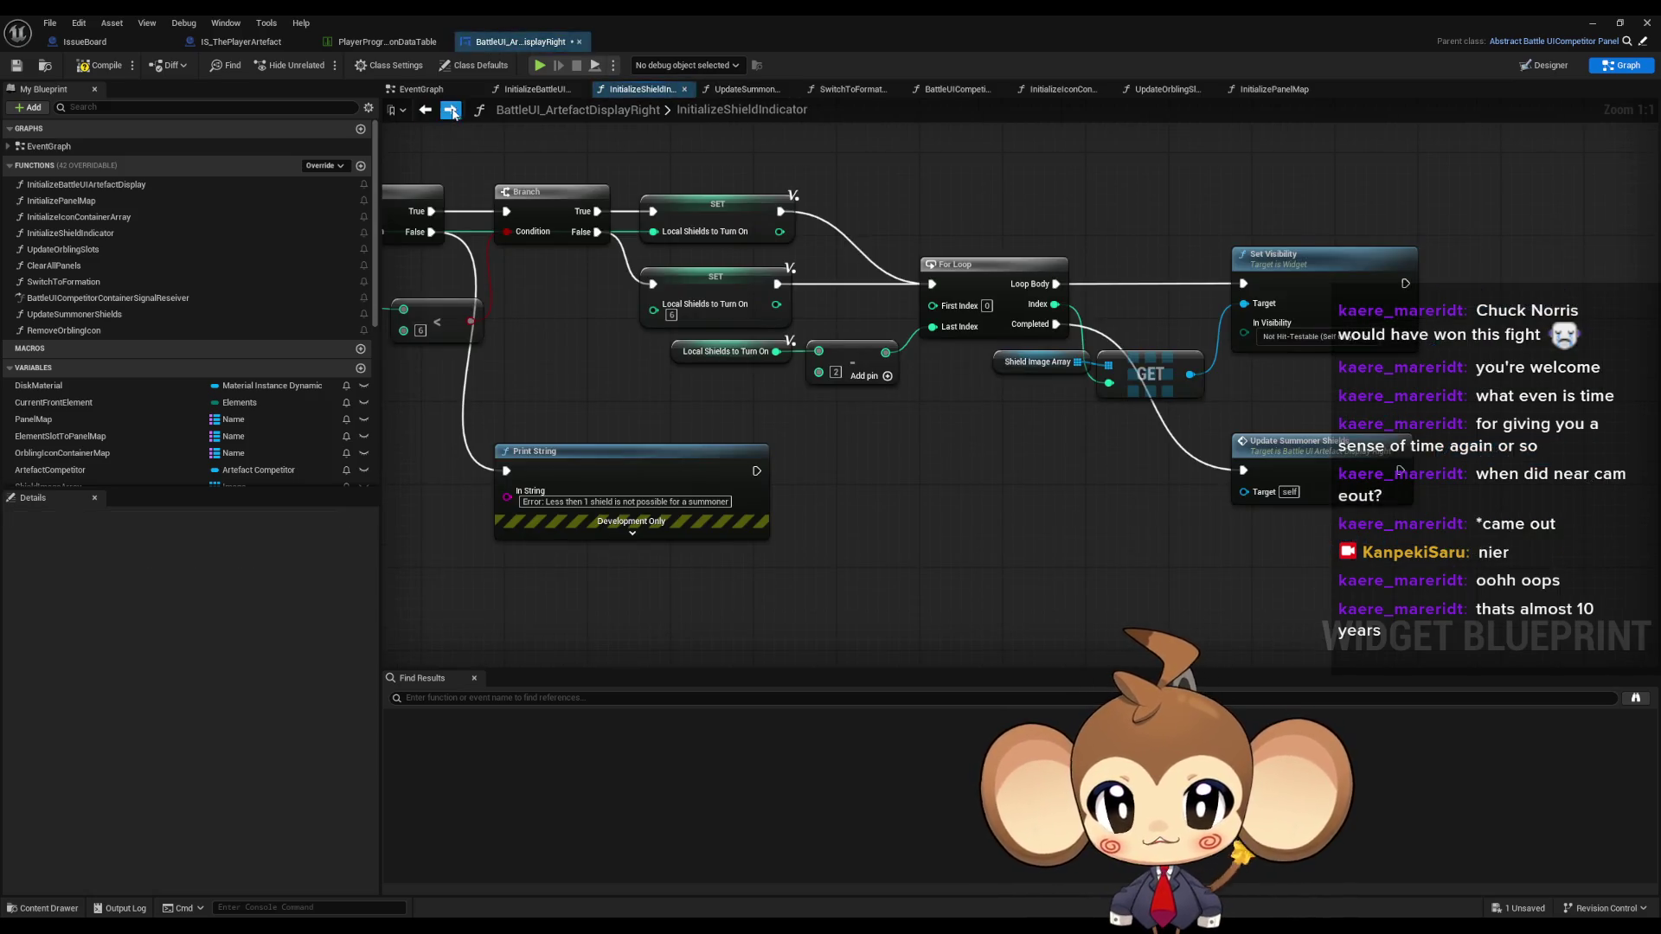
- Return to UpdateSummonerShields and set its For Loop's Last Index to 4
click(450, 109)
drag(788, 240, 884, 243)
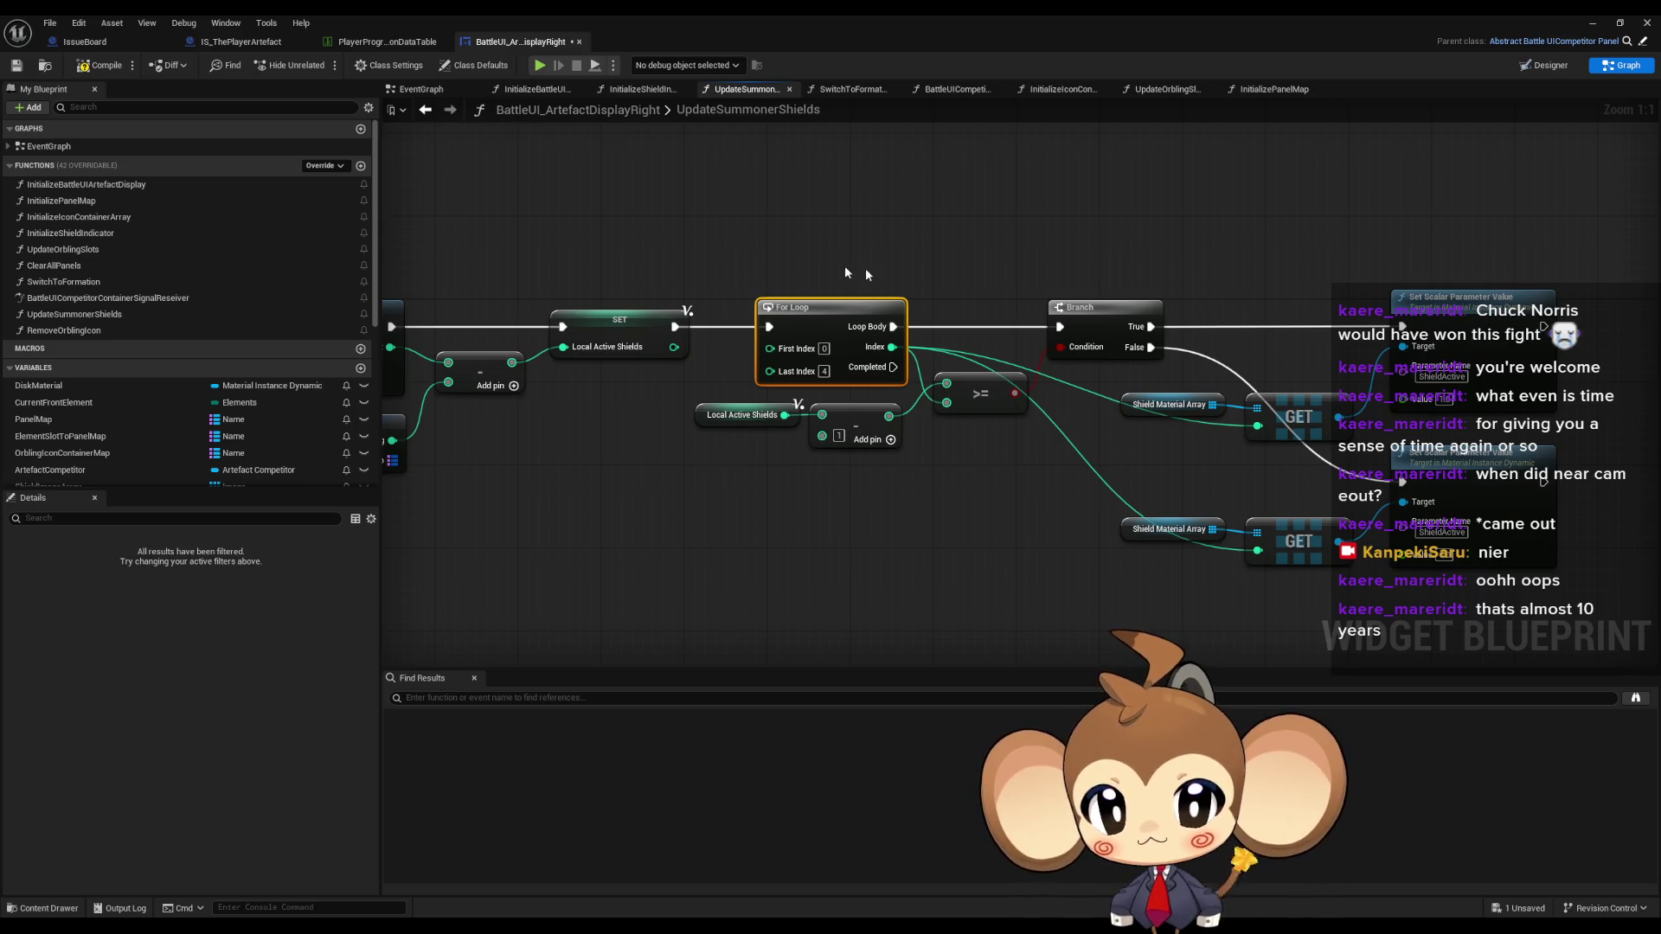
click(425, 109)
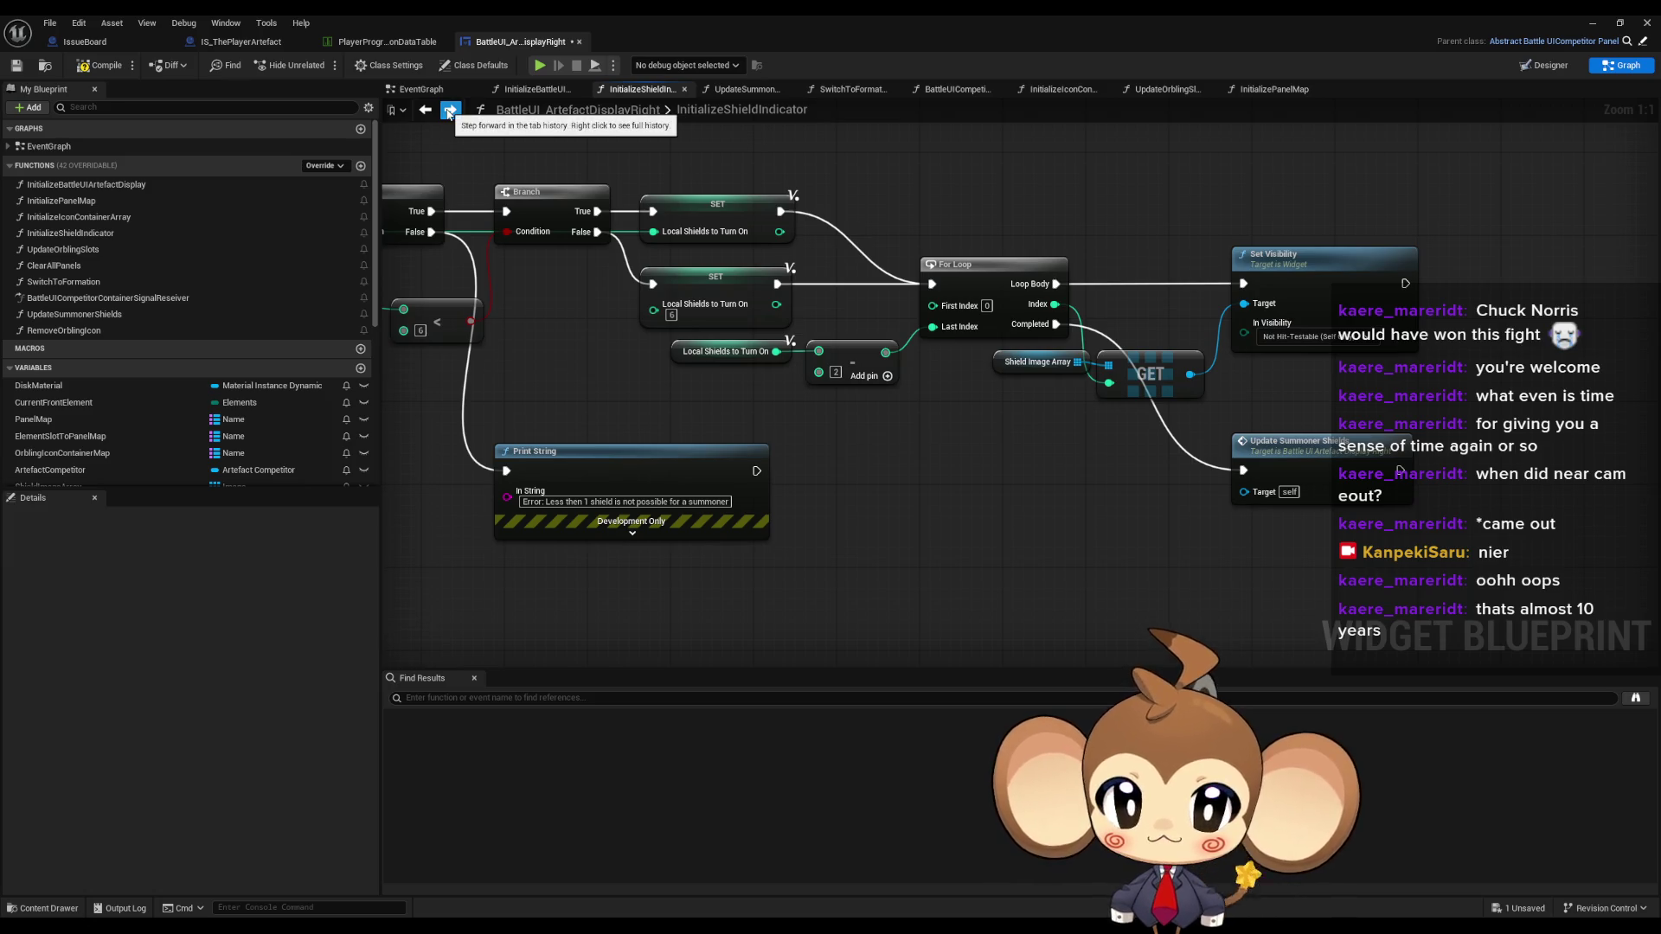
click(449, 111)
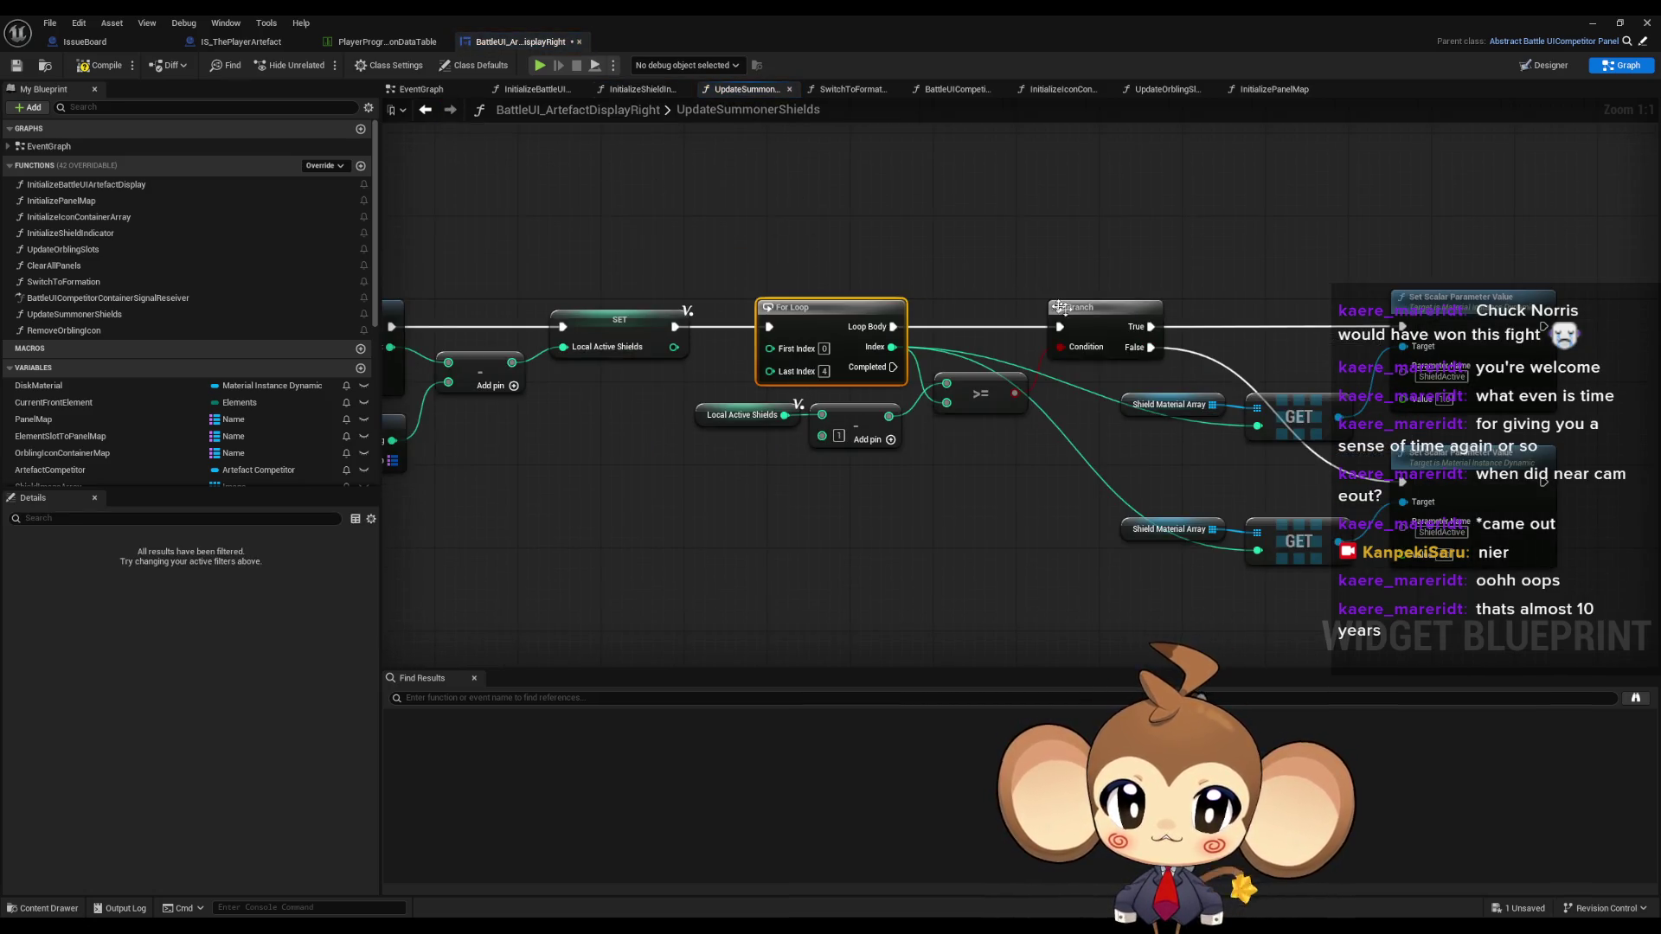
drag(633, 408, 920, 477)
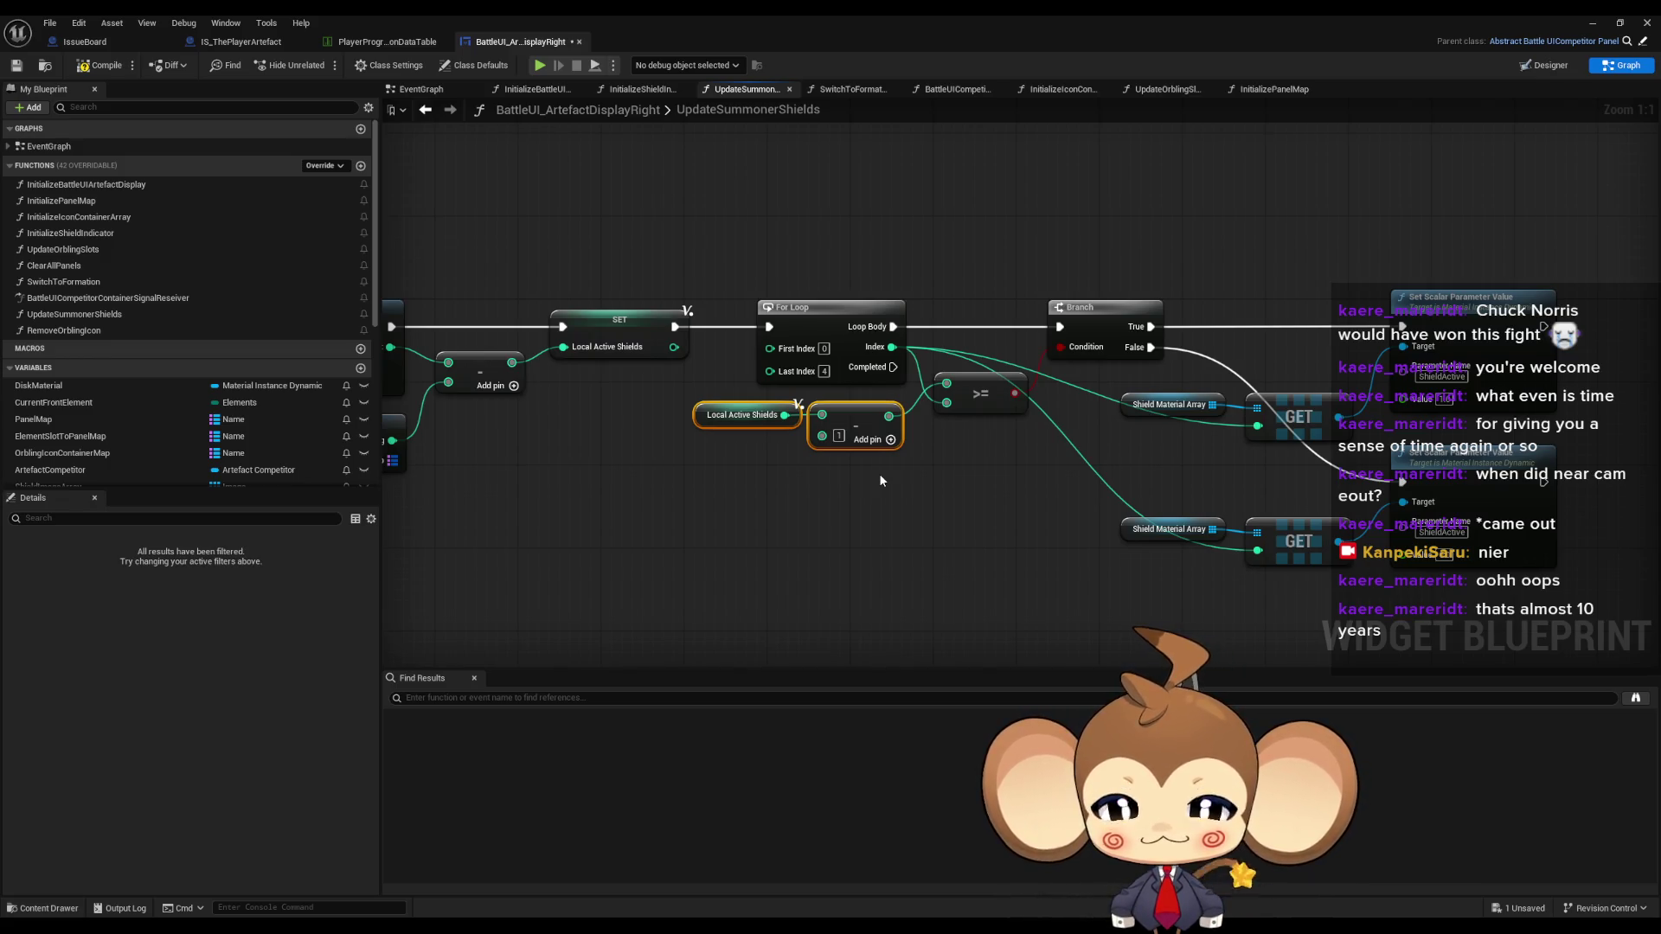
click(824, 371)
text(4)
key(Return)
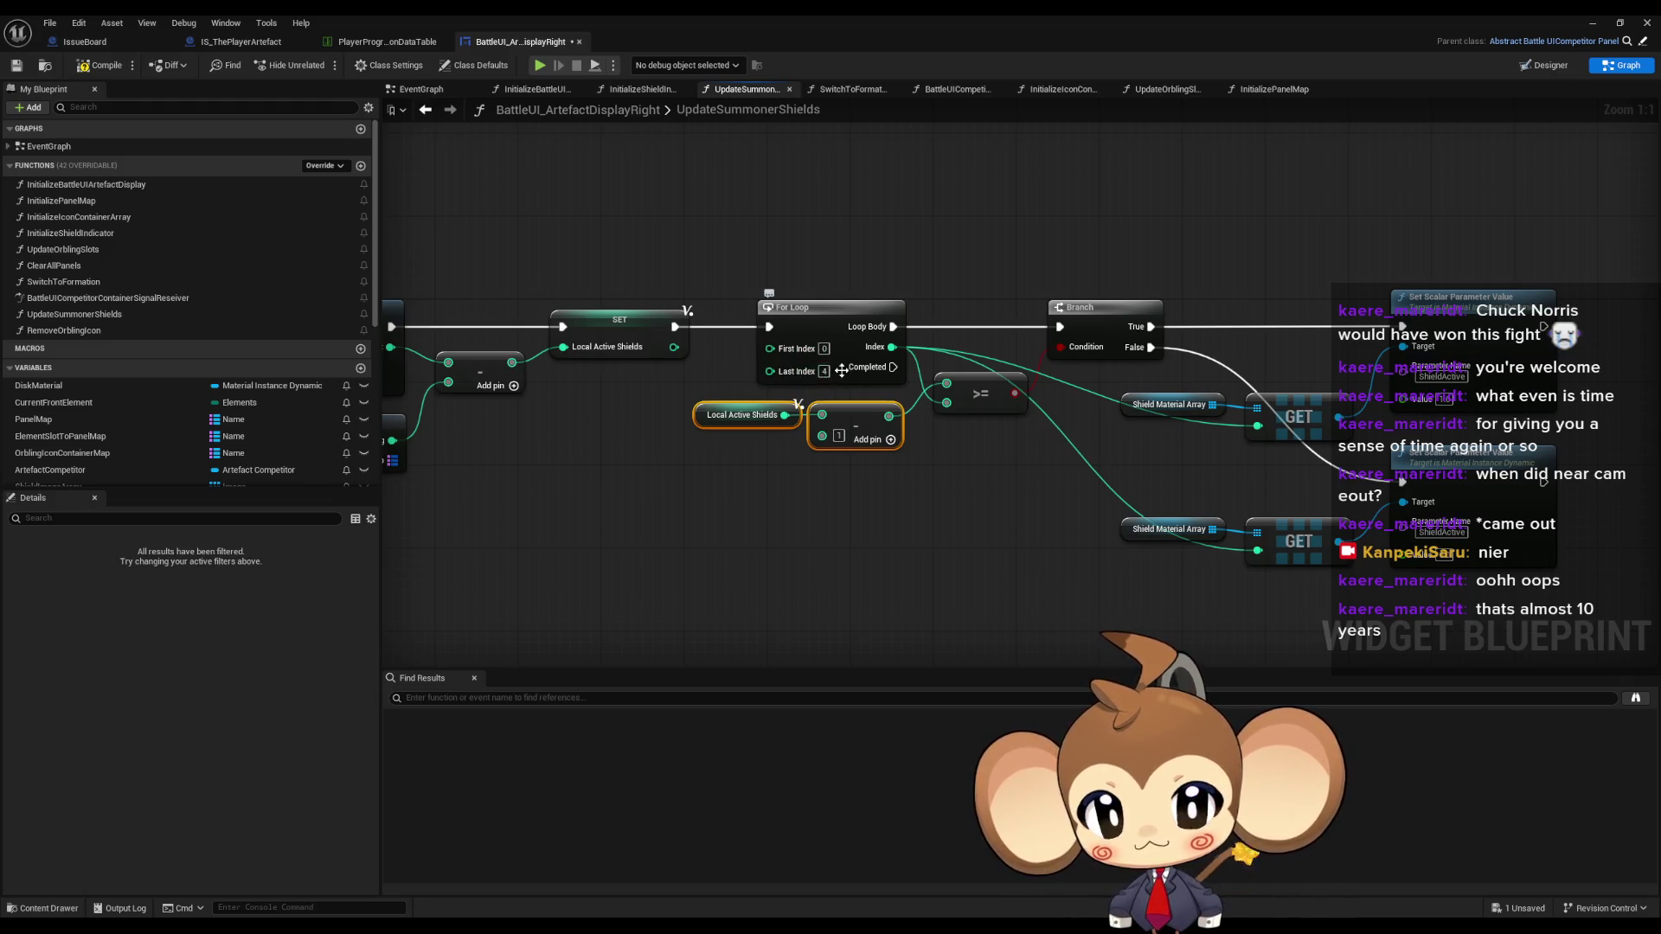
- Reopen UpdateSummonerShields from InitializeShieldIndicator's call node and pan to its entry and Get Calculated Stat nodes
click(424, 109)
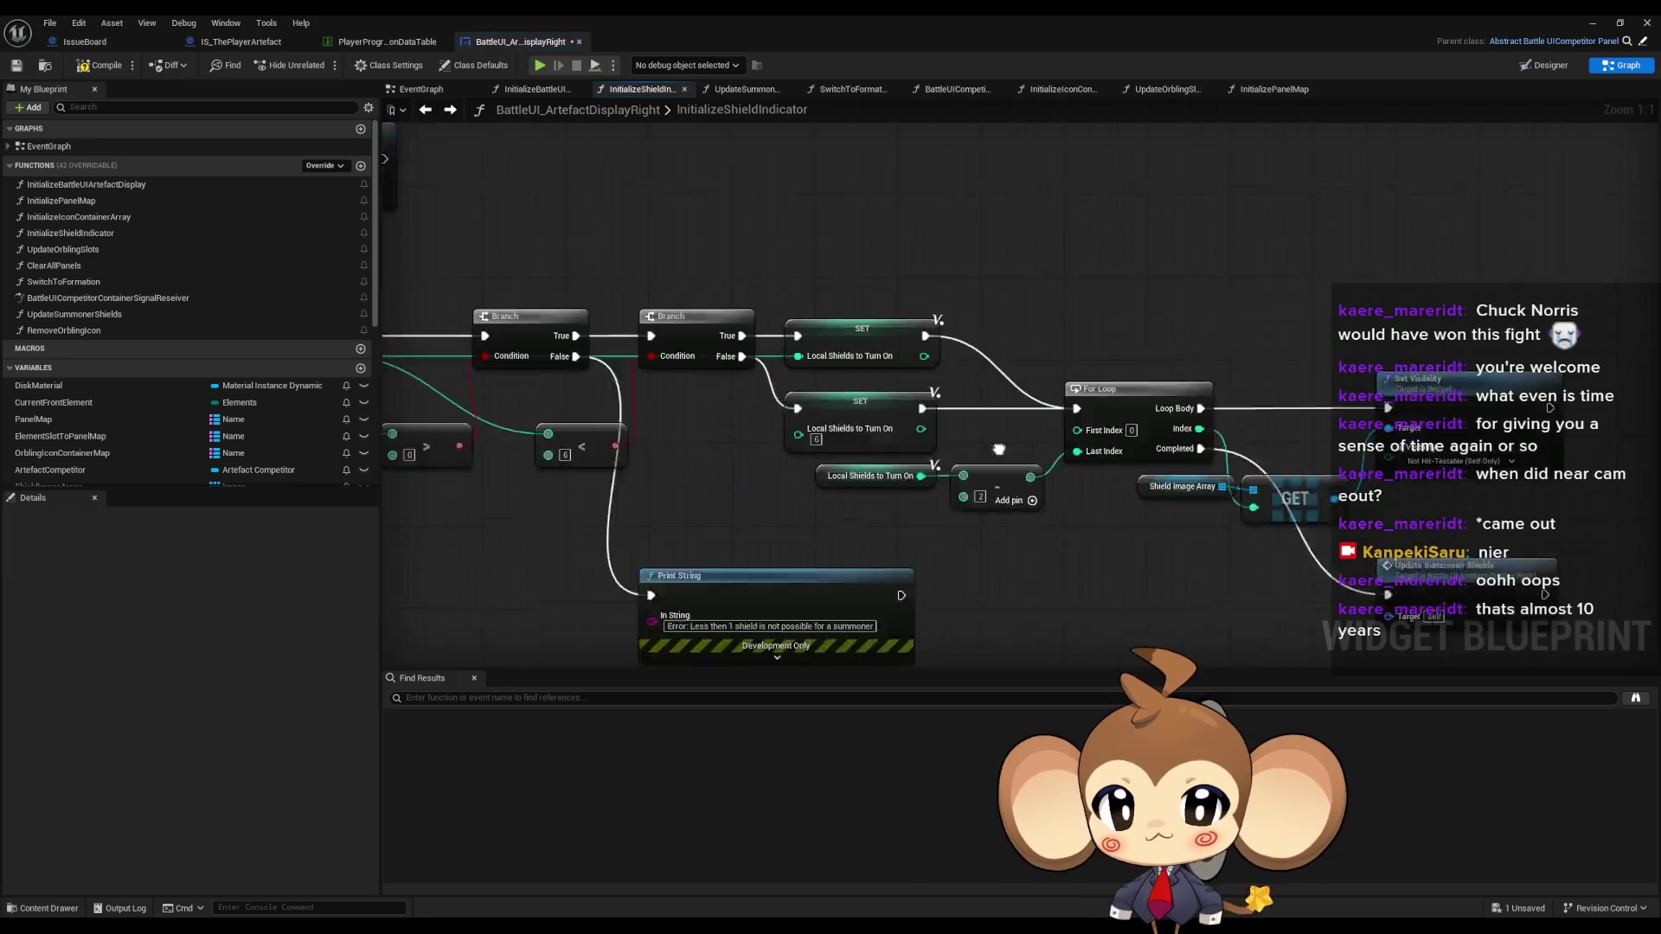
scroll(1048, 495, down, 2)
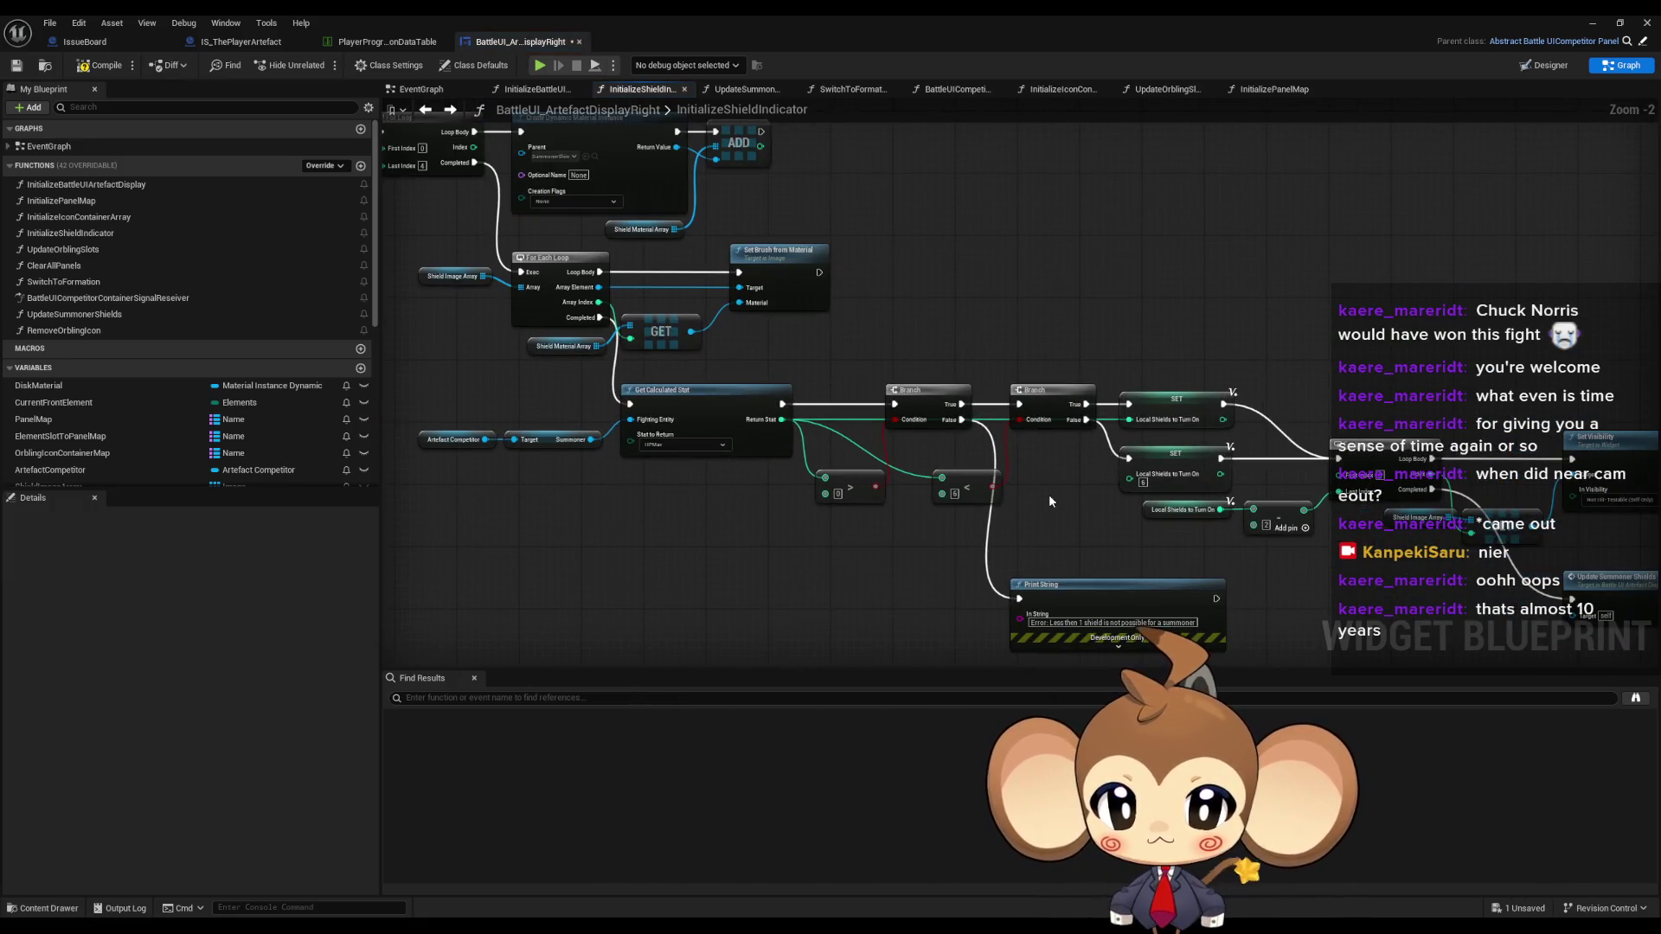
mouse_move(1048, 495)
mouse_down()
mouse_move(1222, 588)
mouse_move(699, 388)
mouse_up()
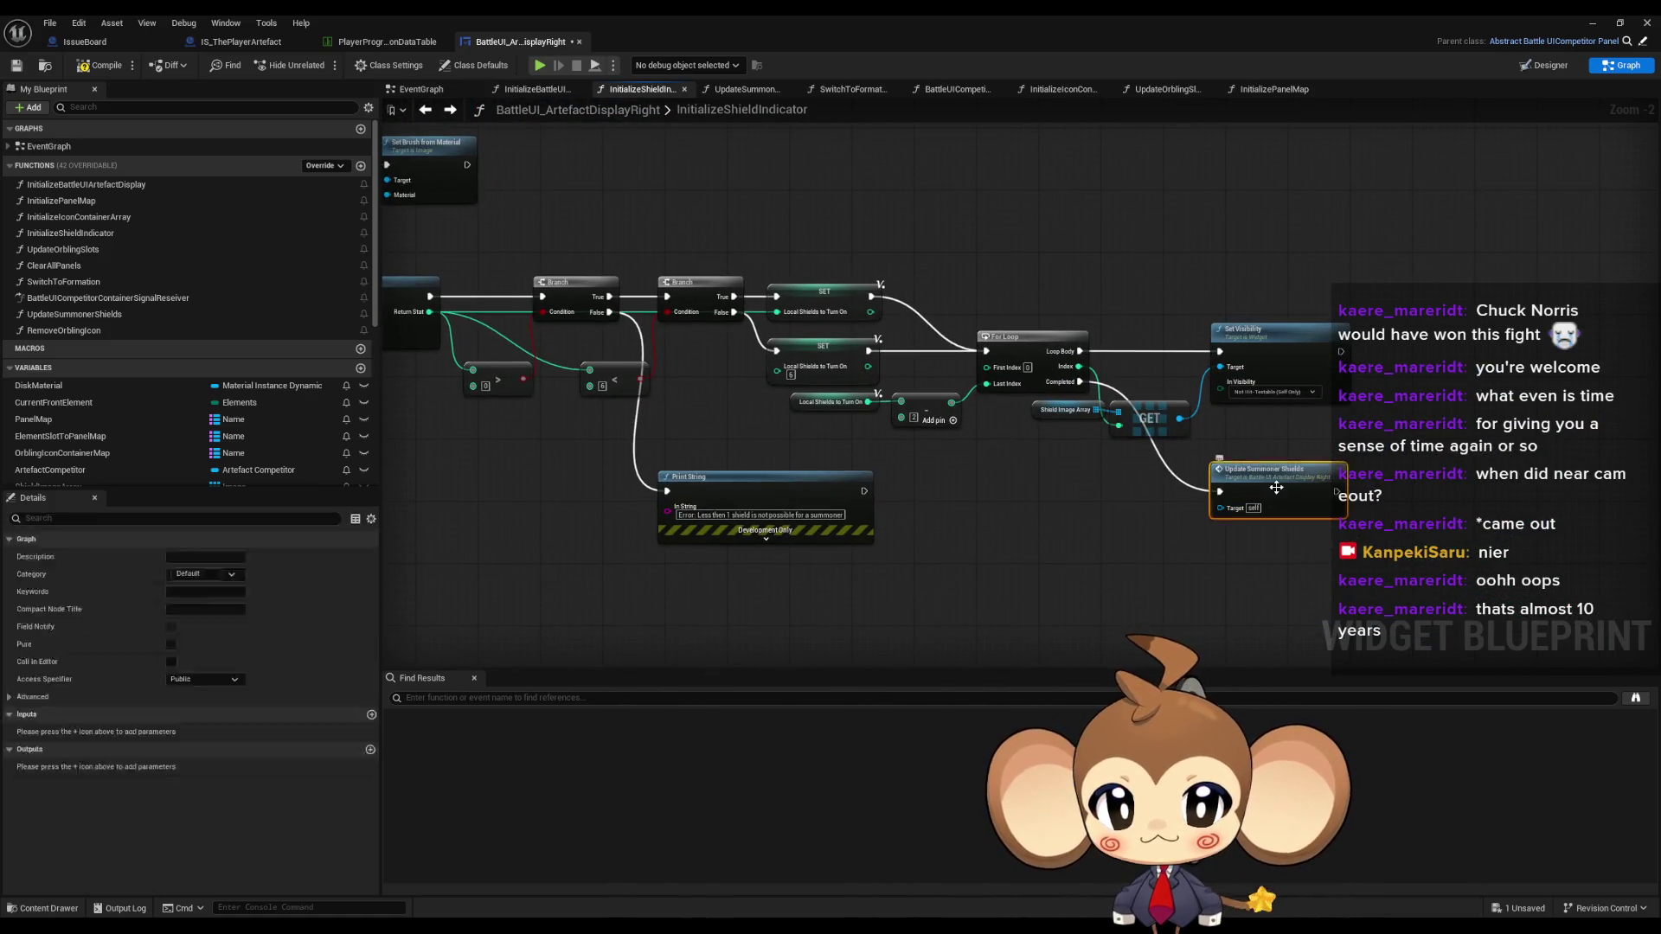
double_click(1259, 476)
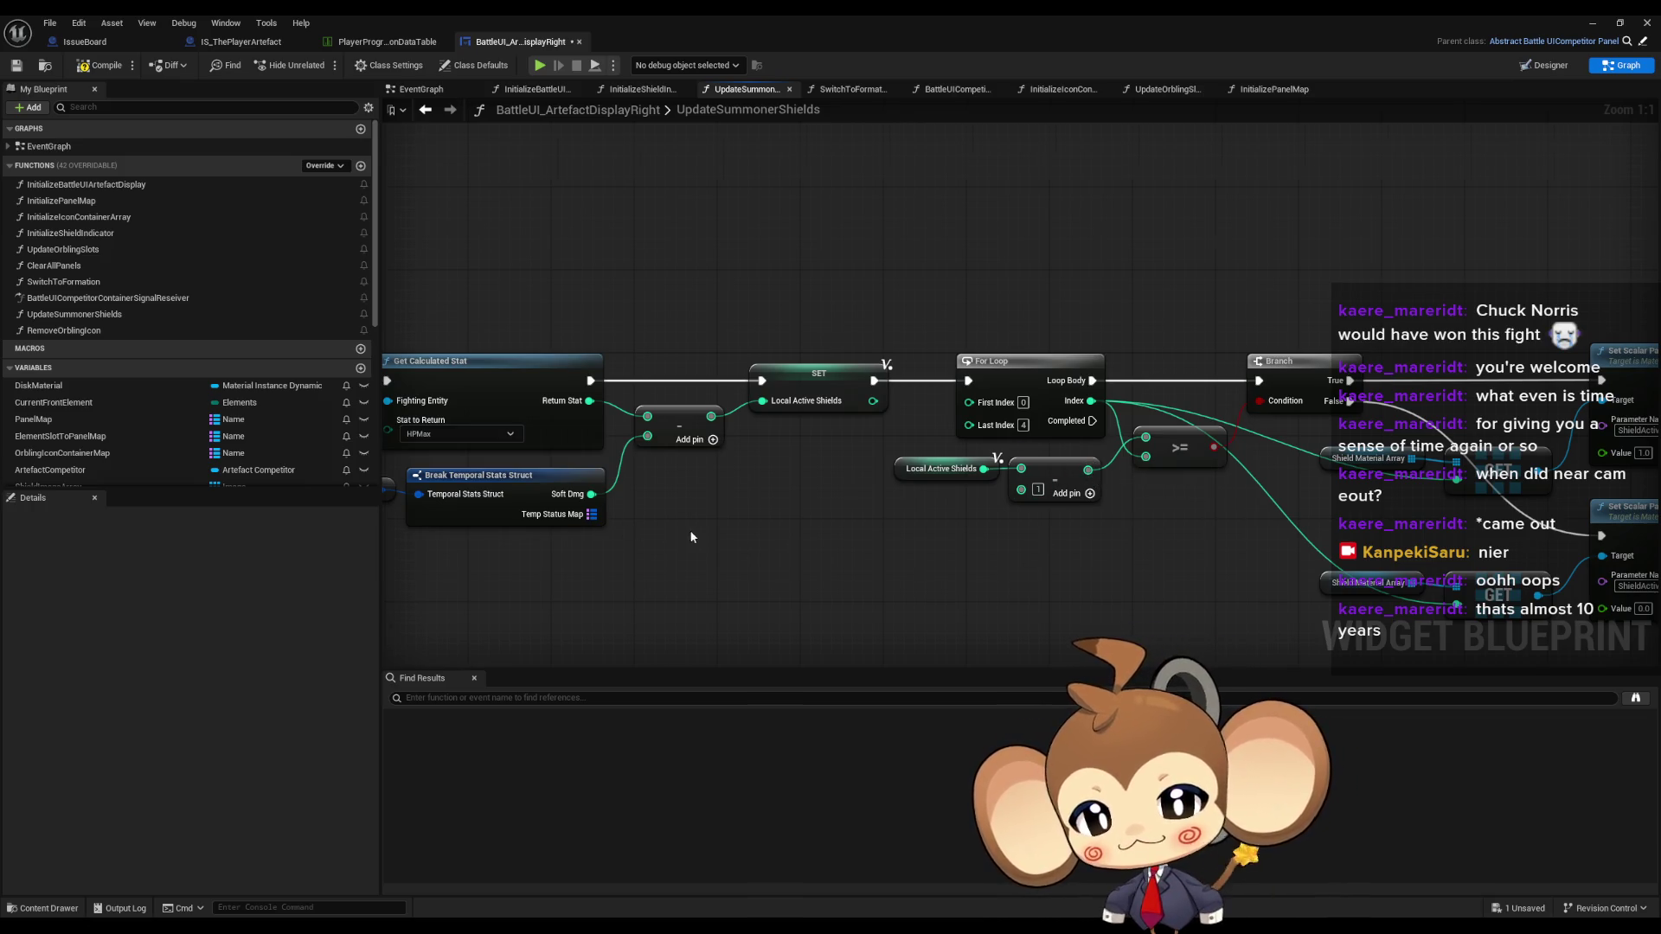
mouse_move(689, 530)
mouse_down()
mouse_move(920, 524)
mouse_move(1015, 475)
mouse_move(1128, 464)
mouse_move(924, 481)
mouse_up()
drag(1087, 493, 761, 487)
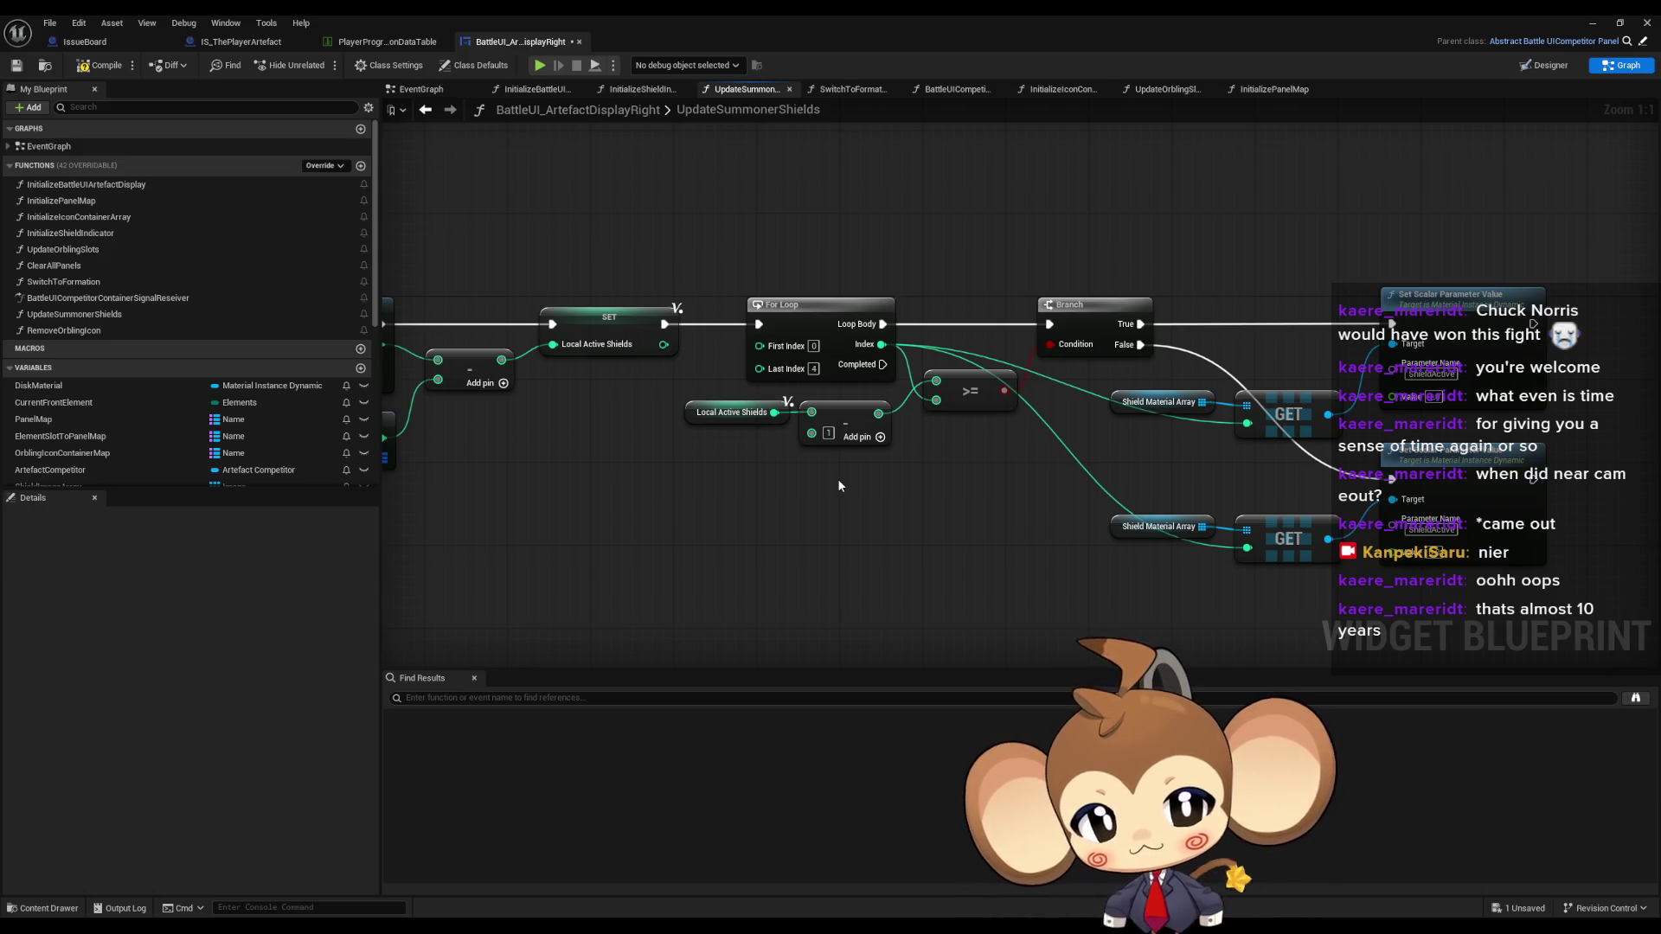
drag(838, 485, 1401, 483)
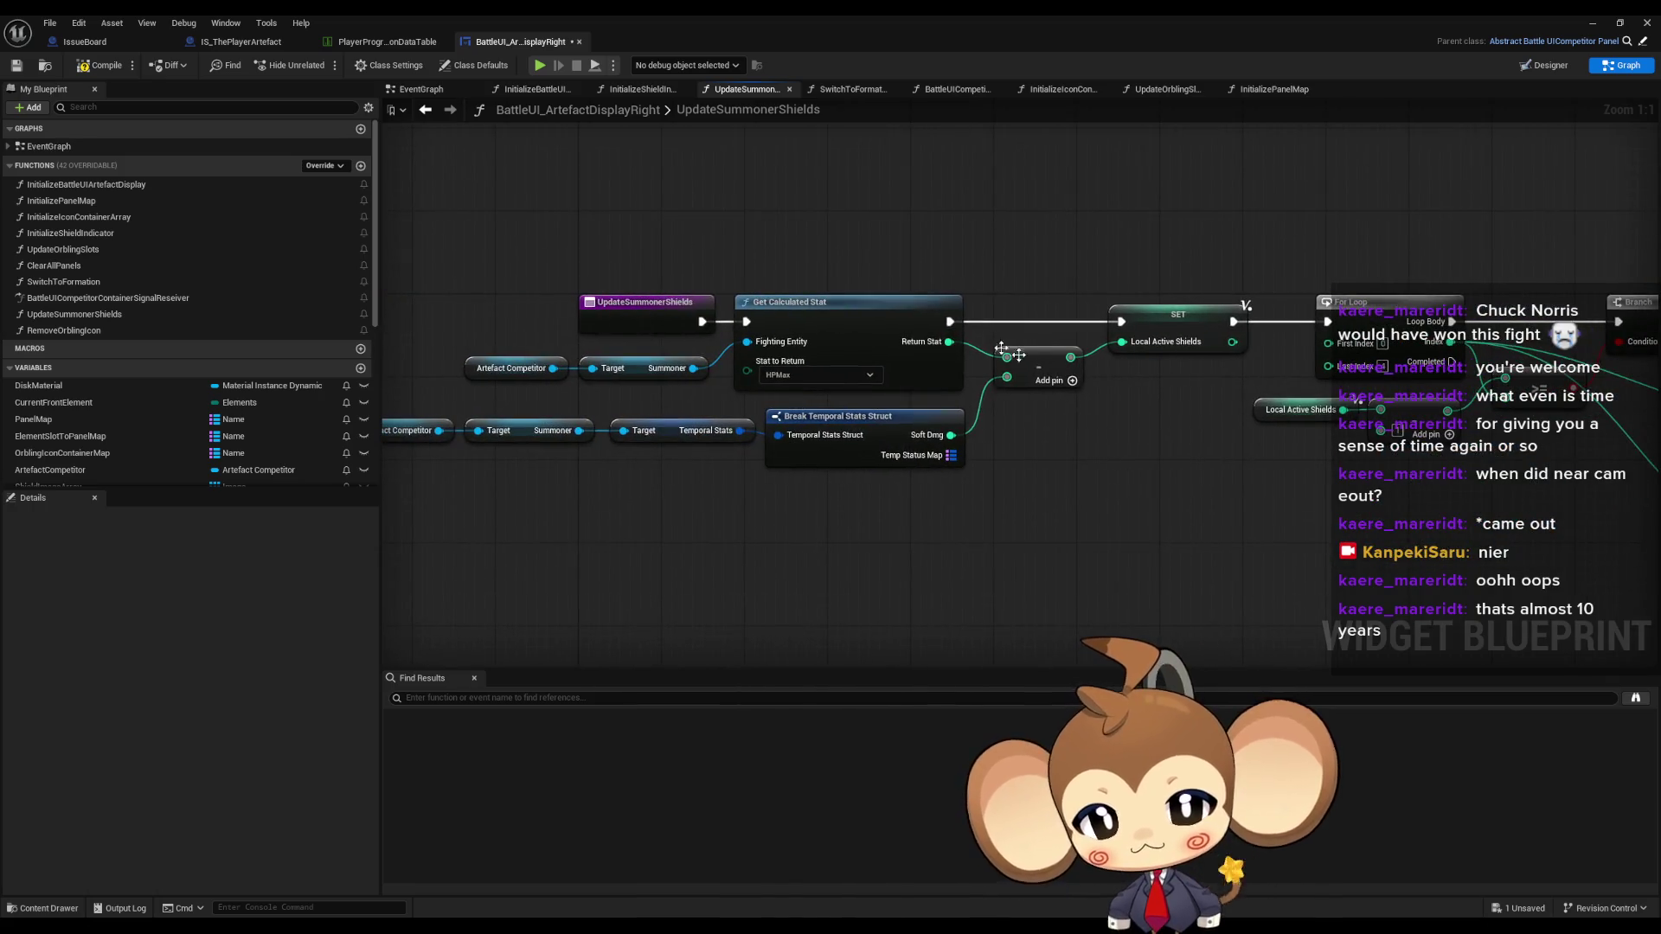
- Check the Get Calculated Stat, Break Temporal Stats and SET nodes, then drag a wire from Return Stat
mouse_move(823, 229)
mouse_down()
mouse_move(962, 369)
mouse_move(955, 351)
mouse_up()
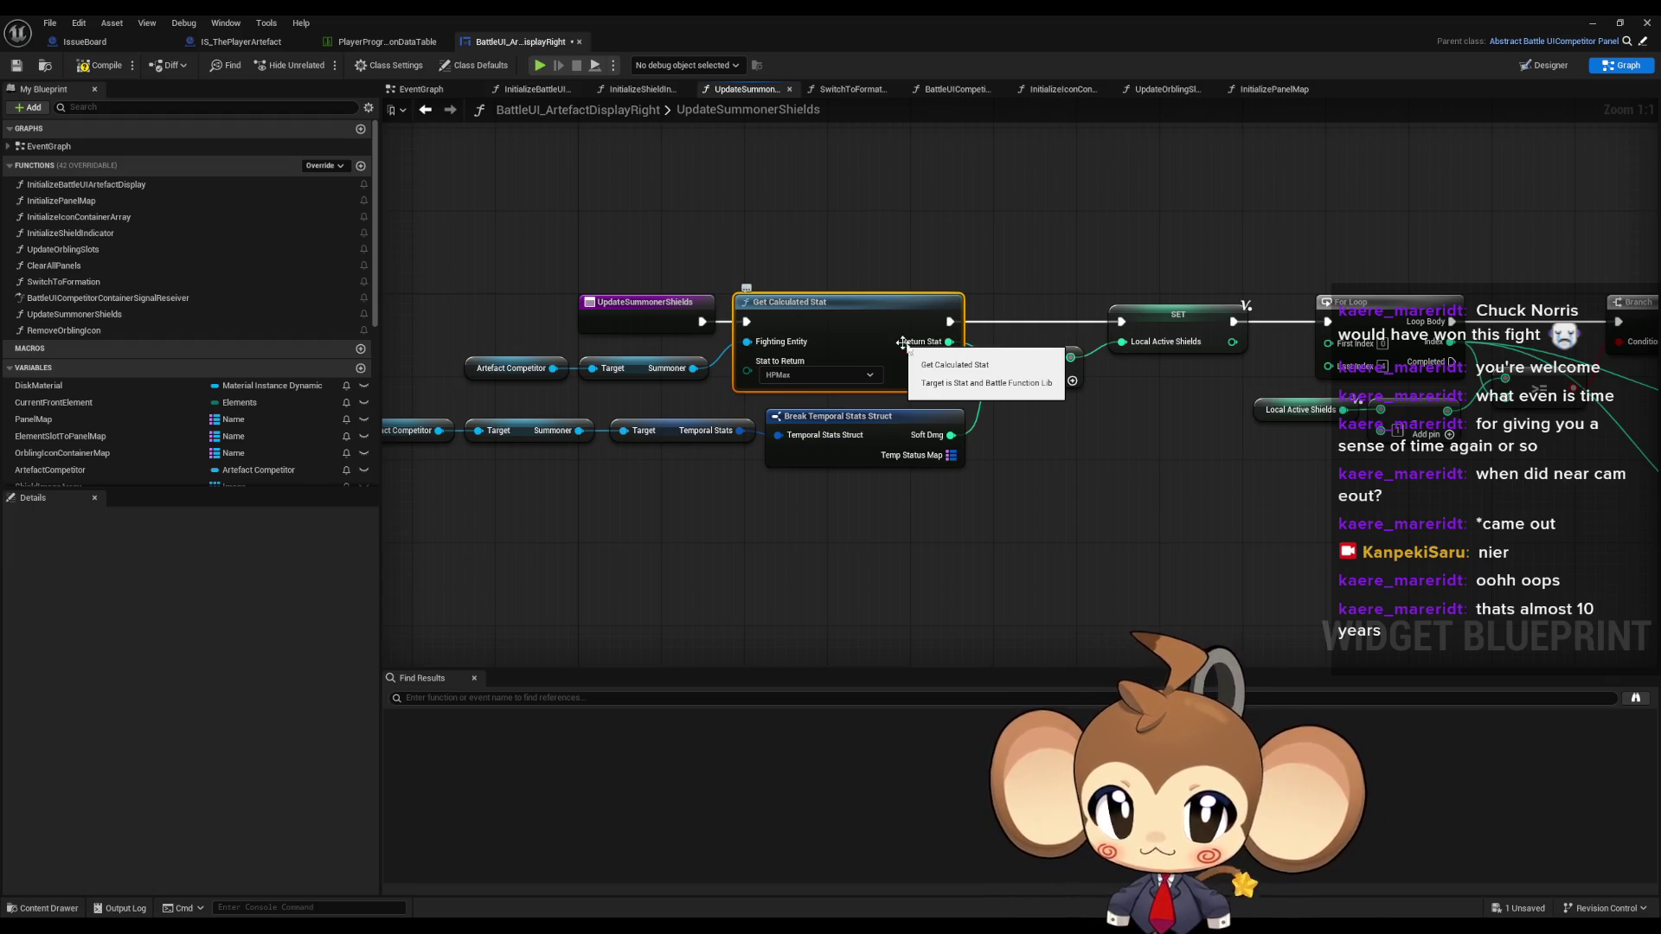
drag(1147, 239, 1199, 422)
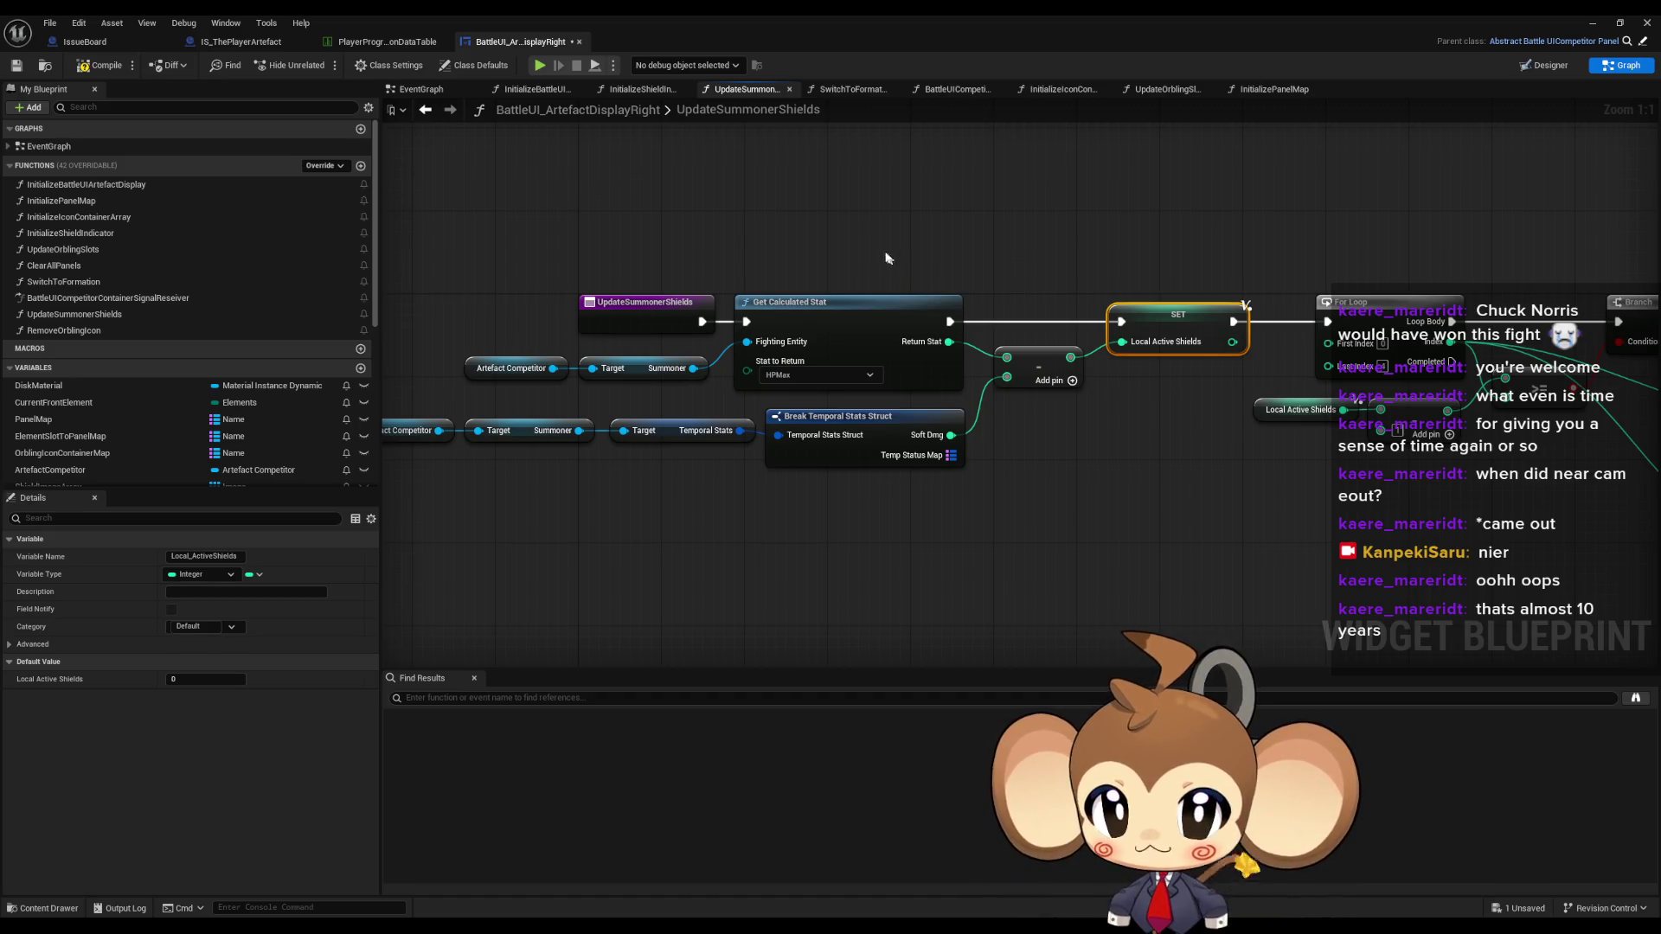
mouse_move(832, 214)
mouse_down()
mouse_move(845, 267)
mouse_move(805, 286)
mouse_up()
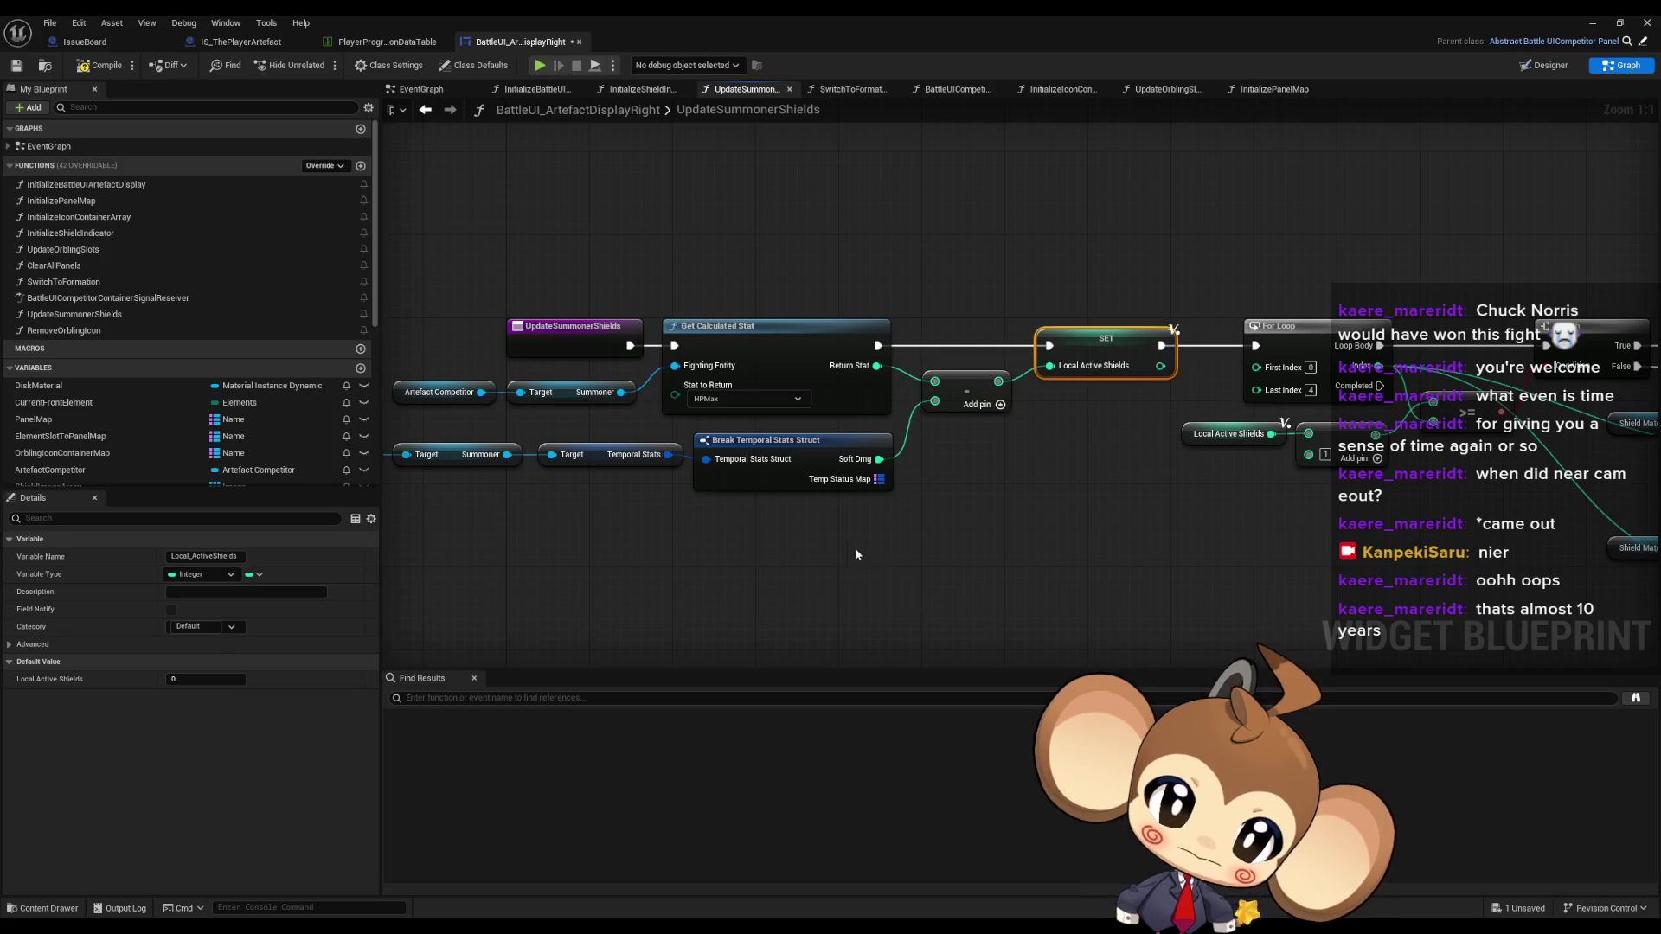
click(804, 467)
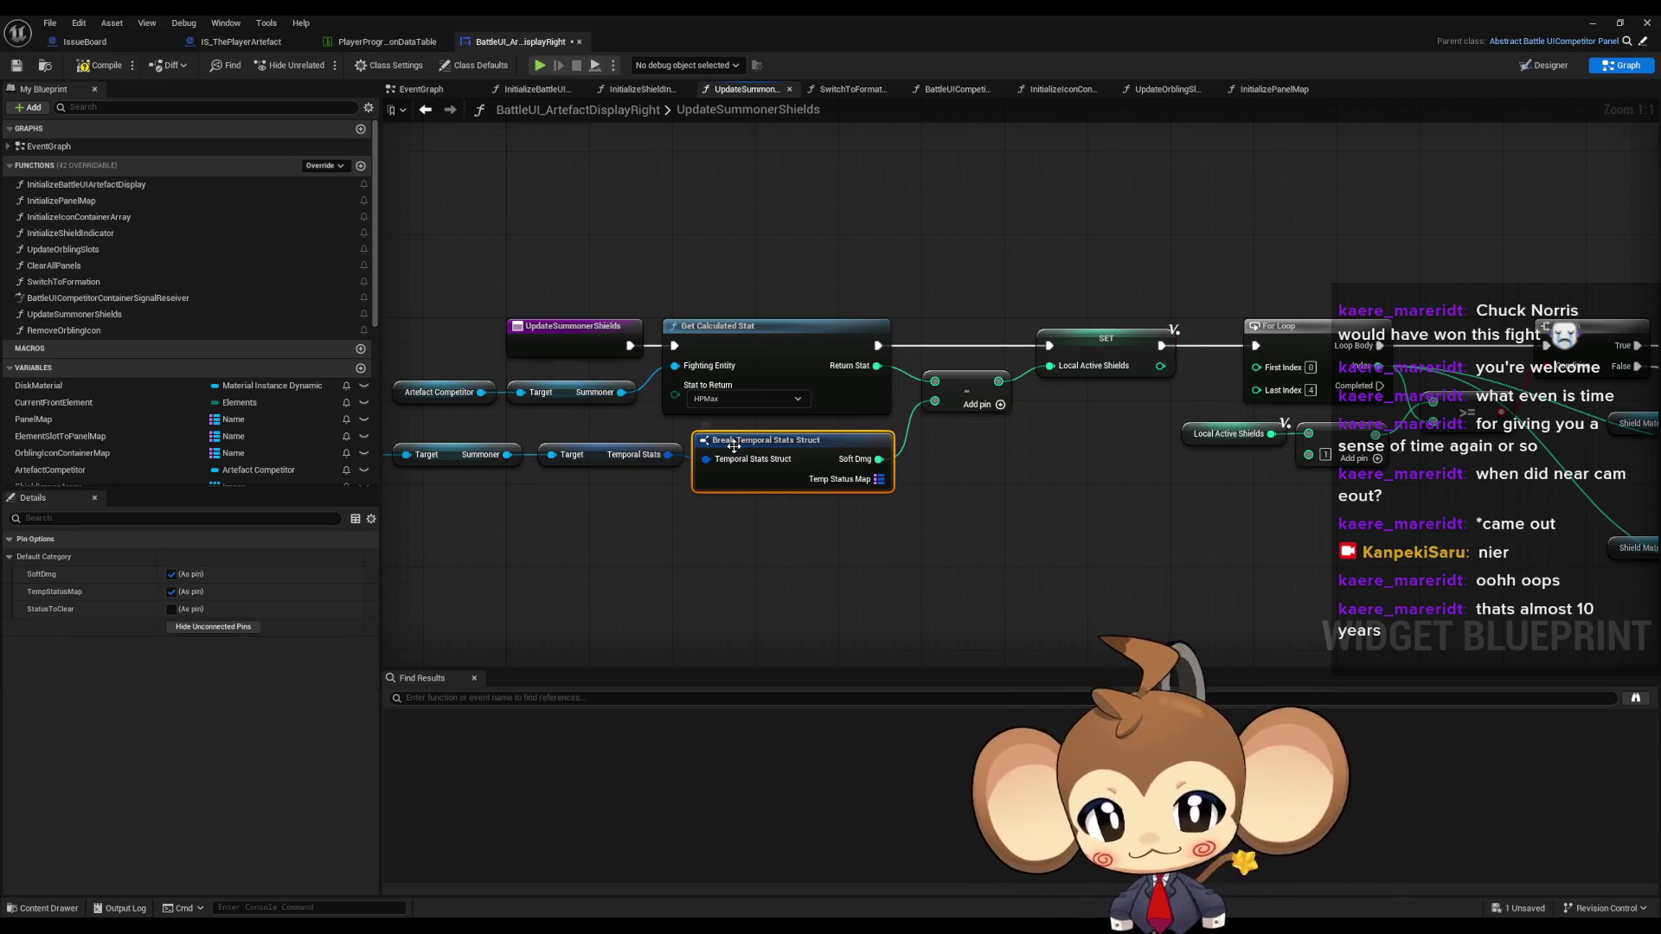
click(840, 381)
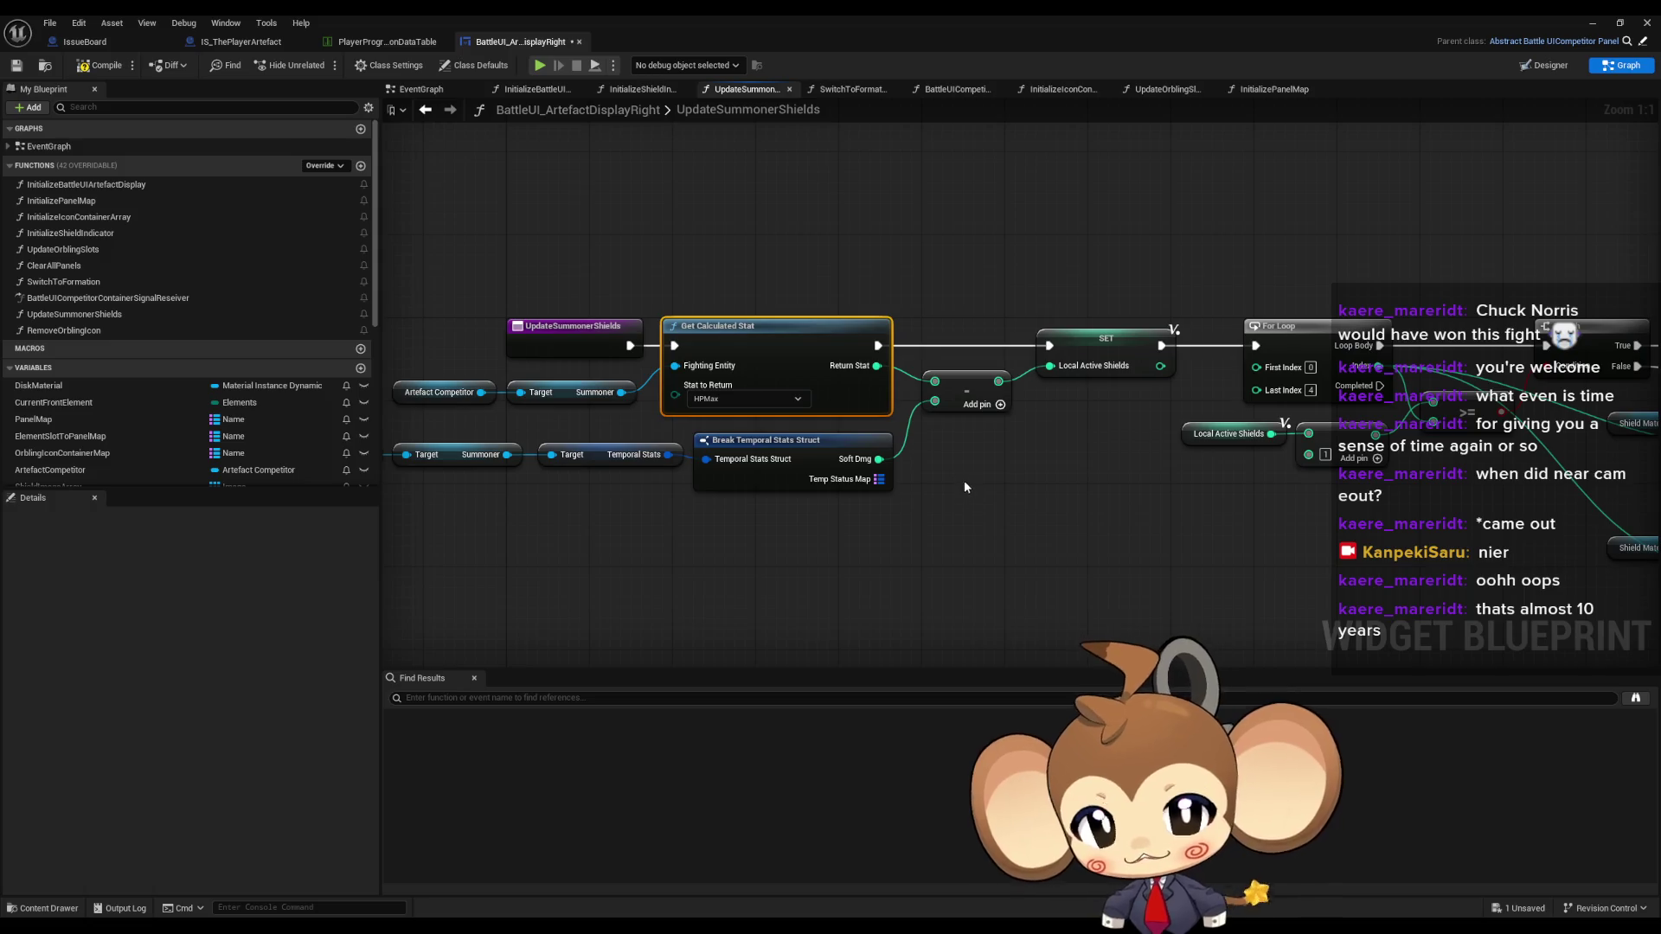
click(1106, 341)
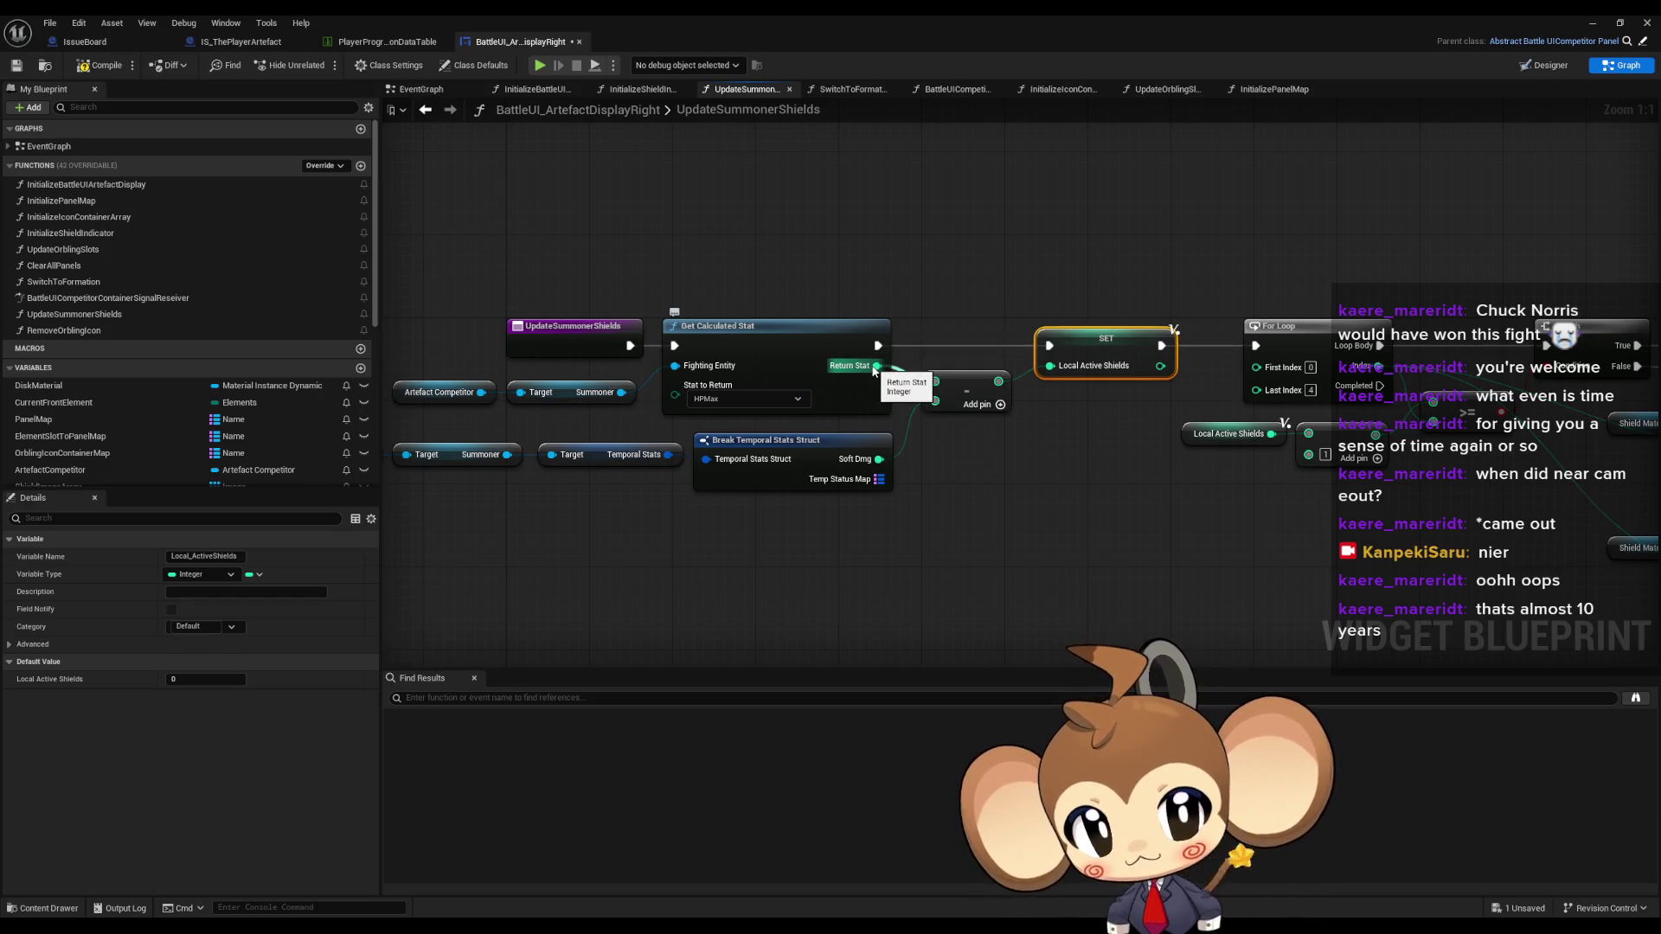
drag(875, 367, 972, 514)
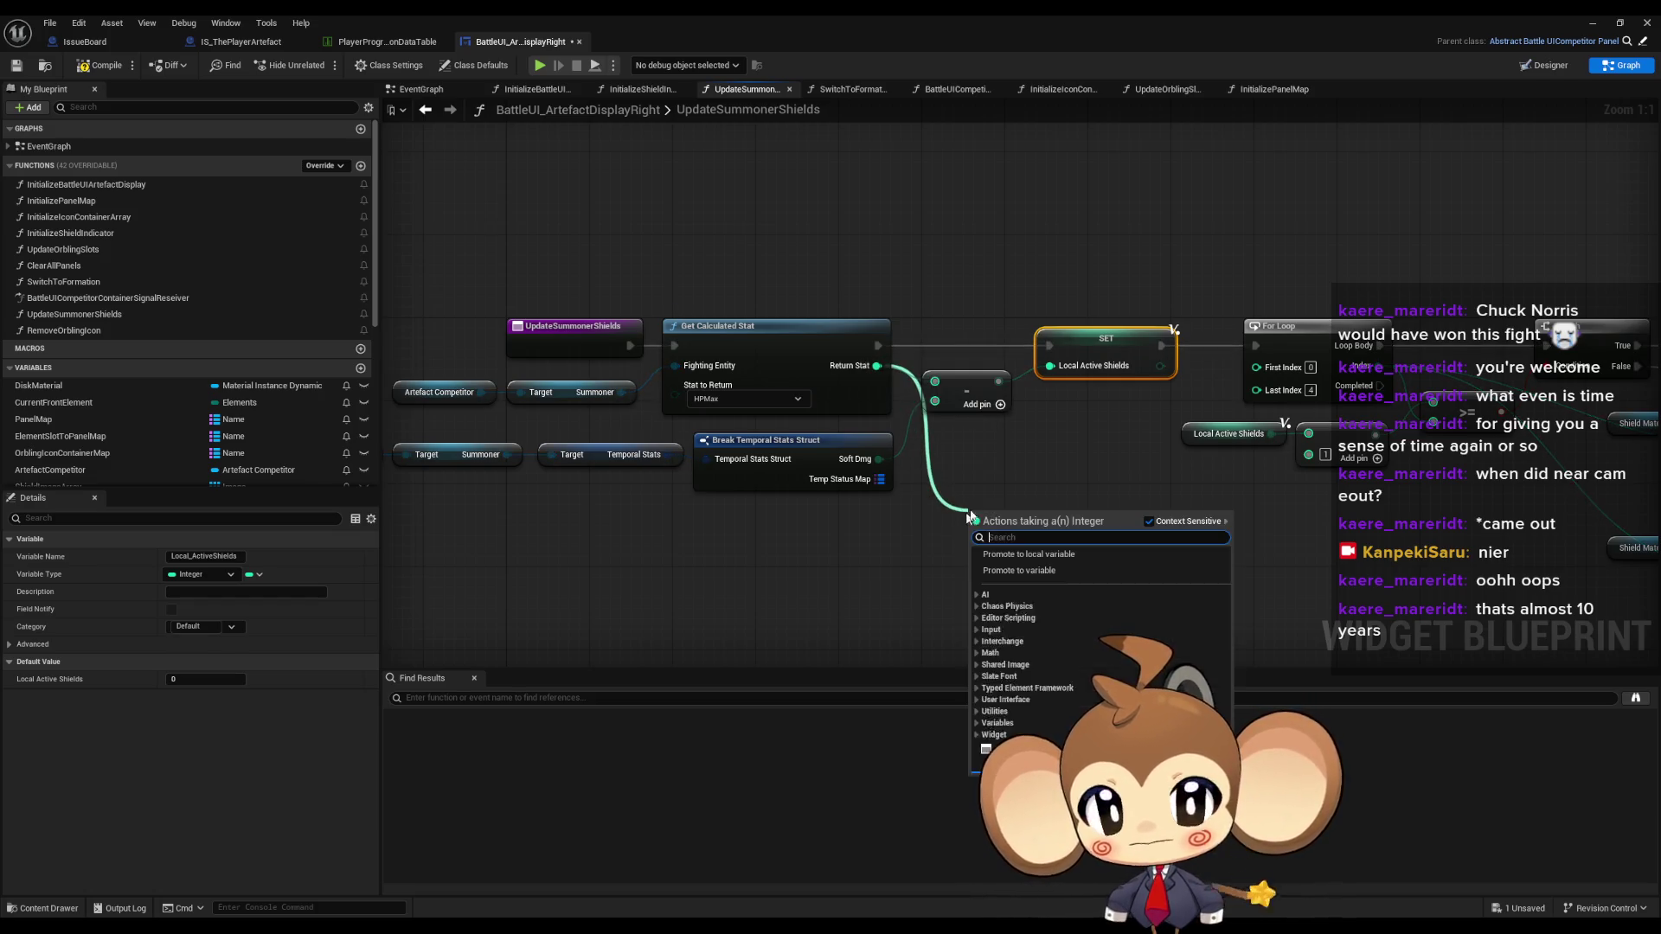
- Add a Subtract node with B set to 1 and wire it into the first Subtract
text(-)
key(Return)
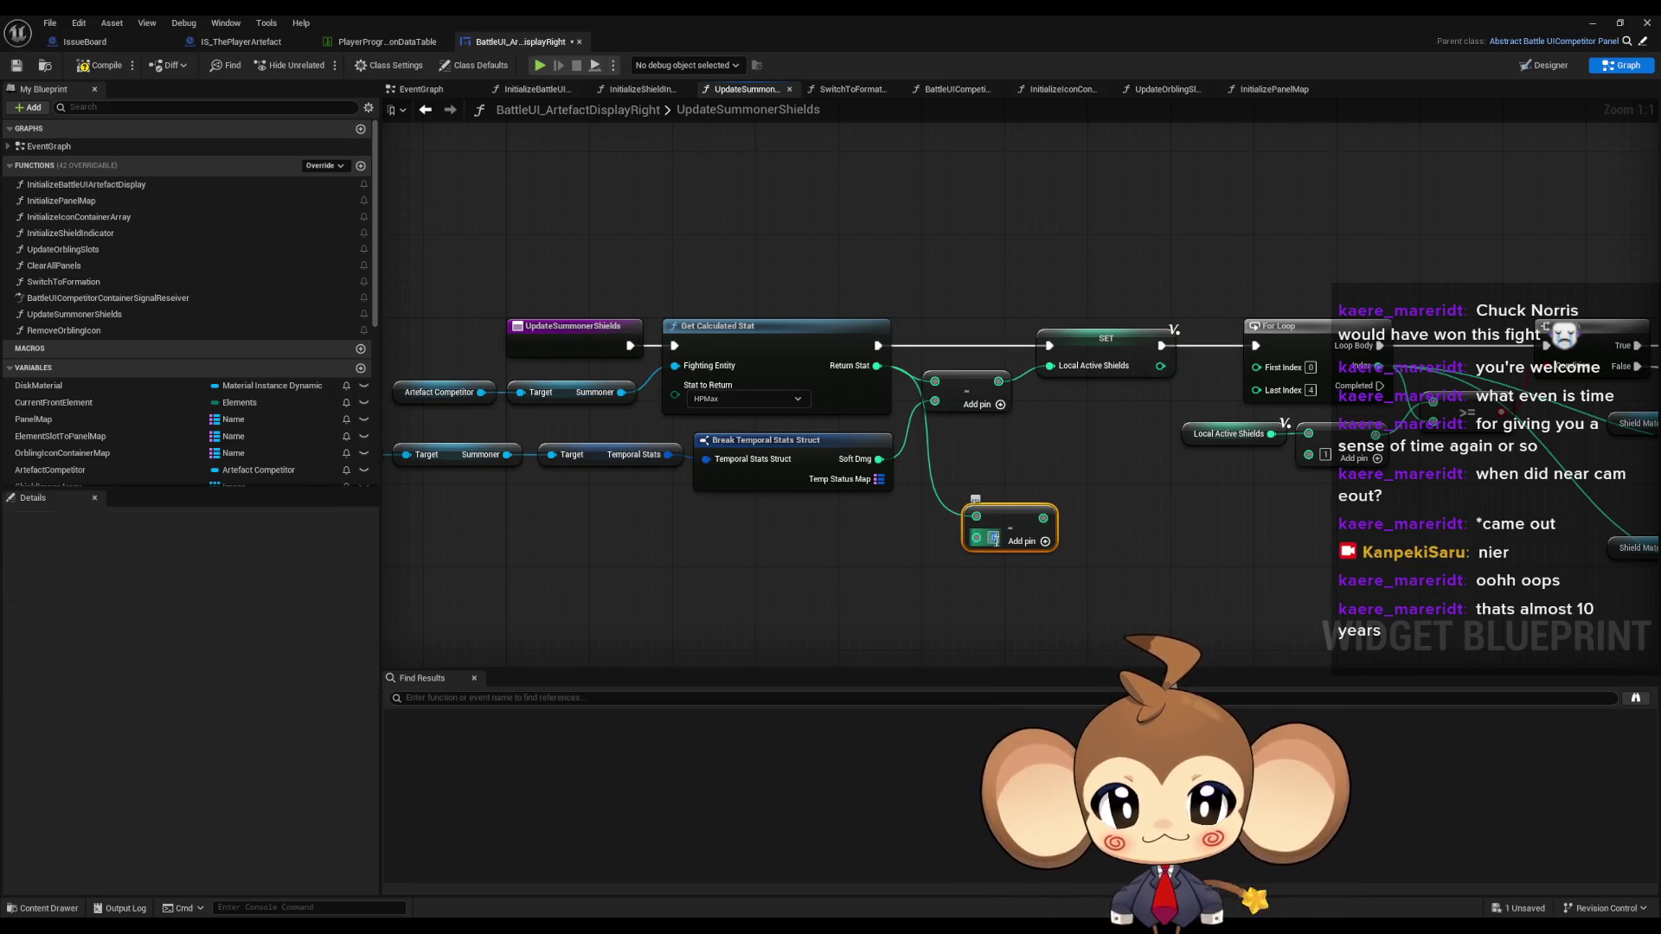
click(993, 537)
text(1)
drag(1044, 517, 934, 381)
- Shift the downstream nodes right and place the new Subtract beside Get Calculated Stat
scroll(1094, 463, down, 3)
drag(752, 342, 939, 428)
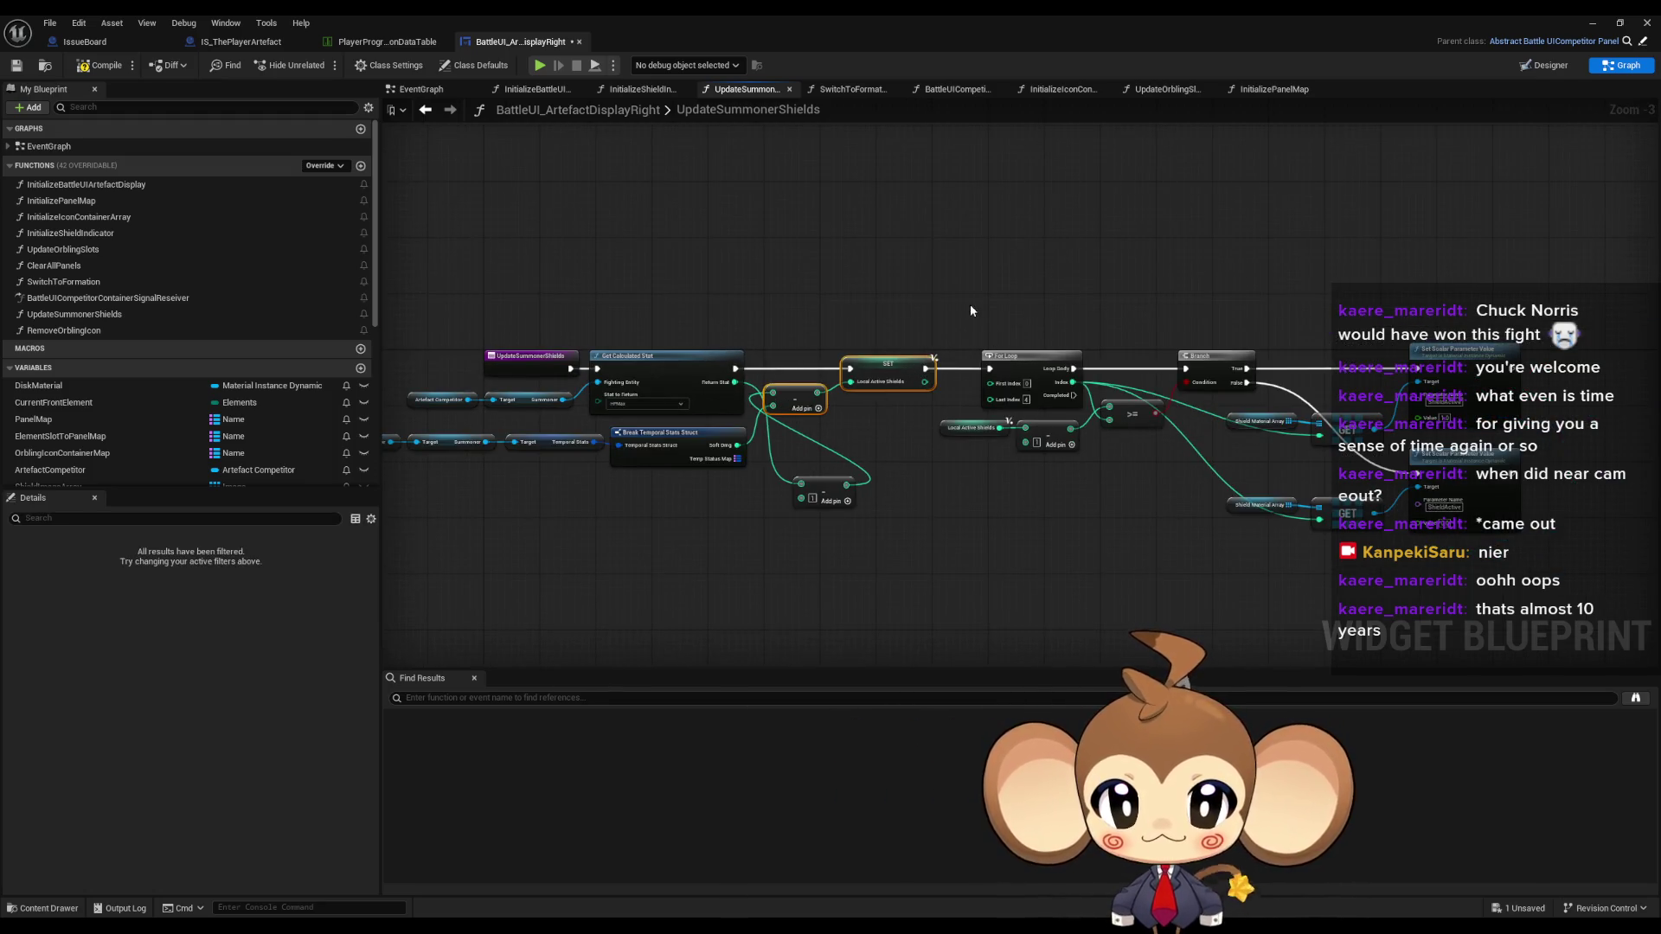
drag(969, 304, 1531, 631)
scroll(926, 383, up, 3)
drag(926, 382, 1041, 373)
click(883, 530)
drag(776, 531, 721, 382)
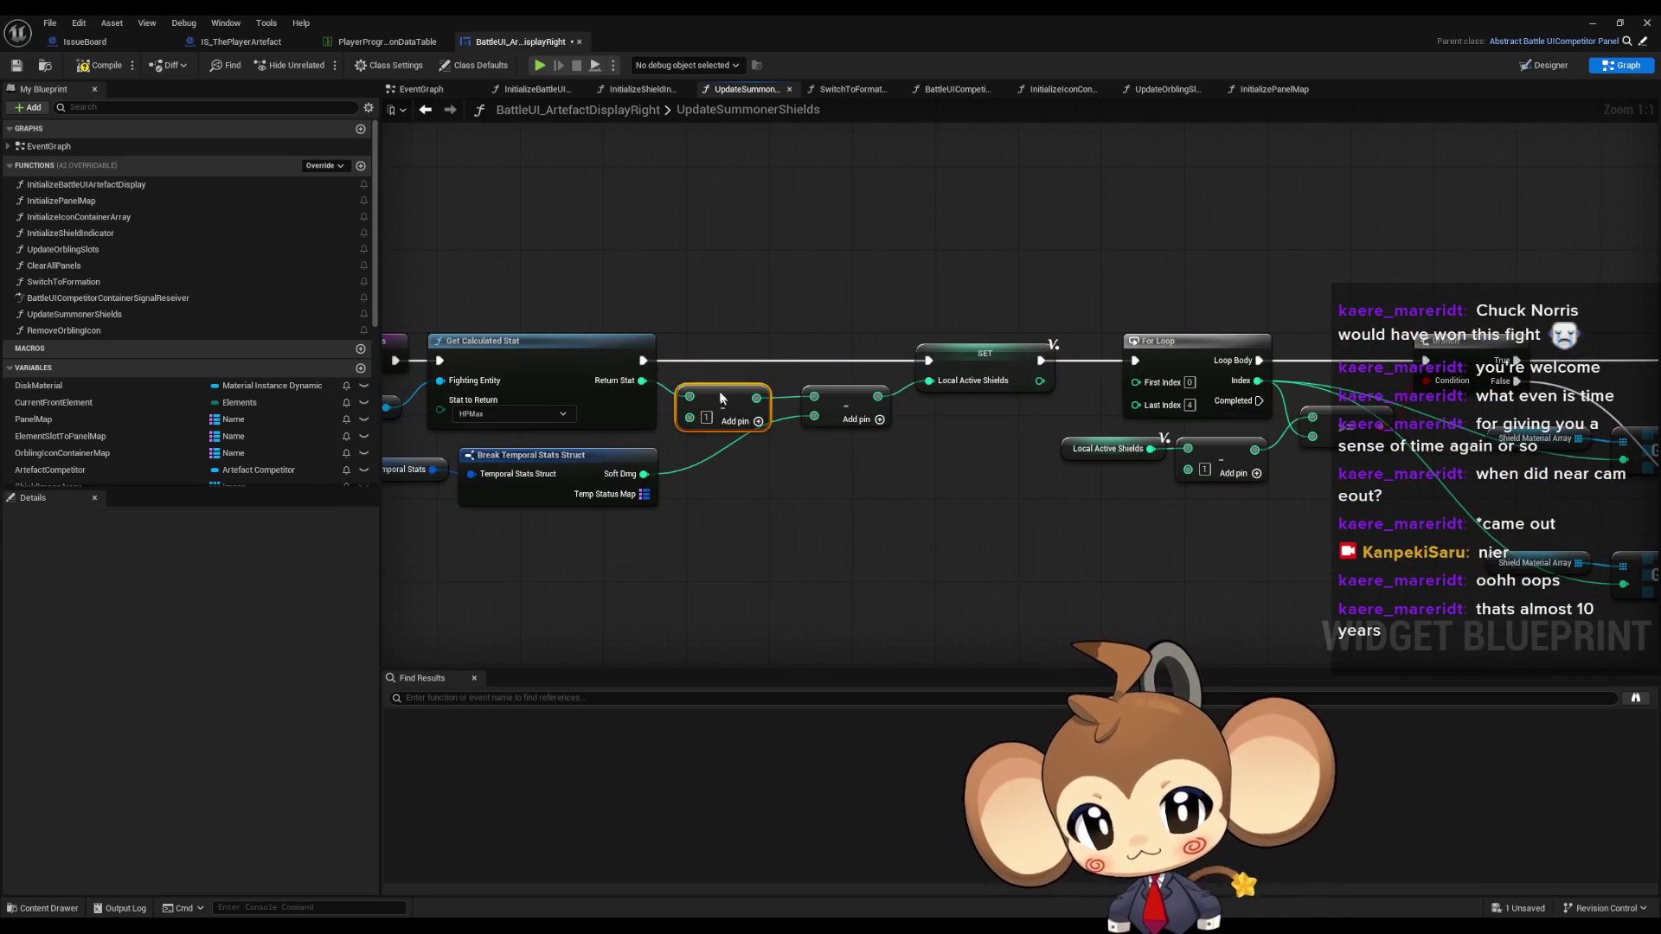
click(742, 339)
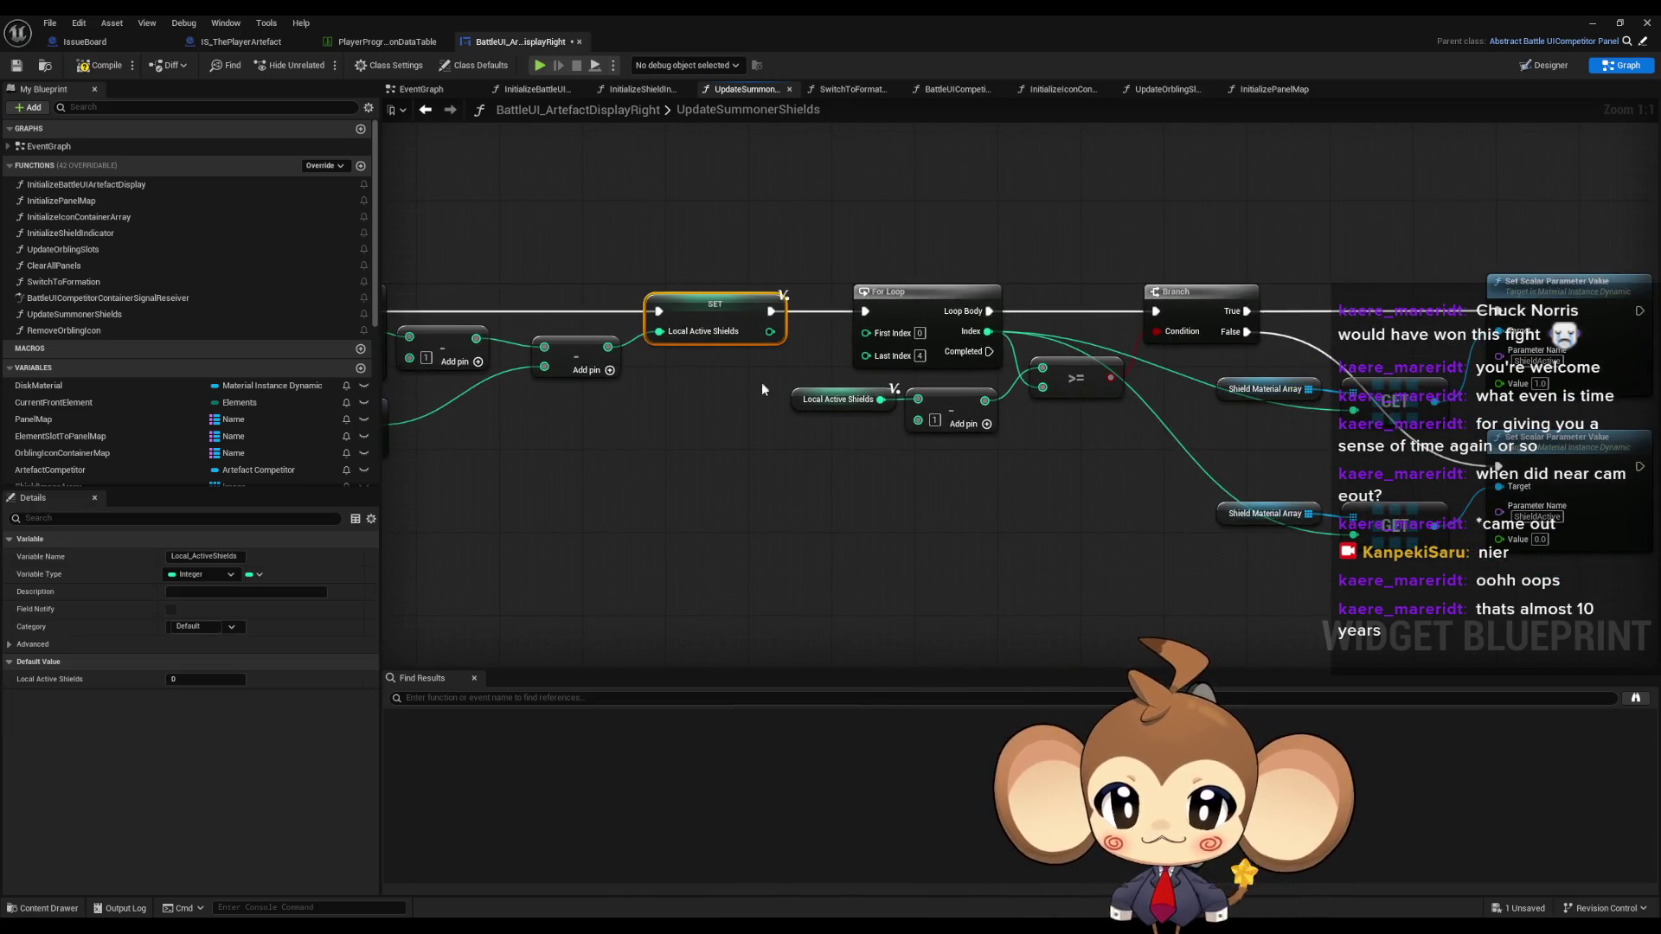
- Inspect Get Calculated Stat and the Artefact Competitor nodes, then go back to InitializeShieldIndicator
drag(868, 236, 1203, 234)
click(591, 215)
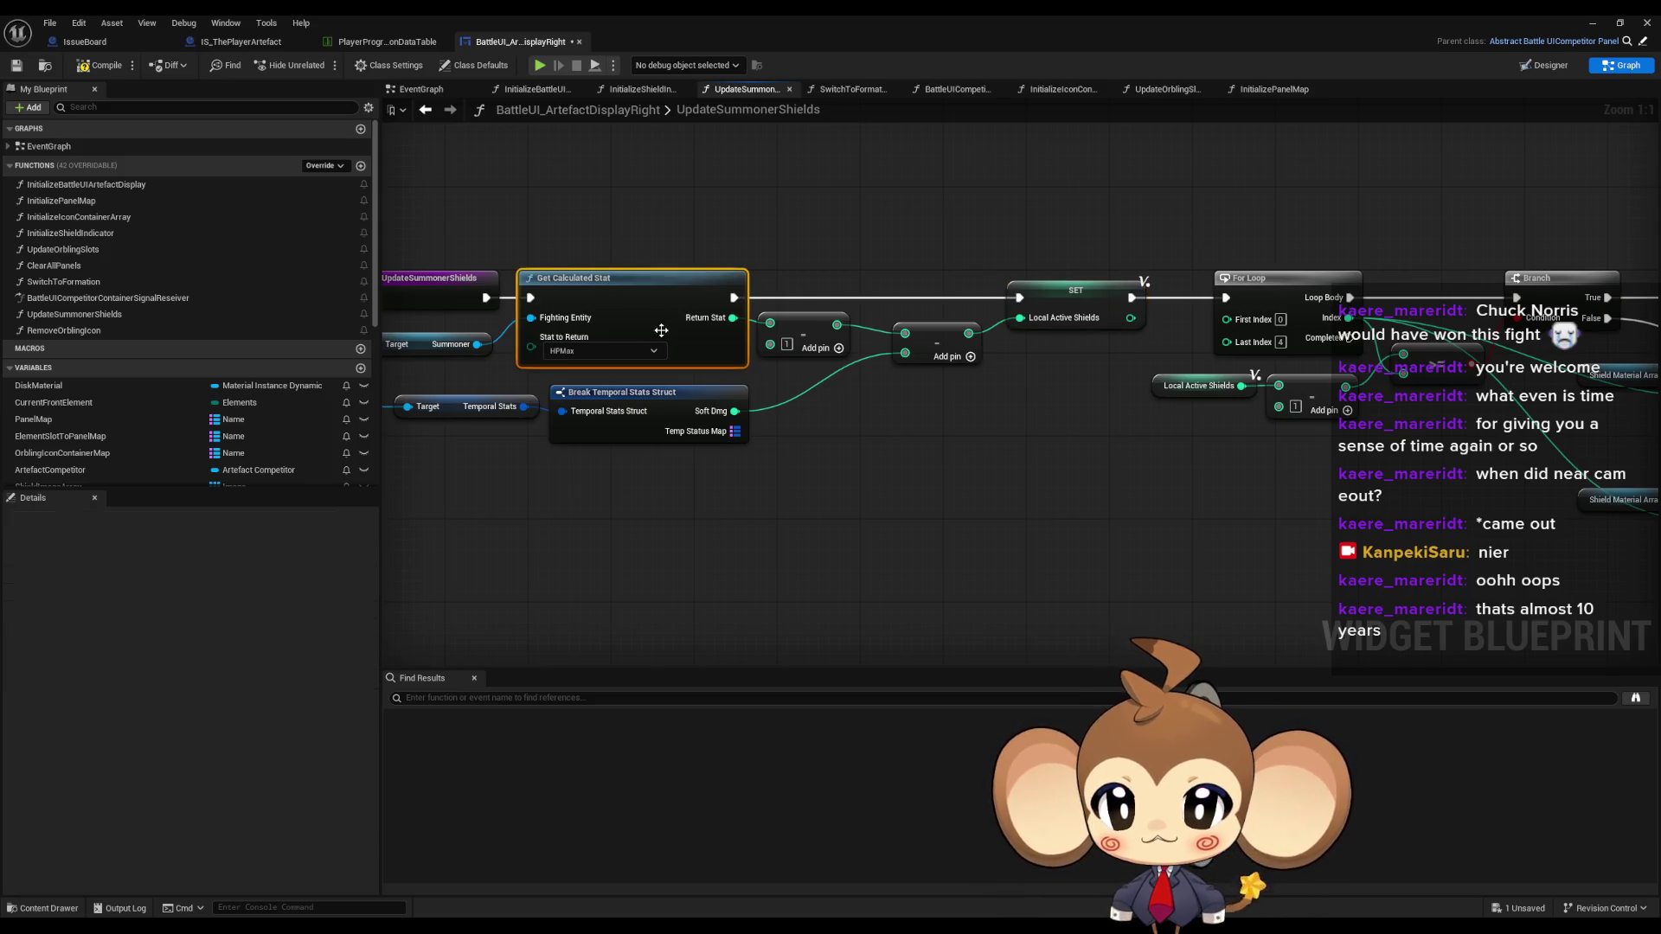
click(649, 313)
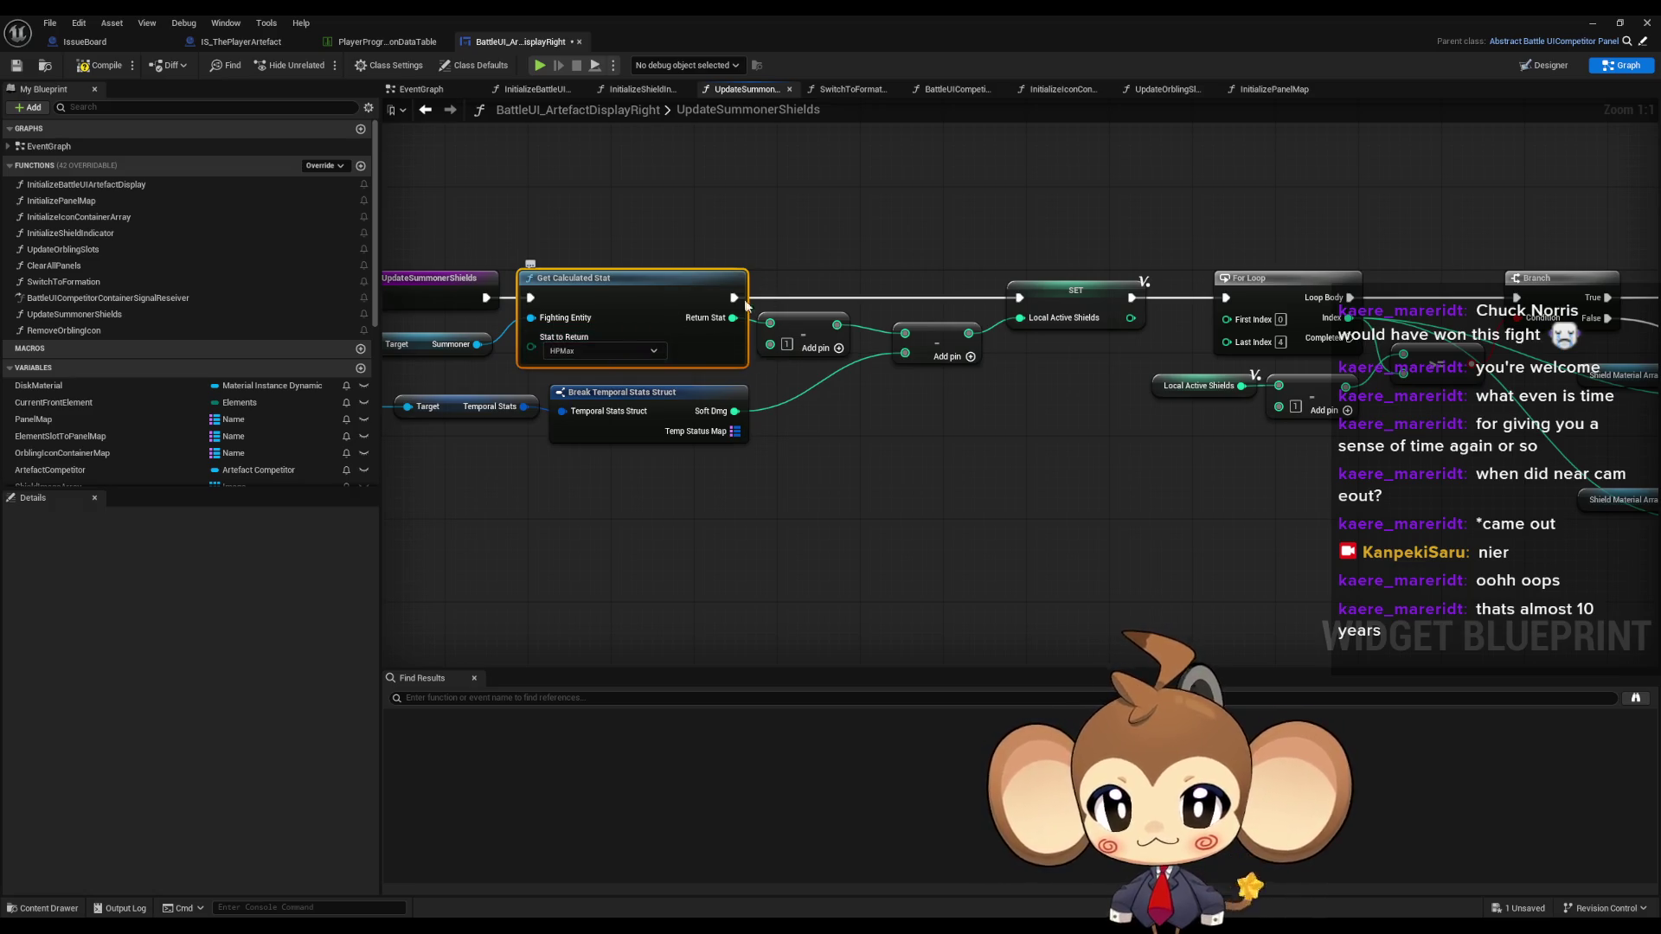
drag(716, 253, 875, 251)
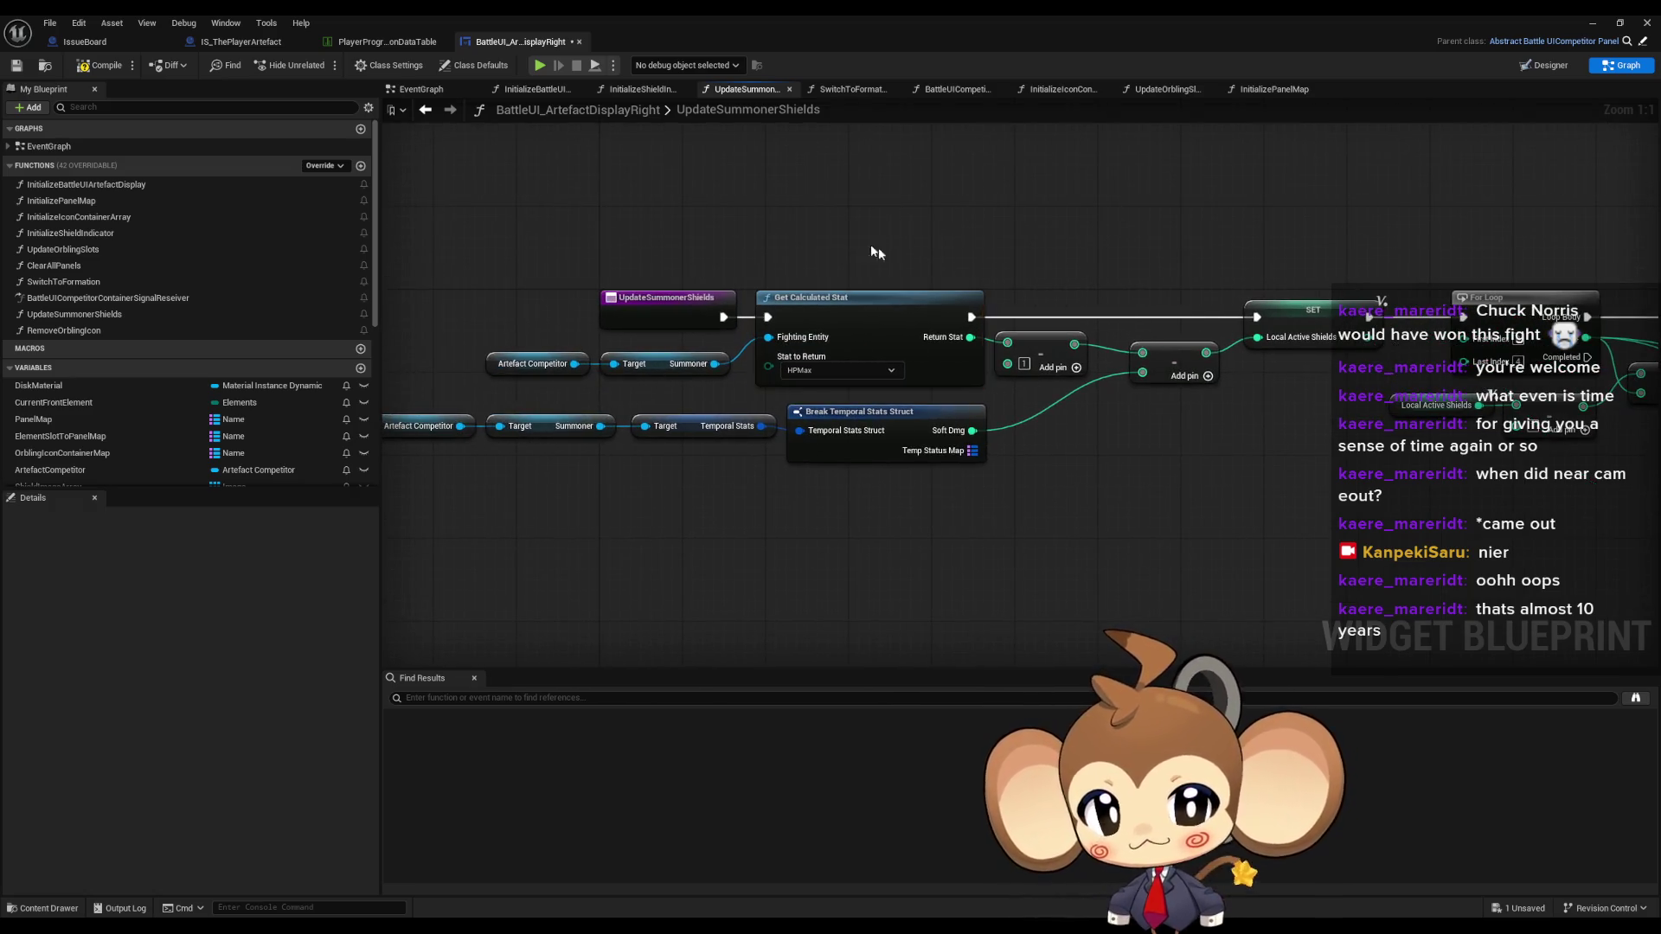
click(425, 110)
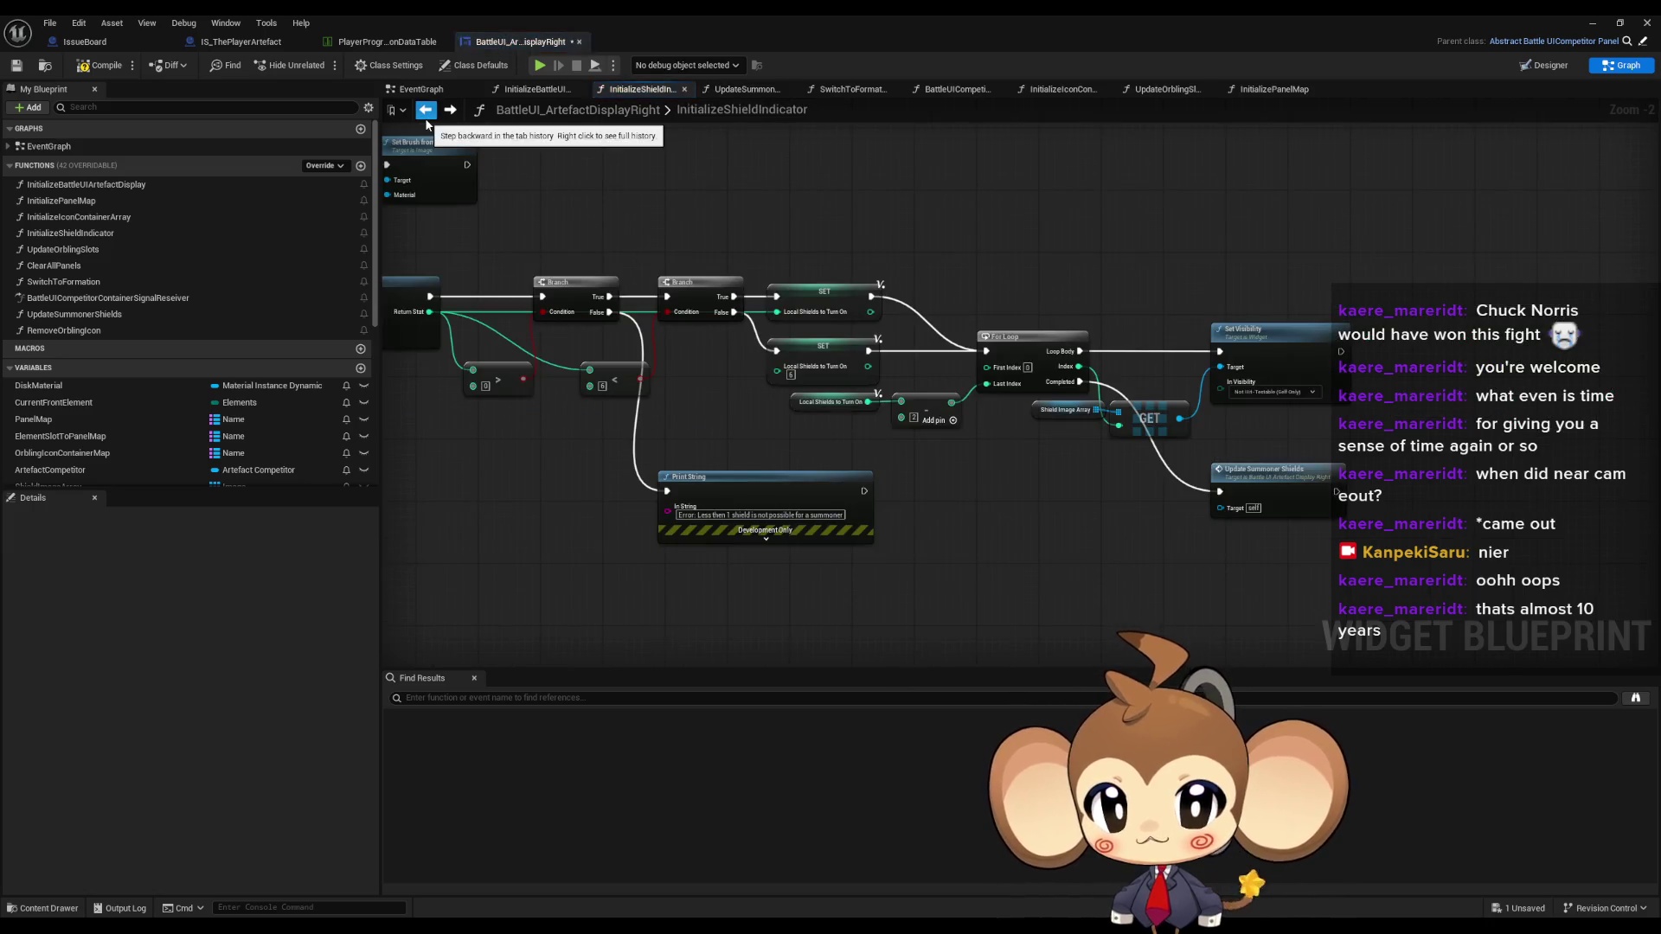
- Set the subtraction to 2 and the lower Local Shields to Turn On to 6
scroll(734, 443, up, 3)
click(945, 407)
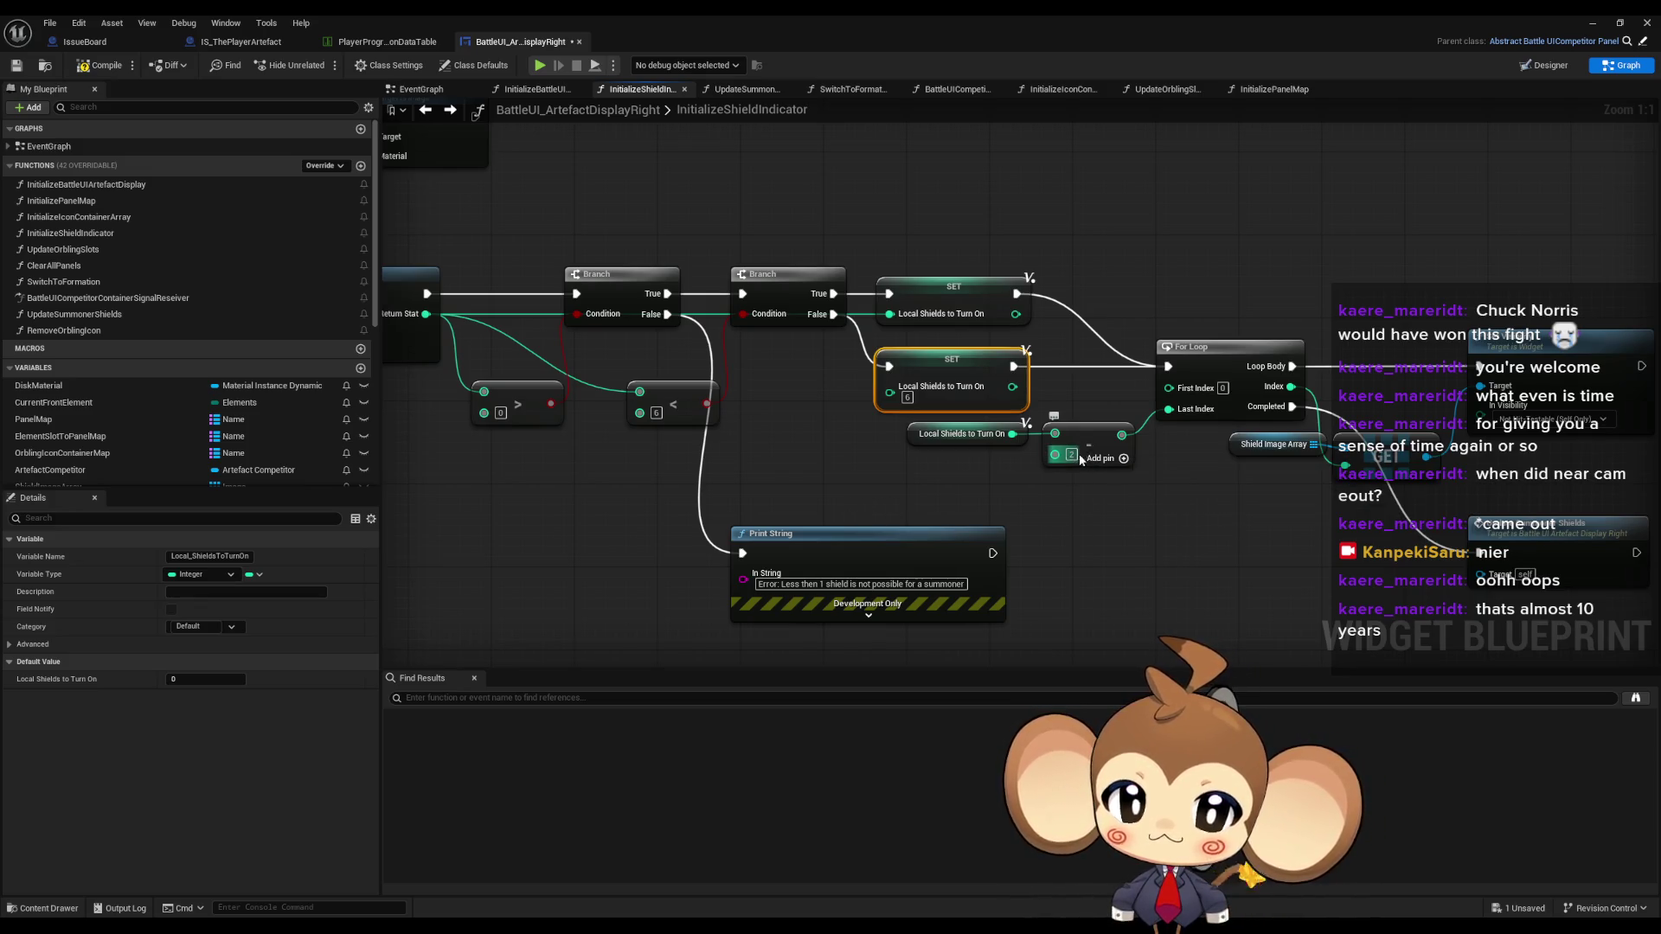
key(Return)
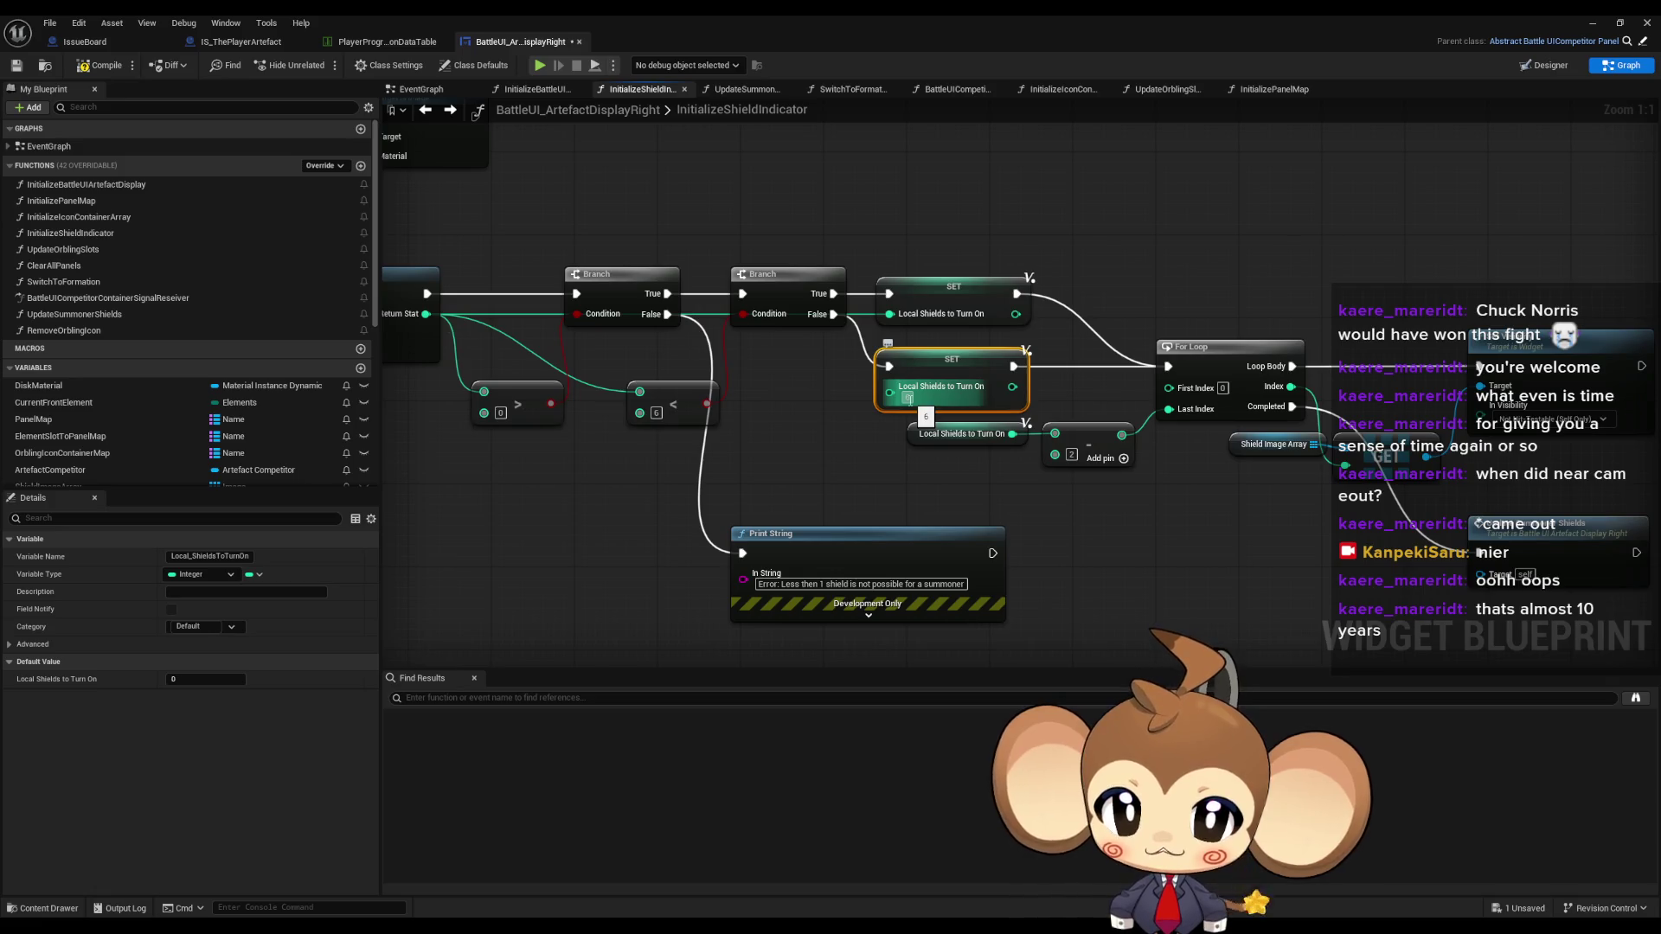
key(Return)
- Return to the UpdateSummonerShields function graph
mouse_move(1211, 389)
mouse_down()
mouse_move(1011, 373)
mouse_move(972, 401)
mouse_move(896, 399)
mouse_up()
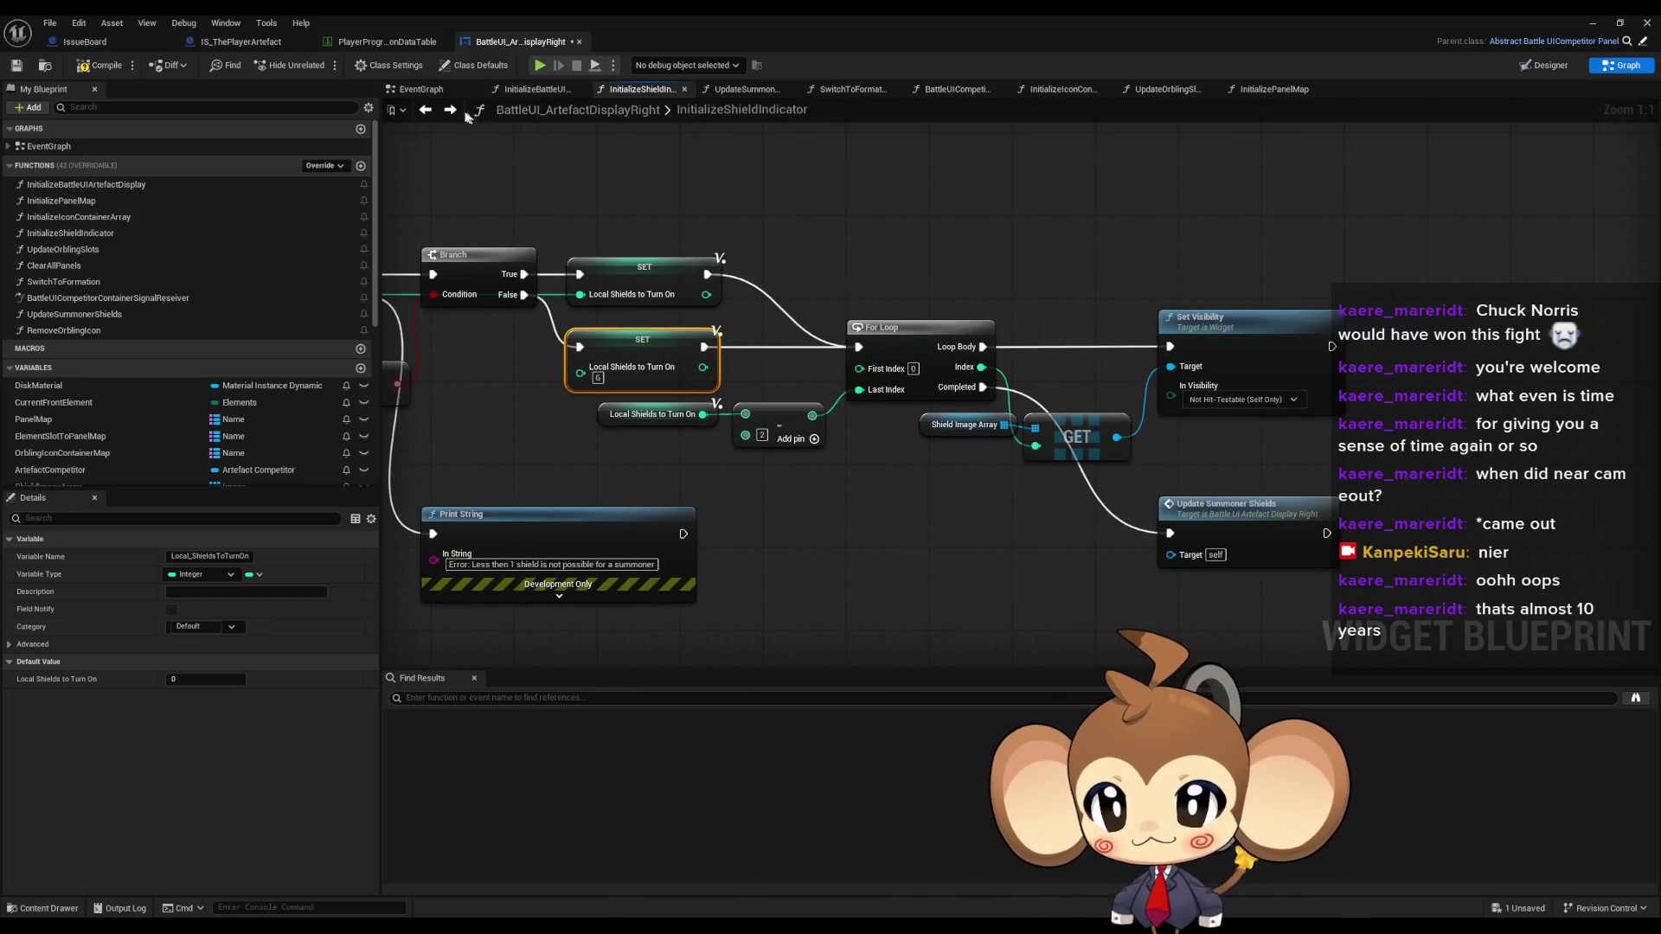
click(450, 110)
click(627, 321)
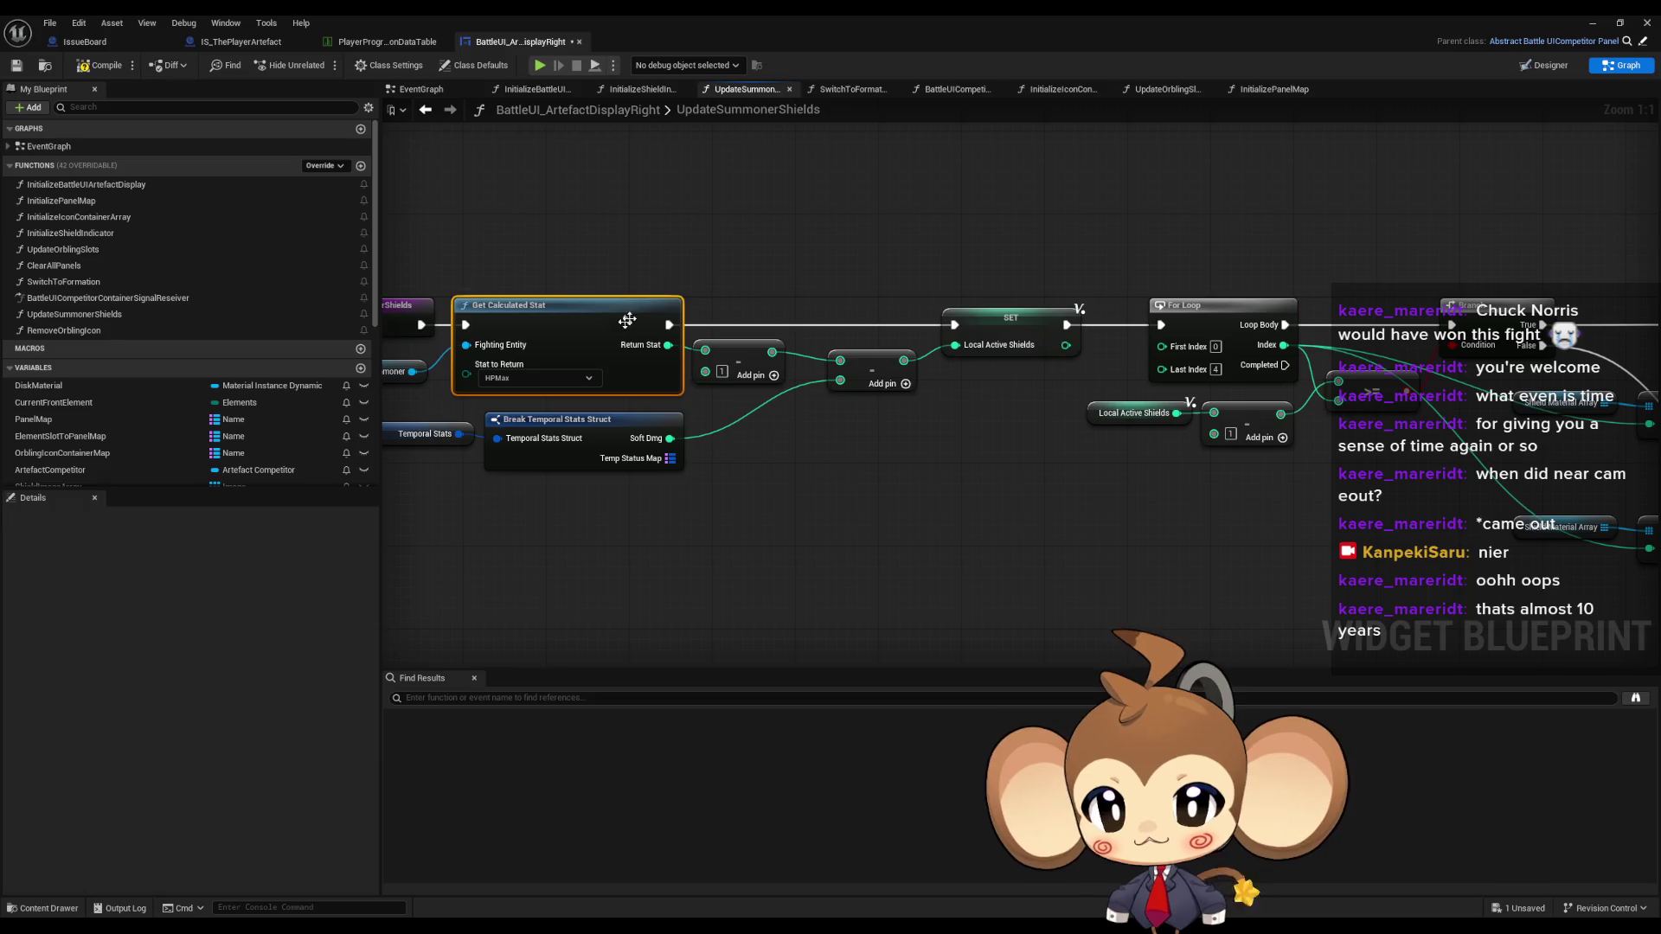
- Inspect the two HPMax subtractions, the Local Active Shields SET, the loop and the branch nodes
click(782, 361)
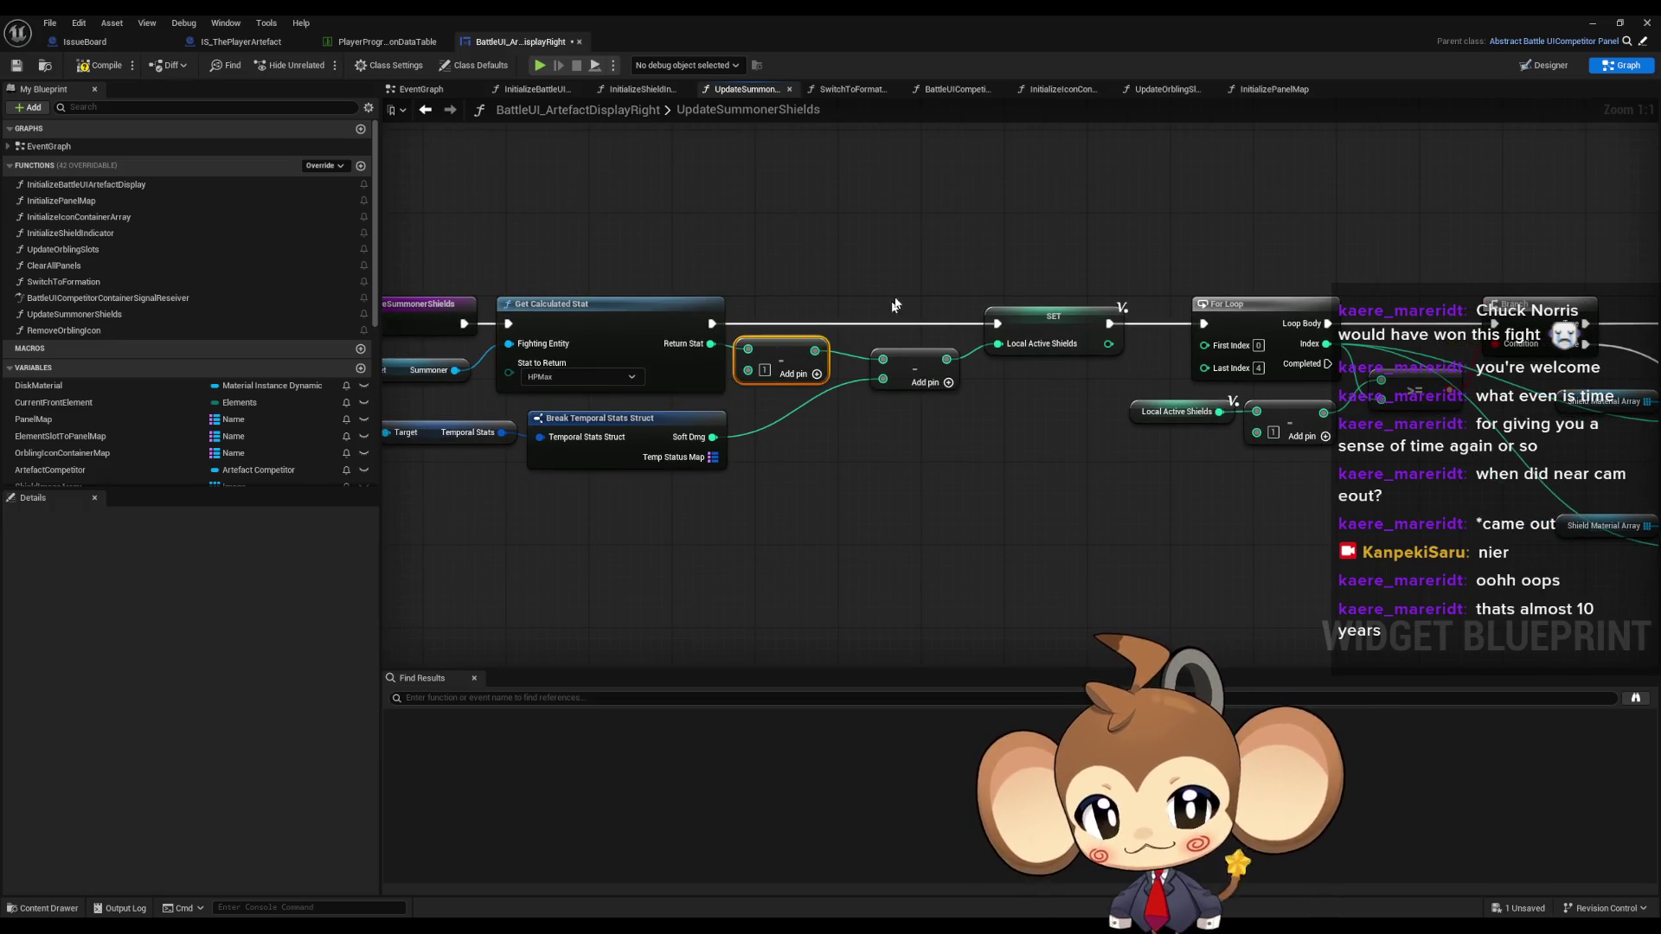
click(913, 381)
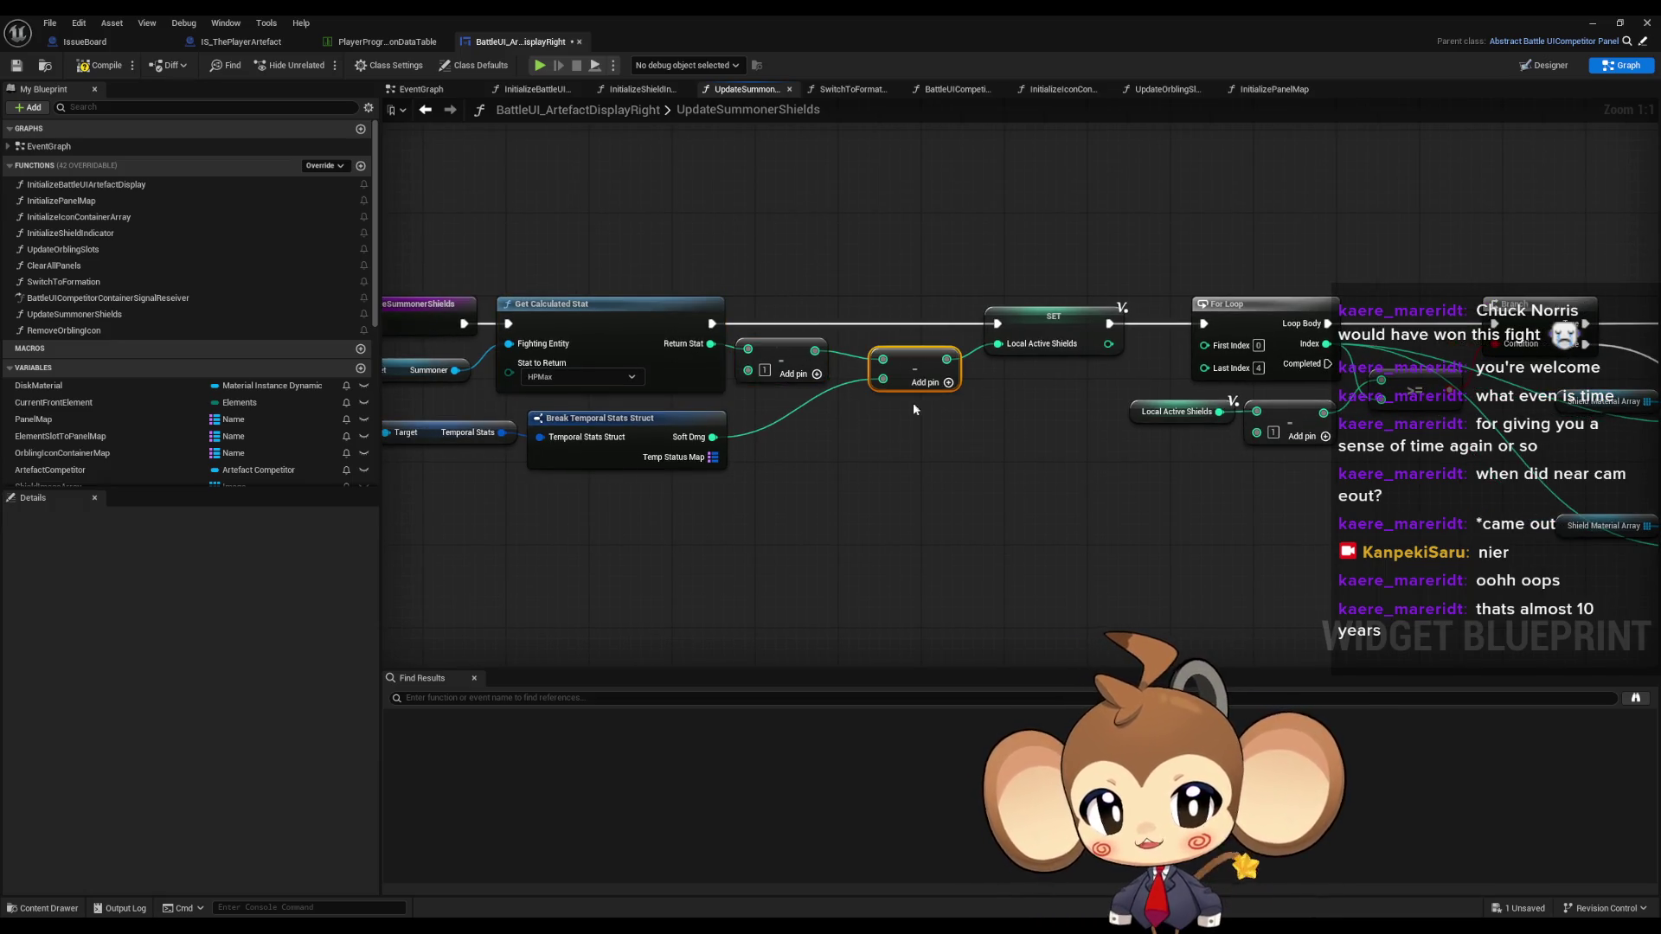
click(692, 418)
click(1055, 333)
drag(1087, 434, 713, 423)
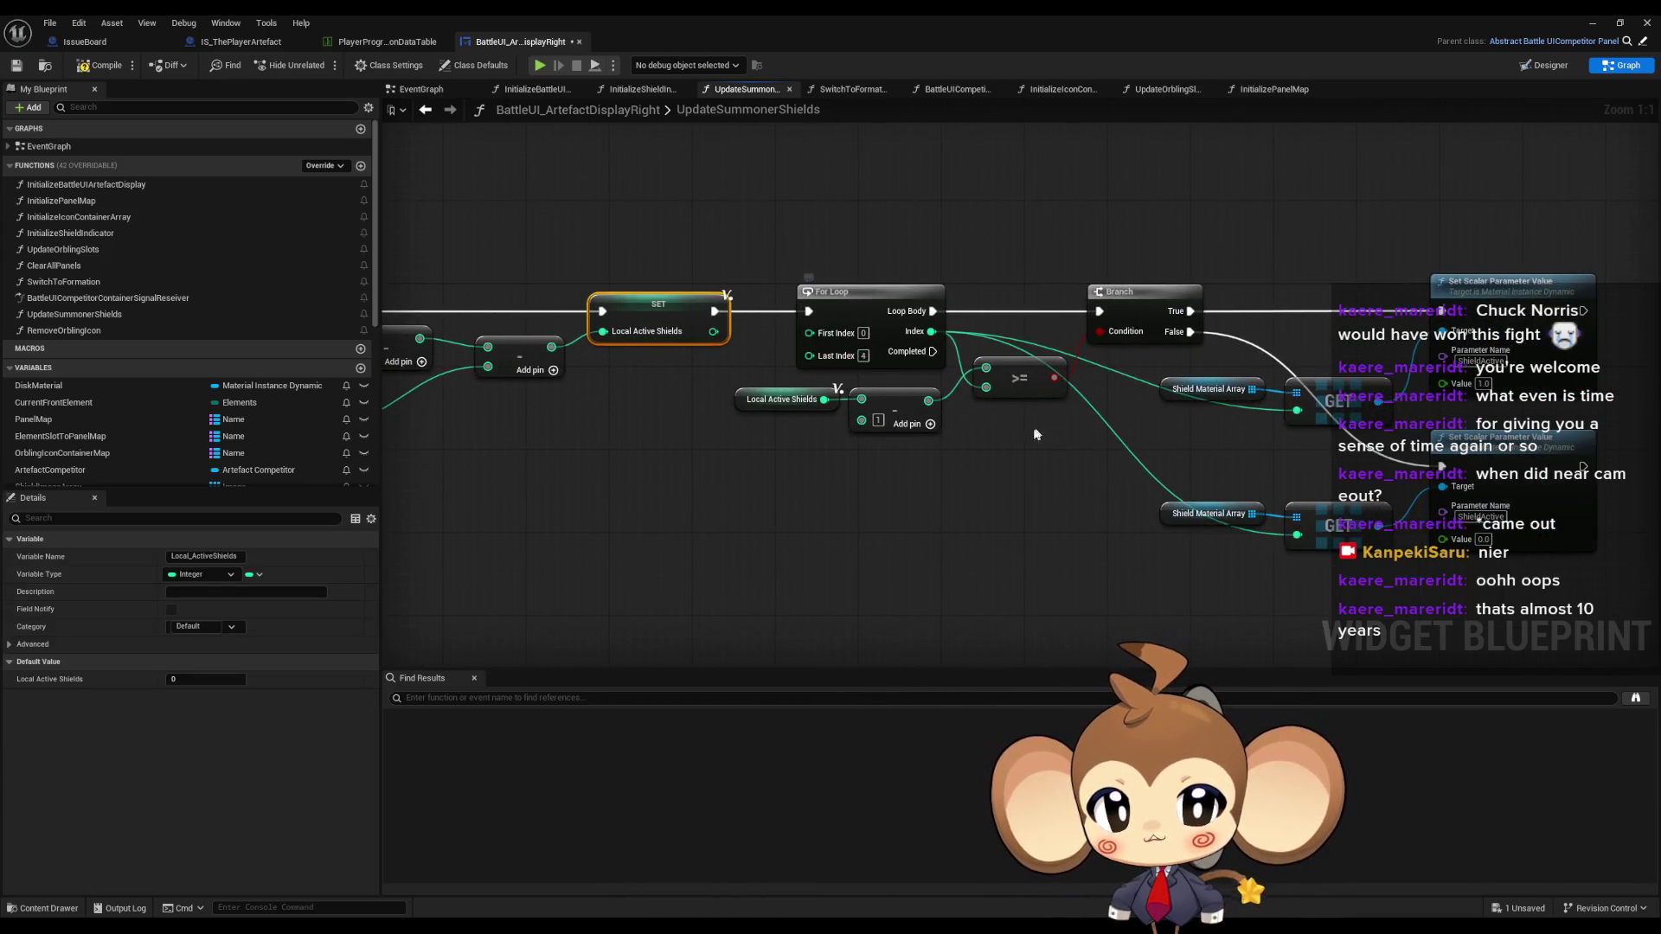
drag(1020, 439, 942, 444)
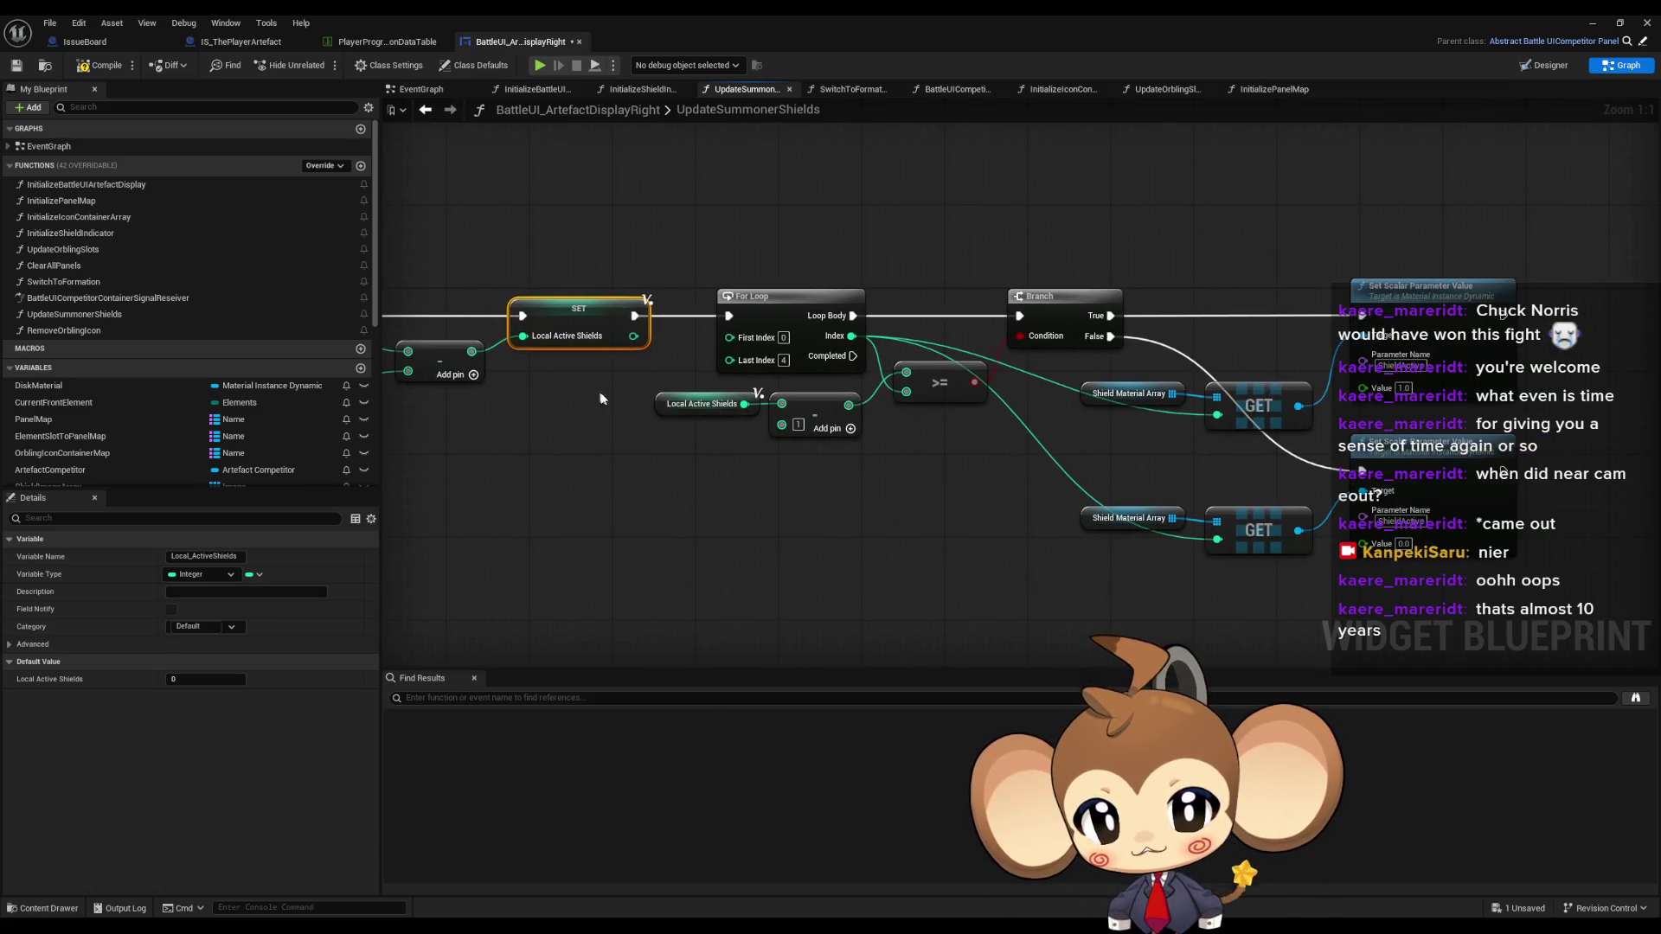
drag(600, 394, 713, 431)
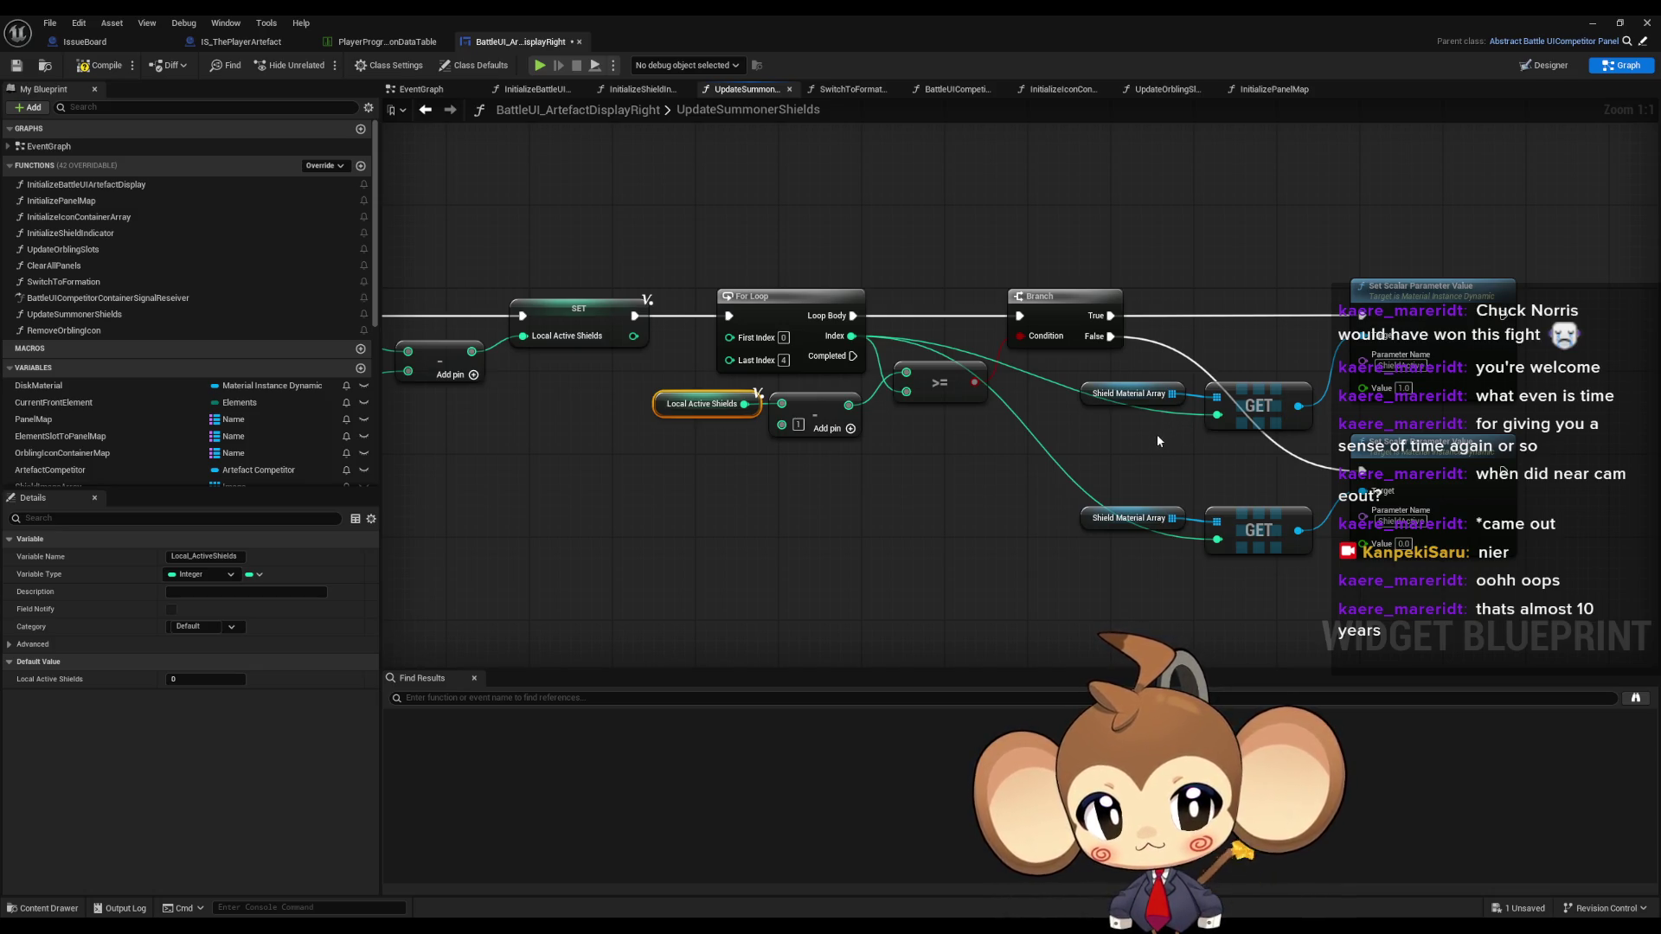
click(554, 296)
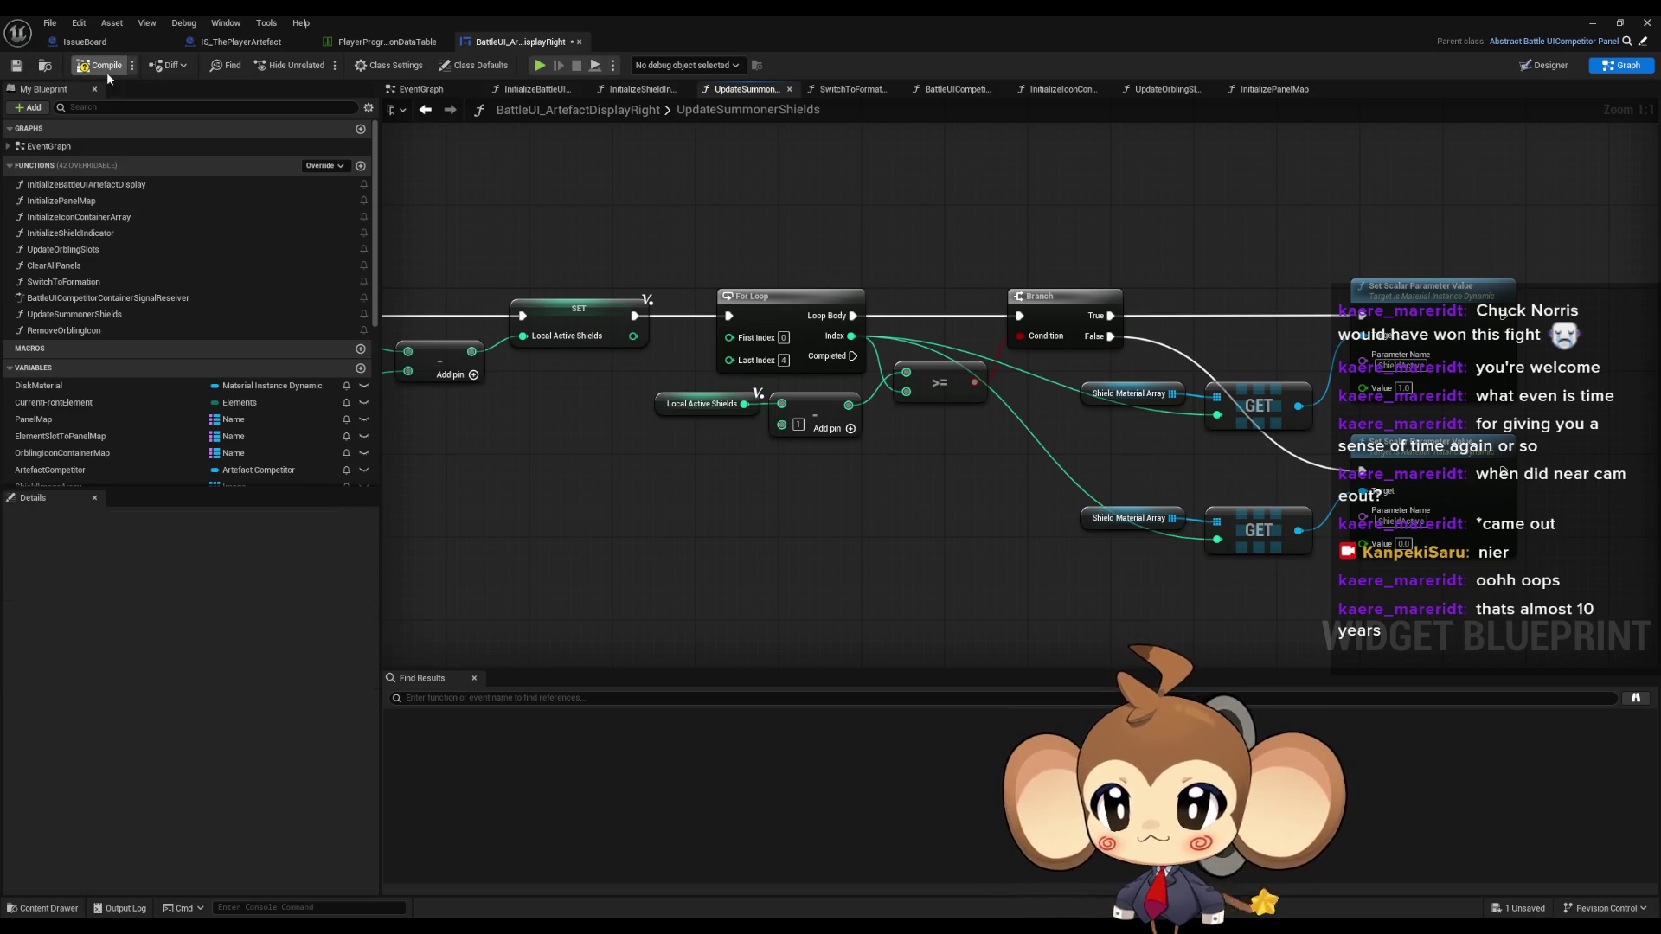
mouse_move(687, 428)
mouse_down()
mouse_move(974, 507)
mouse_move(896, 428)
mouse_up()
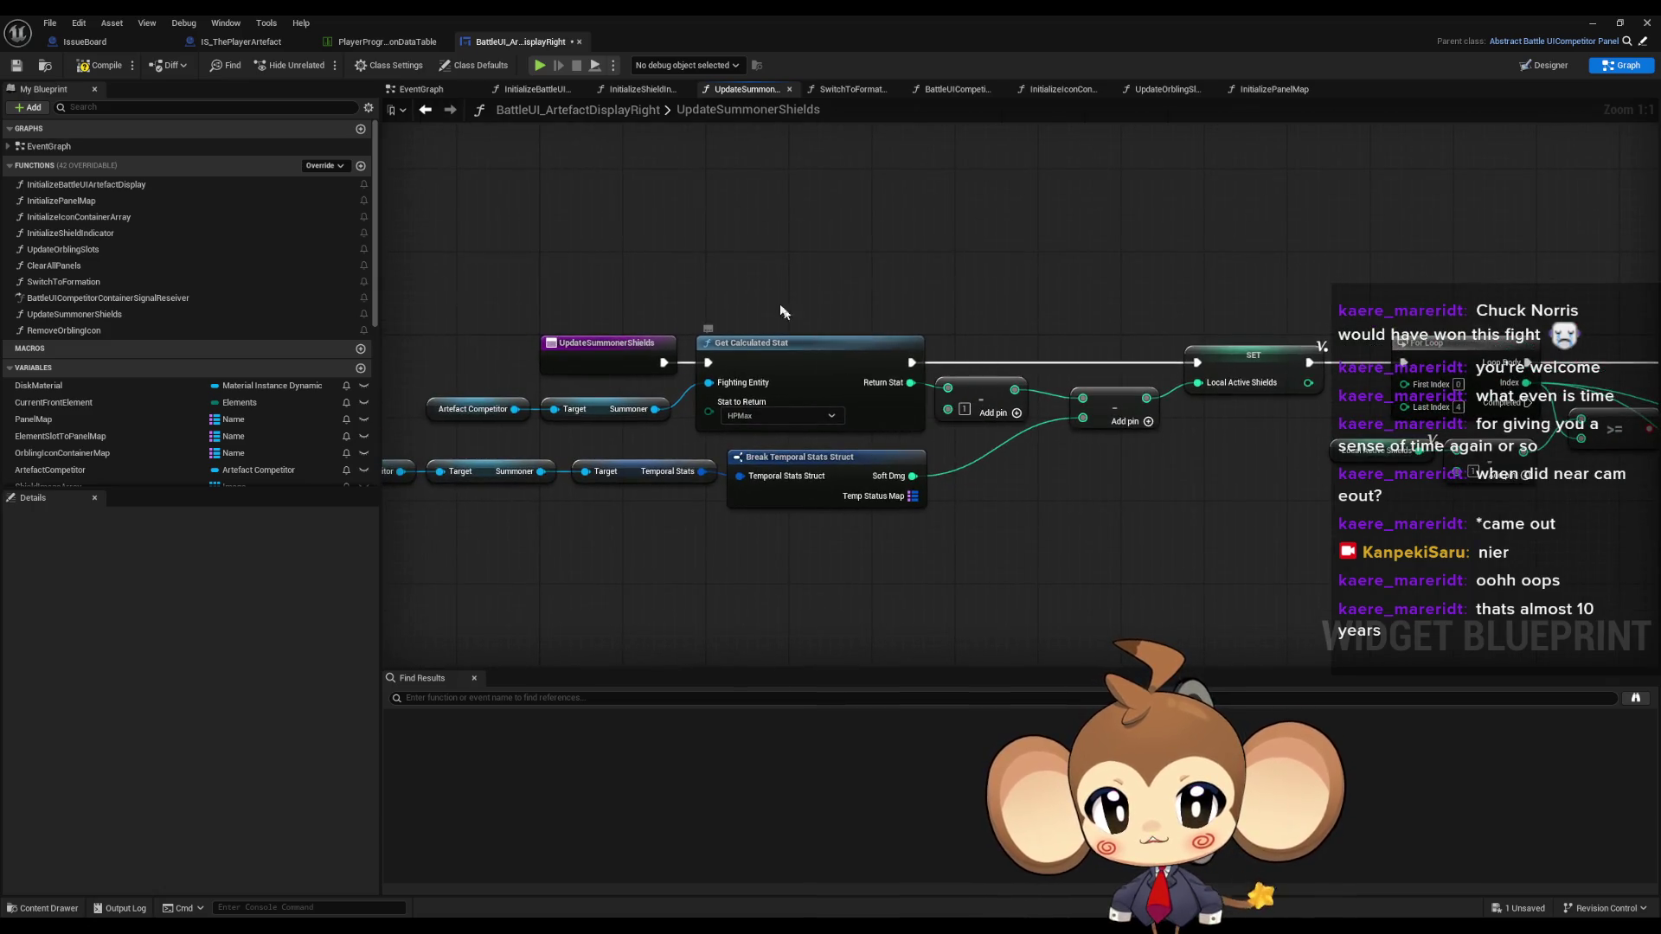
- Check the Get Calculated Stat, Break Temporal Stats Struct and subtraction nodes feeding Local Active Shields
drag(747, 272, 820, 445)
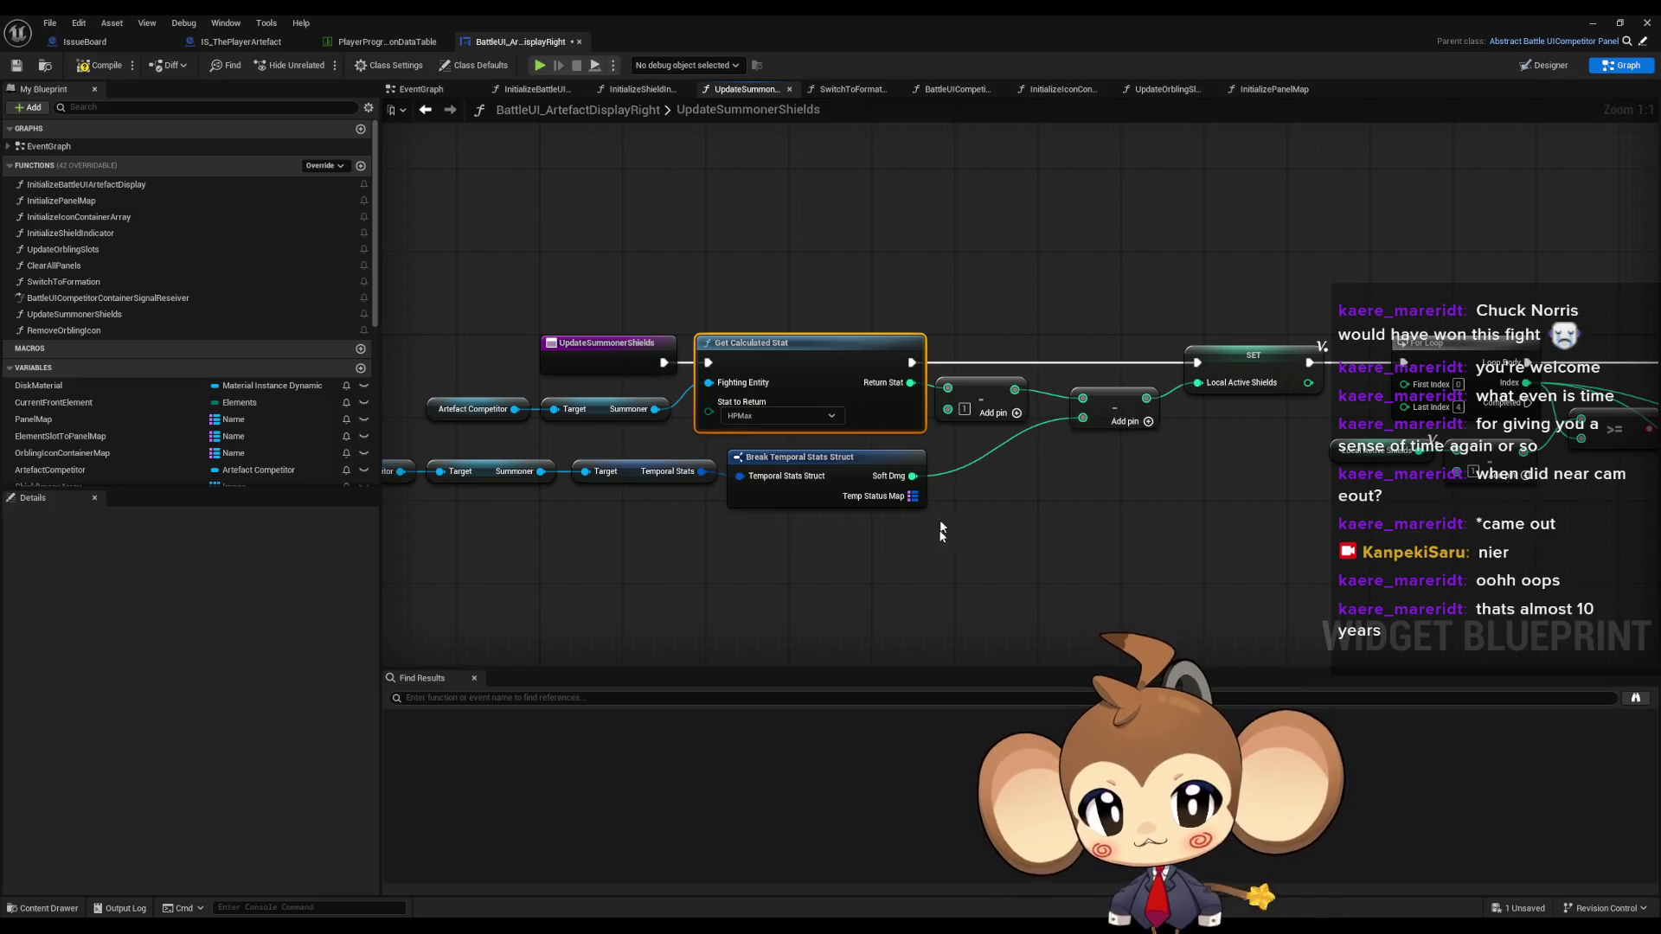
click(820, 456)
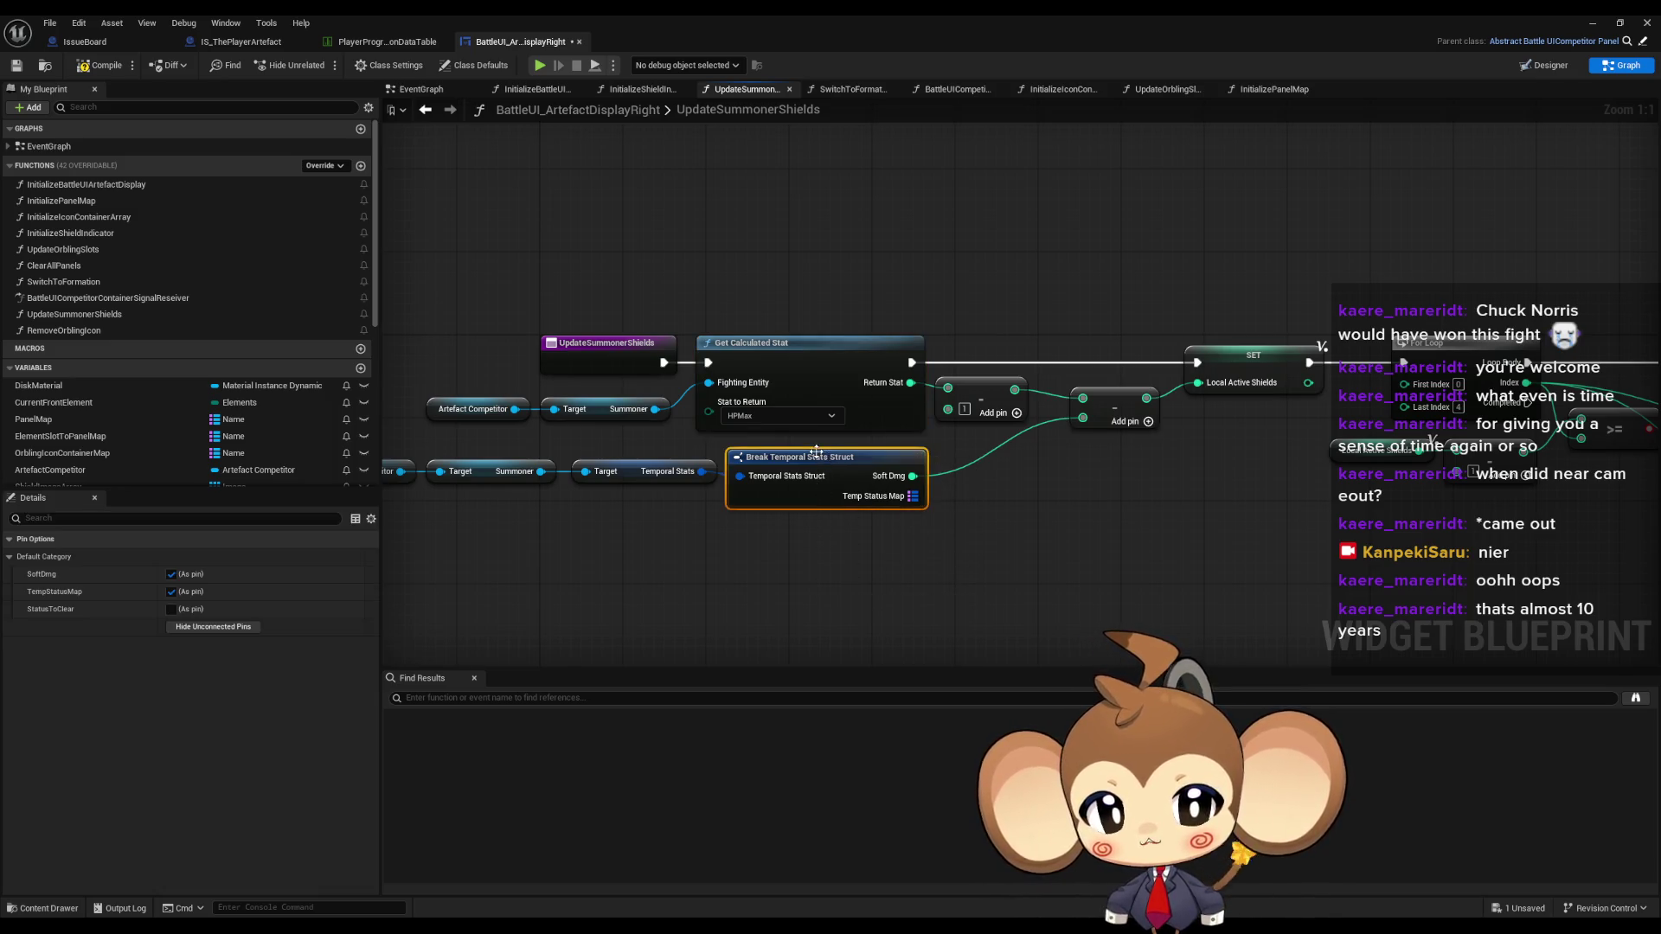
click(827, 452)
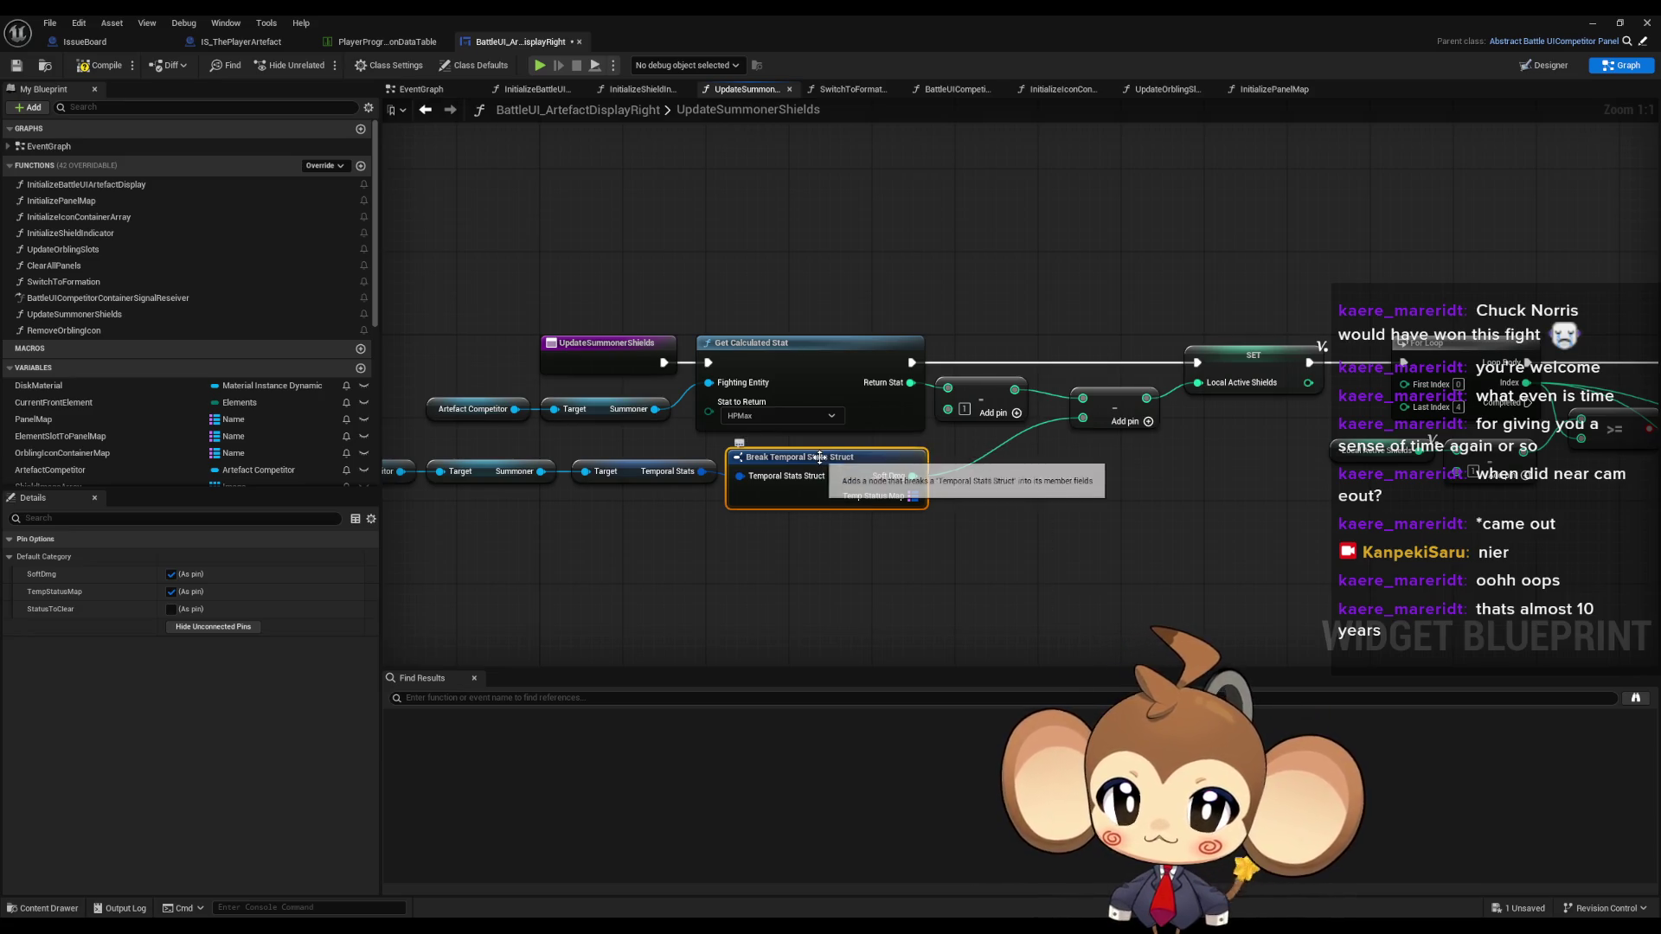
click(982, 394)
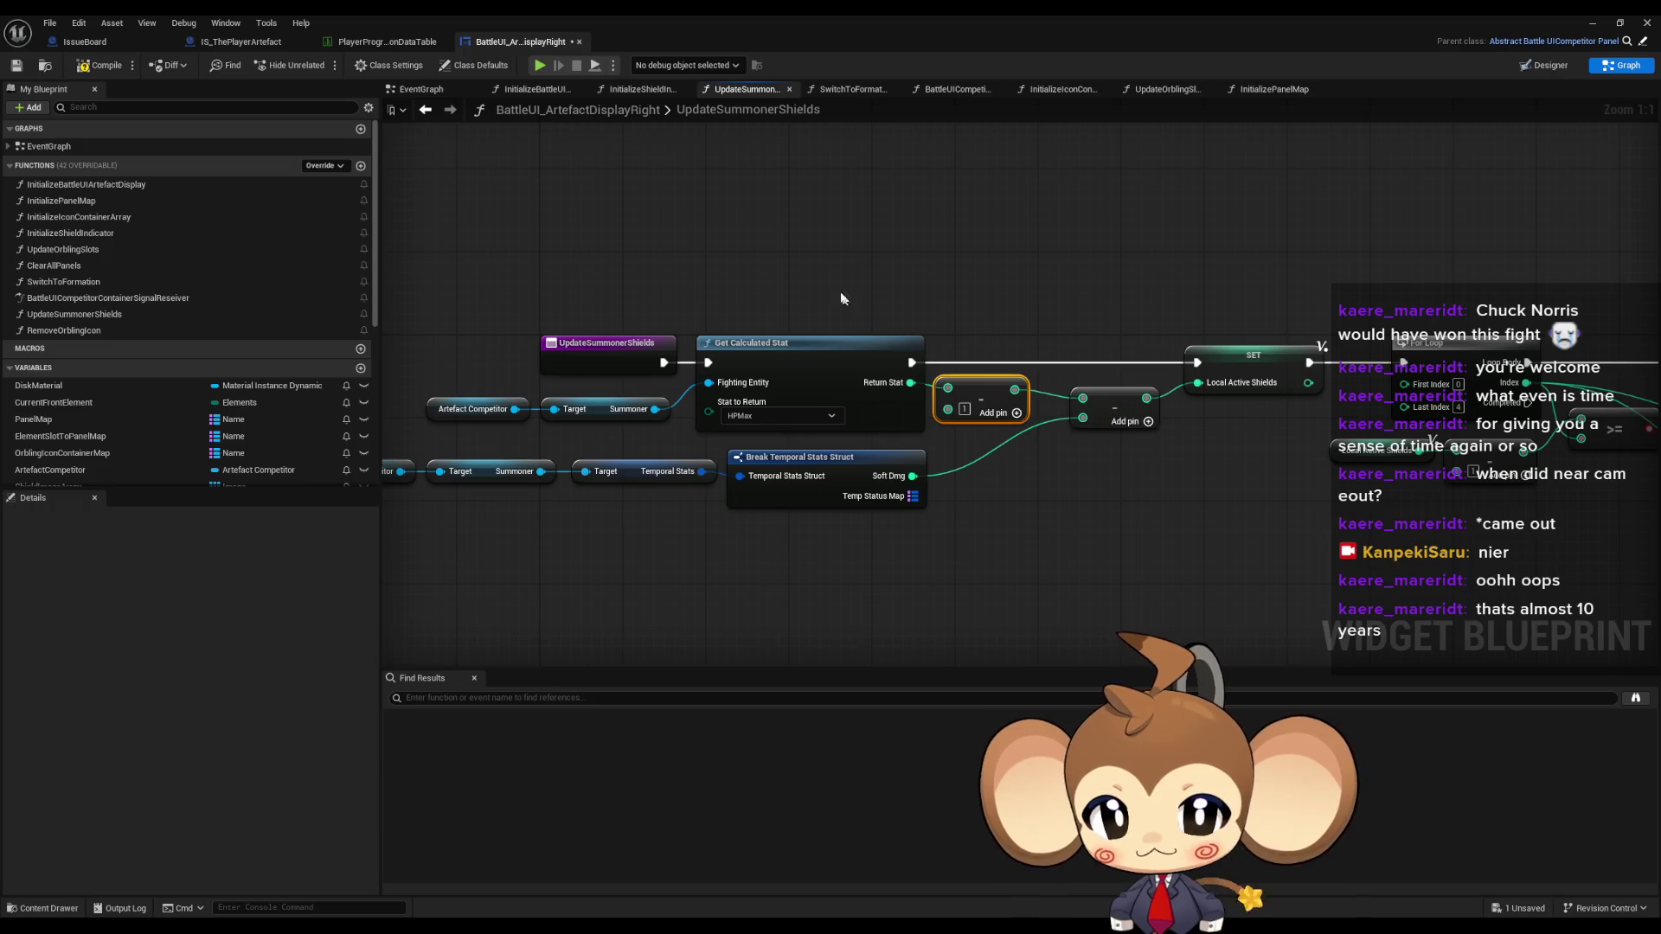
click(911, 407)
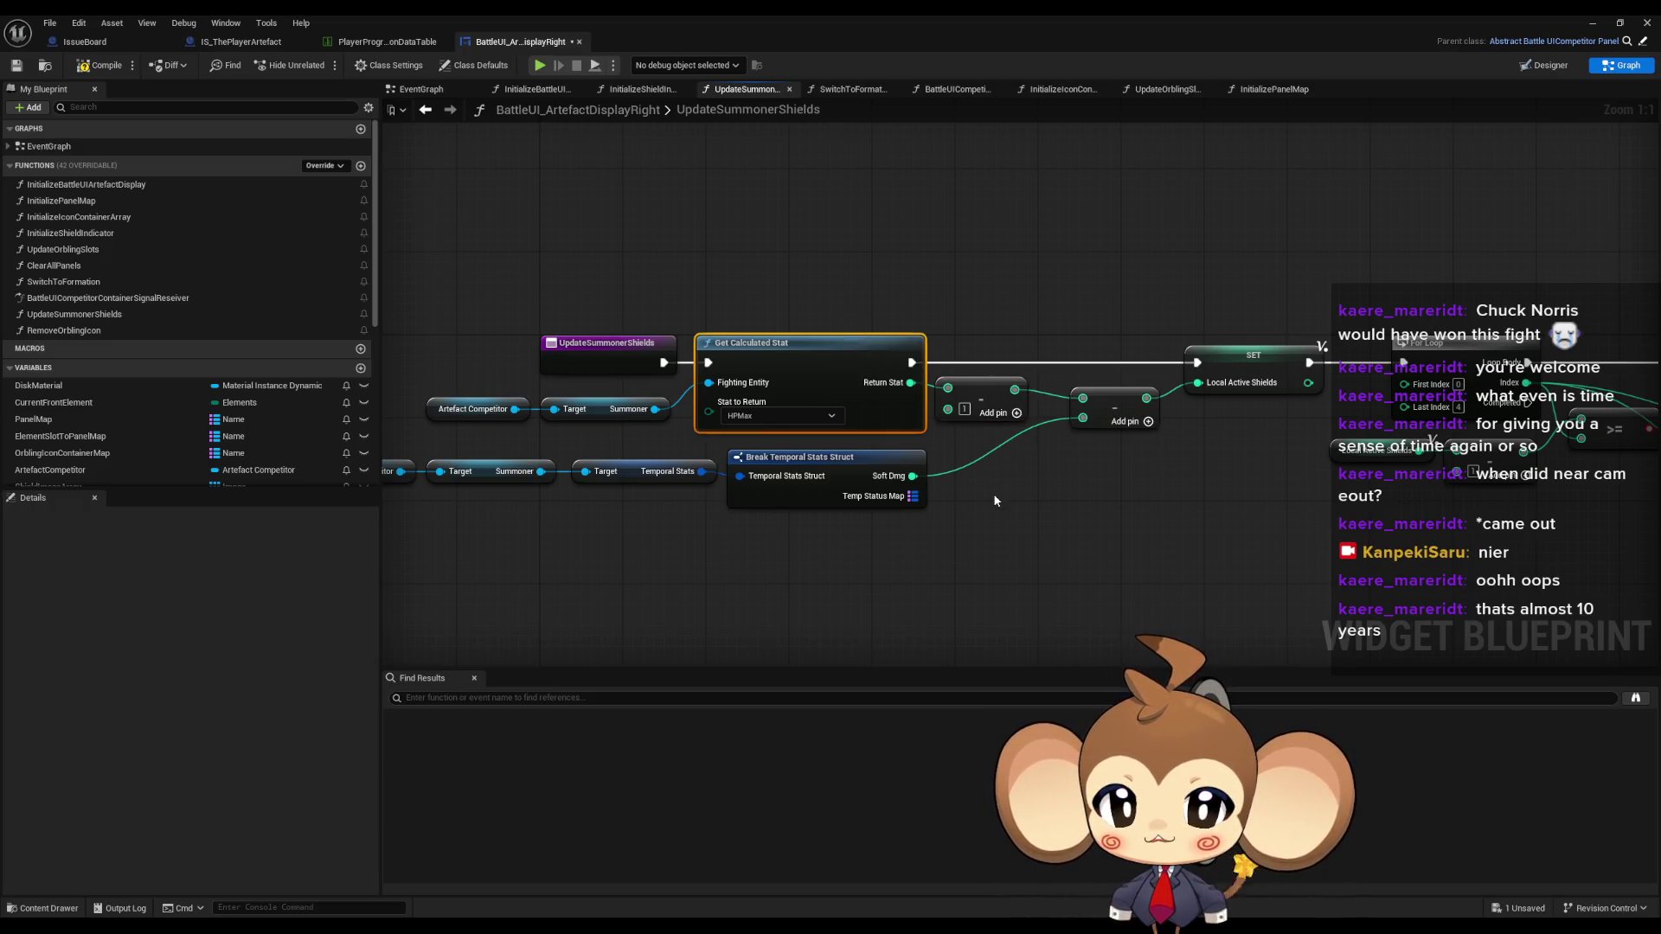
drag(993, 493, 821, 485)
click(925, 400)
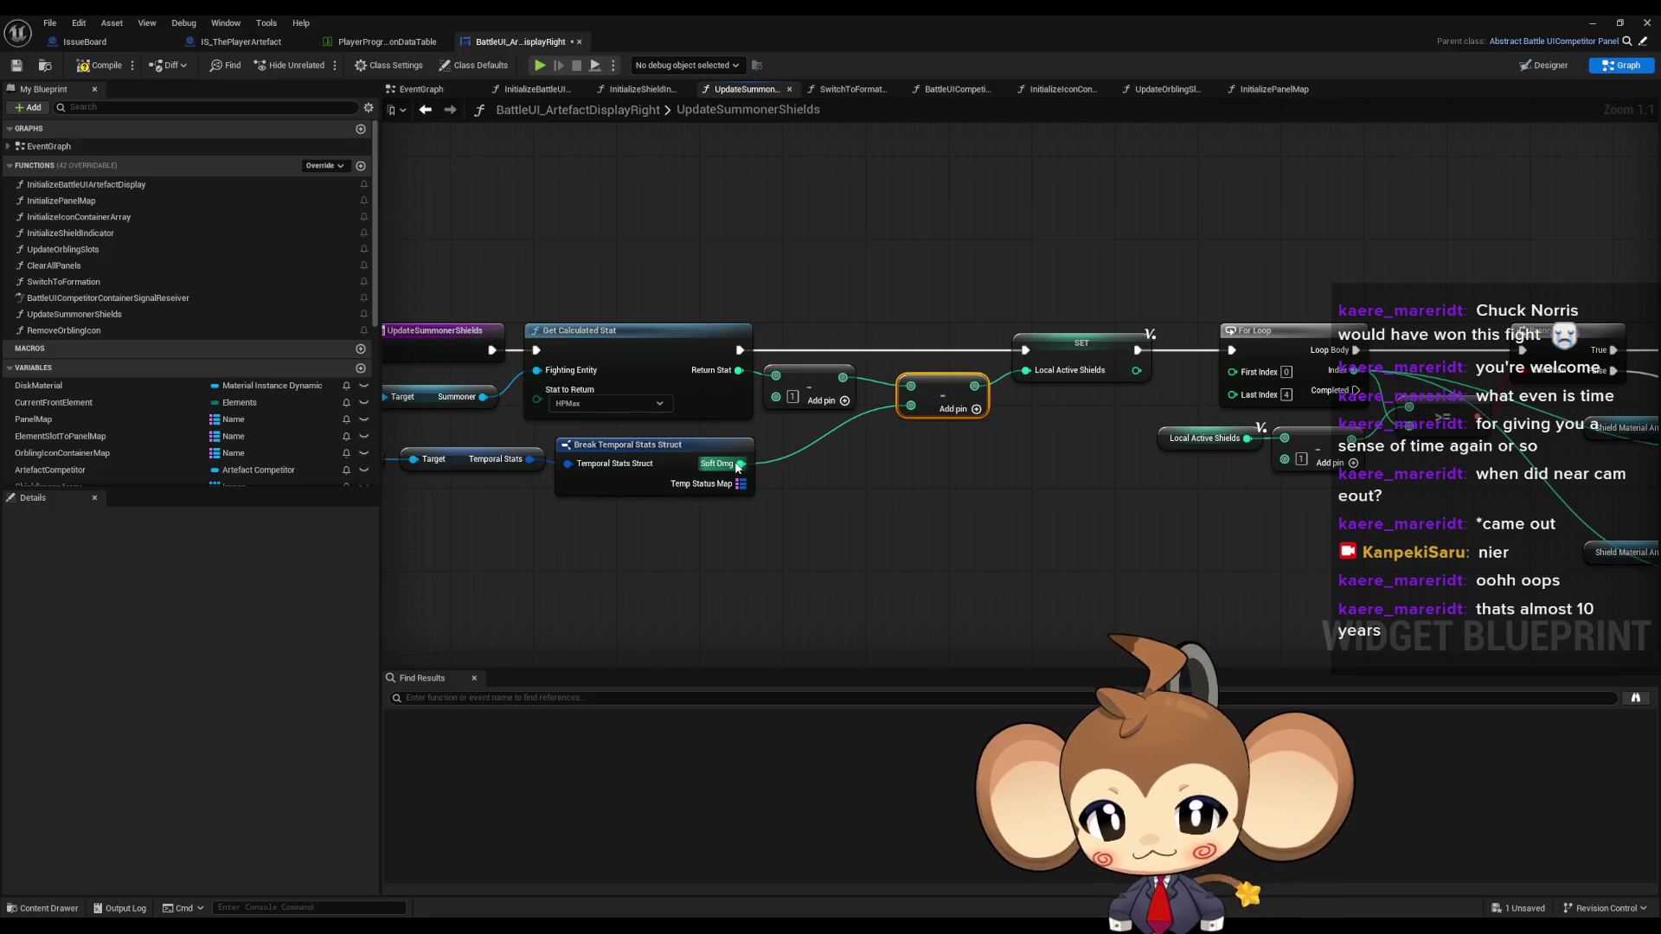
drag(921, 427, 774, 427)
- Check the loop's Local Active Shields comparison and the ShieldActive setters, then compile and save
click(925, 359)
mouse_move(967, 442)
mouse_down()
mouse_move(797, 415)
mouse_move(651, 418)
mouse_up()
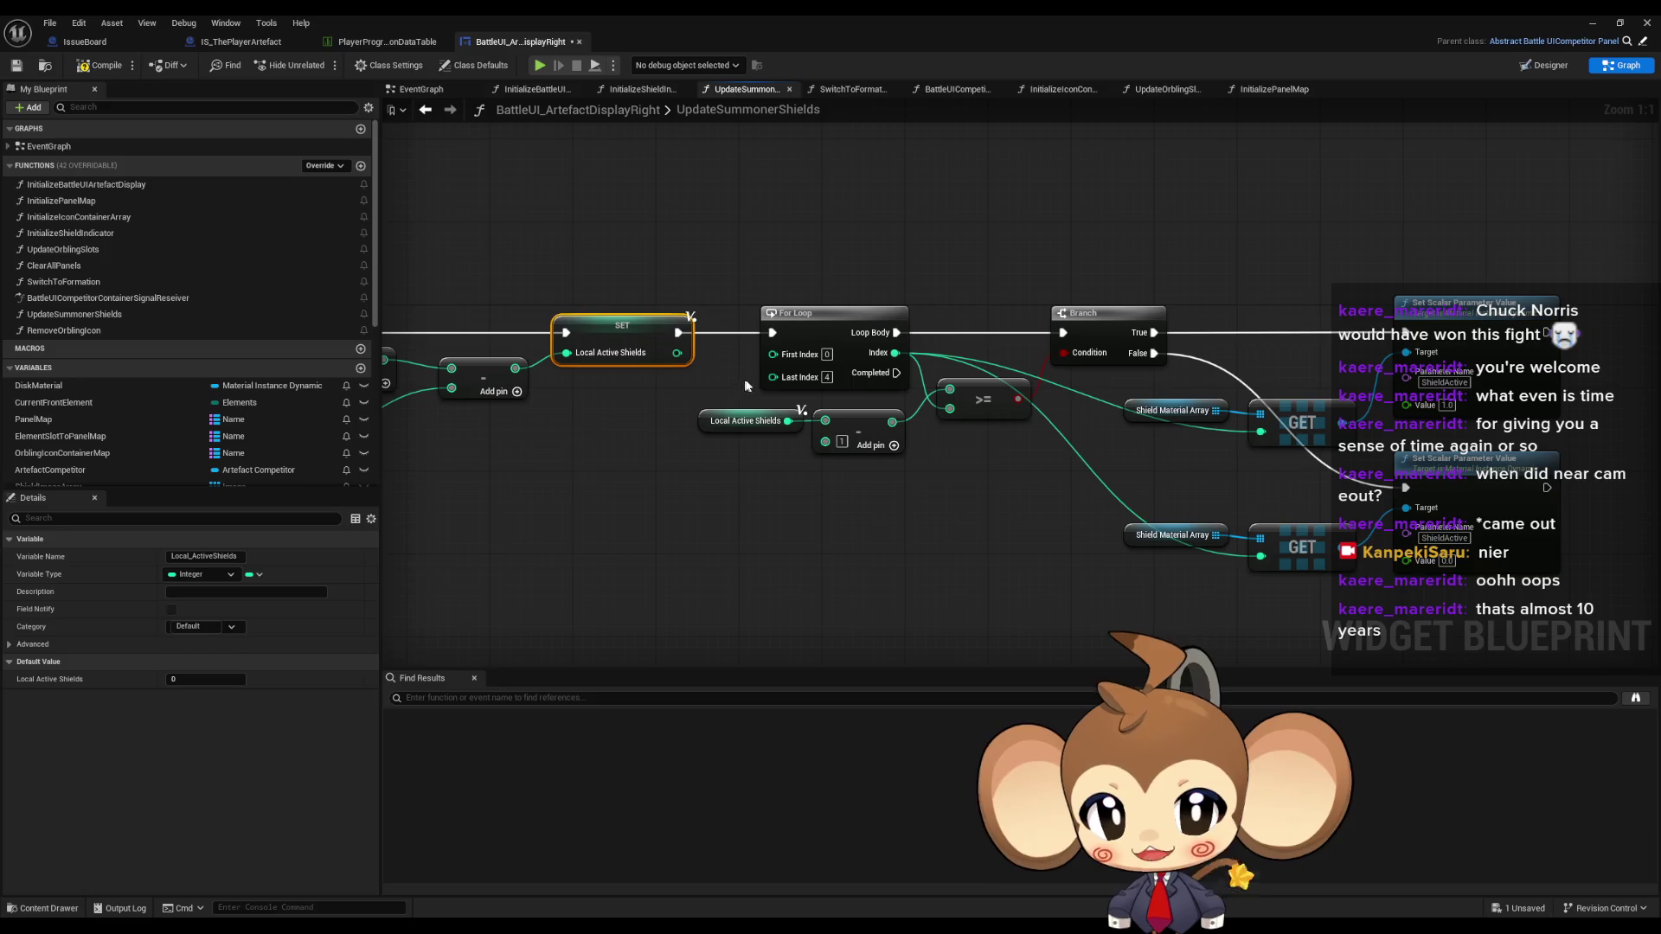
click(744, 420)
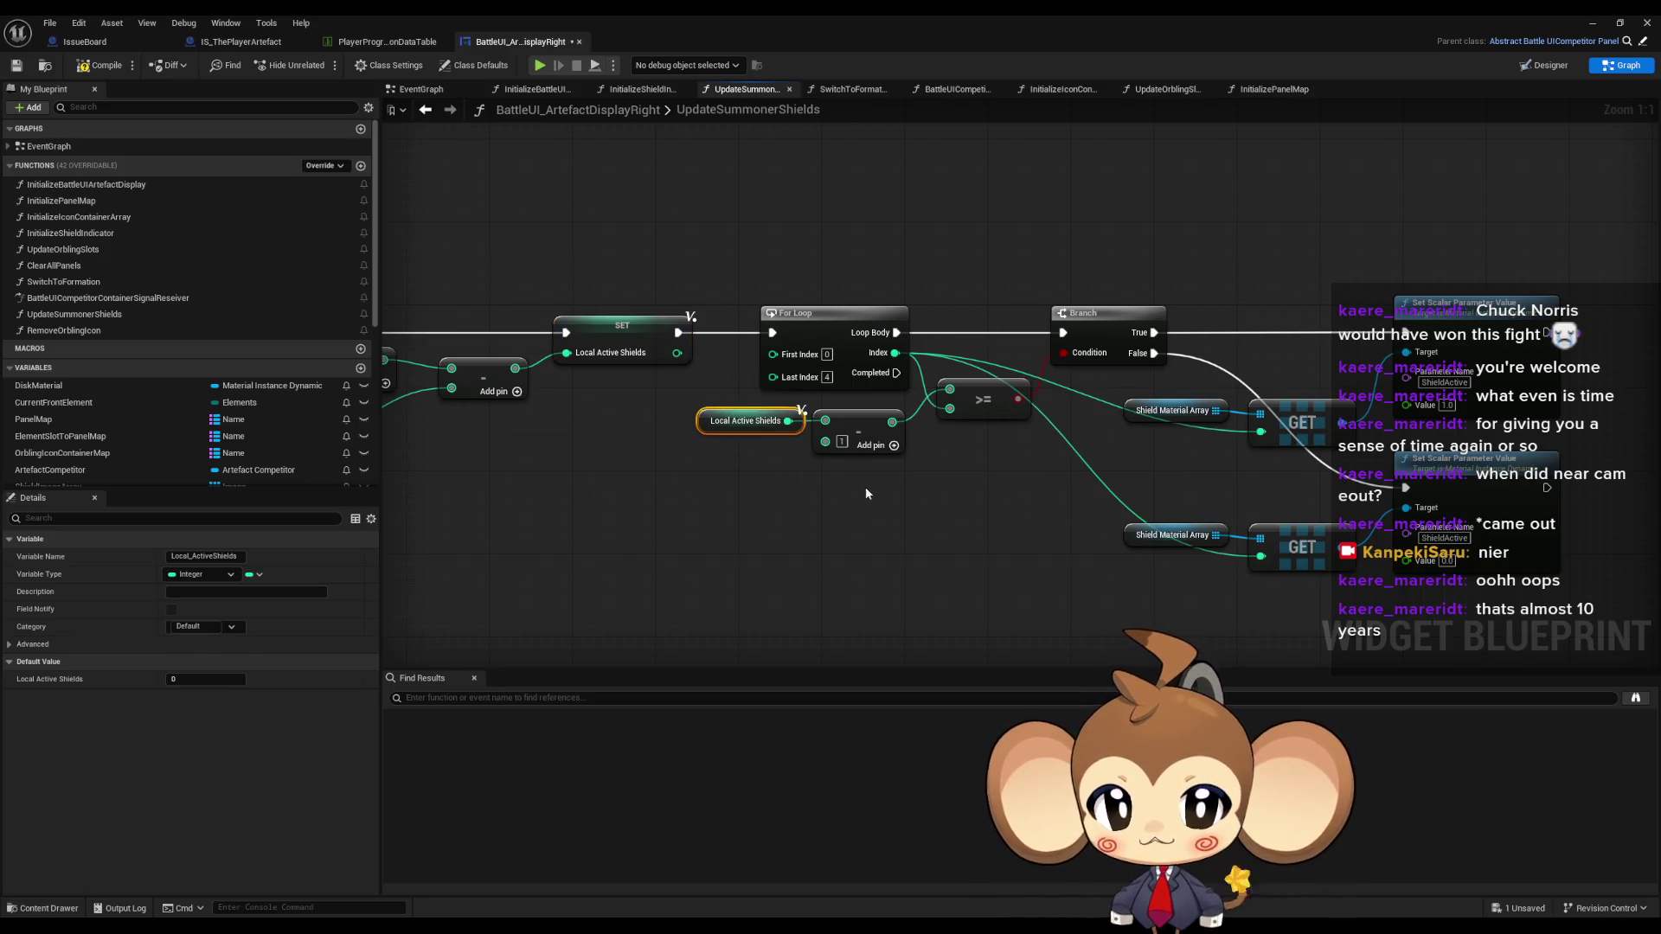
click(836, 430)
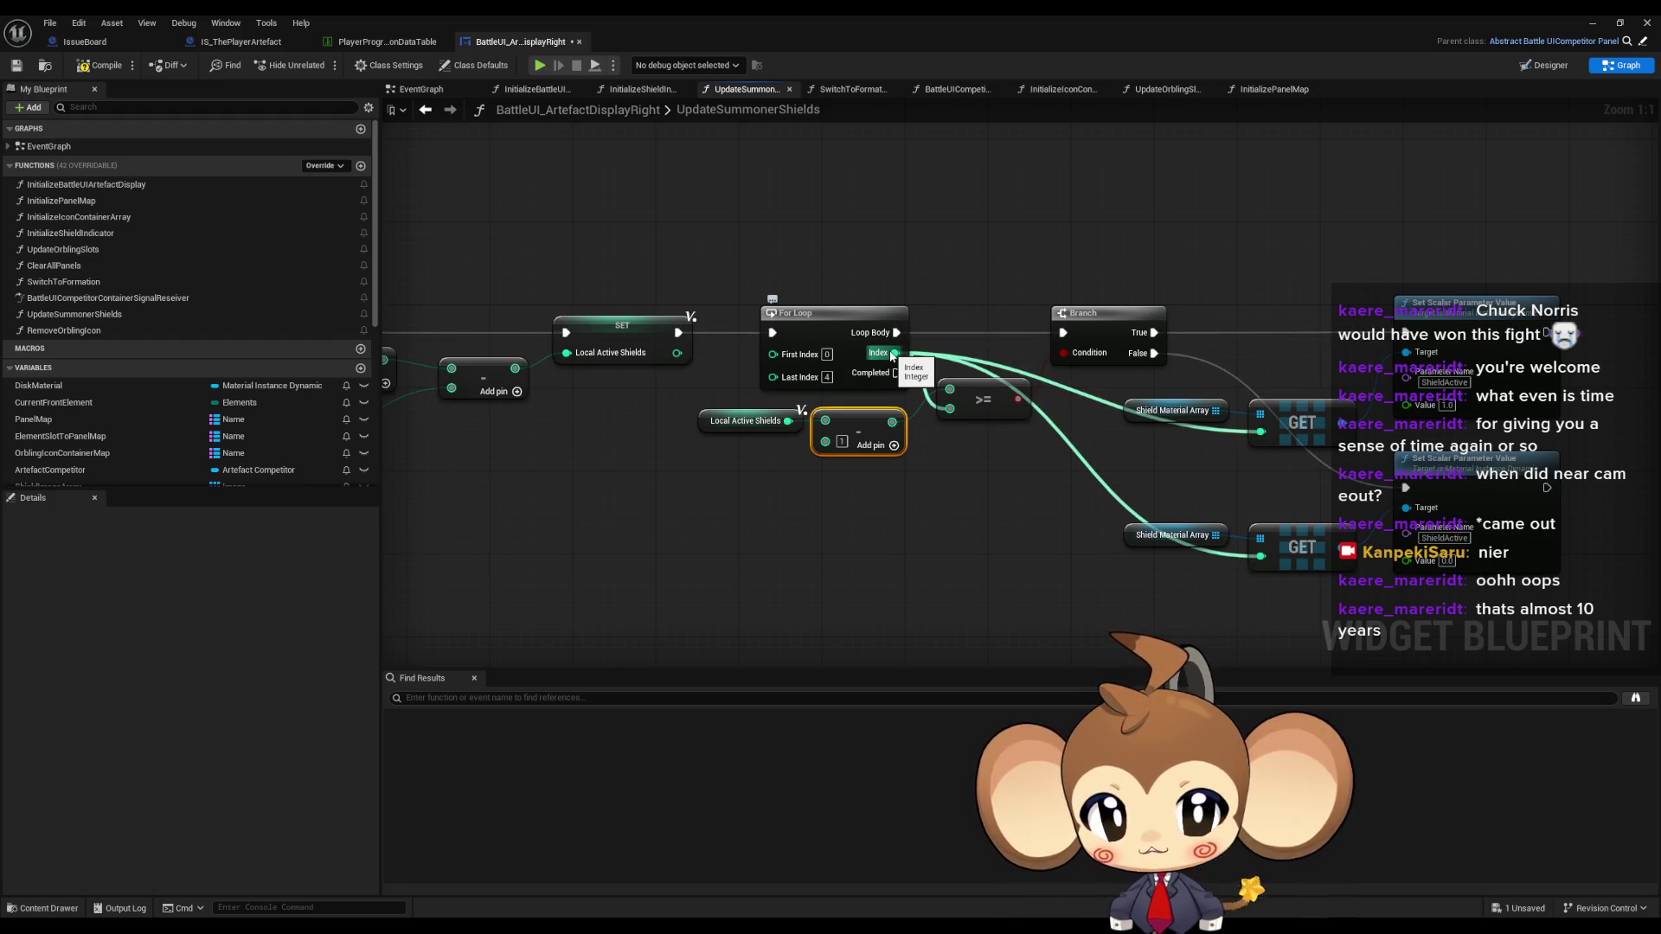
drag(1387, 500, 1091, 574)
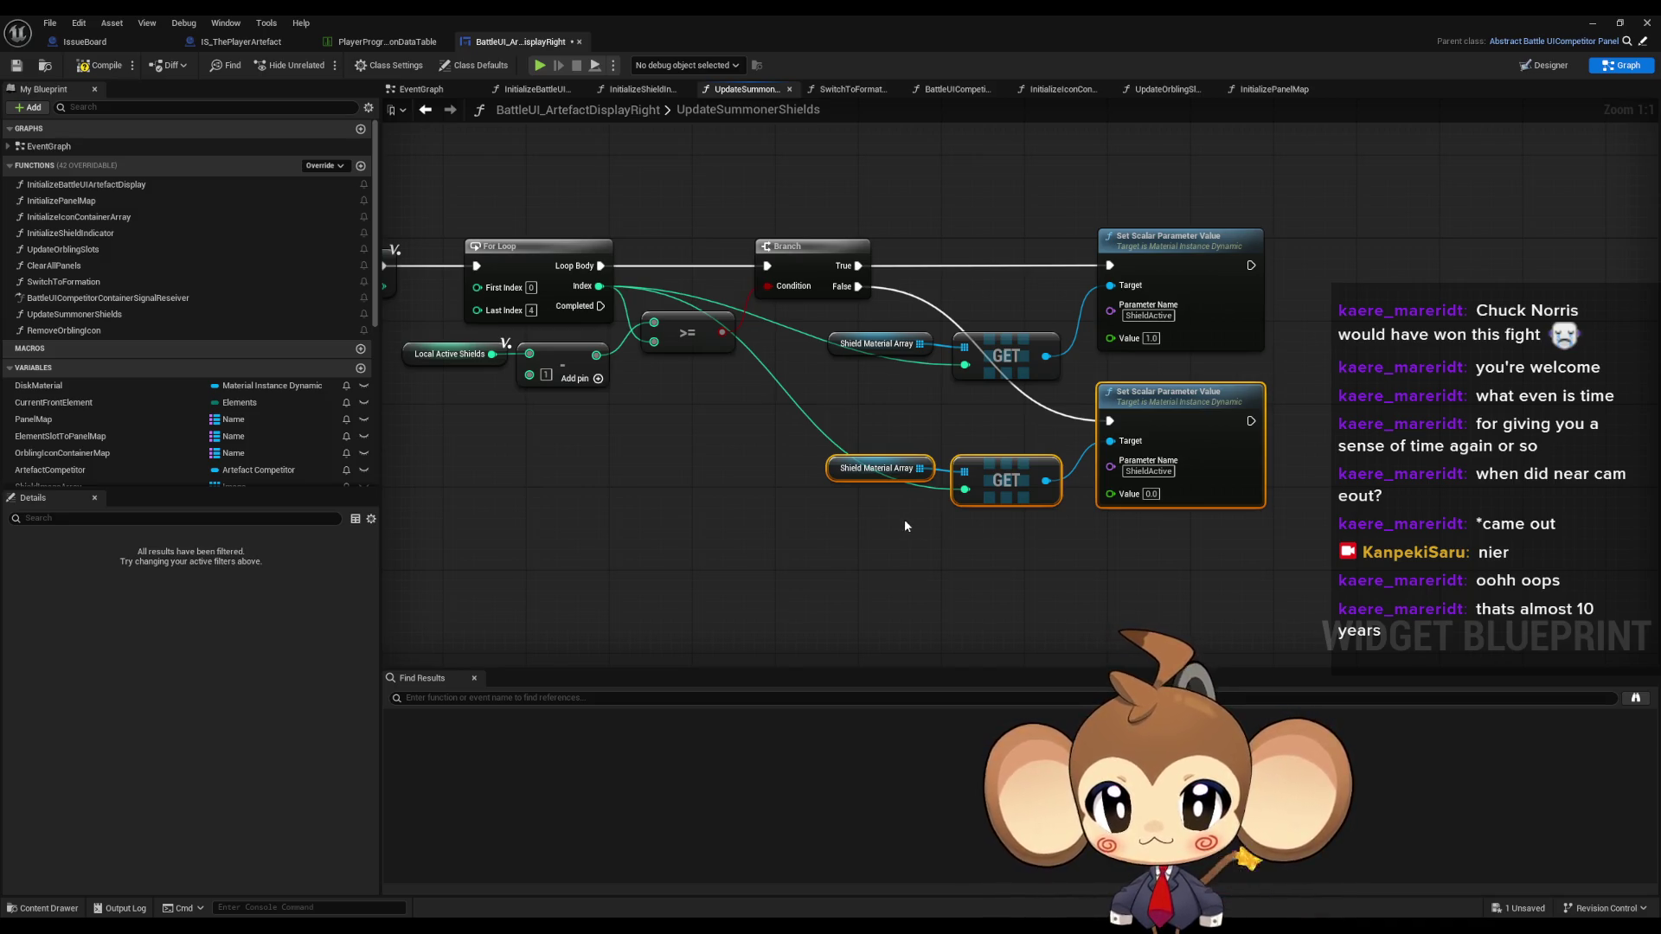
drag(696, 558, 886, 561)
click(100, 65)
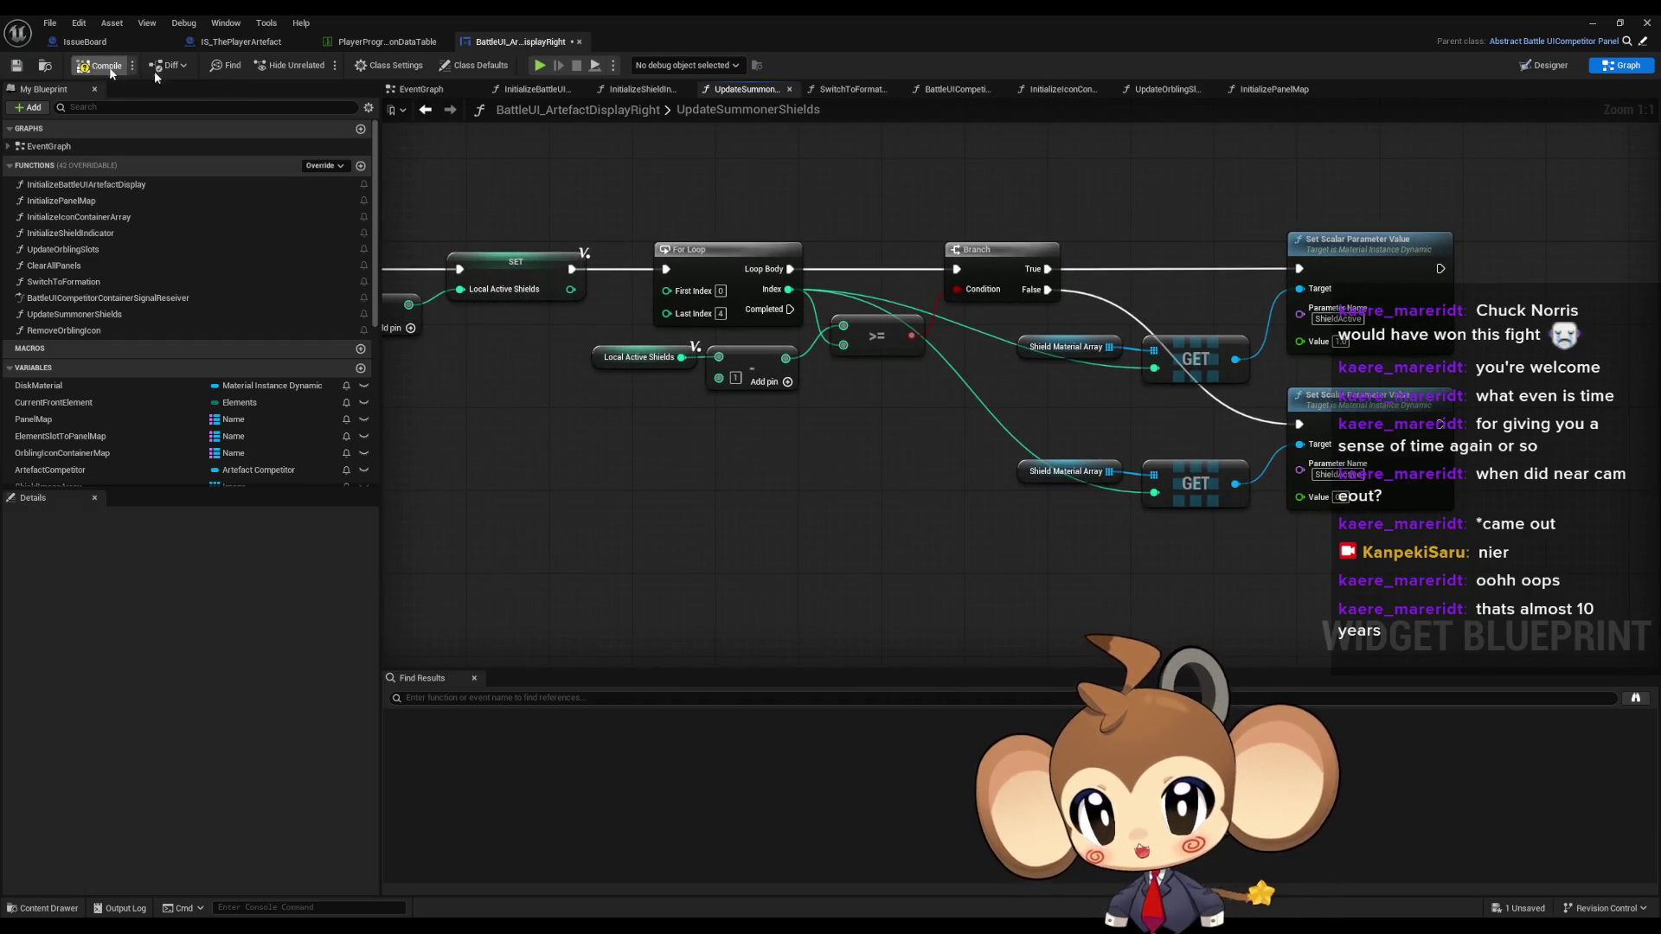
- Bring up the main level editor to start a Play in Editor test
click(1618, 22)
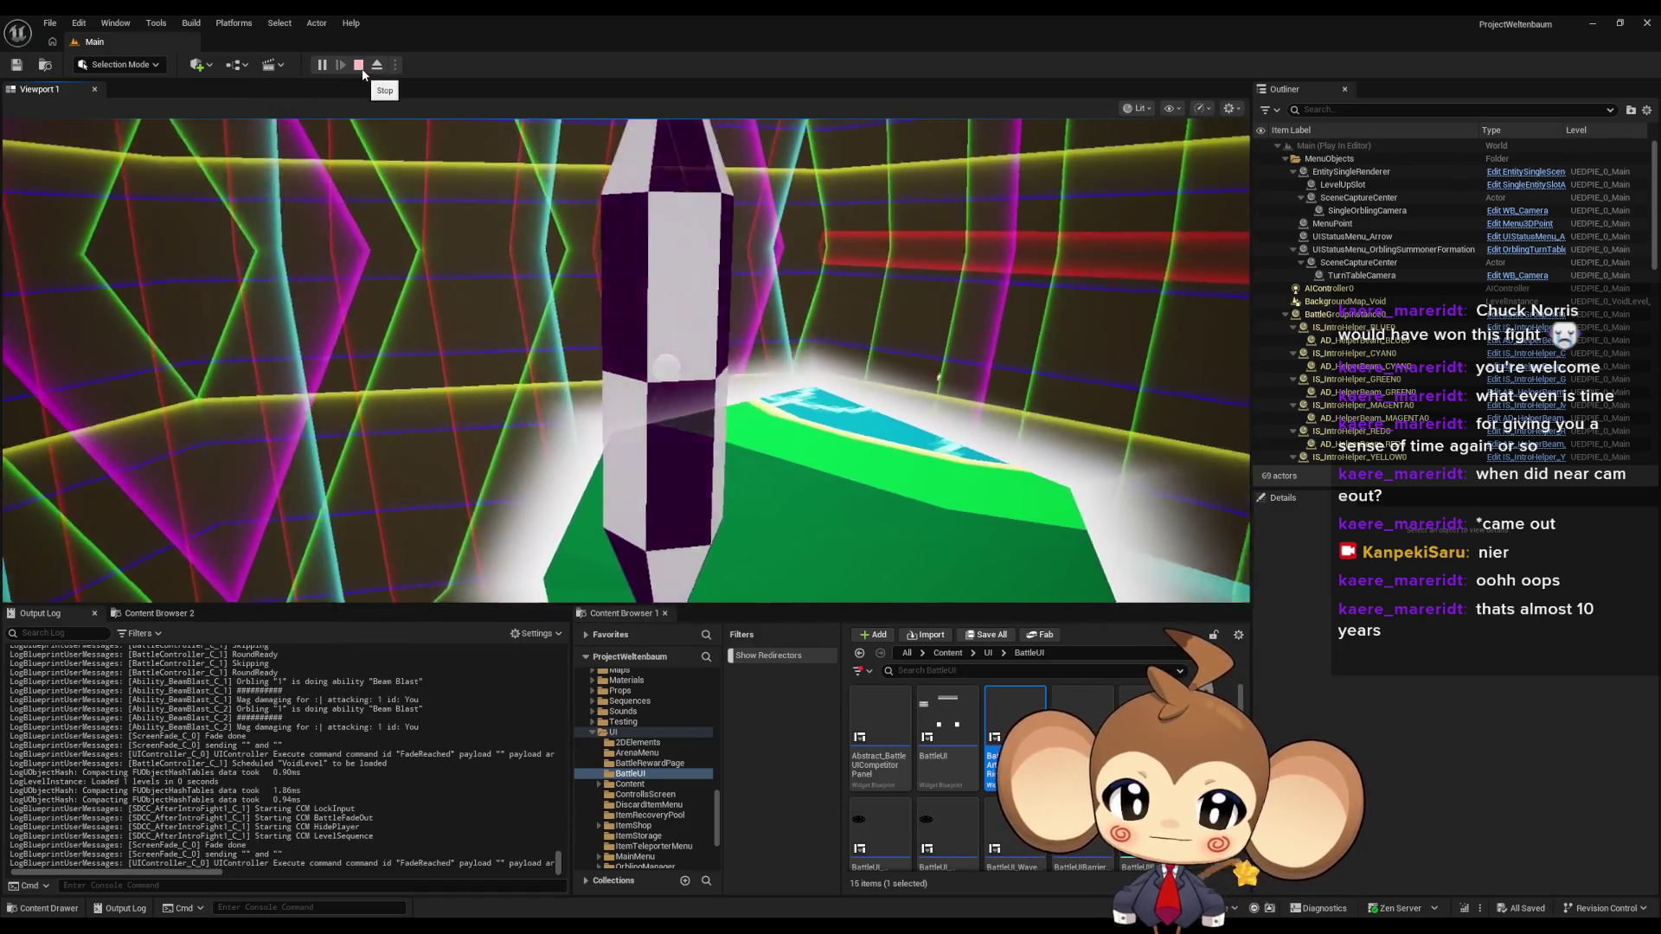
- Stop the Play in Editor session after the Beam Blast battle
click(358, 65)
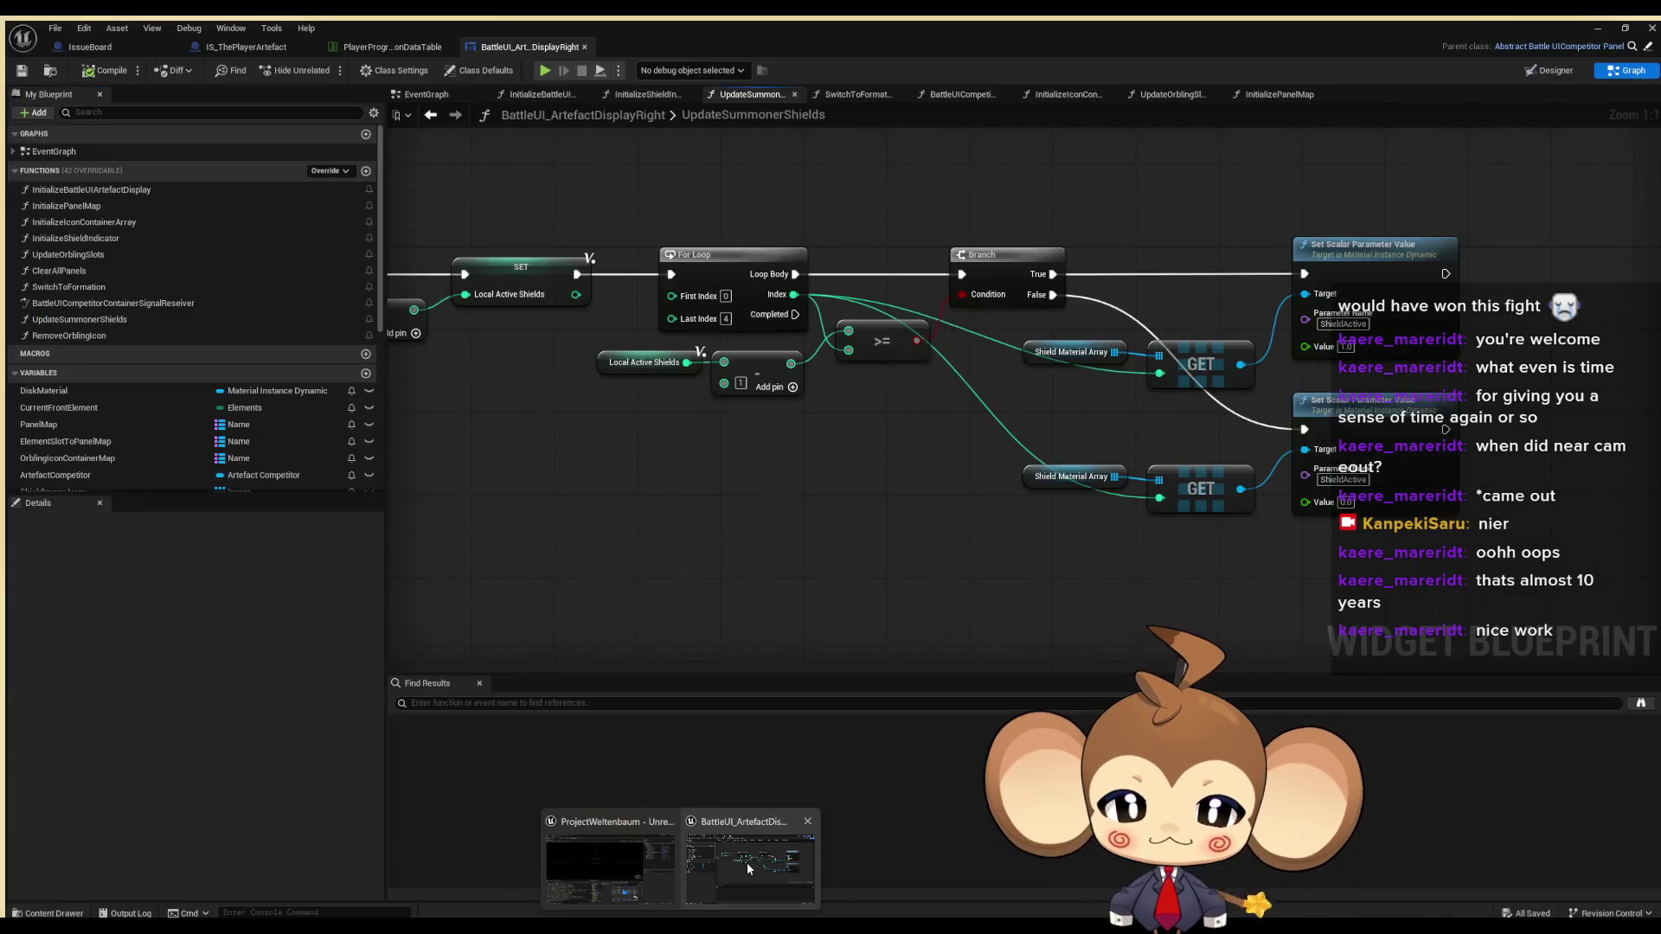
- Delete the 'make shields hp' note from the IssueBoard graph
click(745, 864)
click(85, 42)
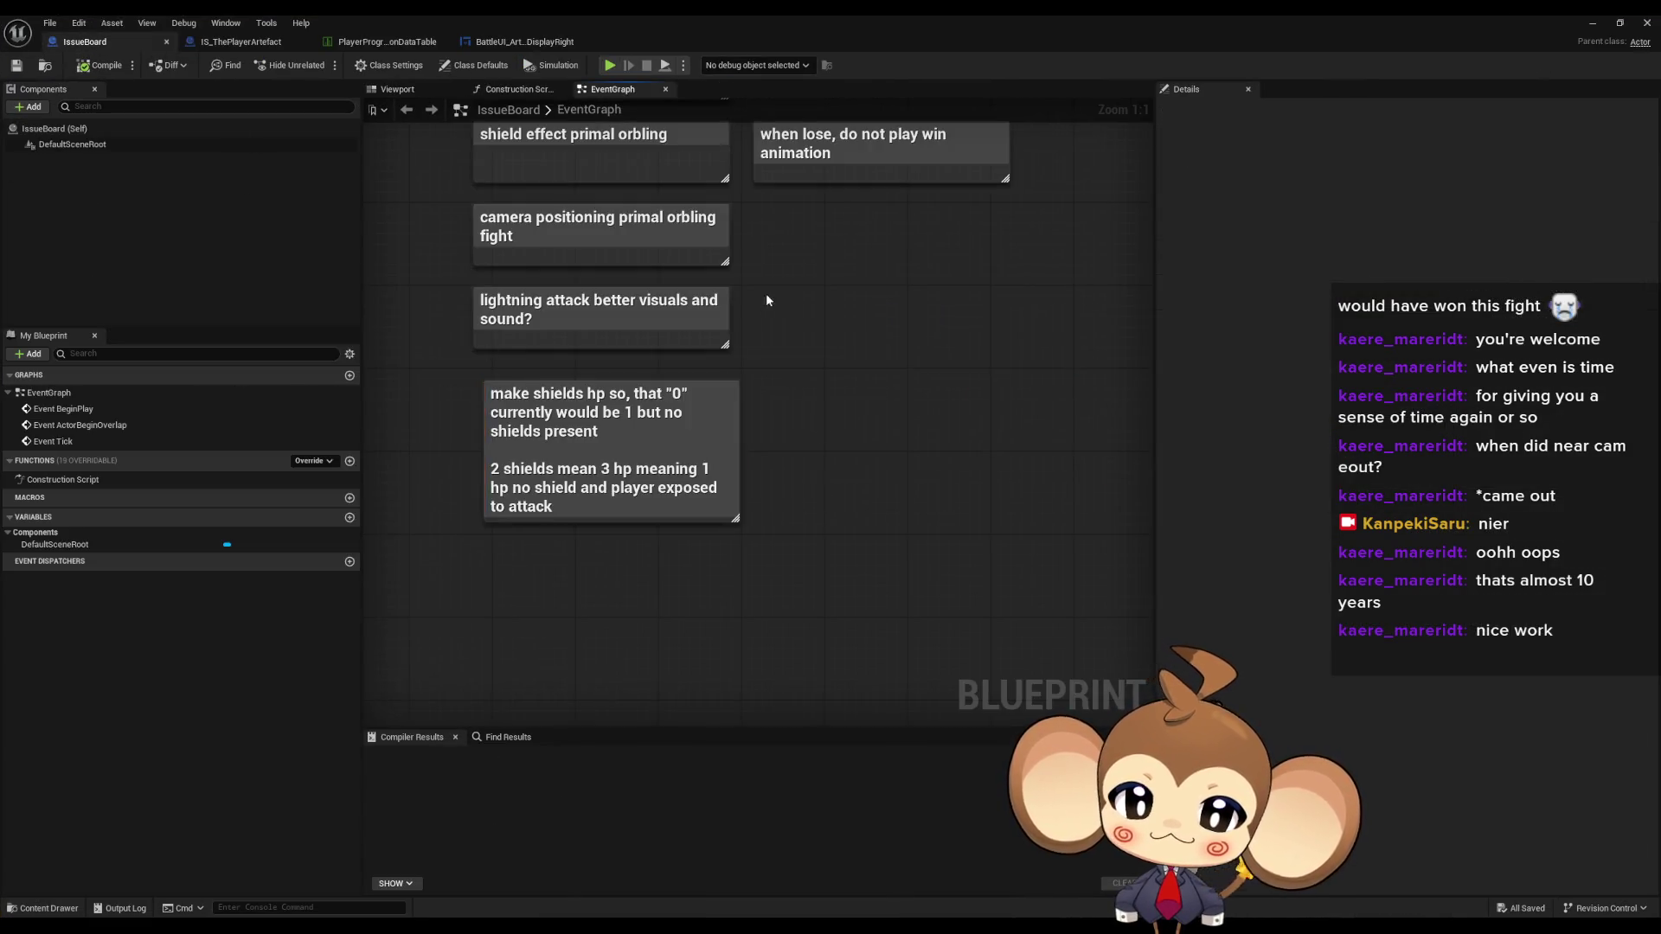
mouse_move(767, 300)
mouse_down()
mouse_move(871, 605)
mouse_move(865, 467)
mouse_up()
click(822, 679)
key(Delete)
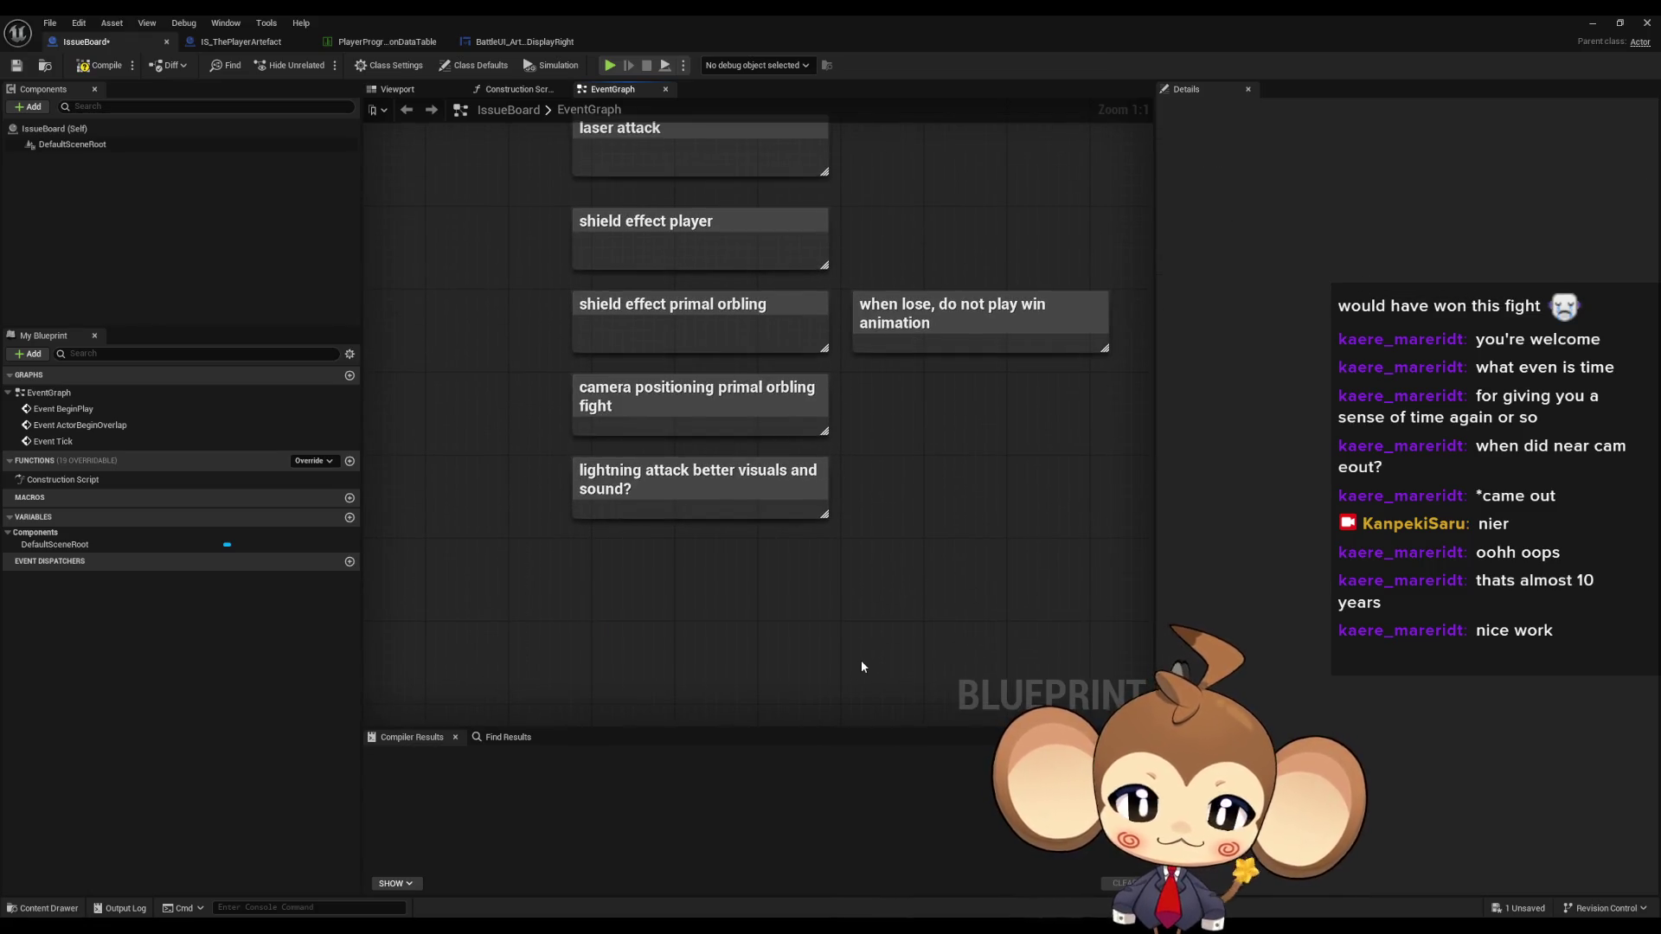
drag(770, 612, 760, 551)
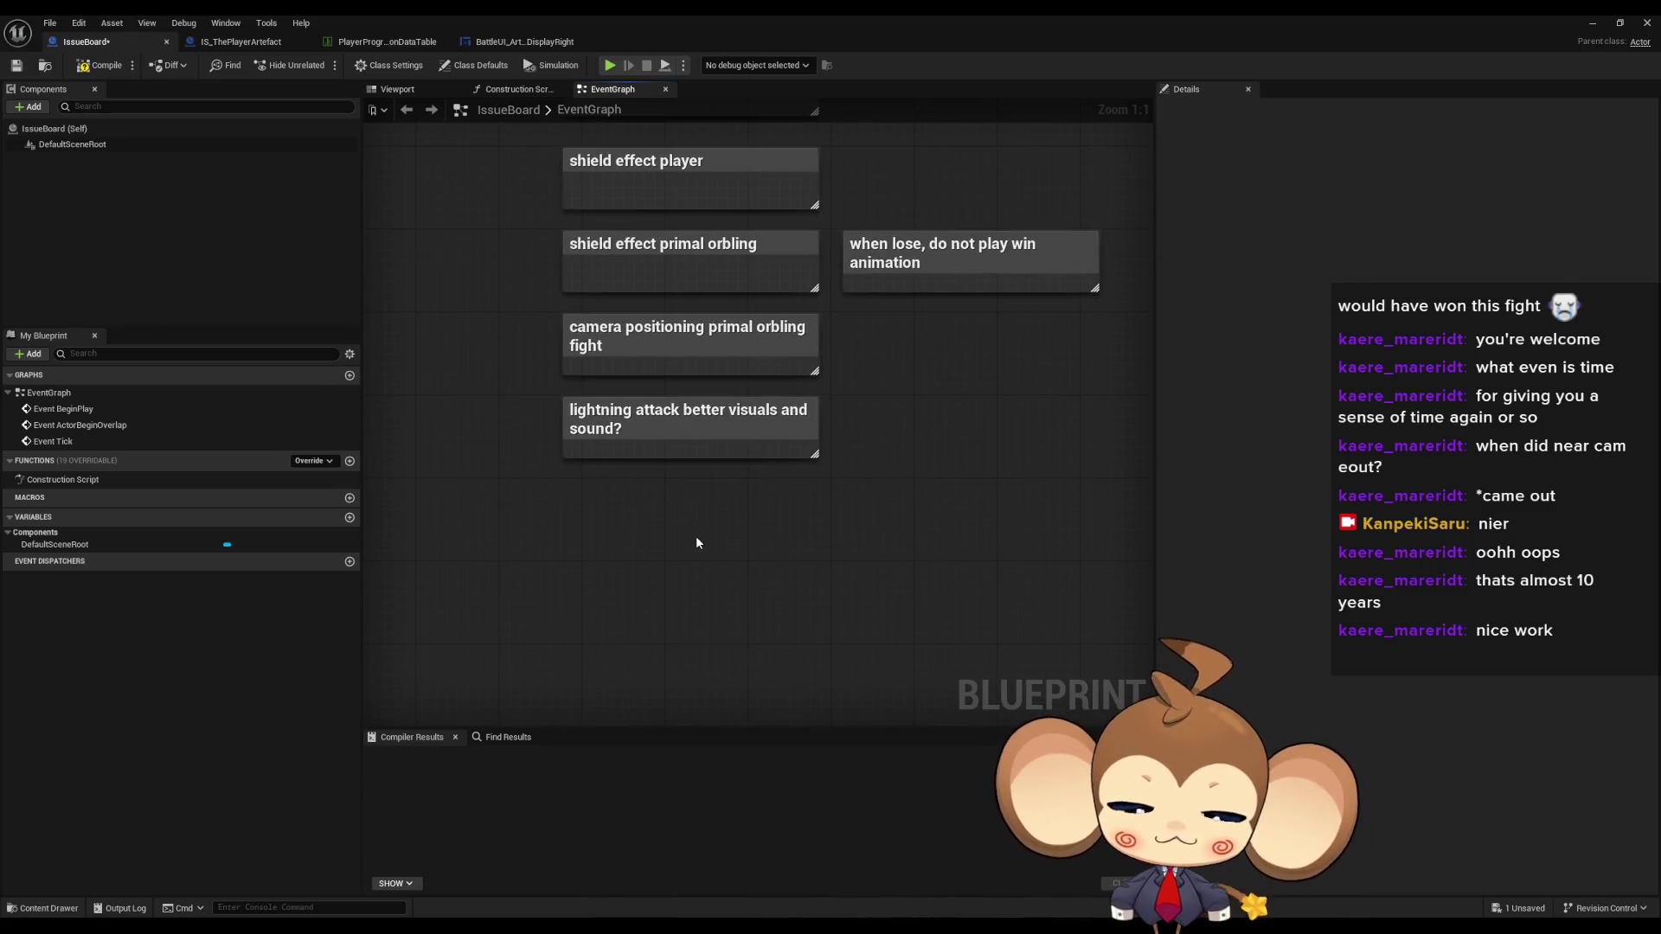
key(ctrl+z)
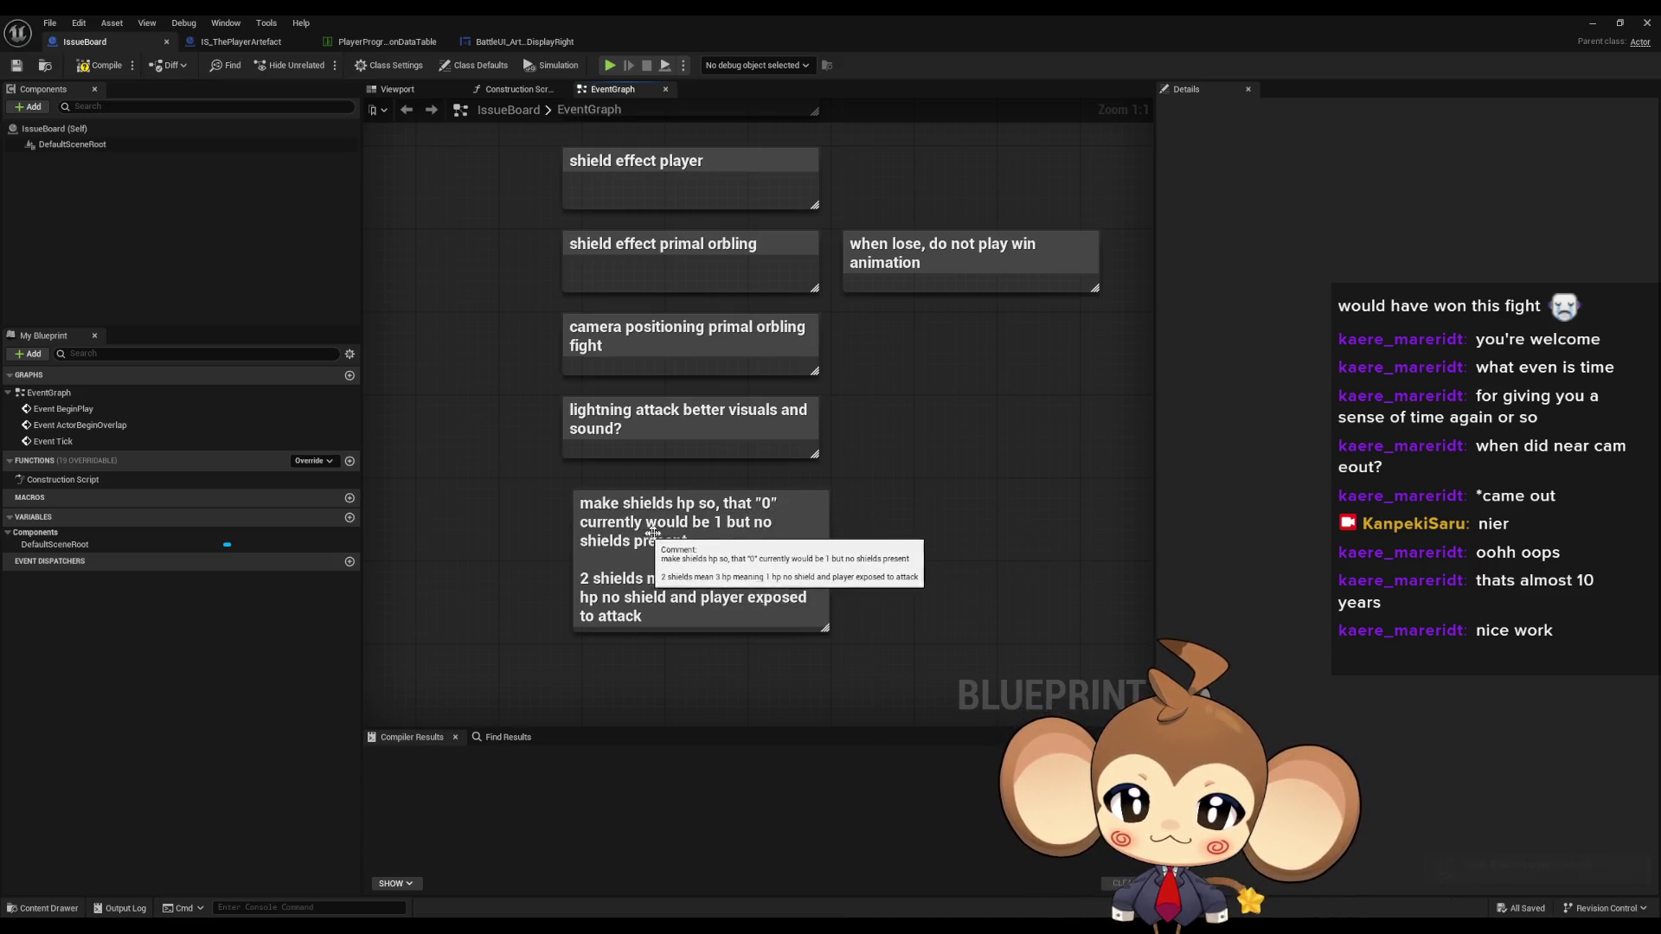
click(772, 612)
key(Delete)
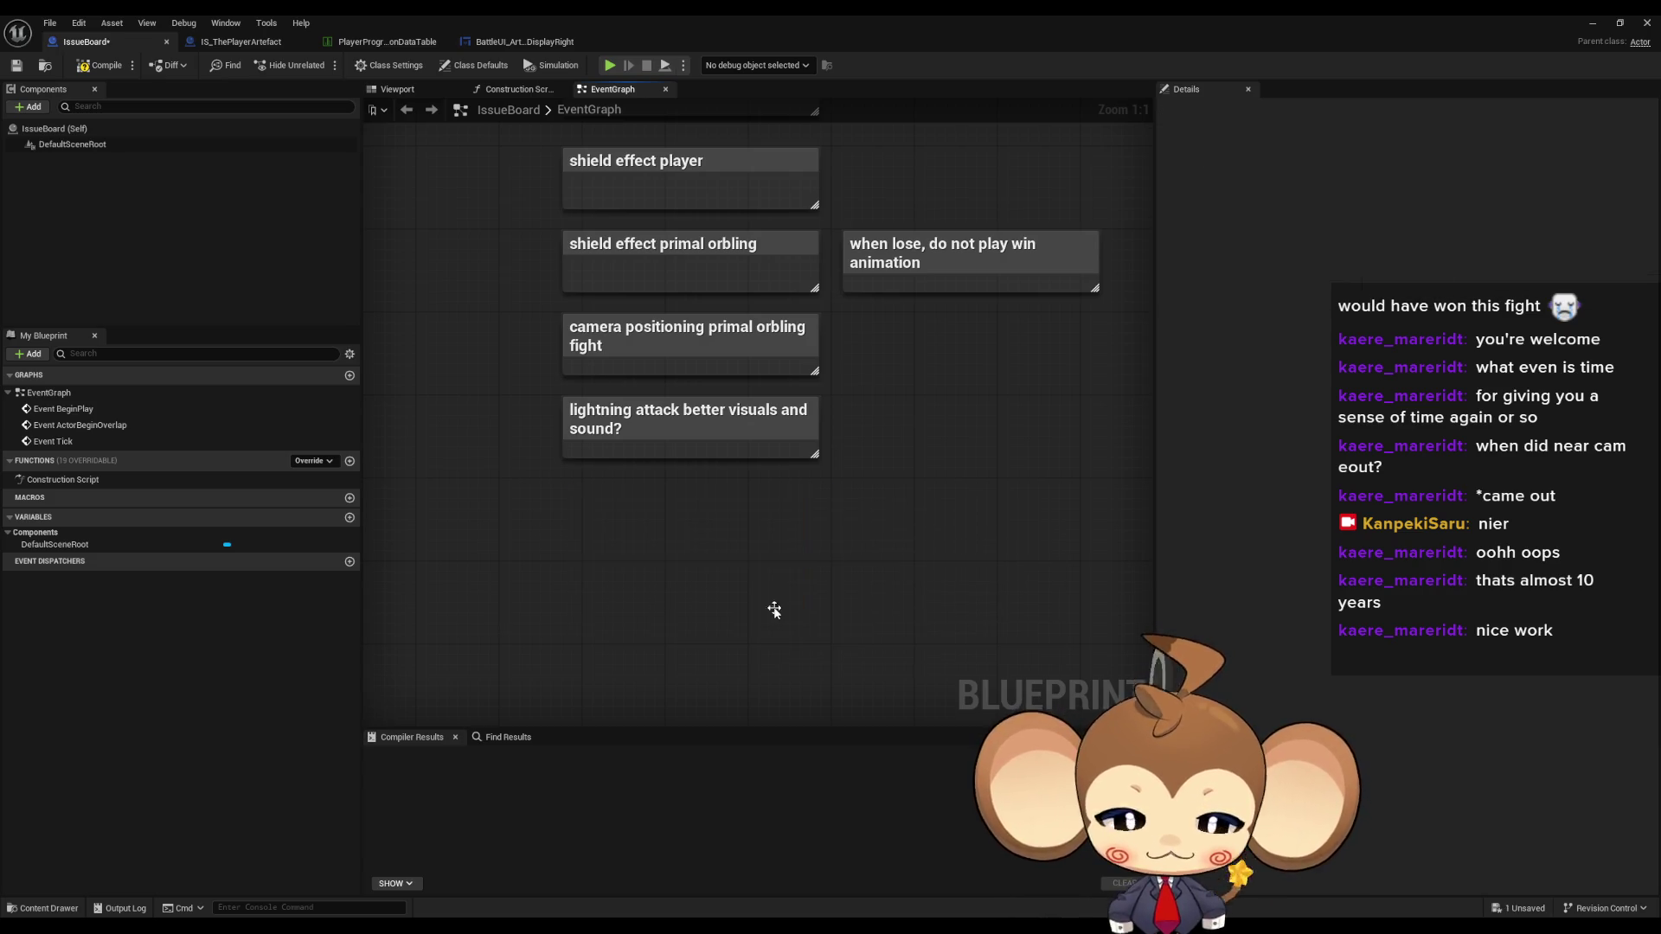
- Move the 'laser attack' note to the left, away from the other notes
drag(645, 642, 929, 548)
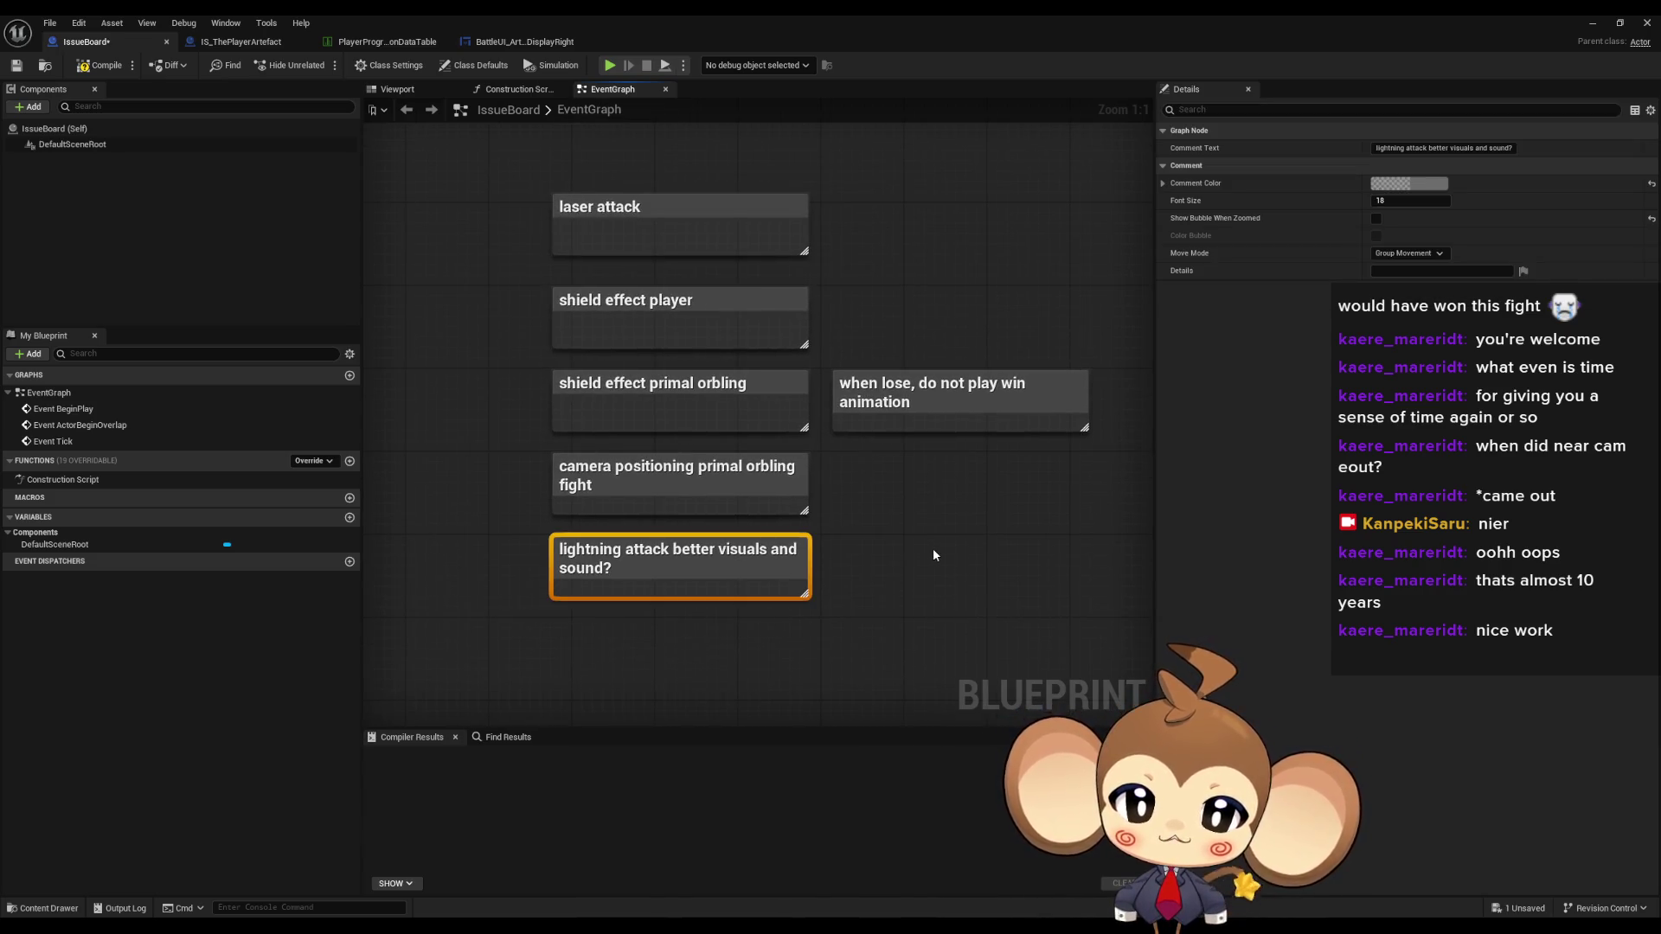
click(856, 584)
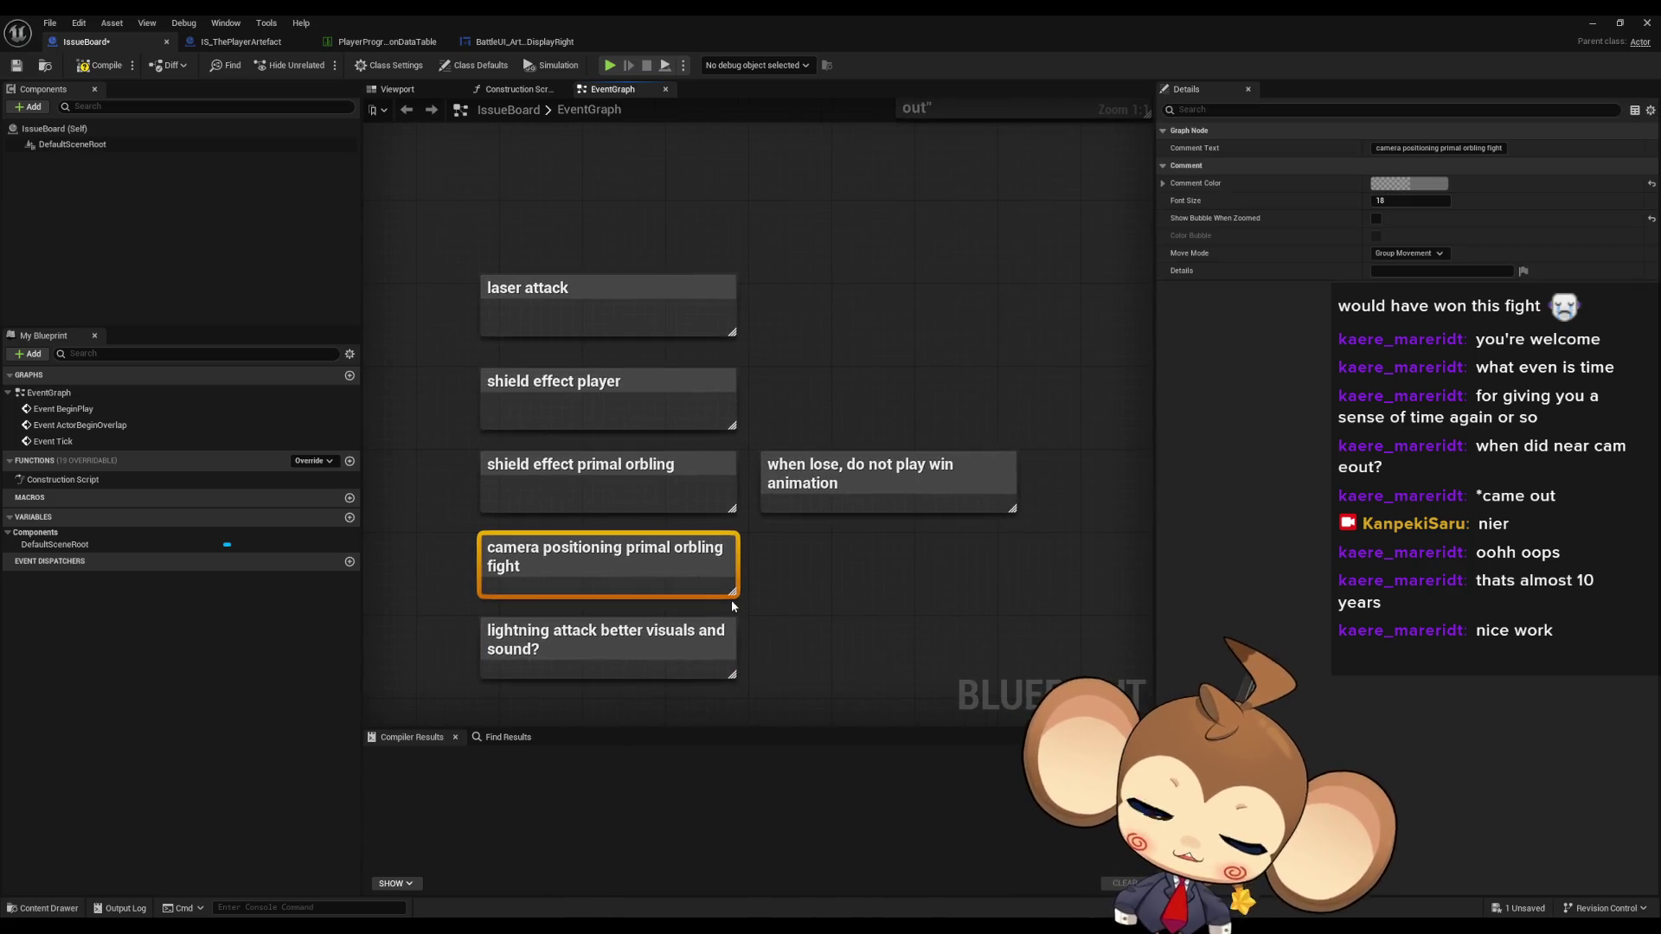
drag(787, 611, 867, 595)
click(765, 298)
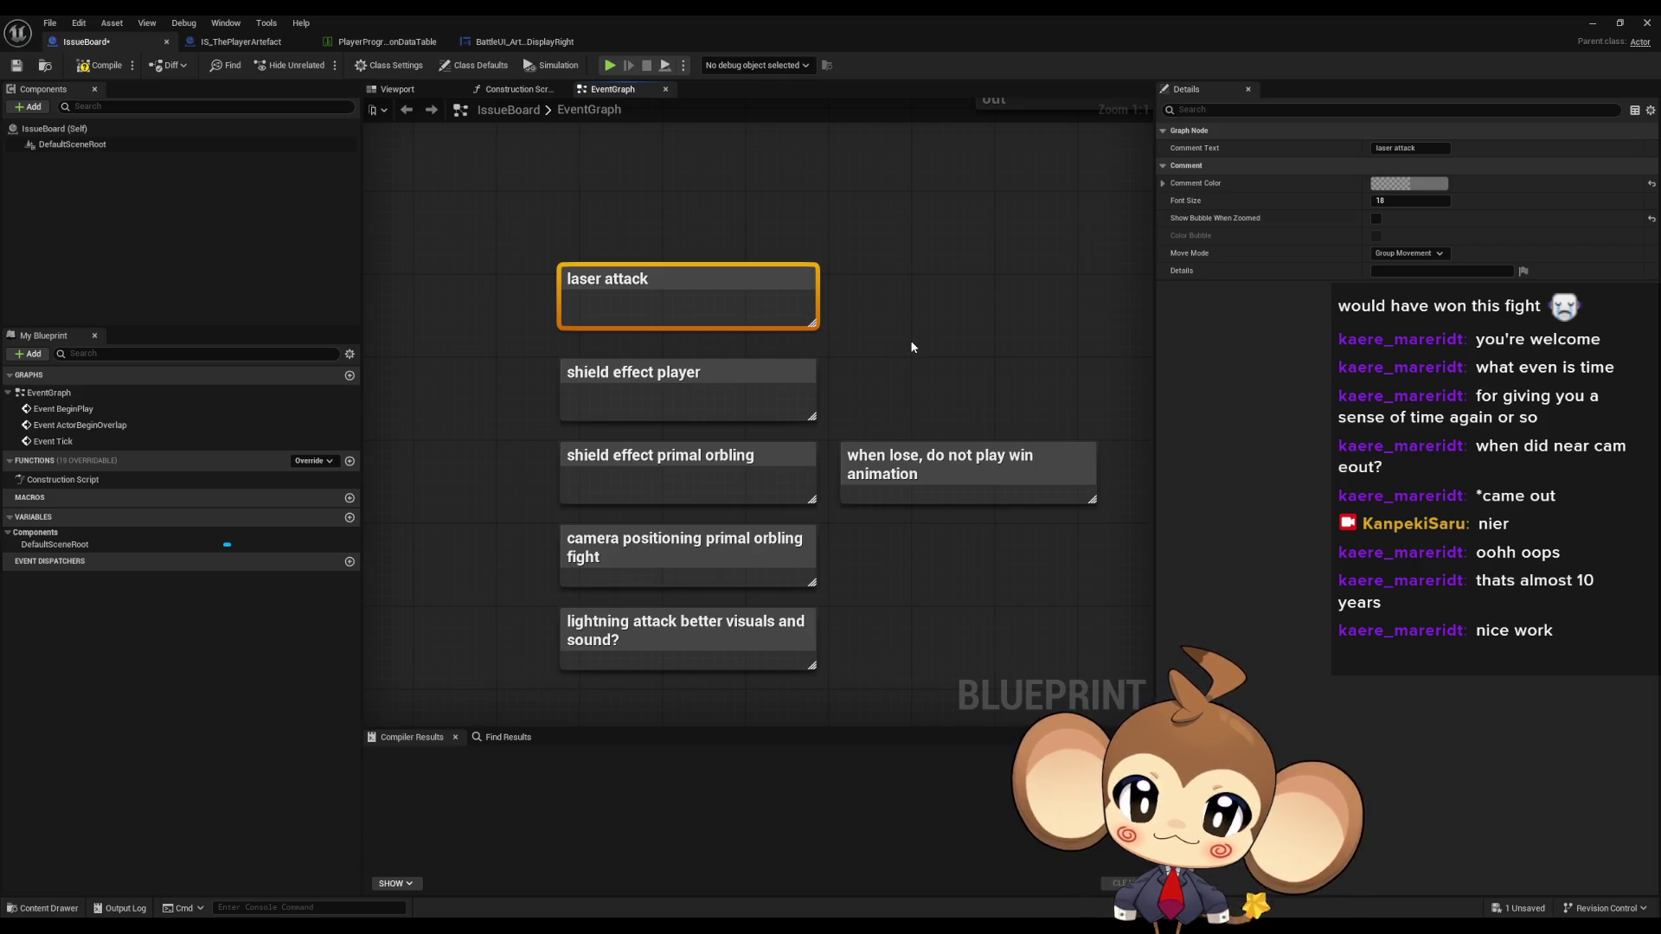
mouse_move(912, 347)
mouse_down()
mouse_move(830, 371)
mouse_move(934, 360)
mouse_move(599, 318)
mouse_move(468, 278)
mouse_up()
click(545, 419)
drag(545, 418, 740, 460)
- Title the note 'level sequence' and move it up and to the left
text(c)
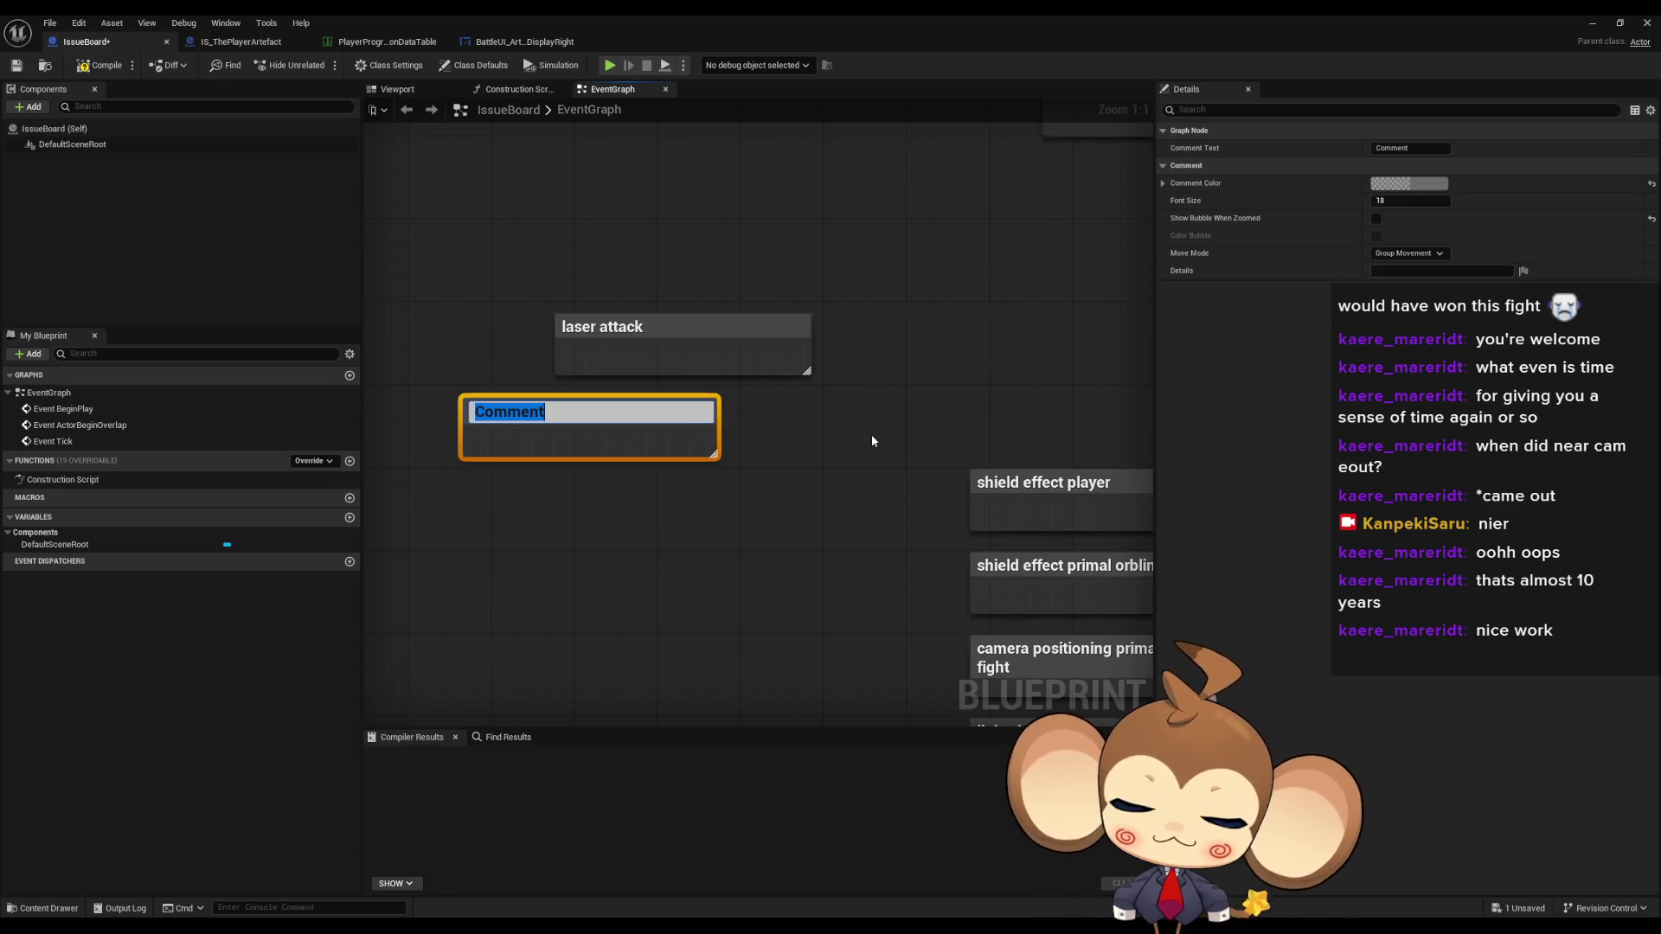
text(cinema)
key(ctrl+a)
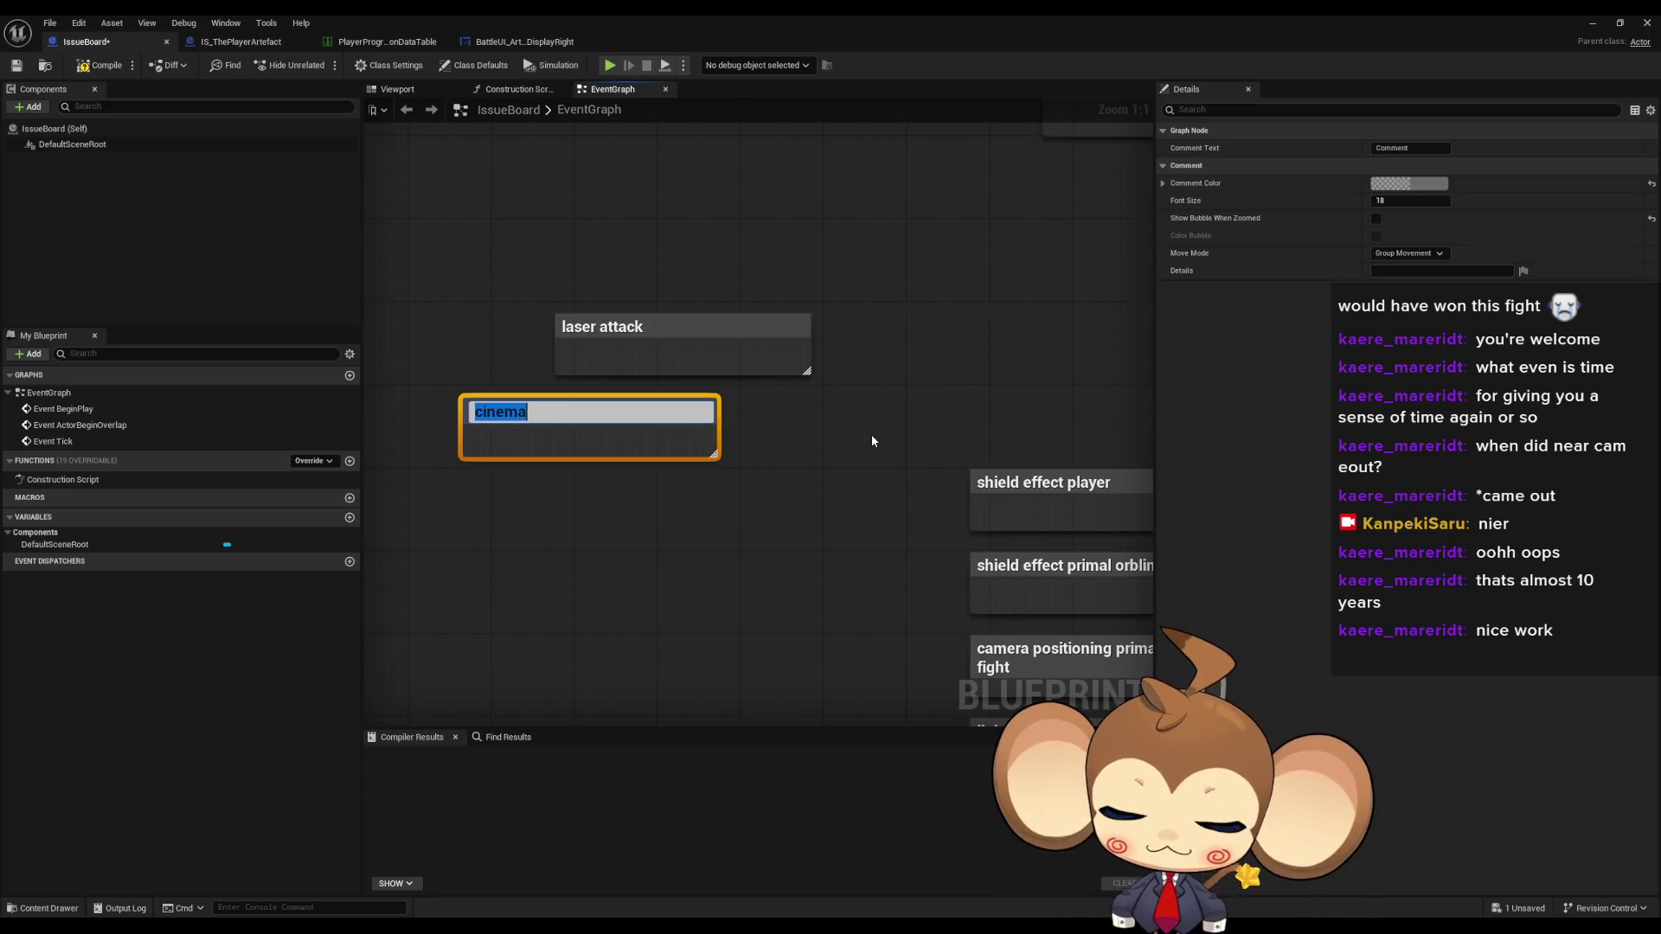
text(level seq)
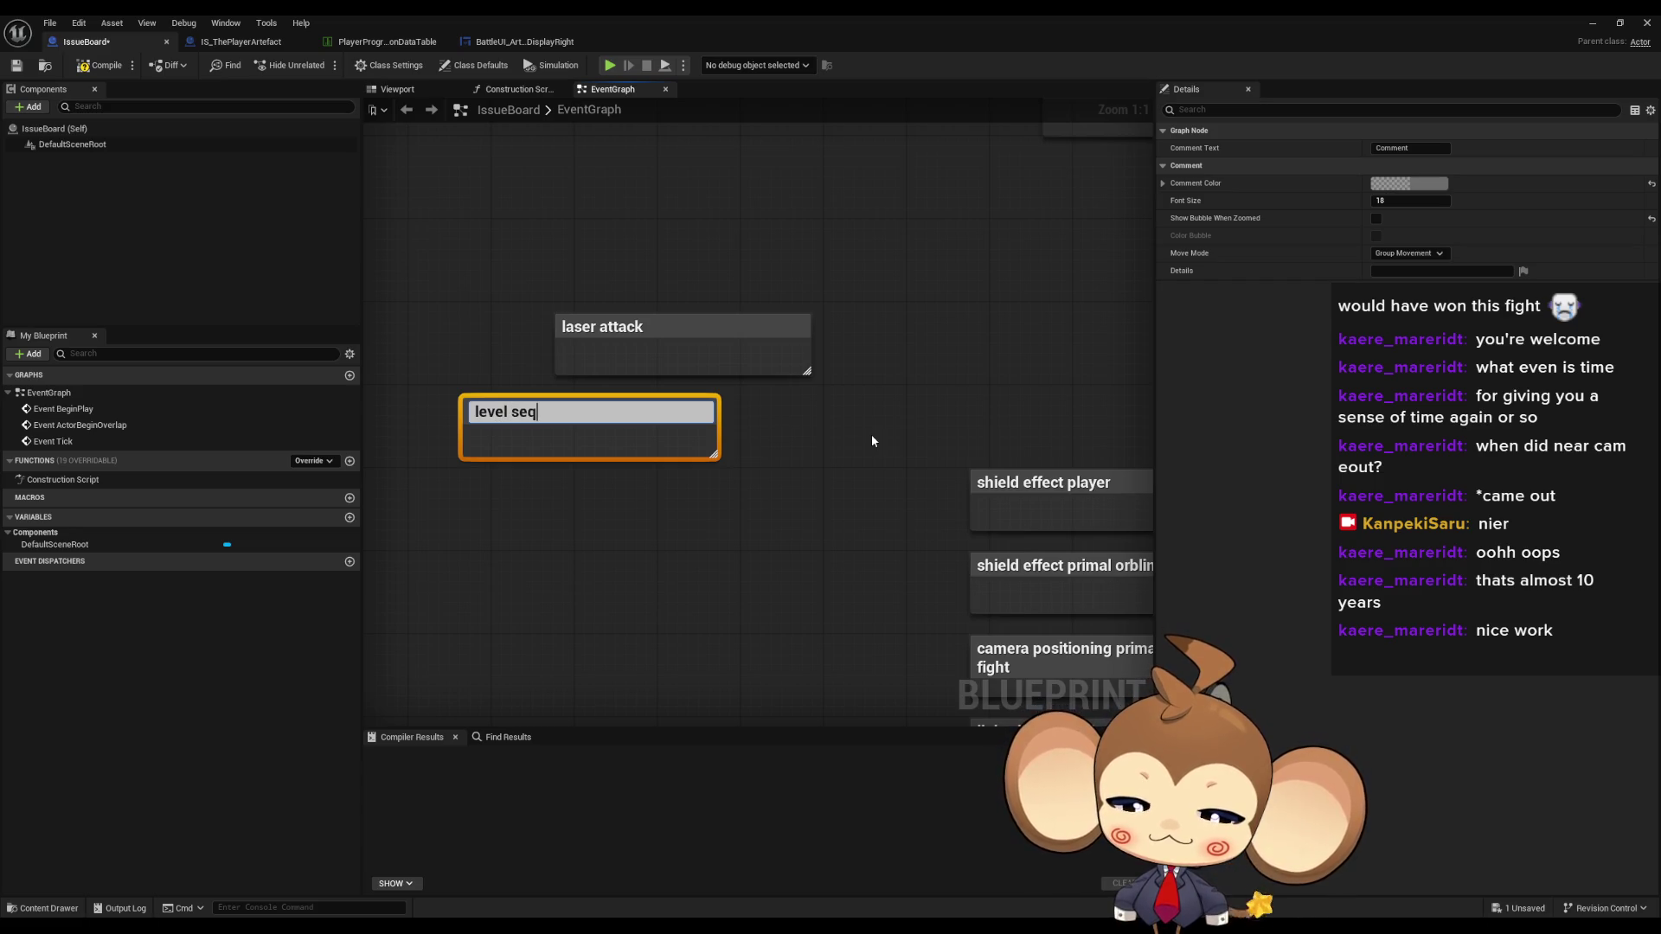
text(uence)
key(Return)
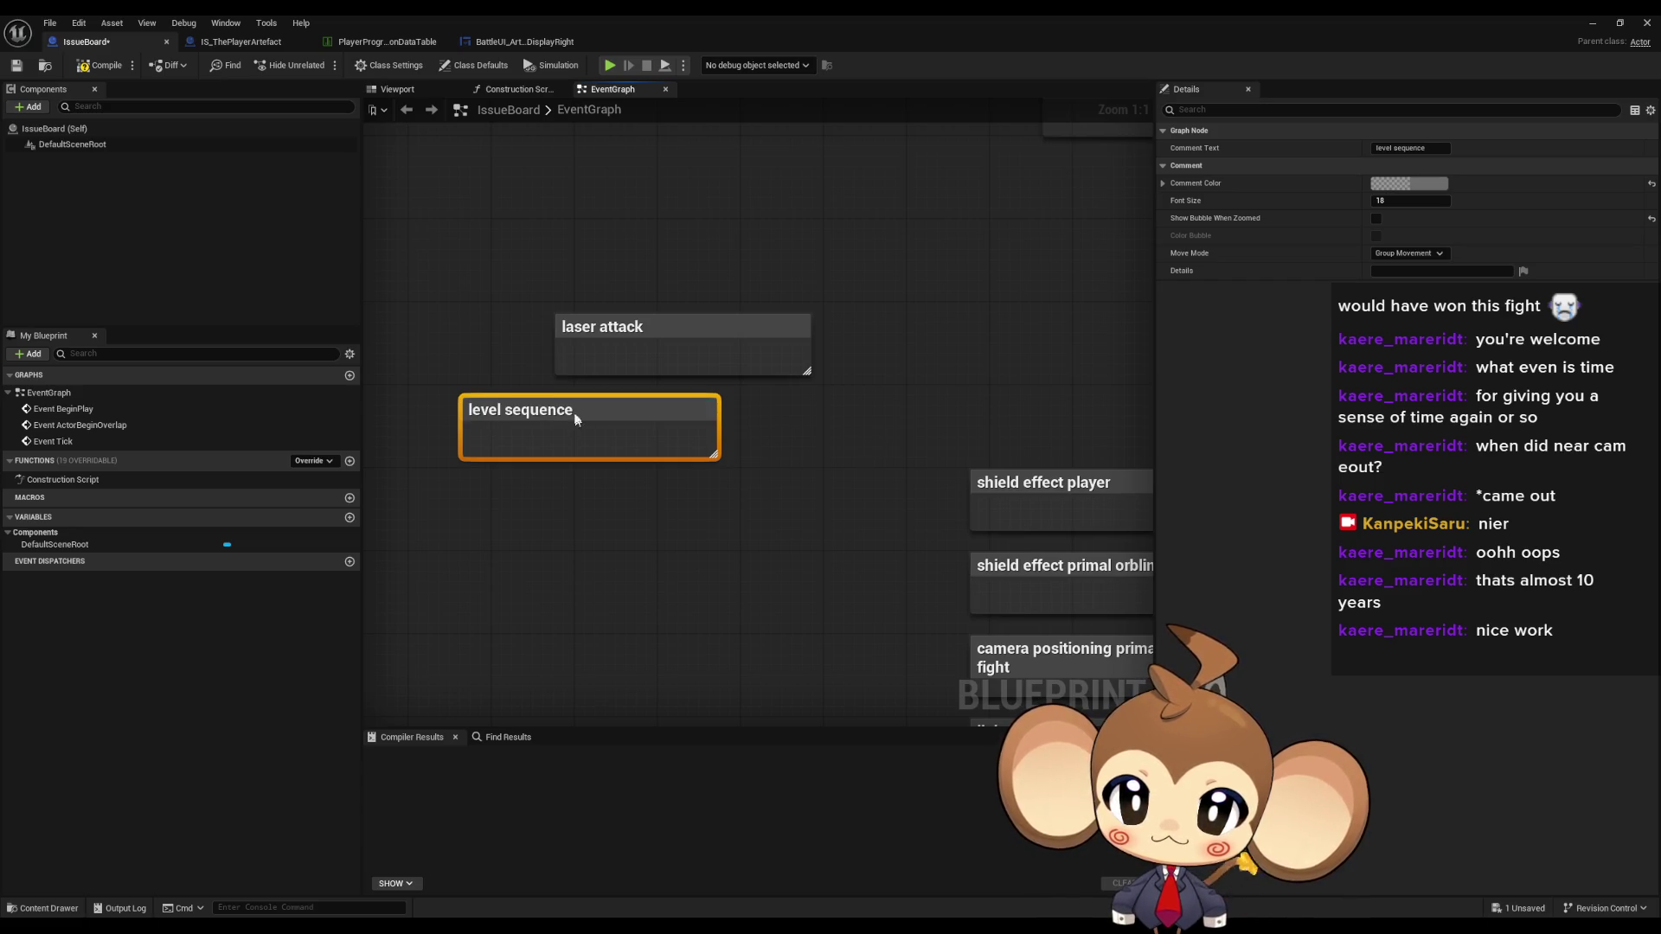
drag(570, 410, 538, 377)
- Add a note 'charge animation for the attack part' beside the 'level sequence' note
key(c)
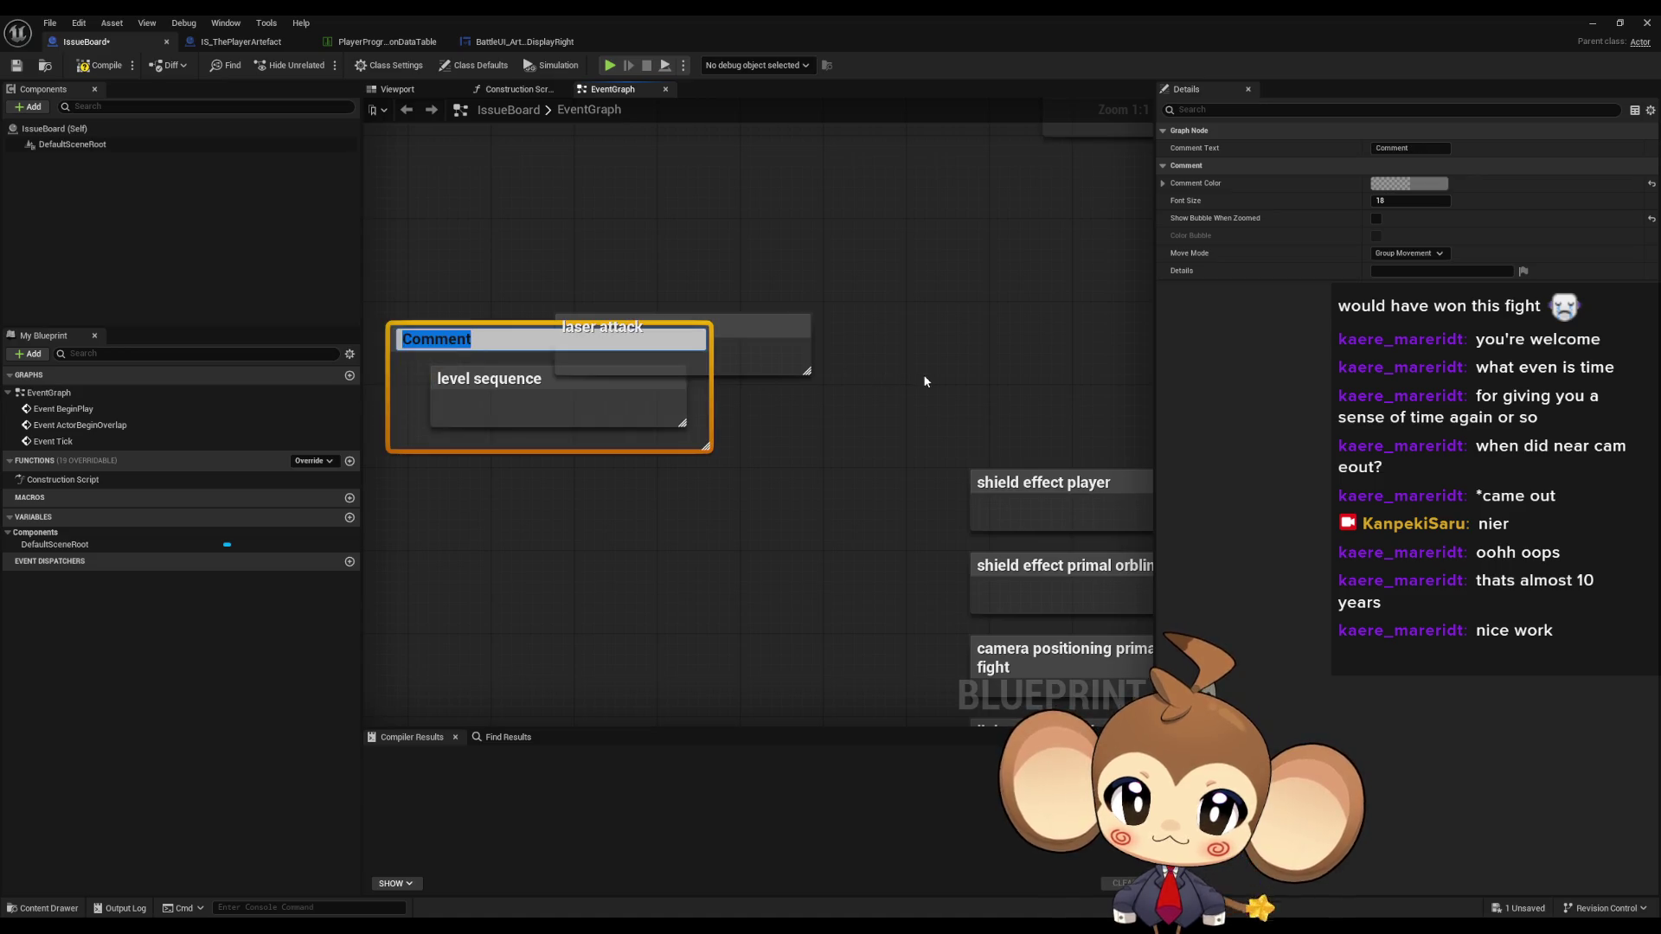
key(ctrl+z)
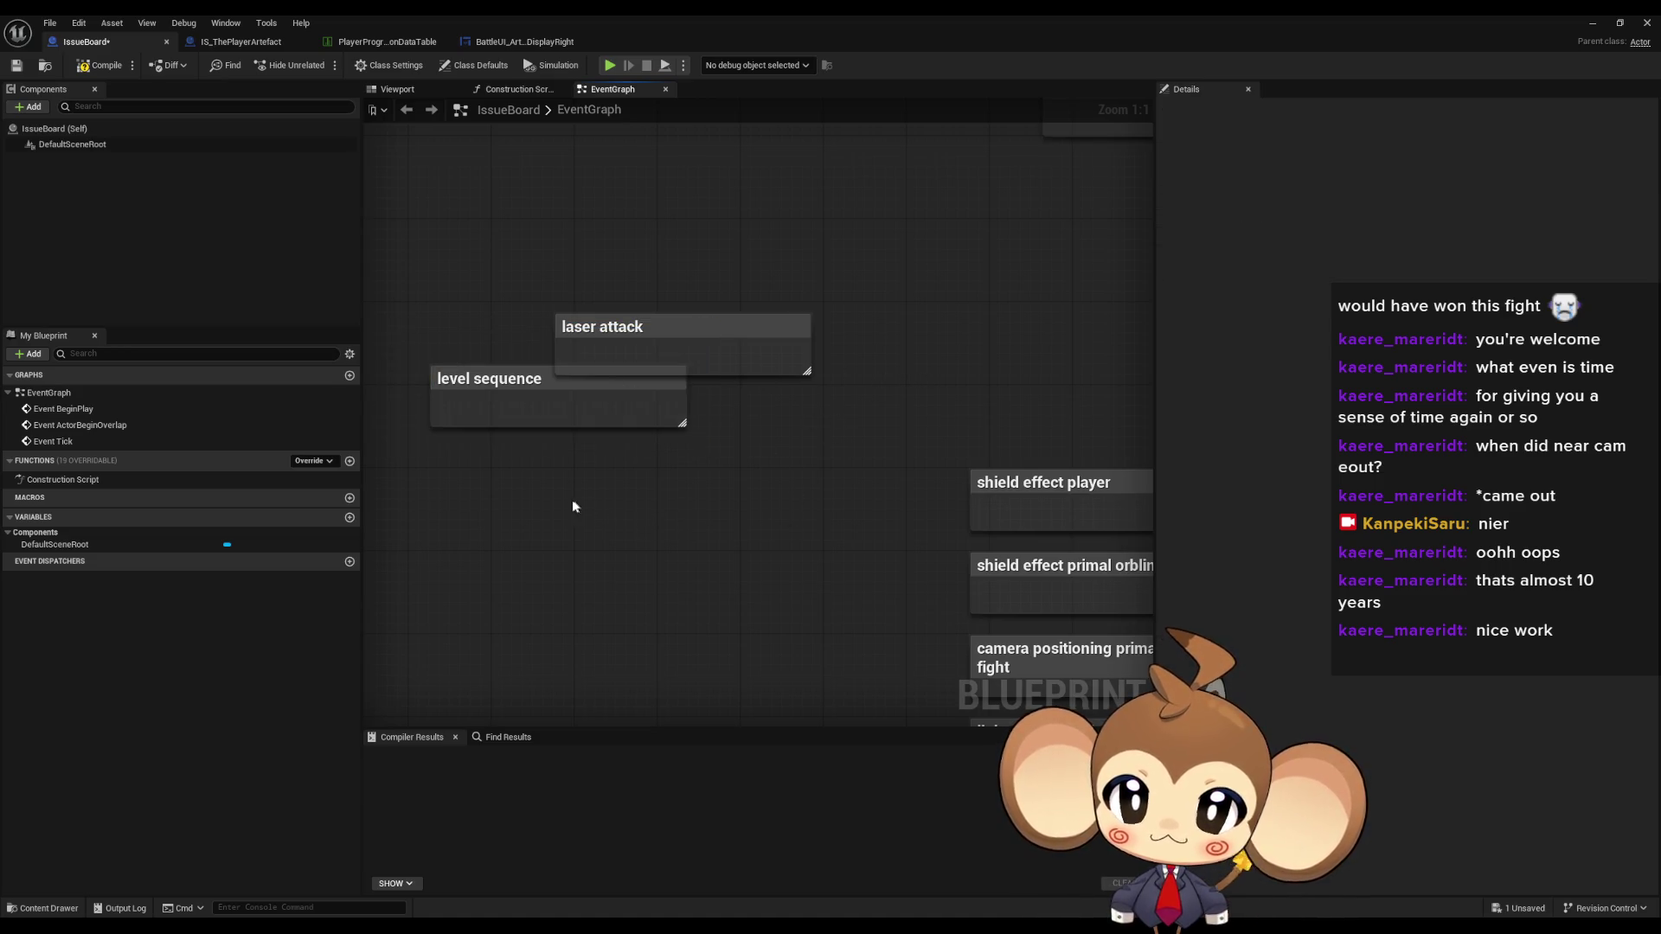
key(c)
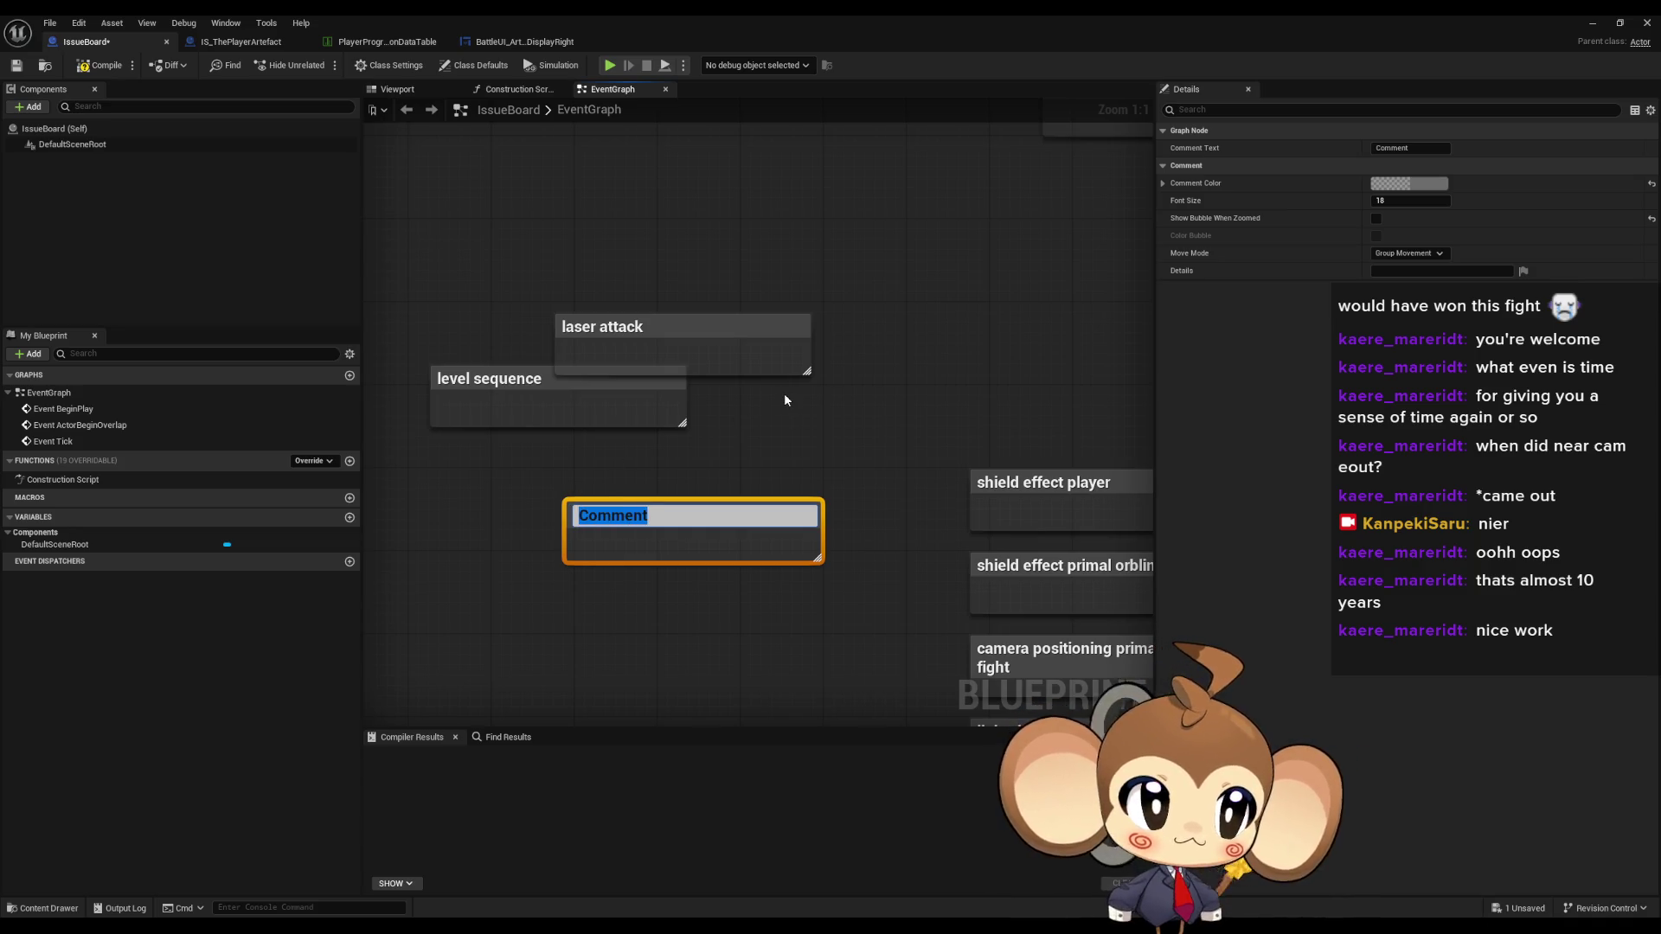
text(charge)
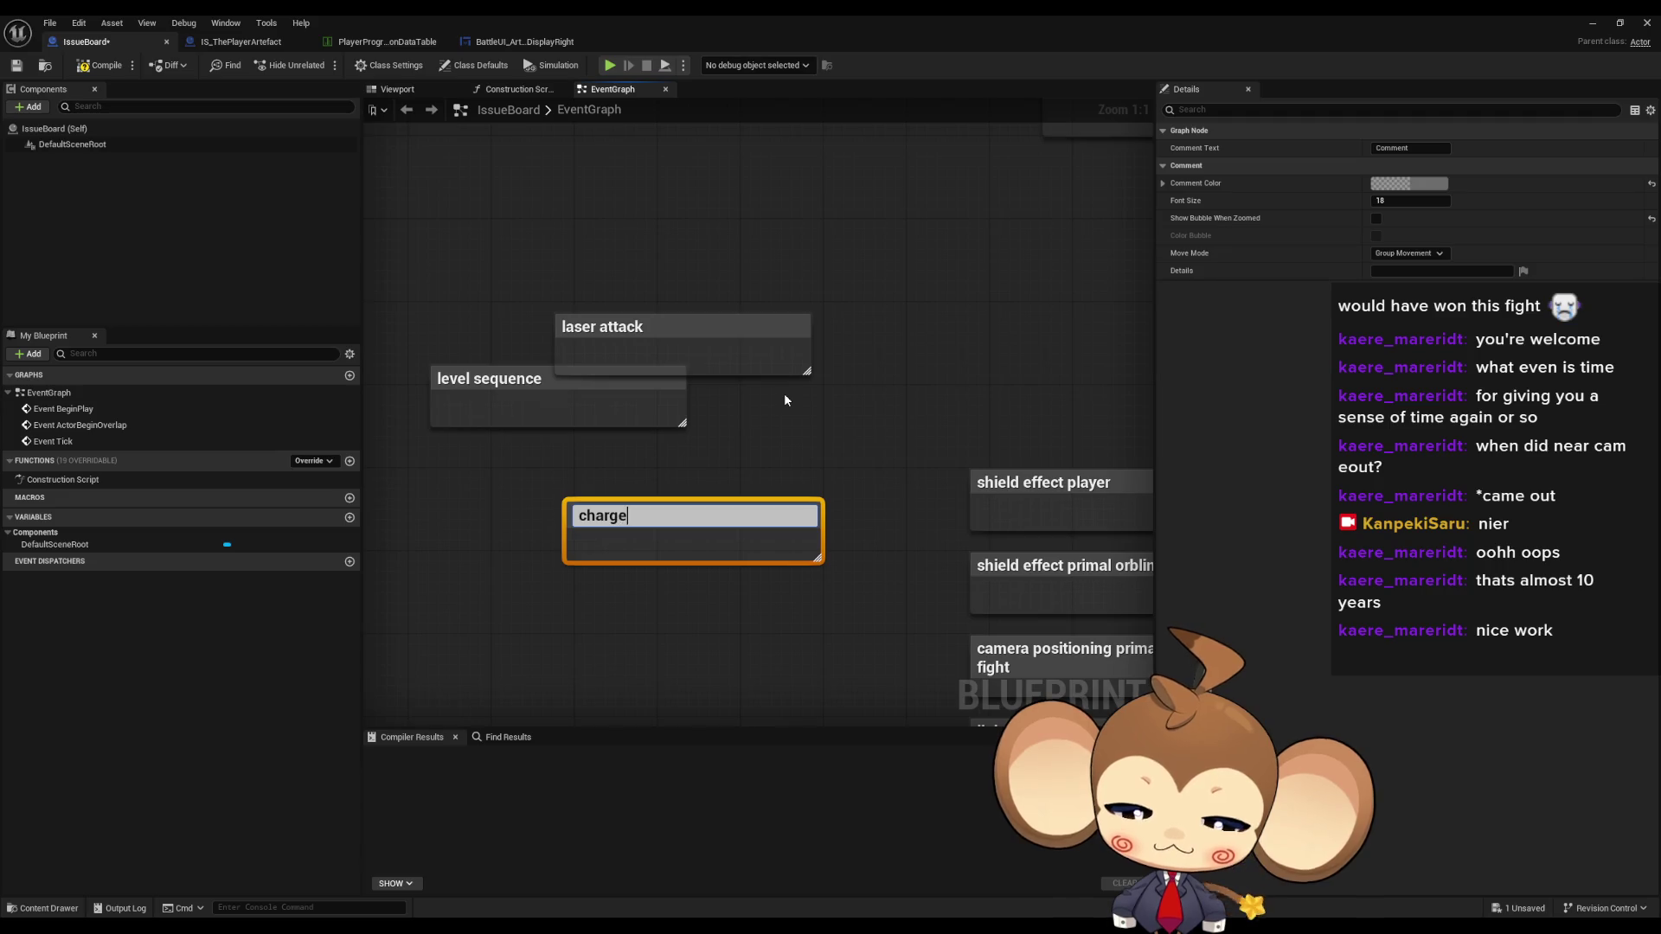
text( animation)
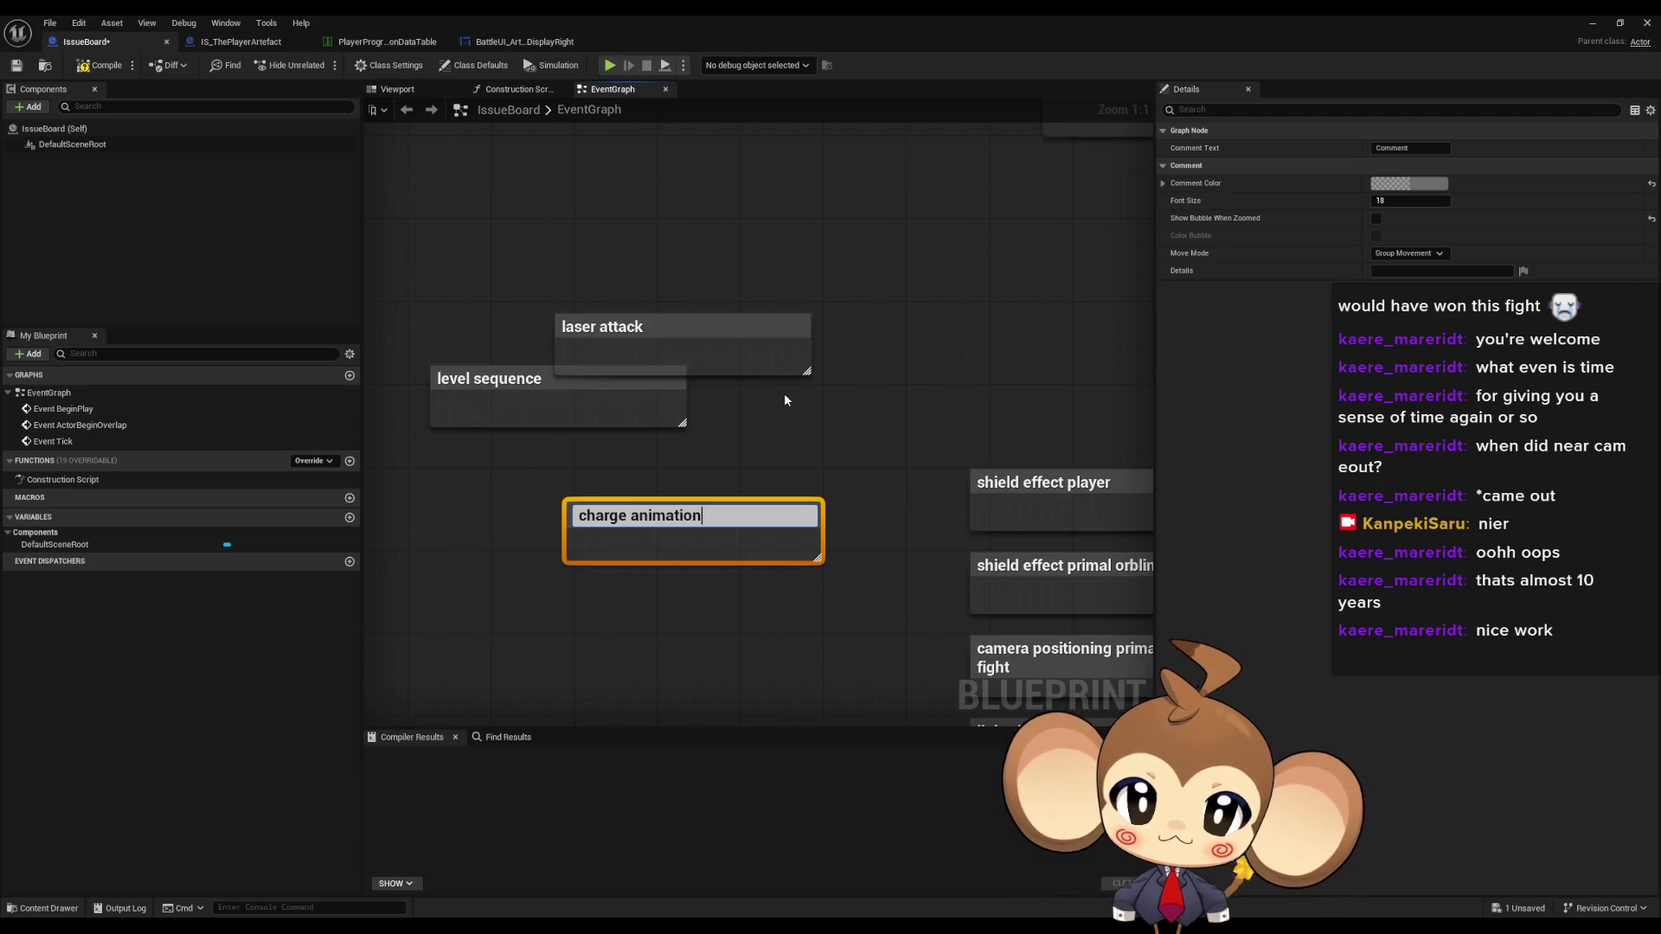
text( fo)
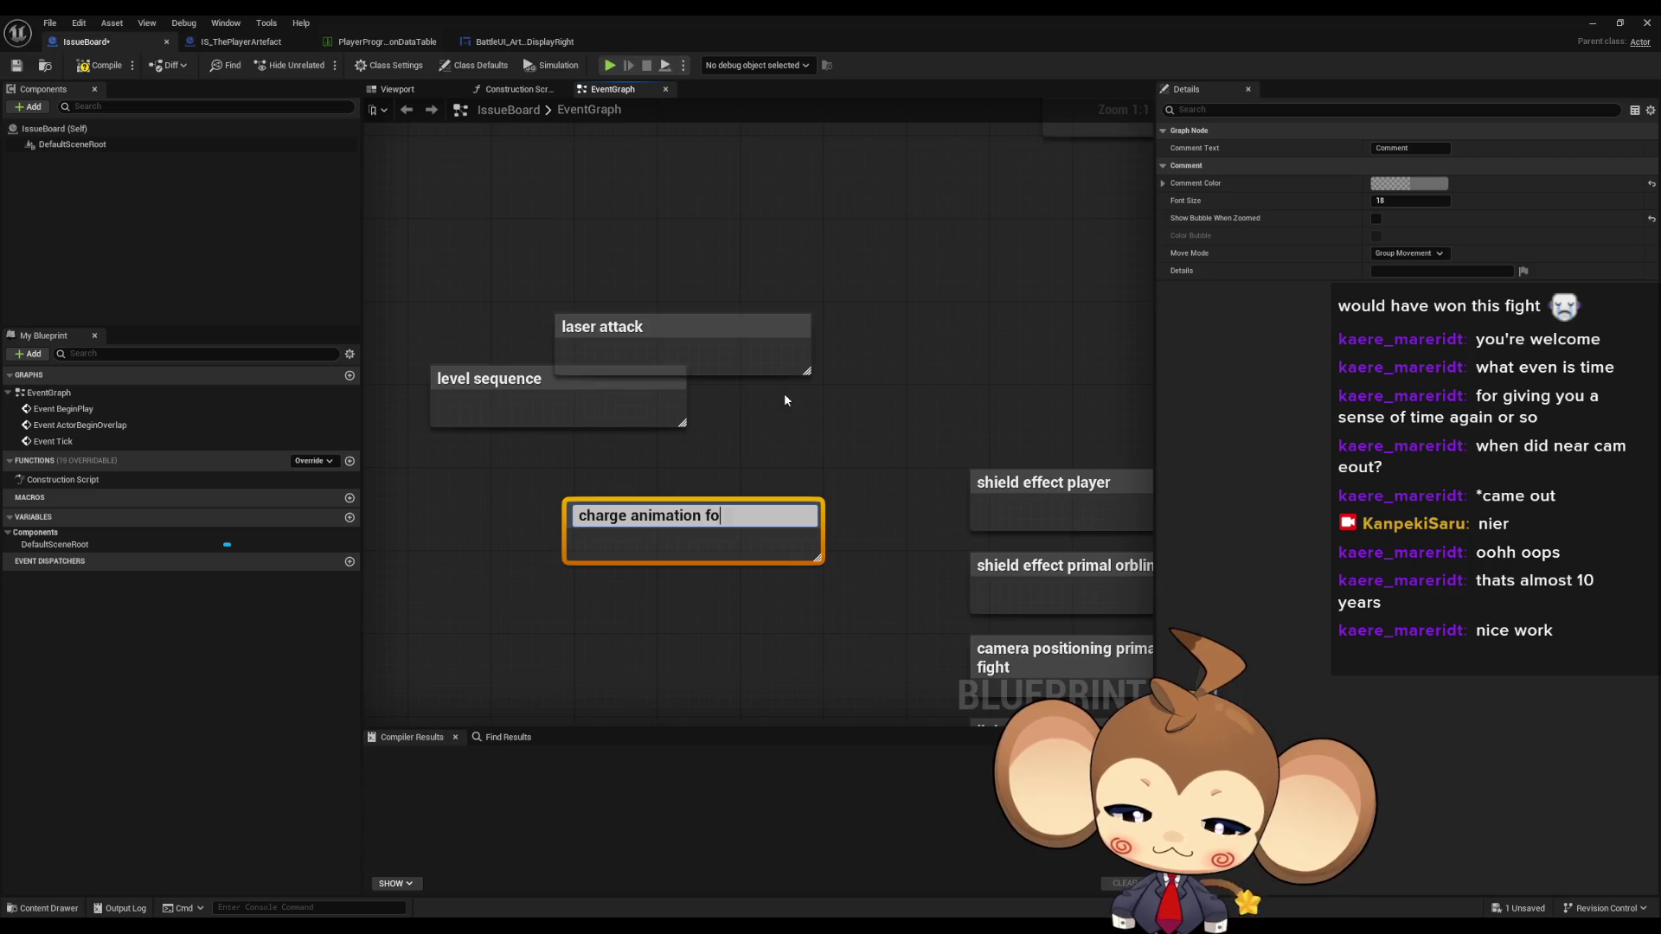
text(r the attack)
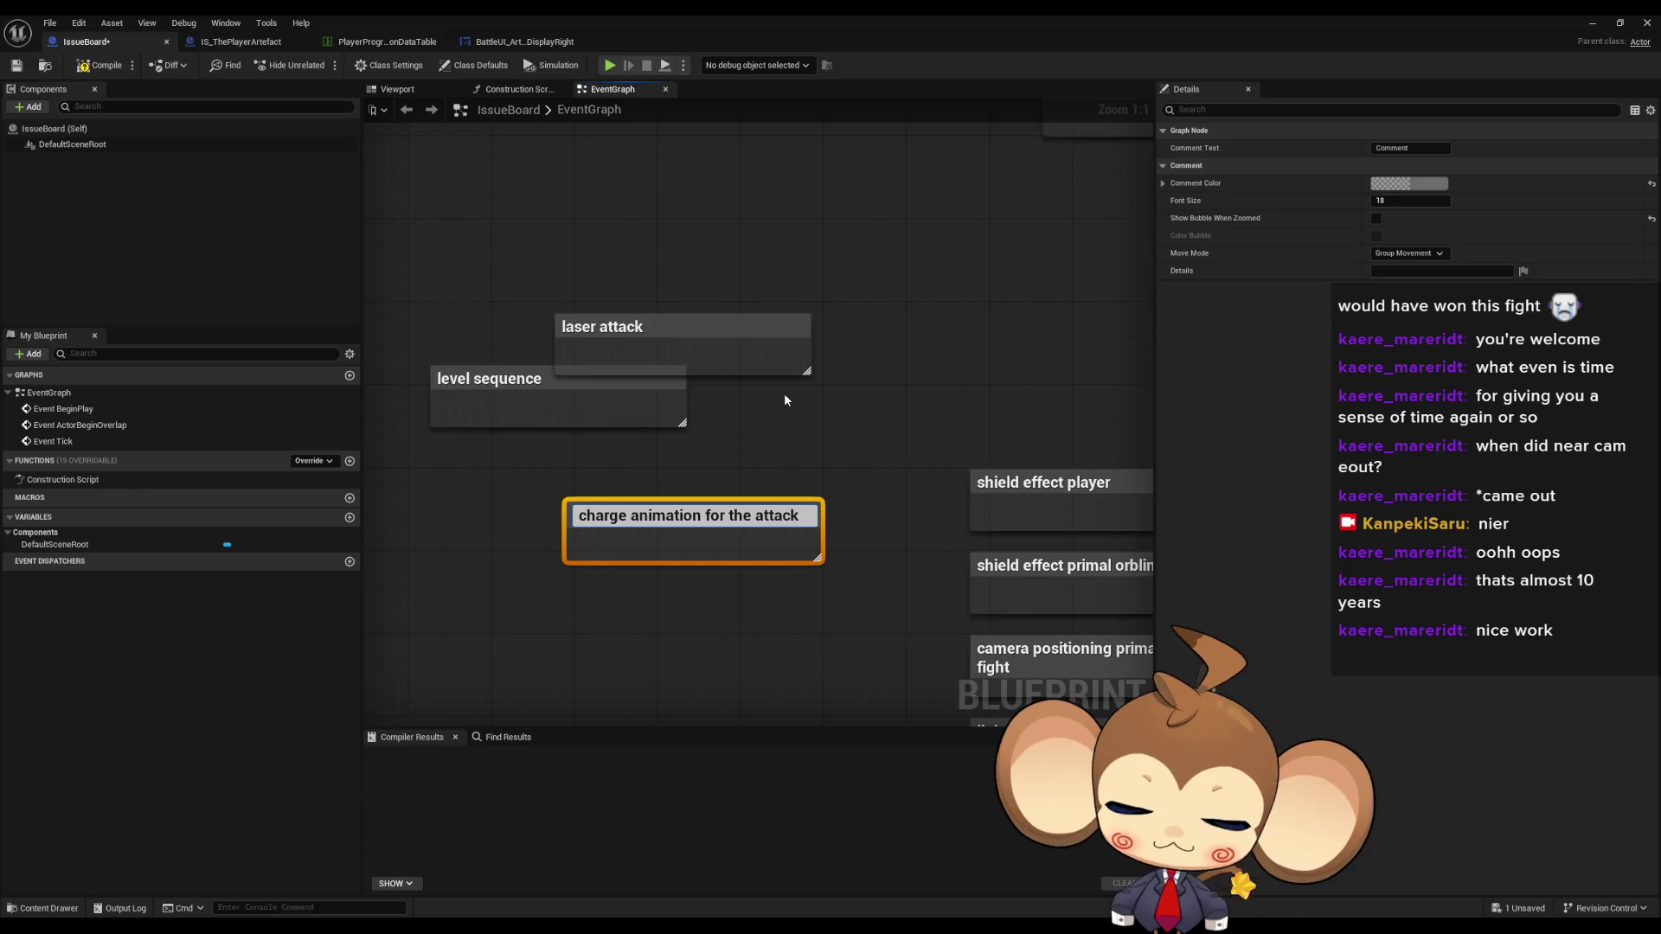
text( part)
key(Return)
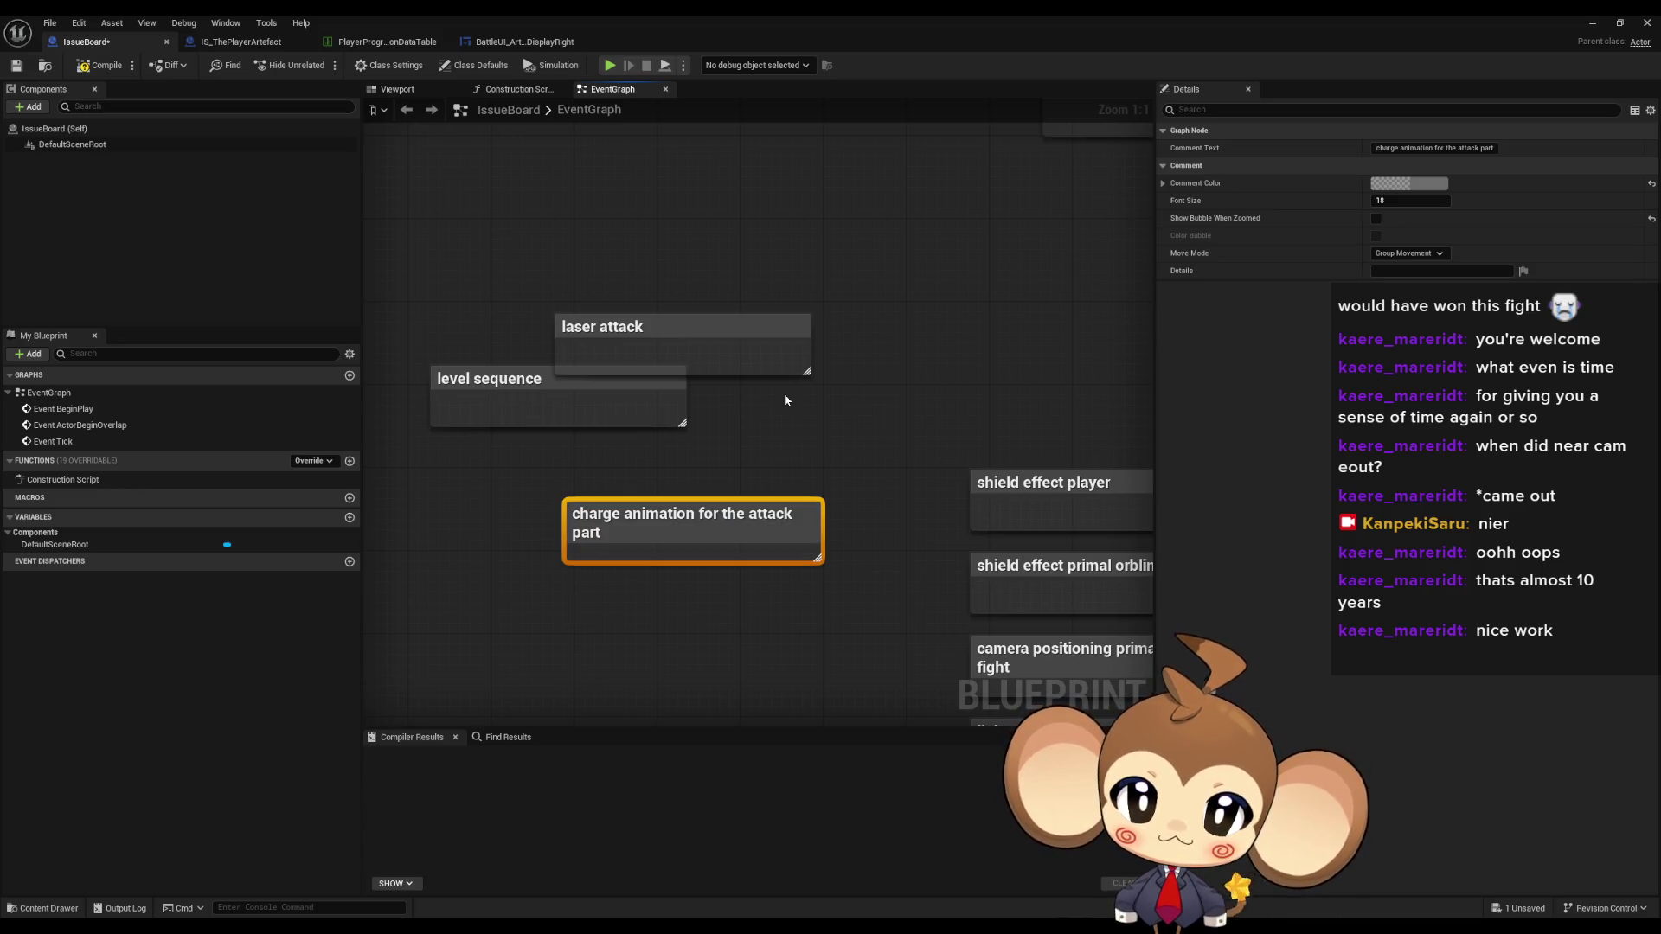
drag(704, 503, 808, 396)
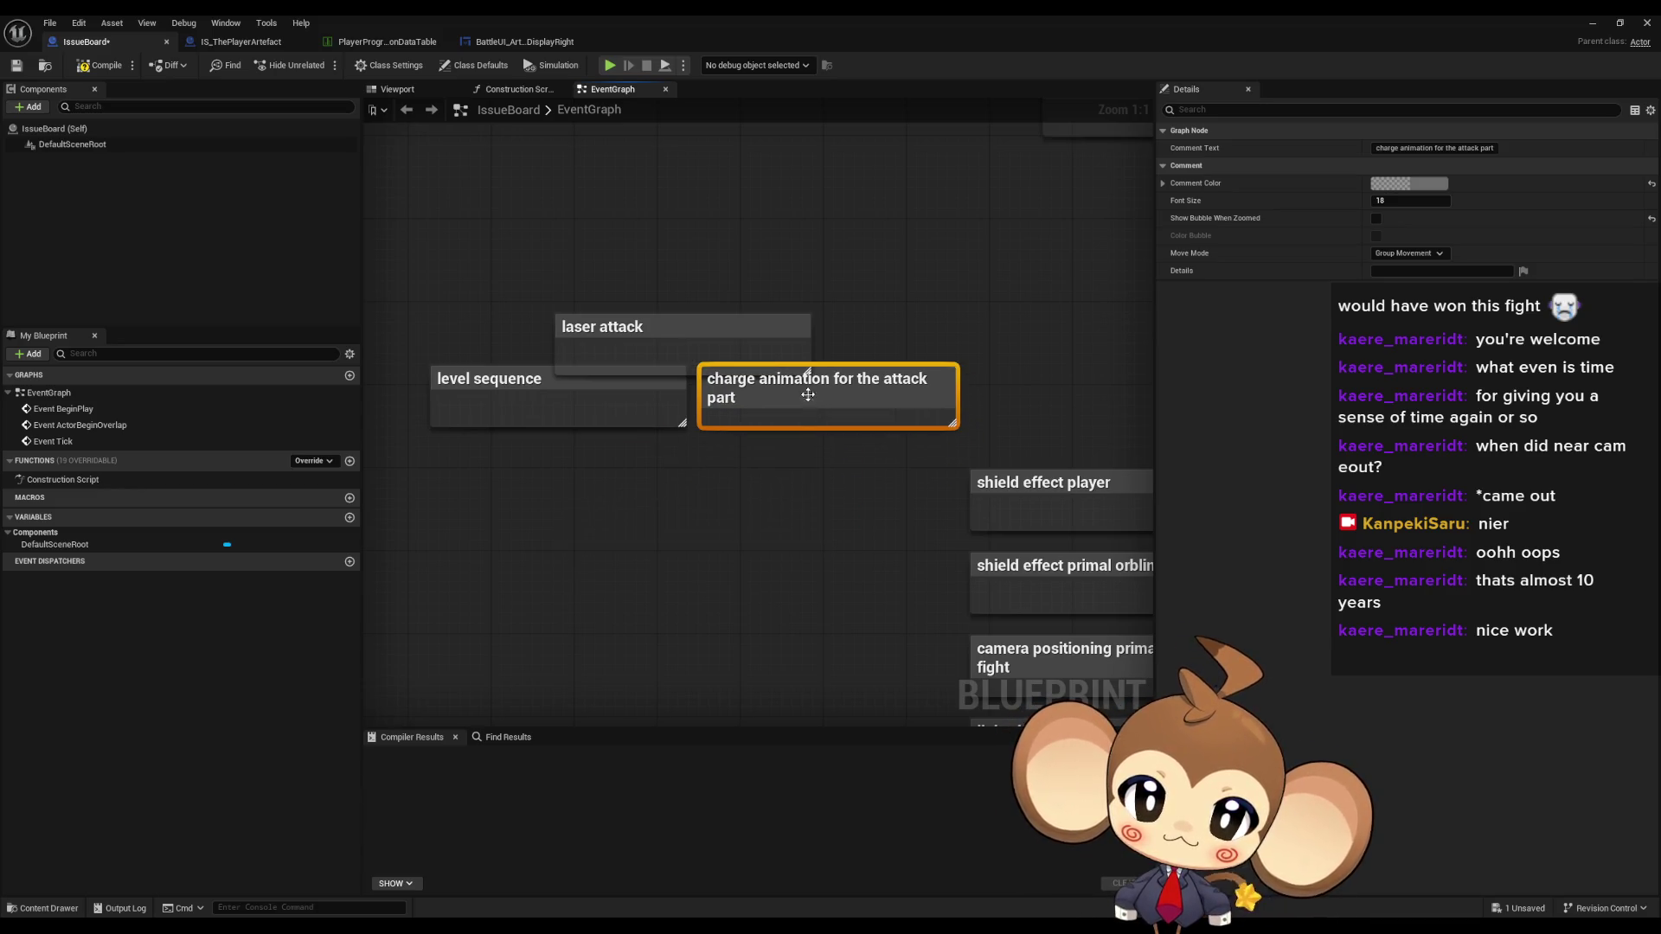
click(997, 352)
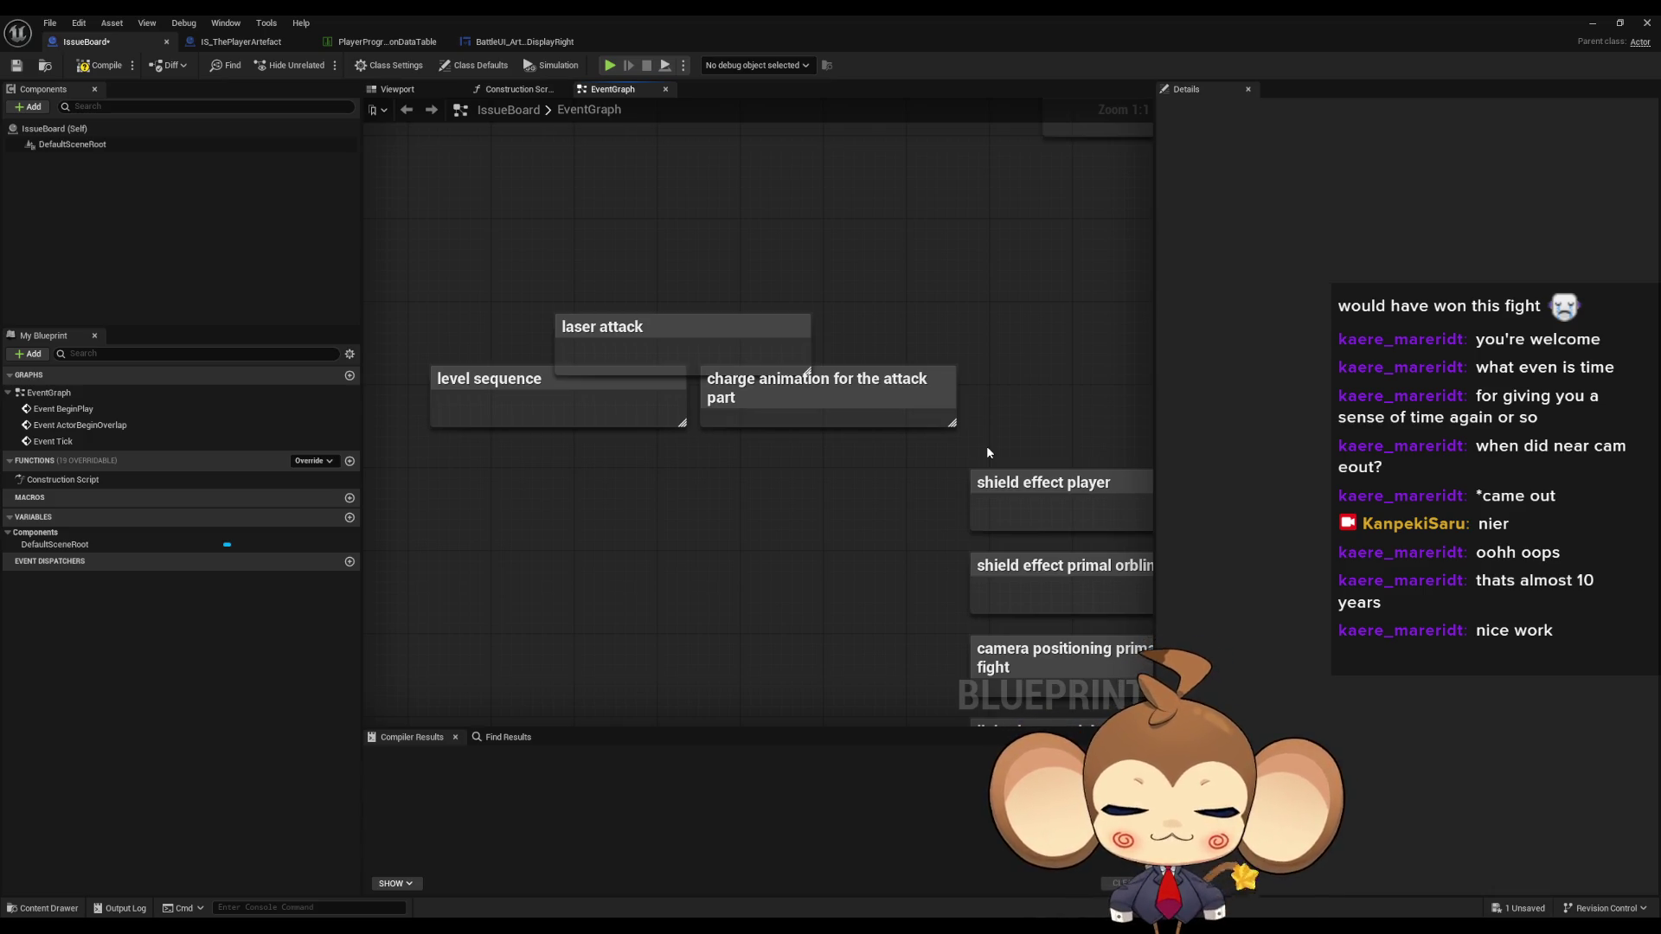
mouse_move(931, 426)
mouse_down()
mouse_move(700, 352)
mouse_move(843, 379)
mouse_up()
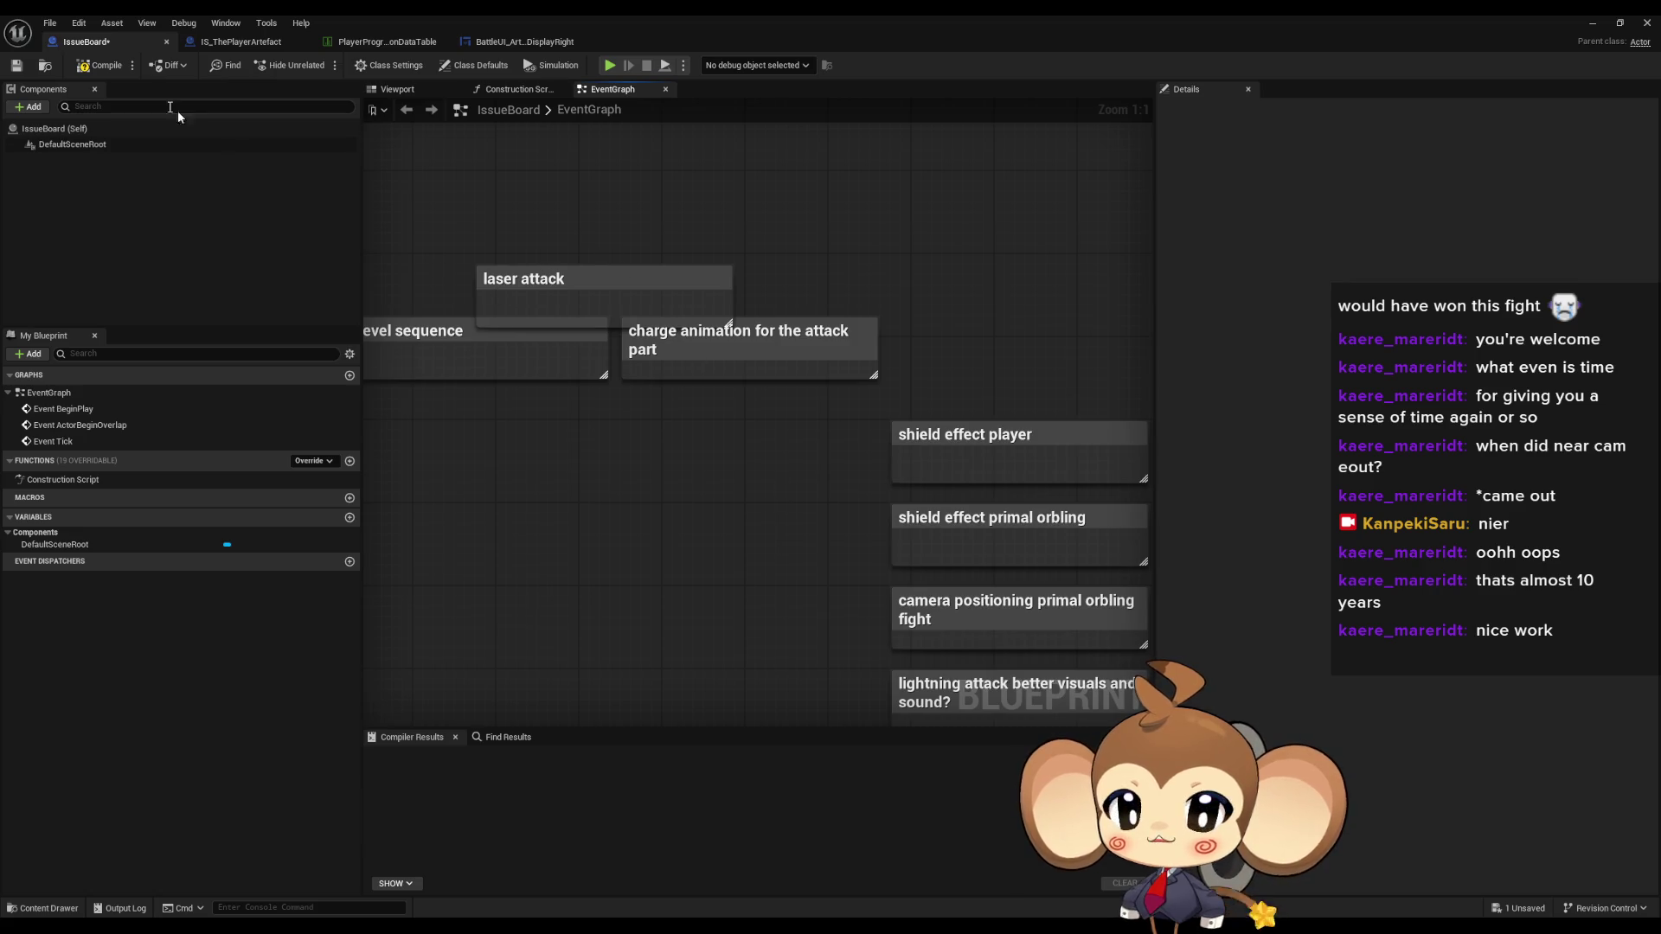
- Save the IssueBoard blueprint and return to the Content Browser root folder
key(ctrl+s)
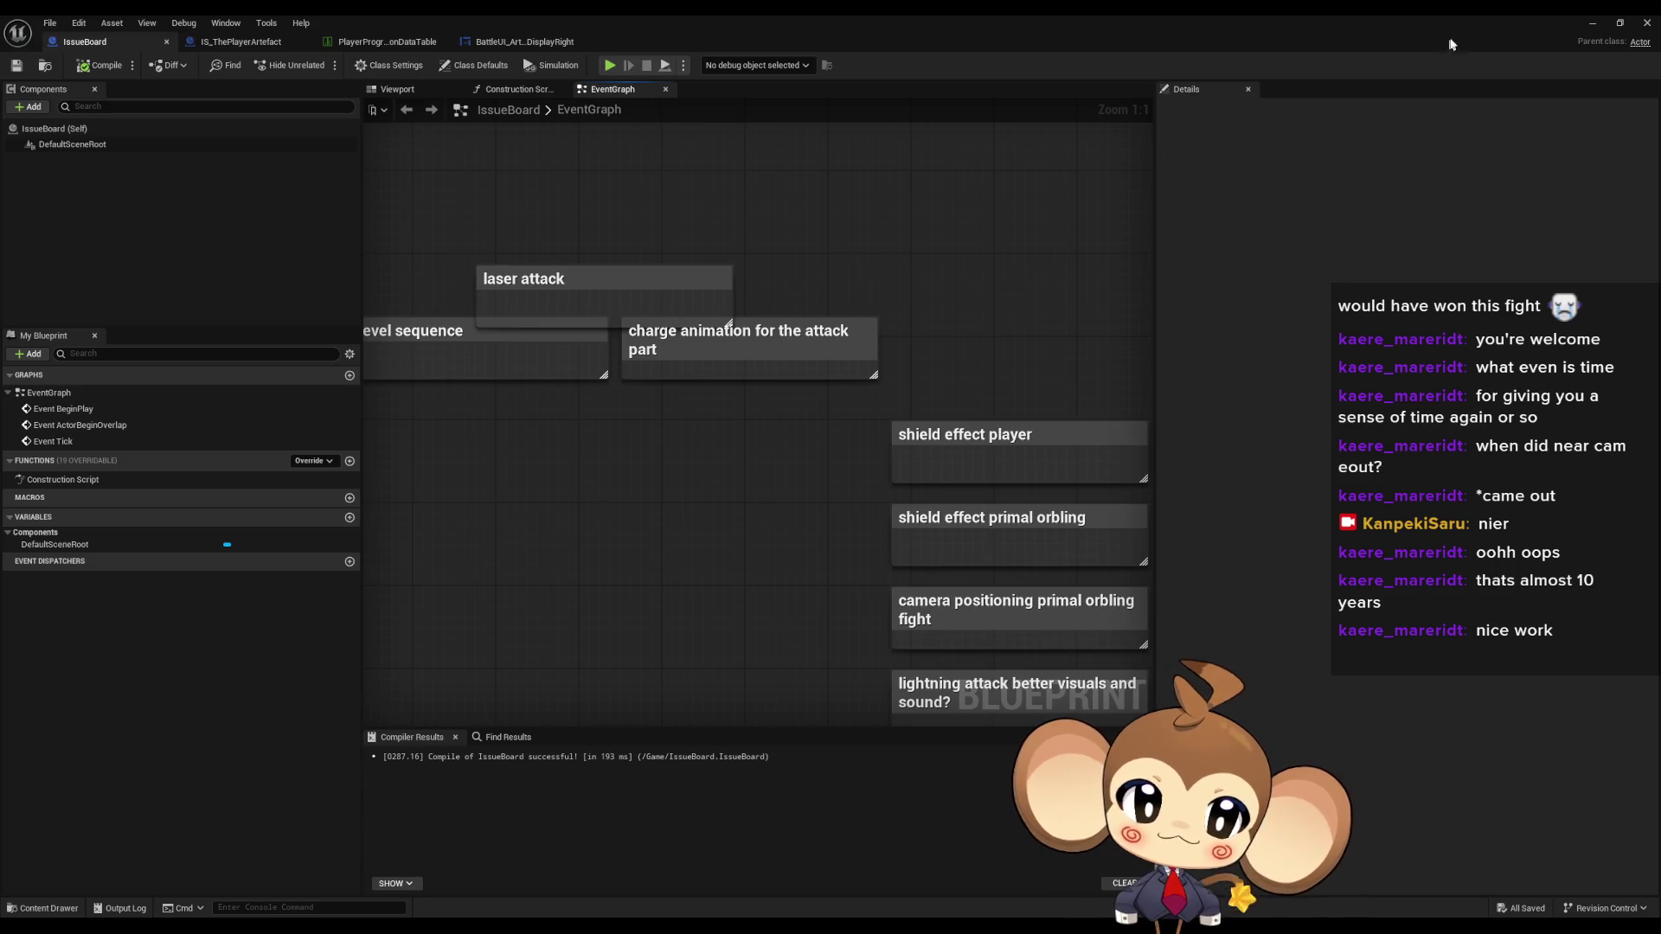
click(1582, 31)
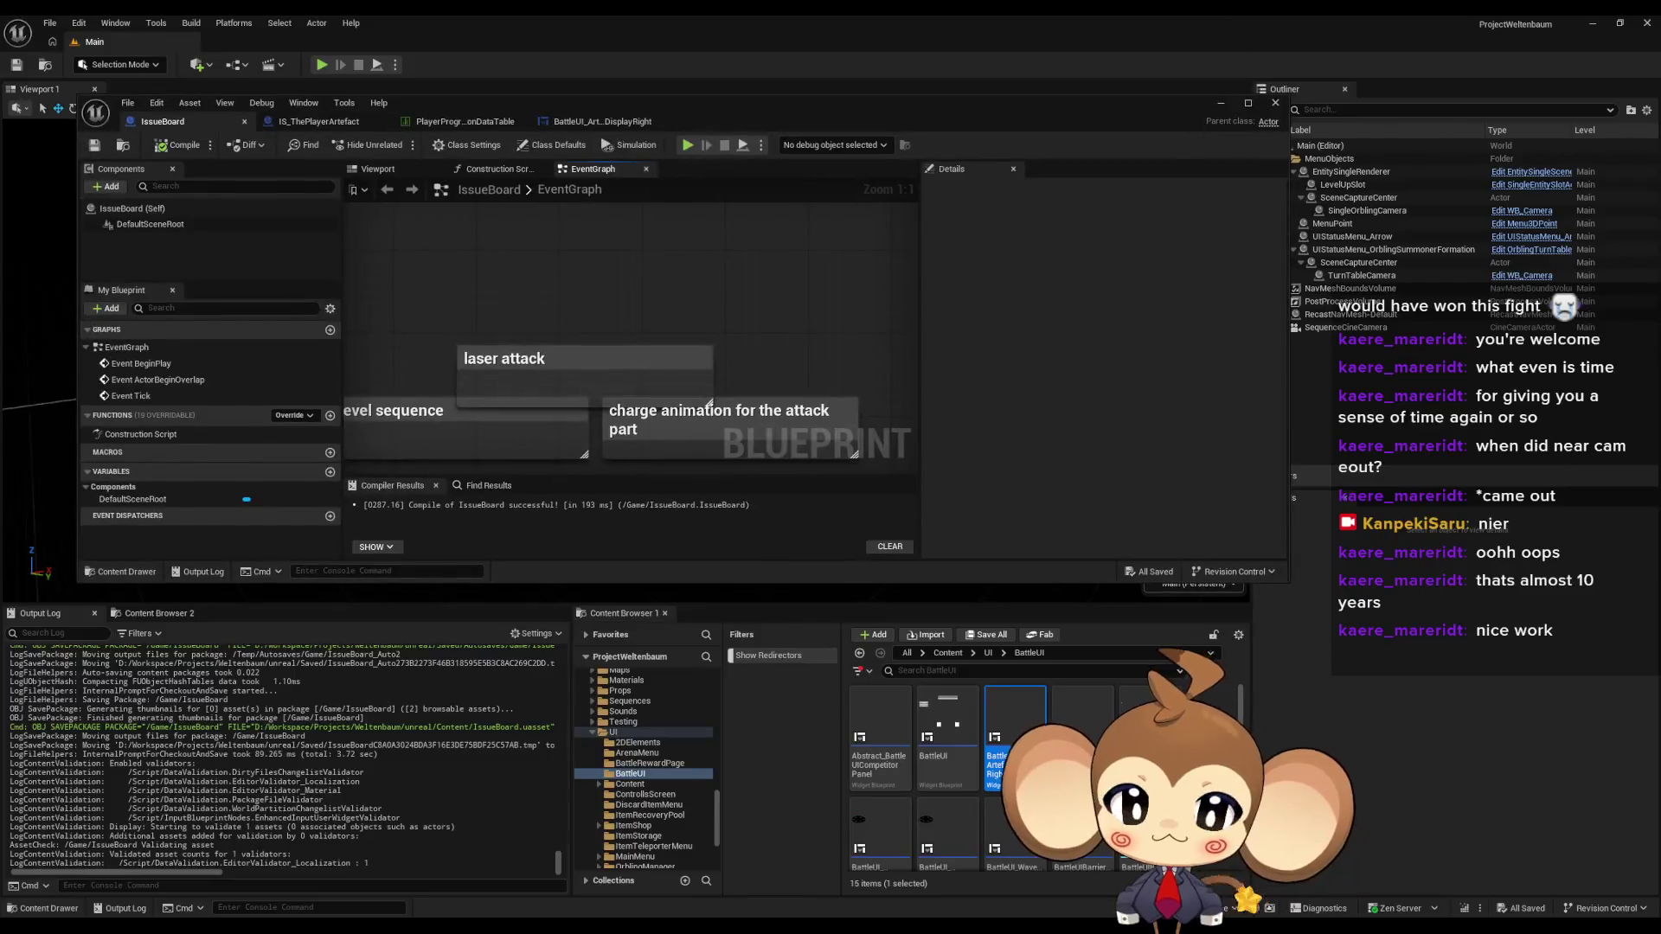
click(948, 653)
- Open Abstract_Ability from Blueprints > BattleSystem > Abilities in a maximized editor
double_click(1014, 722)
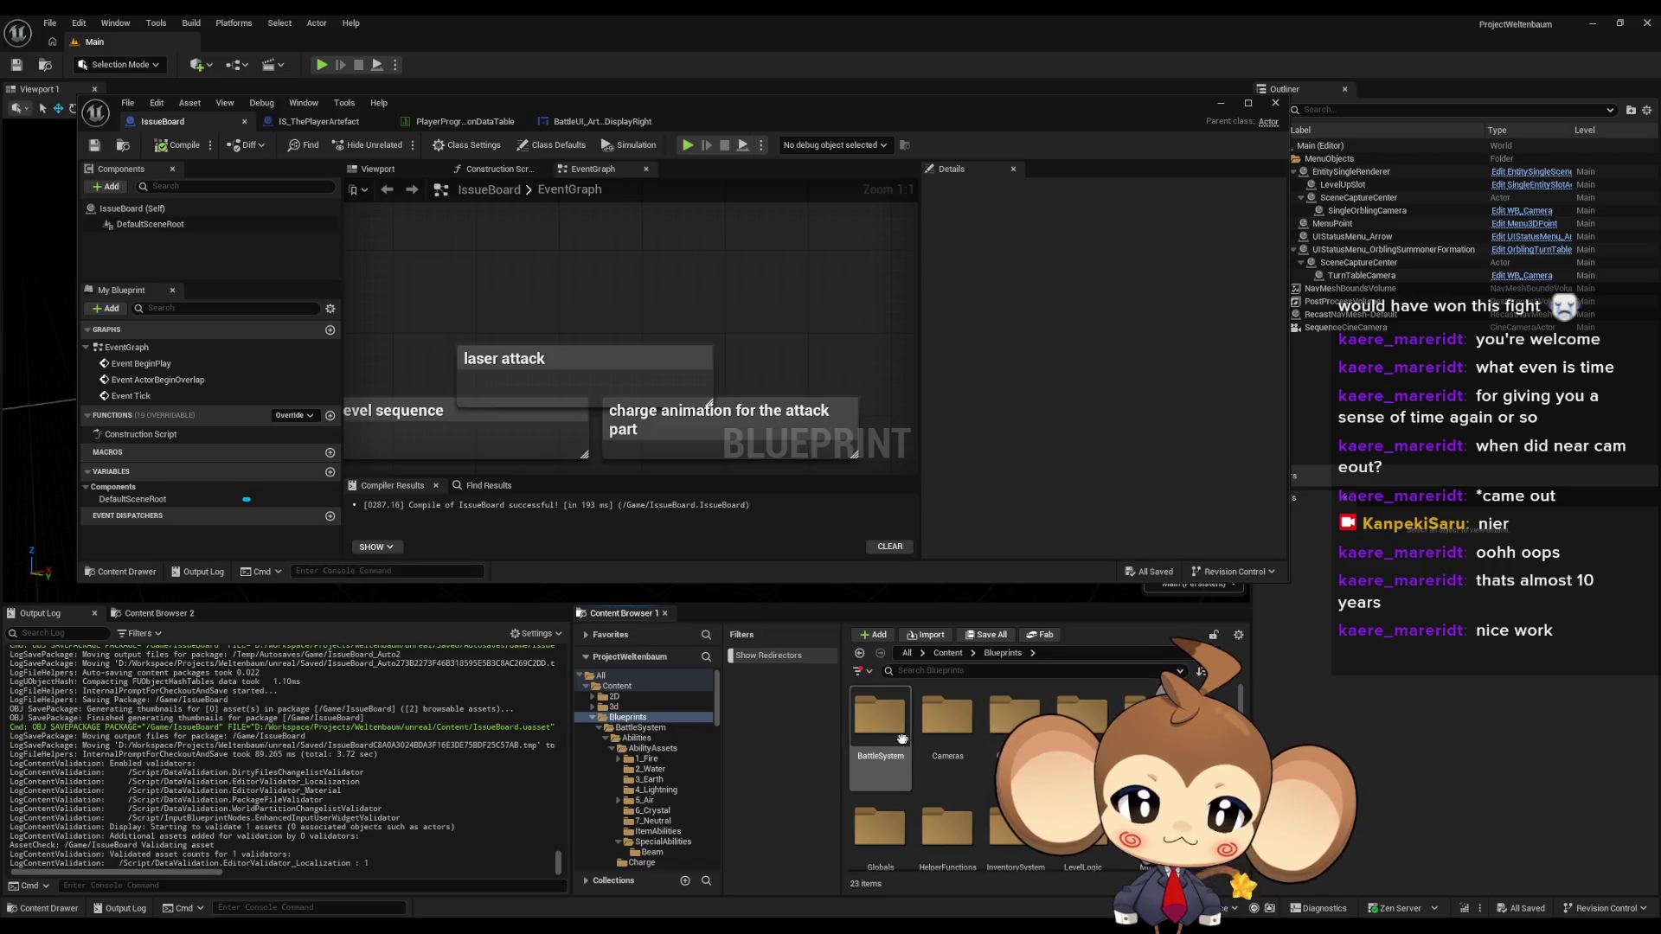
double_click(879, 723)
double_click(880, 718)
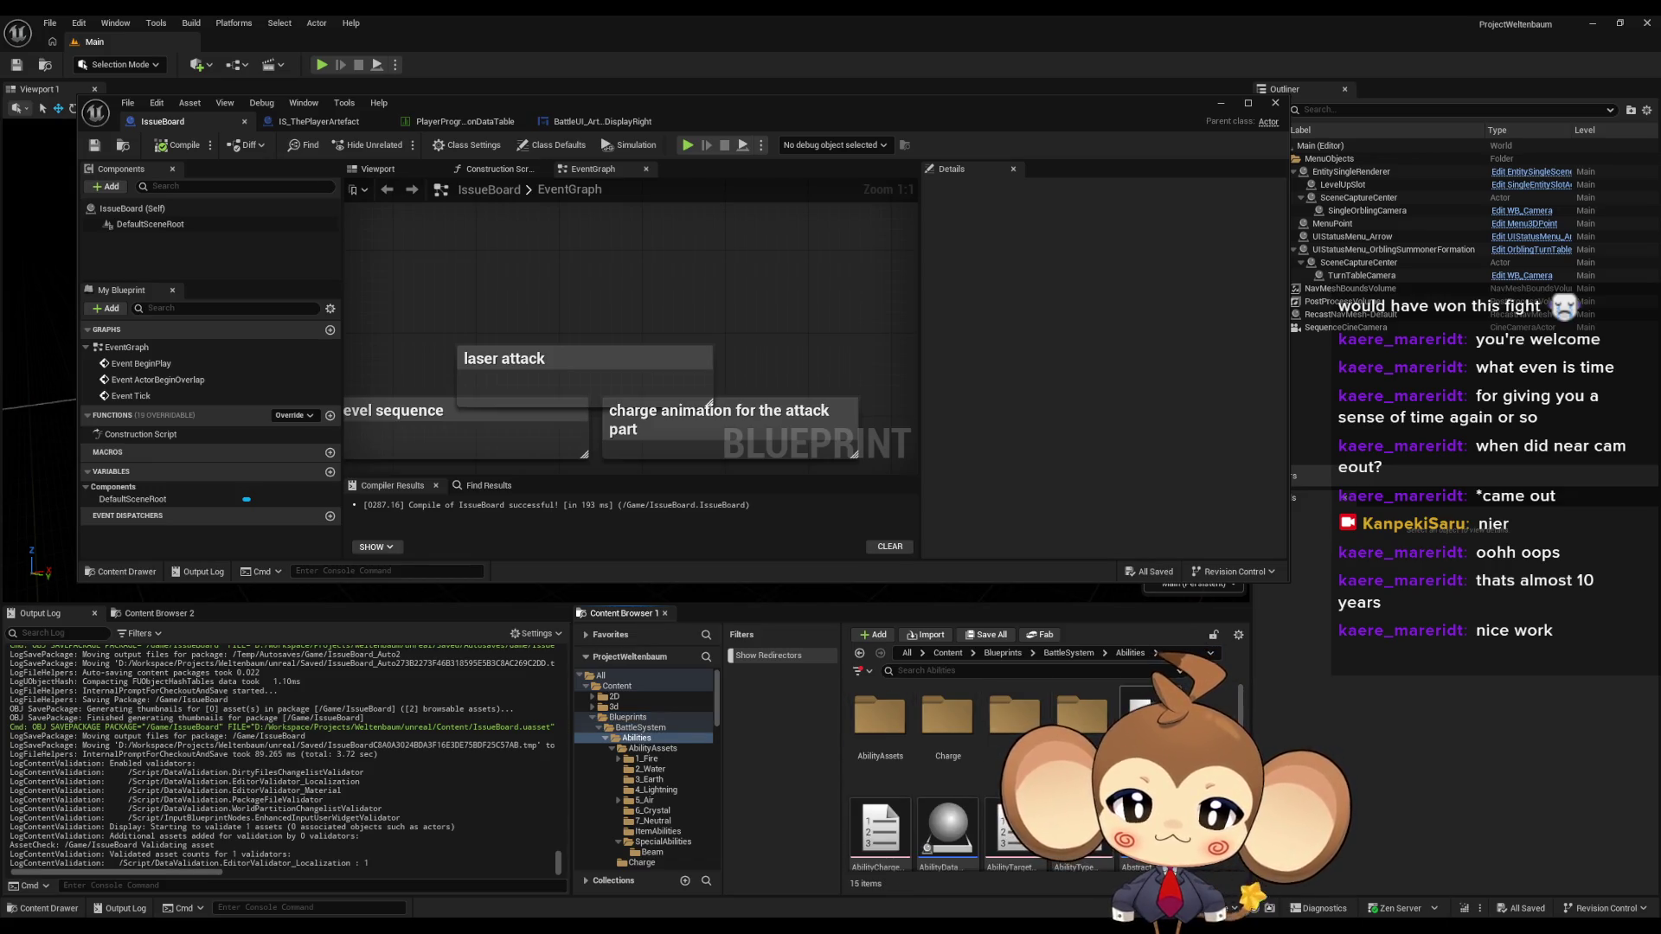
double_click(1081, 769)
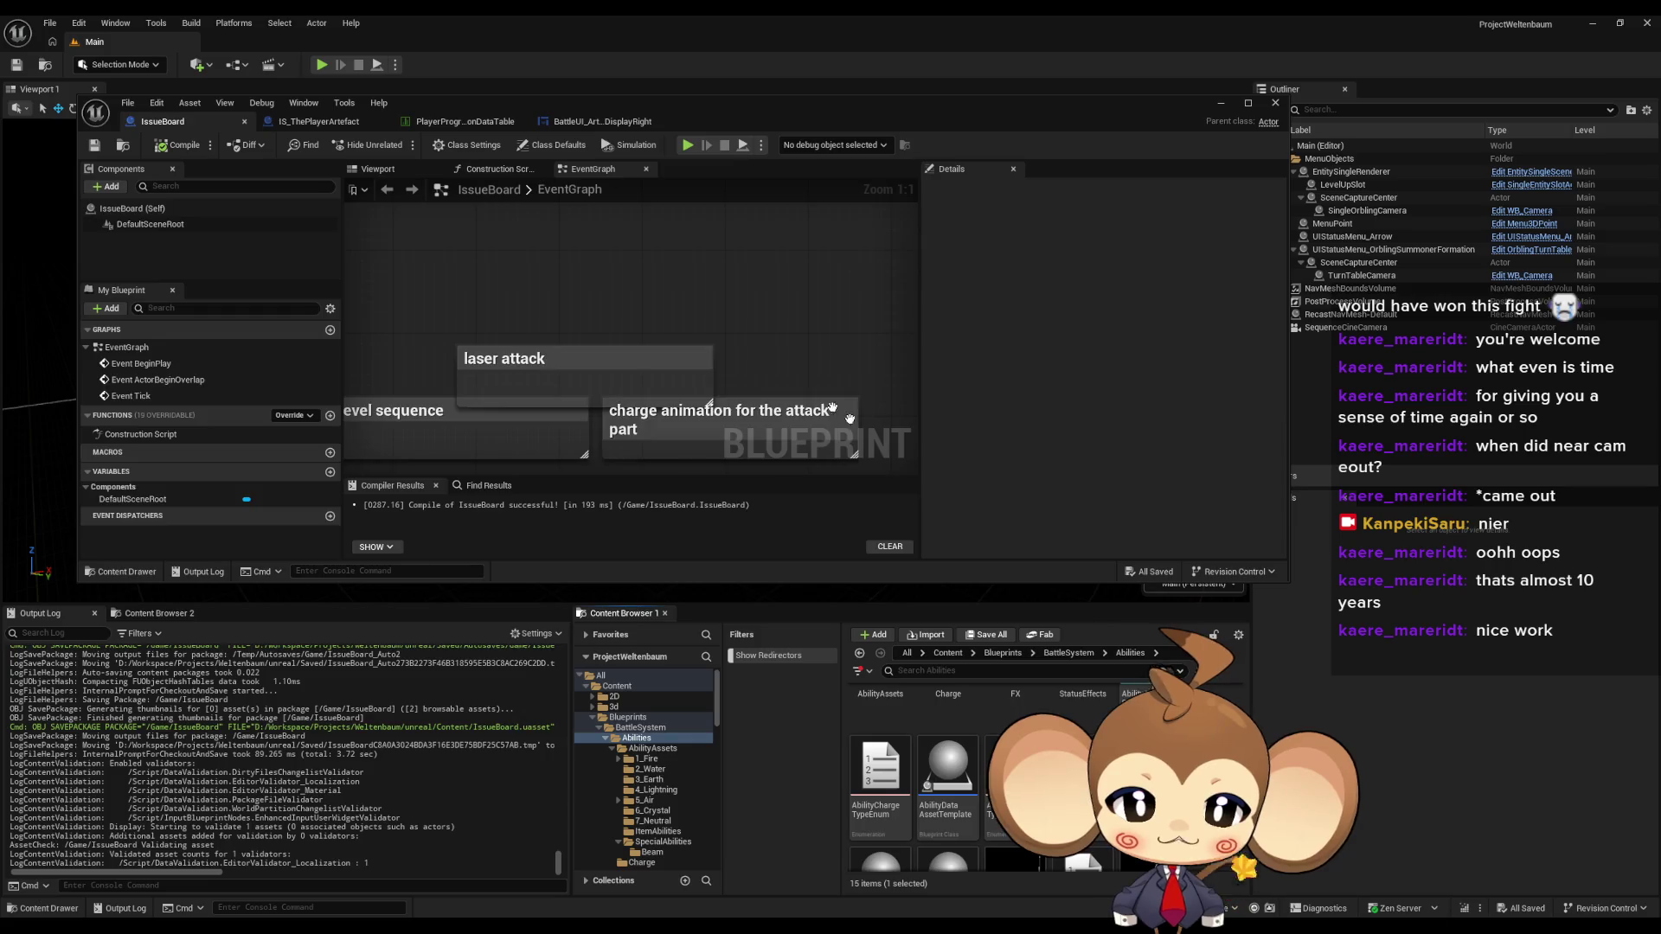
double_click(503, 105)
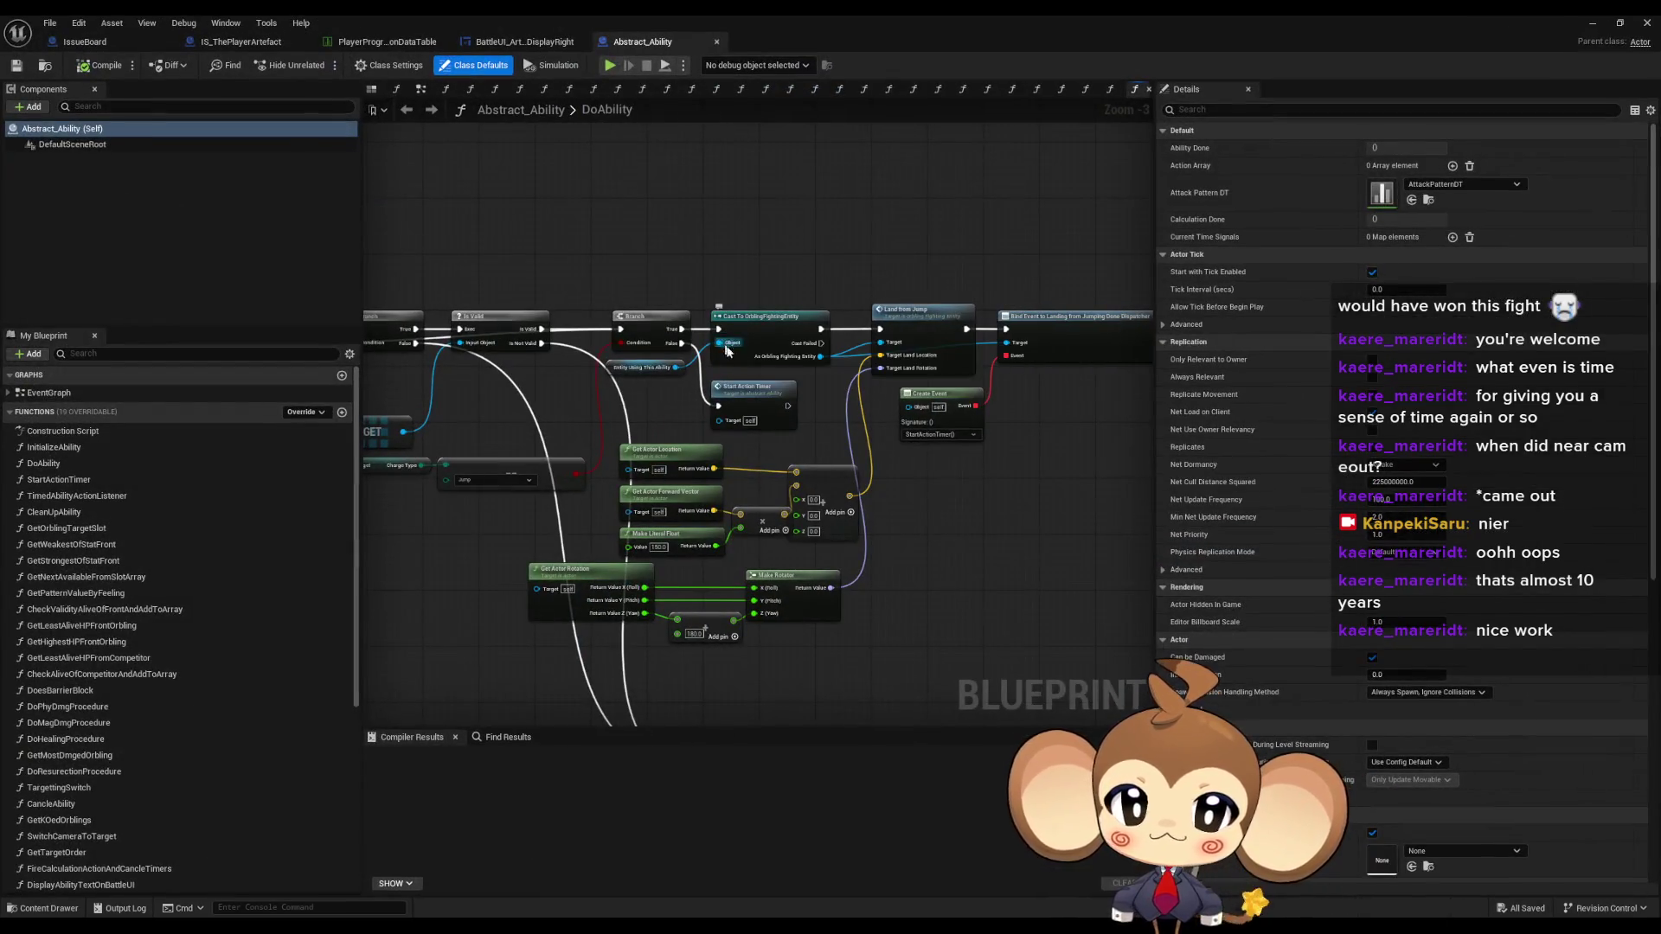
- Locate the Targetting Switch node in DoAbility and open its TargettingSwitch function graph
drag(632, 410, 779, 404)
scroll(780, 404, down, 1)
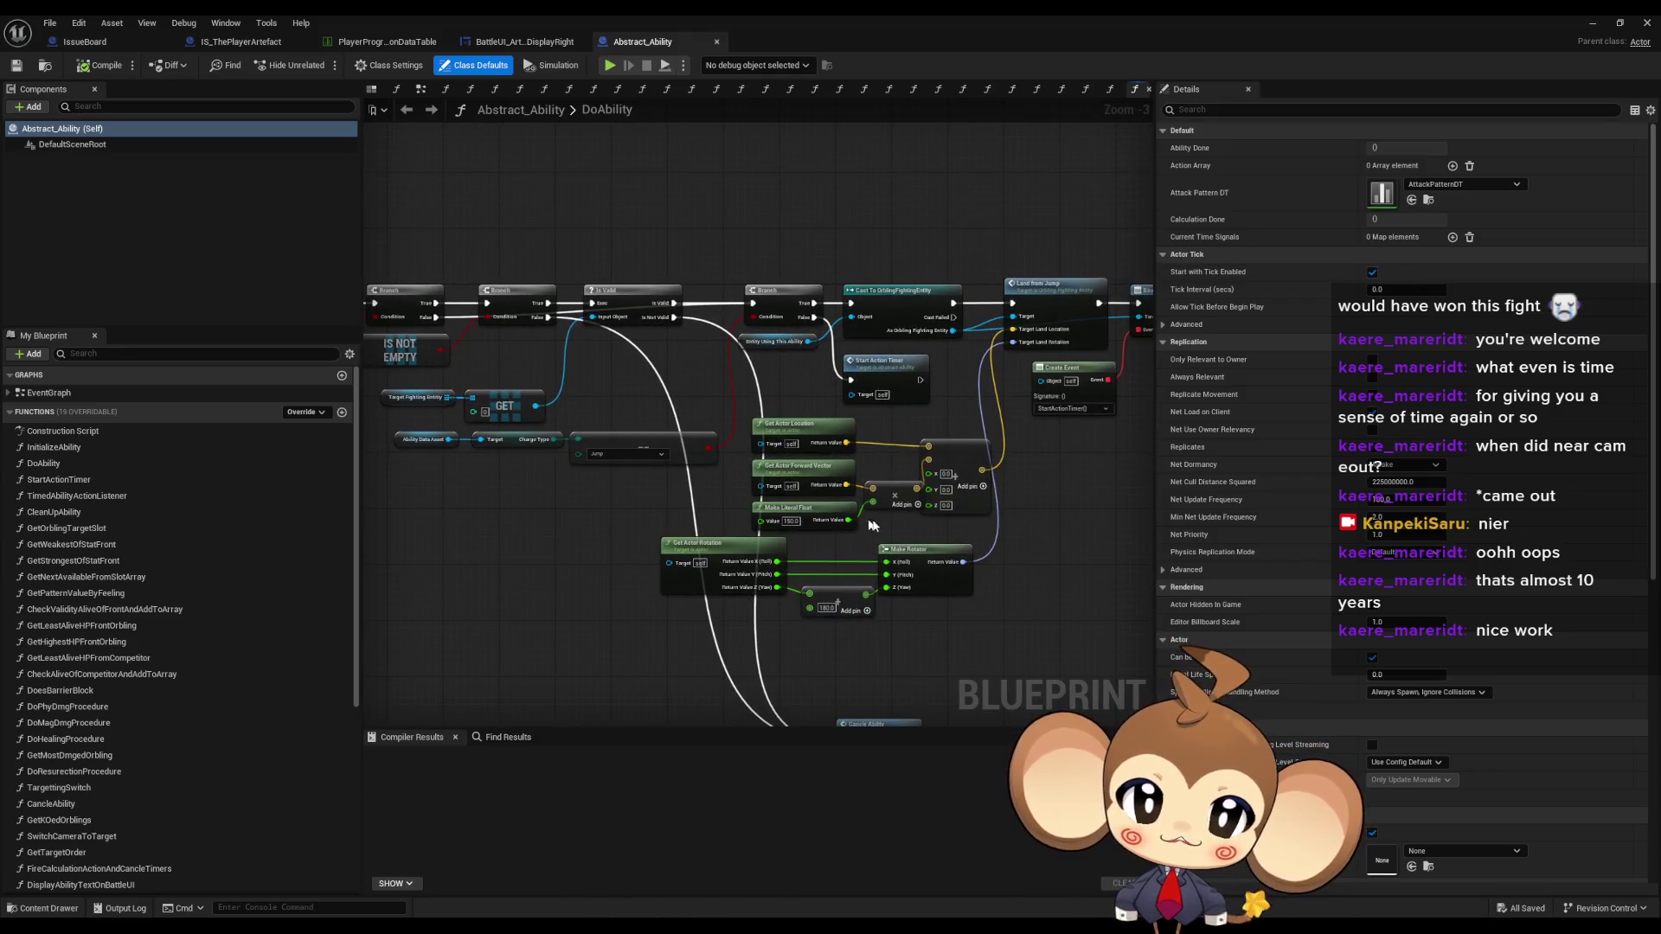
mouse_move(1041, 562)
mouse_down()
mouse_move(1020, 564)
mouse_move(1028, 551)
mouse_up()
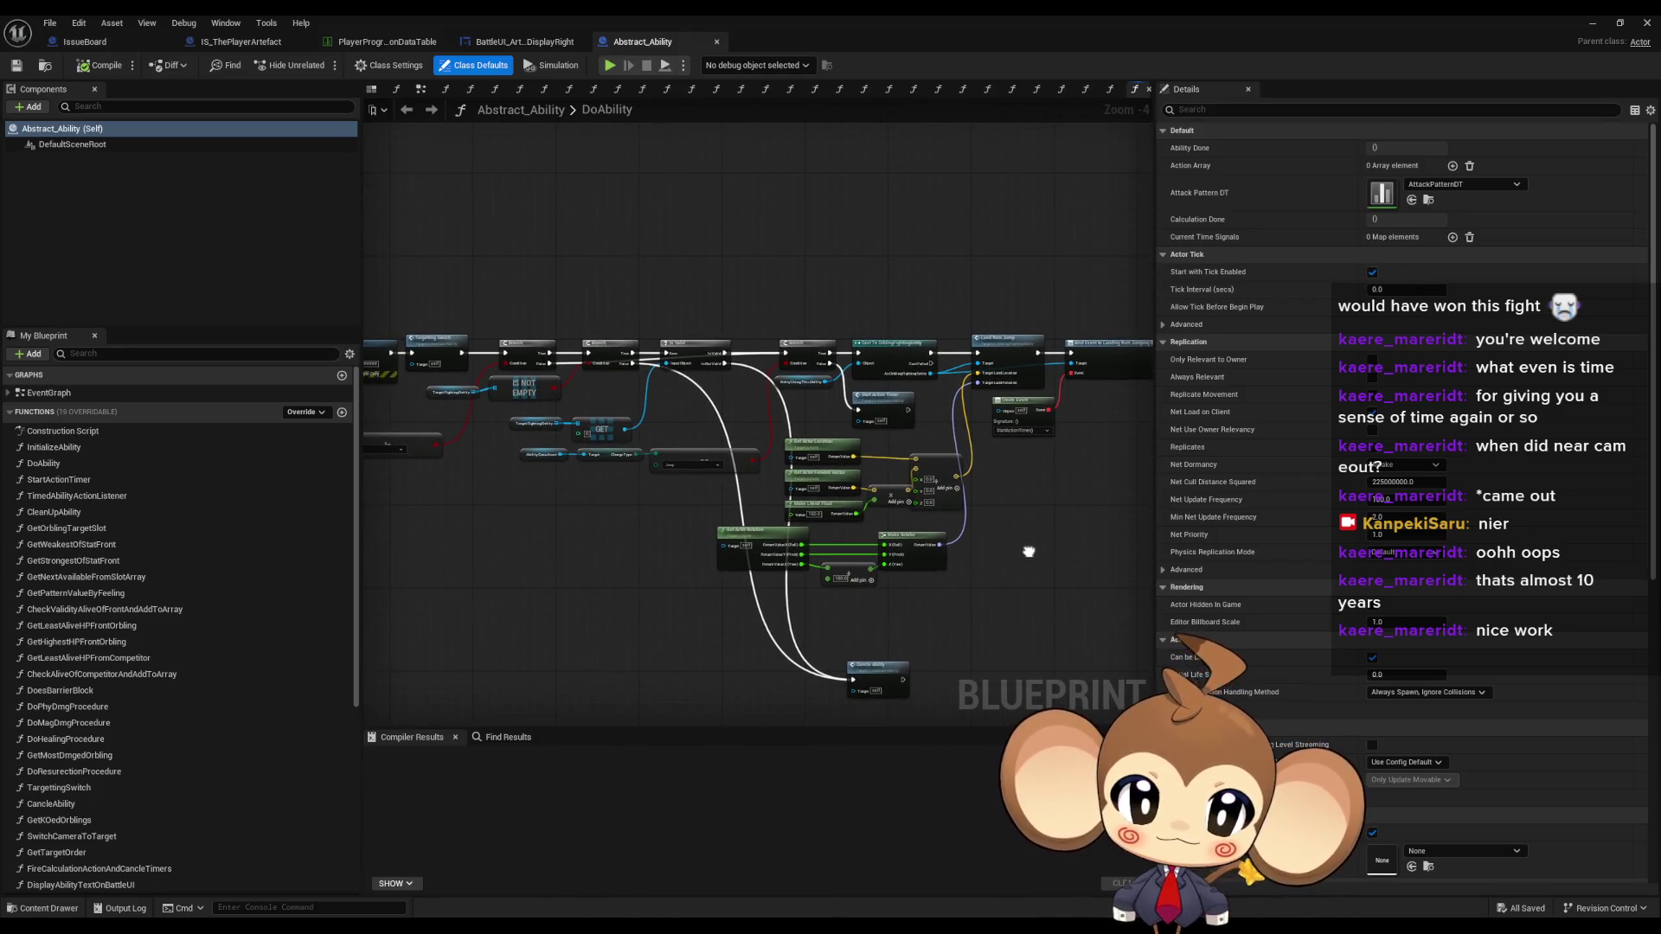
scroll(647, 362, up, 4)
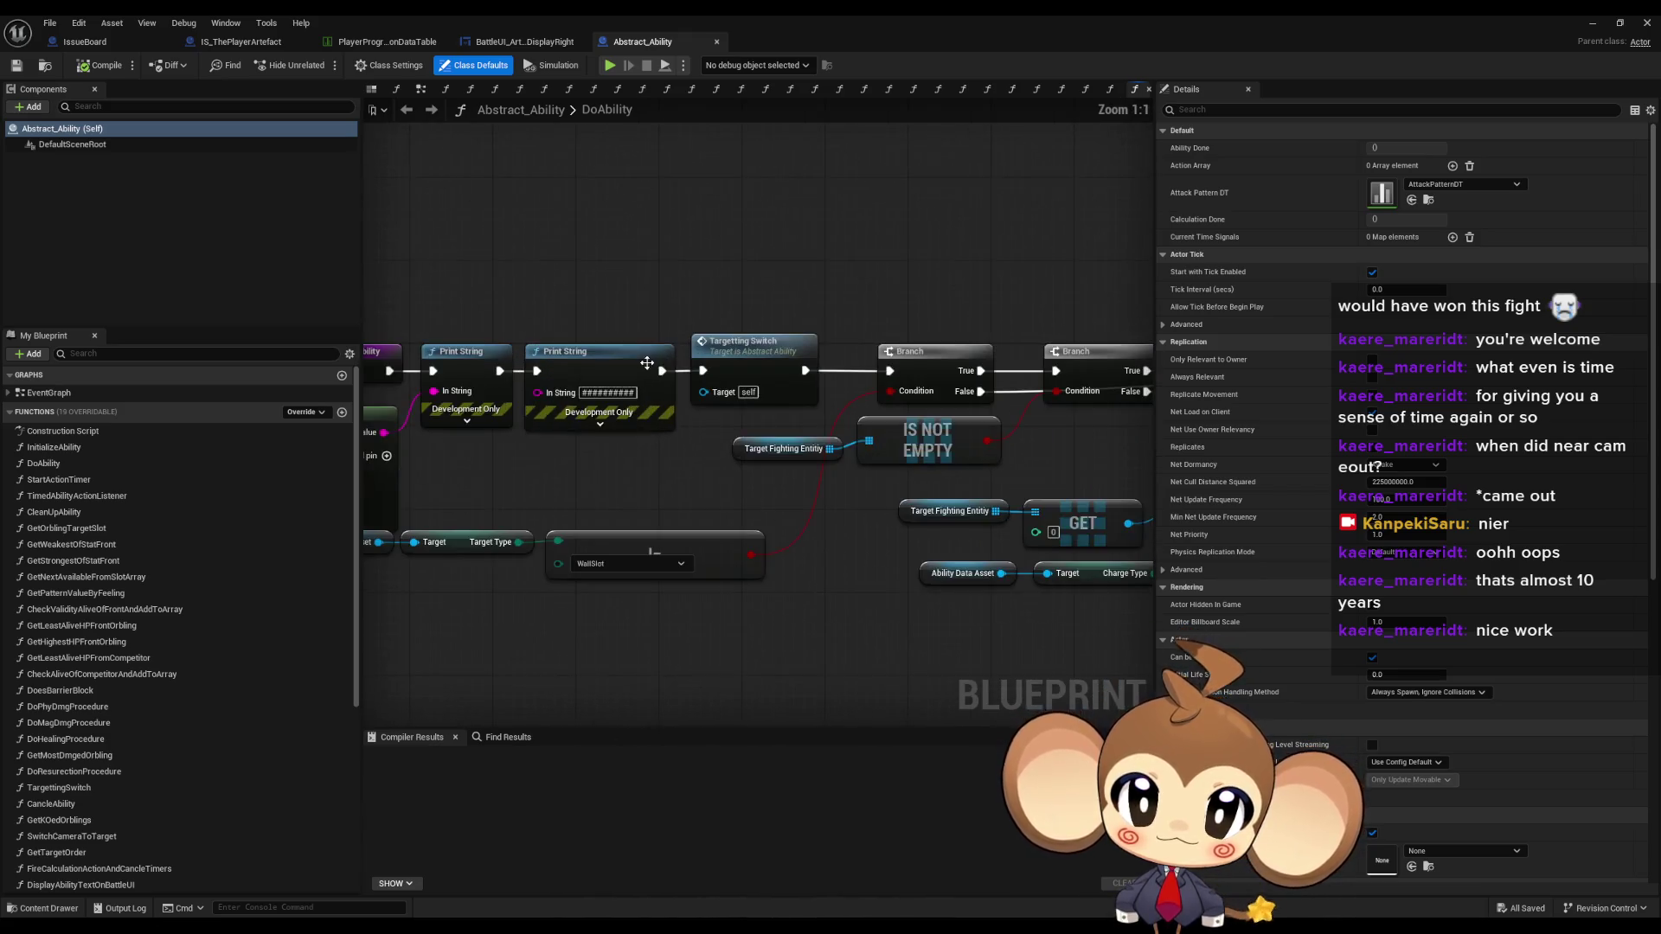
click(761, 341)
double_click(761, 341)
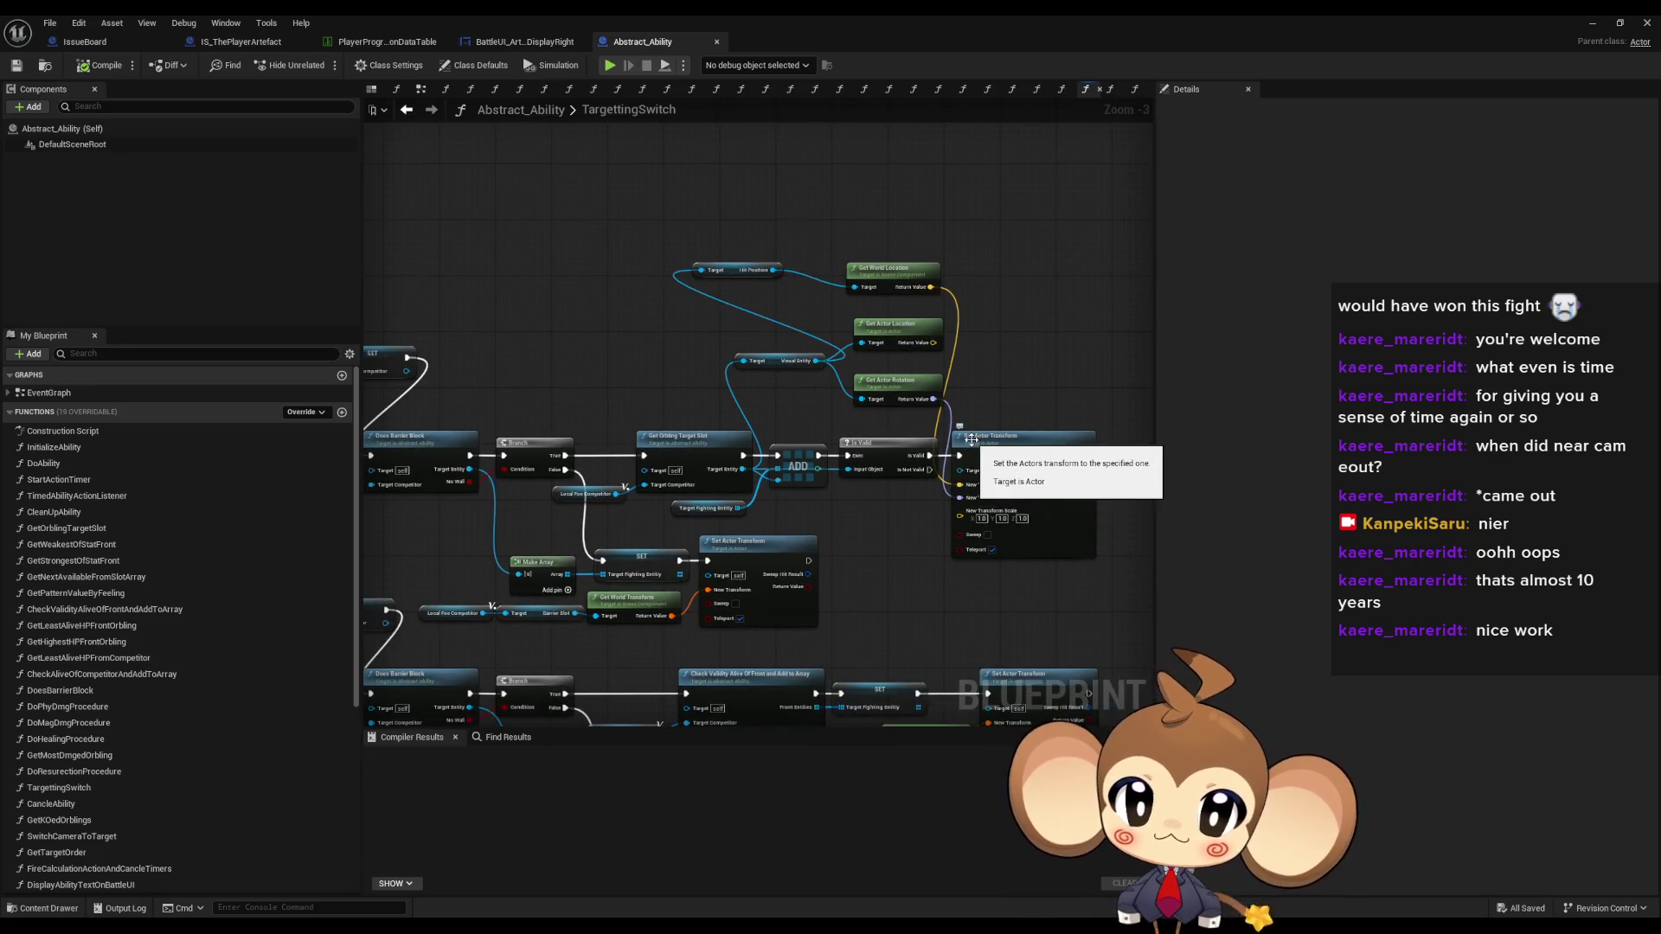
- Delete the Get Actor Location node from TargettingSwitch
scroll(1016, 372, up, 2)
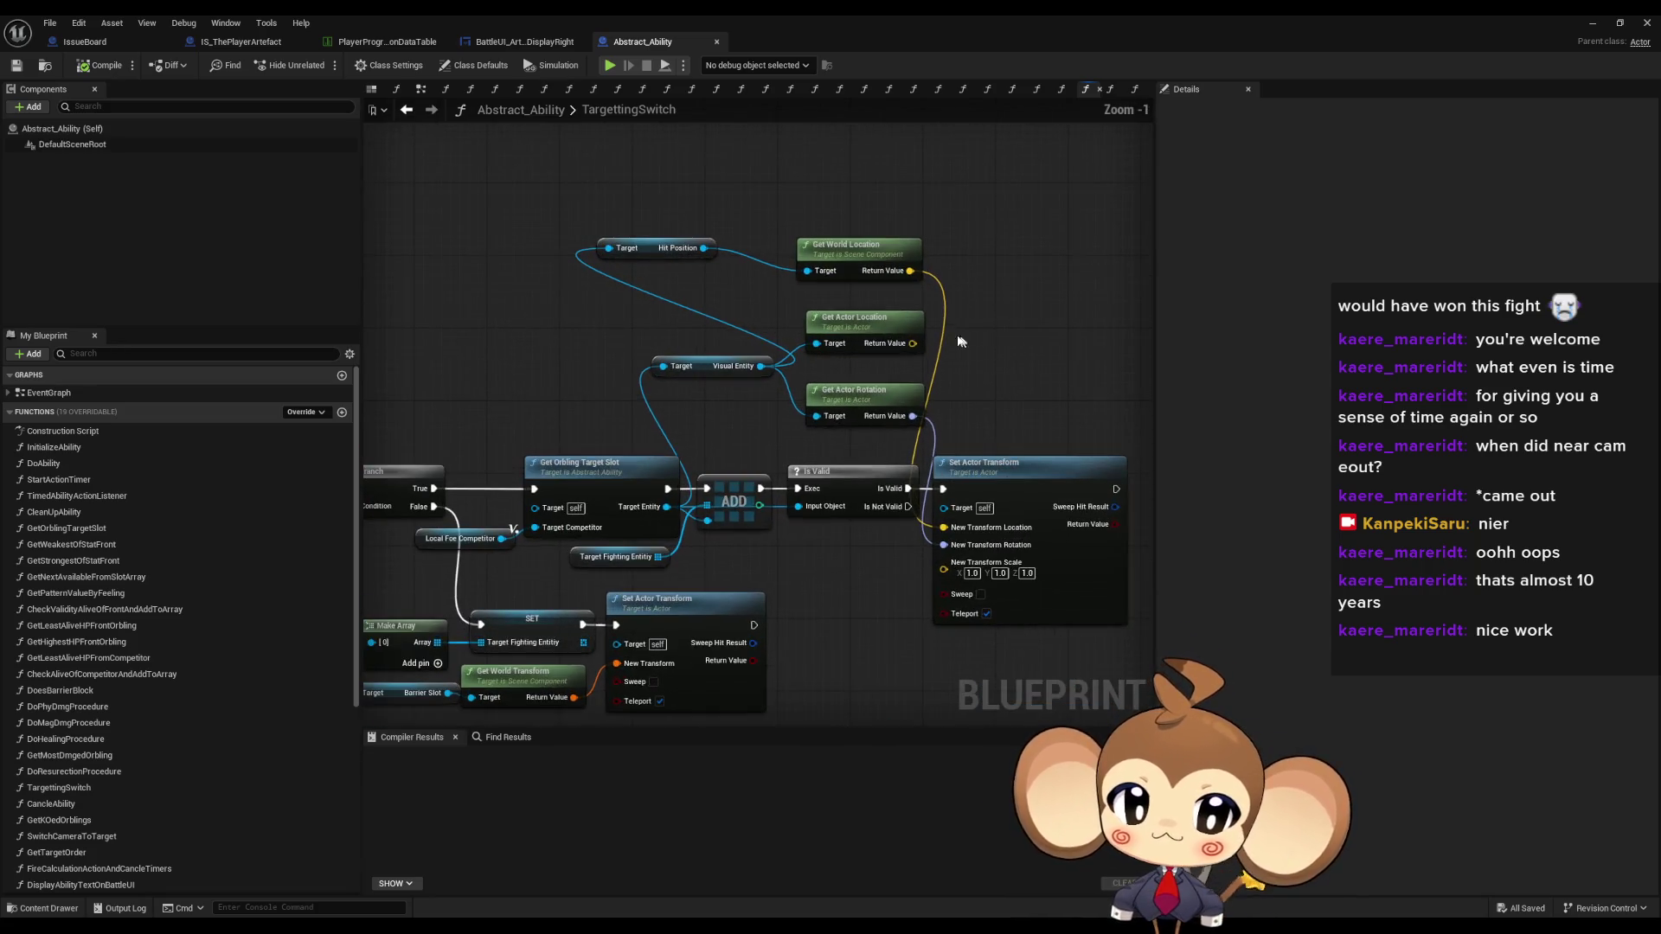
click(882, 327)
key(Delete)
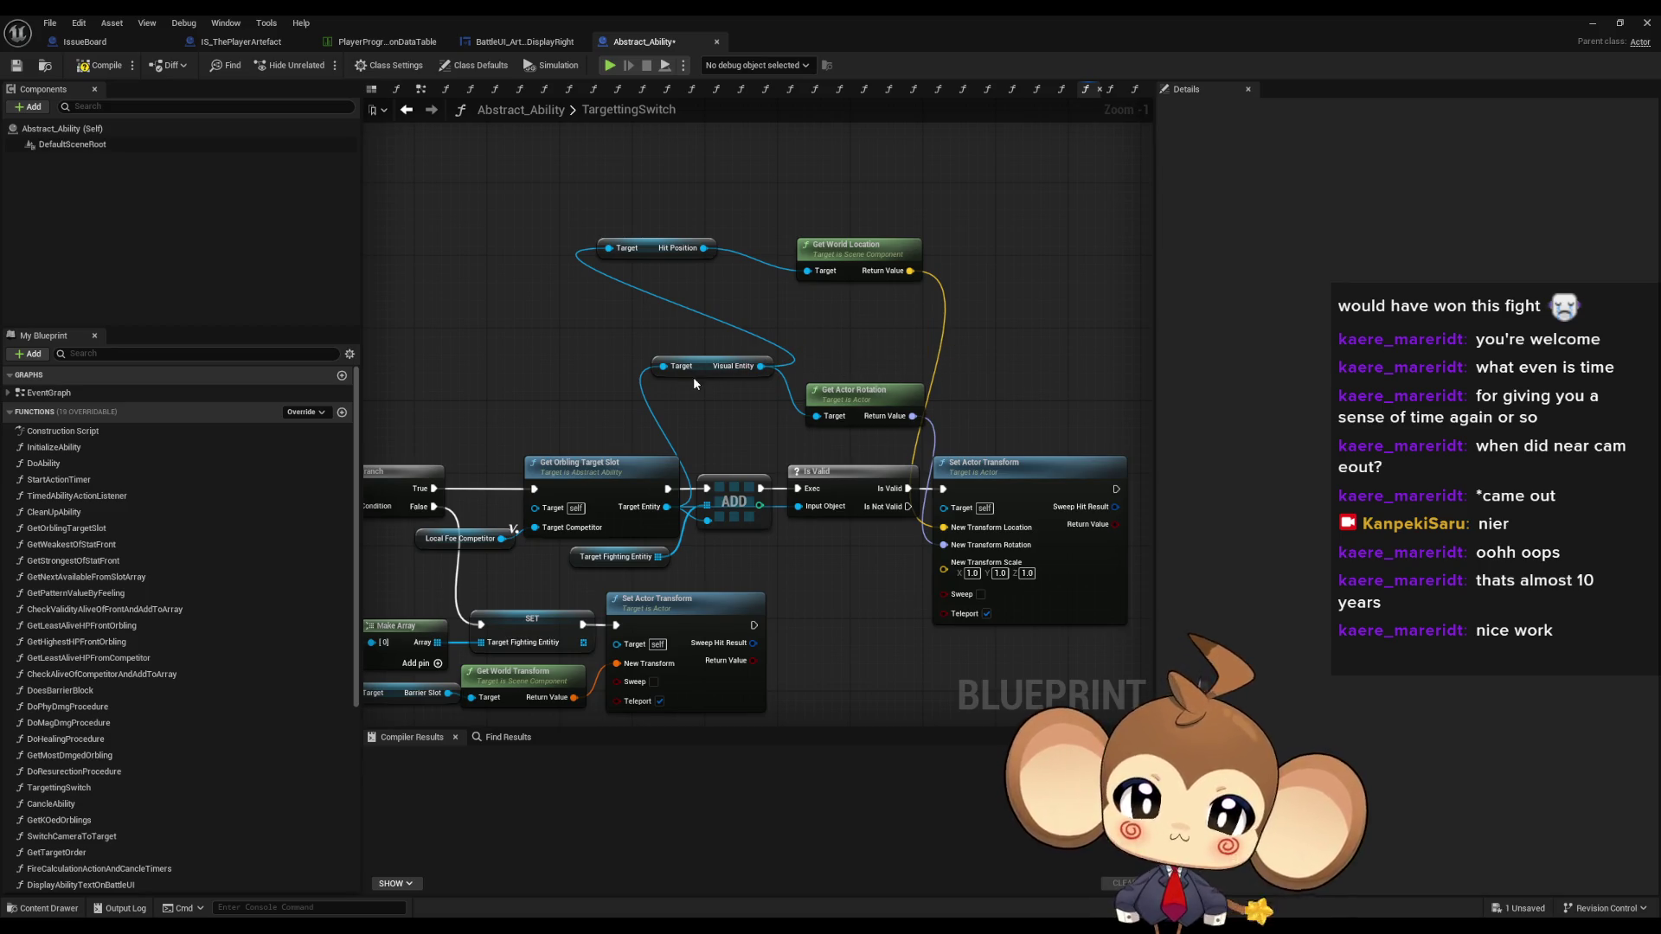
- Group the Visual Entity and Hit Position nodes beside Get World Location
mouse_move(700, 367)
mouse_down()
mouse_move(641, 268)
mouse_move(667, 299)
mouse_move(649, 395)
mouse_up()
drag(853, 251, 853, 346)
click(817, 272)
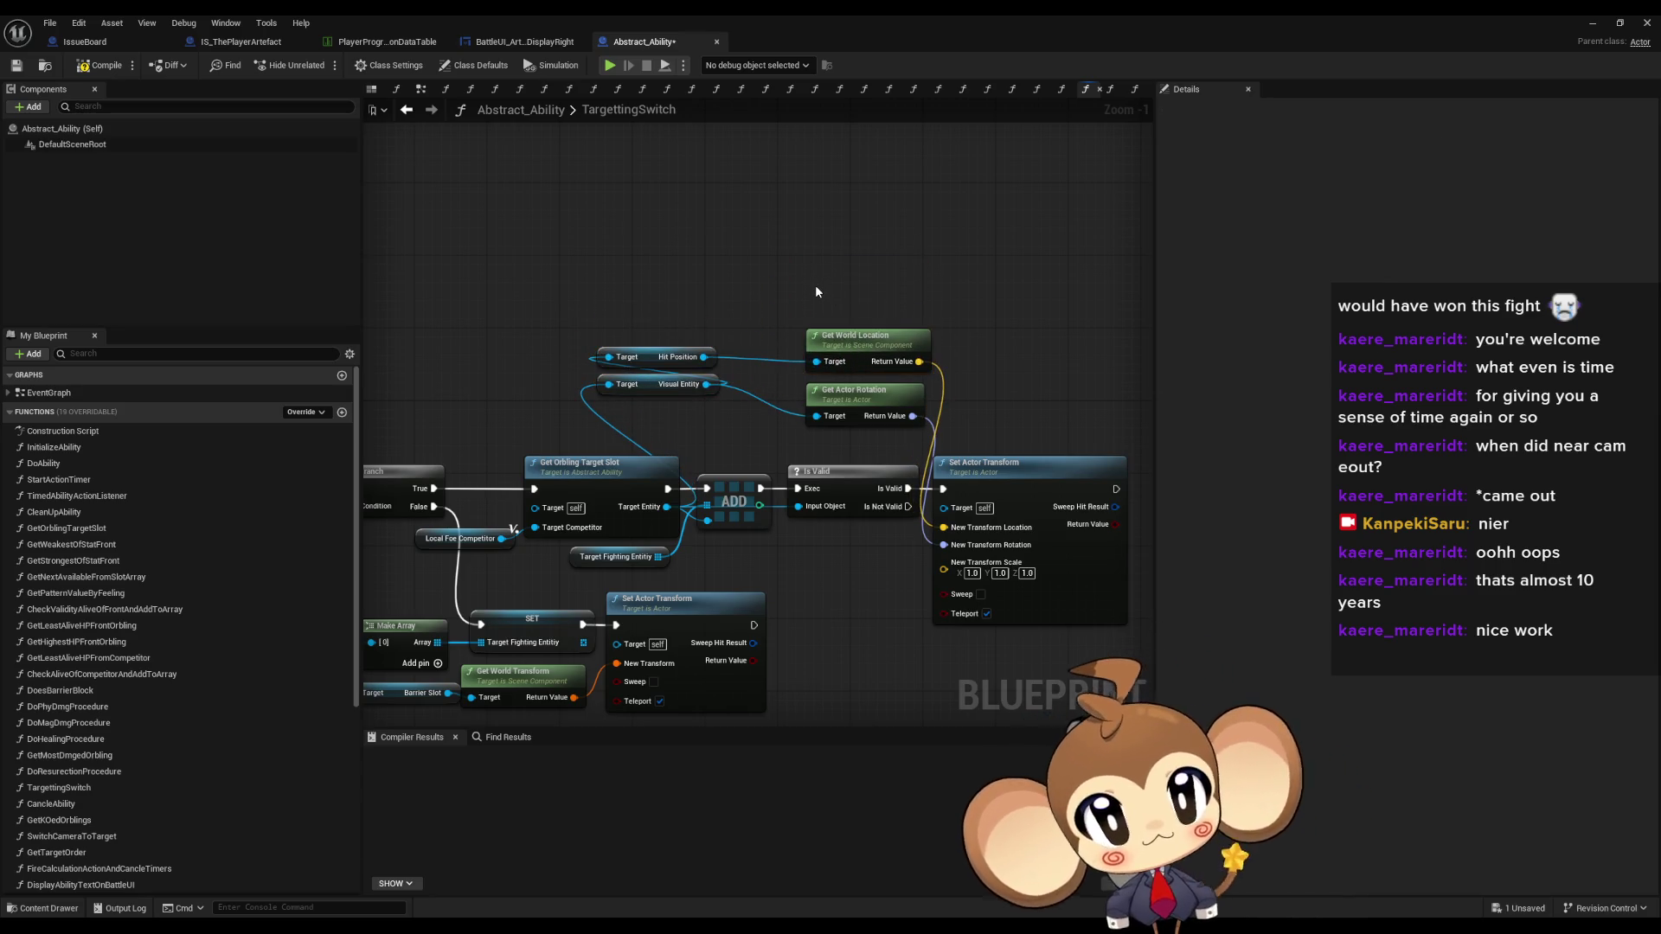
drag(742, 285, 868, 258)
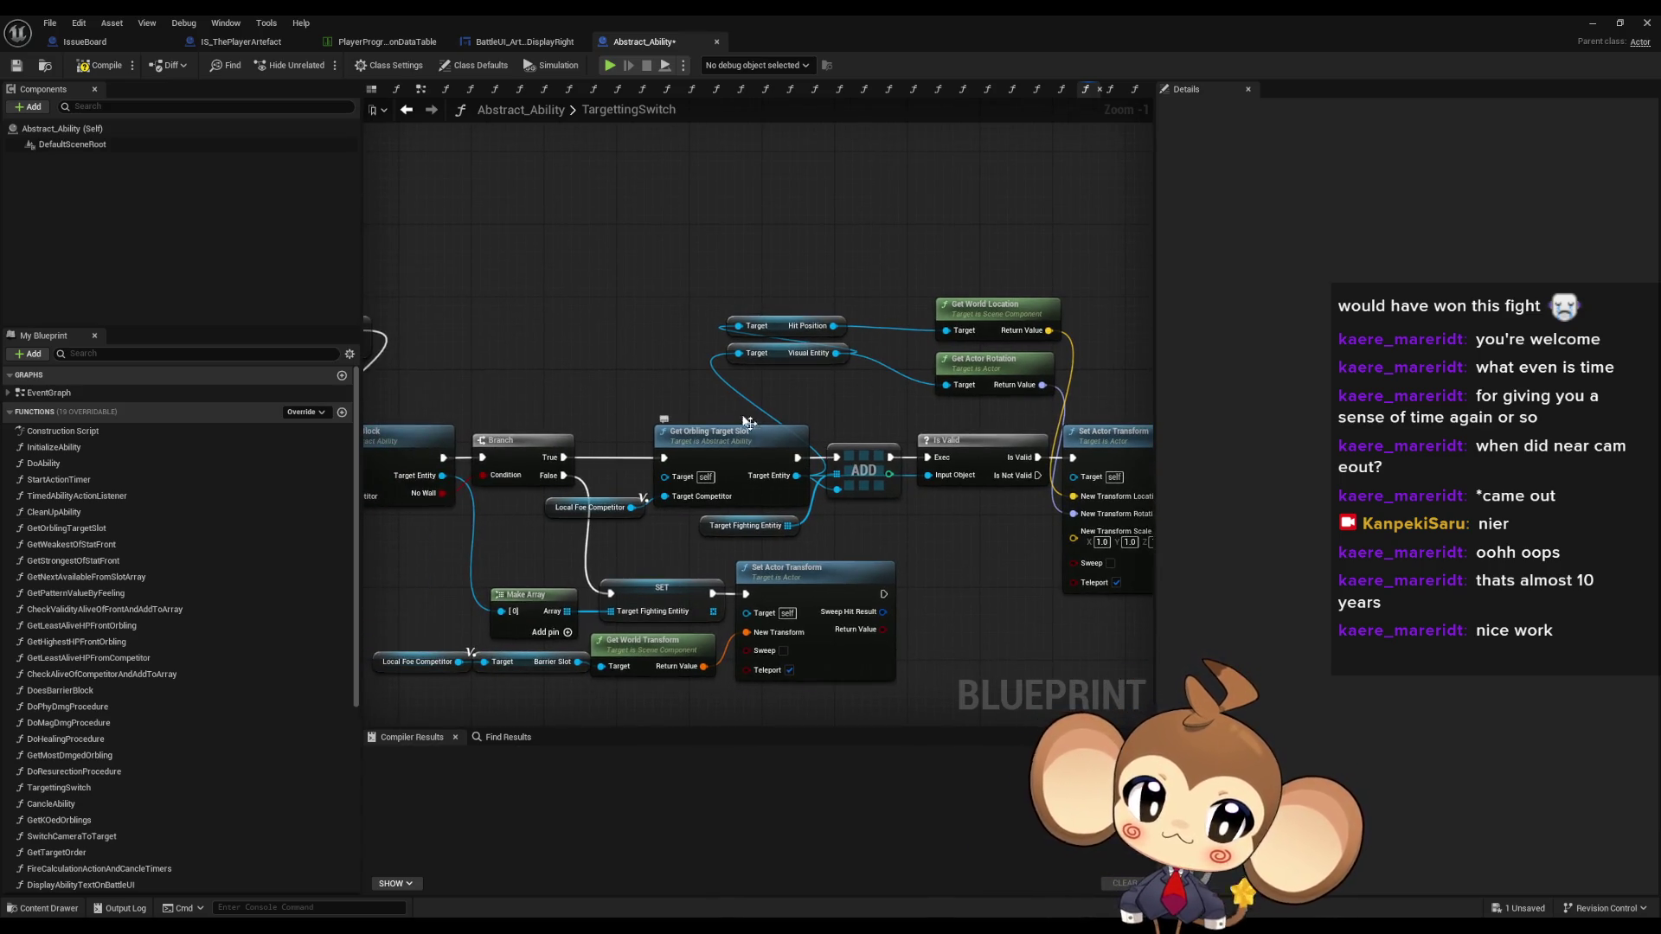
drag(680, 369, 637, 404)
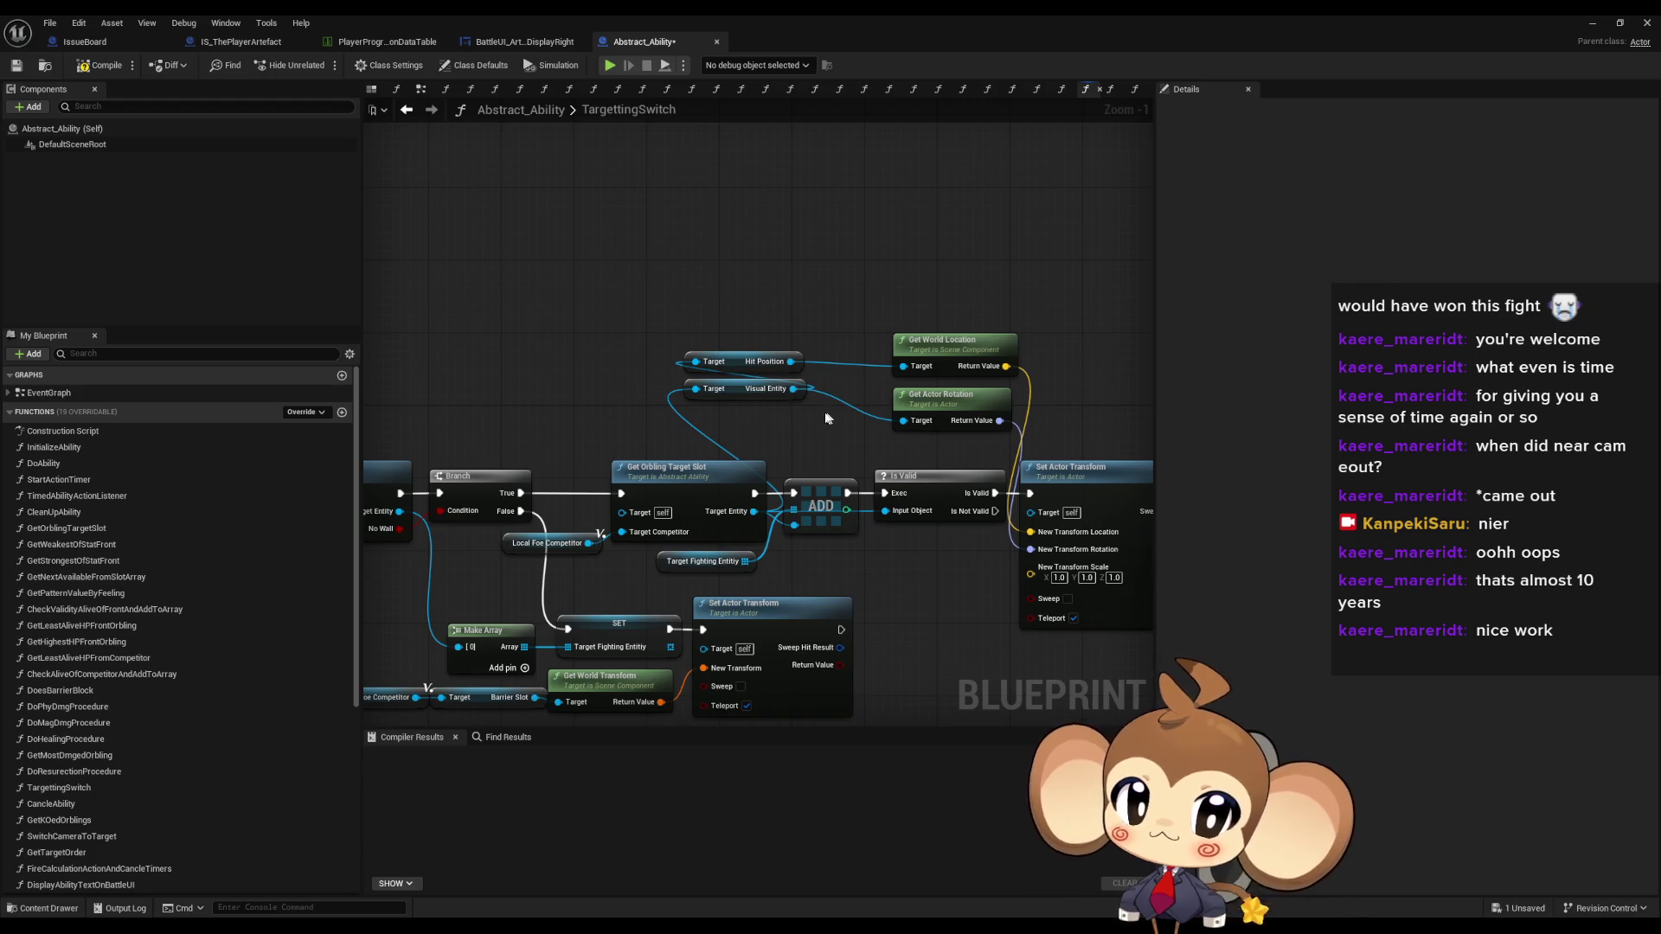
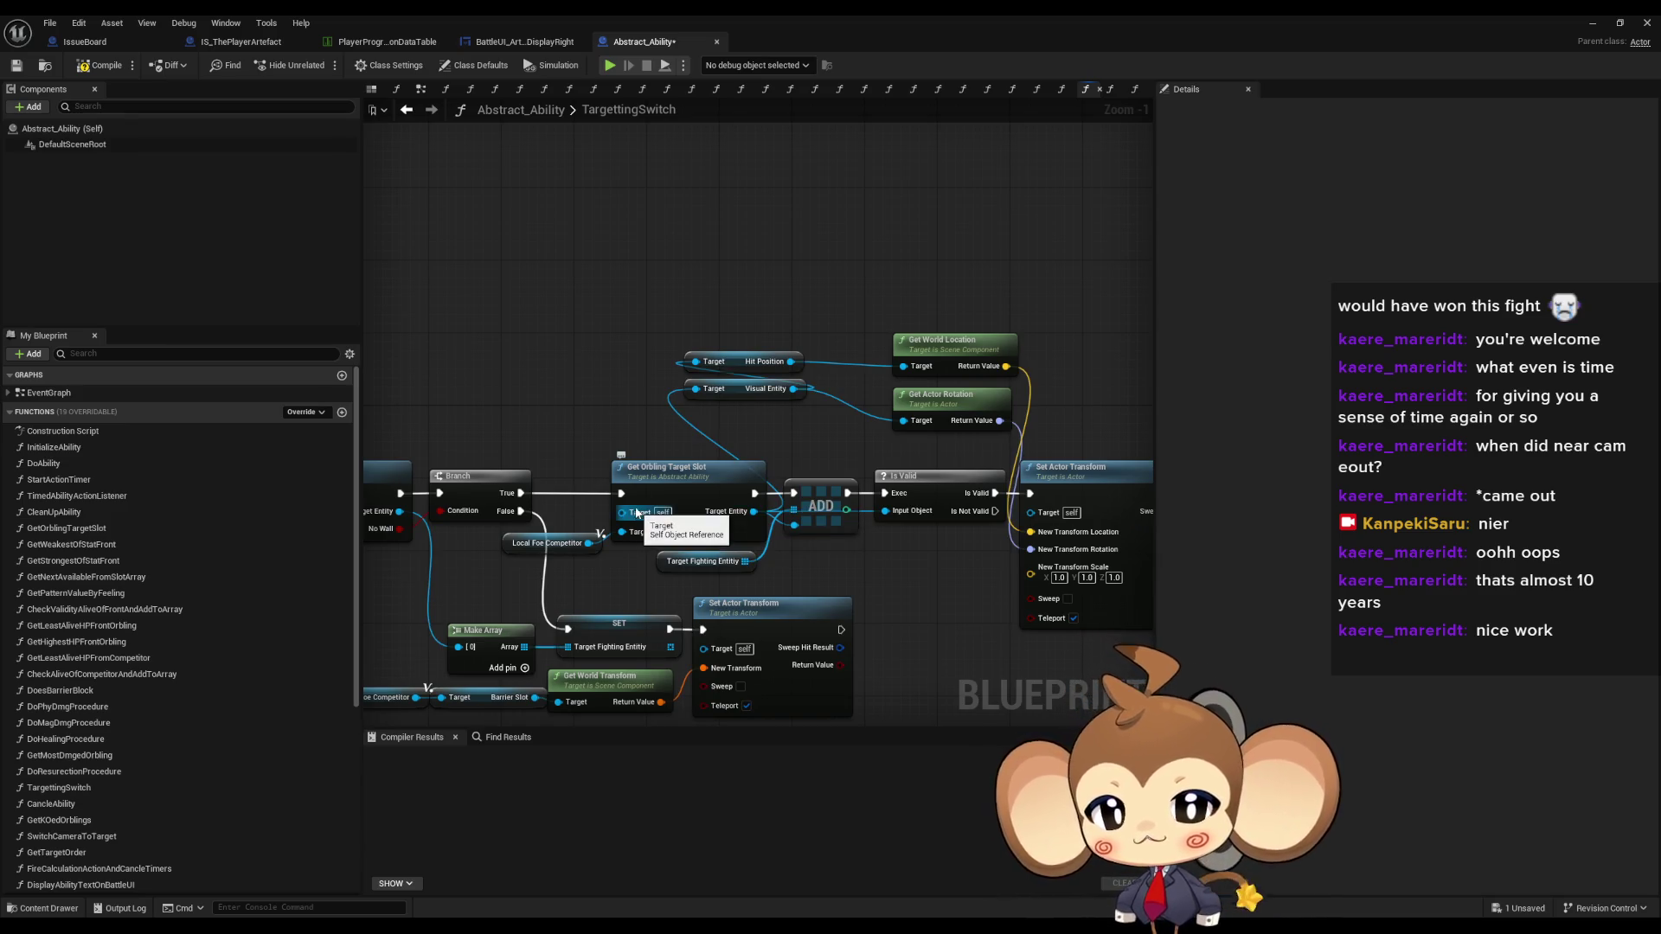
- Open the FightingEntity blueprint from the BattleSystem folder and maximize its editor window
click(668, 499)
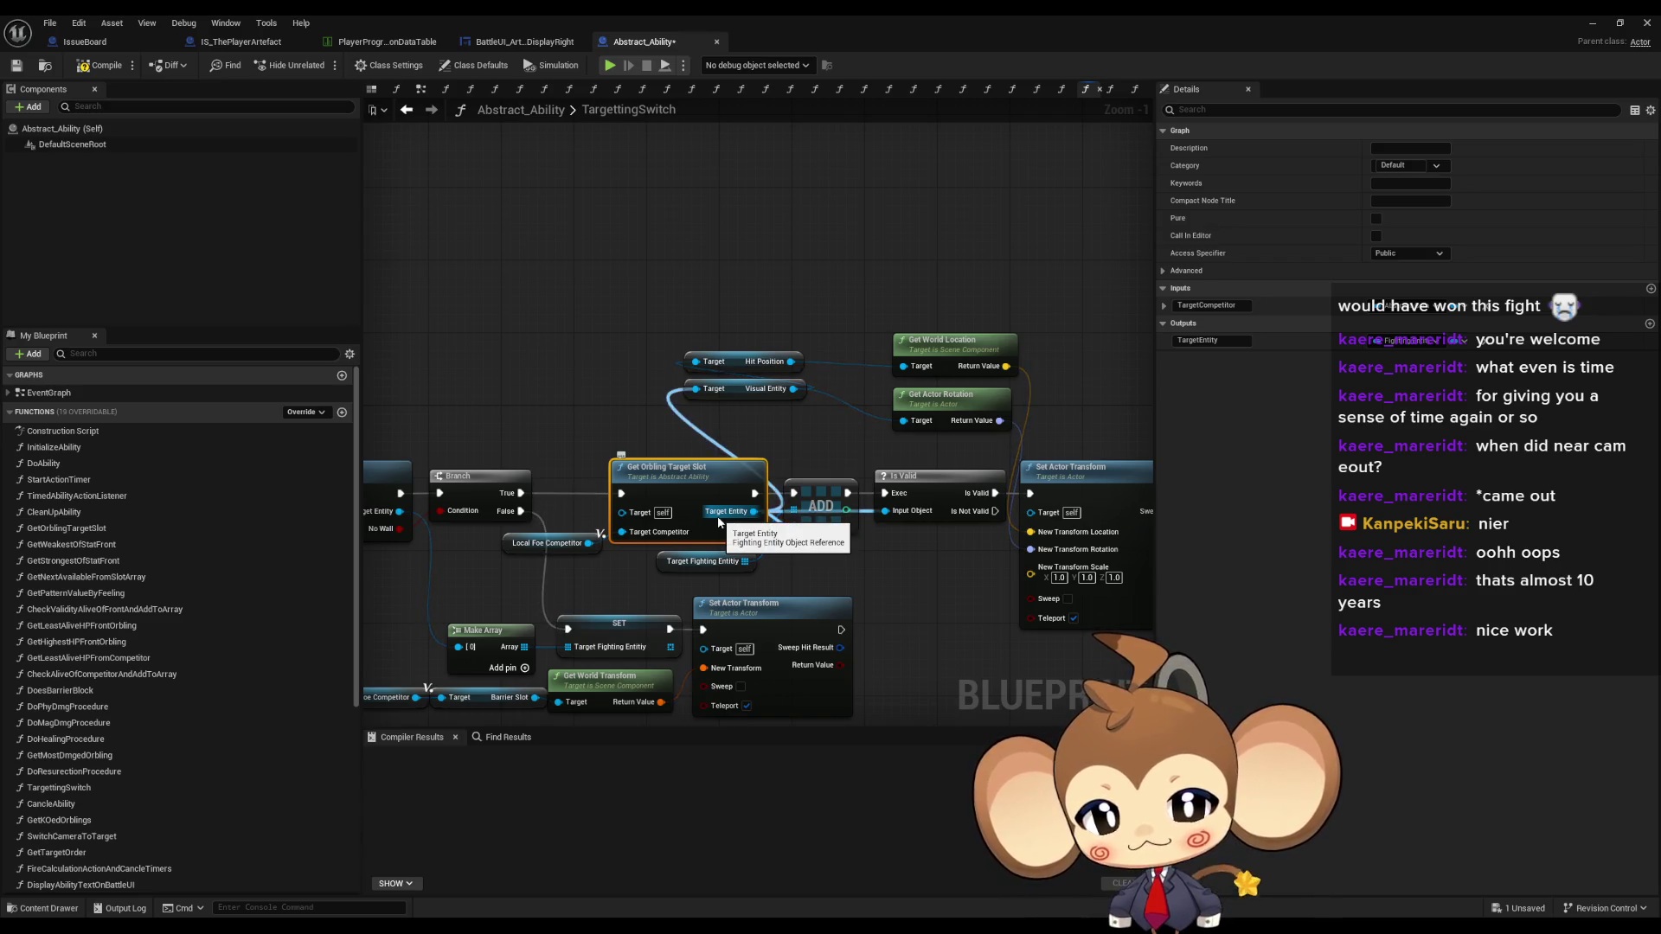
double_click(718, 14)
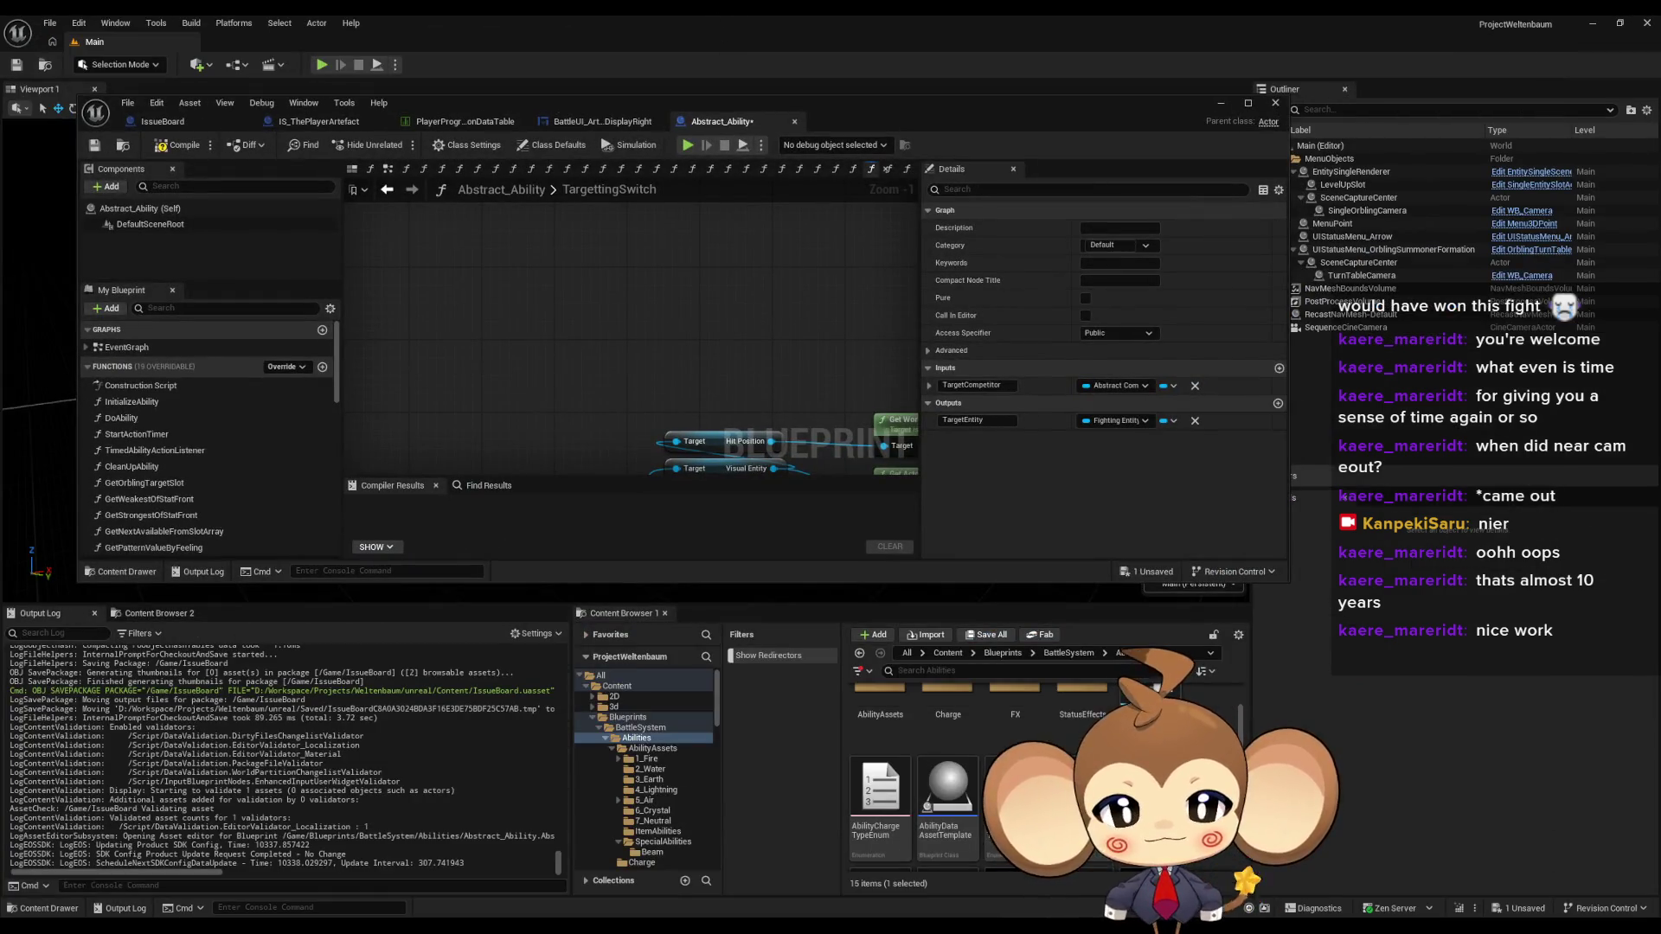
click(1069, 653)
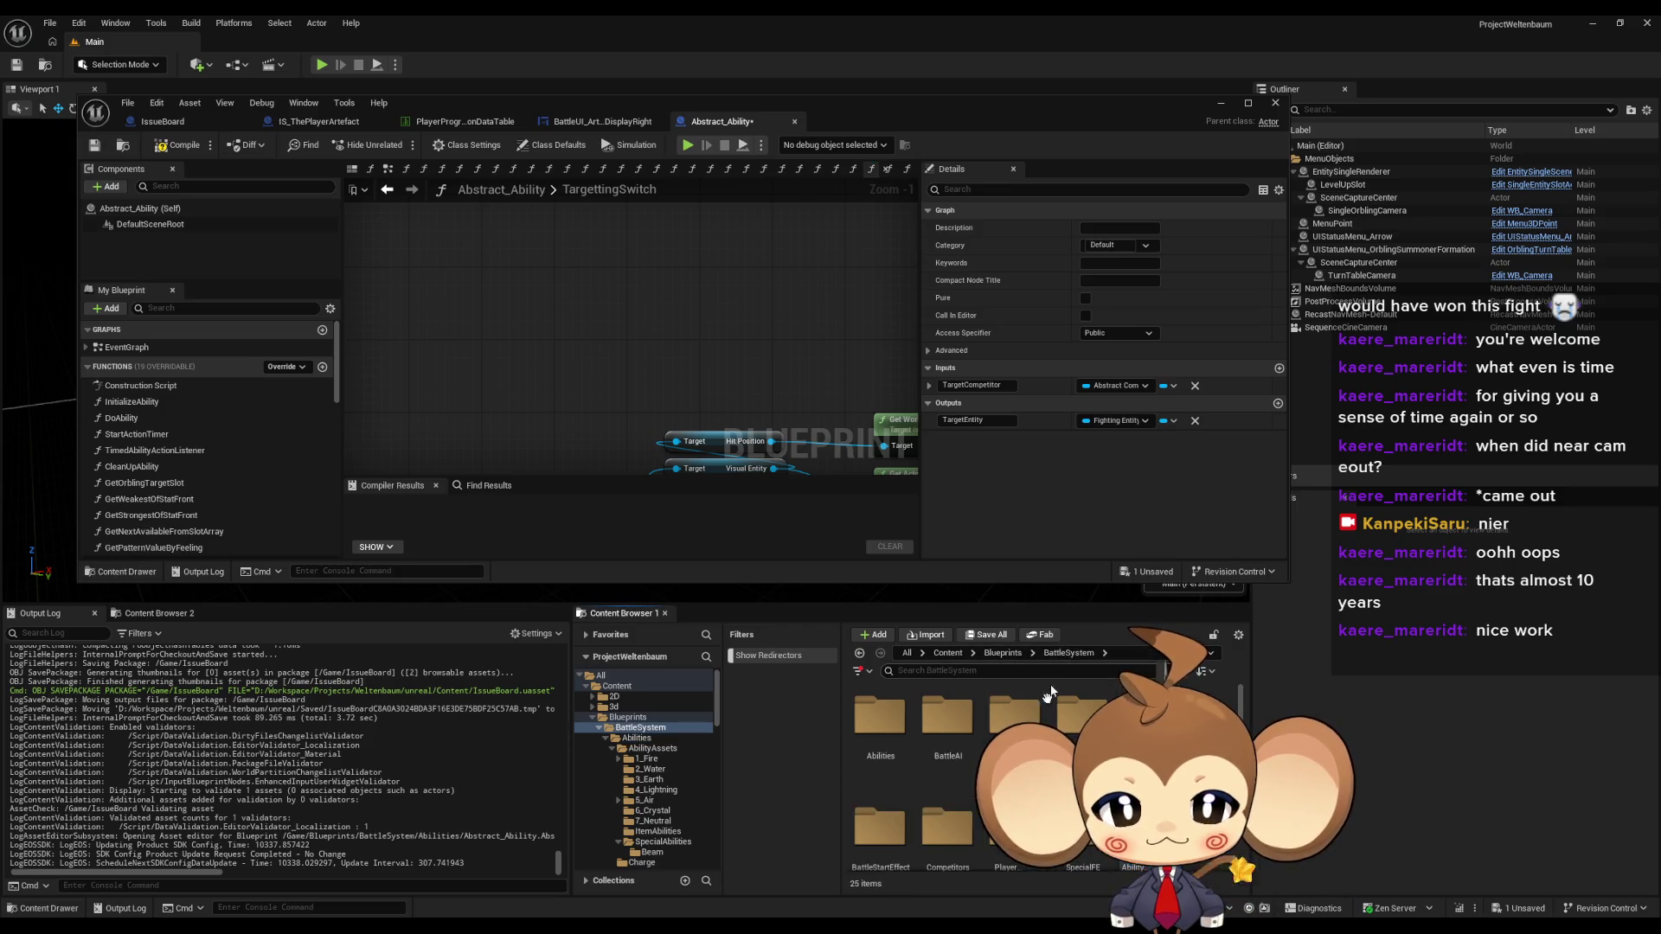
scroll(1038, 761, down, 3)
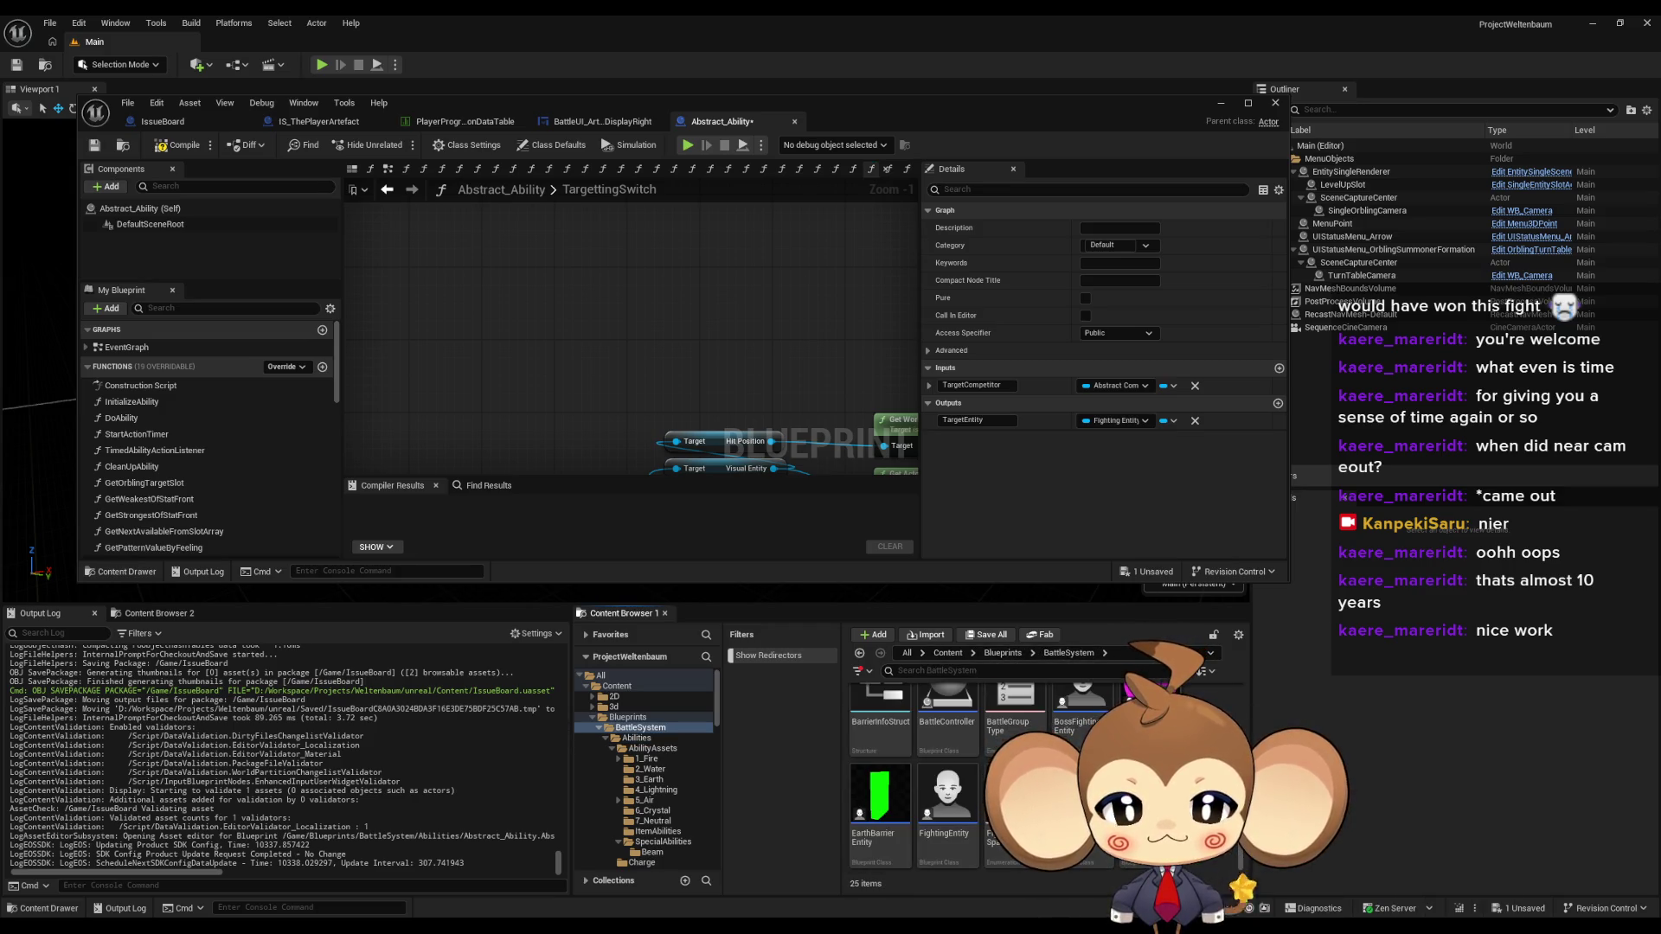
double_click(950, 800)
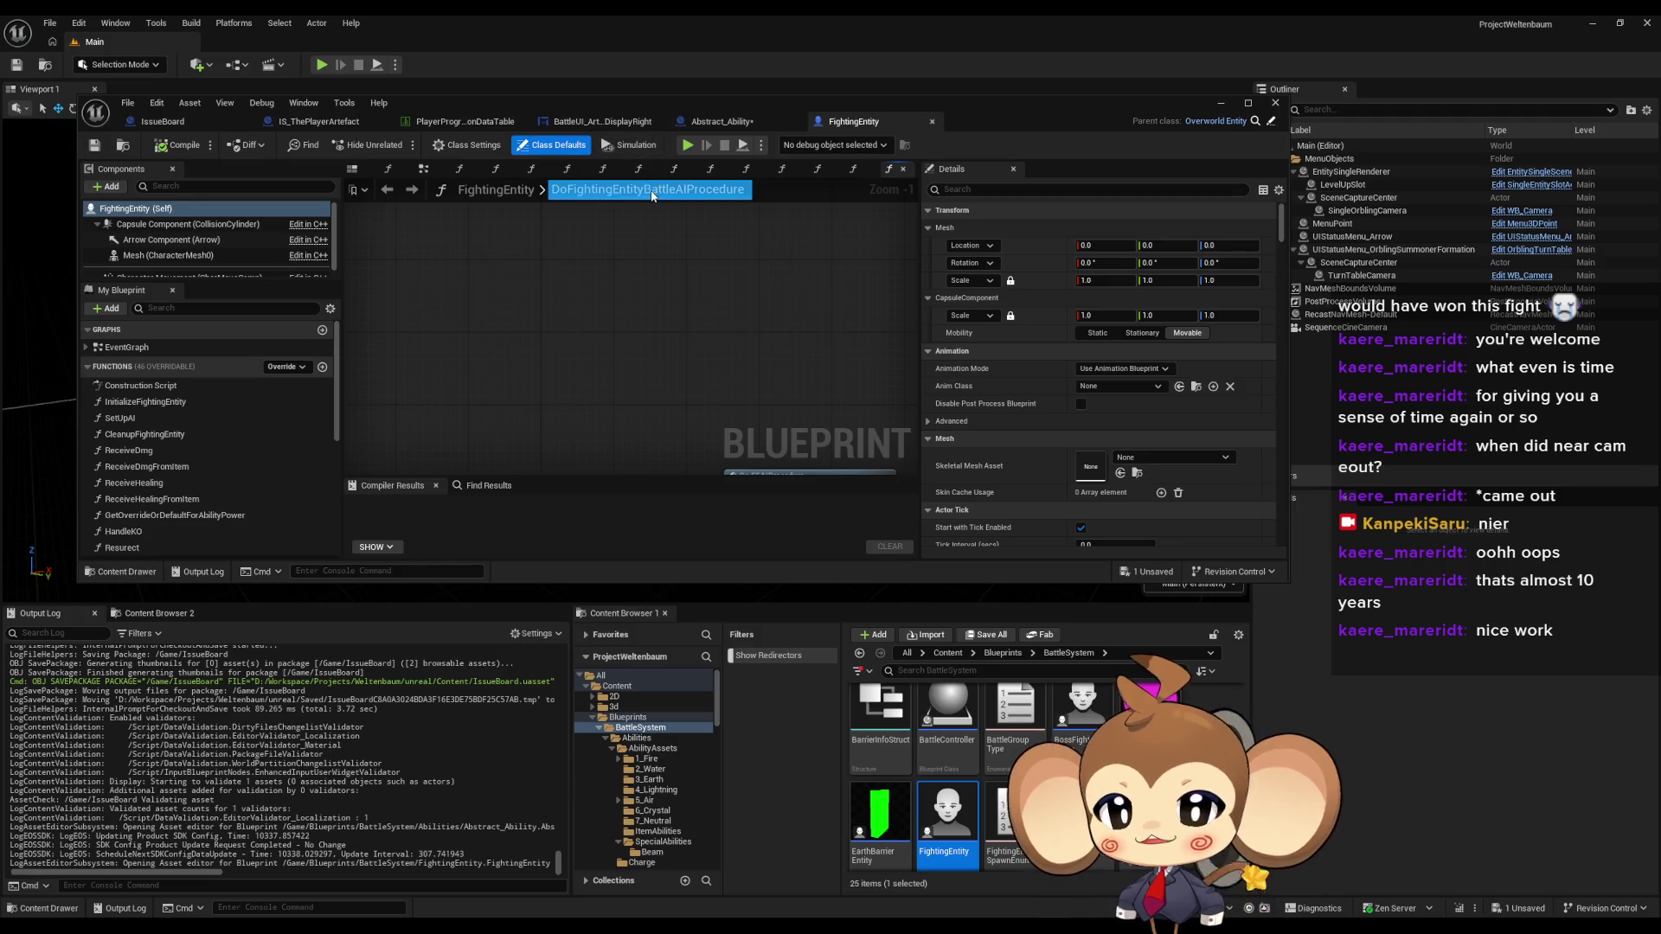
double_click(453, 102)
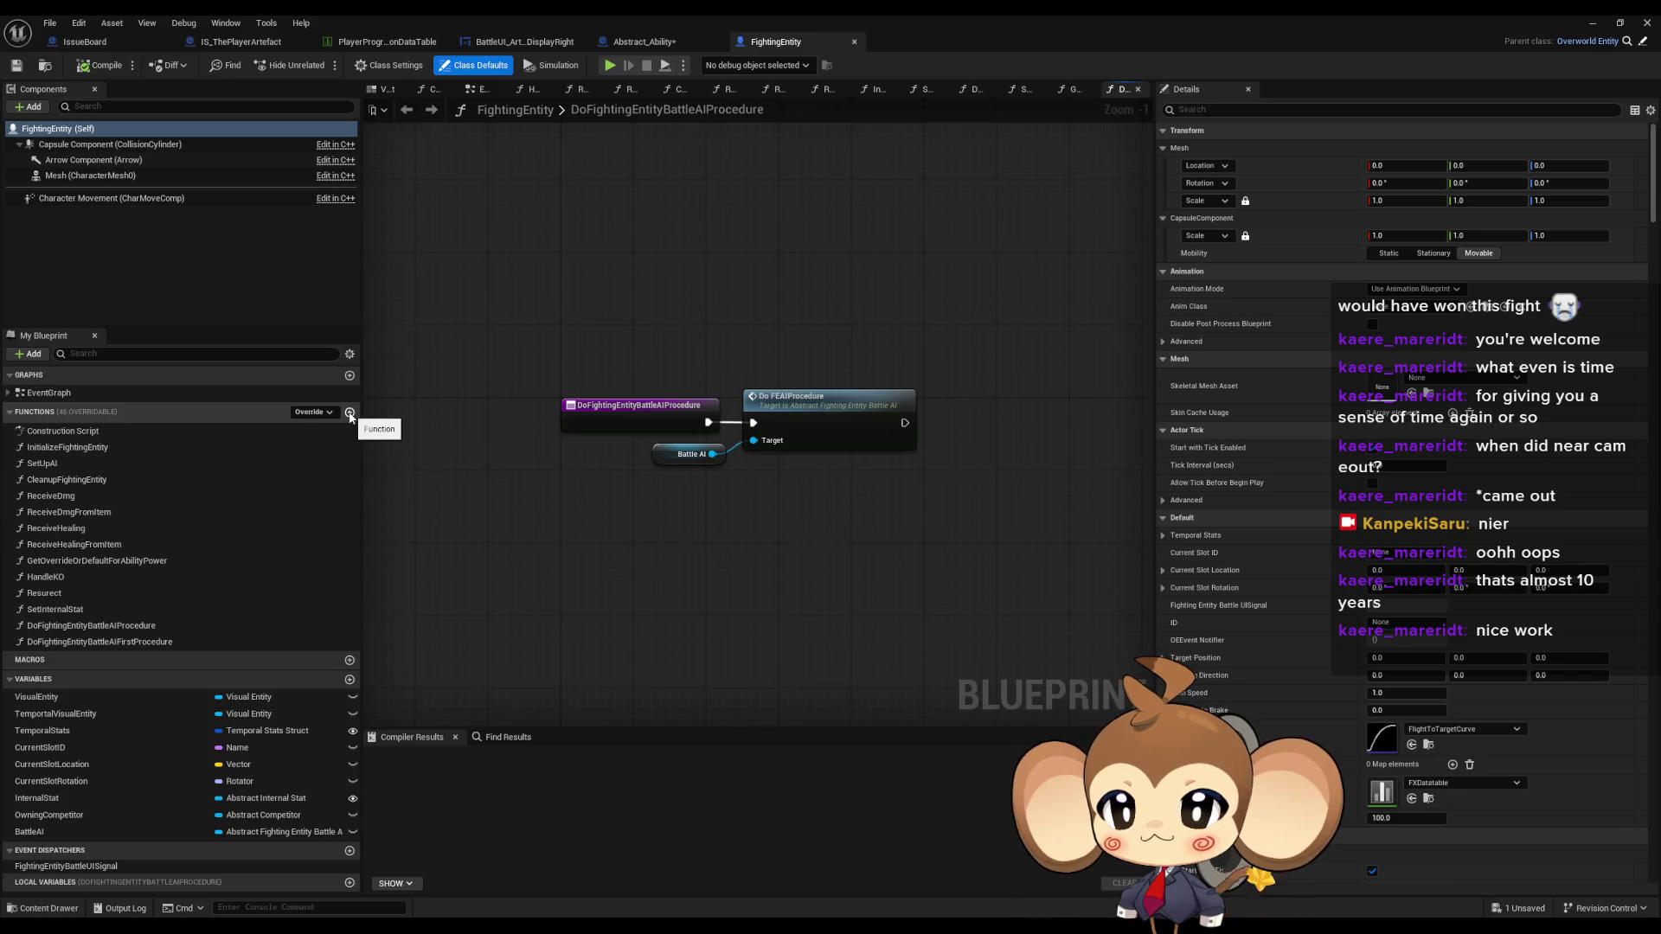
- Create a new function named GetPositionToBeHit in FightingEntity
click(351, 416)
text(GetPos)
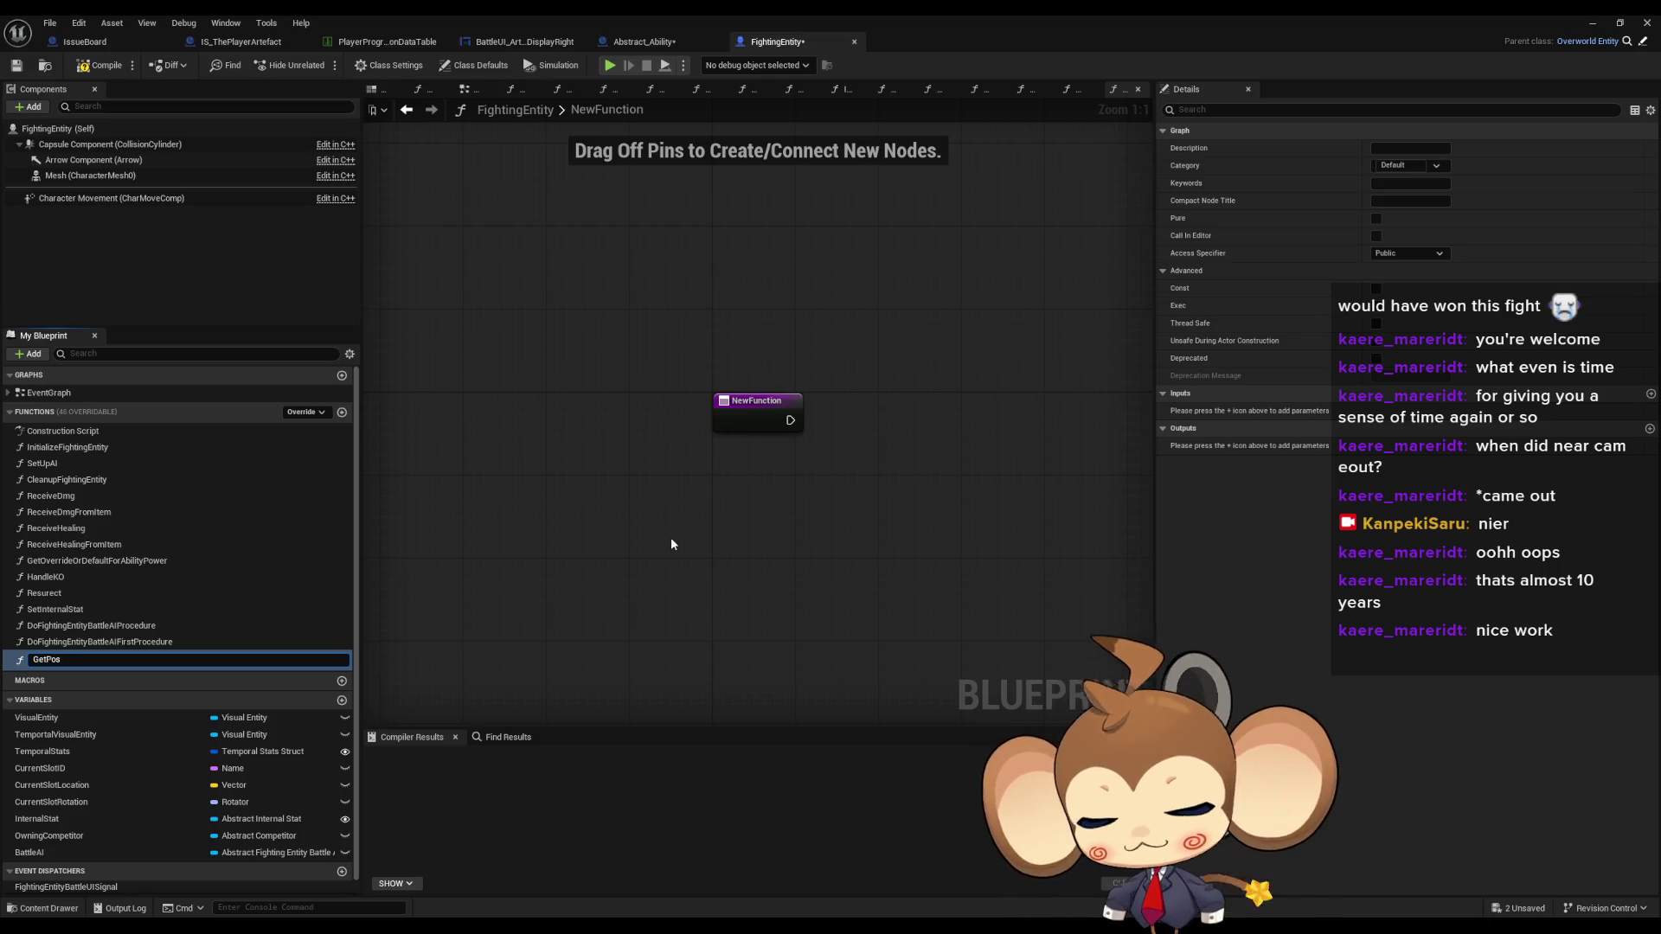
text(itionToBeHit)
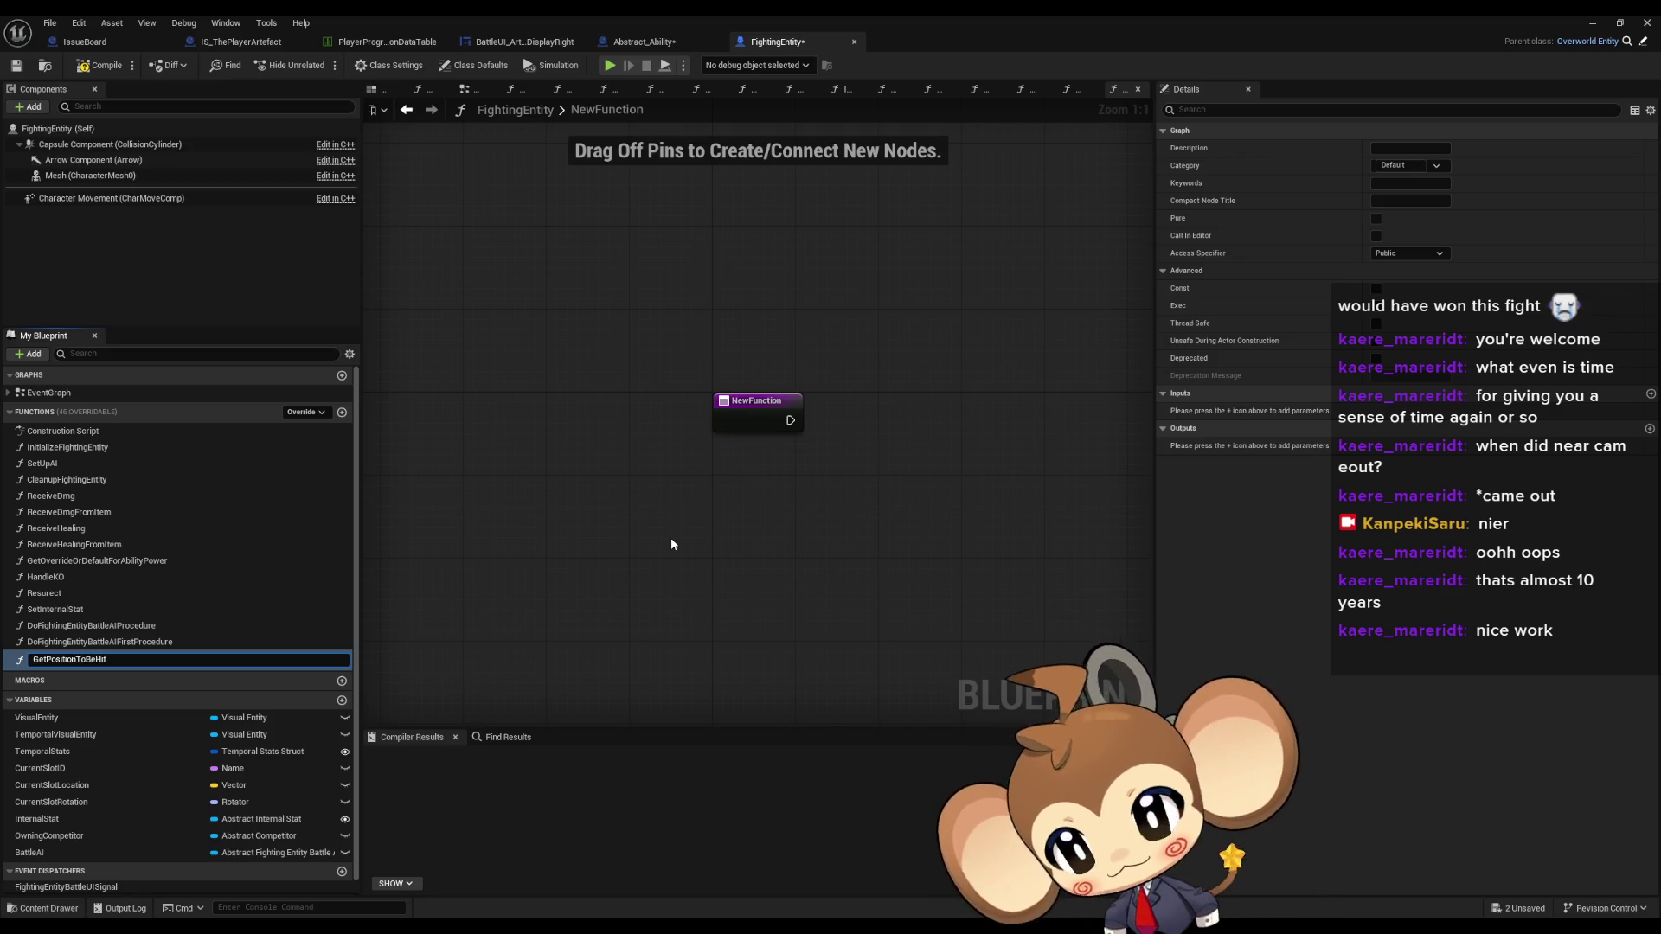
key(Return)
- Chain a Visual Entity getter into Hit Position and then Get World Location
right_click(631, 487)
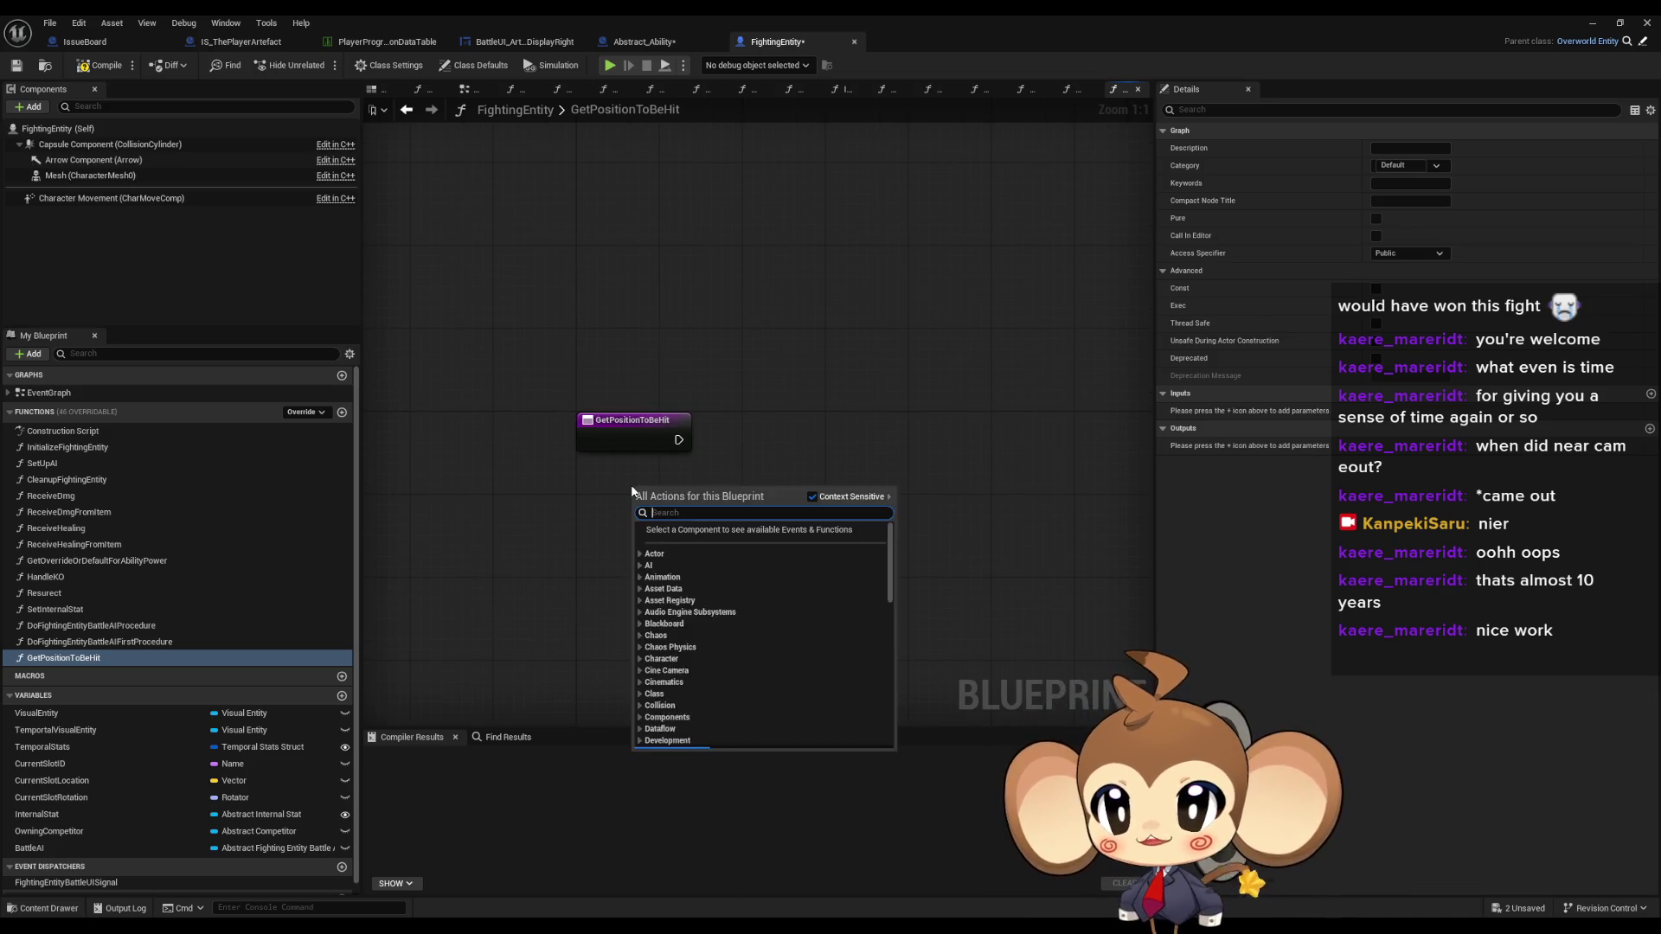
text(get v)
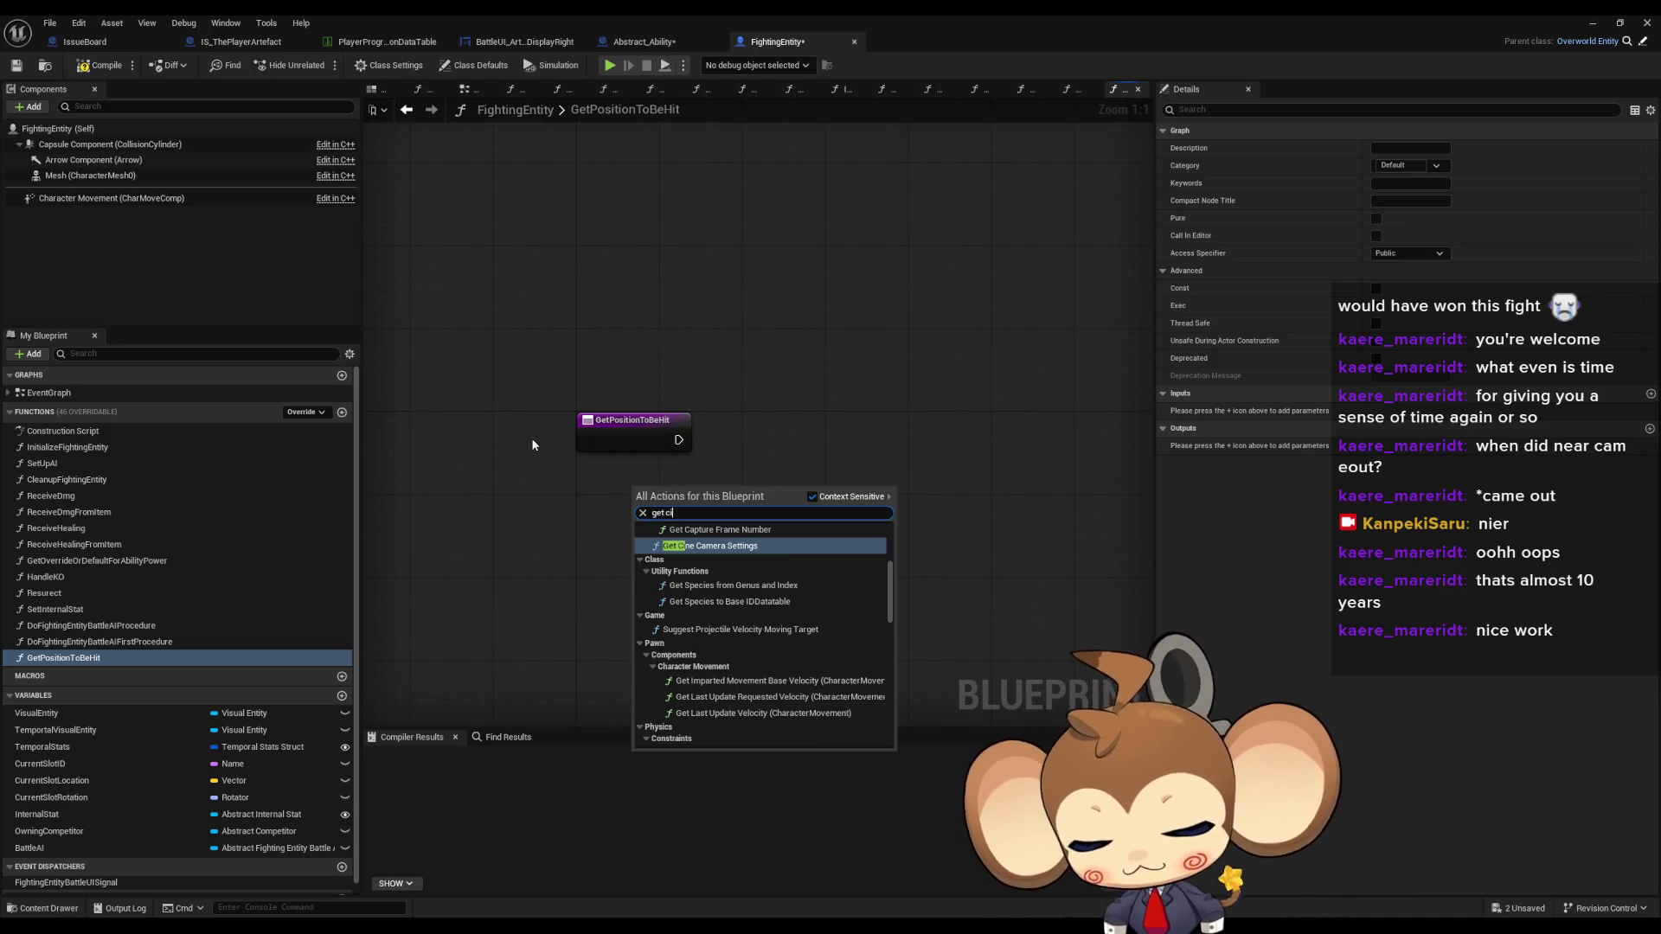
text(is ent)
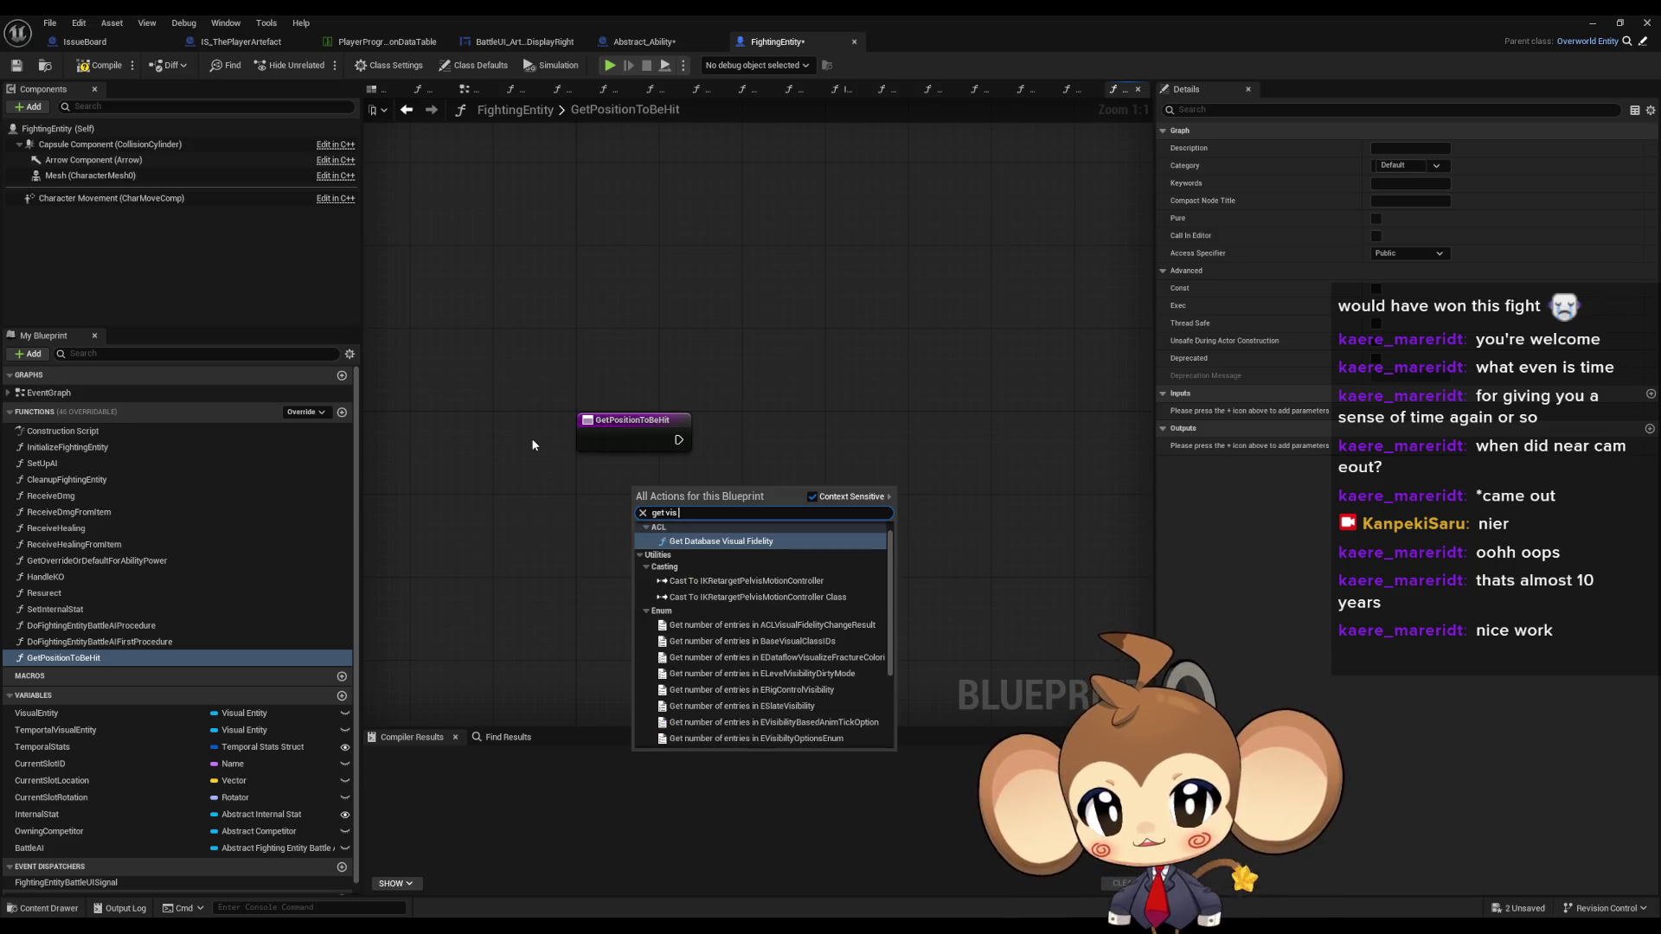
key(Return)
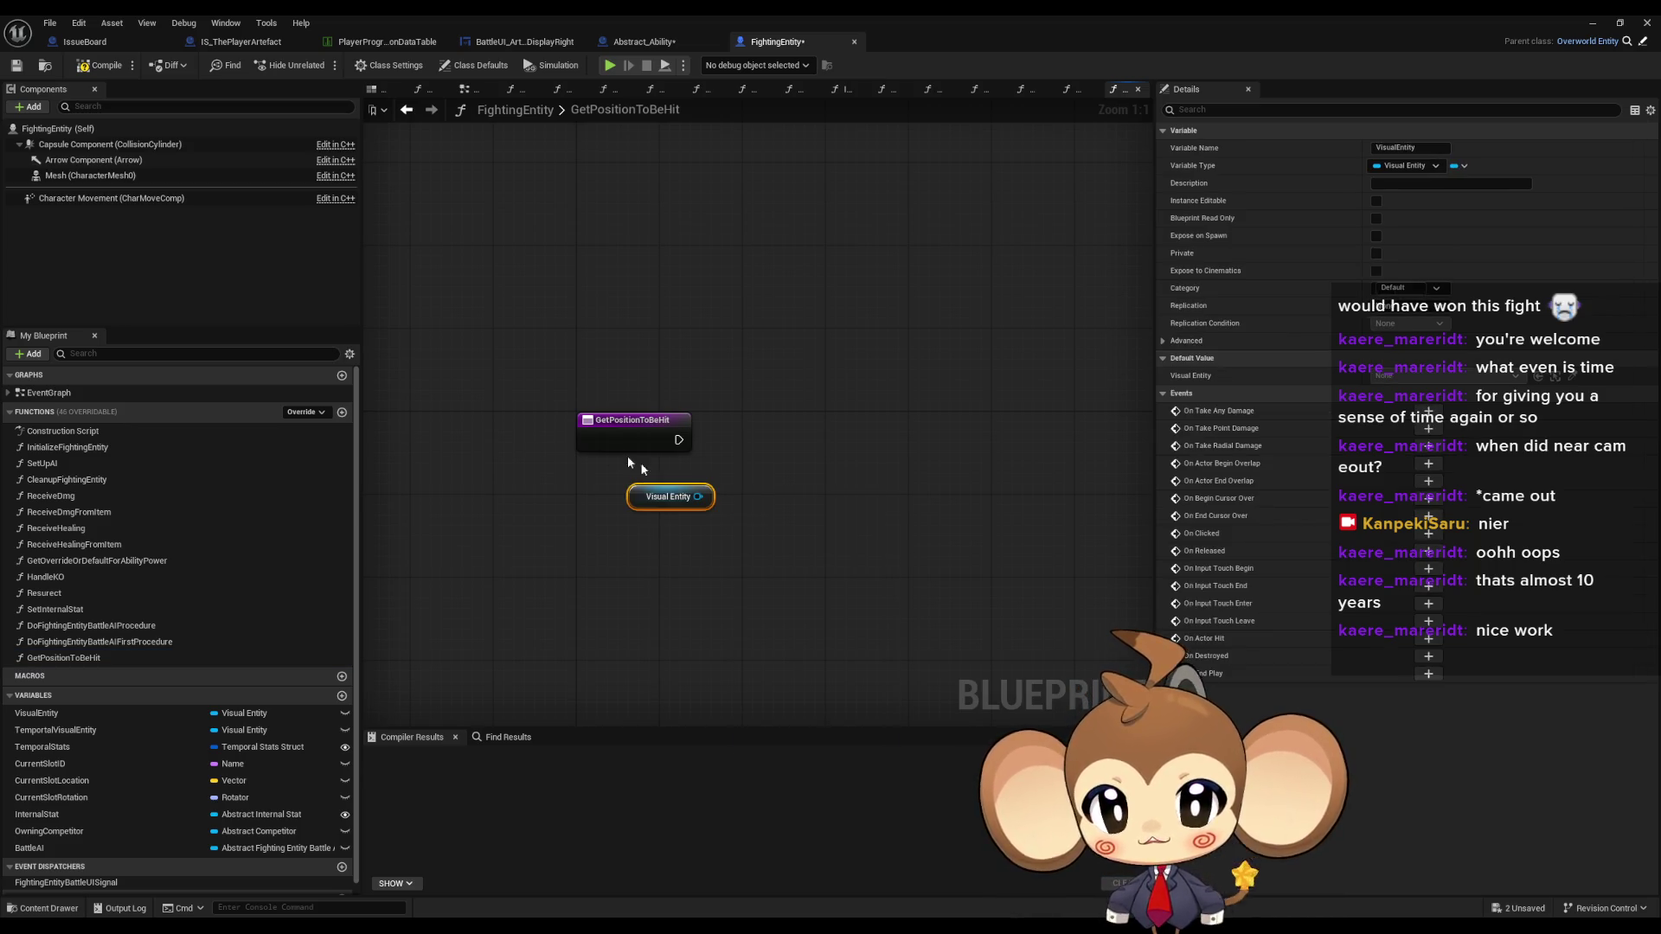
drag(698, 497, 735, 531)
text(get hit pos)
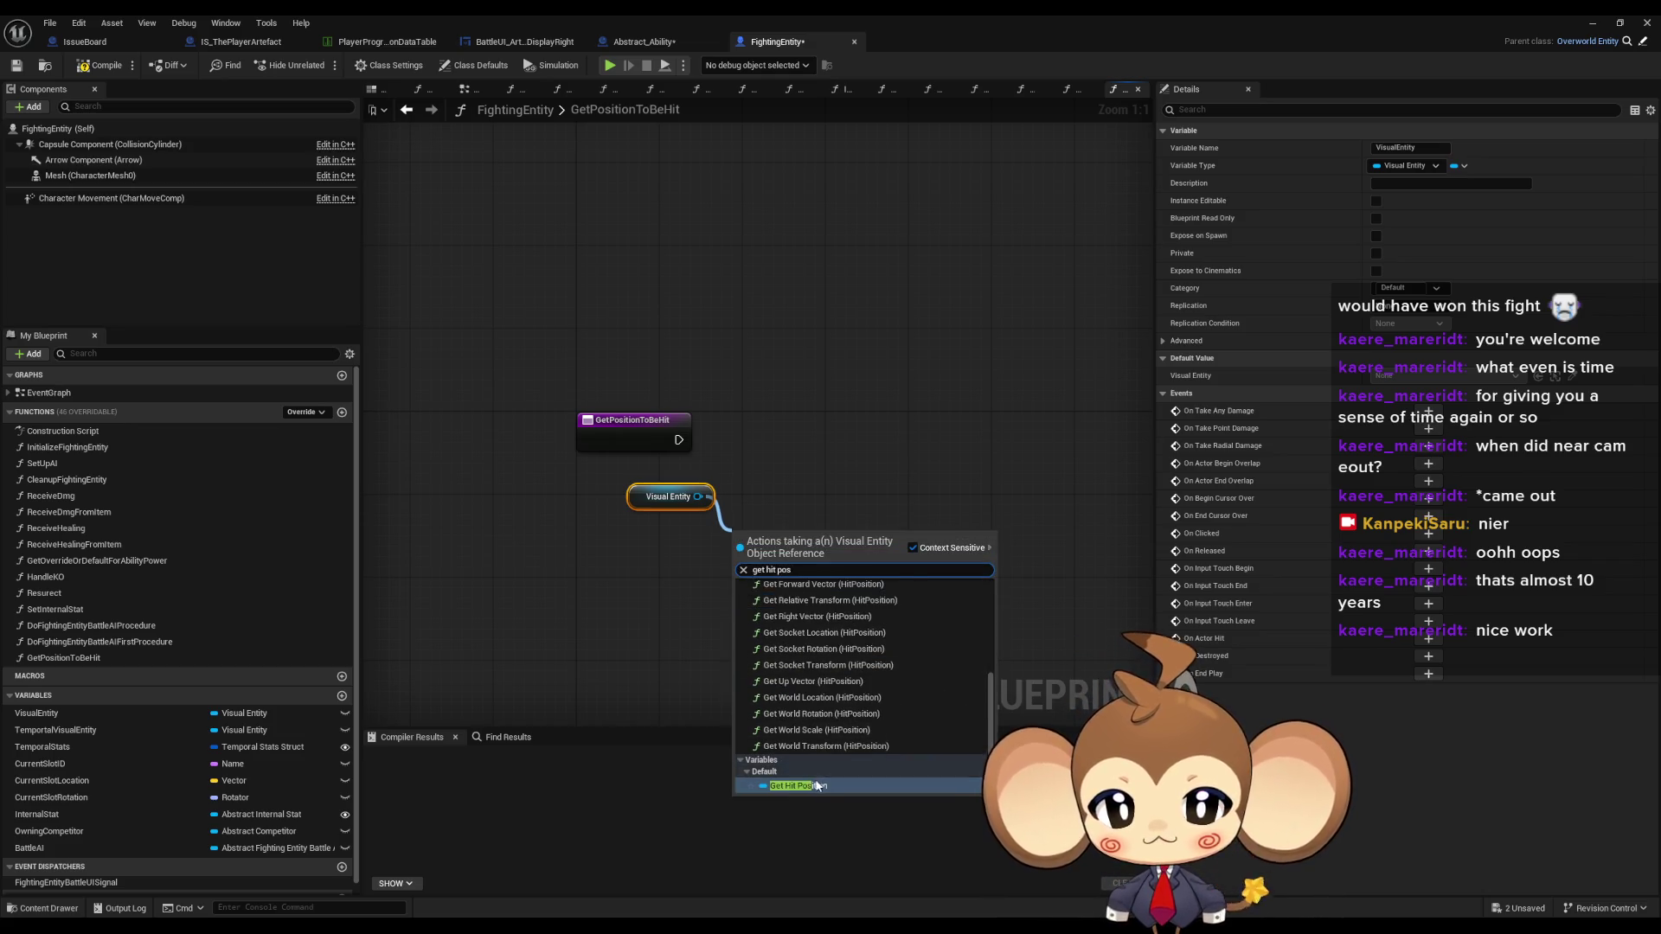
key(Return)
drag(842, 538, 838, 618)
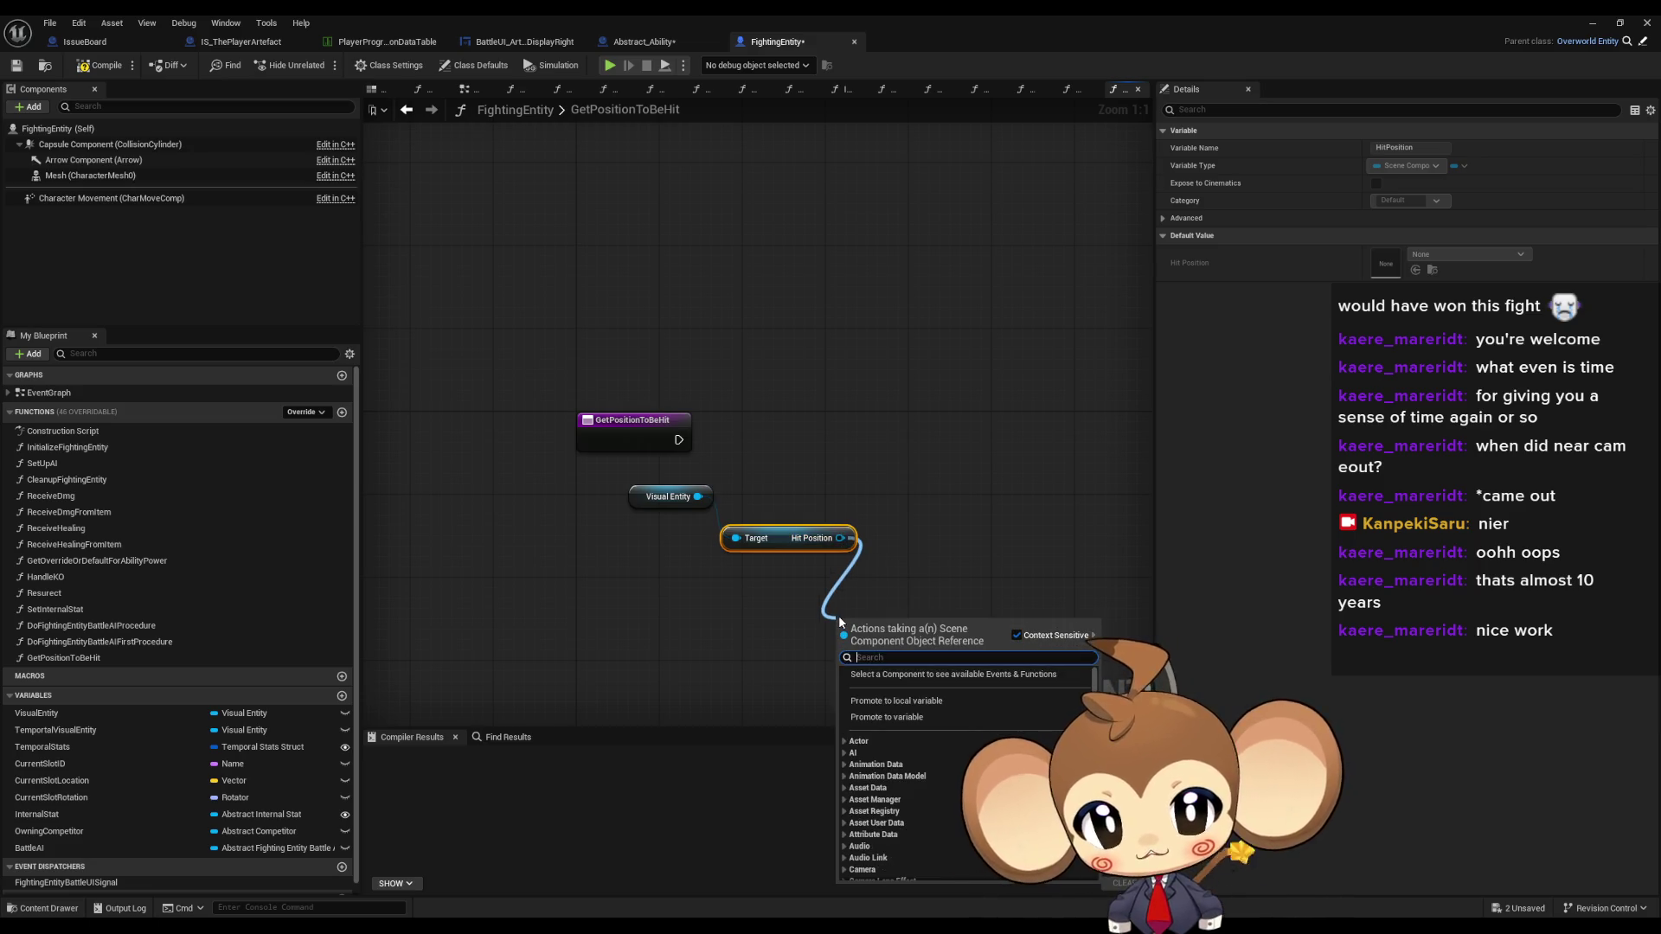
text(get)
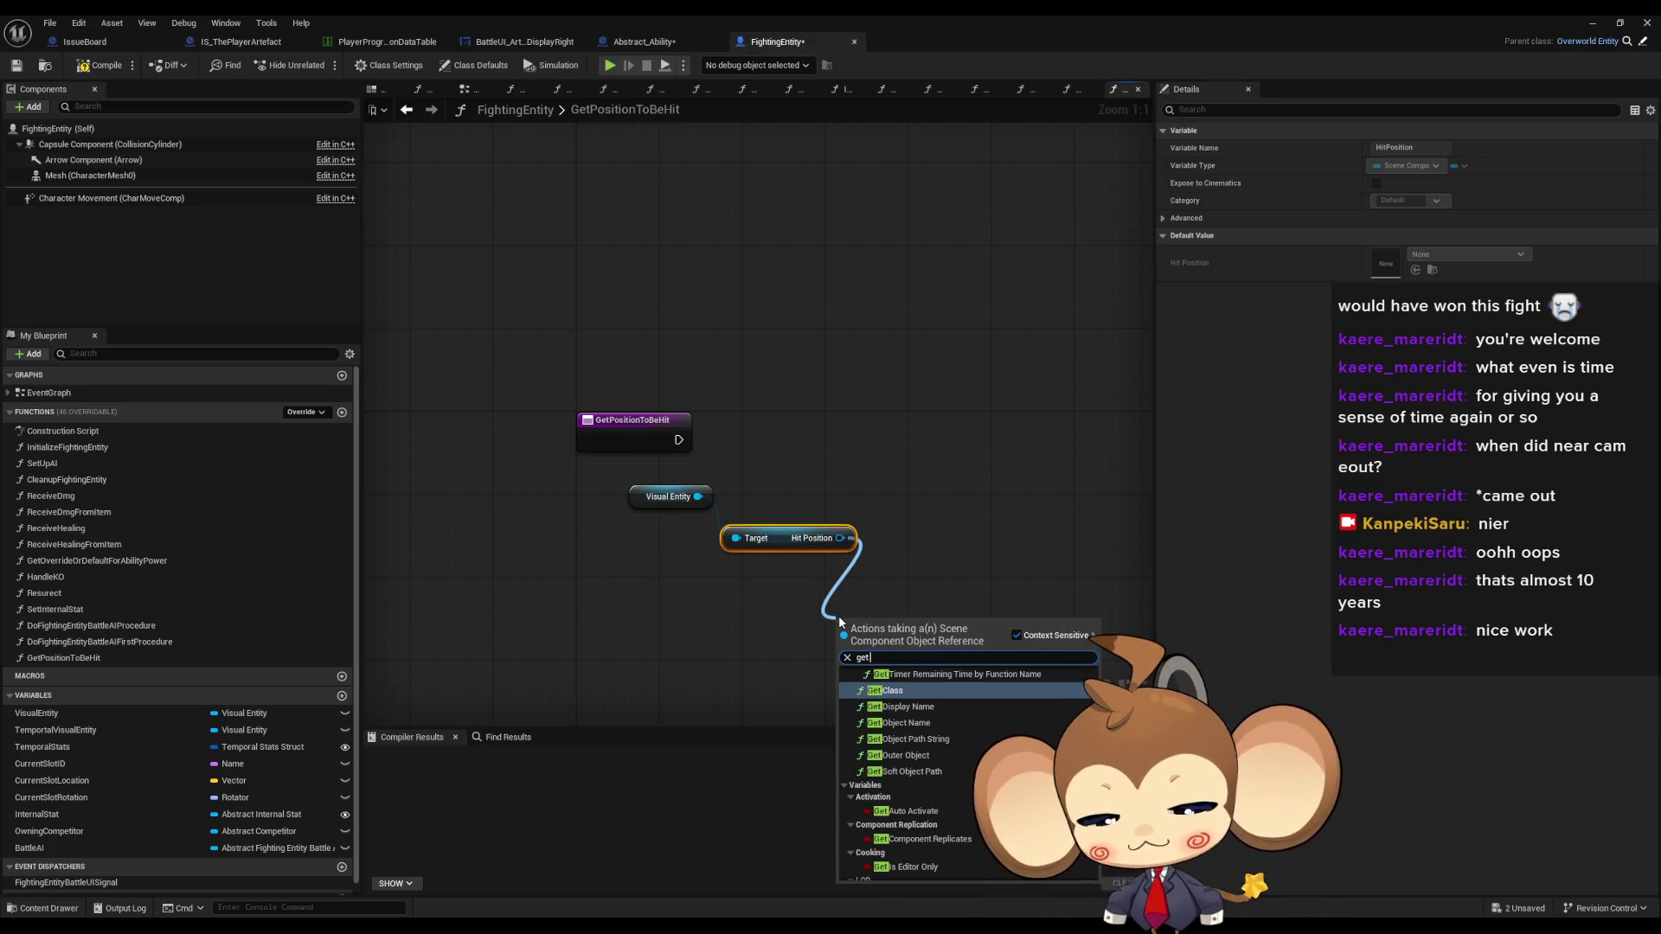
text( world l)
key(Down)
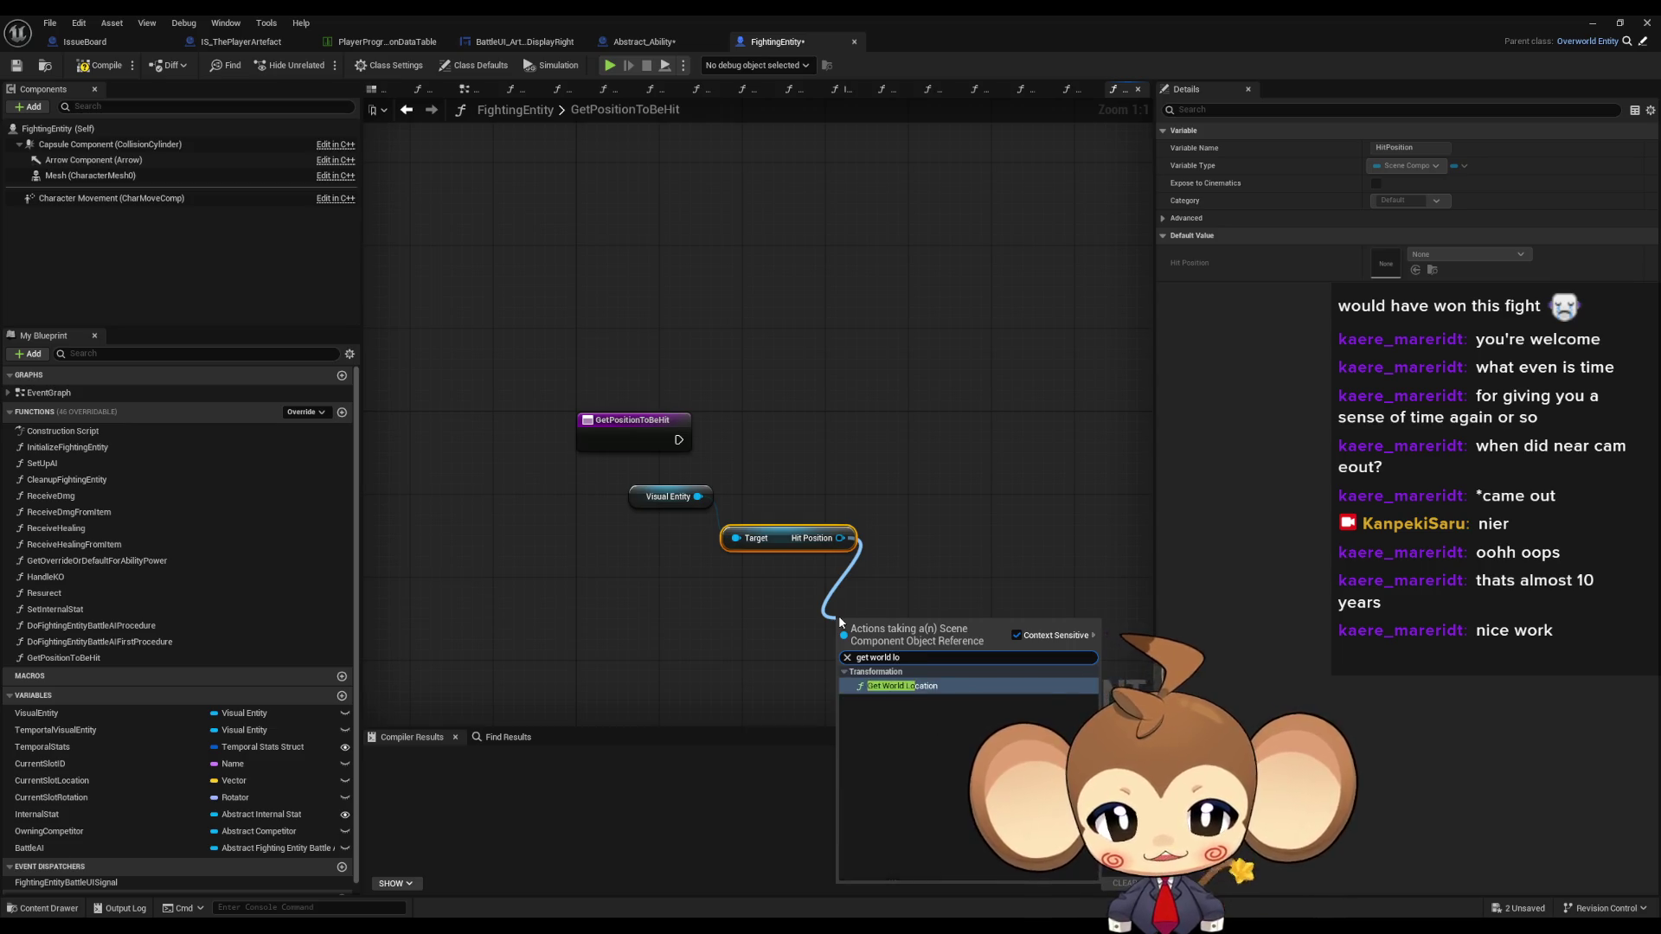
key(Return)
click(646, 426)
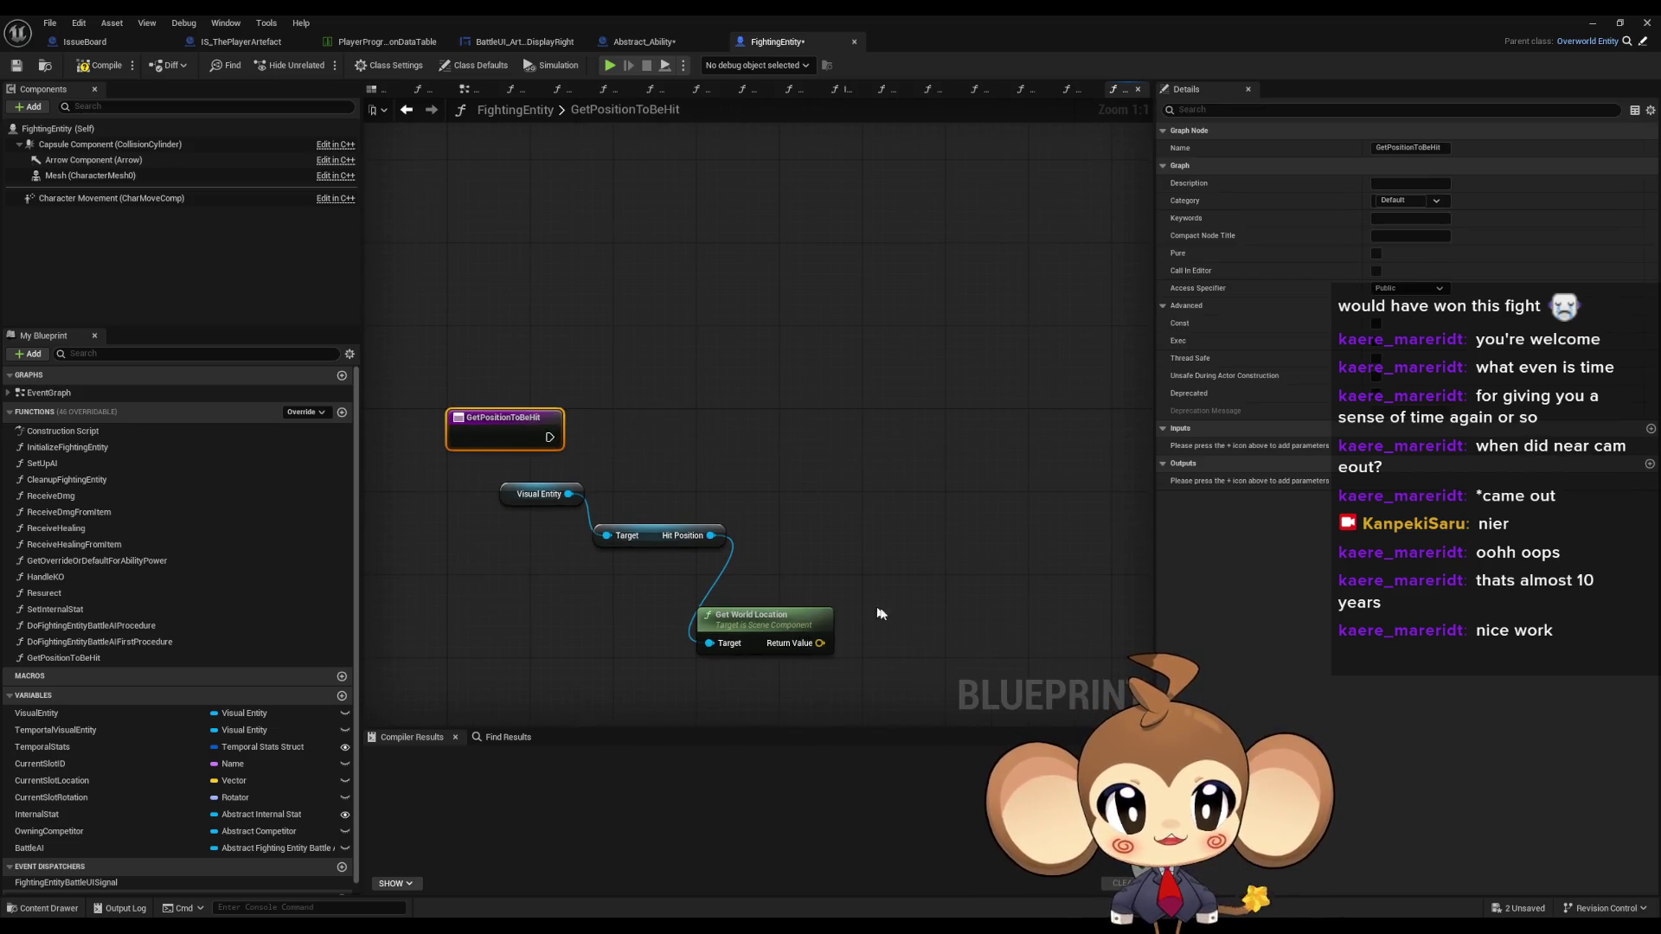
- Add a Vector output named Location to GetPositionToBeHit
click(1649, 464)
click(1223, 467)
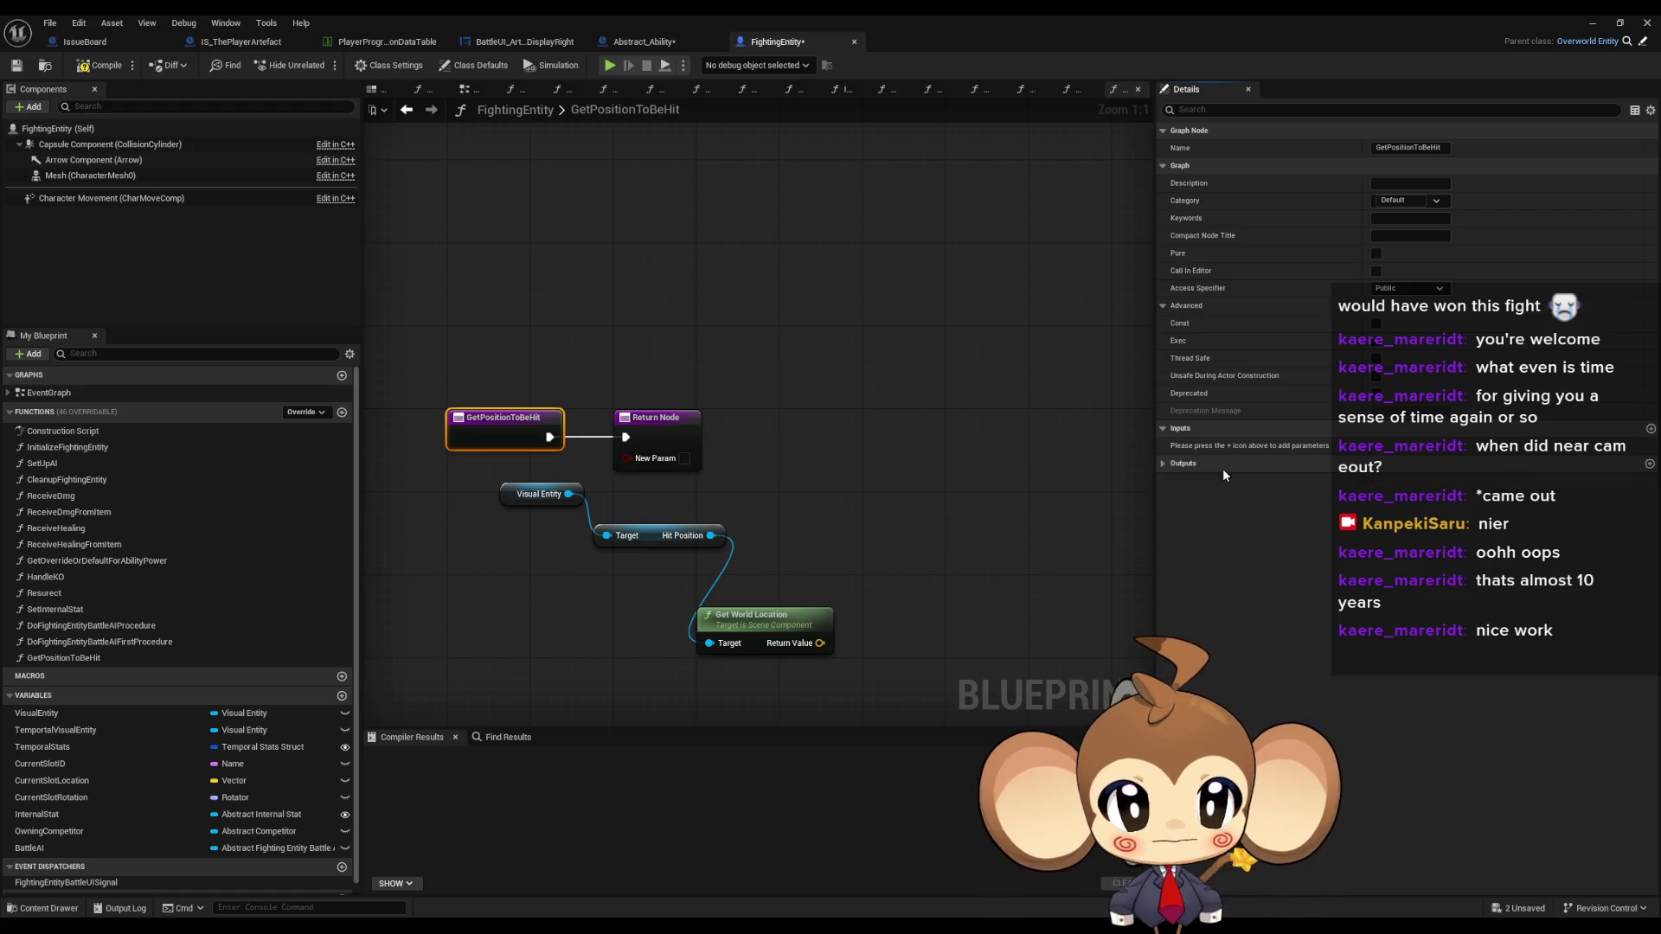
click(1220, 467)
text(L)
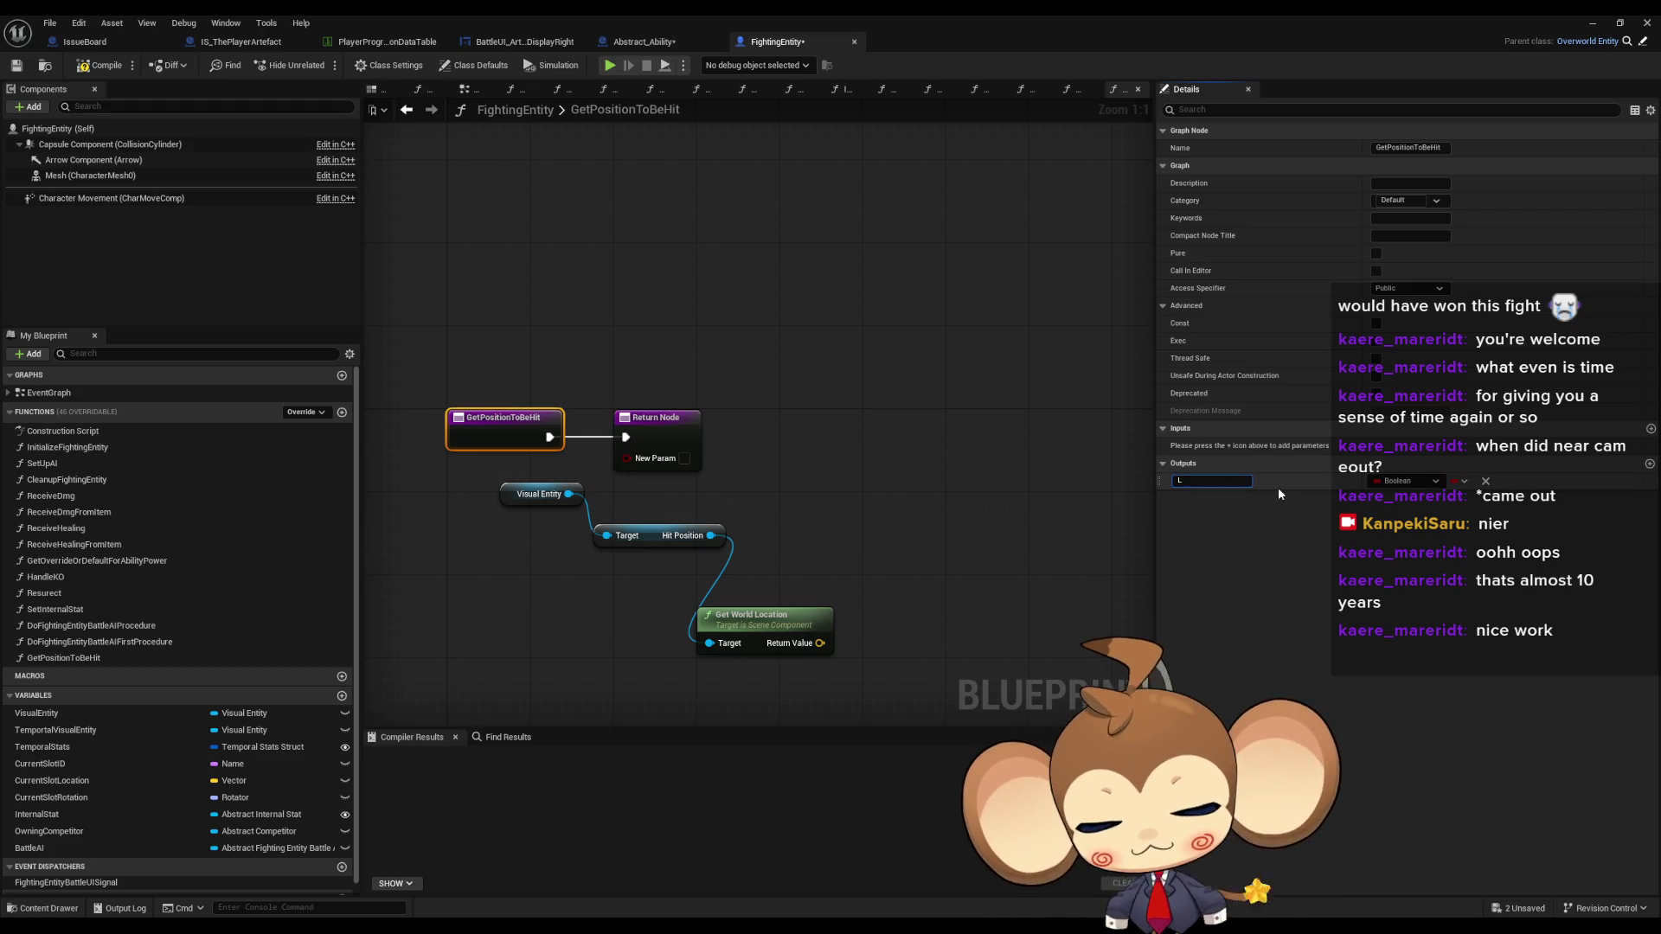
text(ocation)
key(Return)
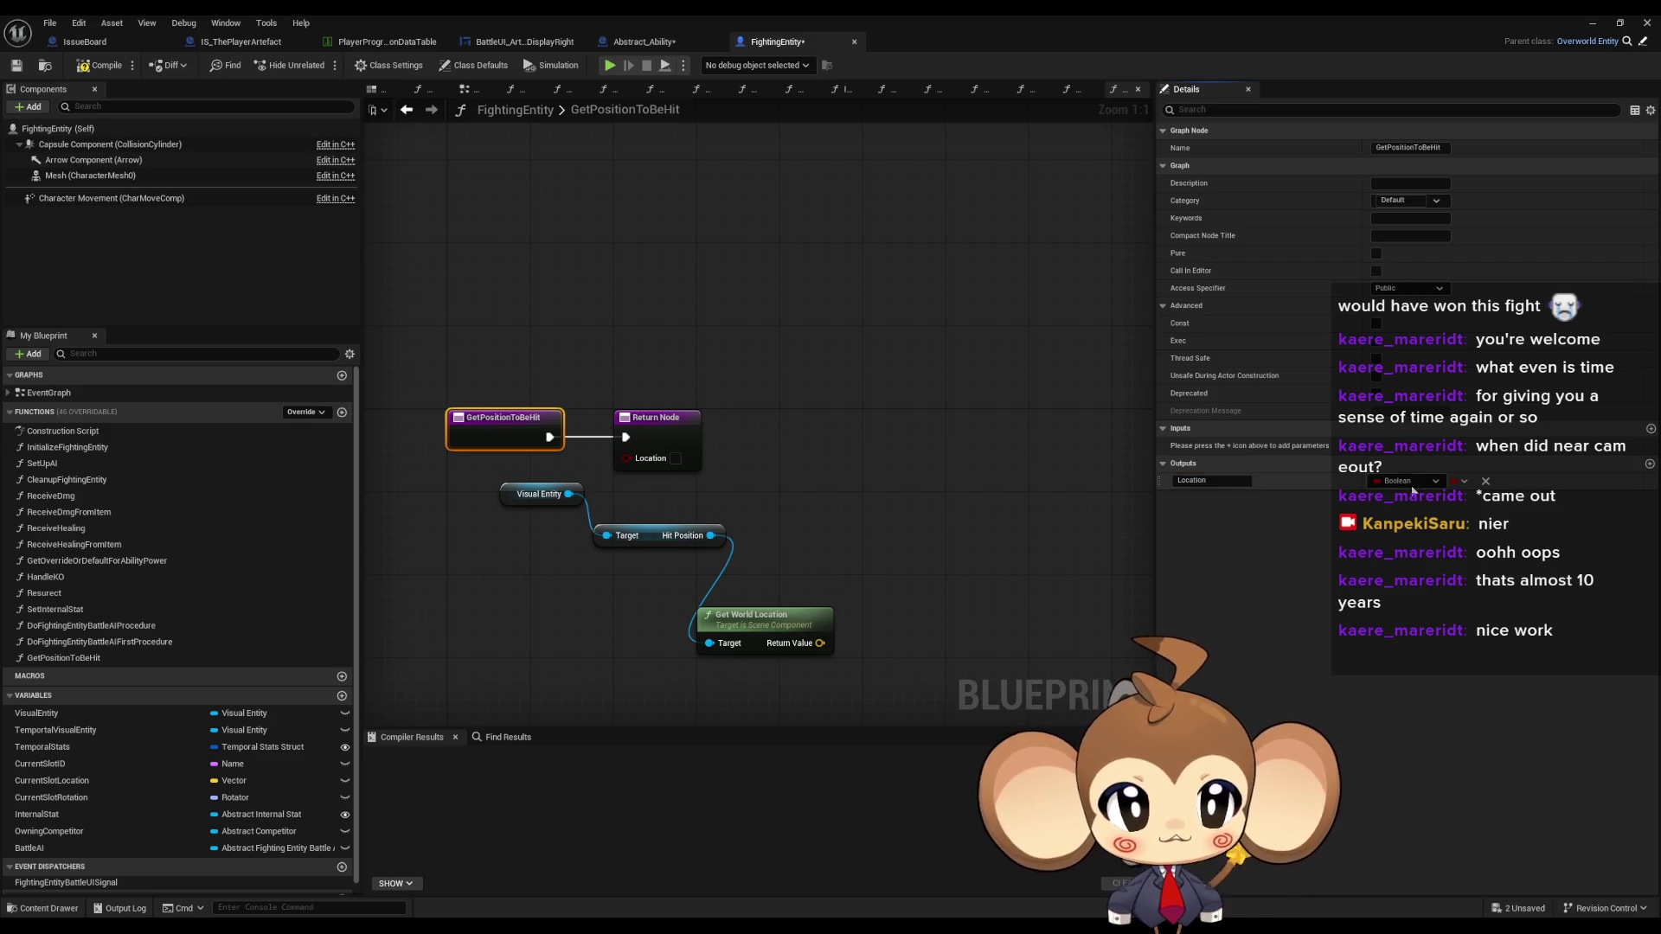
click(1399, 481)
click(1404, 620)
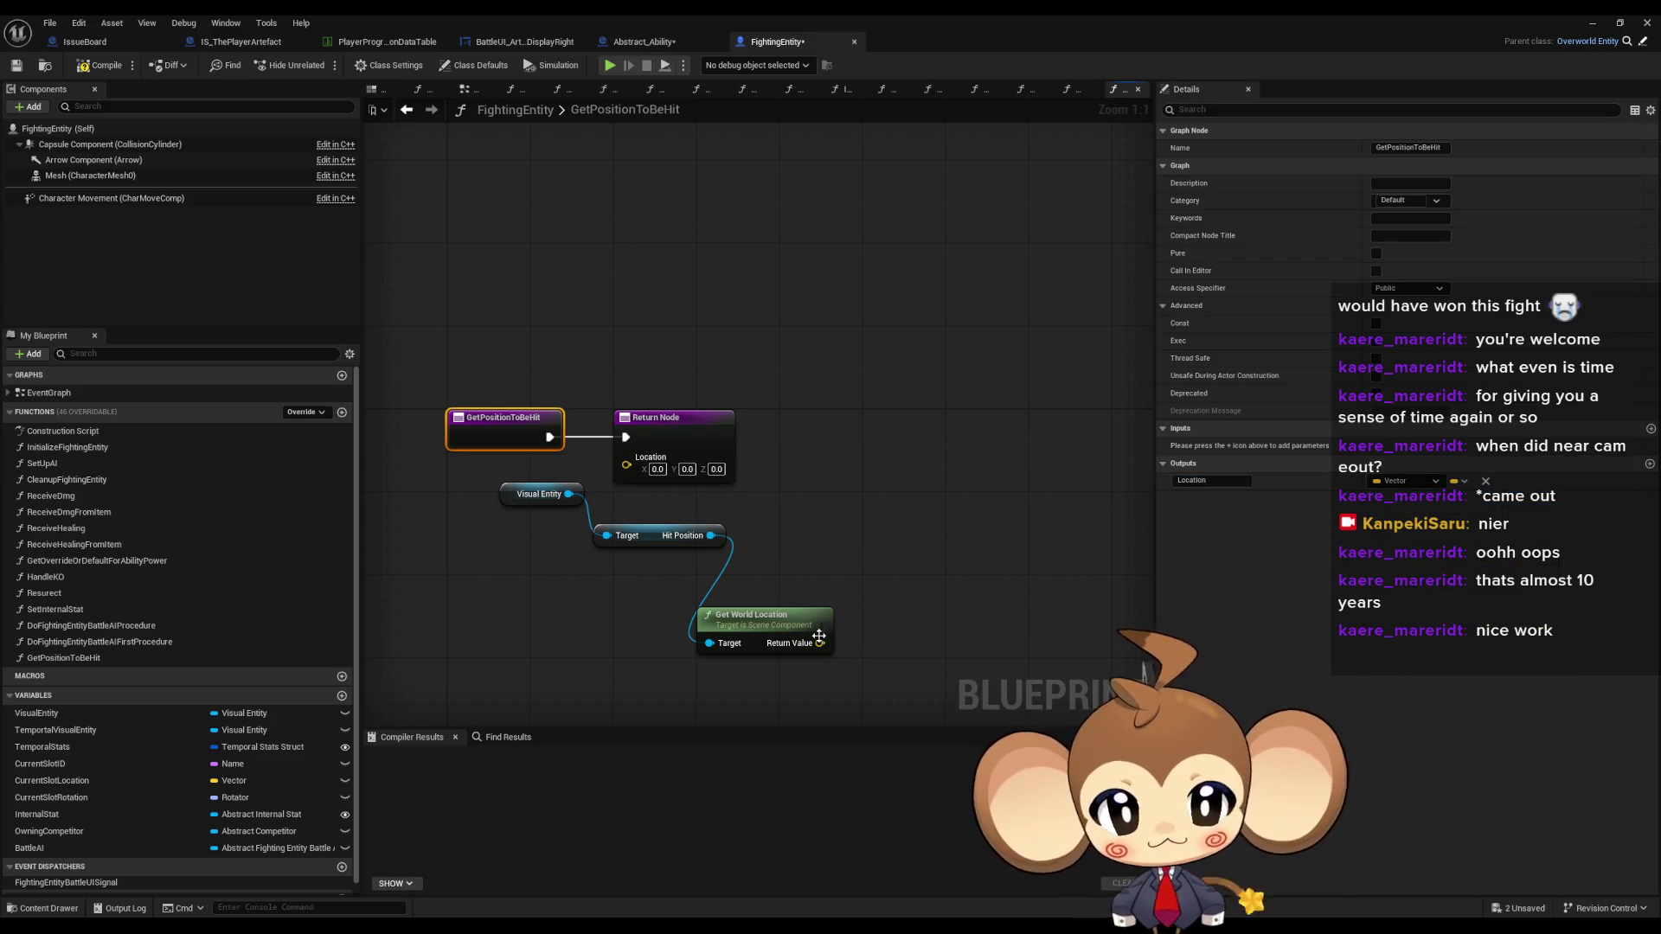
- Wire Get World Location's result into Location, tidy the nodes, and compile FightingEntity
drag(819, 643, 666, 472)
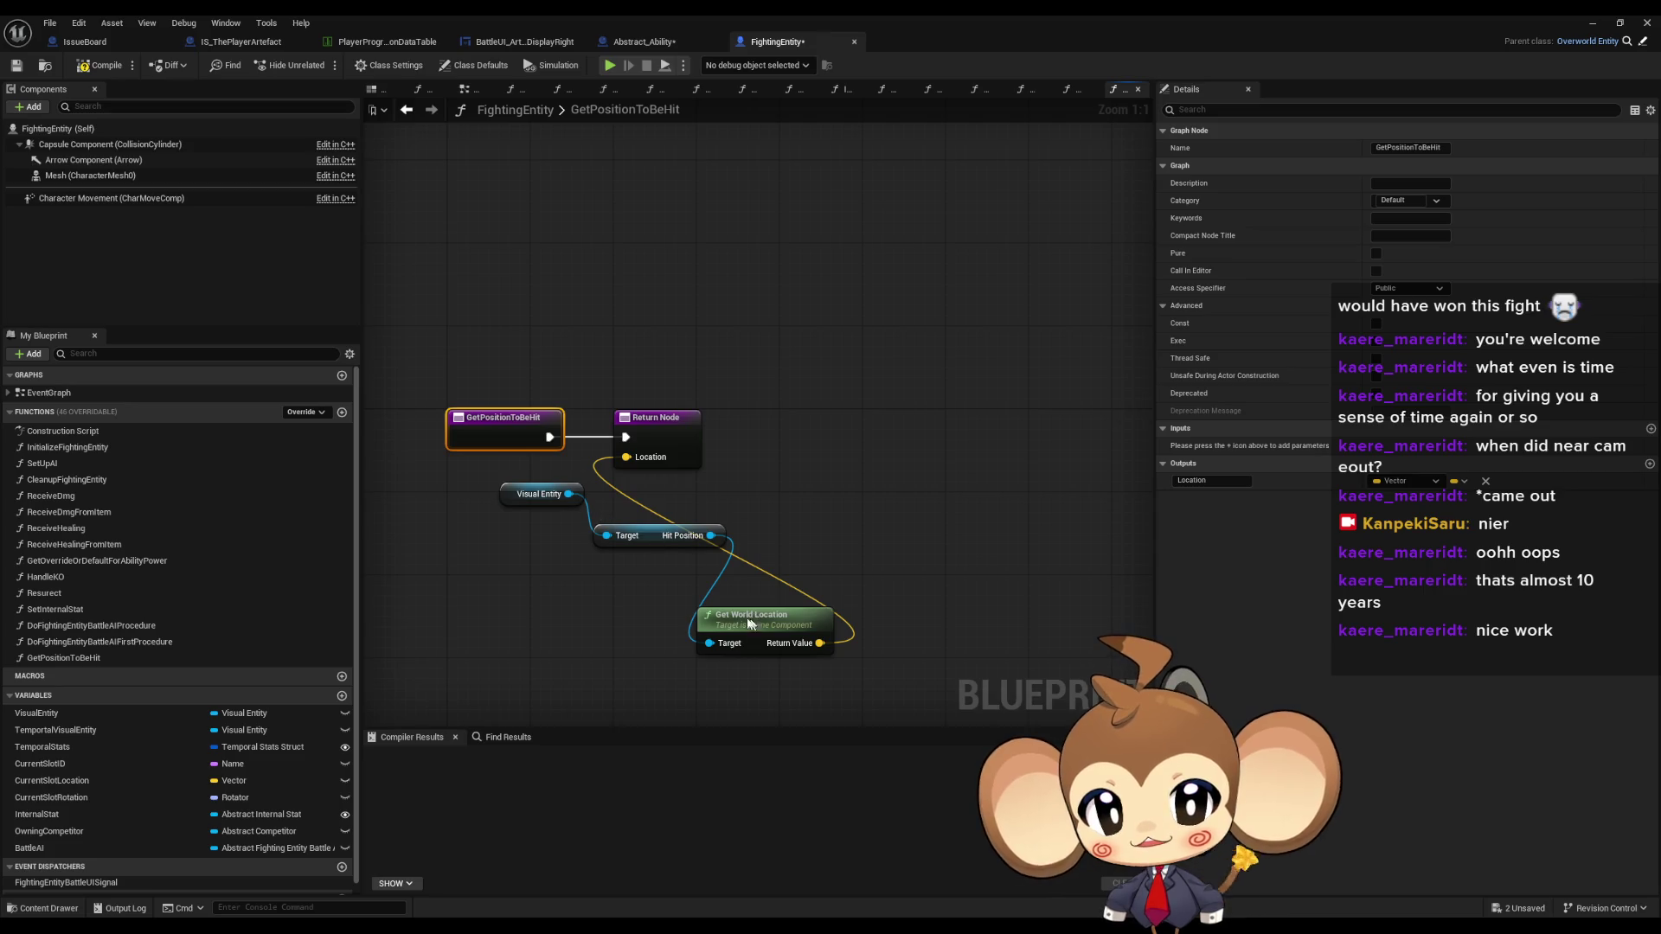
mouse_move(755, 621)
mouse_down()
mouse_move(600, 528)
mouse_move(519, 522)
mouse_move(516, 484)
mouse_move(495, 473)
mouse_up()
ctrl+click(645, 532)
ctrl+click(536, 494)
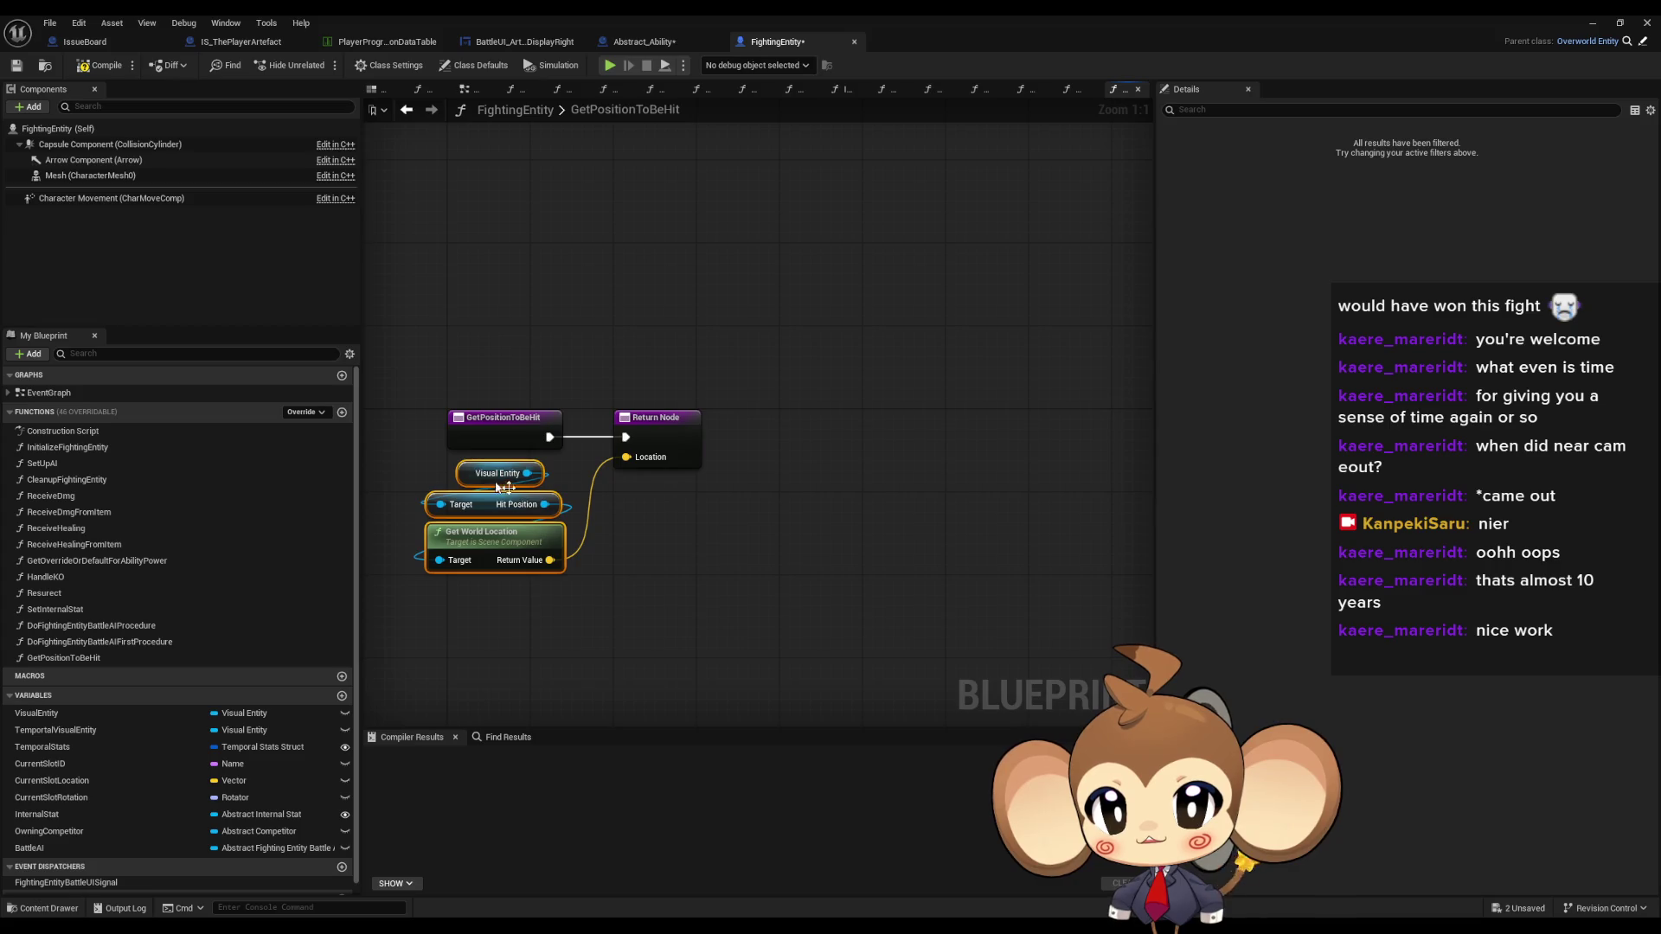
click(738, 603)
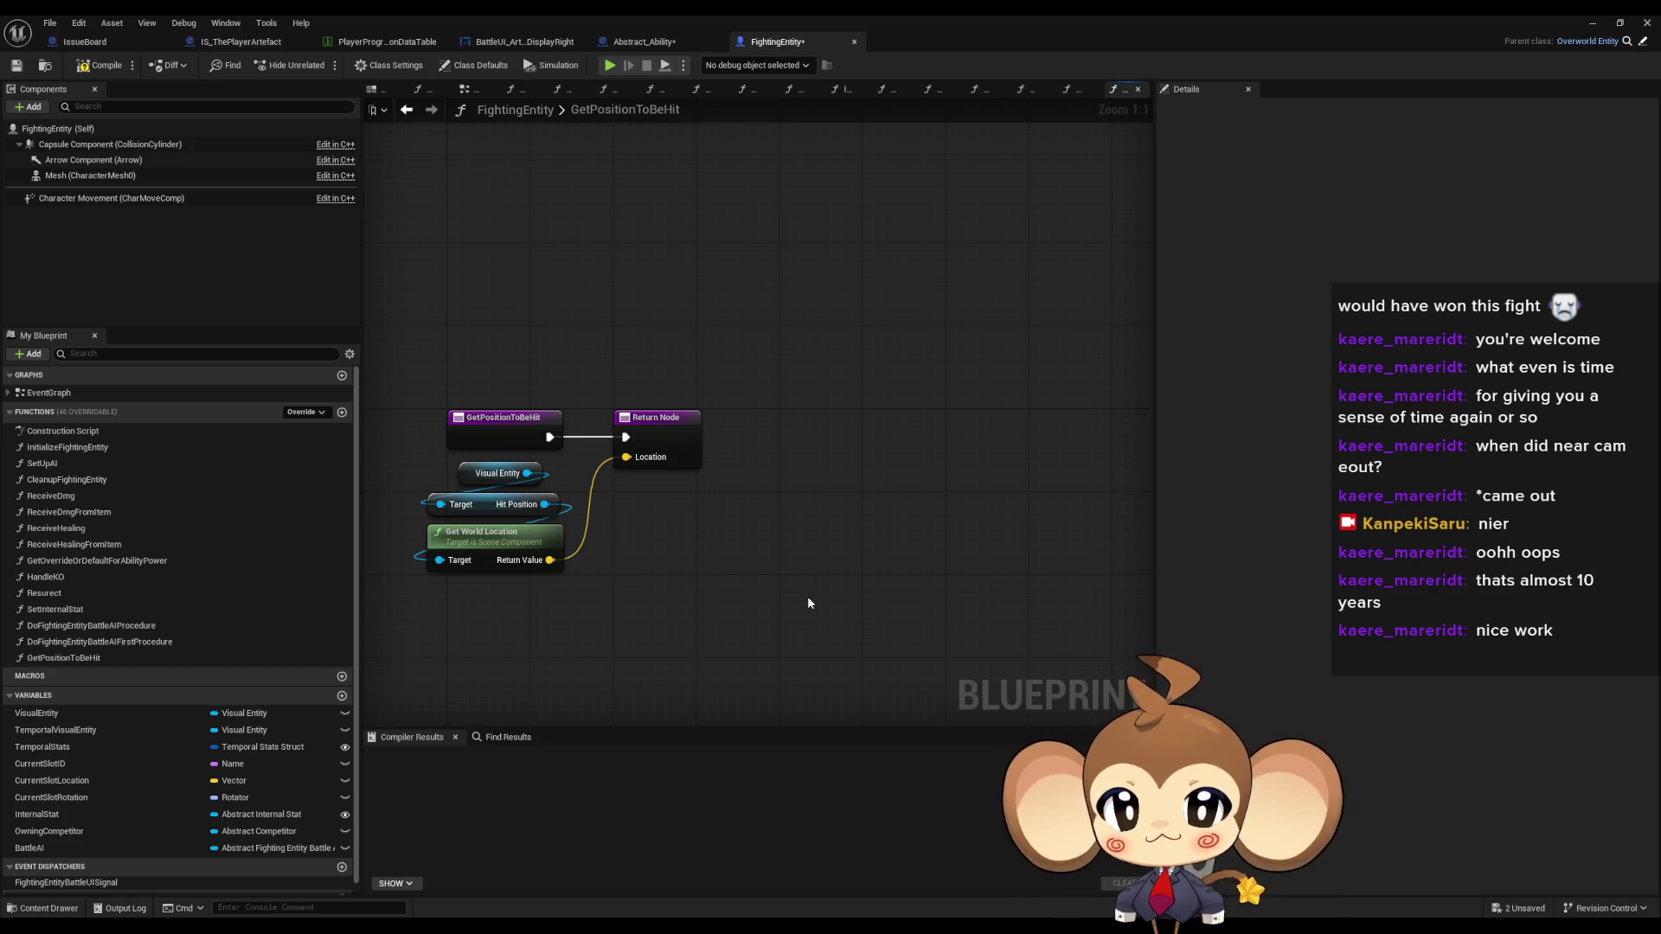
click(95, 65)
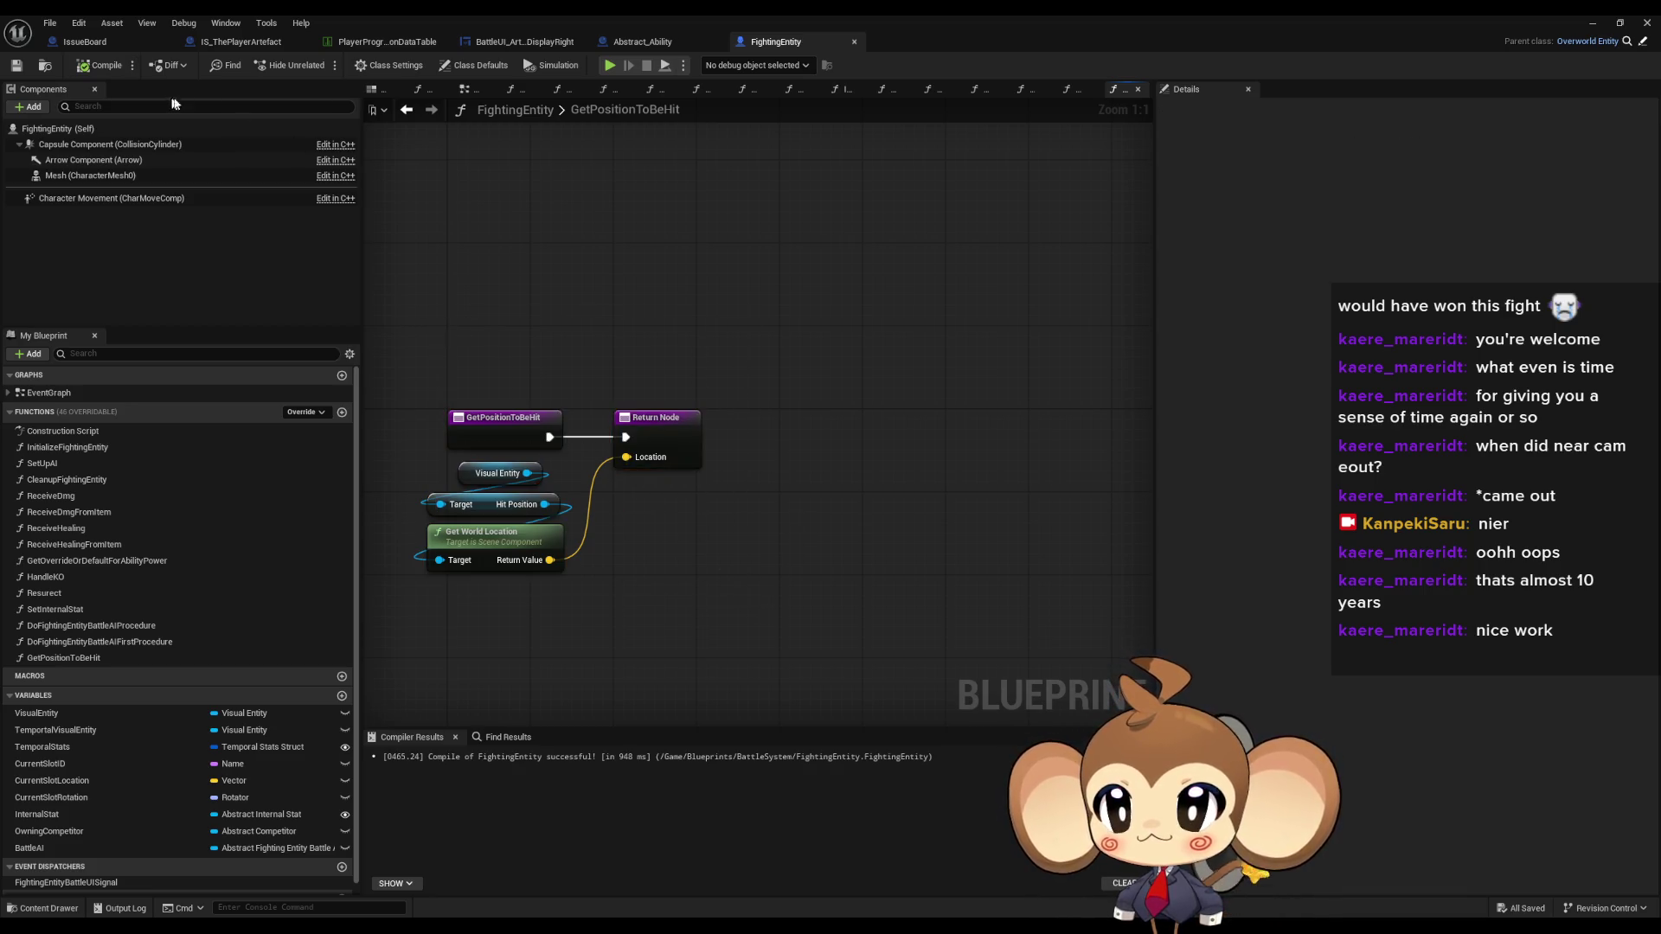
click(220, 41)
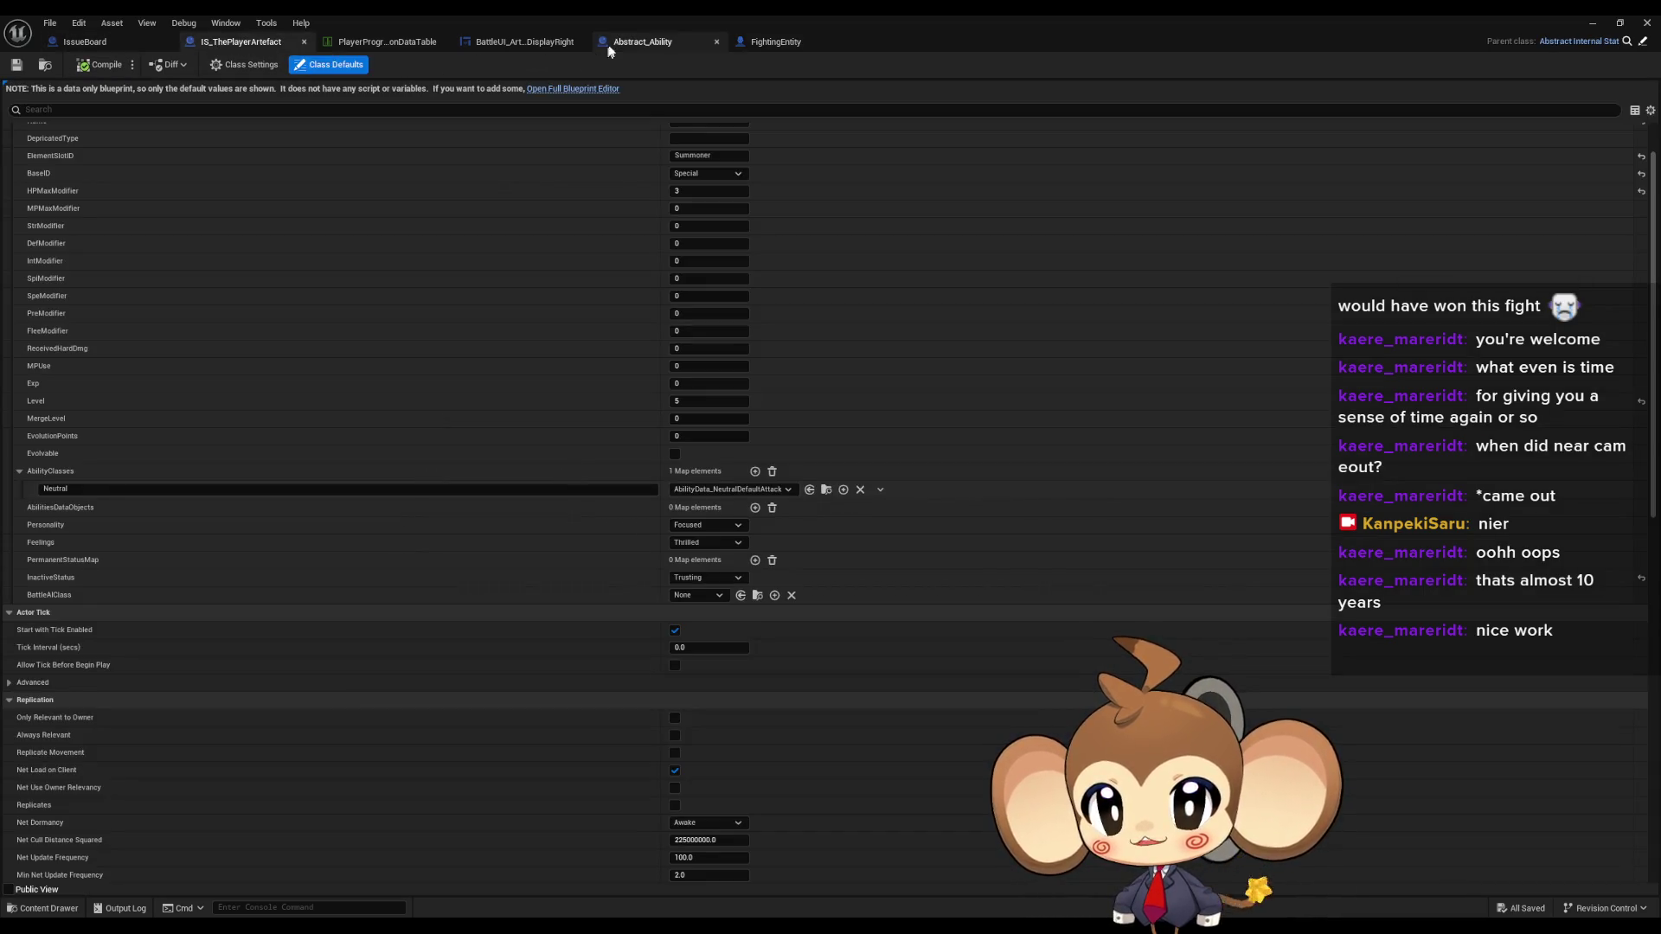
- Call Get Position to be Hit on Target Entity, wire its Location into the transform, and reroute ADD's execution
click(640, 42)
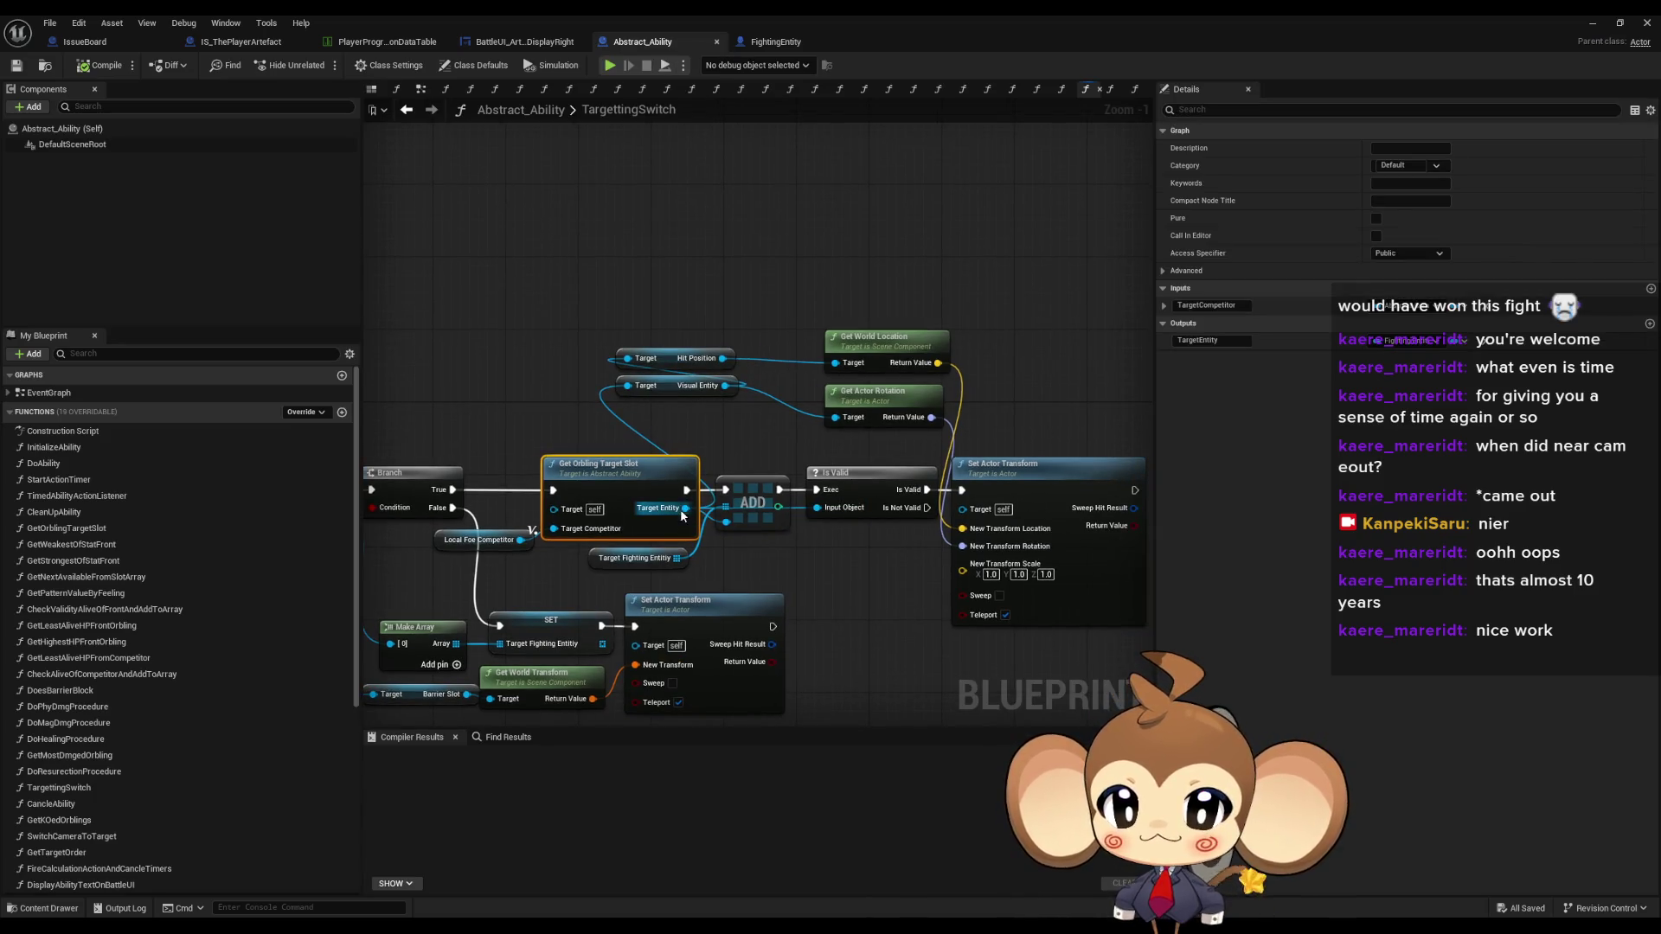
drag(687, 508, 548, 304)
text(get hit)
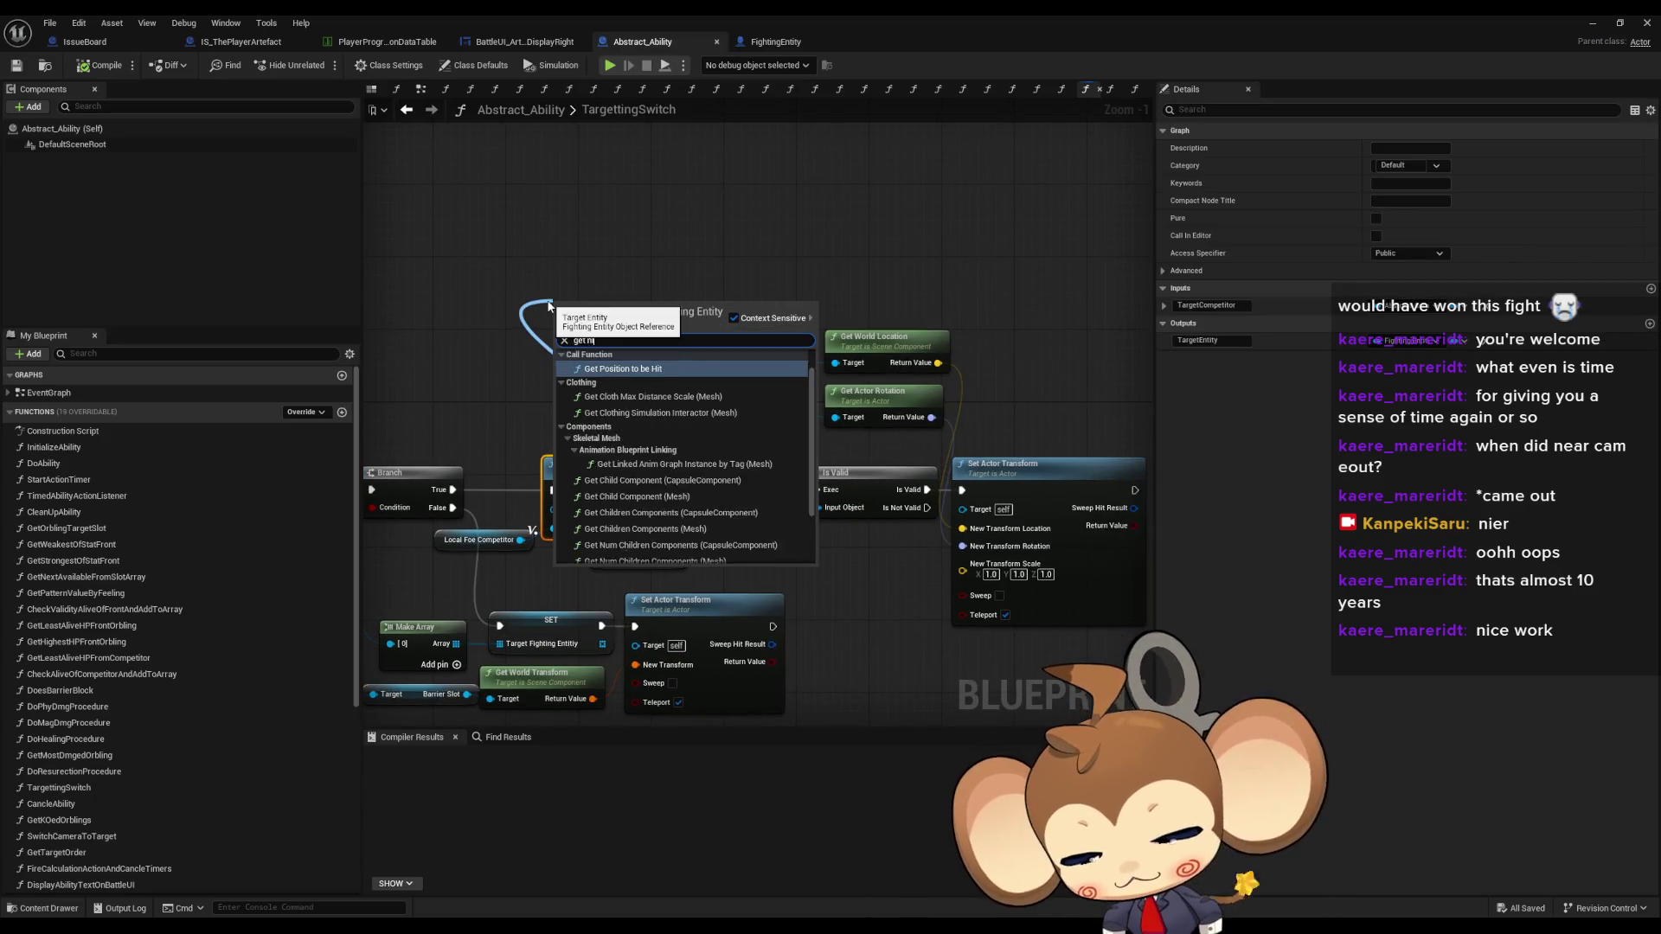
key(Return)
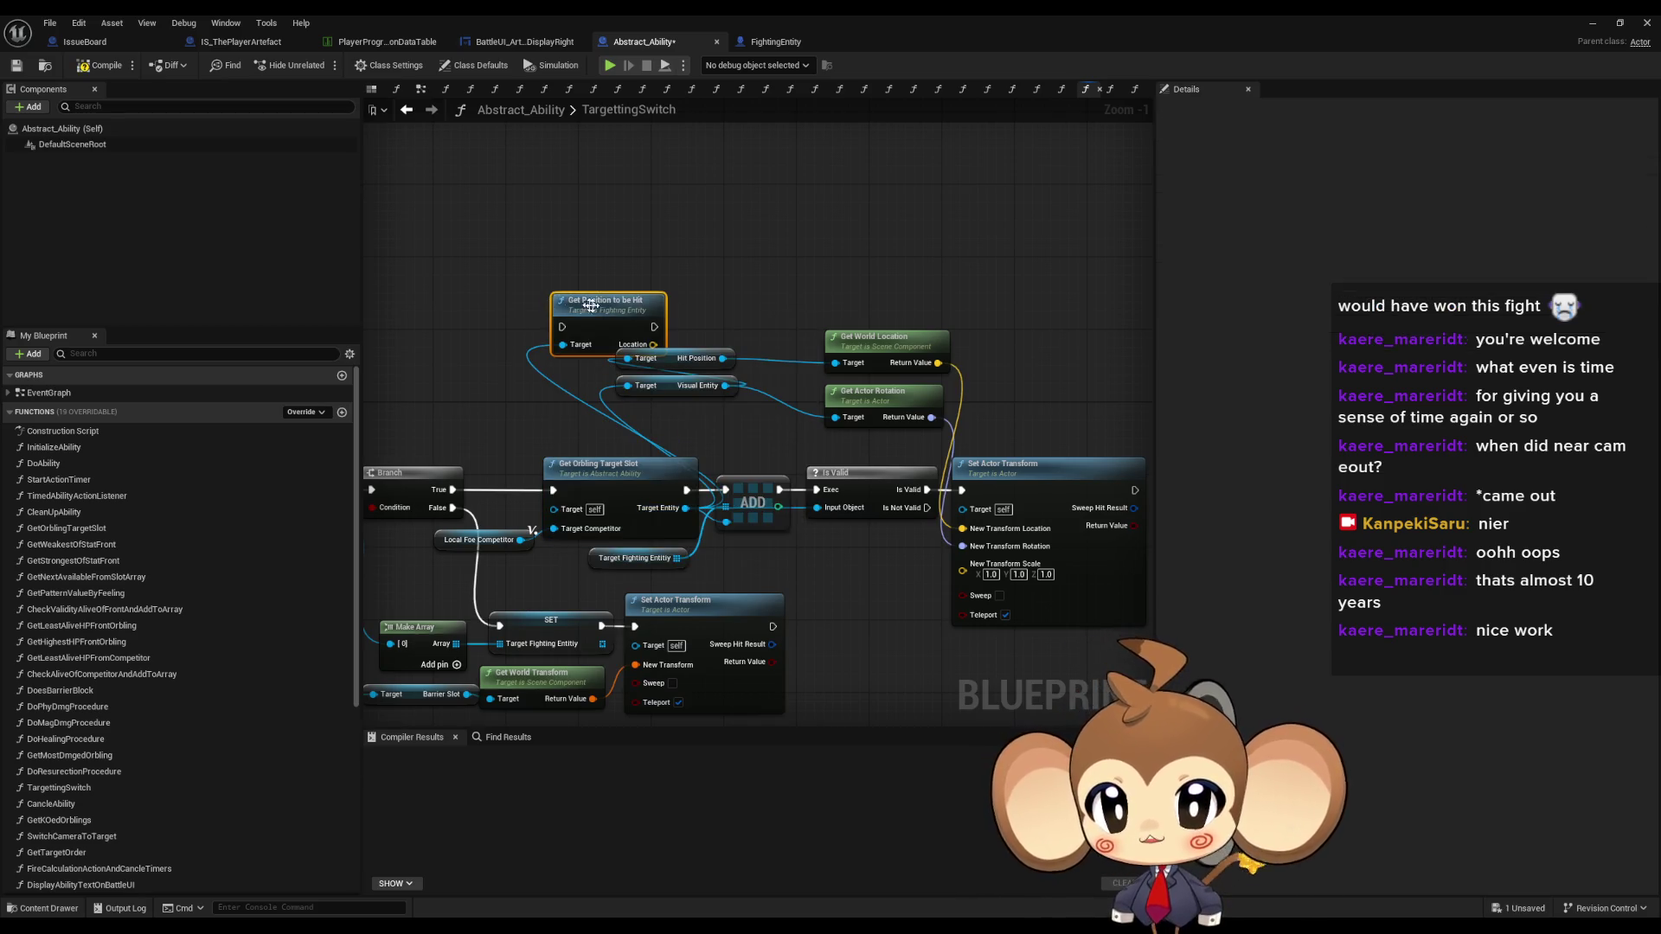
drag(596, 303, 519, 263)
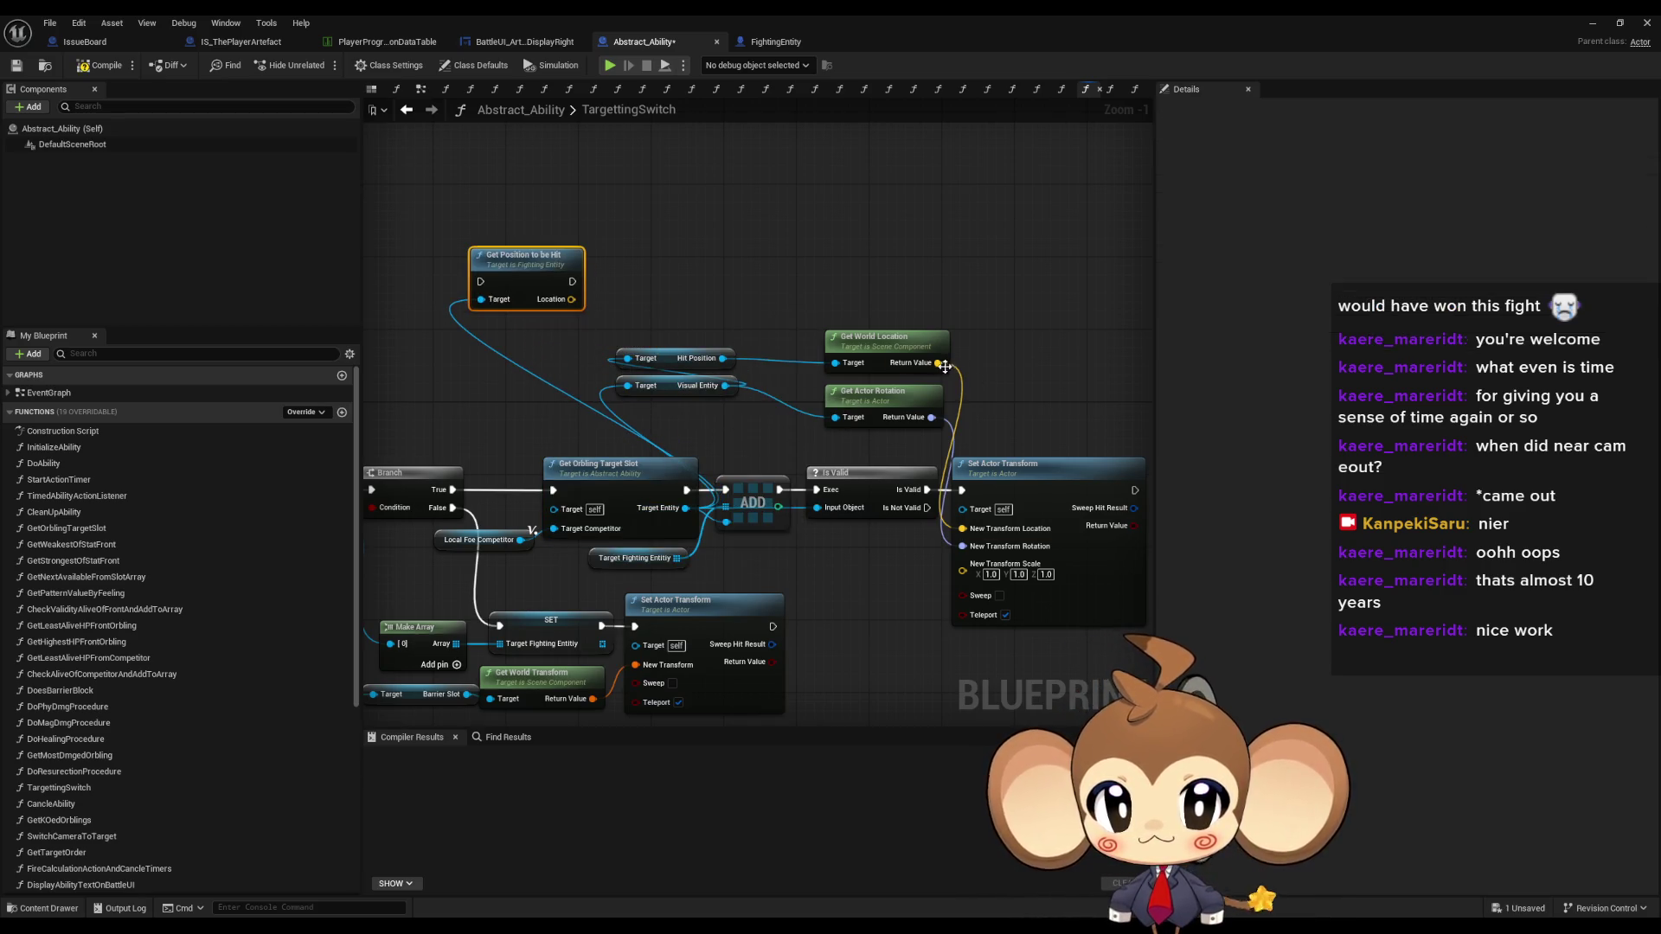
mouse_move(571, 299)
mouse_down()
mouse_move(817, 476)
mouse_move(961, 528)
mouse_up()
right_click(755, 497)
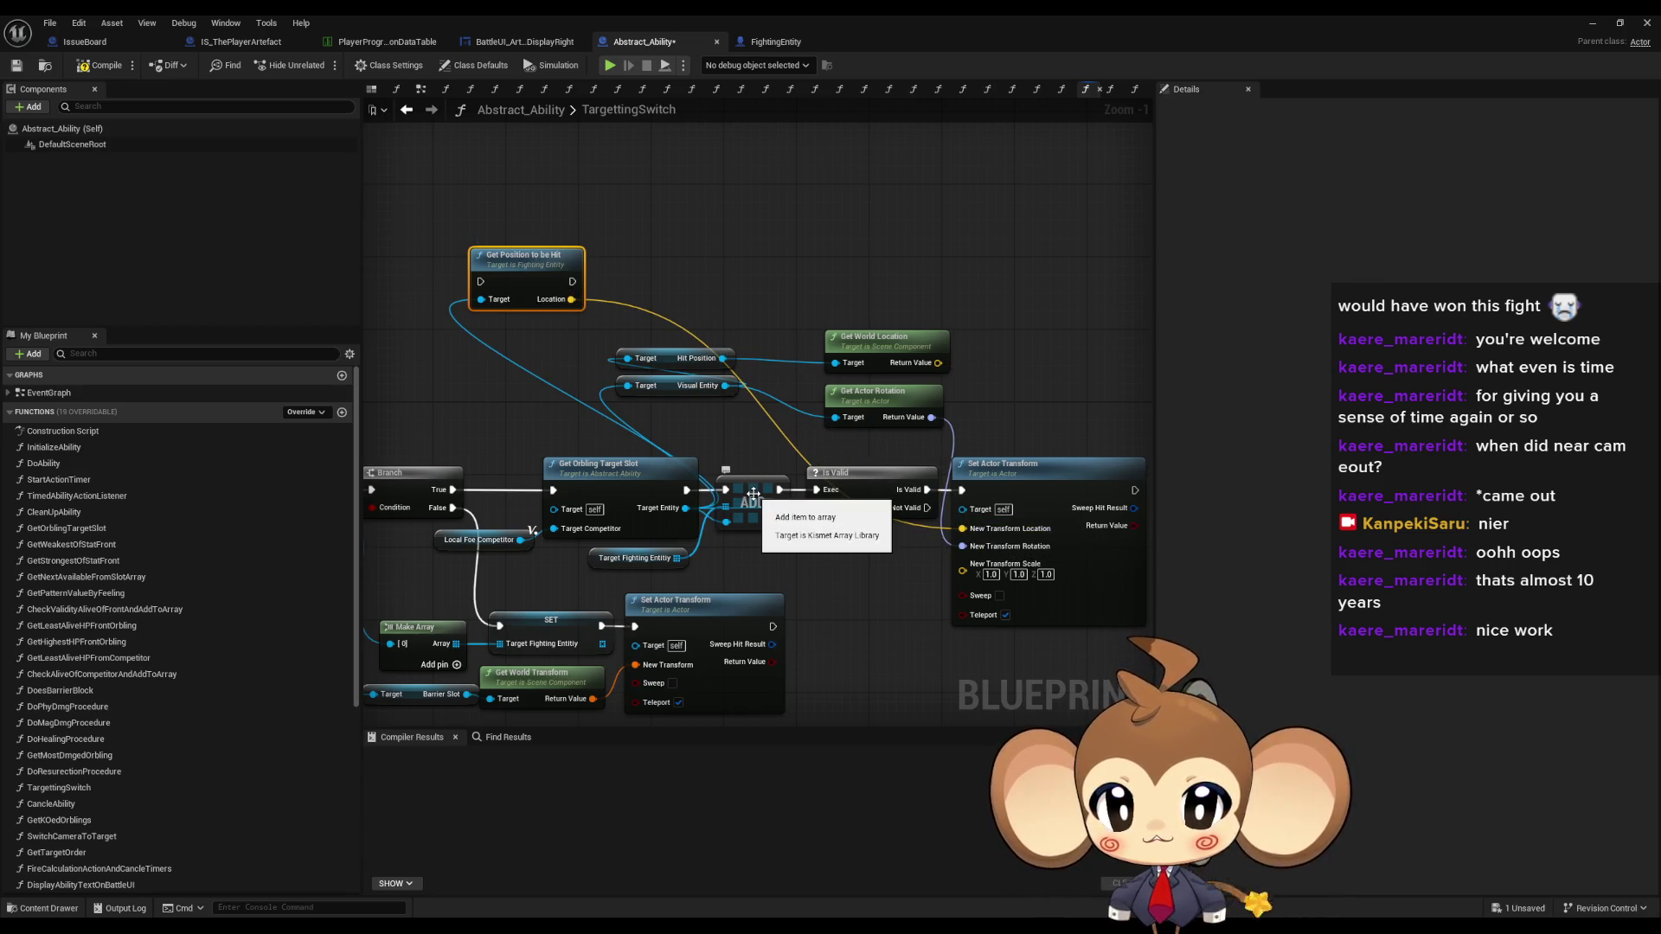
mouse_move(725, 489)
mouse_down()
mouse_move(572, 281)
mouse_move(686, 490)
mouse_up()
- Delete the old Hit Position and Get World Location nodes, keep Visual Entity, and open GetPositionToBeHit
mouse_move(681, 303)
mouse_down()
mouse_move(947, 385)
mouse_move(896, 366)
mouse_up()
key(Delete)
click(697, 382)
key(Delete)
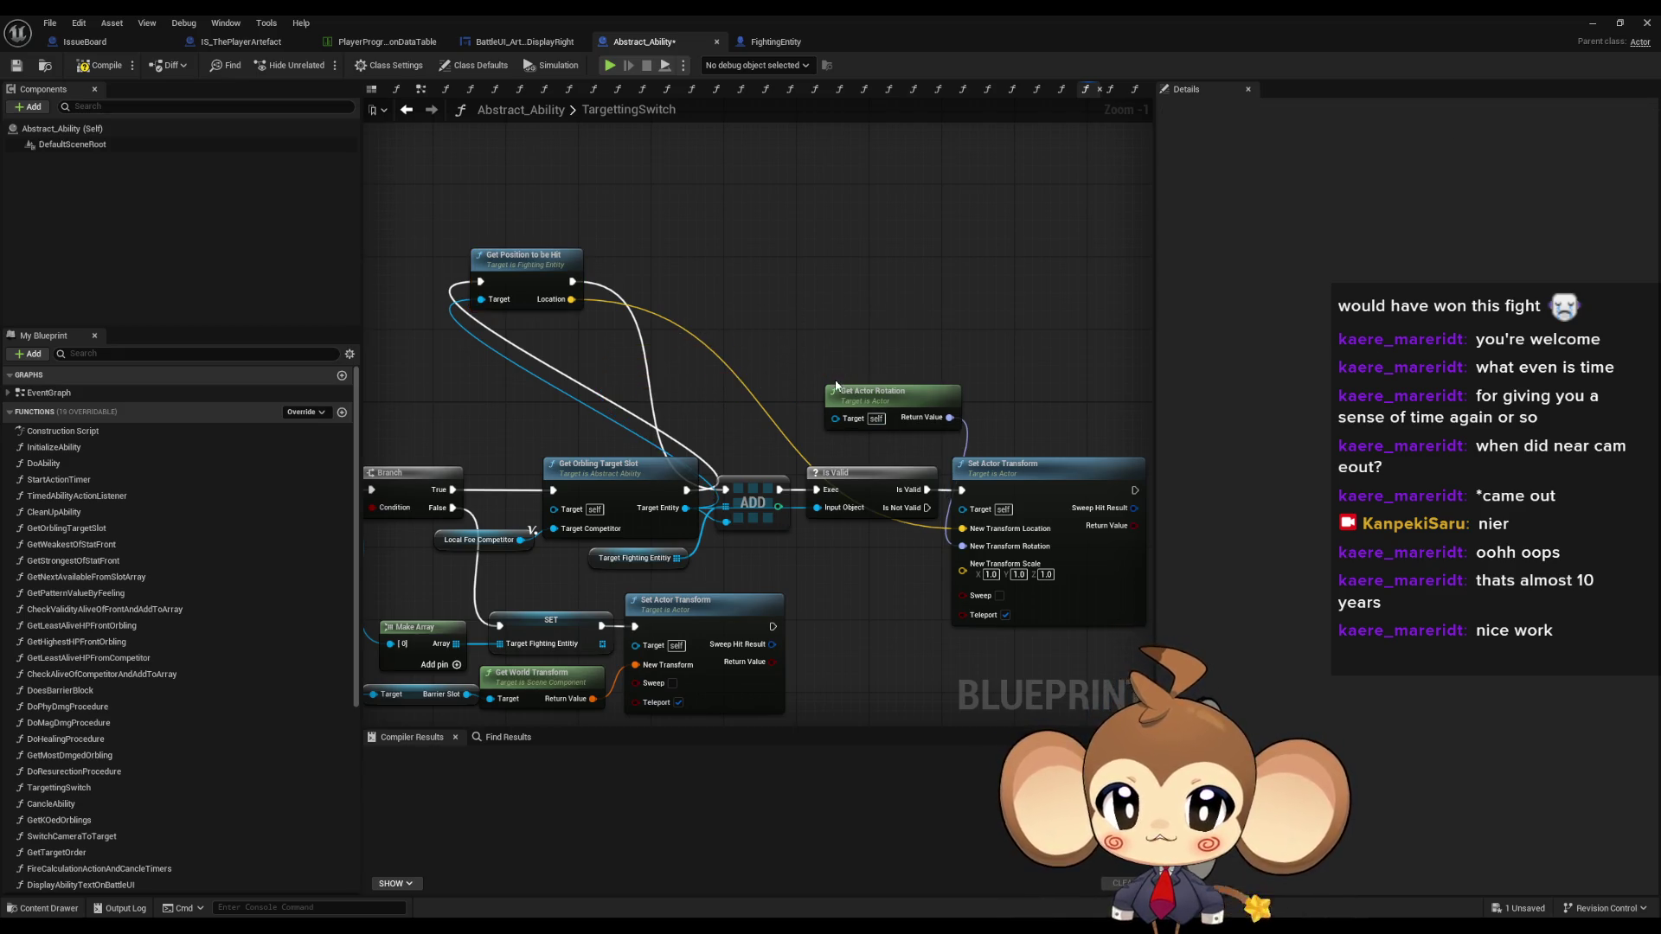
key(ctrl+z)
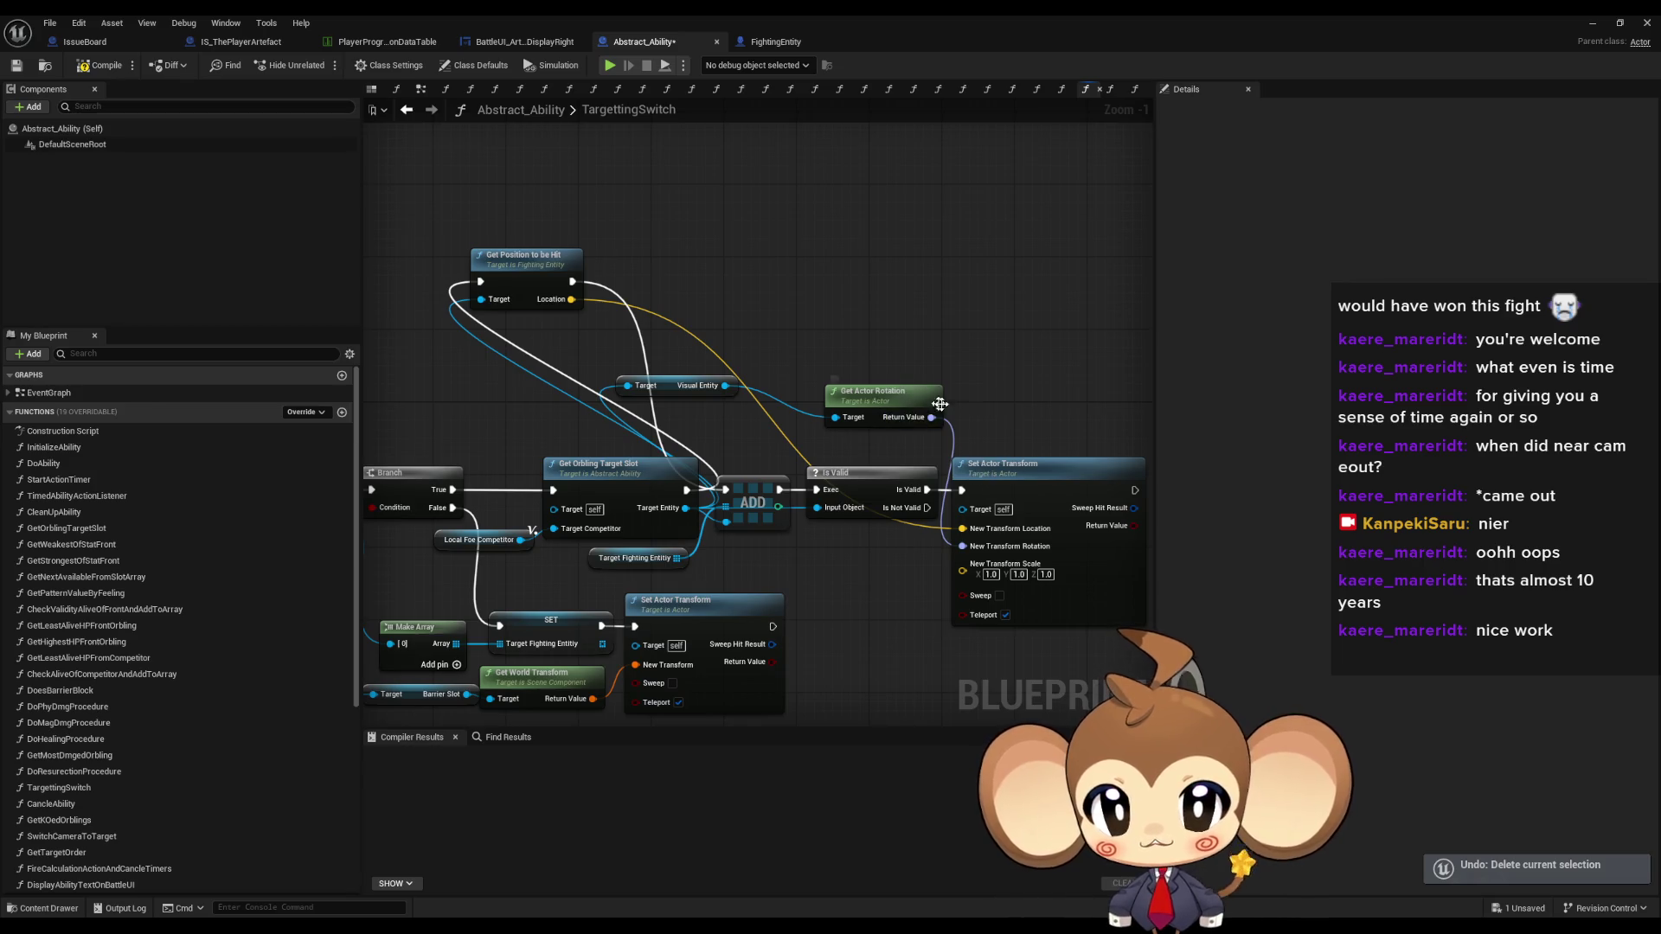
mouse_move(594, 391)
mouse_down()
mouse_move(640, 403)
mouse_move(624, 405)
mouse_up()
drag(727, 441, 837, 426)
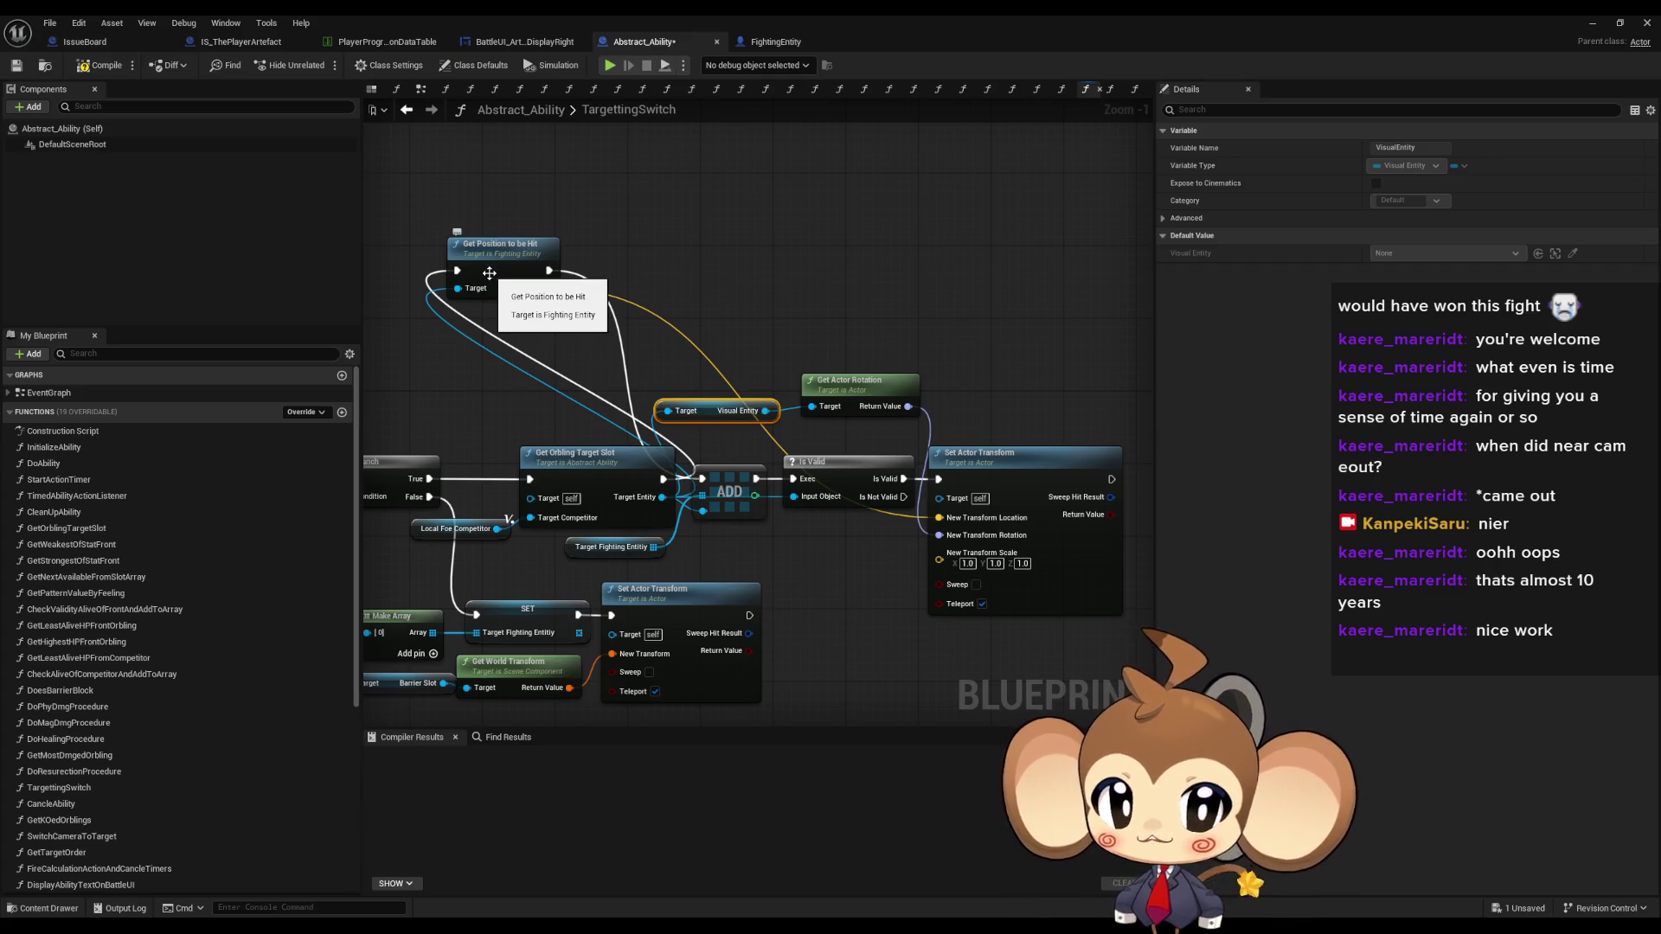
double_click(491, 268)
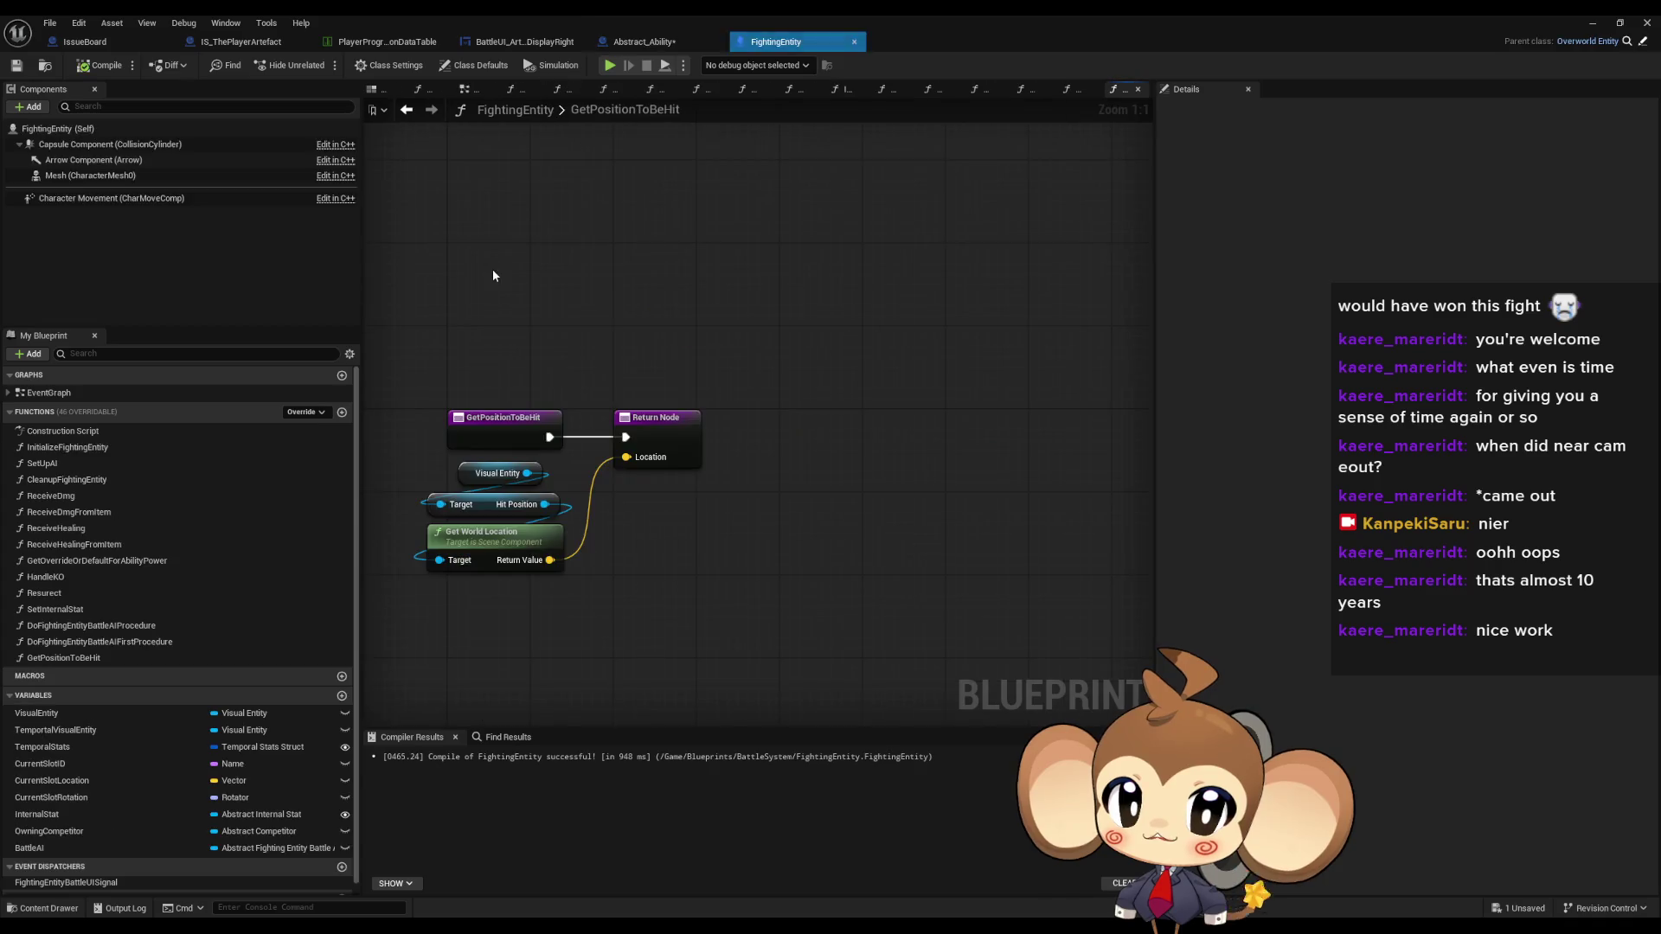
- Add Get World Transform from Hit Position and wire it to the Return Node
drag(545, 504, 642, 602)
text(transf)
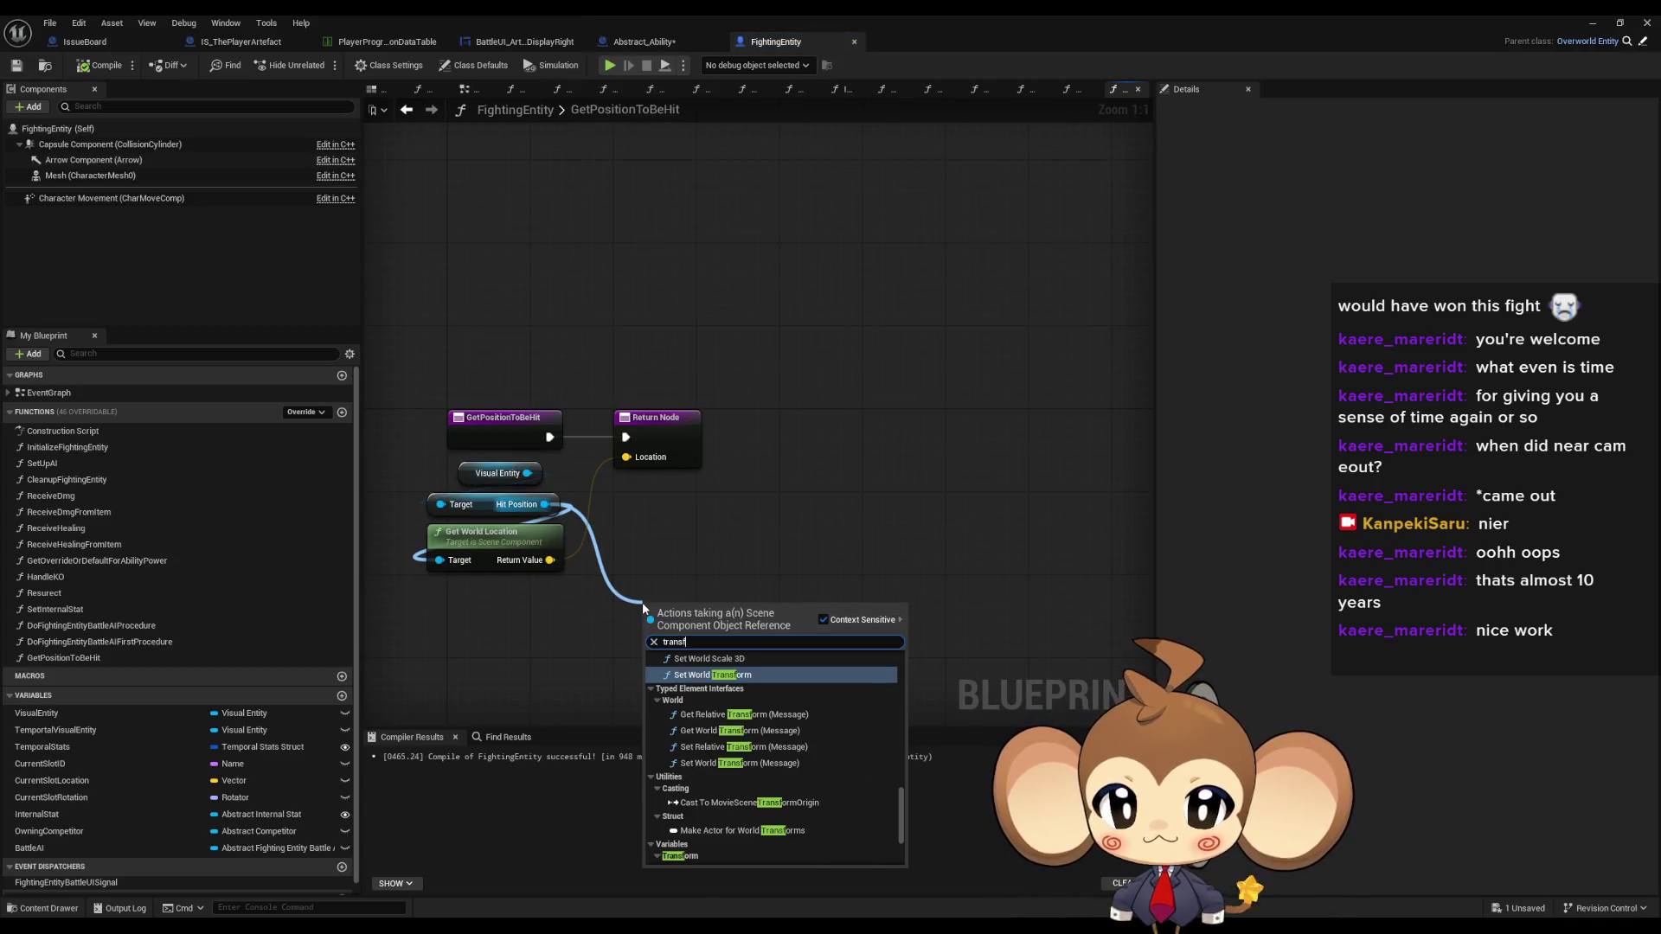
text( get)
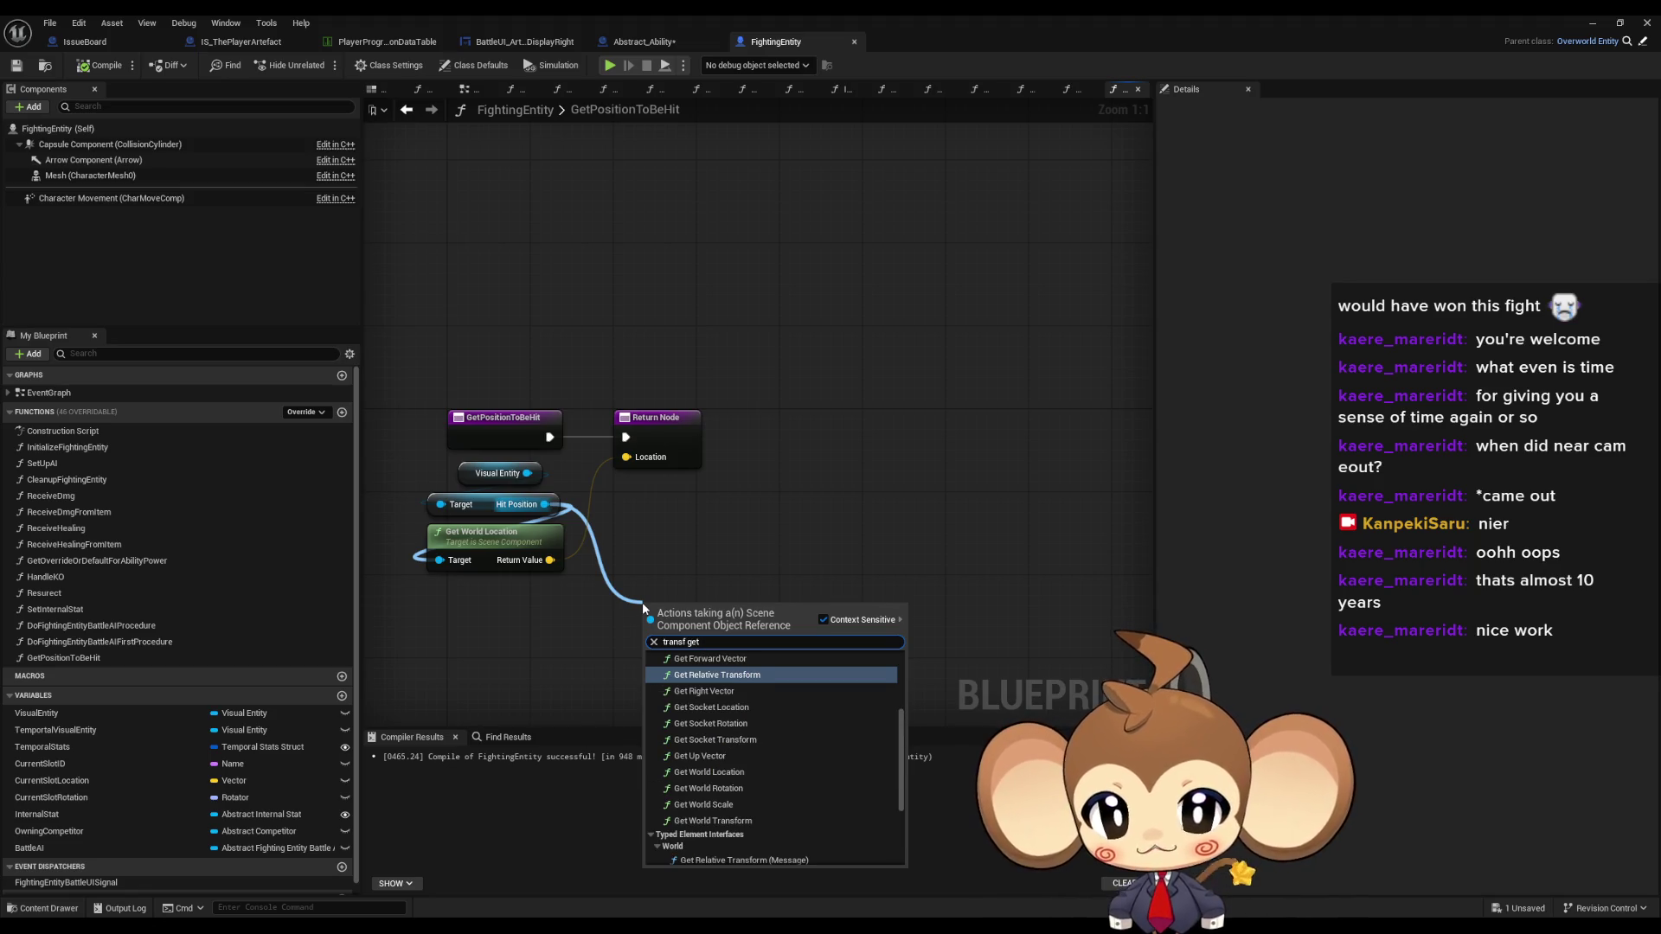
text( world)
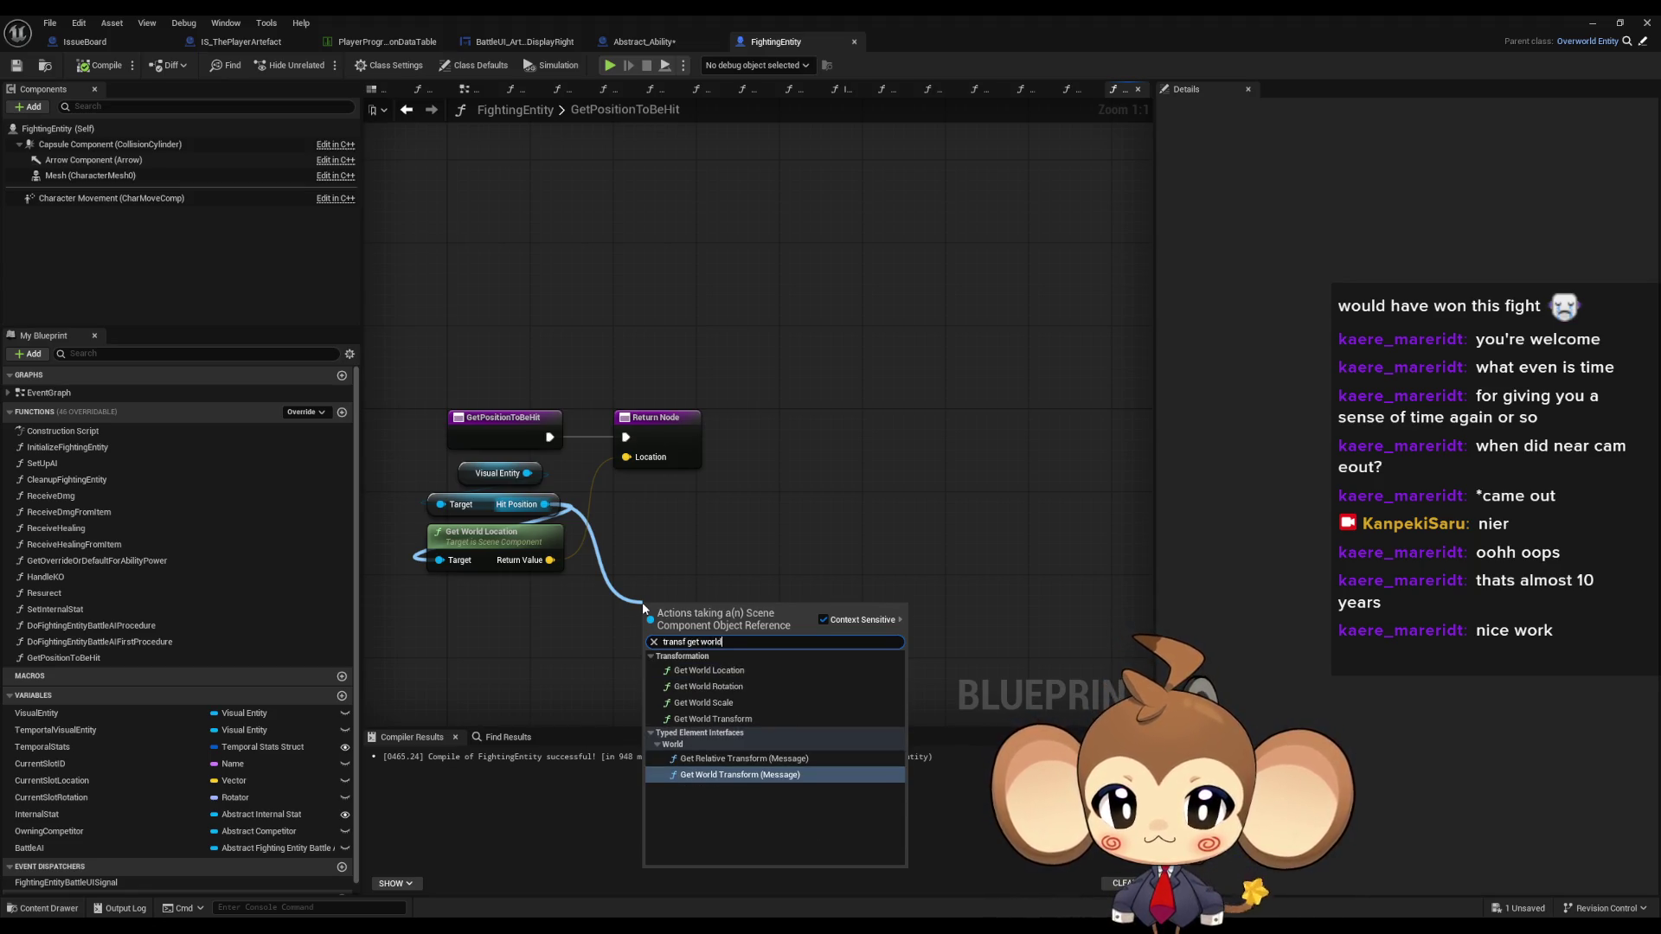
key(Up)
key(Up)
key(Up)
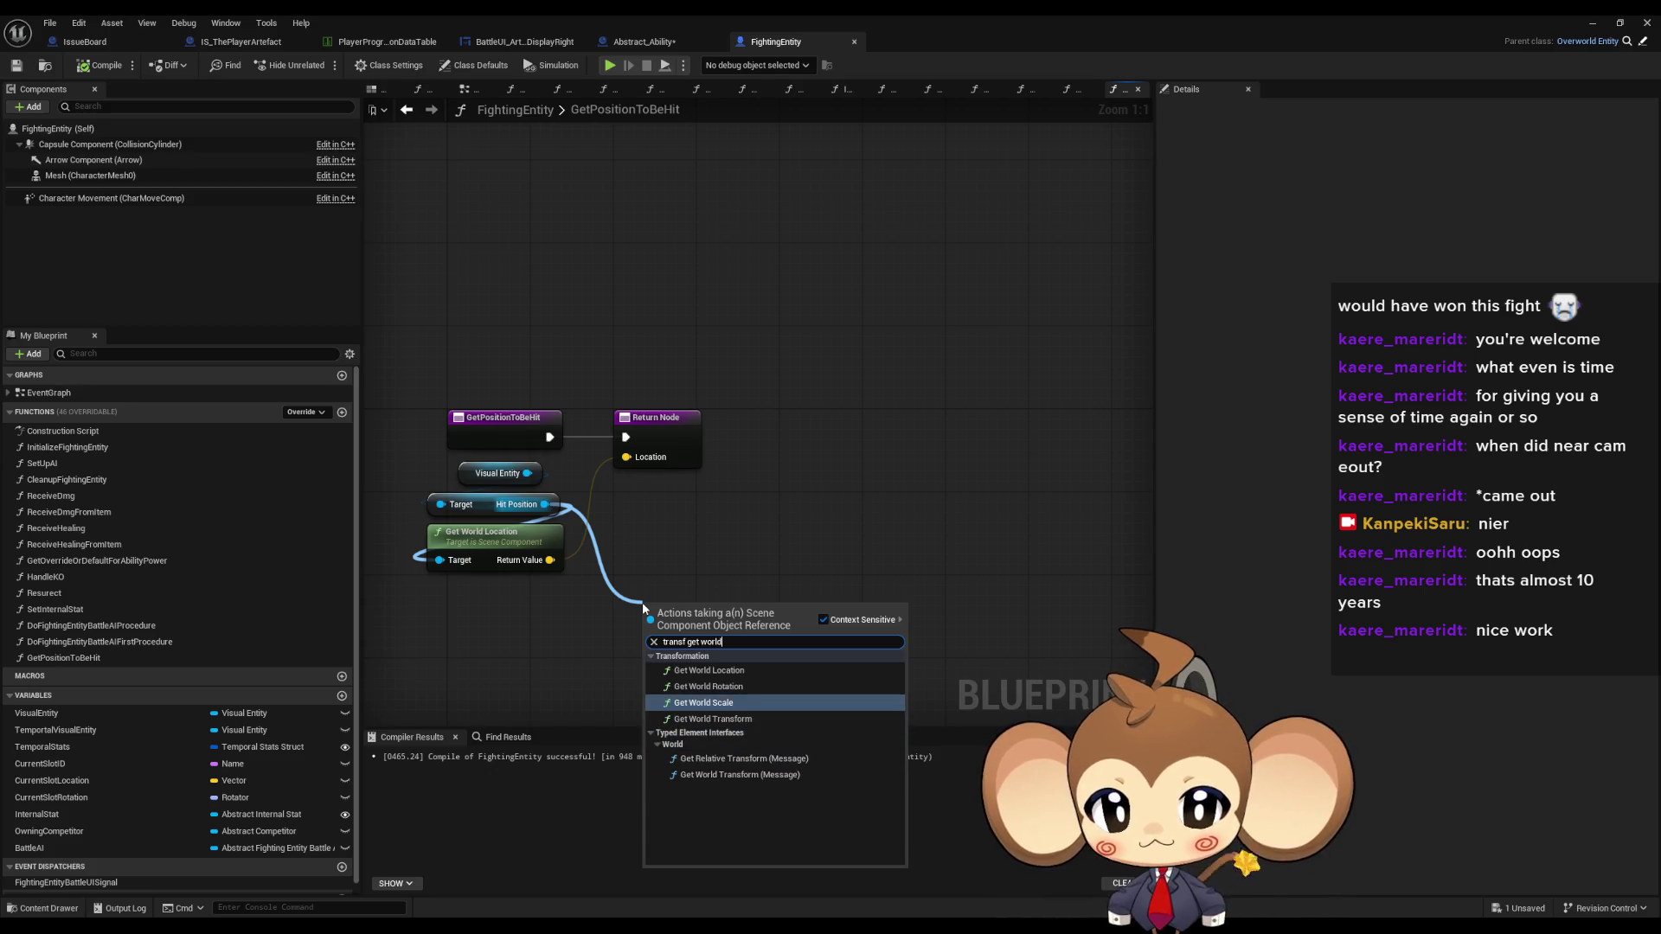
key(Down)
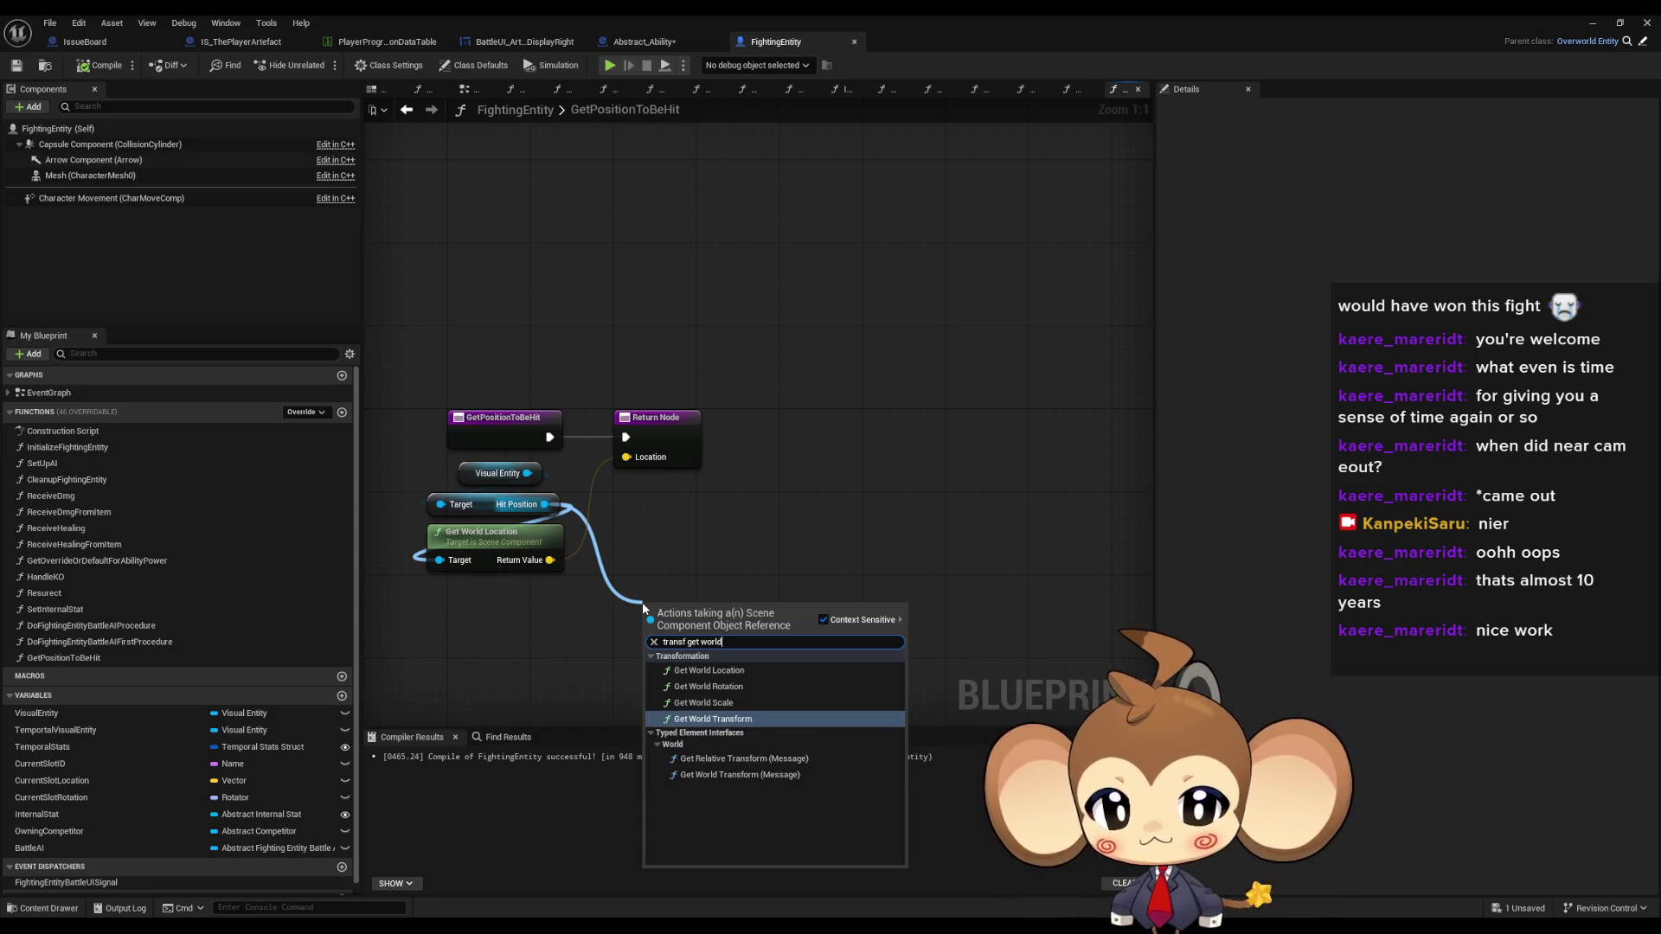
key(Return)
drag(749, 634, 683, 456)
- Rename the output to Transform, remove the Location output and Get World Location node, then compile
click(688, 442)
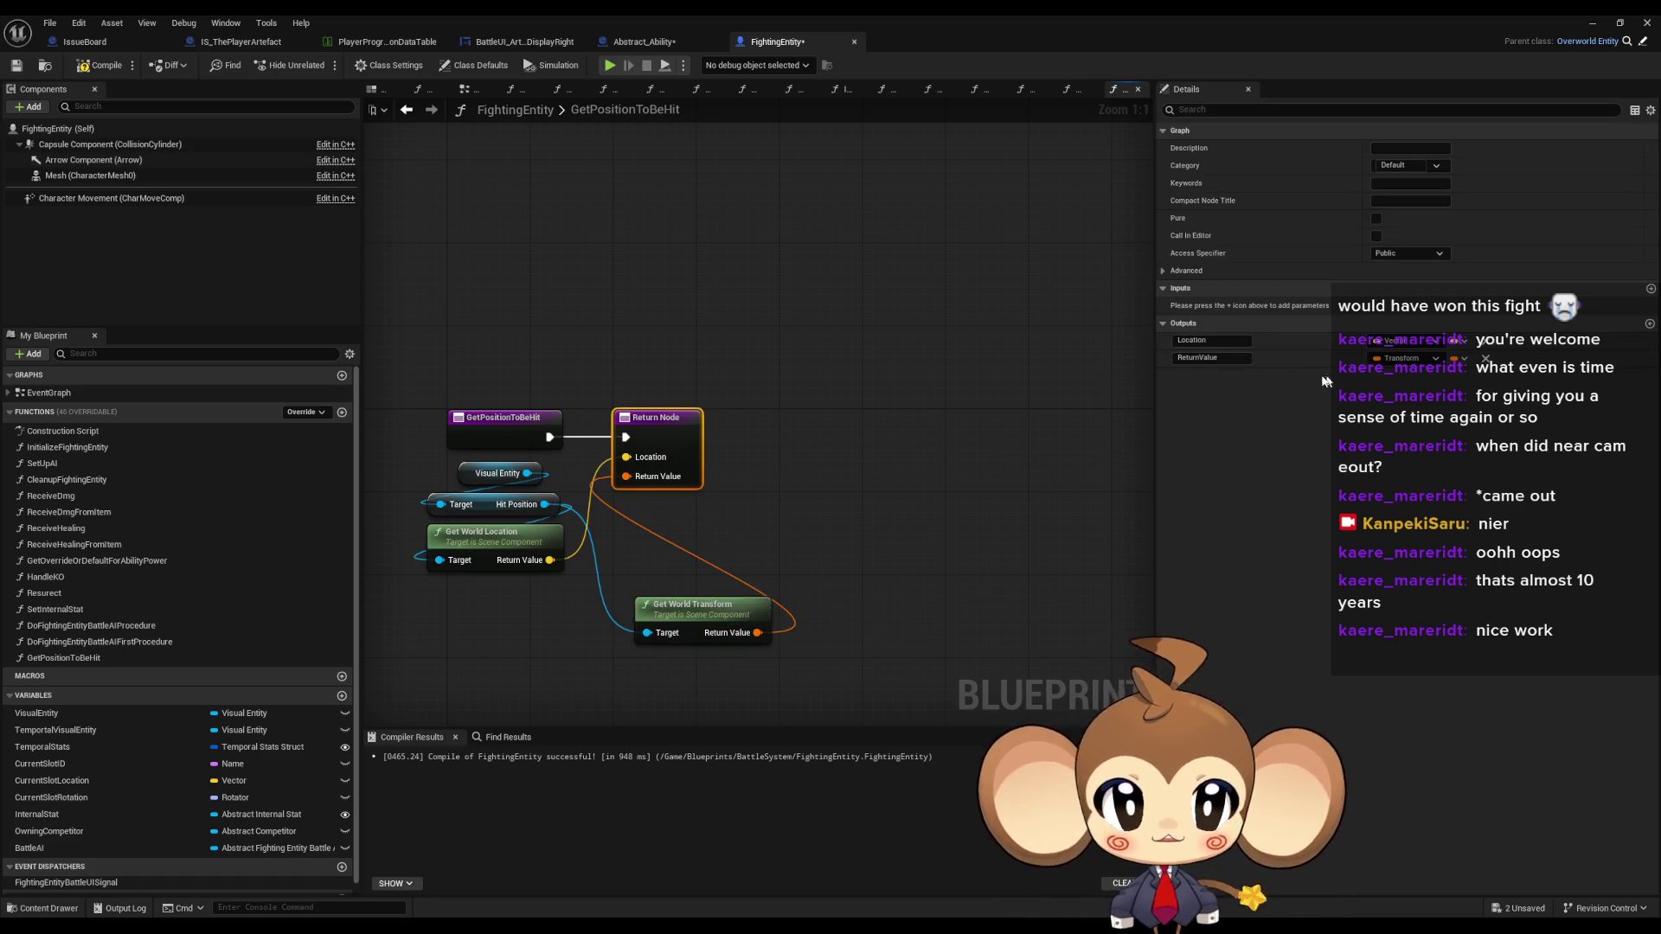
click(1243, 361)
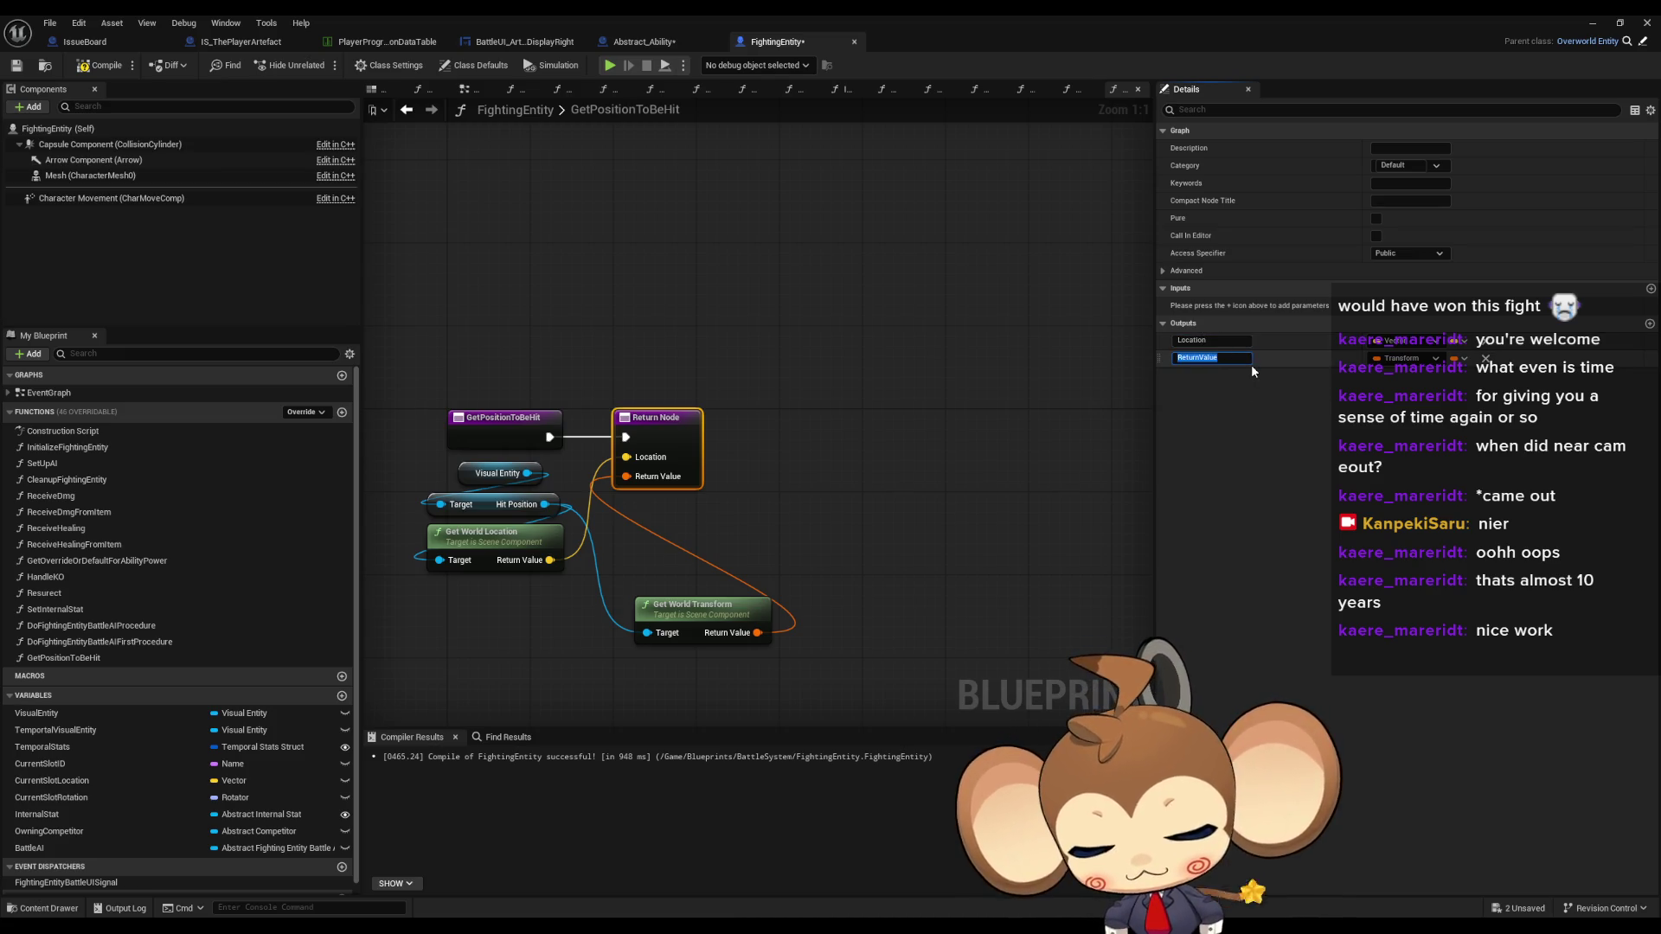
text(Transform)
key(Return)
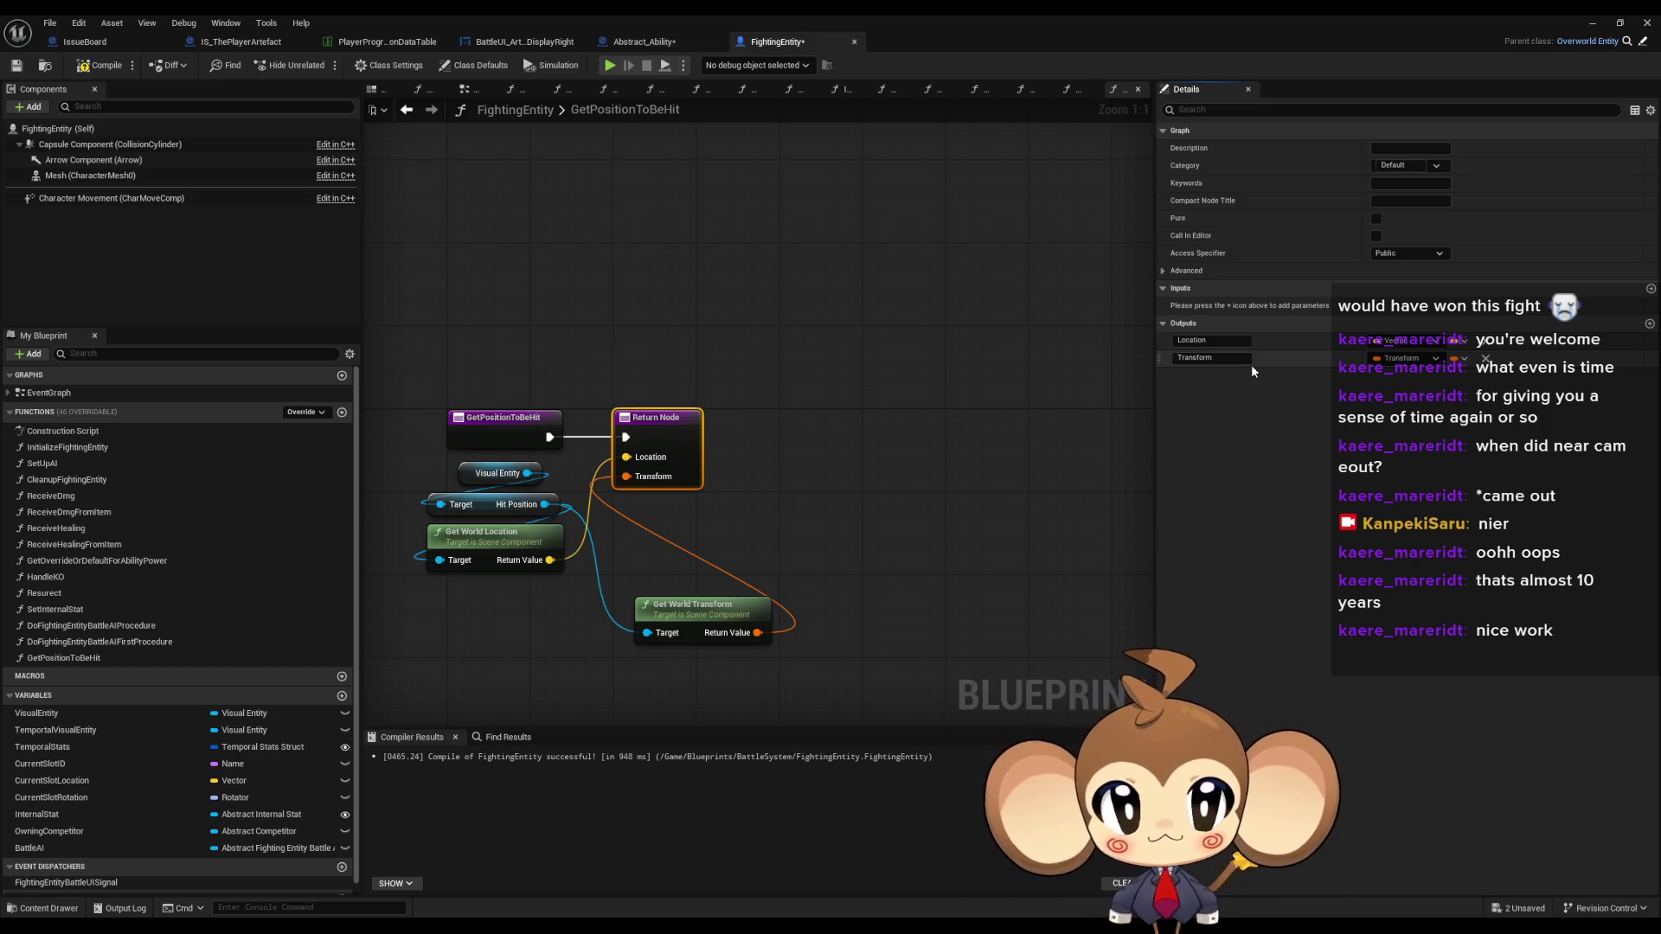
click(1485, 340)
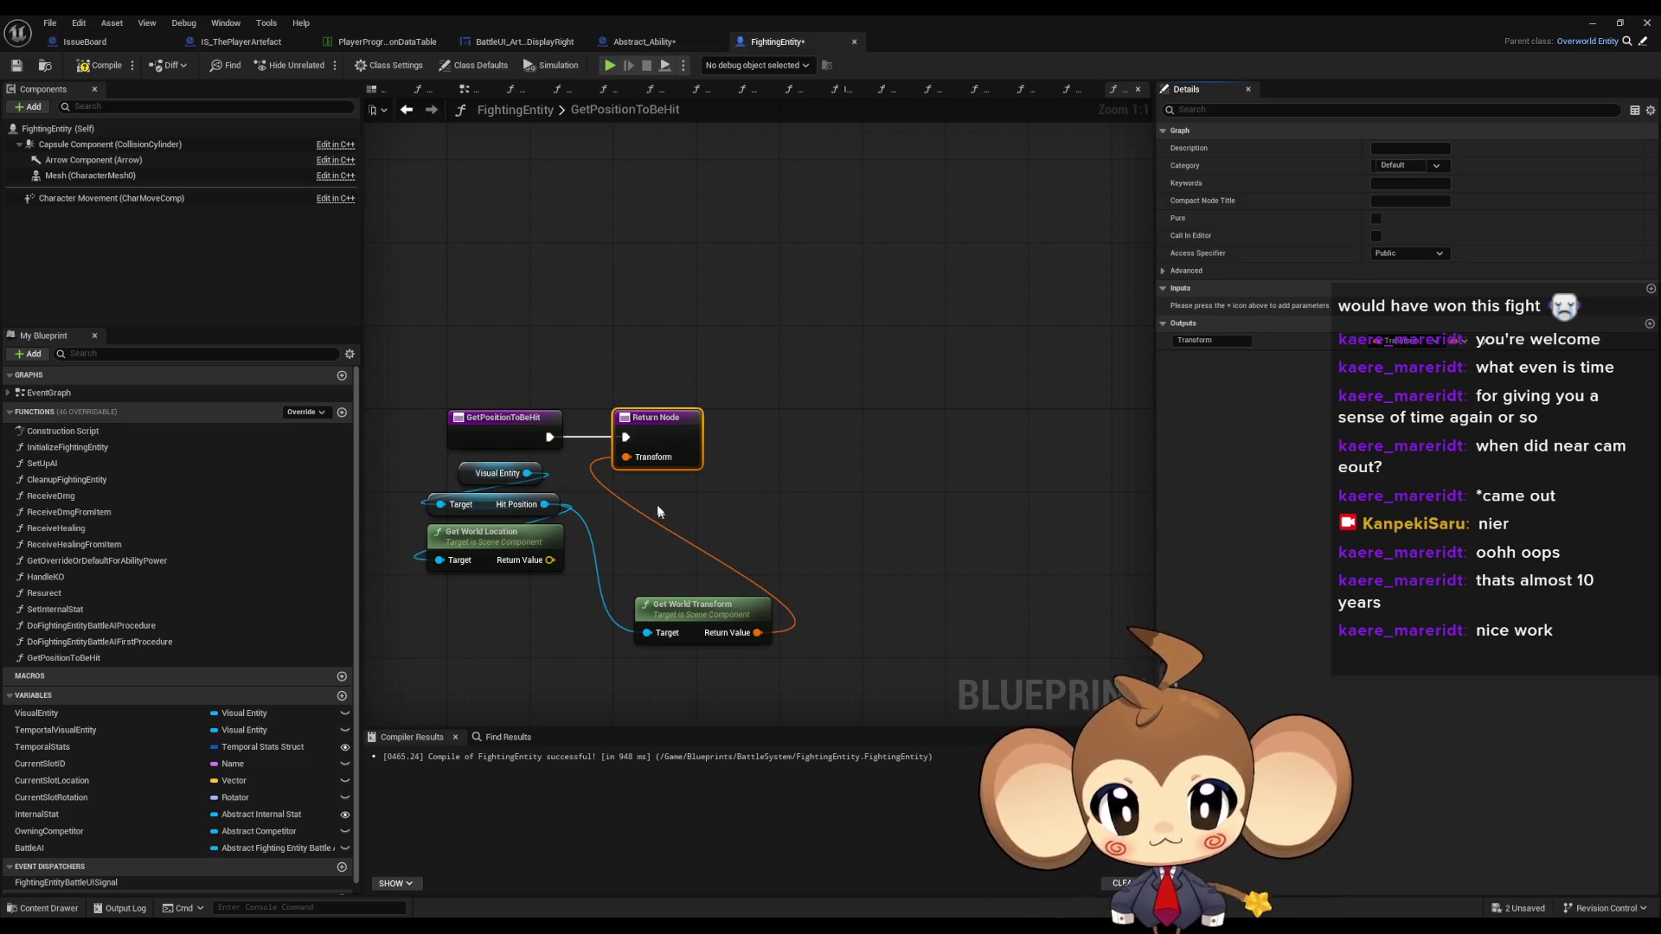
click(467, 533)
key(Delete)
mouse_move(684, 604)
mouse_down()
mouse_move(475, 562)
mouse_move(475, 531)
mouse_up()
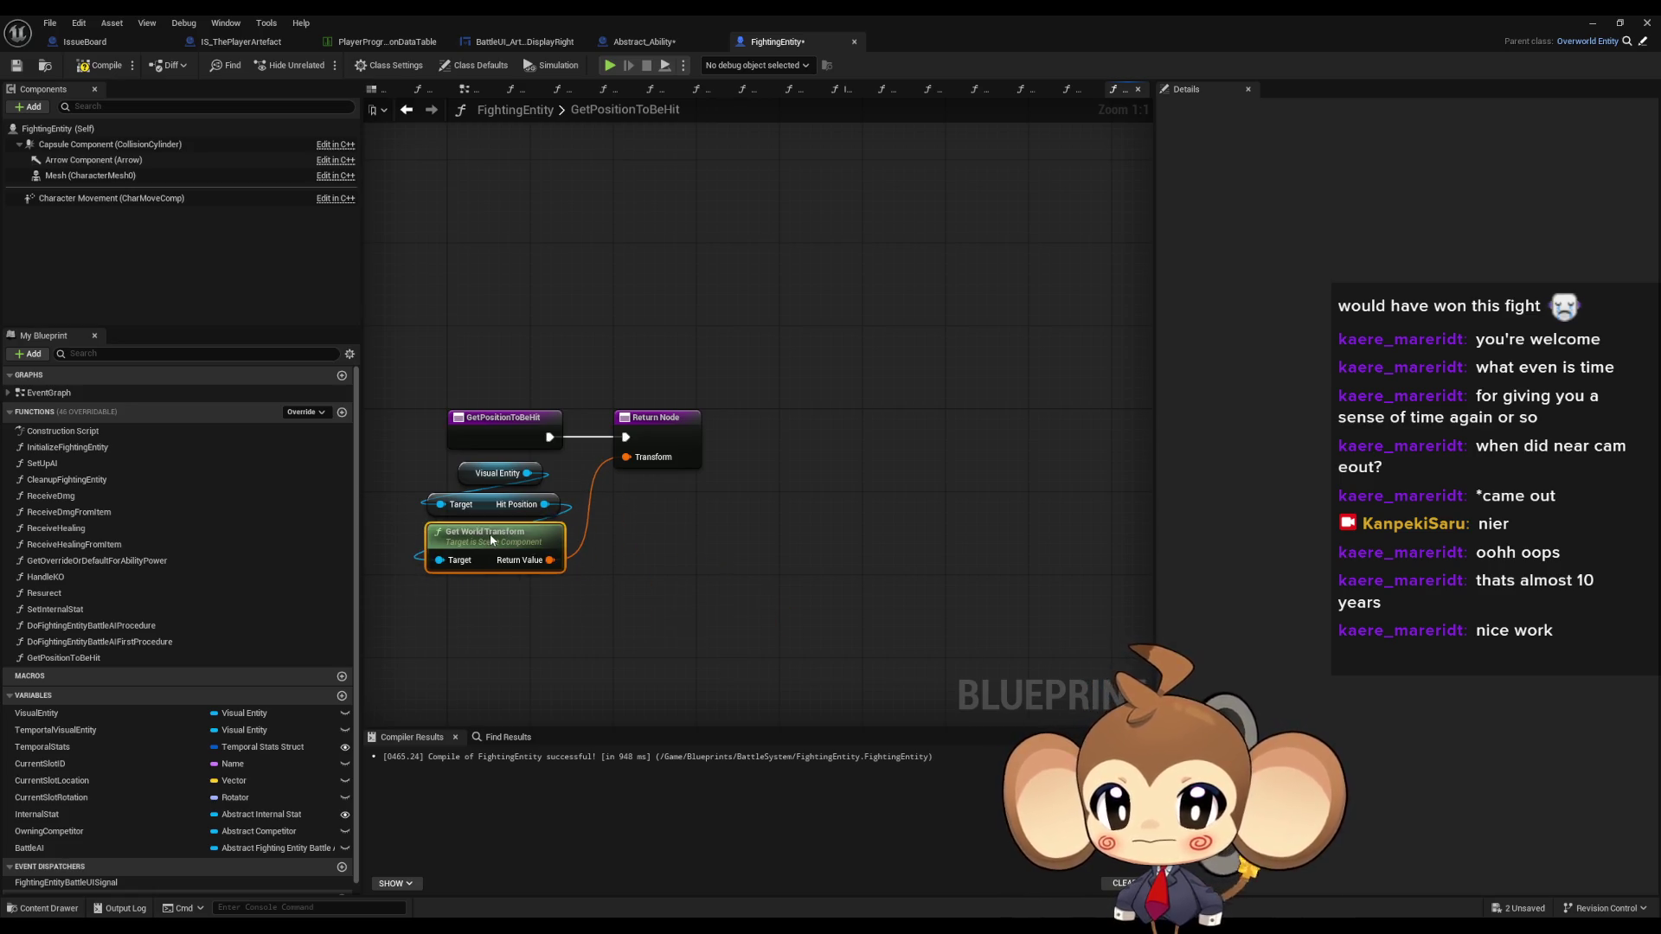
click(100, 64)
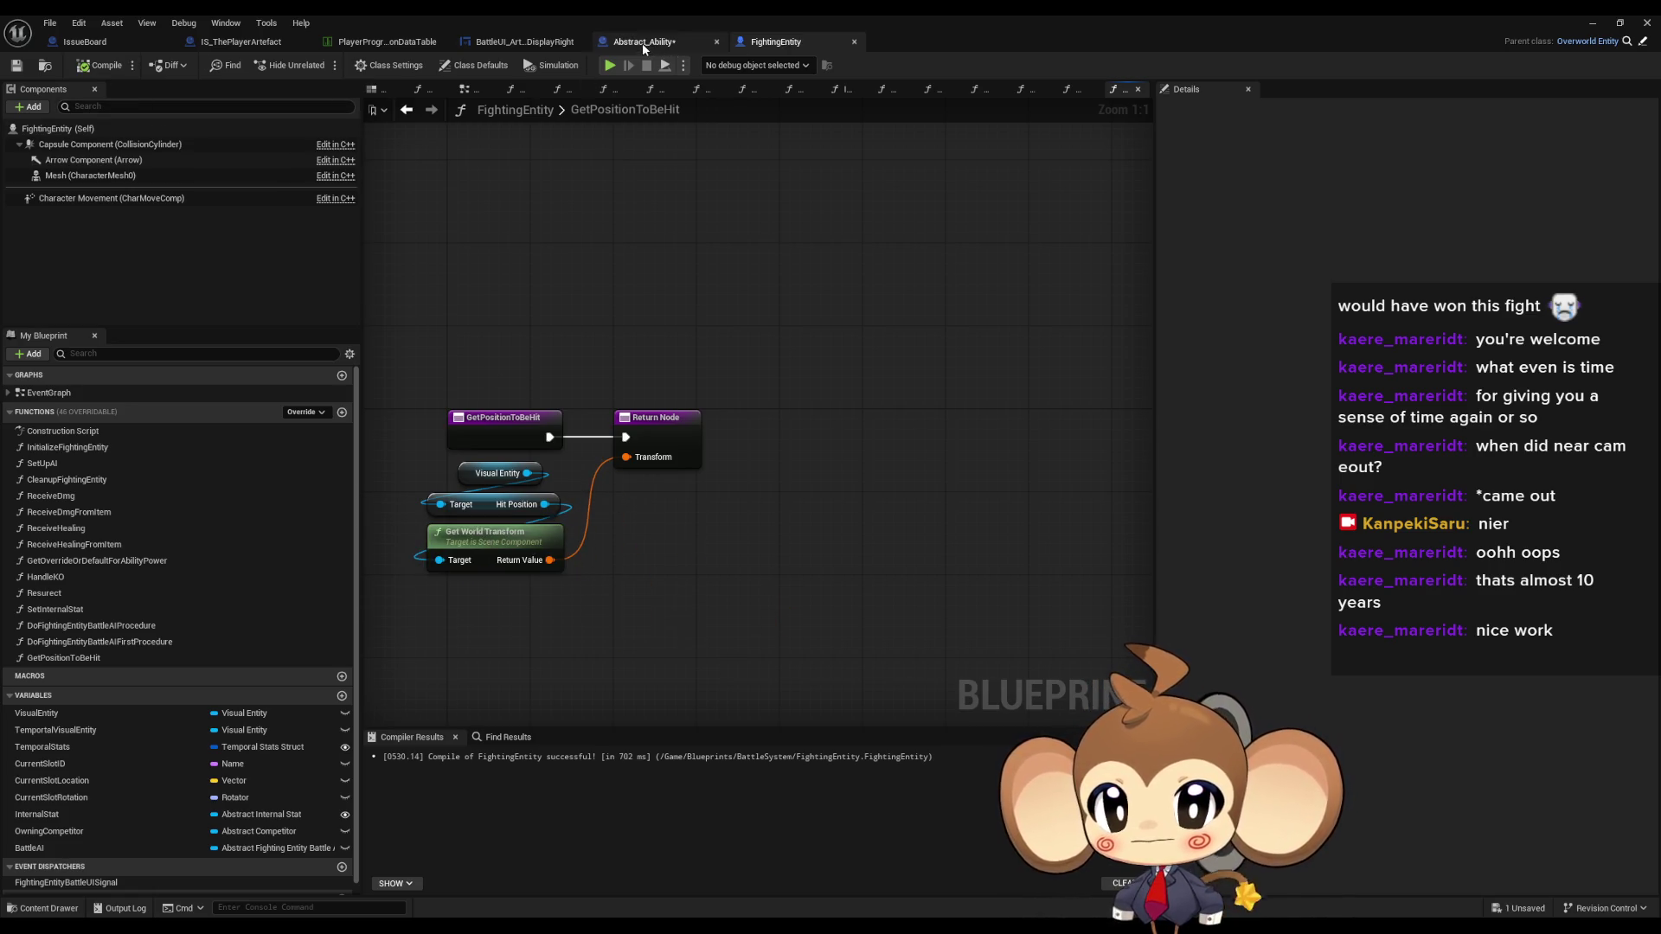
- Split the Transform pin and wire its Location and Rotation into Set Actor Transform
click(642, 41)
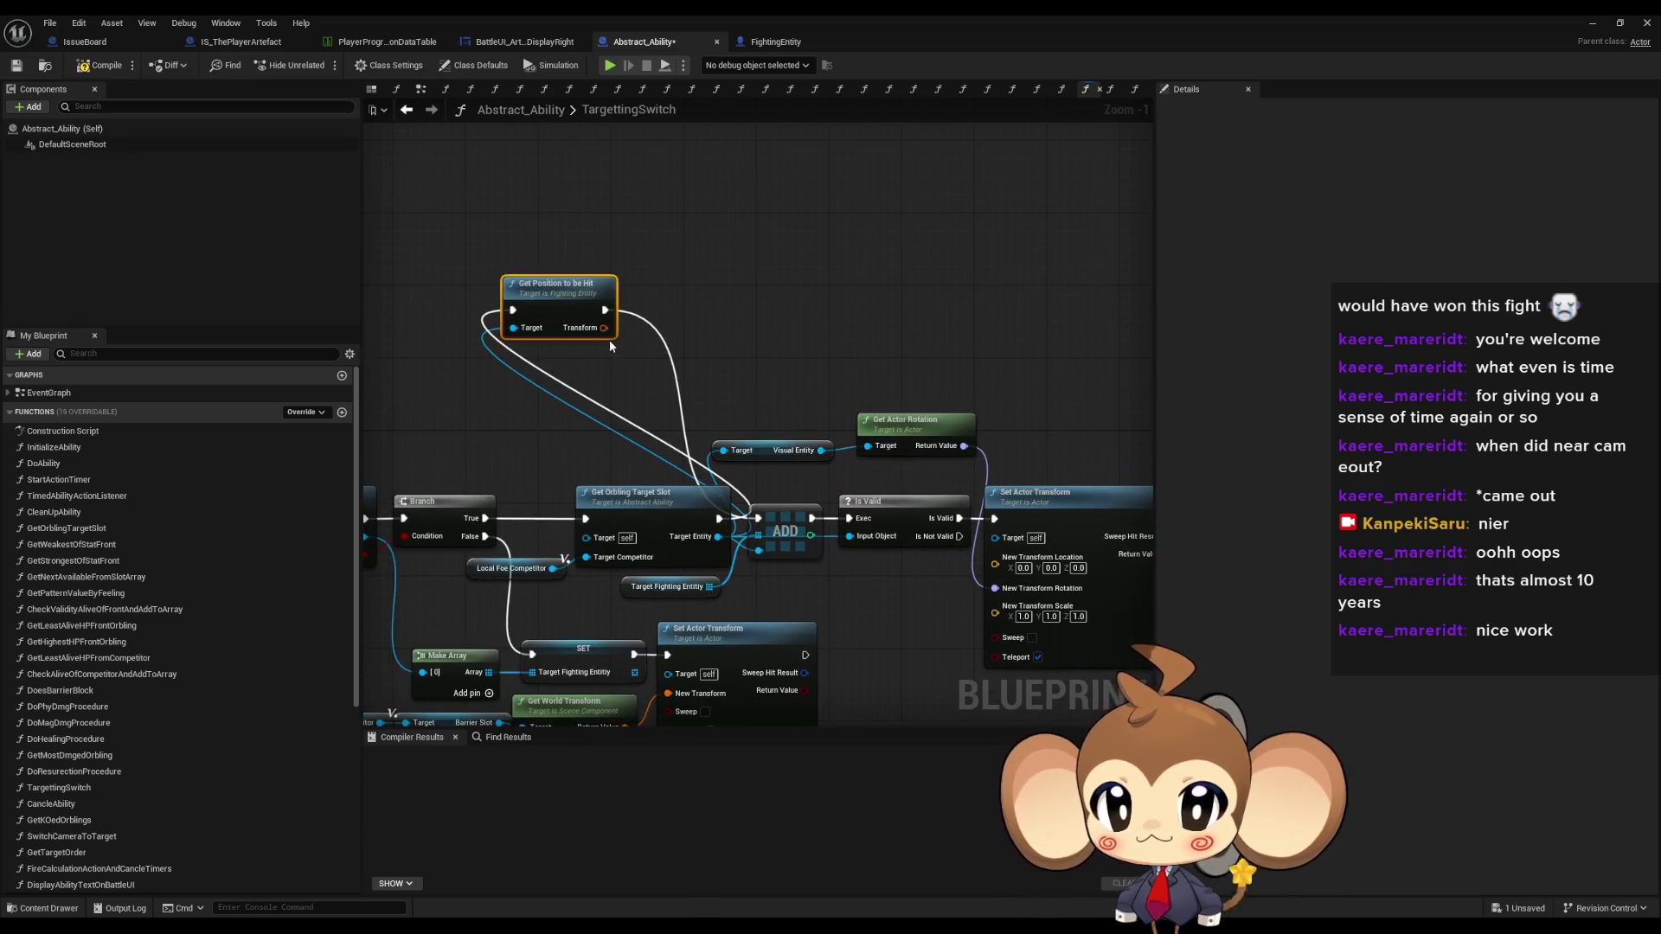
drag(603, 328, 671, 357)
text(get)
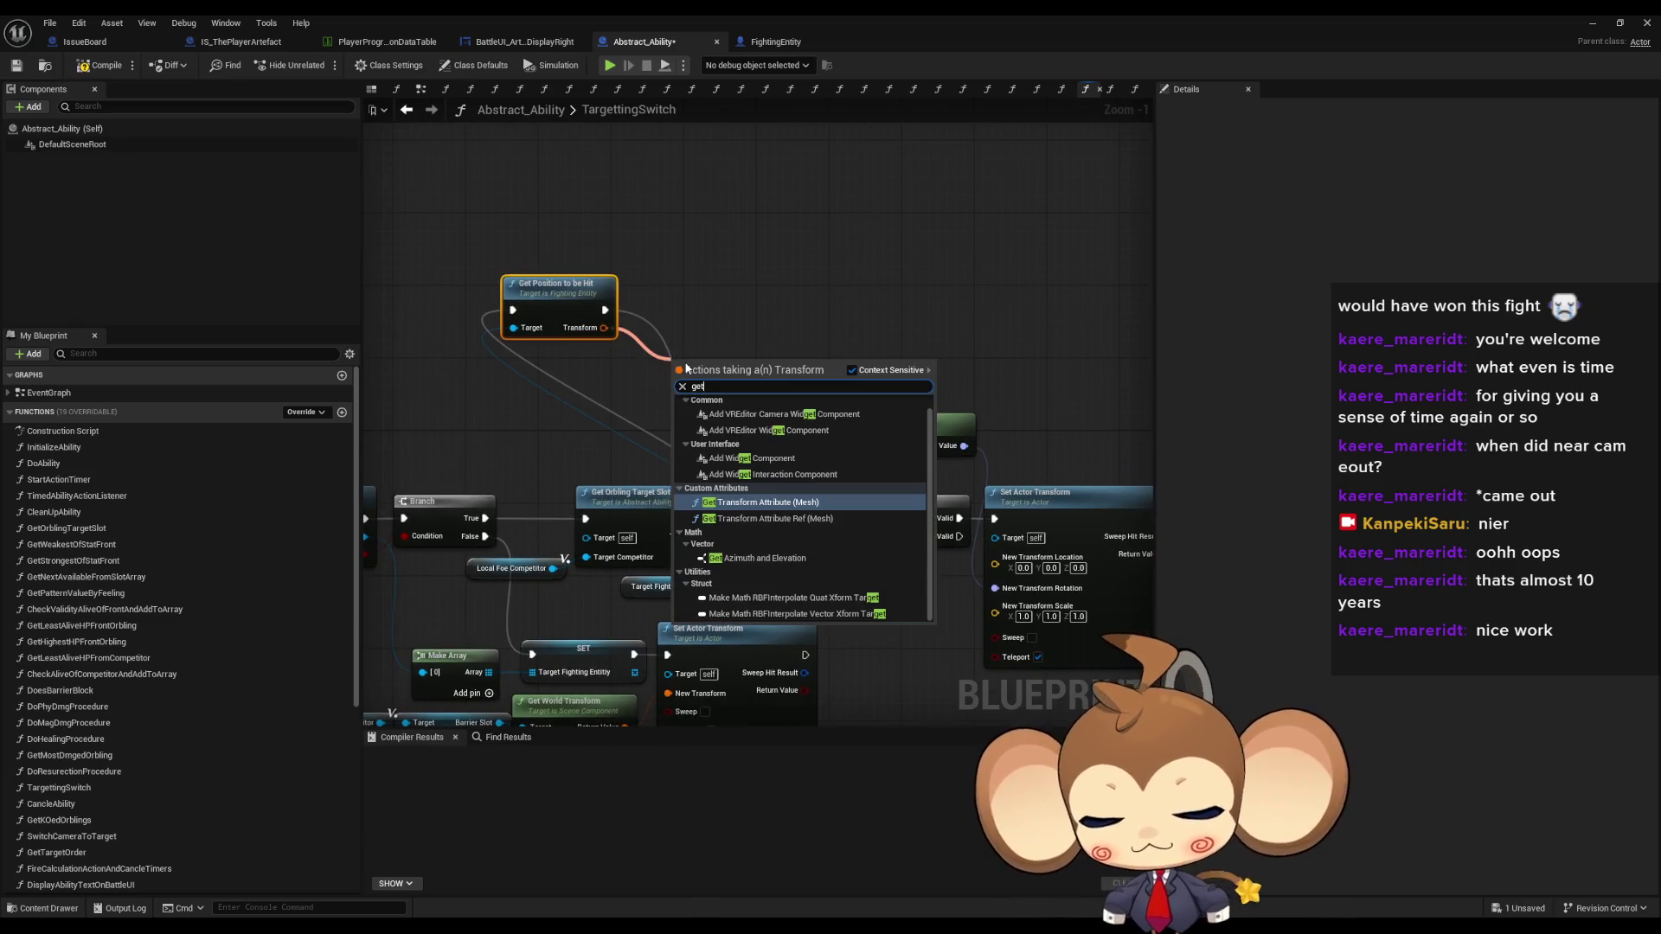
text( loc)
key(Escape)
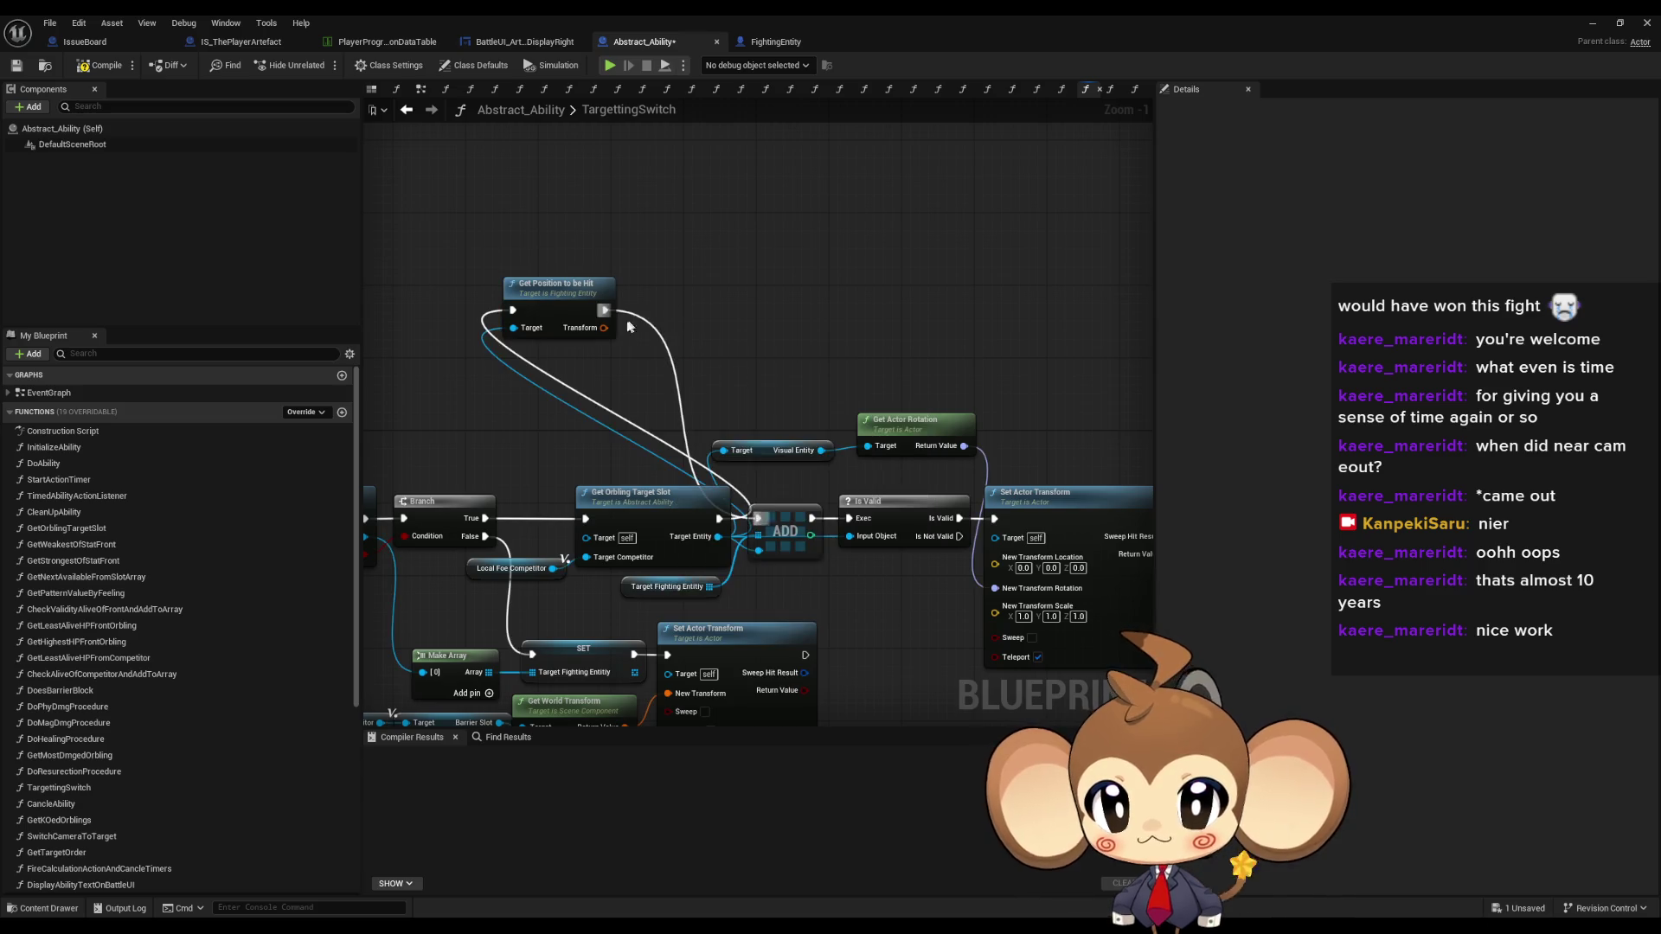
right_click(602, 328)
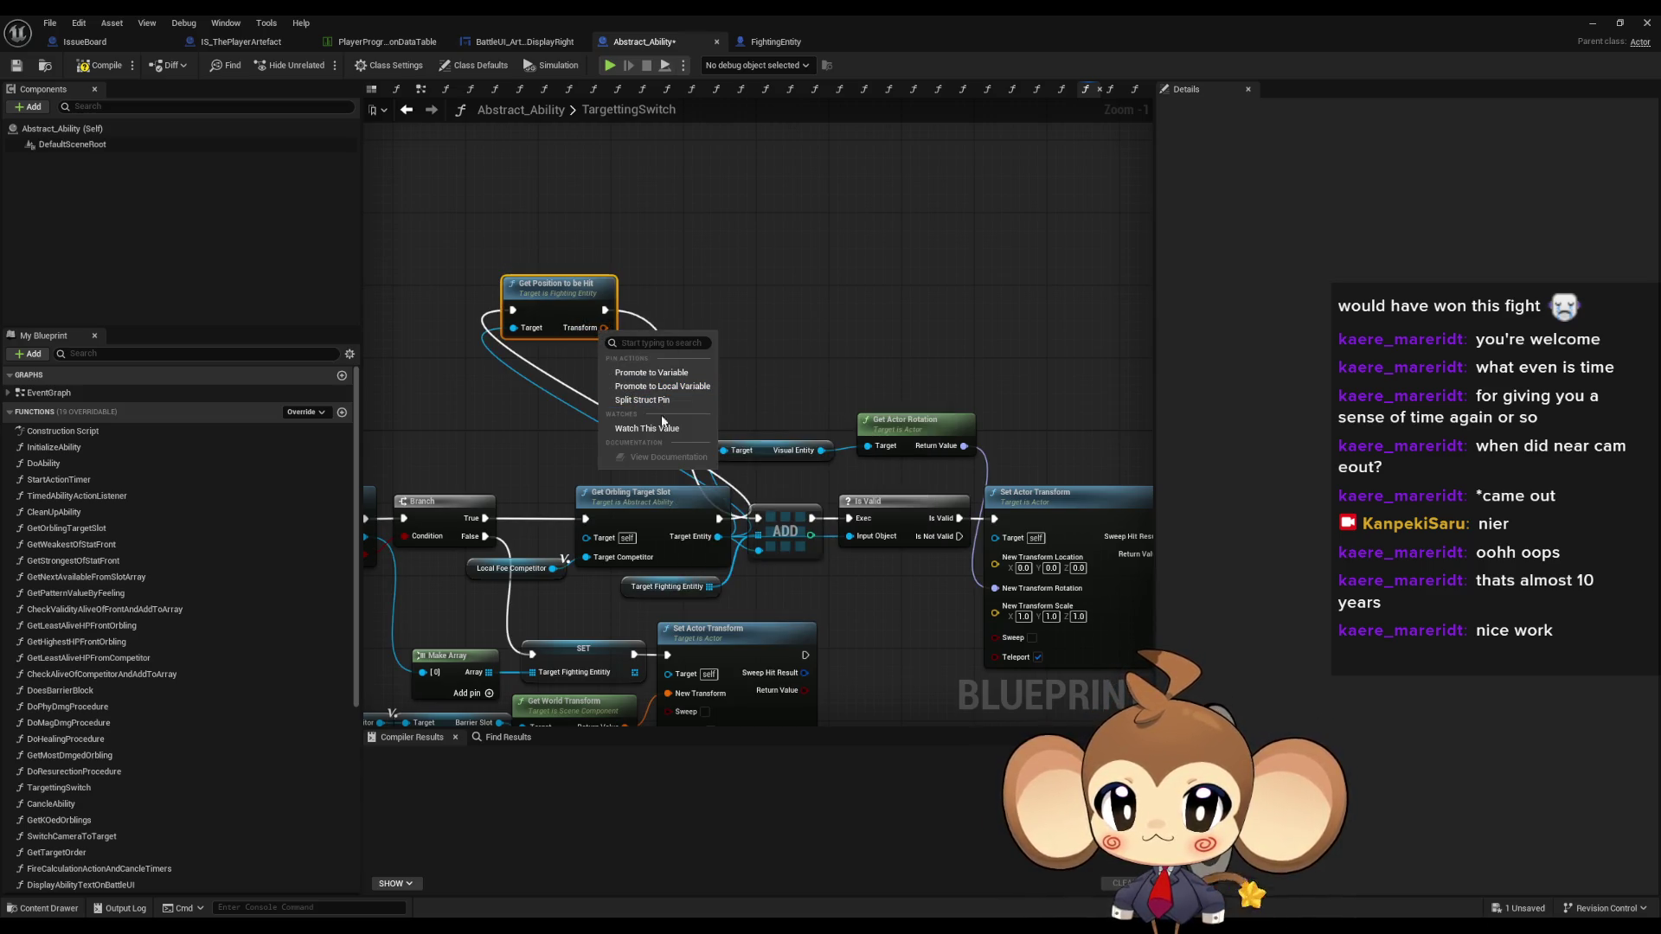
click(653, 399)
mouse_move(619, 348)
mouse_down()
mouse_move(1000, 538)
mouse_move(994, 588)
mouse_up()
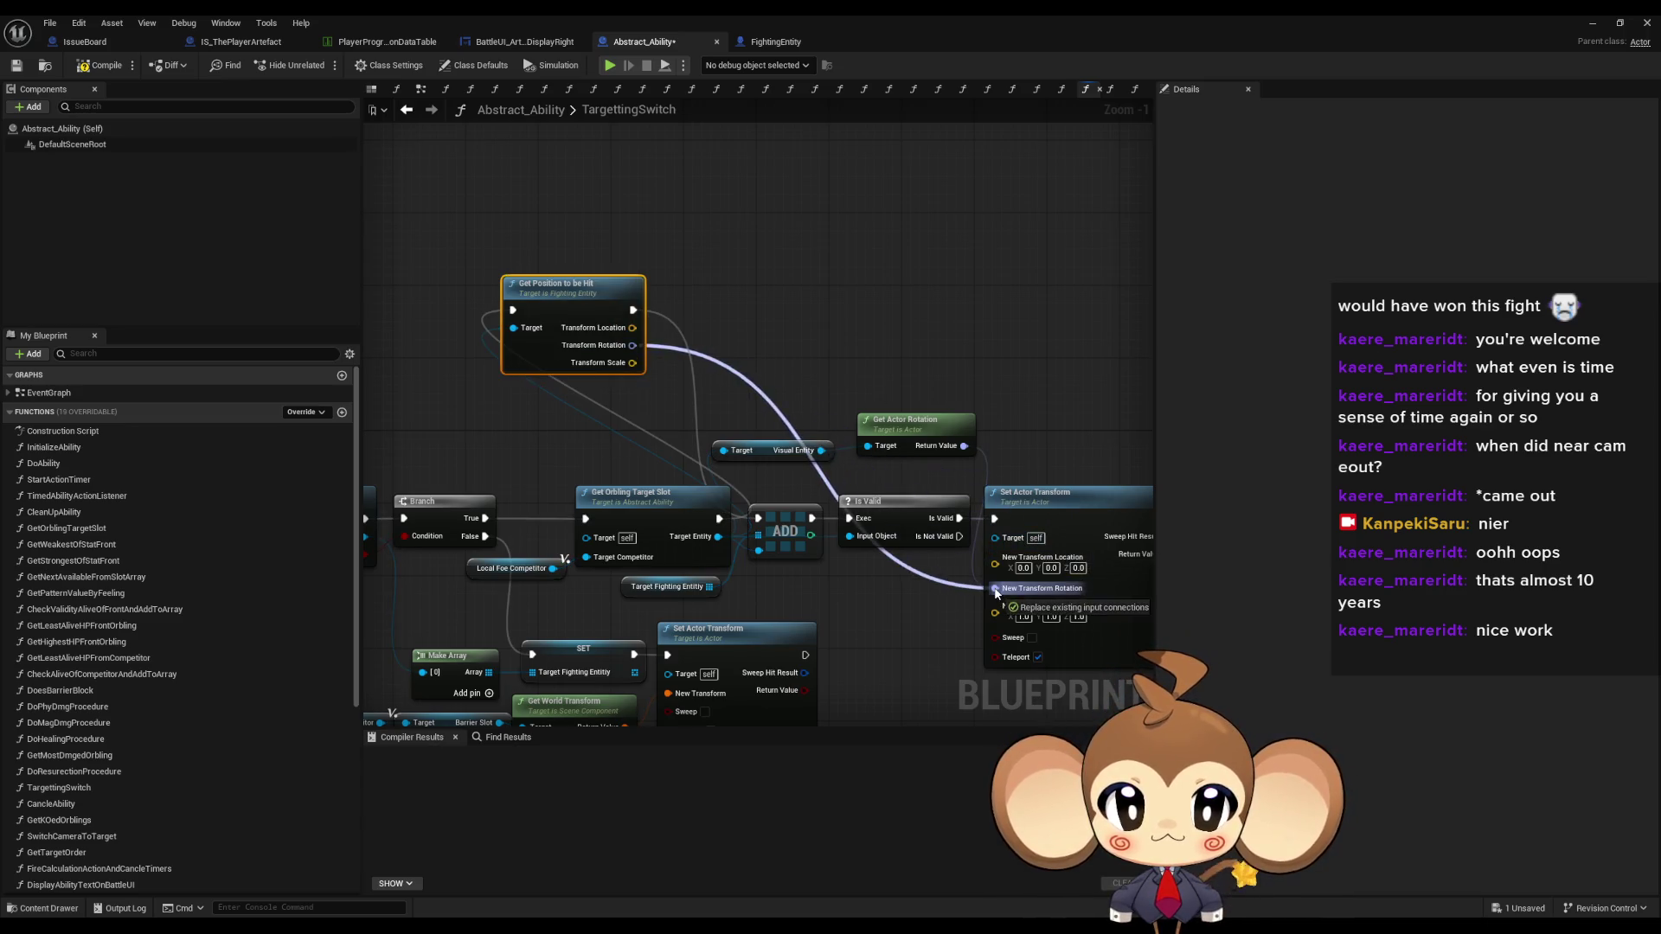
drag(632, 328, 994, 558)
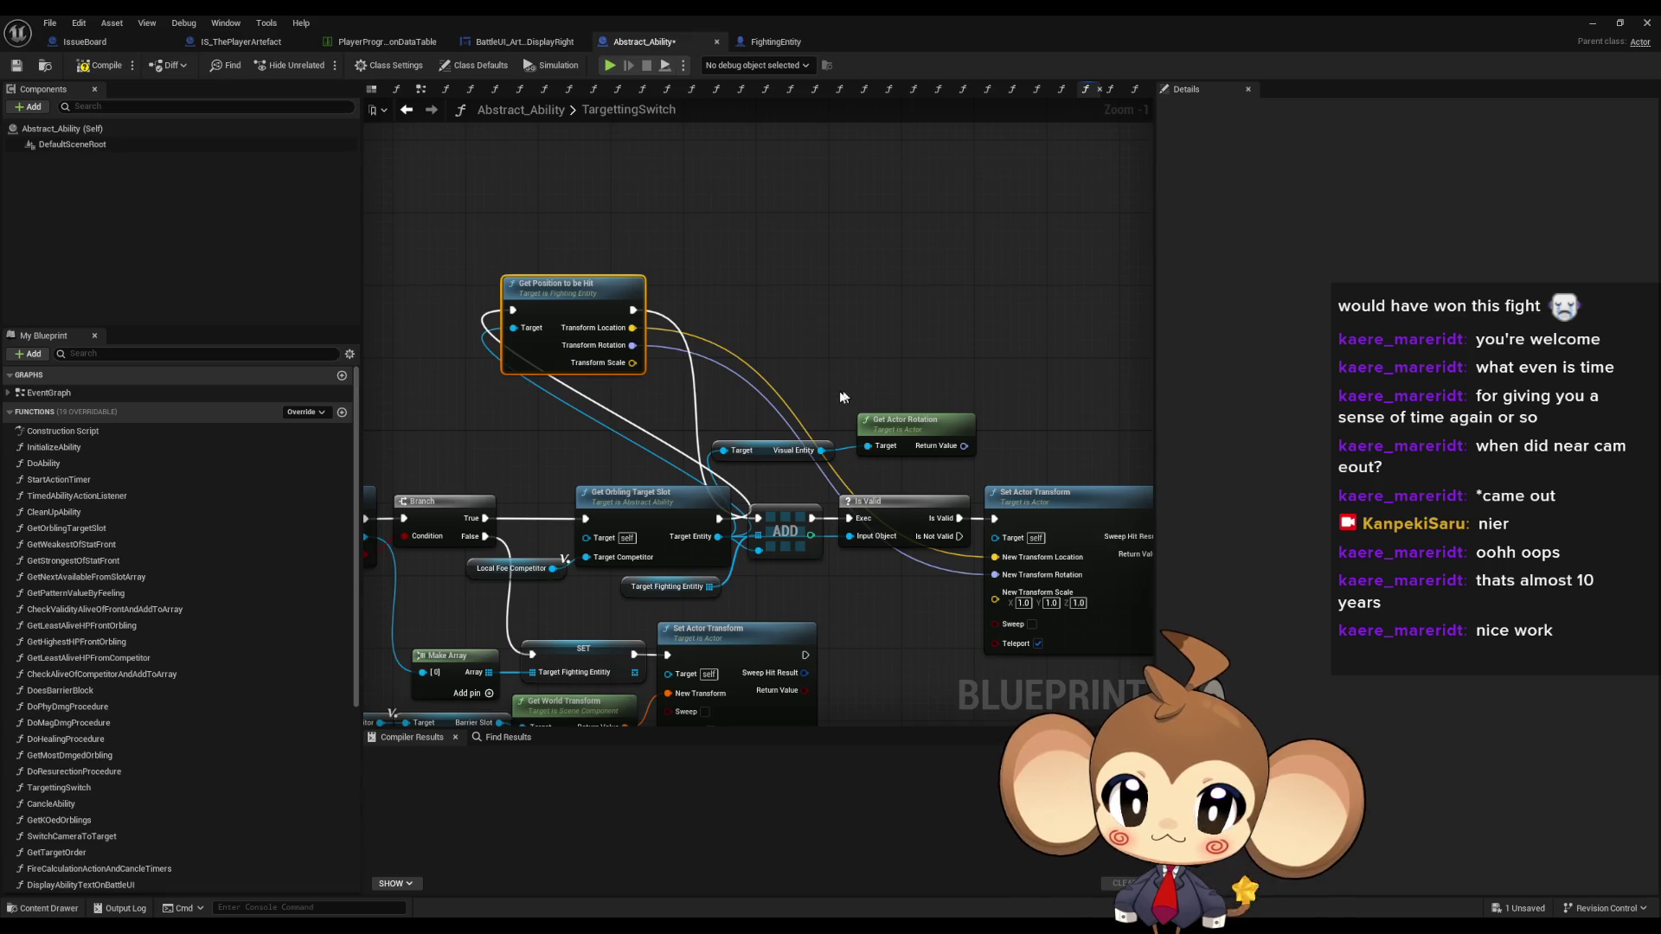
- Line up Get Position to be Hit and the execution chain nodes, then minimize the Blueprint window
click(837, 296)
click(588, 299)
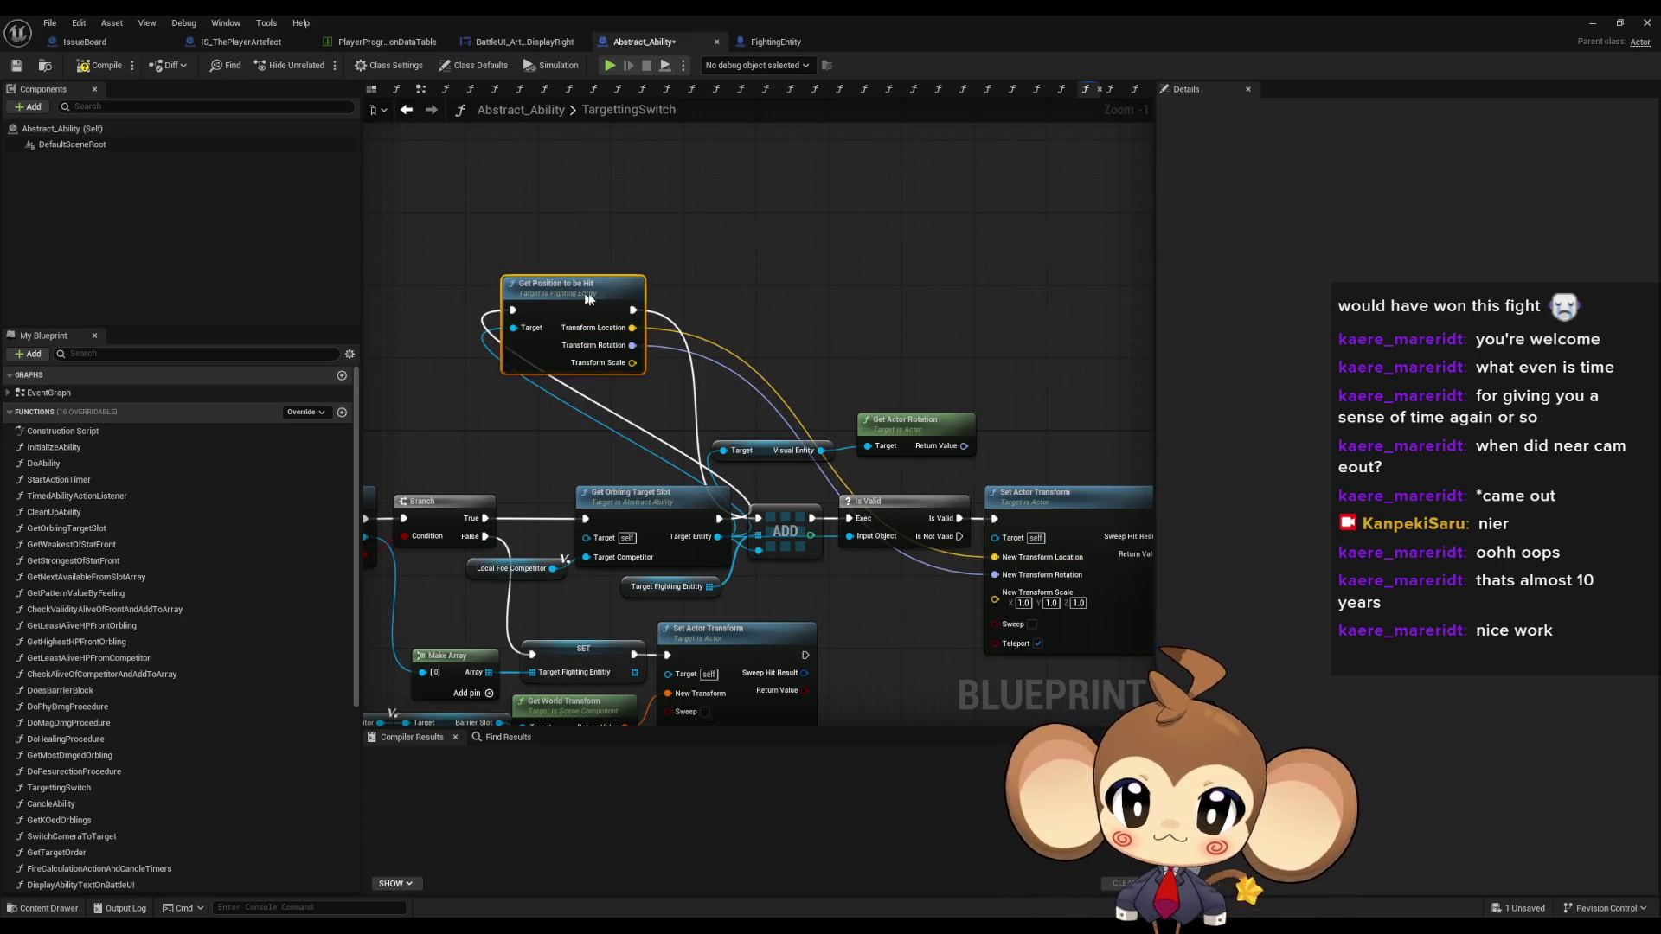
mouse_move(589, 298)
mouse_down()
mouse_move(784, 273)
mouse_move(775, 263)
mouse_up()
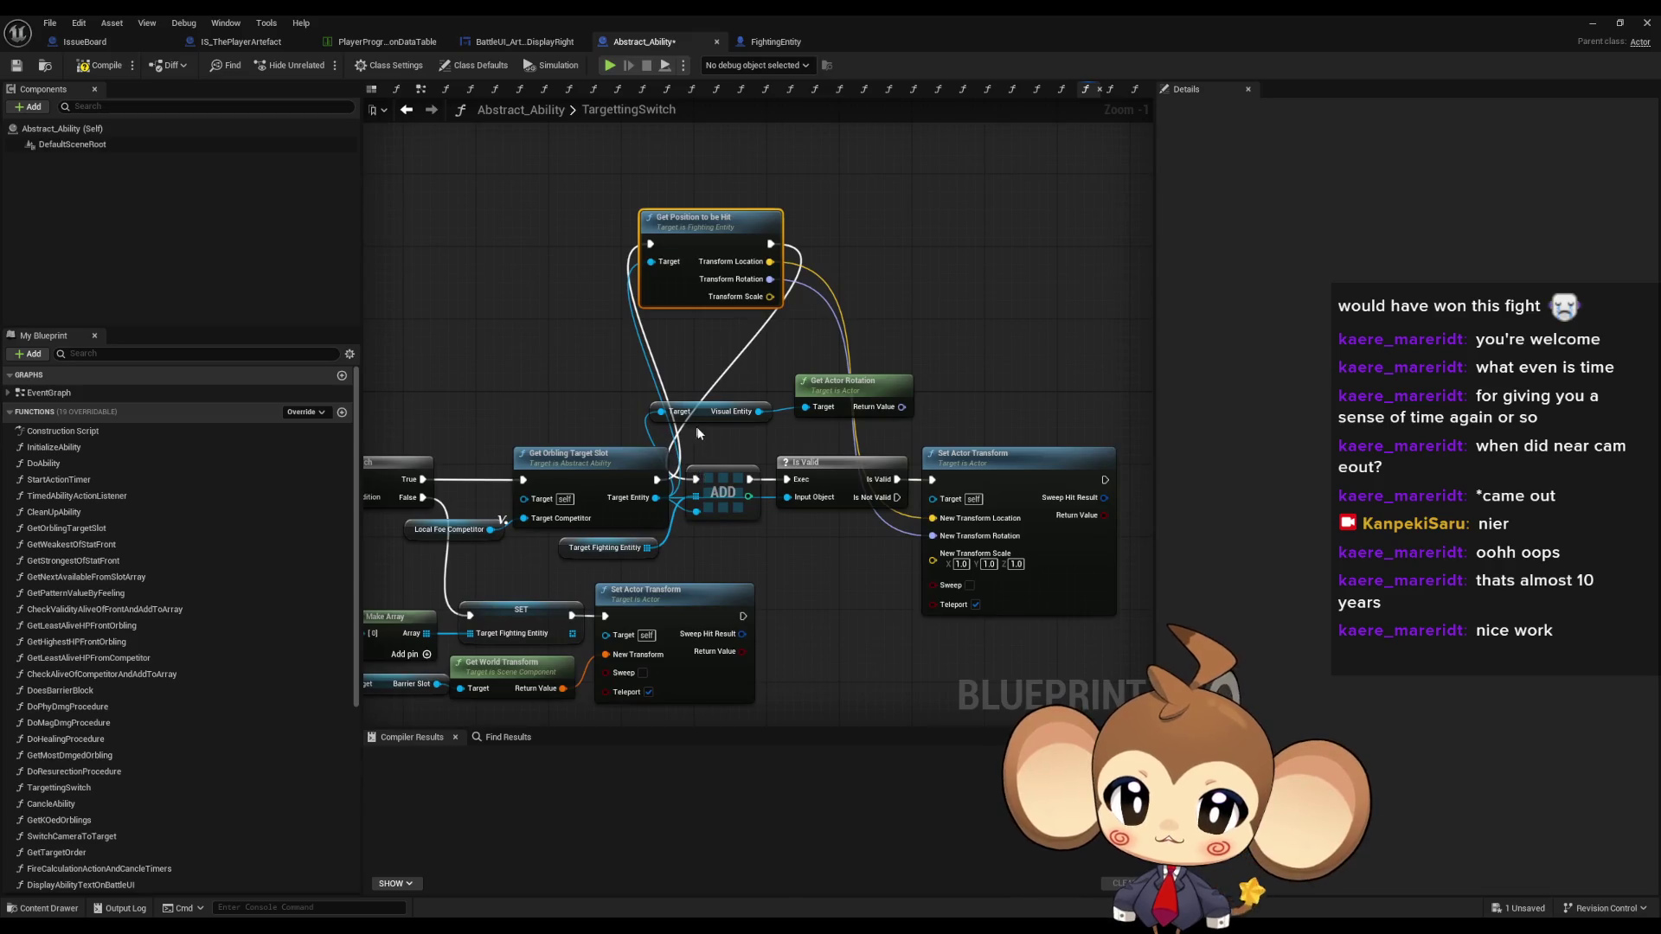
drag(699, 432, 995, 519)
ctrl+click(606, 548)
mouse_move(714, 471)
mouse_down()
mouse_move(895, 297)
mouse_move(832, 235)
mouse_up()
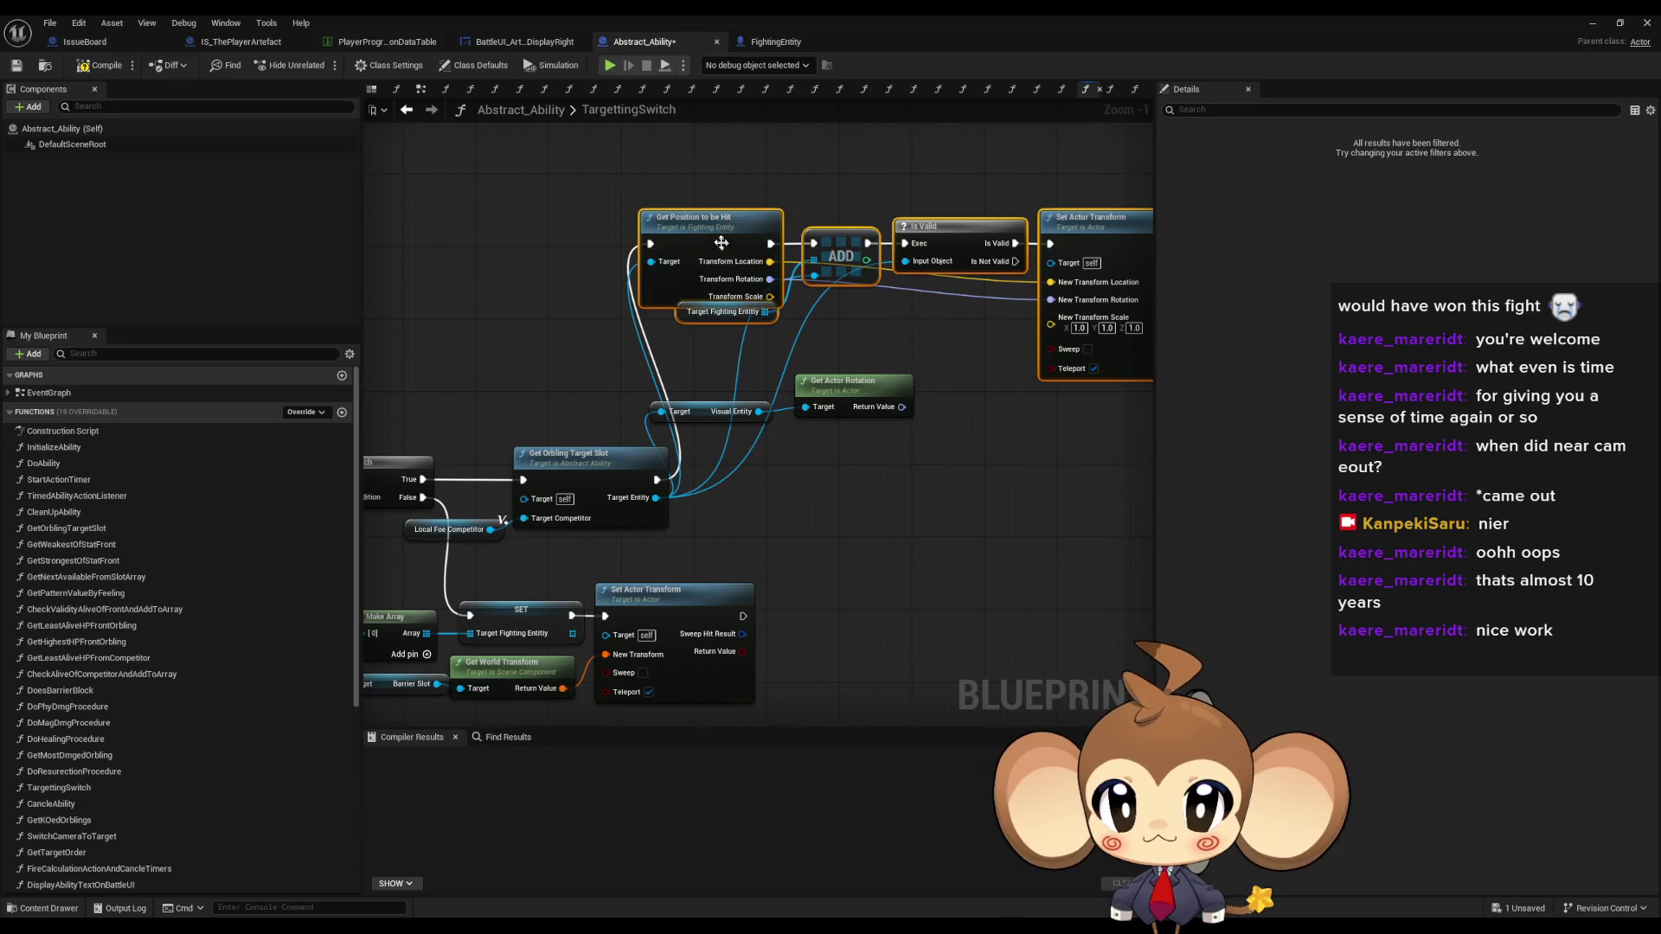
mouse_move(721, 243)
mouse_down()
mouse_move(787, 455)
mouse_move(758, 479)
mouse_up()
click(880, 569)
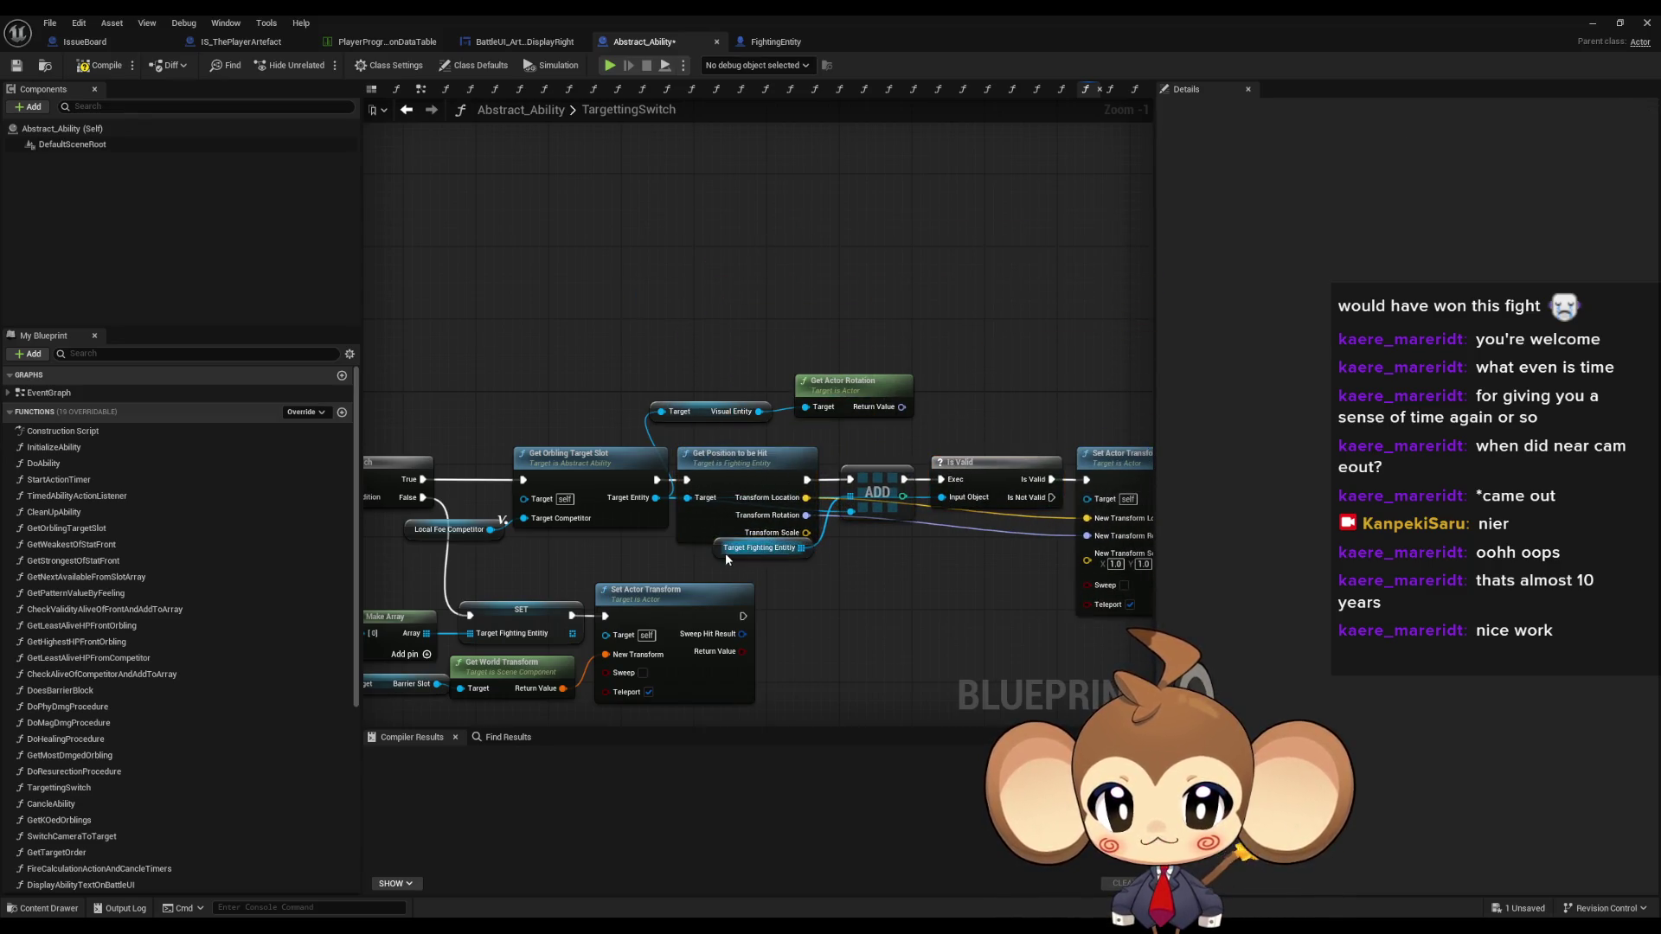
drag(725, 553, 725, 571)
click(951, 584)
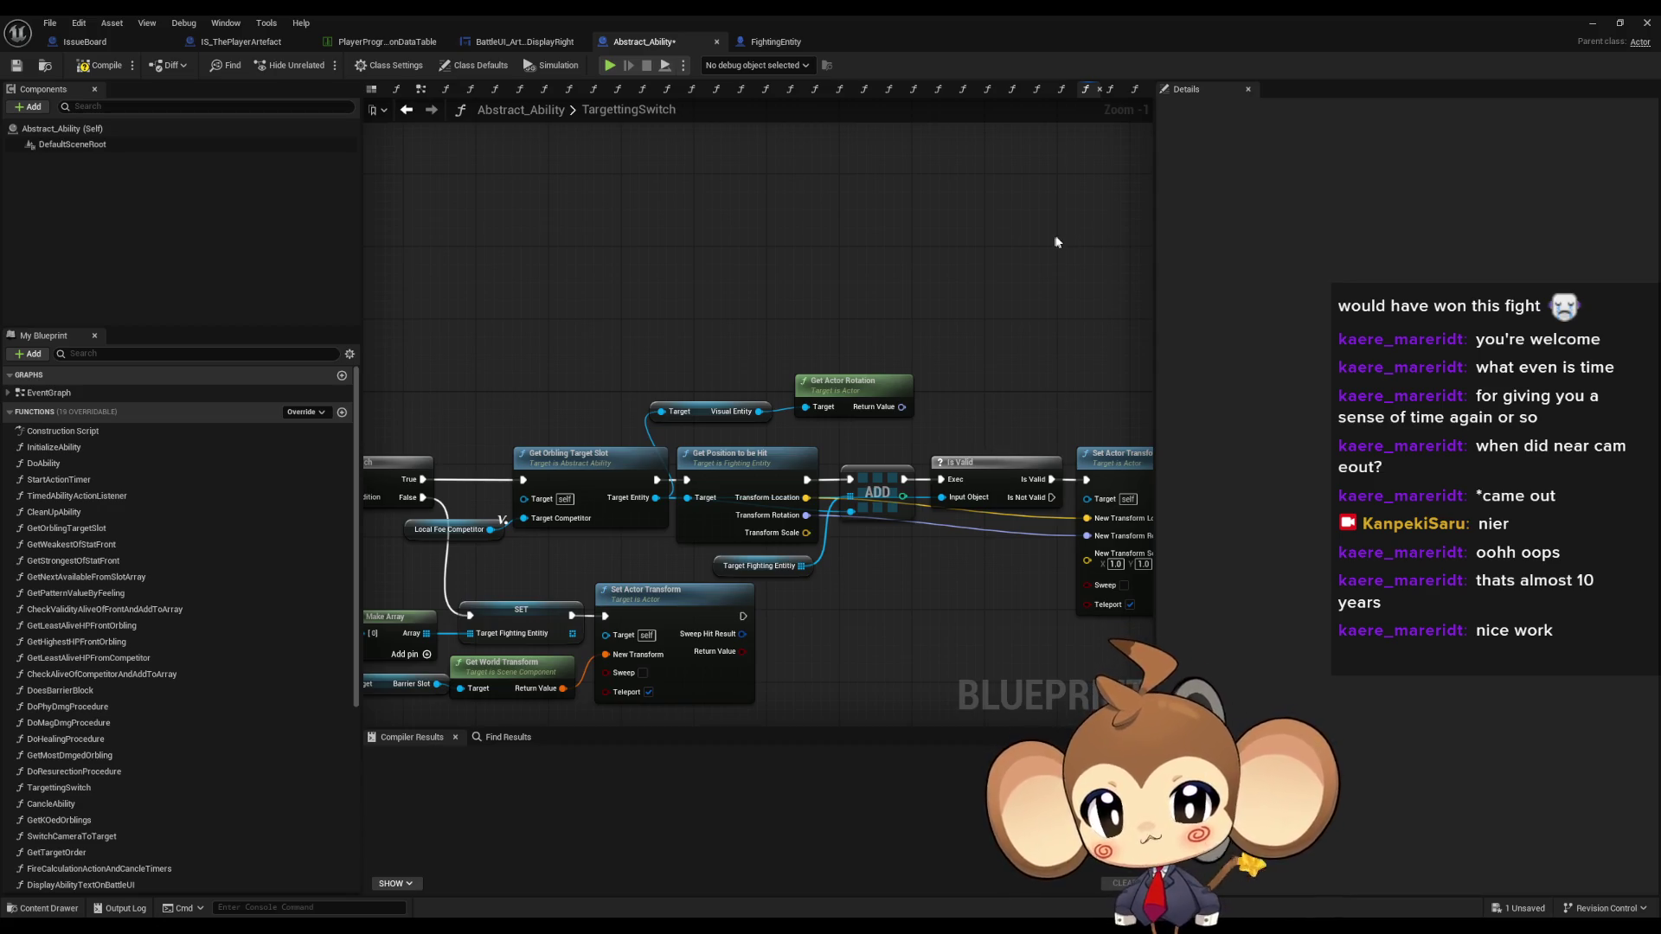
click(765, 451)
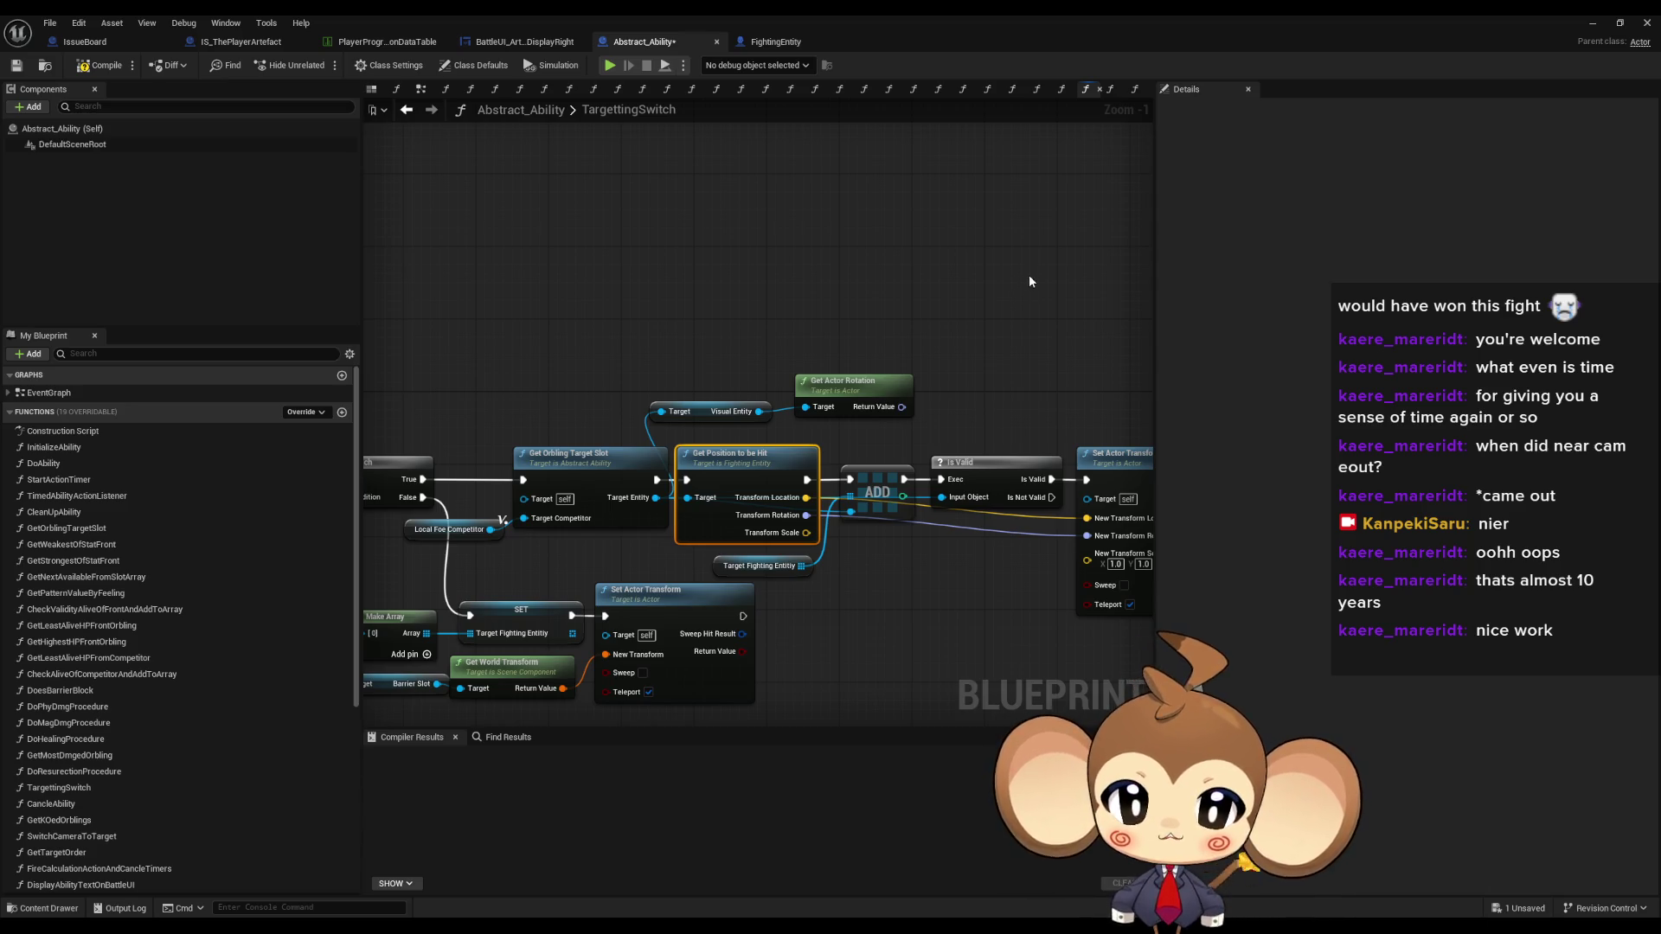
click(1592, 22)
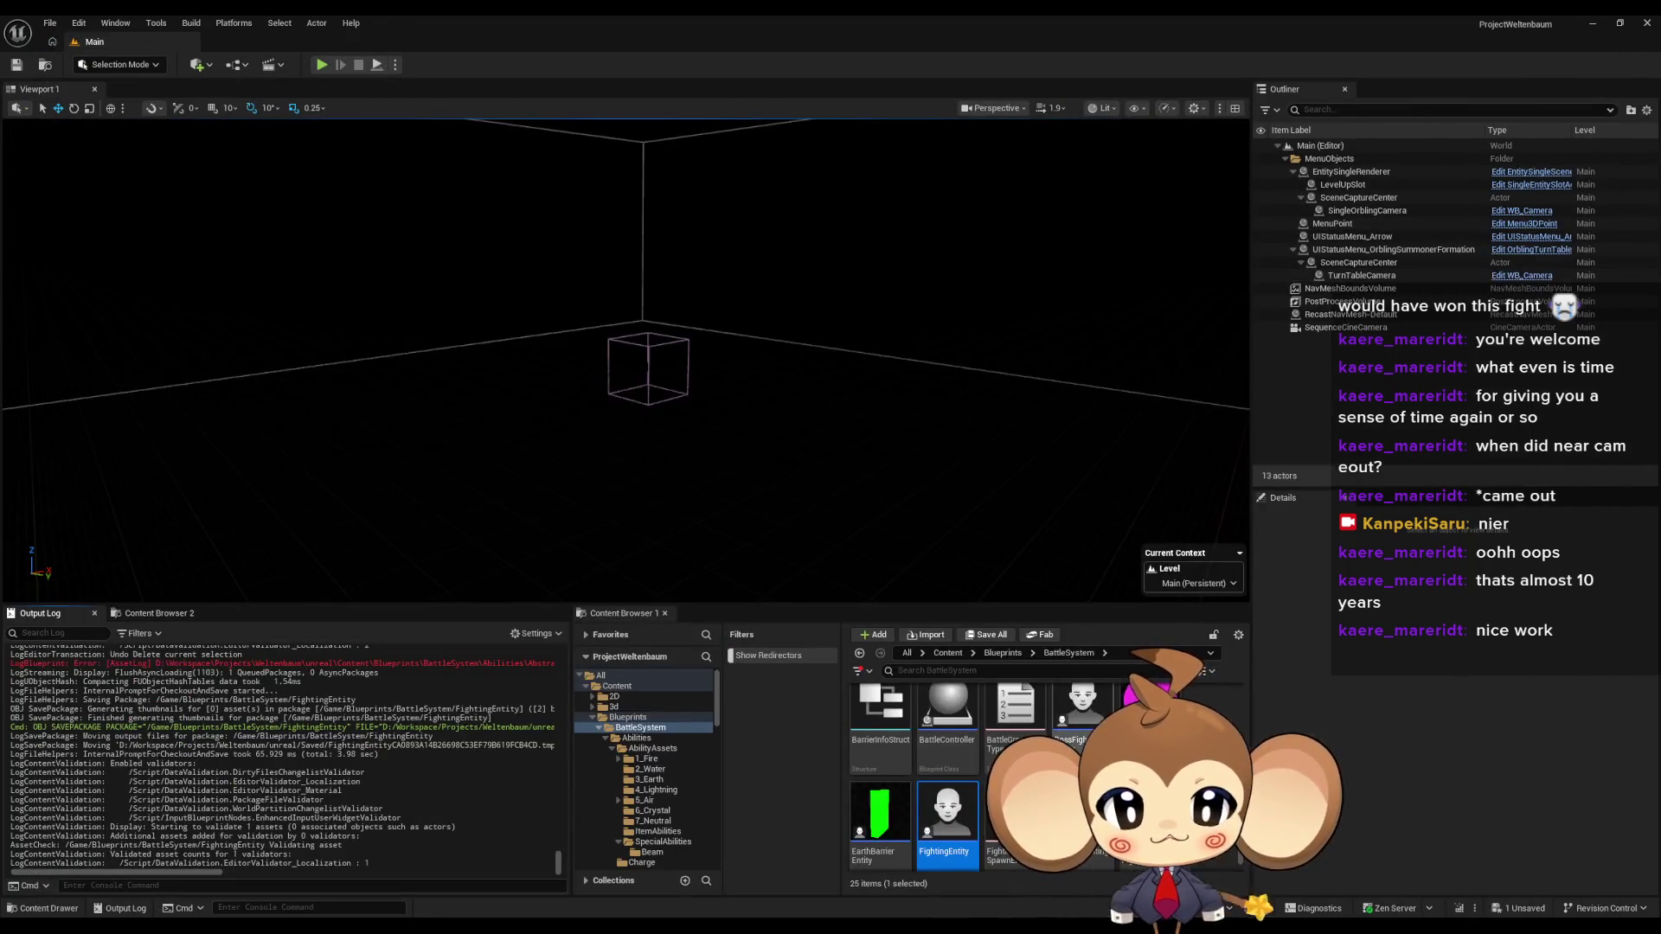
- Open SummonerFightingEntity, then add and delete a stray 'get' function
scroll(1038, 779, down, 1)
double_click(1083, 804)
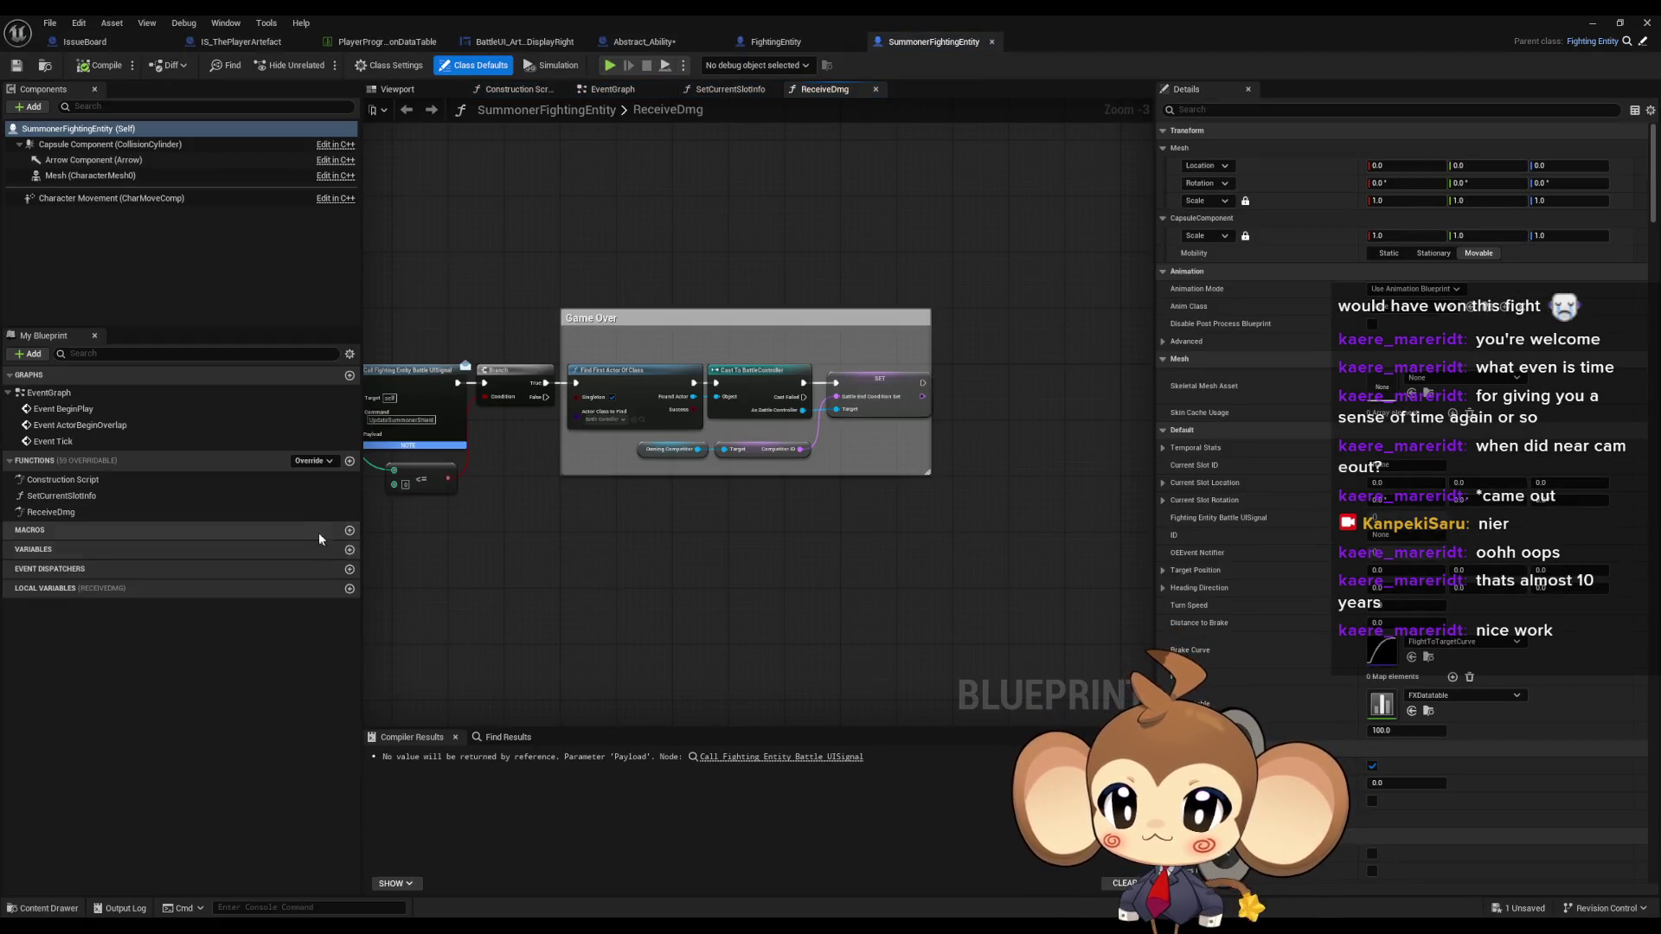
click(350, 461)
text(get)
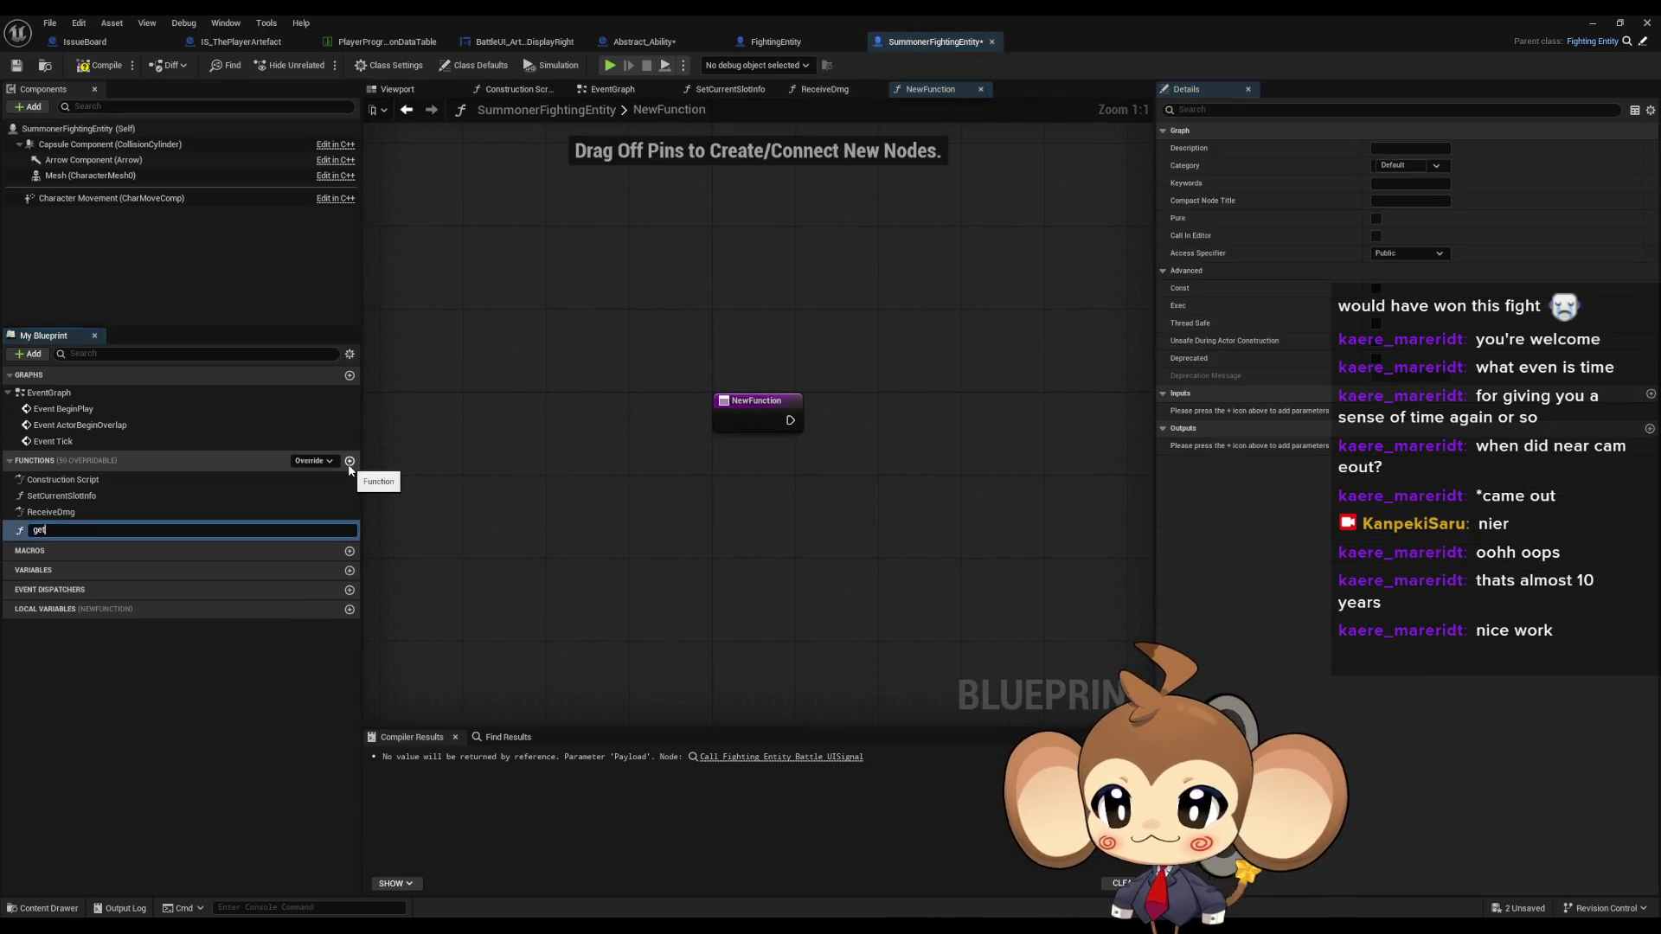
key(Return)
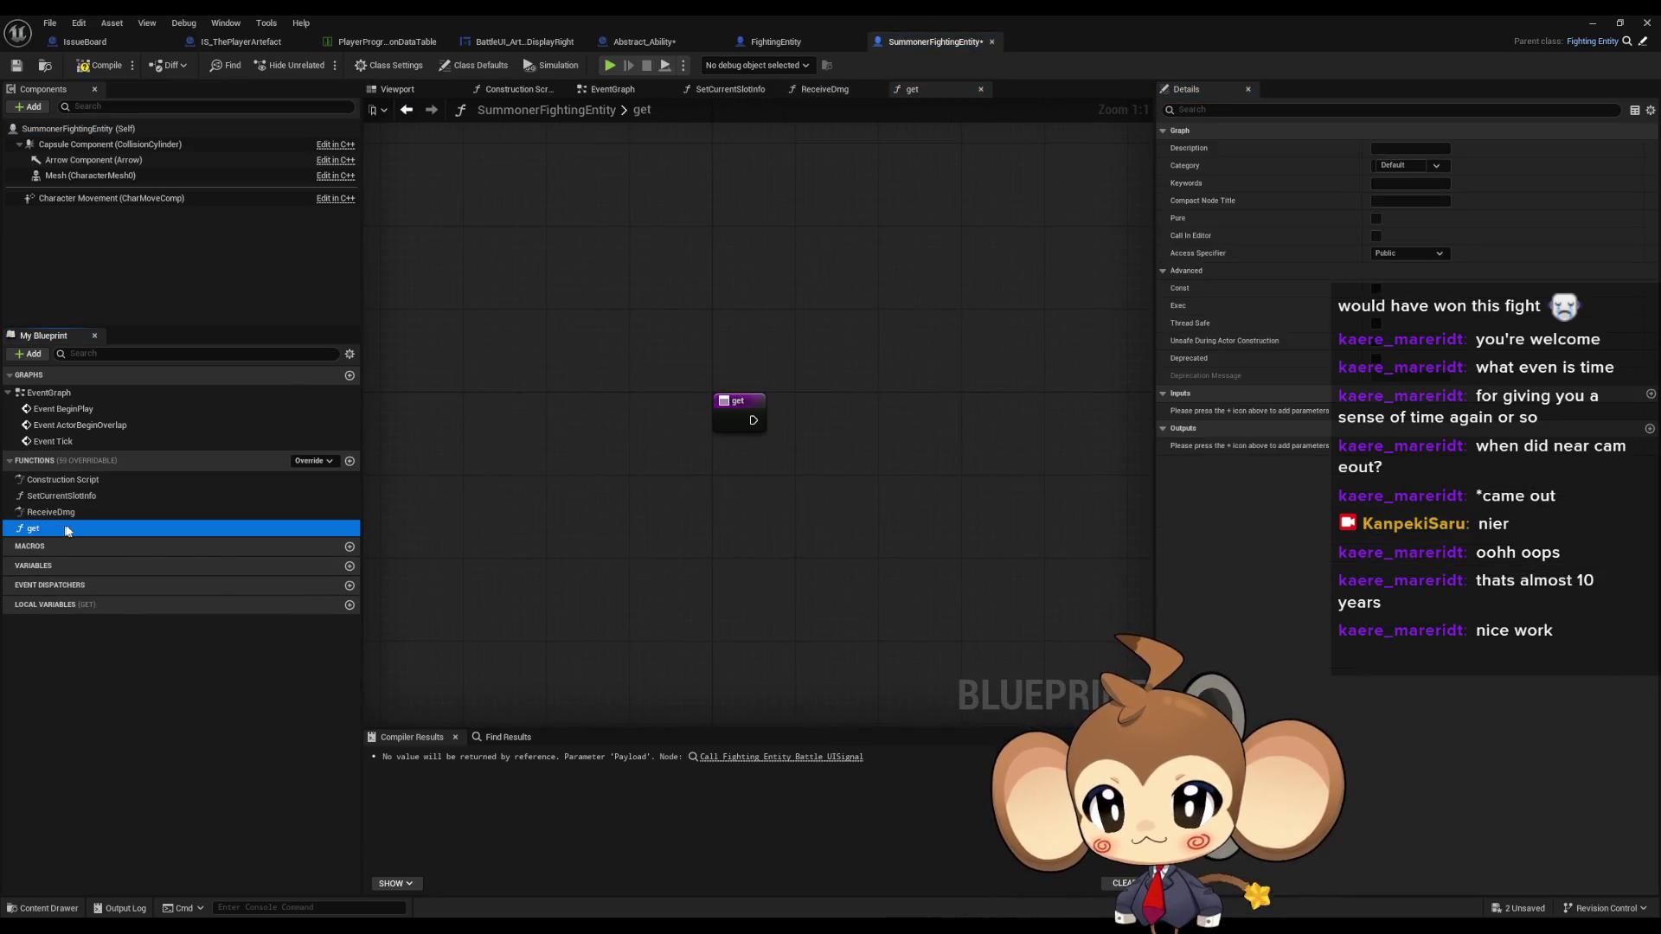
key(Delete)
- Override GetPositionToBeHit, delete its Parent call node, and move the Return Node right
click(307, 463)
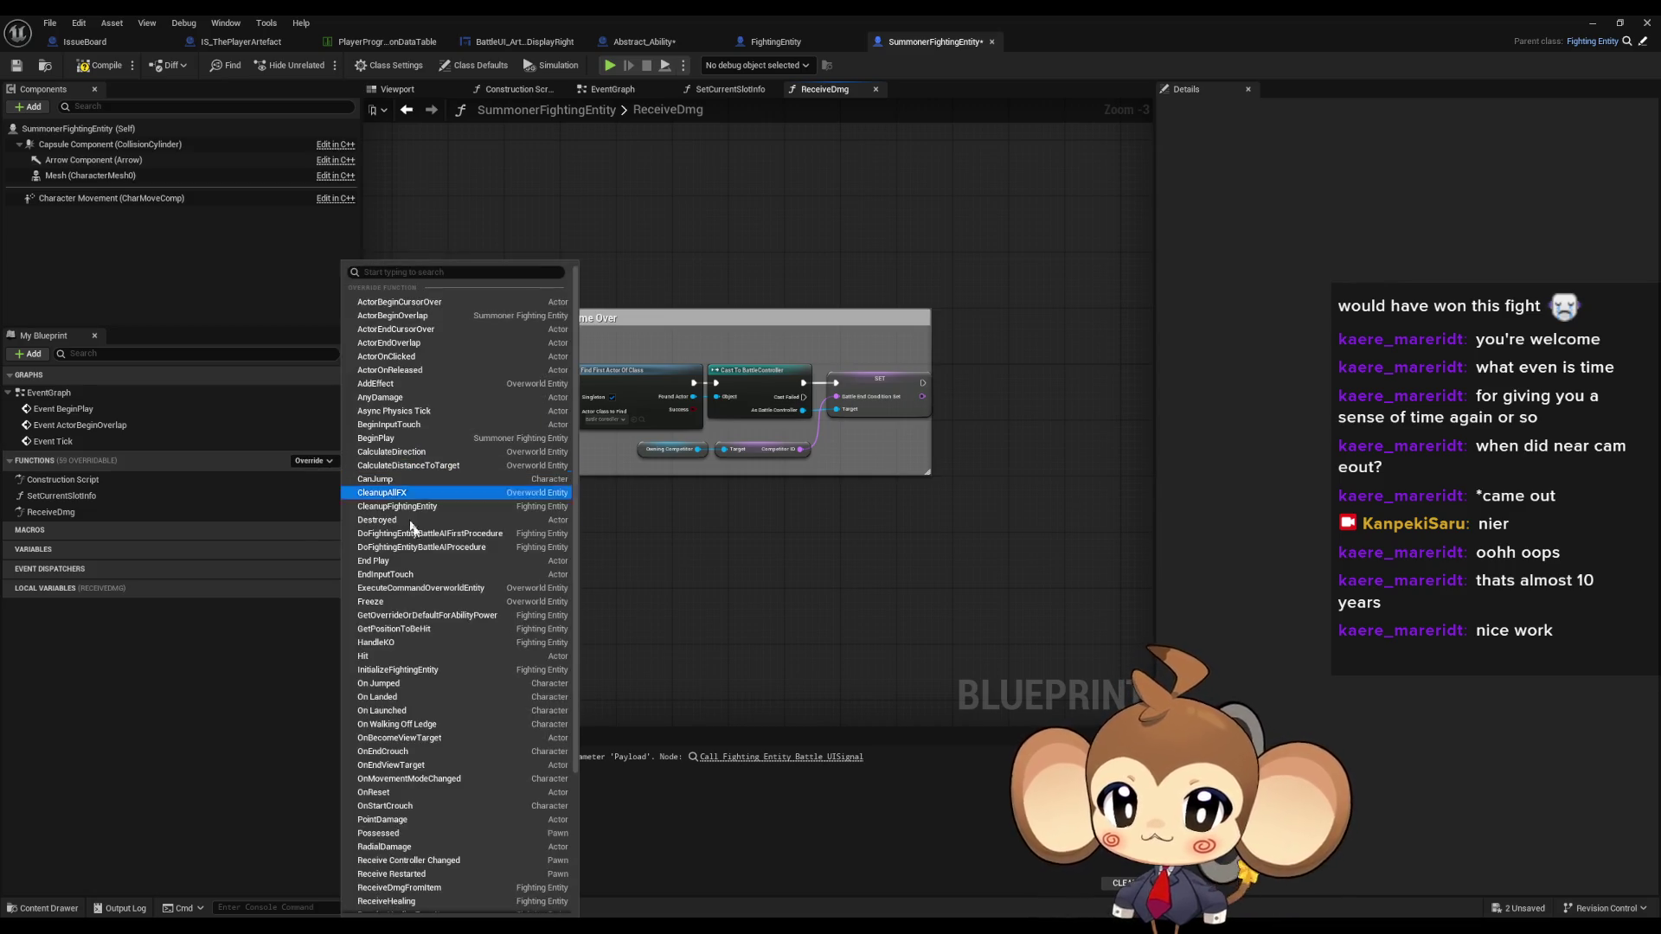
click(415, 627)
mouse_move(778, 542)
mouse_down()
mouse_move(704, 563)
mouse_move(526, 559)
mouse_move(690, 541)
mouse_up()
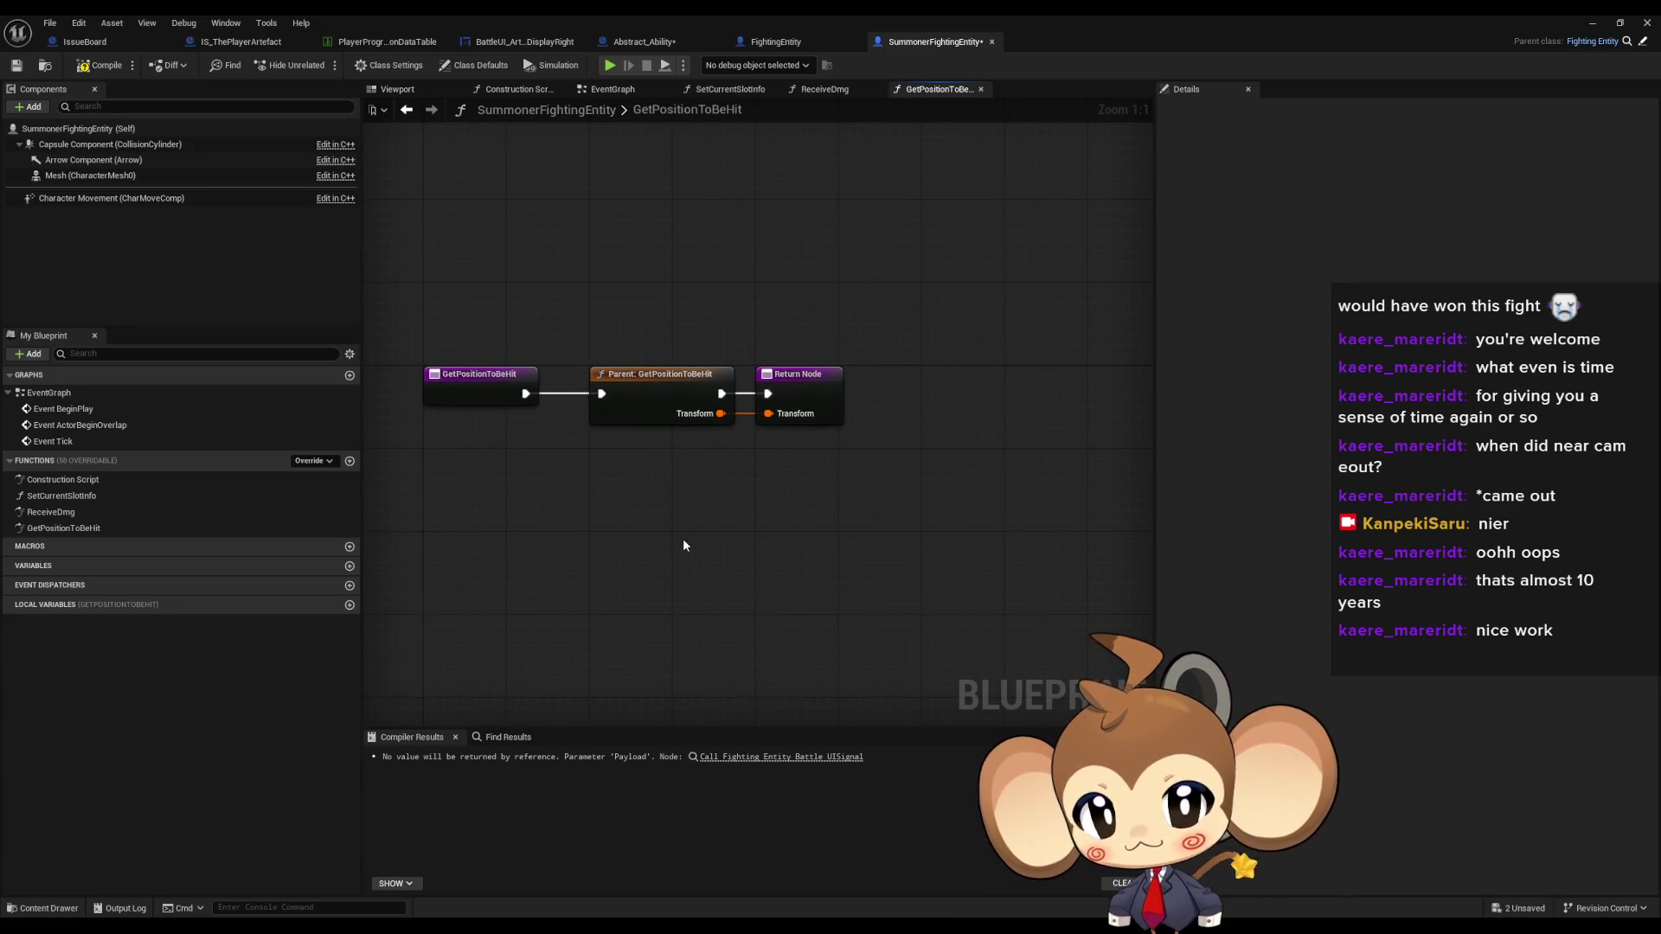
click(641, 391)
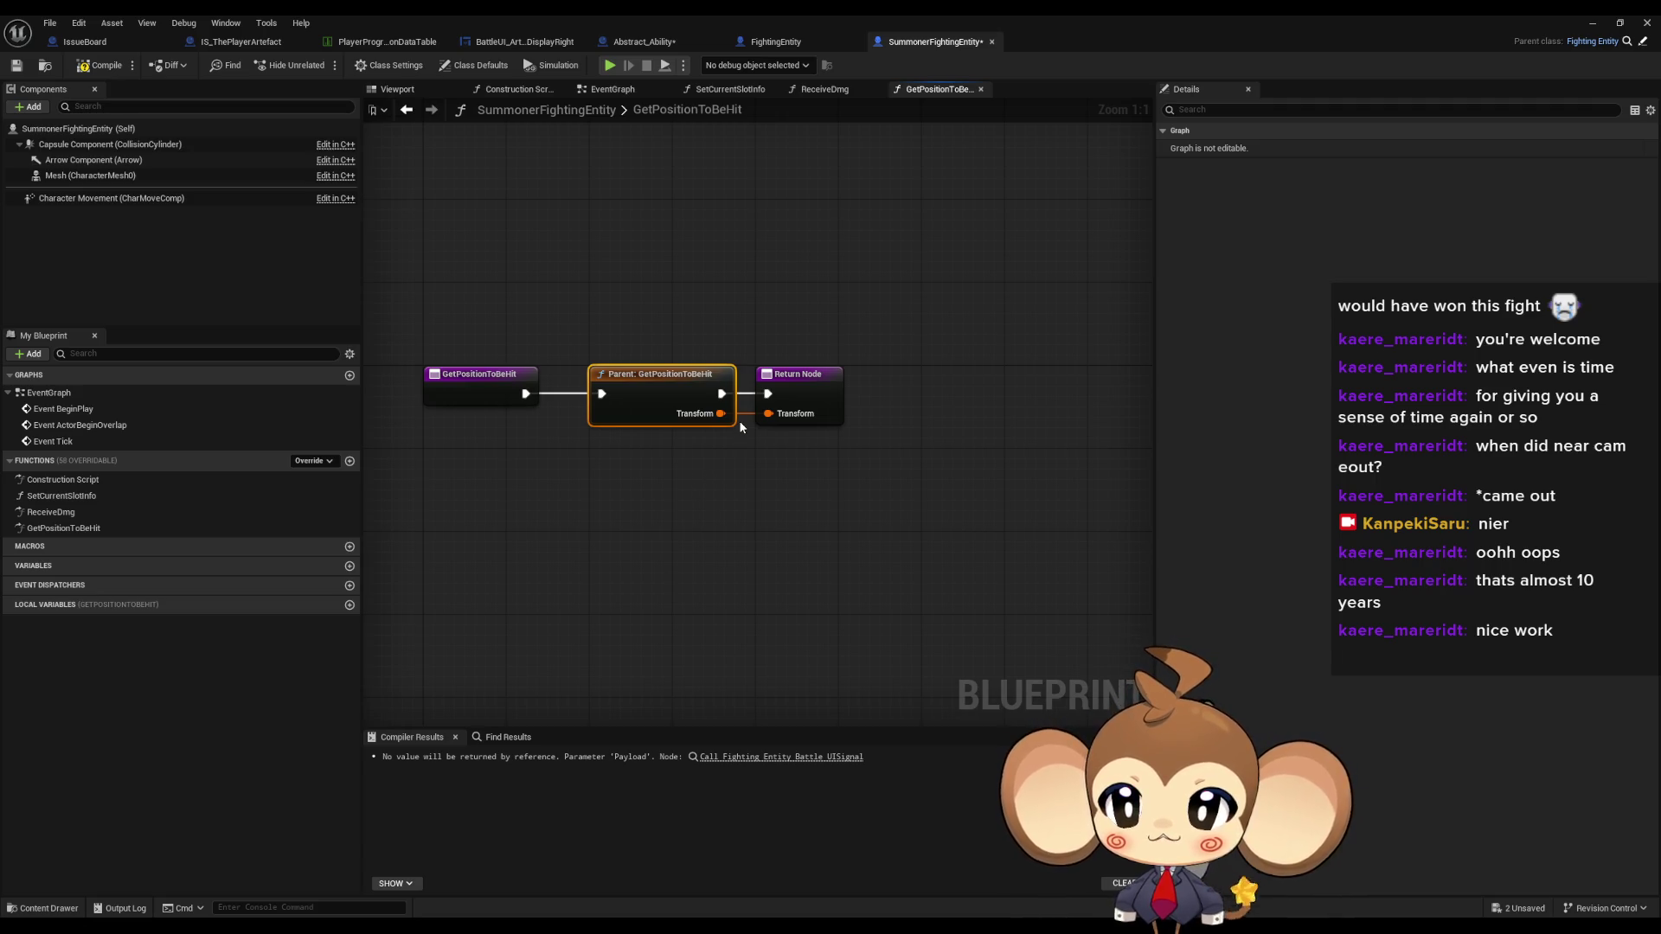
key(Delete)
drag(797, 394, 970, 398)
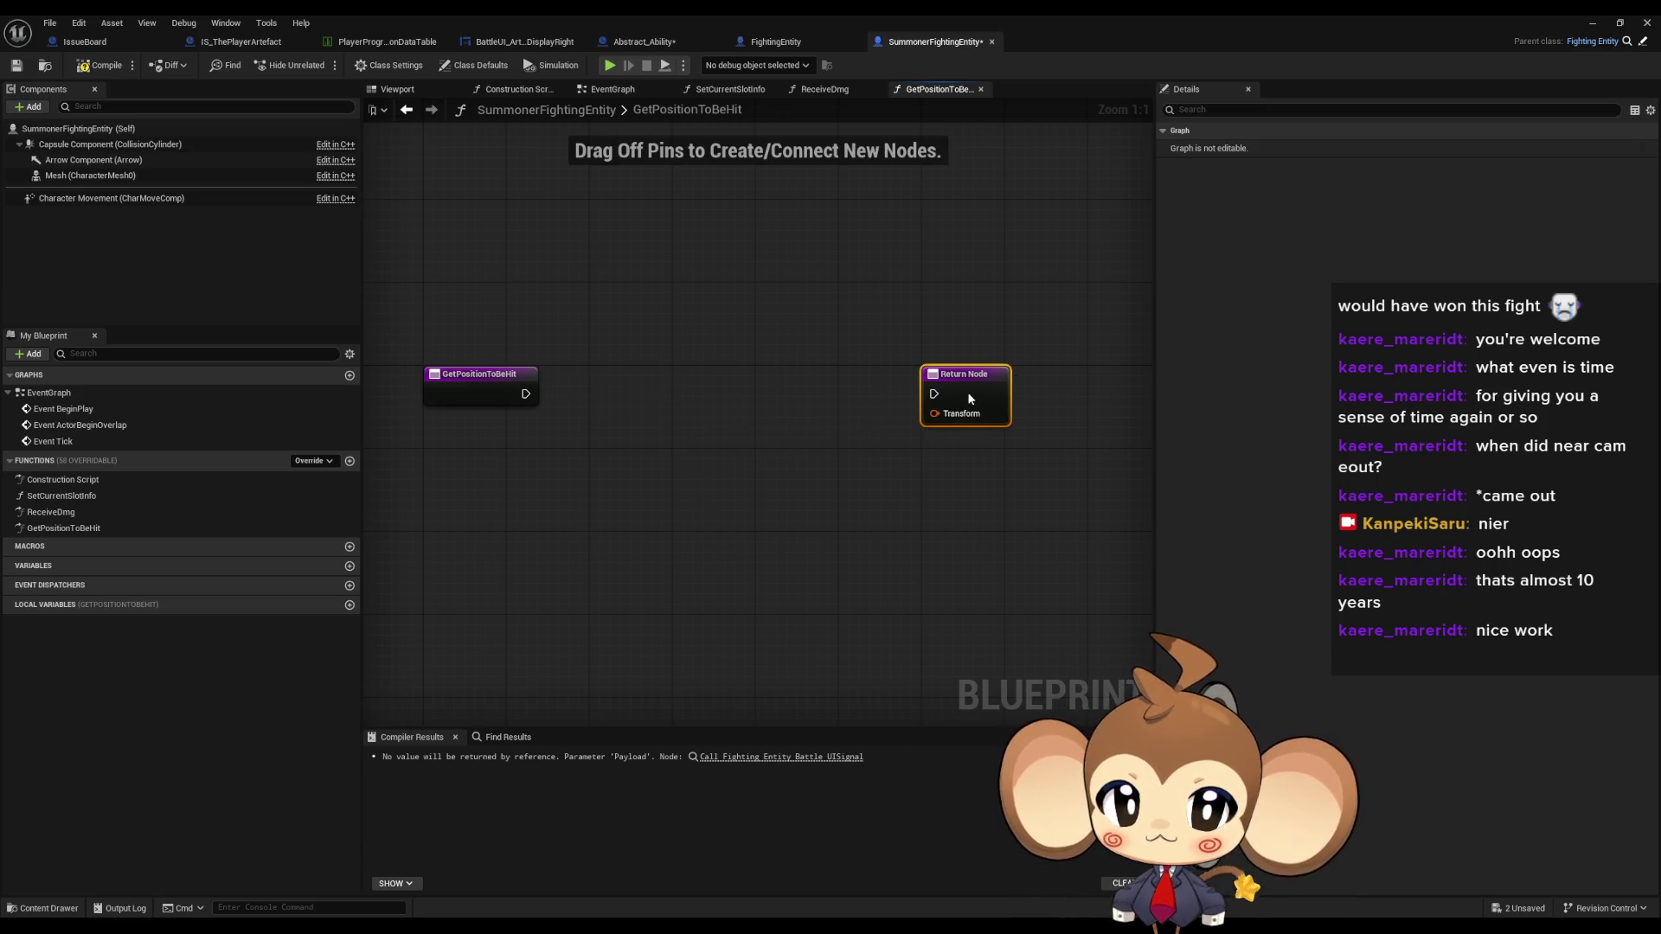
- Add a Temporal Stats getter and a Get Class Stats node to the graph
click(823, 461)
drag(641, 511, 726, 525)
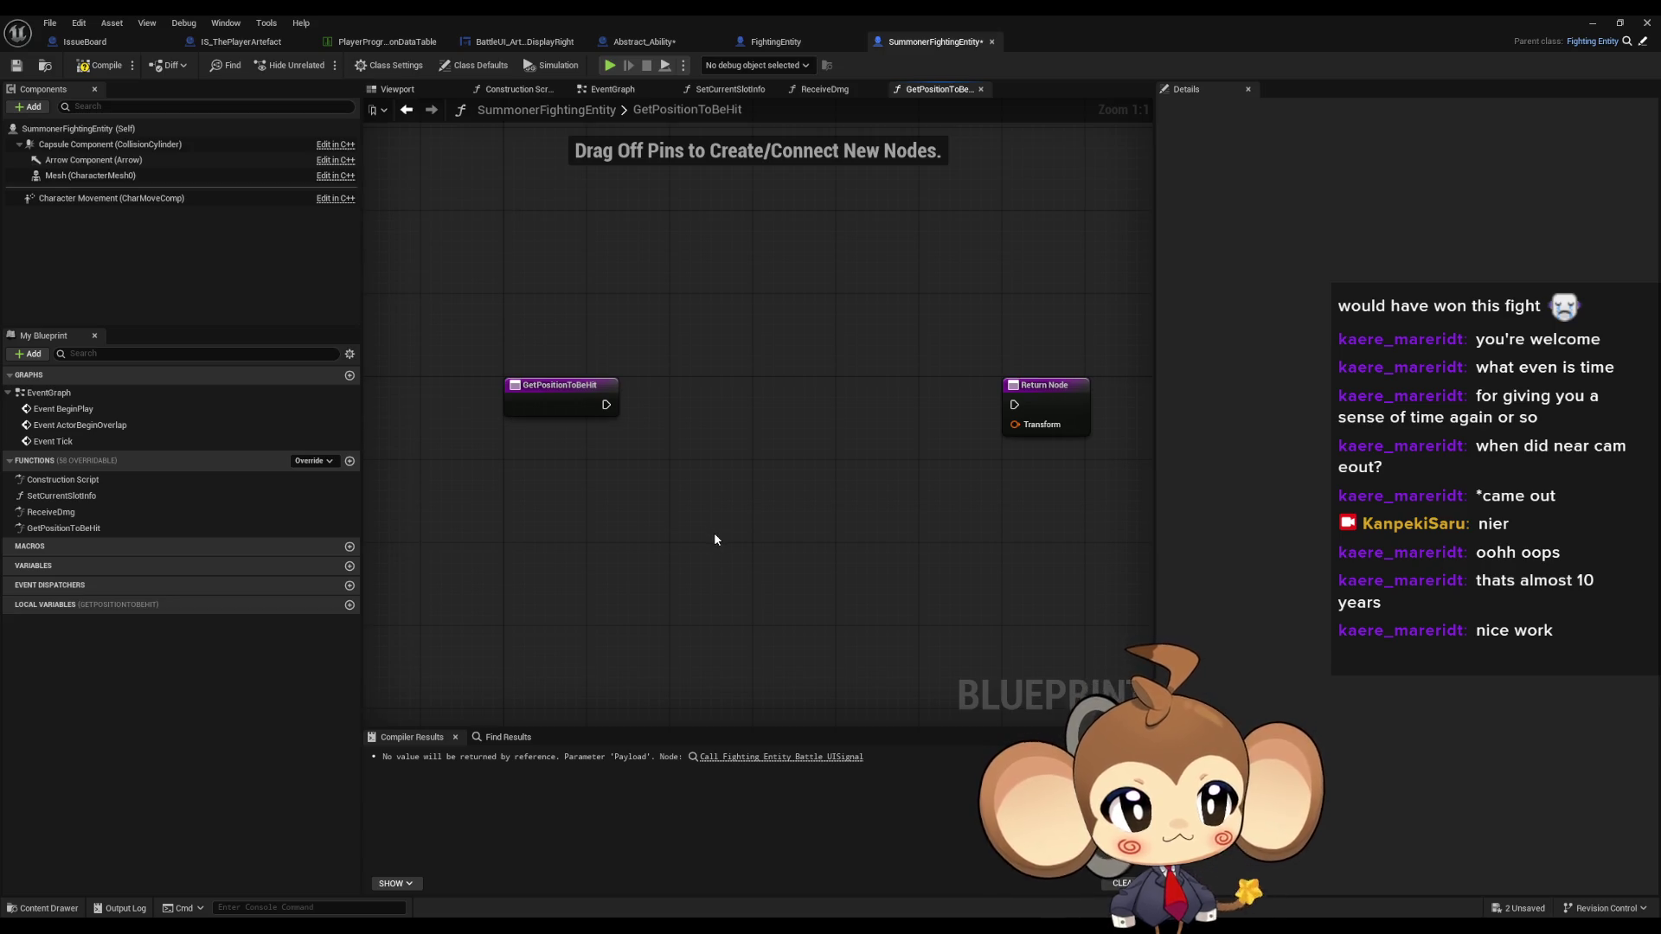
right_click(655, 554)
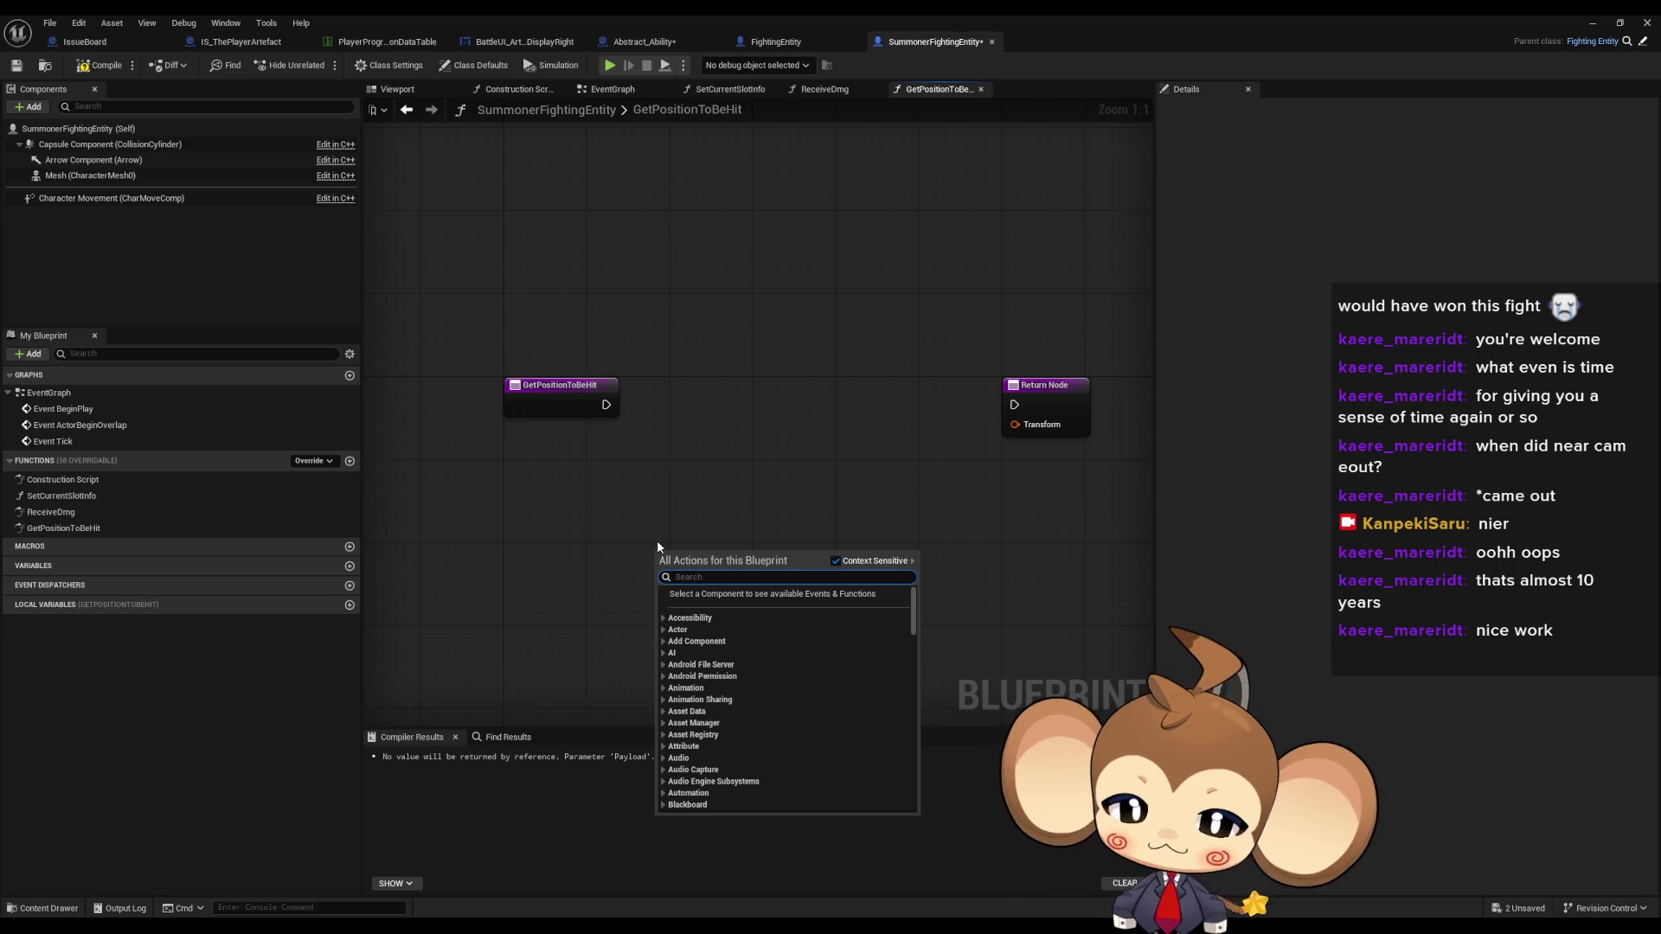
text(get)
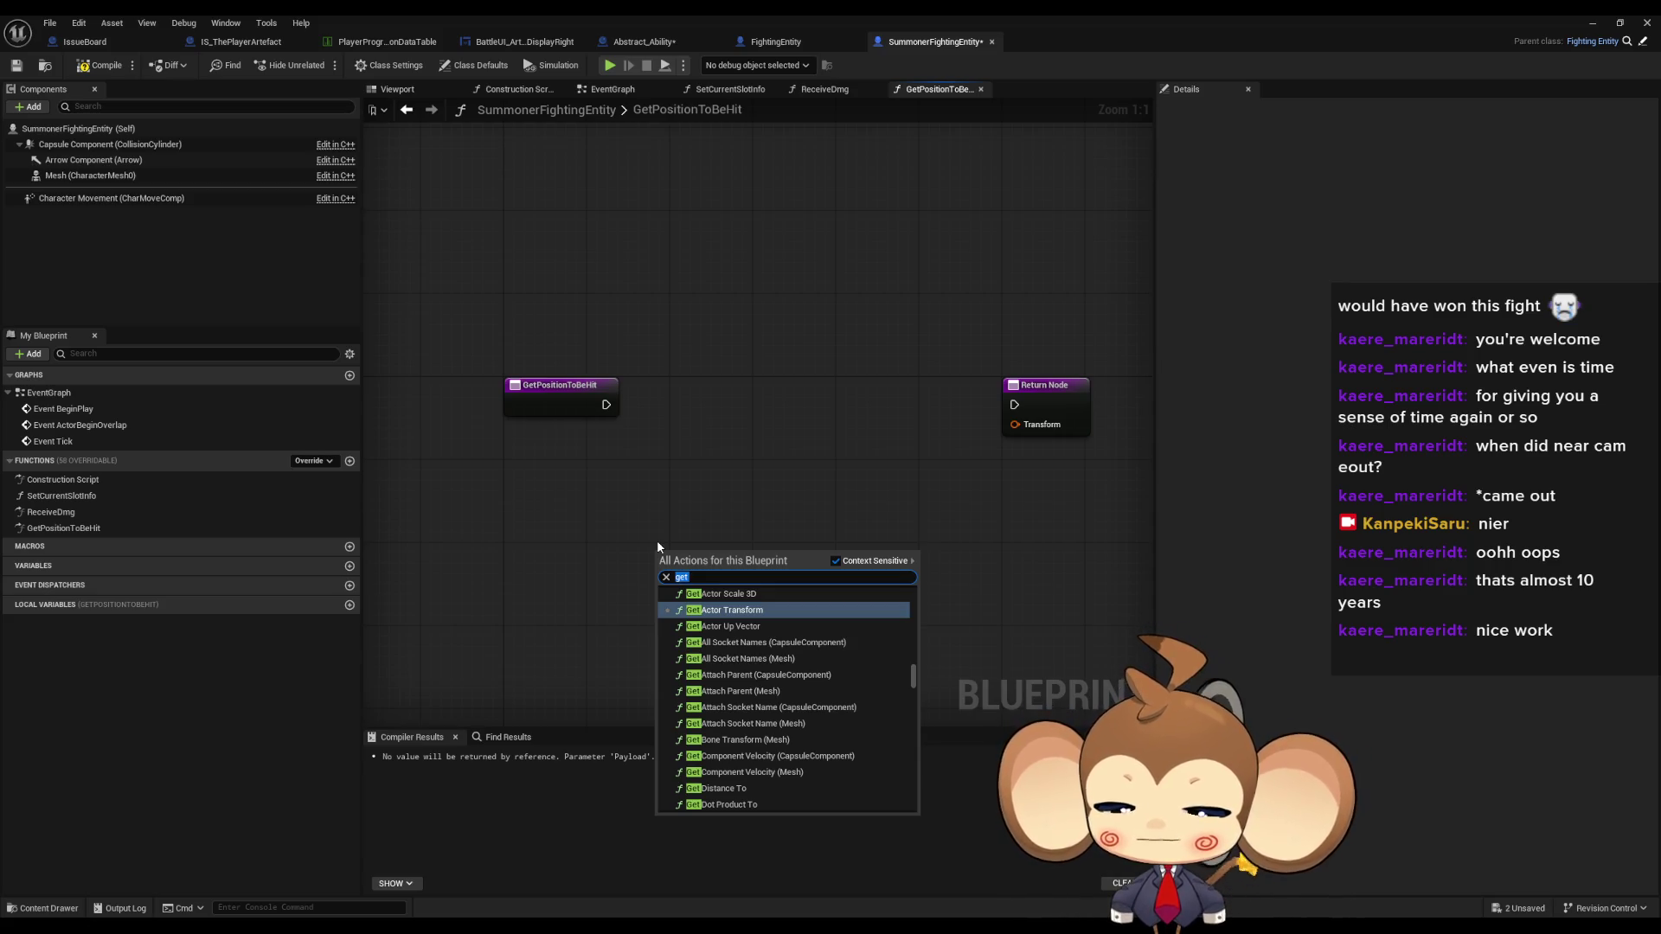
text(tempo)
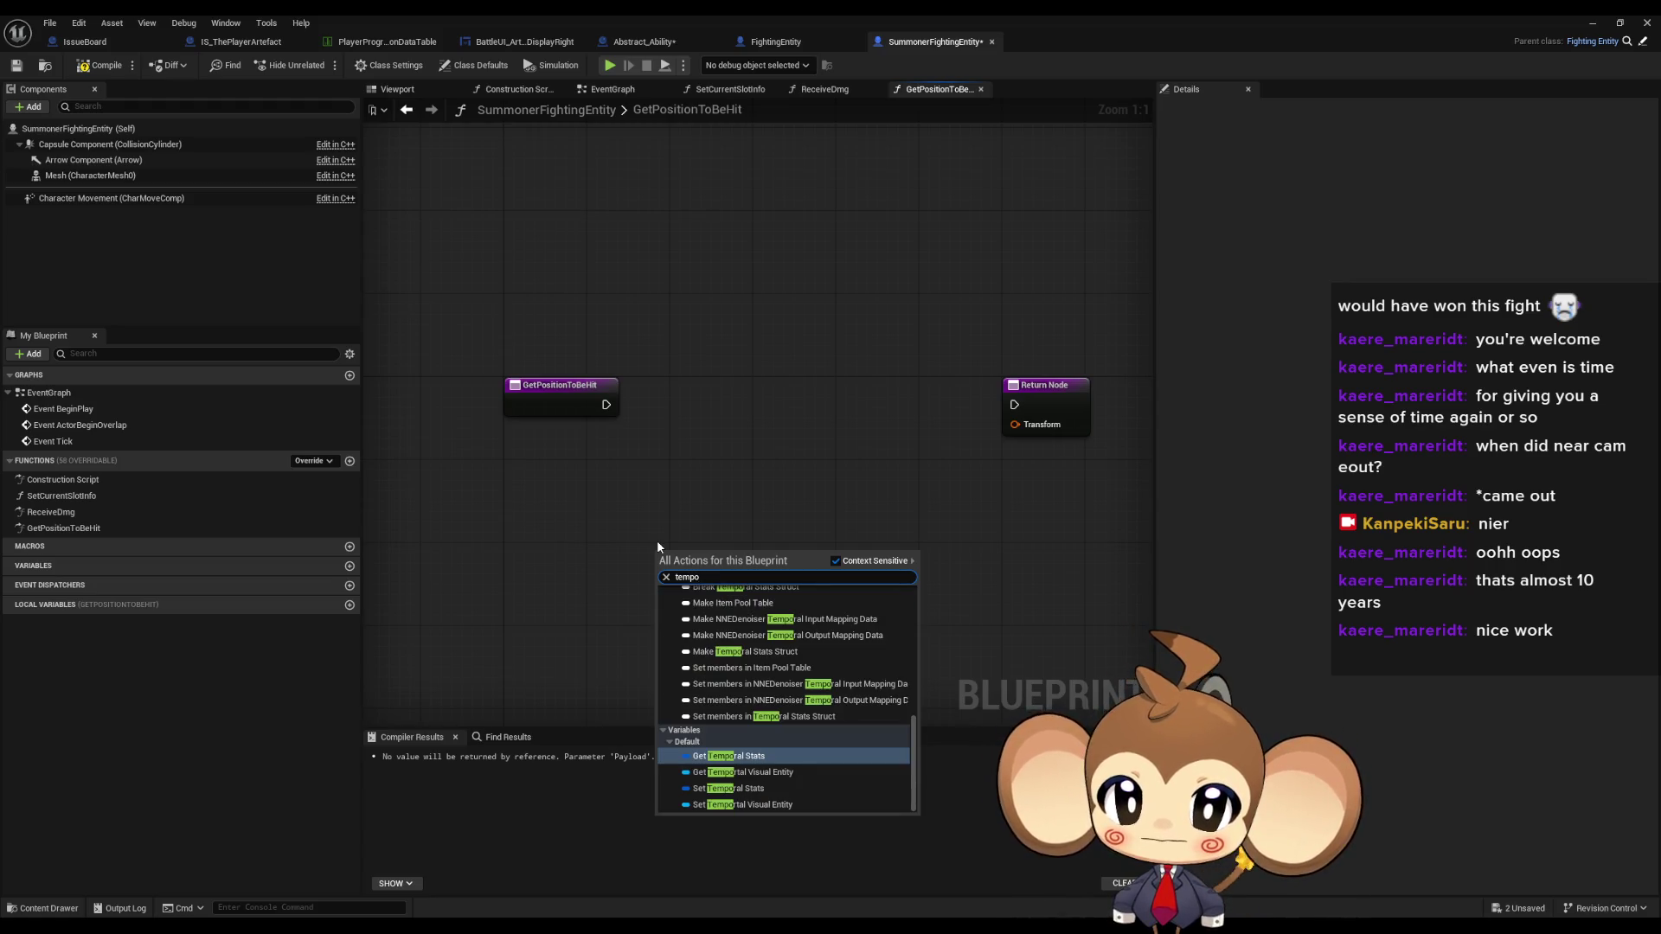
key(Return)
right_click(647, 633)
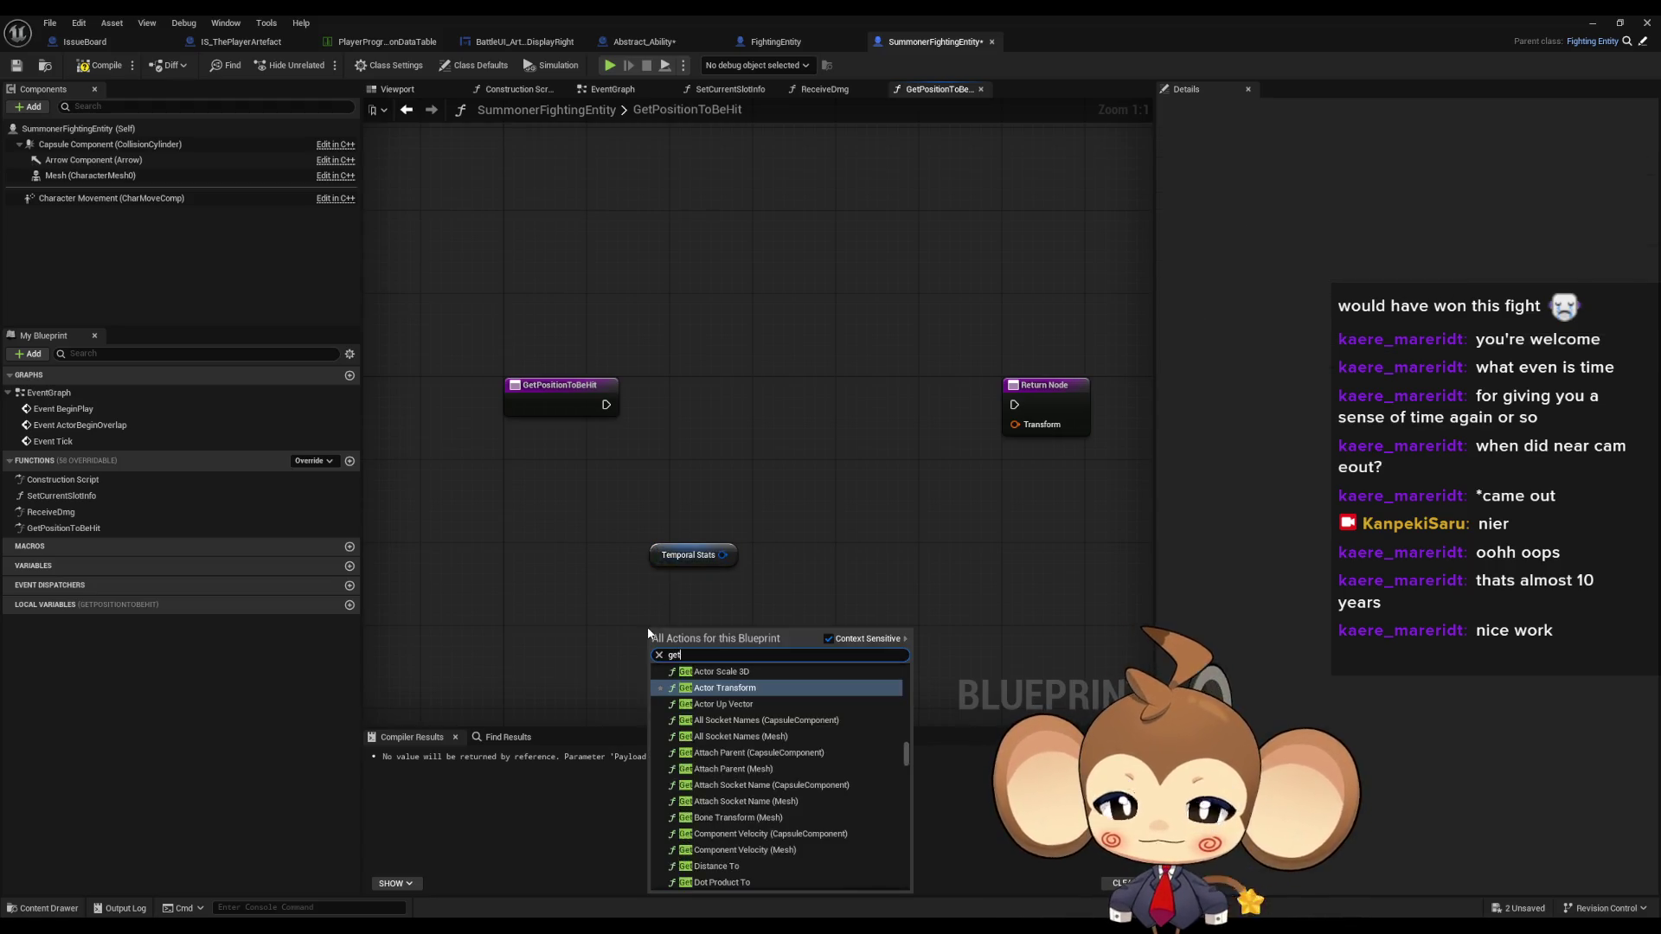
text(get stat)
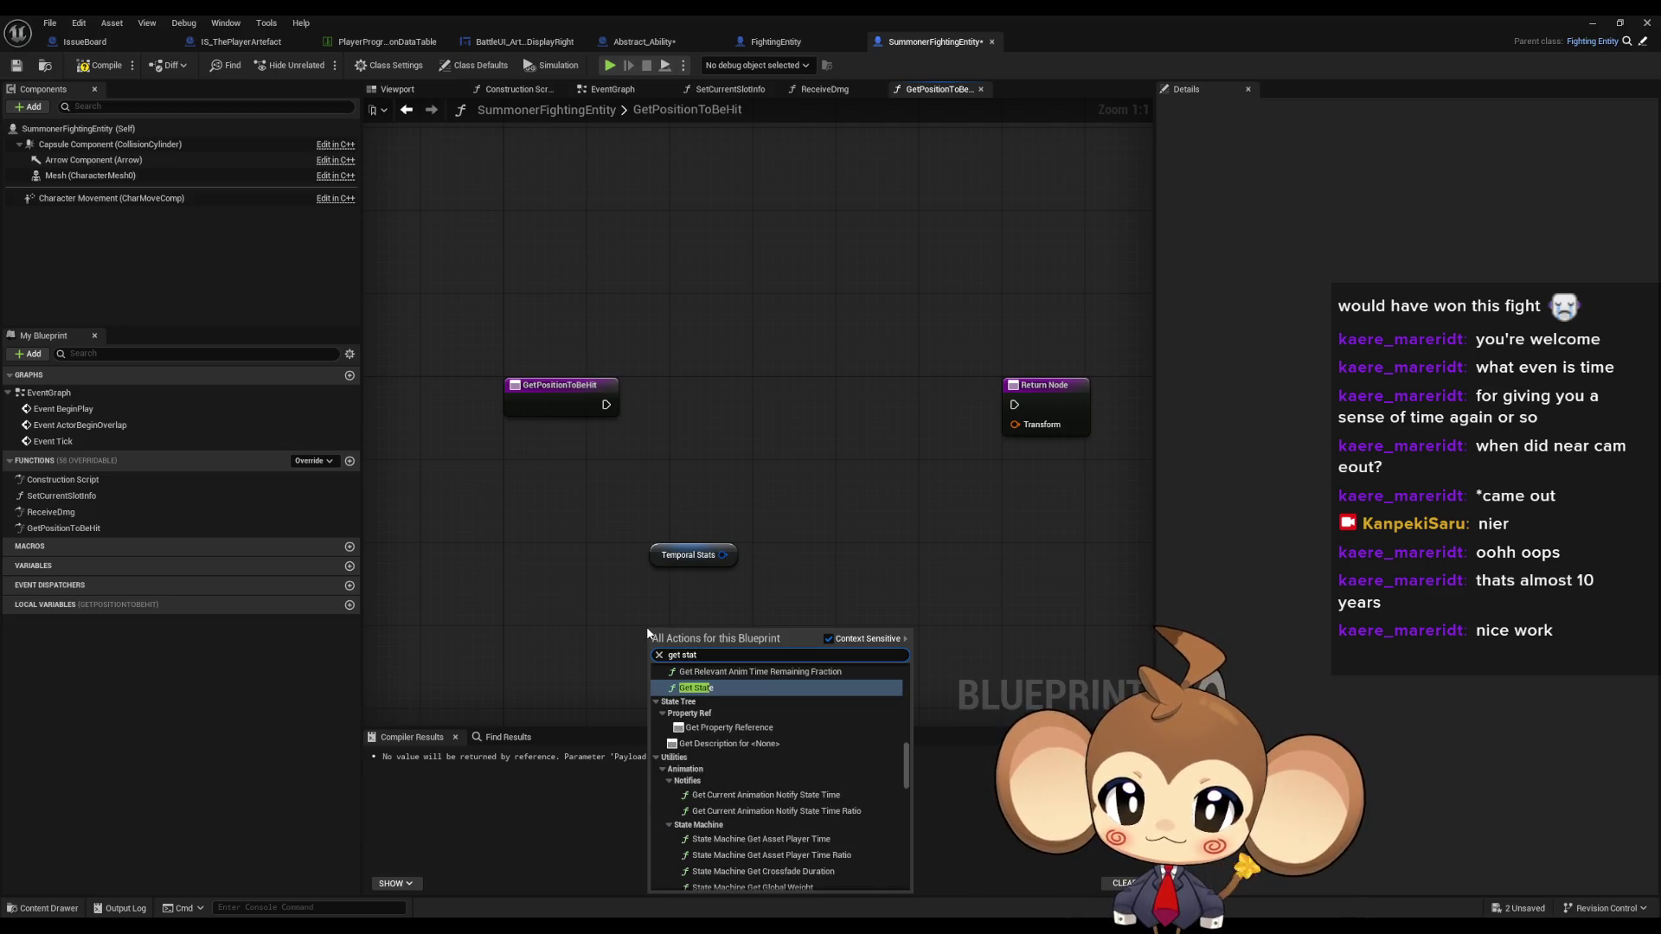
text(s)
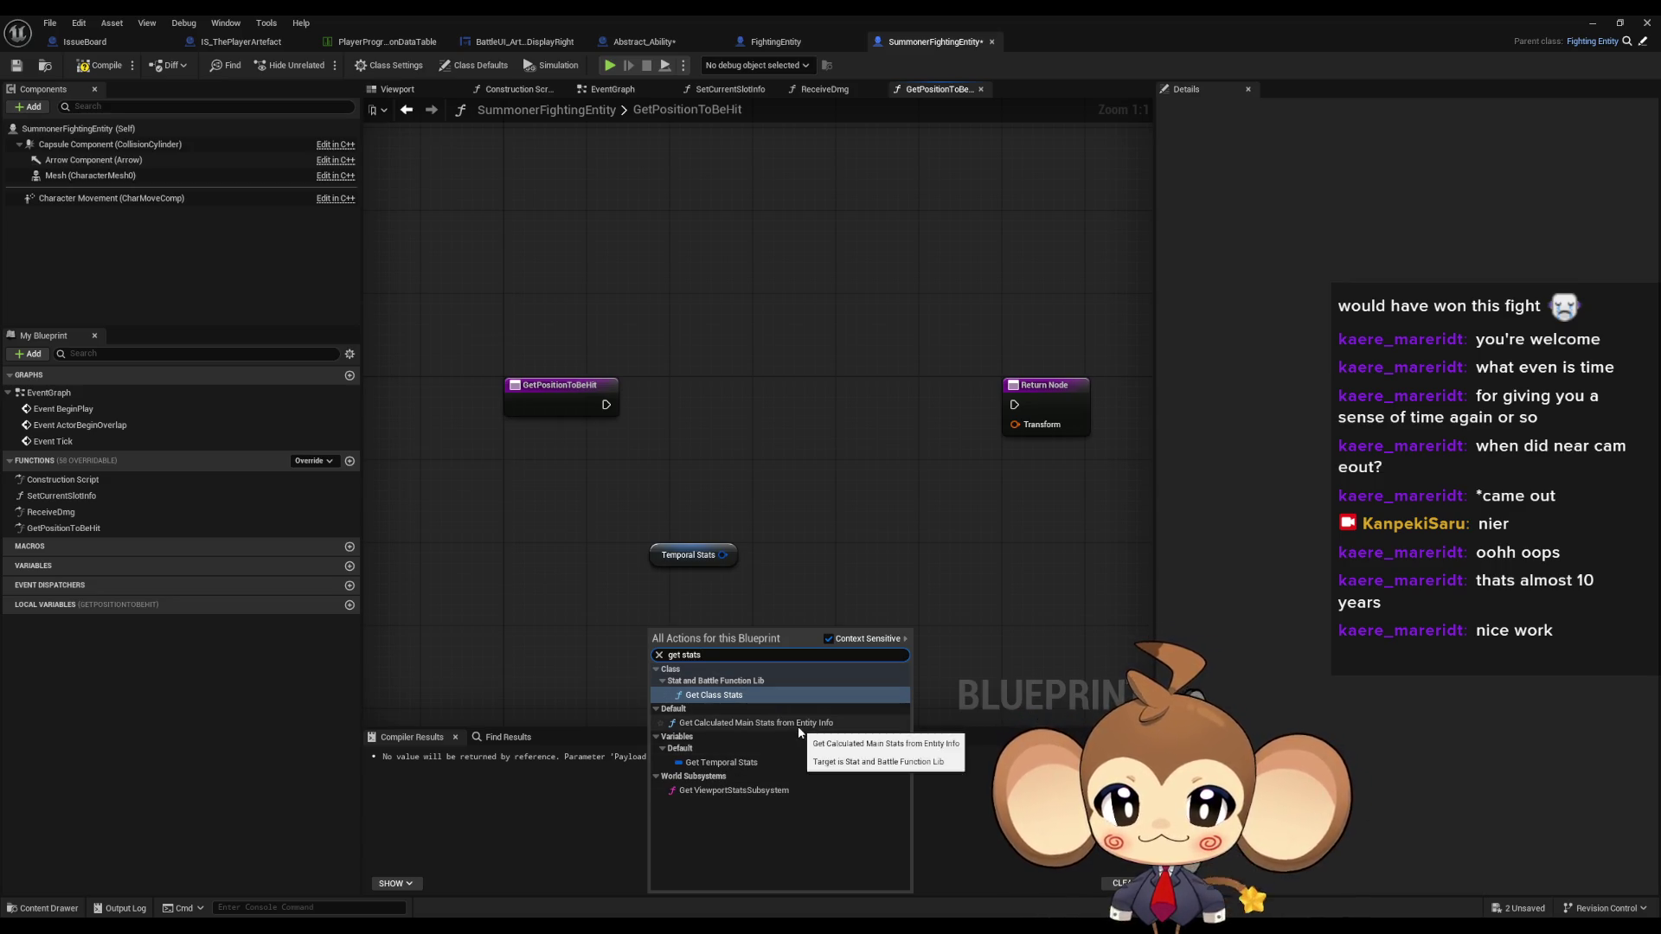
click(728, 696)
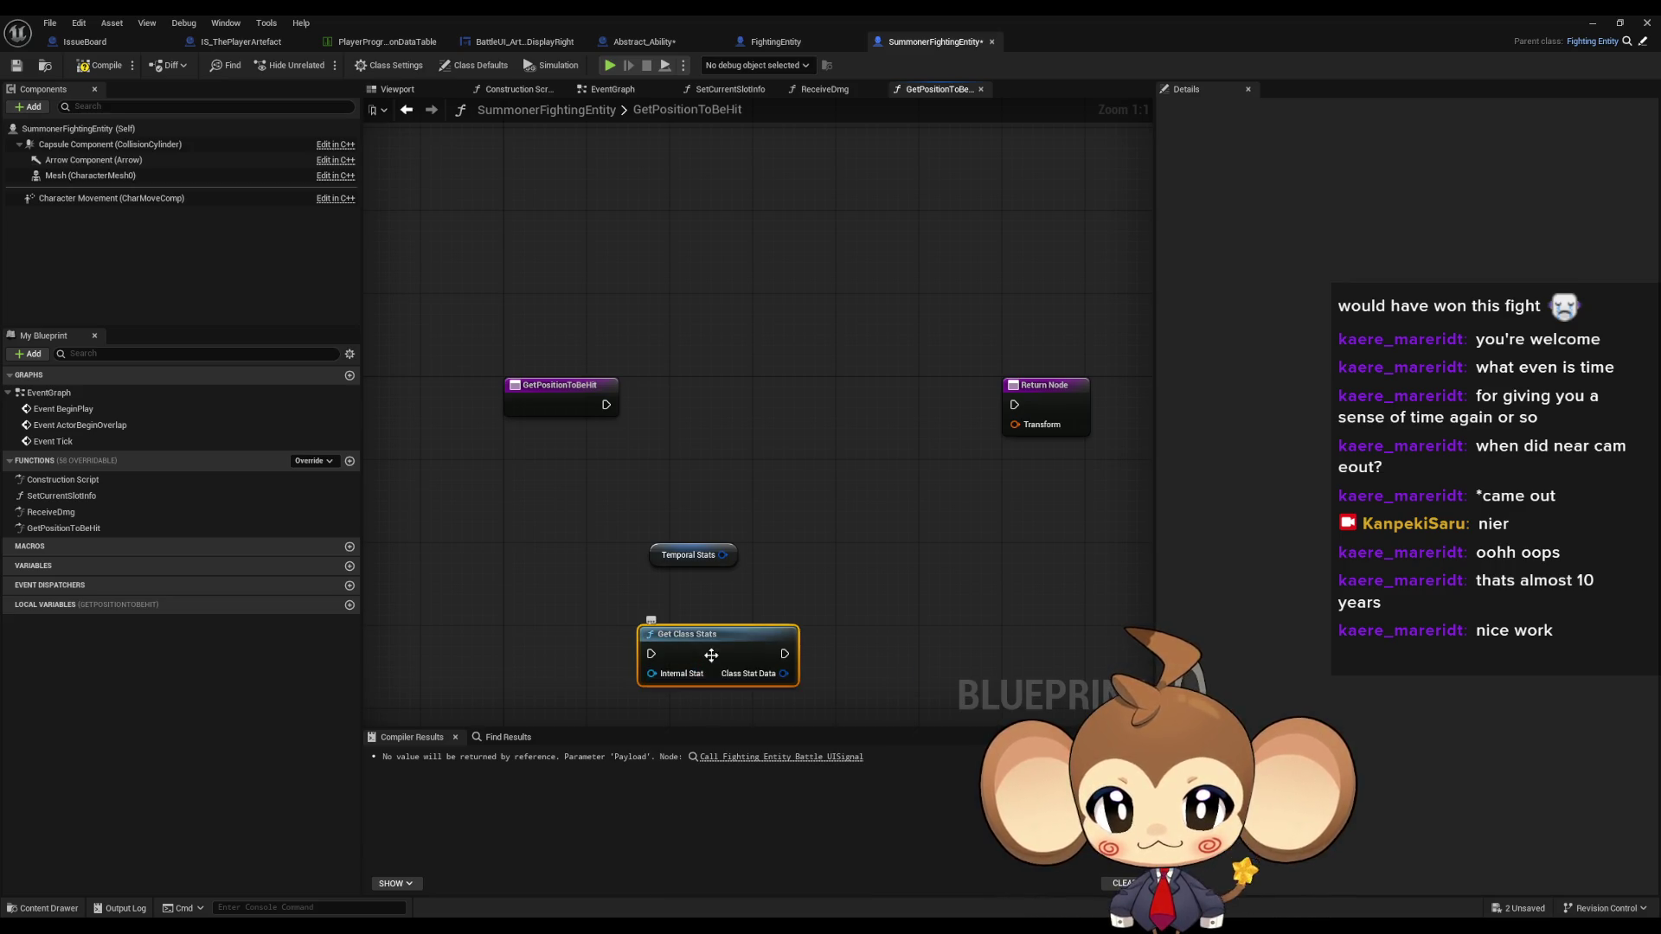
- Search for a battle instance getter node without finding a match
right_click(451, 623)
text(get)
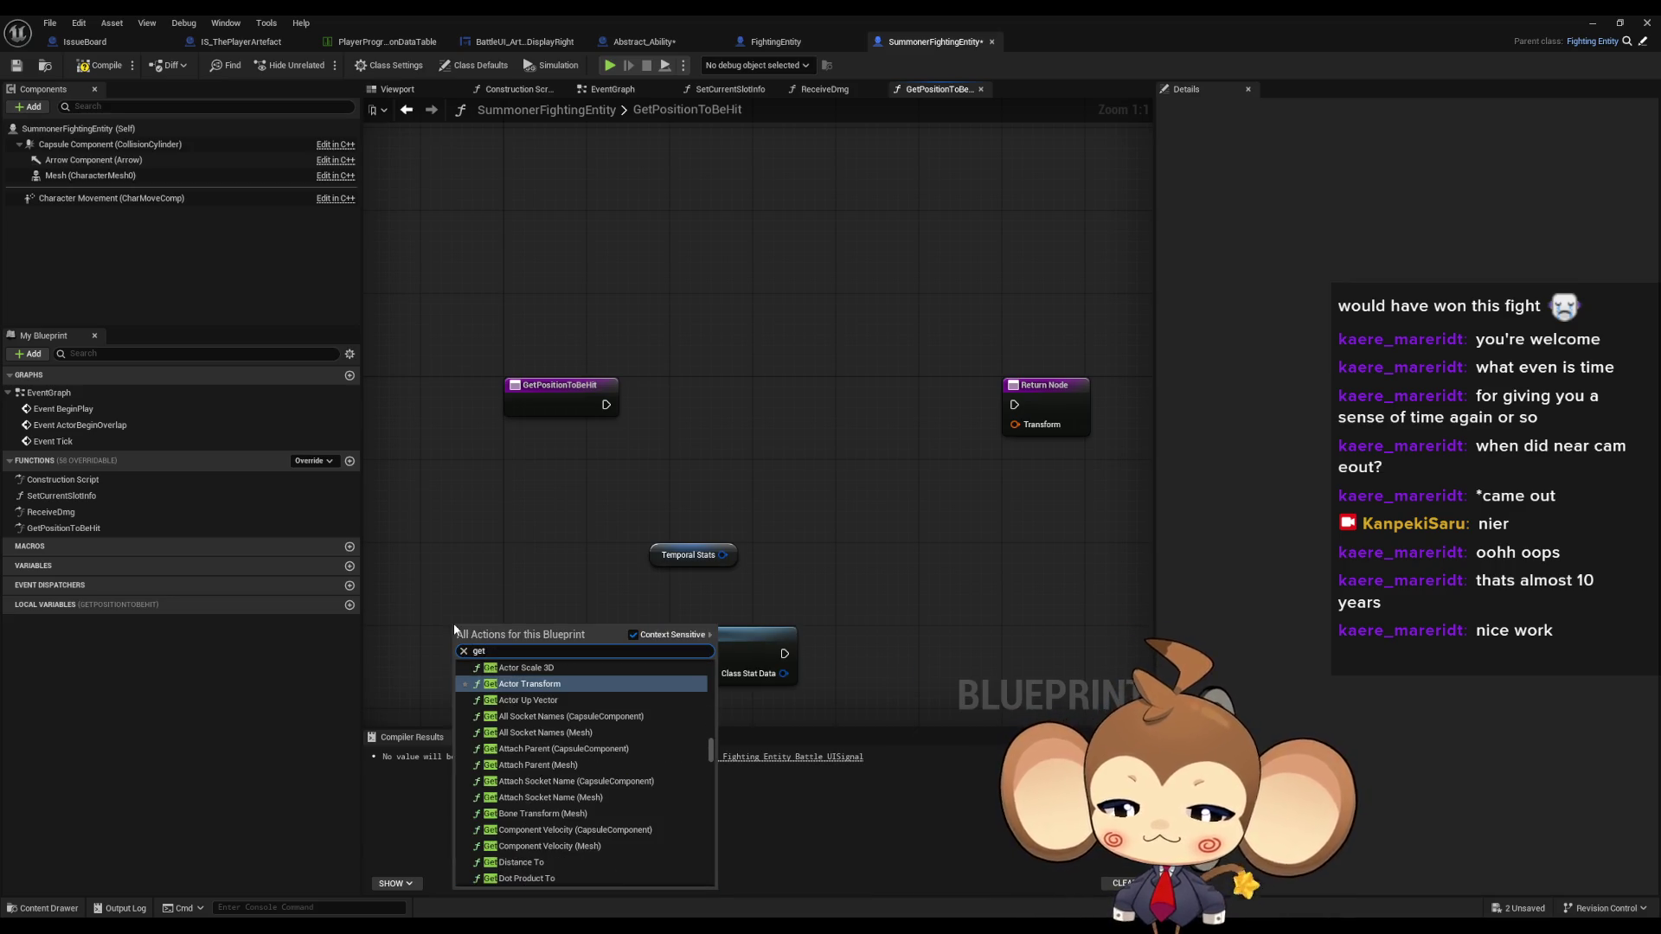
text( batt inst)
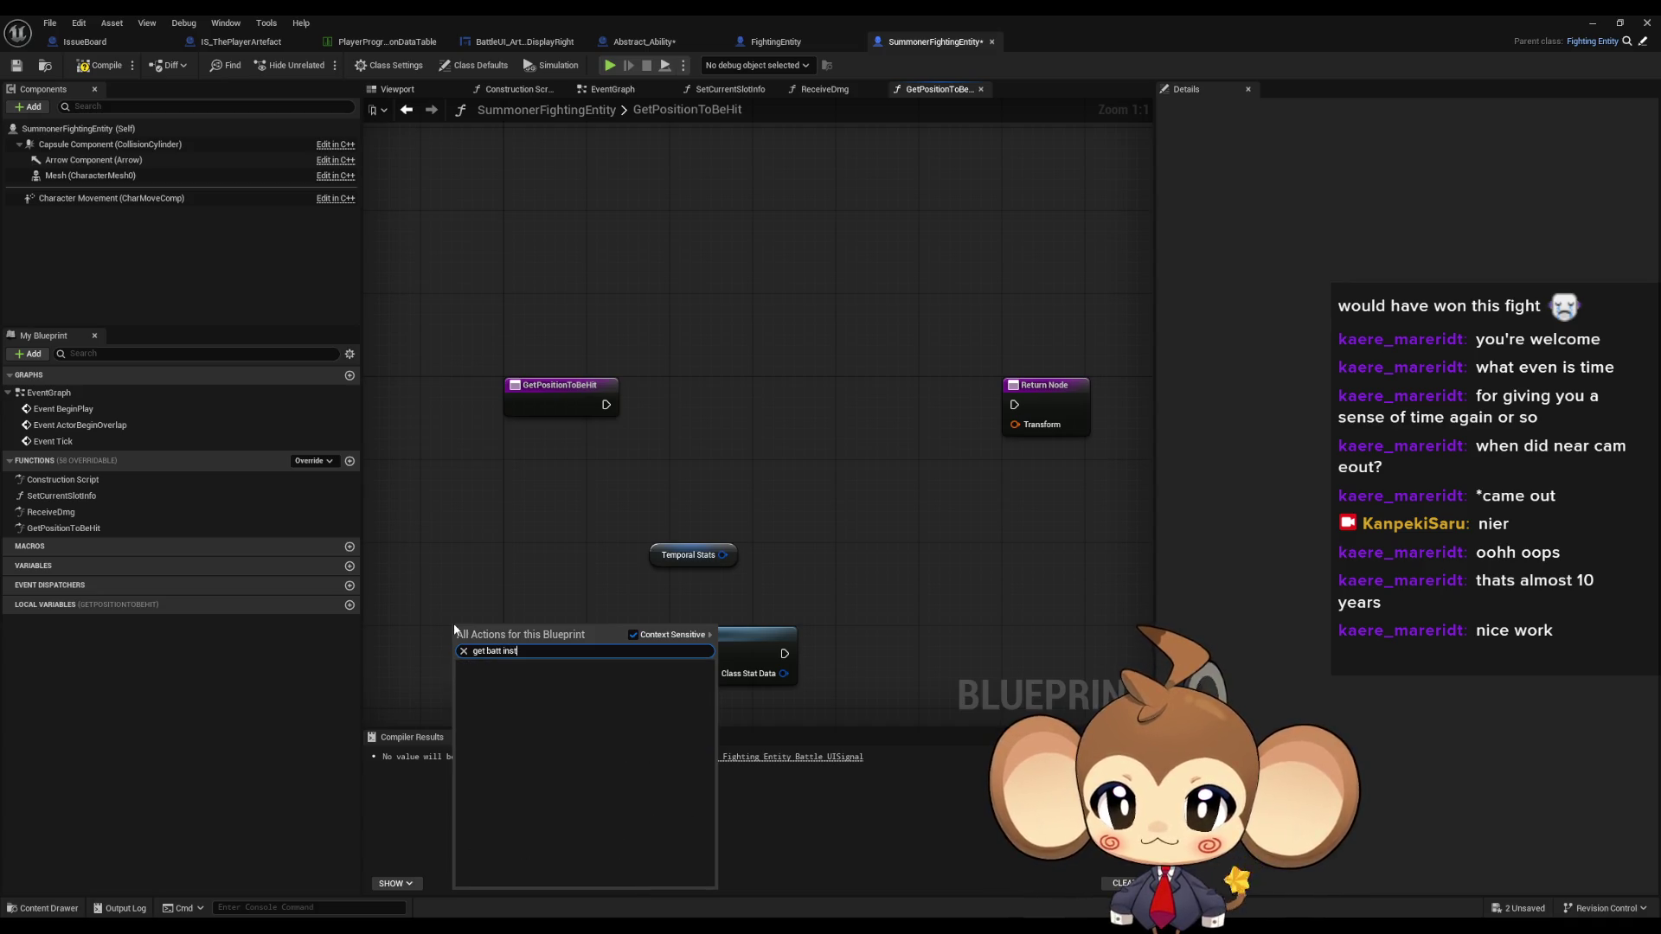
key(BackSpace)
key(BackSpace)
key(BackSpace)
text(instan)
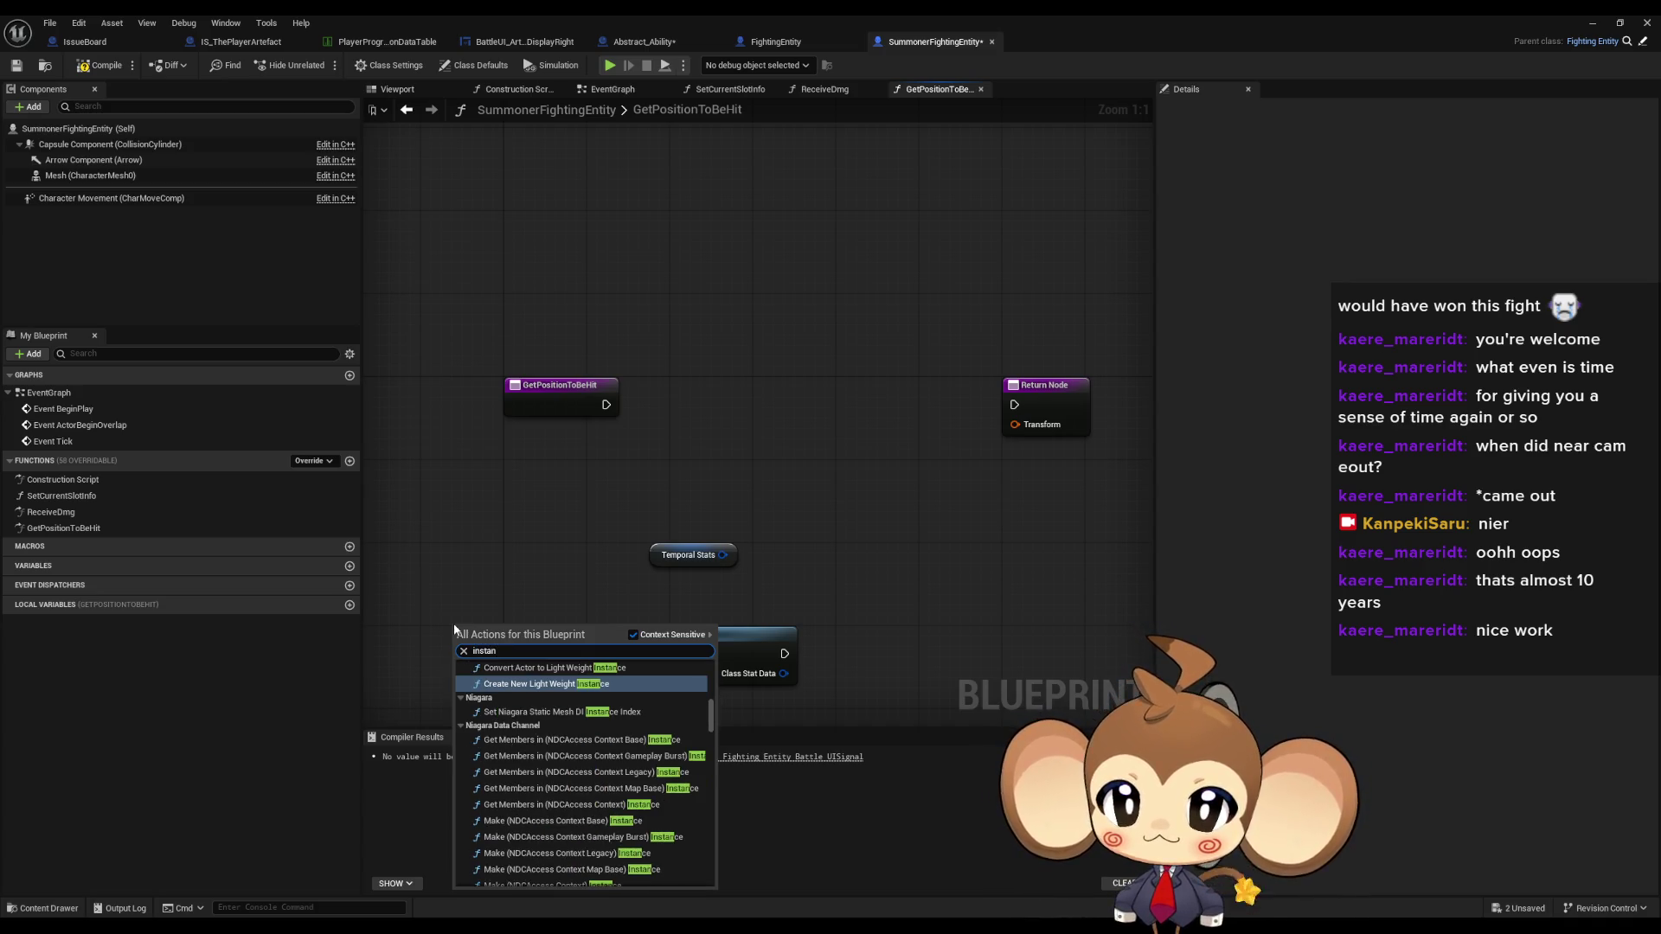
text(sbatt gr)
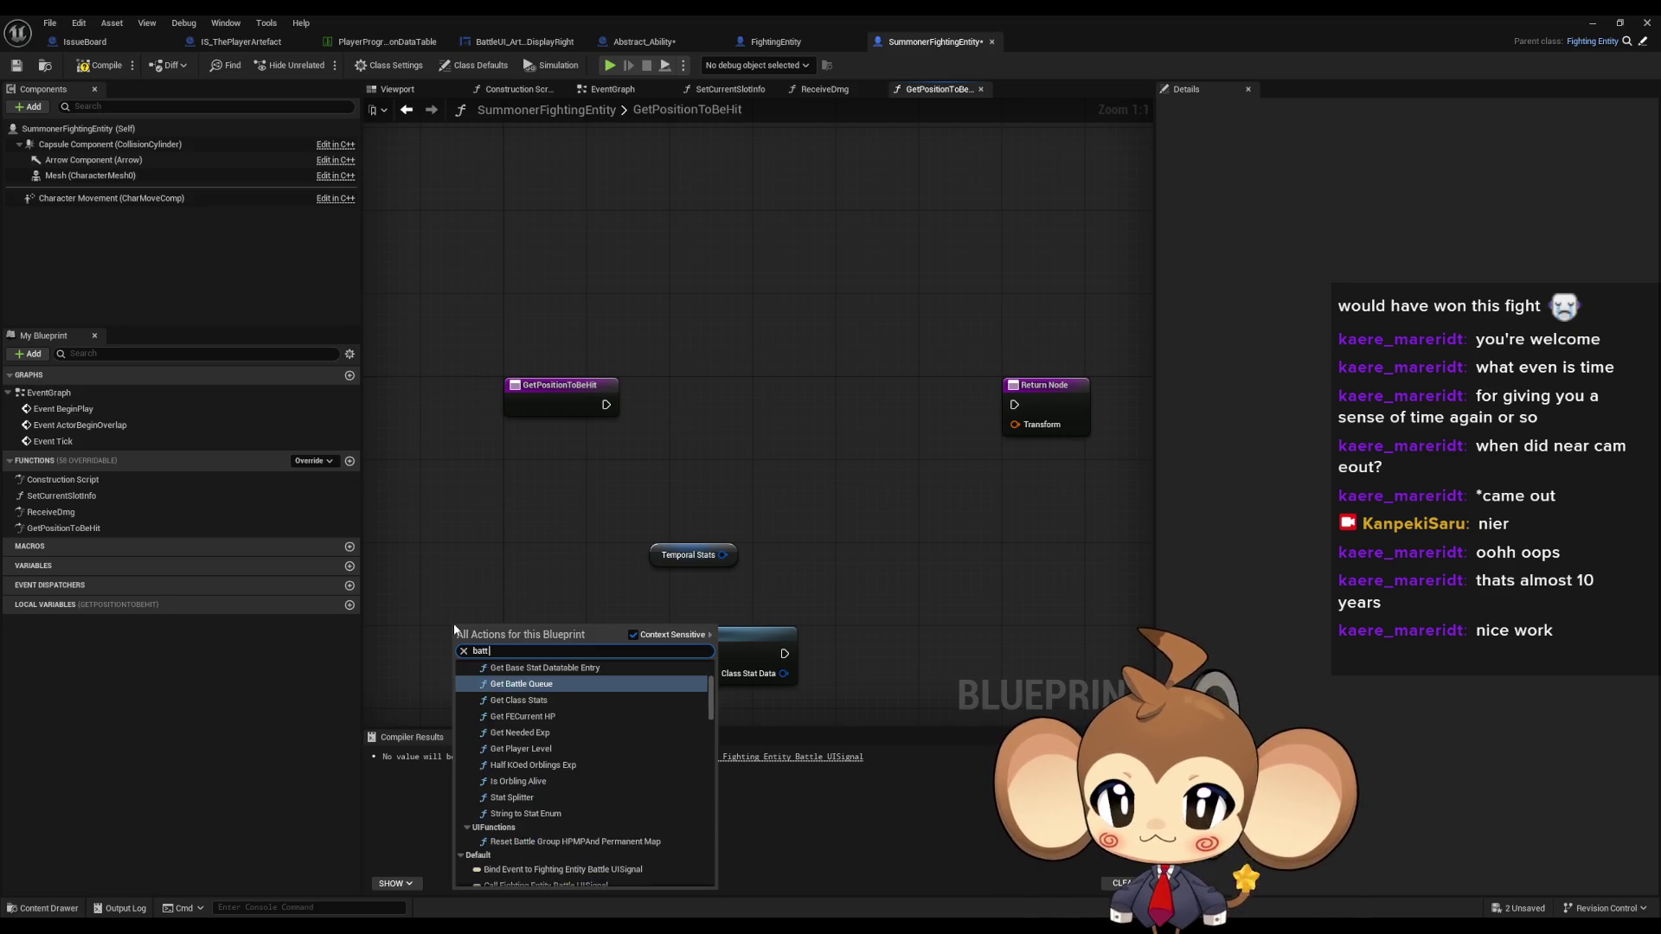
text( get)
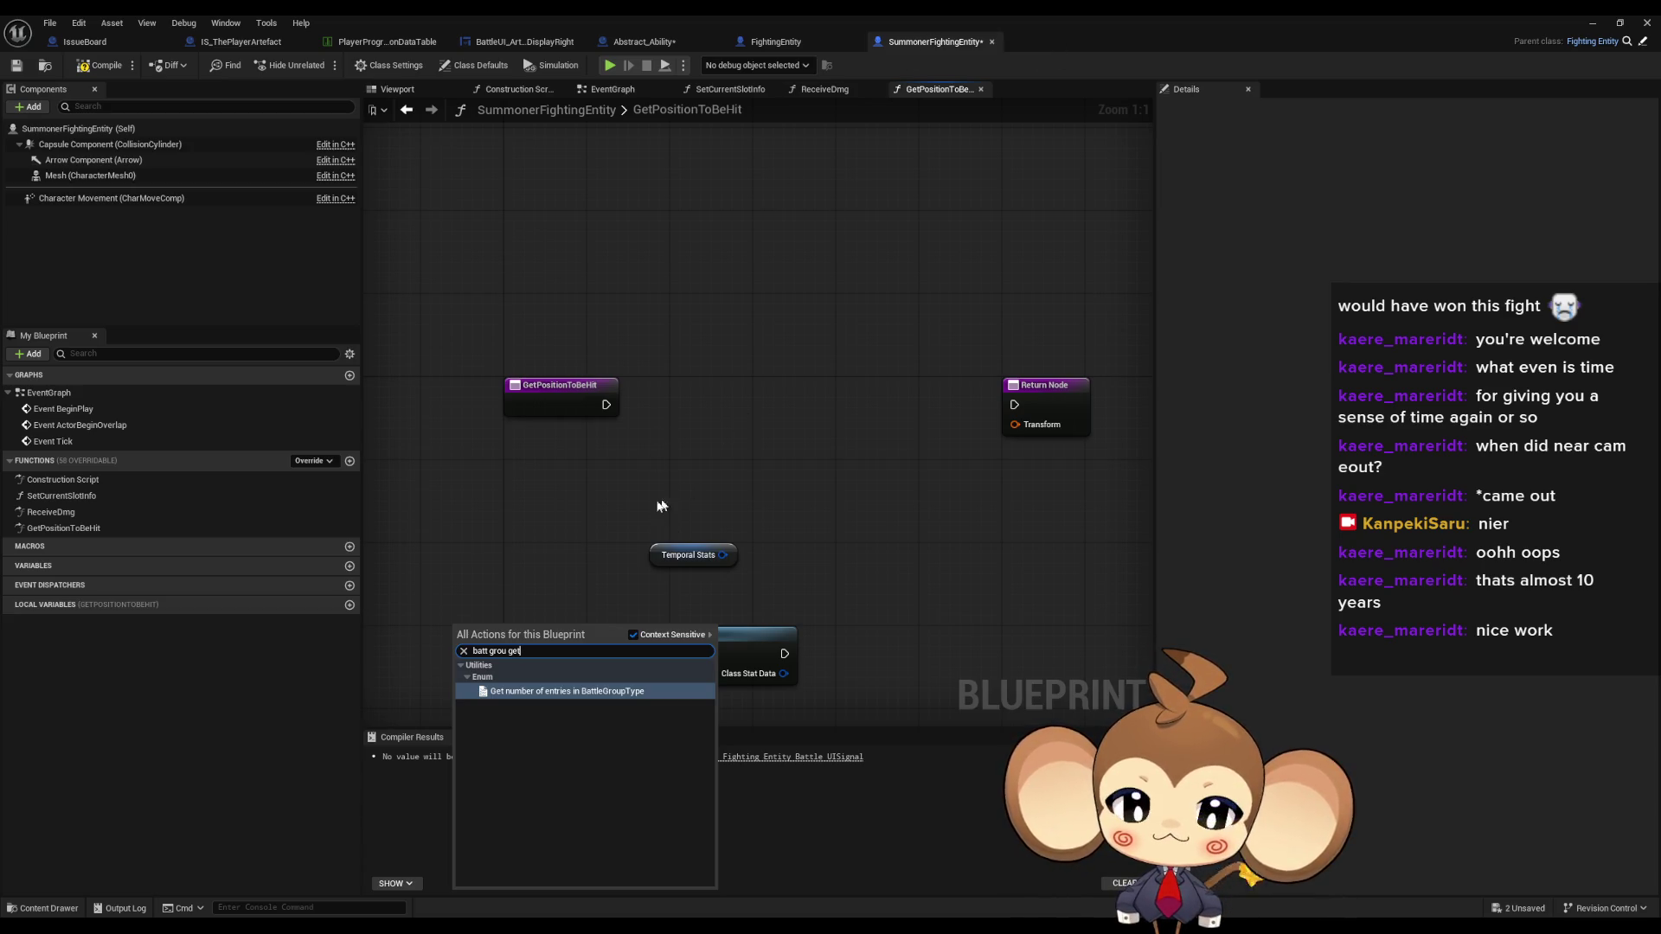
click(467, 615)
- Browse the Variables categories and place an Internal Stat getter from the Default variables
right_click(465, 613)
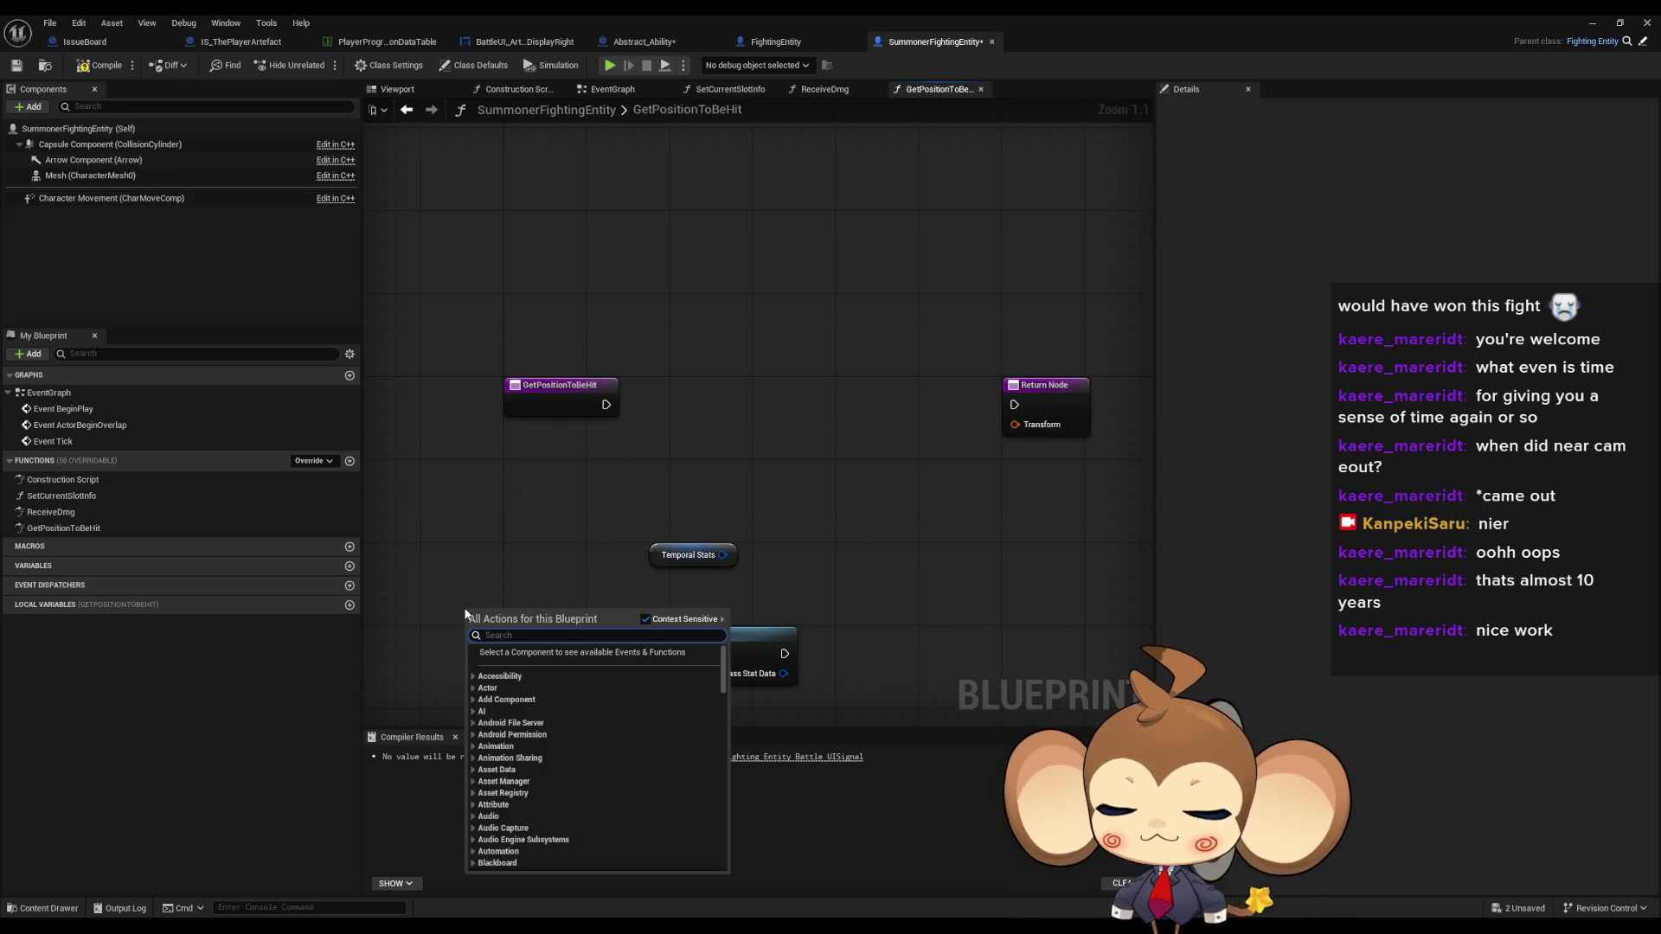
text(inst)
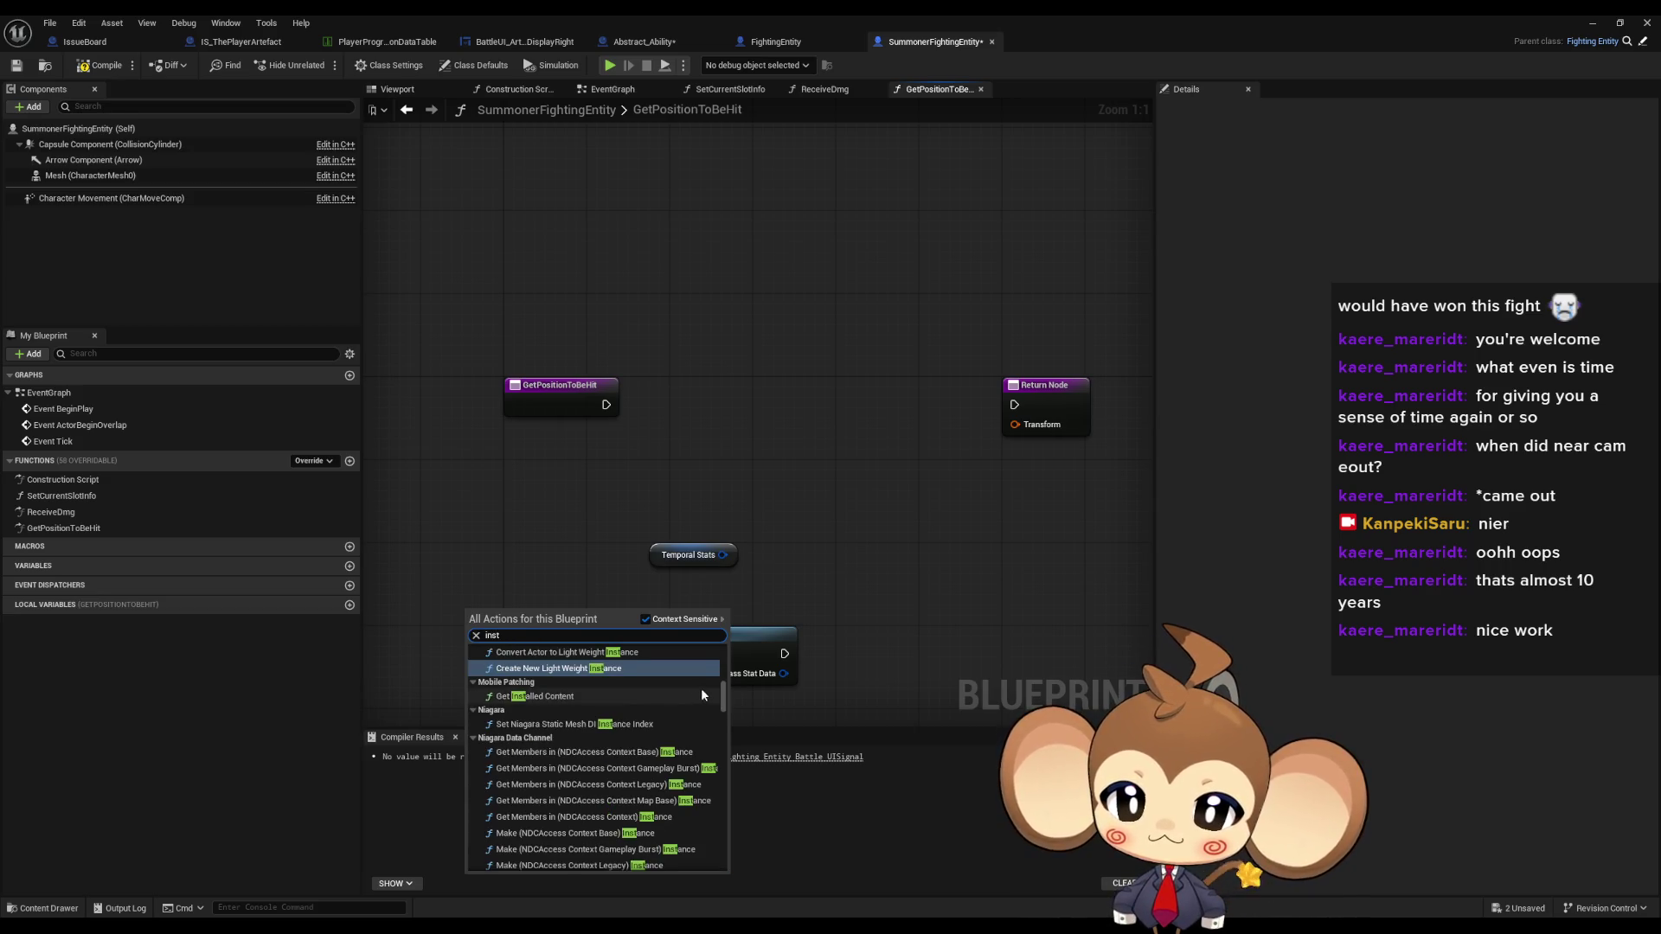
scroll(700, 688, down, 3)
drag(725, 701, 729, 863)
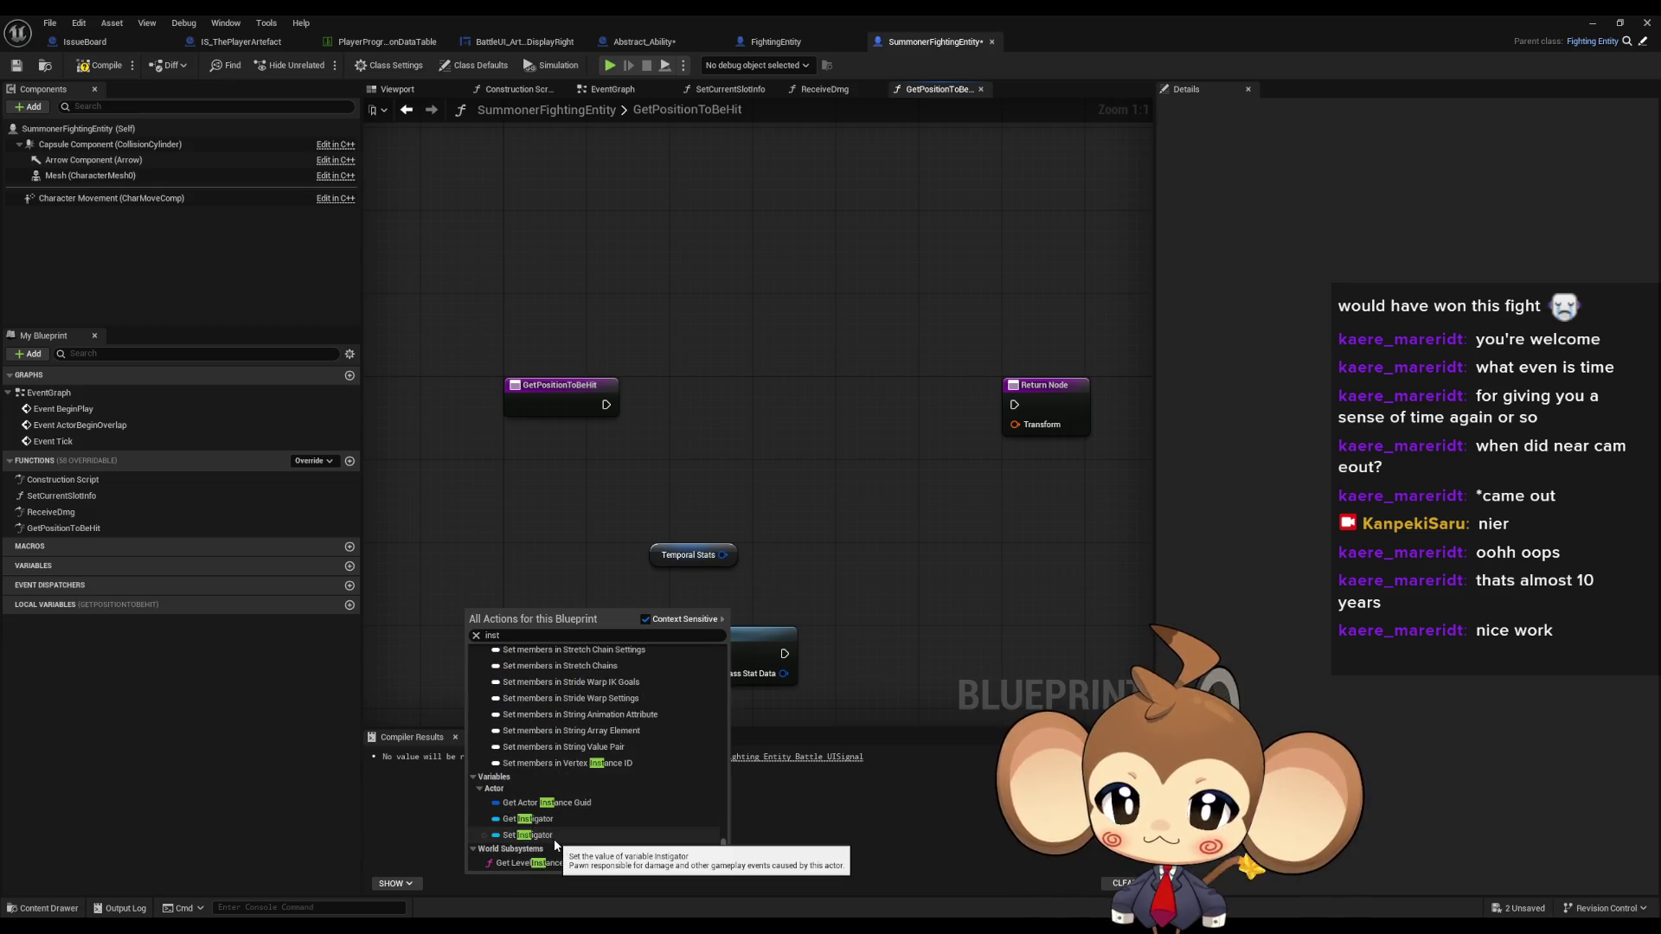
scroll(629, 827, up, 3)
scroll(626, 826, up, 8)
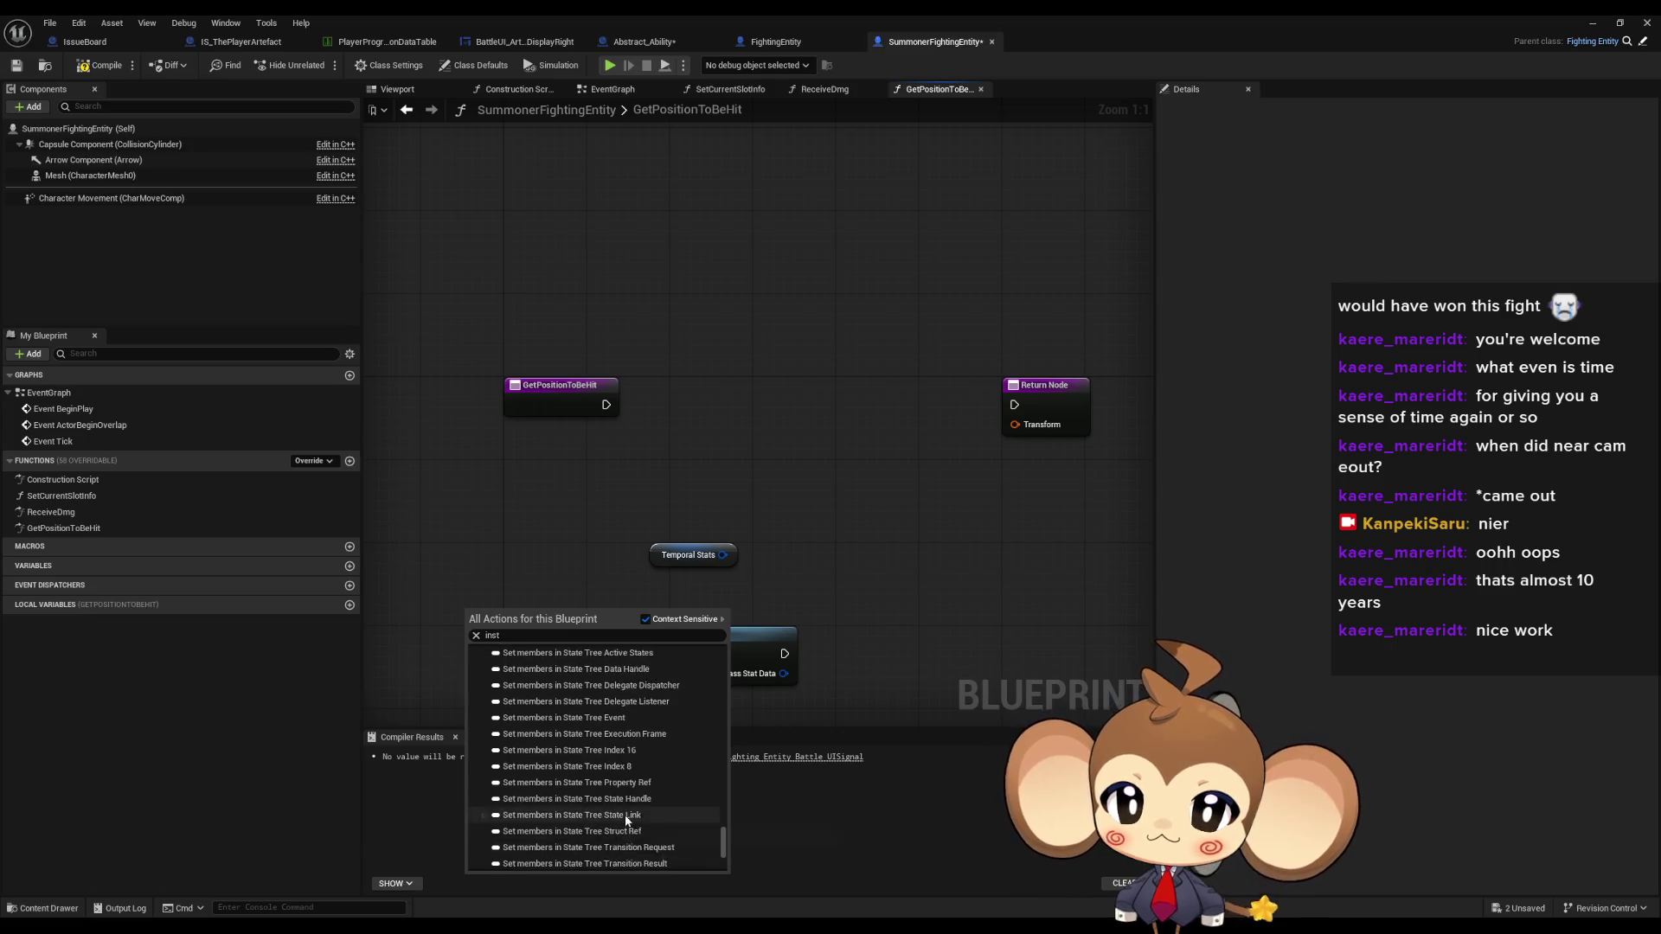
scroll(622, 826, up, 10)
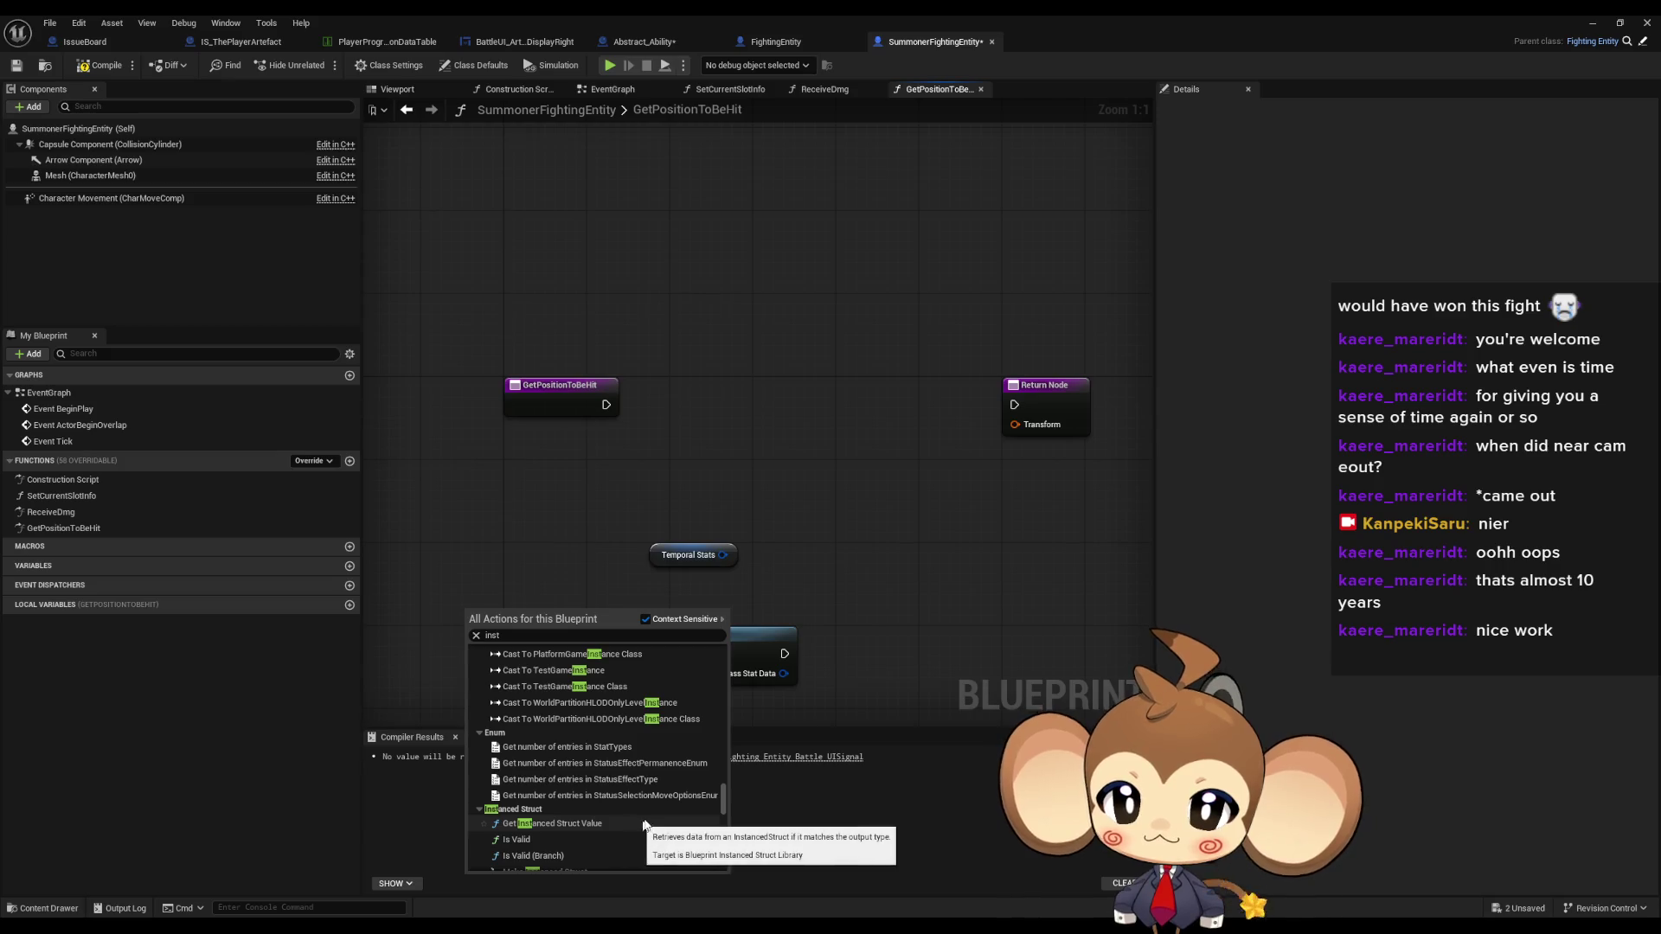
click(476, 636)
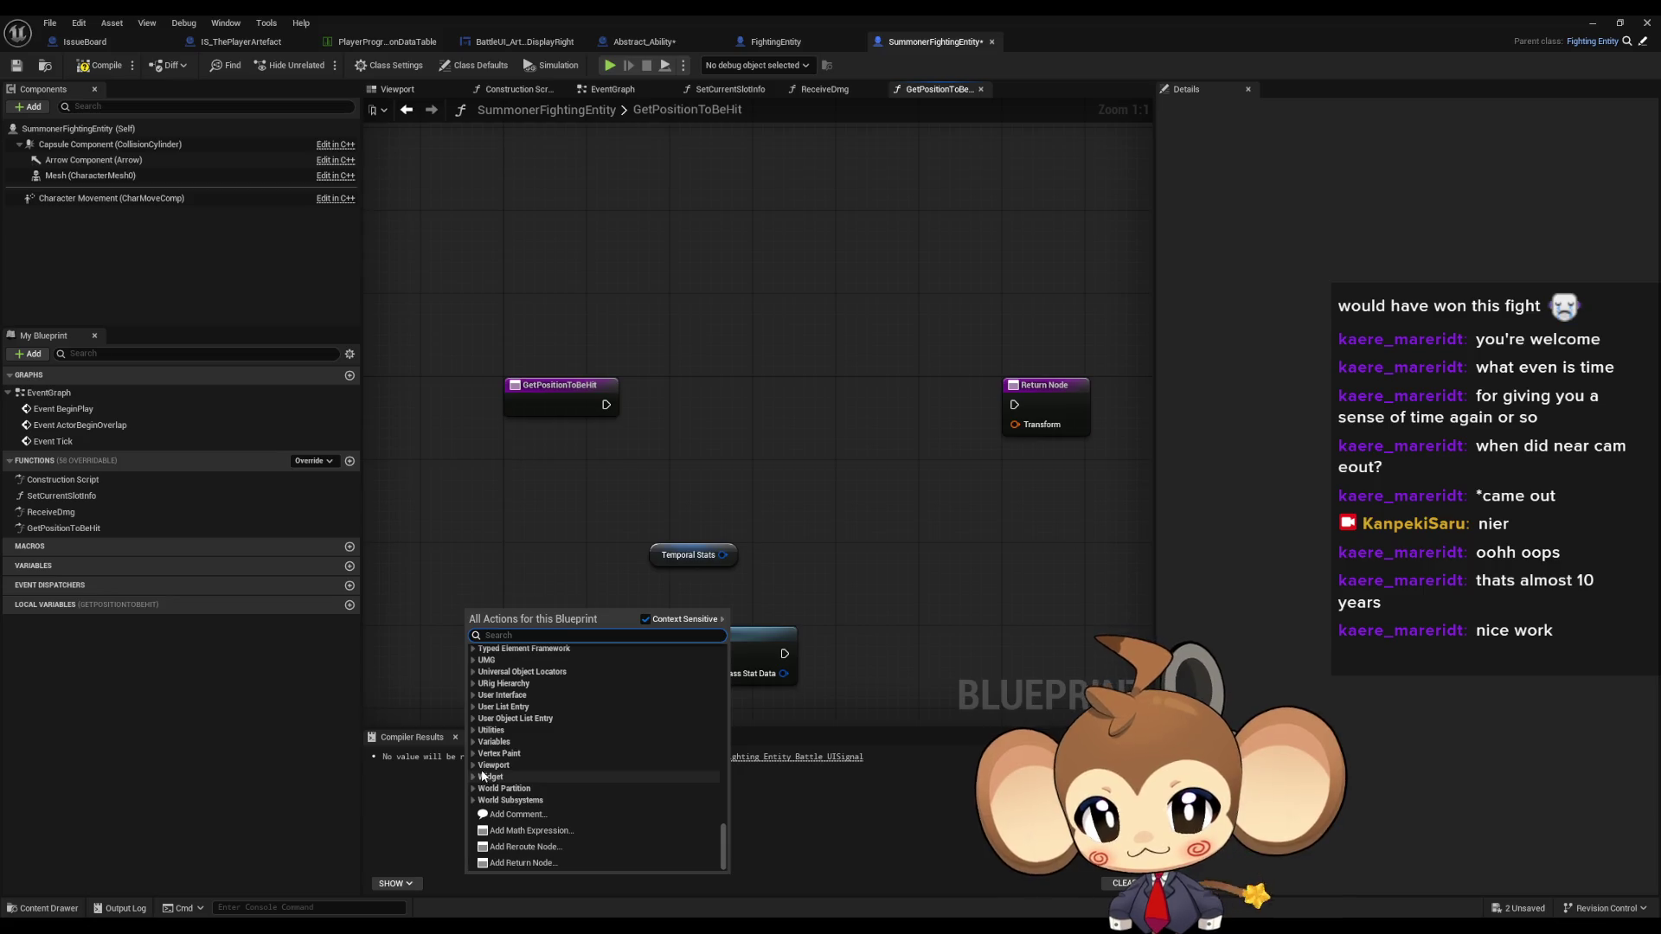
click(494, 742)
scroll(567, 768, down, 3)
click(556, 761)
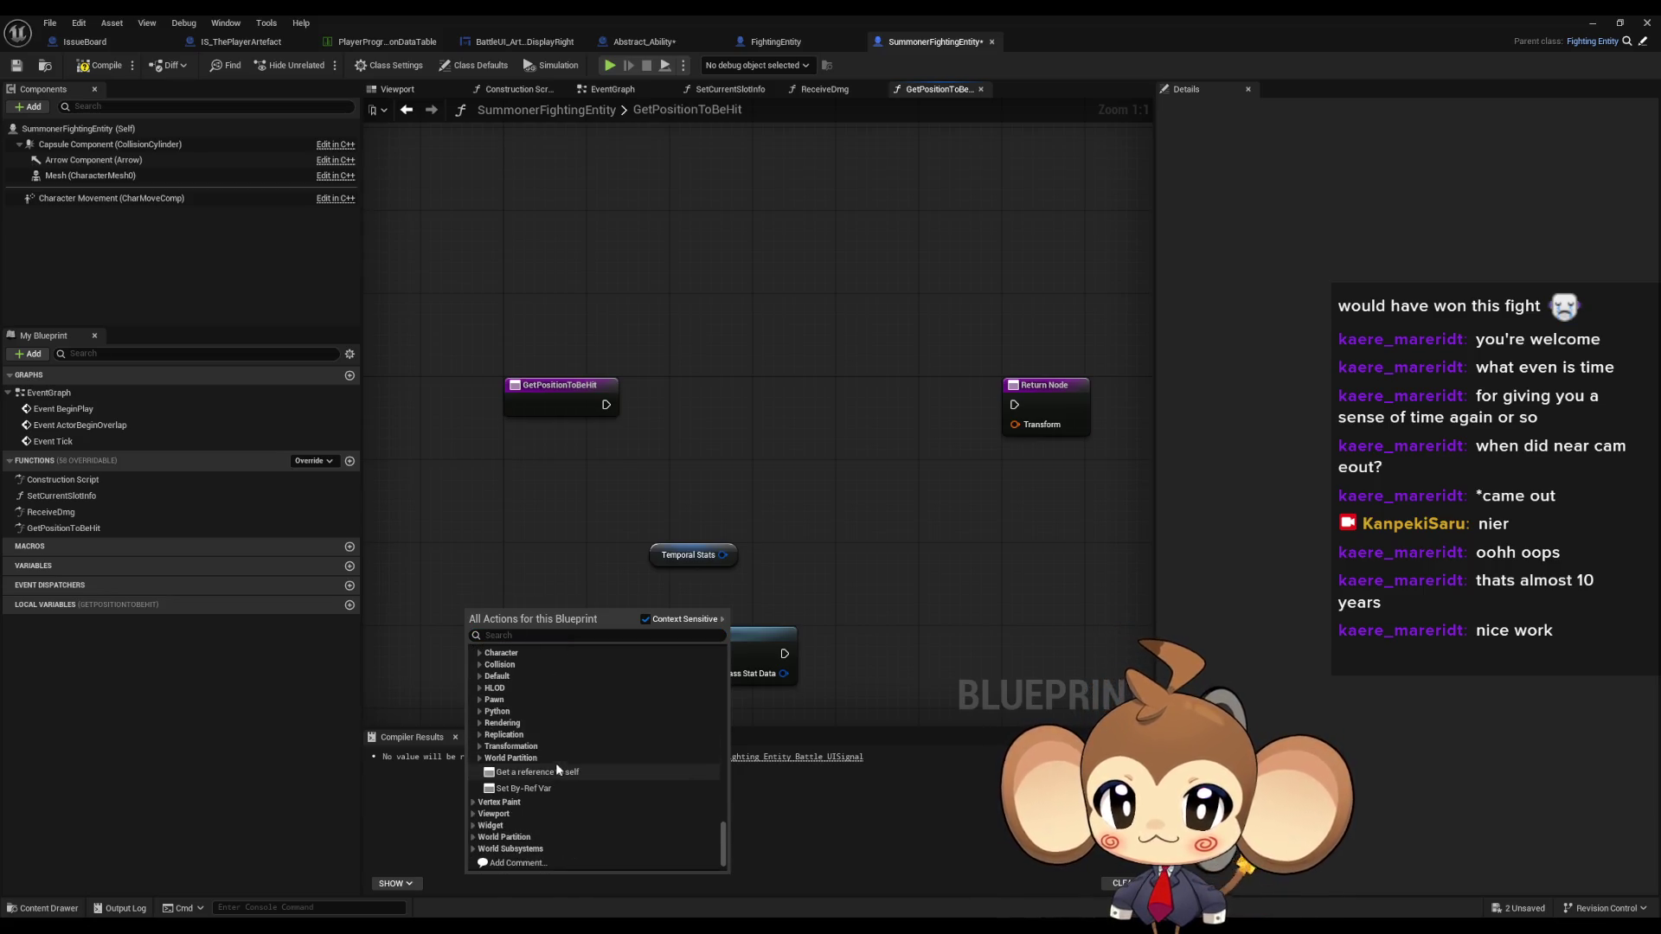
click(480, 758)
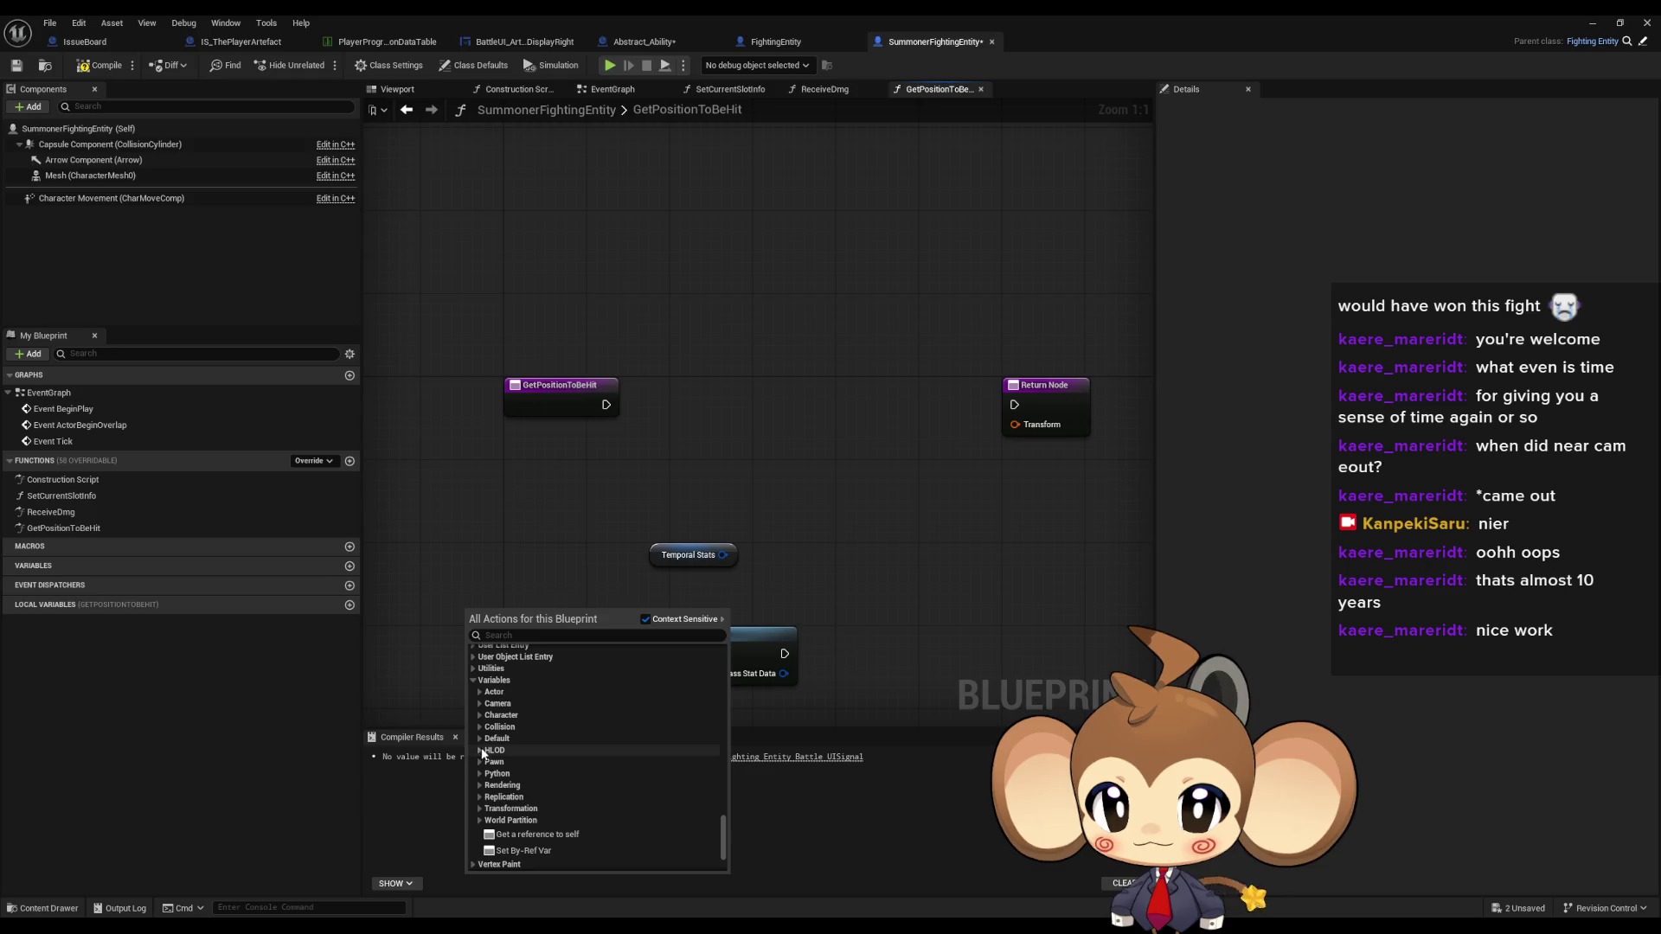
click(481, 739)
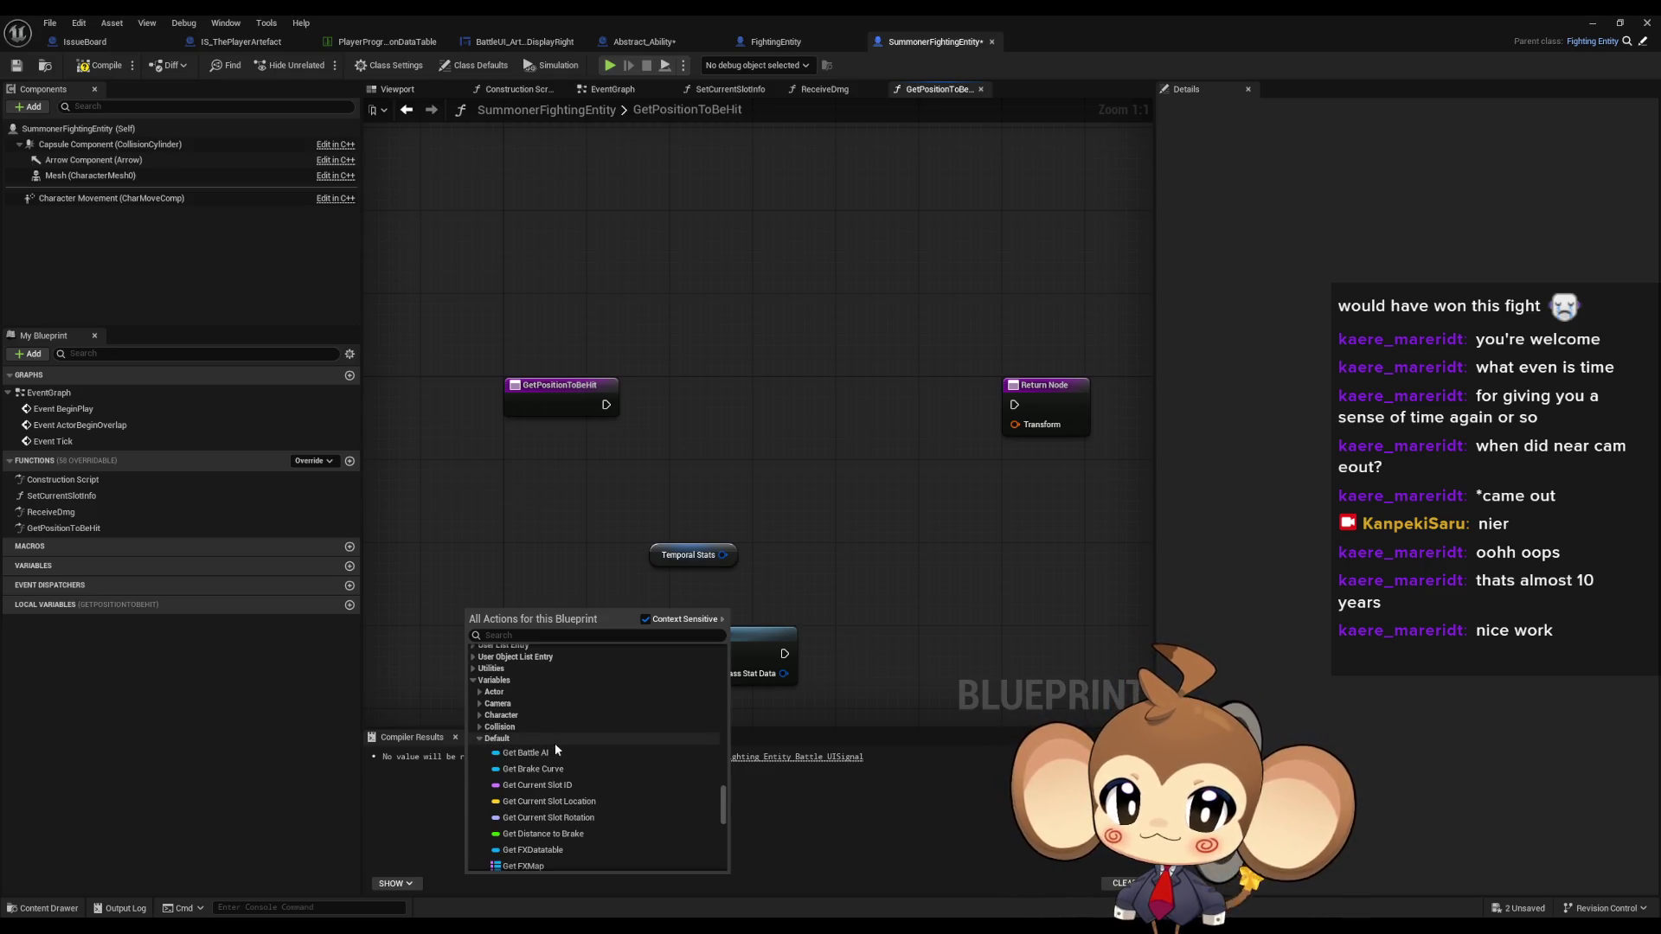
scroll(553, 744, down, 3)
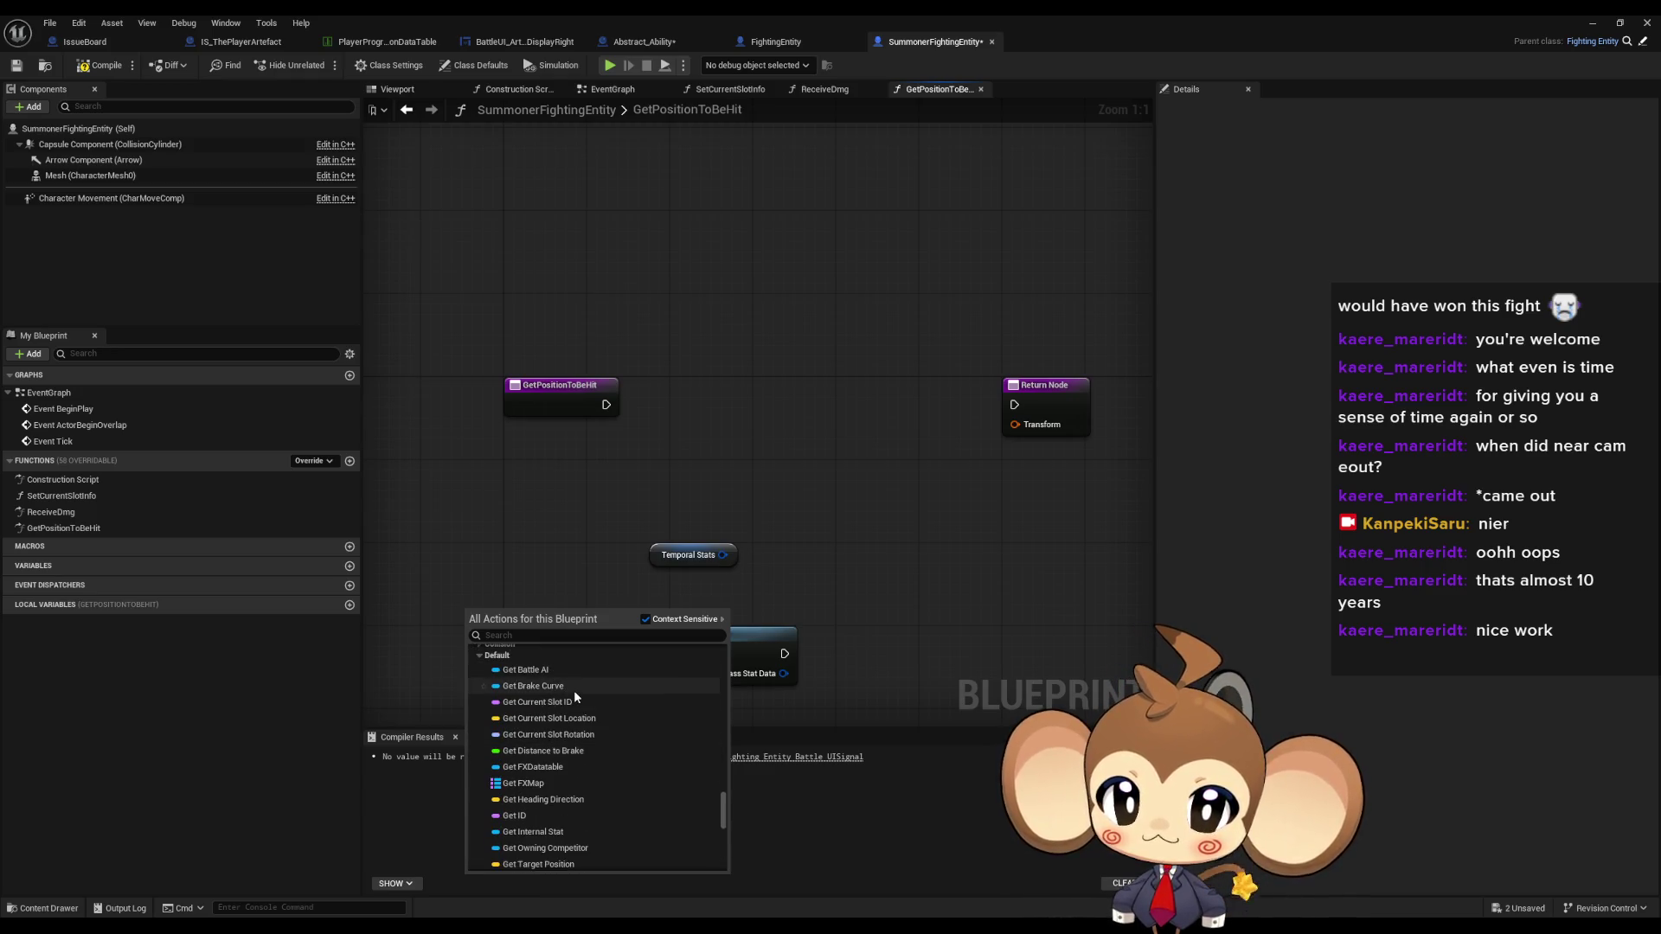
scroll(562, 752, down, 2)
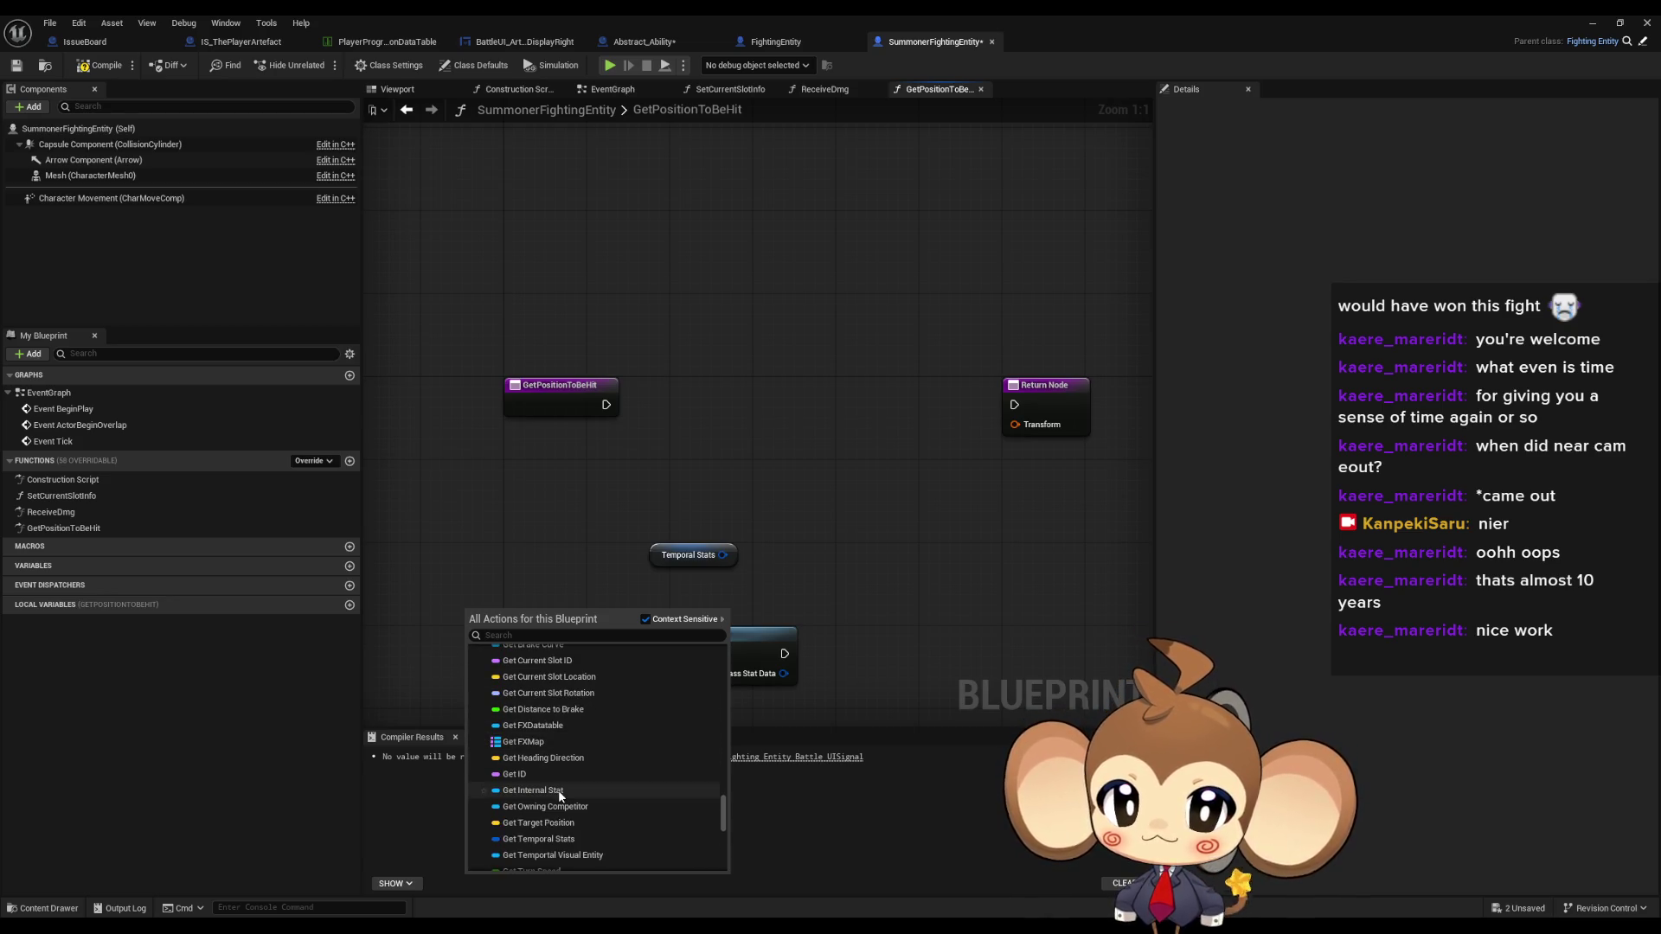
click(558, 790)
- Wire Internal Stat into Get Class Stats, split its Class Stat Data pin, then delete Get Class Stats
drag(532, 616, 650, 676)
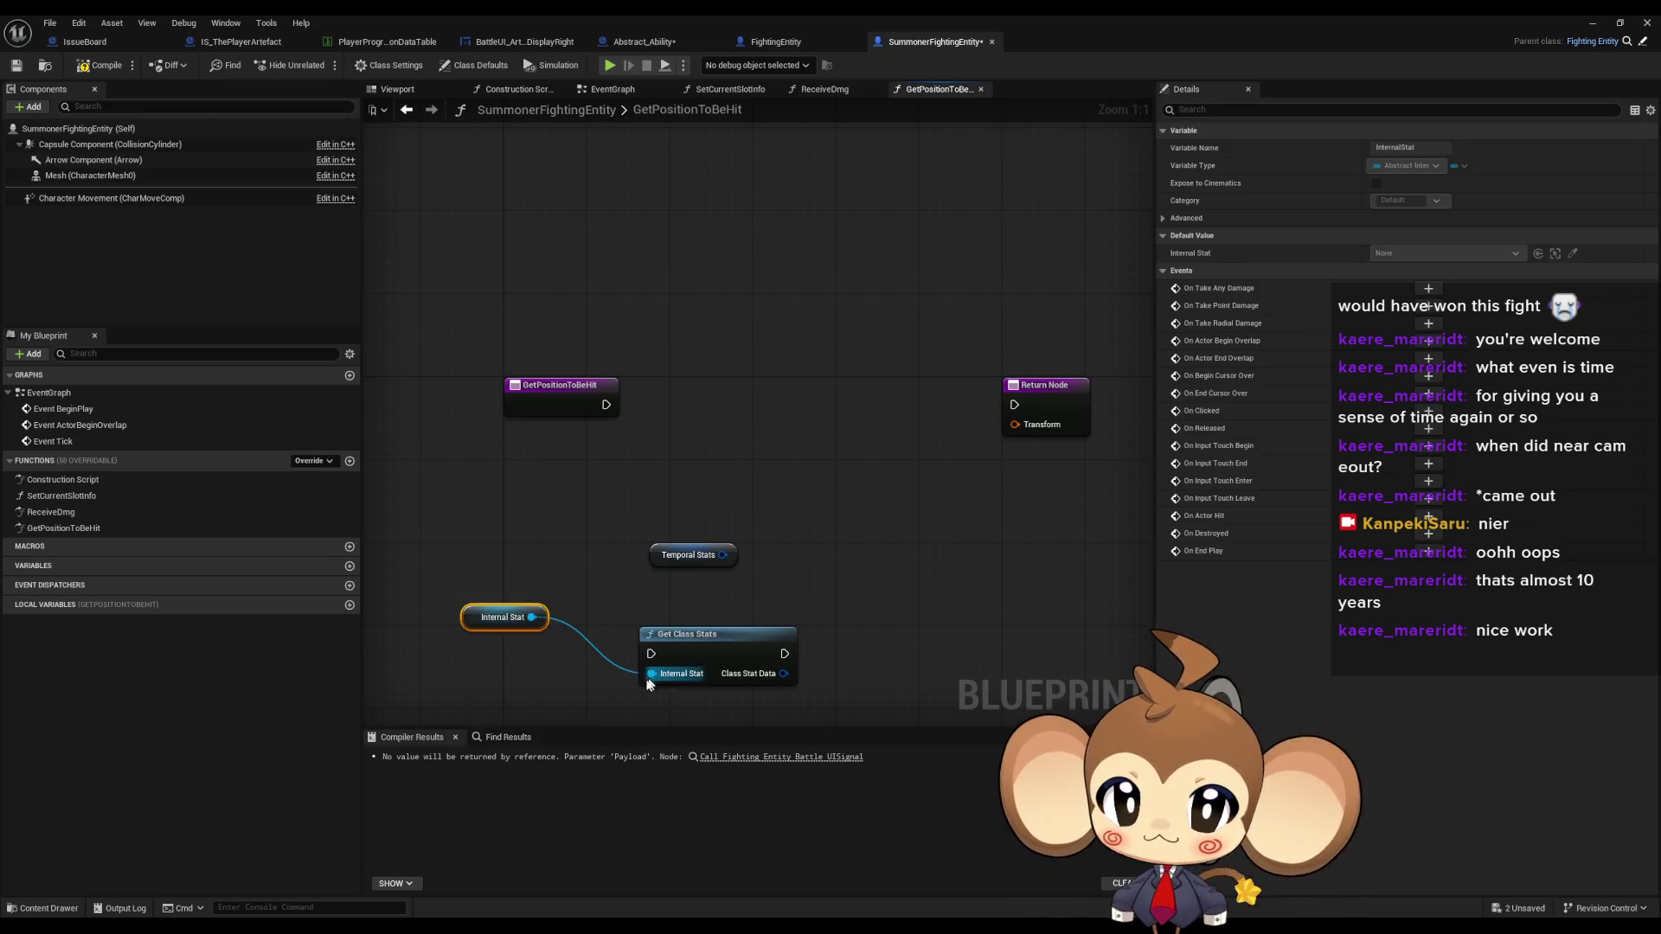
drag(504, 616, 566, 659)
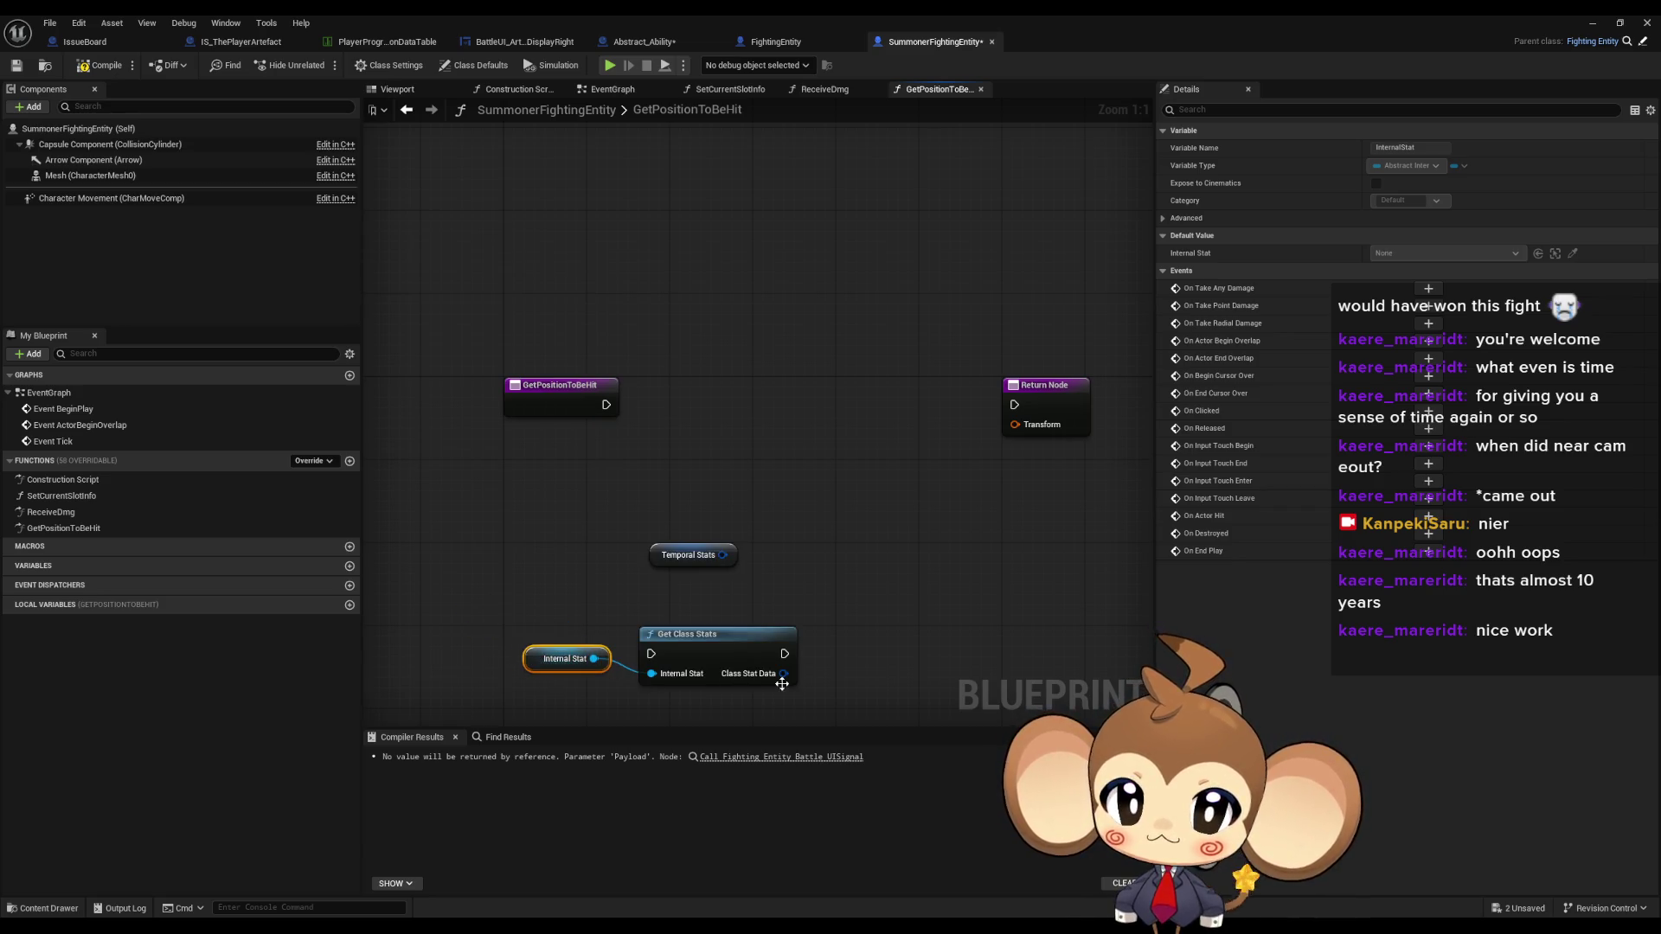
right_click(780, 677)
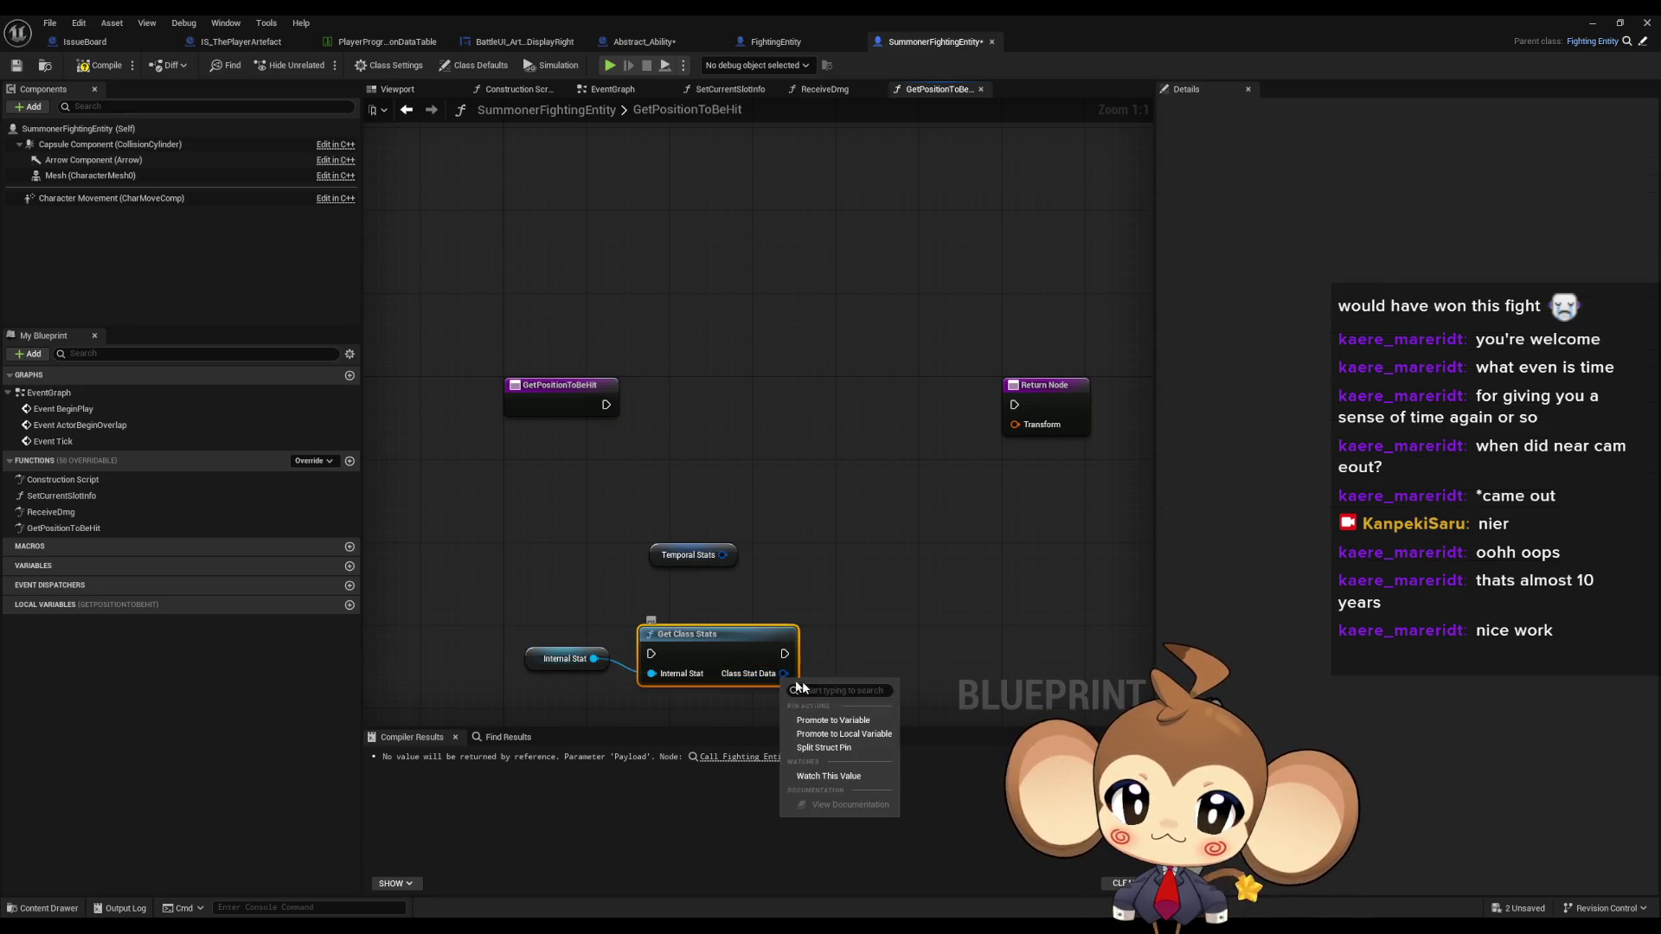
click(824, 748)
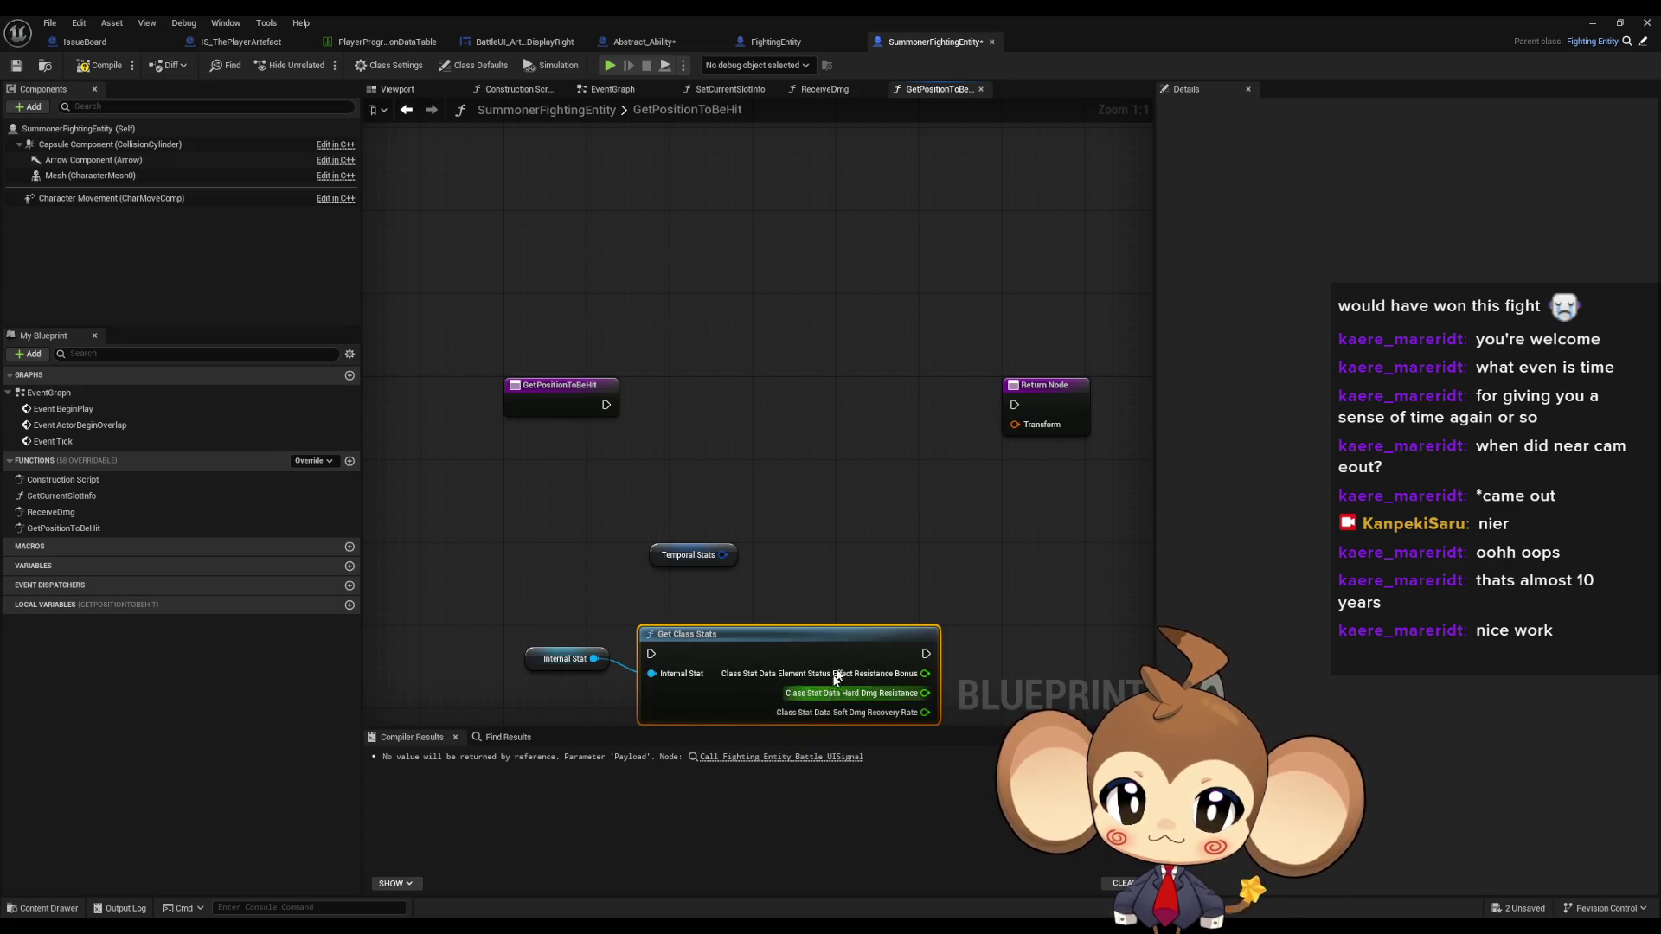
drag(853, 638, 712, 484)
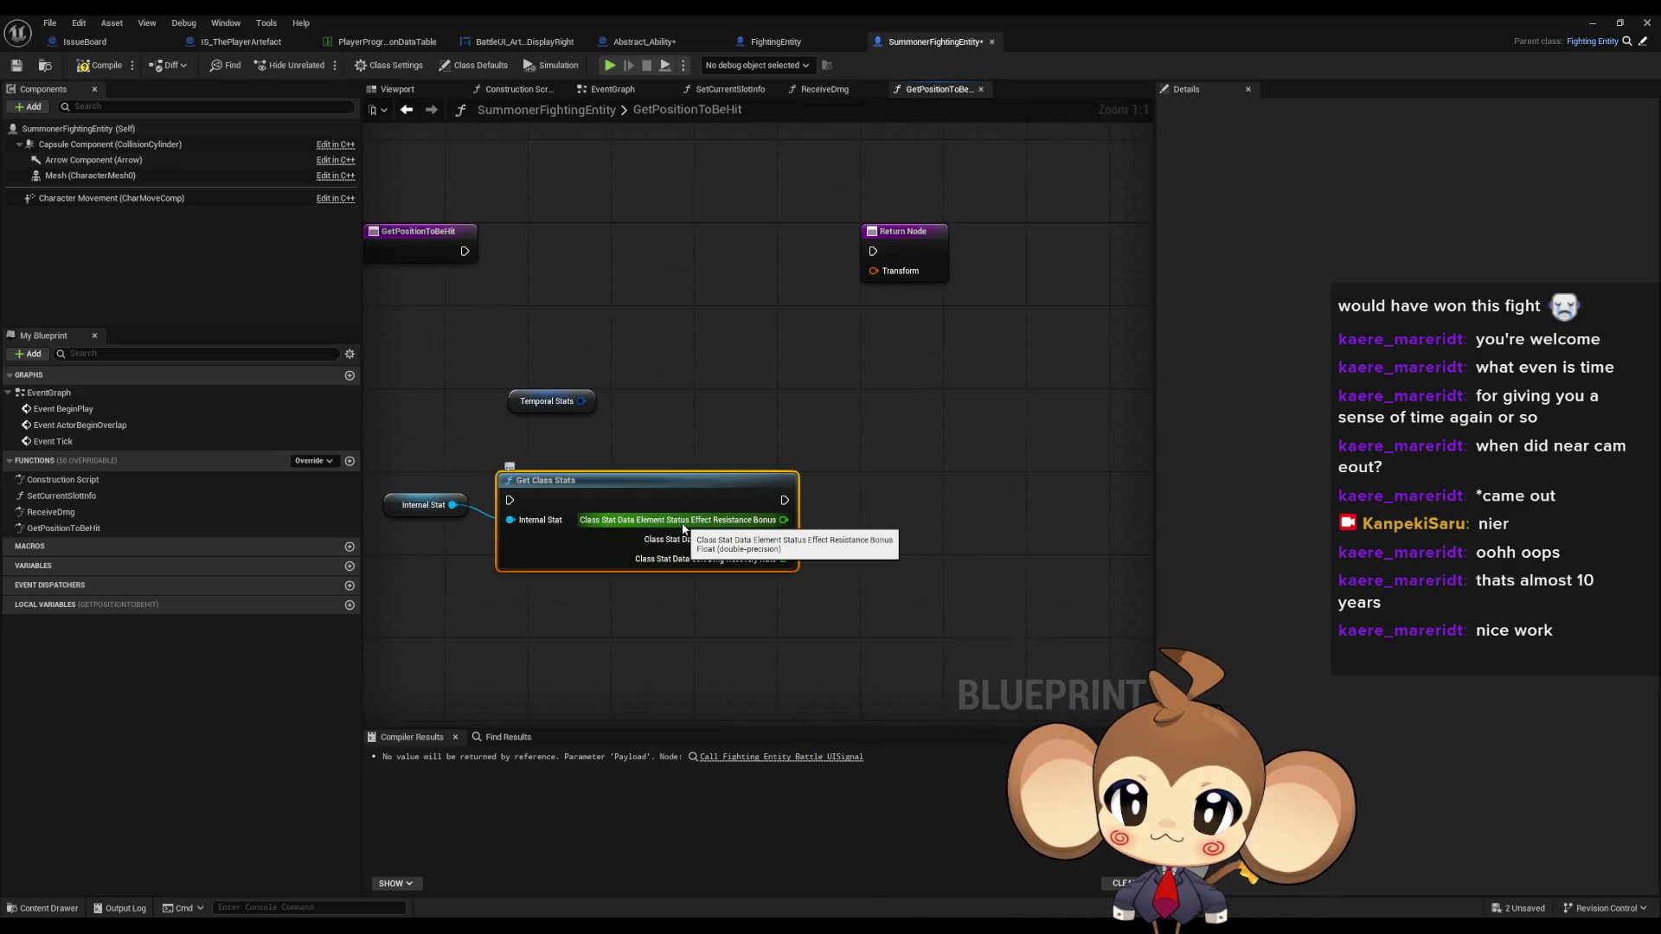
key(Delete)
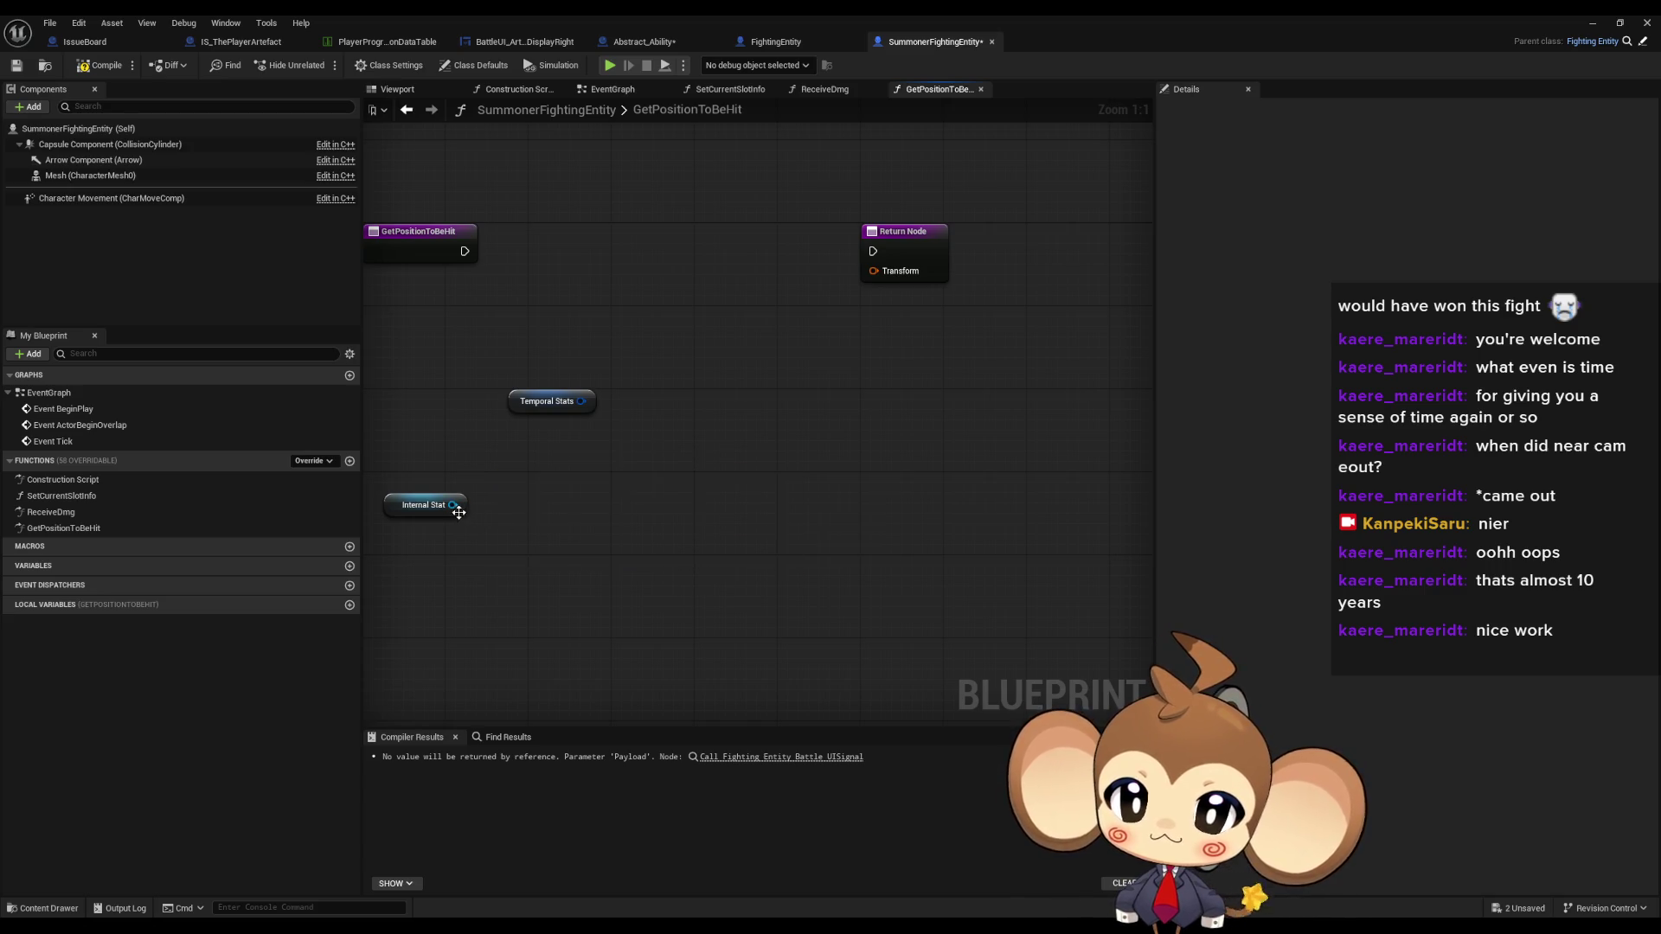
- Add Get Calculated Stat from Internal Stat set to HPMax, and run it from the function entry
drag(452, 504, 521, 511)
text(get)
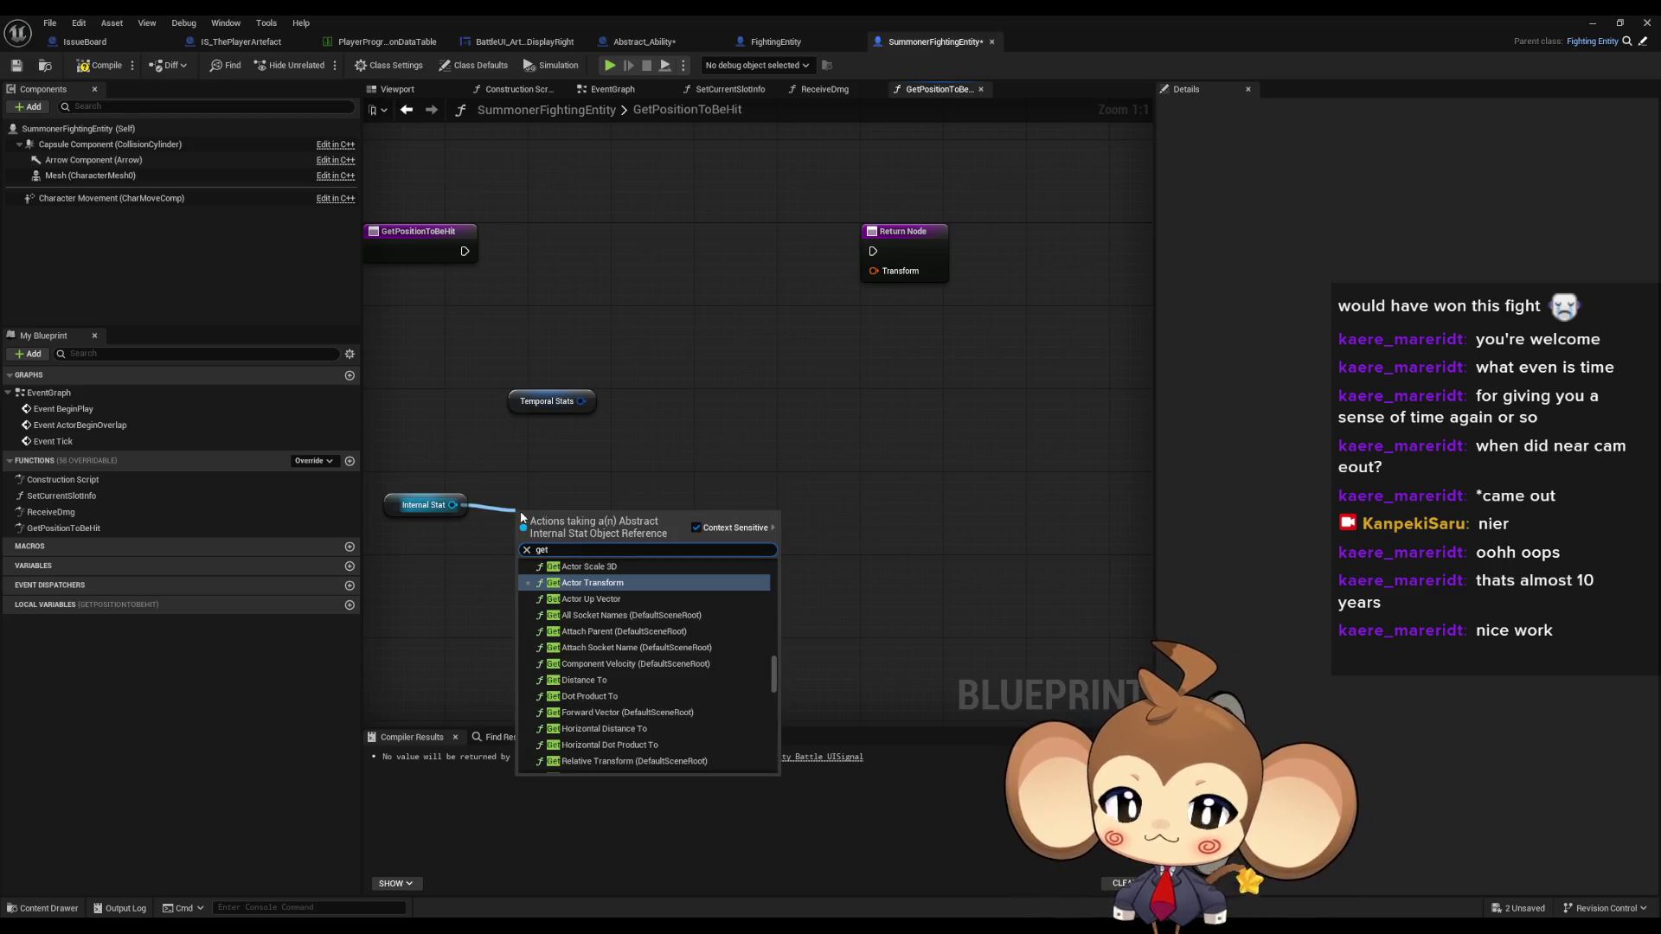
text( st)
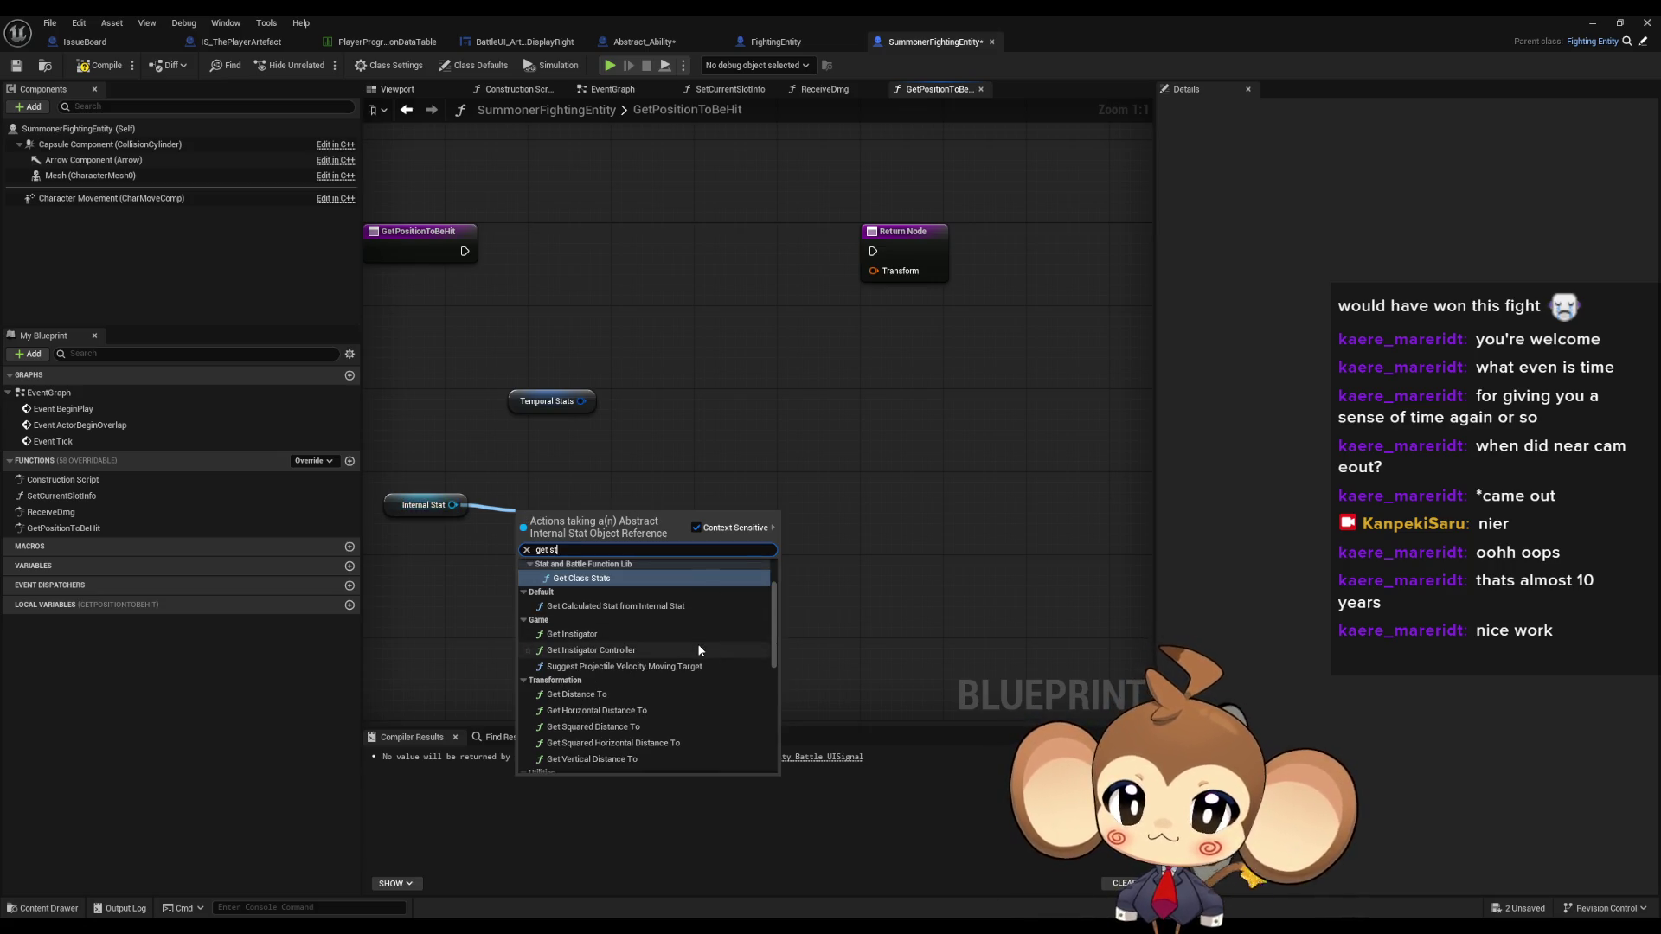
click(646, 606)
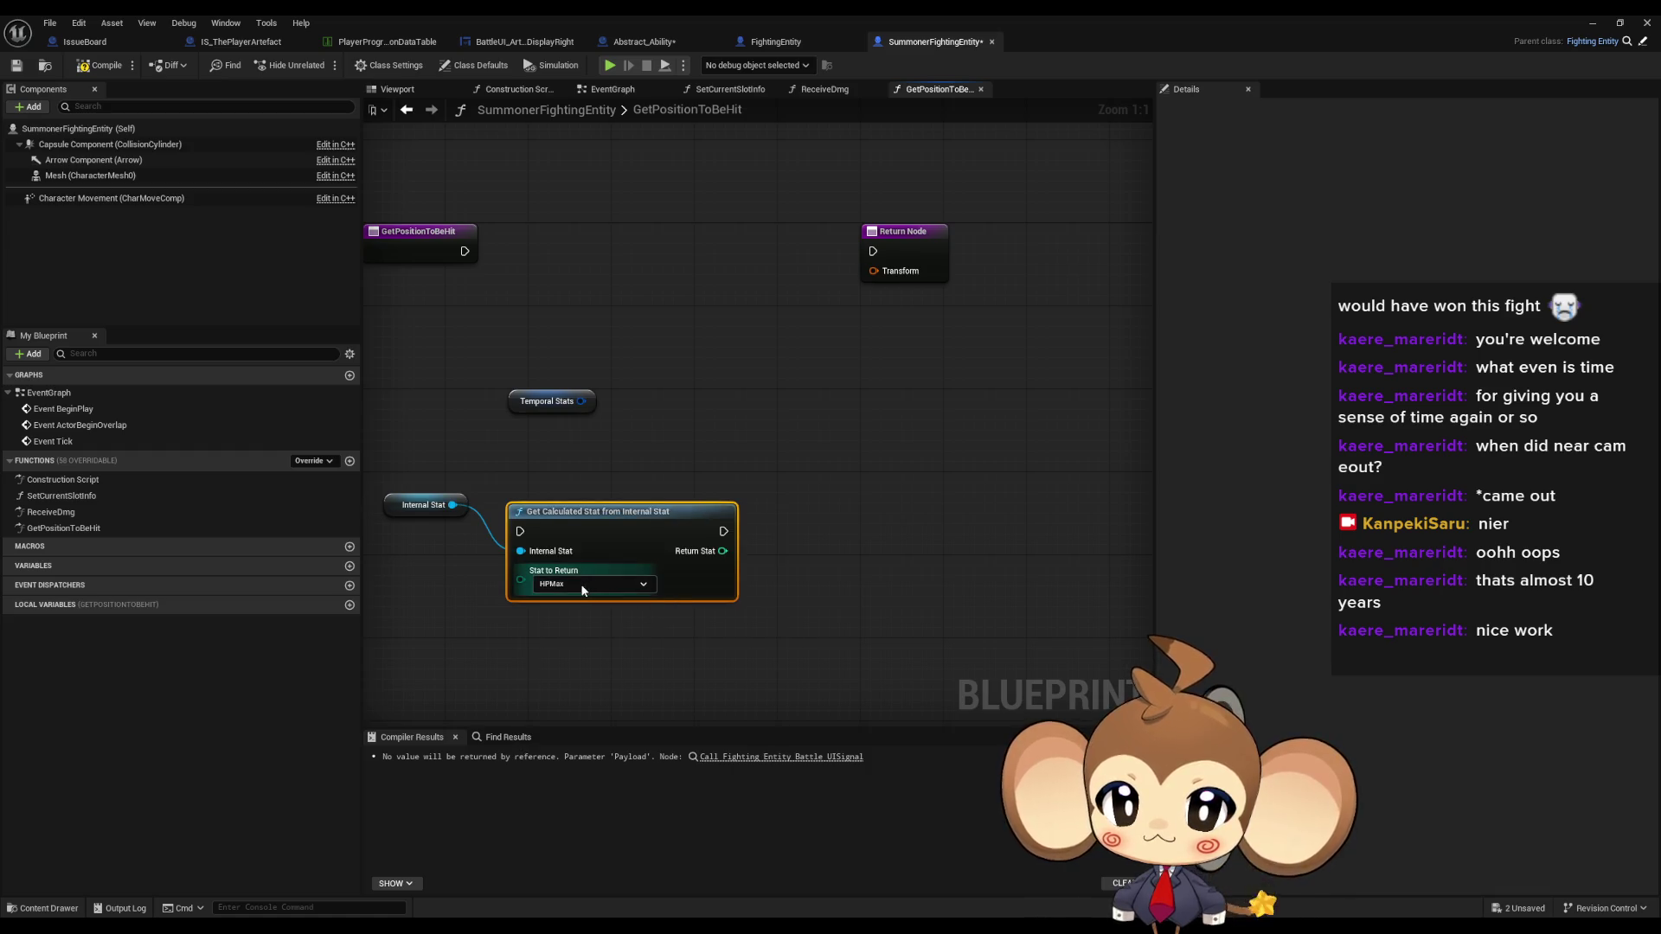
mouse_move(620, 510)
mouse_down()
mouse_move(649, 623)
mouse_move(630, 584)
mouse_move(642, 363)
mouse_up()
ctrl+click(472, 622)
click(642, 334)
click(641, 353)
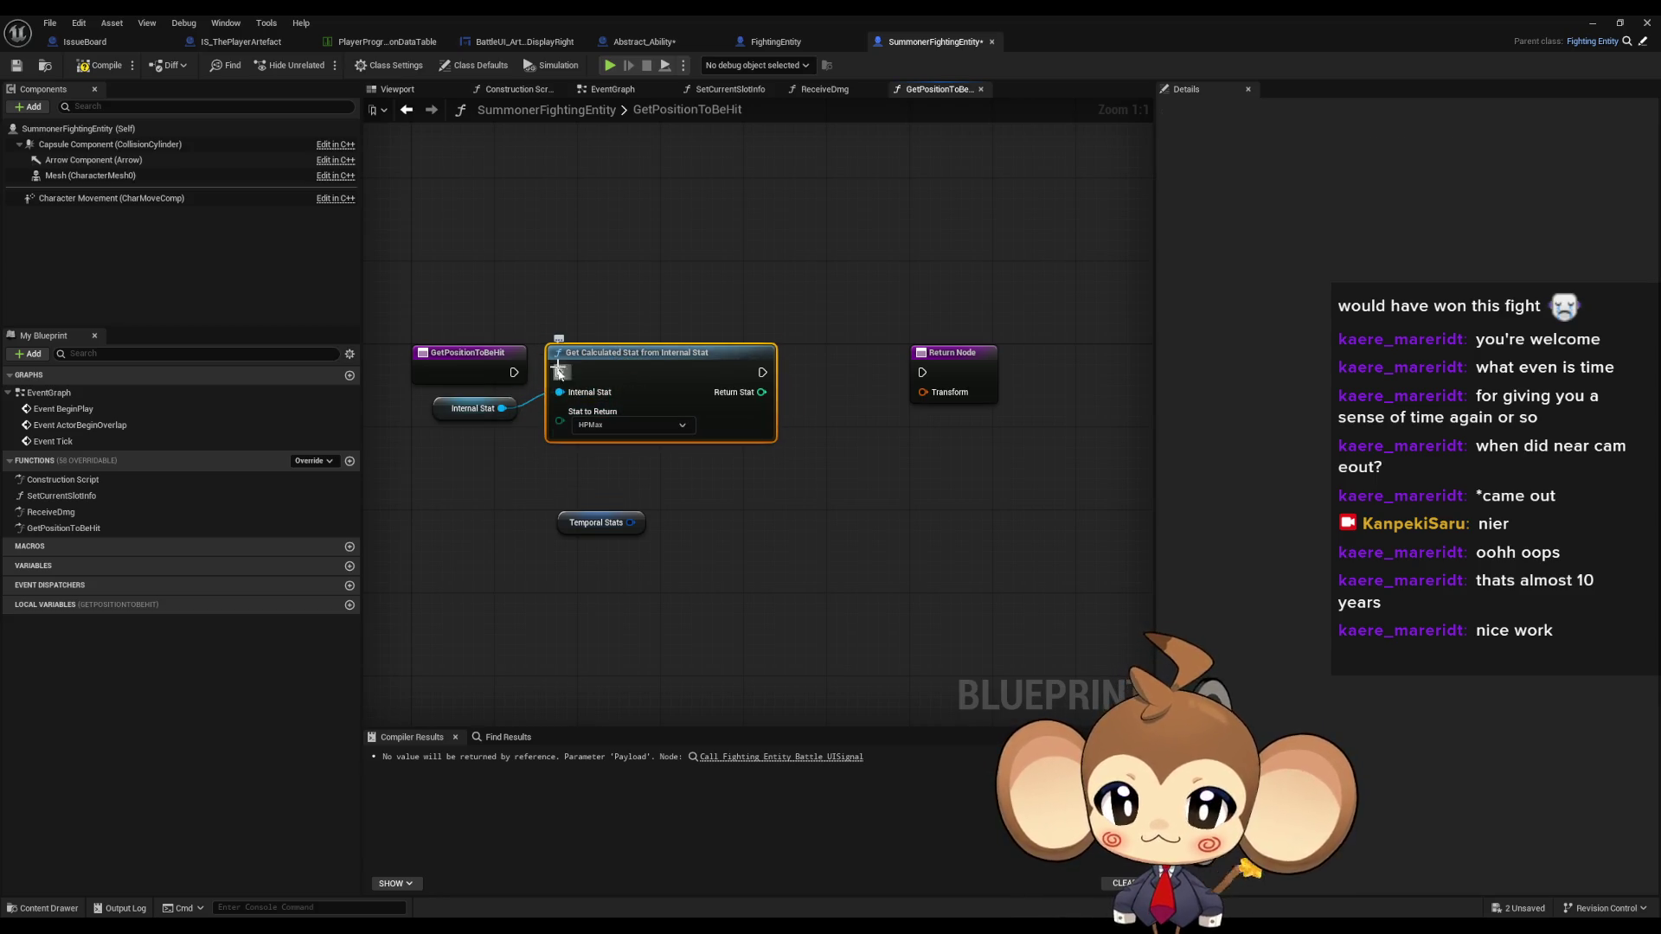
mouse_move(559, 373)
mouse_down()
mouse_move(505, 370)
mouse_move(502, 408)
mouse_up()
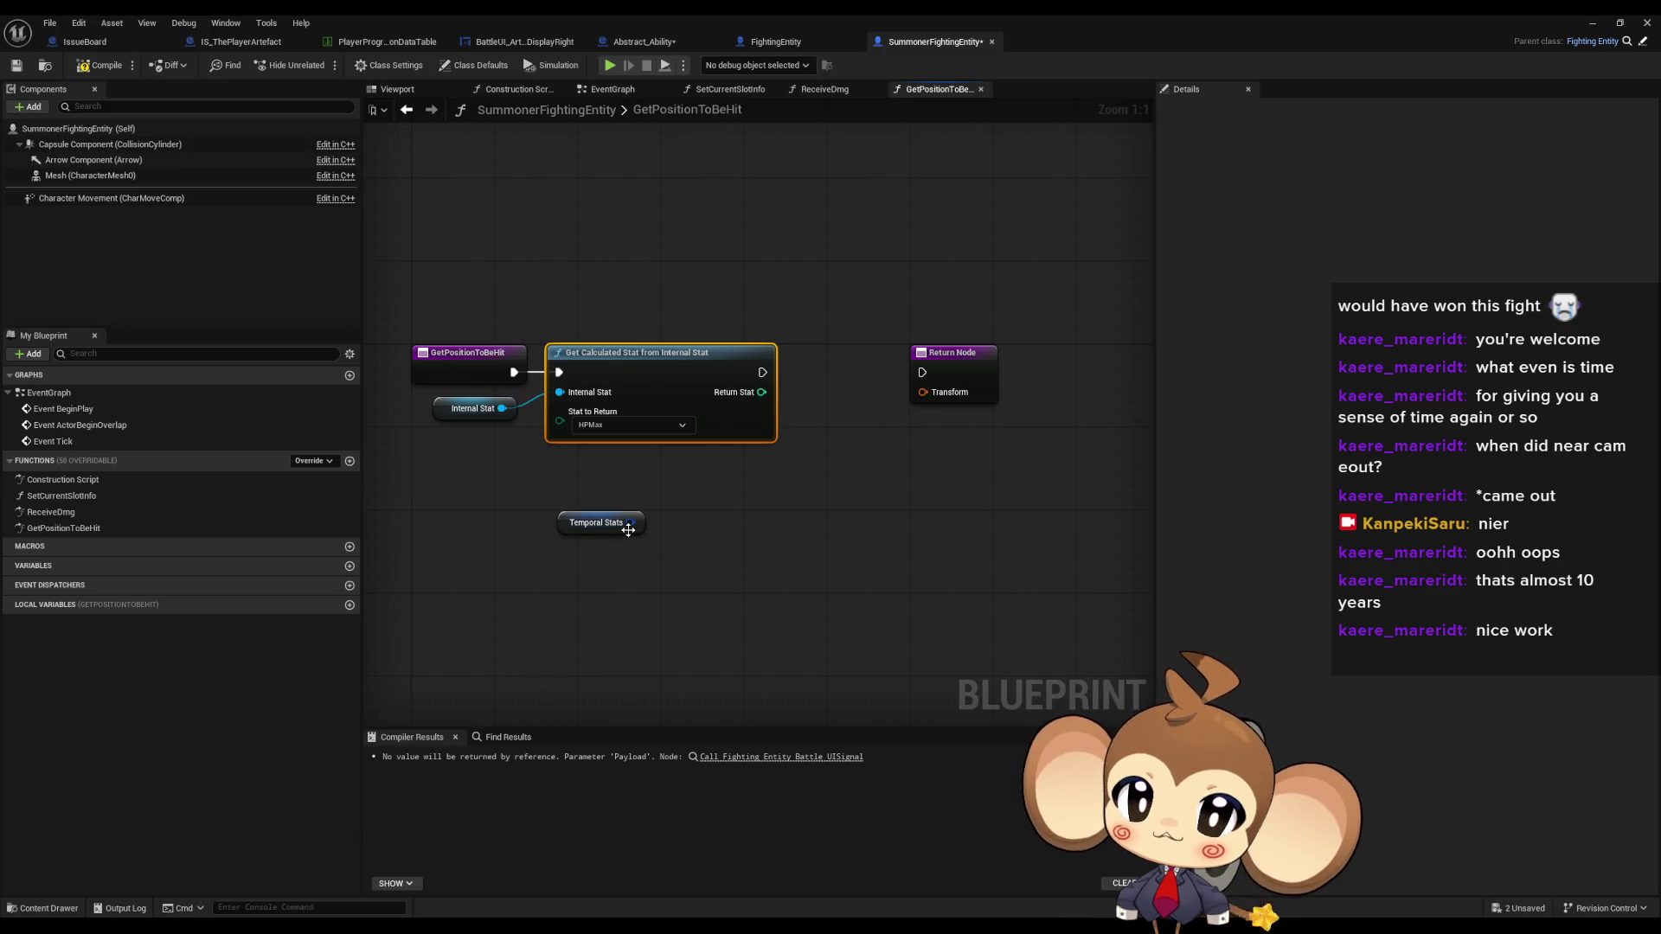
drag(629, 522, 683, 525)
- Break the Temporal Stats struct and line the nodes up beneath the calculated stat node
text(b)
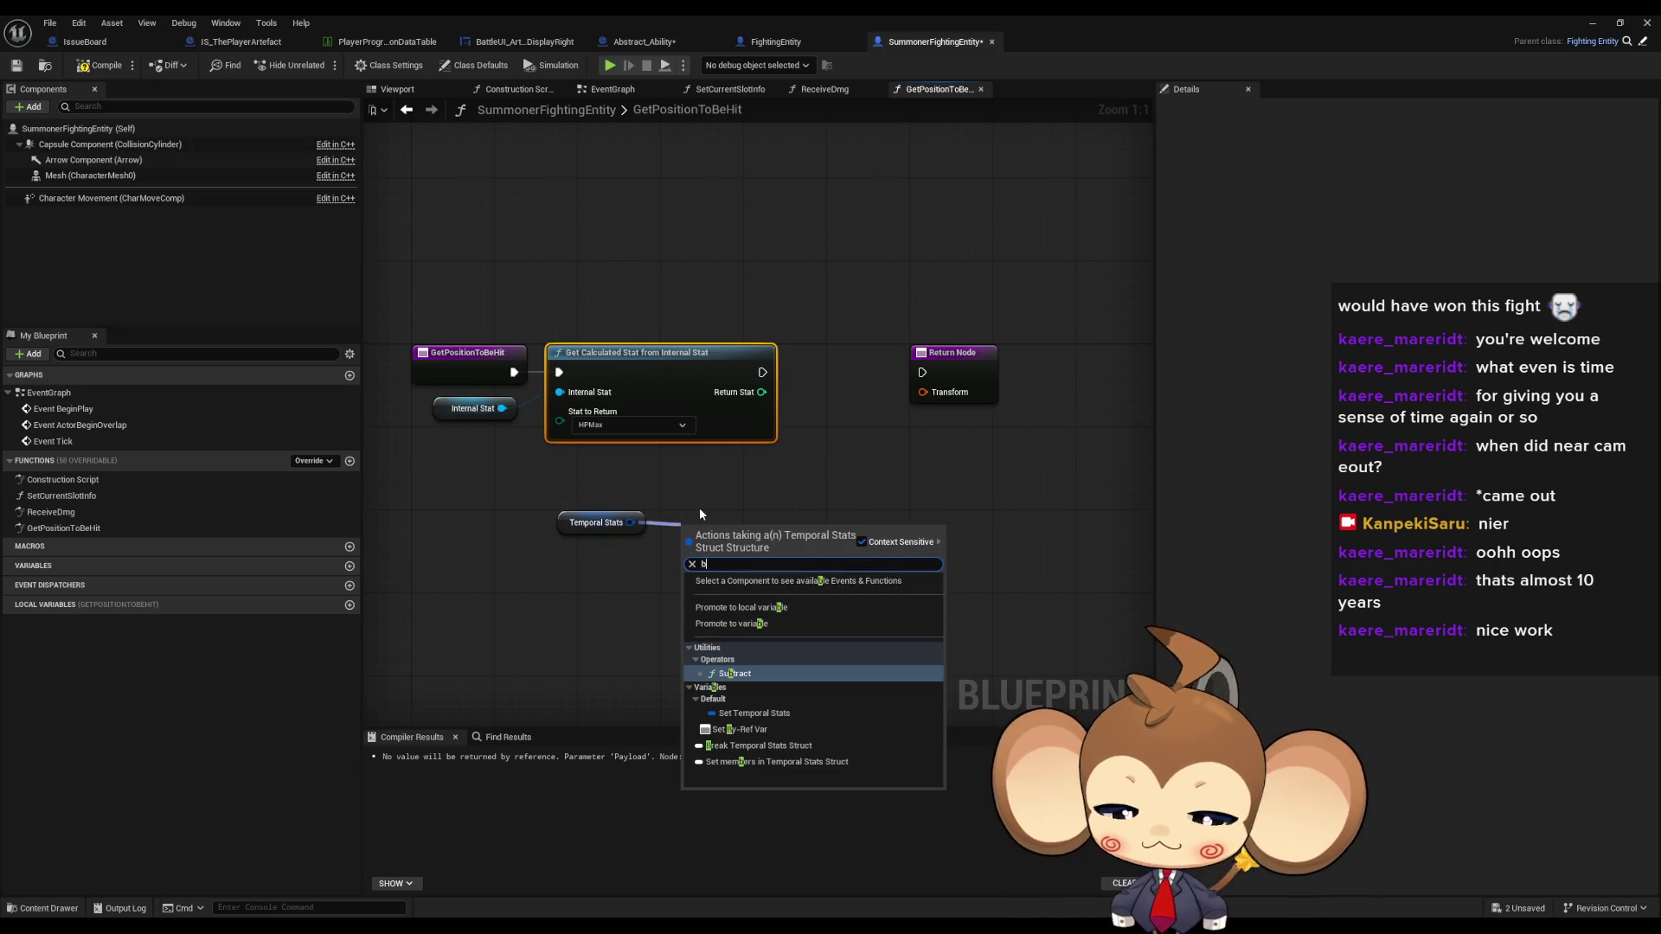
text(rea)
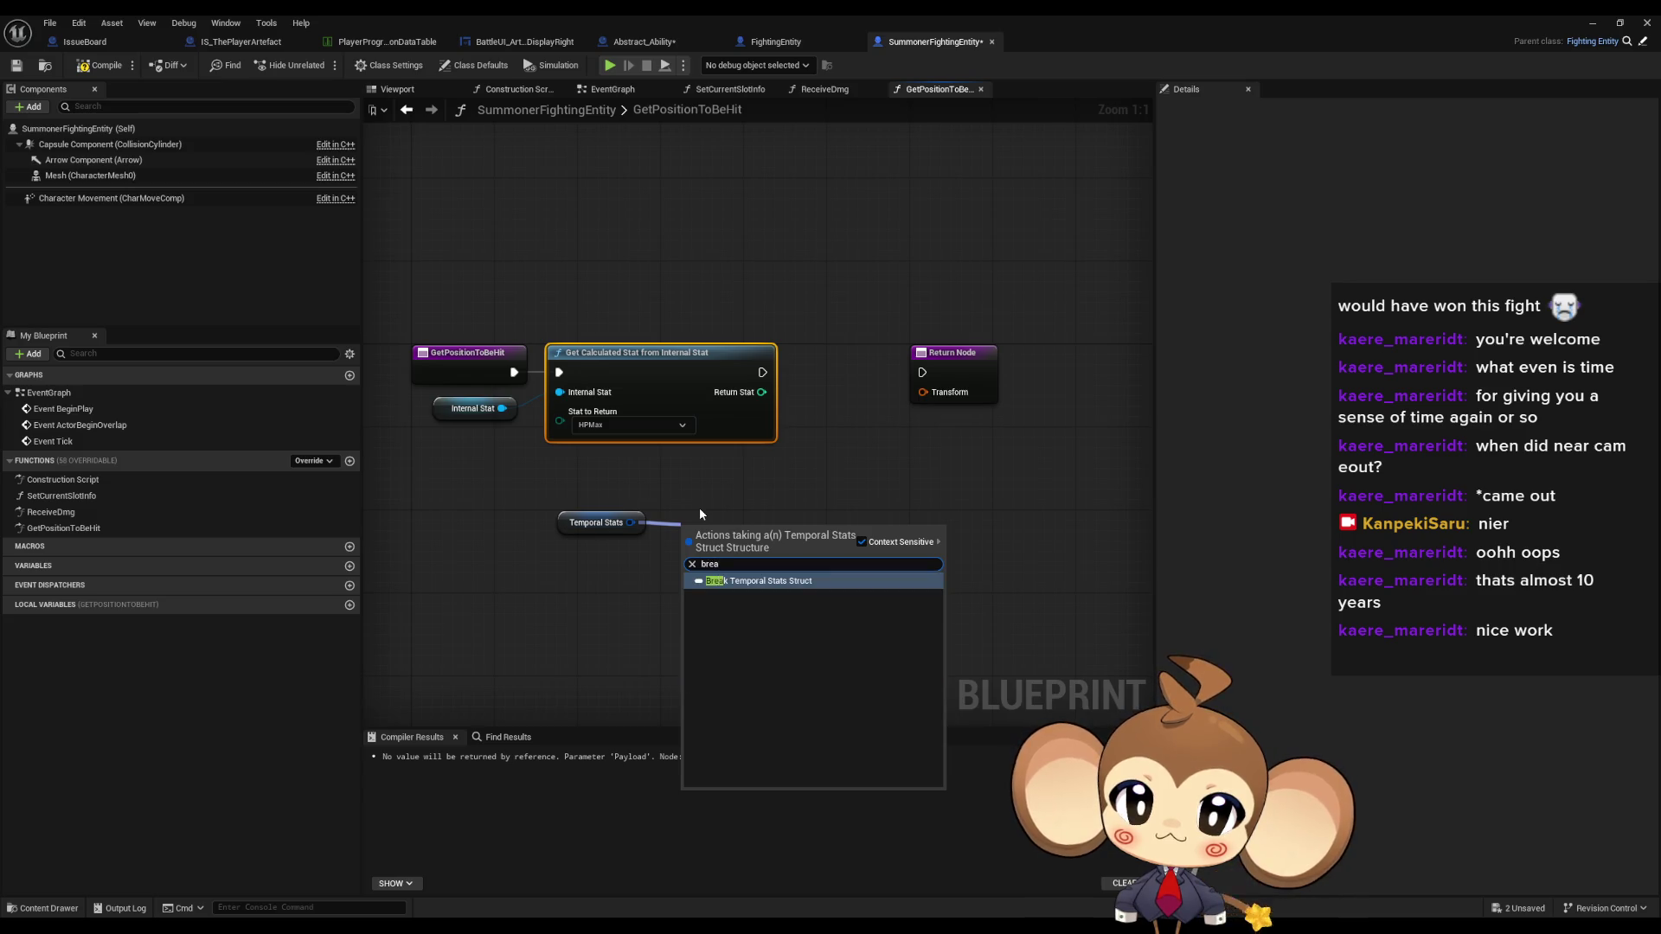
key(Return)
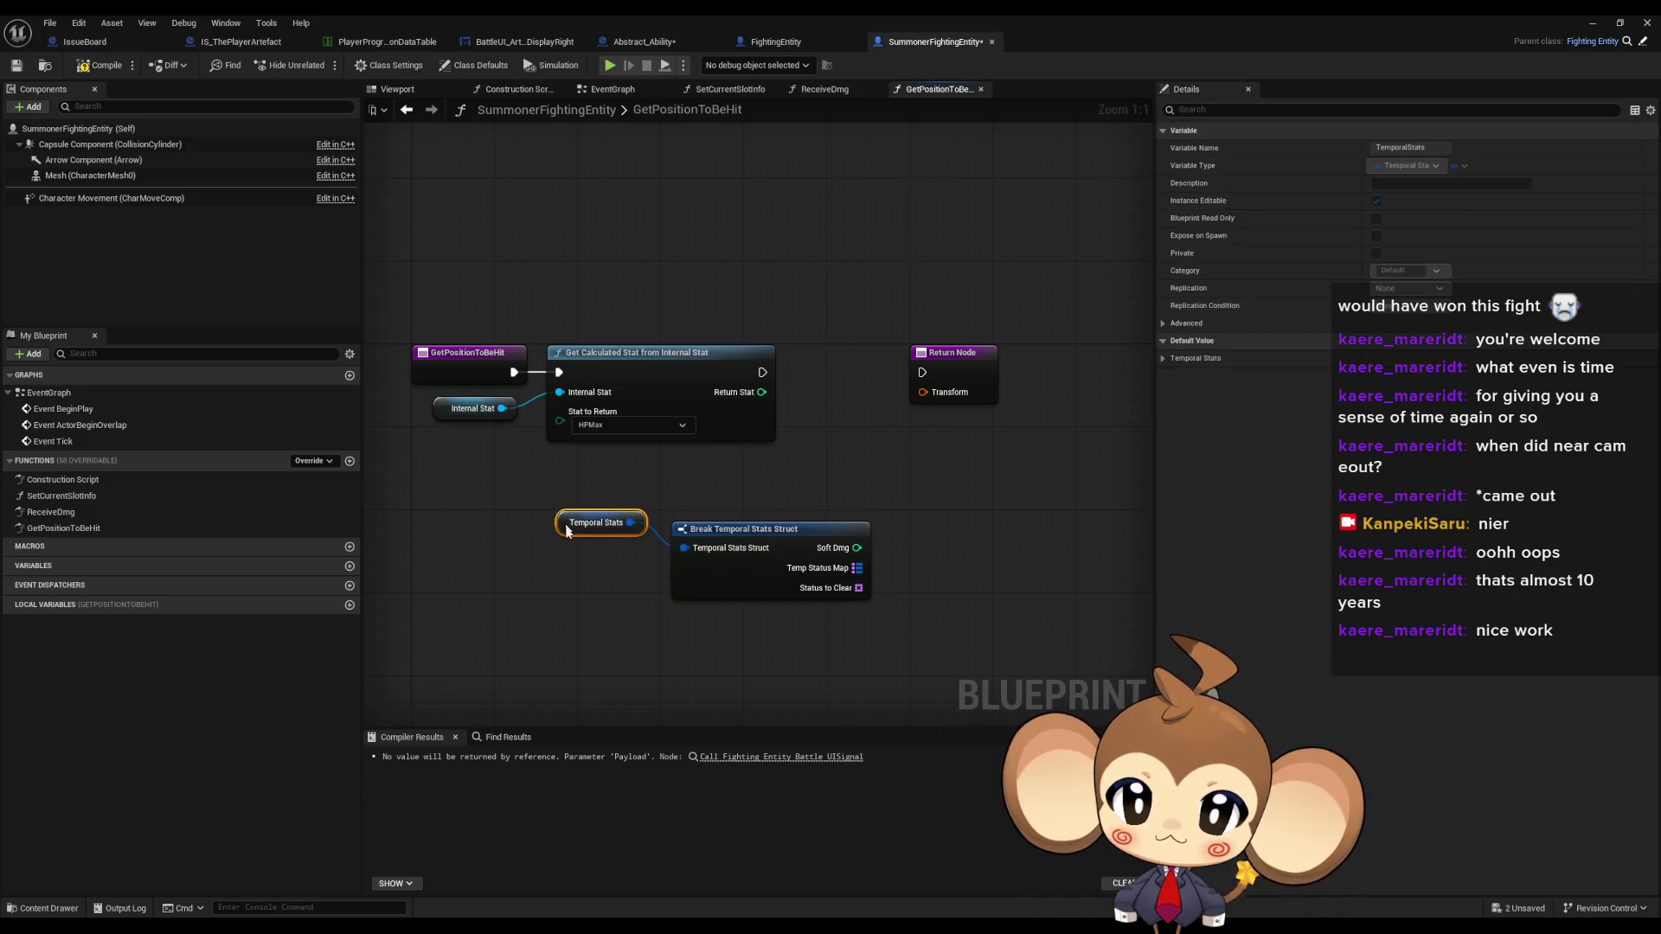
drag(608, 540, 607, 564)
shift+click(738, 540)
drag(738, 539, 647, 510)
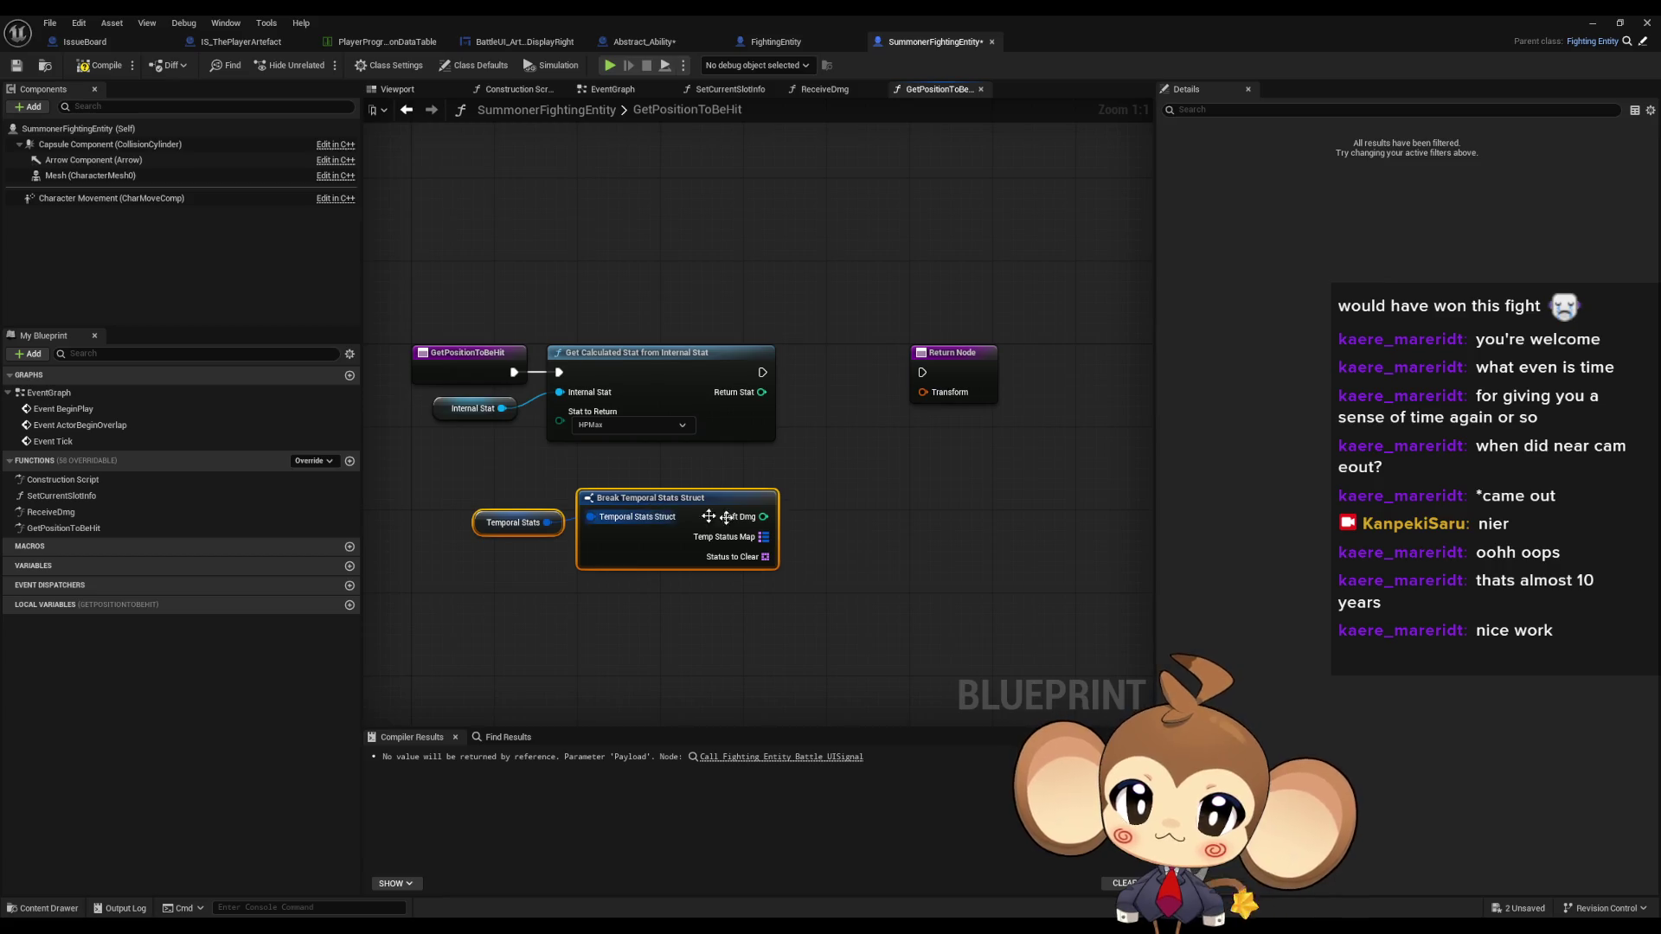
click(851, 513)
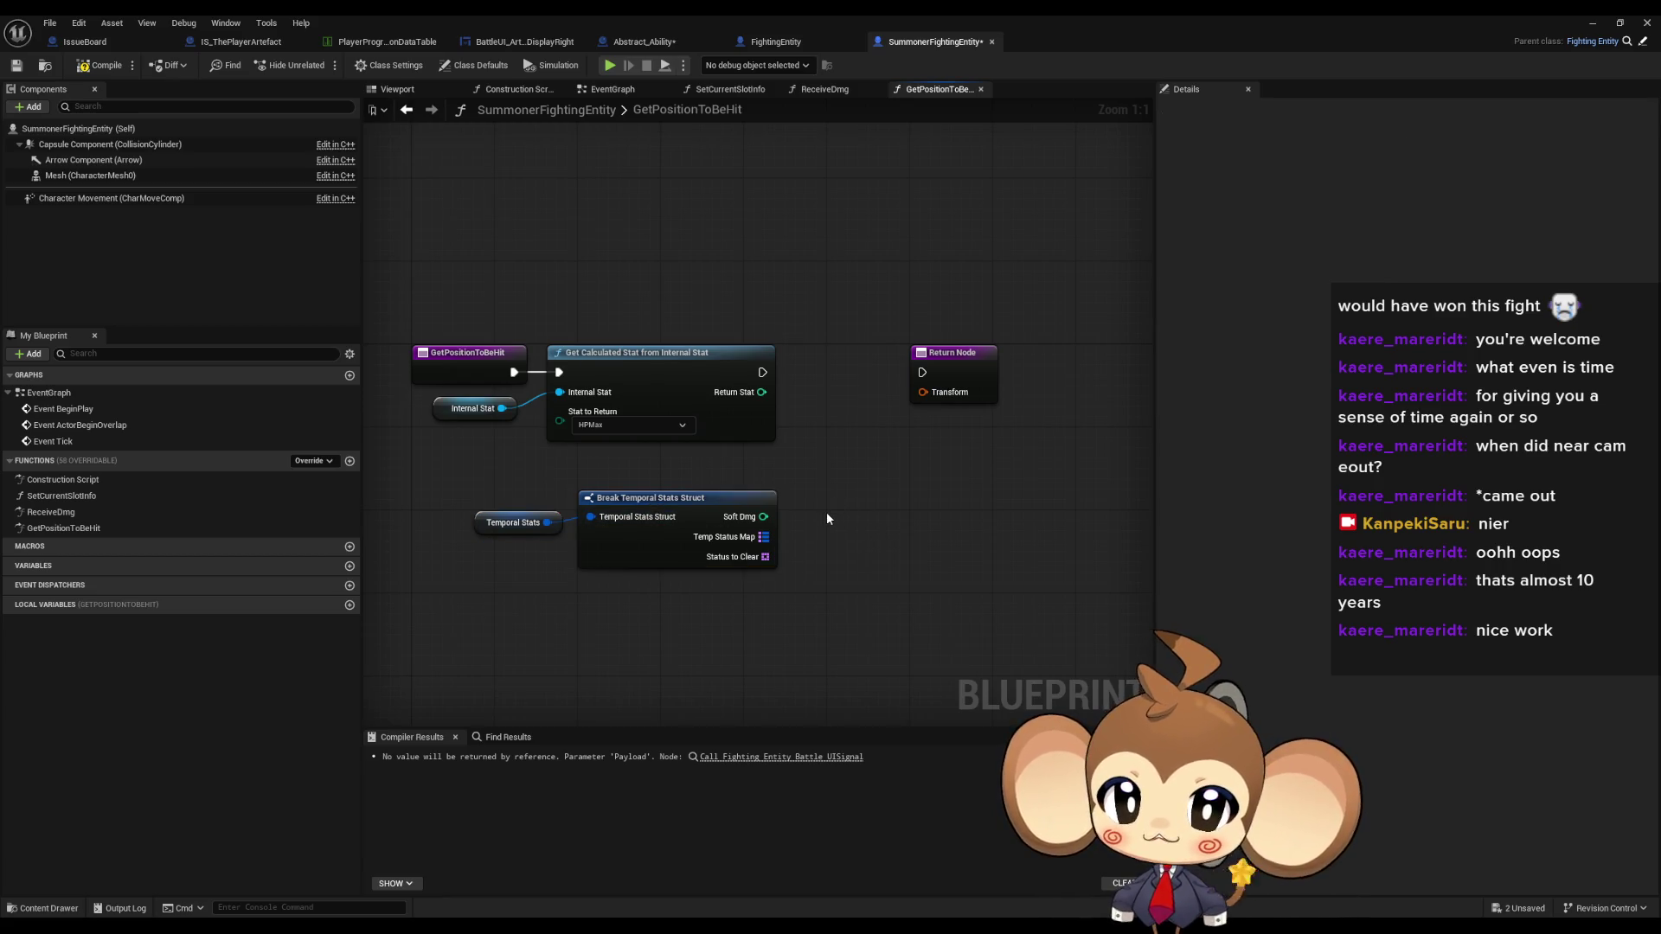
drag(857, 514, 848, 534)
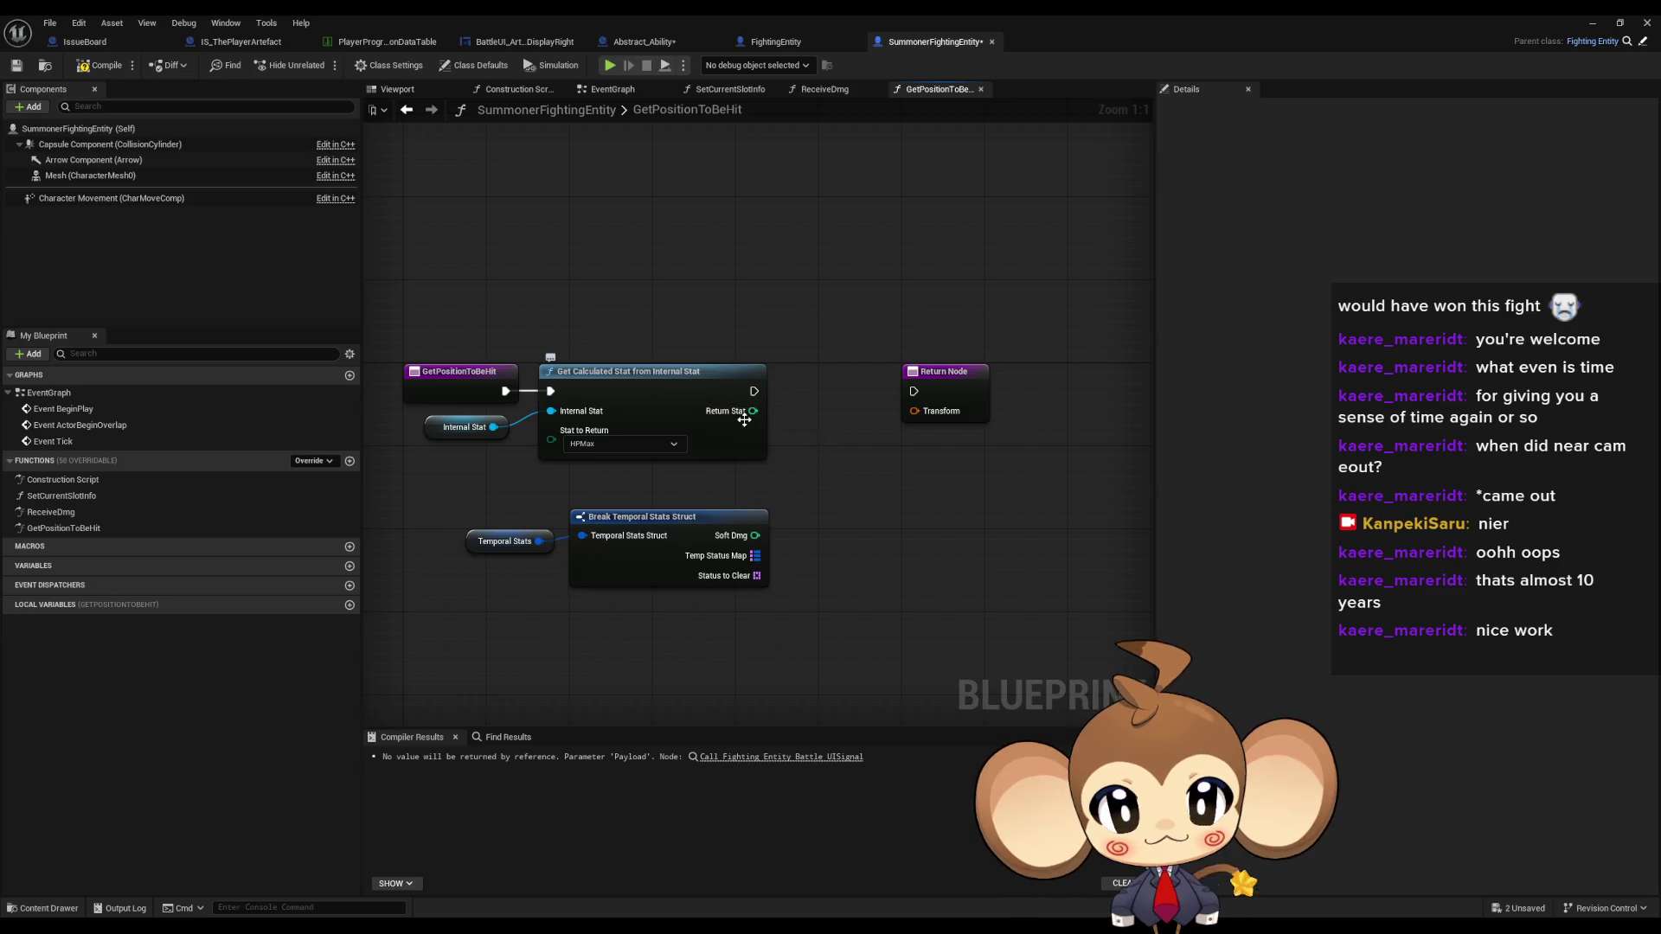
mouse_move(894, 430)
mouse_down()
mouse_move(784, 441)
mouse_move(856, 399)
mouse_move(956, 399)
mouse_move(981, 443)
mouse_up()
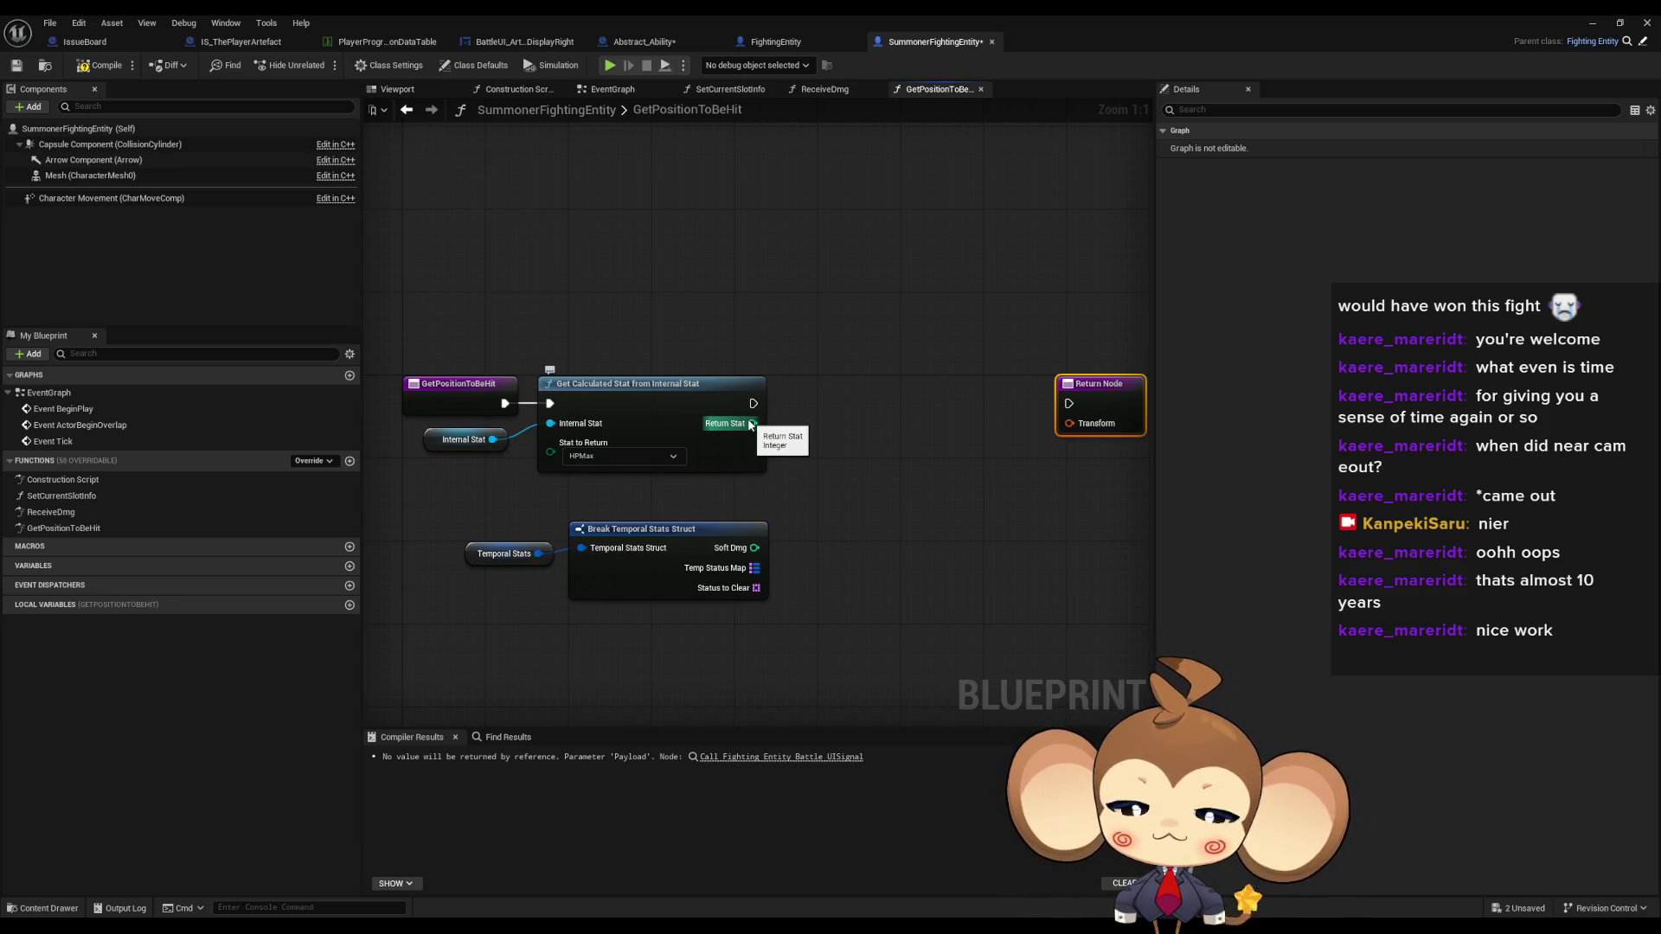
drag(858, 456, 792, 508)
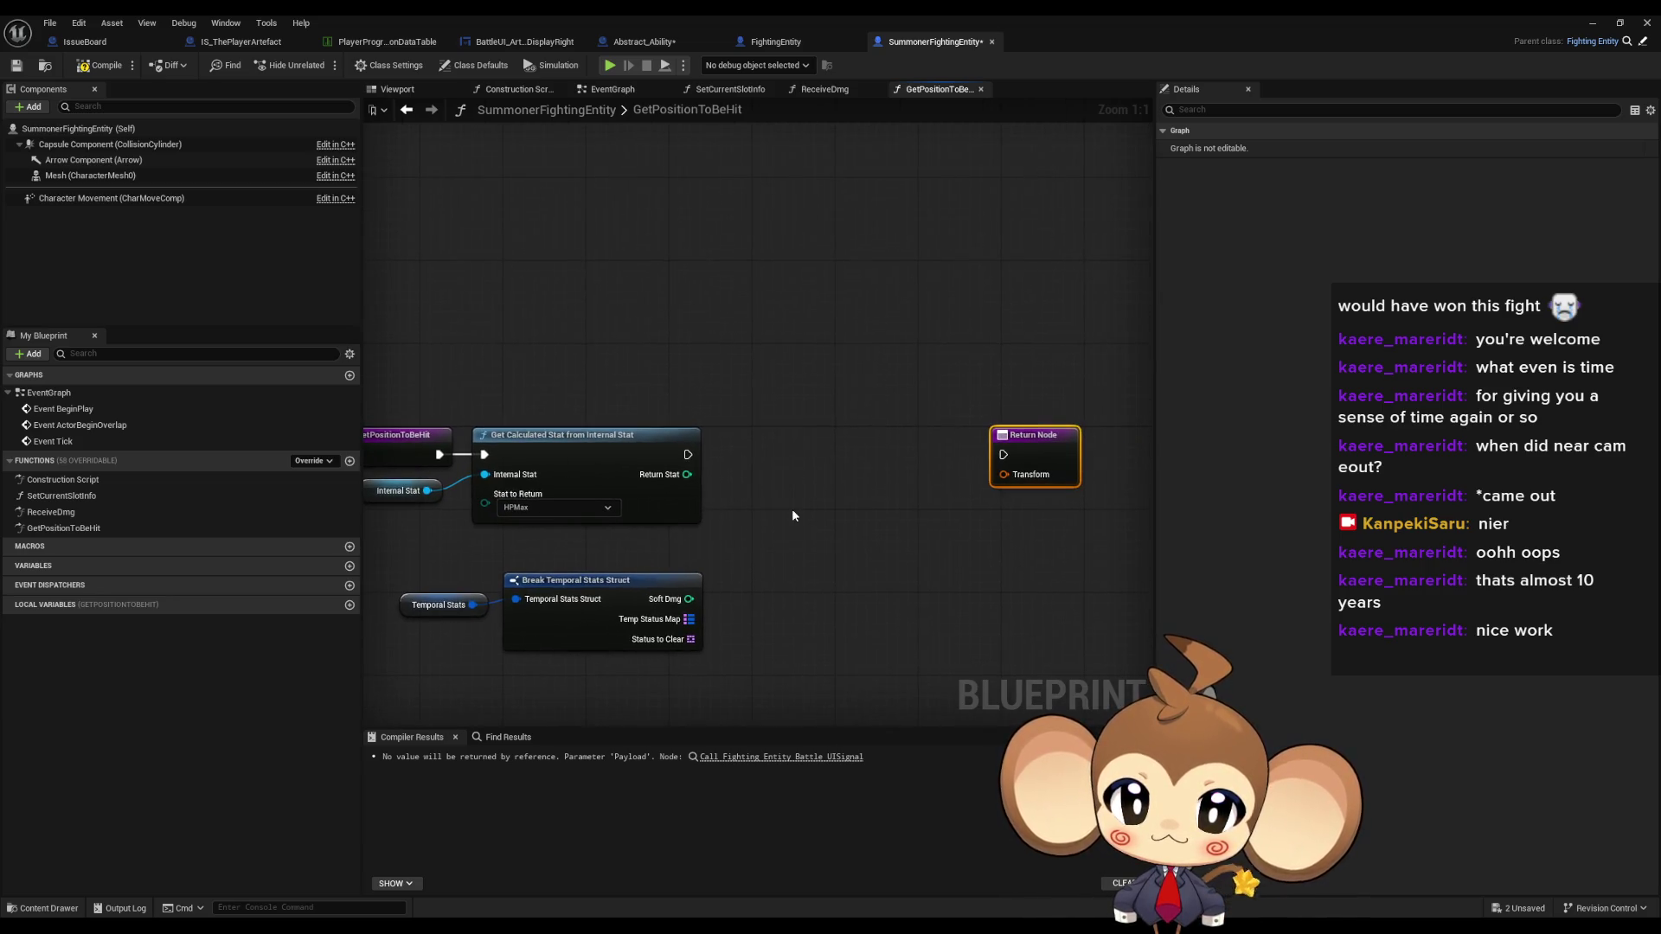
- Subtract Soft Dmg from Return Stat and hide the break node's unused pins
drag(683, 474, 776, 495)
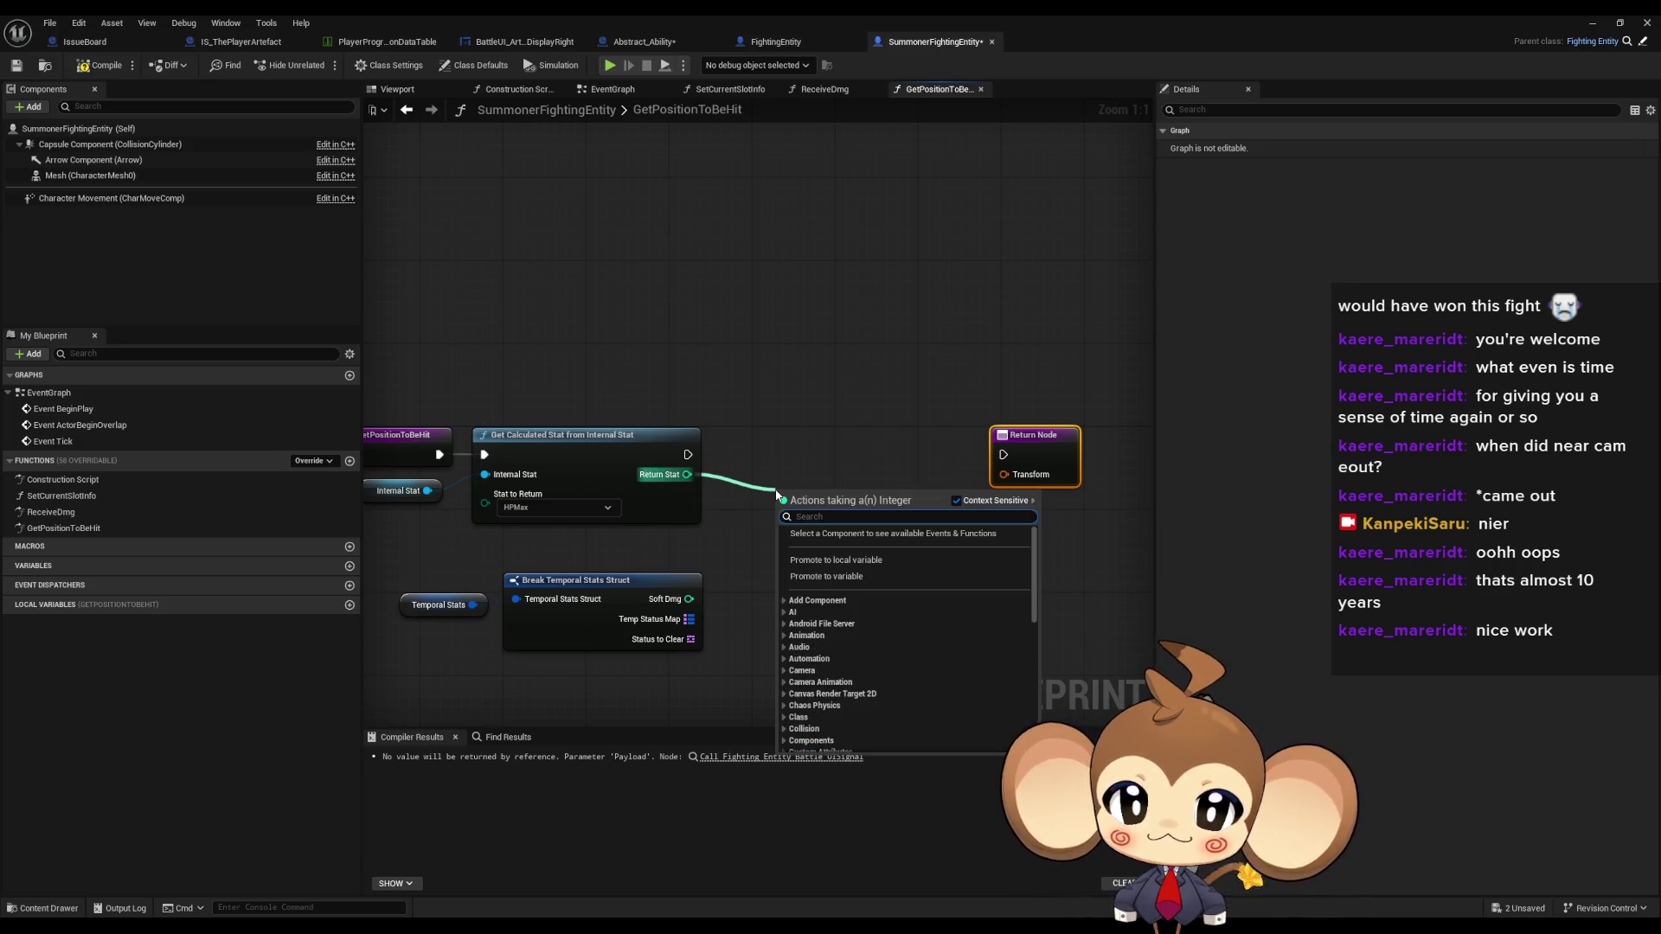
text(-)
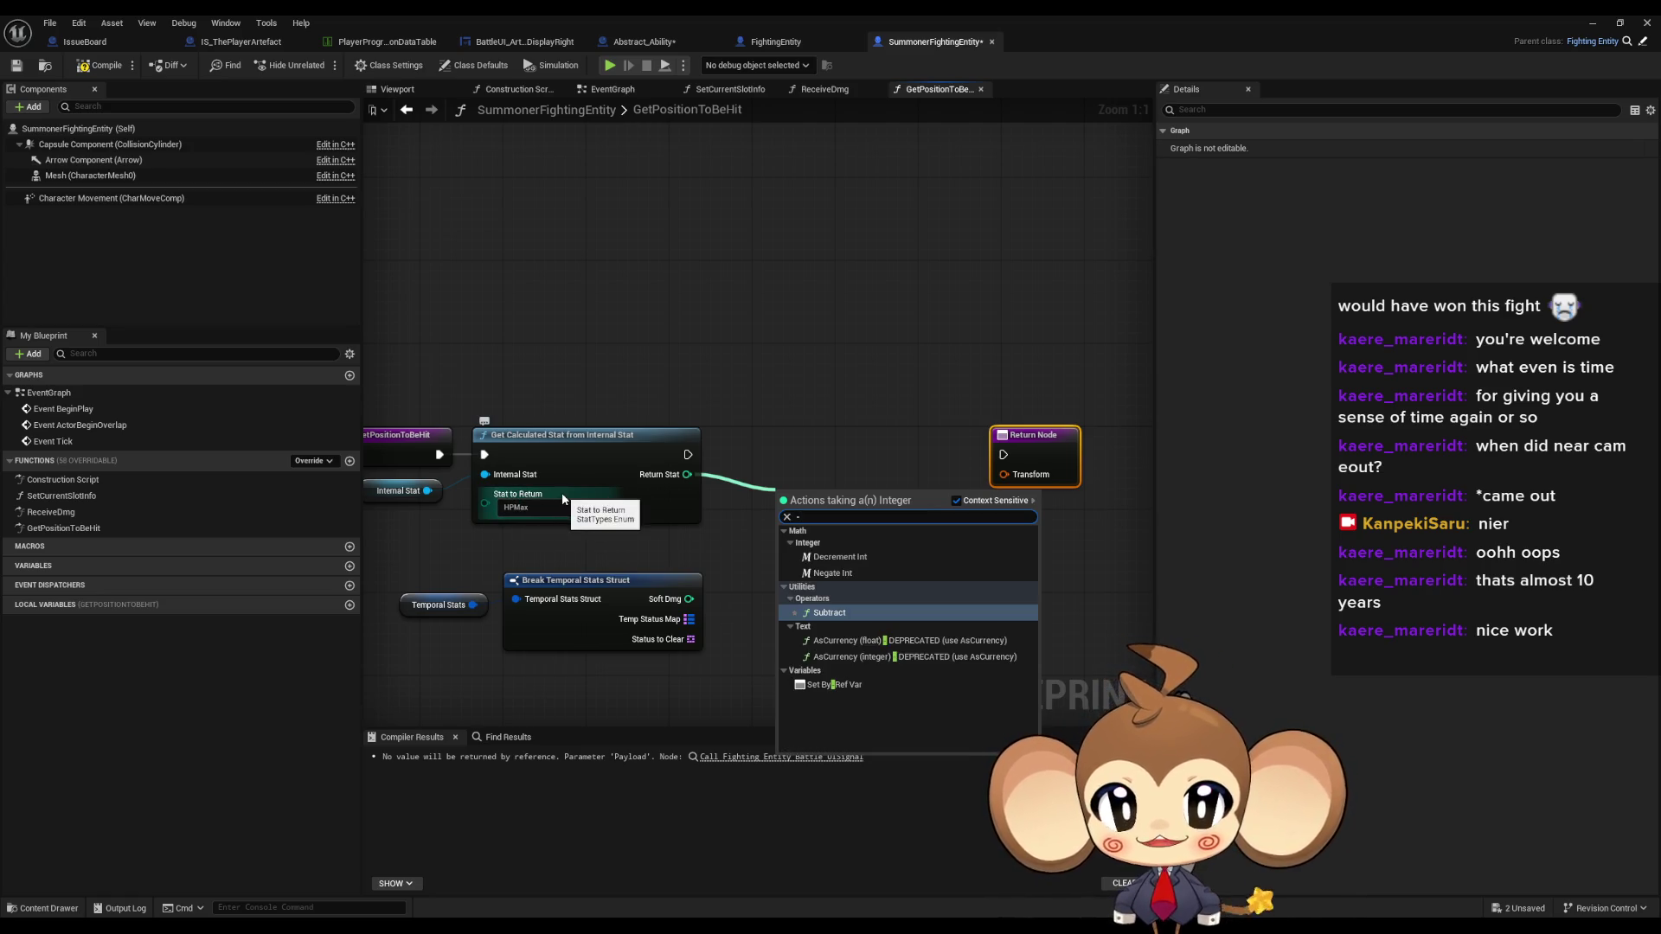
key(Return)
mouse_move(689, 599)
mouse_down()
mouse_move(818, 509)
mouse_move(778, 514)
mouse_up()
click(607, 588)
click(1418, 218)
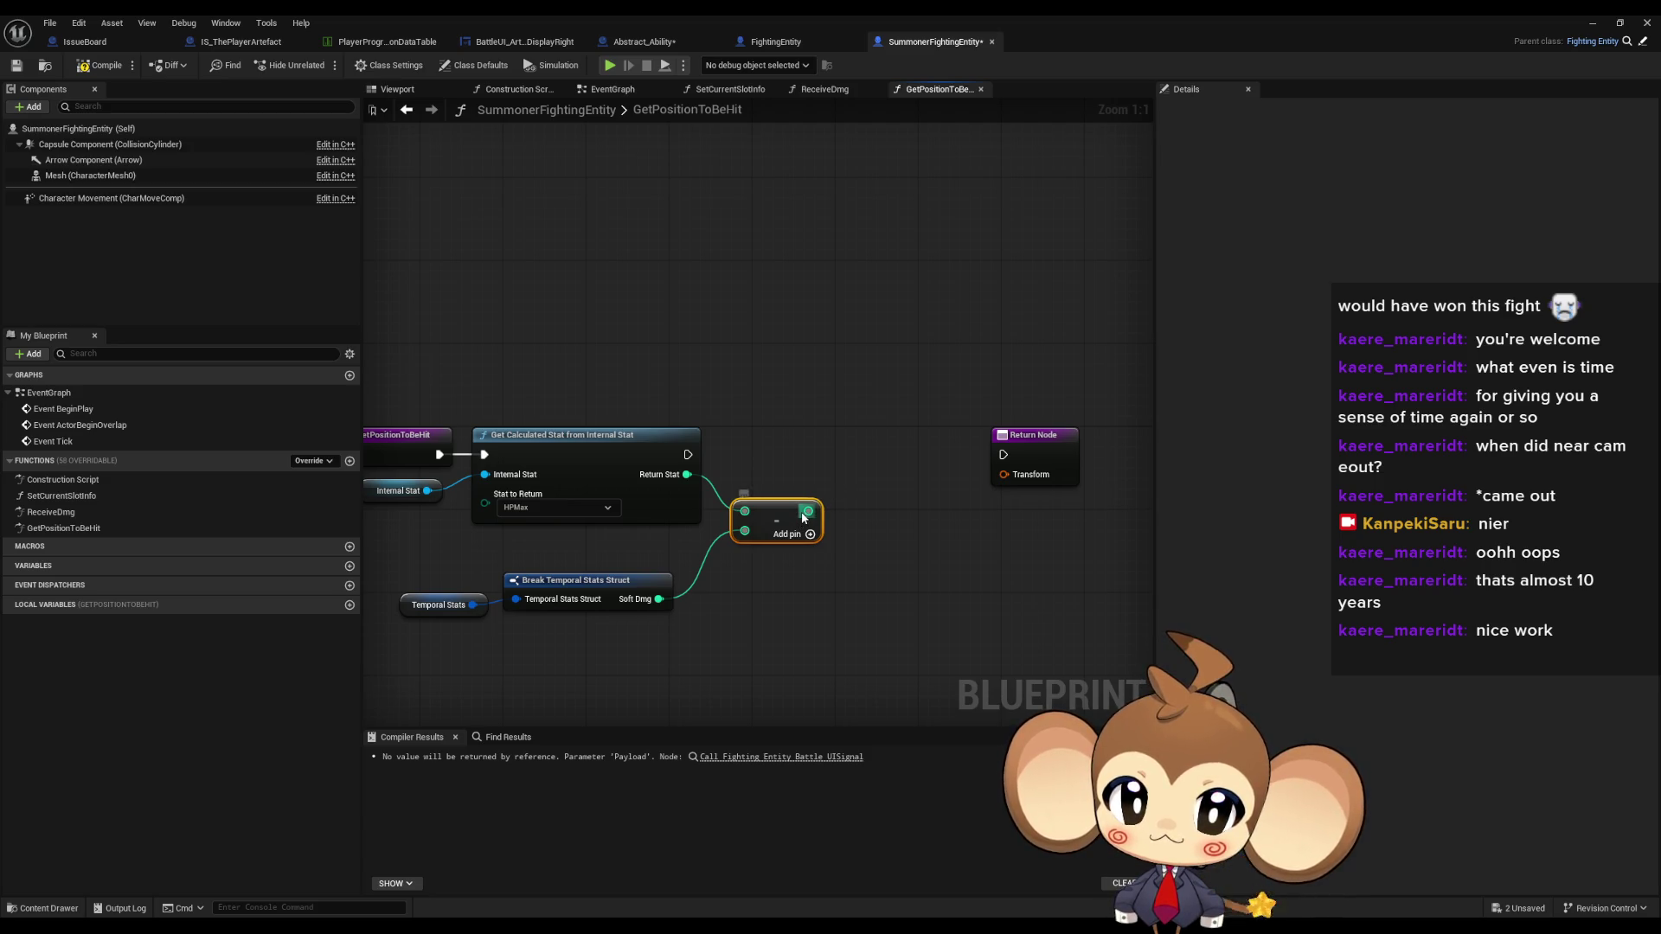
- Test the subtraction result with a >= comparison that drives a new Branch node
drag(808, 510, 859, 516)
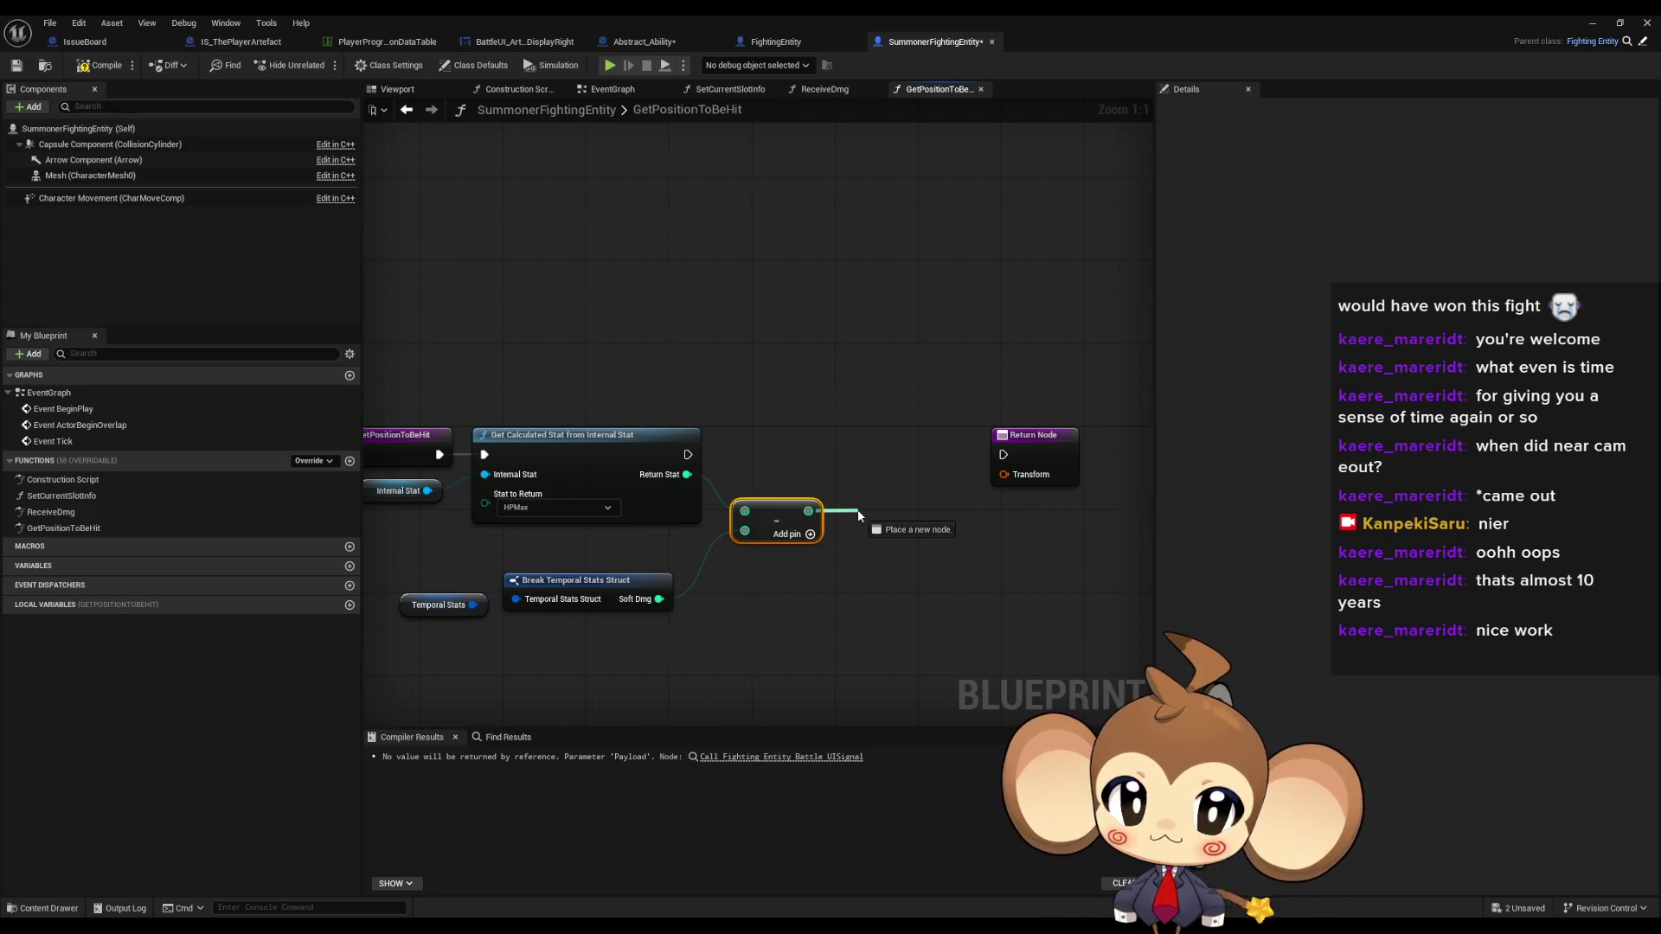
drag(859, 515, 852, 516)
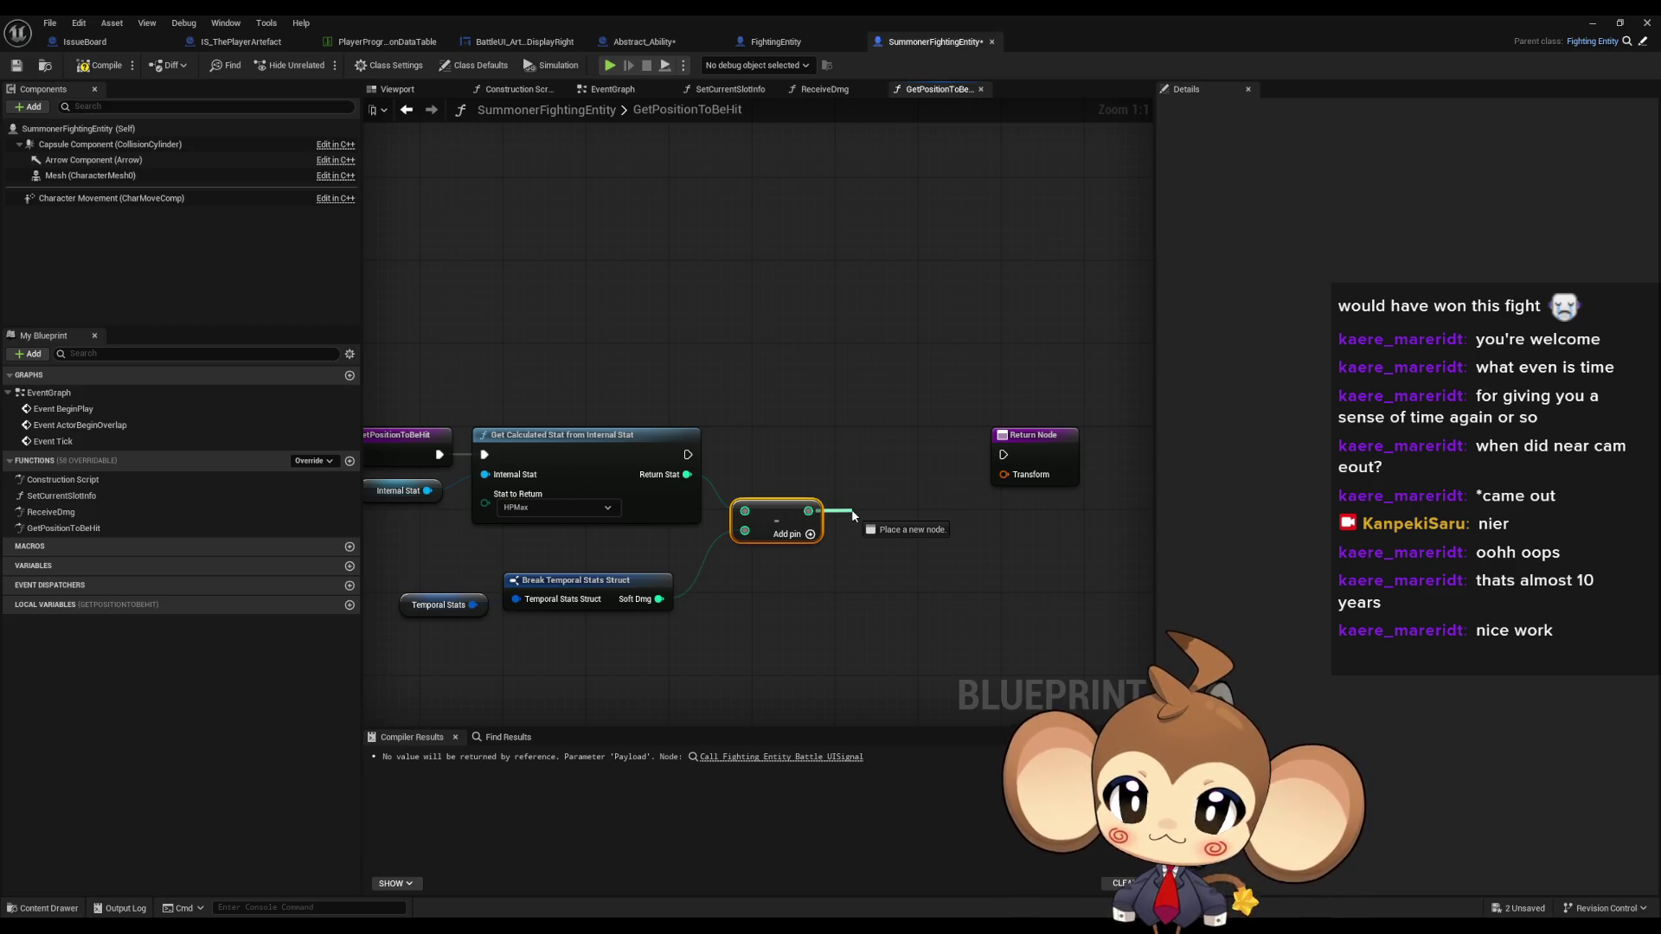
drag(852, 516, 851, 512)
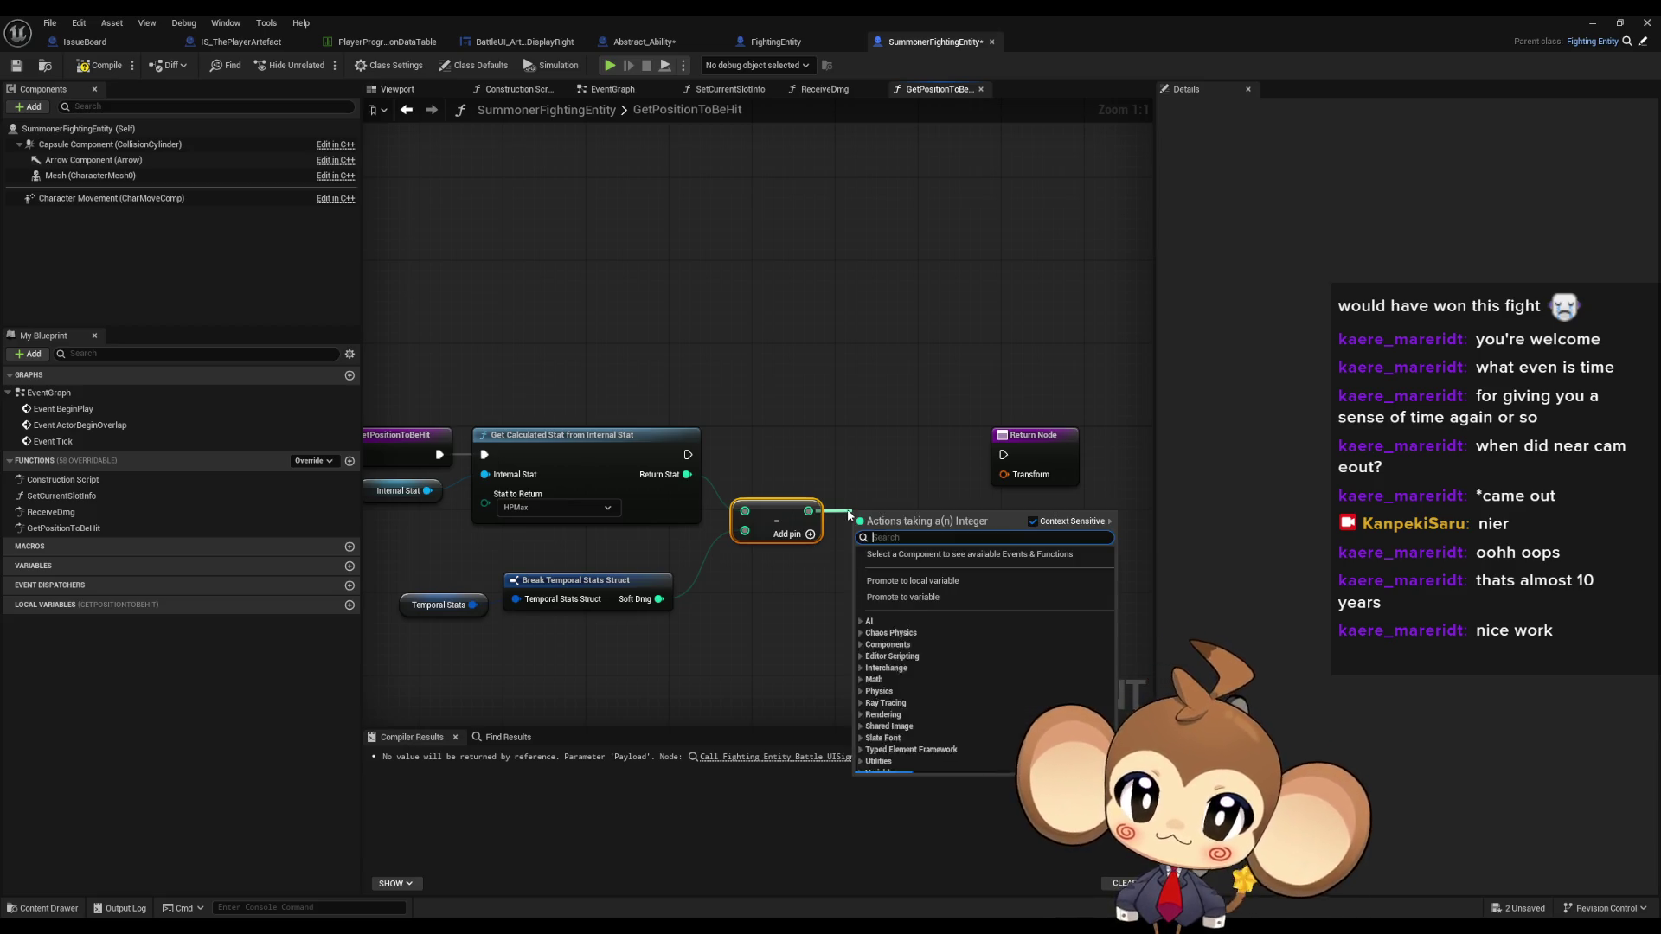
text(>)
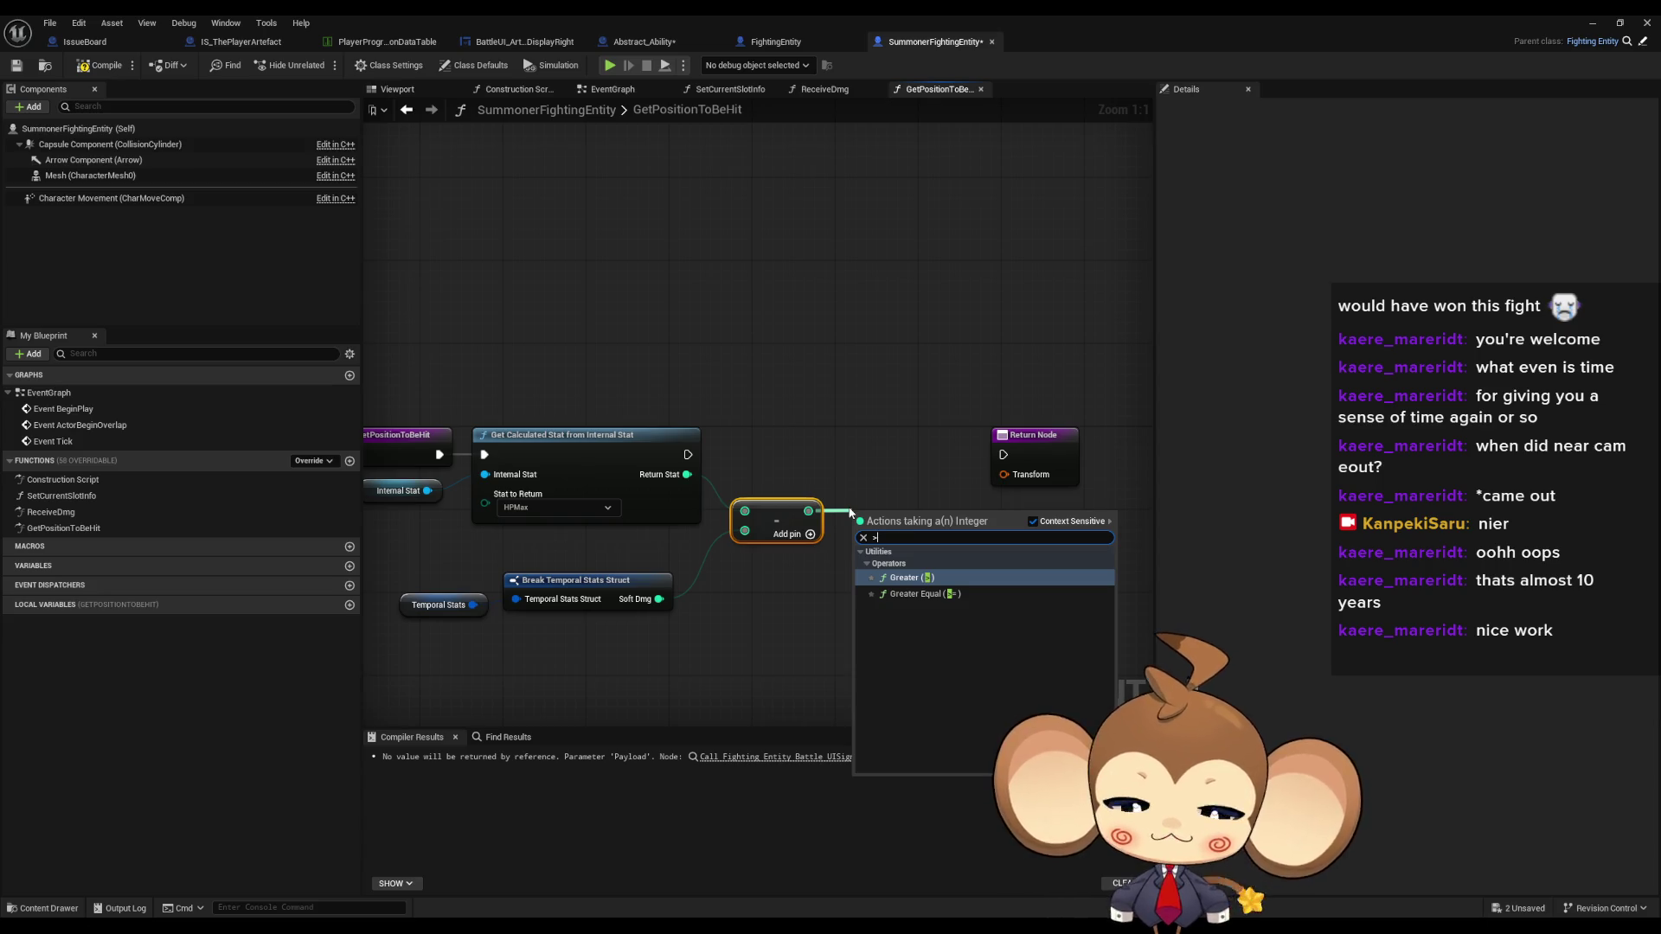
text(=)
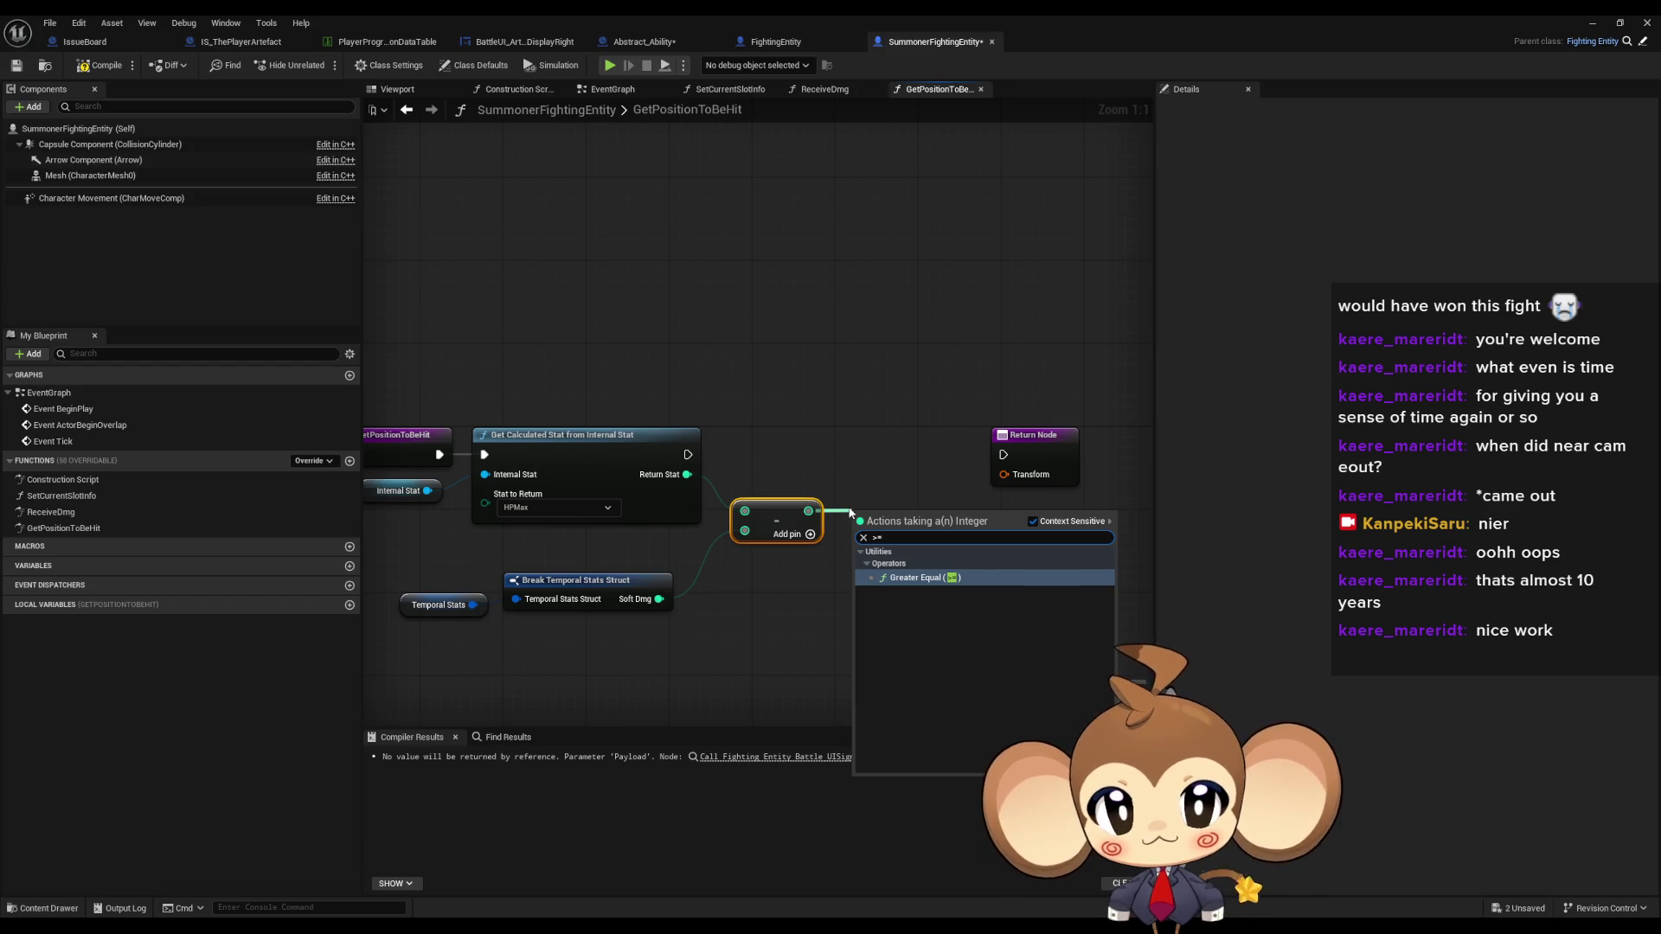
key(Return)
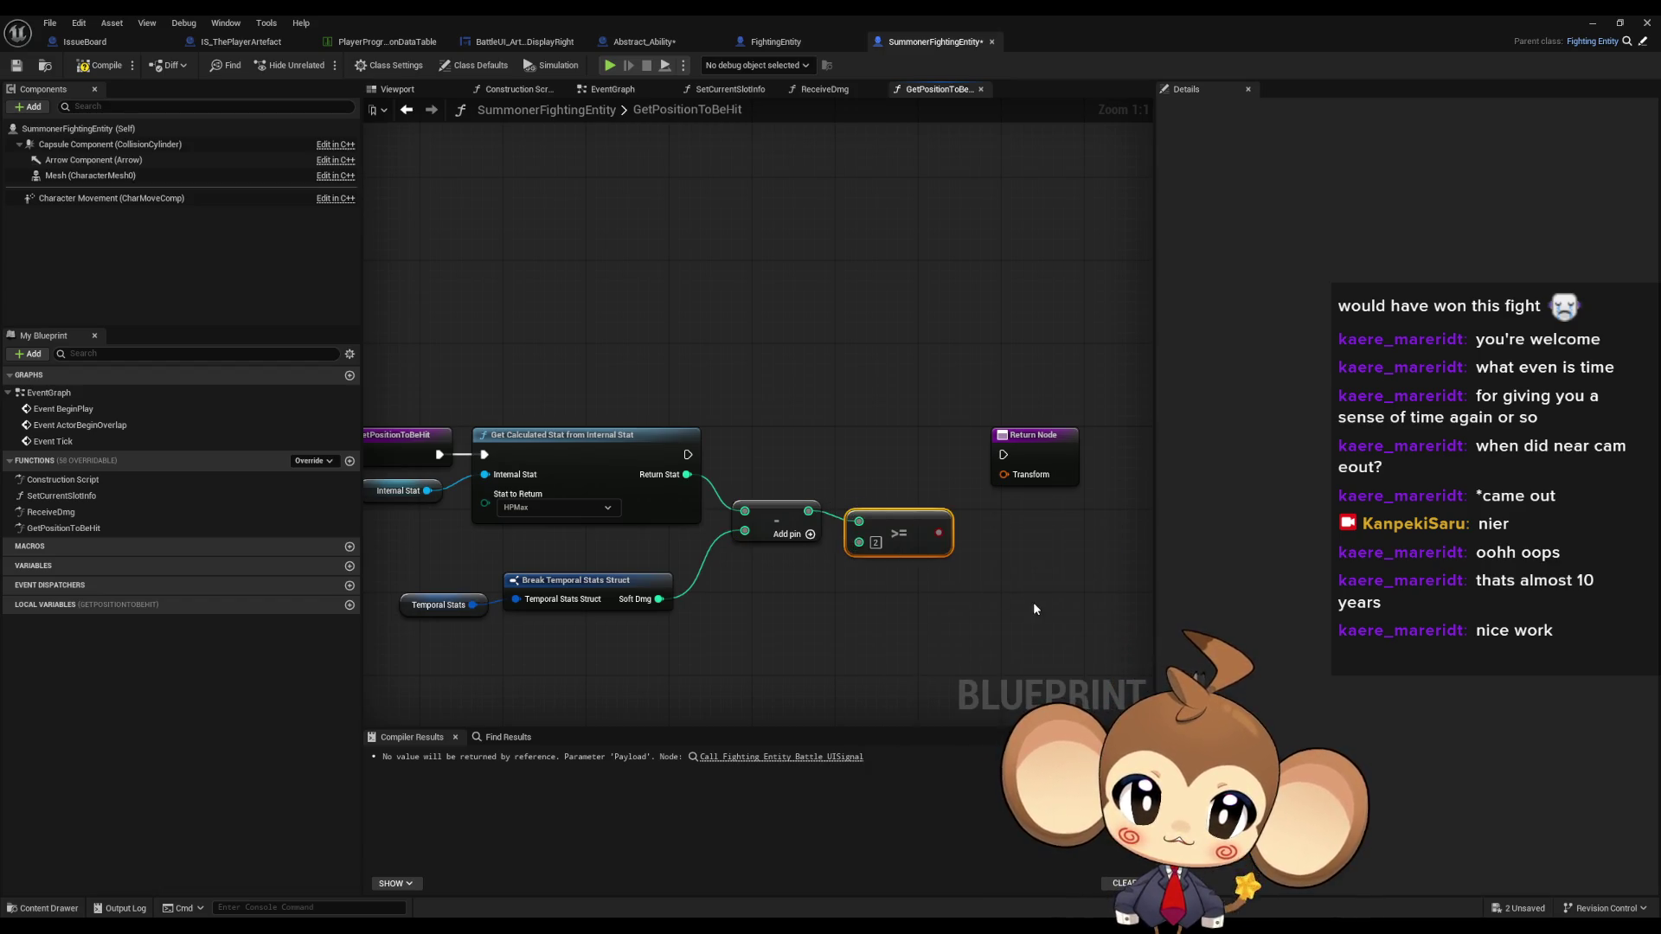
click(1033, 609)
mouse_move(771, 540)
mouse_down()
mouse_move(825, 579)
mouse_move(834, 567)
mouse_up()
text(branch)
key(Return)
- Duplicate the Return Node and place the copy below the first
mouse_move(861, 465)
mouse_down()
mouse_move(994, 628)
mouse_move(1059, 672)
mouse_up()
key(ctrl+c)
key(ctrl+v)
drag(1021, 588, 861, 509)
drag(820, 625, 1017, 342)
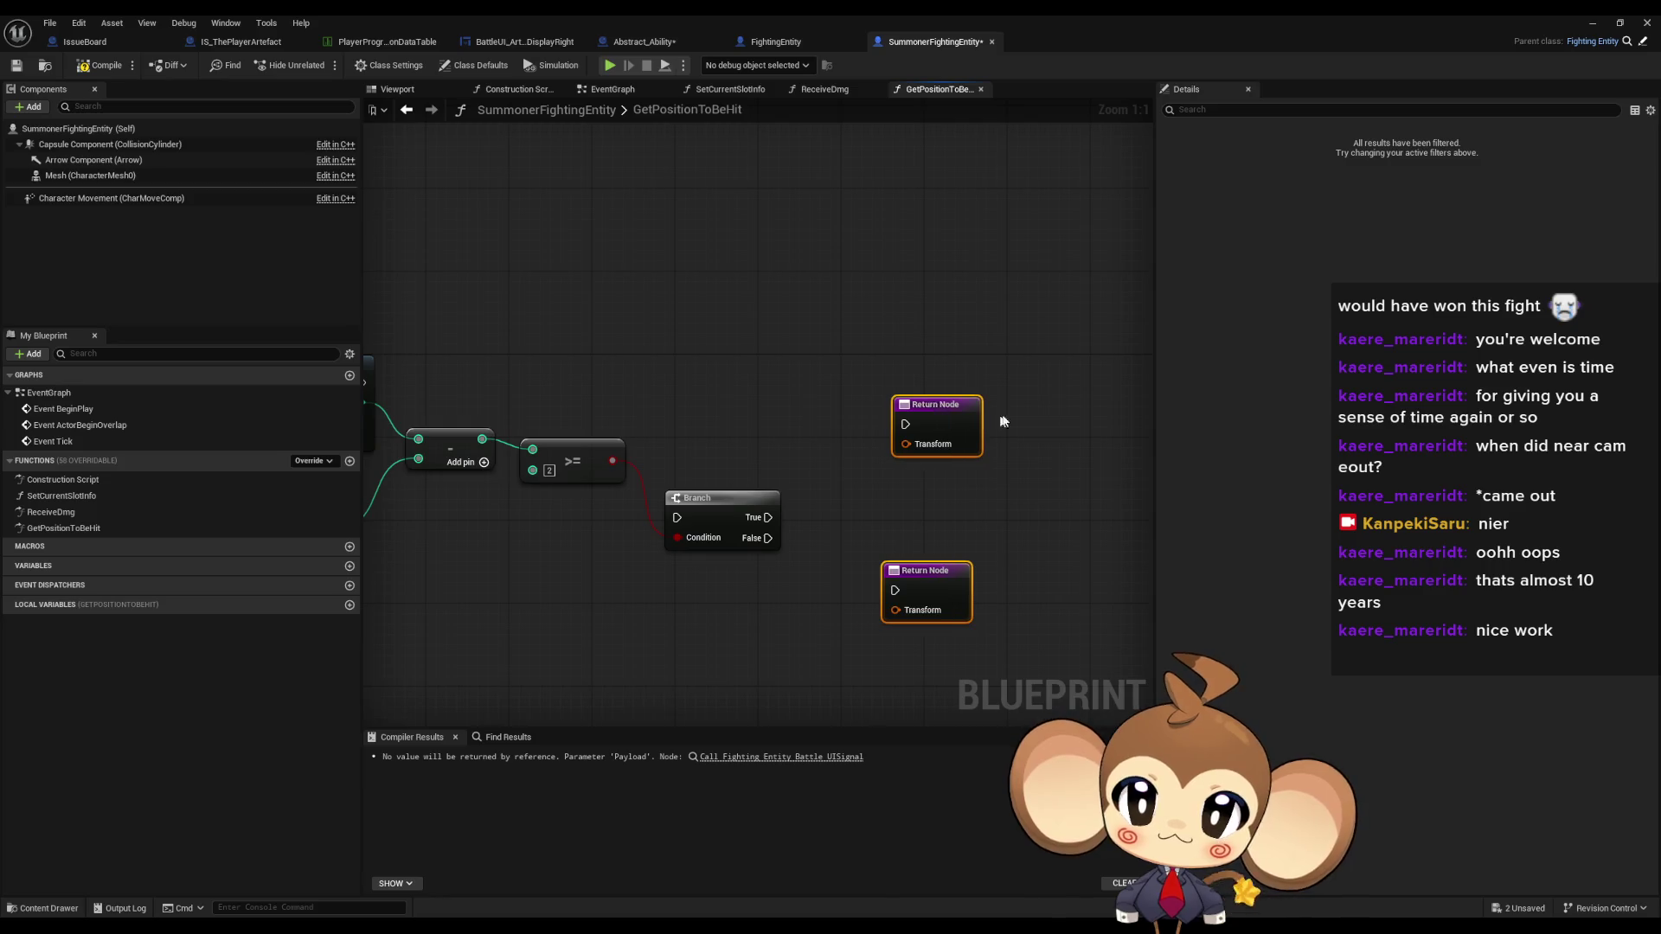
click(1003, 422)
mouse_move(730, 363)
mouse_down()
mouse_move(570, 276)
mouse_move(405, 262)
mouse_move(523, 273)
mouse_move(609, 490)
mouse_up()
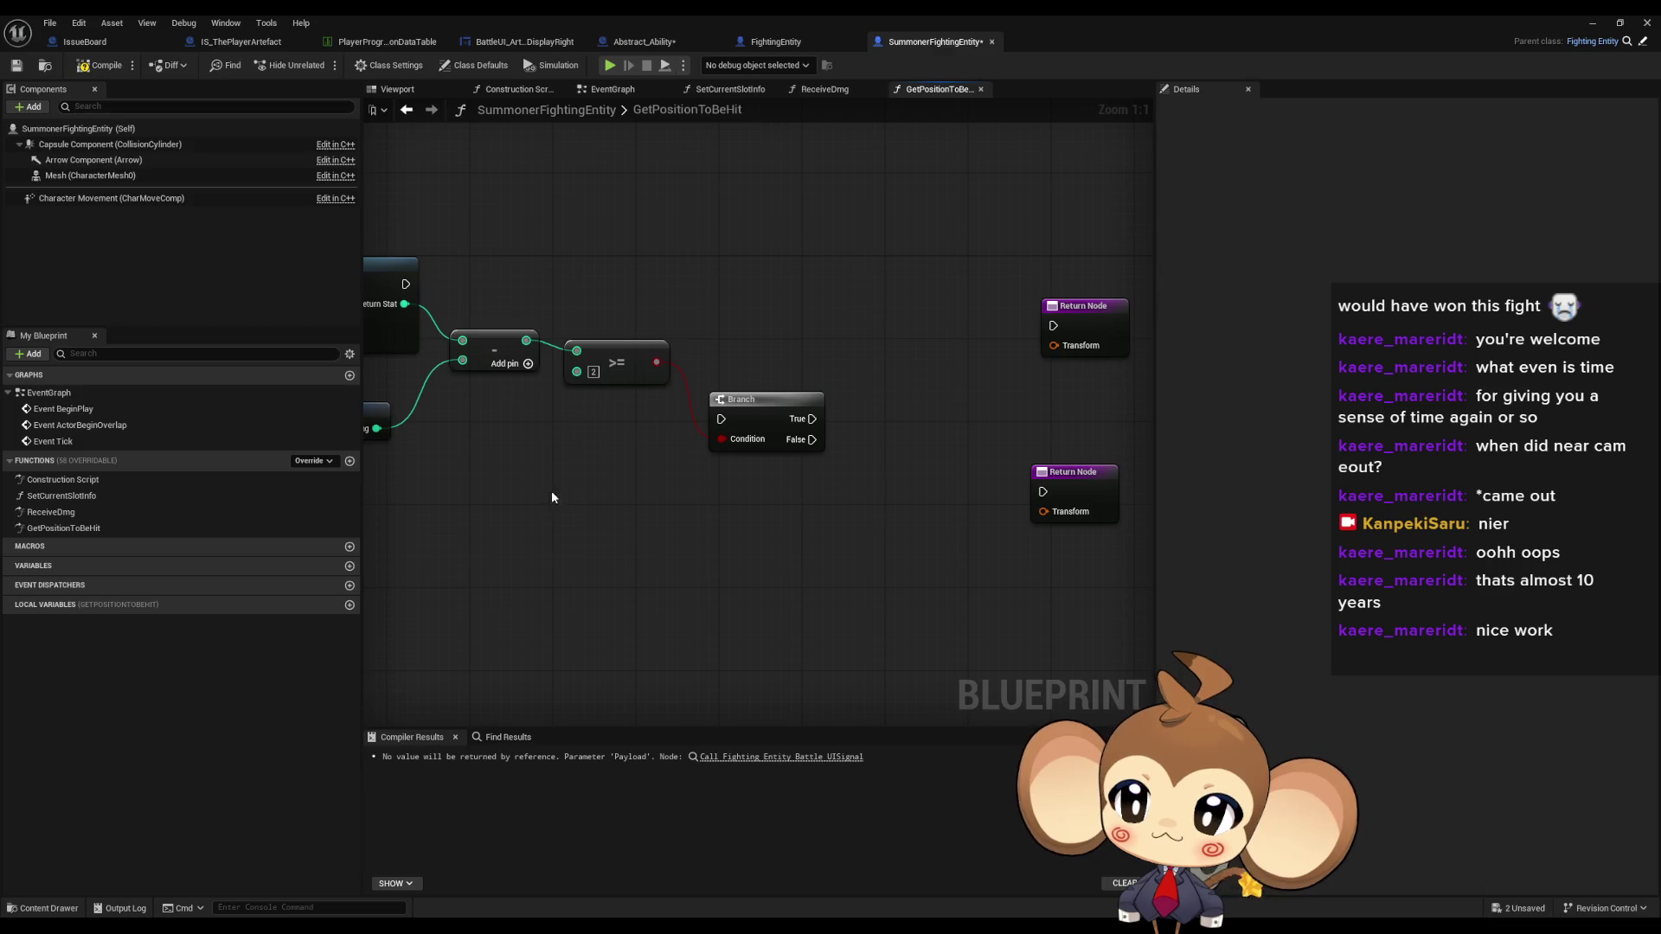
- Add a Visual Entity getter node to the graph
right_click(574, 517)
text(vis ac)
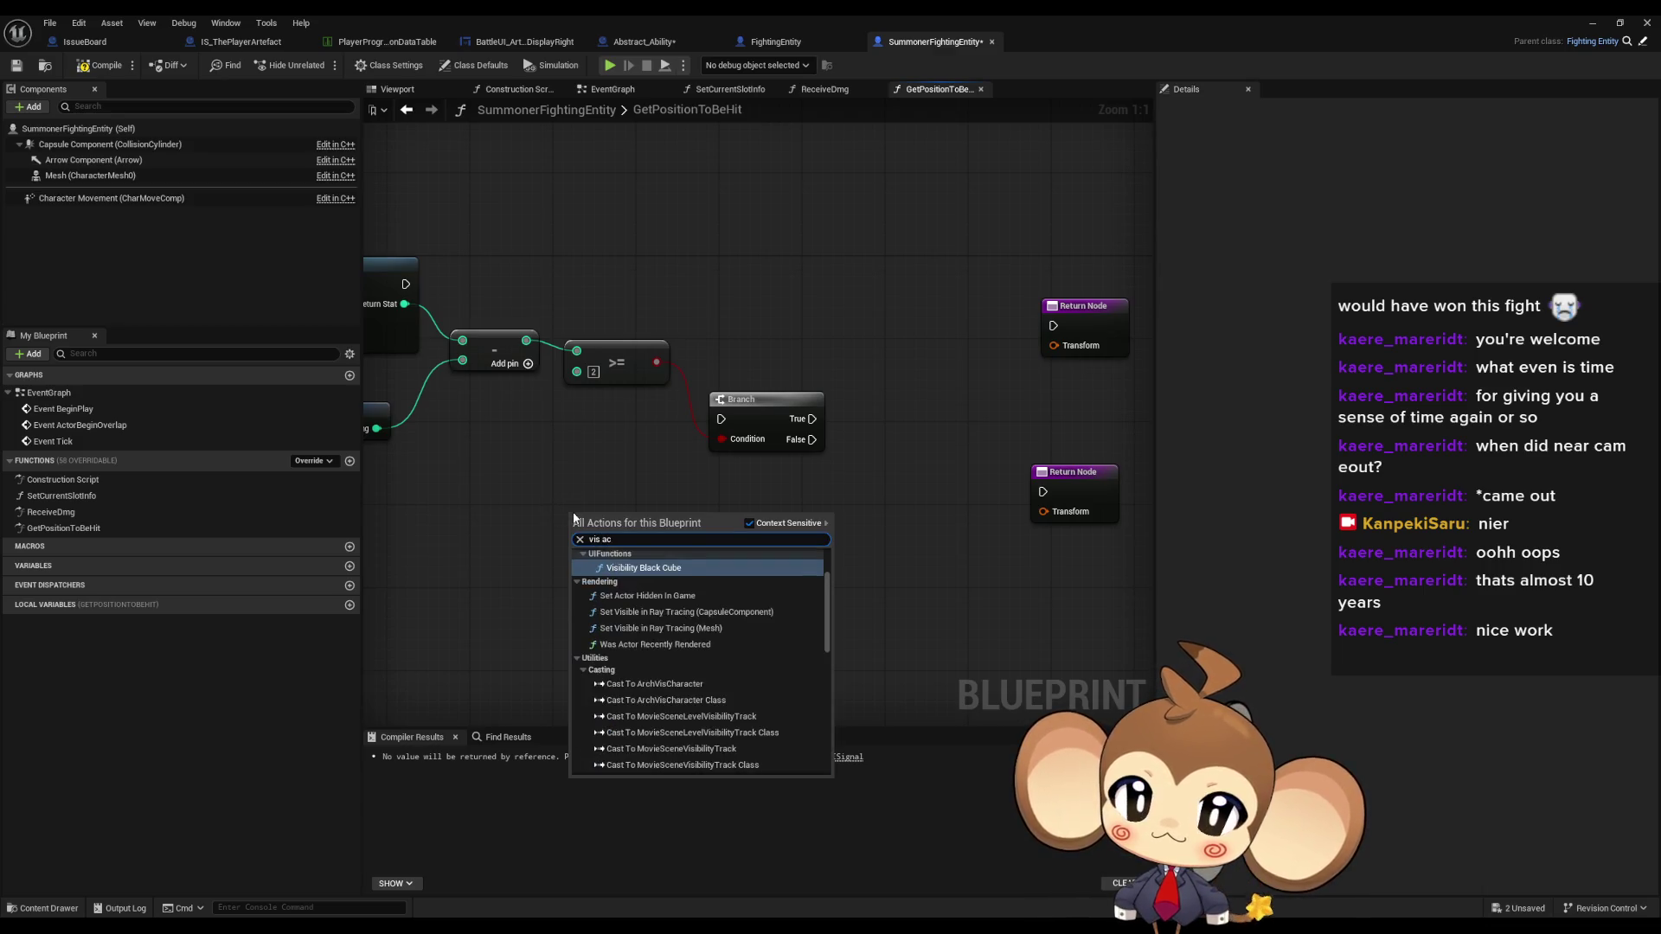
text(tor)
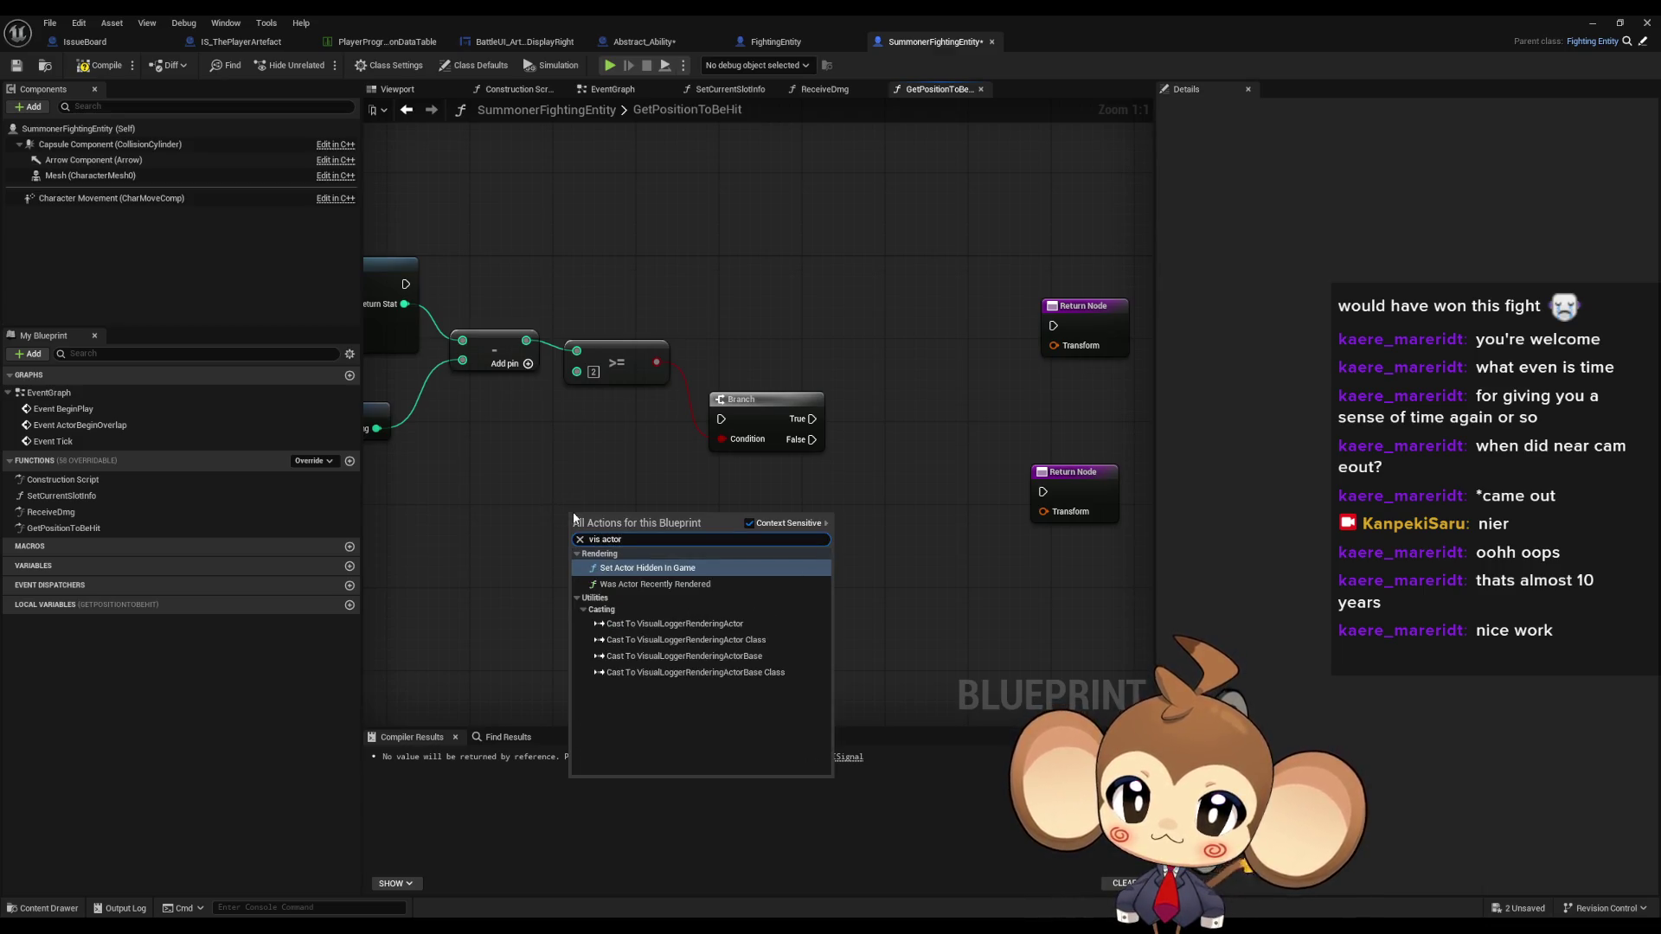
key(ctrl+a)
text(get ve)
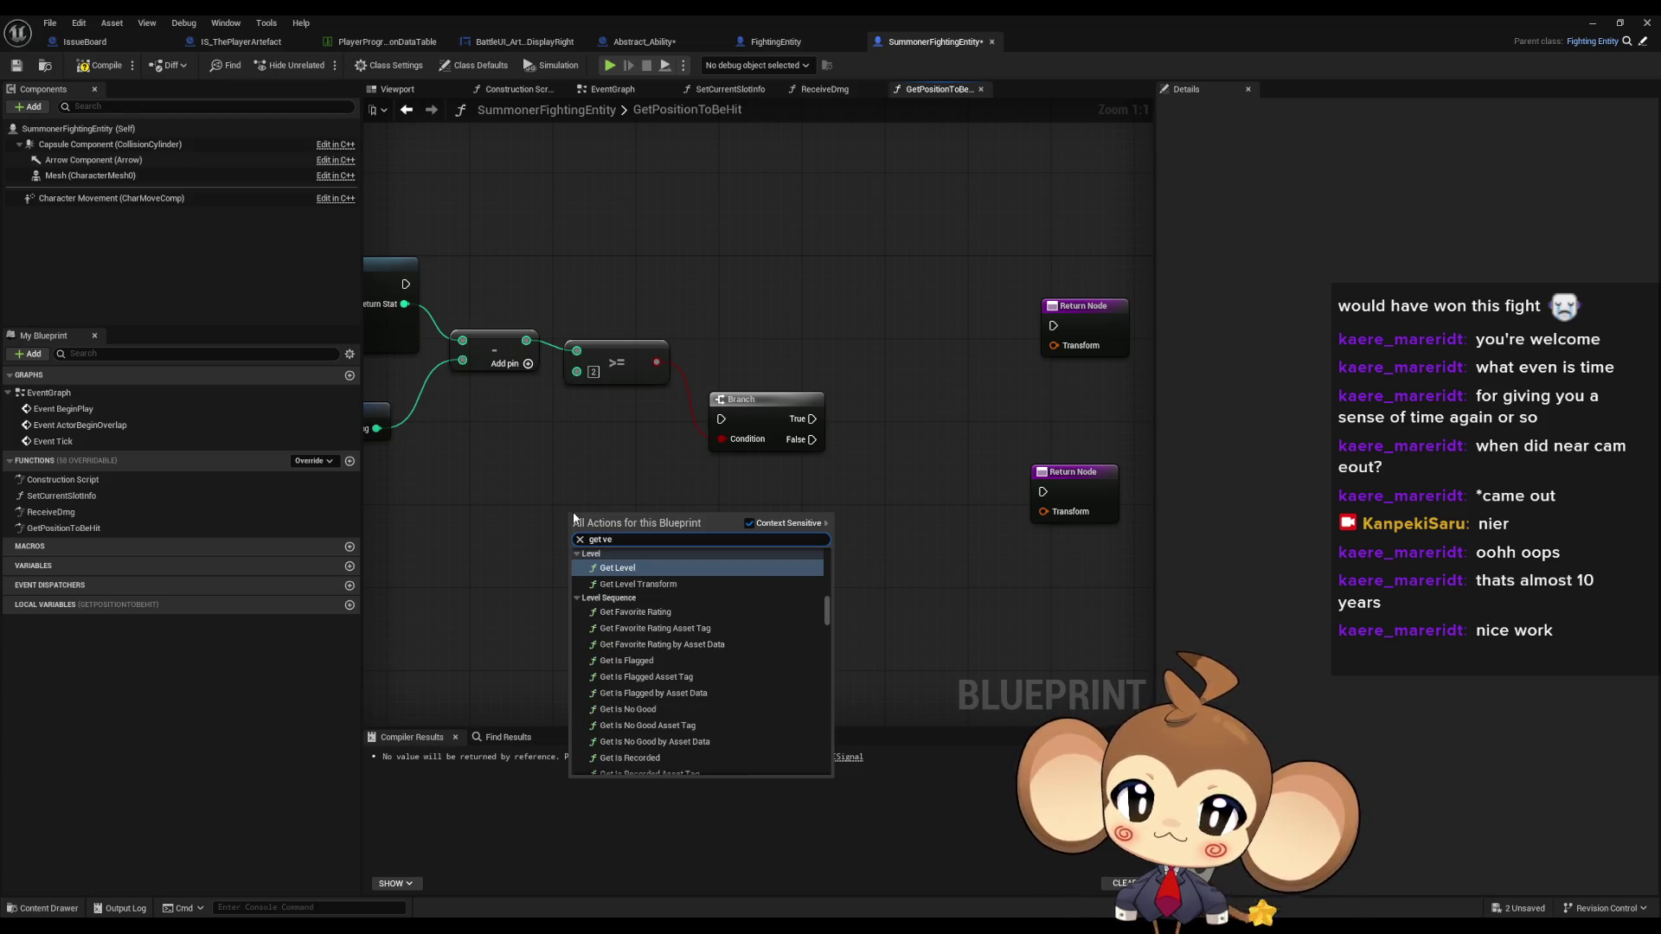
scroll(780, 615, down, 5)
key(ctrl+a)
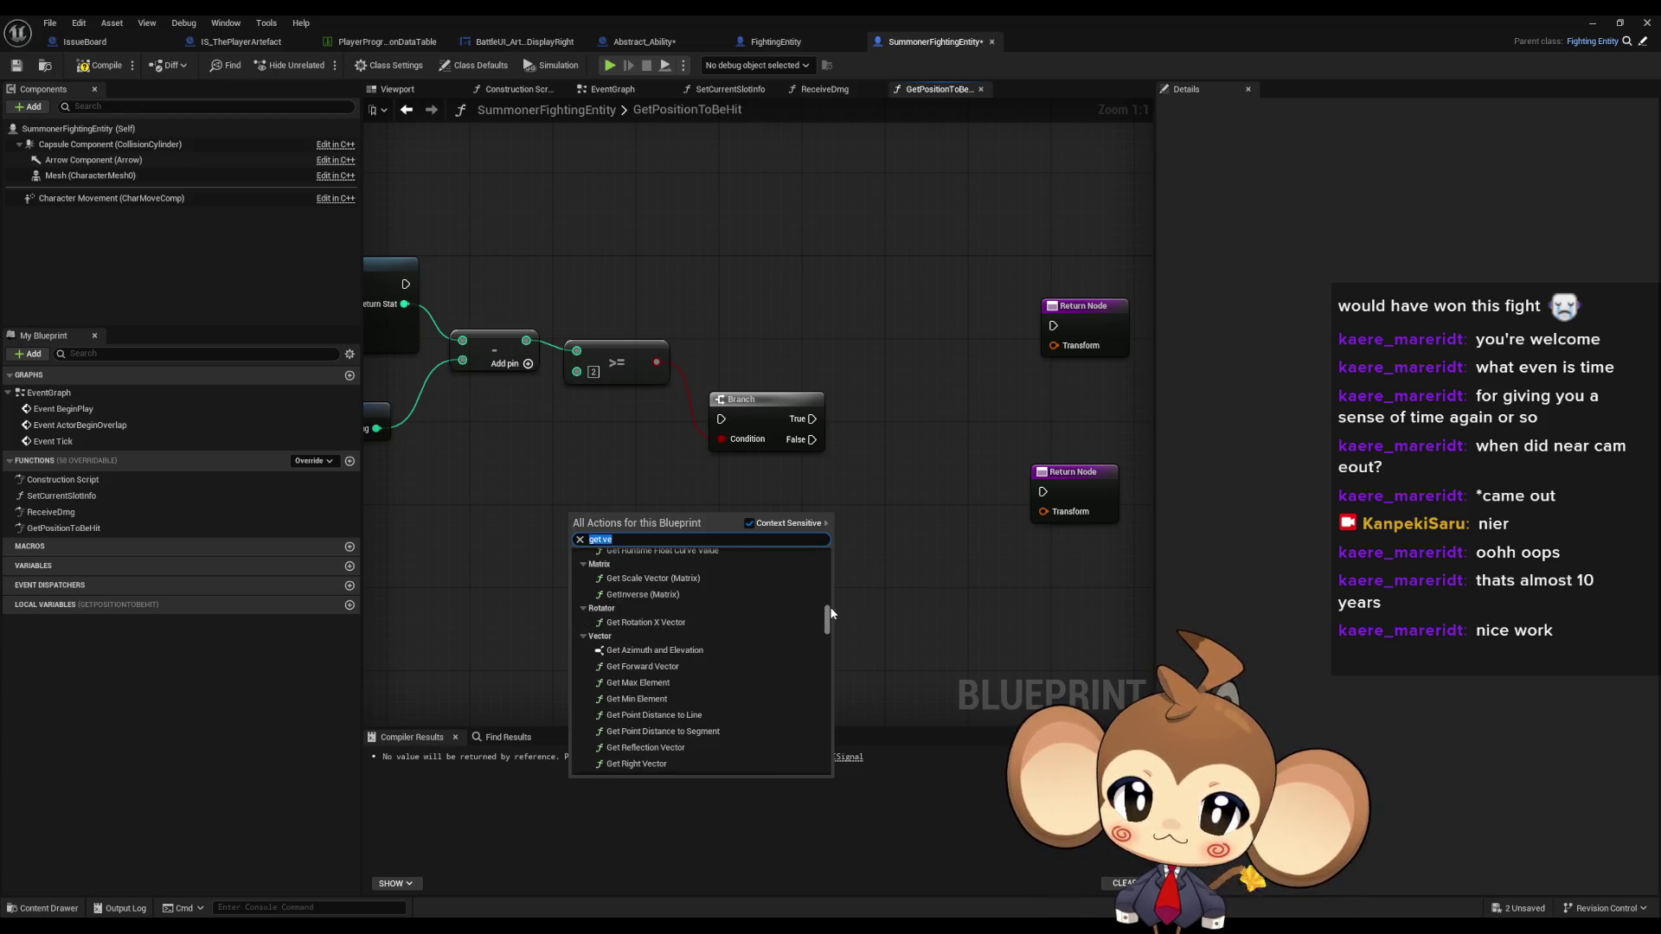
text(get)
drag(827, 639, 829, 753)
scroll(698, 678, up, 5)
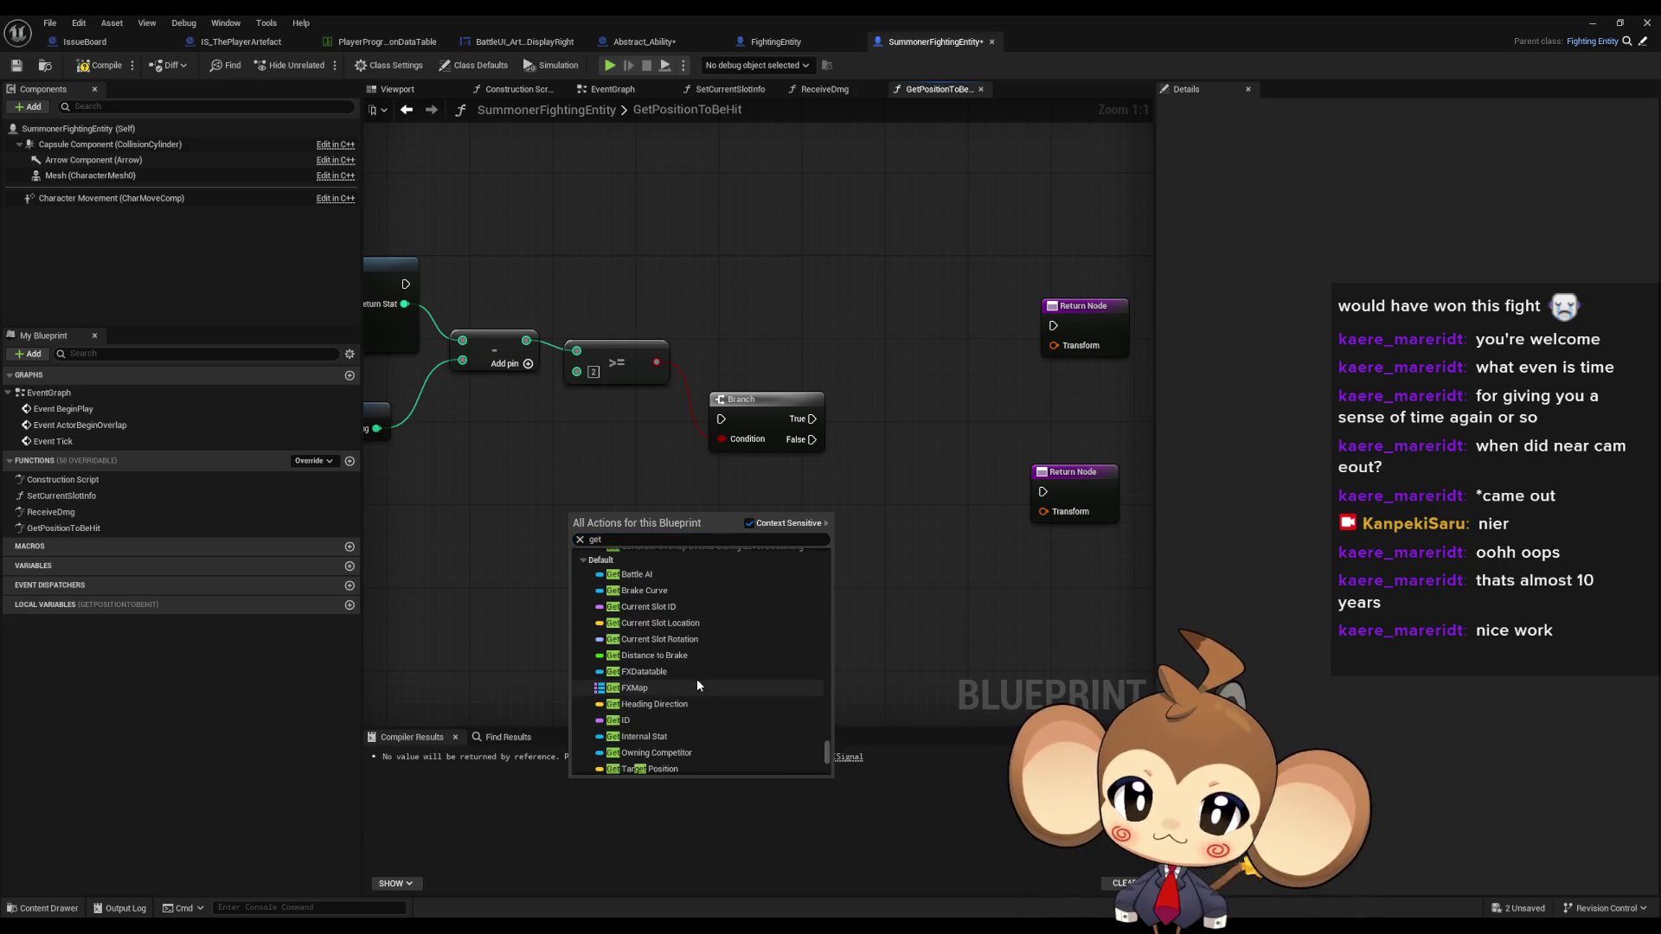
scroll(677, 619, down, 3)
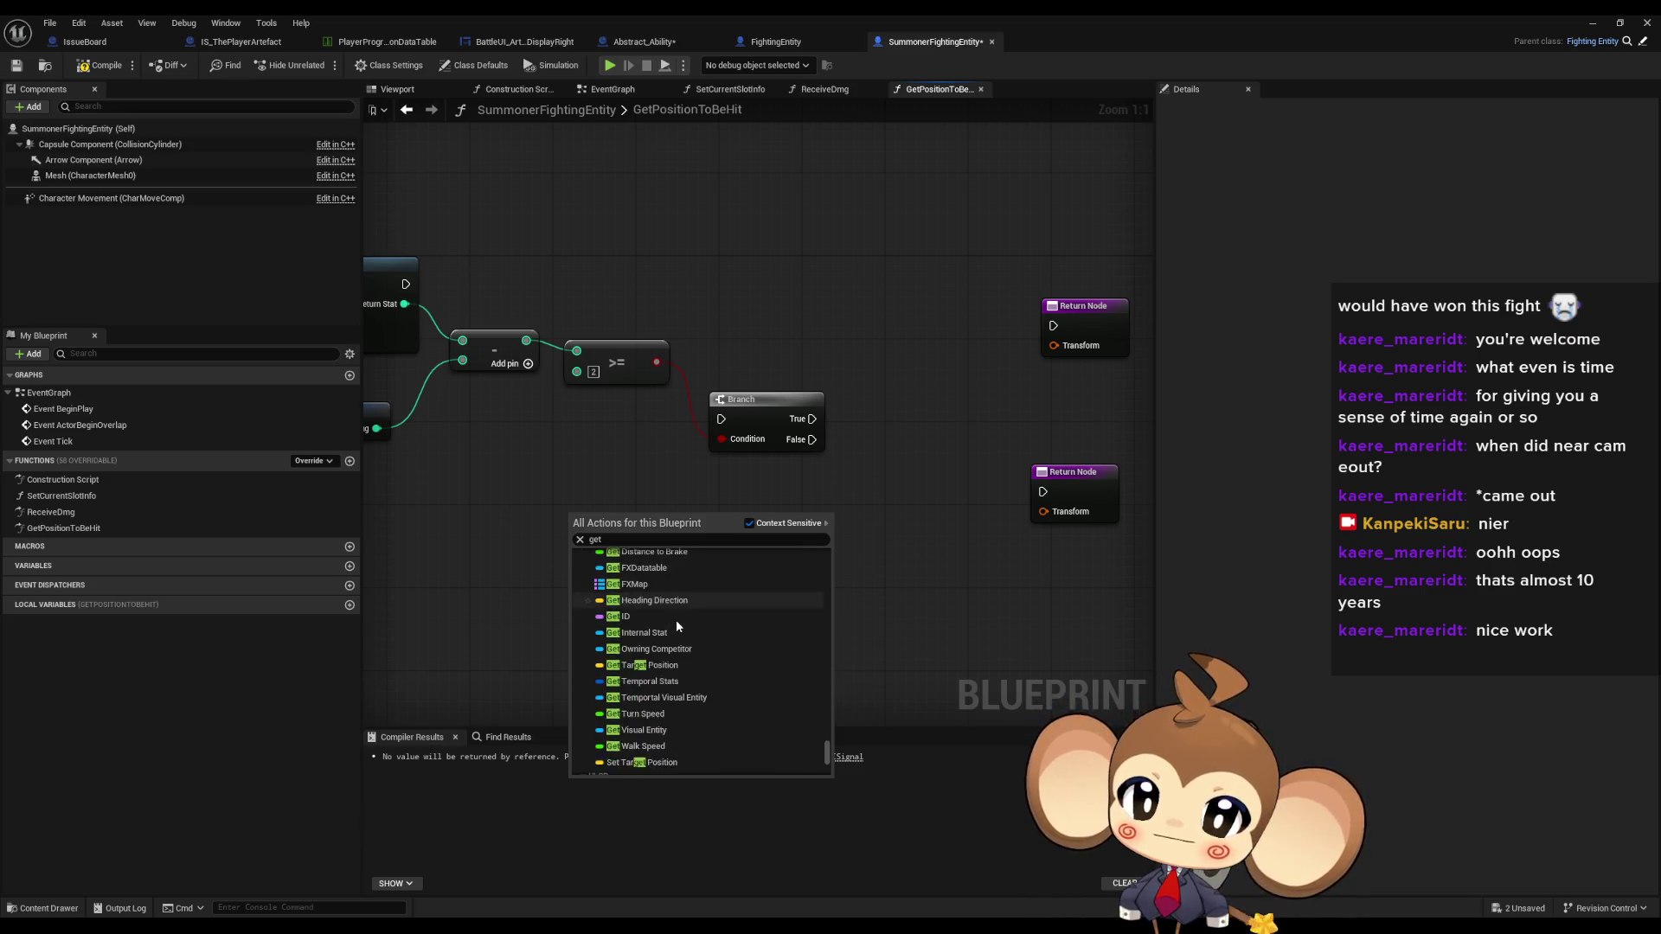
click(694, 689)
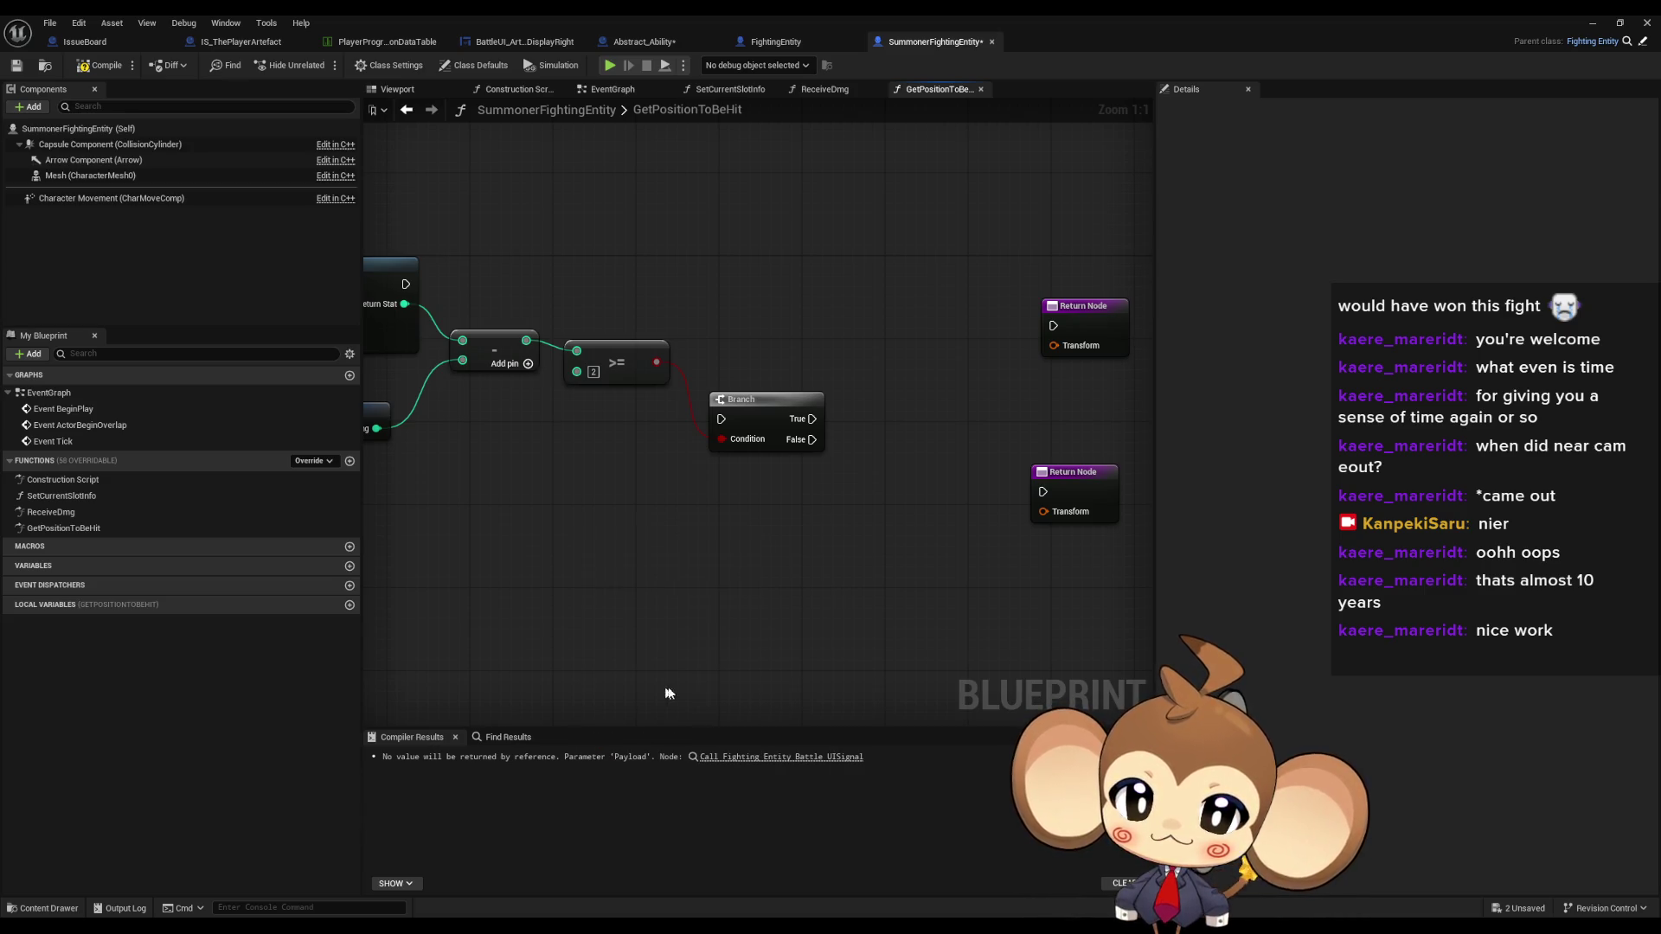
- Add a Hit Position getter wired from Visual Entity
mouse_move(519, 514)
mouse_down()
mouse_move(581, 576)
mouse_move(742, 563)
mouse_up()
text(h)
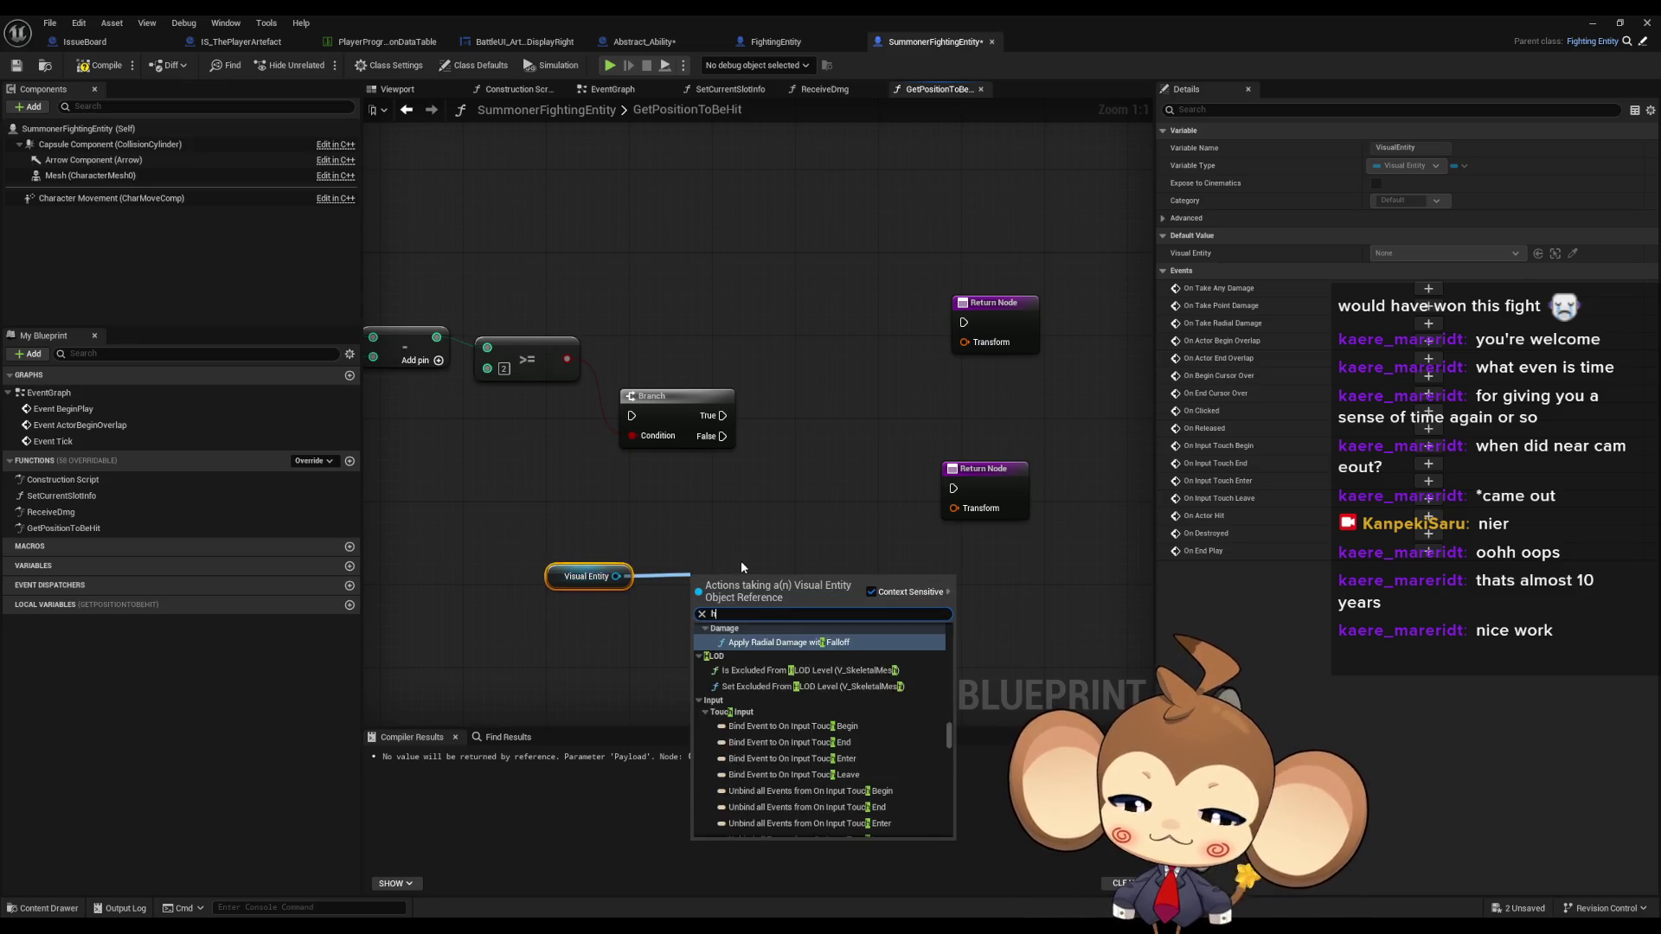
text(it pos)
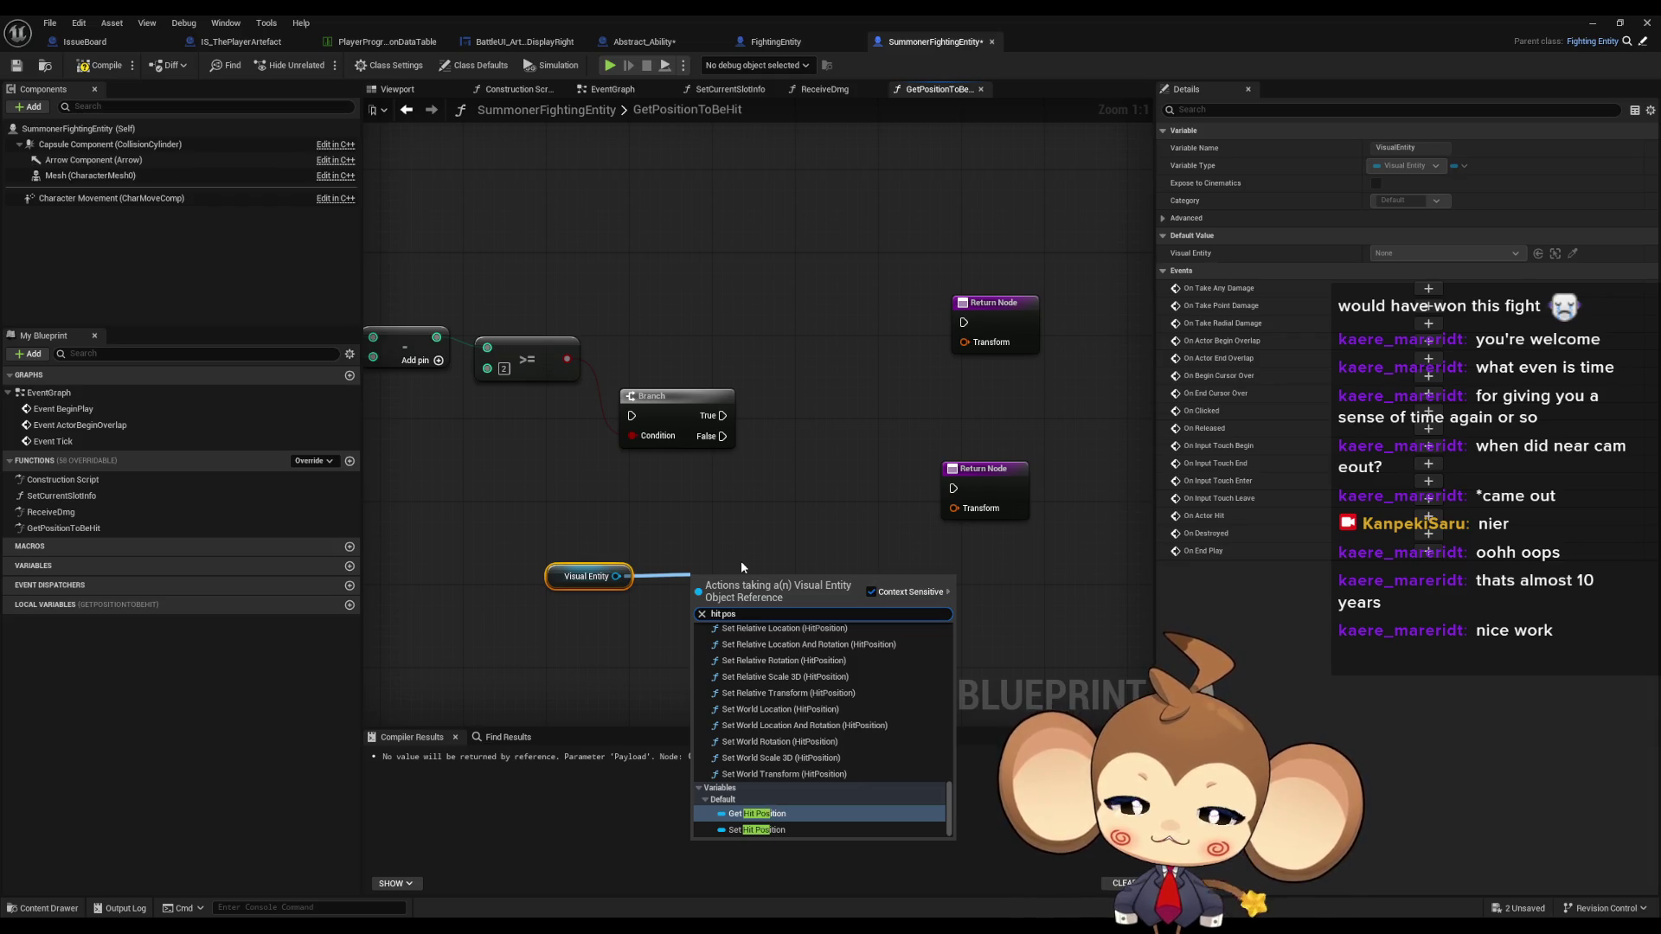
key(Return)
drag(749, 588, 706, 577)
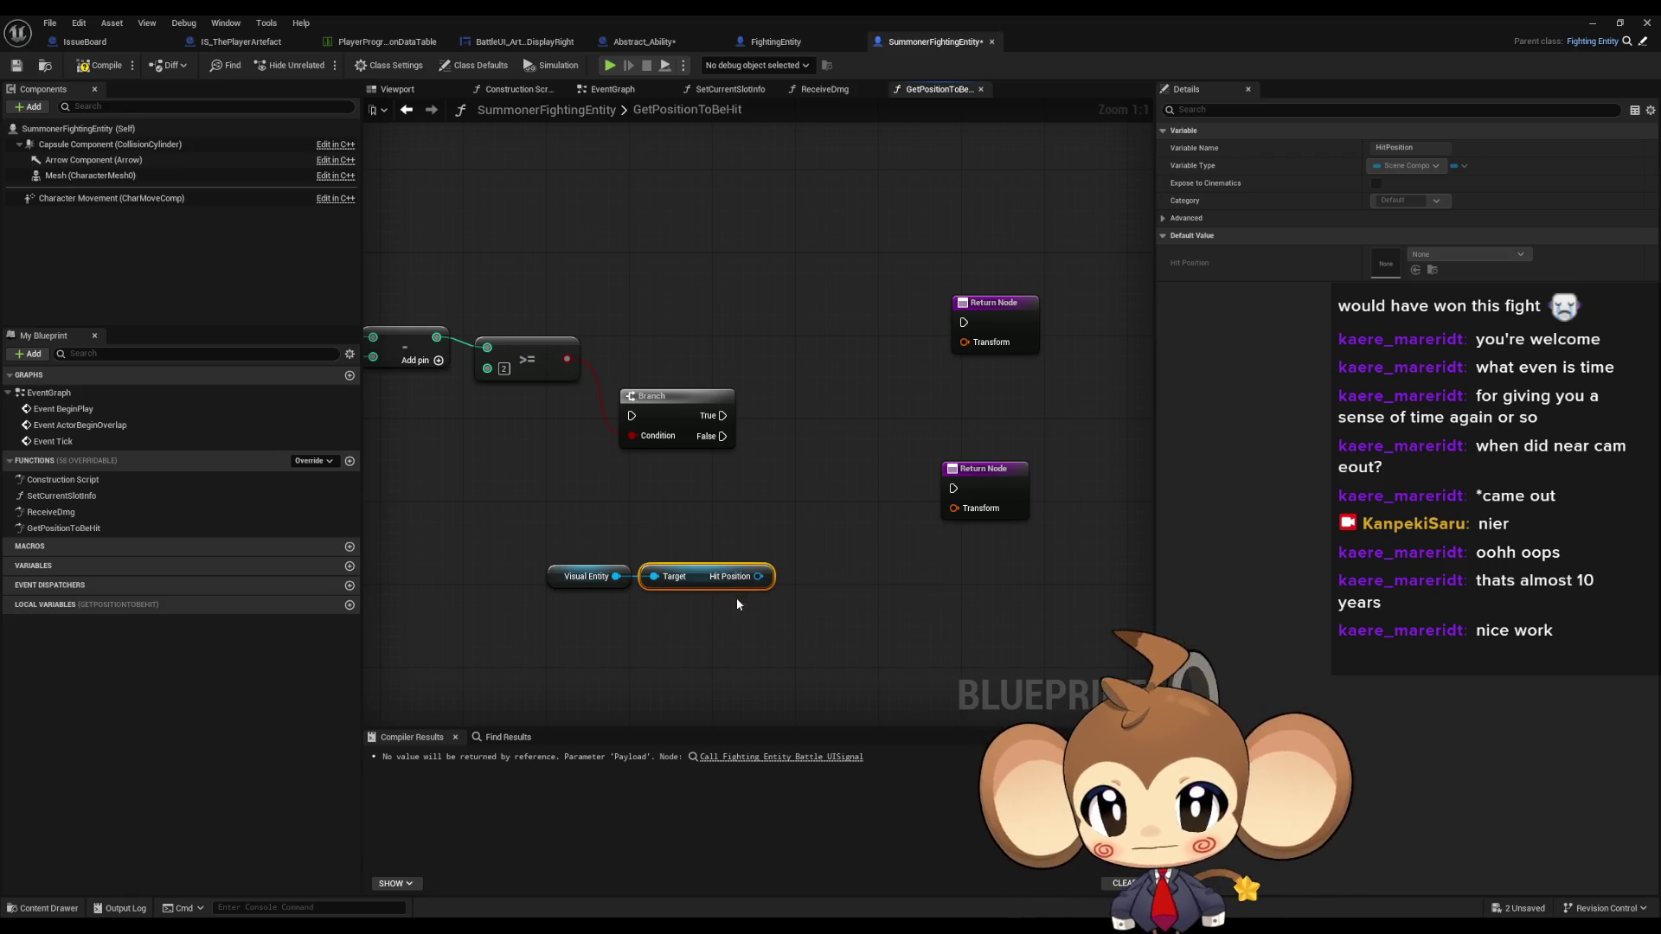
- Feed Hit Position's Get World Transform into the lower Return Node's Transform
mouse_move(739, 610)
mouse_down()
mouse_move(1003, 611)
mouse_move(822, 610)
mouse_move(767, 588)
mouse_move(809, 593)
mouse_up()
text(get world)
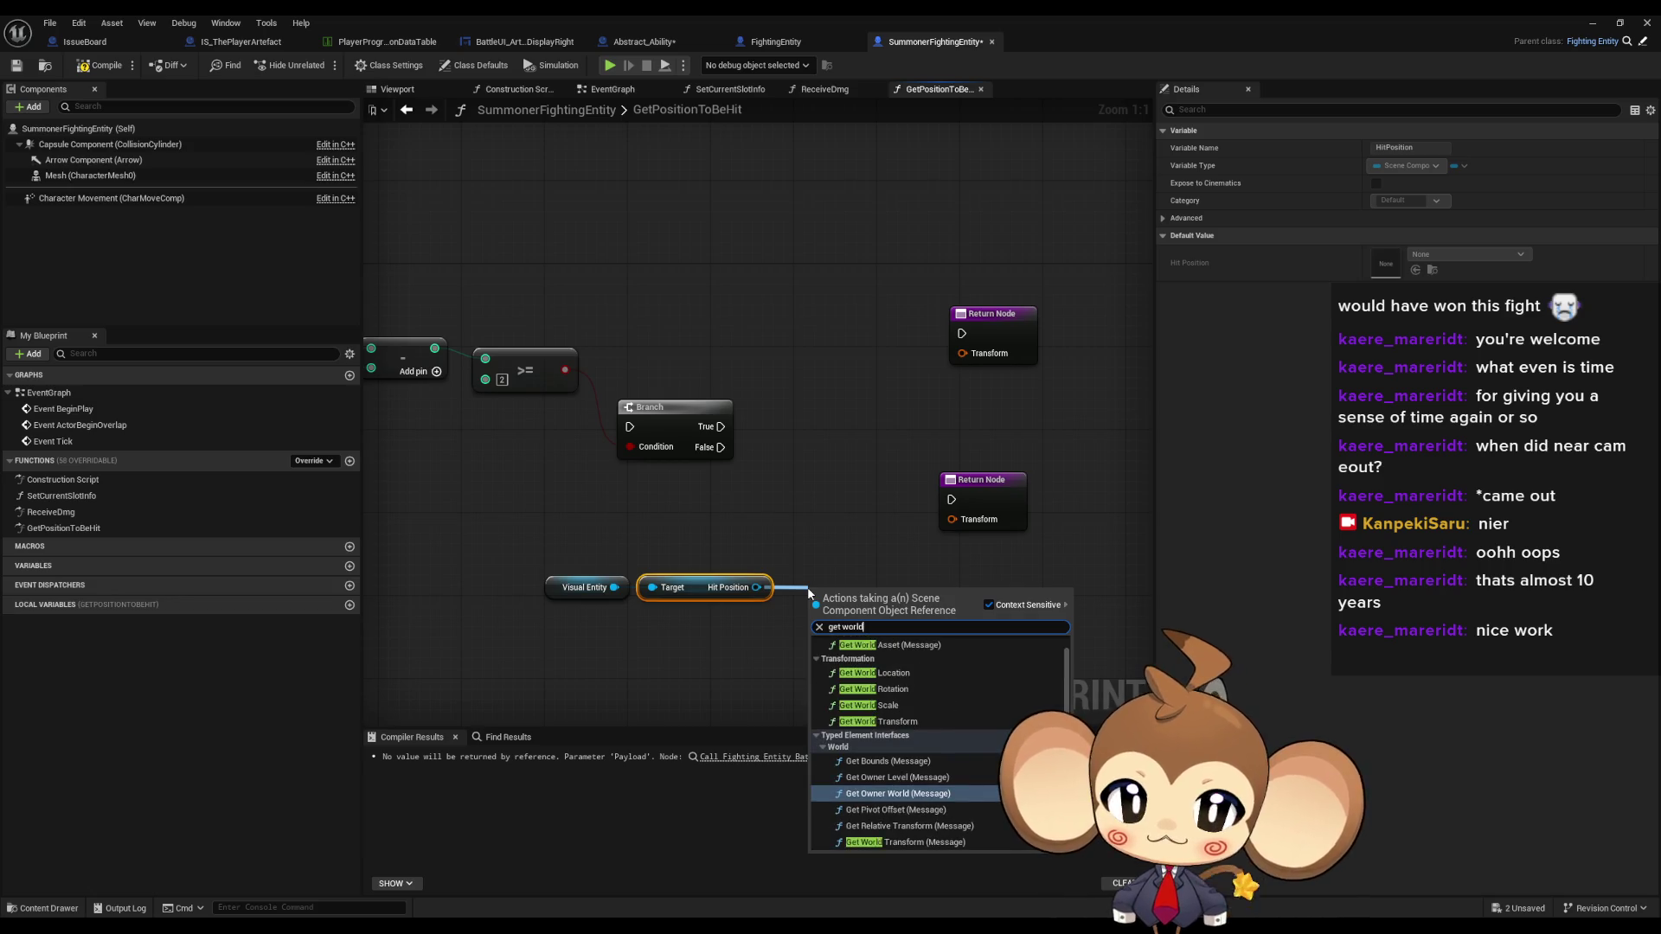
key(Down)
key(Down)
key(Down)
key(Up)
key(Up)
key(Up)
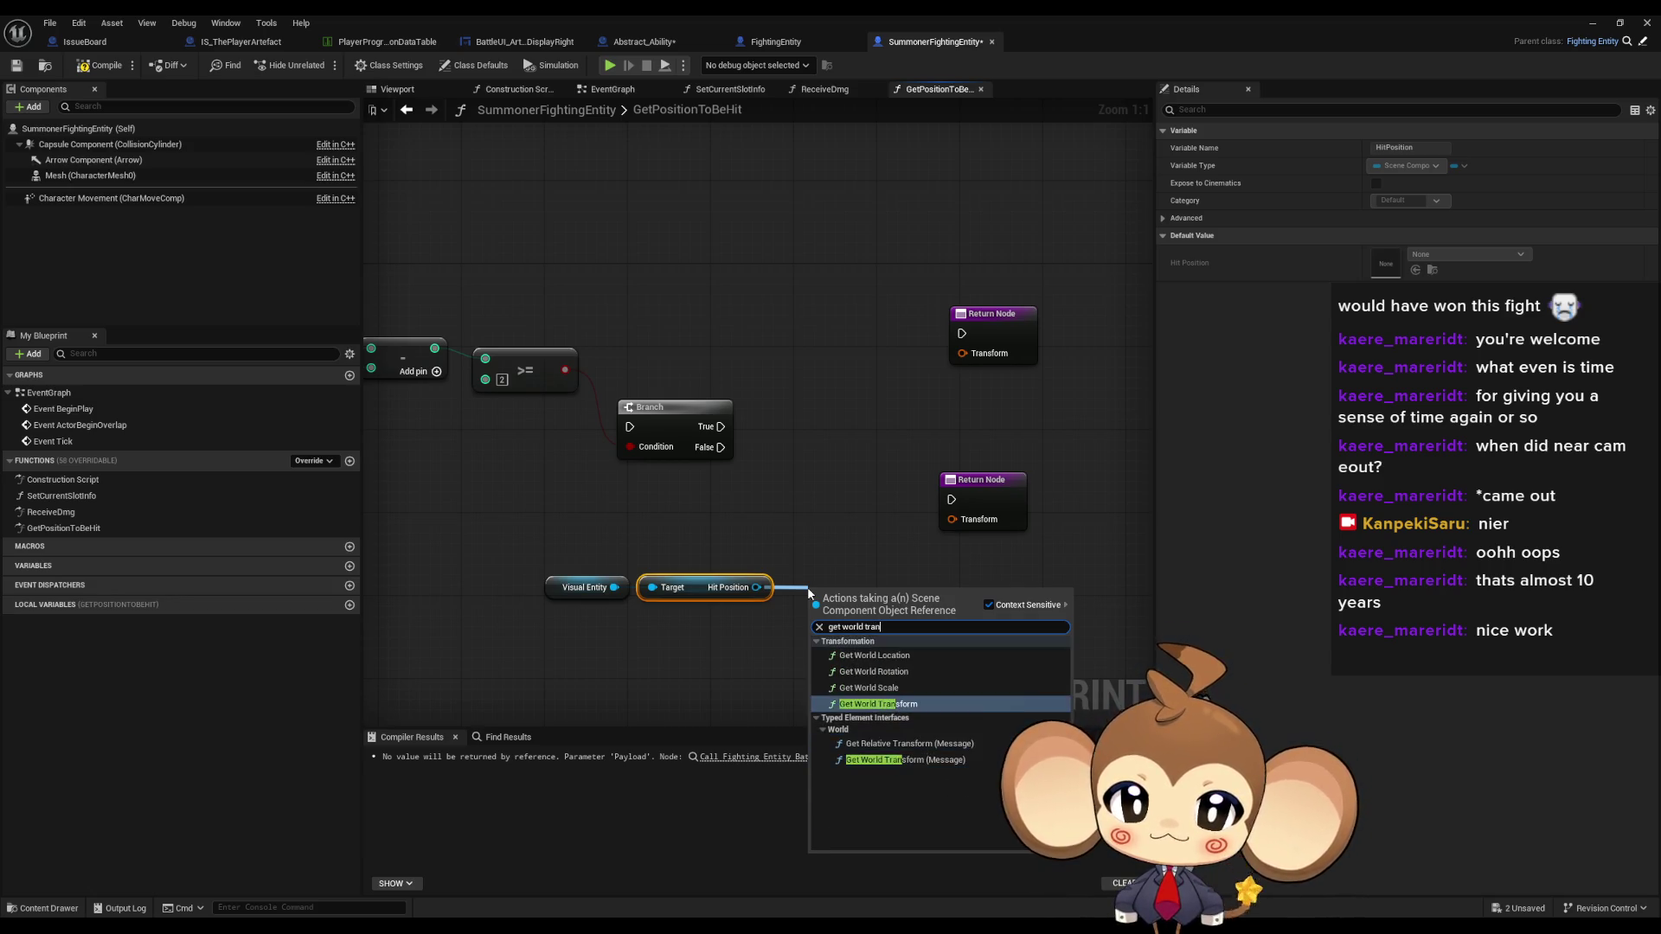
key(Return)
mouse_move(927, 622)
mouse_down()
mouse_move(953, 519)
mouse_move(993, 520)
mouse_up()
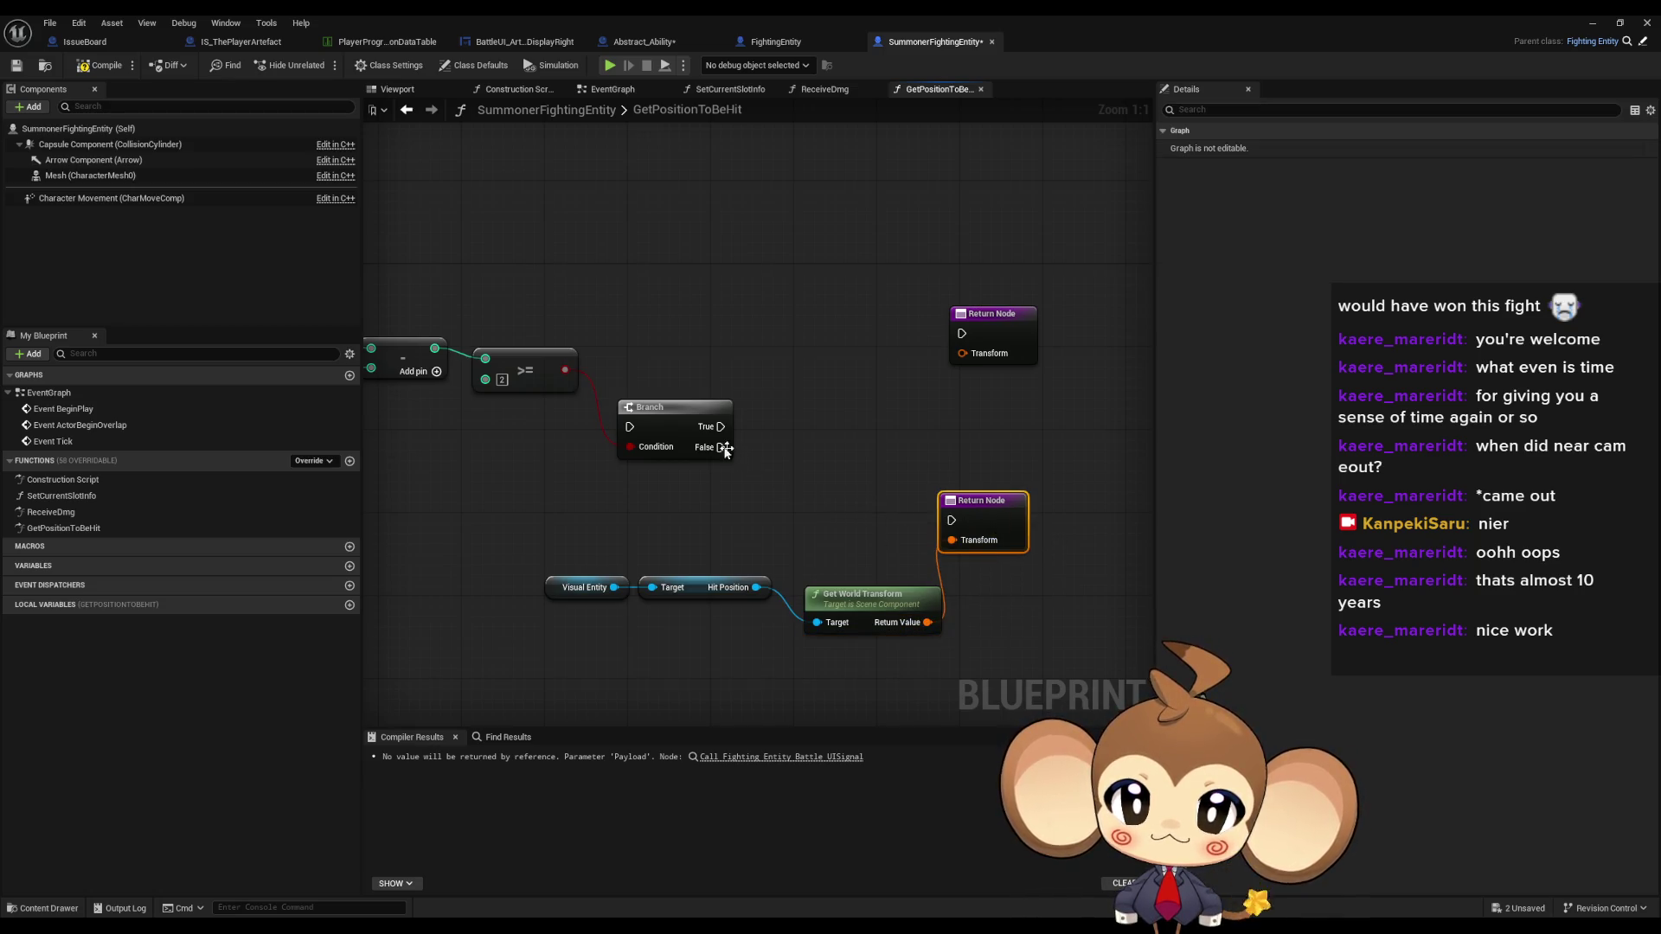
- Route Branch False to the lower Return Node, run Branch after the stat node, and tidy
drag(723, 447, 951, 520)
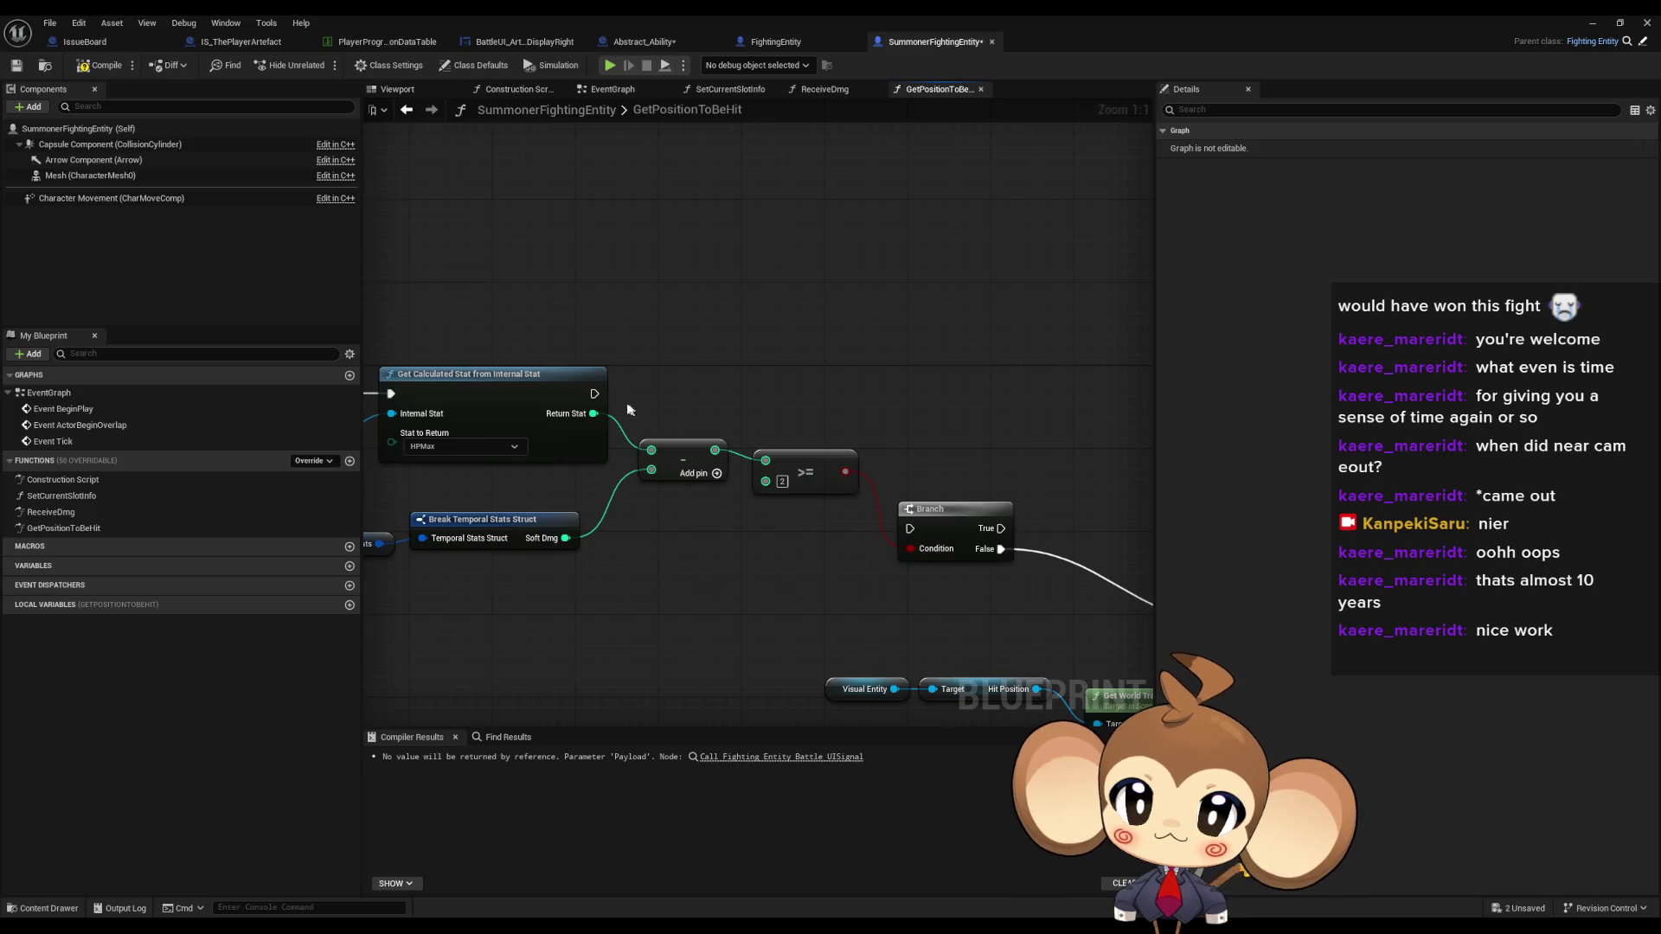
mouse_move(595, 394)
mouse_down()
mouse_move(796, 464)
mouse_move(910, 529)
mouse_move(931, 382)
mouse_move(732, 507)
mouse_up()
drag(850, 564, 960, 506)
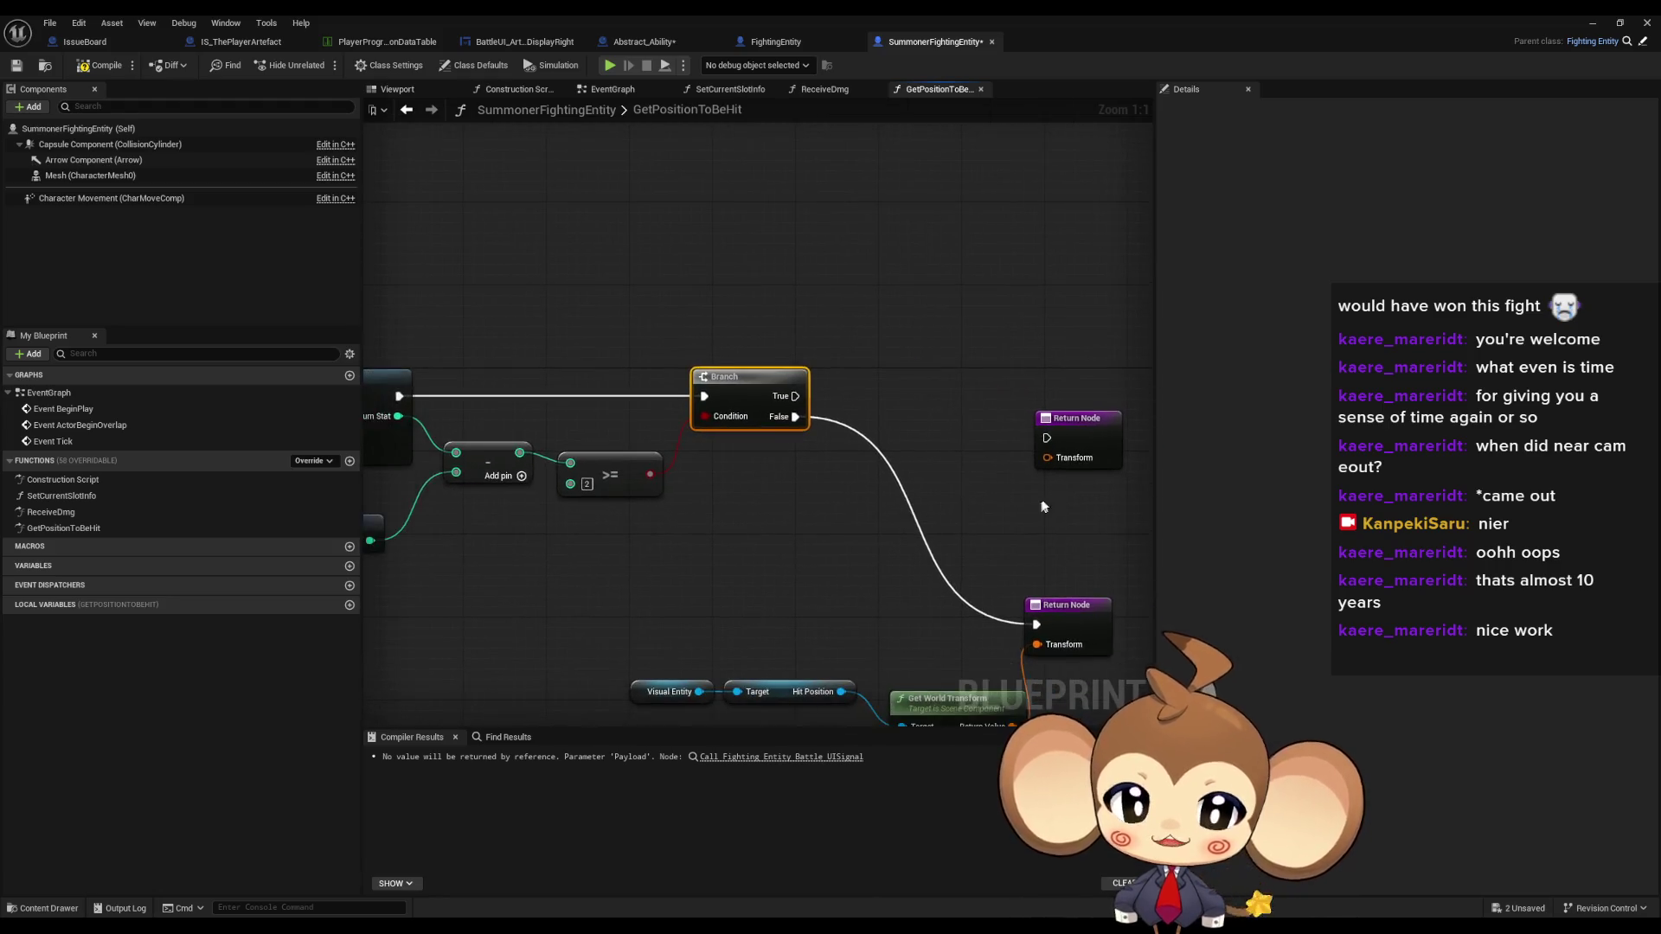
drag(1081, 437, 1080, 397)
click(978, 552)
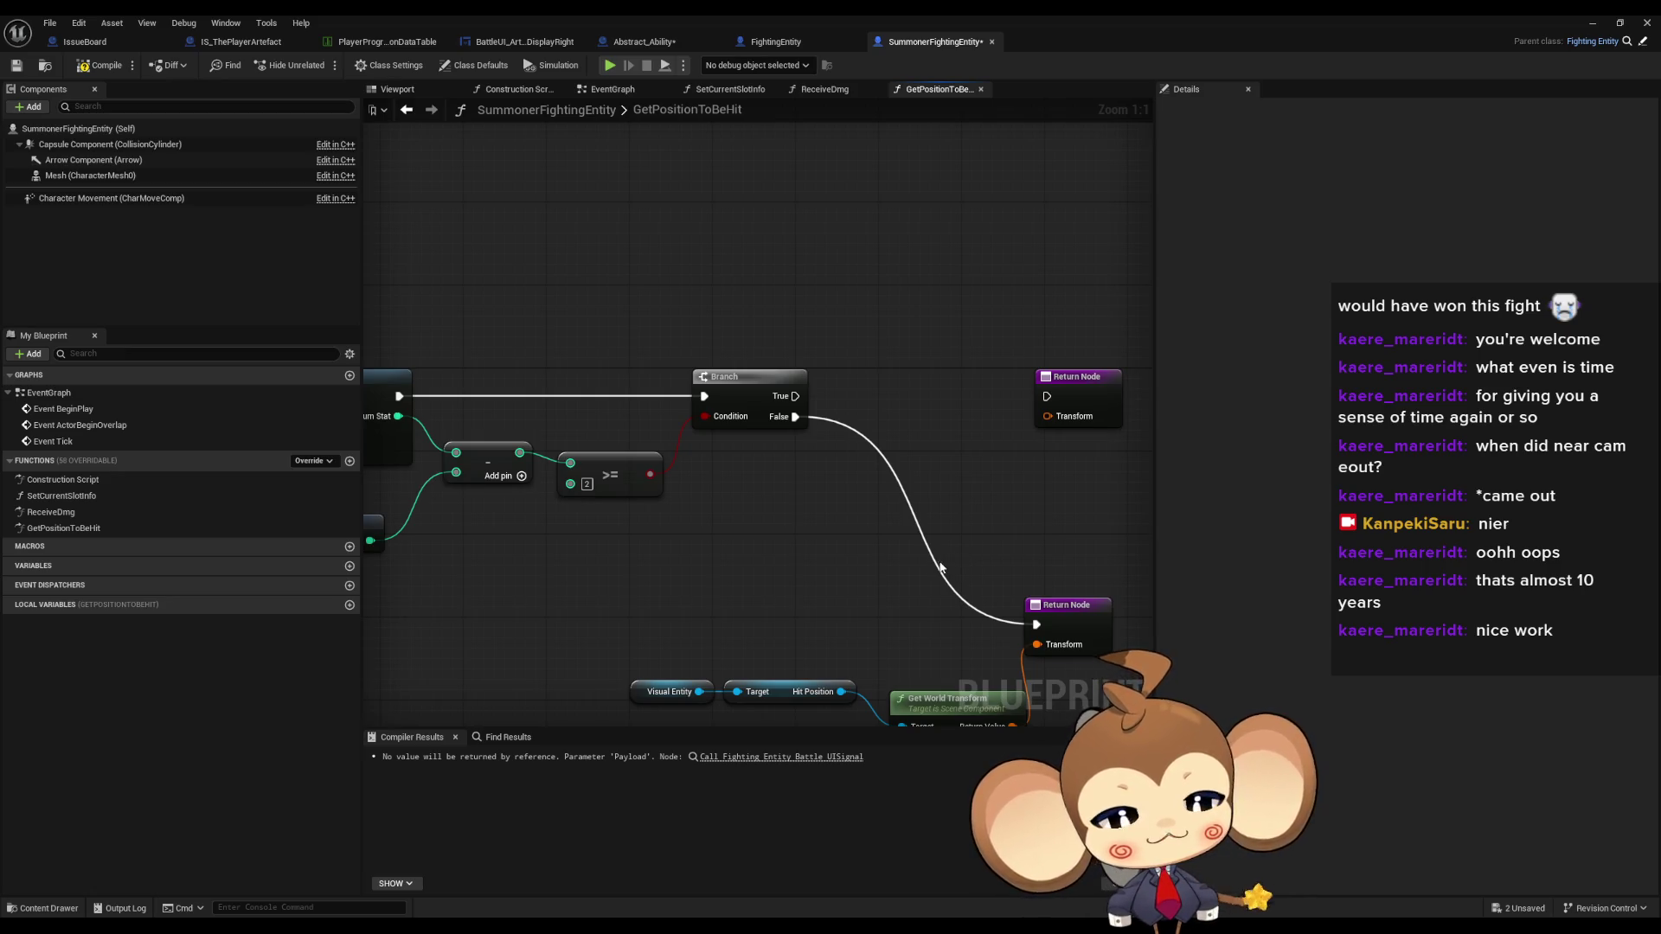
drag(939, 568, 934, 483)
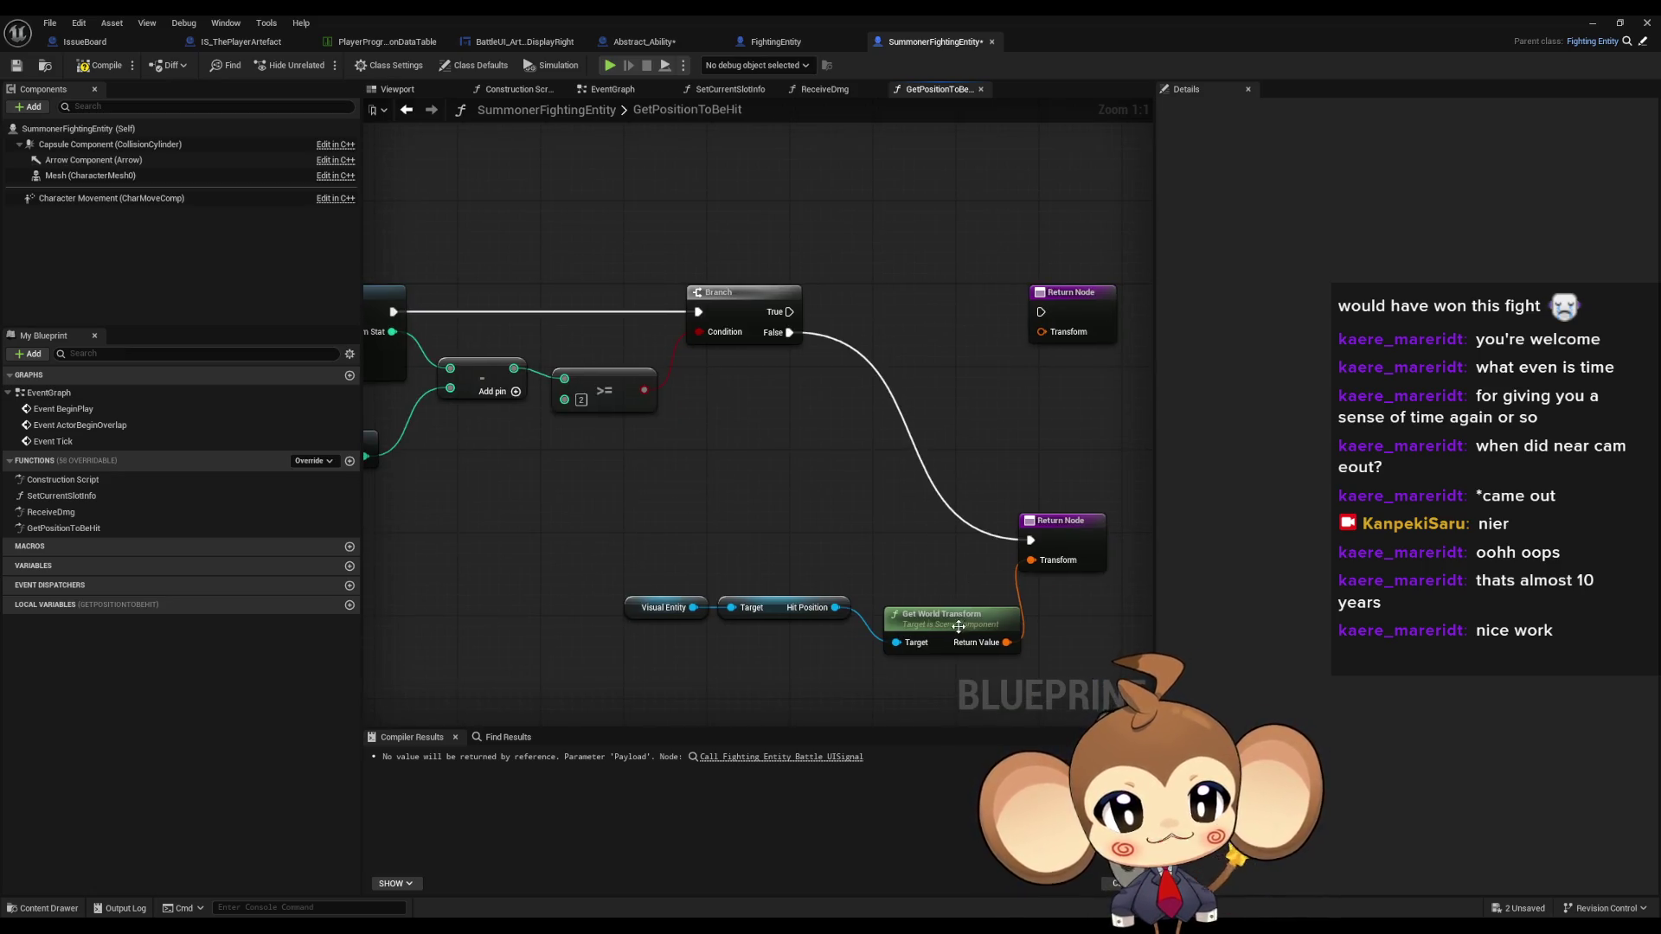
drag(943, 618, 923, 588)
mouse_move(639, 540)
mouse_down()
mouse_move(865, 616)
mouse_move(769, 553)
mouse_move(710, 564)
mouse_up()
click(742, 481)
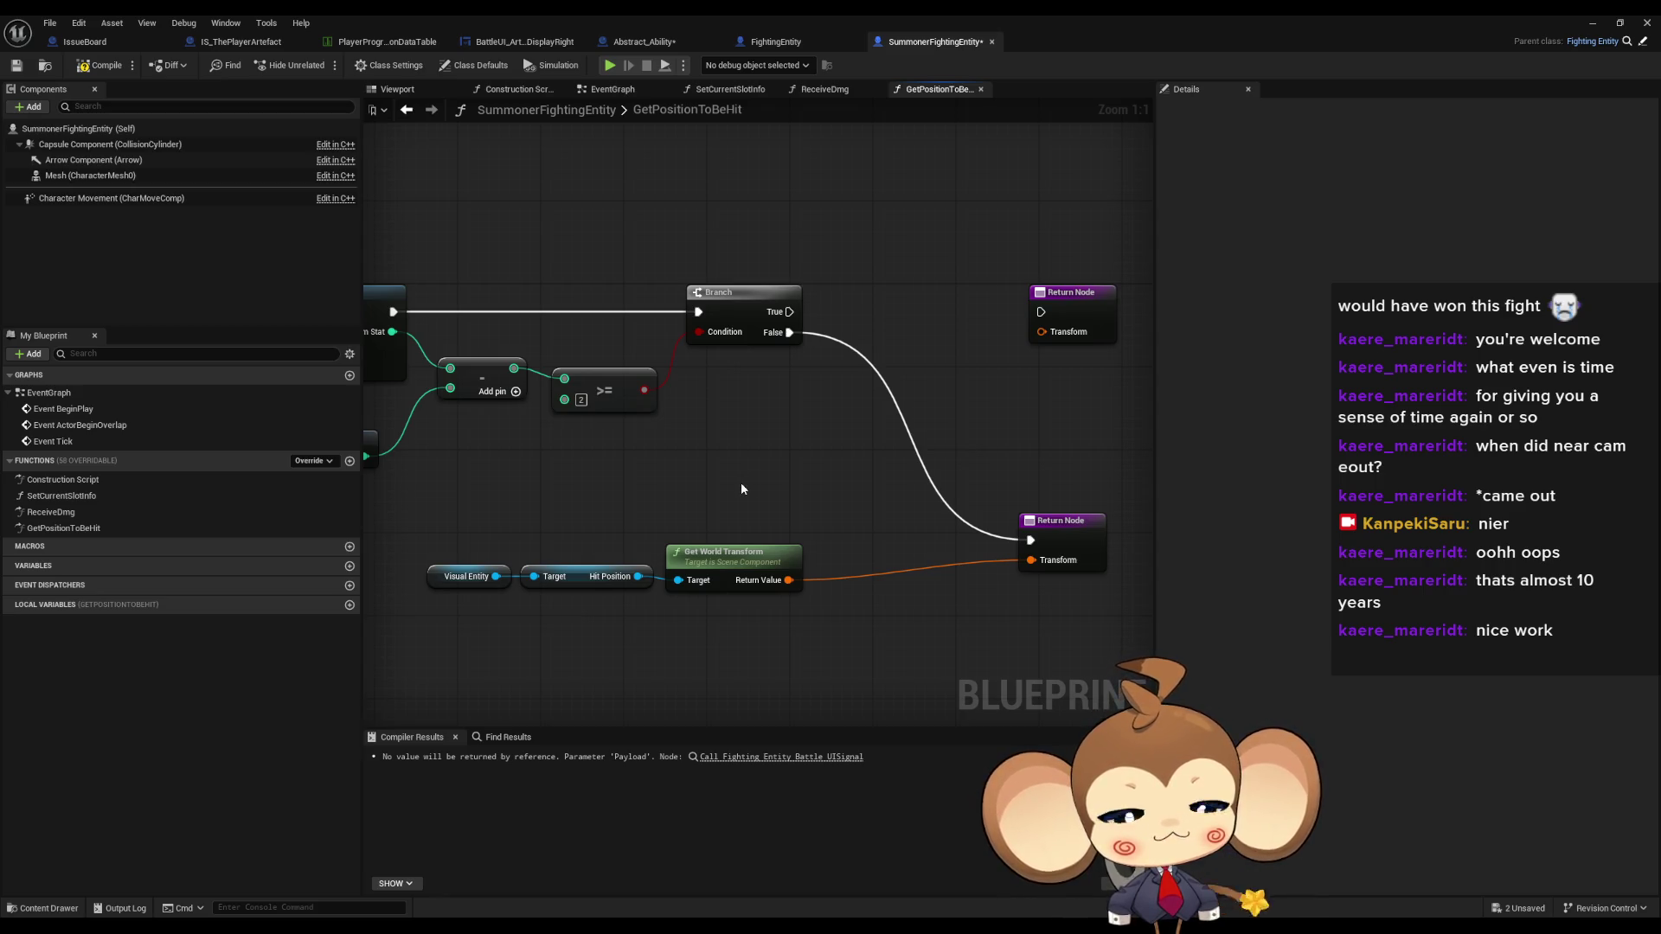
- Review the finished graph, then switch to FightingEntity's GetPositionToBeHit graph
mouse_move(740, 481)
mouse_down()
mouse_move(1108, 501)
mouse_move(770, 501)
mouse_up()
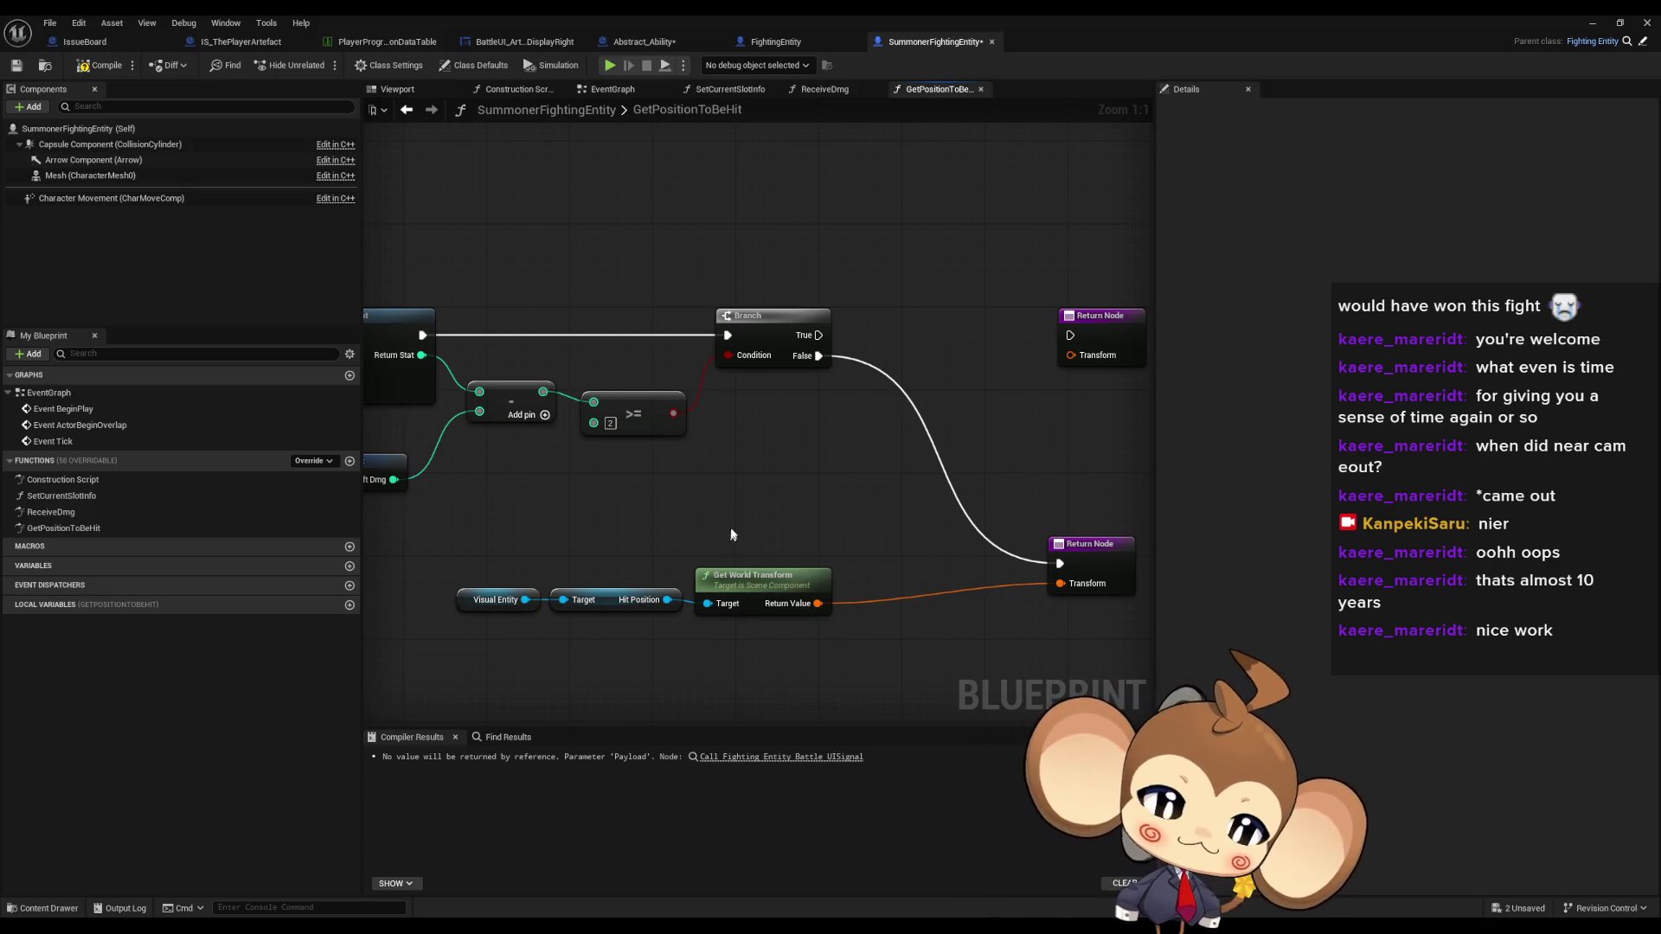
drag(732, 510, 664, 555)
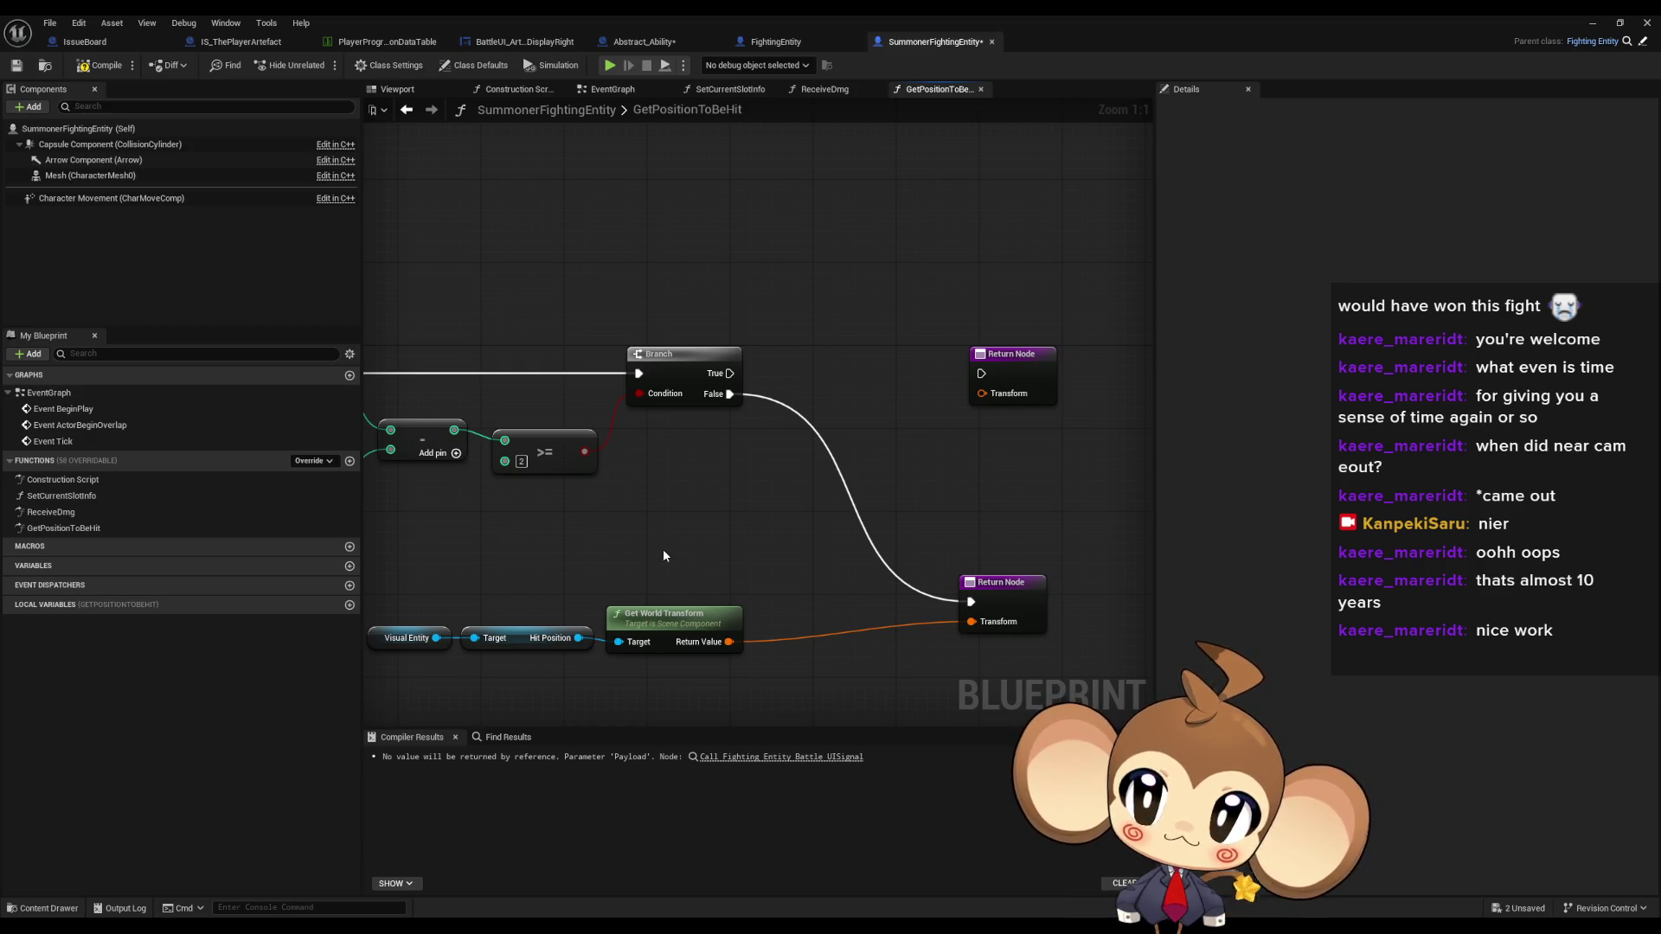
mouse_move(663, 555)
mouse_down()
mouse_move(1230, 557)
mouse_move(886, 563)
mouse_up()
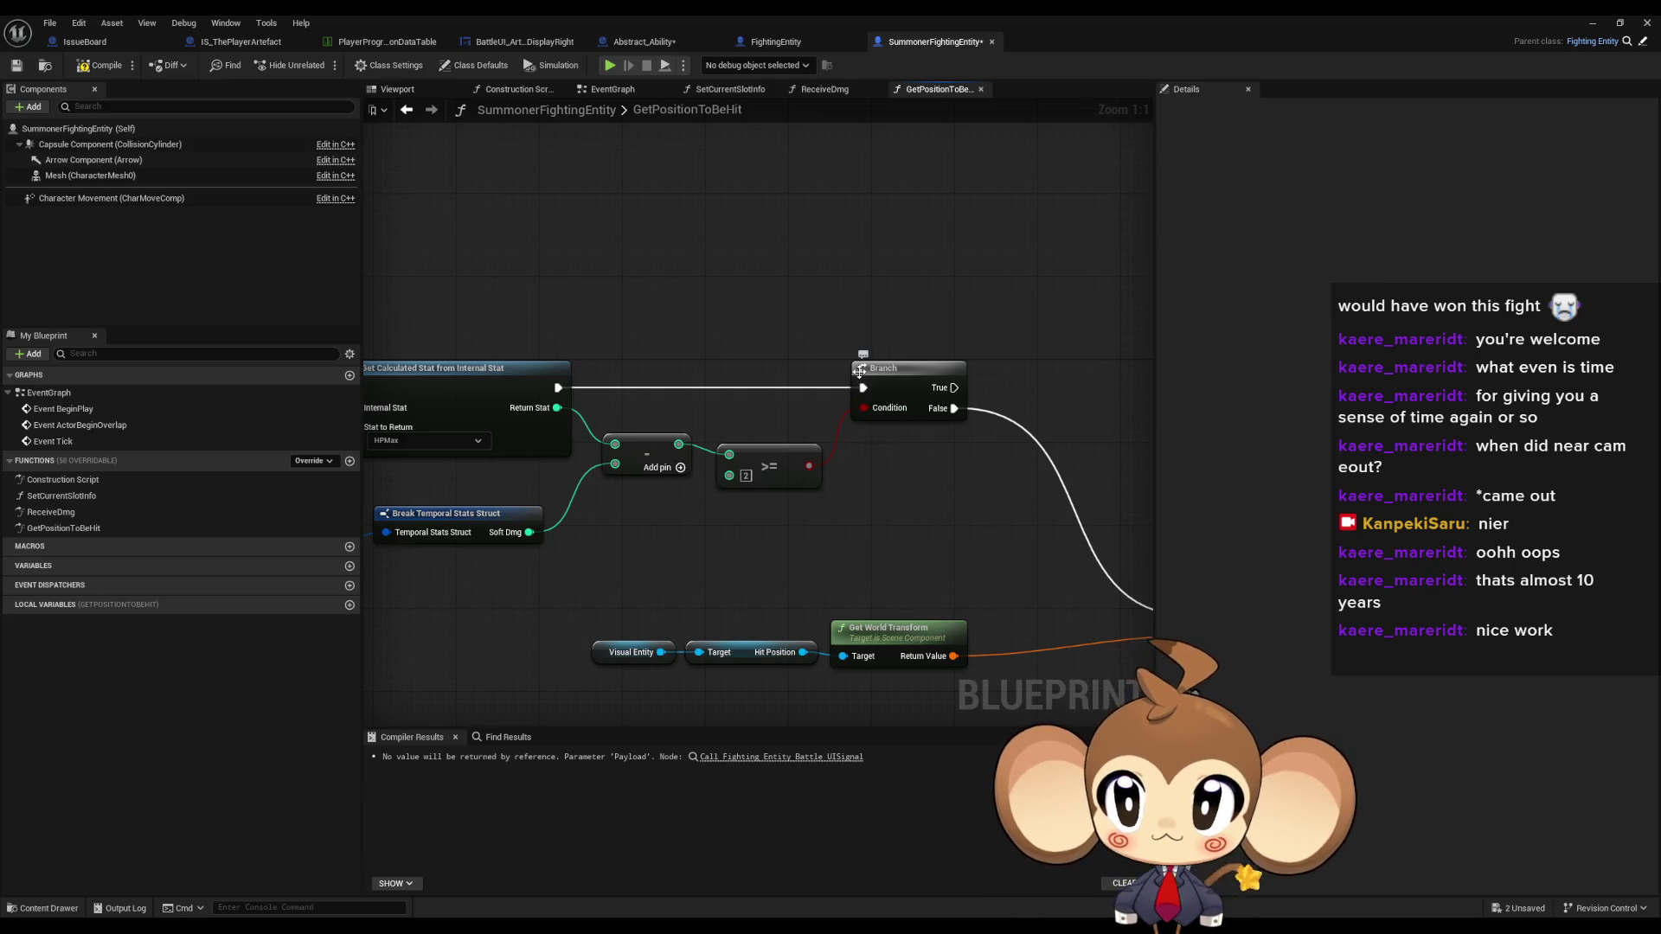
drag(977, 471, 854, 475)
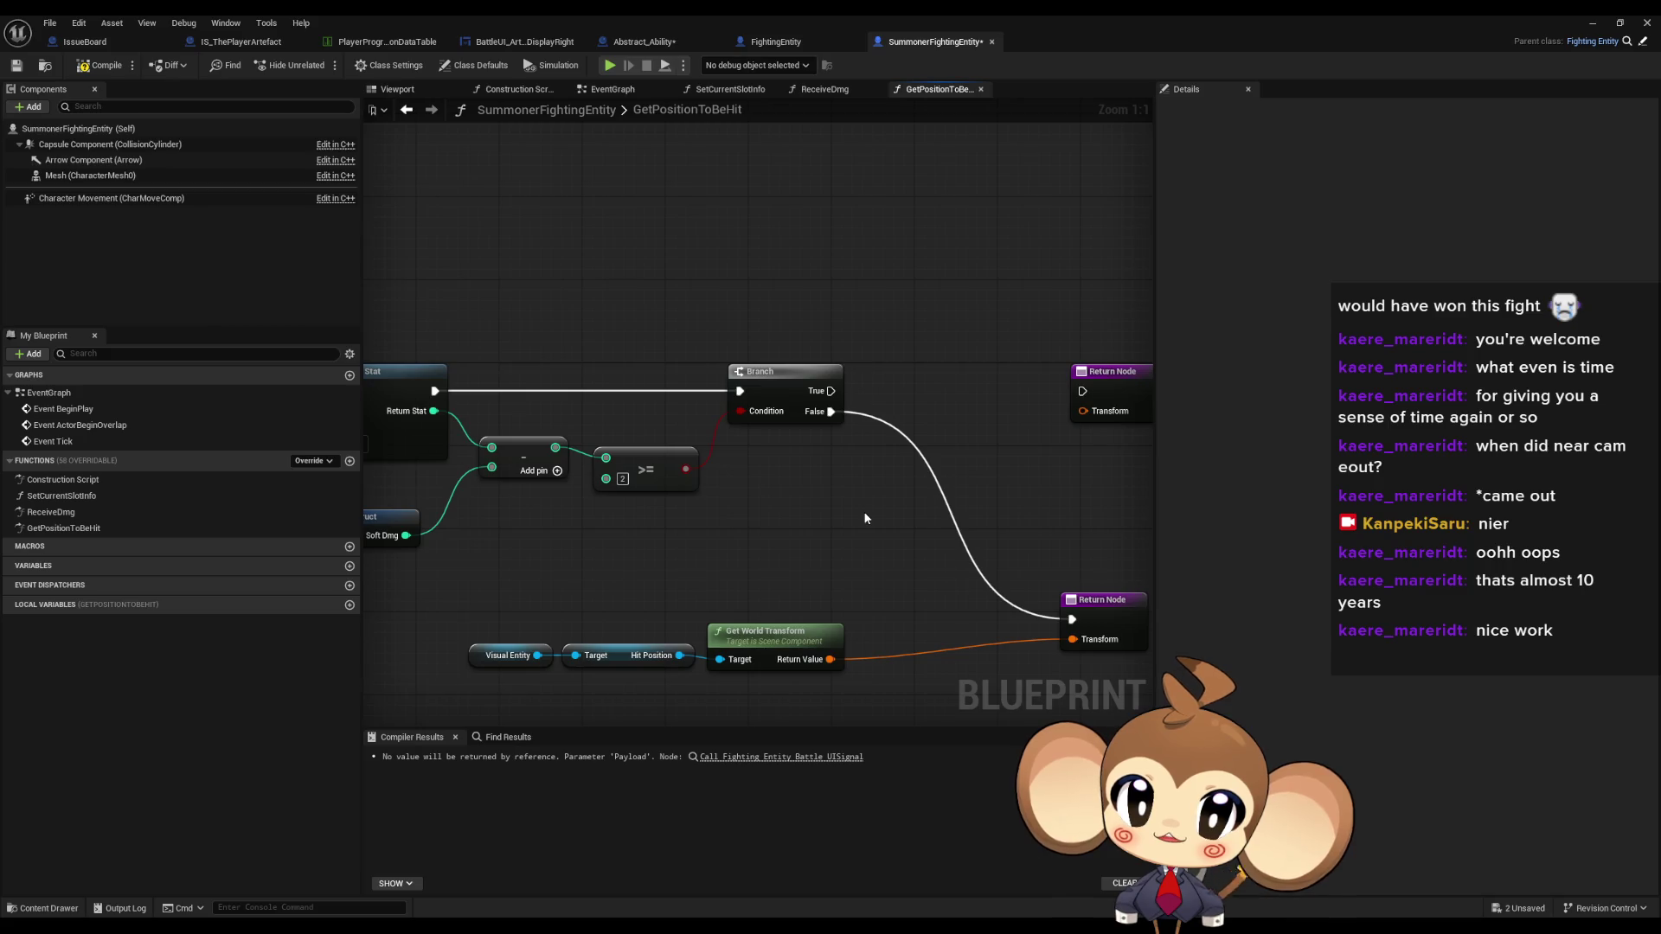
click(782, 41)
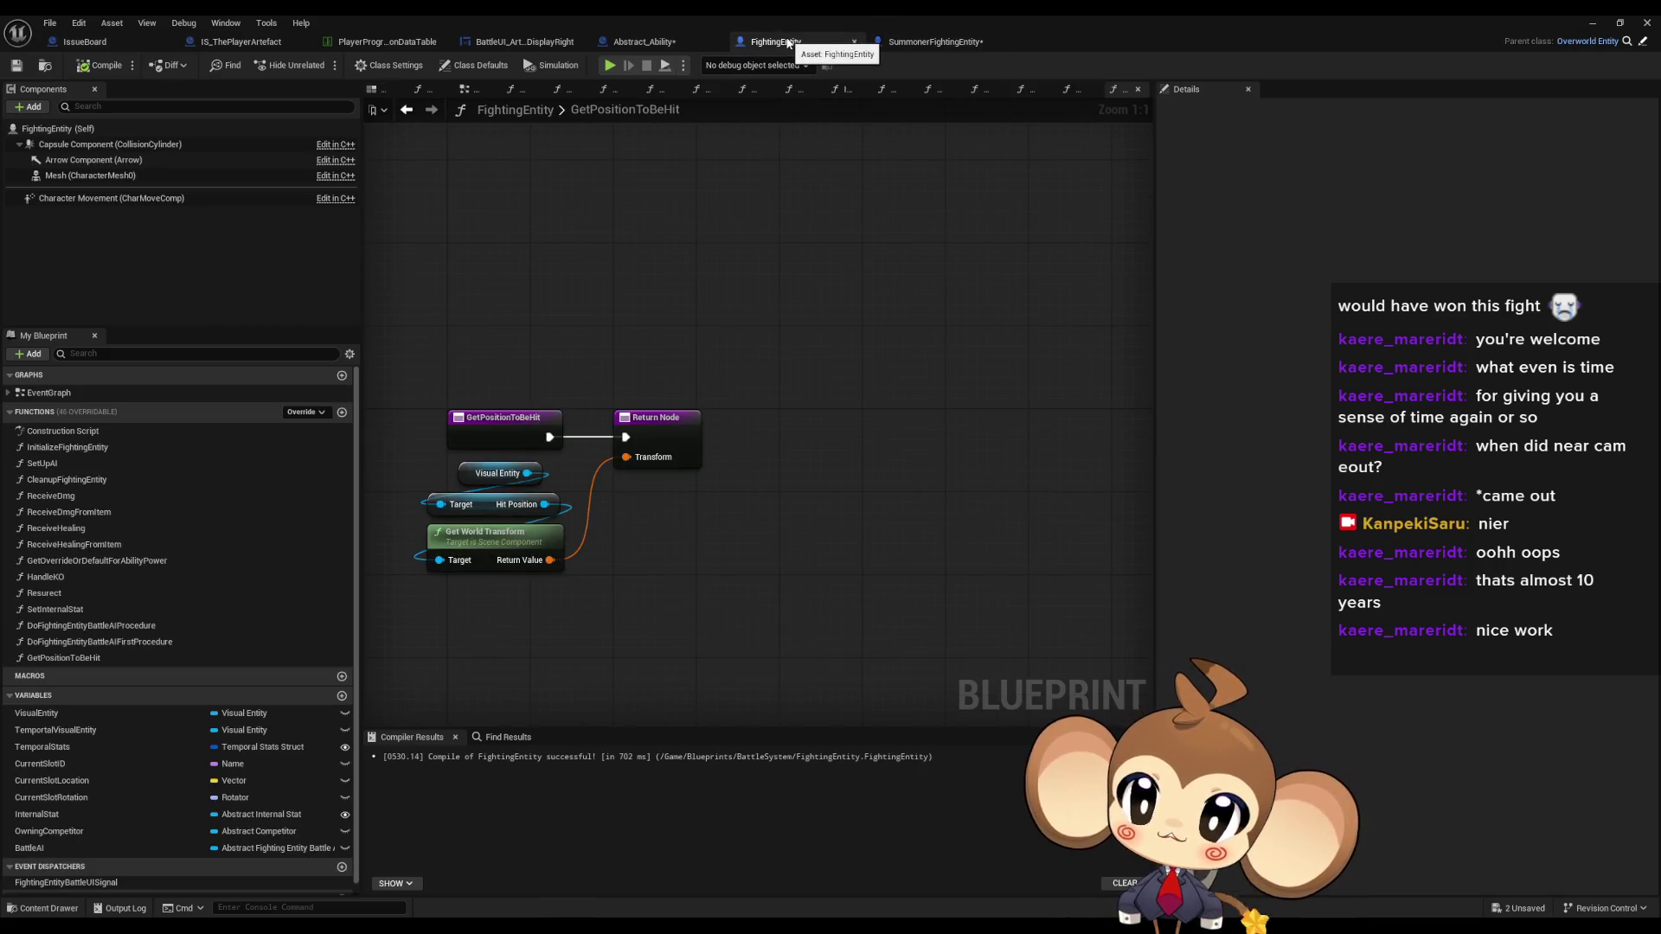
- Open the VisualEntity Blueprint from Content/Blueprints/VisualEntity and select its HitPosition component
double_click(943, 17)
key(alt+Left)
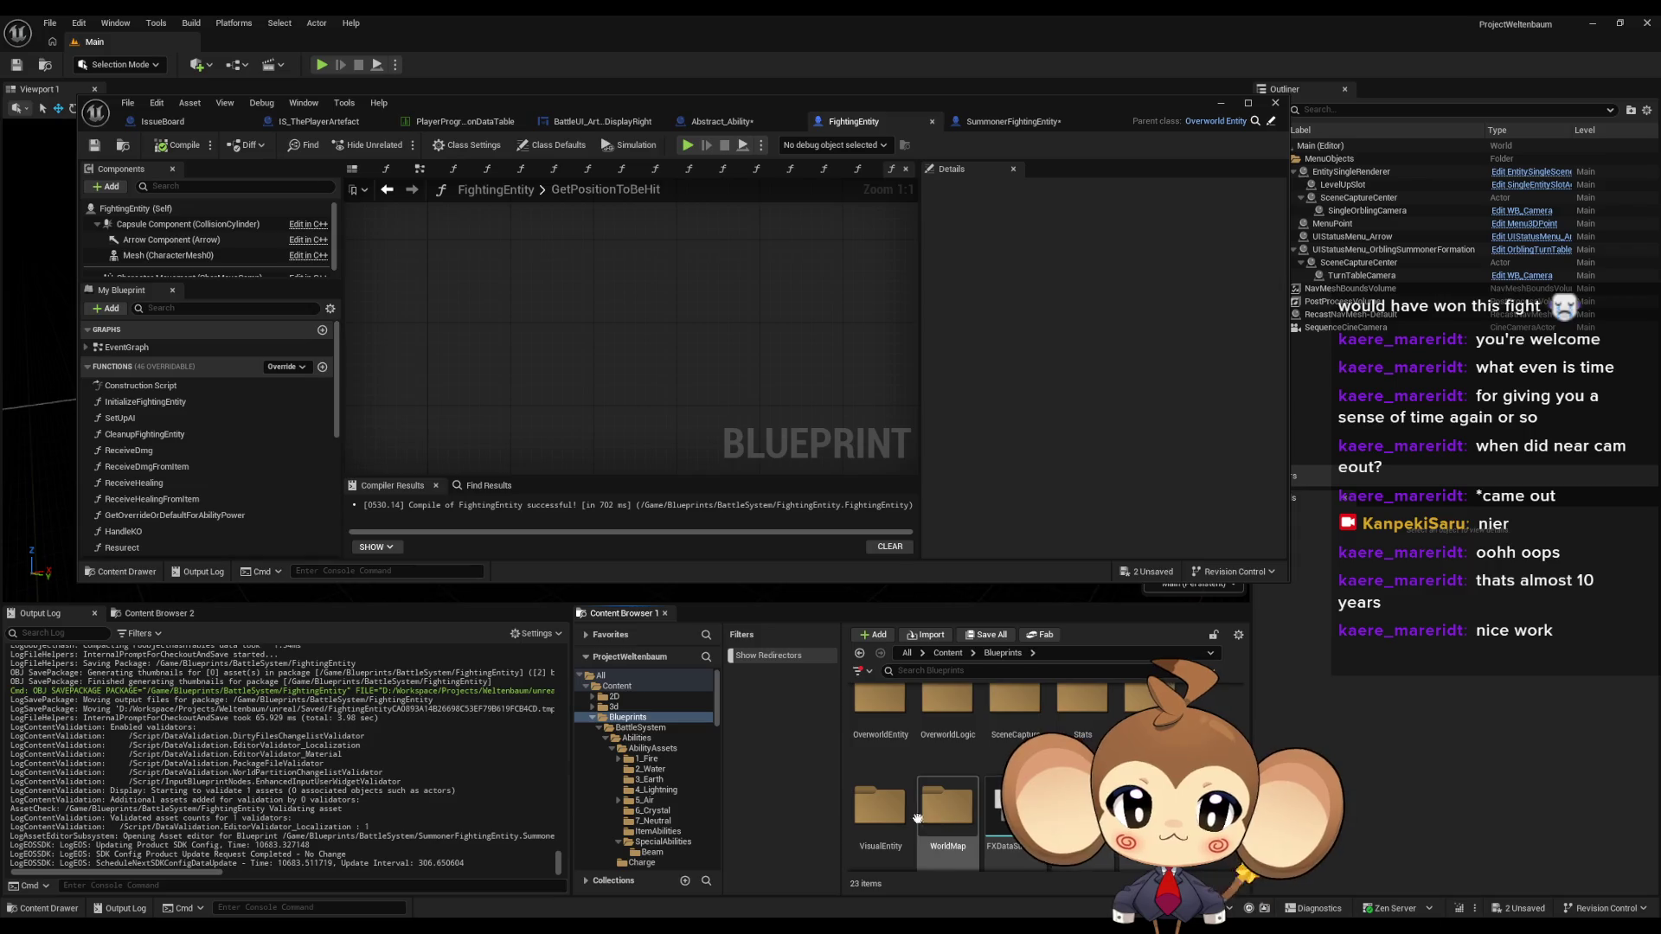
double_click(890, 822)
click(1014, 813)
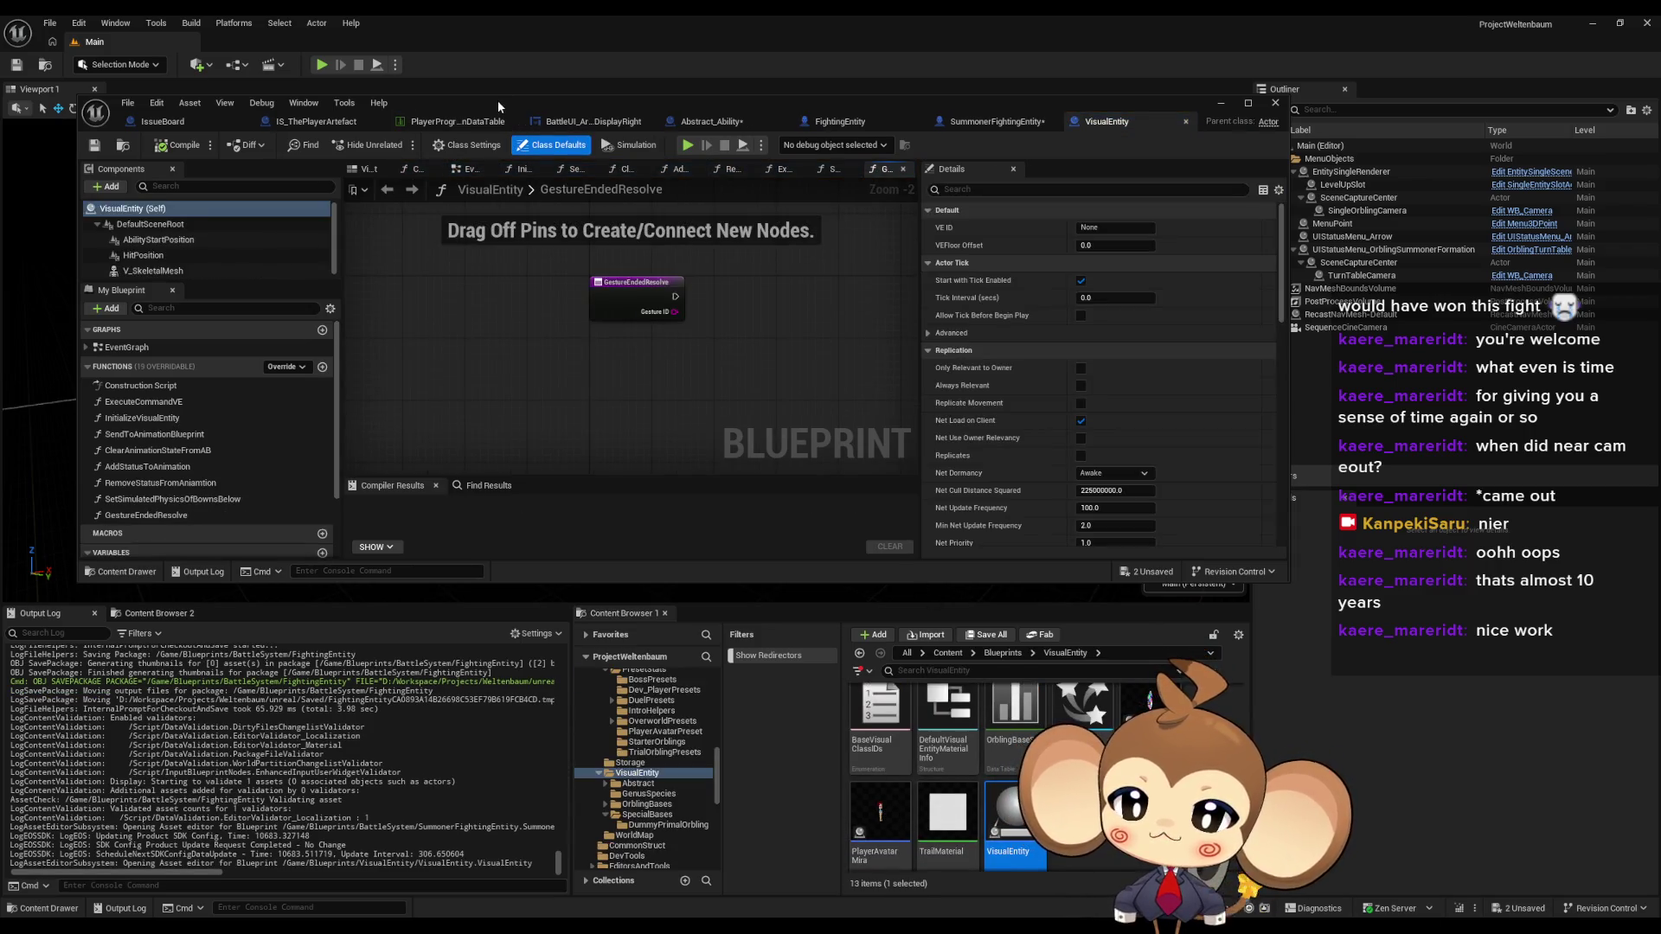
double_click(434, 101)
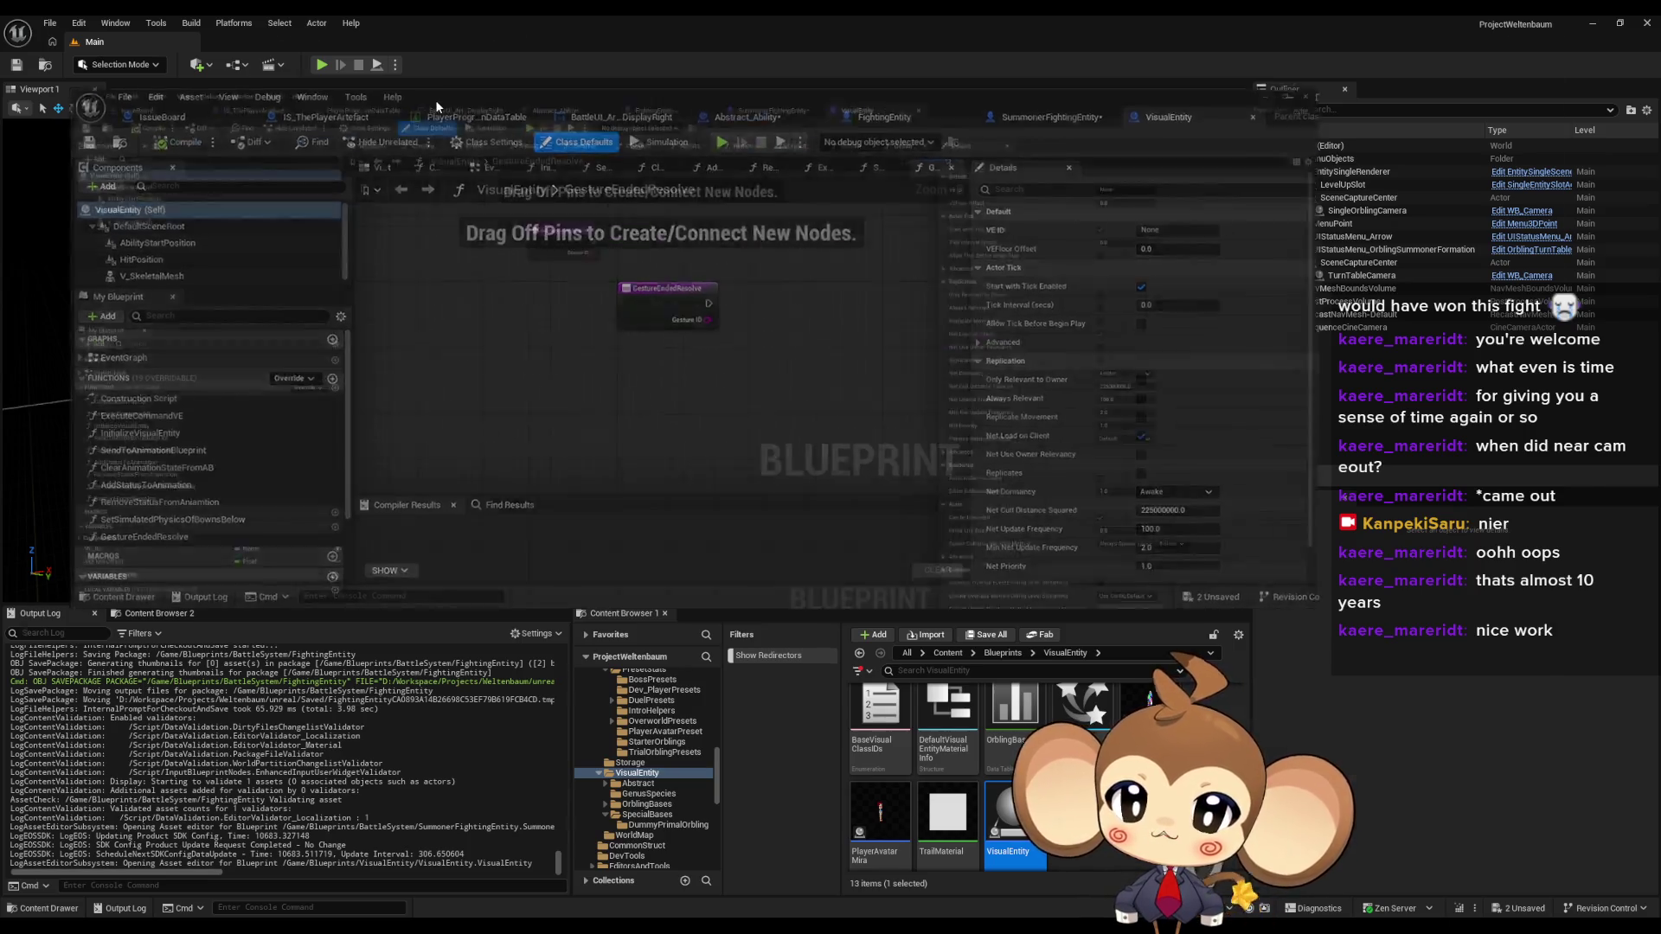
click(64, 175)
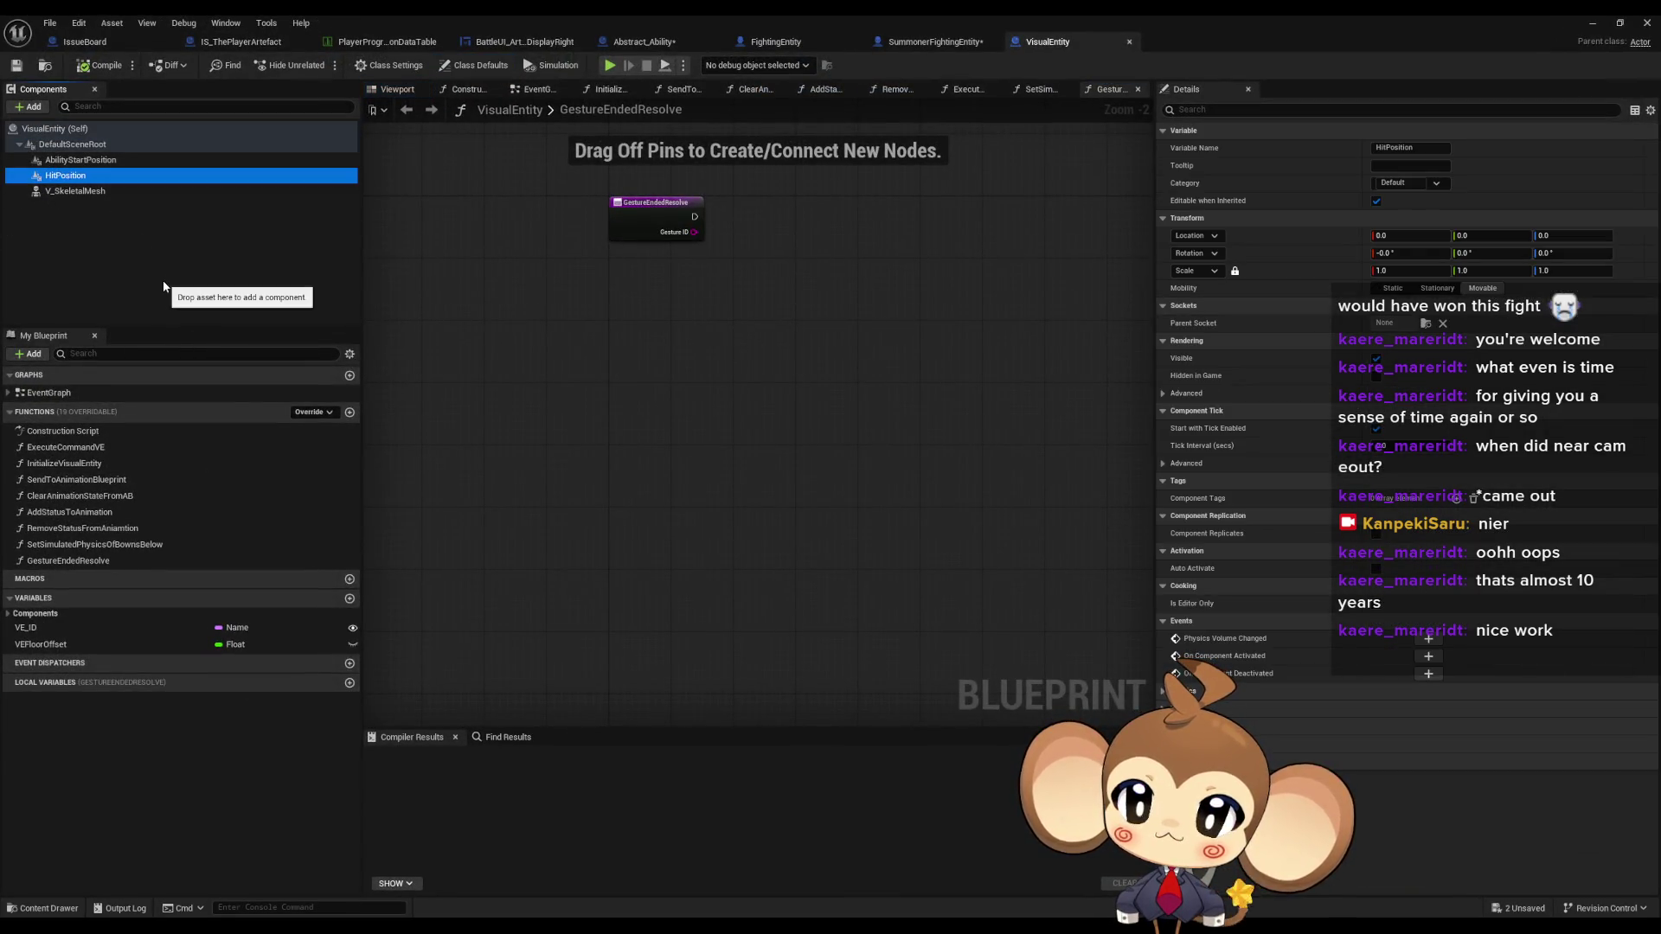
- Rename HitPosition to HitPosition1, add sibling scene component HitPosition2, and compile VisualEntity
key(F2)
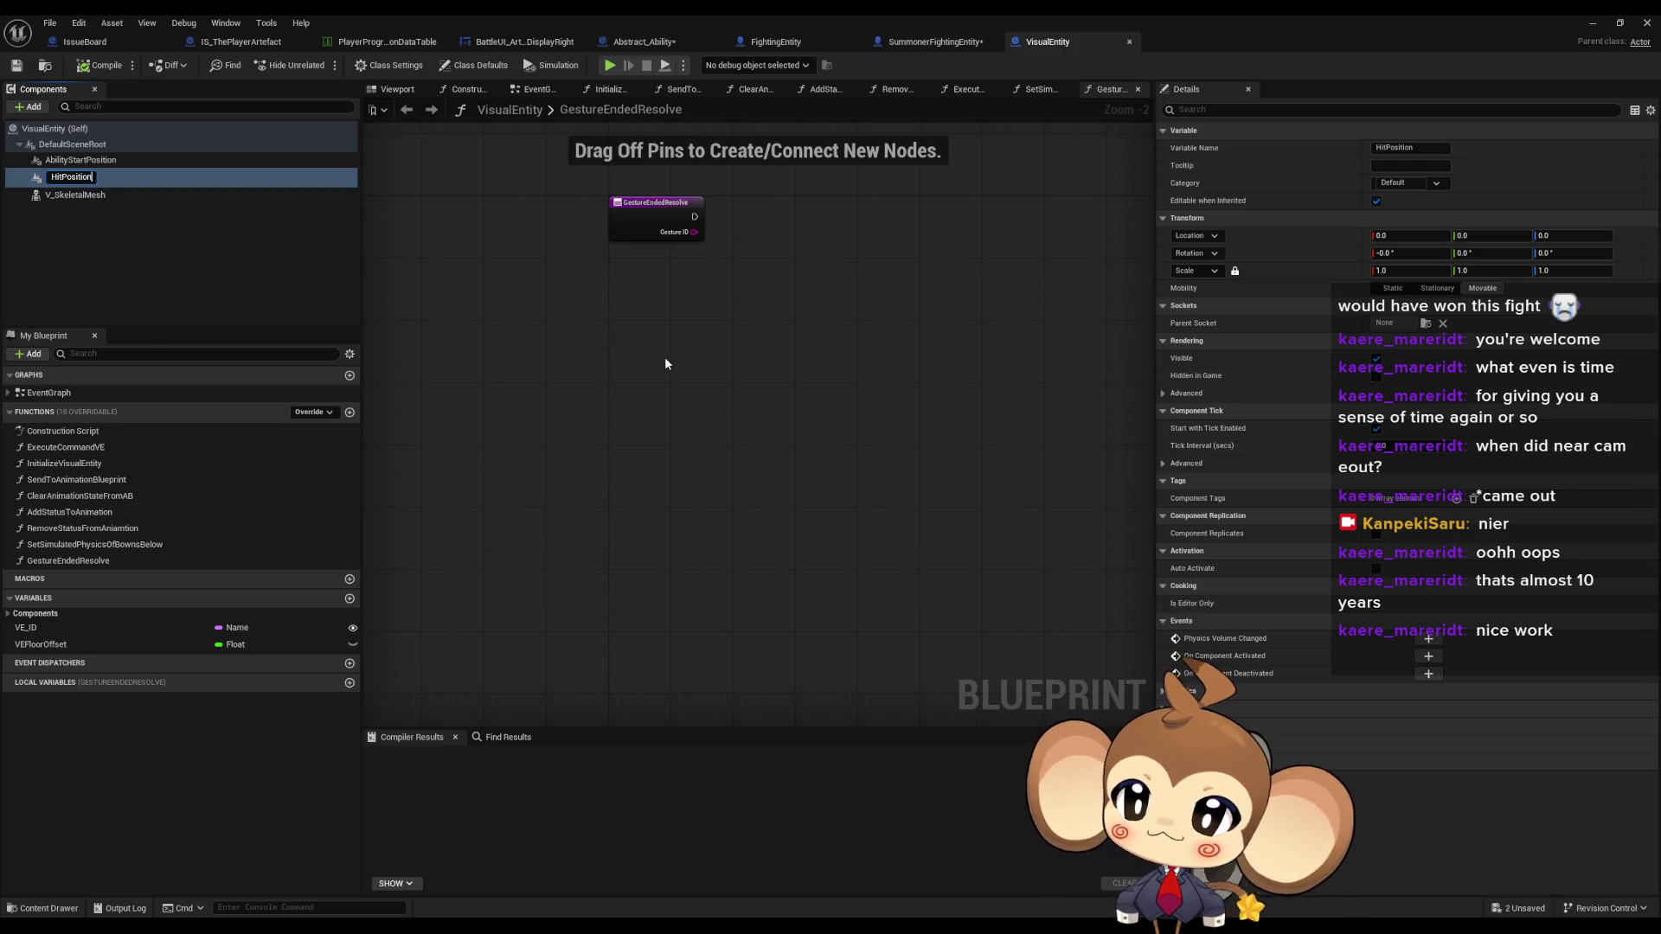
text(1)
key(Return)
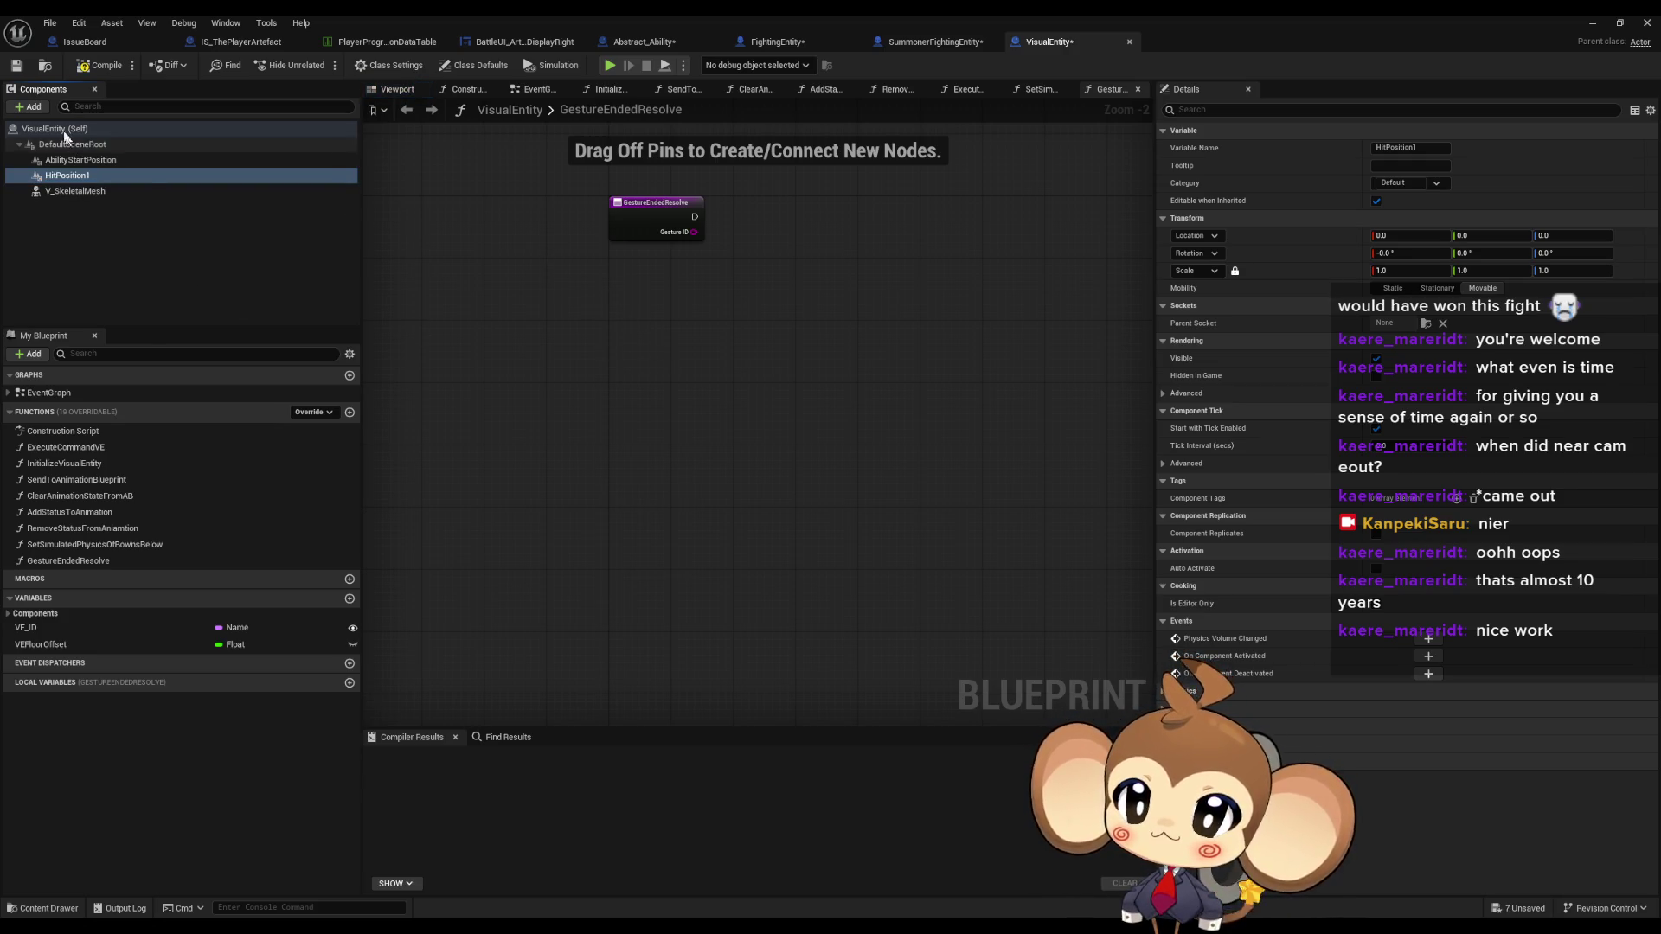
click(34, 107)
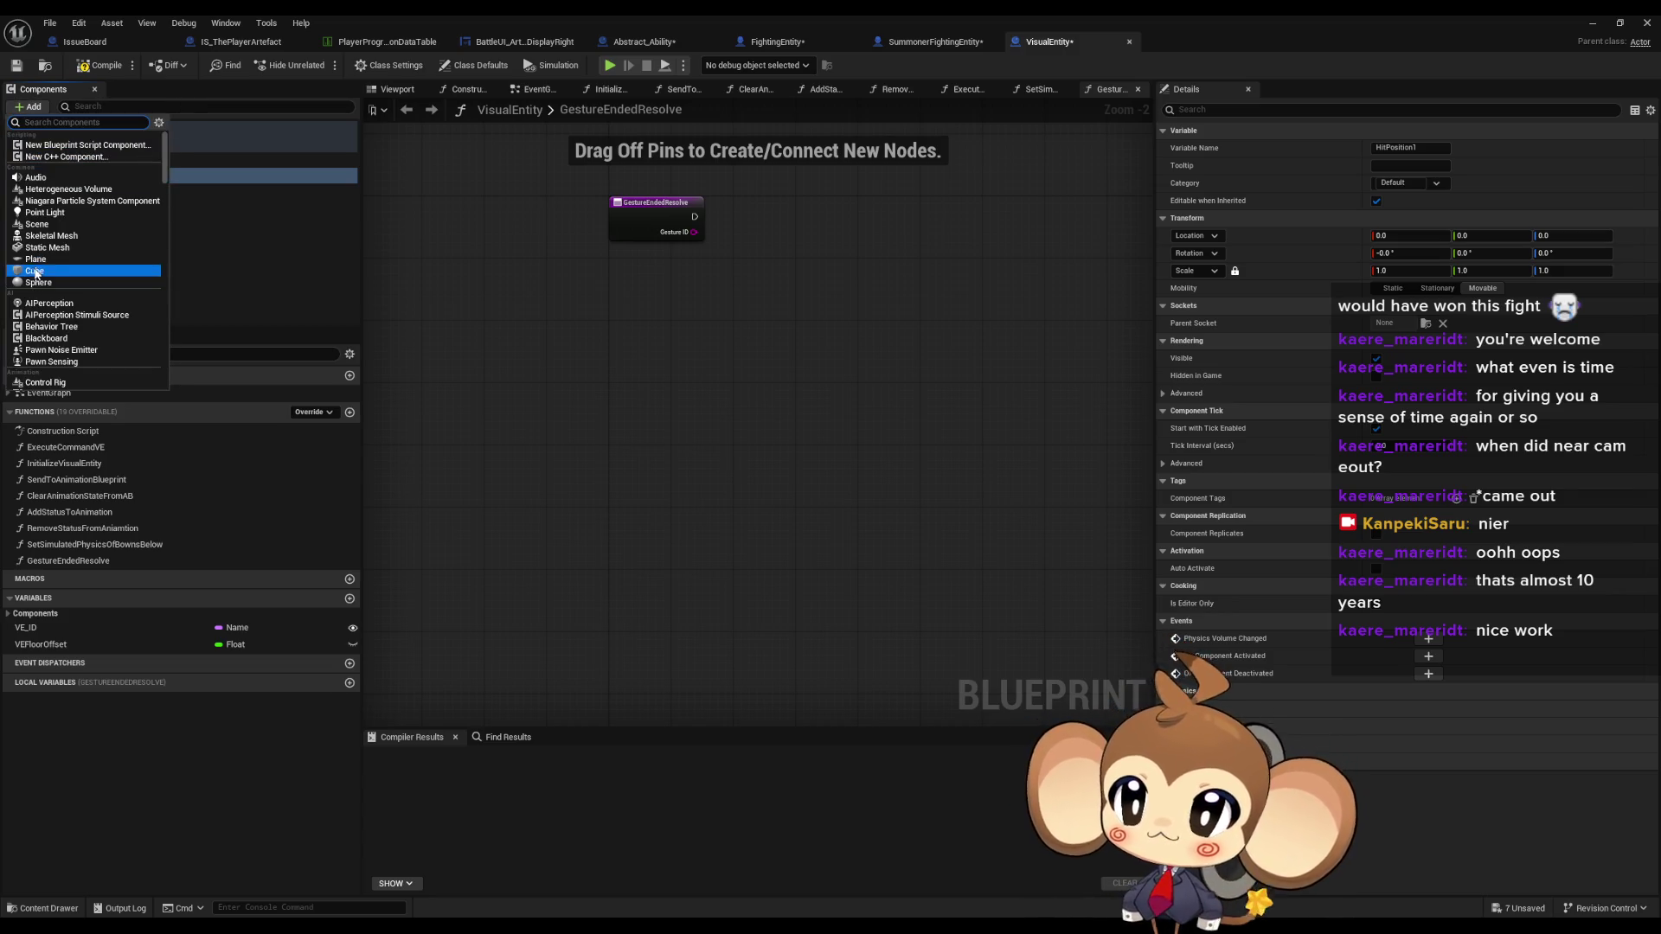
click(39, 224)
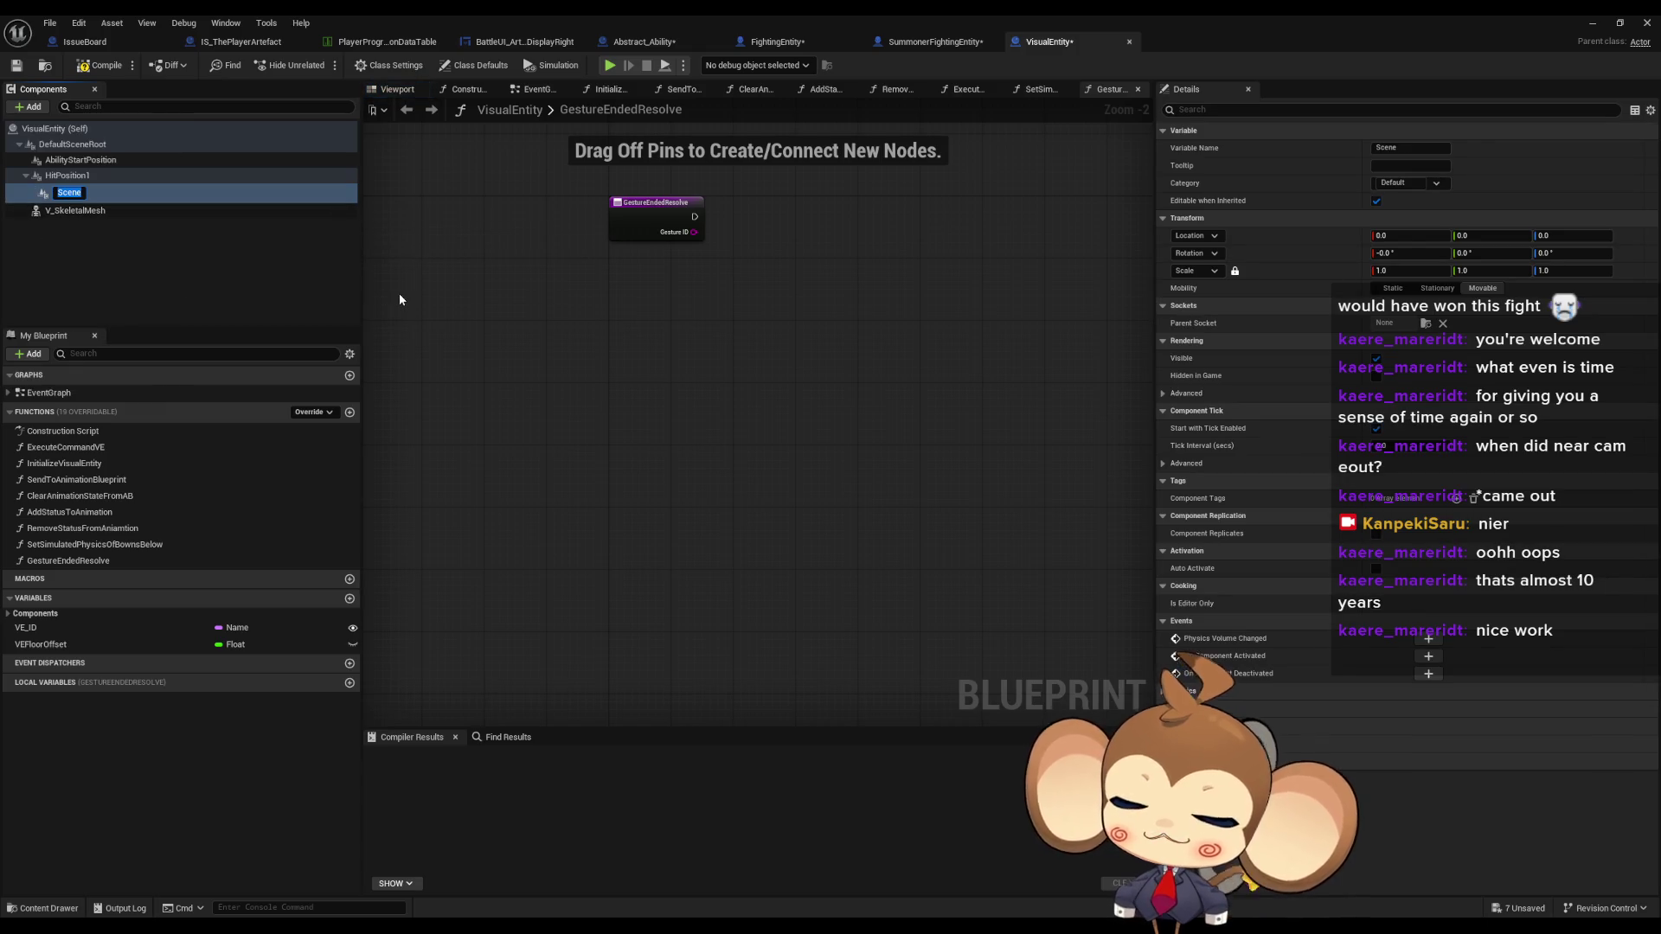
text(HitPosition)
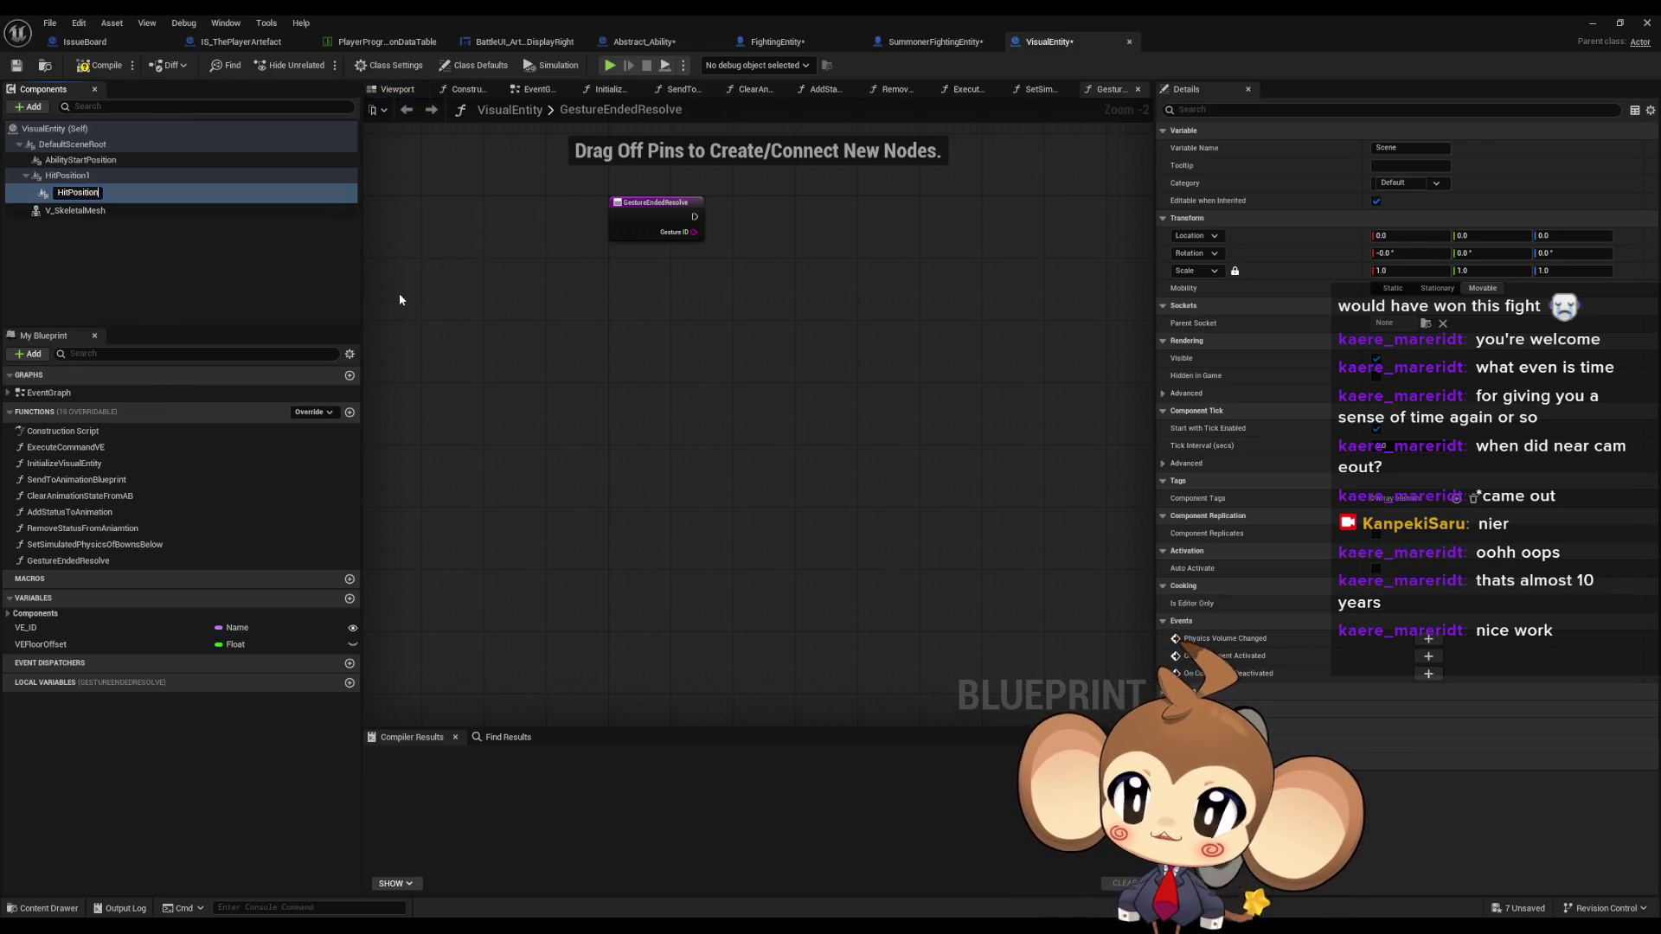
key(Return)
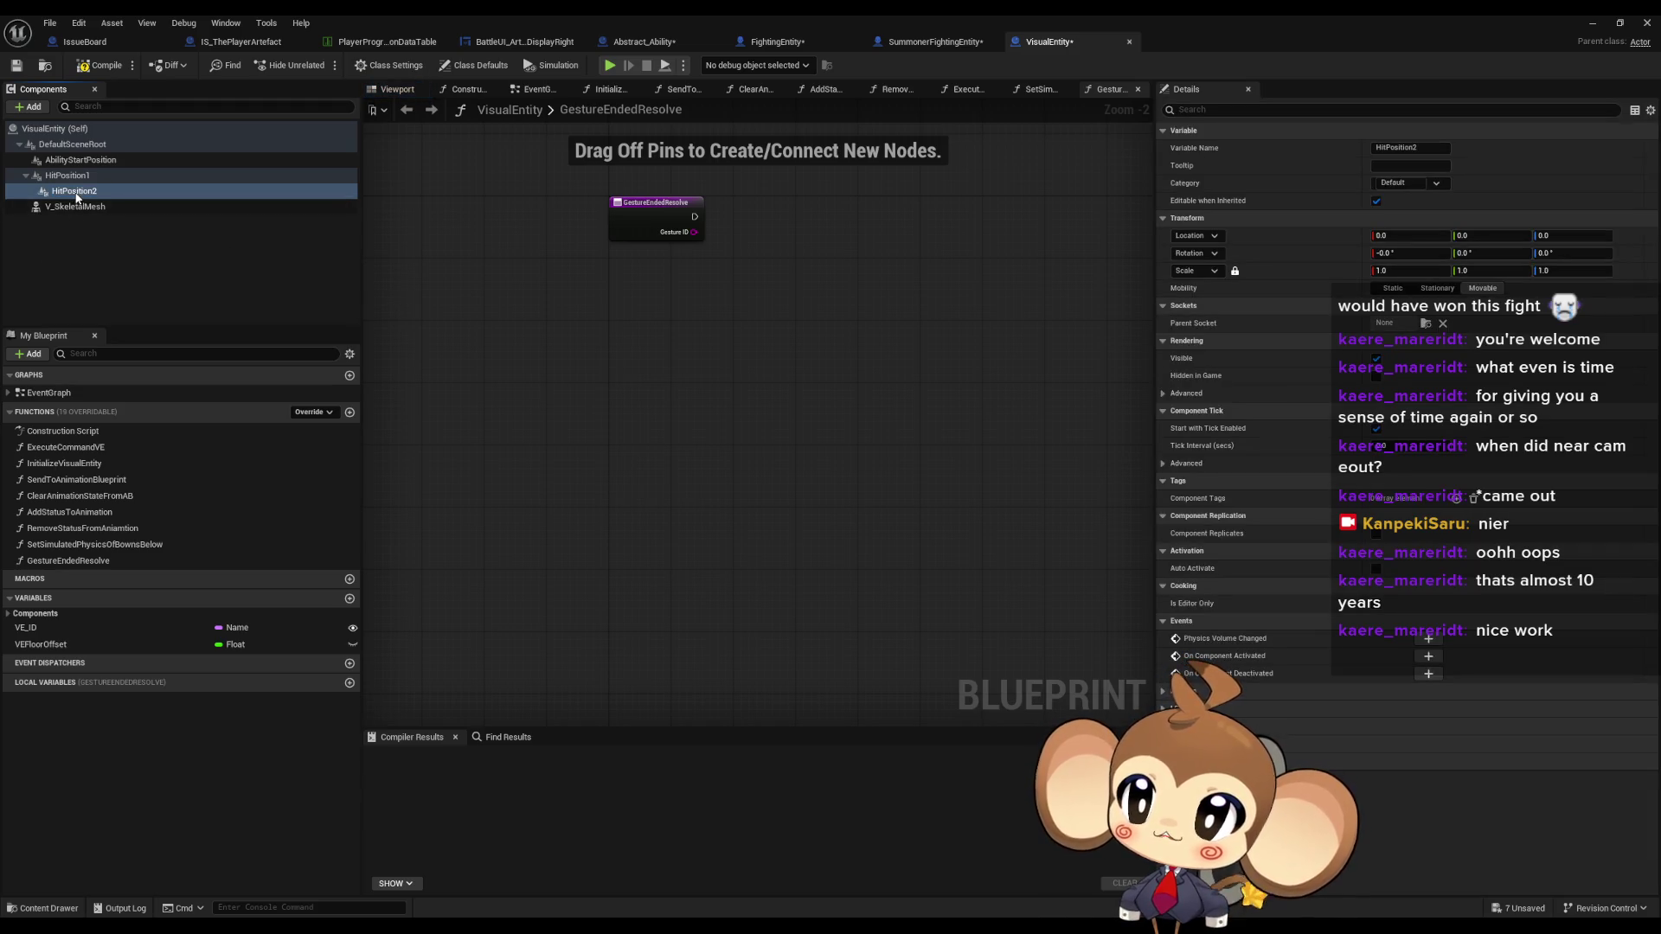
drag(69, 192, 75, 180)
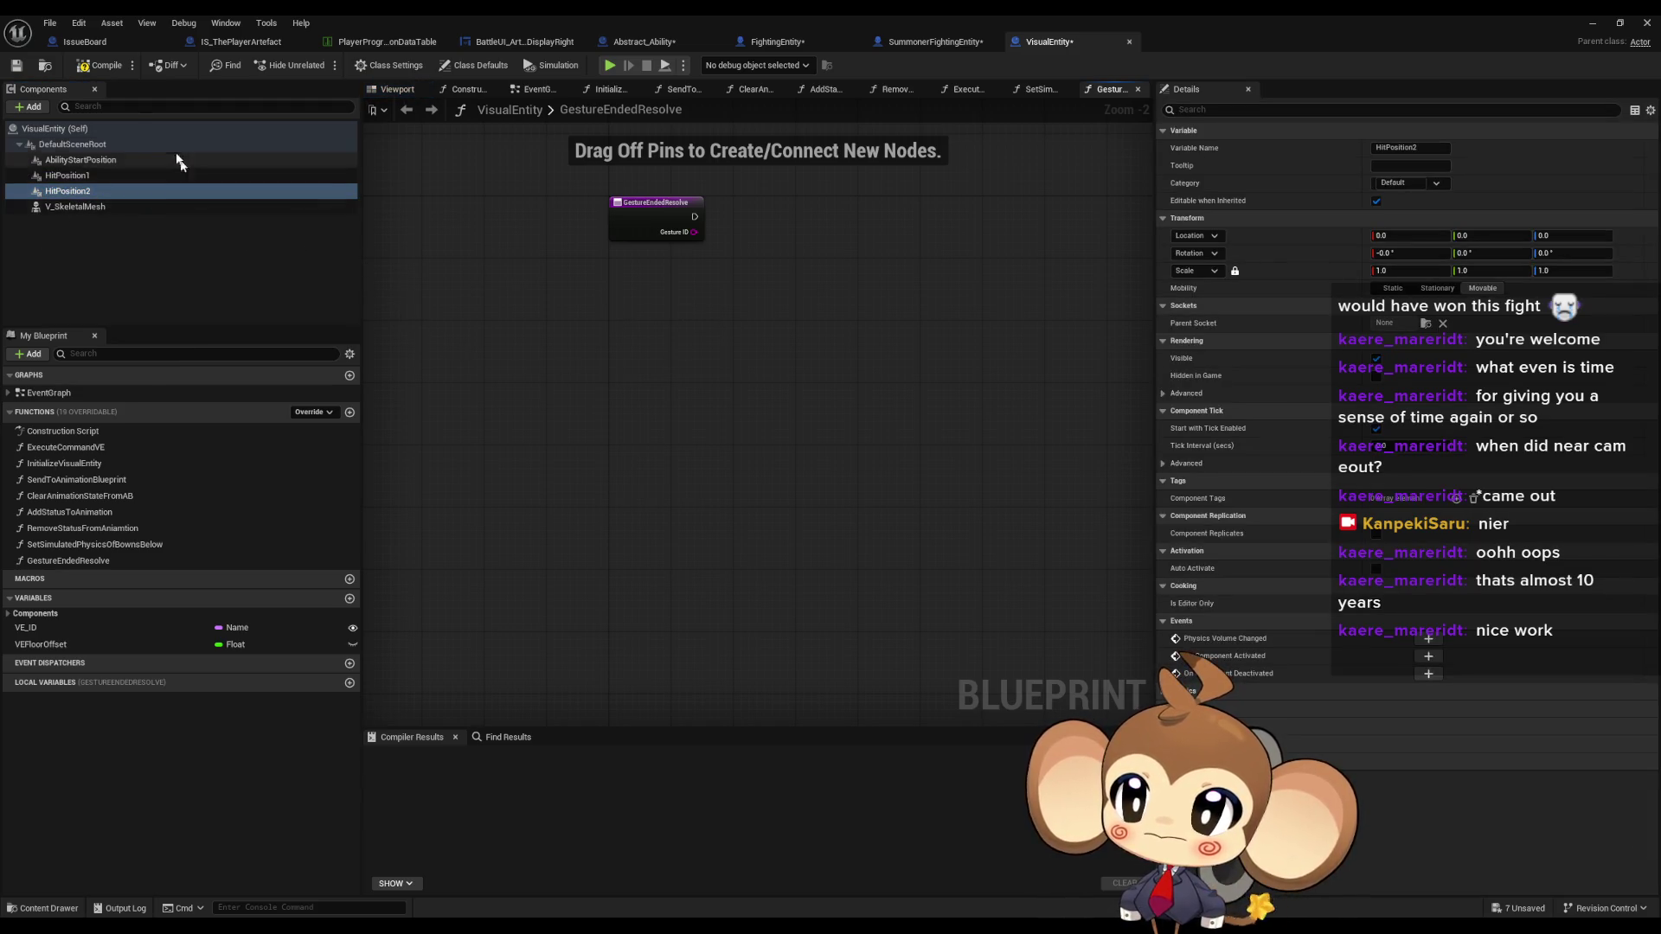
click(84, 71)
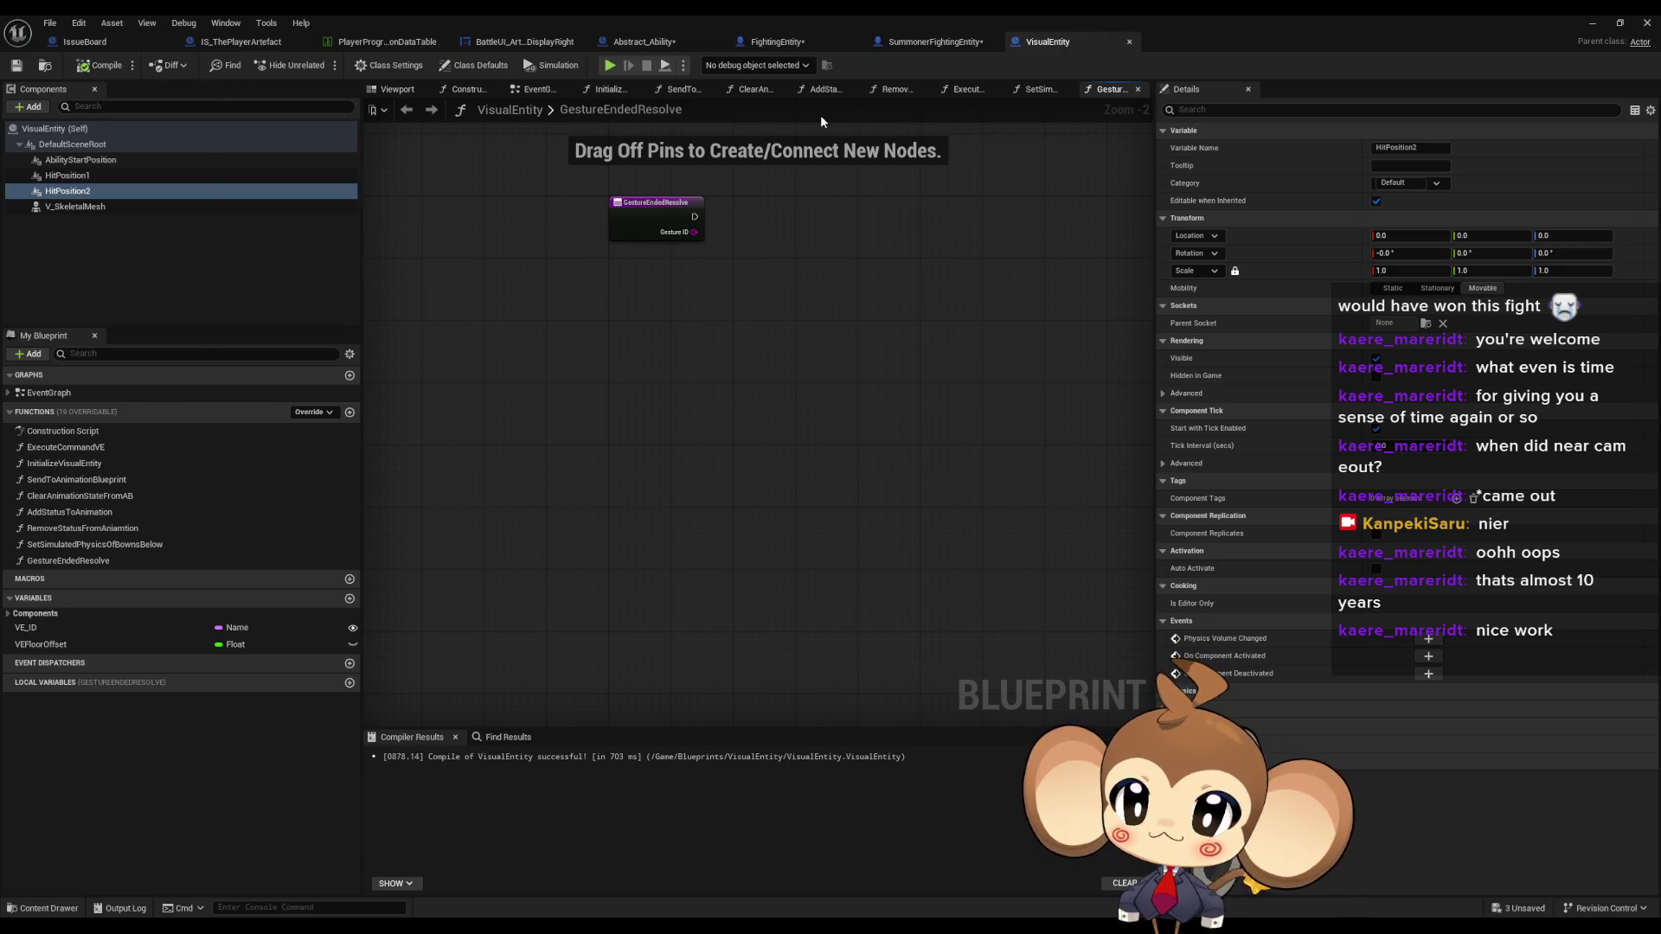
click(920, 45)
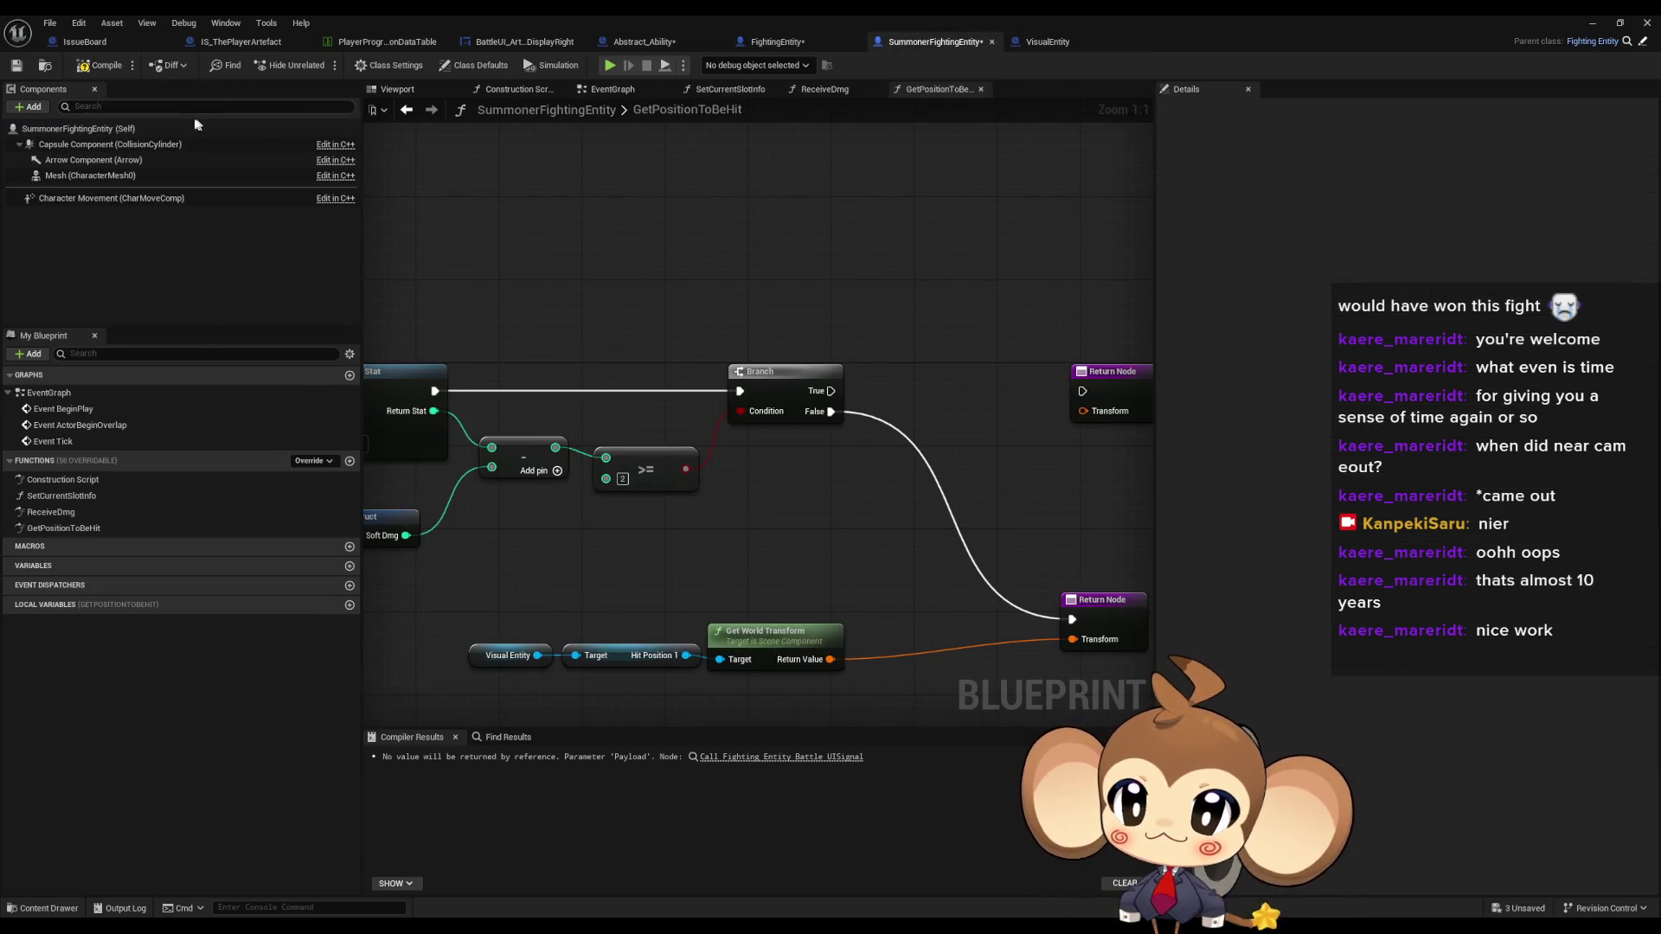
- Open PlayerAvatarArtefact from the Content Browser, showing its viewport in a maximized editor
click(1046, 41)
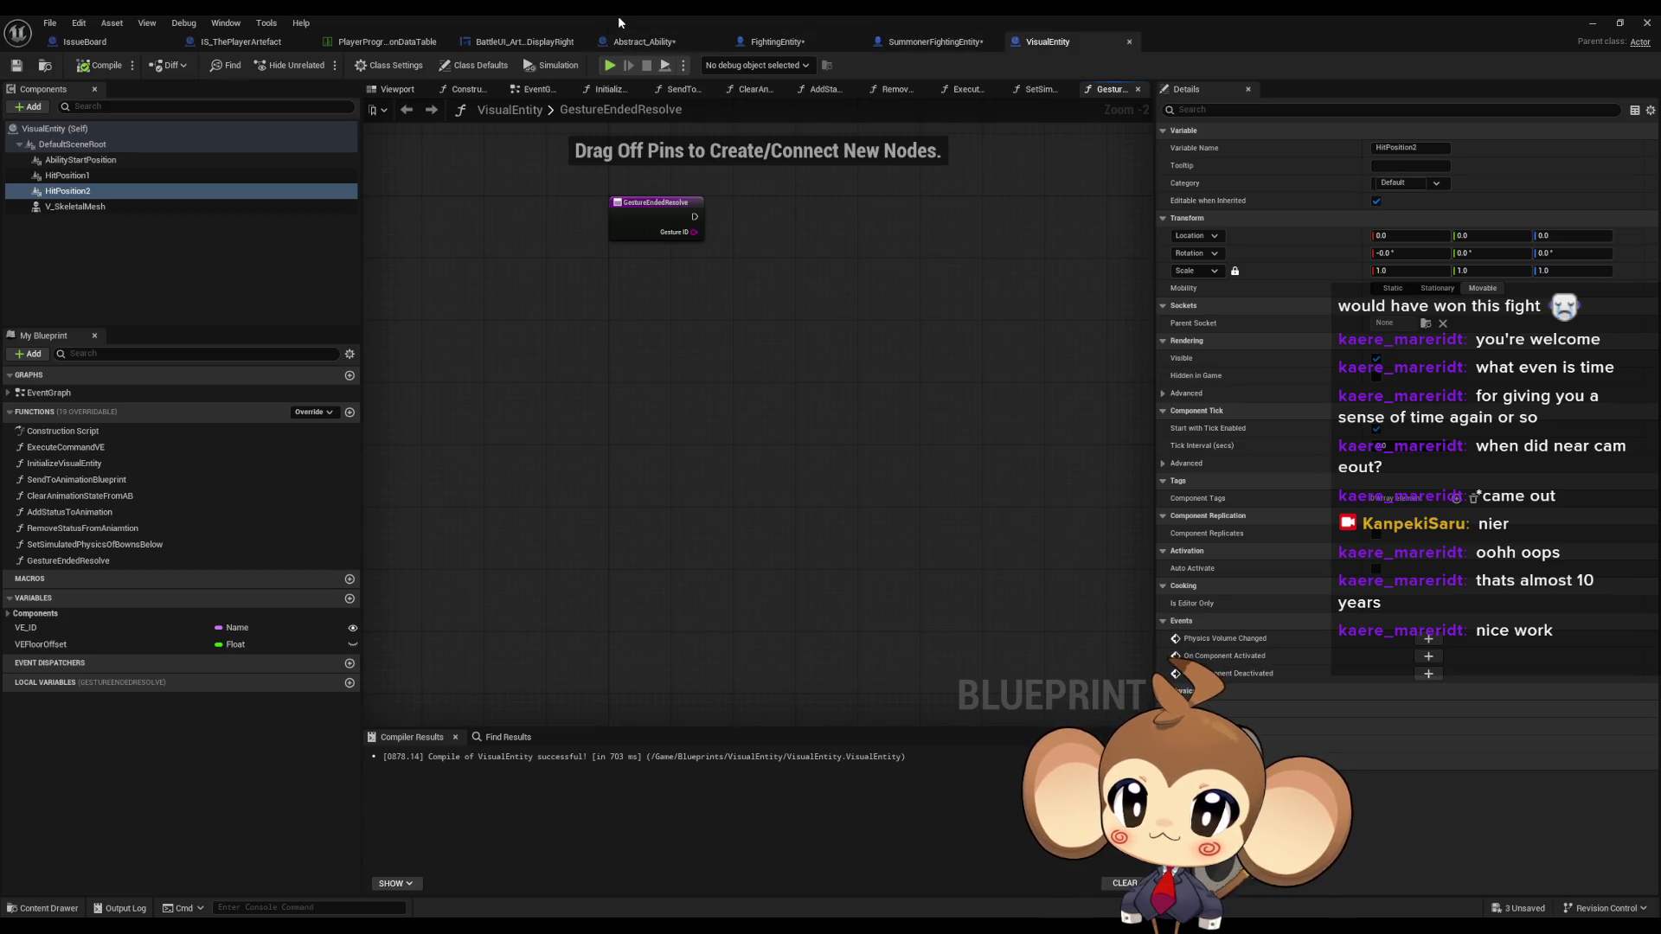
double_click(619, 15)
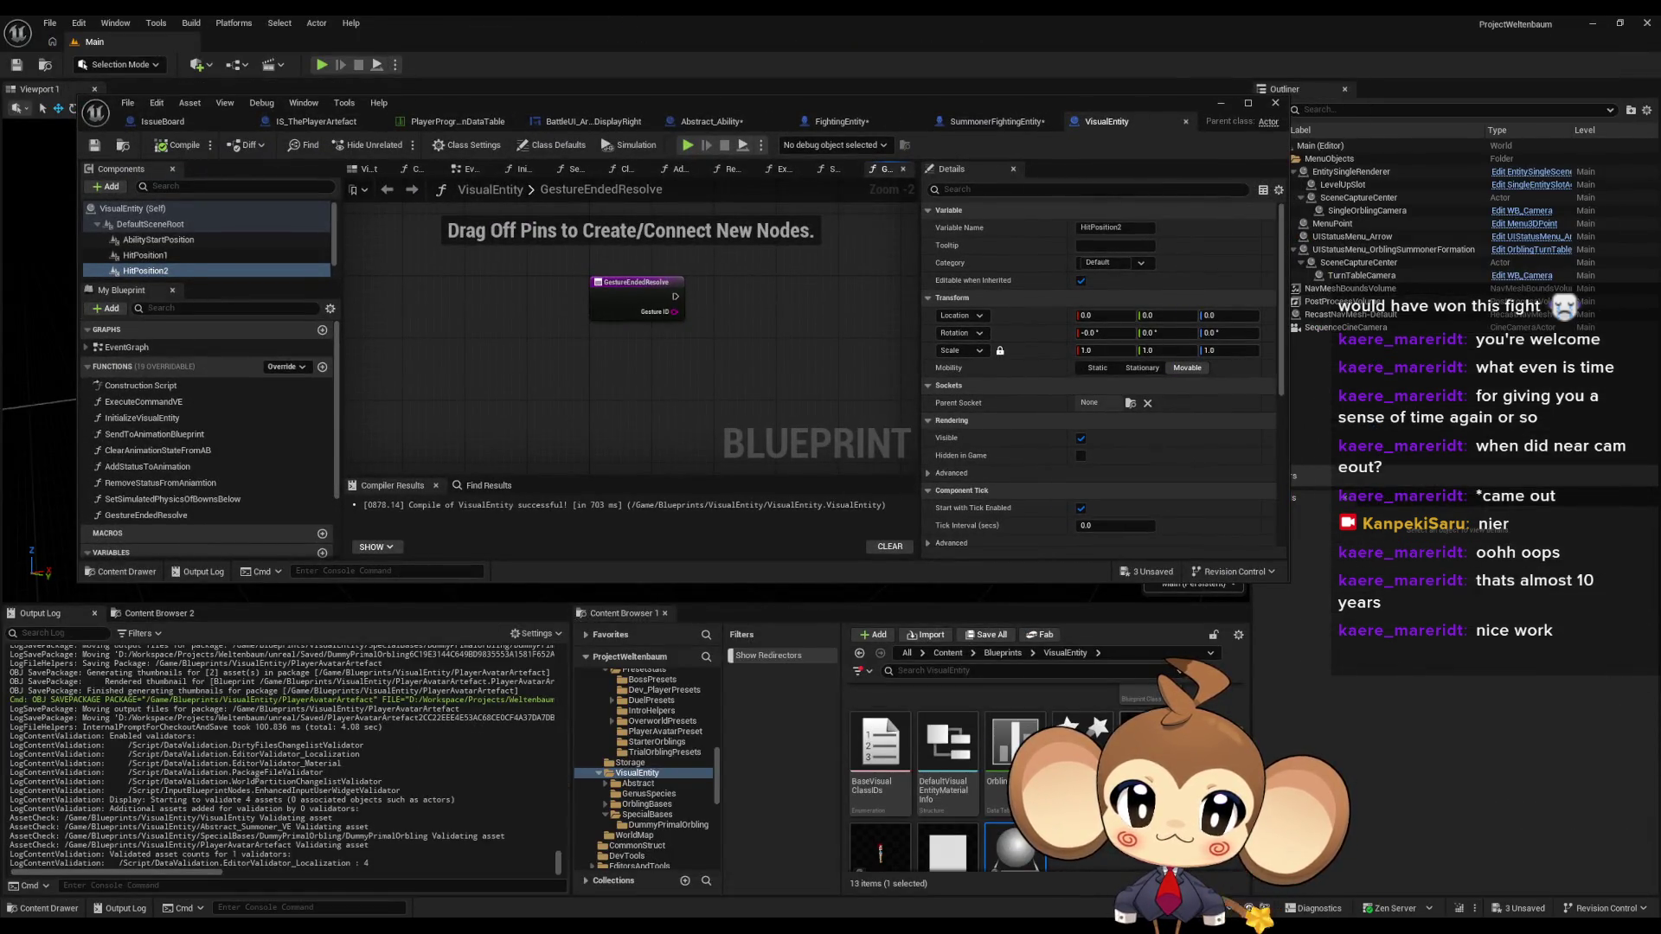
double_click(1150, 718)
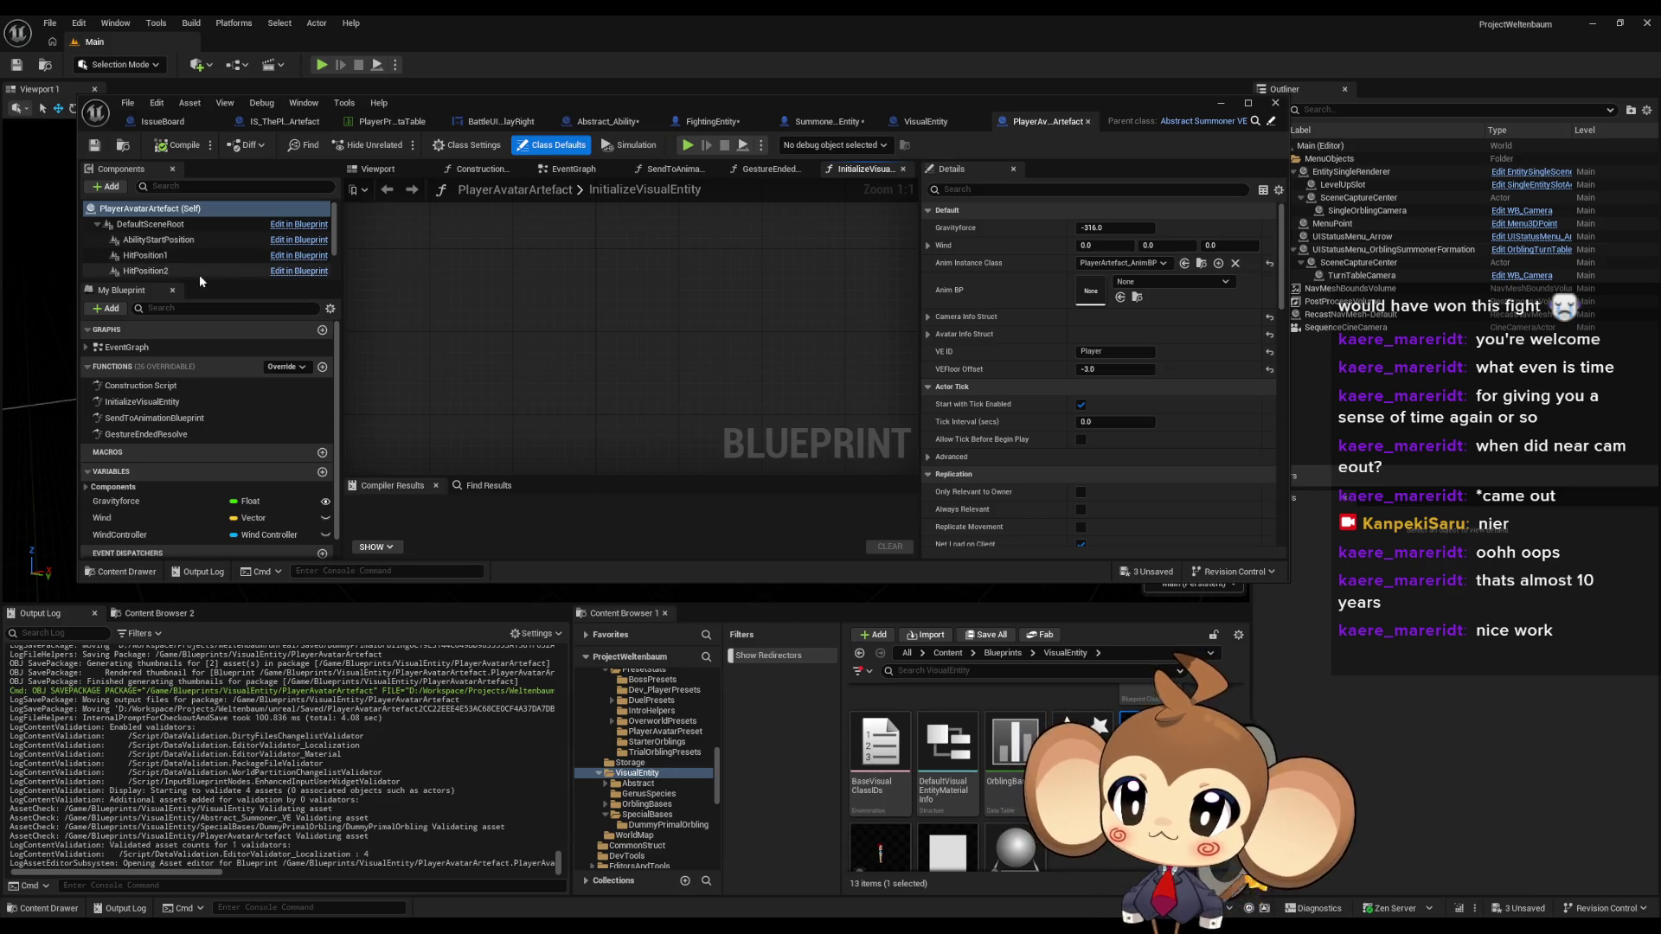
click(374, 168)
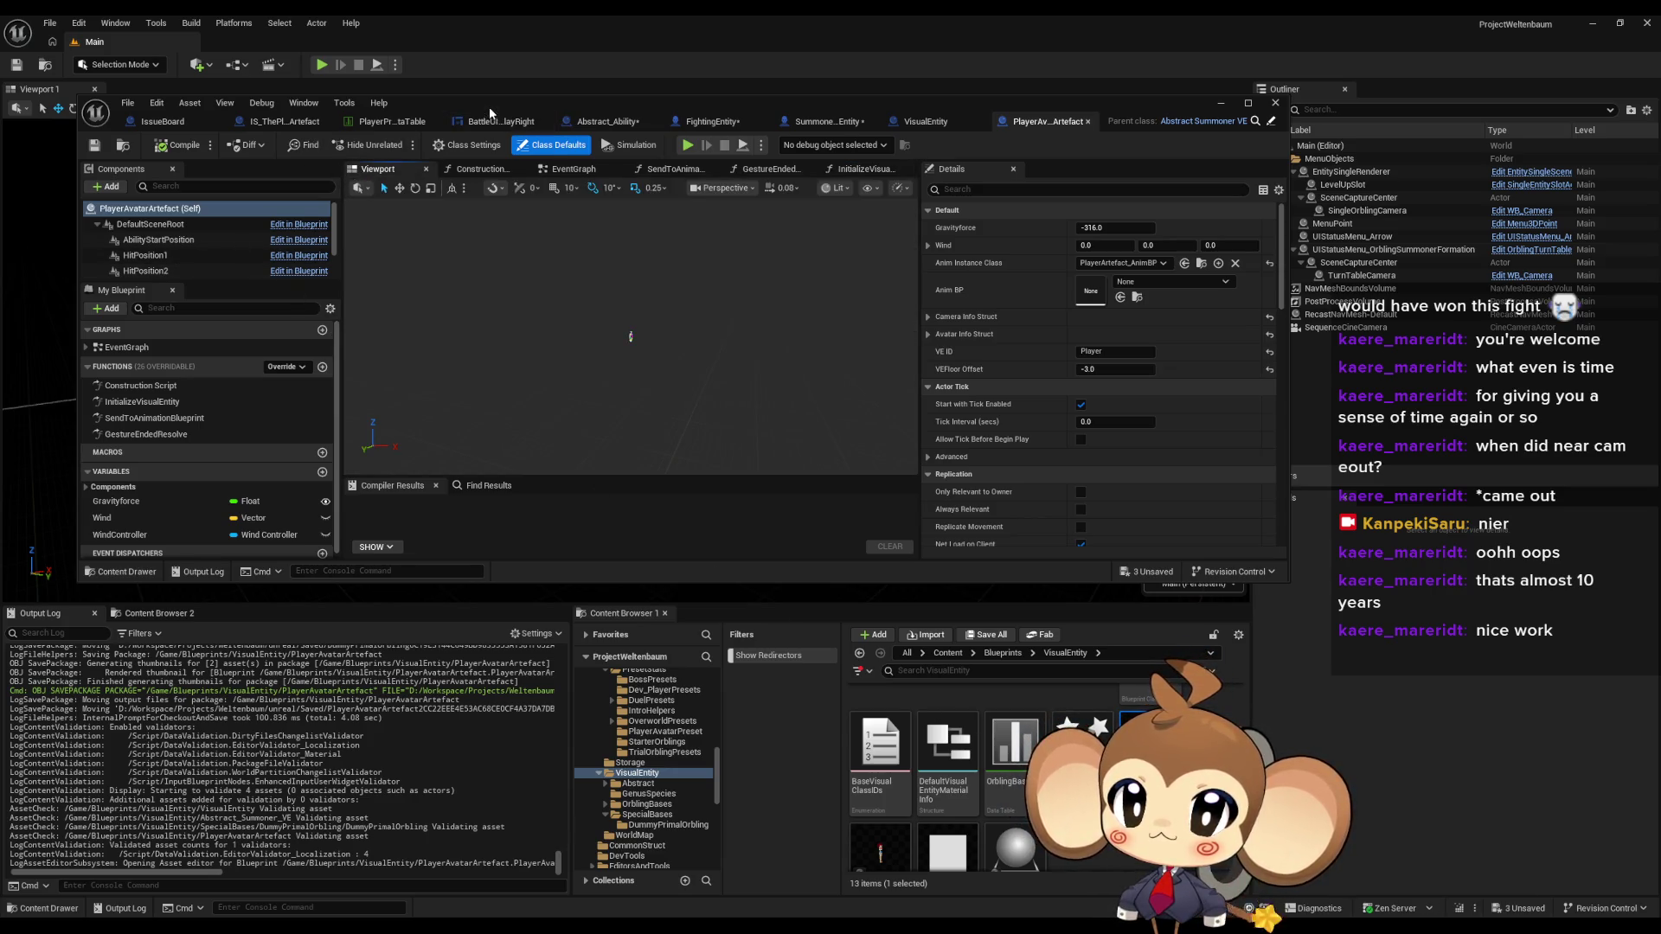
double_click(489, 104)
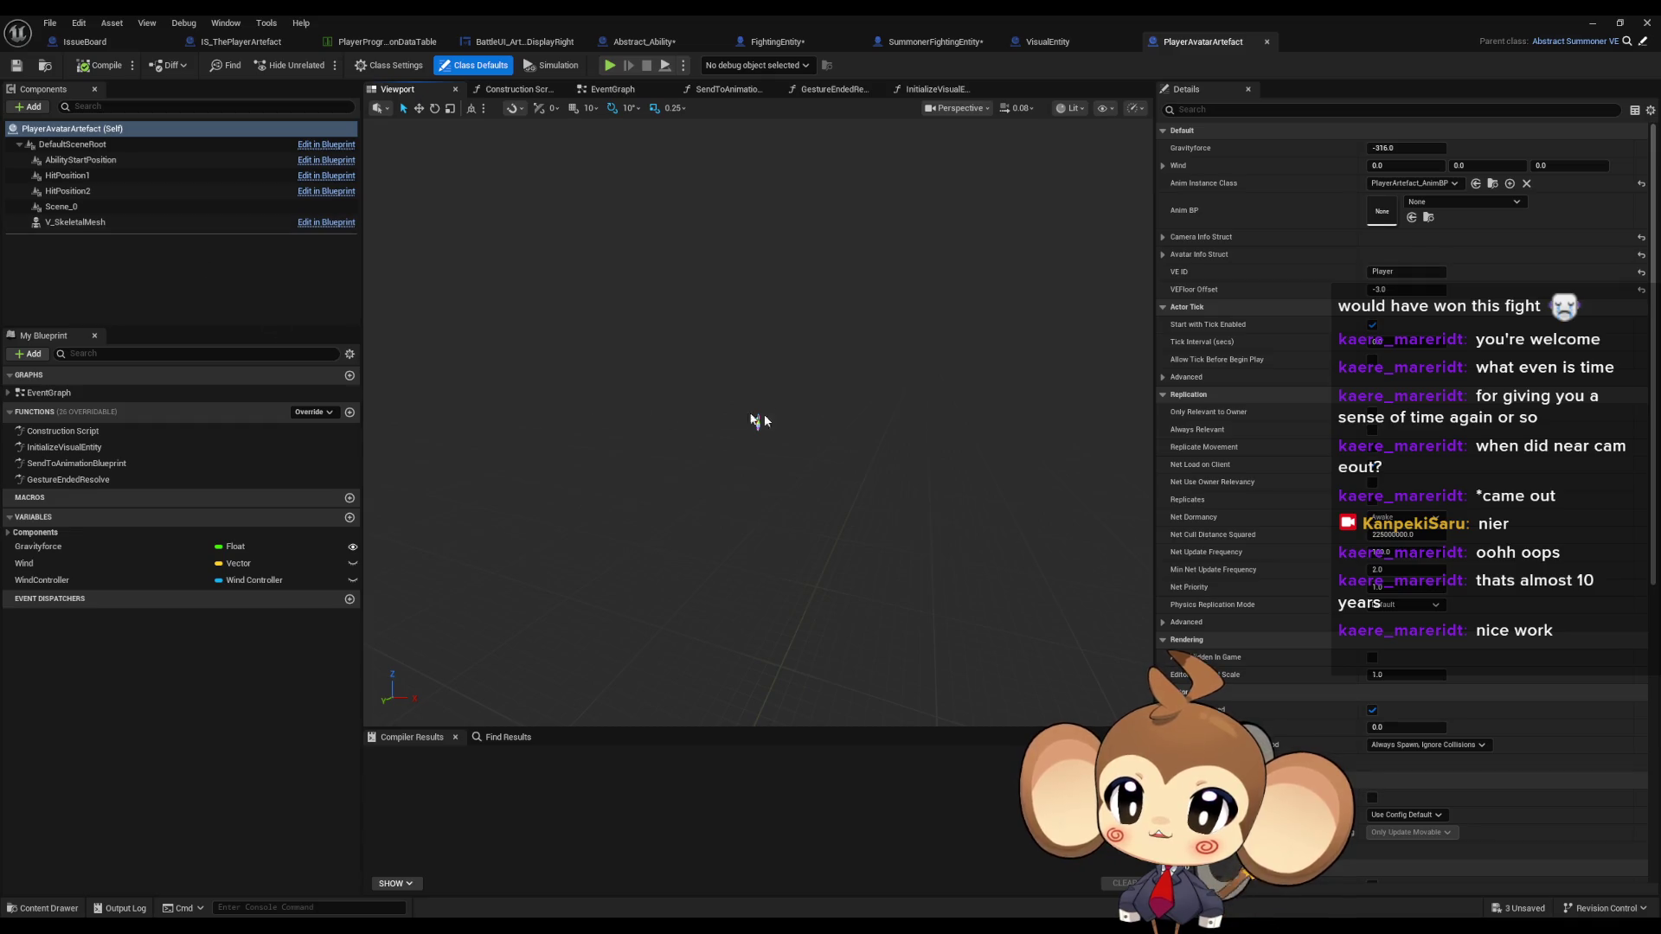
- Set PlayerAvatarArtefact's HitPosition2 location to 20, 0, 190 and compile
mouse_move(475, 390)
mouse_down()
mouse_move(432, 390)
mouse_move(450, 385)
mouse_up()
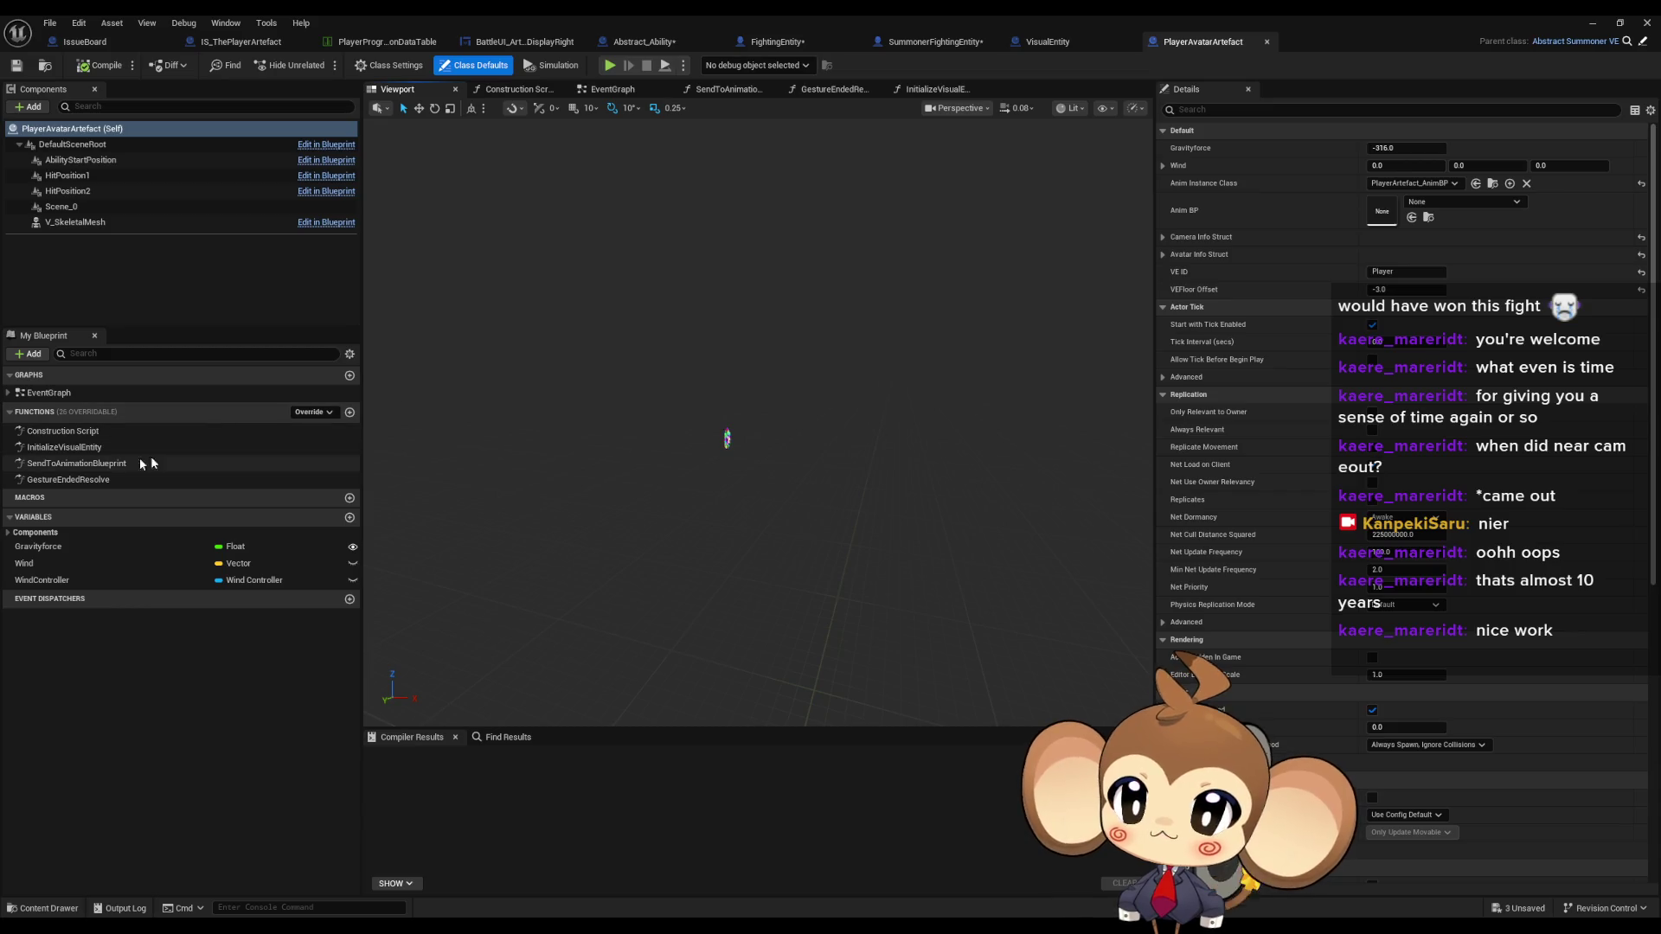
click(87, 178)
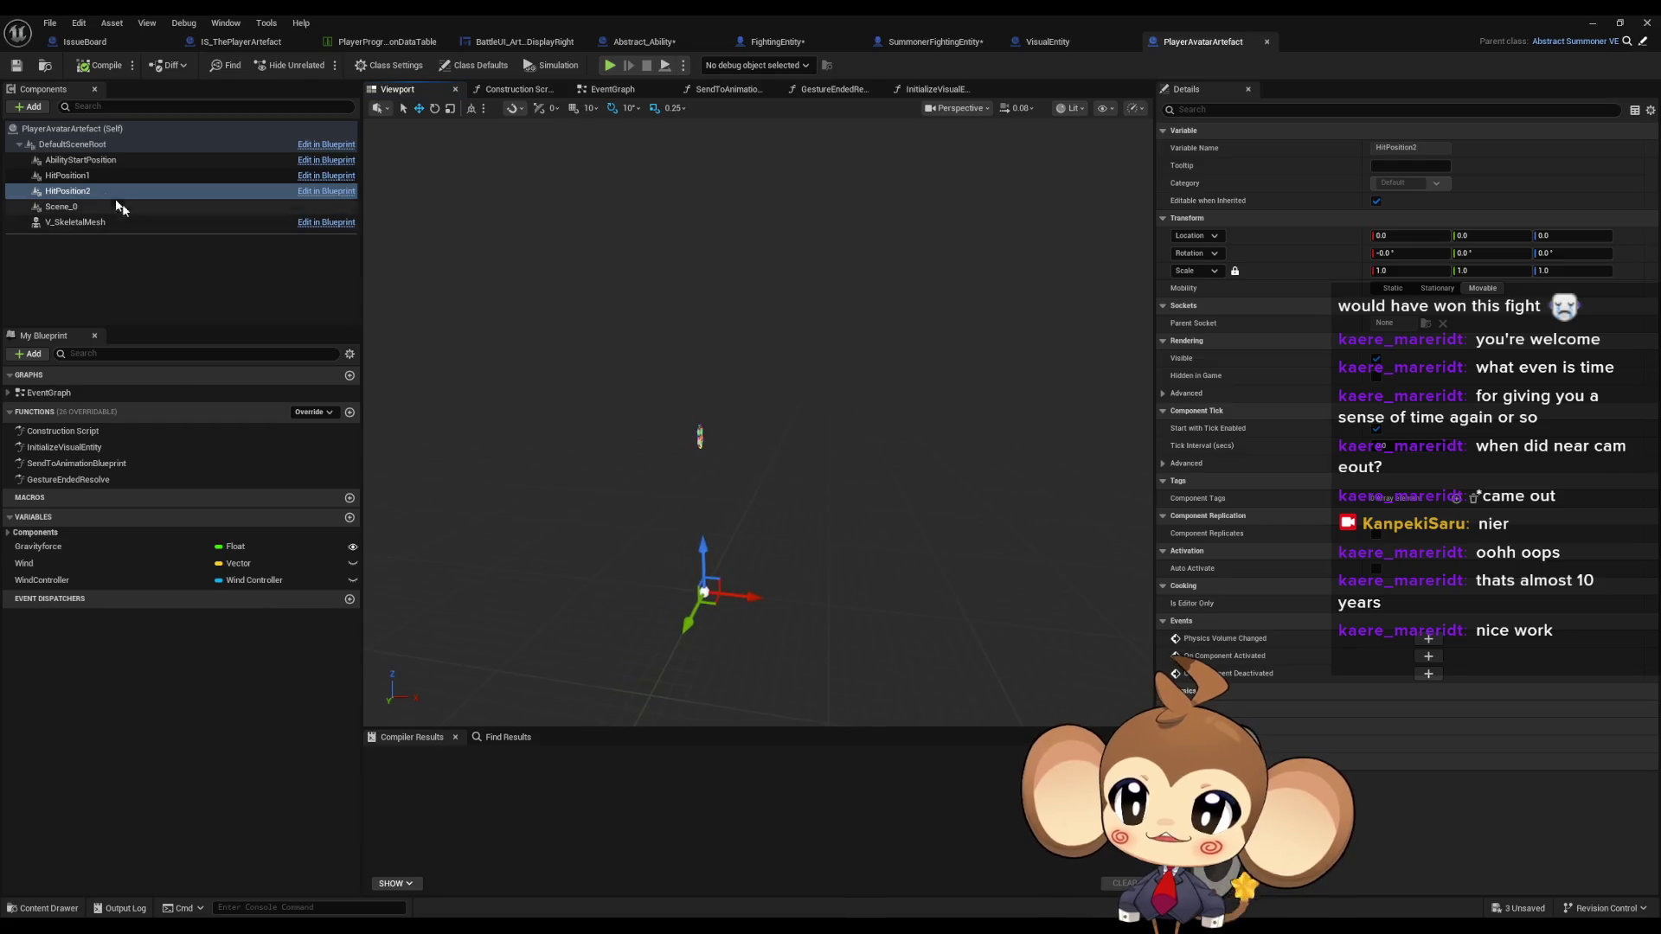
click(164, 181)
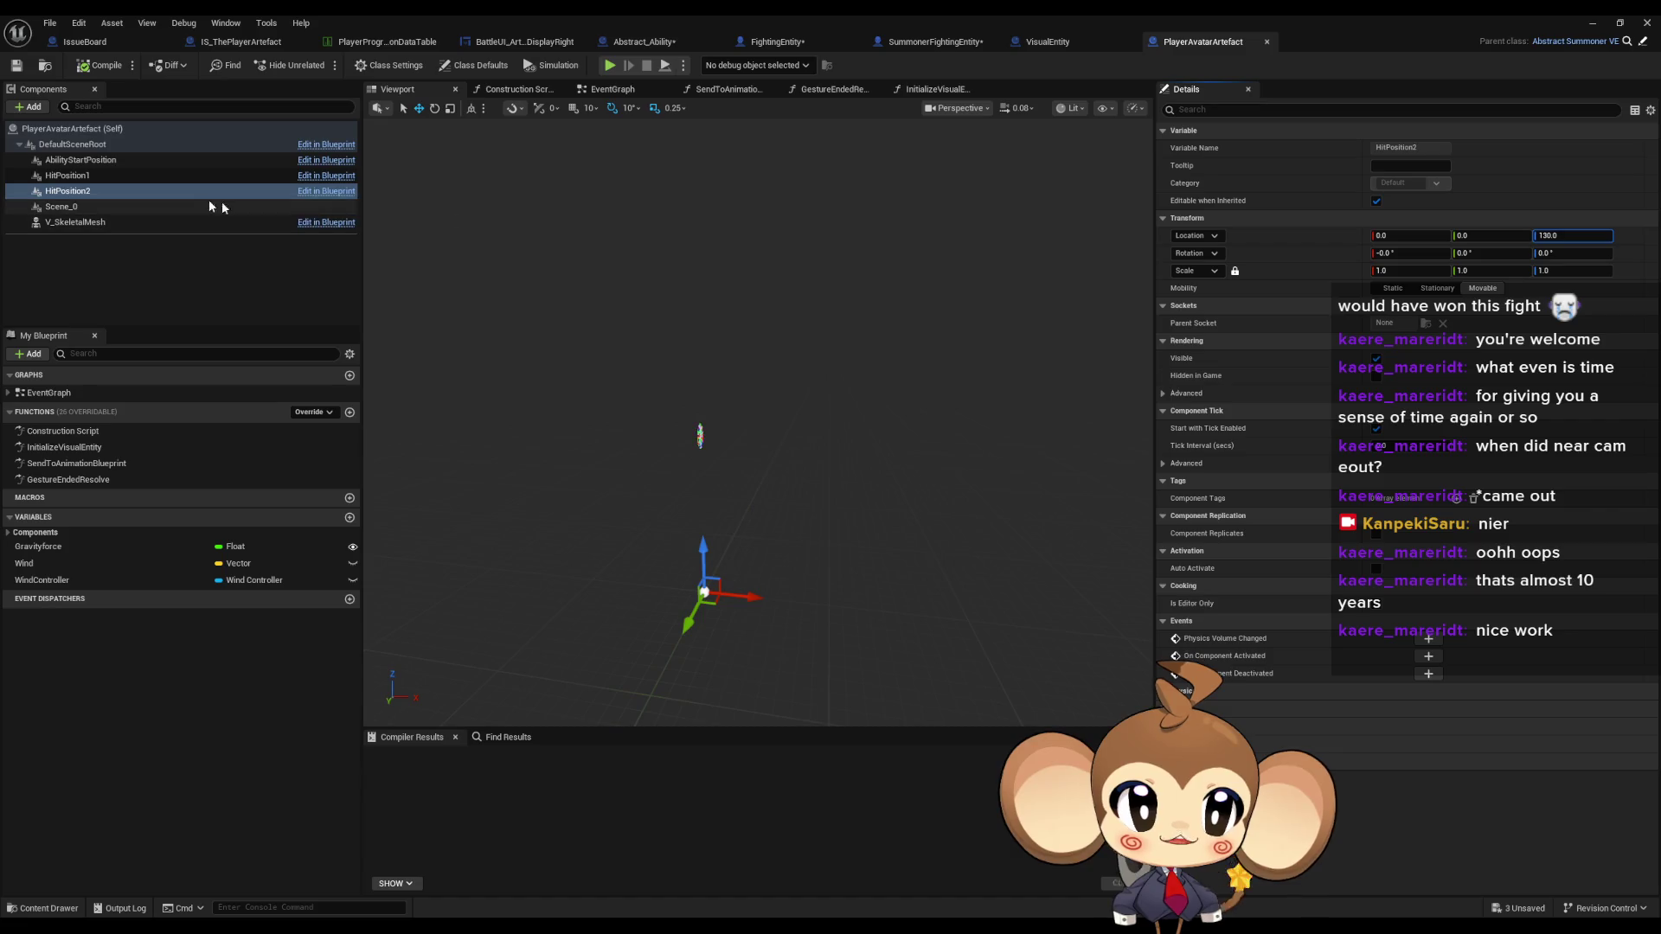
click(87, 176)
text(20)
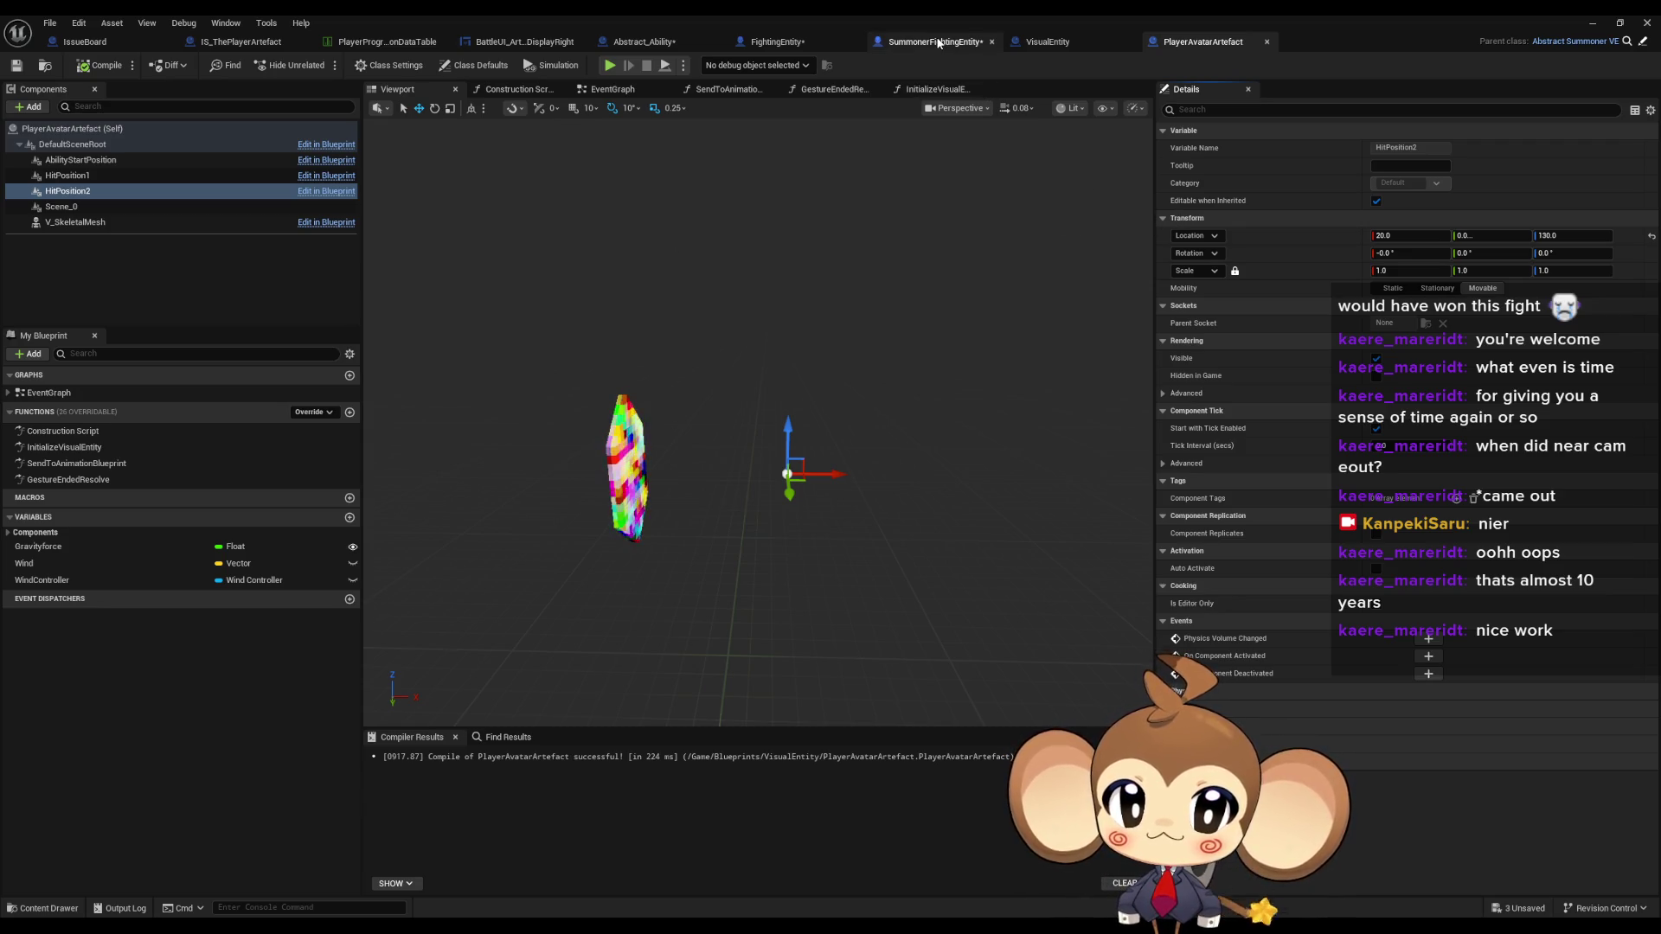
- In SummonerFightingEntity, replace the Hit Position 1 getter with Hit Position 2 feeding Get World Transform
click(901, 45)
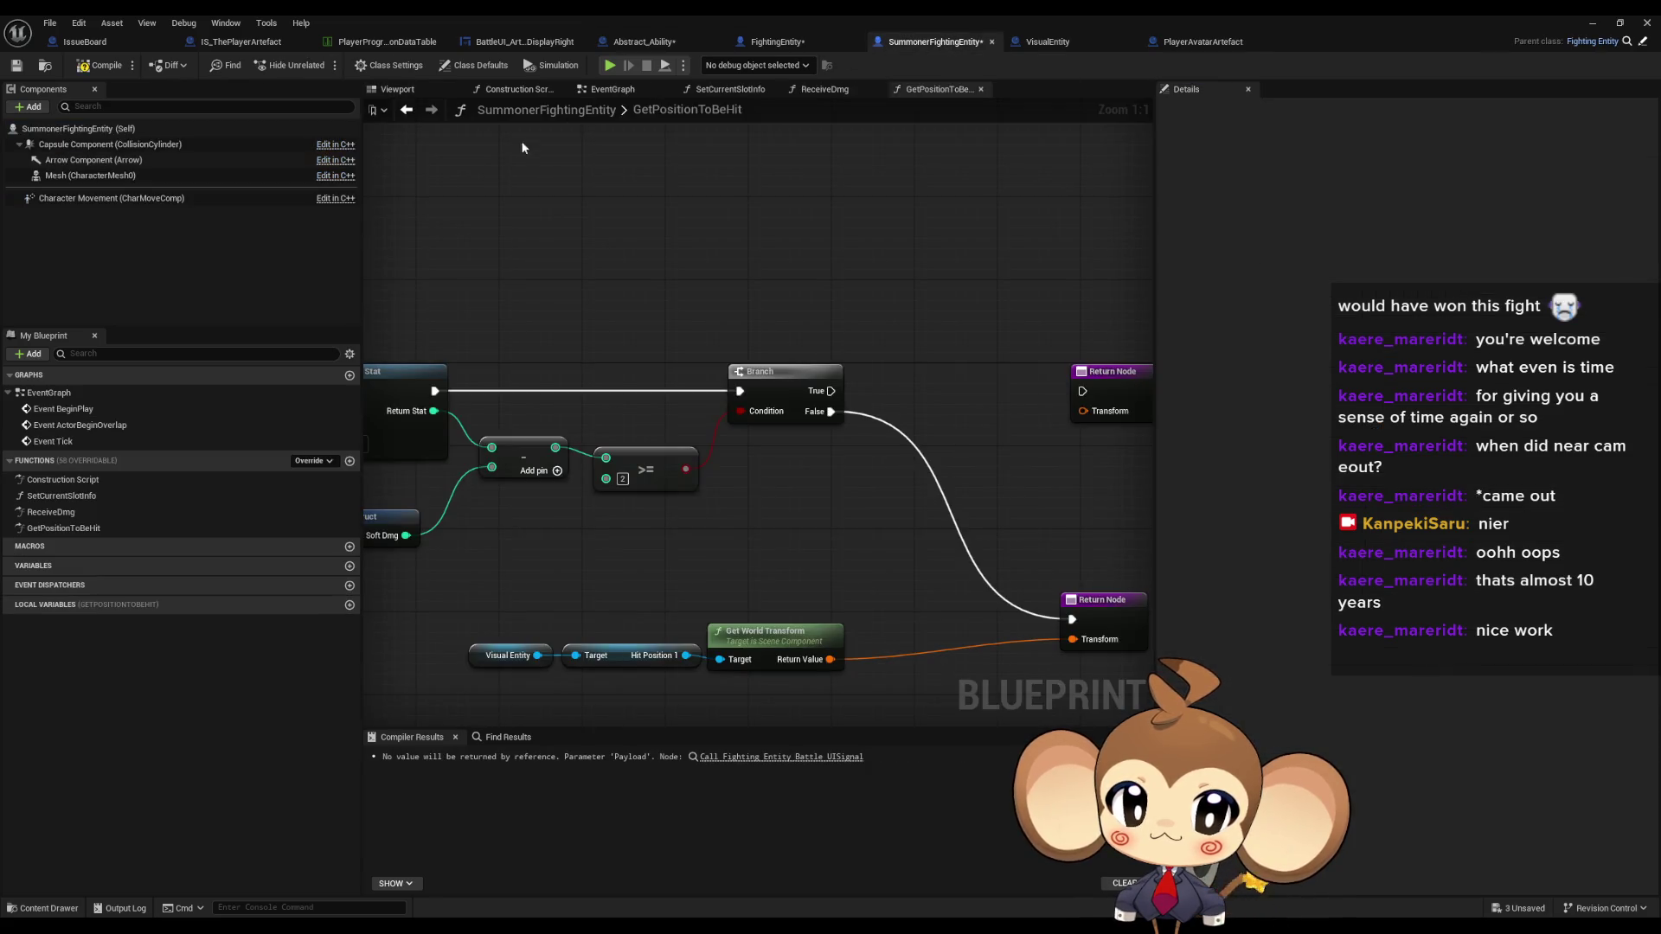
mouse_move(886, 325)
mouse_down()
mouse_move(760, 330)
mouse_move(794, 419)
mouse_up()
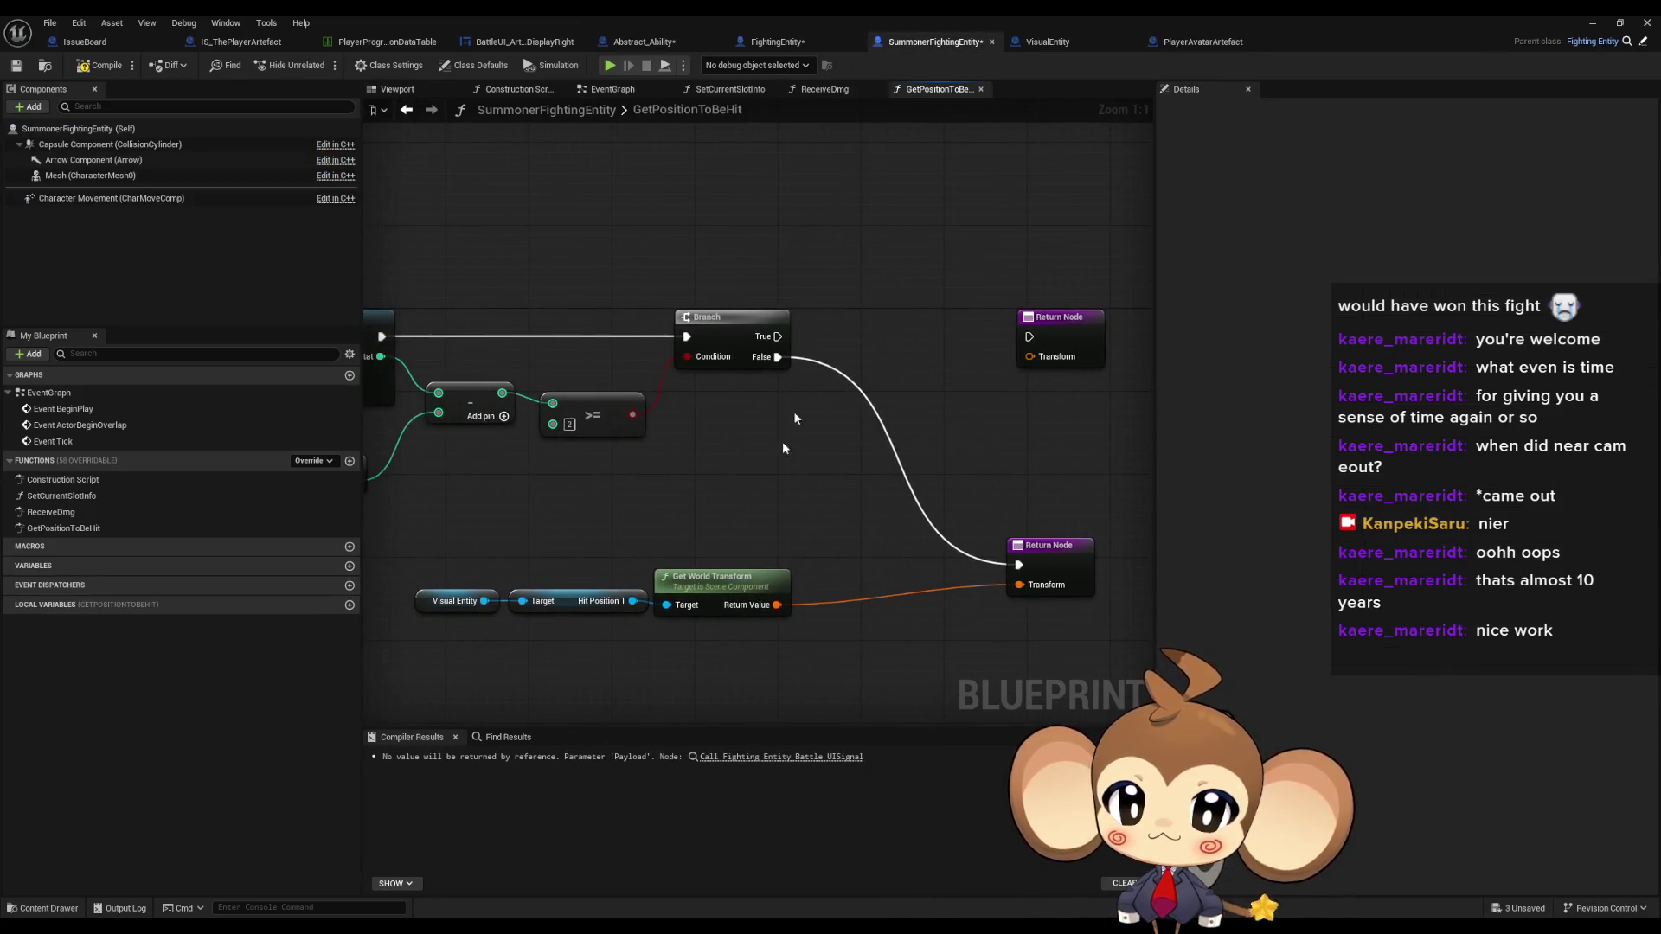
drag(502, 550, 474, 530)
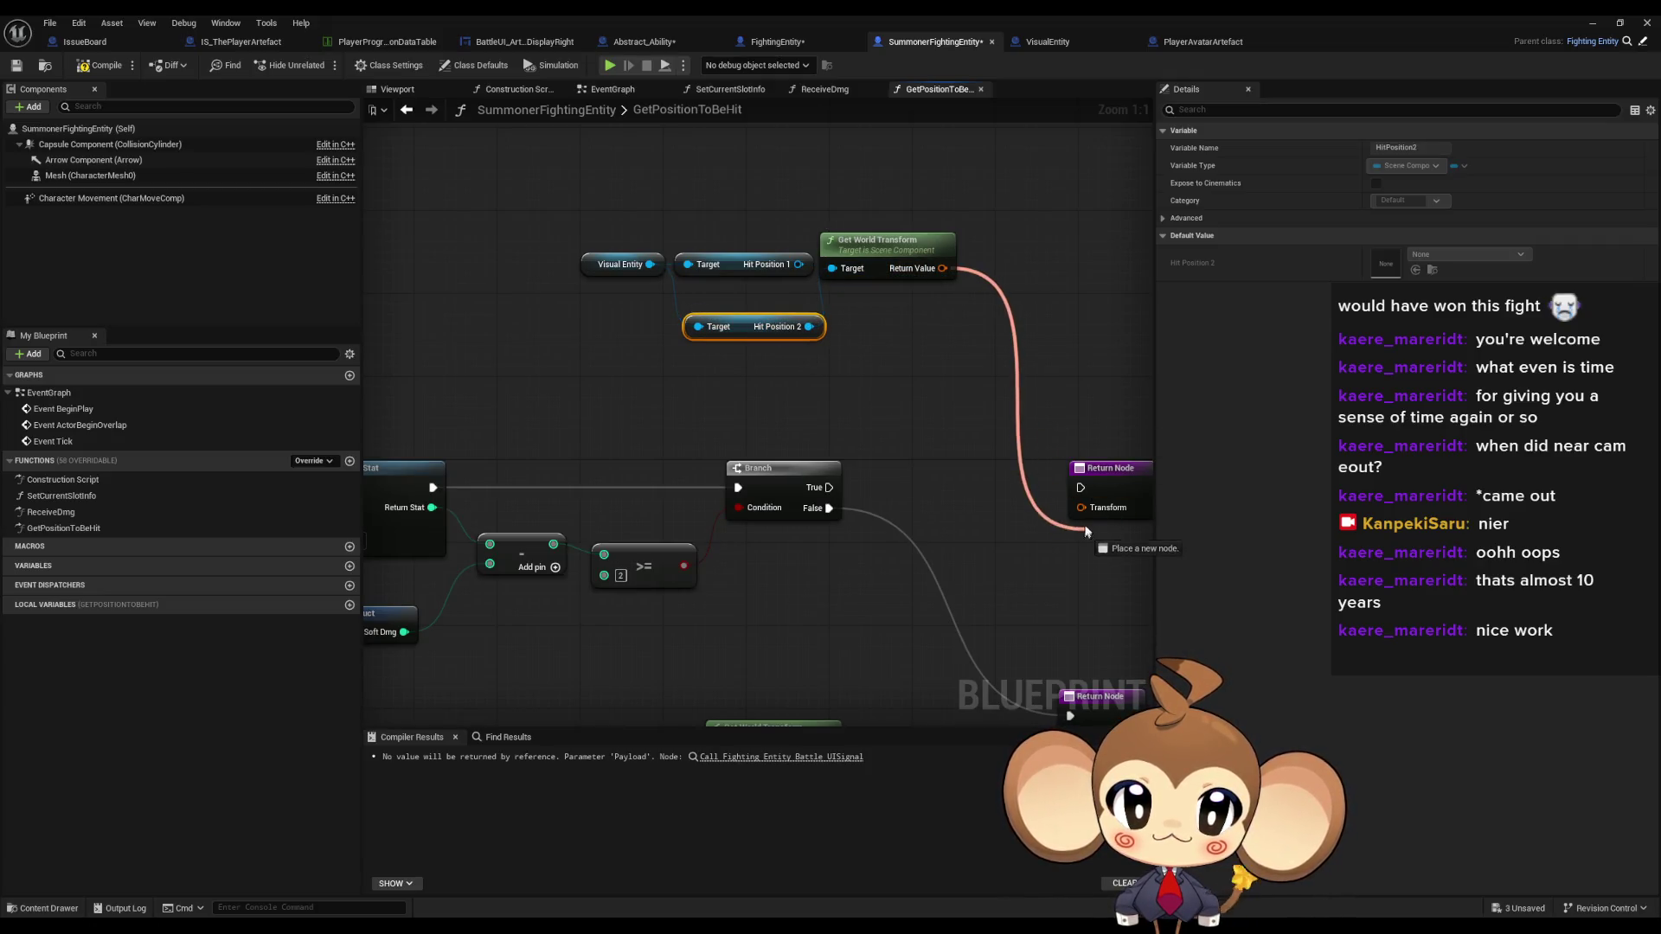
click(783, 260)
key(Delete)
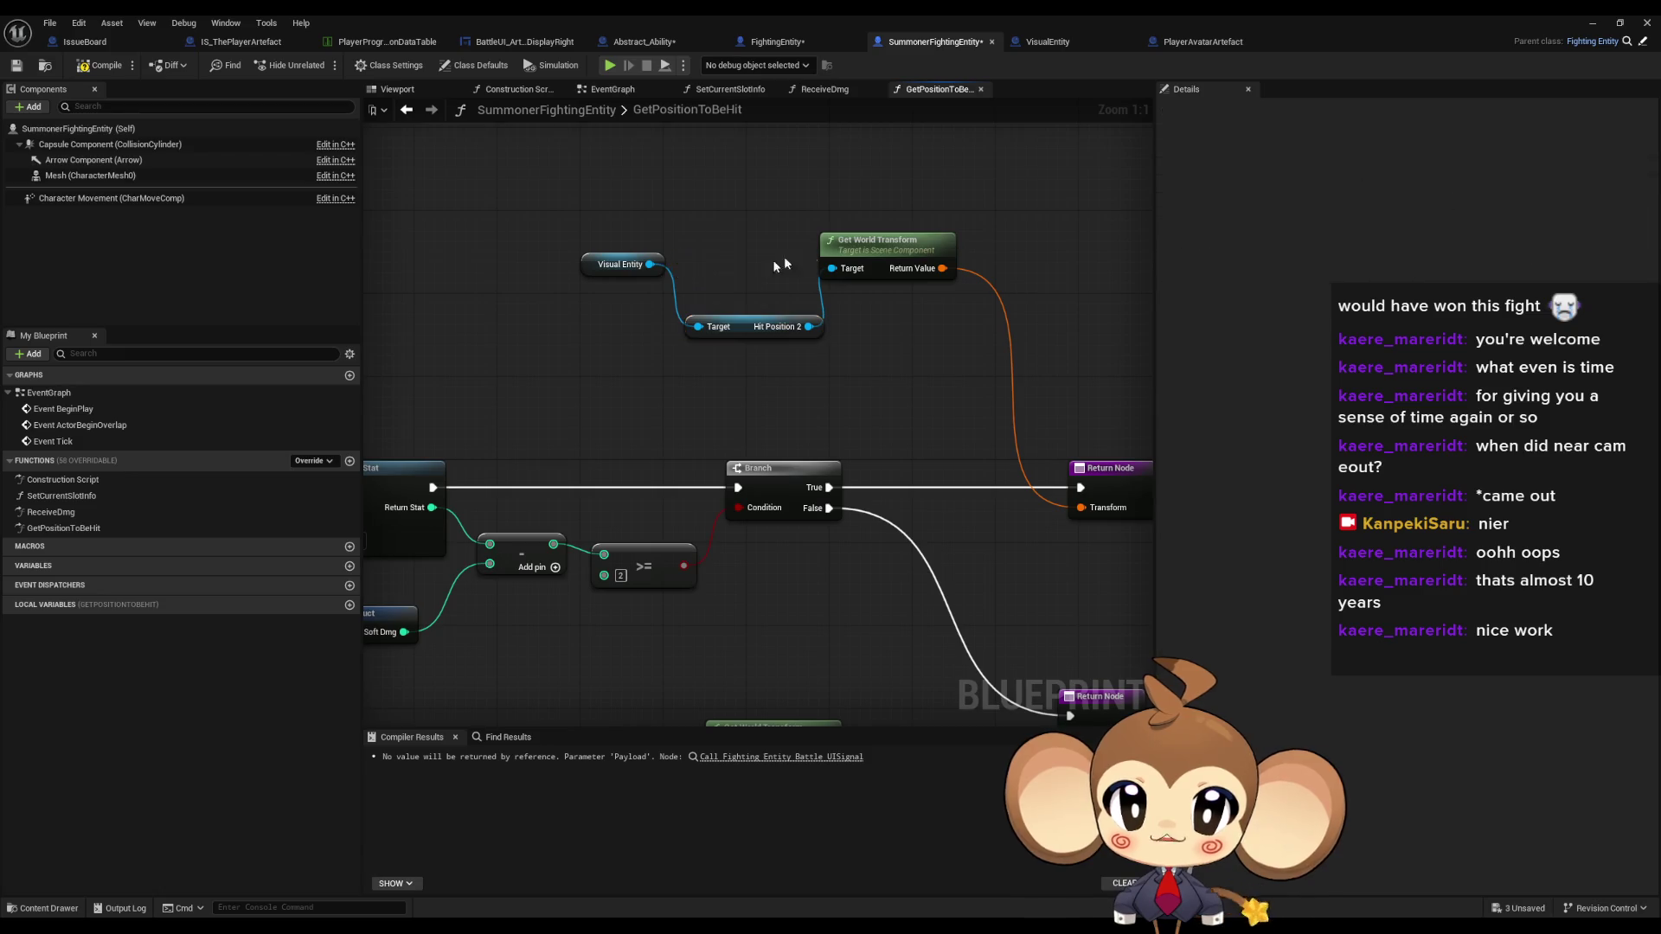
drag(870, 249, 880, 301)
click(605, 265)
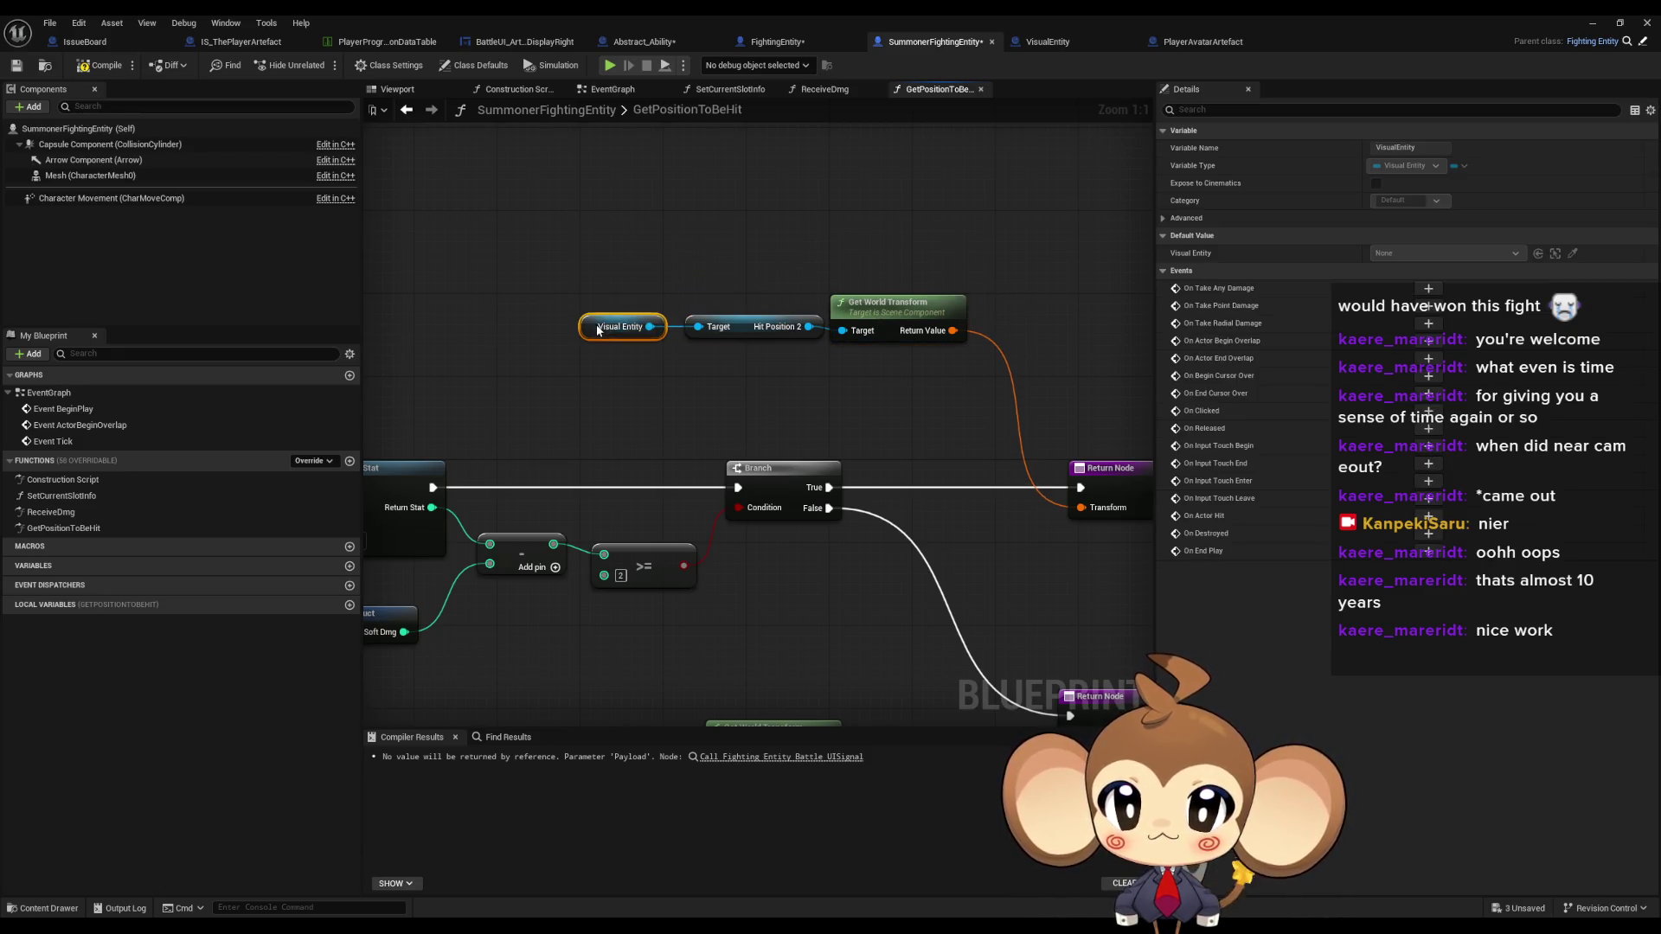
click(795, 398)
scroll(796, 316, down, 4)
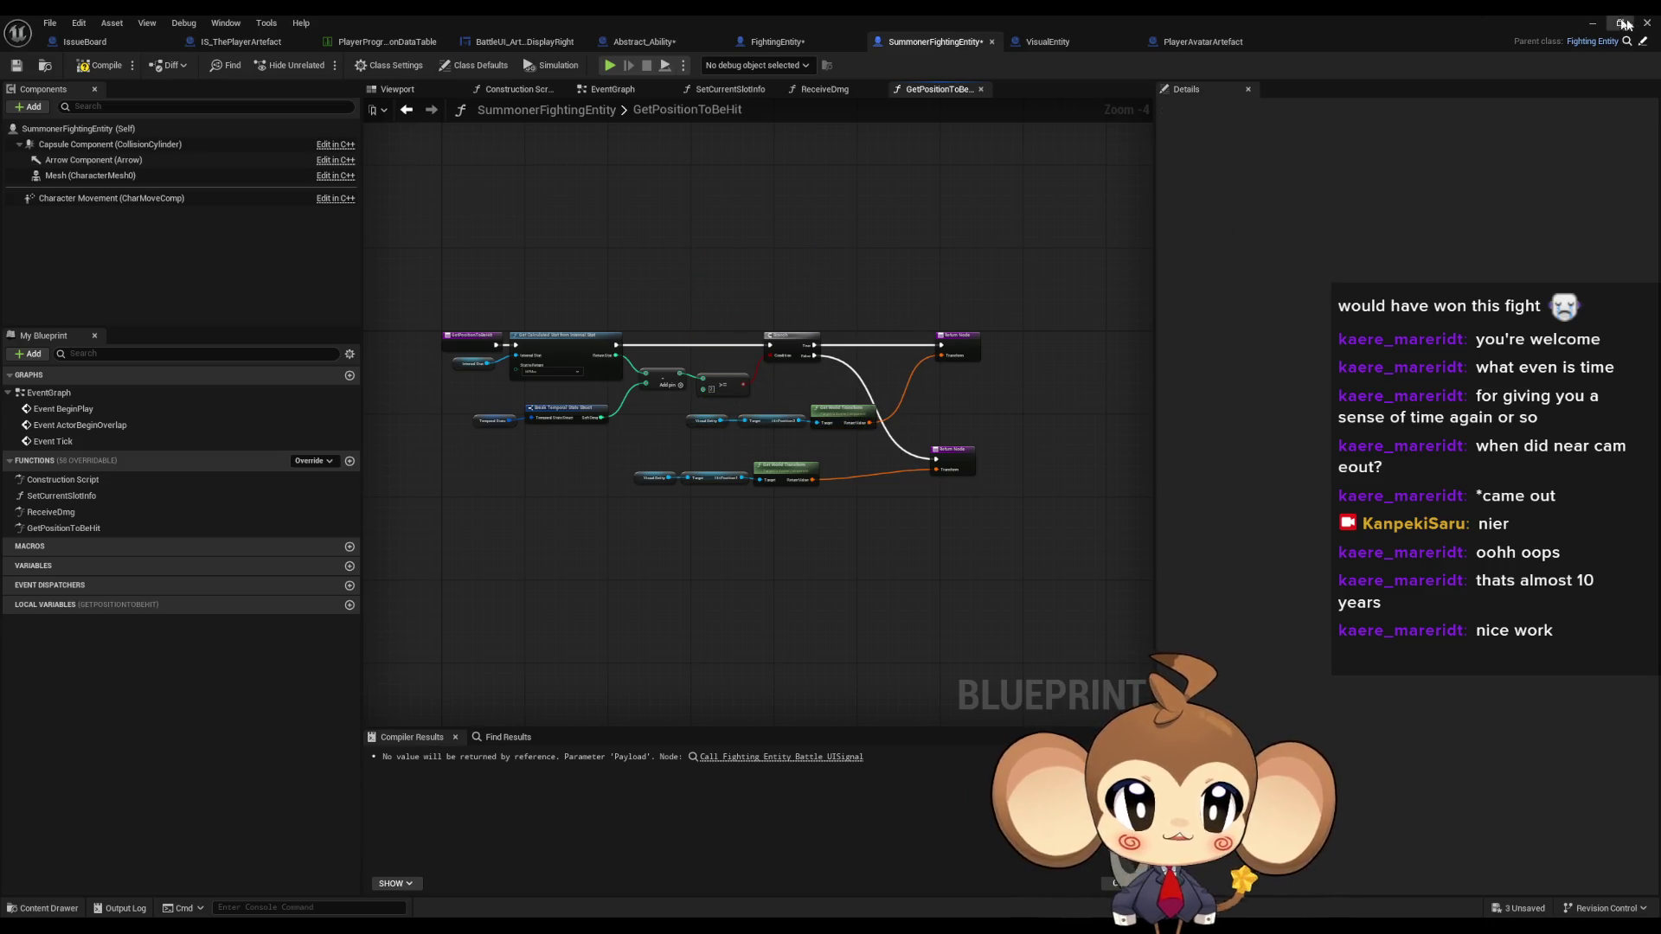
click(1592, 23)
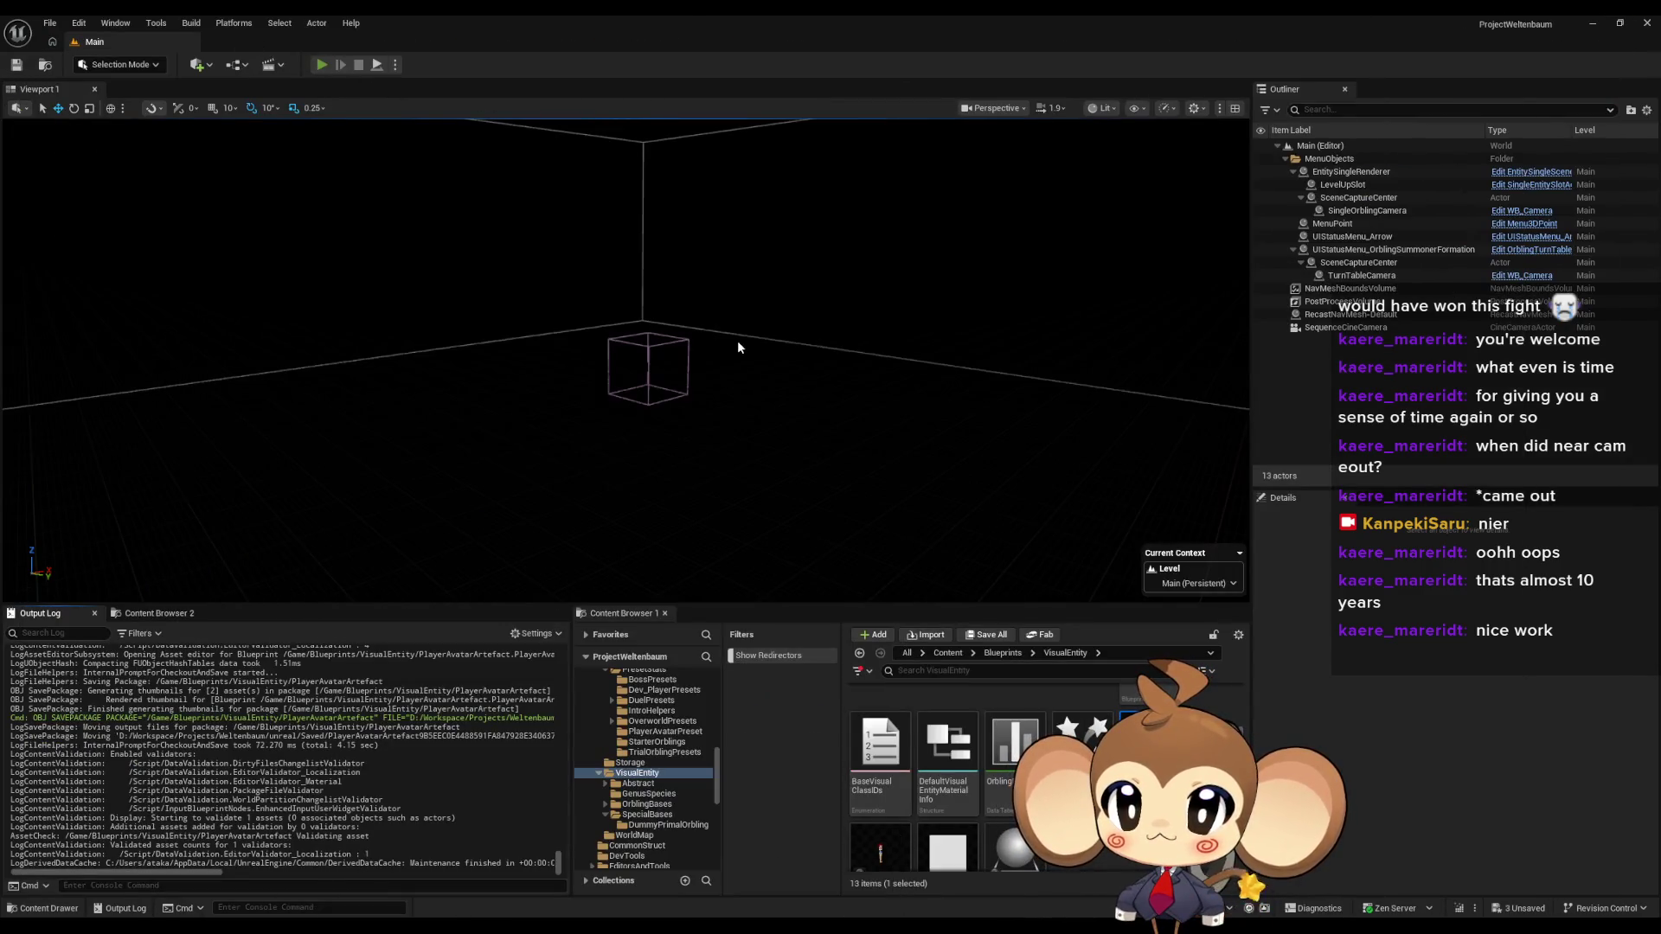
- Play-test the level briefly, then open FVE_IntroCrystal from the SpecialBases folder
key(alt+p)
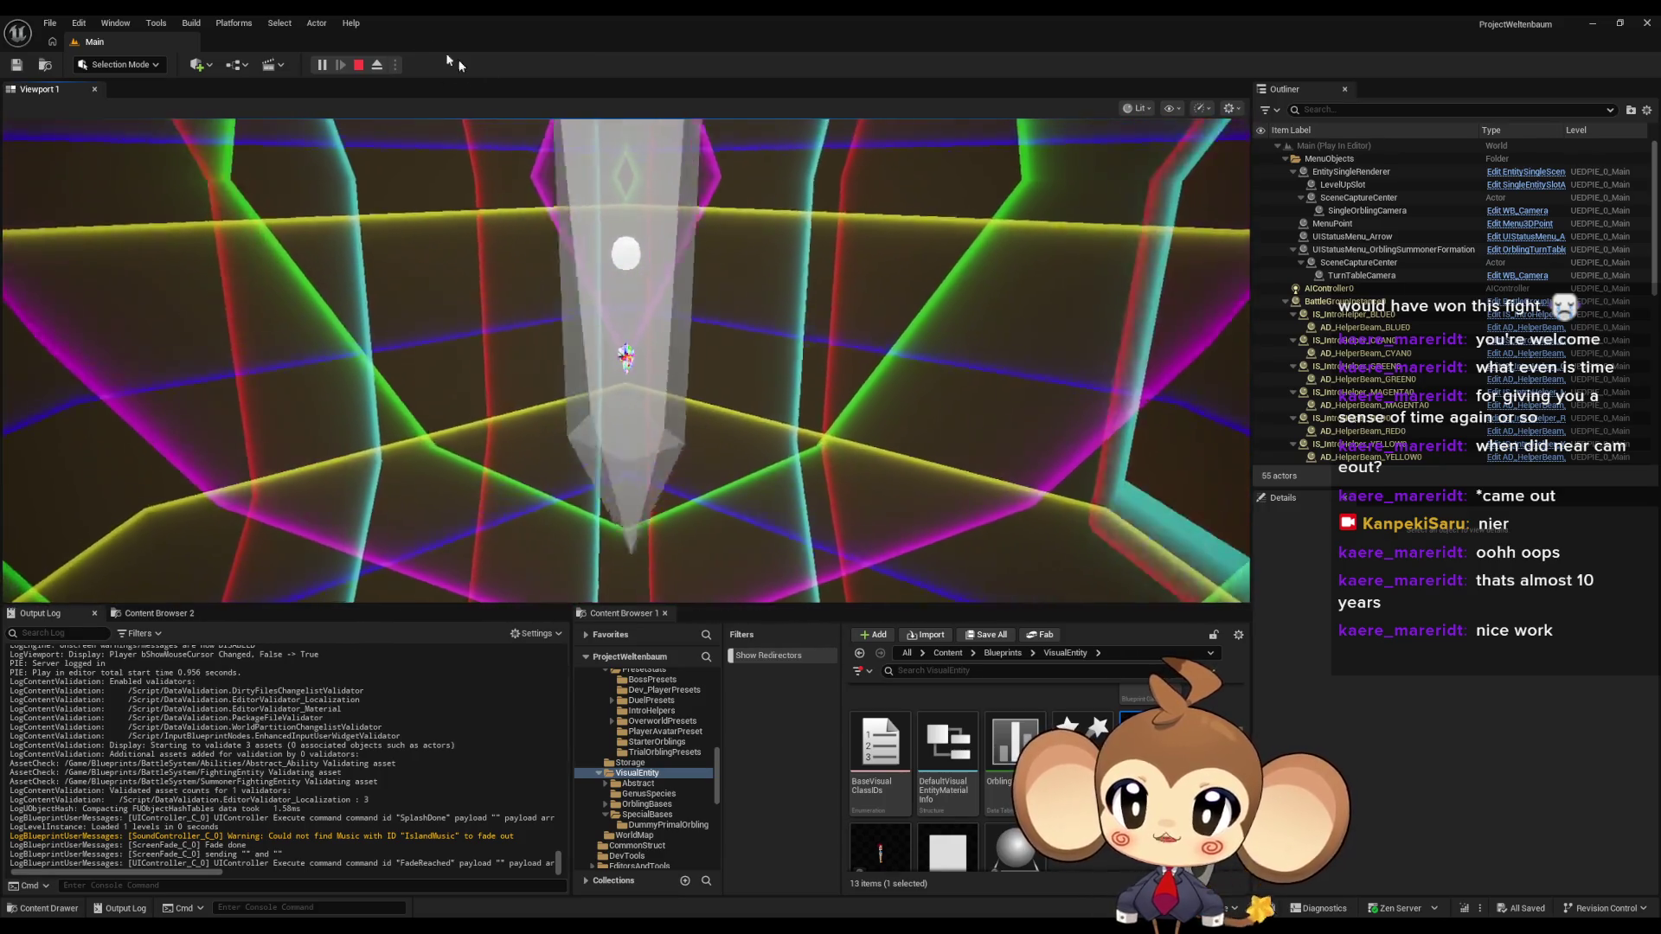
click(357, 65)
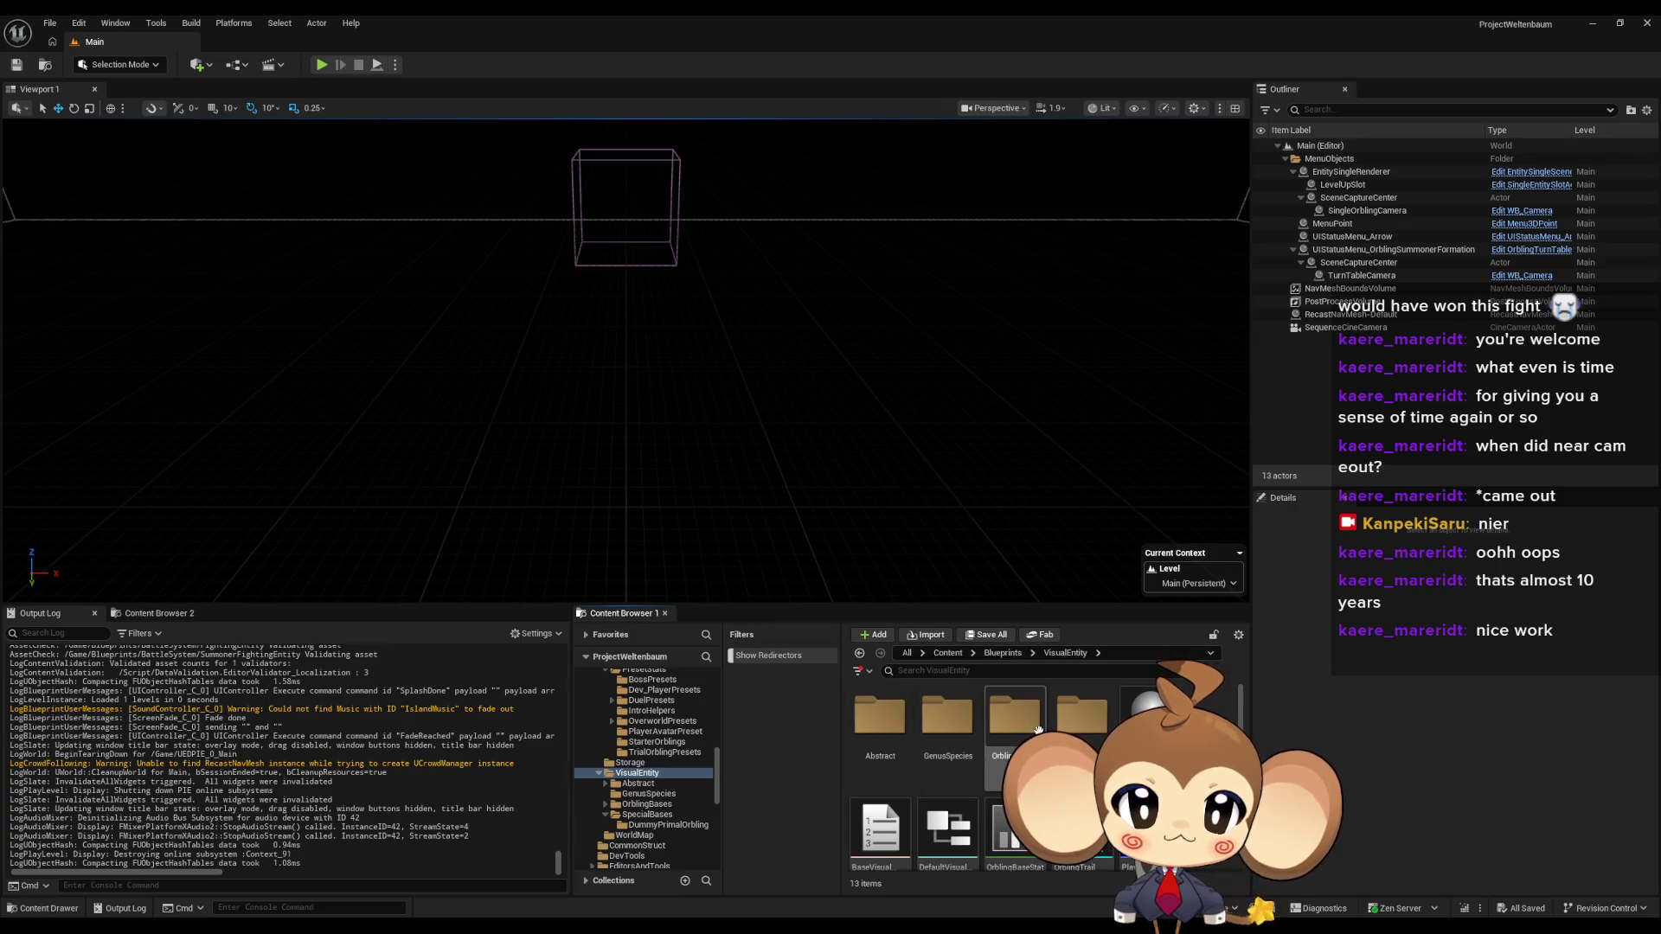
double_click(1102, 734)
double_click(886, 734)
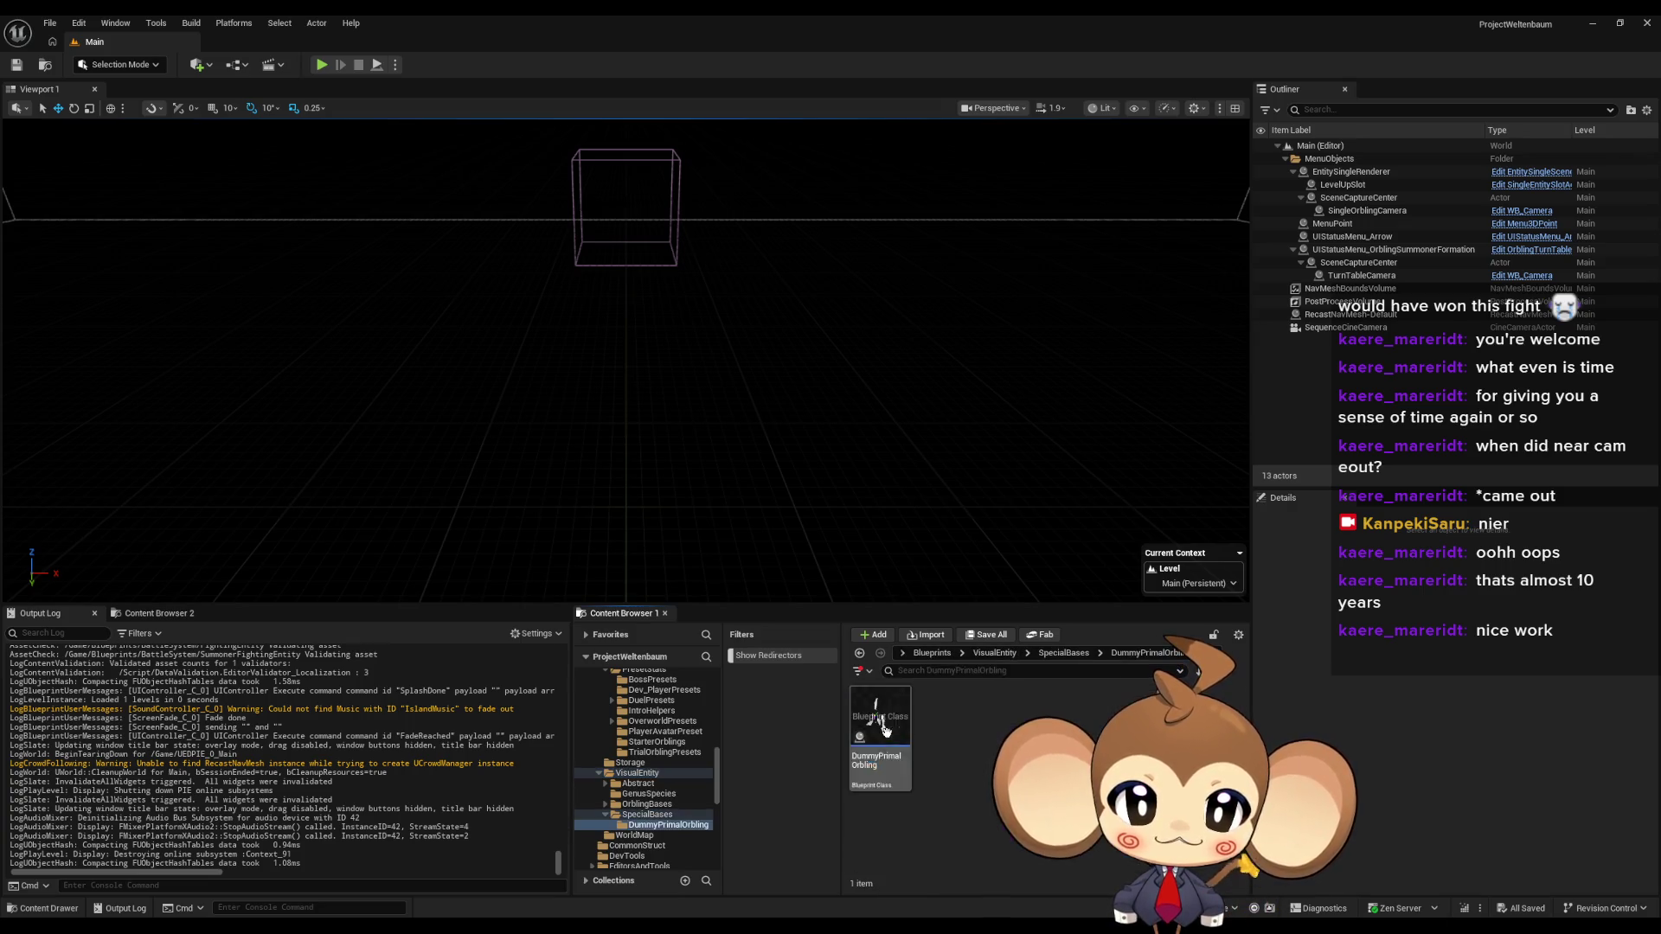
click(1060, 654)
scroll(917, 770, down, 1)
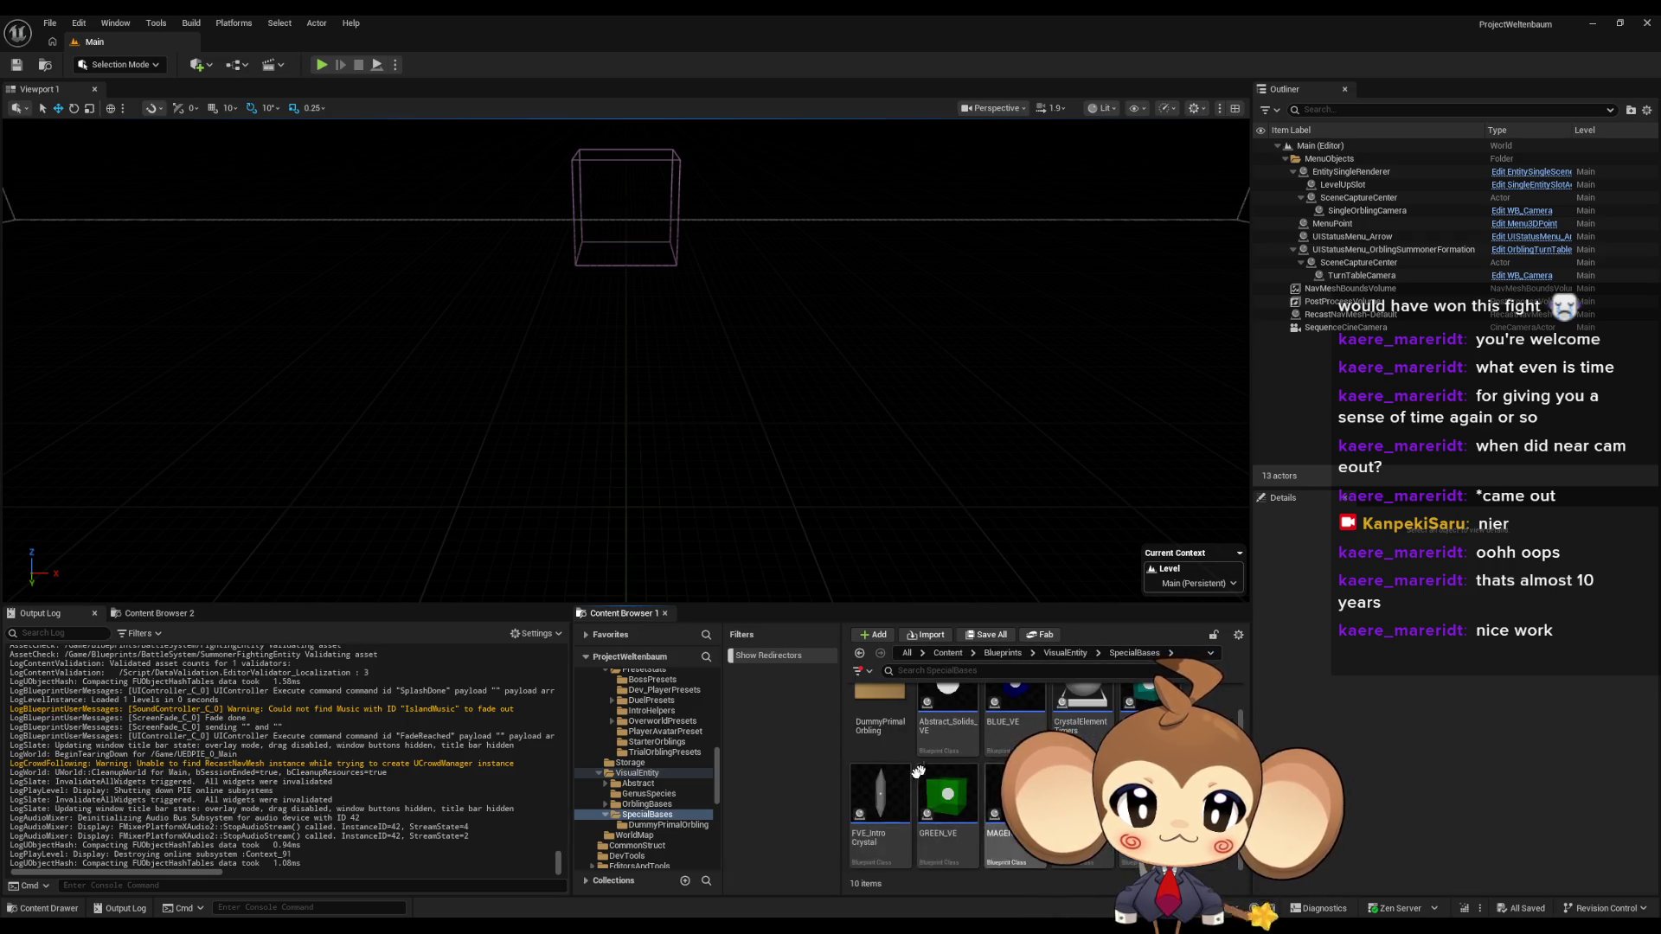
double_click(885, 791)
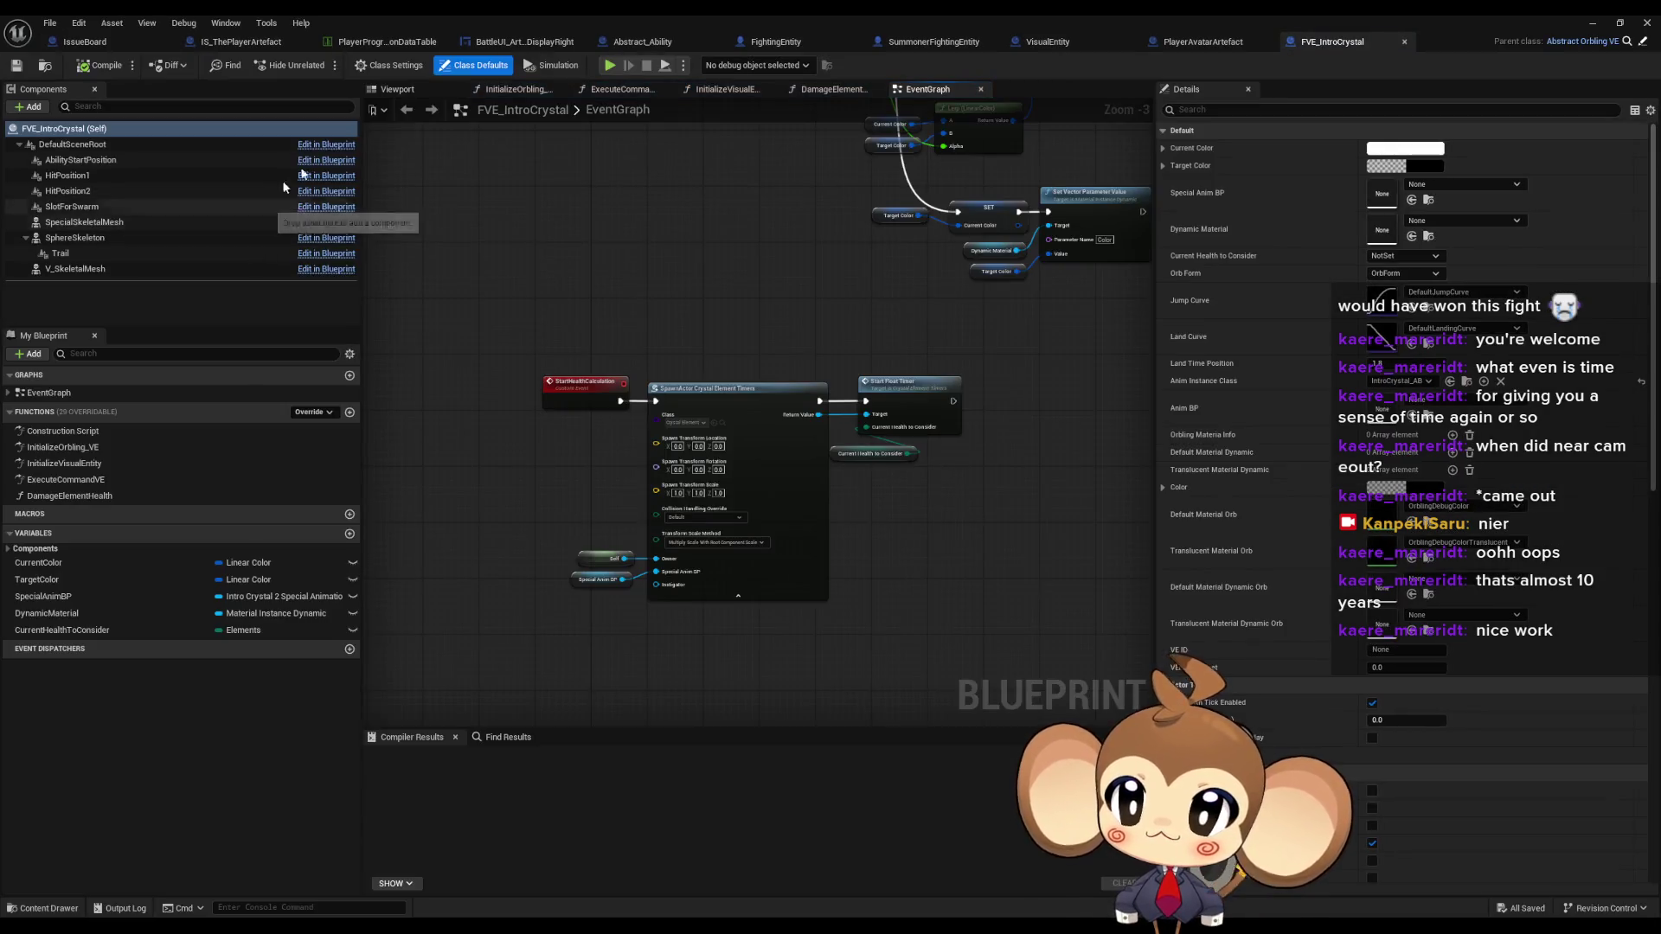
click(395, 91)
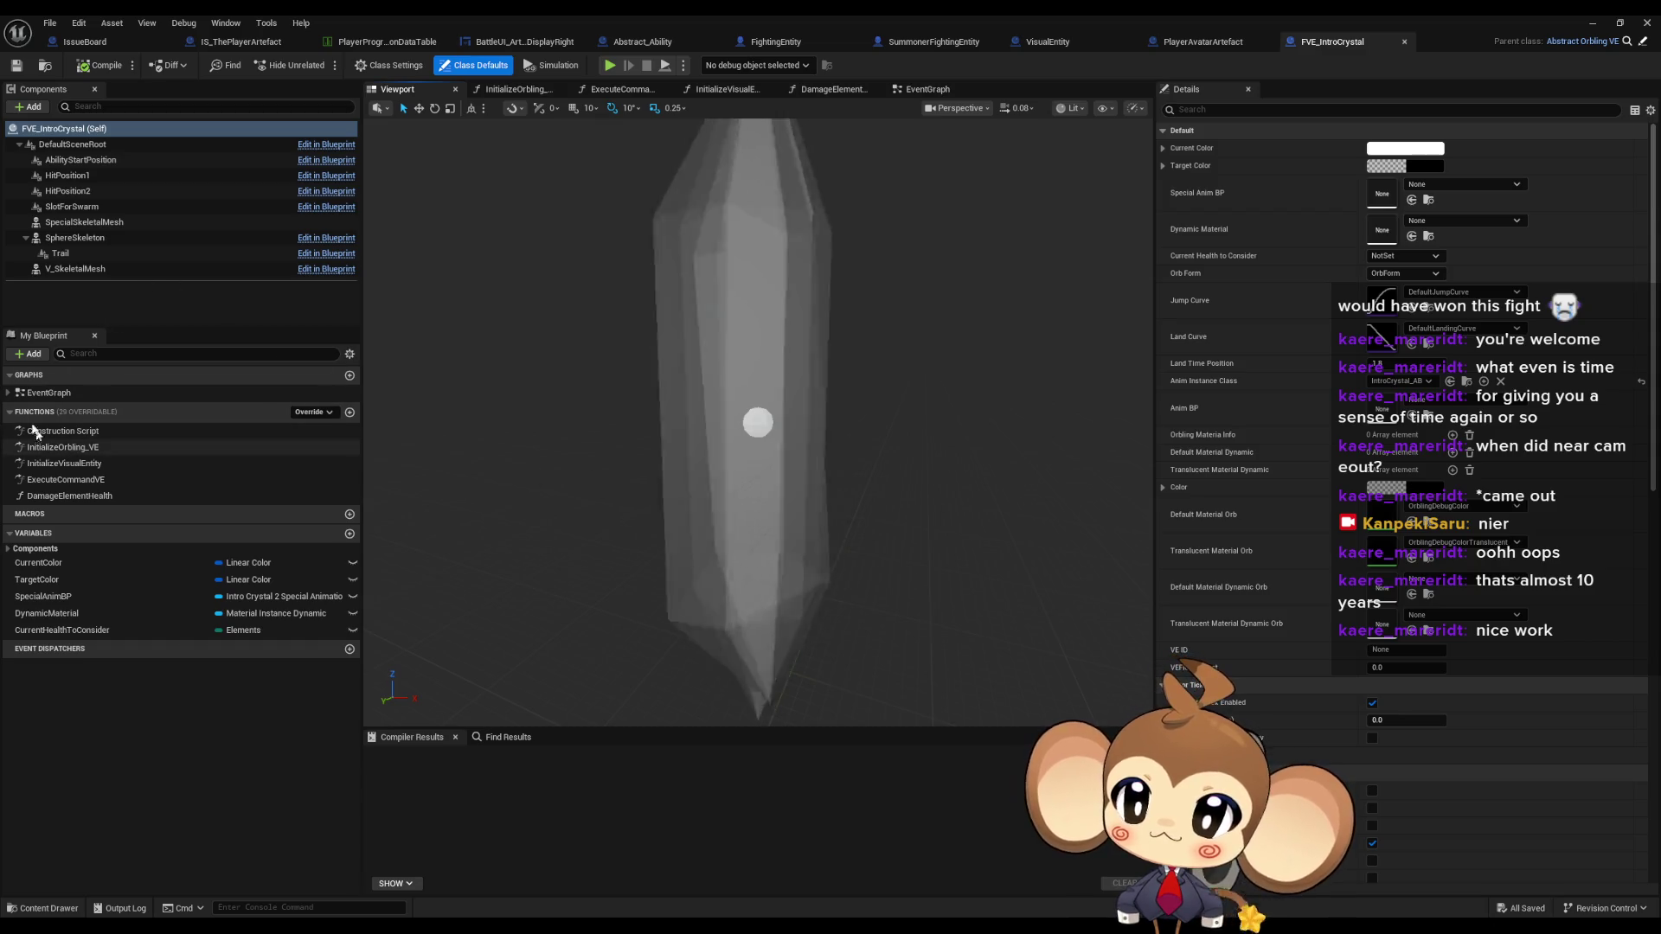
click(71, 192)
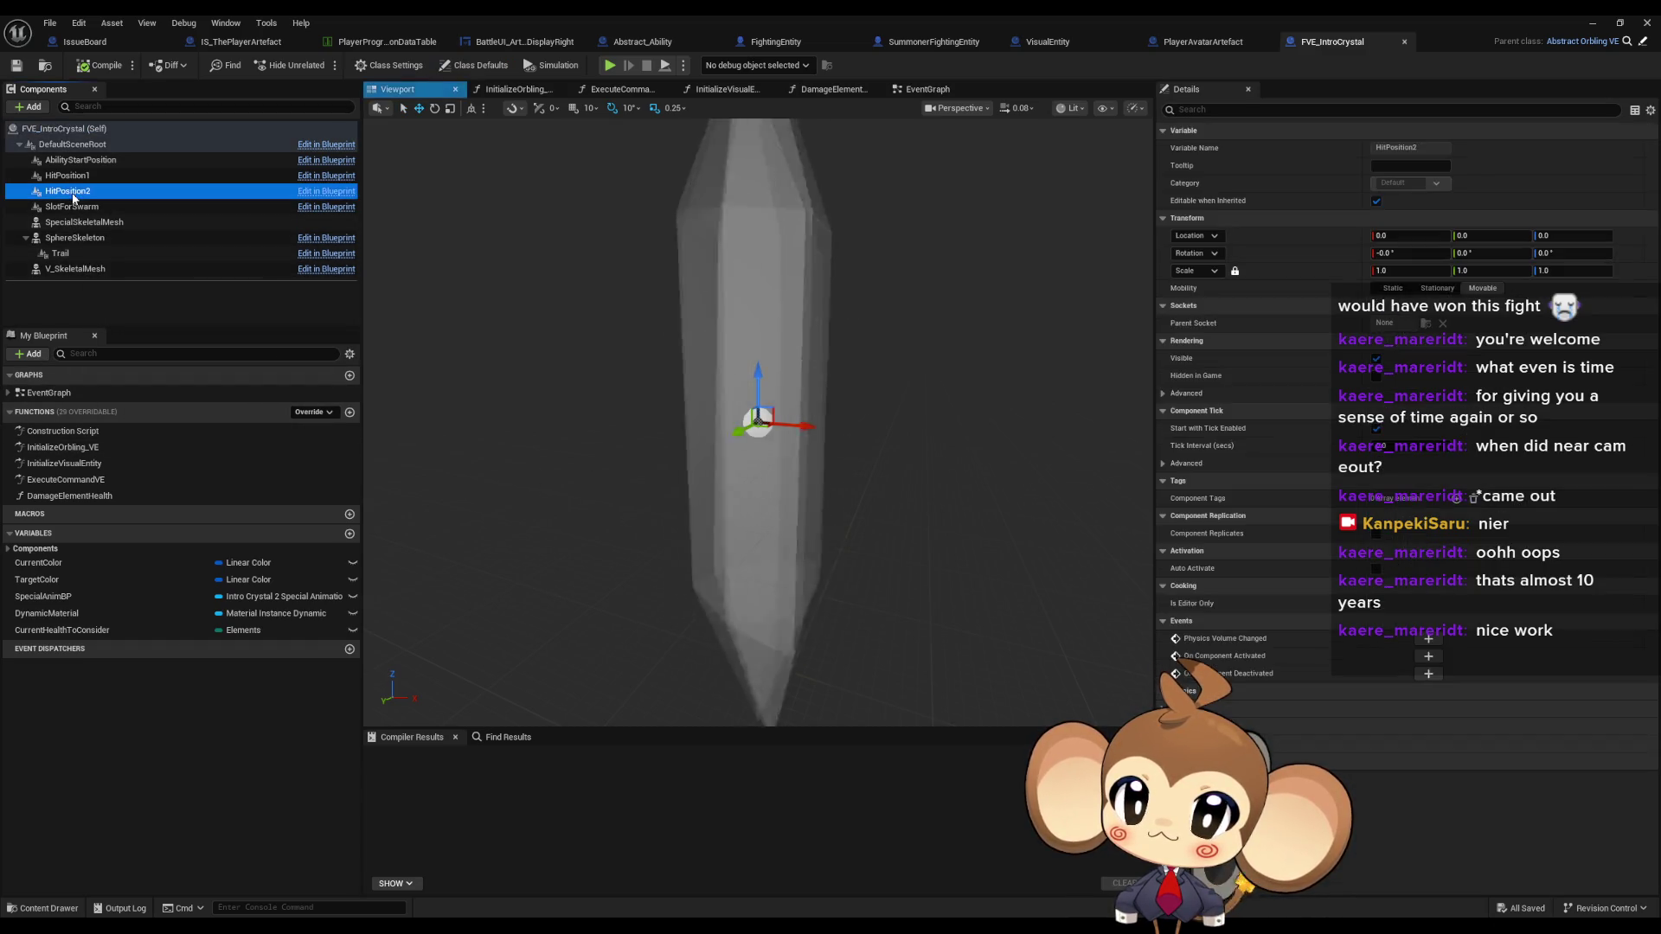
click(68, 176)
mouse_move(589, 304)
mouse_down()
mouse_move(610, 268)
mouse_move(583, 242)
mouse_move(797, 398)
mouse_up()
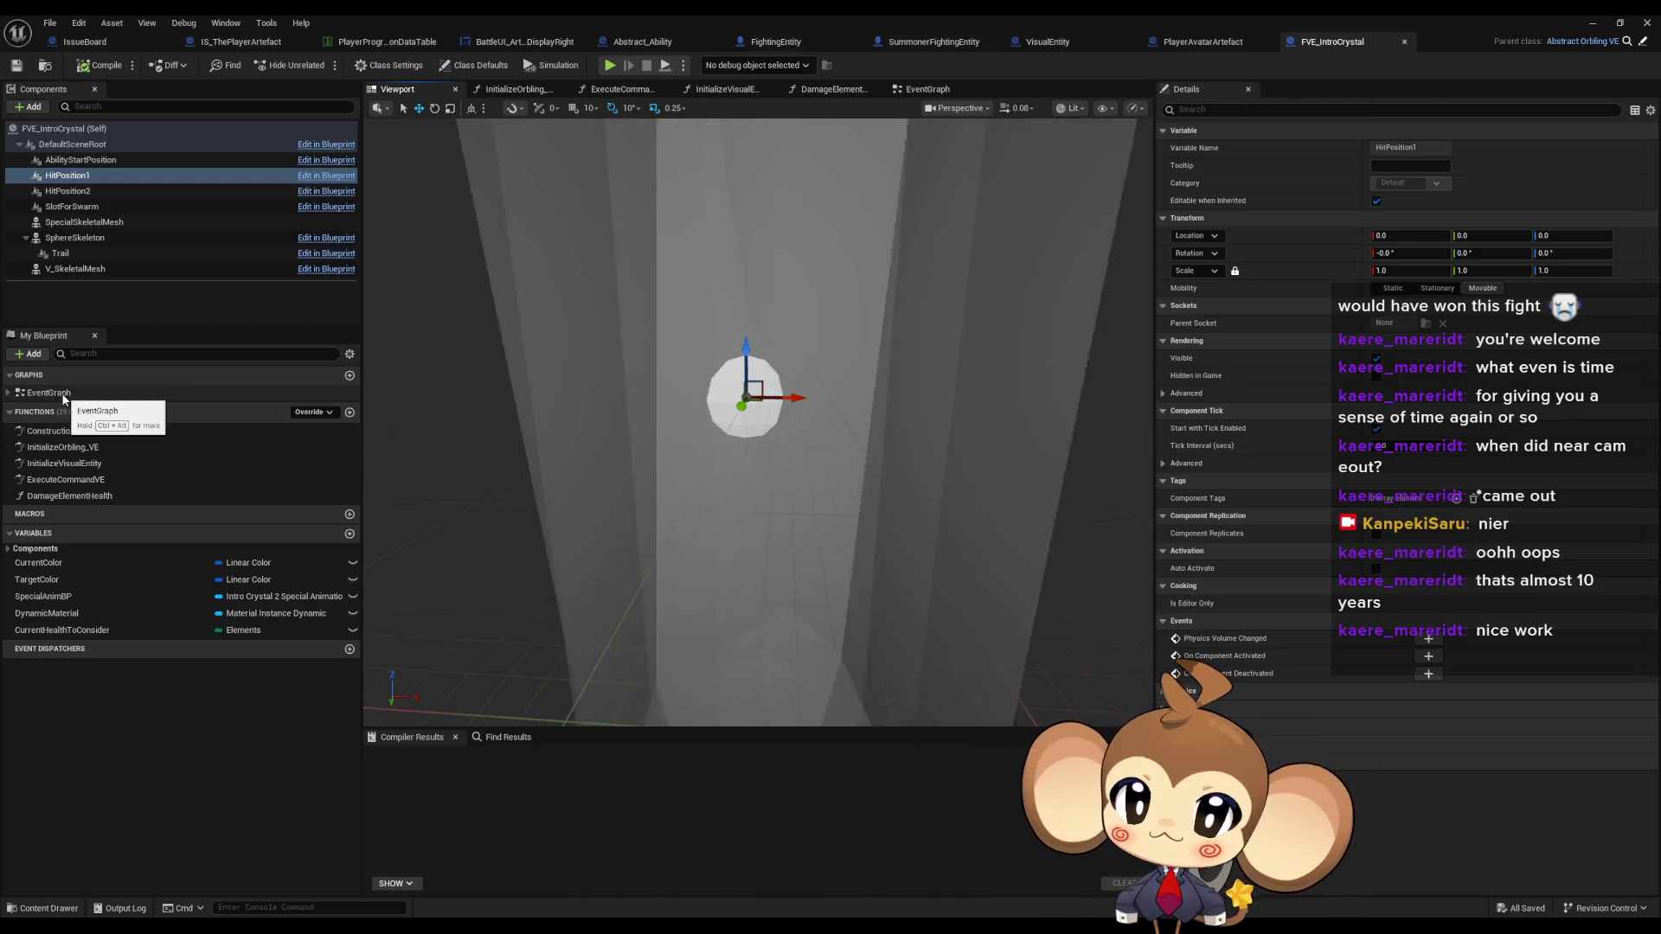
double_click(48, 393)
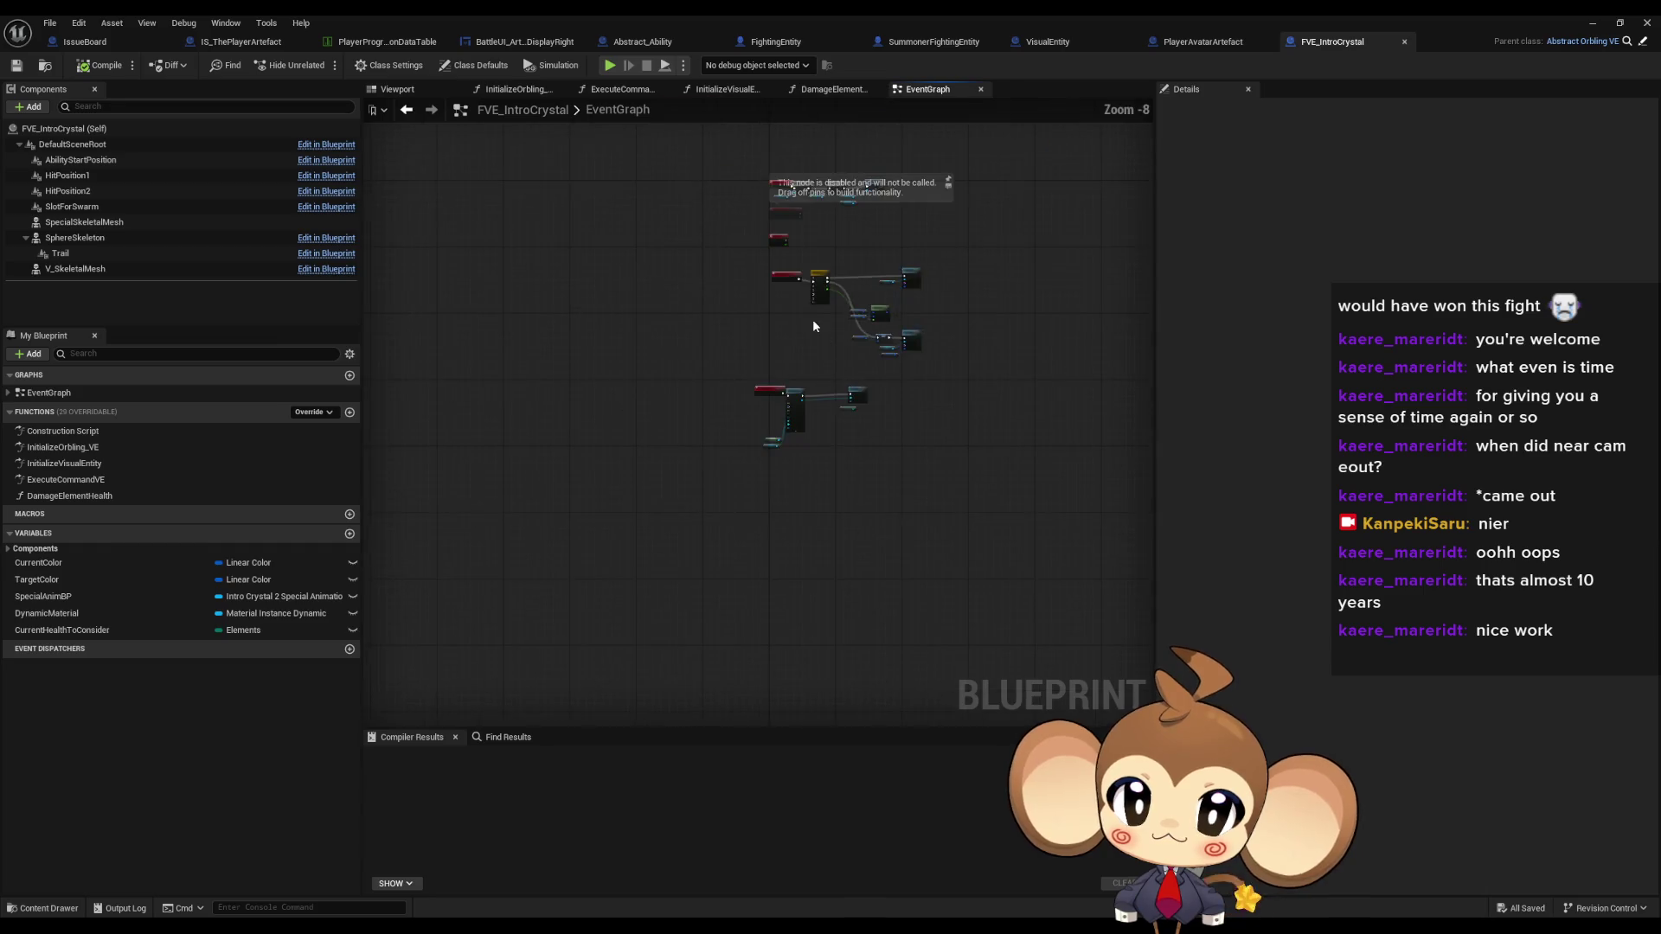
scroll(730, 455, up, 1)
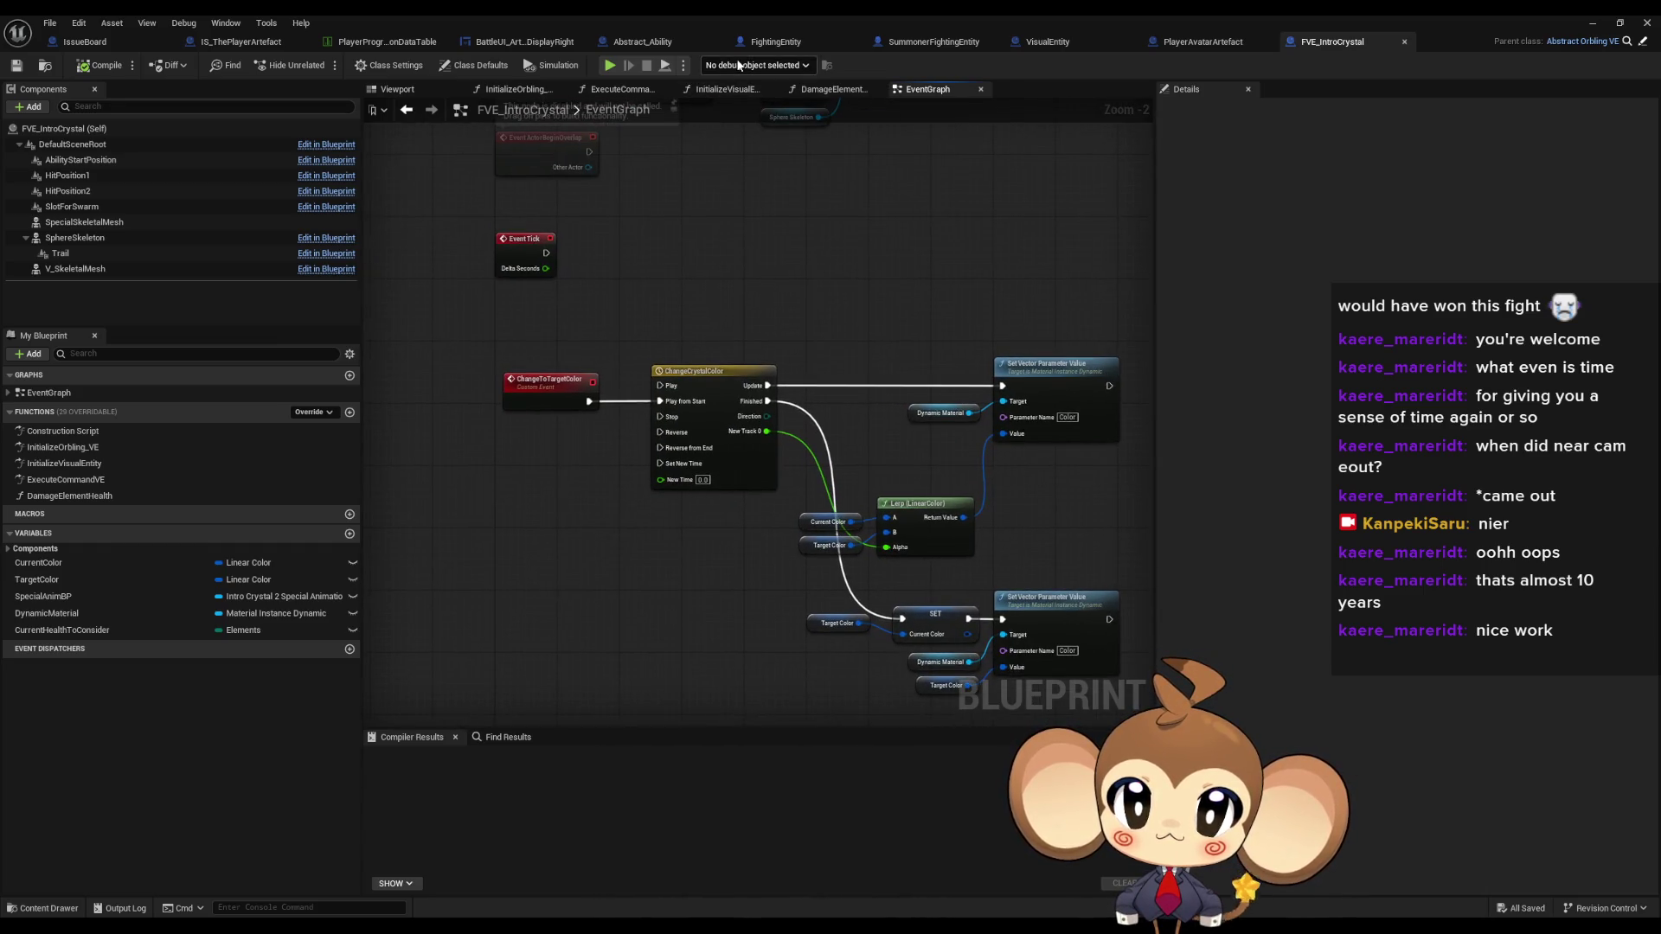
mouse_move(711, 408)
mouse_down()
mouse_move(753, 545)
mouse_move(704, 452)
mouse_move(1041, 337)
mouse_move(642, 299)
mouse_move(723, 251)
mouse_move(721, 235)
mouse_up()
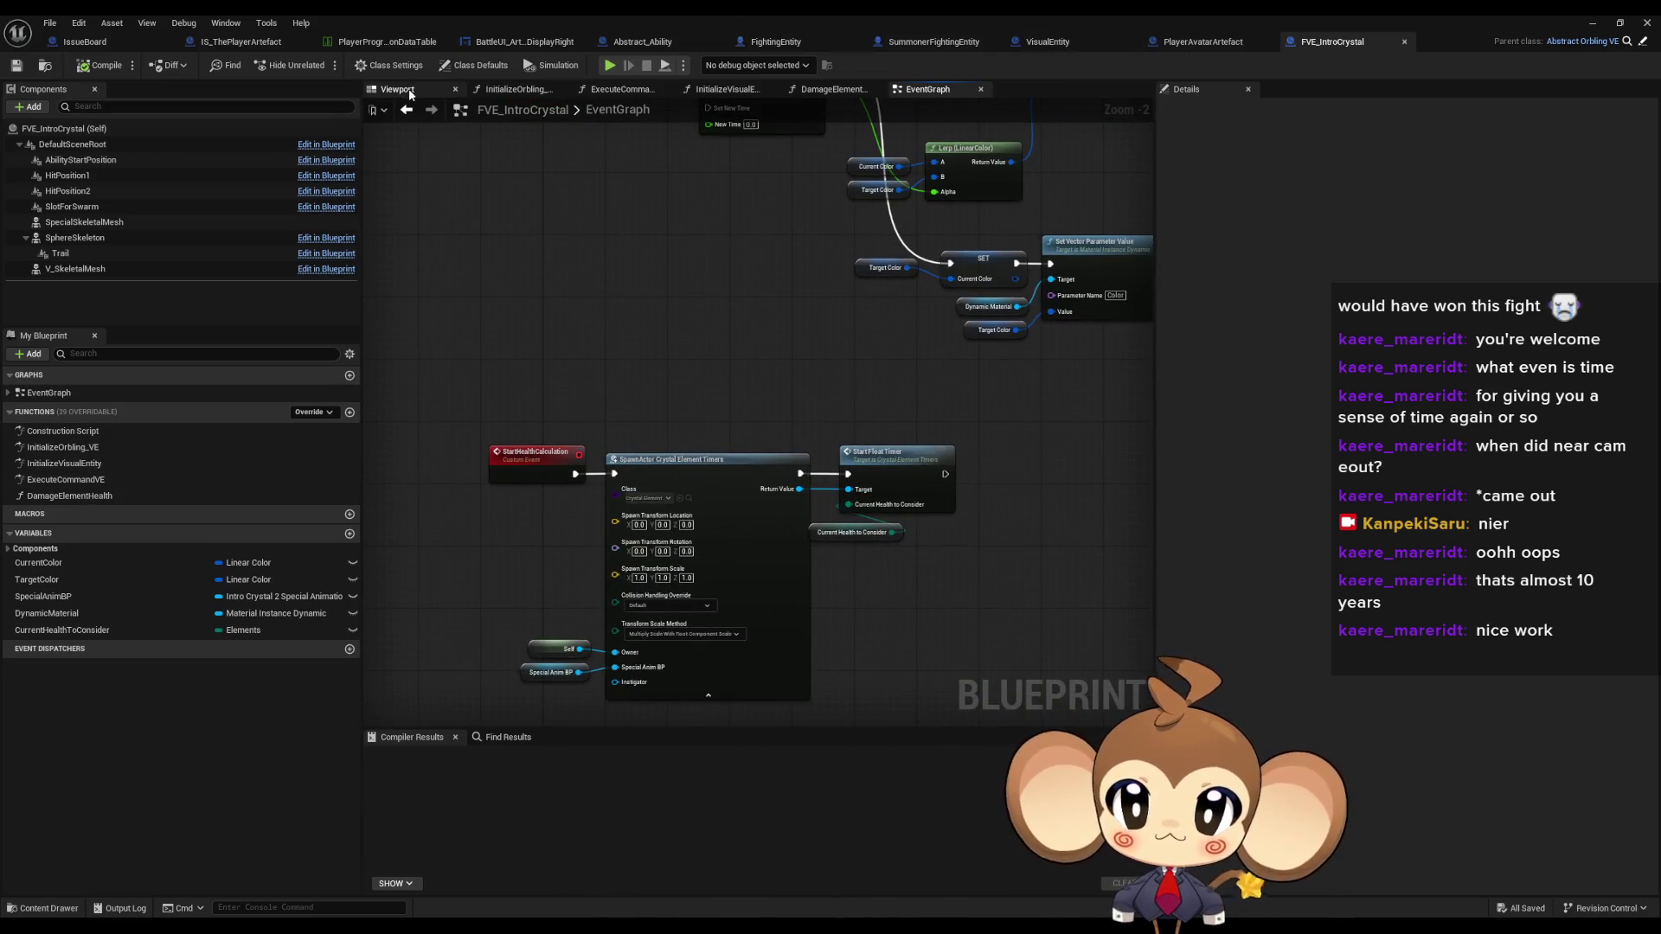
click(411, 91)
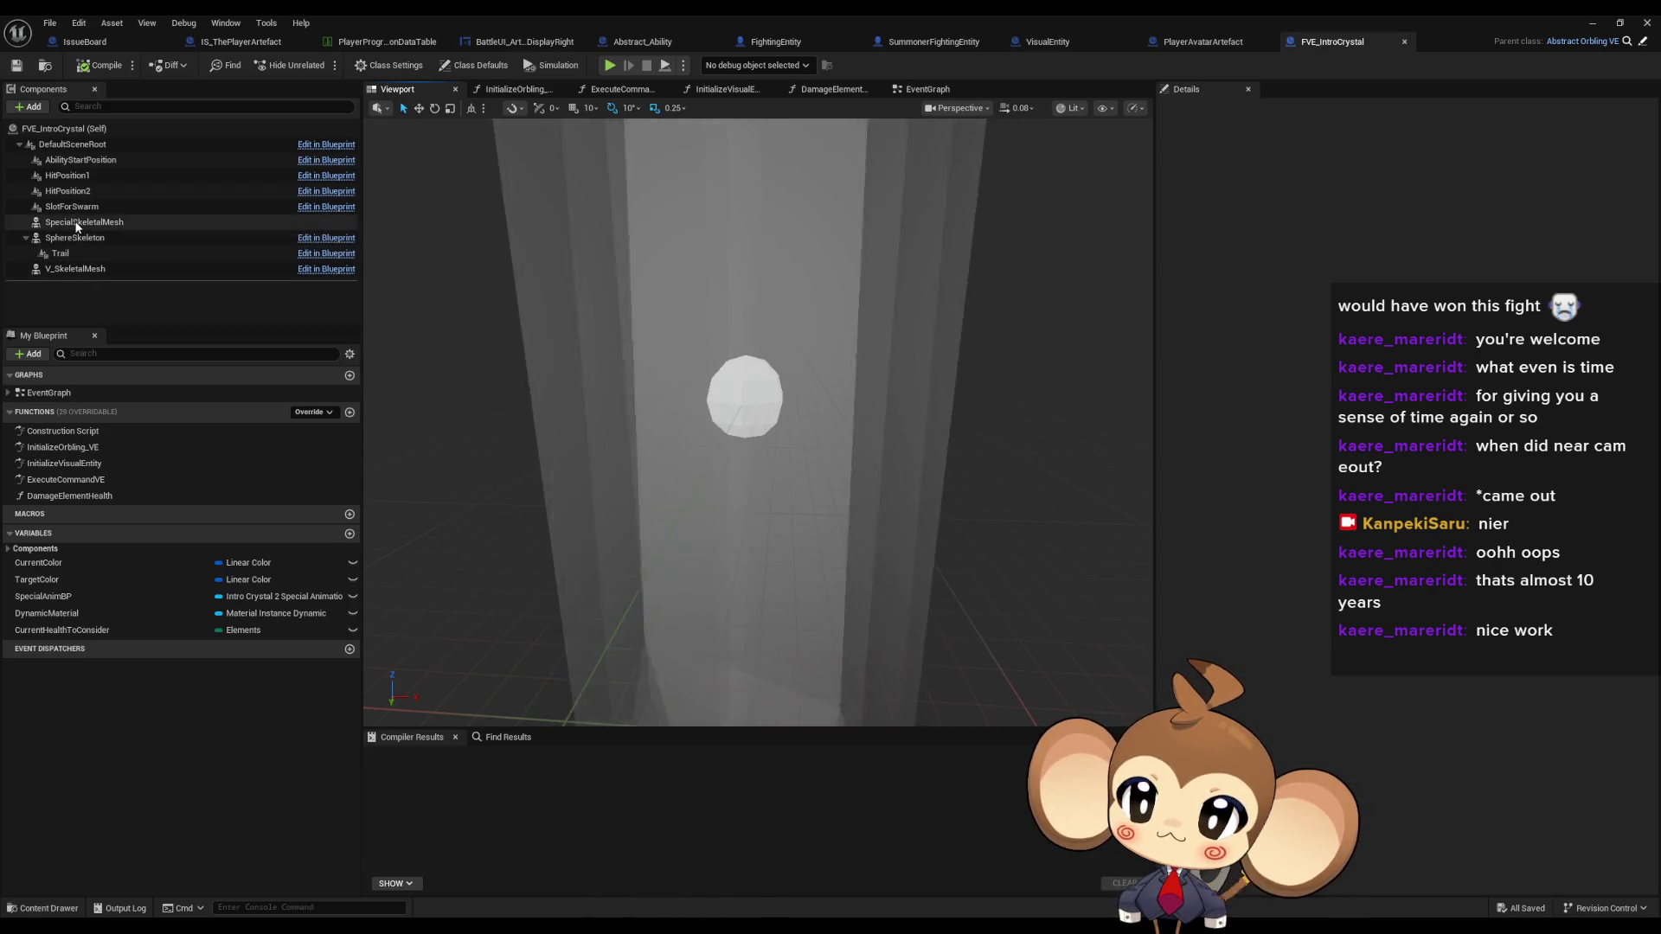
- Switch SpecialSkeletalMesh to a single animation asset and inspect the preview around HitPosition1
click(76, 224)
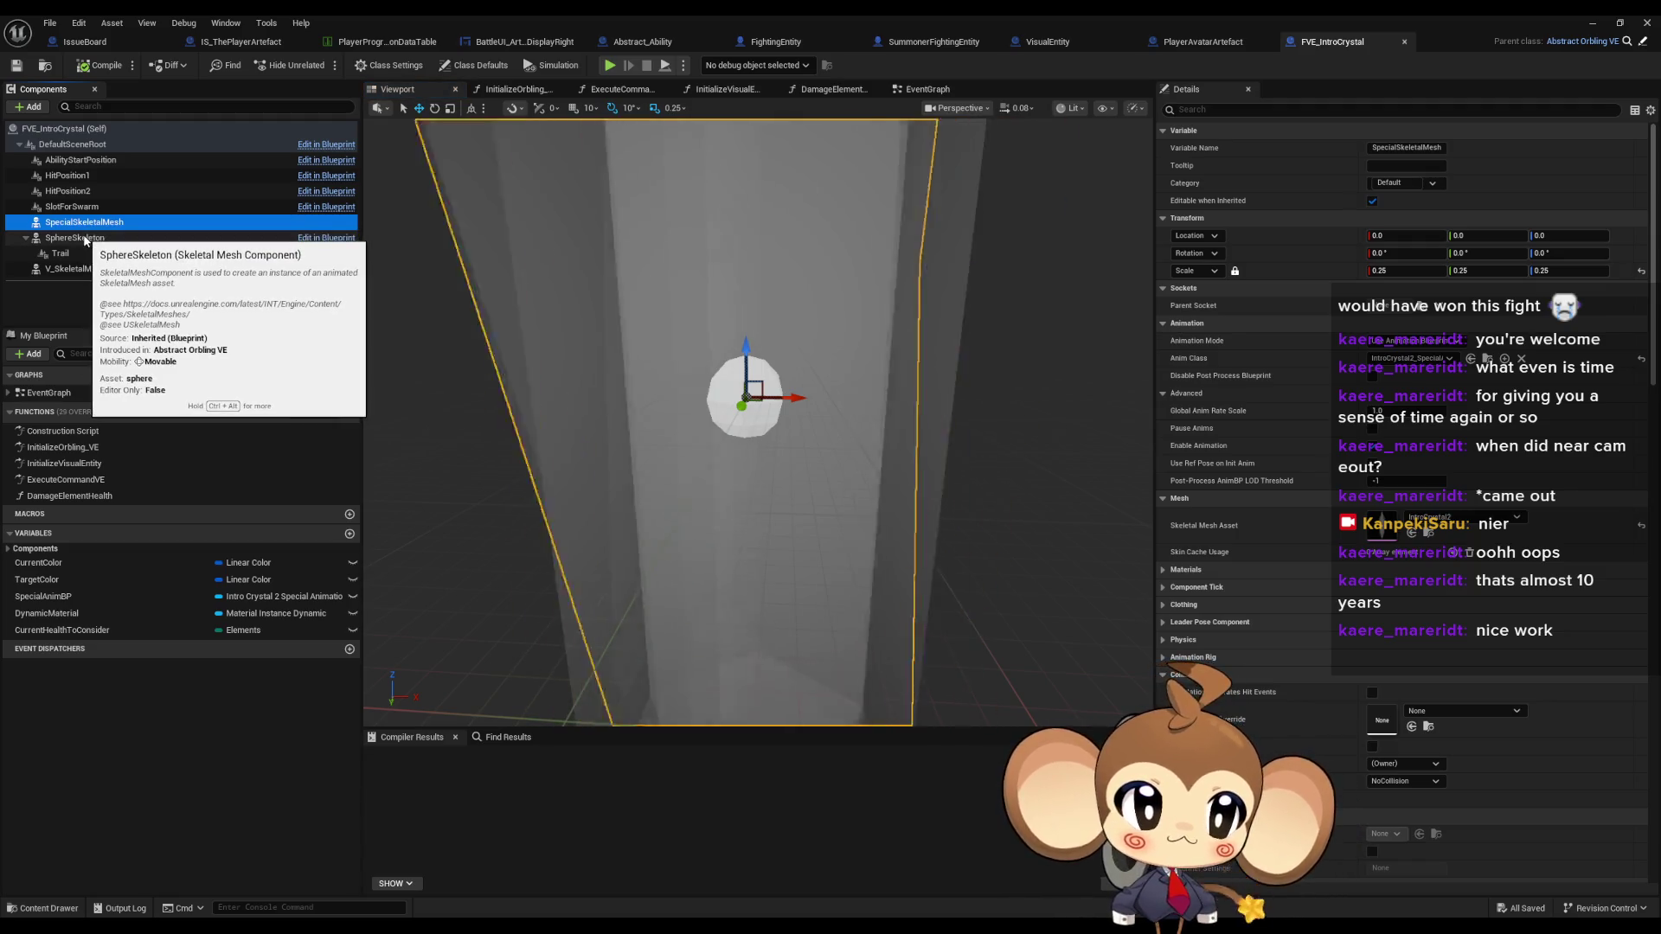
click(1412, 341)
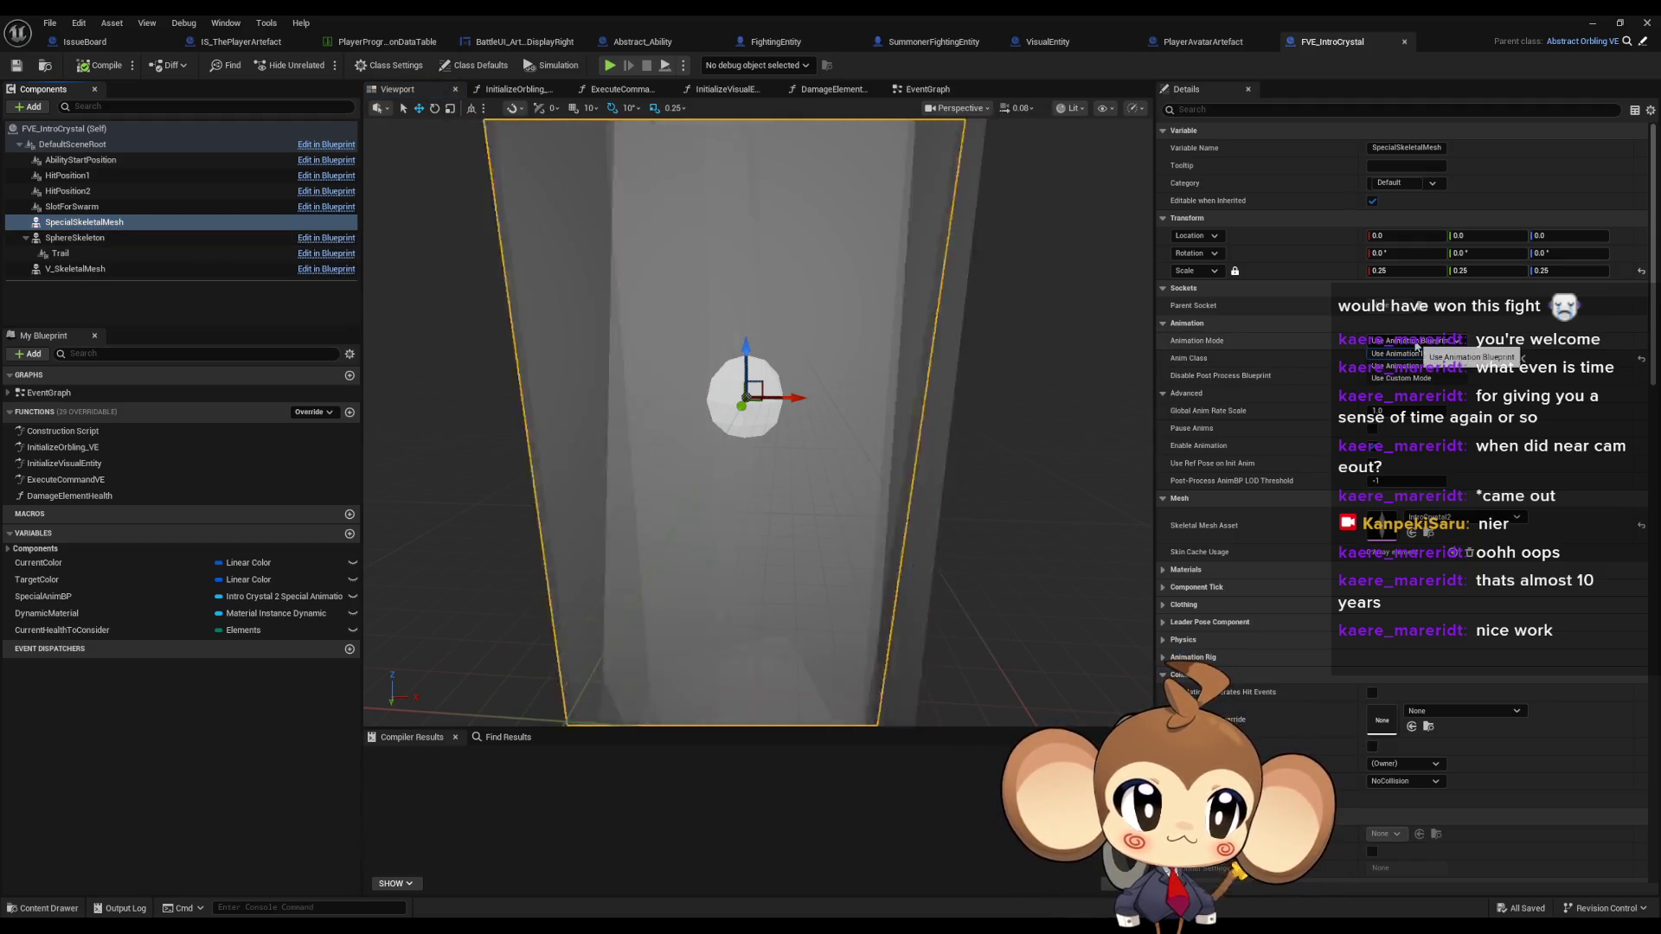
click(1394, 365)
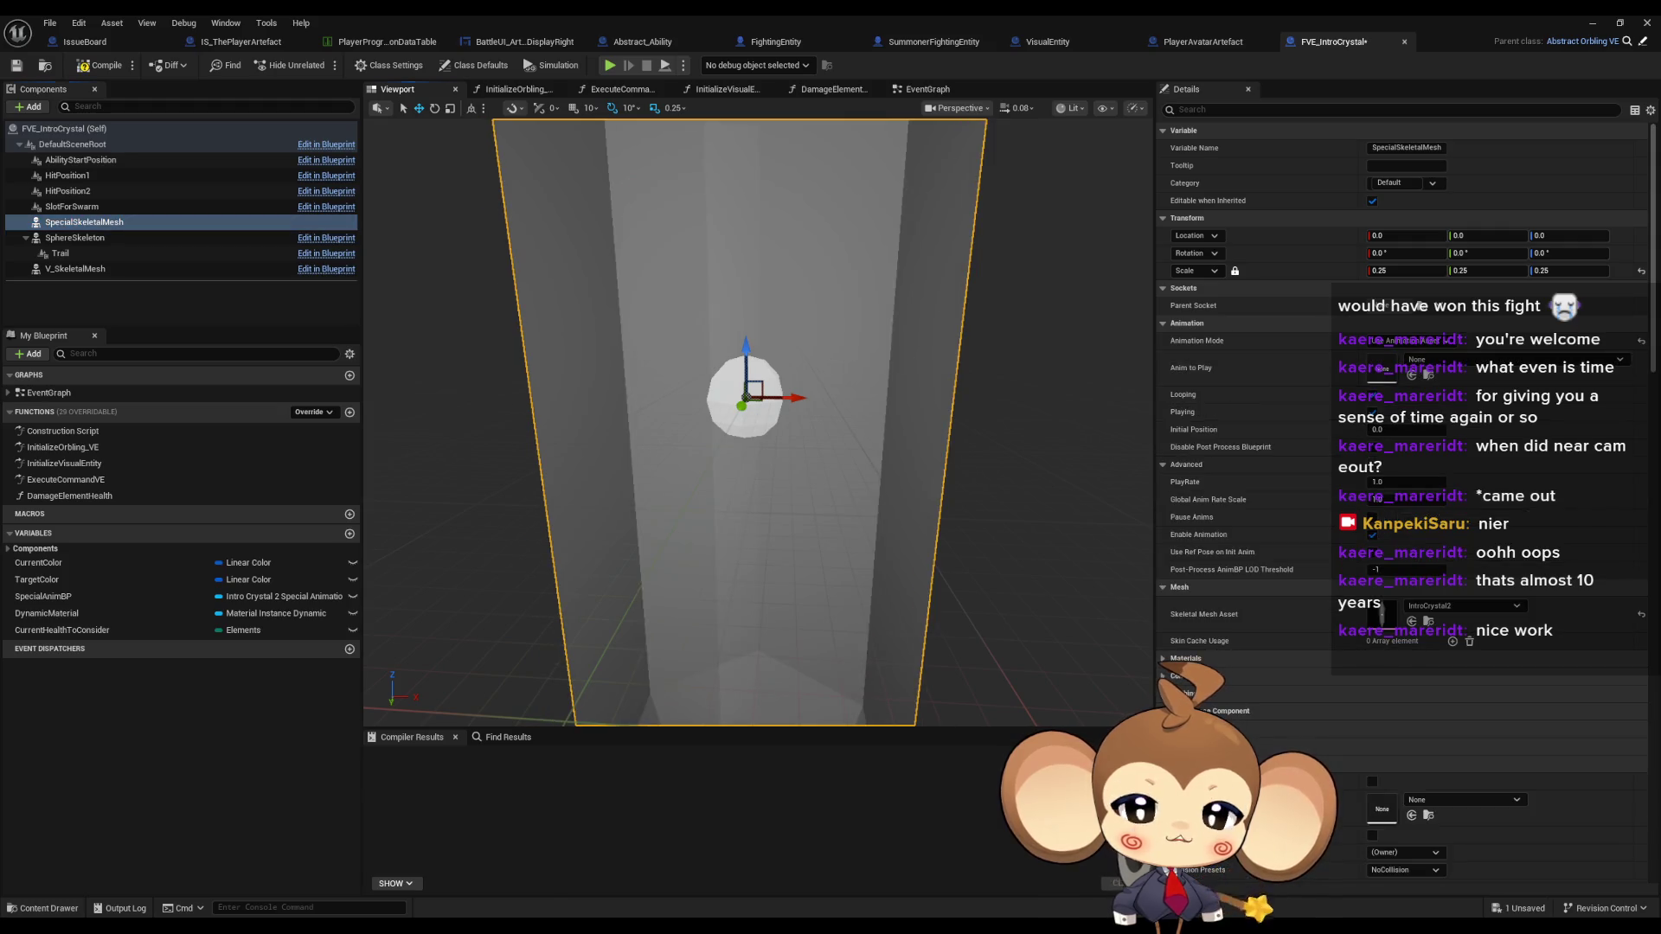
drag(803, 364, 803, 364)
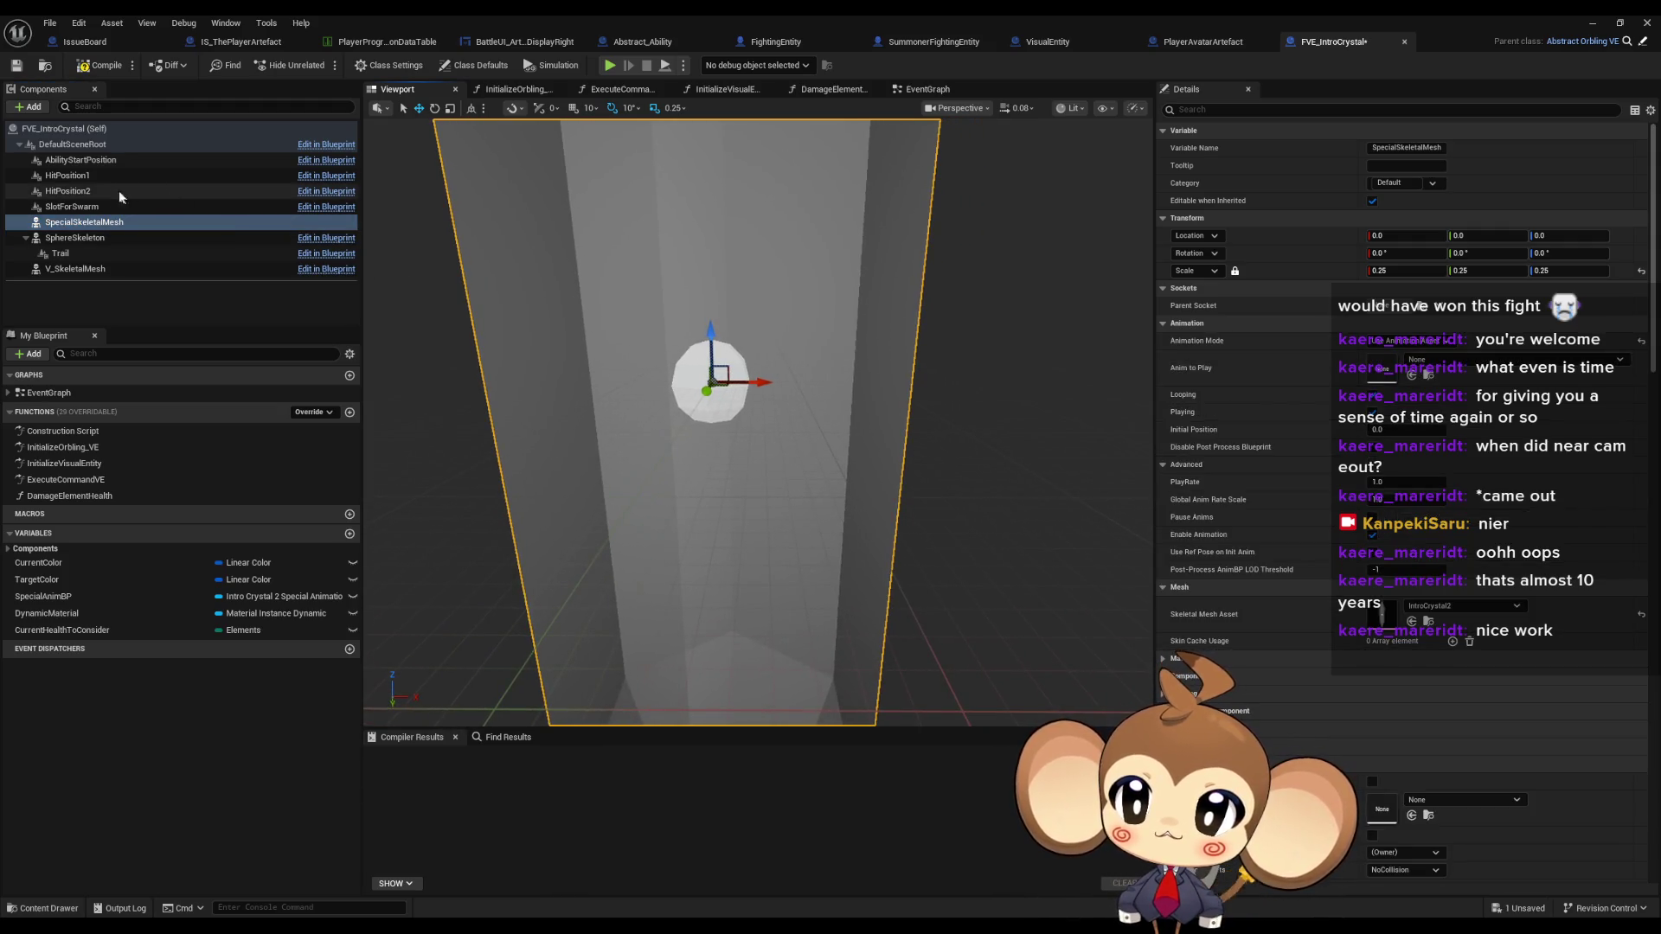
click(90, 176)
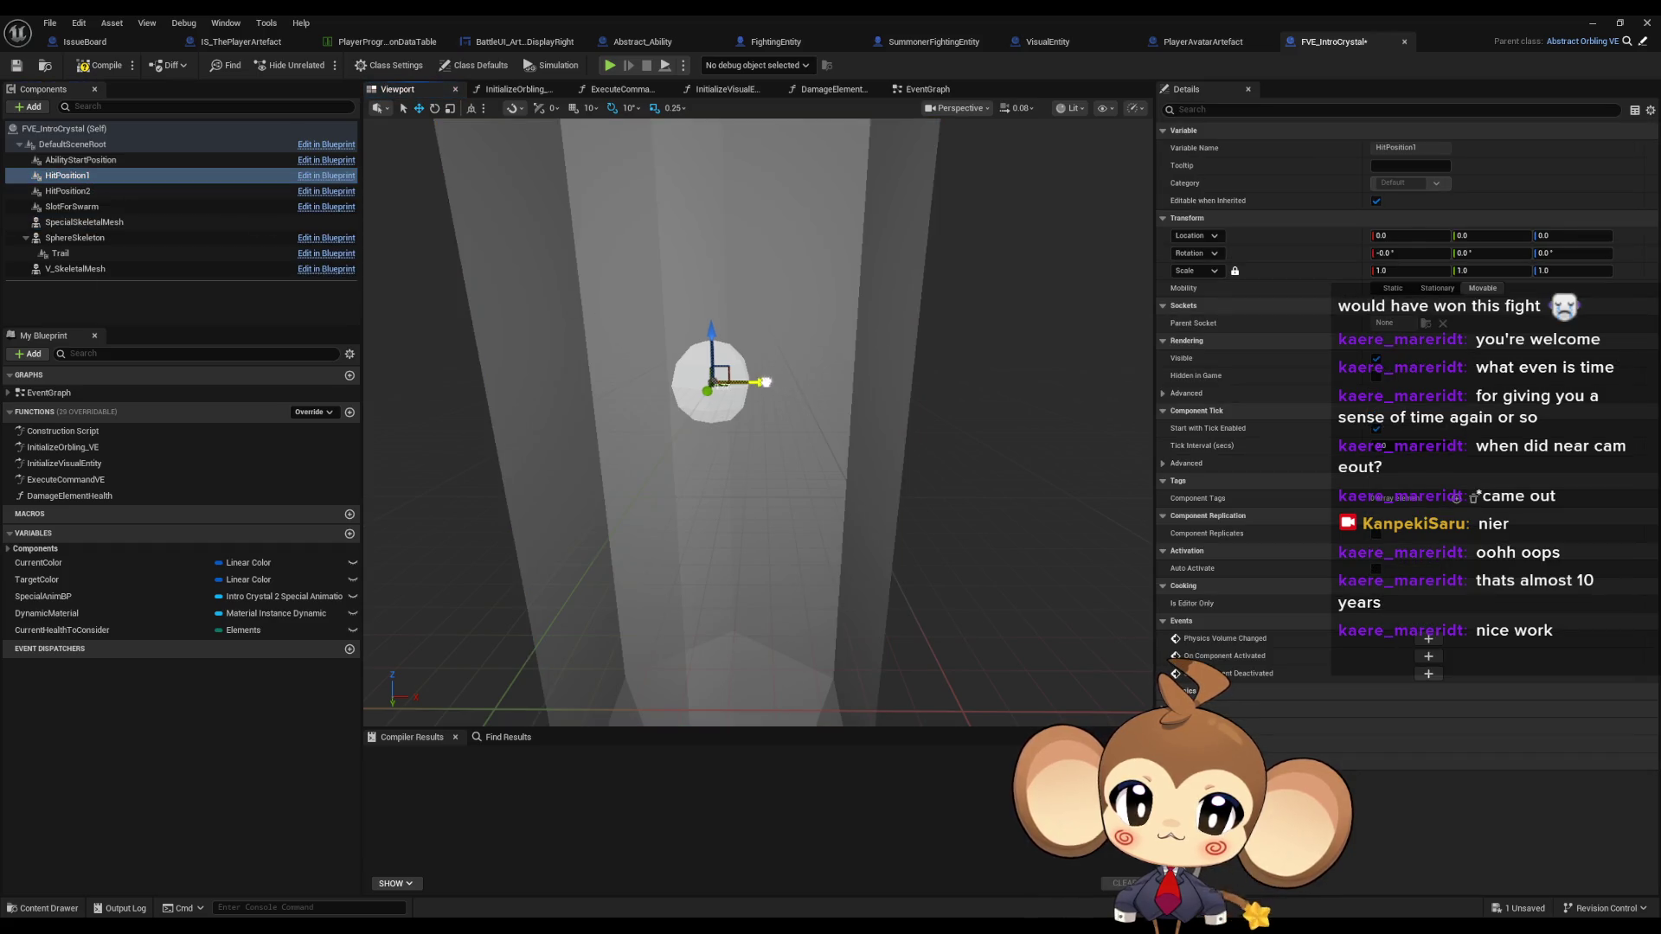
drag(901, 390, 901, 390)
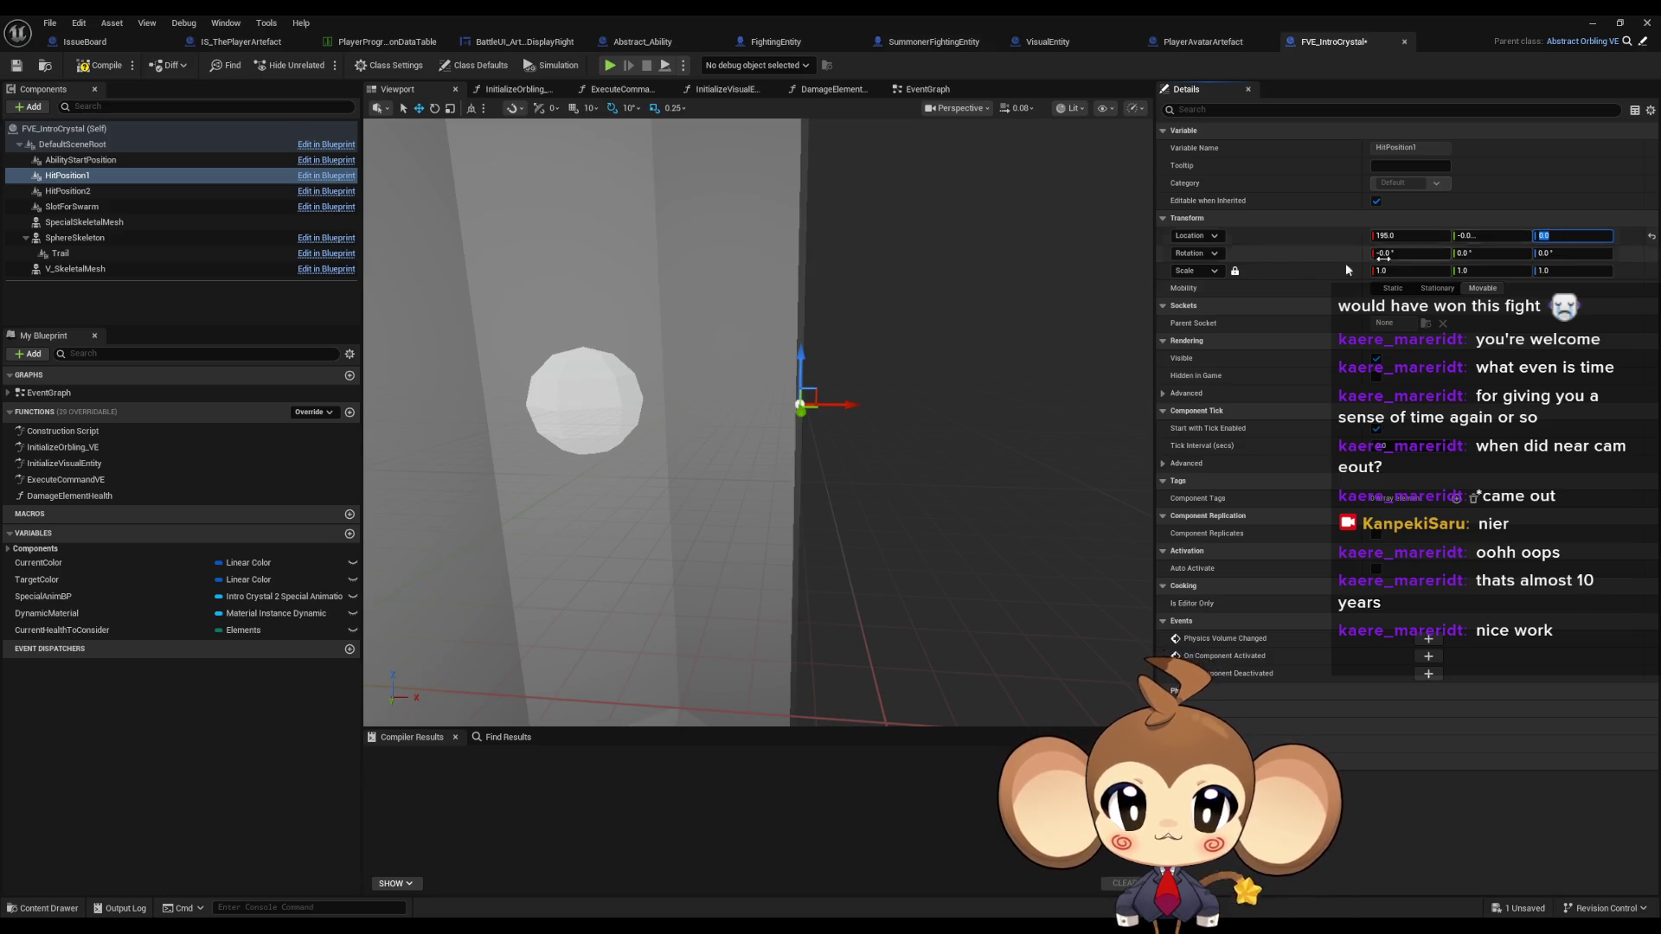
mouse_move(859, 280)
mouse_down()
mouse_move(834, 255)
mouse_move(820, 298)
mouse_up()
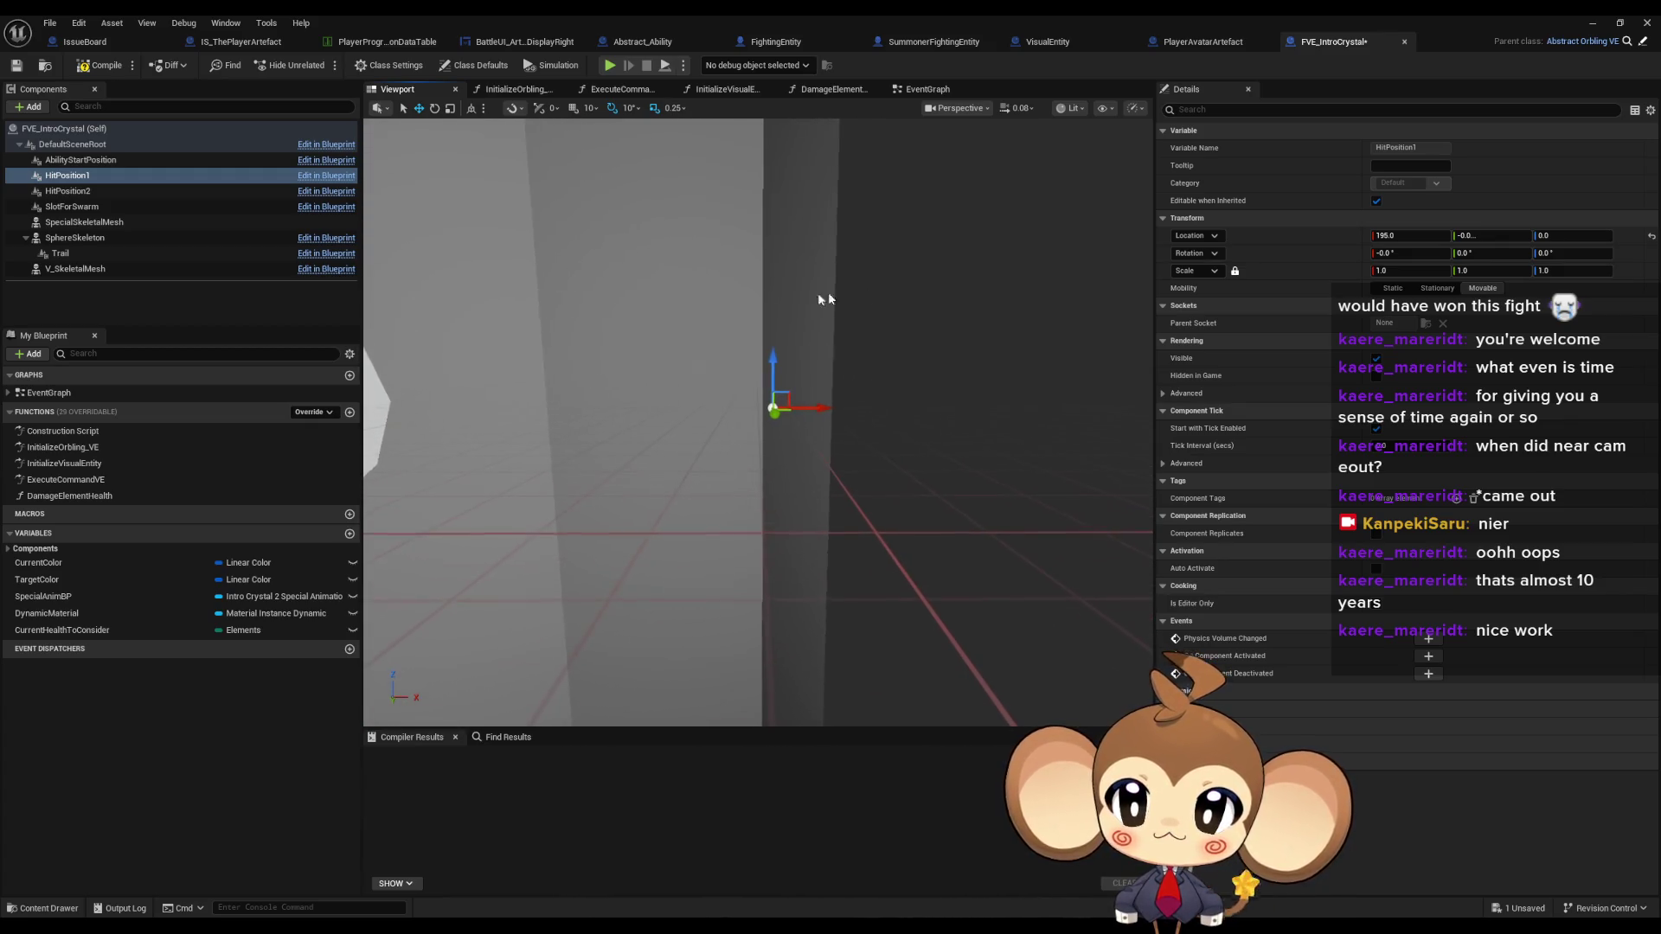
- Return SpecialSkeletalMesh to Use Animation Blueprint, compile and save FVE_IntroCrystal, and play the level
click(85, 222)
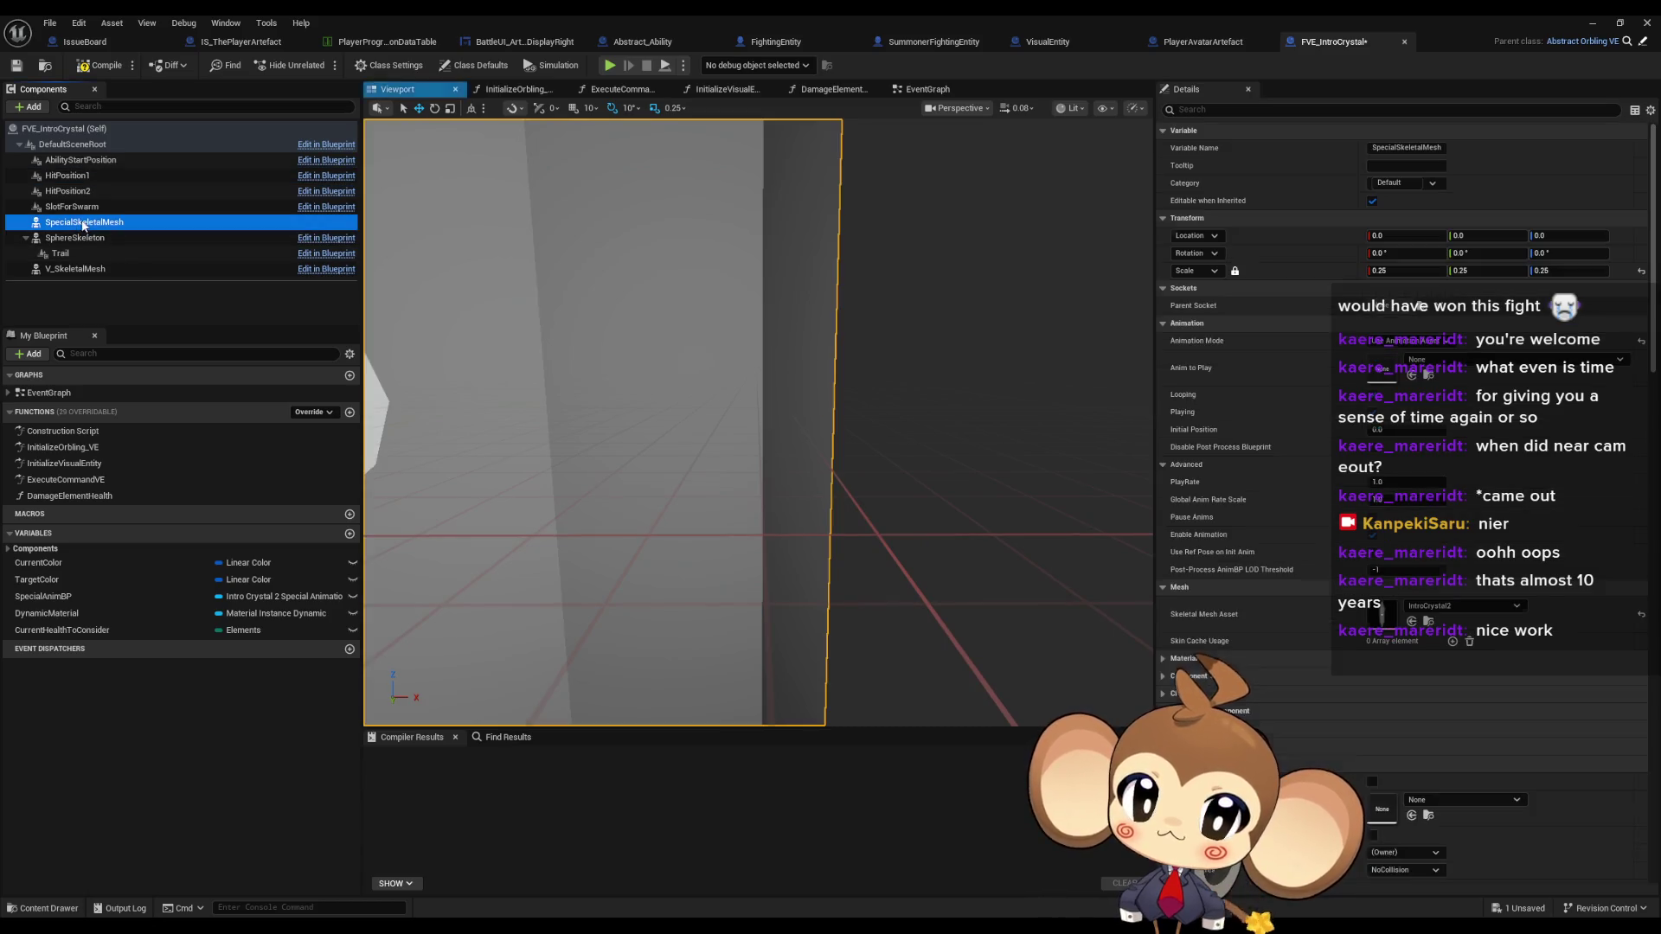
click(1412, 357)
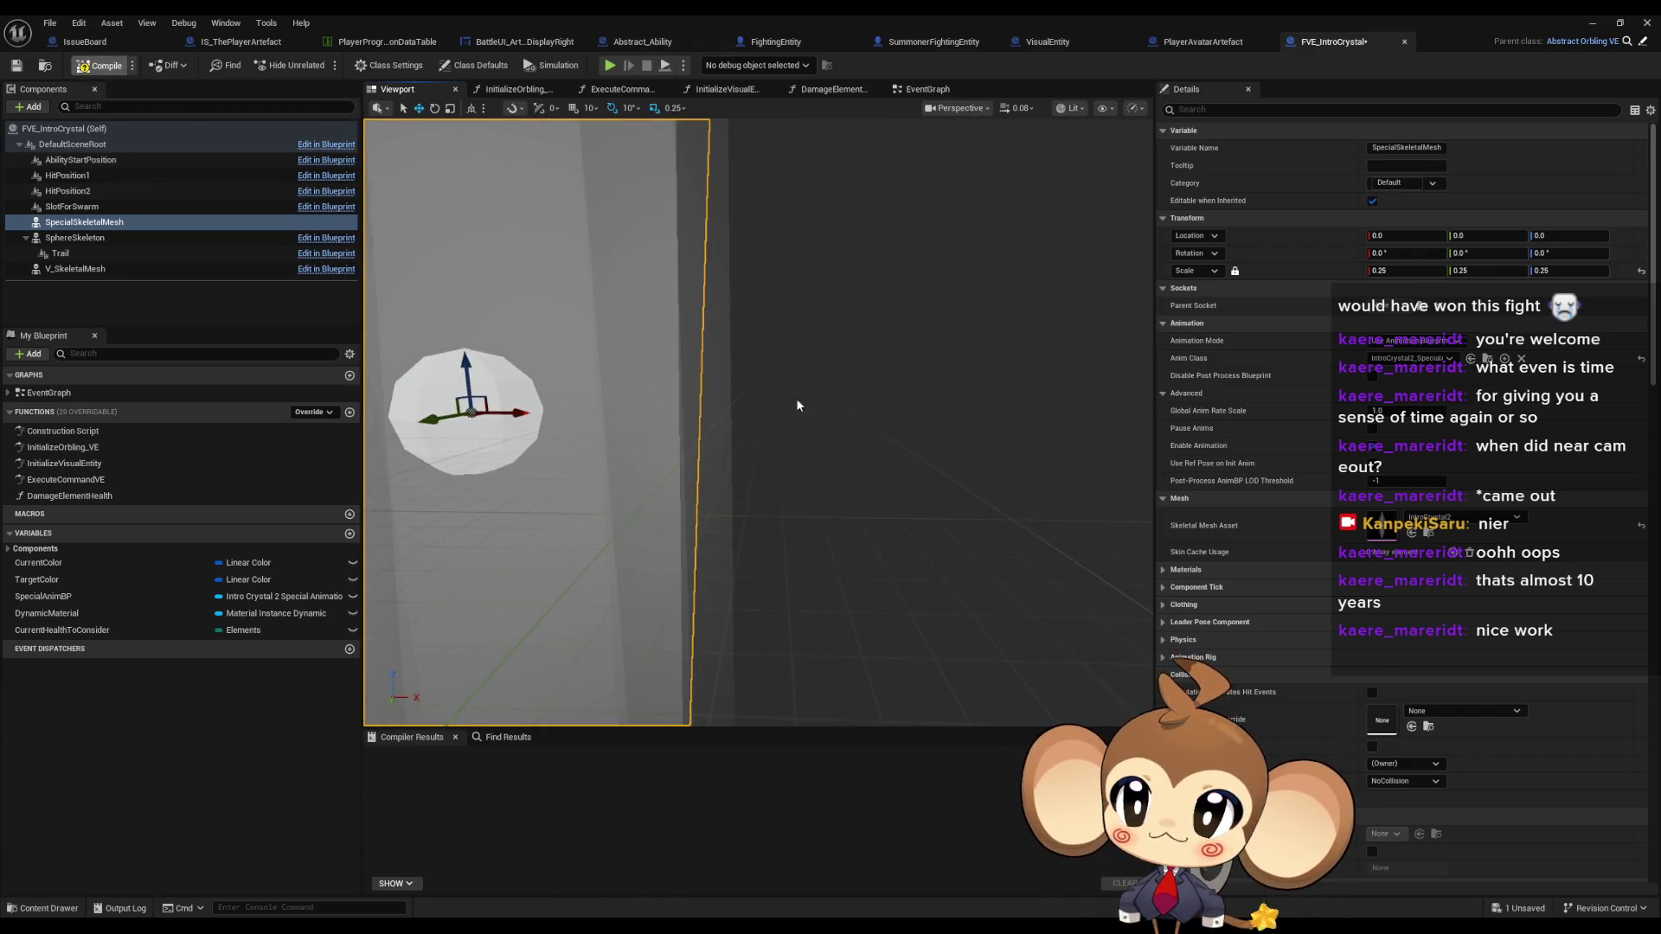
key(ctrl+s)
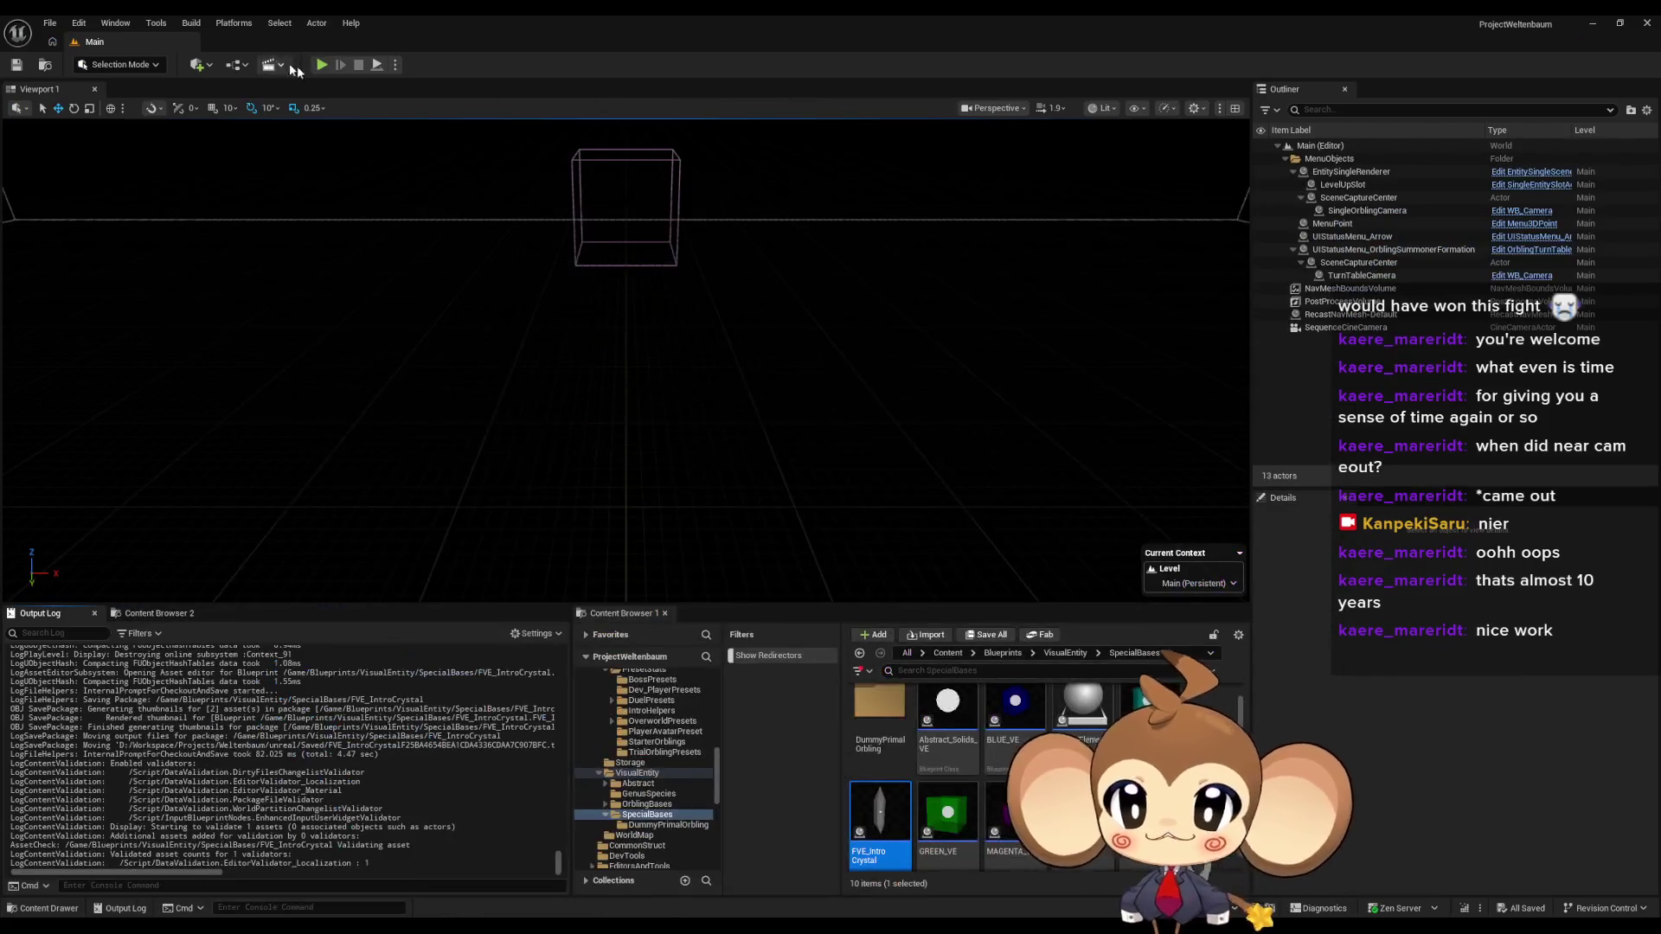
click(322, 66)
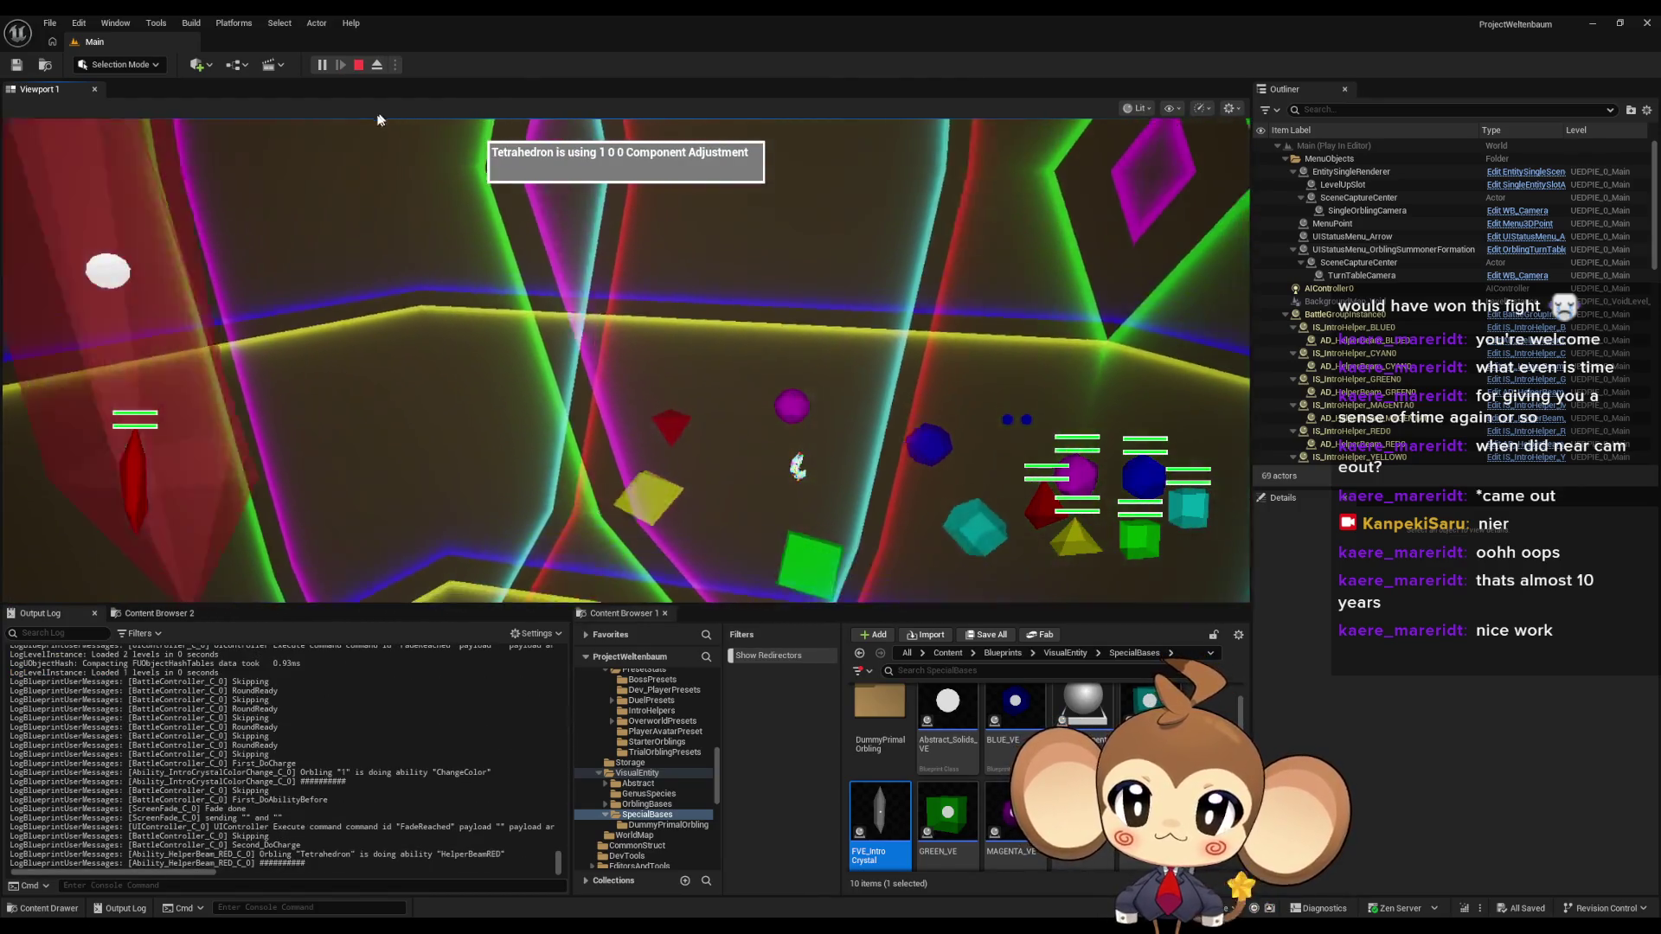
- Pause the battle, eject with F8, fly the free camera around the white orb, then repossess
click(321, 65)
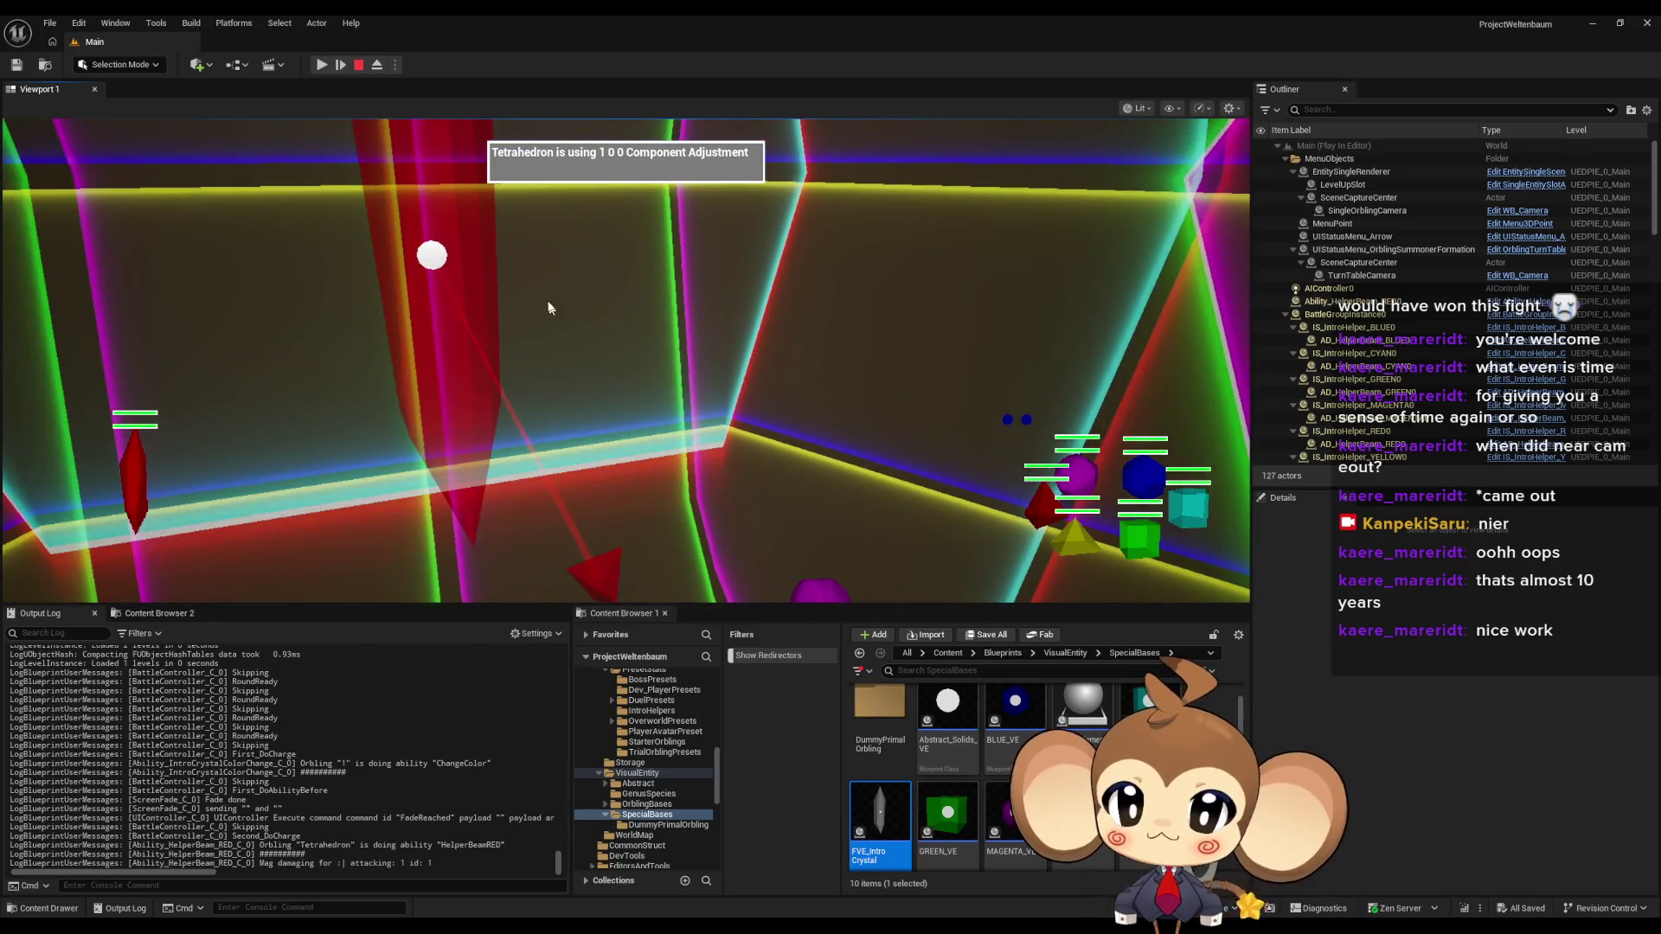
key(F8)
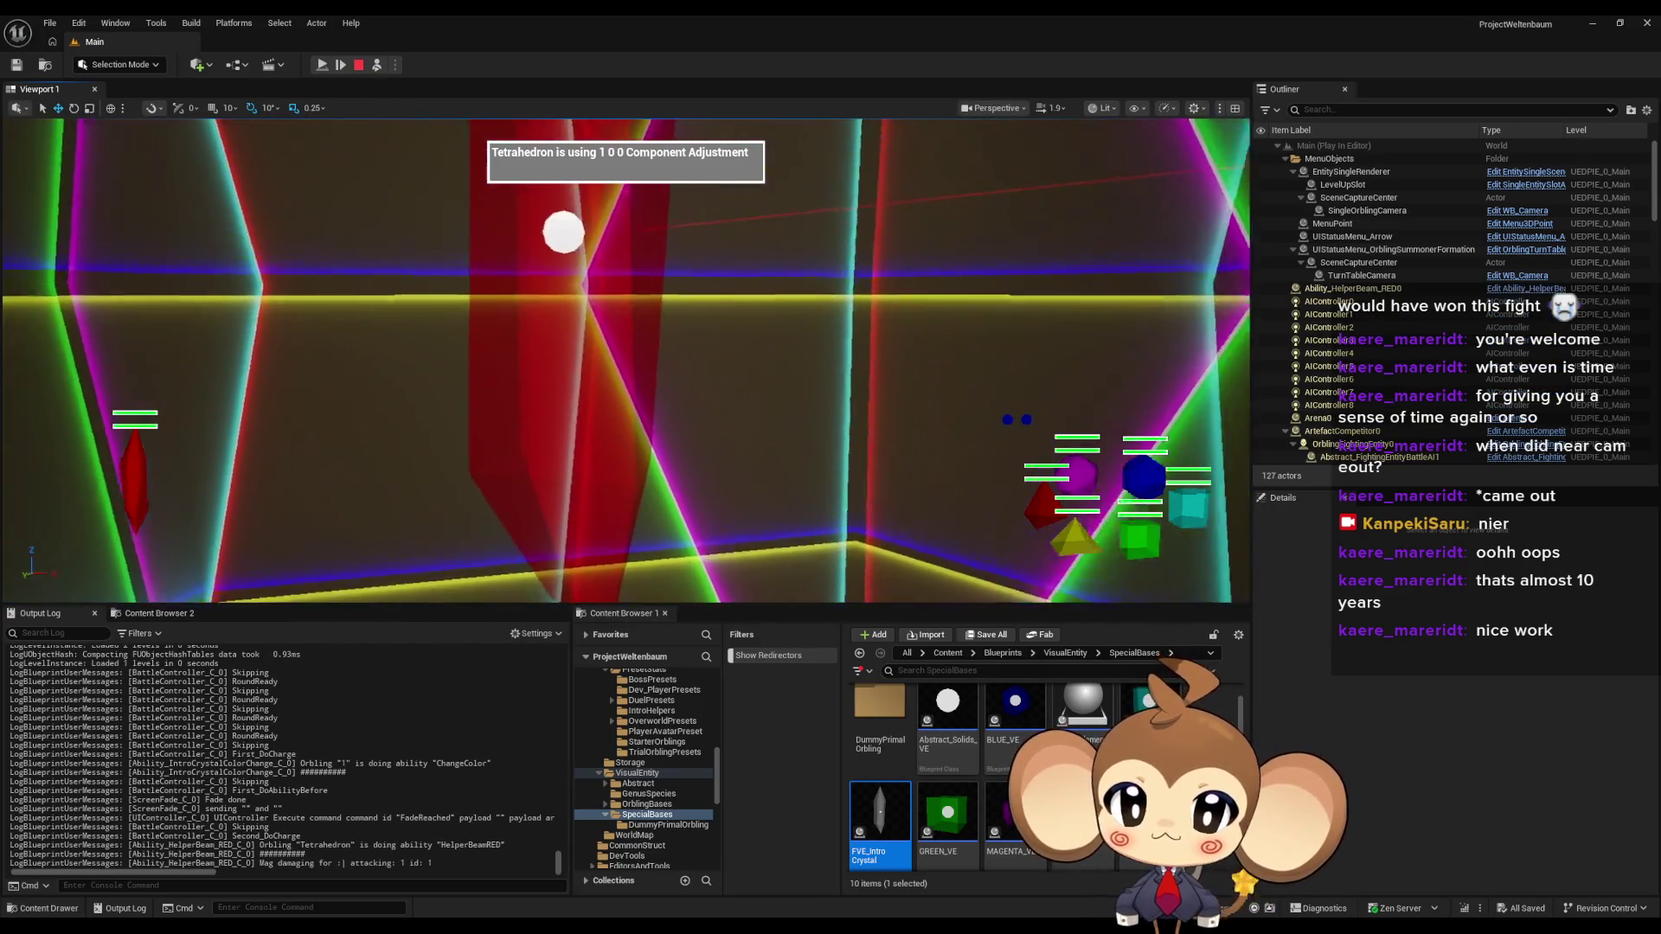
scroll(626, 361, down, 5)
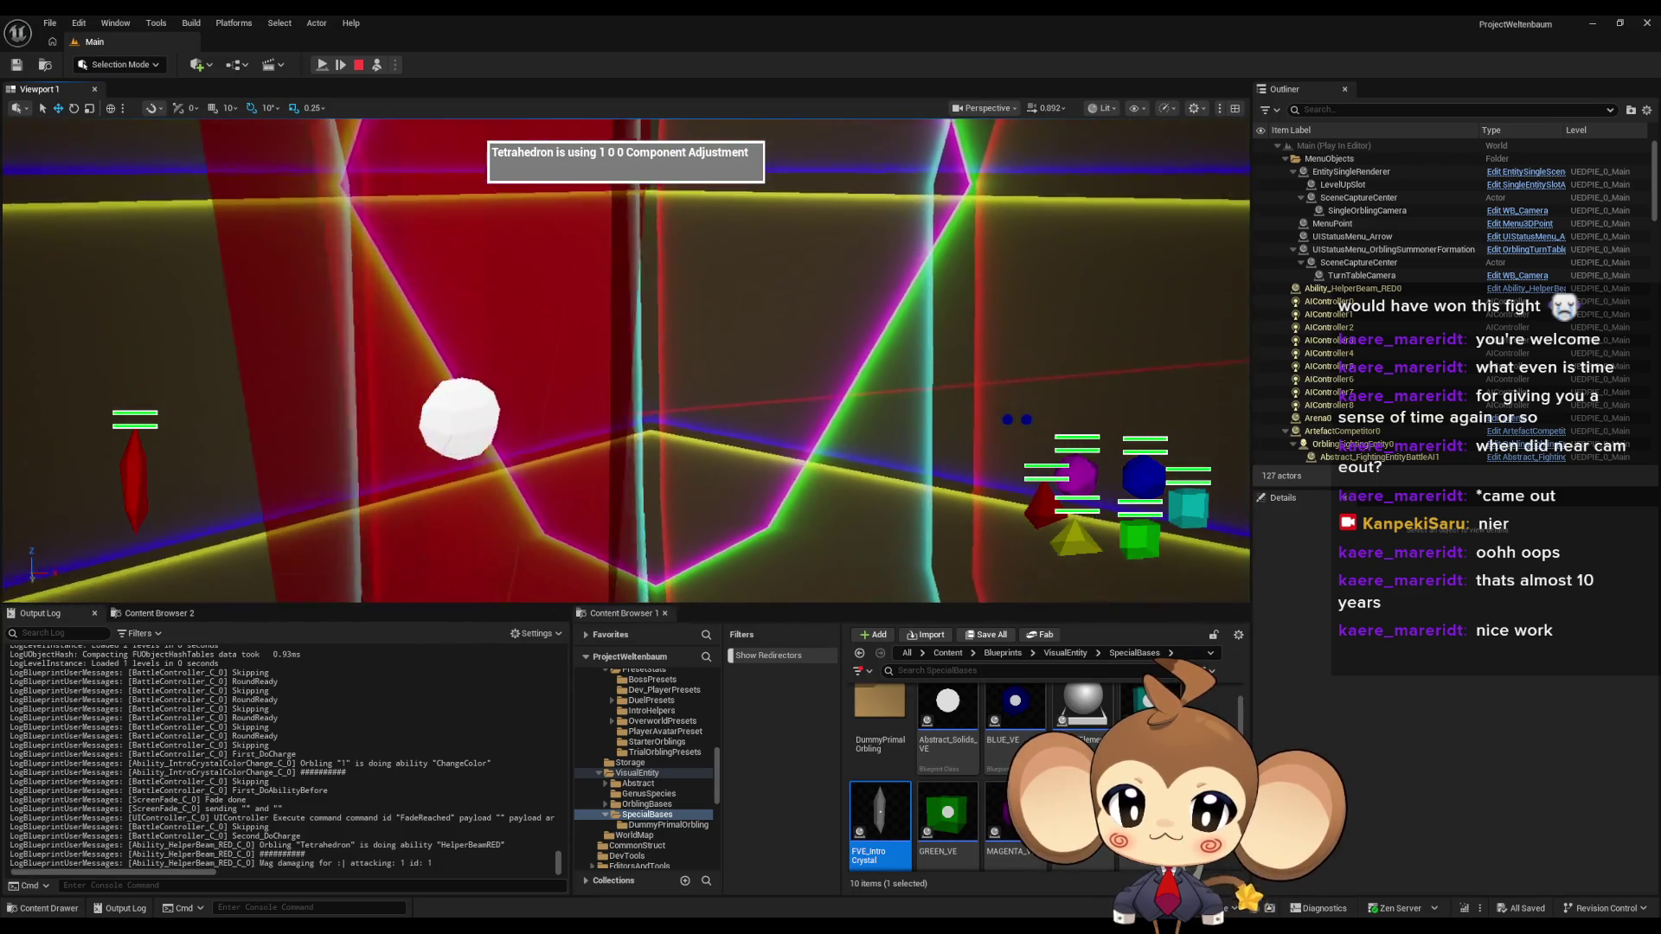
key(w)
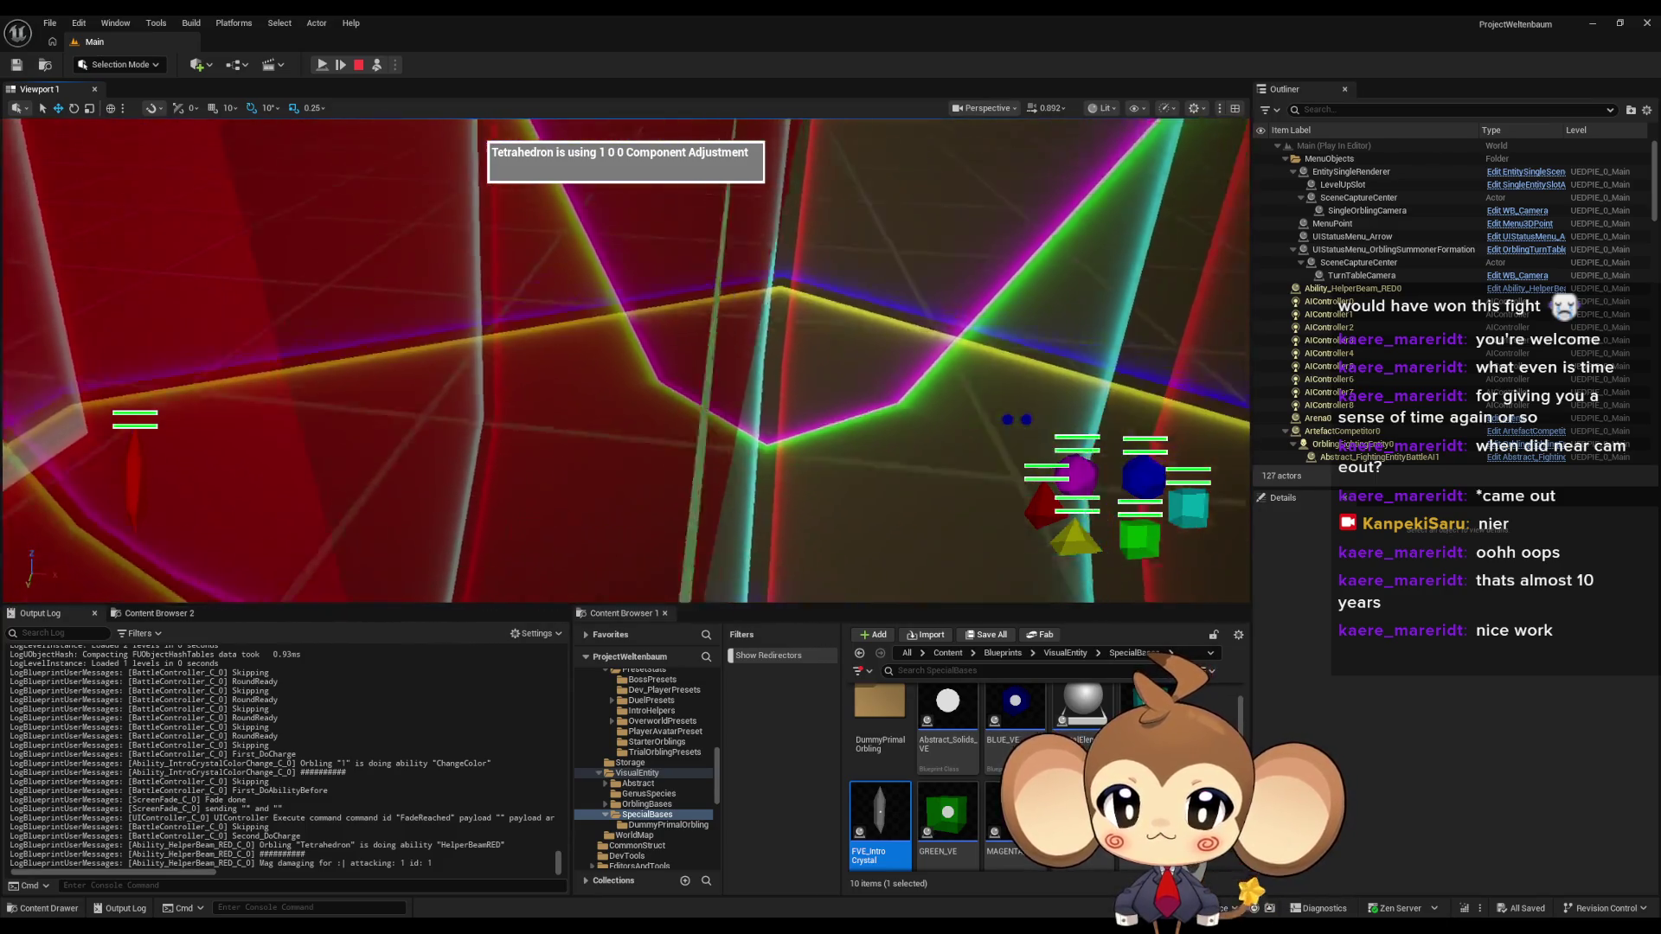
key(s)
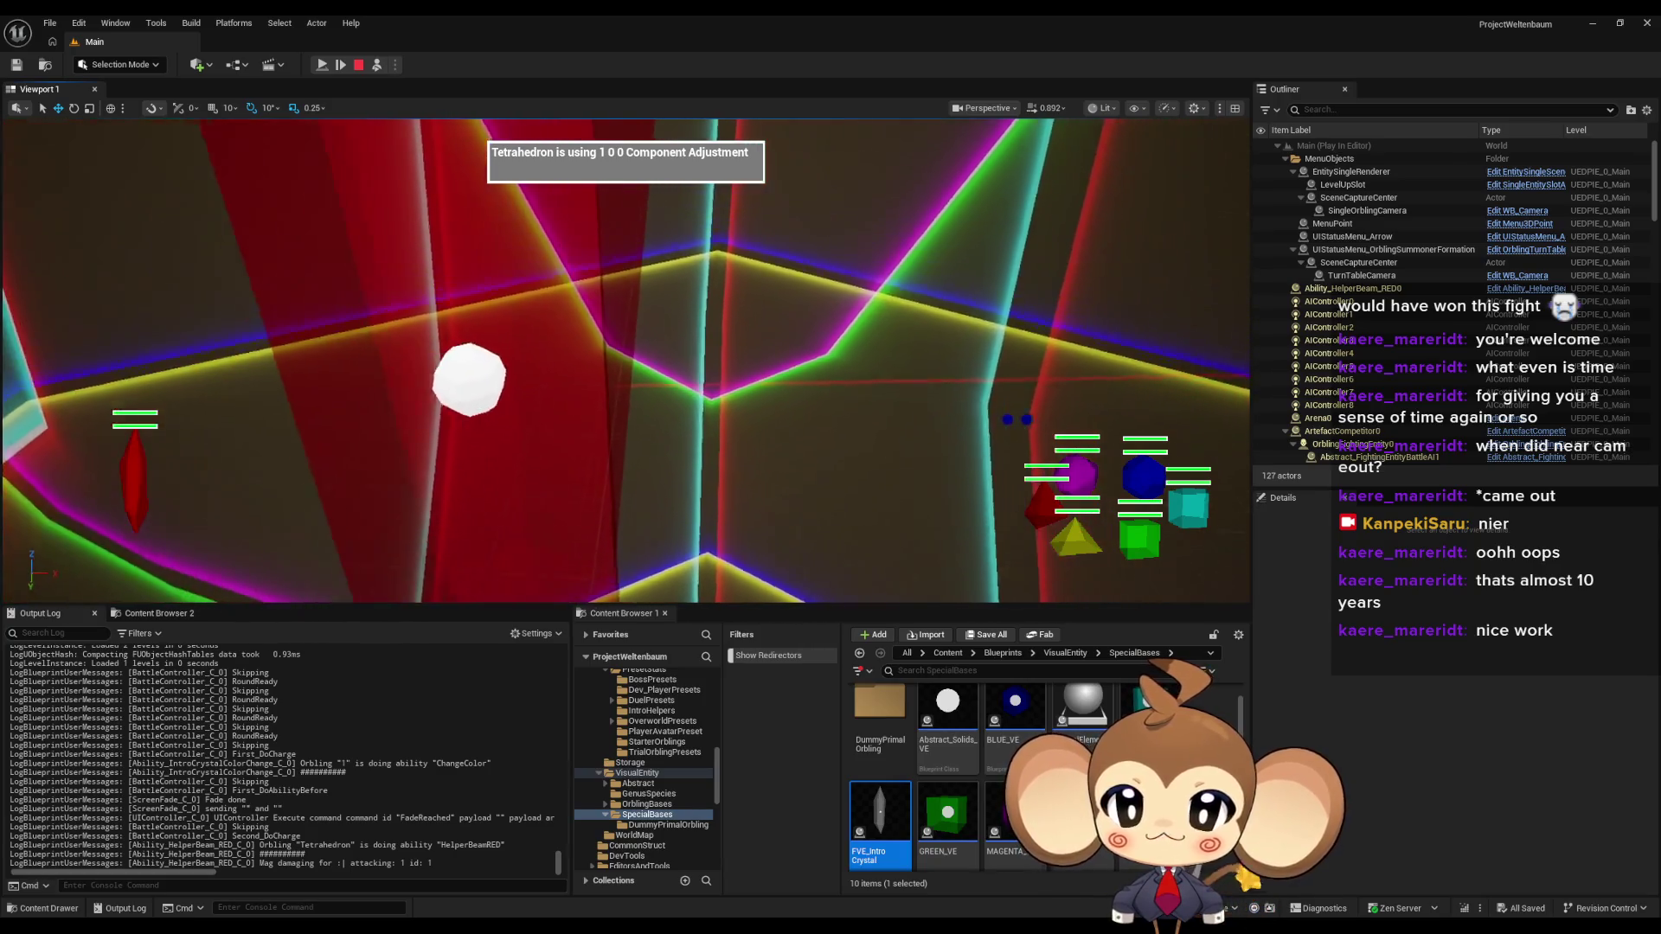
click(378, 68)
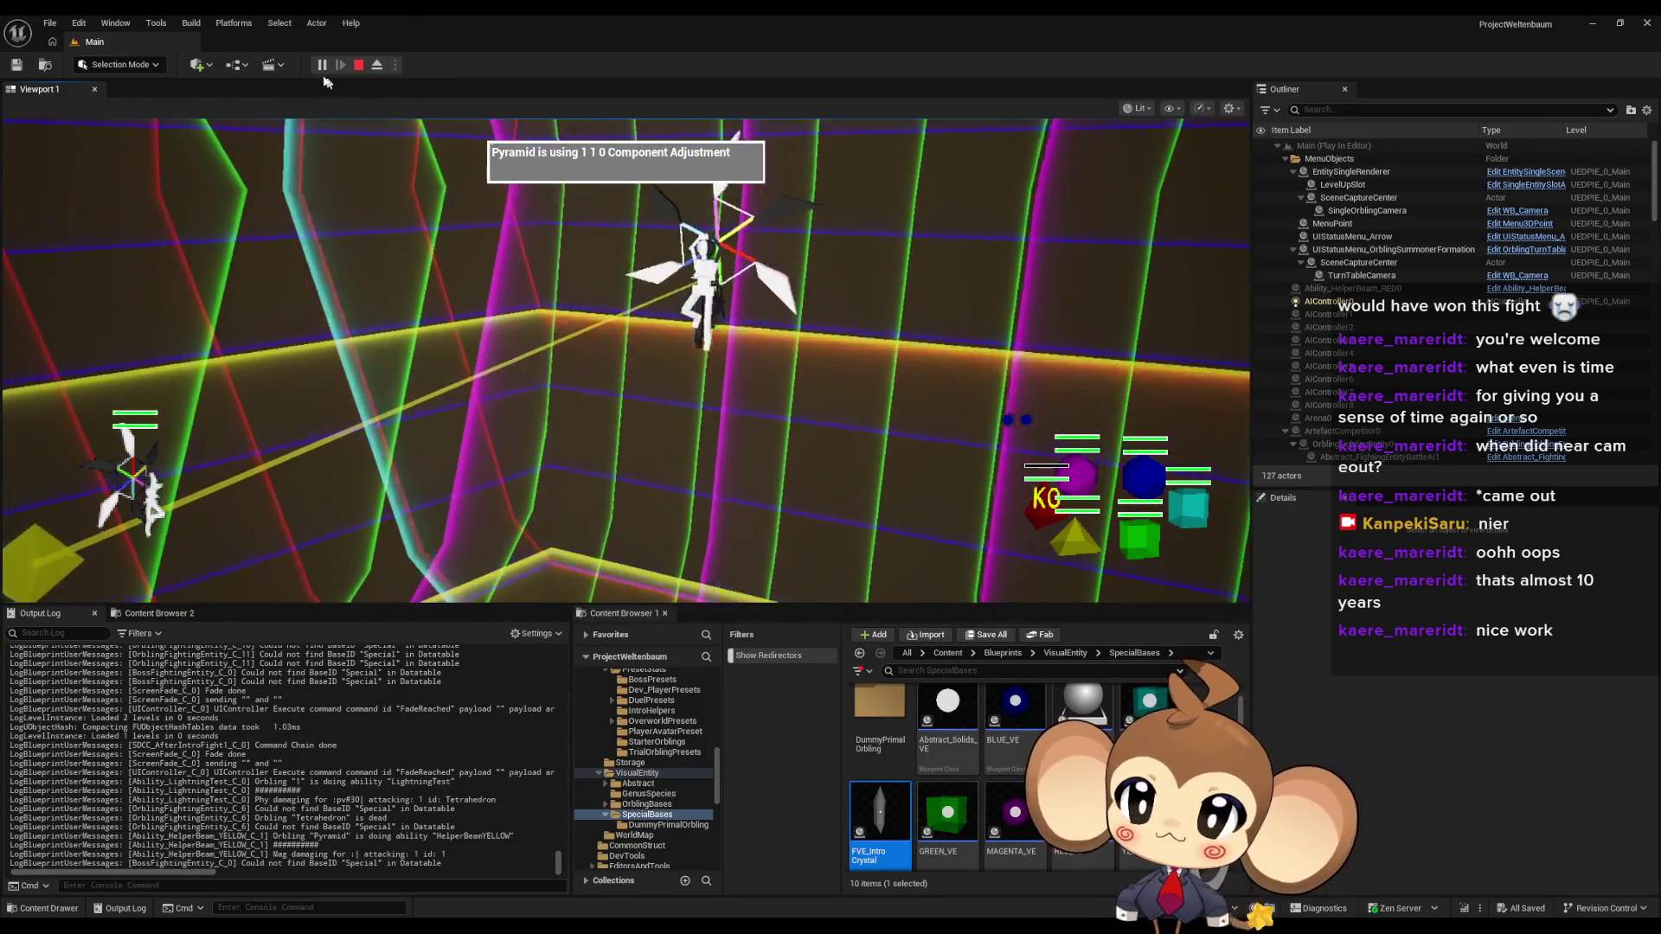
- Pause and eject to fly up to the white summoned character, then resume, repossess and pause again
click(322, 66)
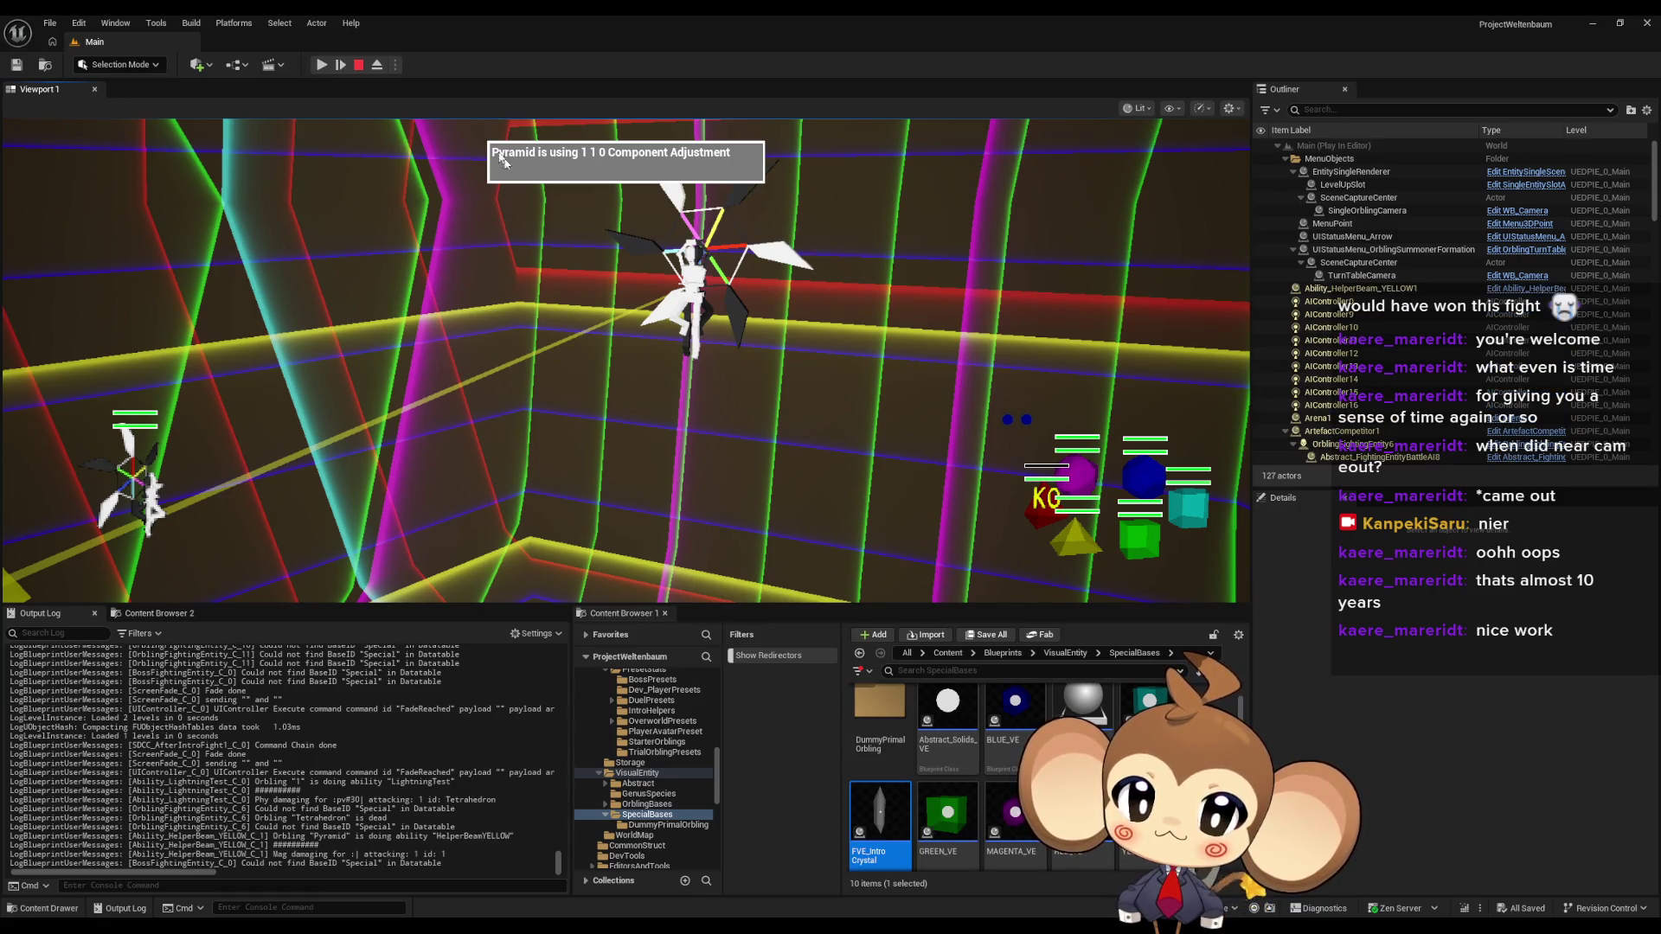
click(379, 66)
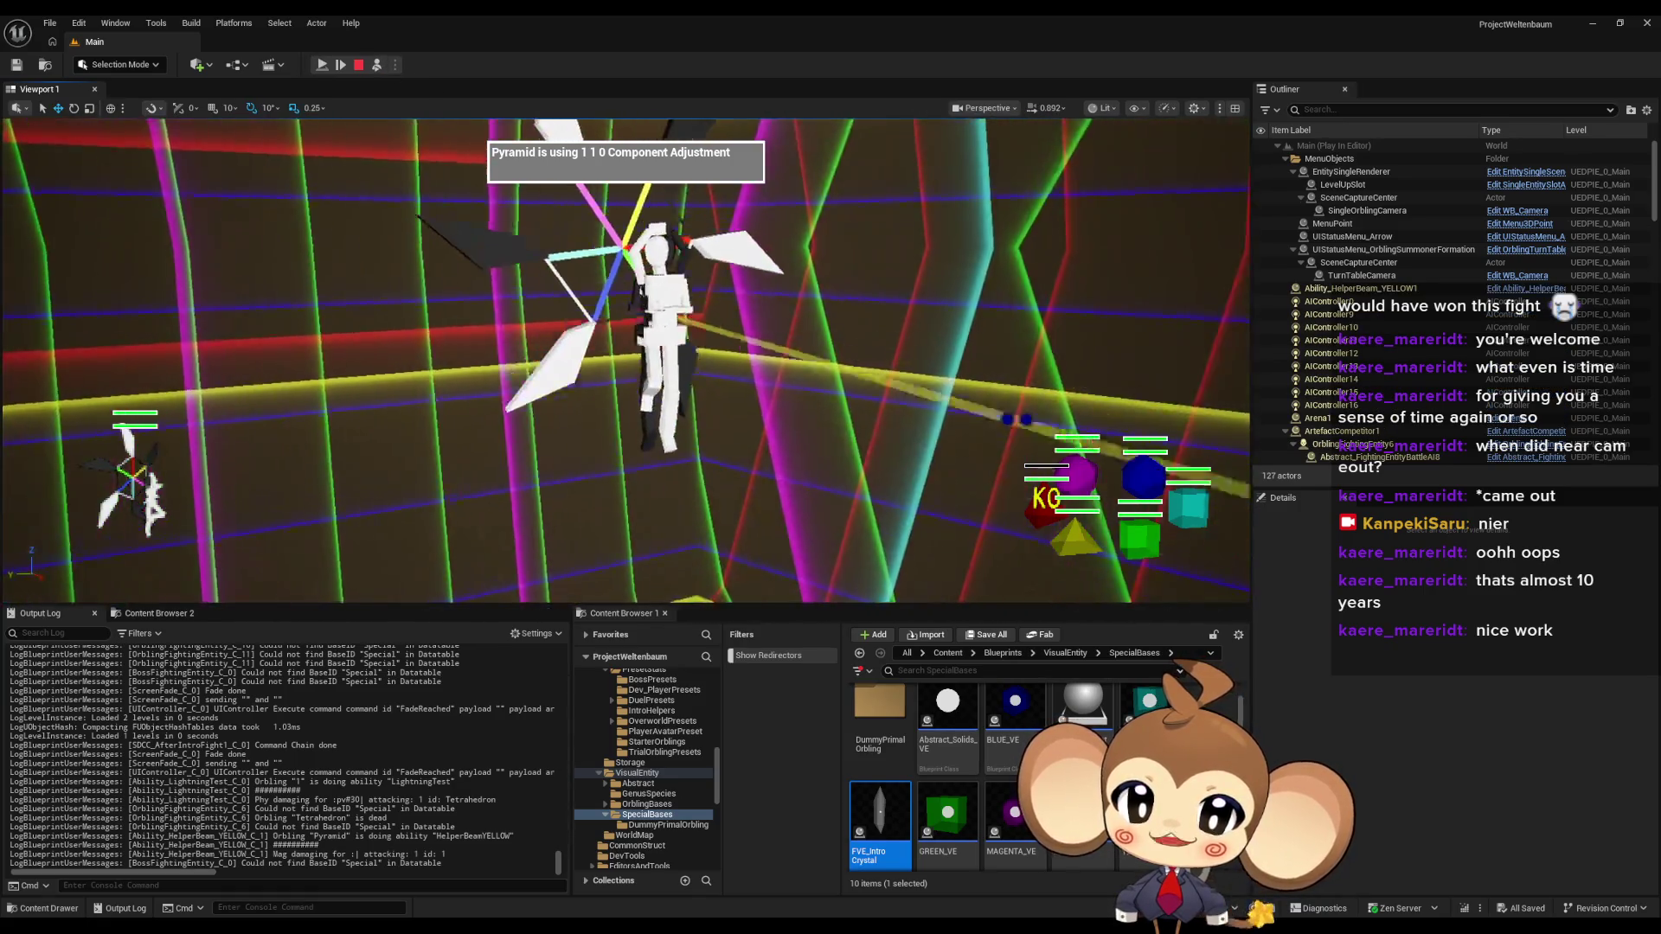
key(w)
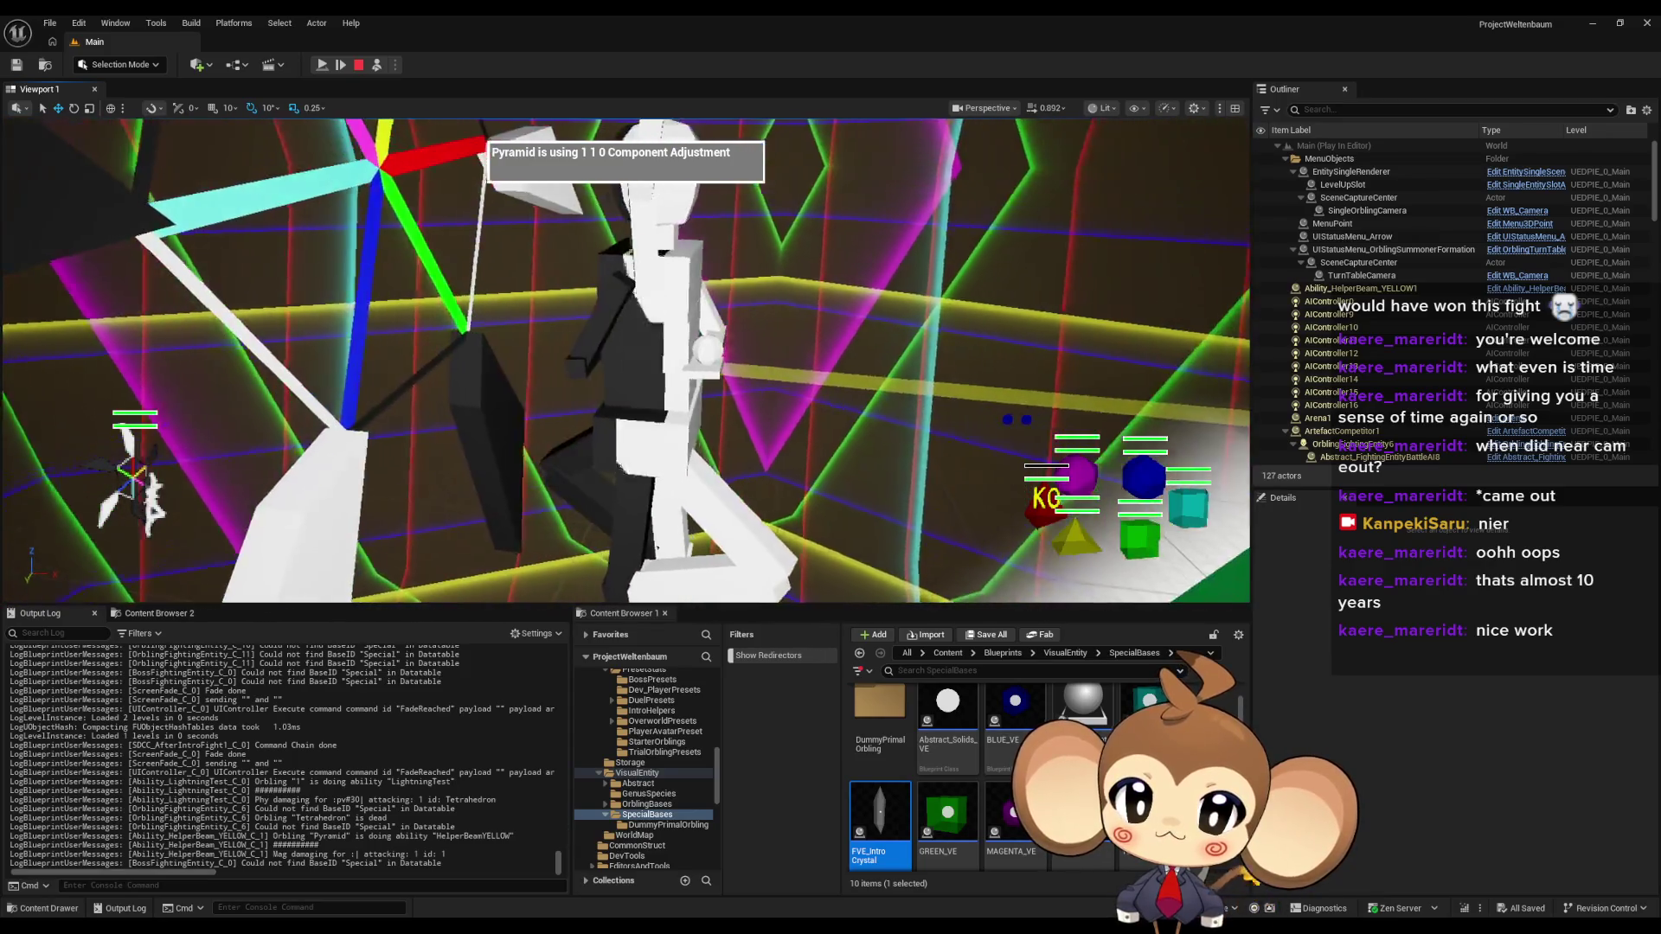
key(w)
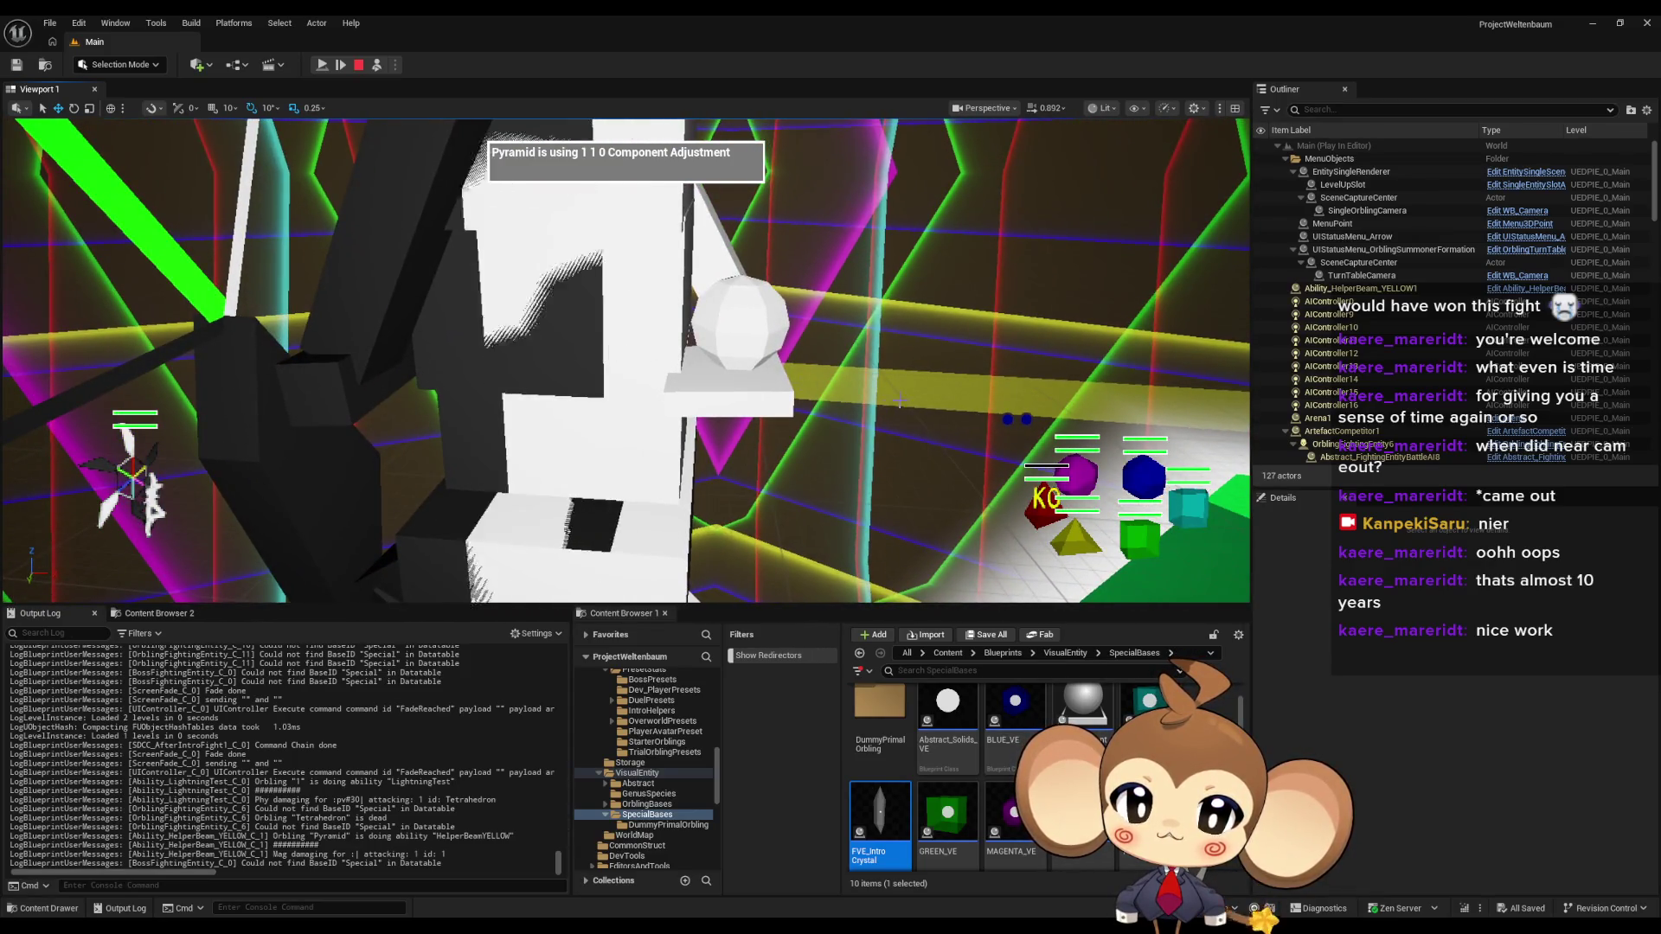
key(s)
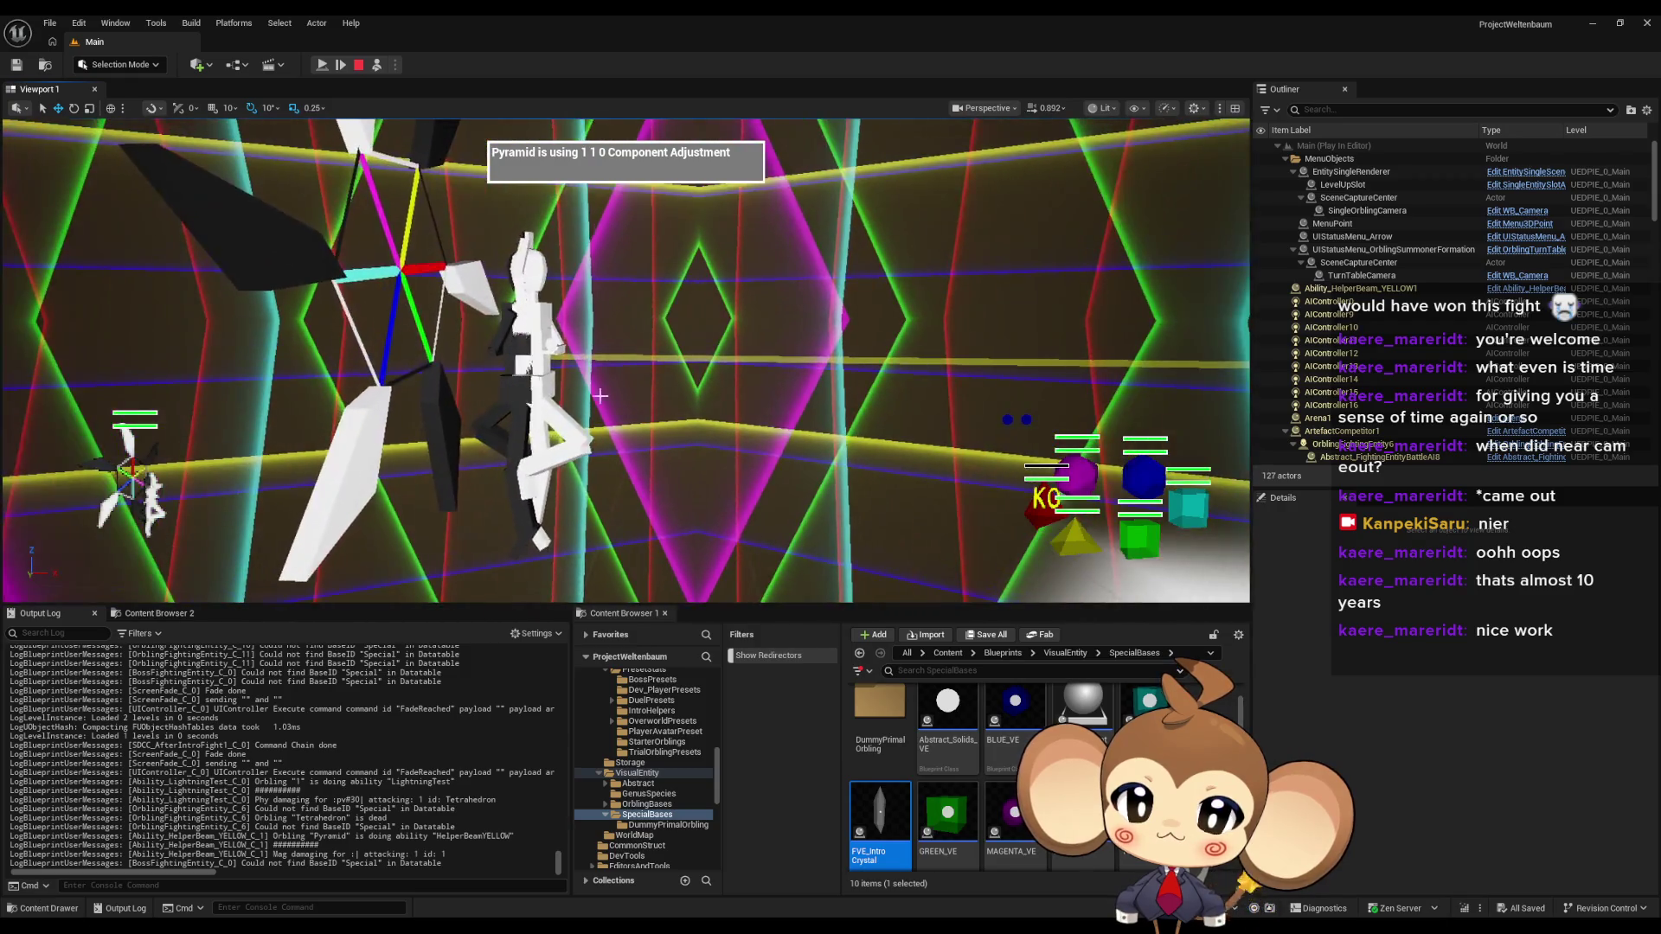
click(322, 65)
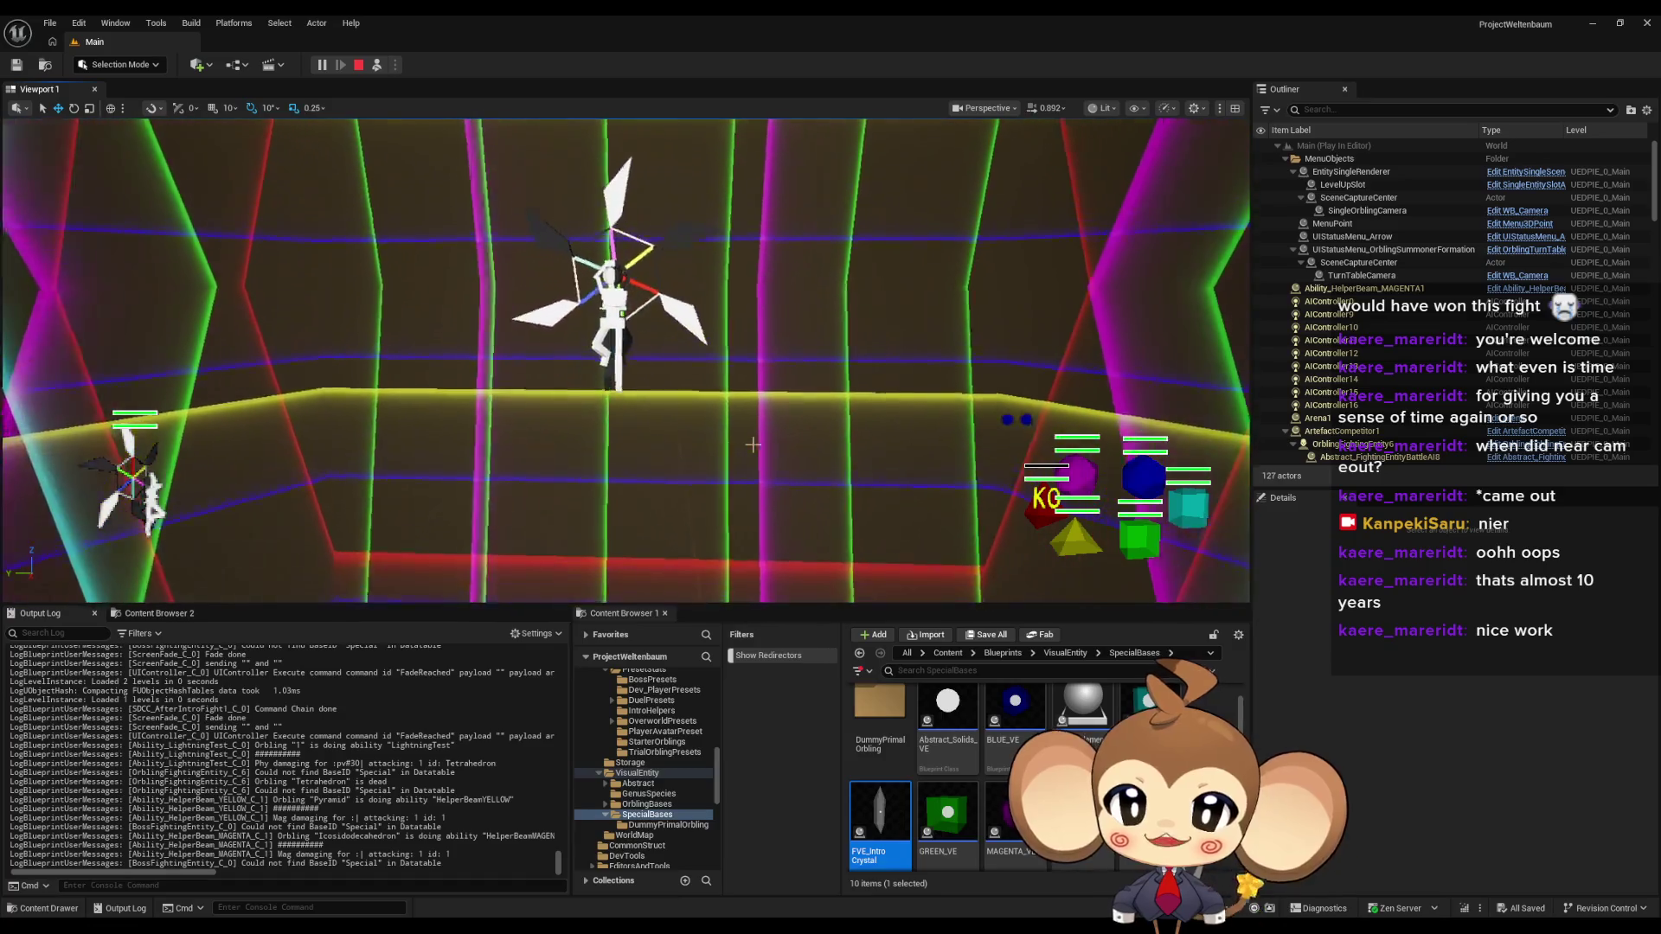
click(376, 65)
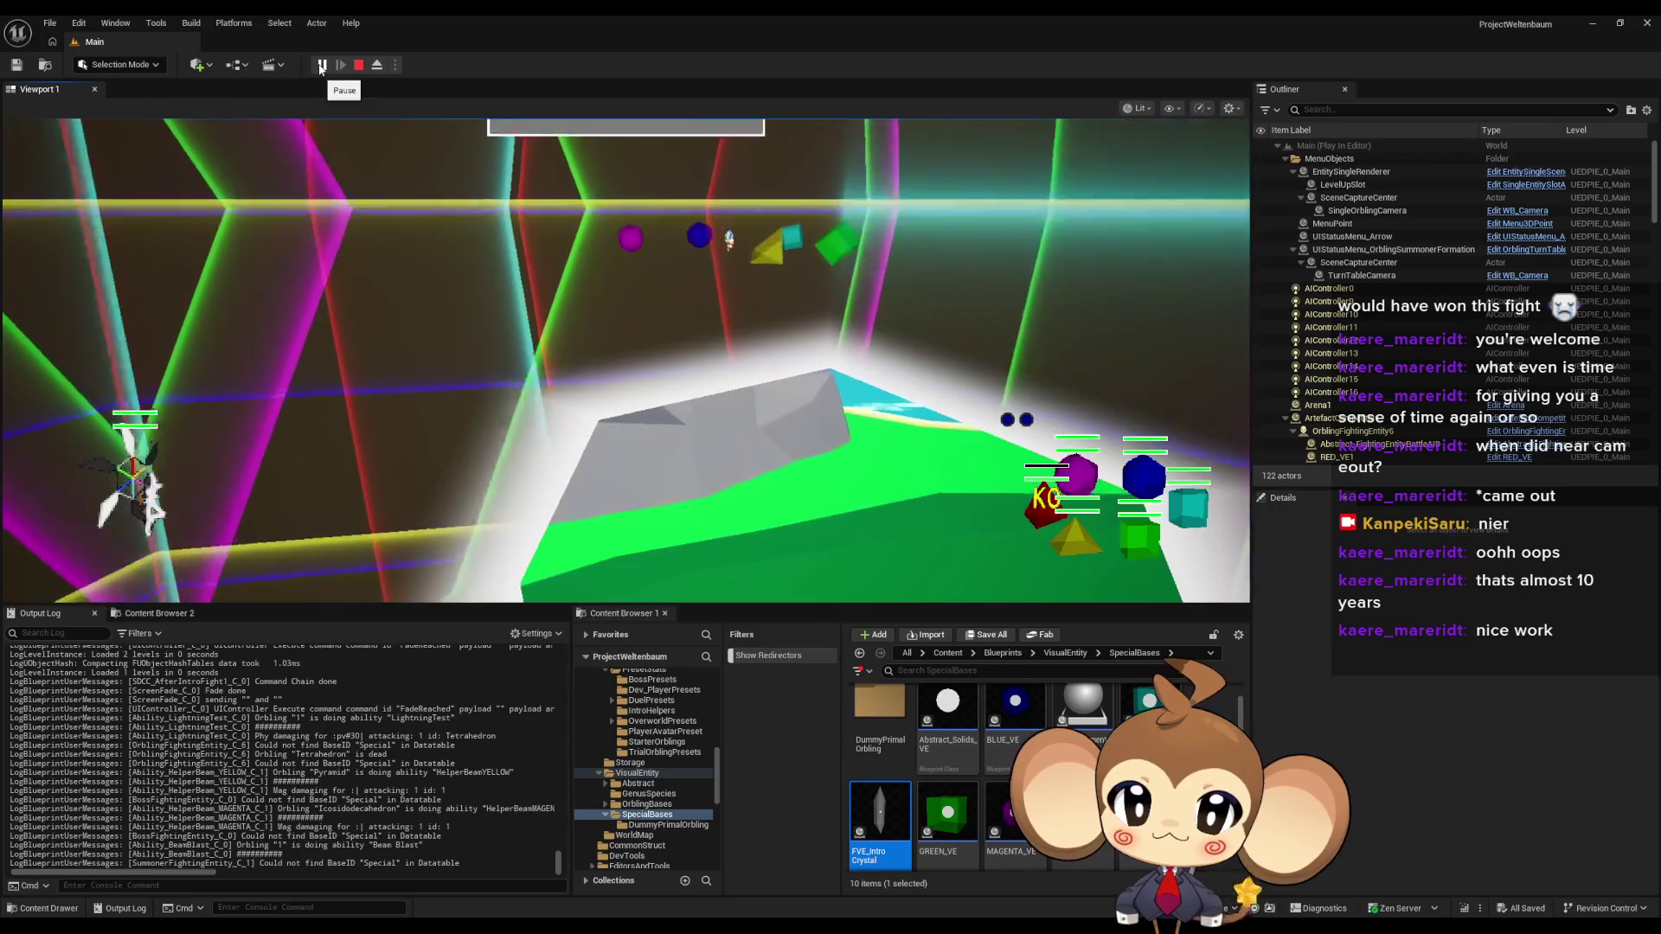
click(321, 66)
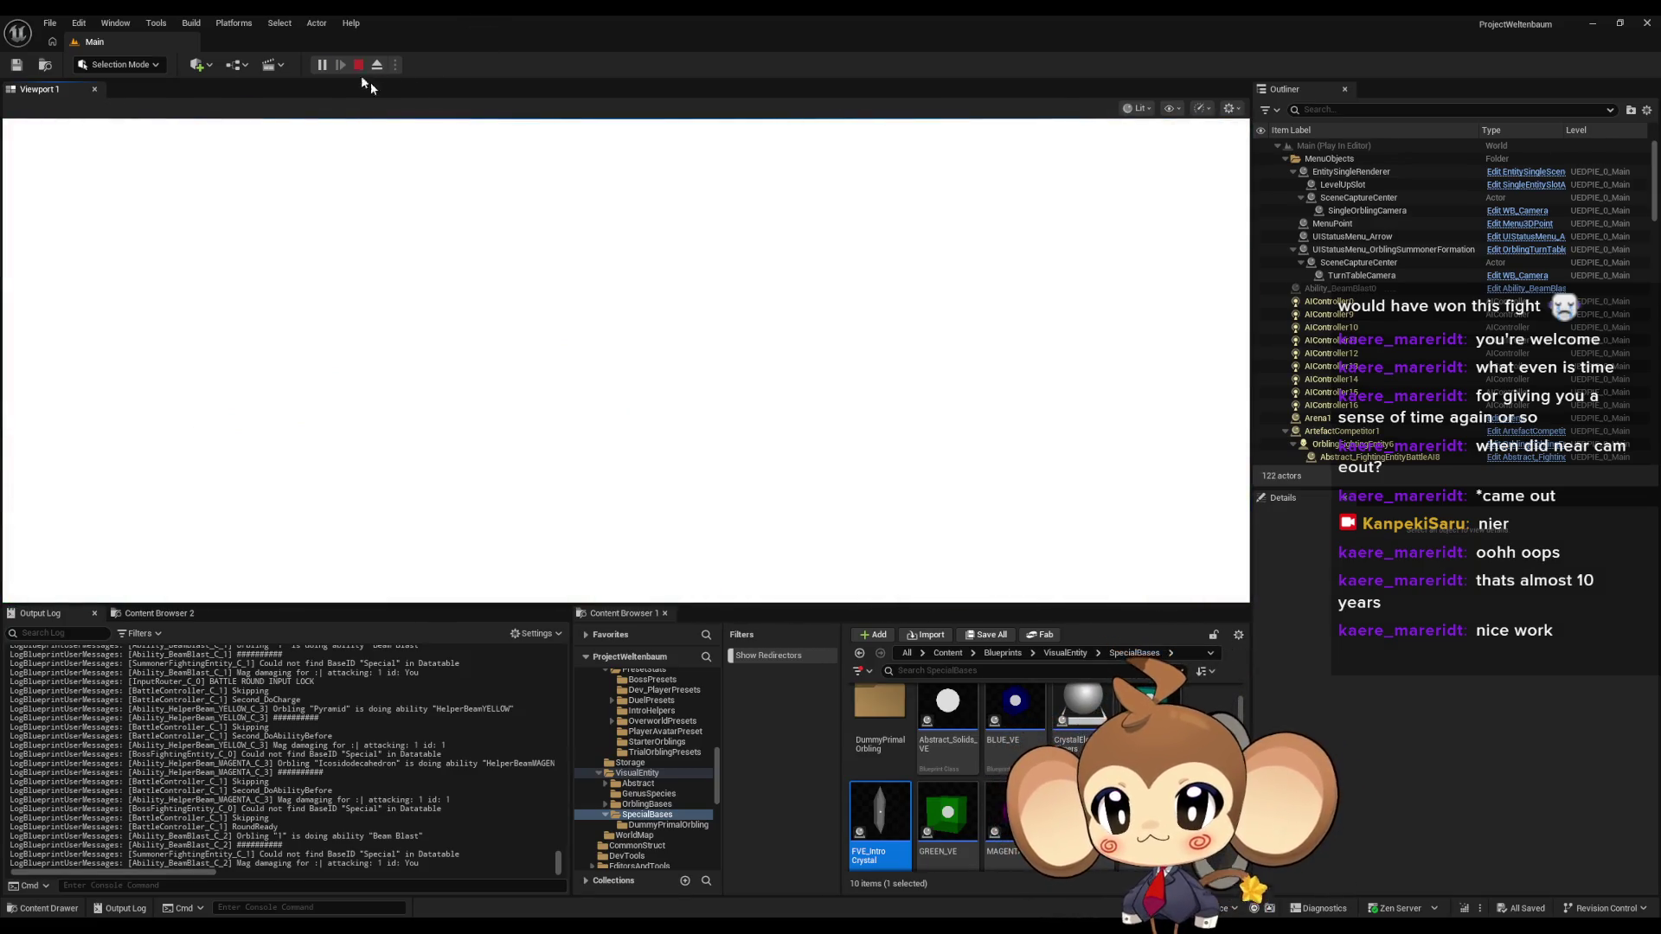
- Stop the play test and switch to the IssueBoard Blueprint window with its notes
click(358, 65)
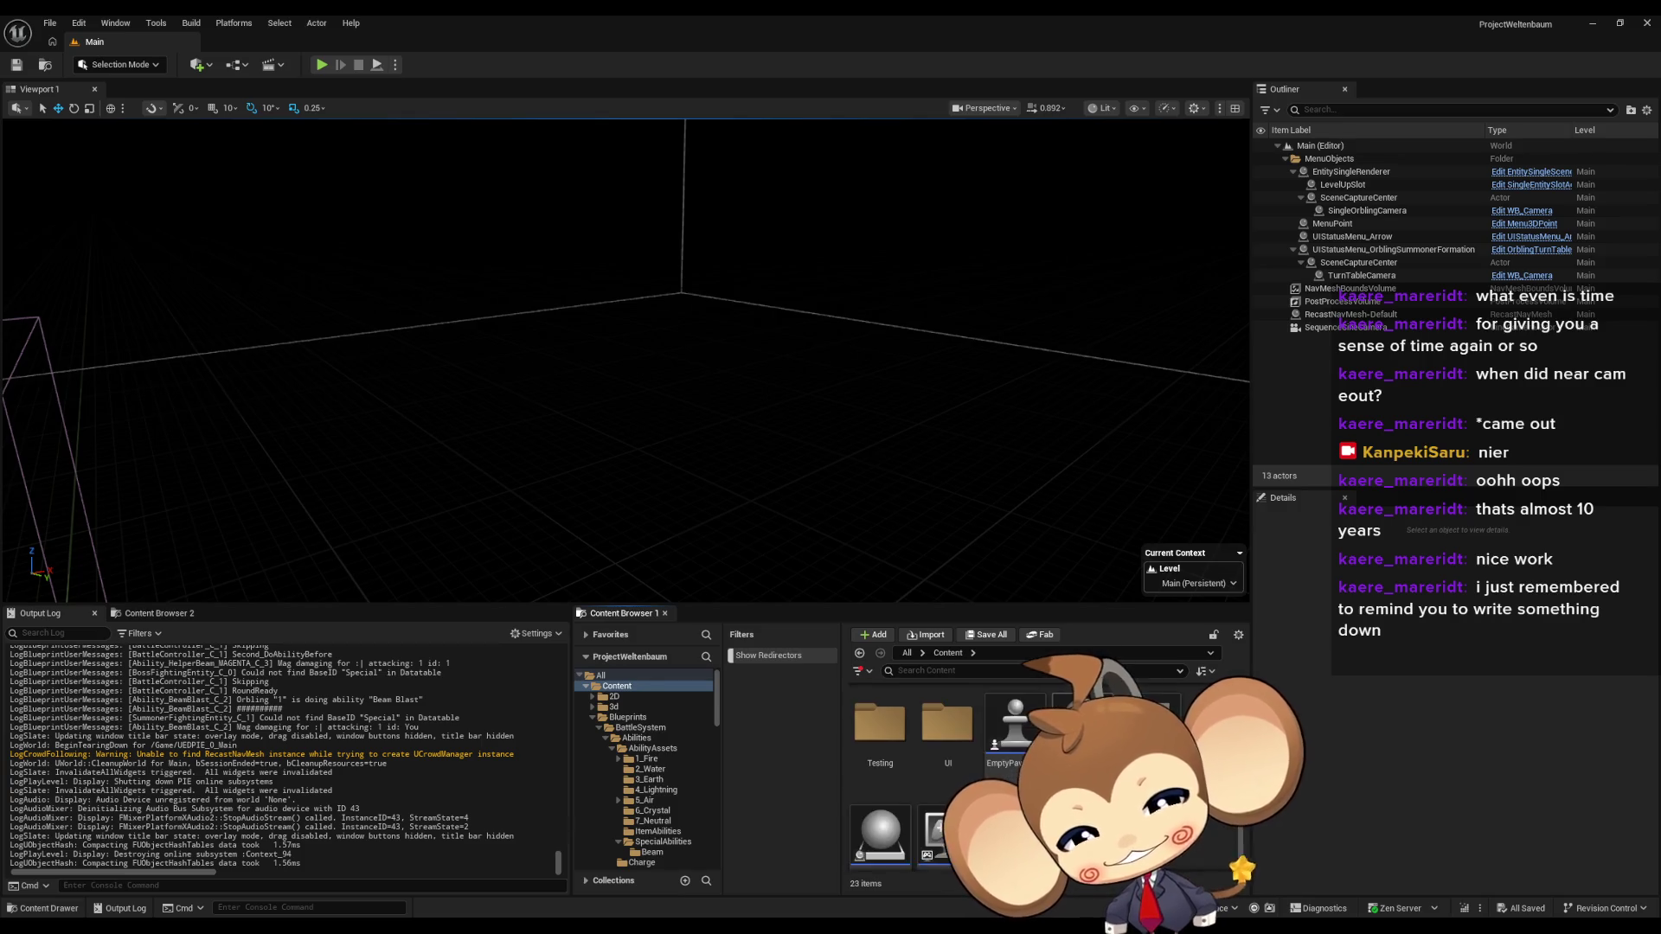
key(alt+Tab)
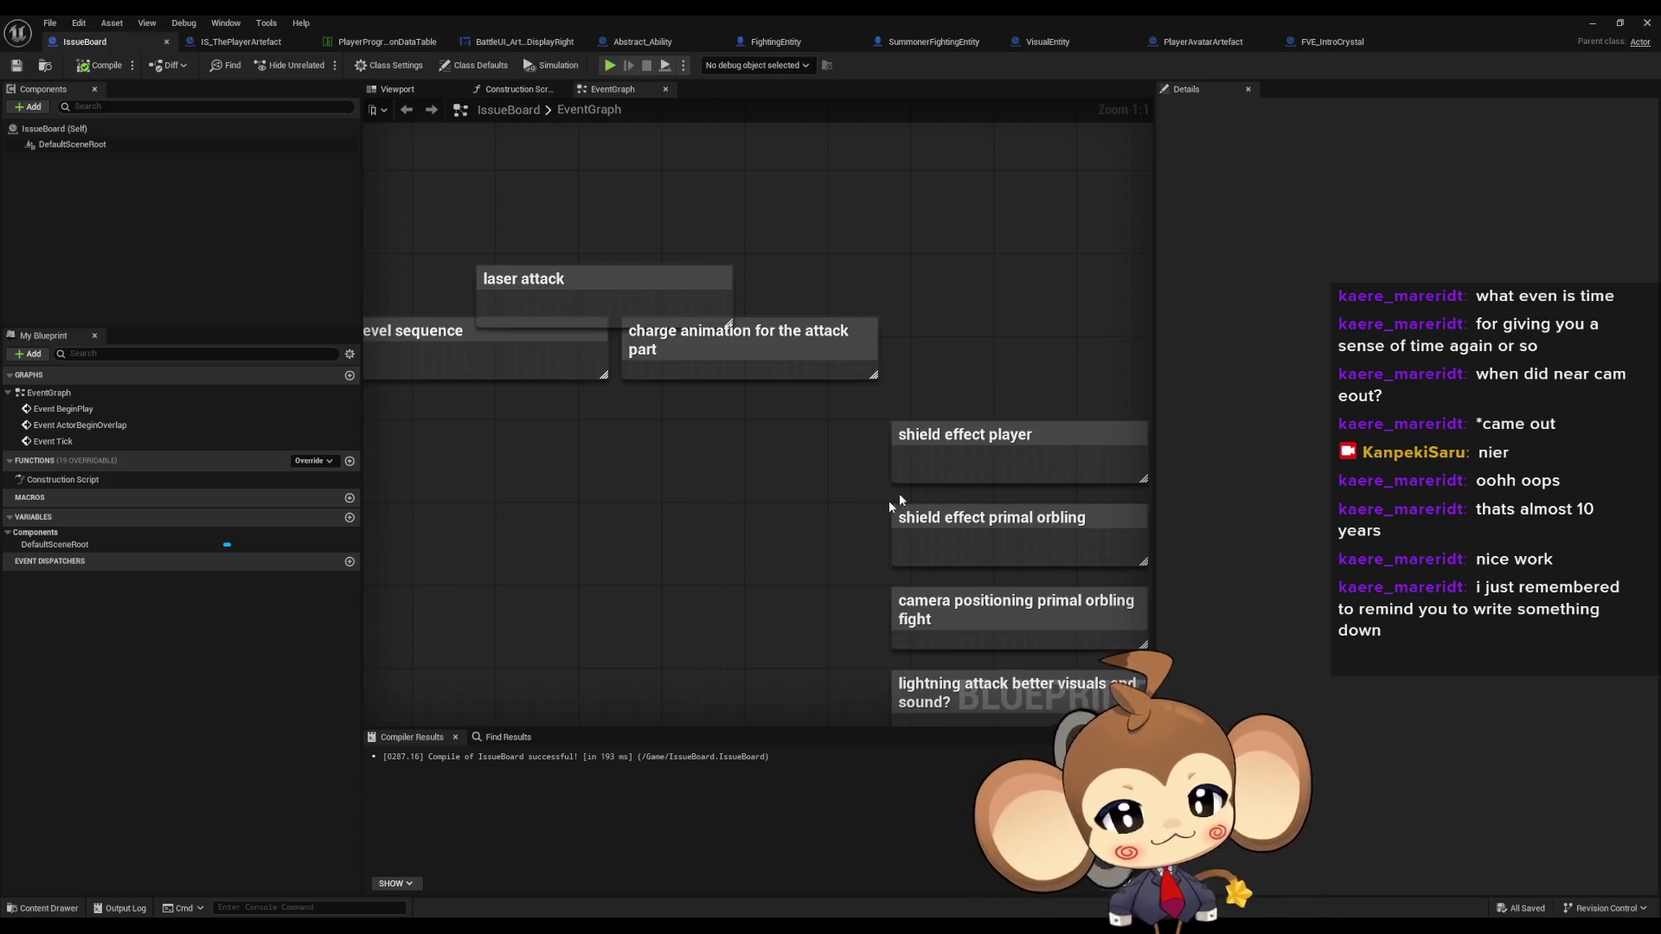
mouse_move(681, 927)
click(739, 885)
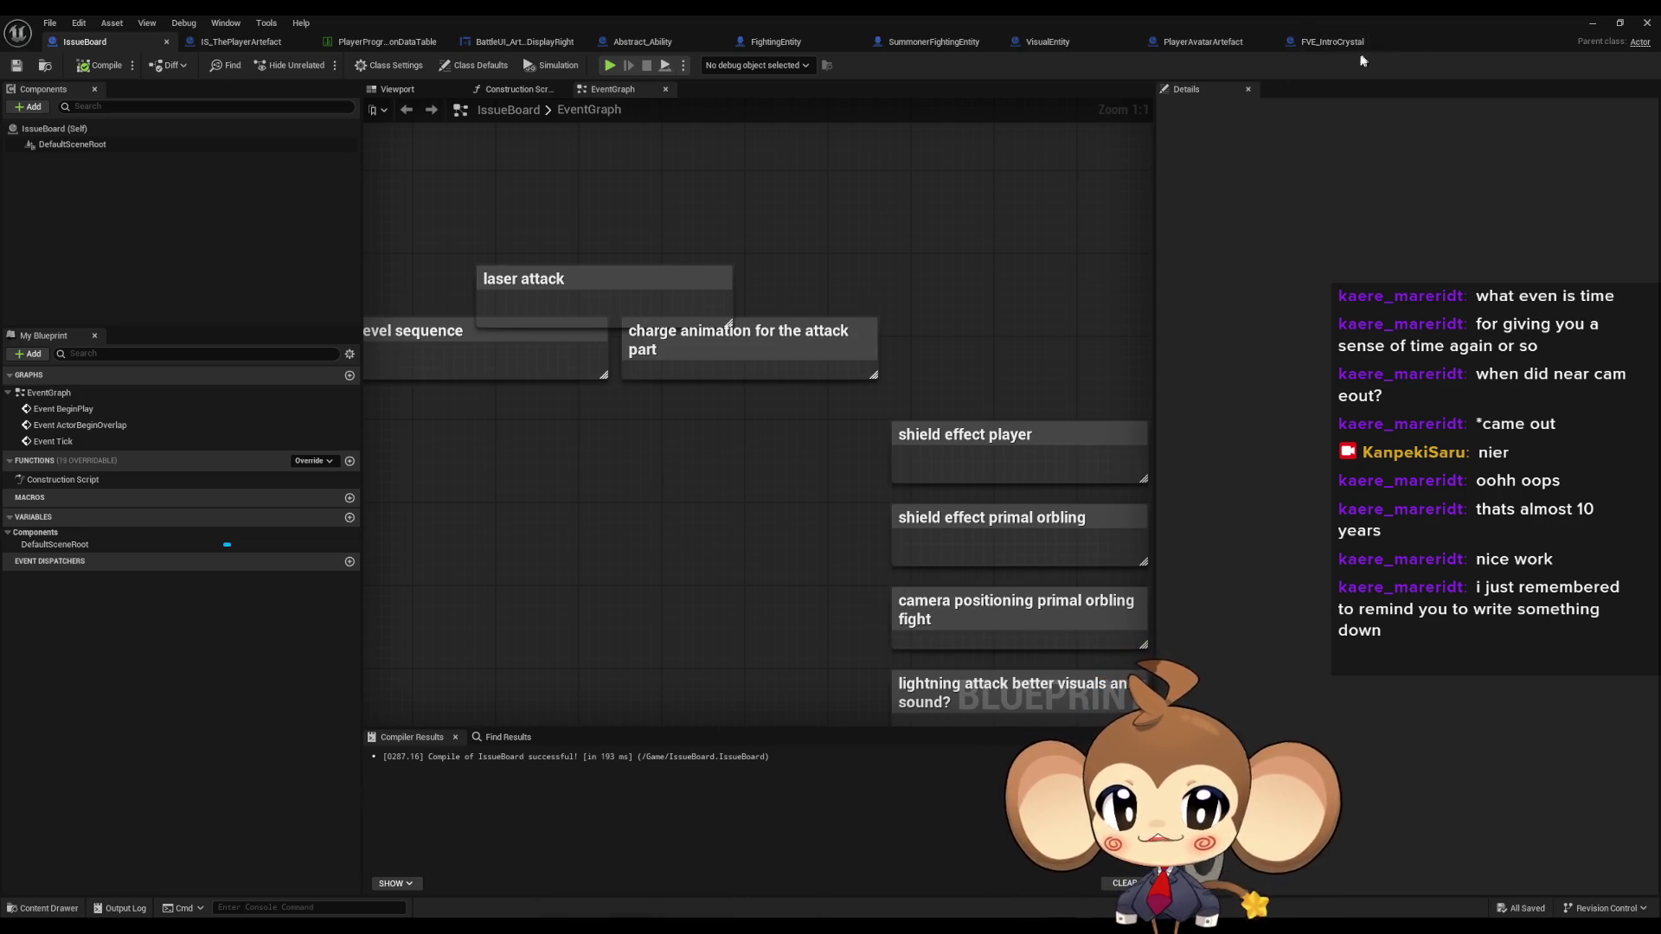
click(1331, 45)
mouse_move(865, 432)
mouse_down()
mouse_move(805, 422)
mouse_move(881, 439)
mouse_up()
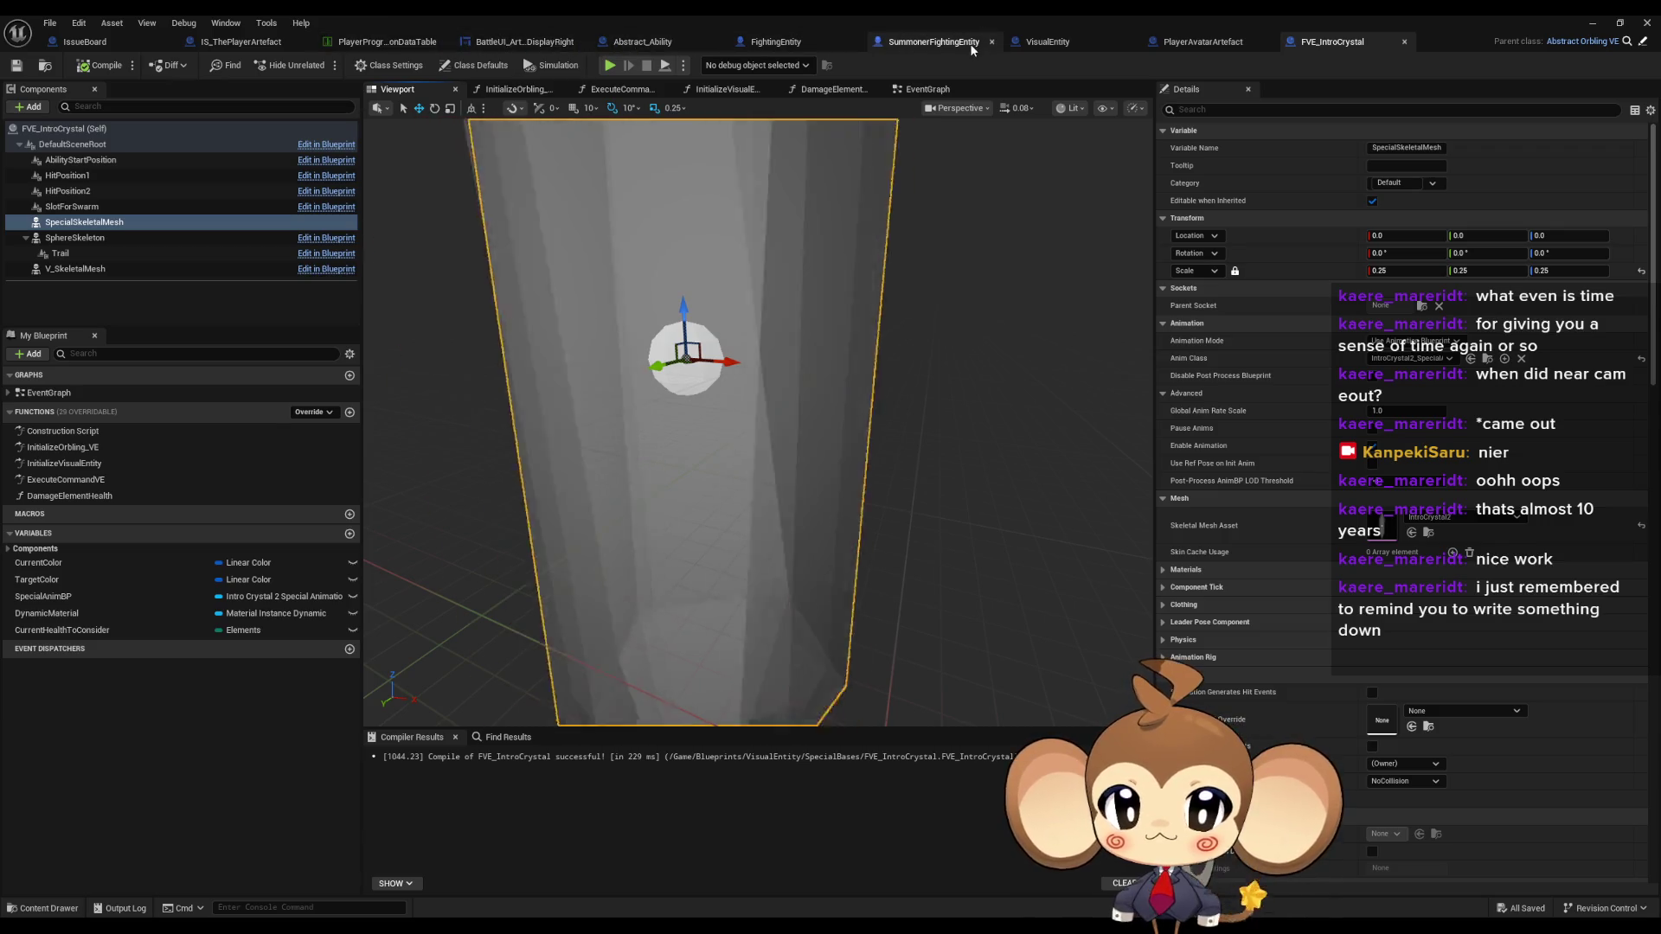
click(1189, 45)
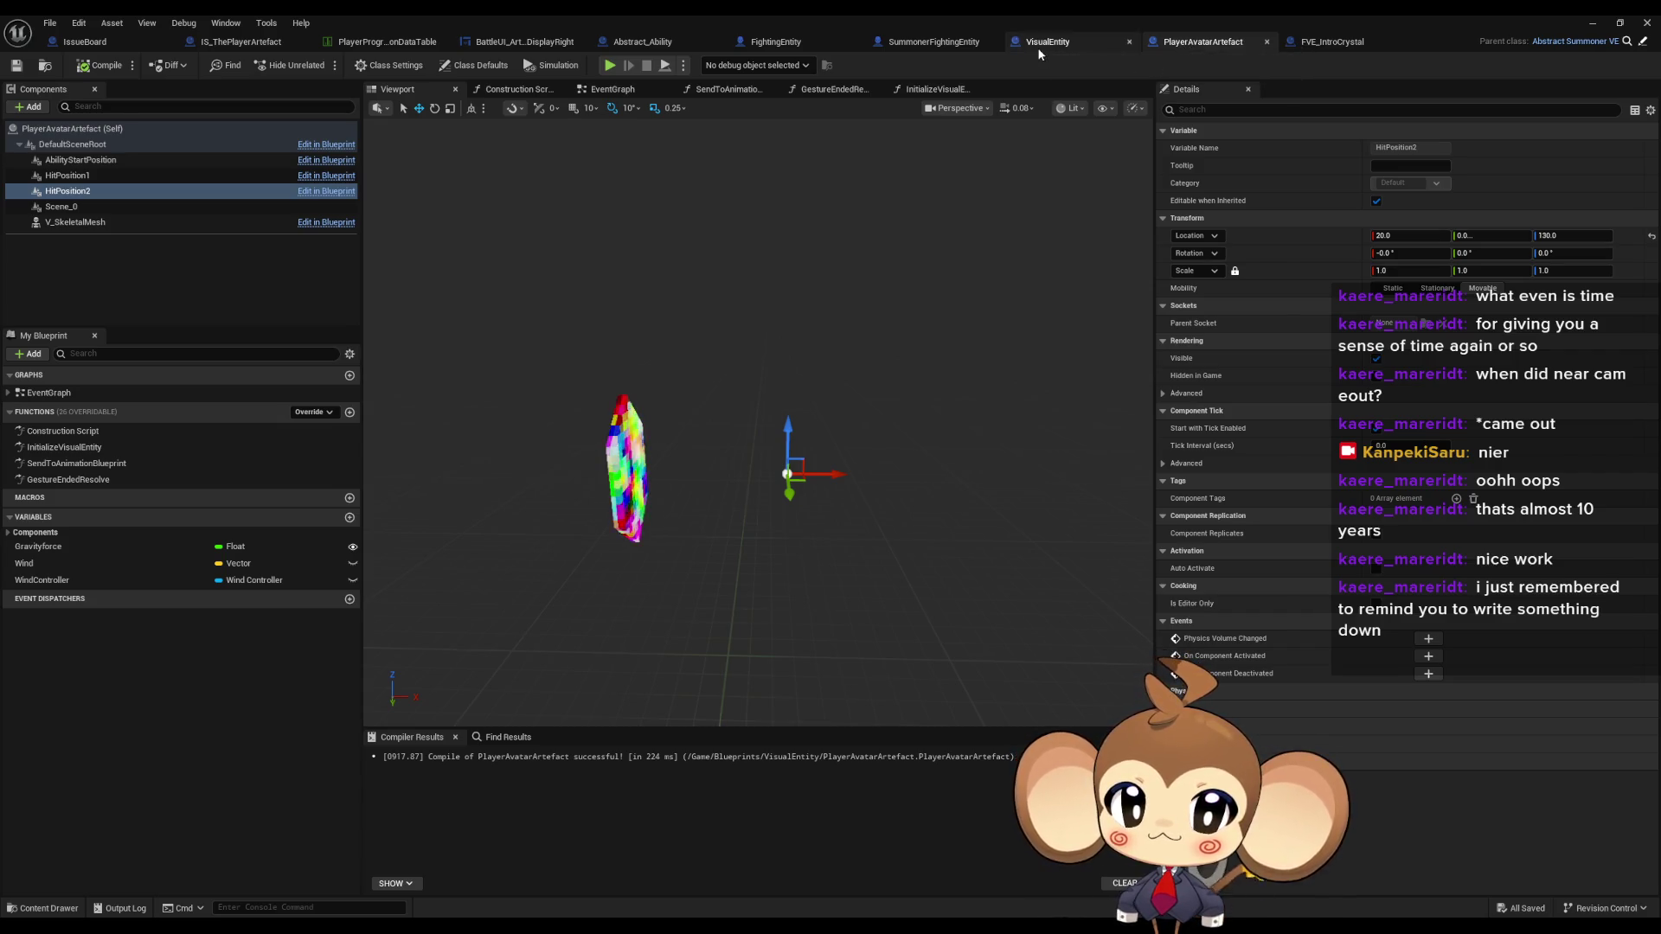
click(114, 46)
scroll(612, 449, down, 5)
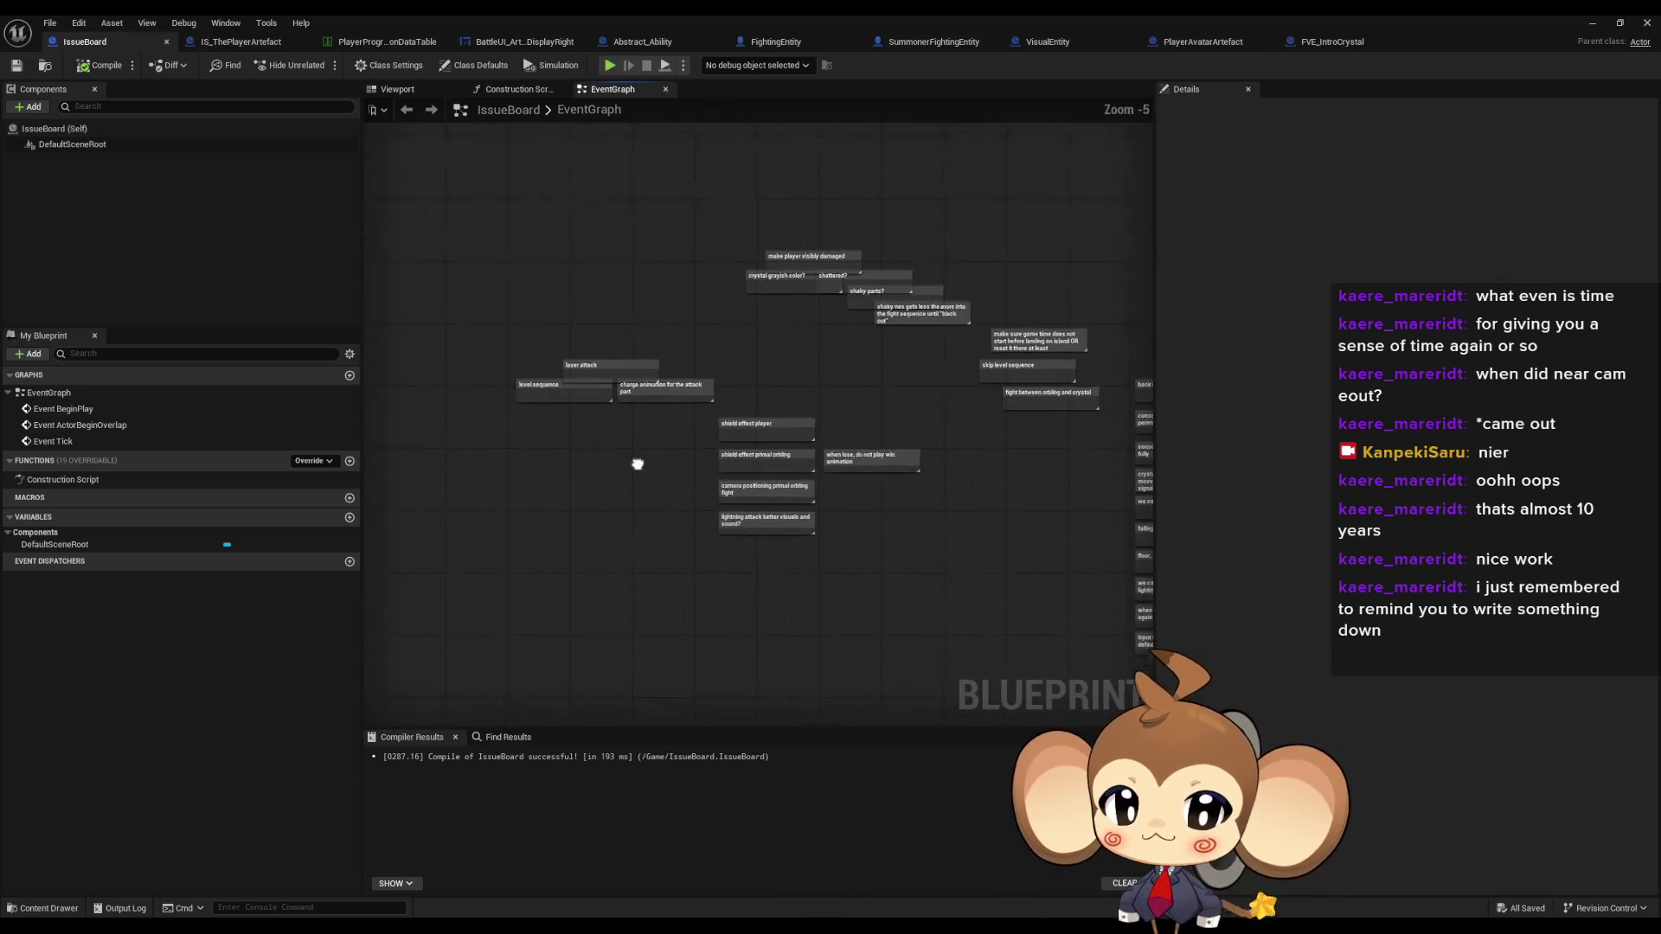
- Review the IssueBoard notes, from laser attack to camera positioning, then return to the level editor
scroll(637, 463, up, 5)
drag(655, 378, 710, 378)
click(553, 285)
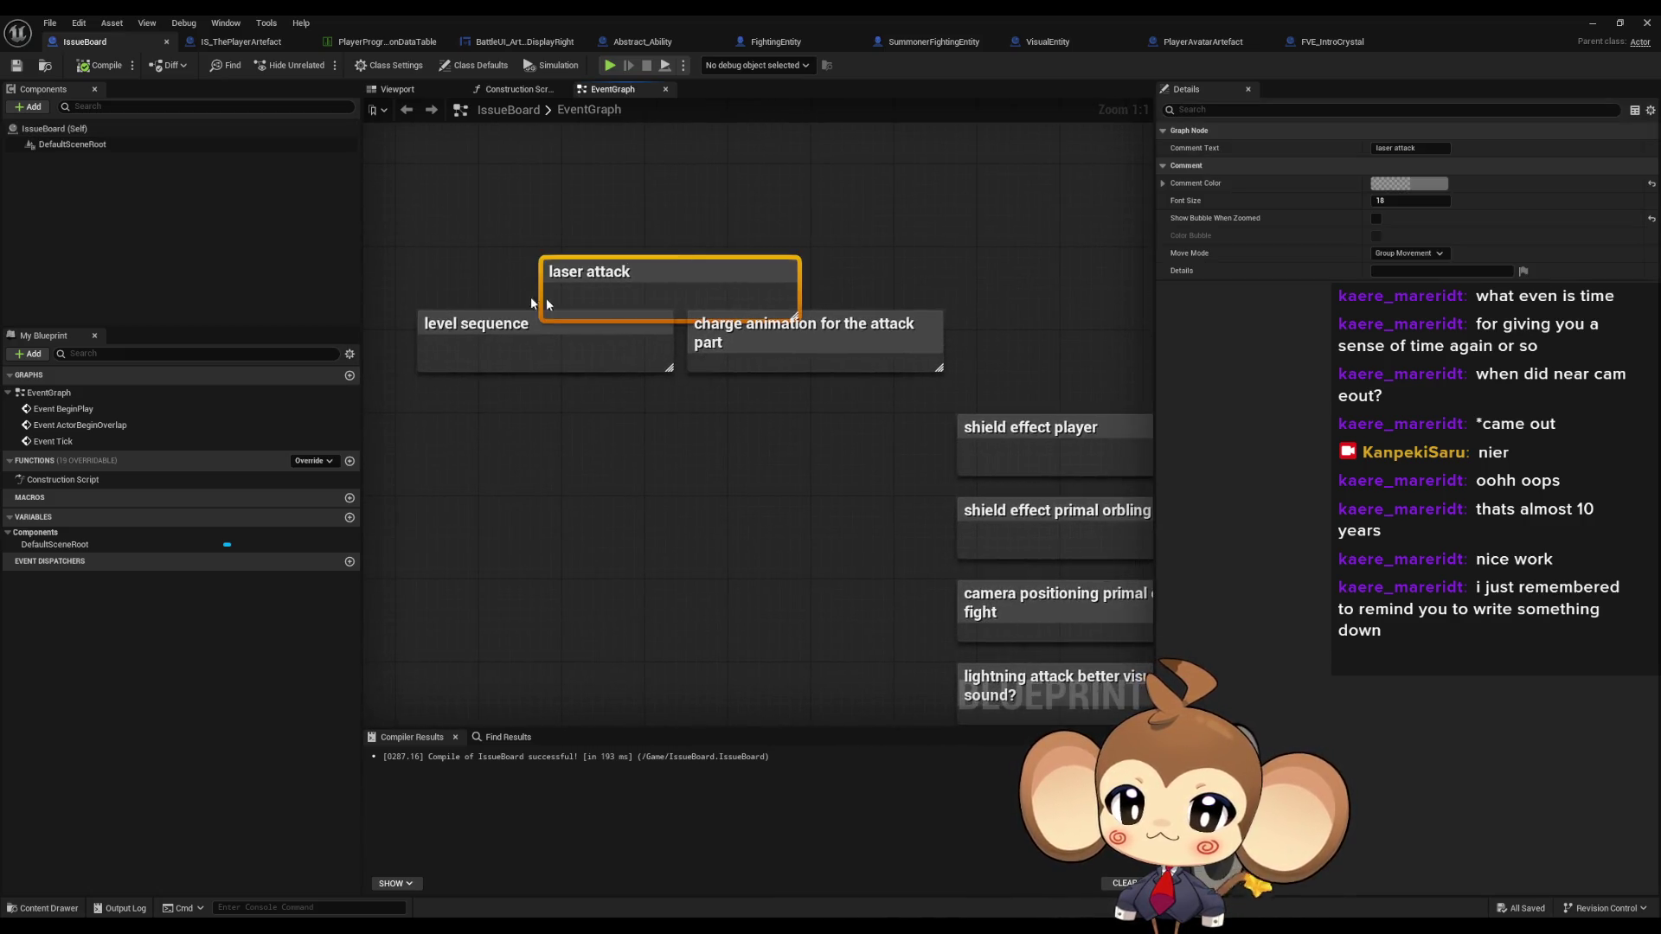
click(484, 337)
click(882, 346)
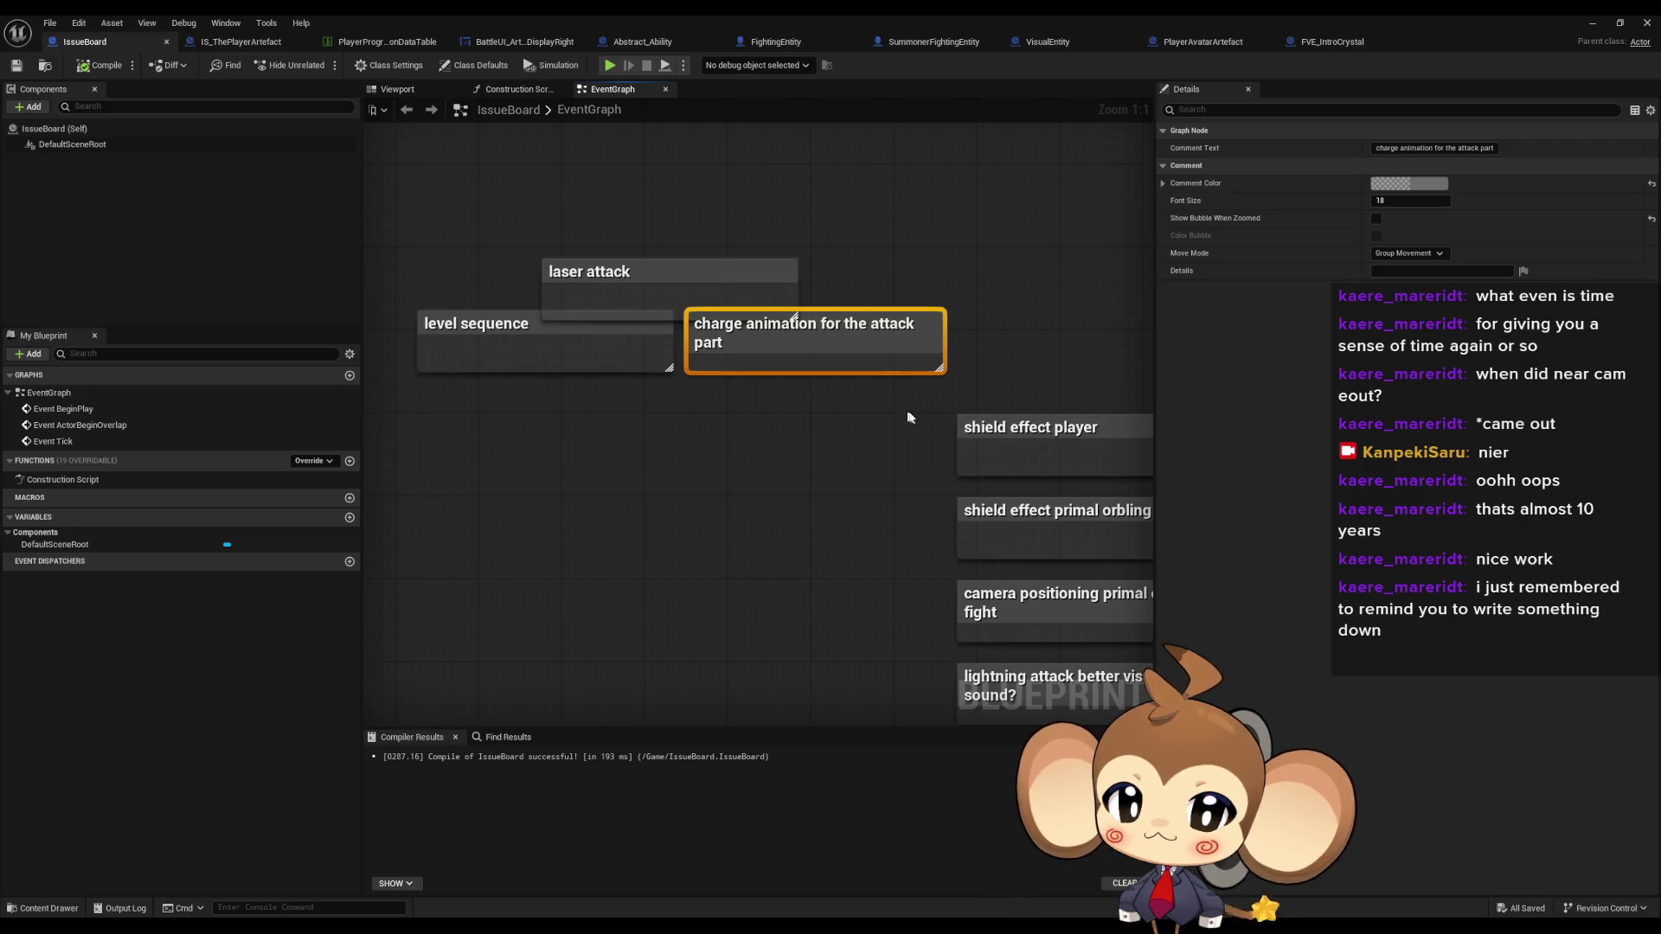
drag(896, 402, 589, 359)
click(891, 385)
drag(986, 317, 913, 301)
click(640, 493)
click(683, 572)
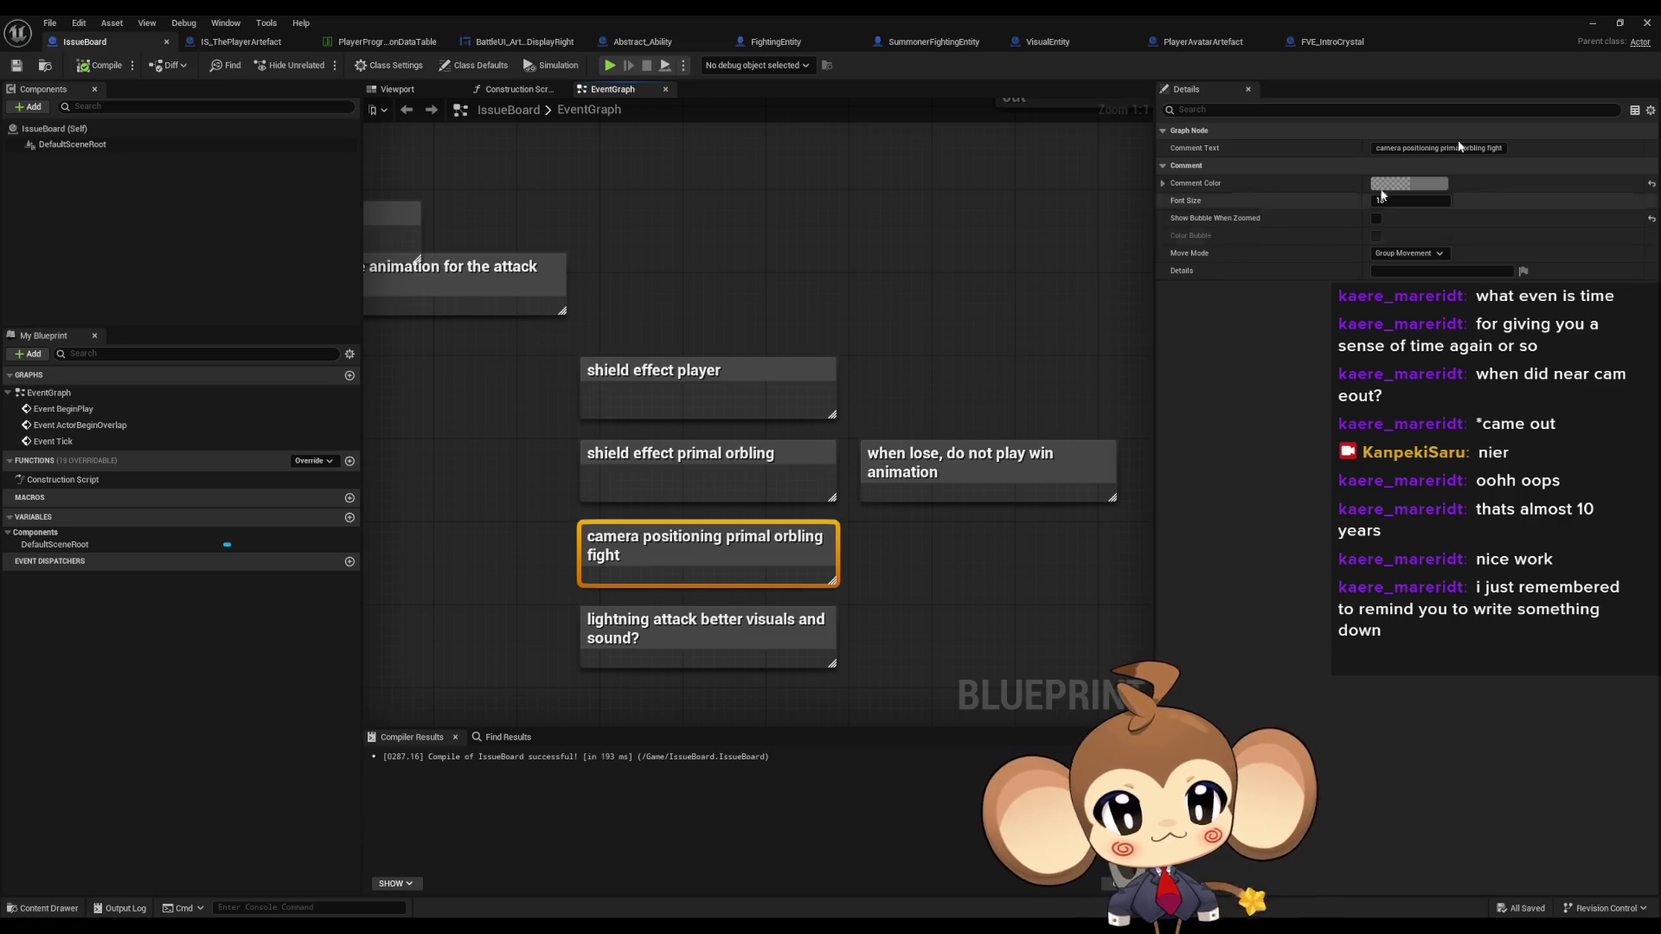
click(1593, 24)
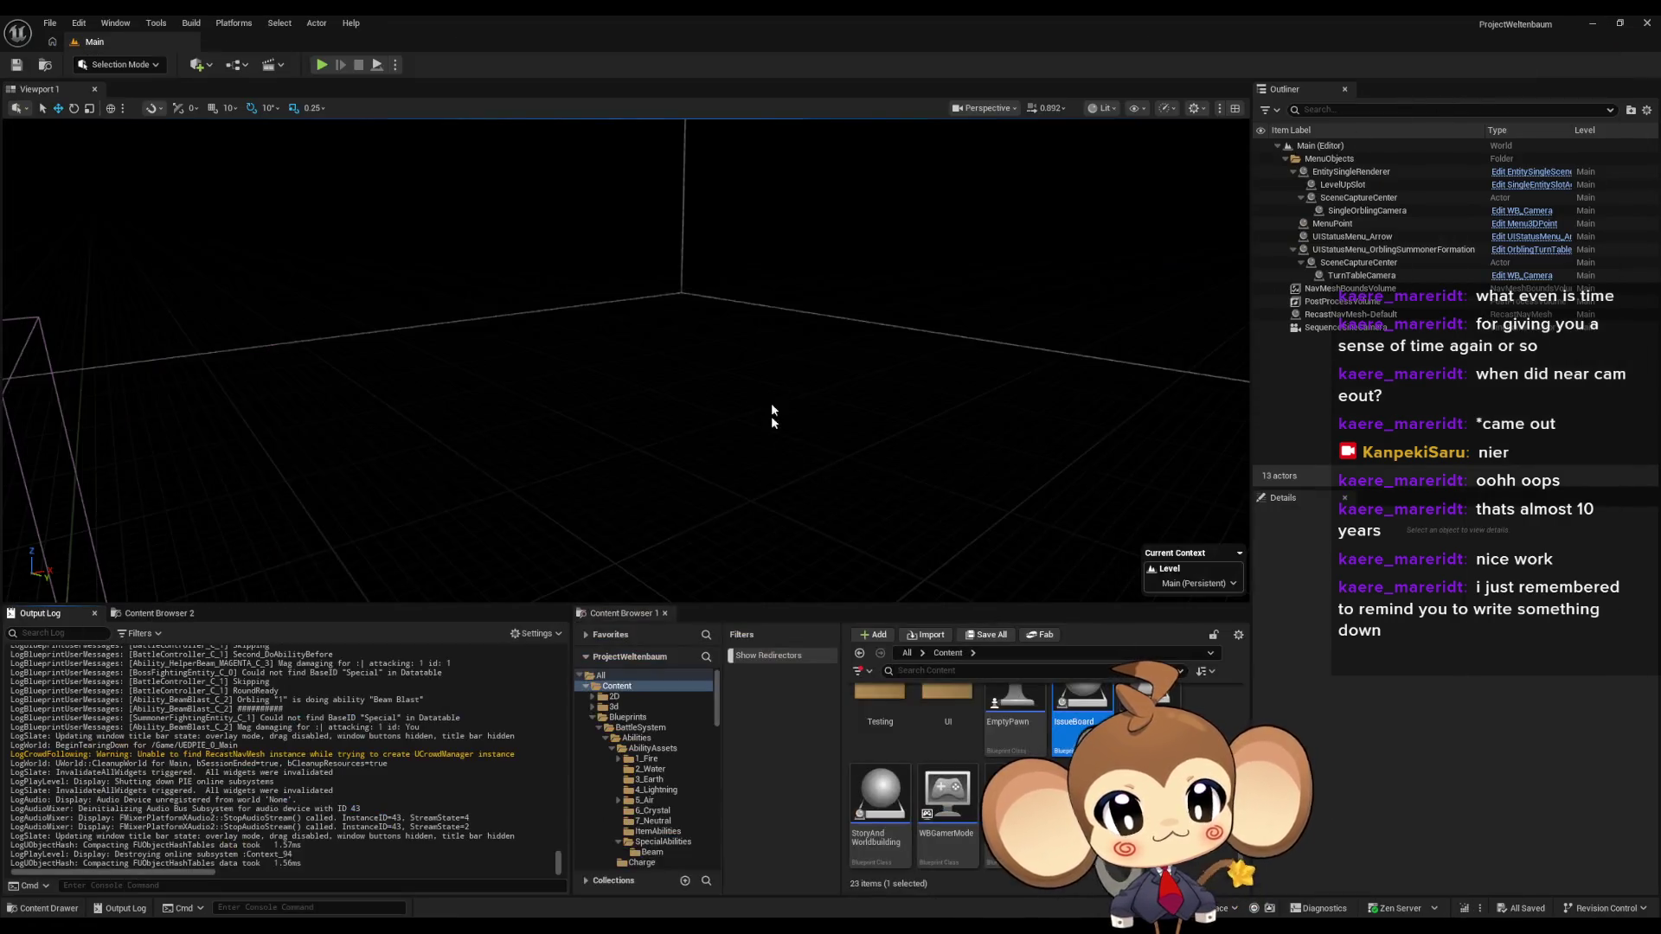
click(322, 65)
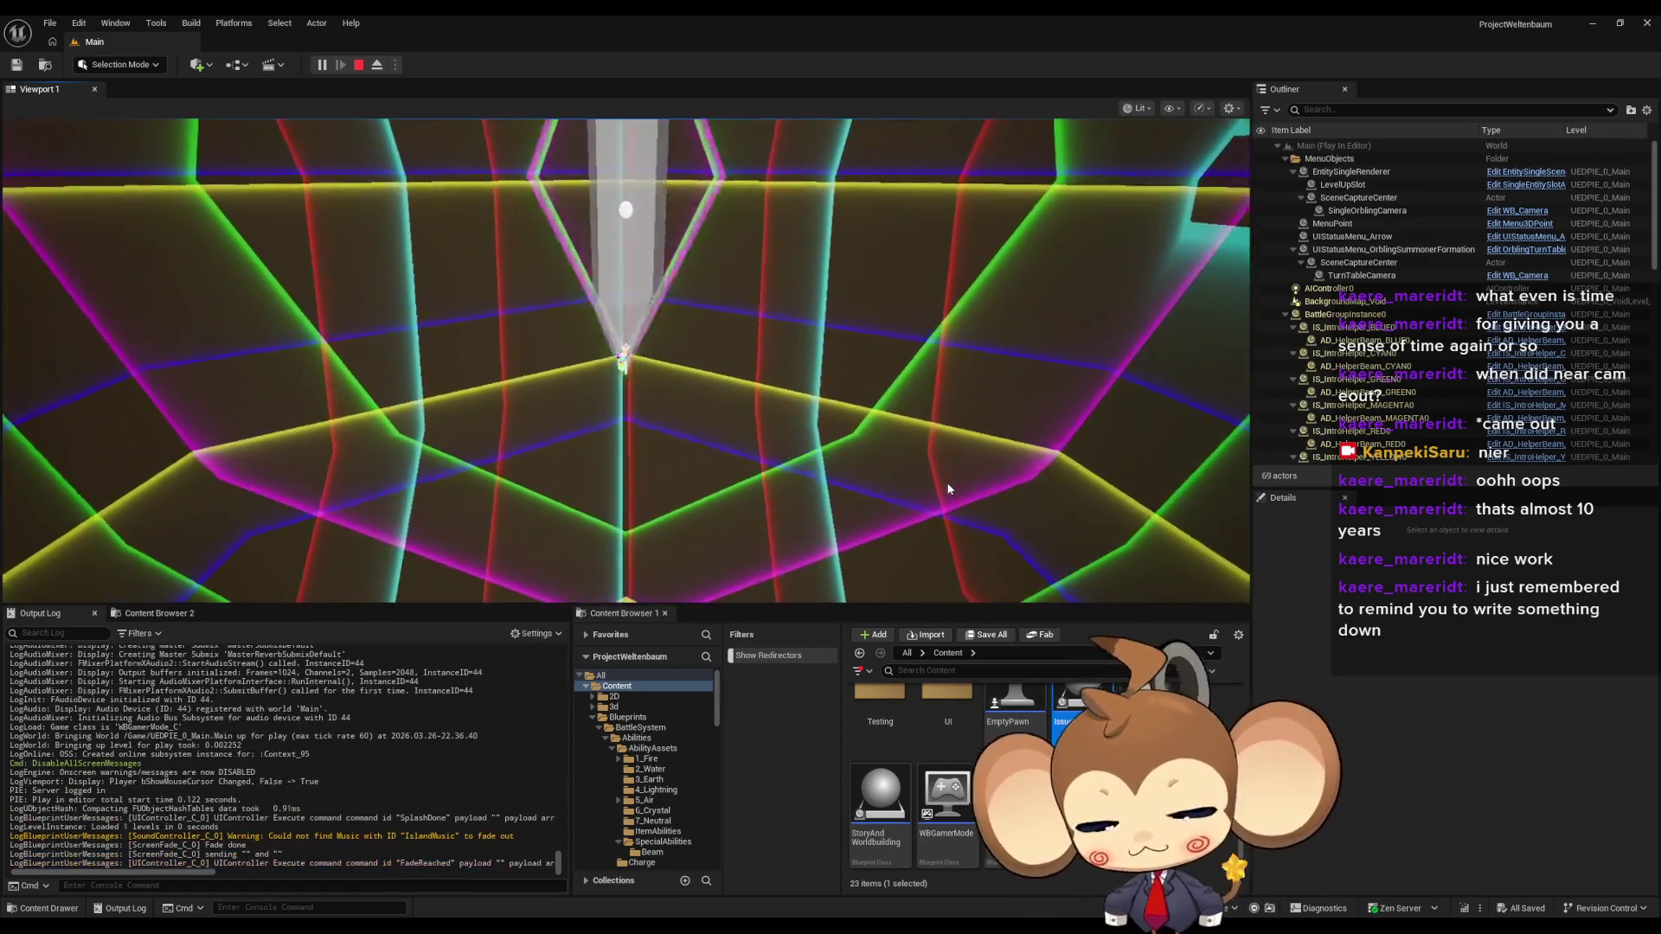
key(F11)
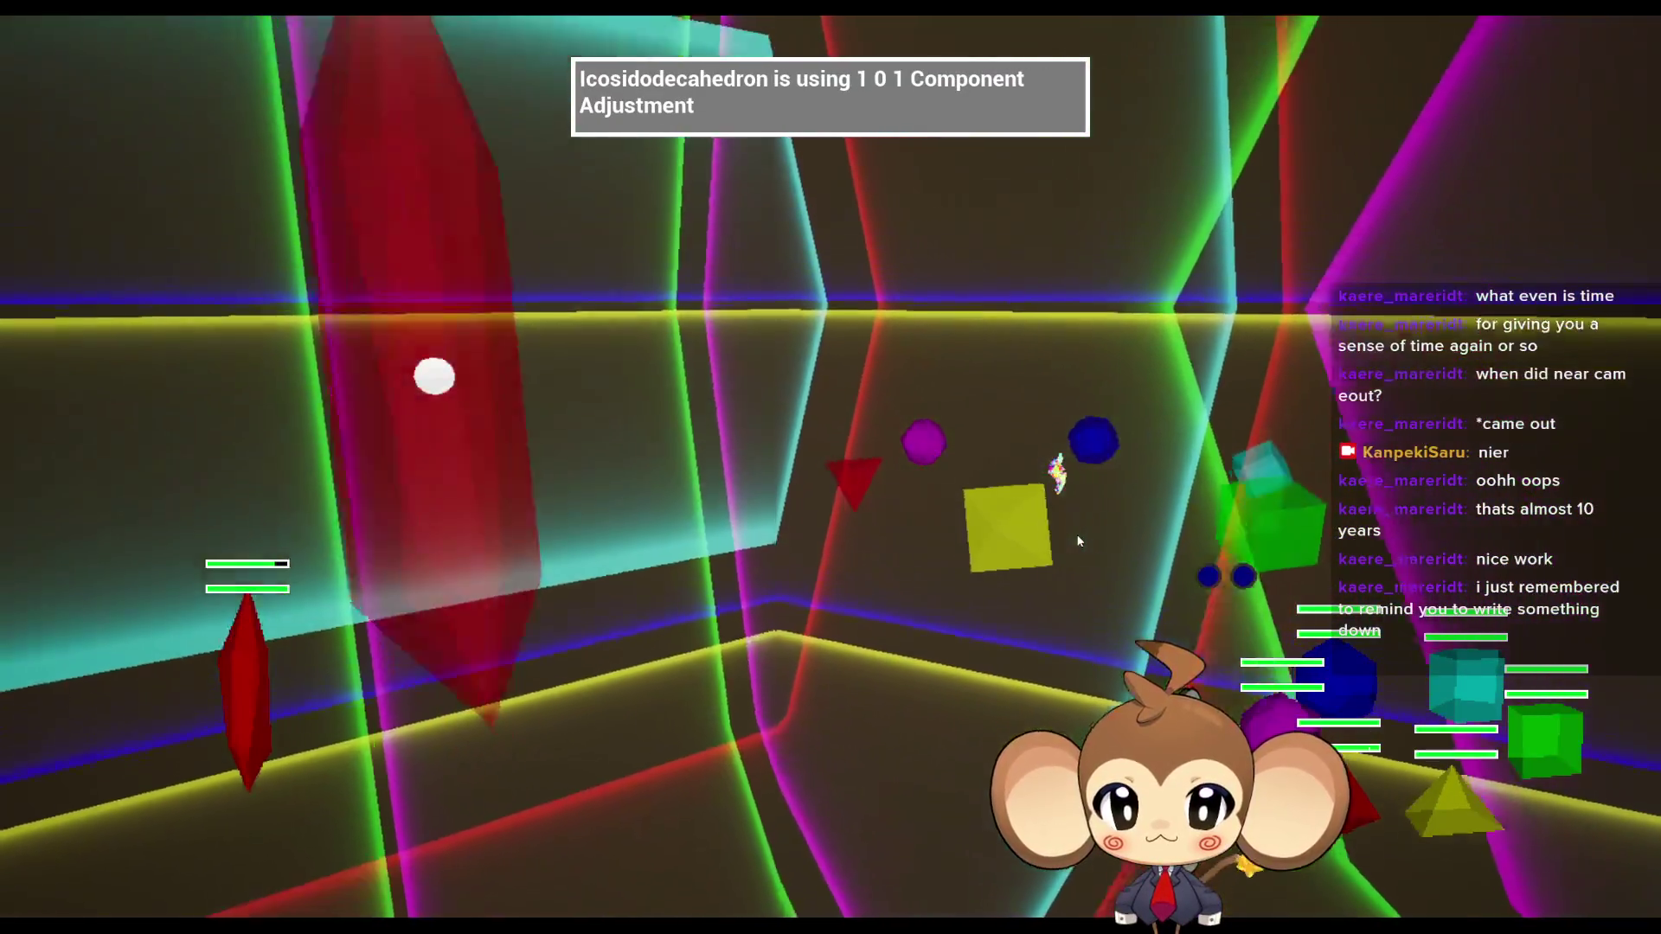
key(F11)
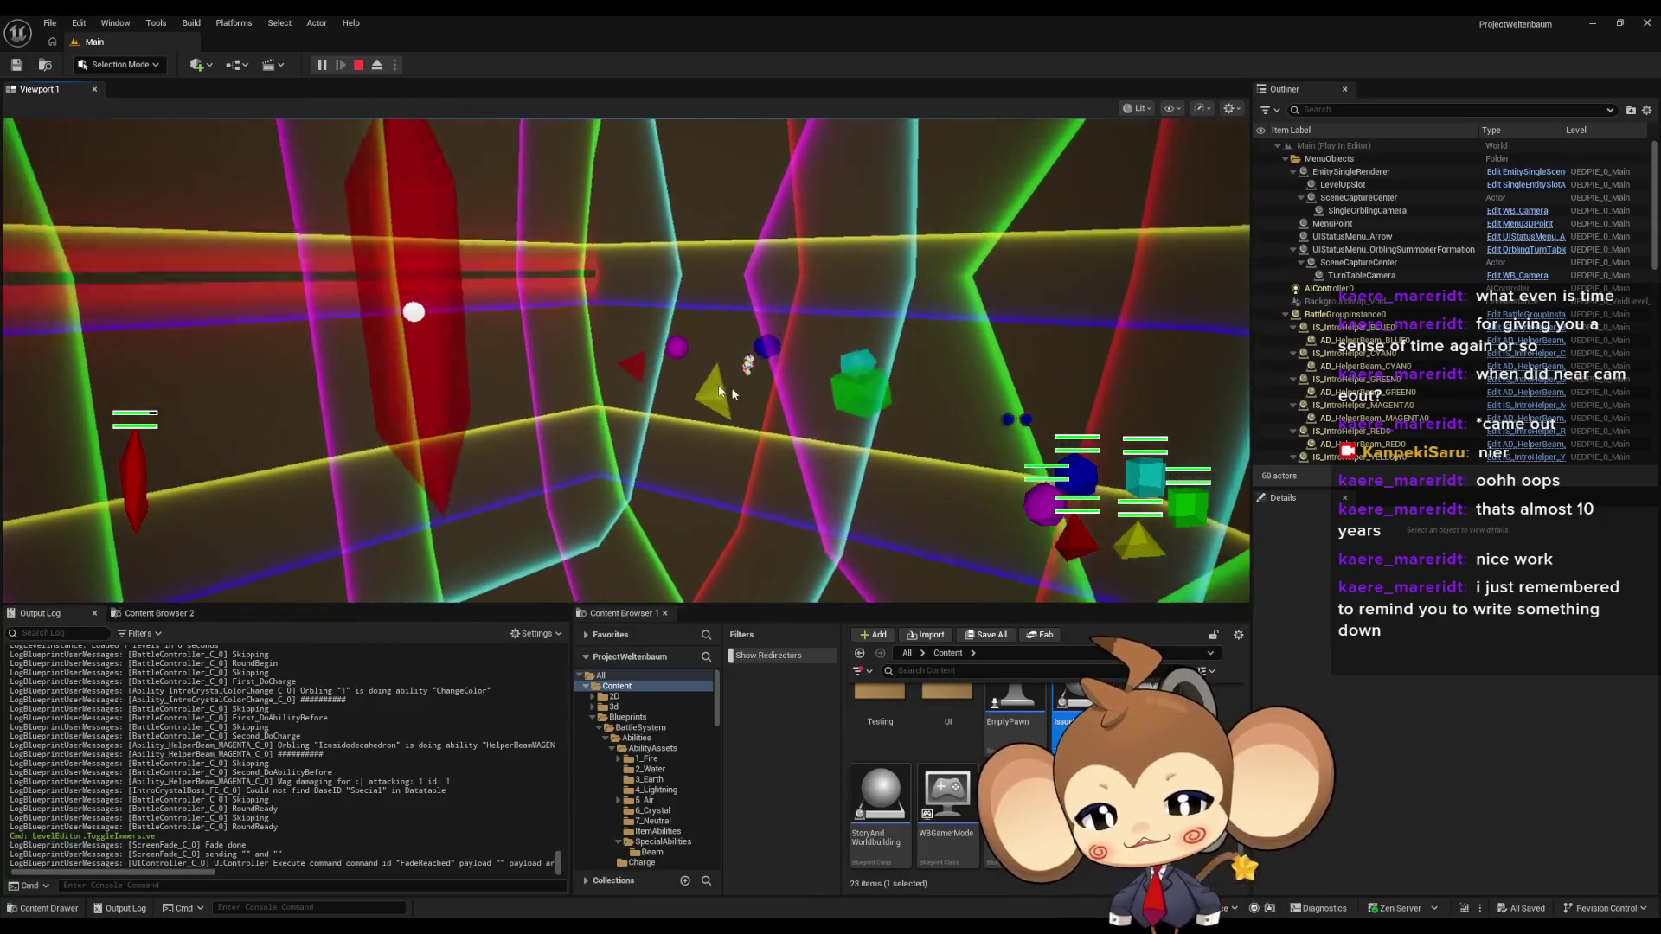
key(Escape)
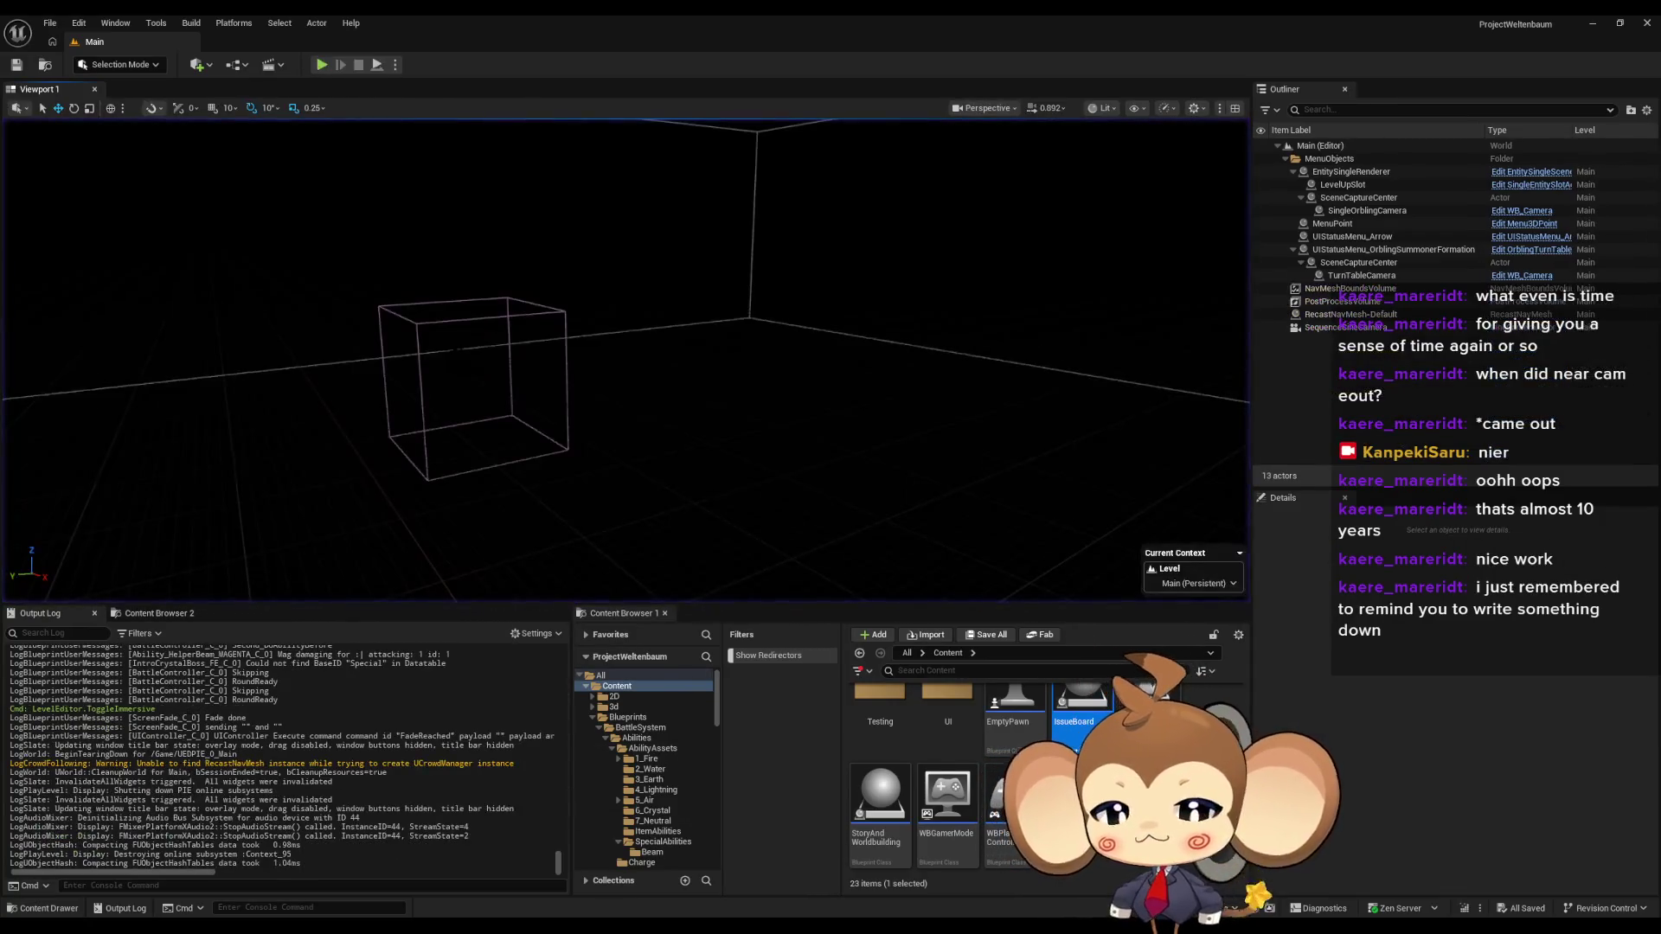
- Add a new IssueBoard comment titled 'make crystal repairable by same color'
mouse_move(680, 926)
click(723, 879)
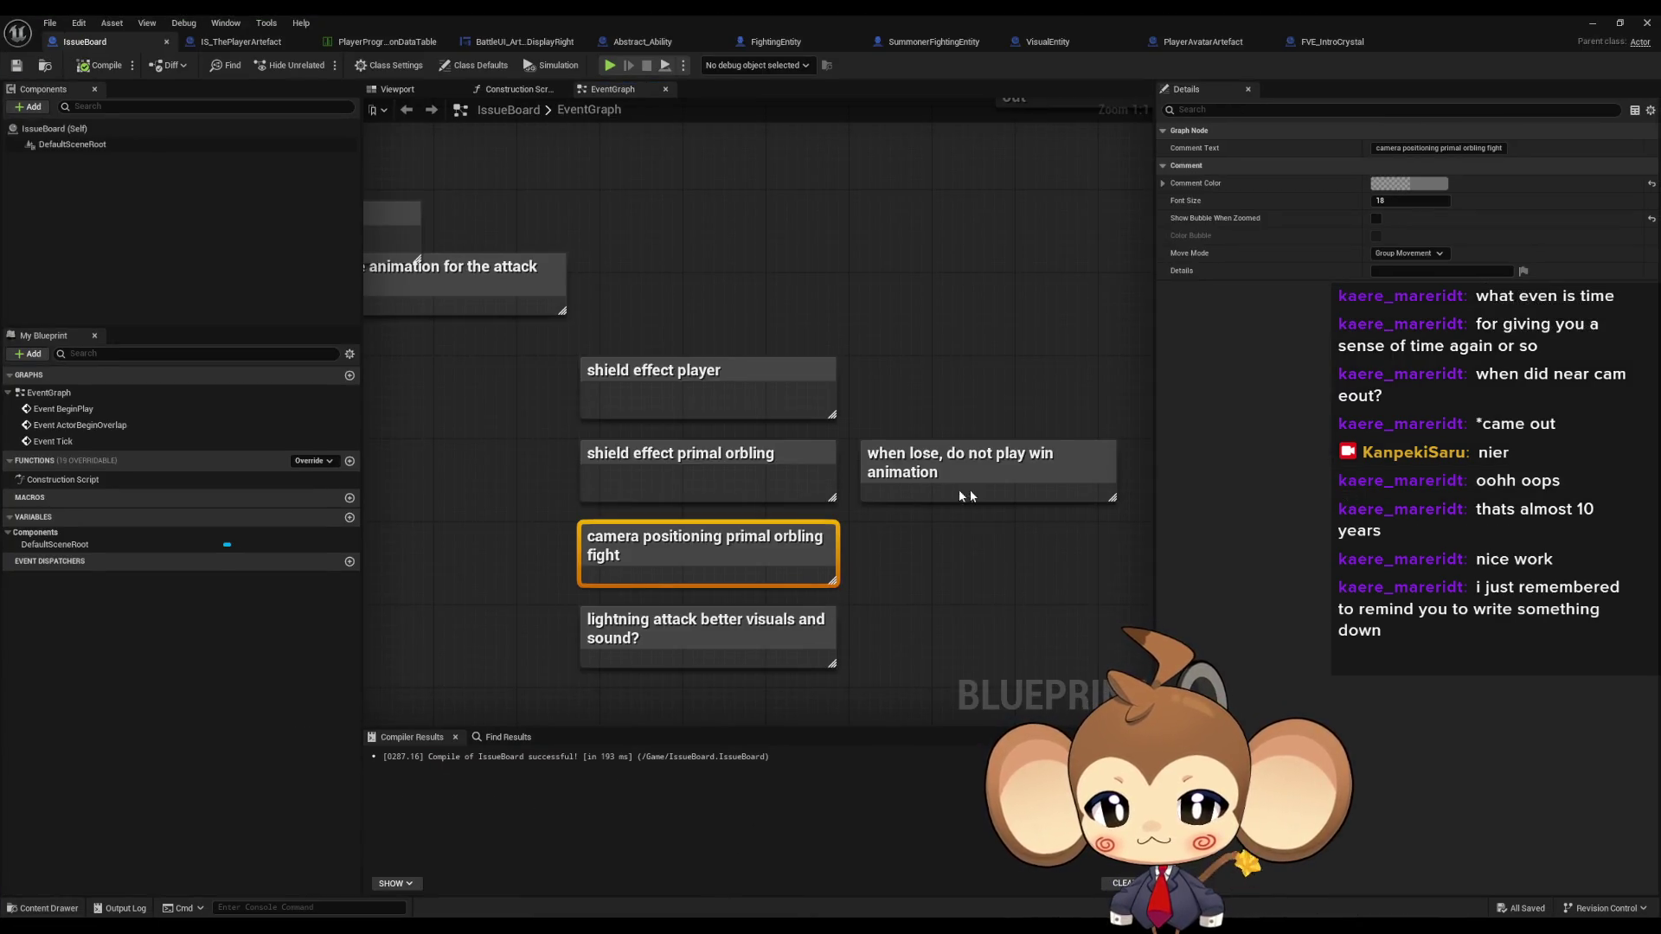
scroll(967, 495, down, 6)
scroll(714, 508, up, 5)
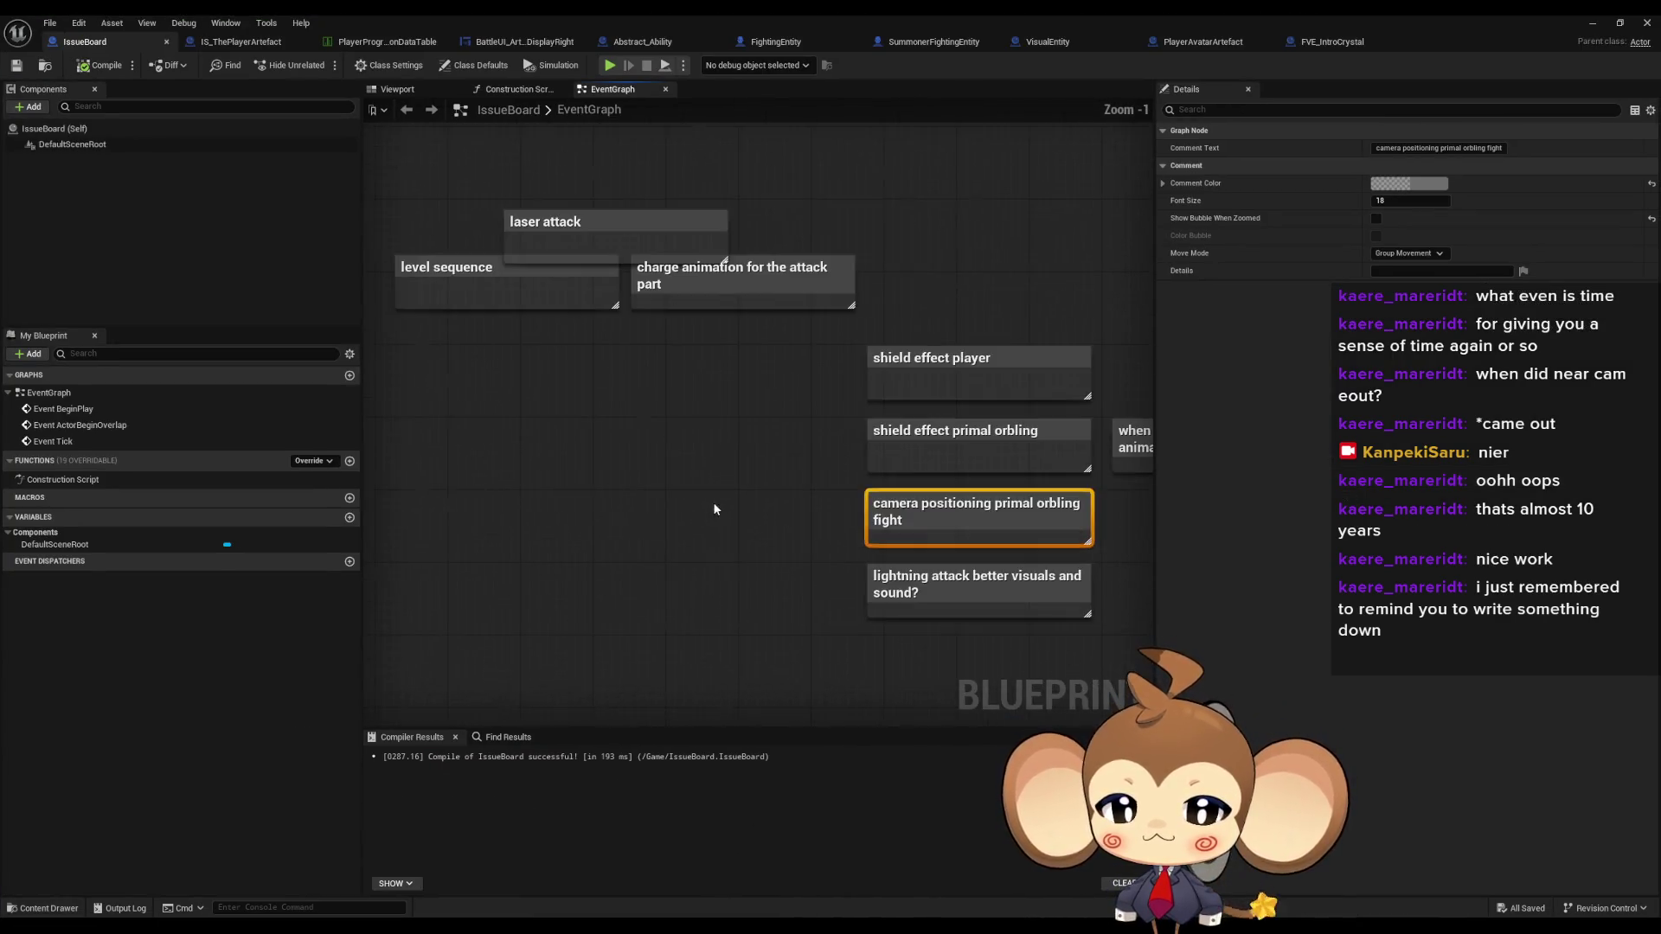
click(714, 509)
text(c)
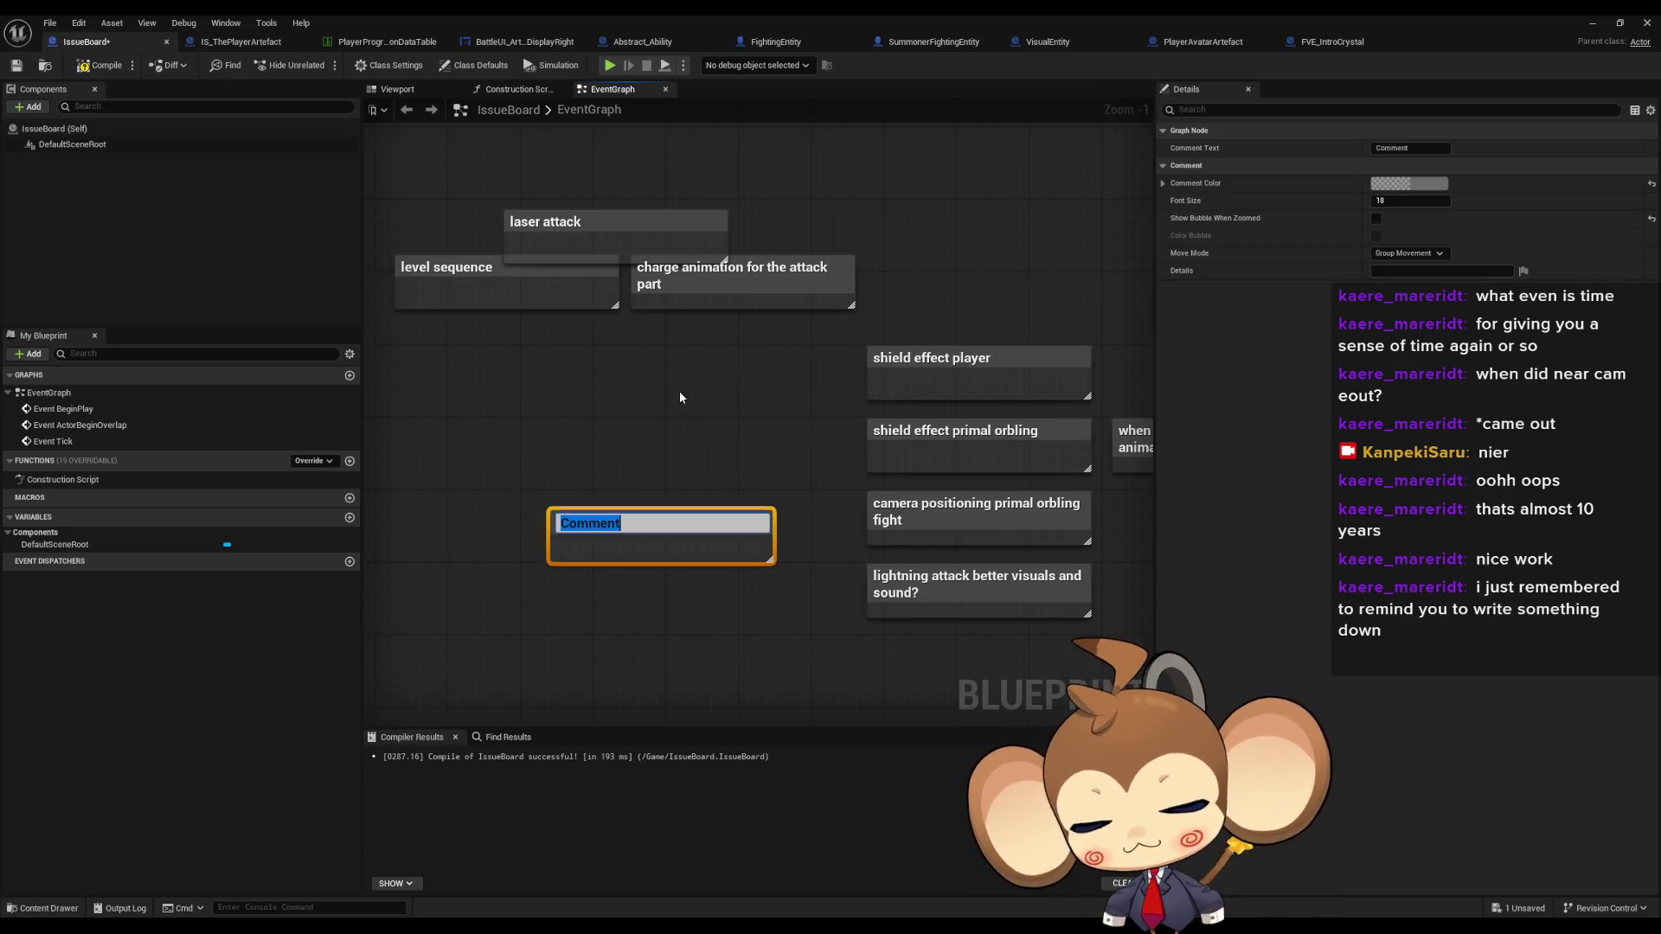
text(mak)
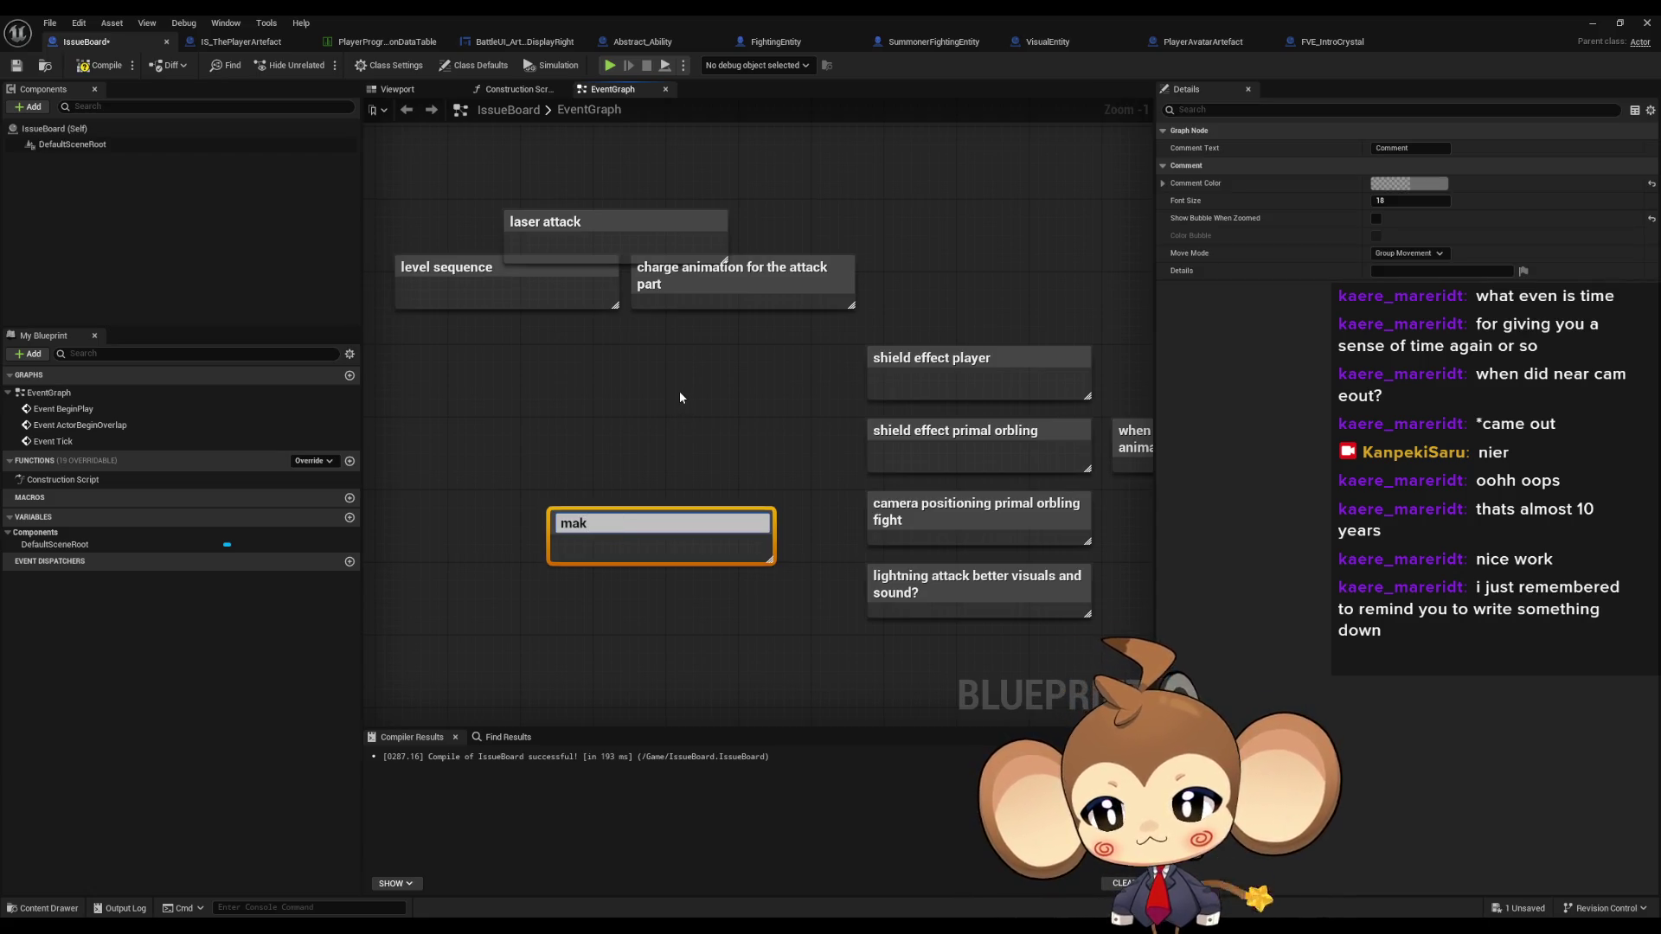
text(e c)
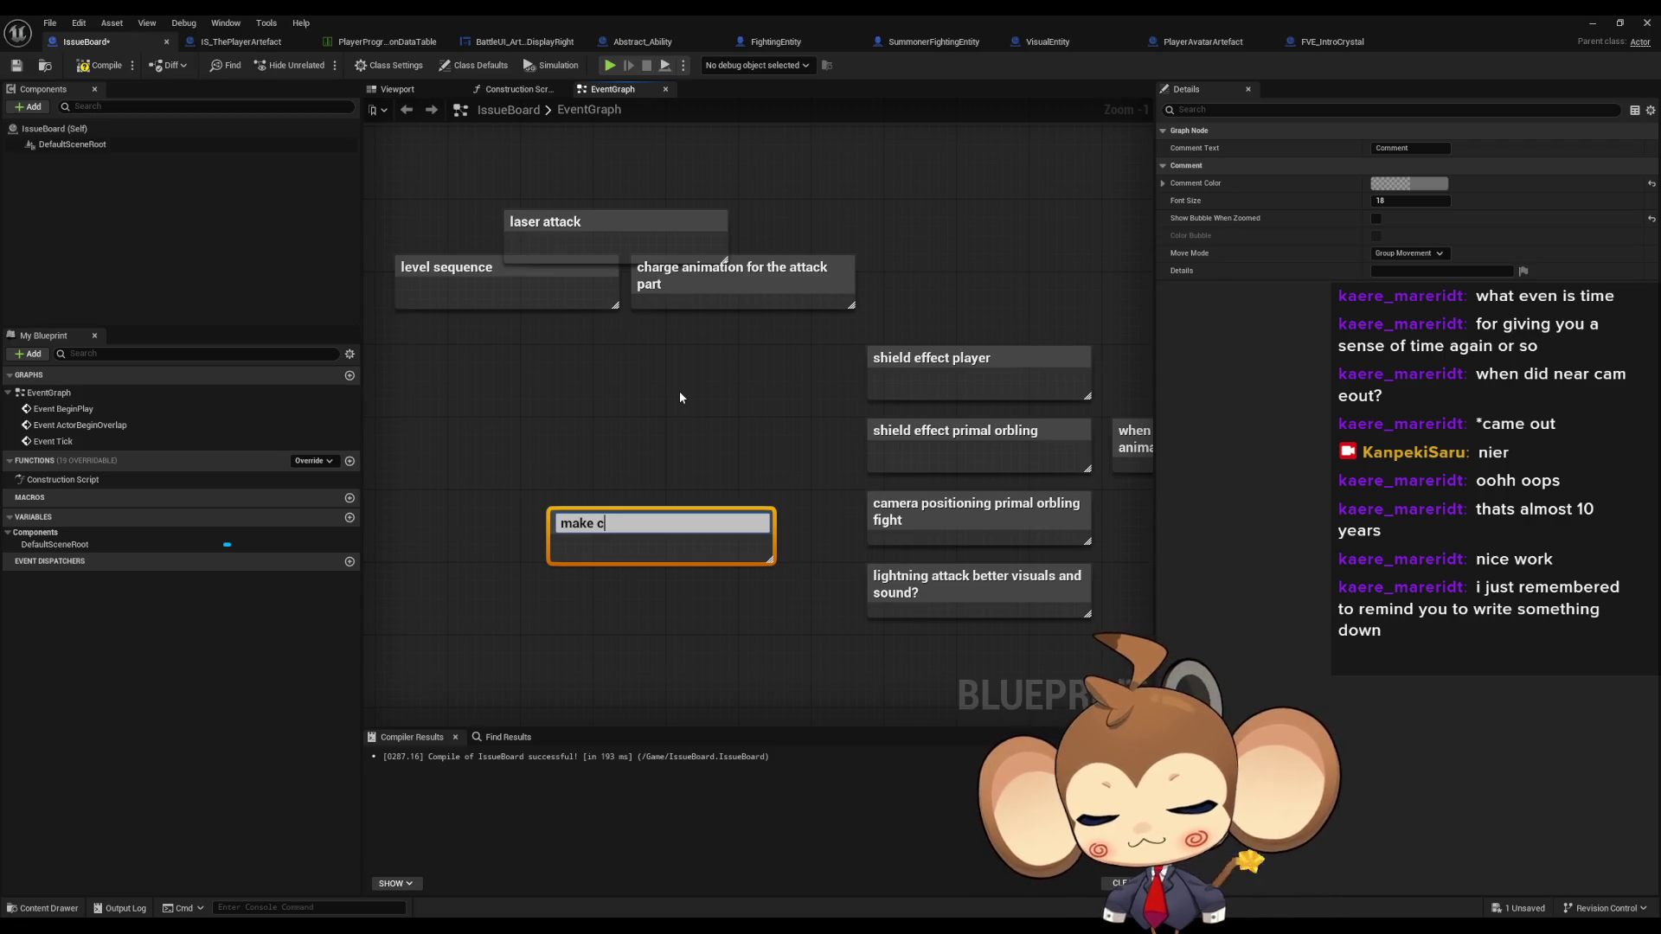
text(rystal)
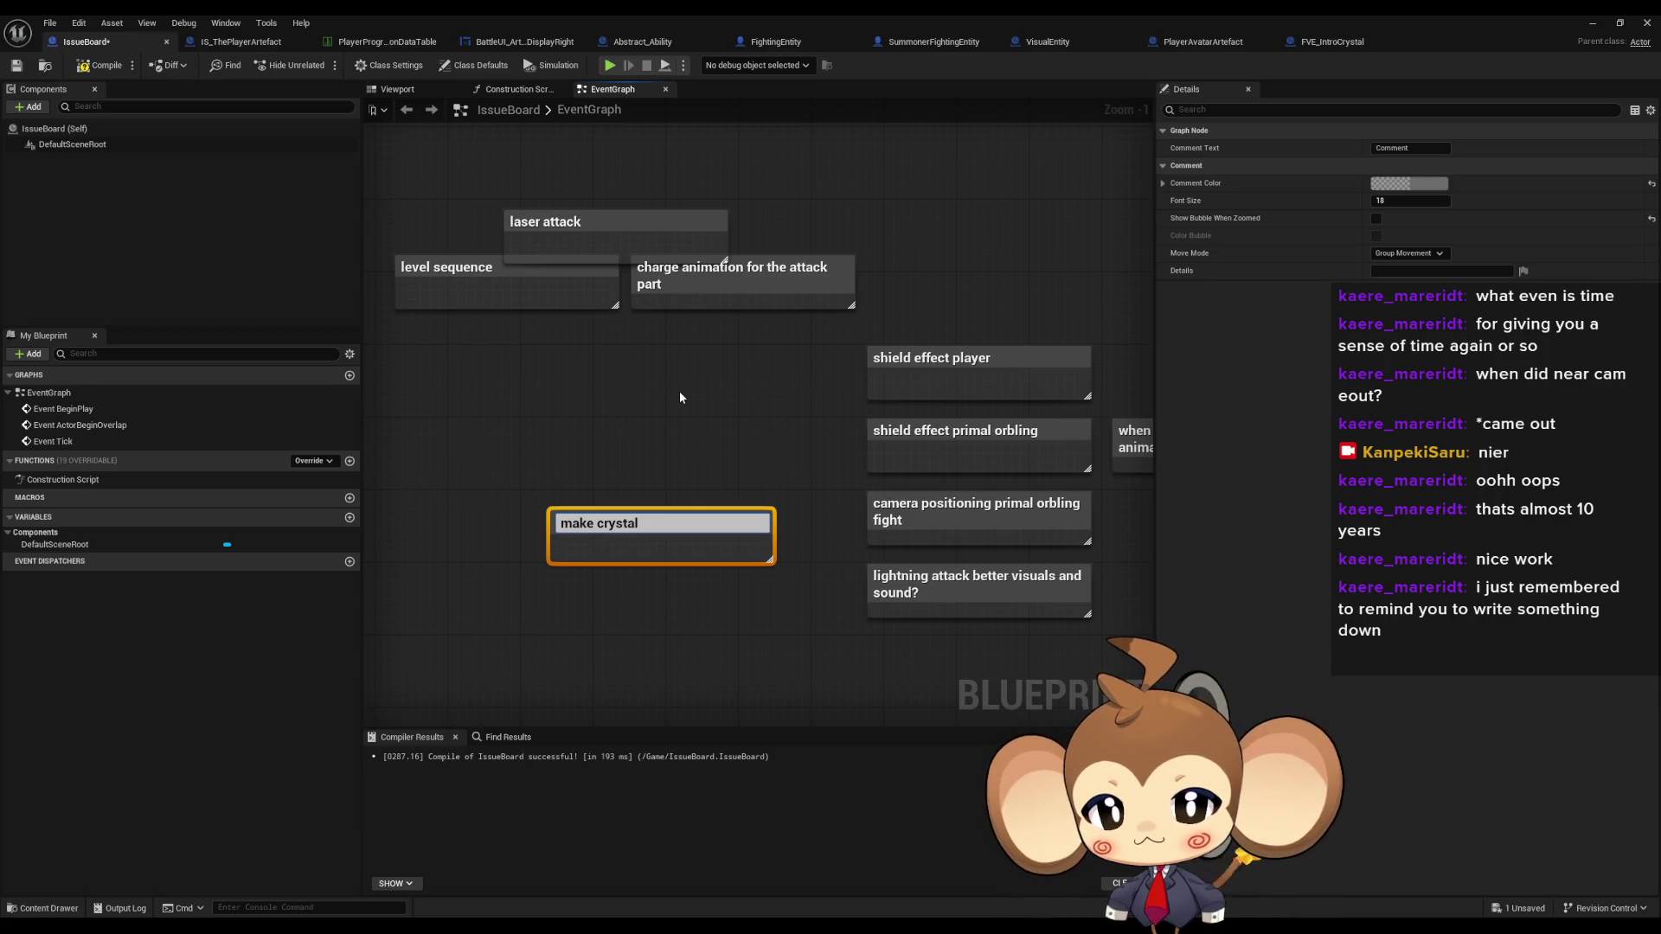
text( col)
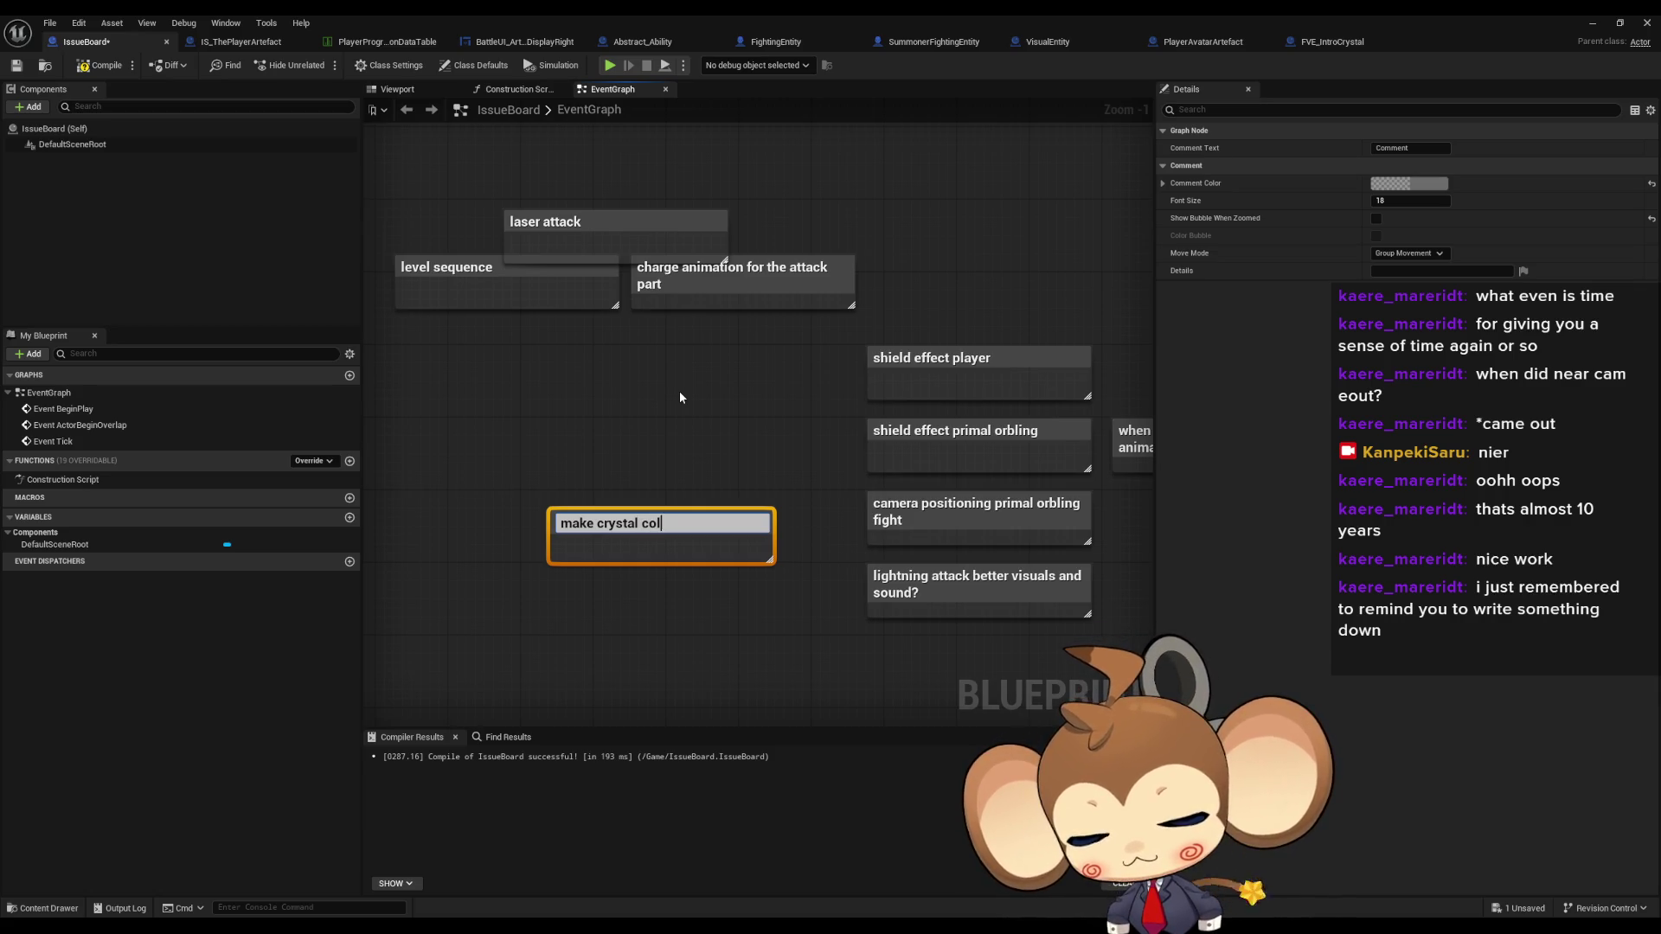
text(or)
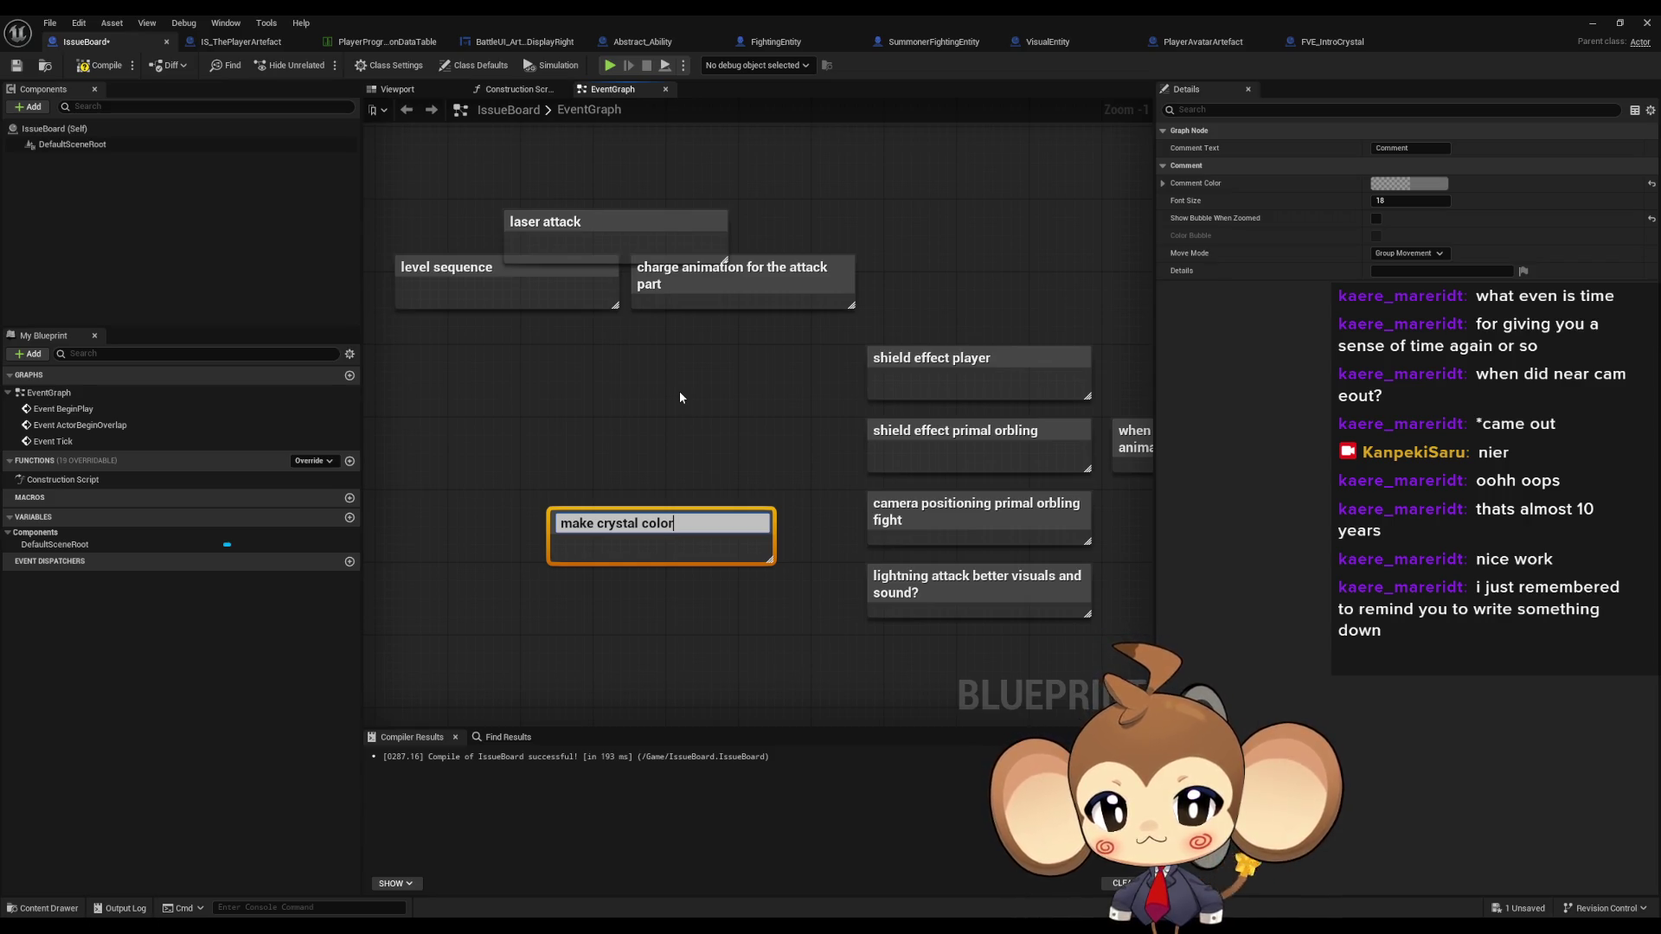
key(BackSpace)
key(BackSpace)
key(BackSpace)
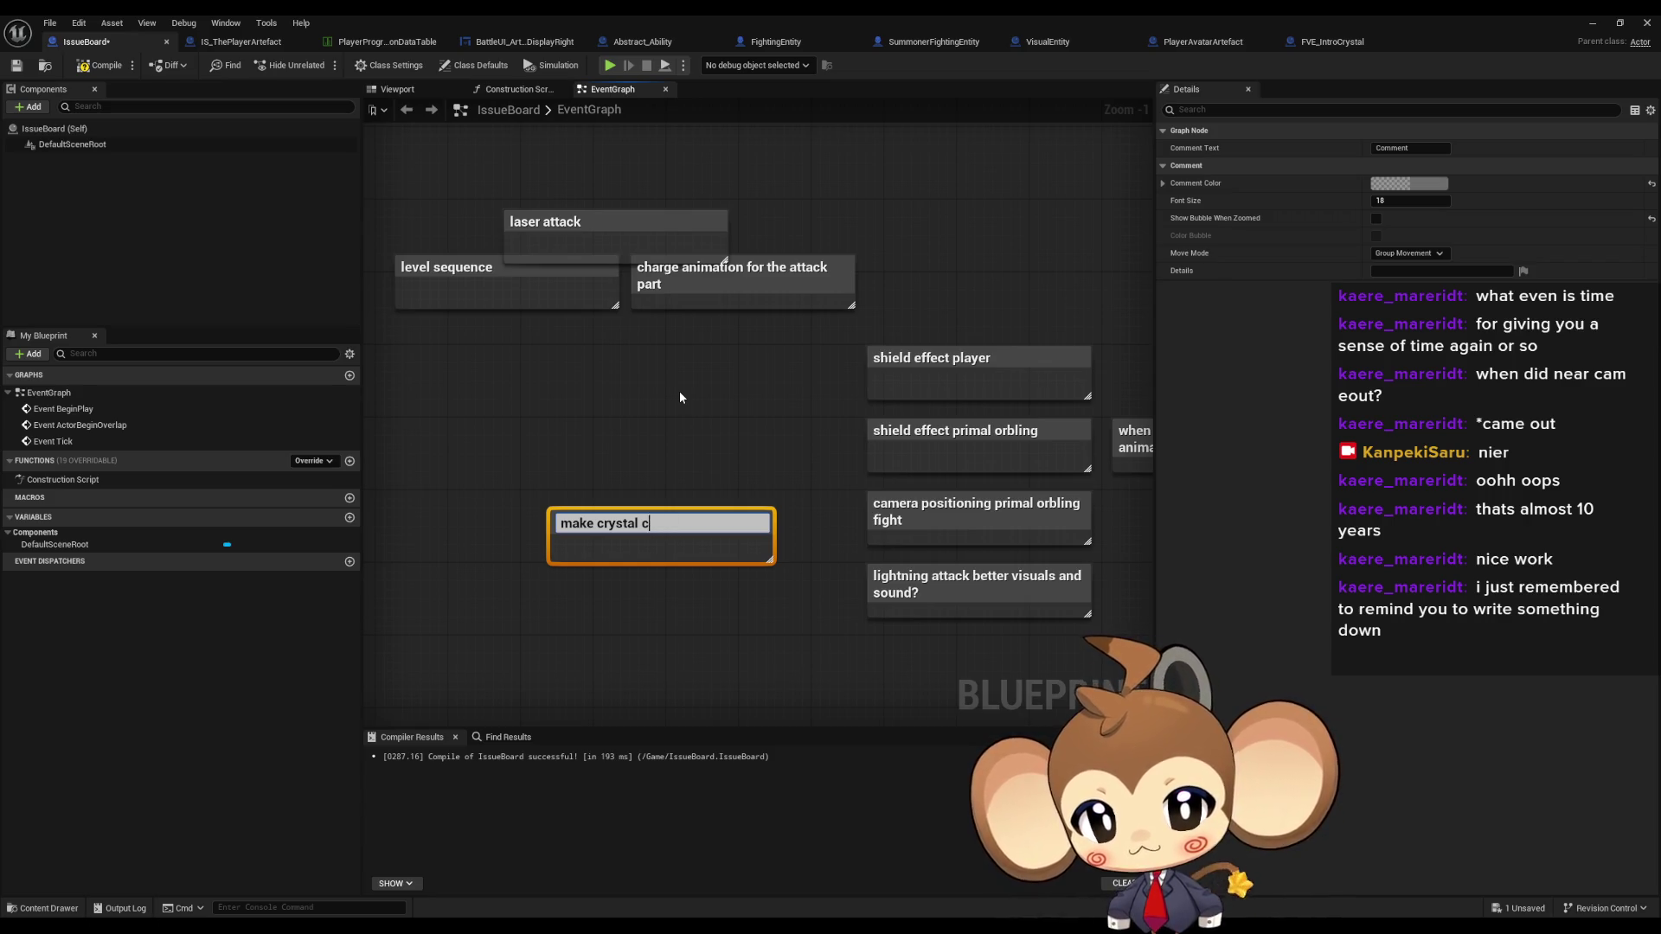
text(r)
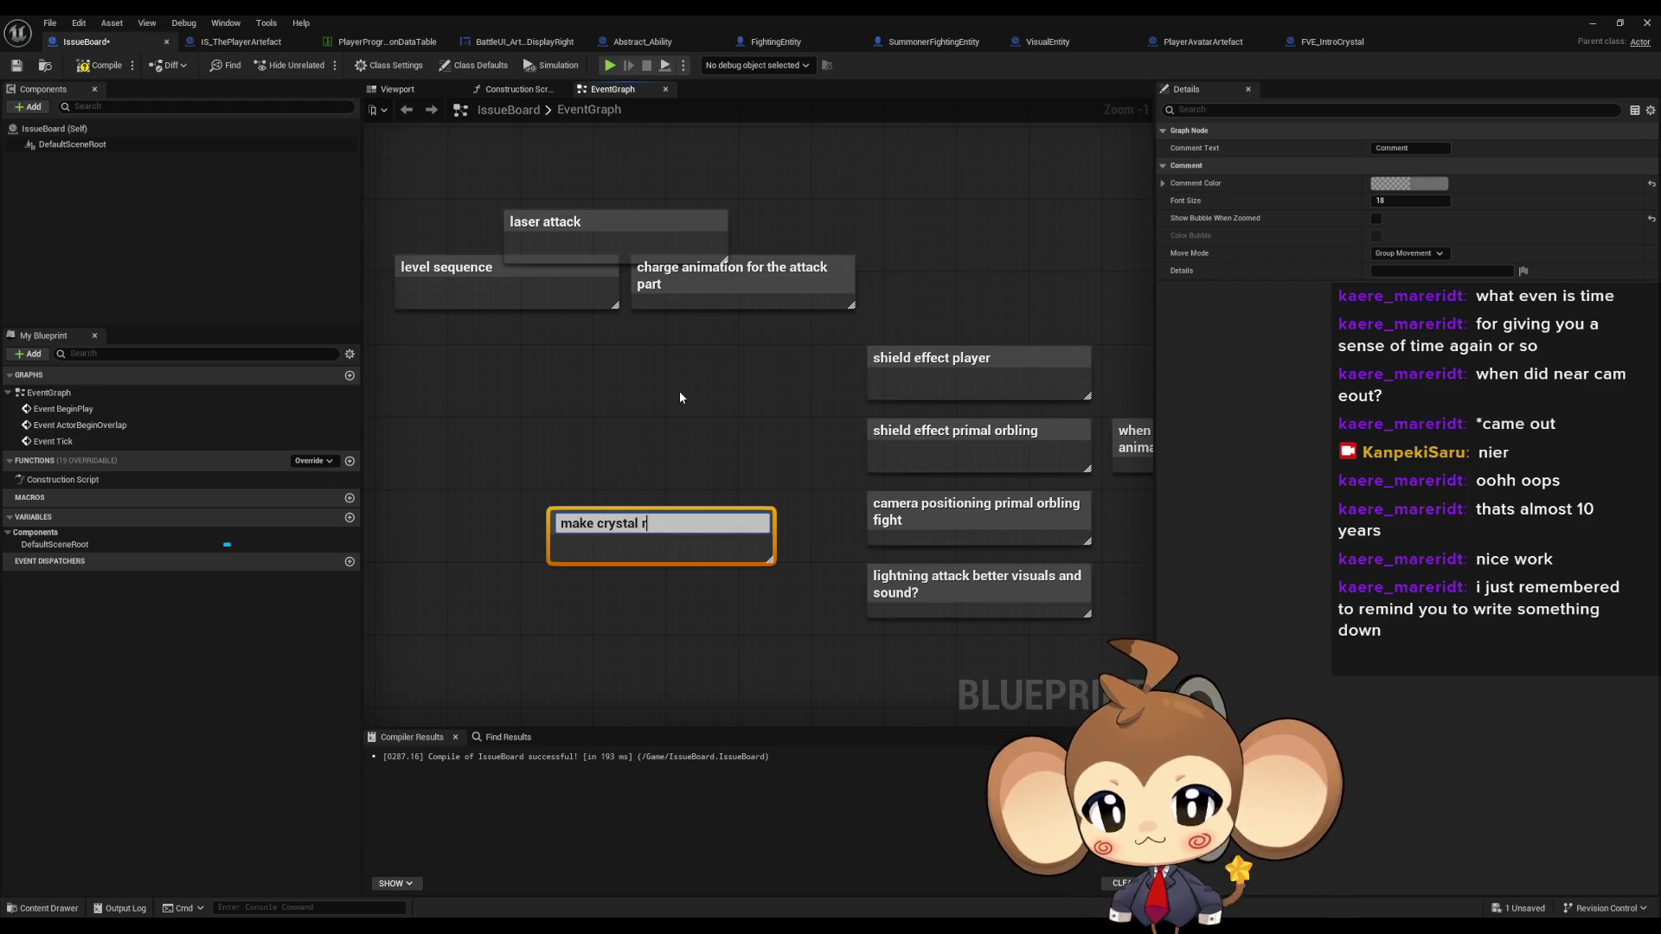
text(epairable by same color)
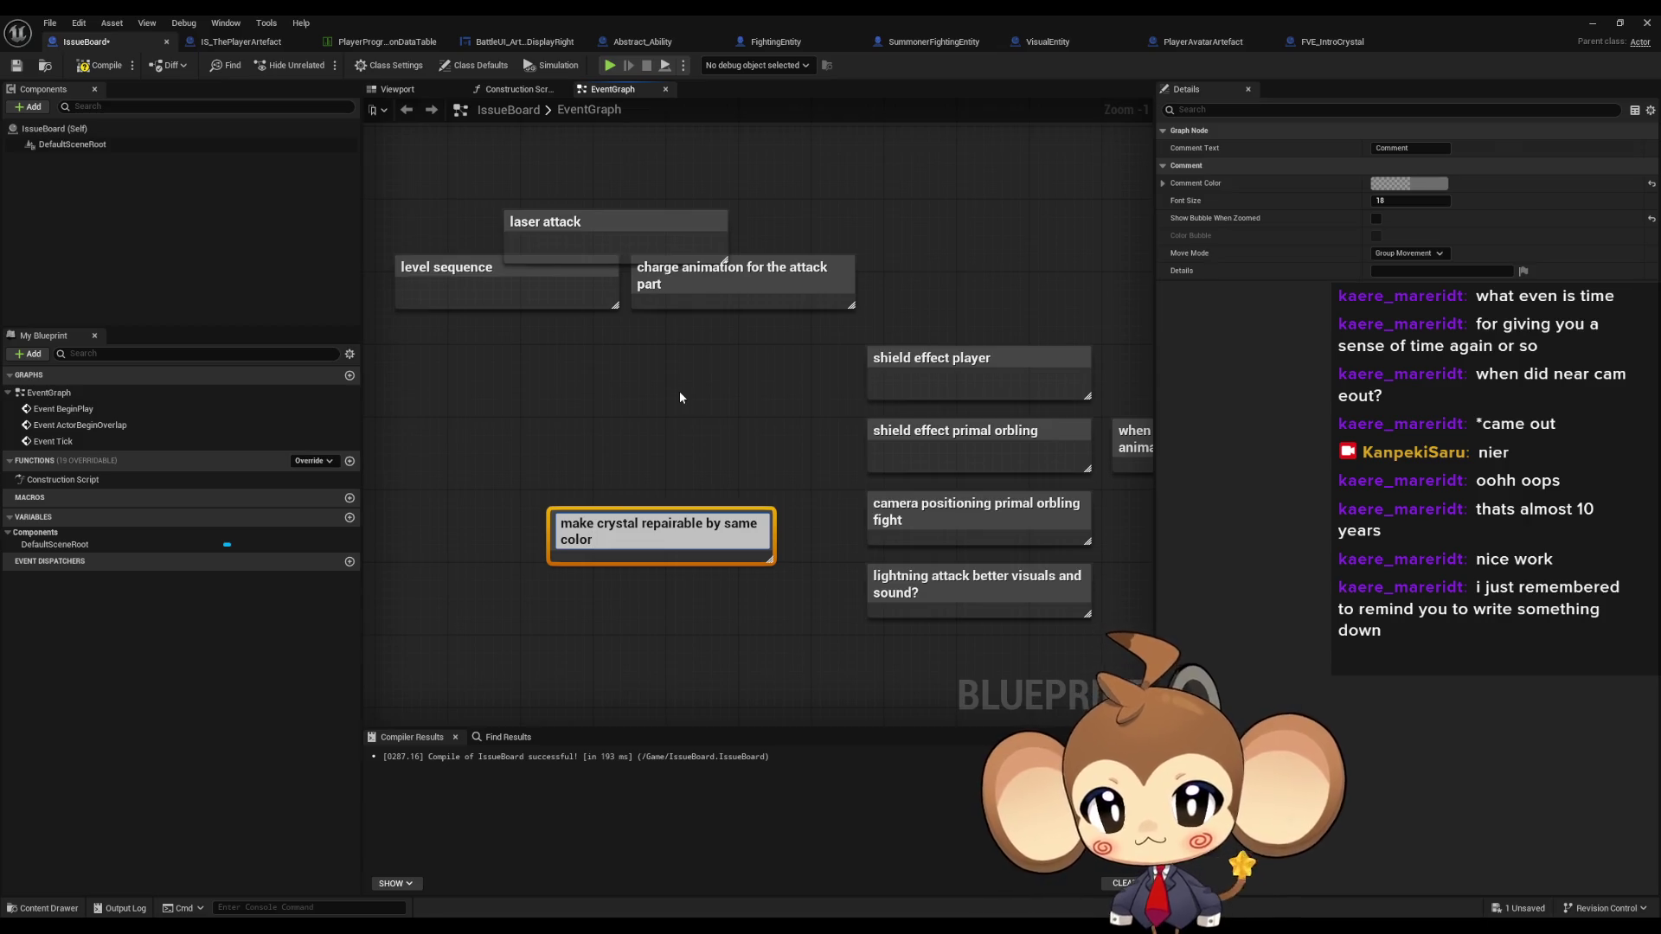
key(Return)
- Move the new note into place, compile and save IssueBoard, and go back to the level editor
drag(652, 523, 561, 532)
click(600, 460)
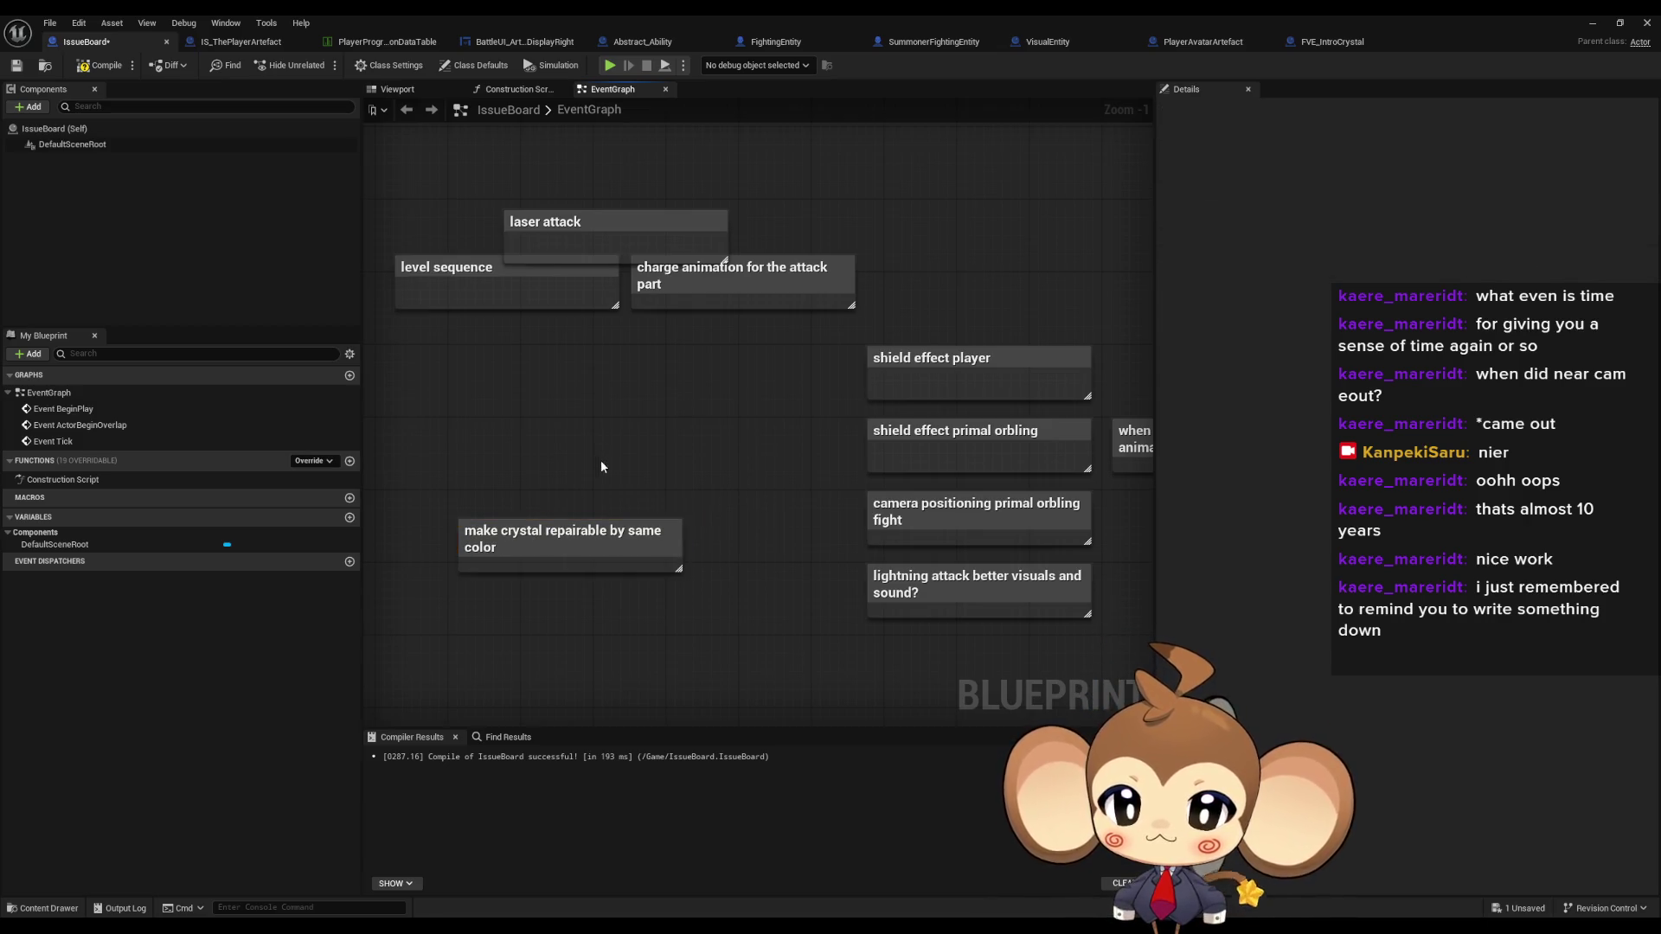
drag(601, 460, 729, 447)
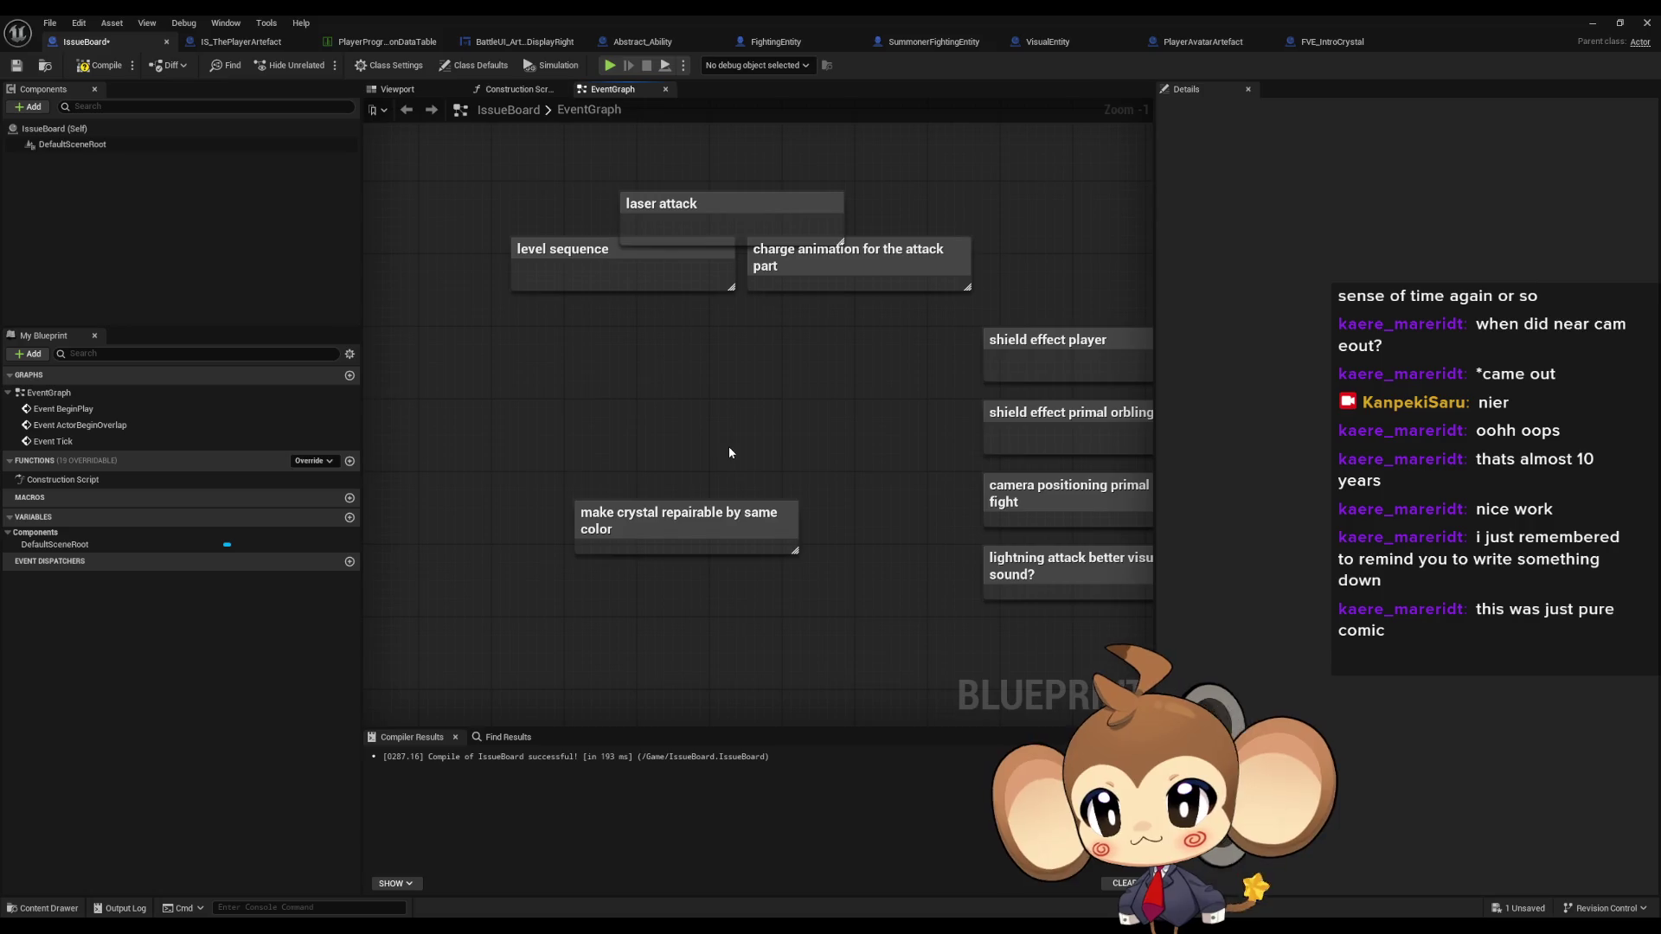
click(99, 64)
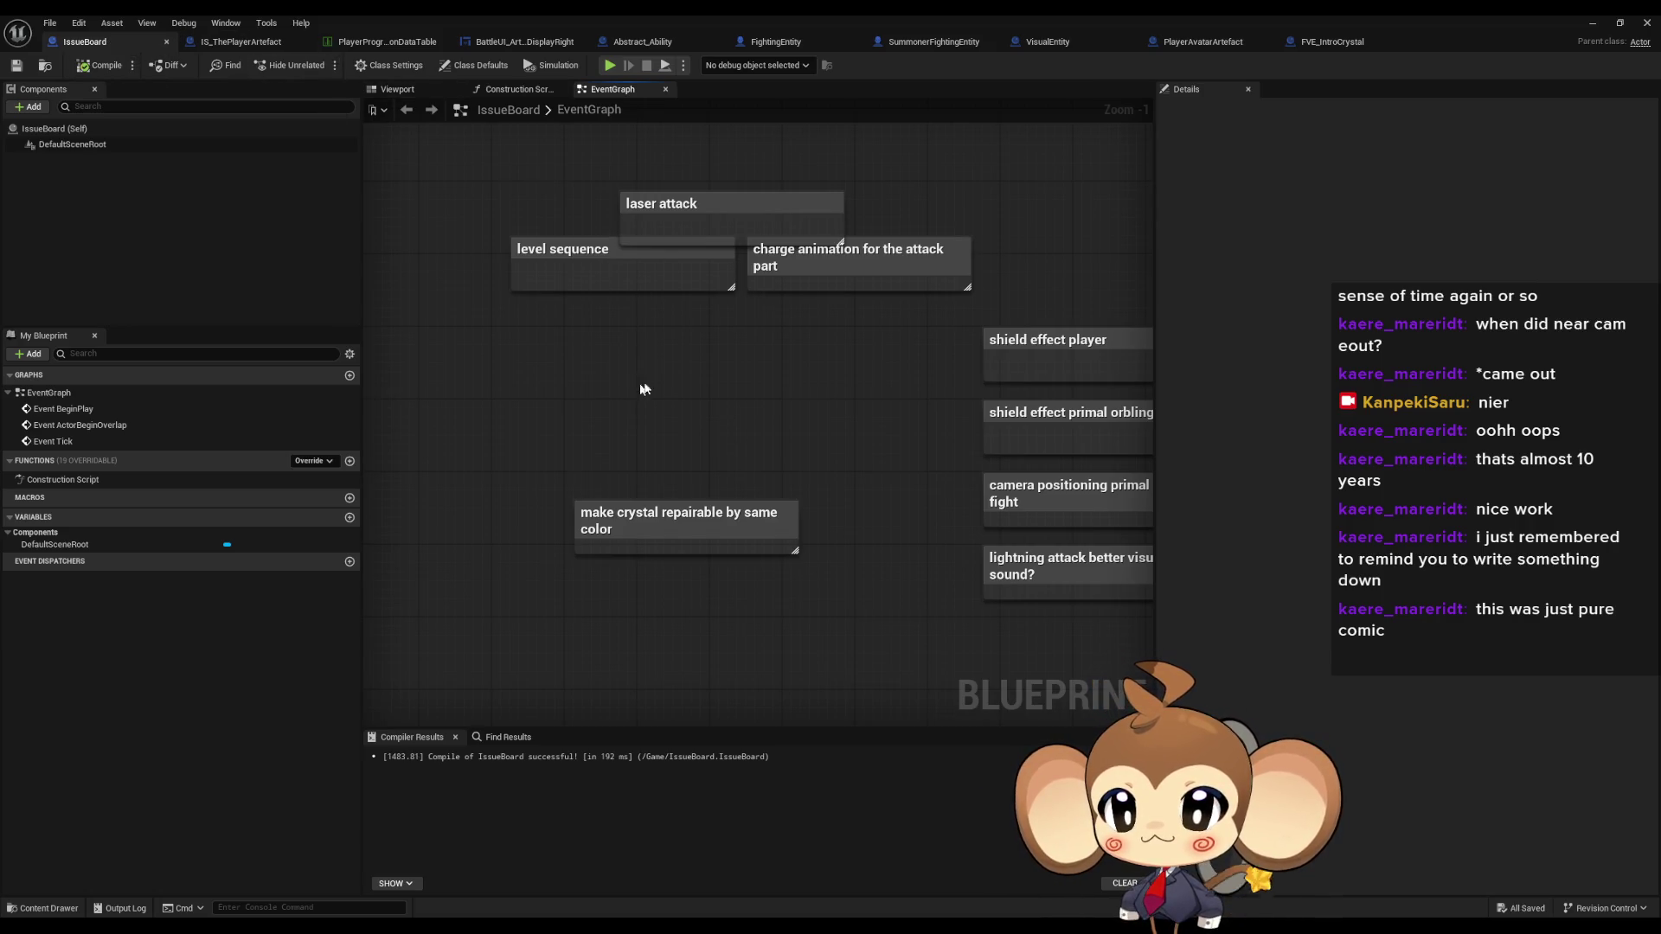
click(1593, 23)
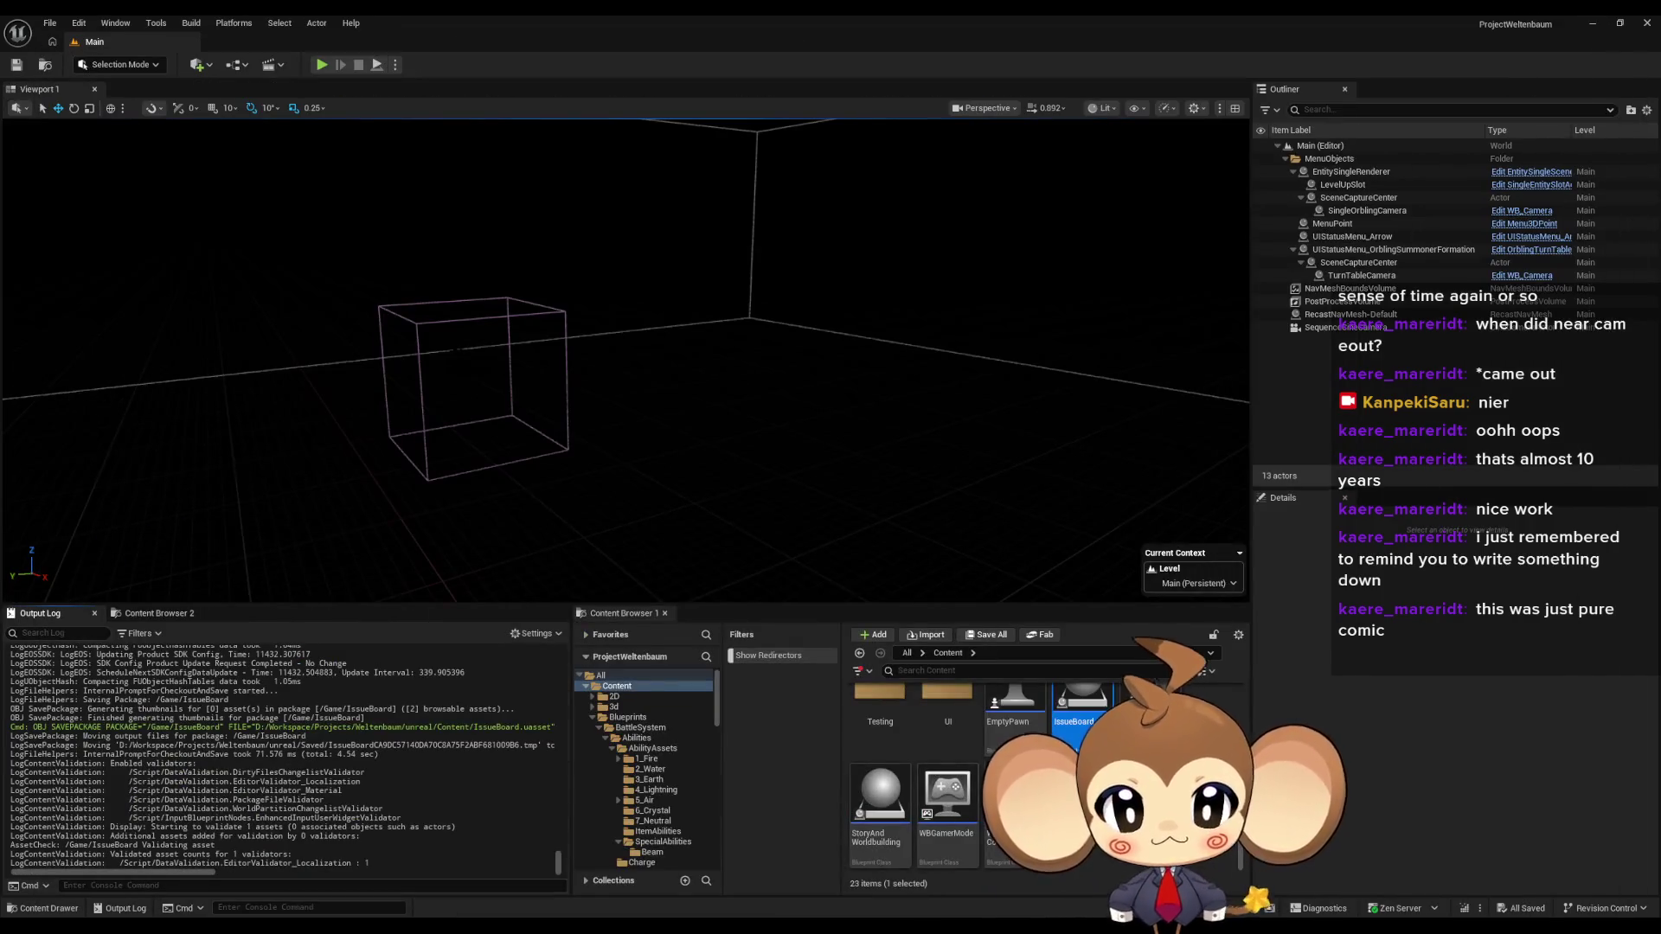
- Open the Blueprints folder in the Content Browser, briefly checking the Storage folder
scroll(1017, 720, up, 2)
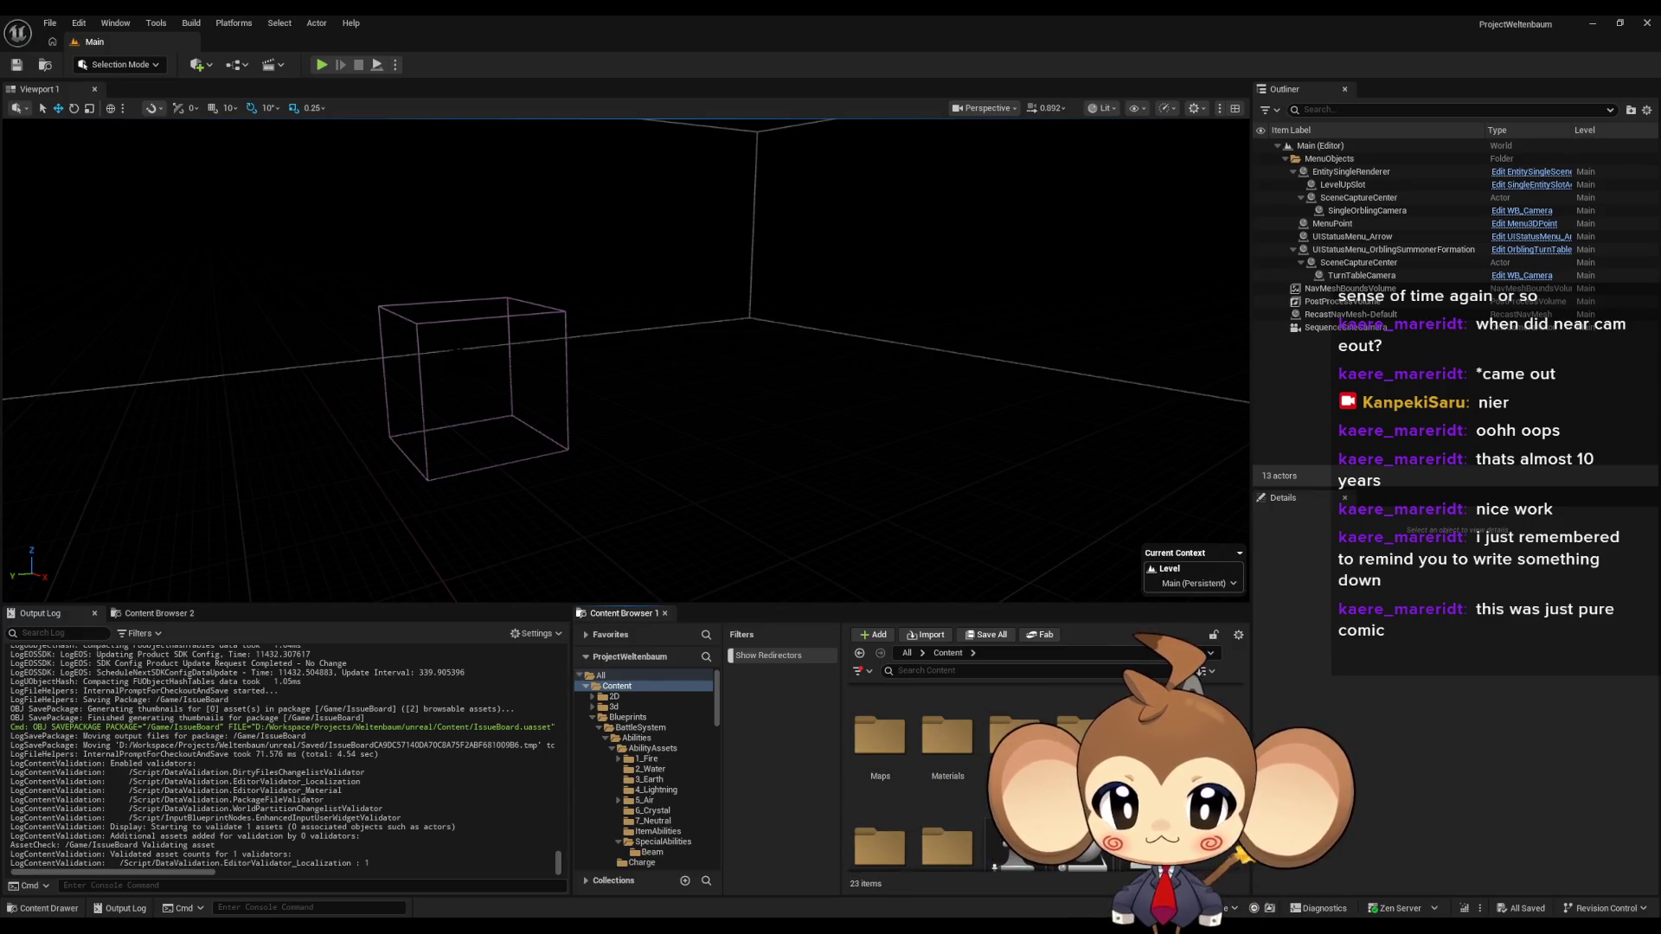
scroll(951, 779, down, 2)
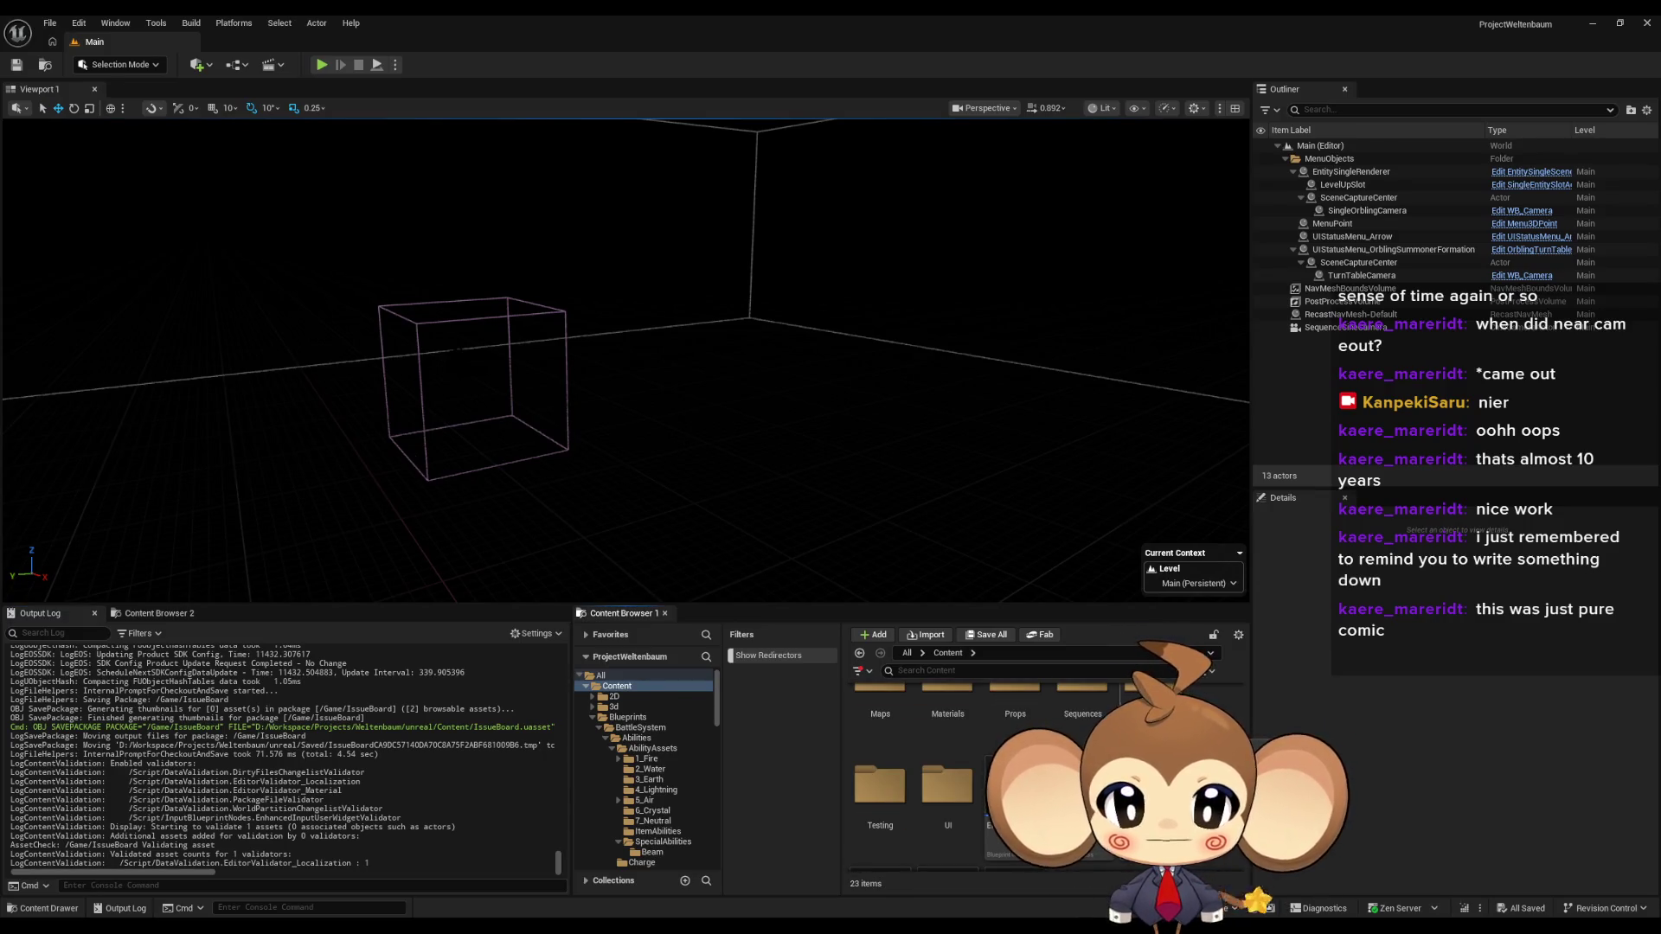
scroll(951, 761, down, 1)
mouse_move(680, 927)
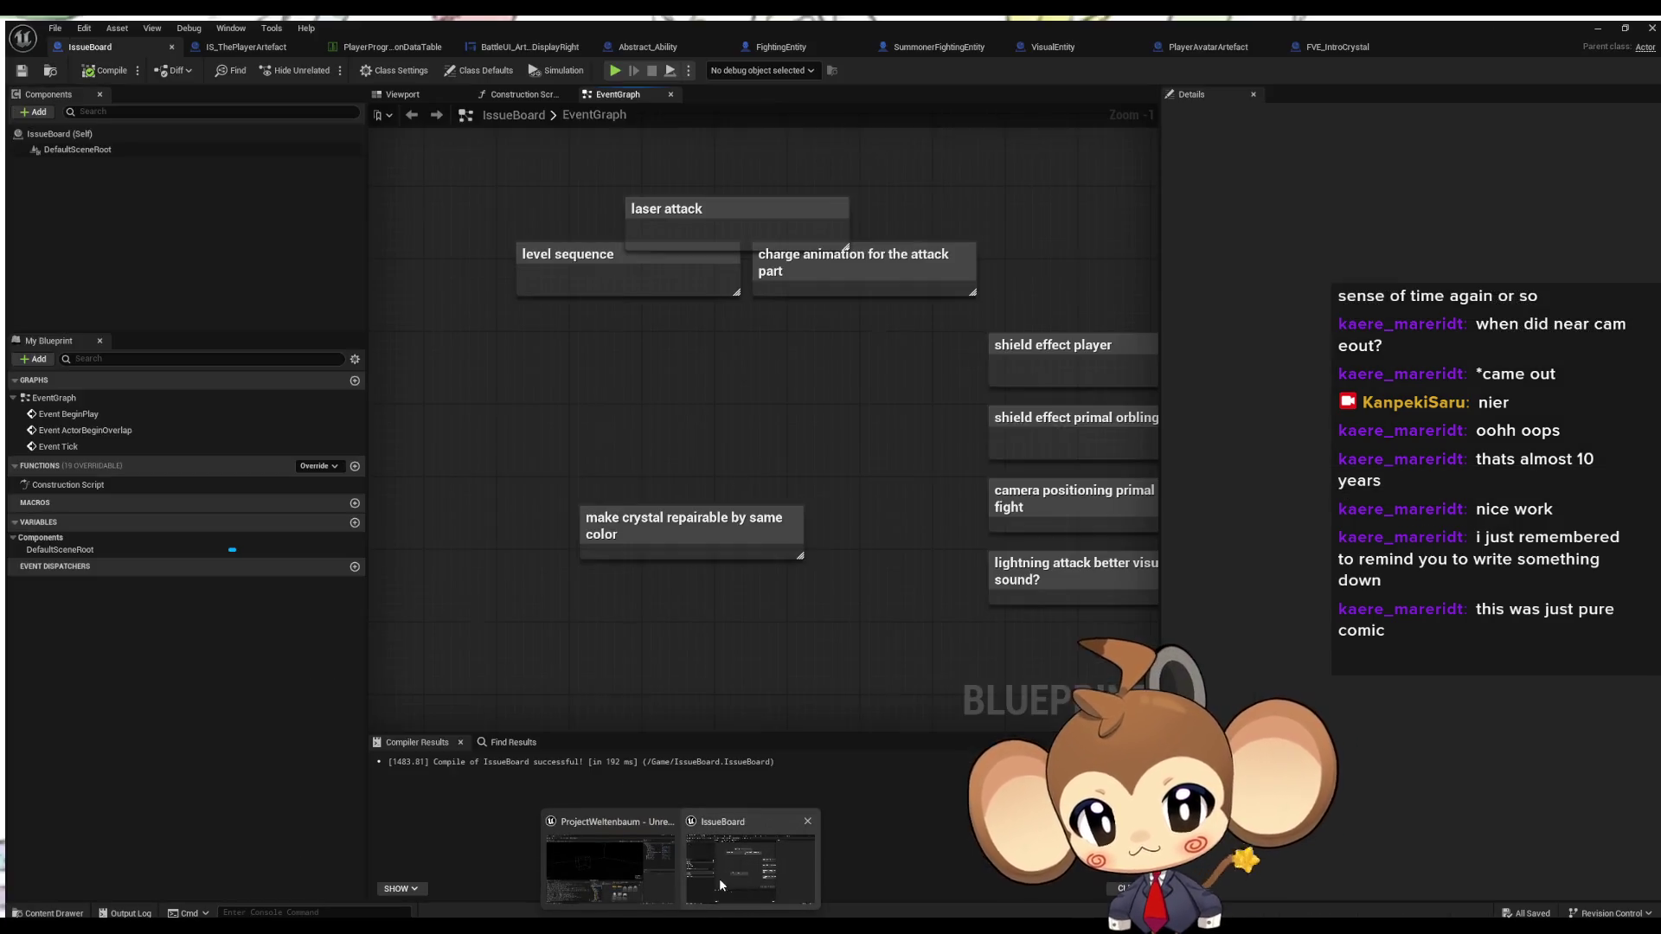
scroll(951, 761, up, 4)
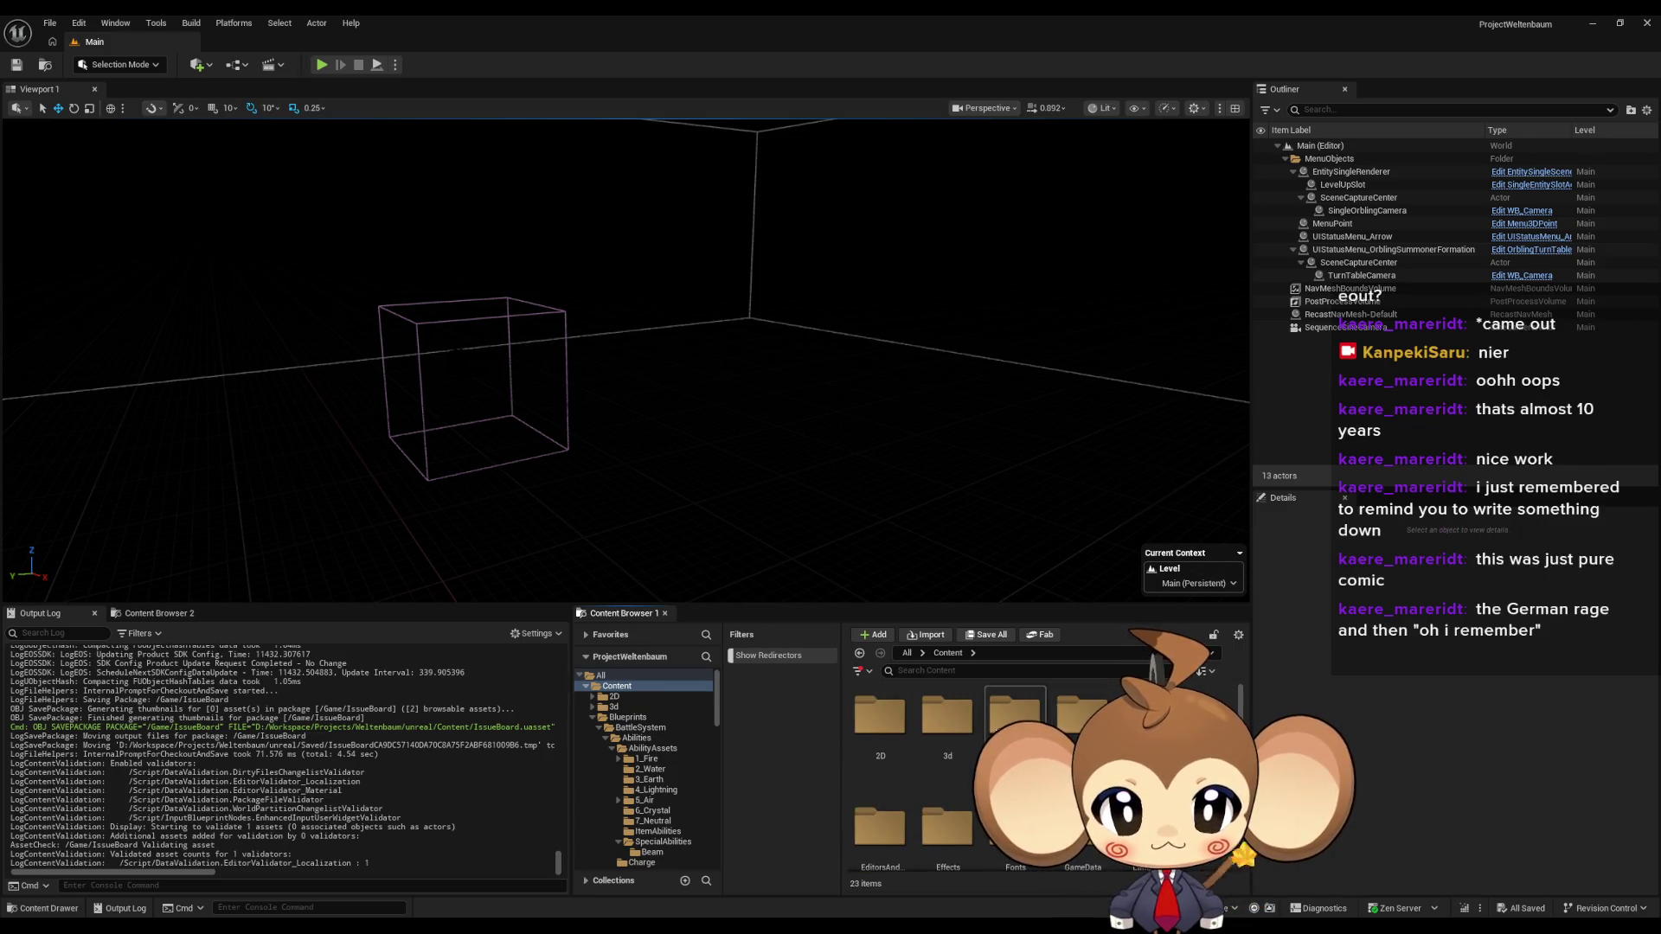
double_click(1008, 707)
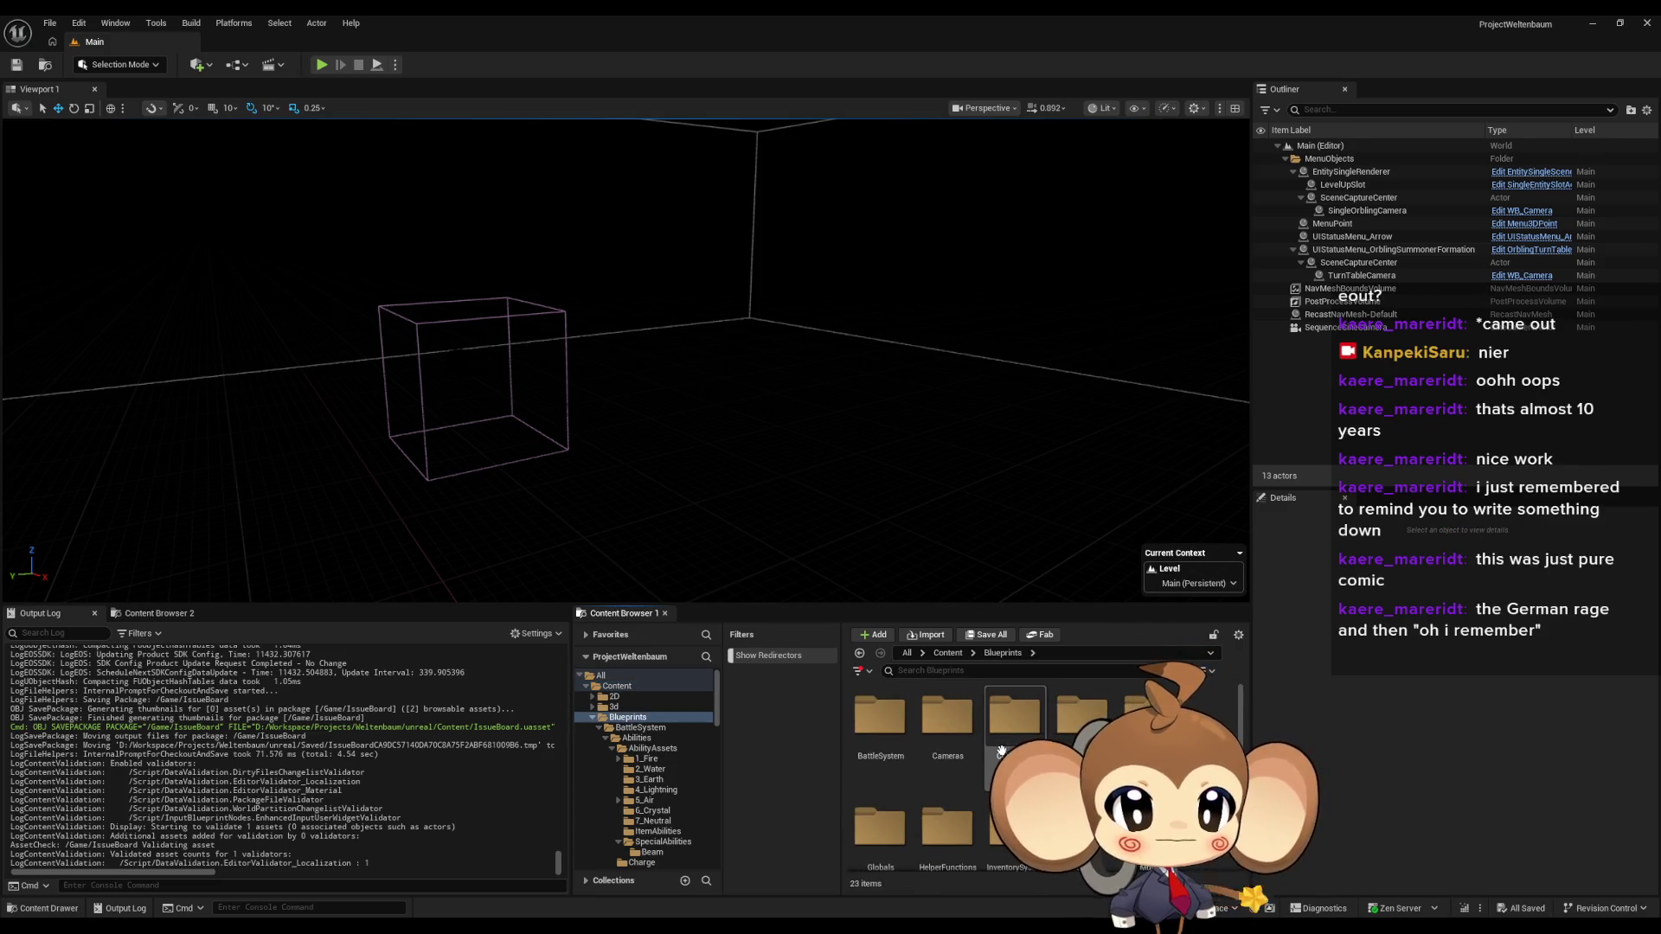
scroll(1038, 778, down, 5)
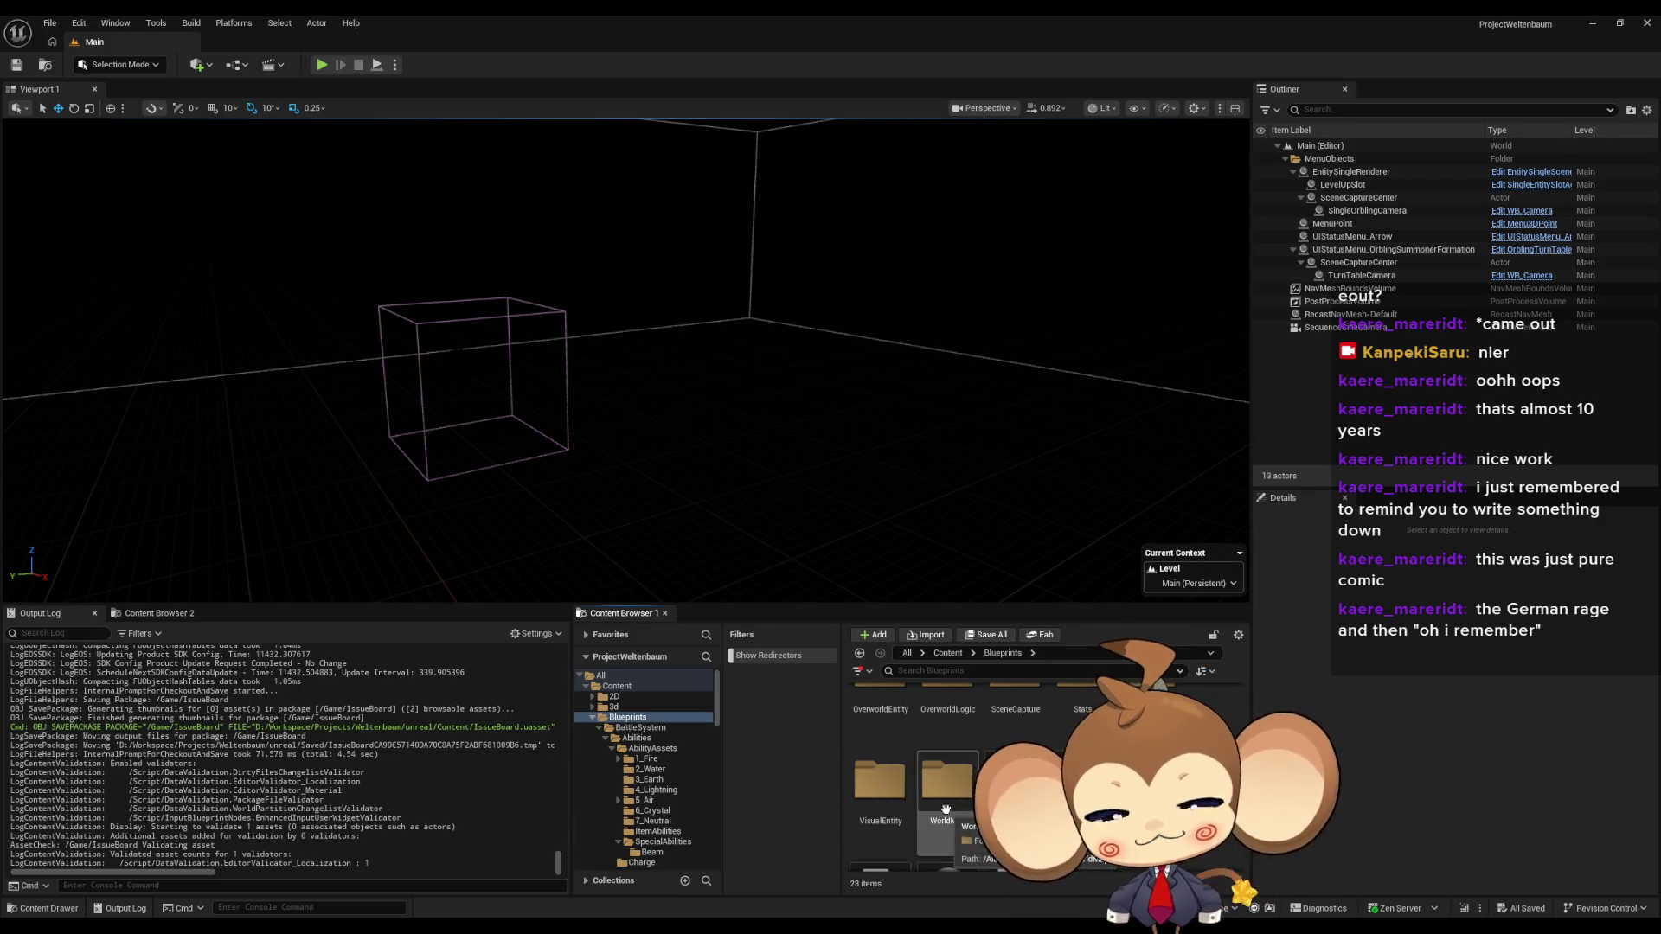
scroll(964, 831, up, 2)
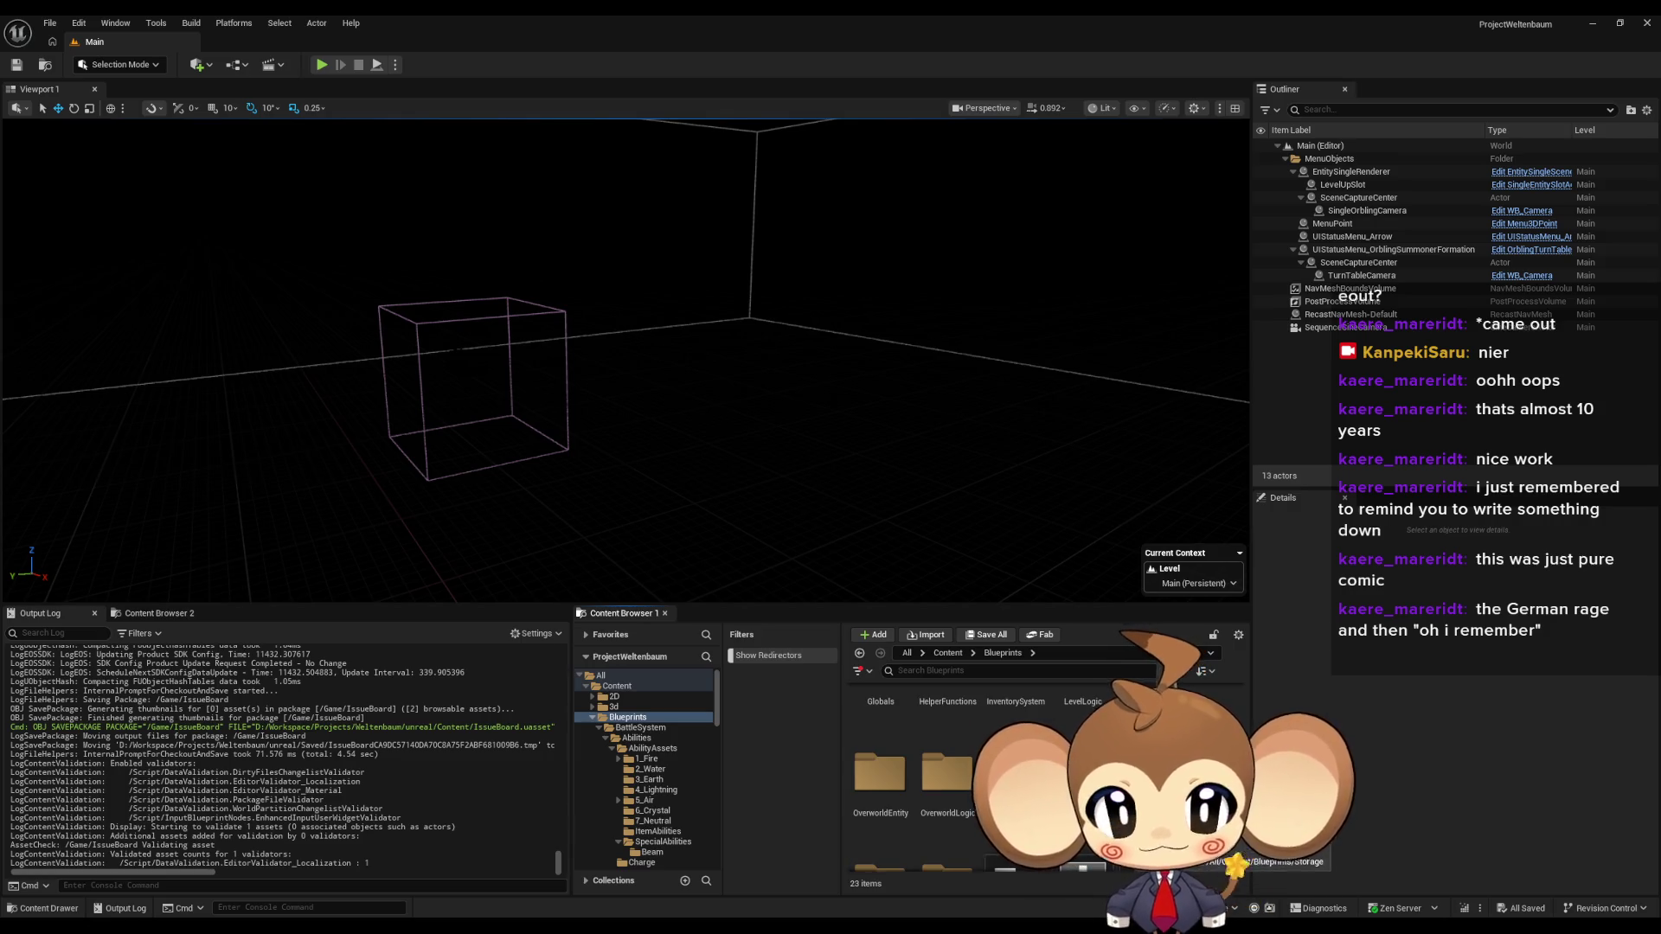
double_click(1083, 772)
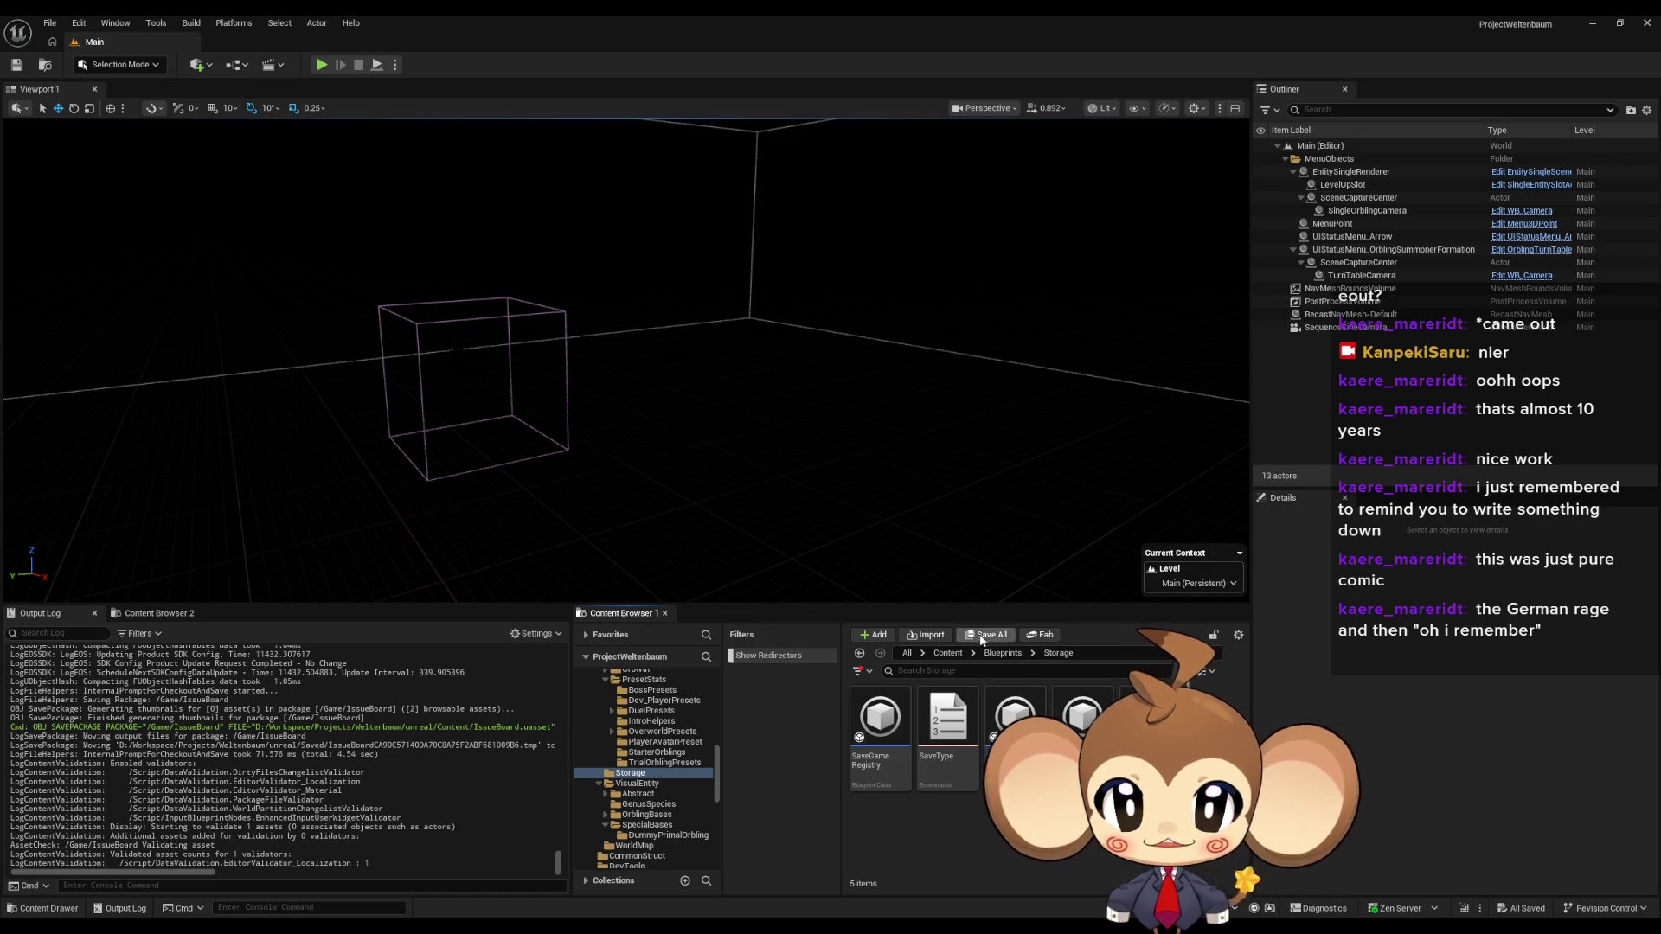
click(1003, 655)
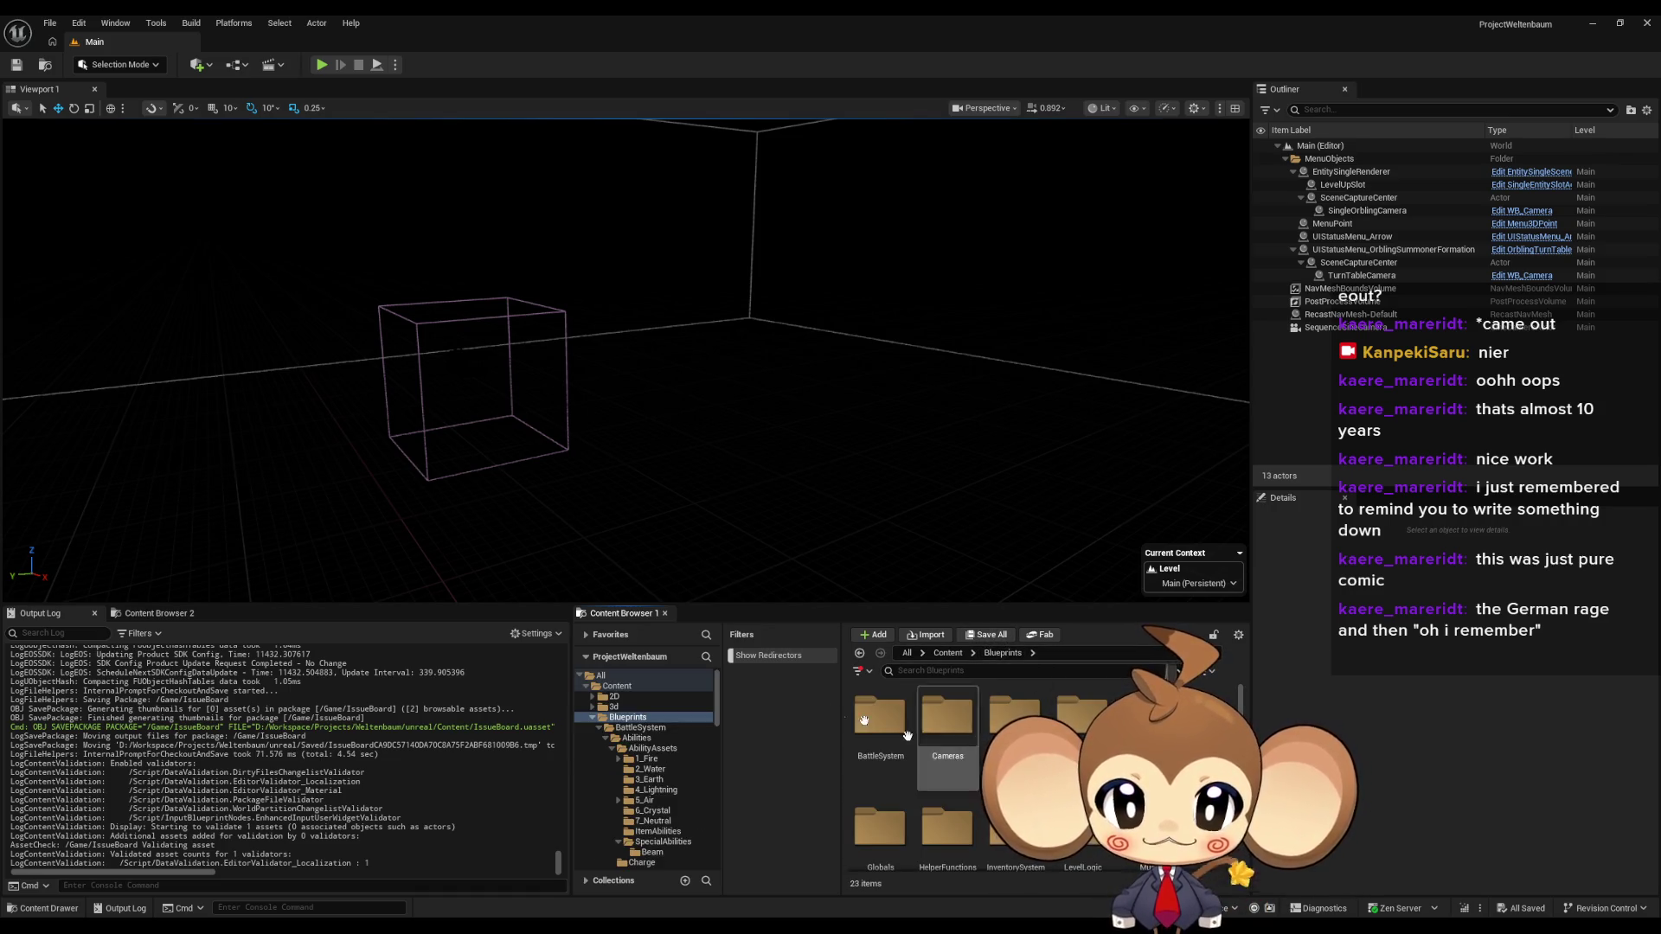
- Go through BattleSystem to the SpecialFE folder and open IntroCrystalBoss_FE
double_click(870, 725)
scroll(869, 725, down, 3)
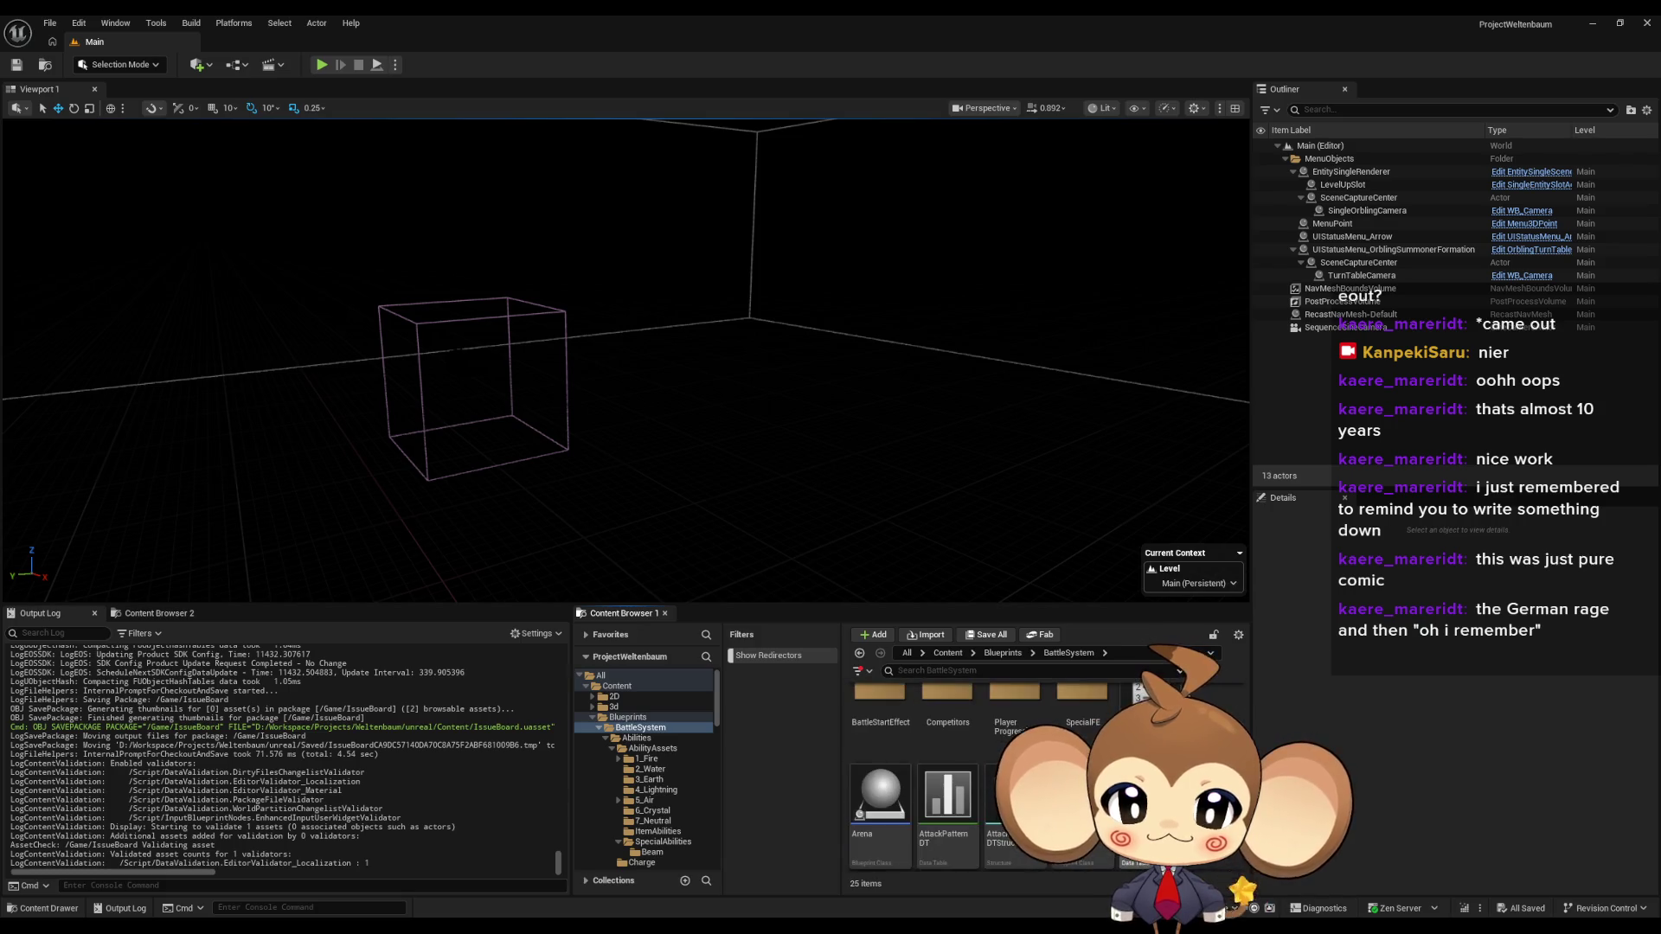
double_click(952, 749)
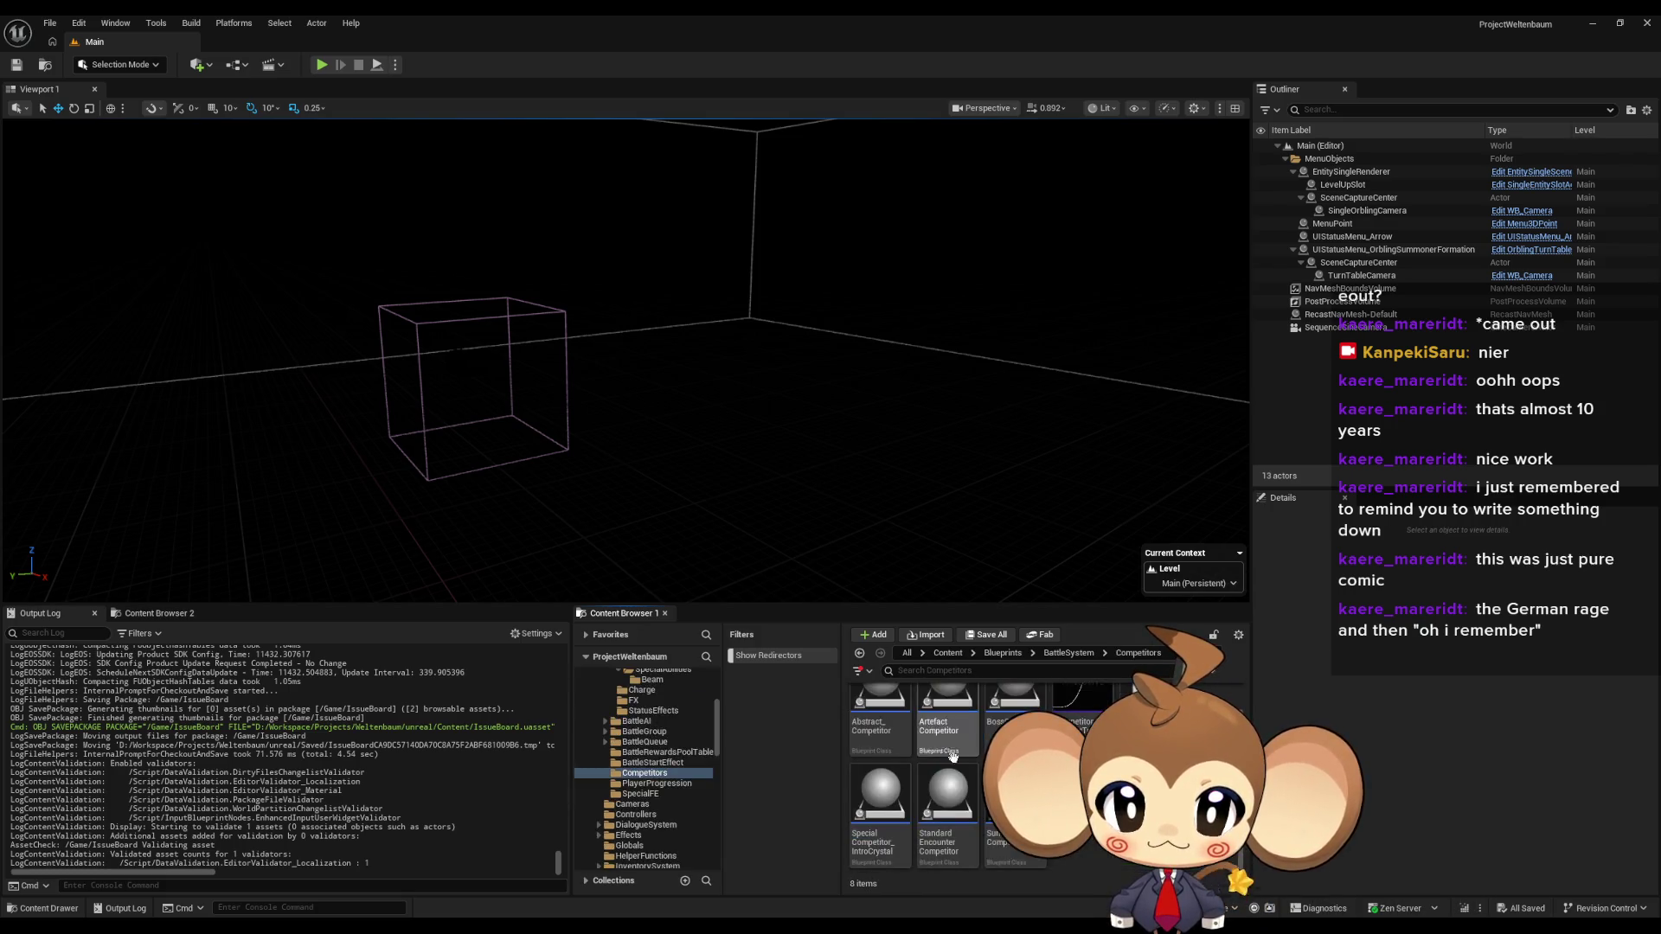
click(1070, 655)
scroll(1038, 761, down, 2)
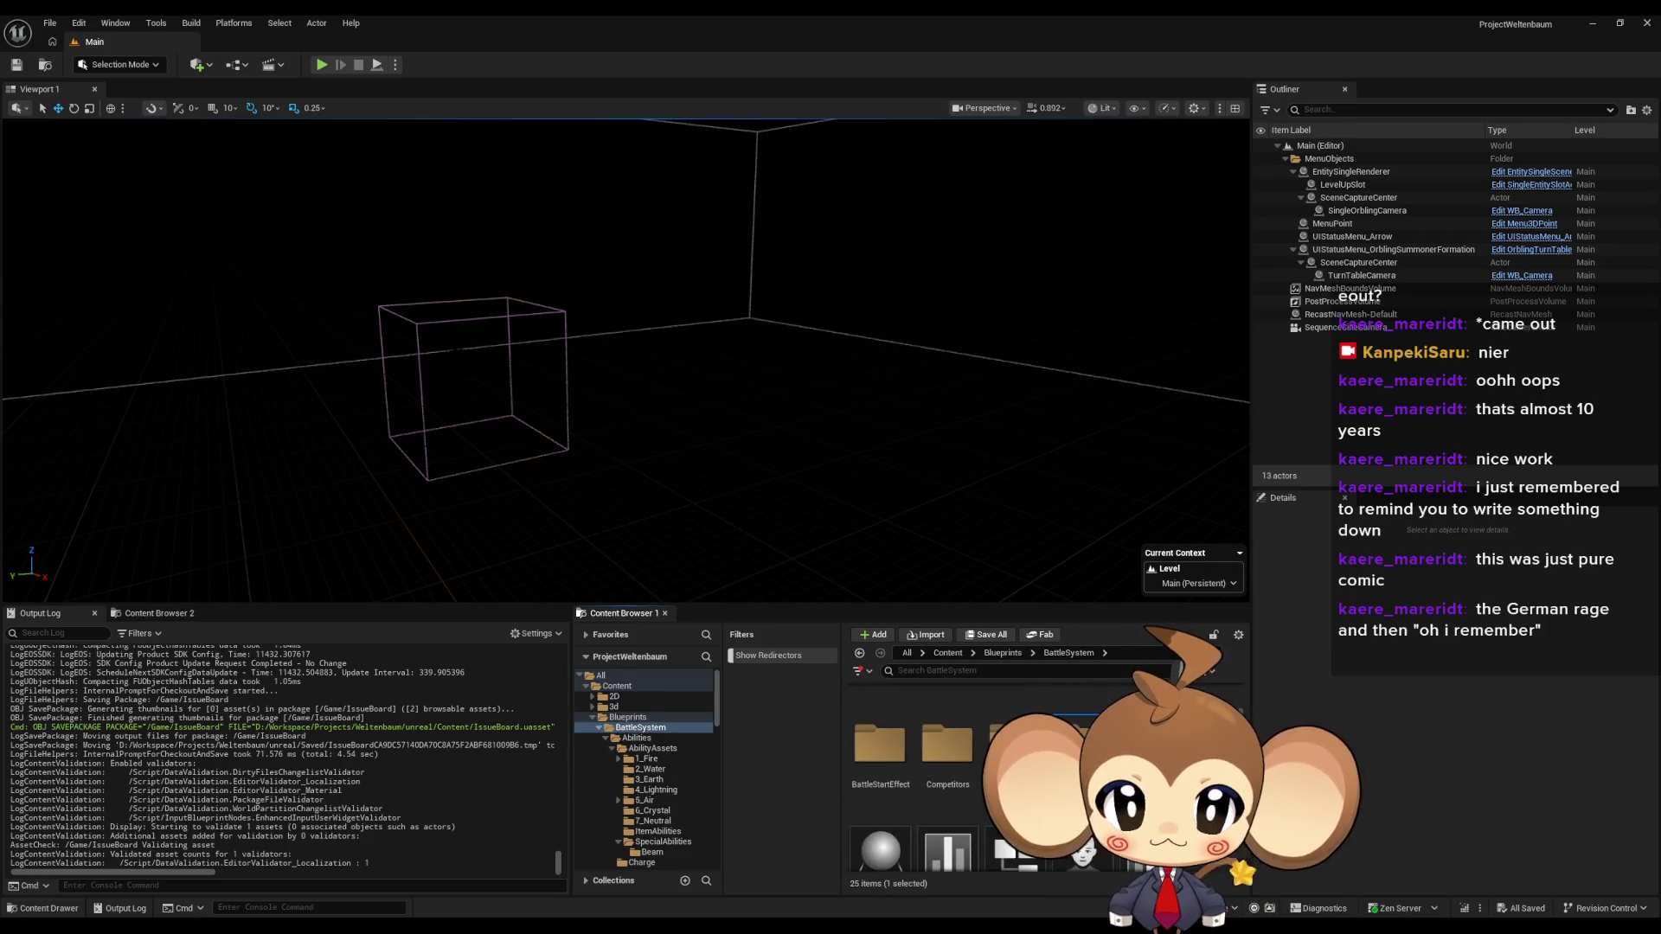
double_click(1082, 726)
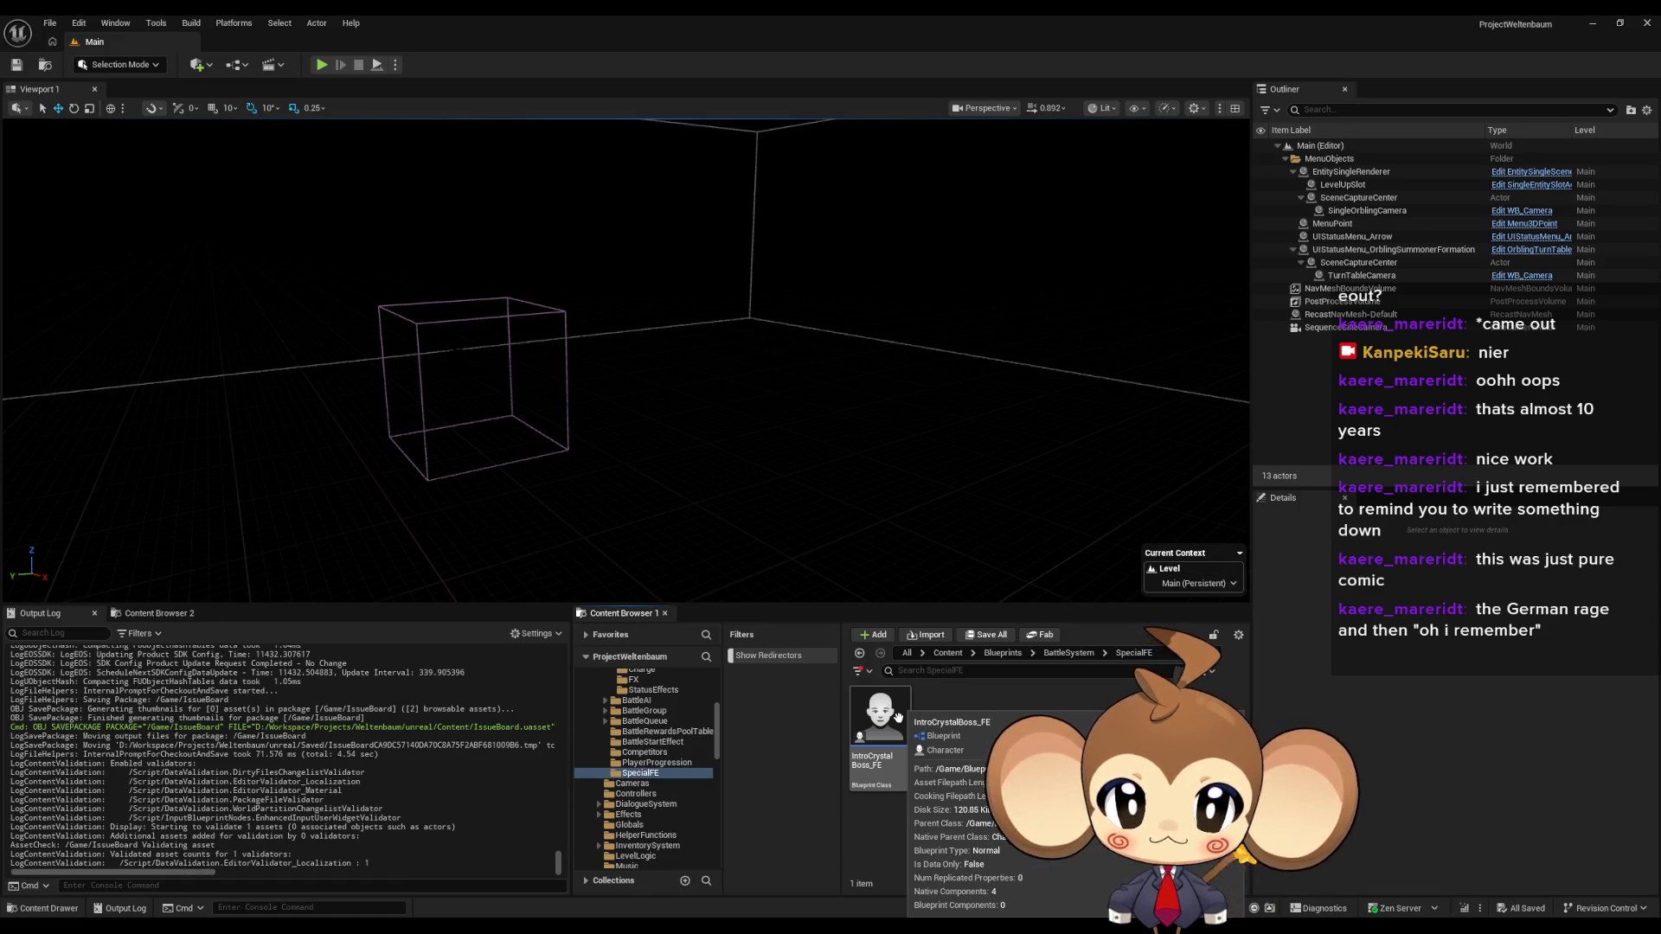
double_click(881, 718)
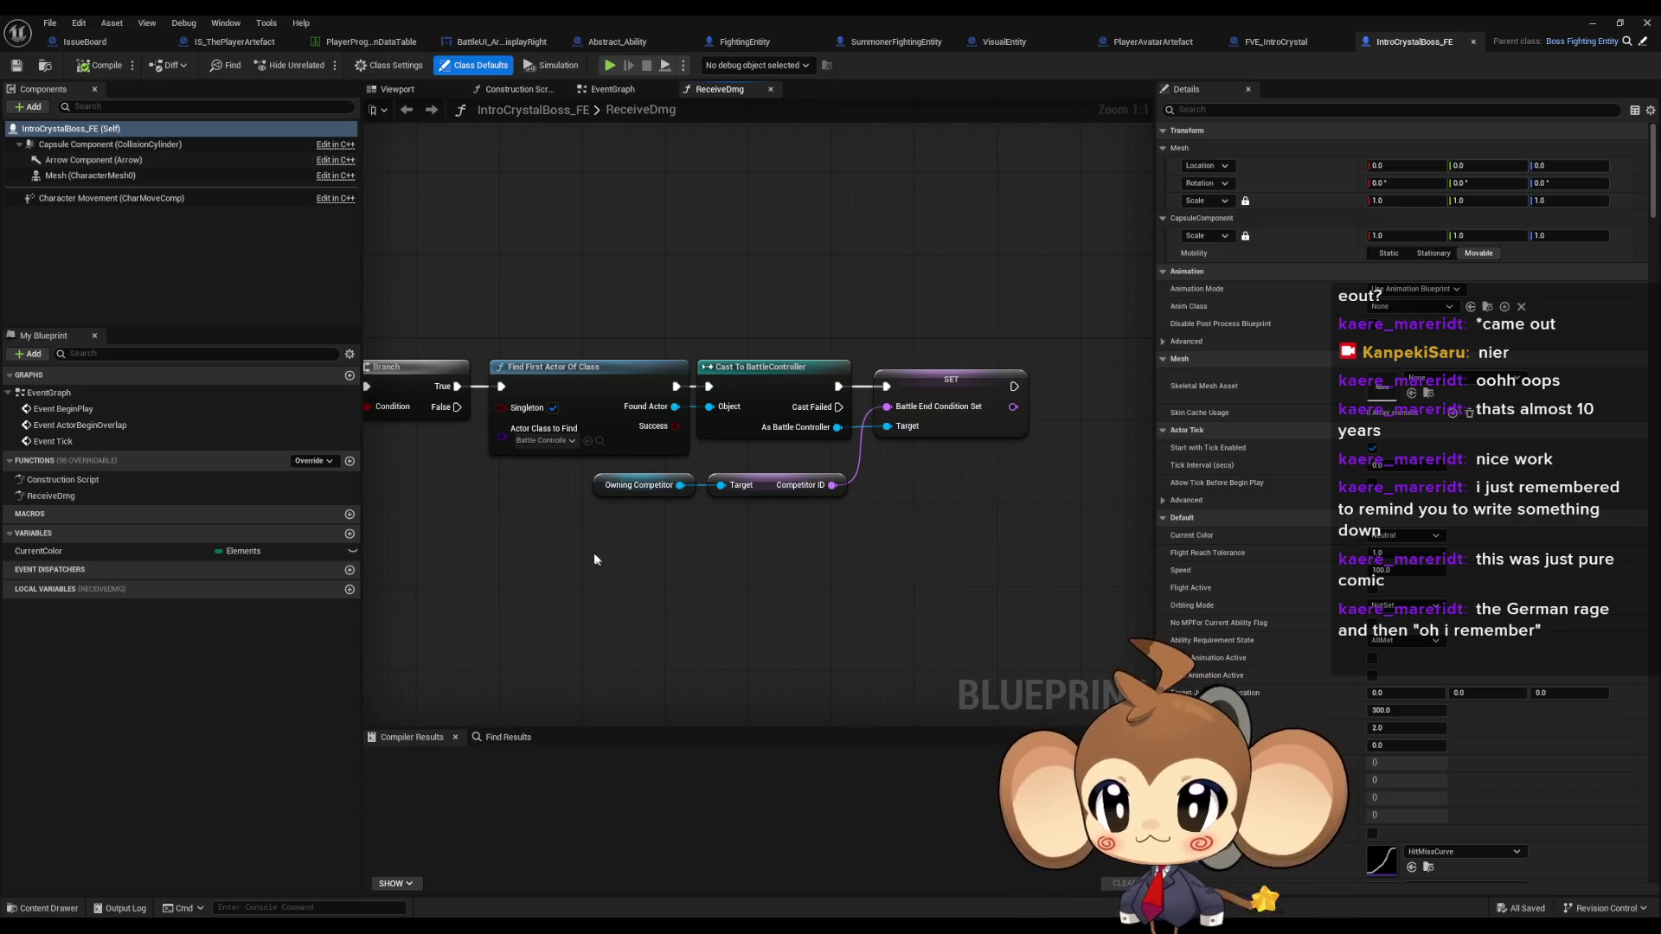
- Survey the element select nodes in ReceiveDmg and select the Crystal select node
click(111, 494)
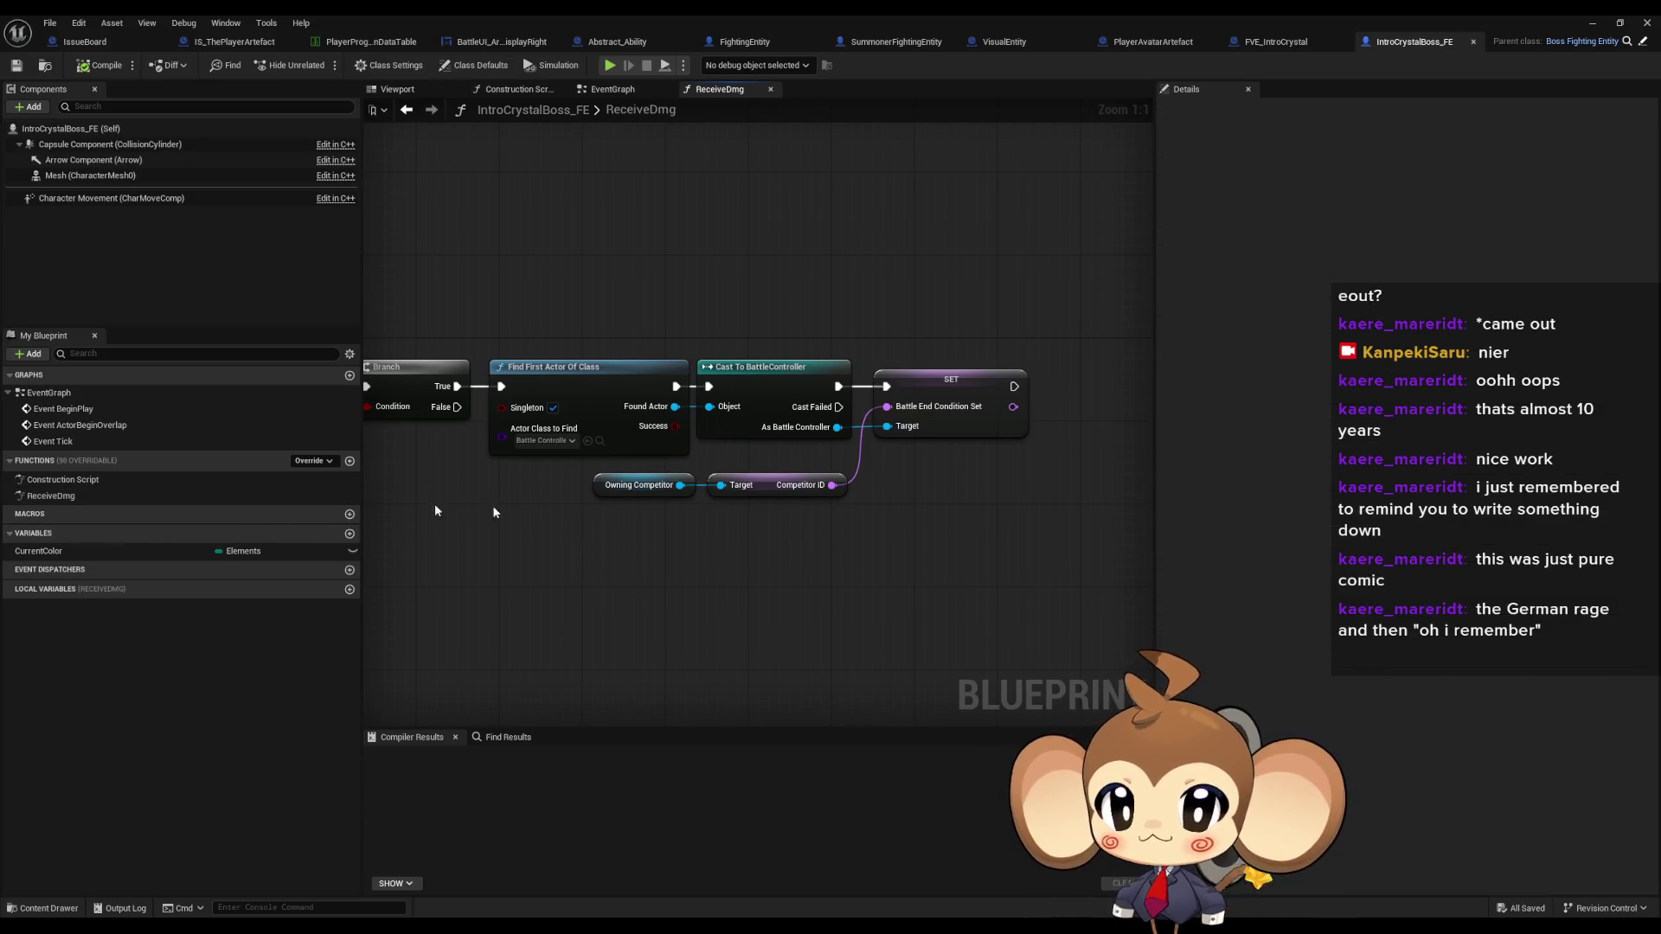
scroll(865, 553, down, 4)
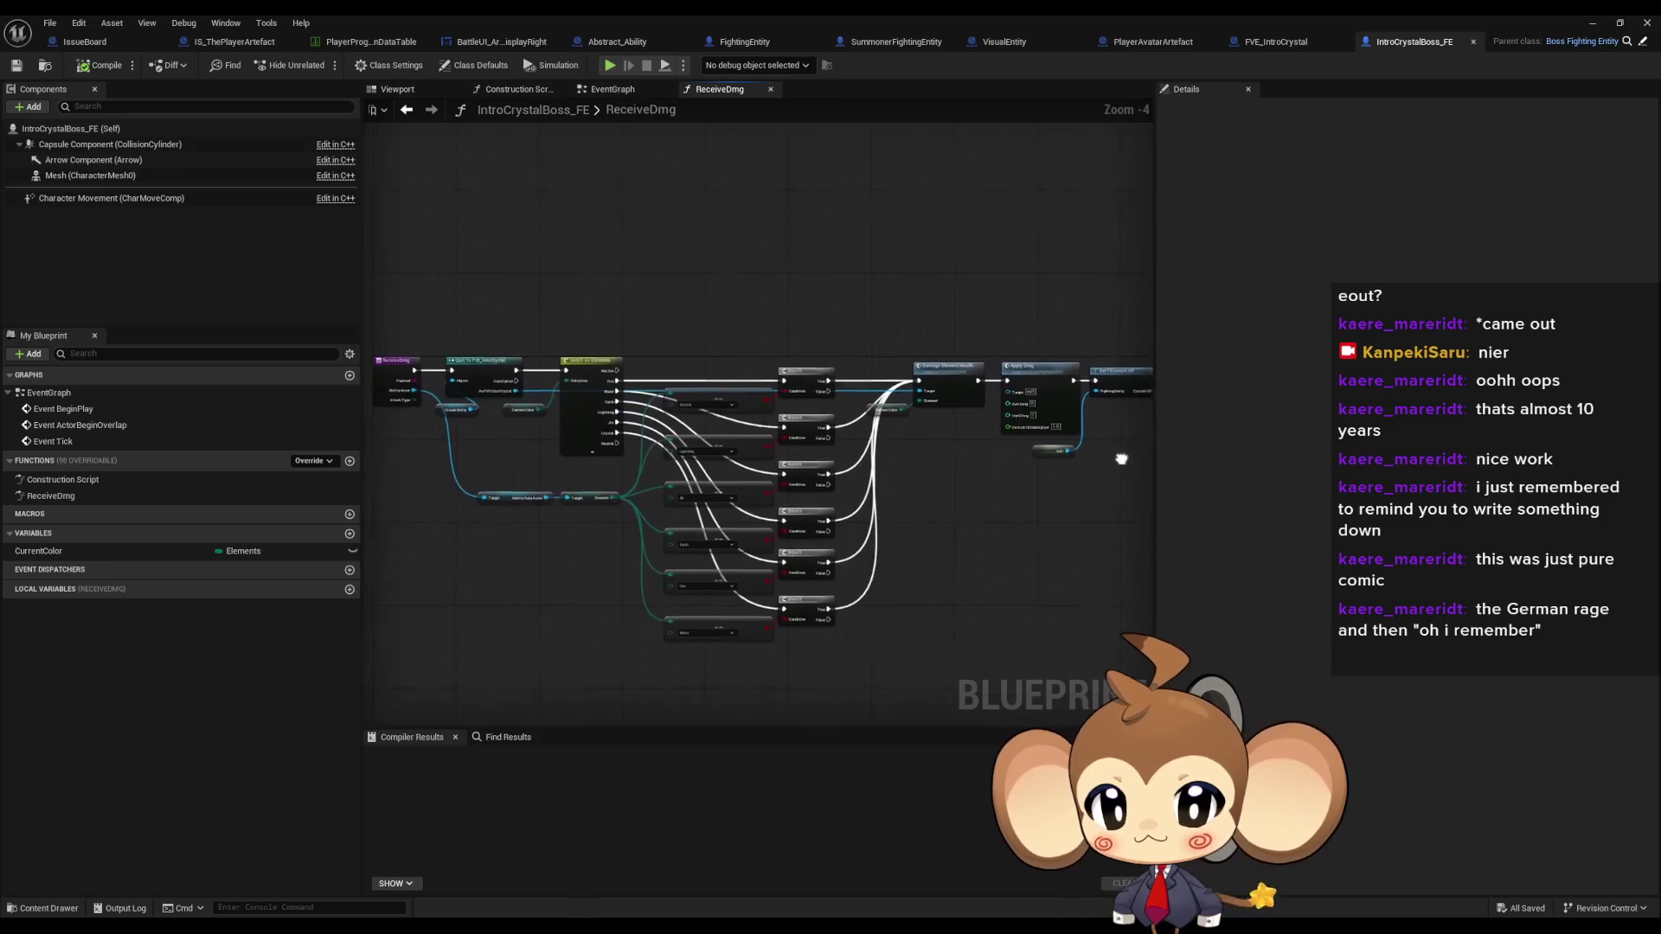
drag(1121, 459, 760, 506)
drag(694, 300, 760, 722)
scroll(844, 589, up, 3)
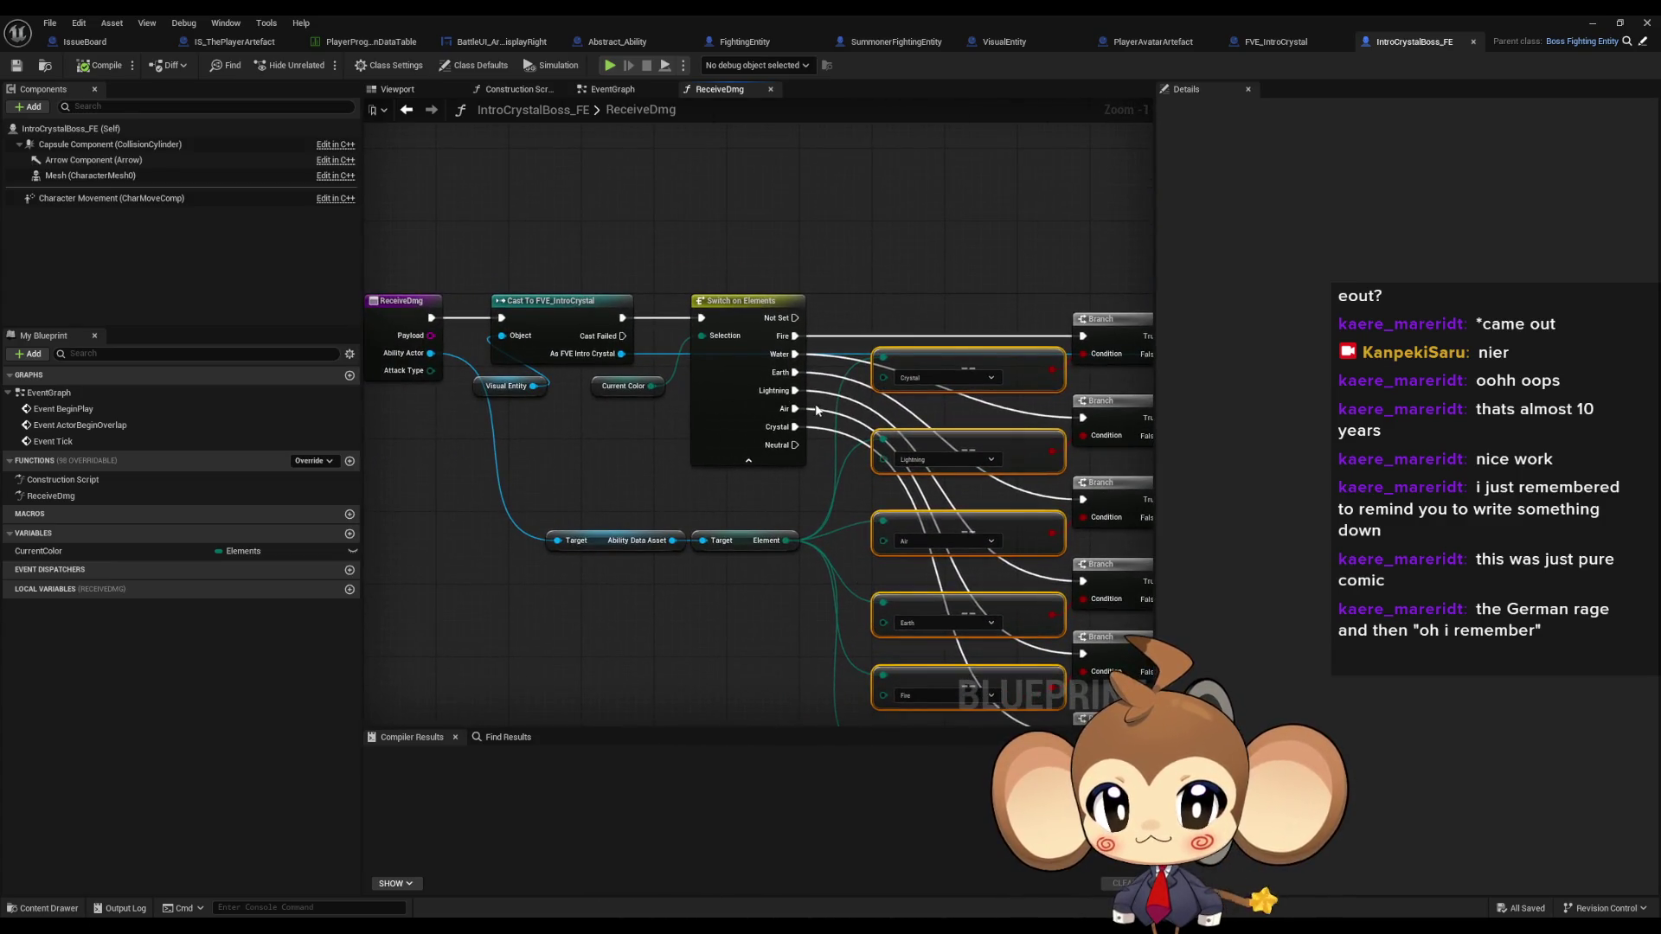
scroll(817, 409, up, 1)
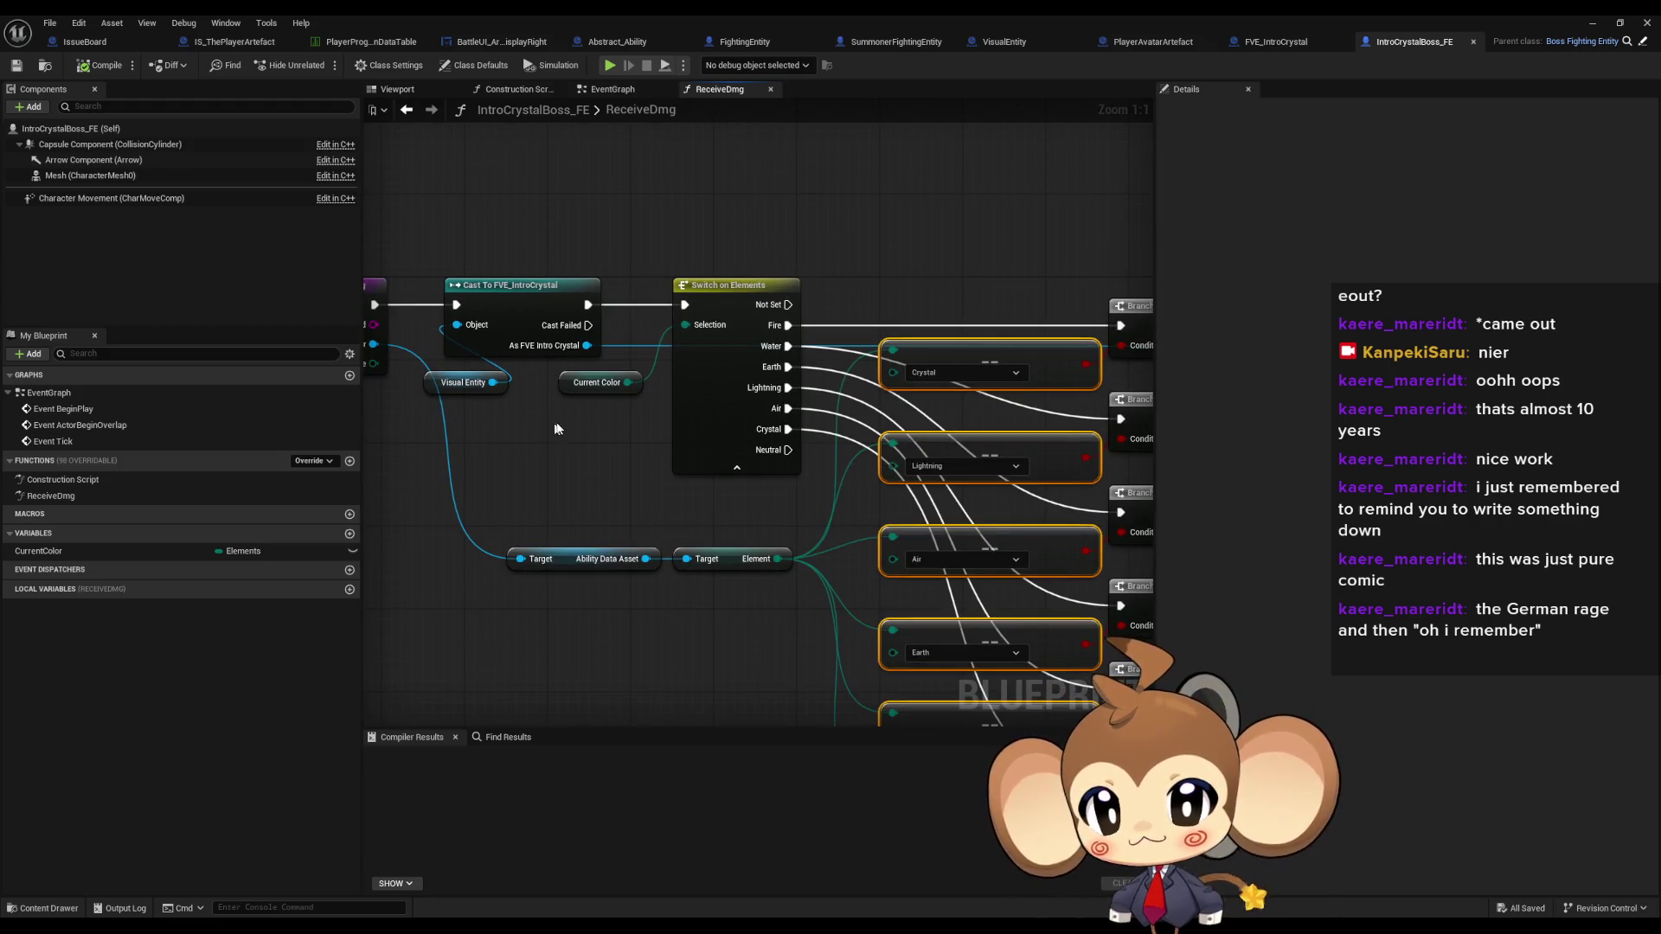
click(1030, 381)
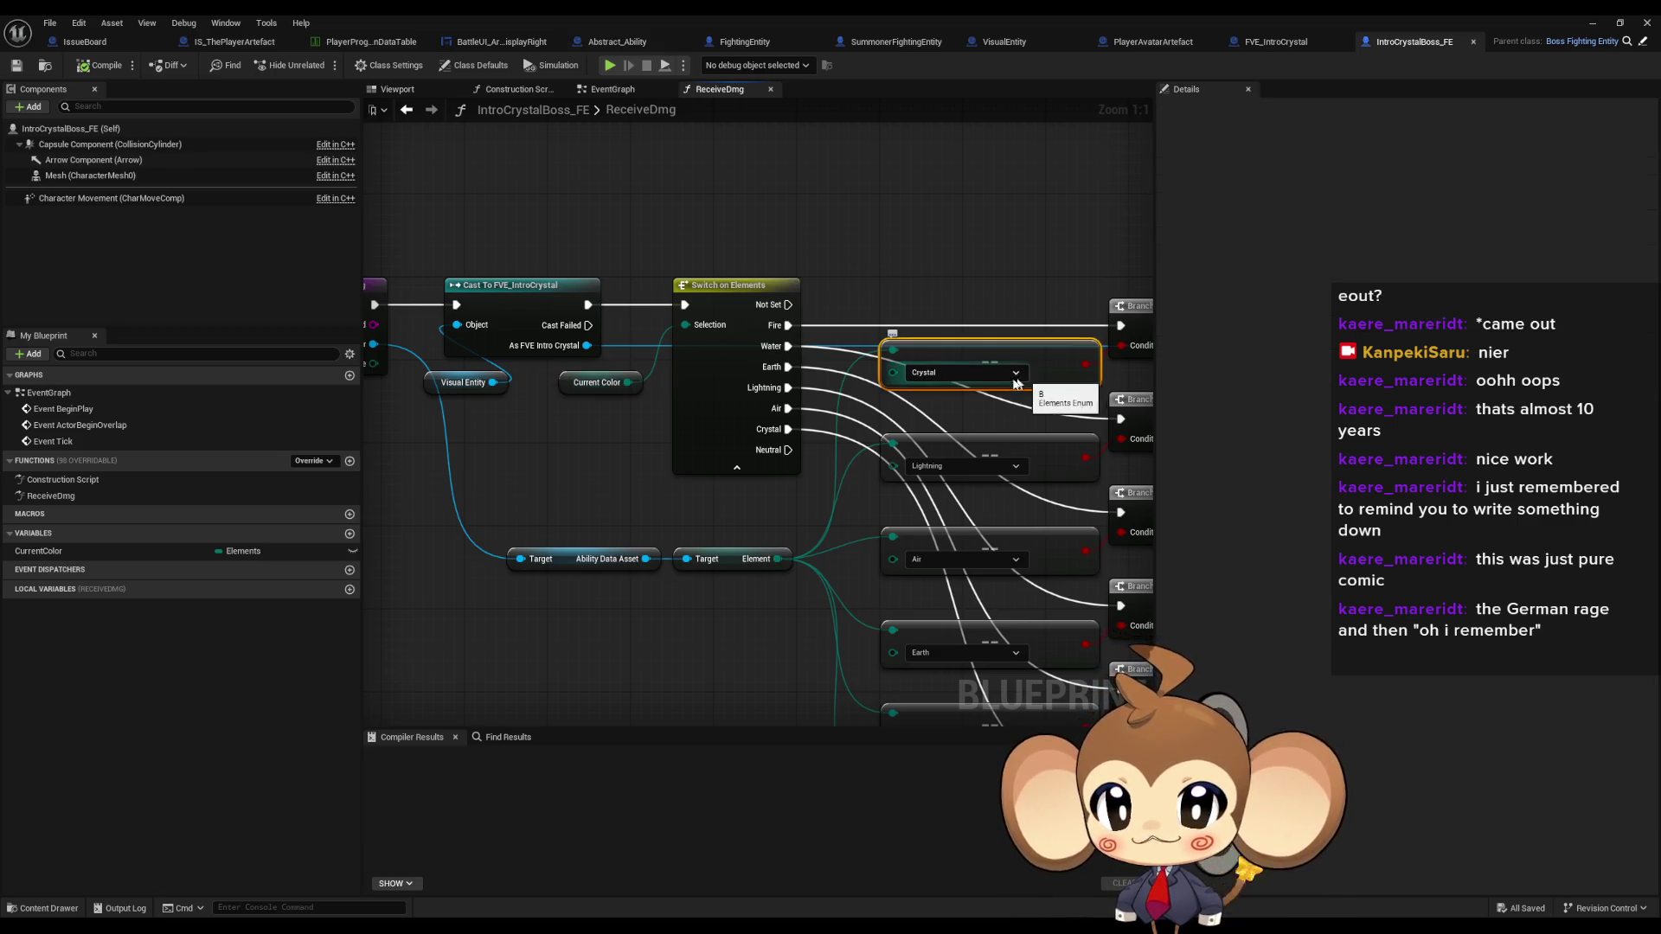
- Pan across the branch, damage, and entry nodes, then drag from Current Color to list actions
mouse_move(783, 545)
mouse_down()
mouse_move(554, 474)
mouse_move(374, 489)
mouse_up()
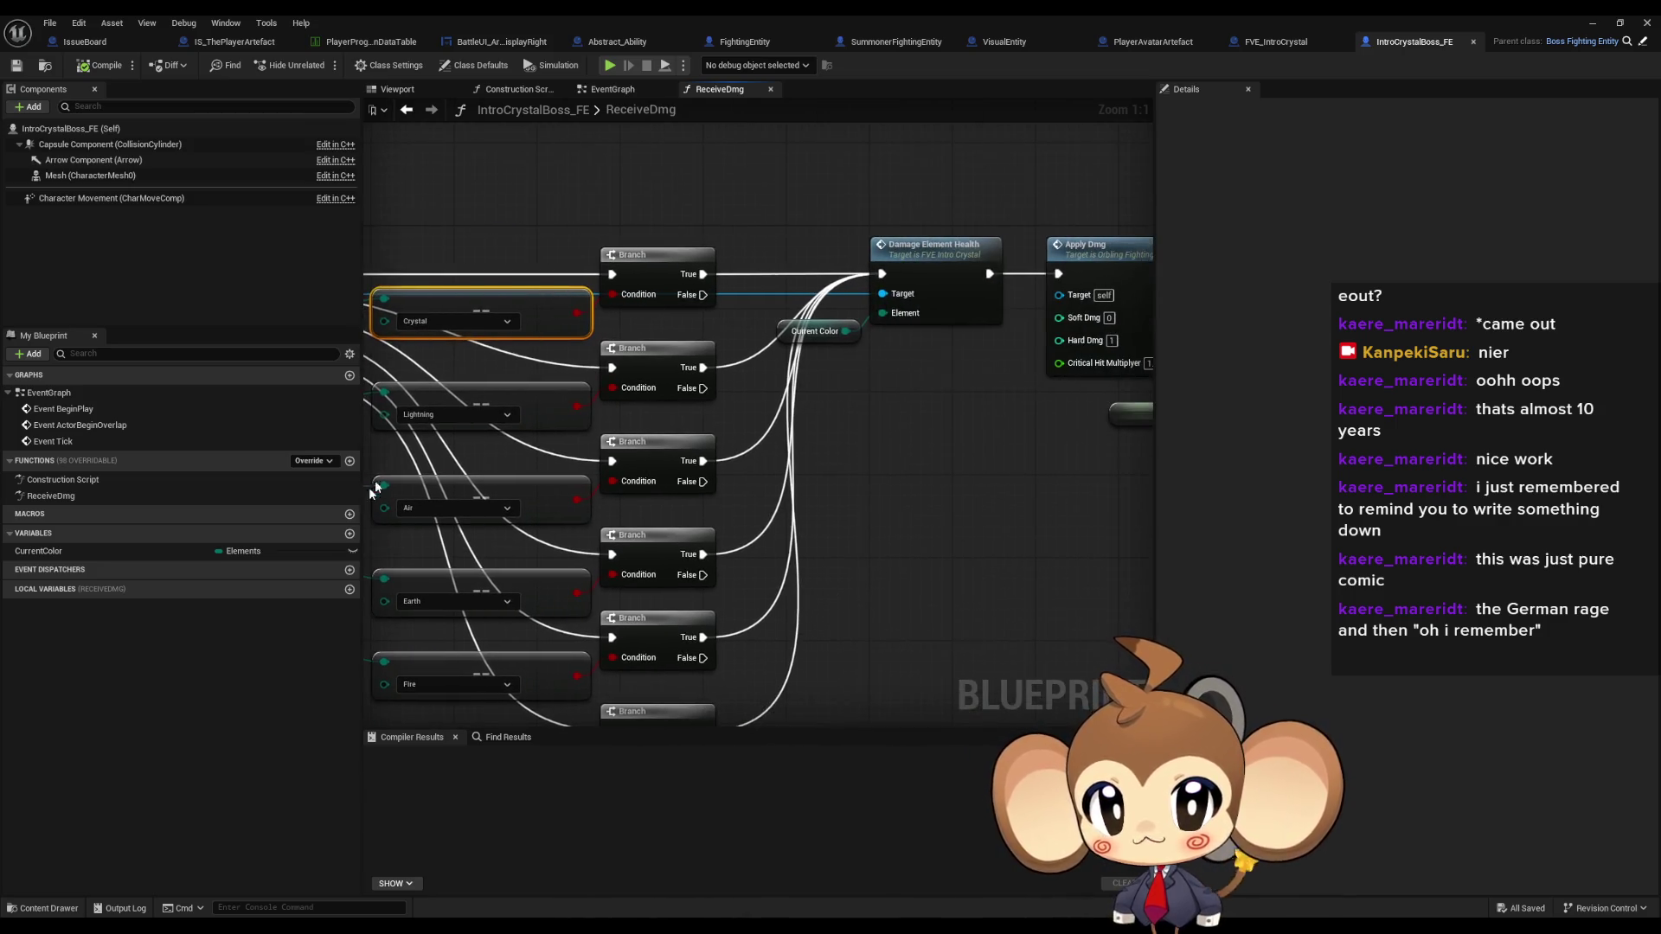
mouse_move(924, 303)
mouse_down()
mouse_move(952, 346)
mouse_move(883, 442)
mouse_up()
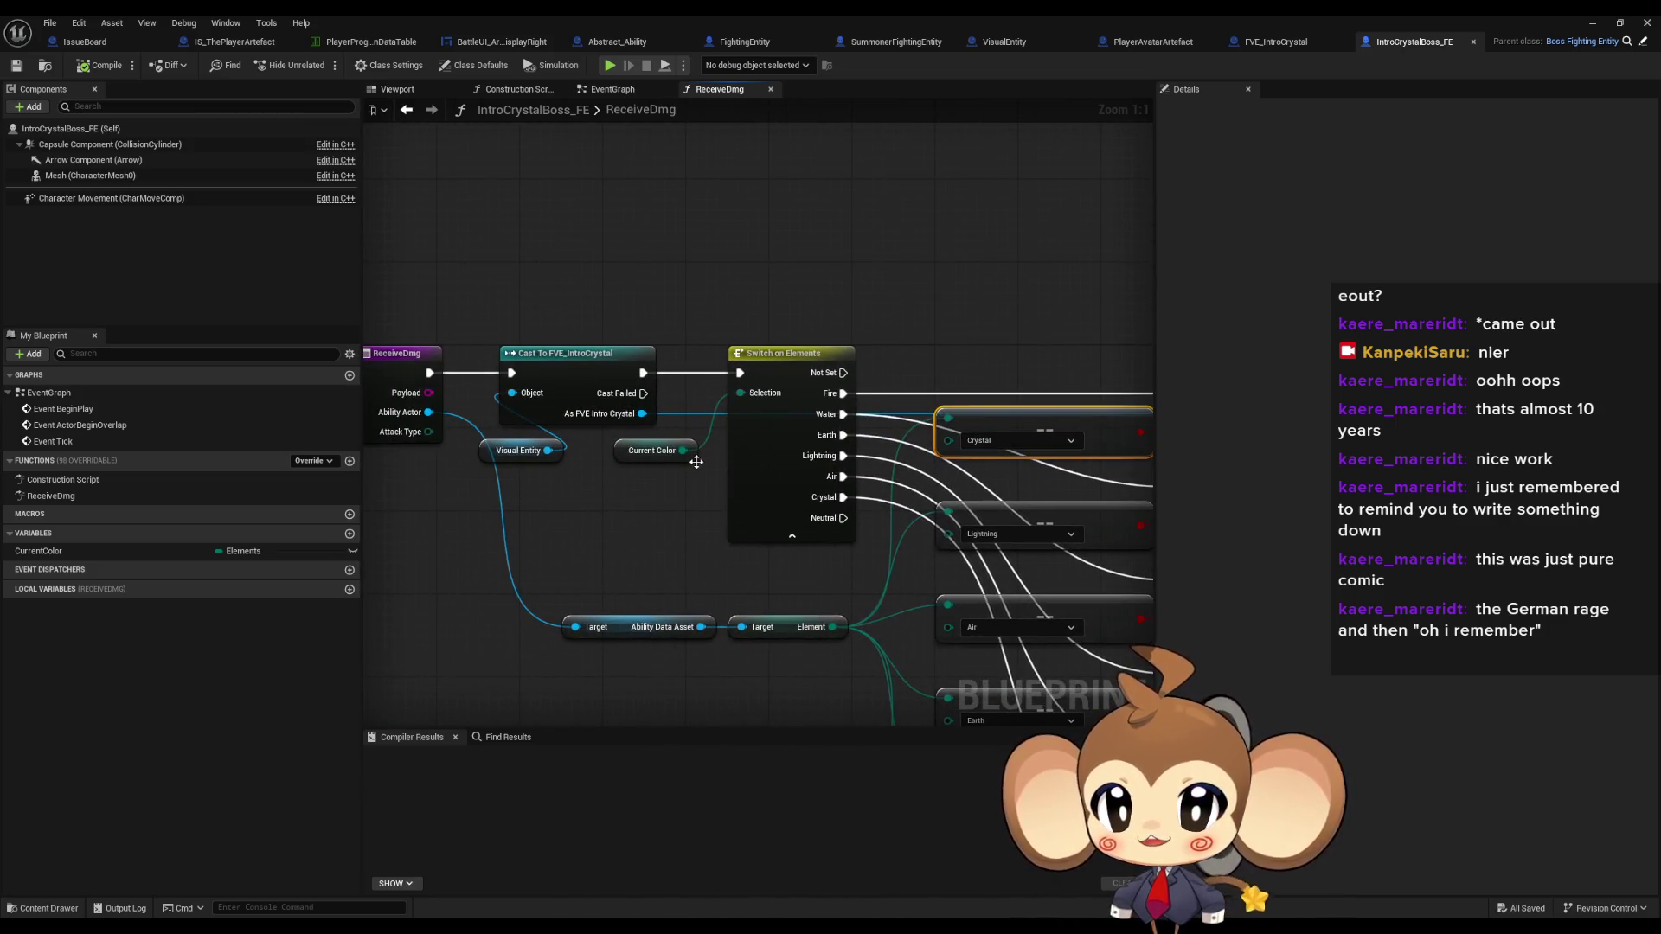
drag(732, 563, 750, 648)
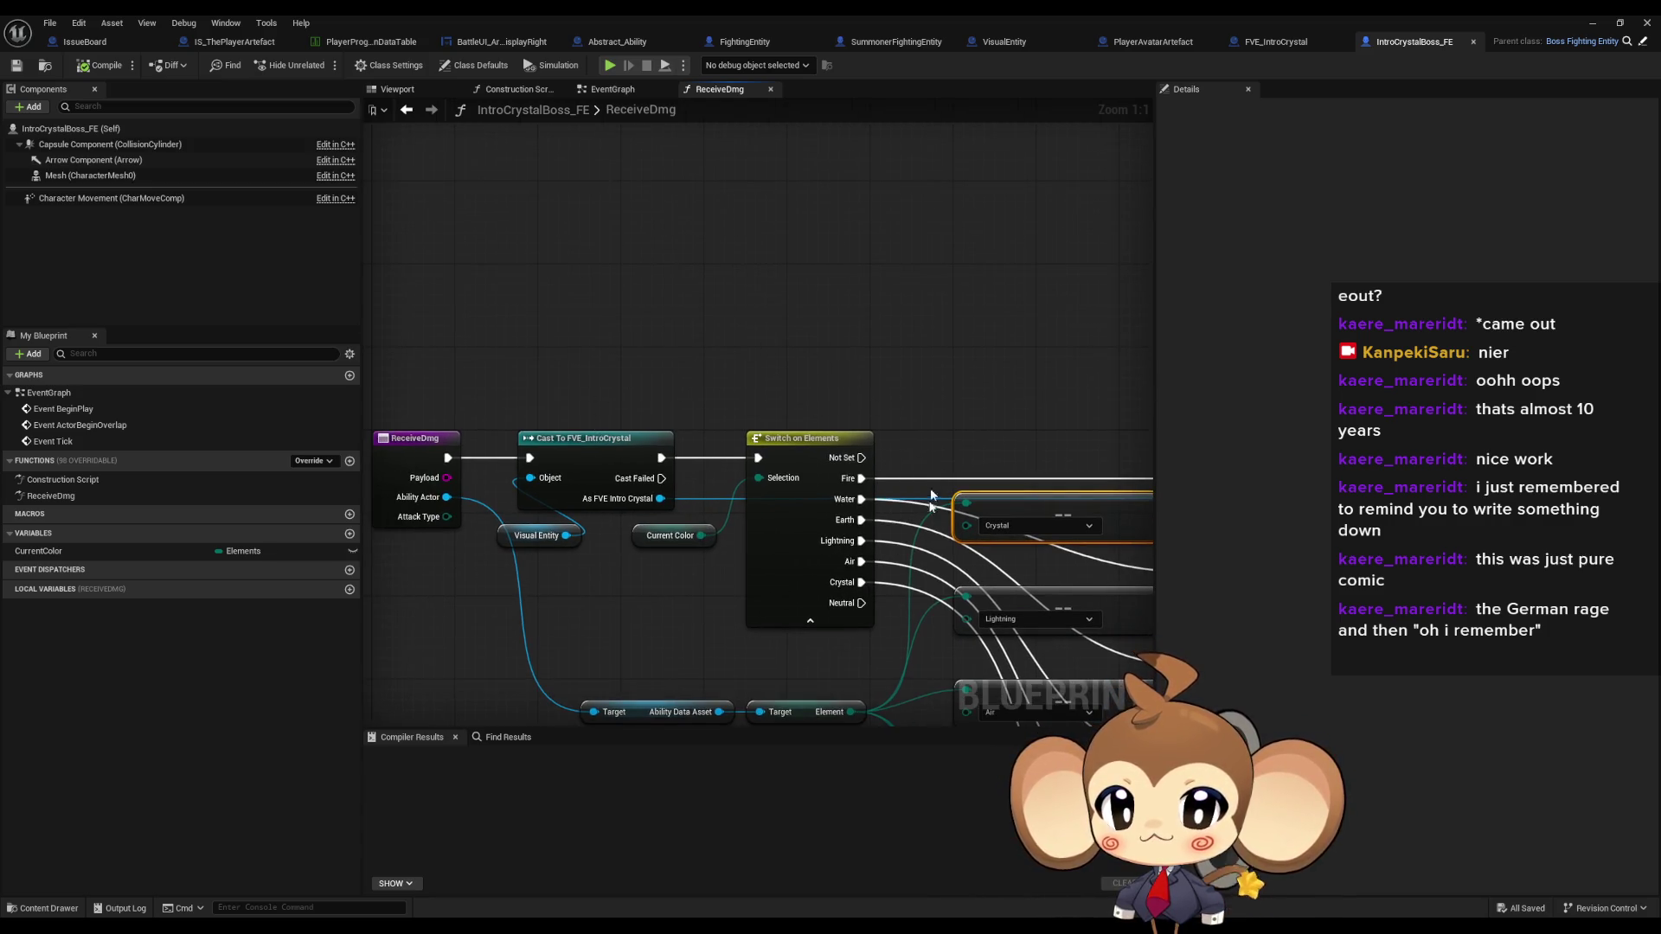
scroll(932, 496, down, 3)
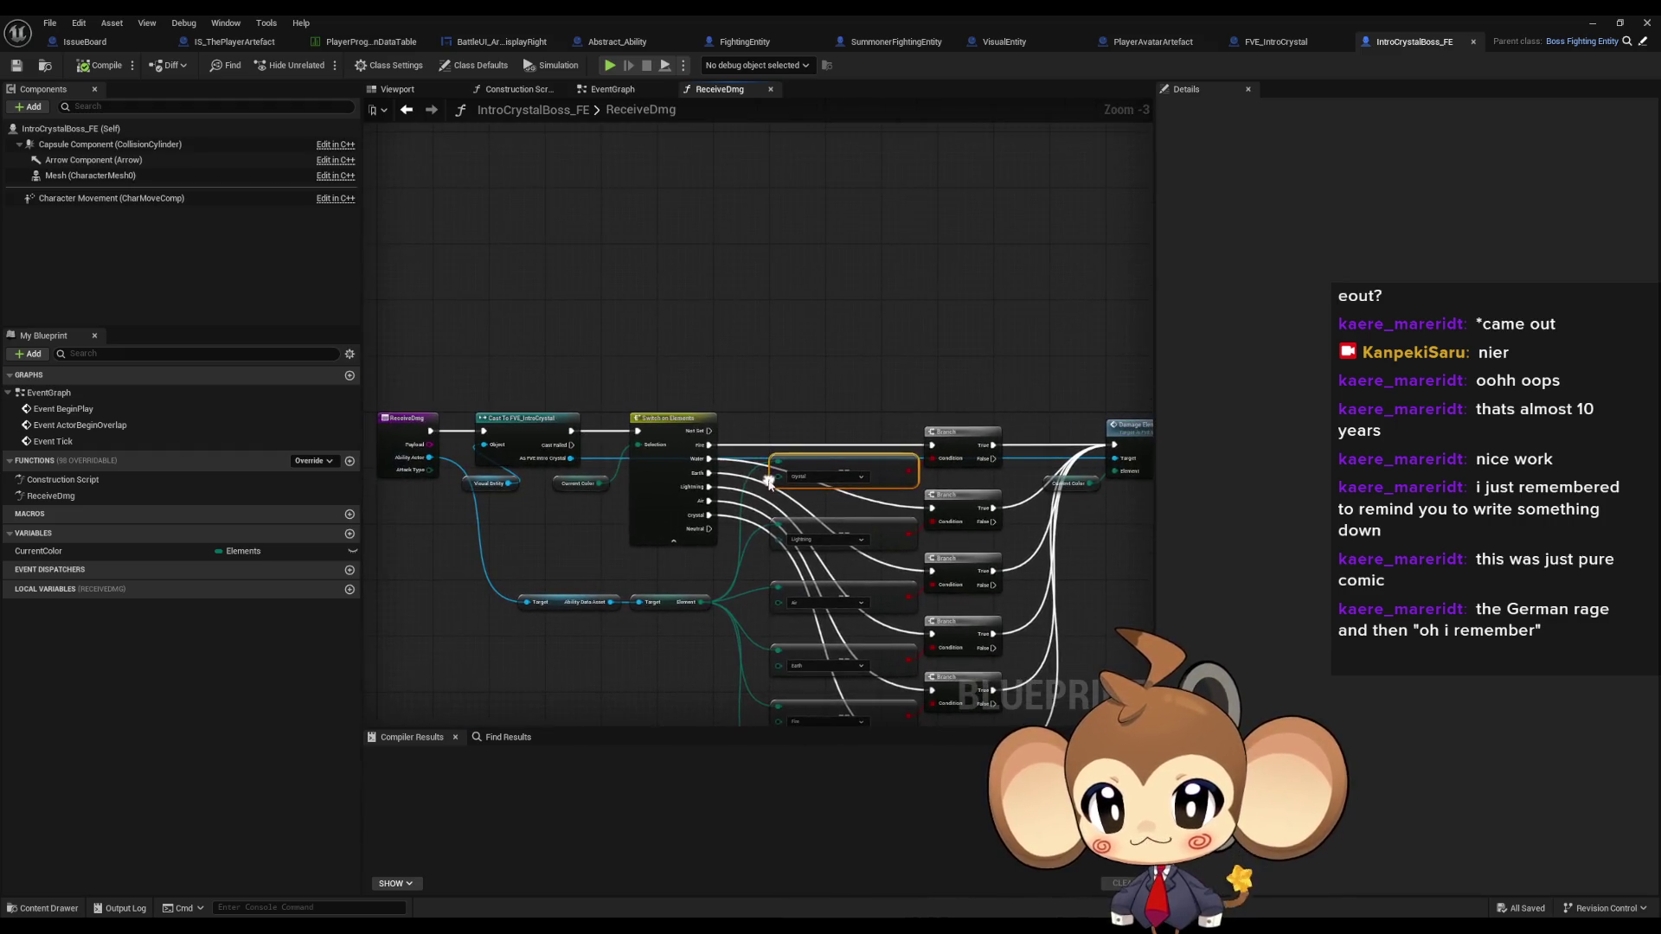
scroll(592, 489, up, 3)
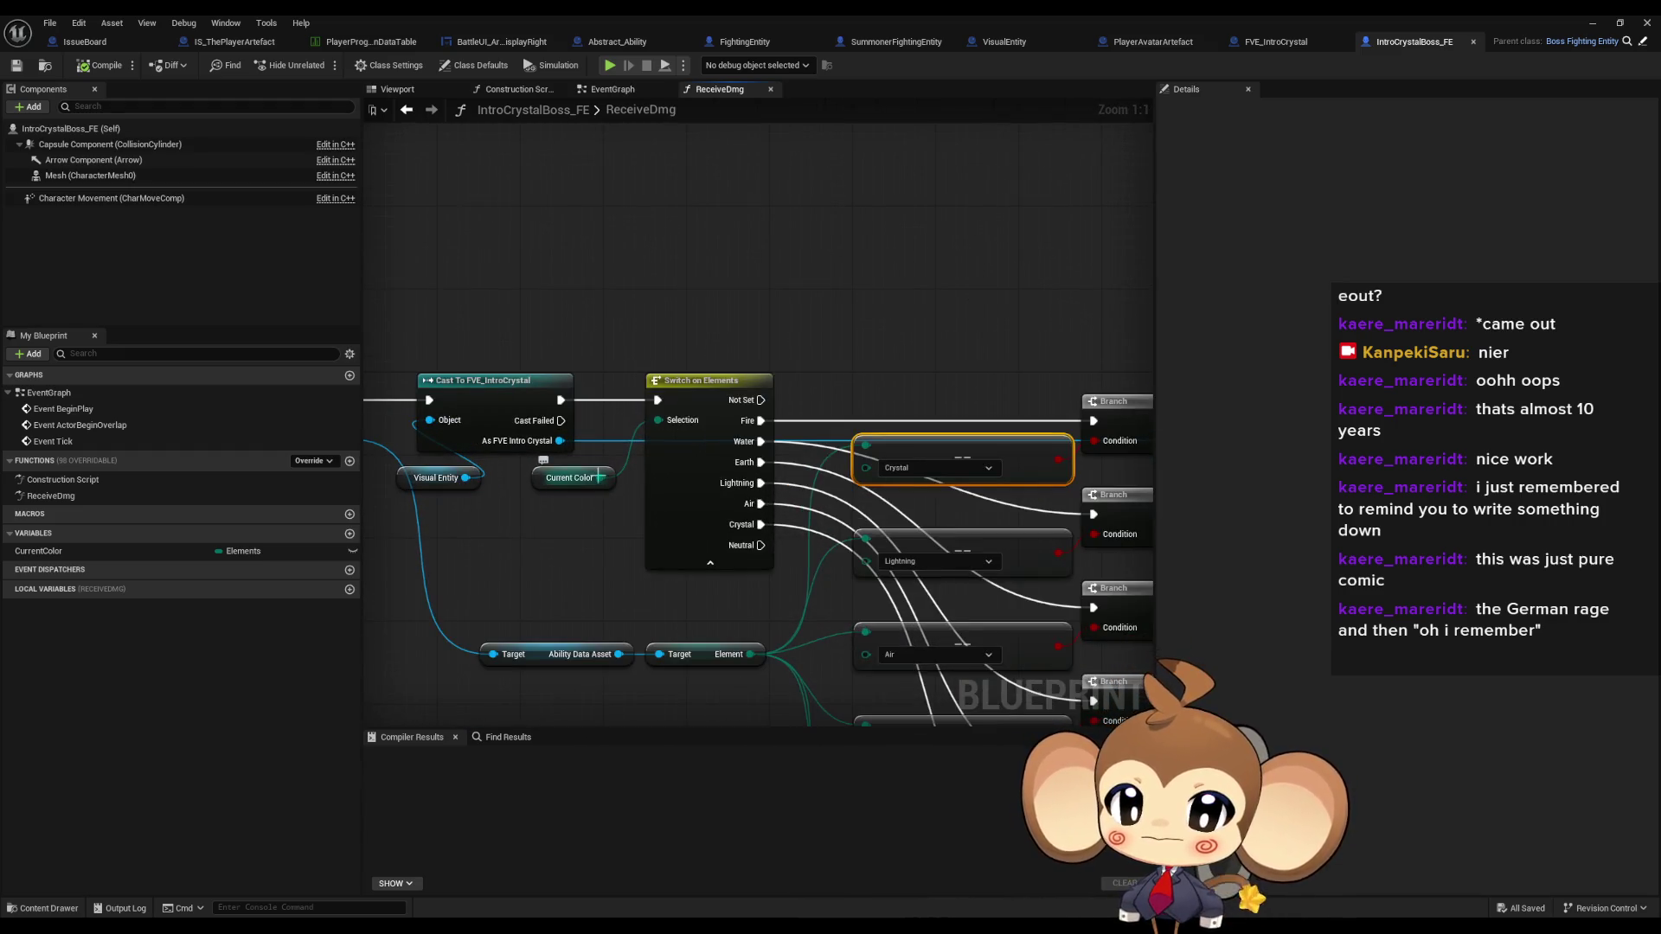
drag(599, 477, 672, 294)
- Add an Equal (Enum) node comparing Current Color with the attack's Element
text(==)
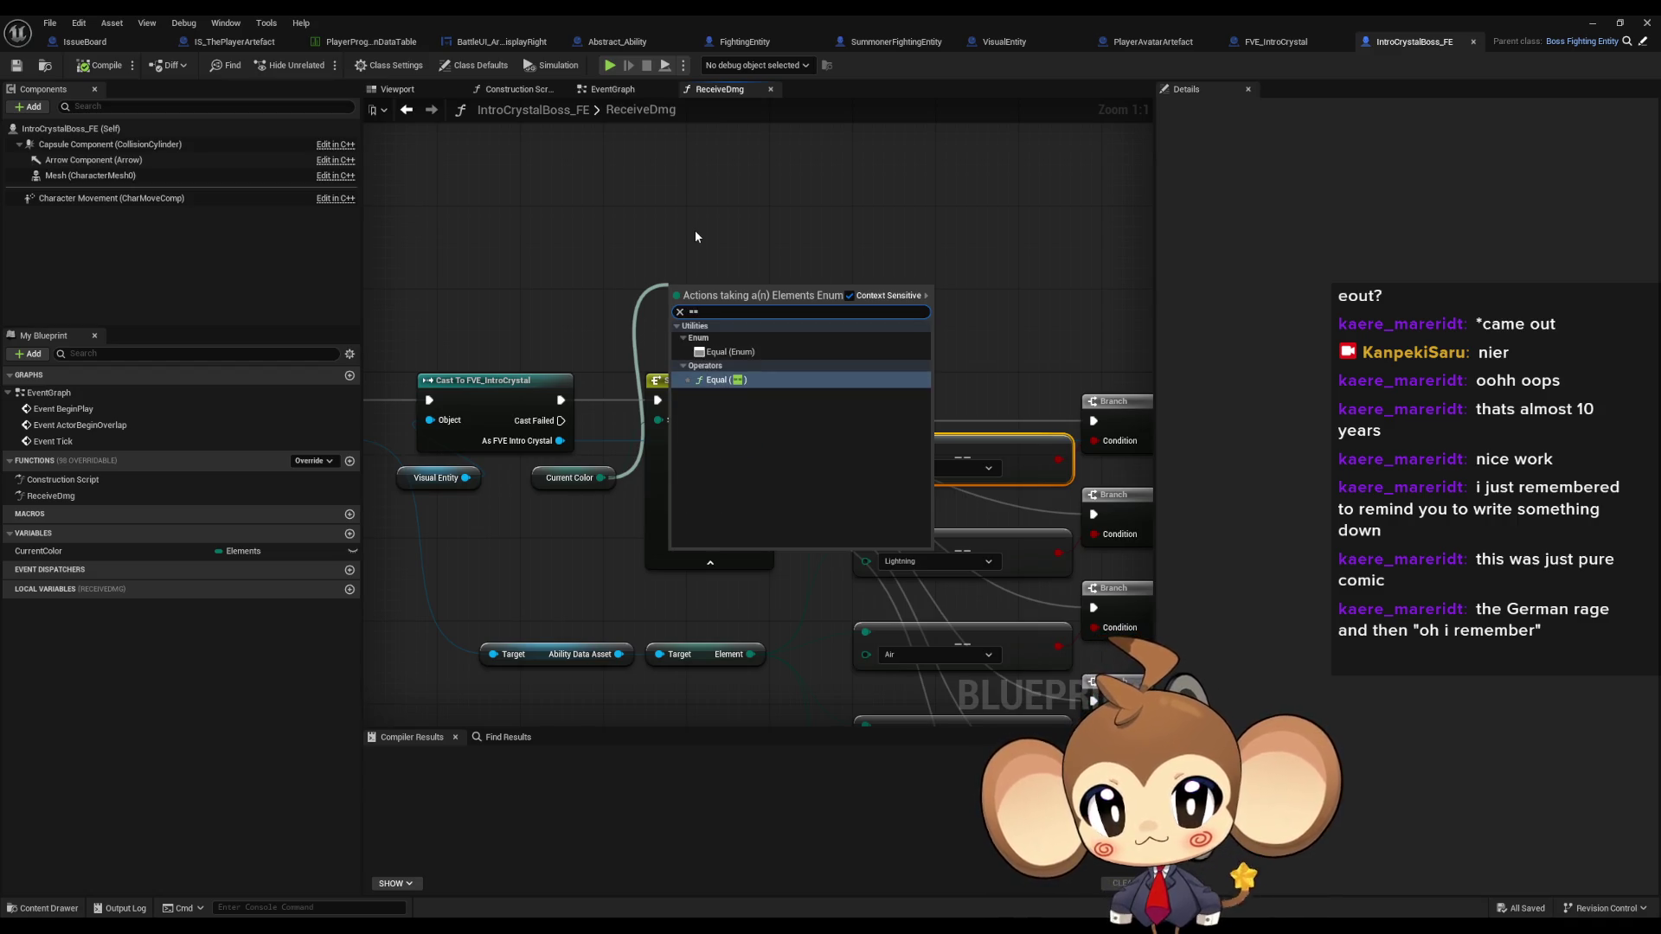
key(Return)
mouse_move(762, 653)
mouse_down()
mouse_move(680, 313)
mouse_move(832, 273)
mouse_up()
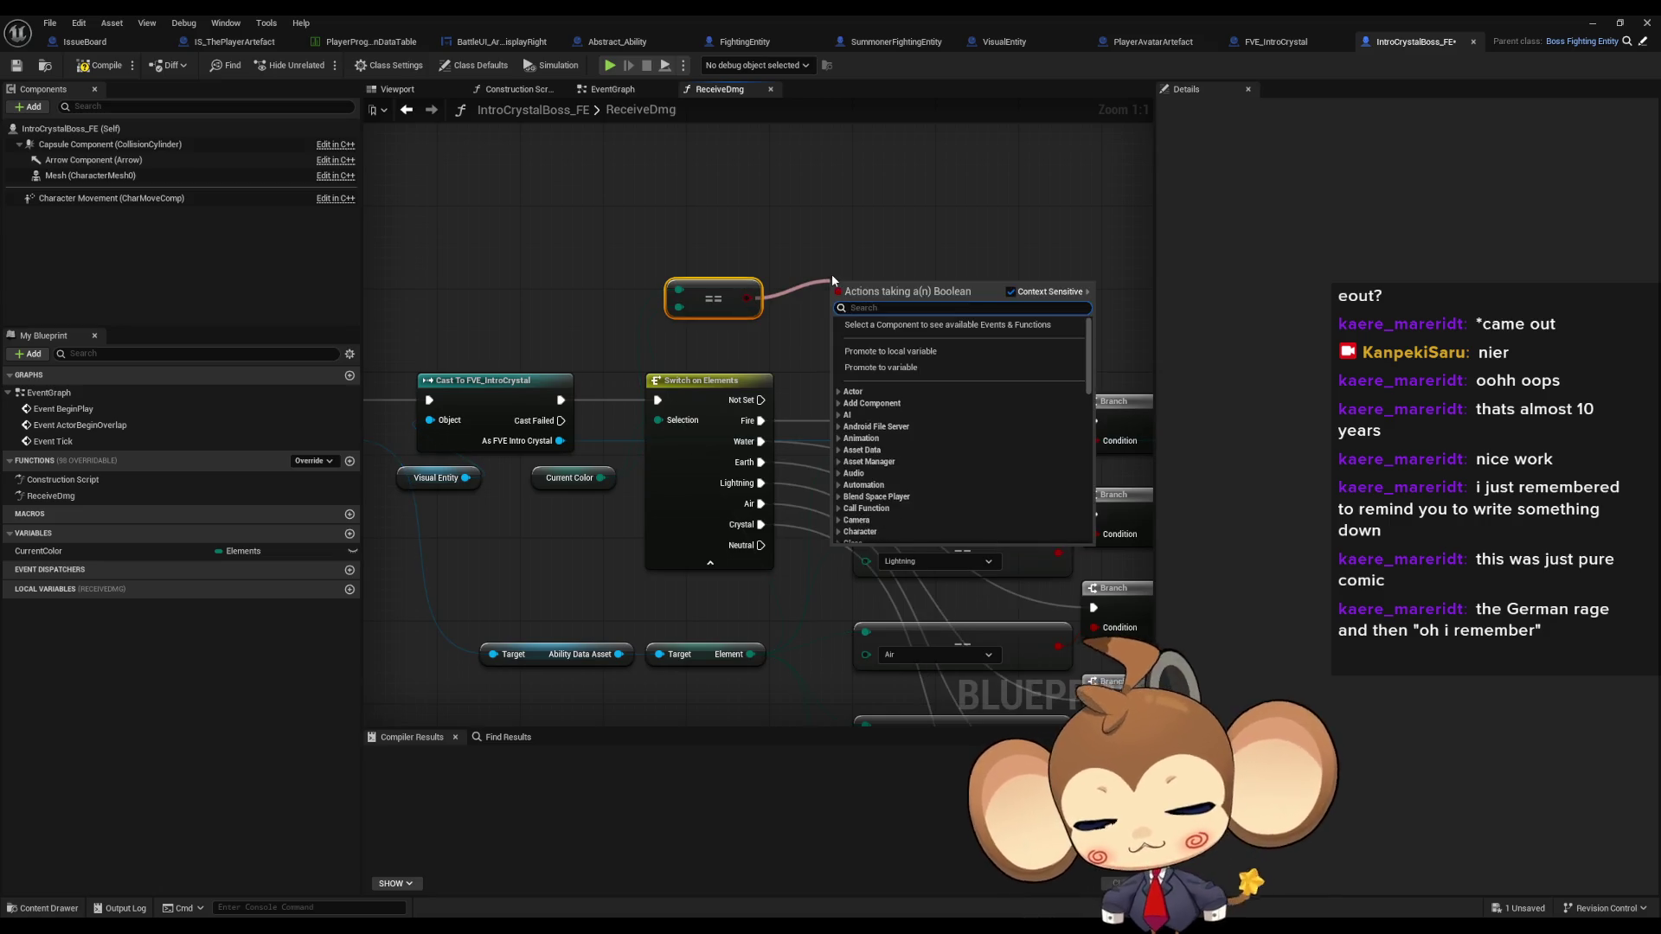
- Route the comparison into a Branch whose True triggers Damage Element Health, then play-test
text(branch)
key(Return)
mouse_move(933, 331)
mouse_down()
mouse_move(601, 344)
mouse_move(673, 294)
mouse_move(896, 408)
mouse_up()
scroll(601, 344, down, 3)
mouse_move(657, 315)
mouse_down()
mouse_move(875, 311)
mouse_move(564, 386)
mouse_up()
click(1591, 26)
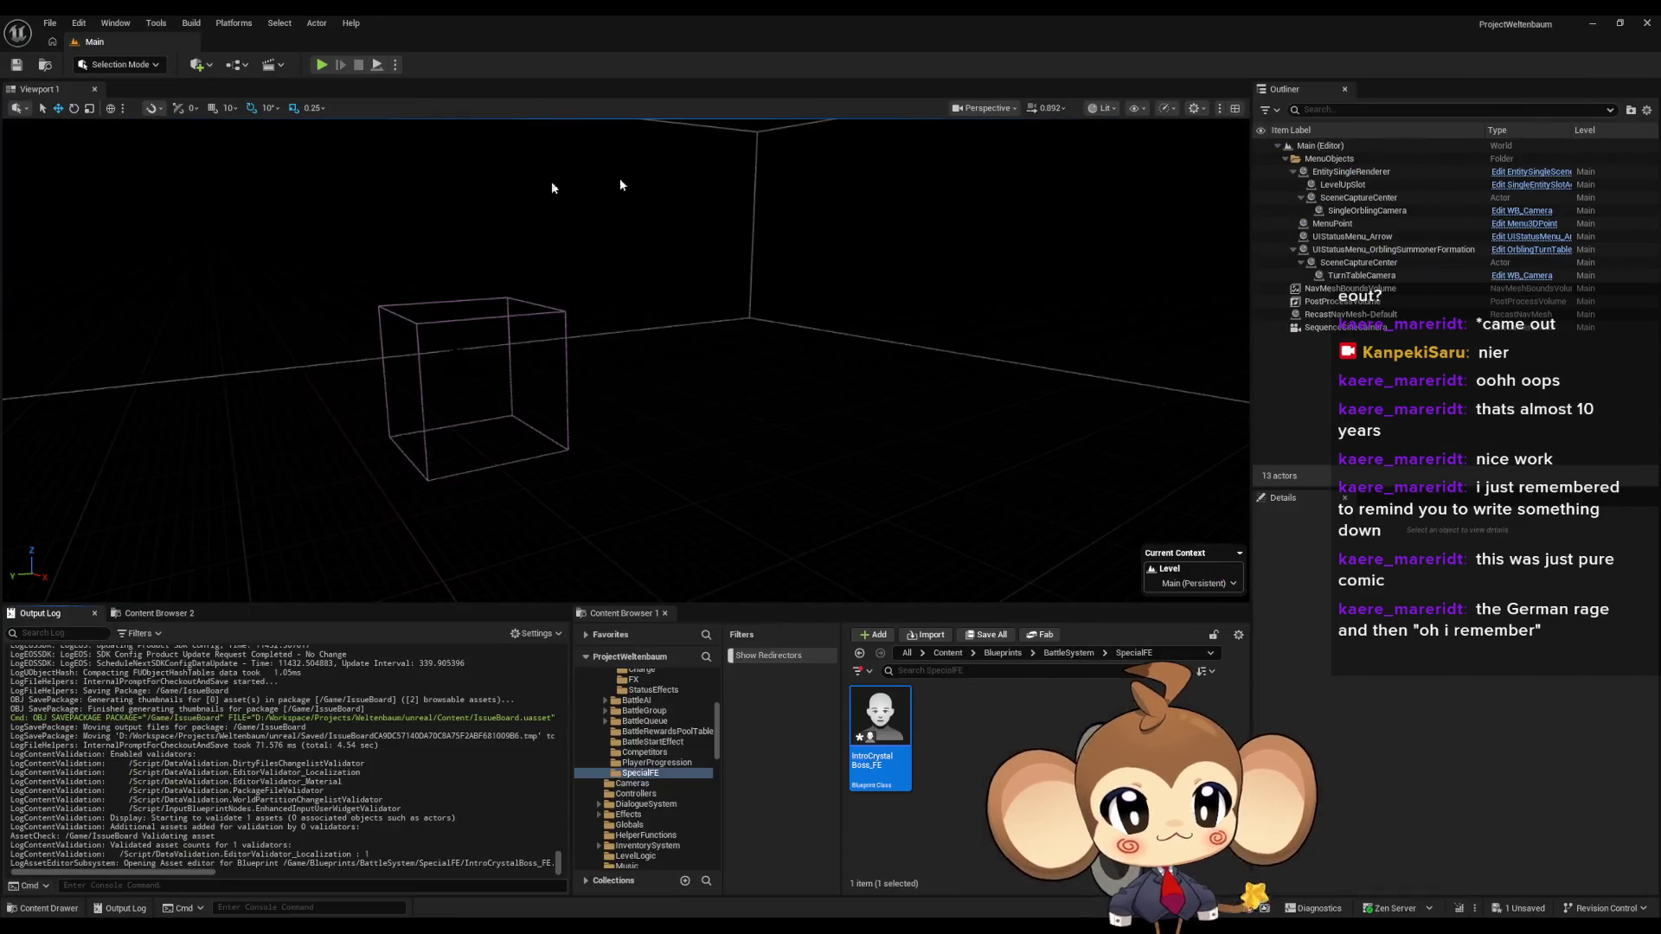
key(alt+p)
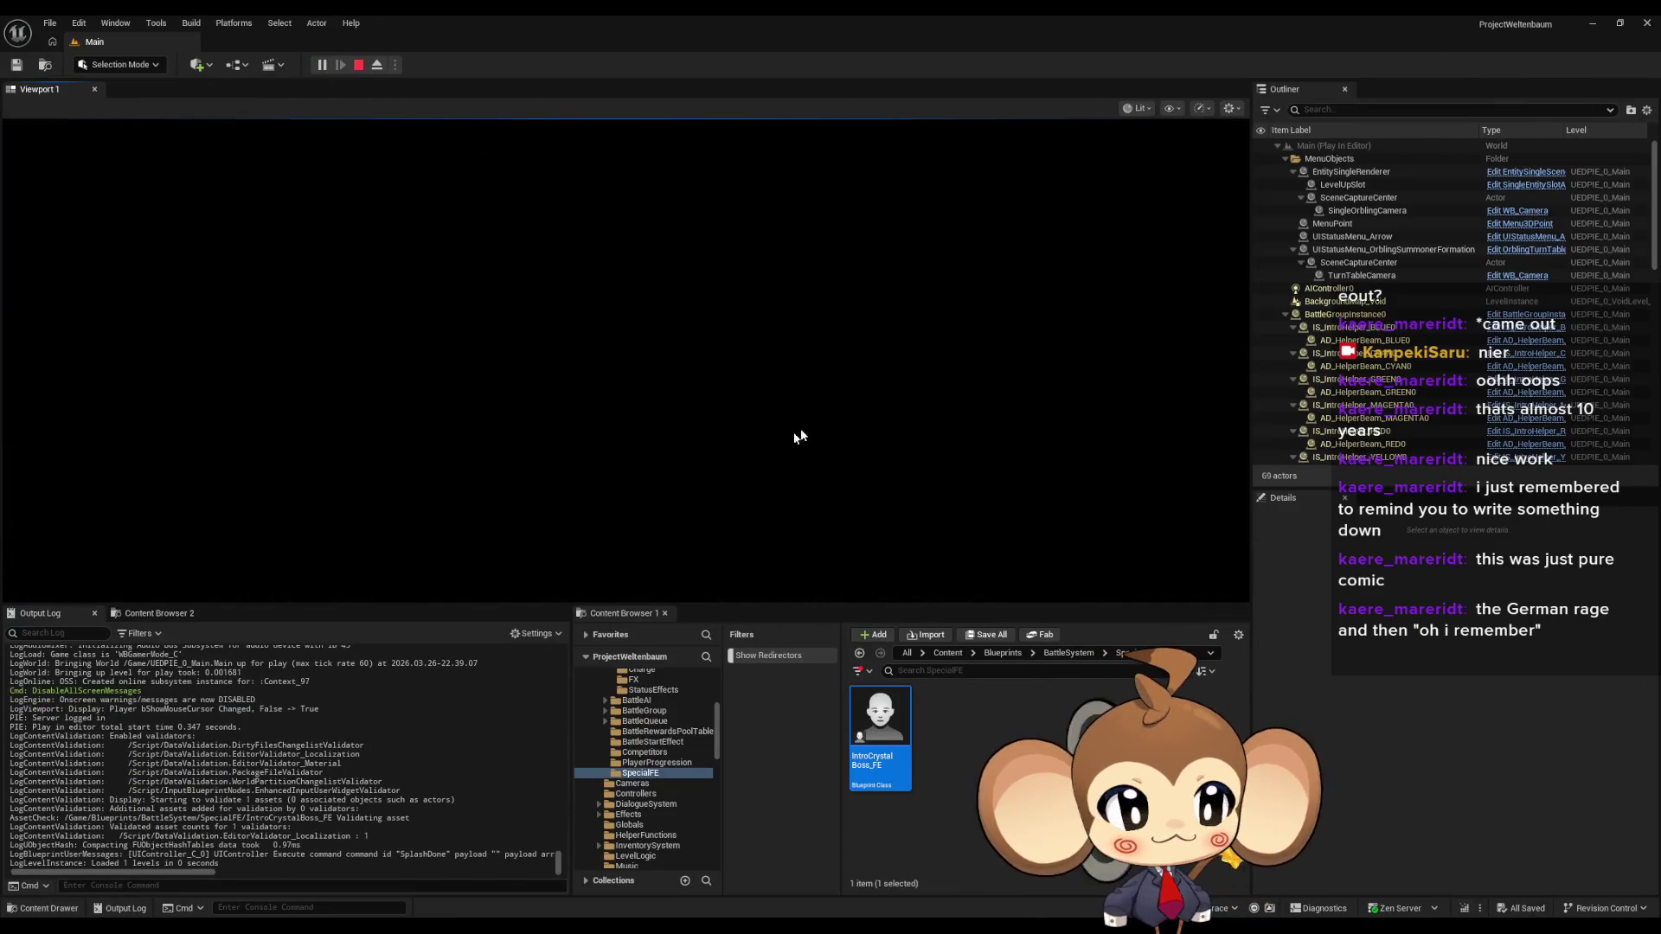
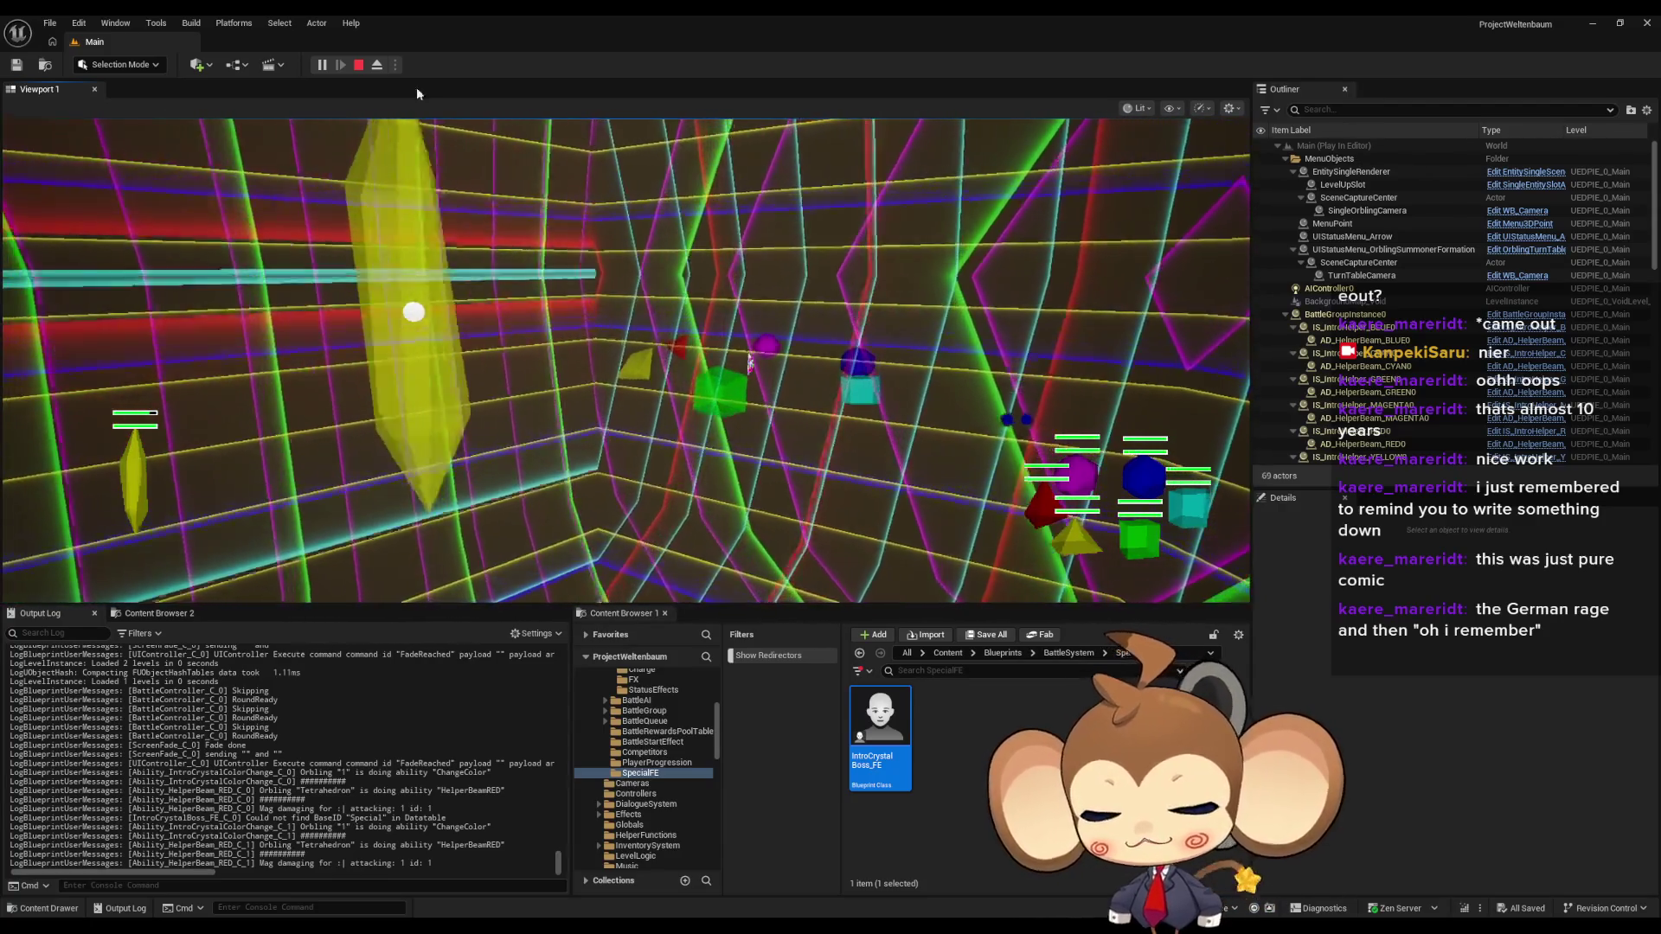
- Stop play and add an IssueBoard comment reading 'we should repair crystal, not kill it'
click(356, 65)
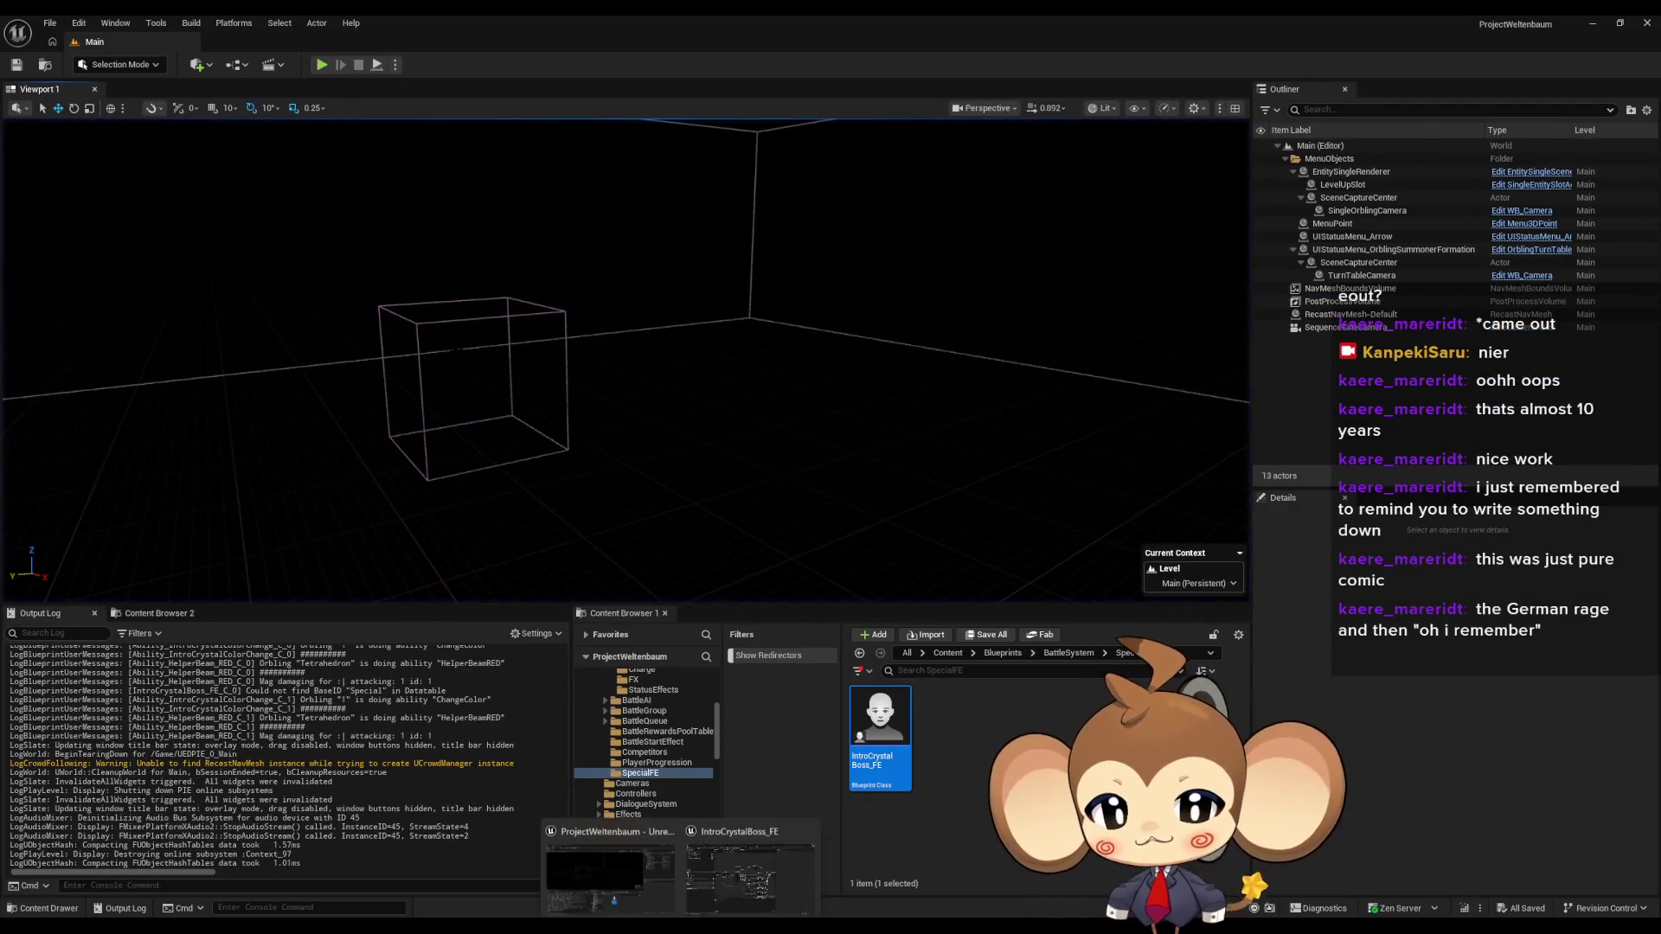
click(733, 896)
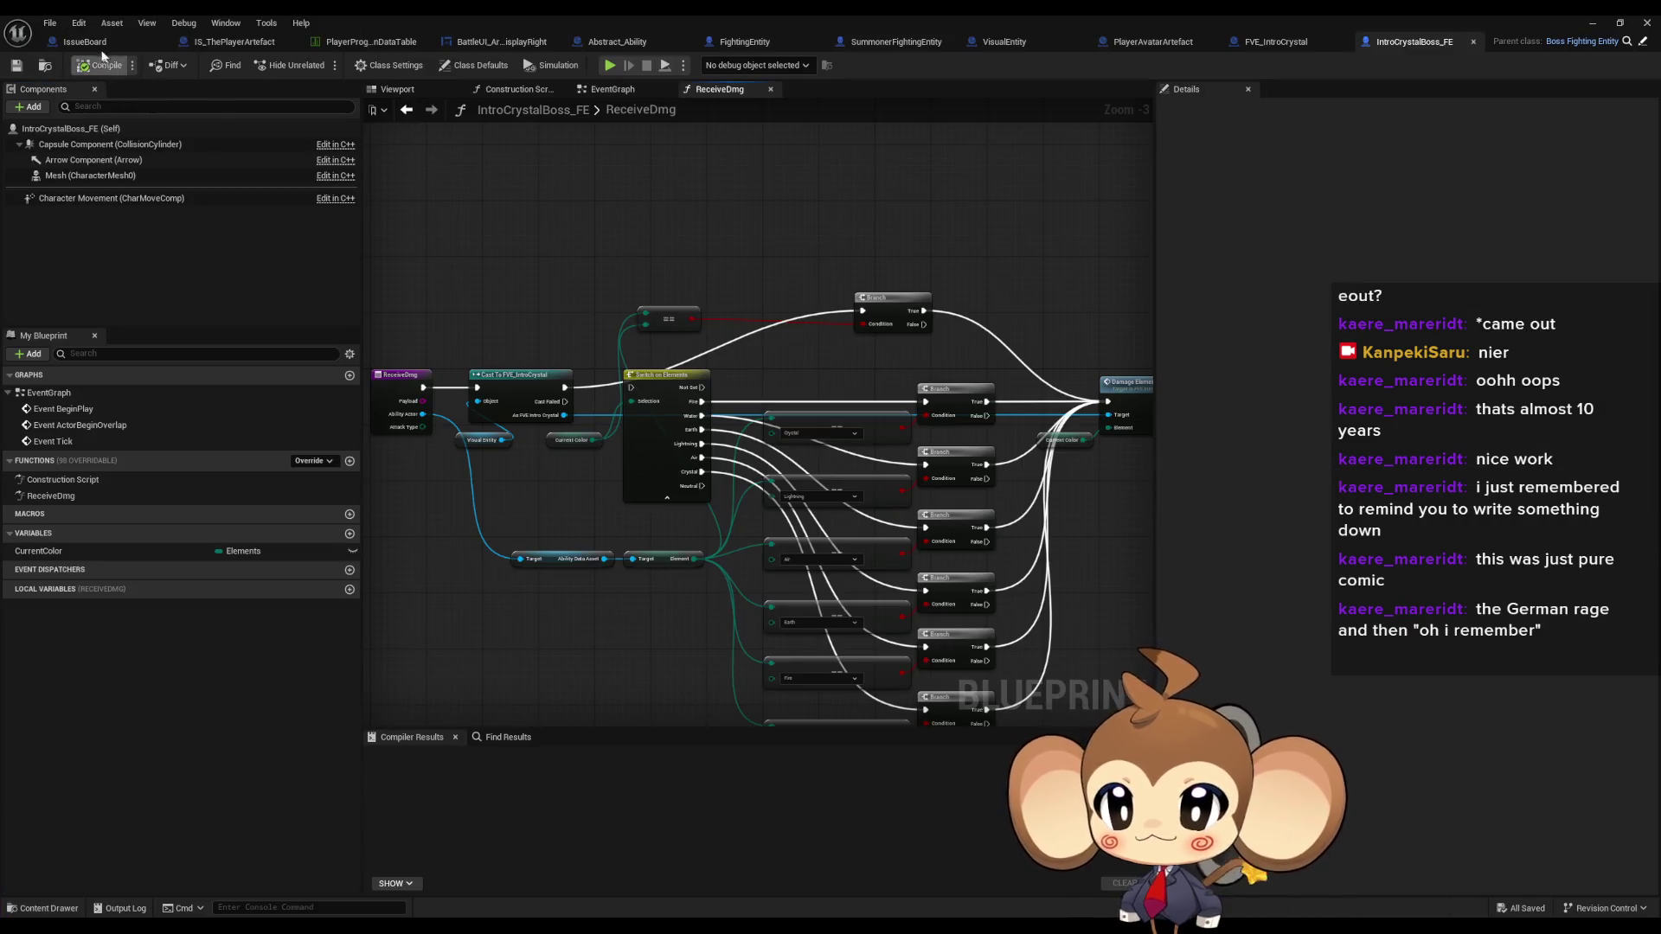
click(99, 43)
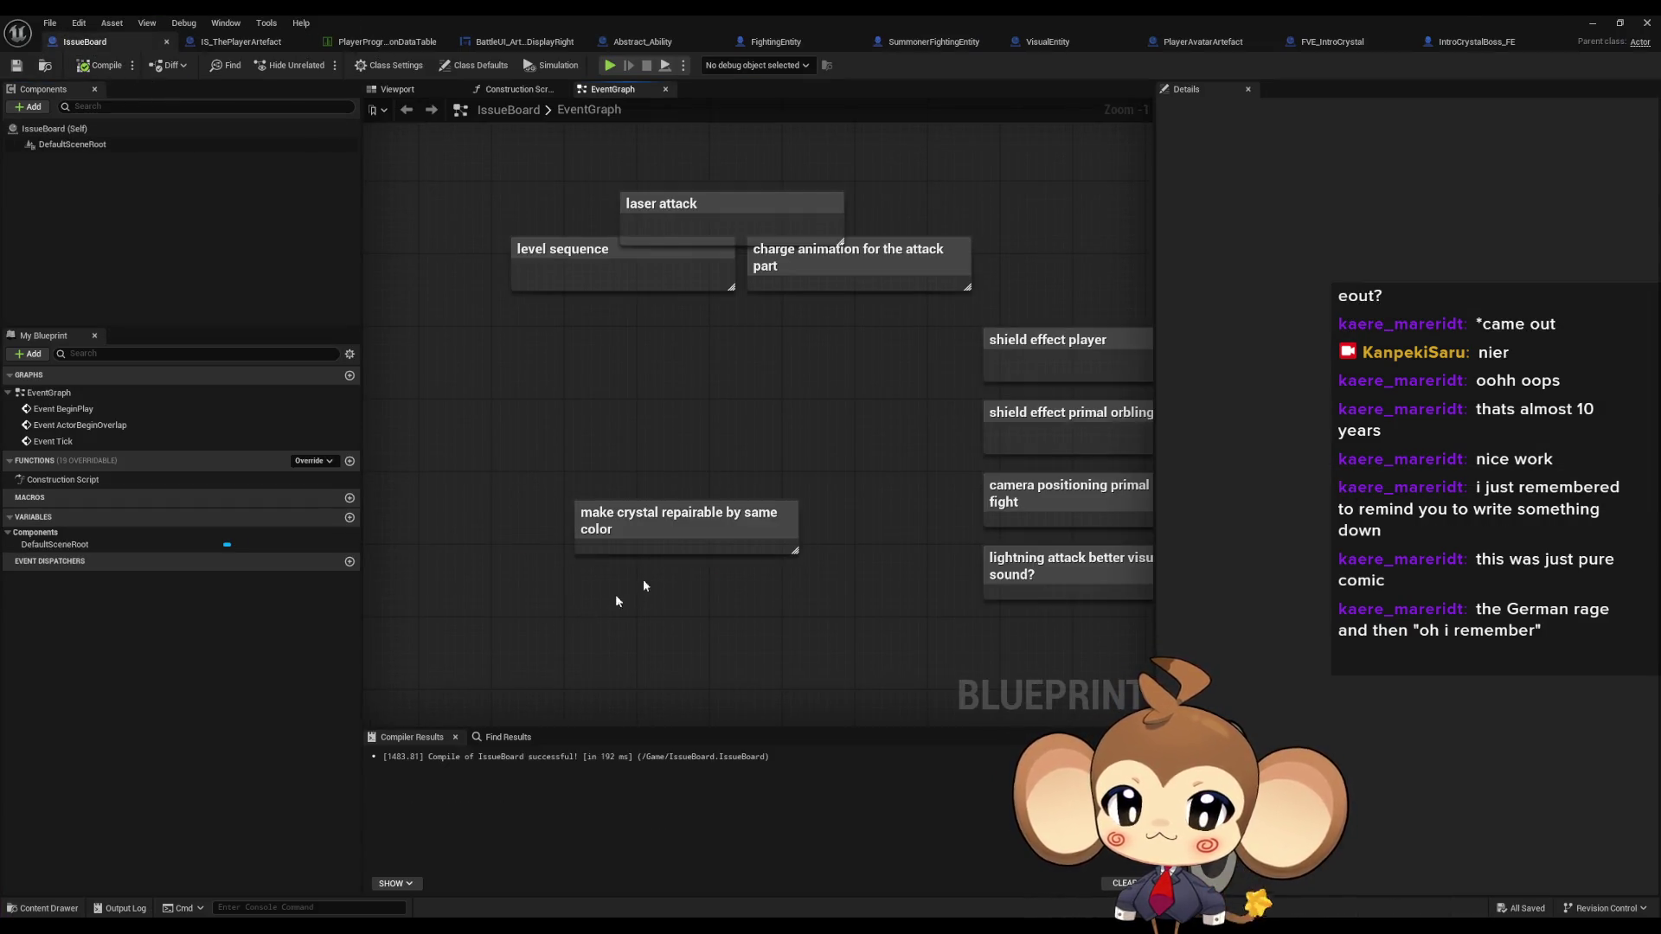
key(c)
text(we should repair crystal, not kill)
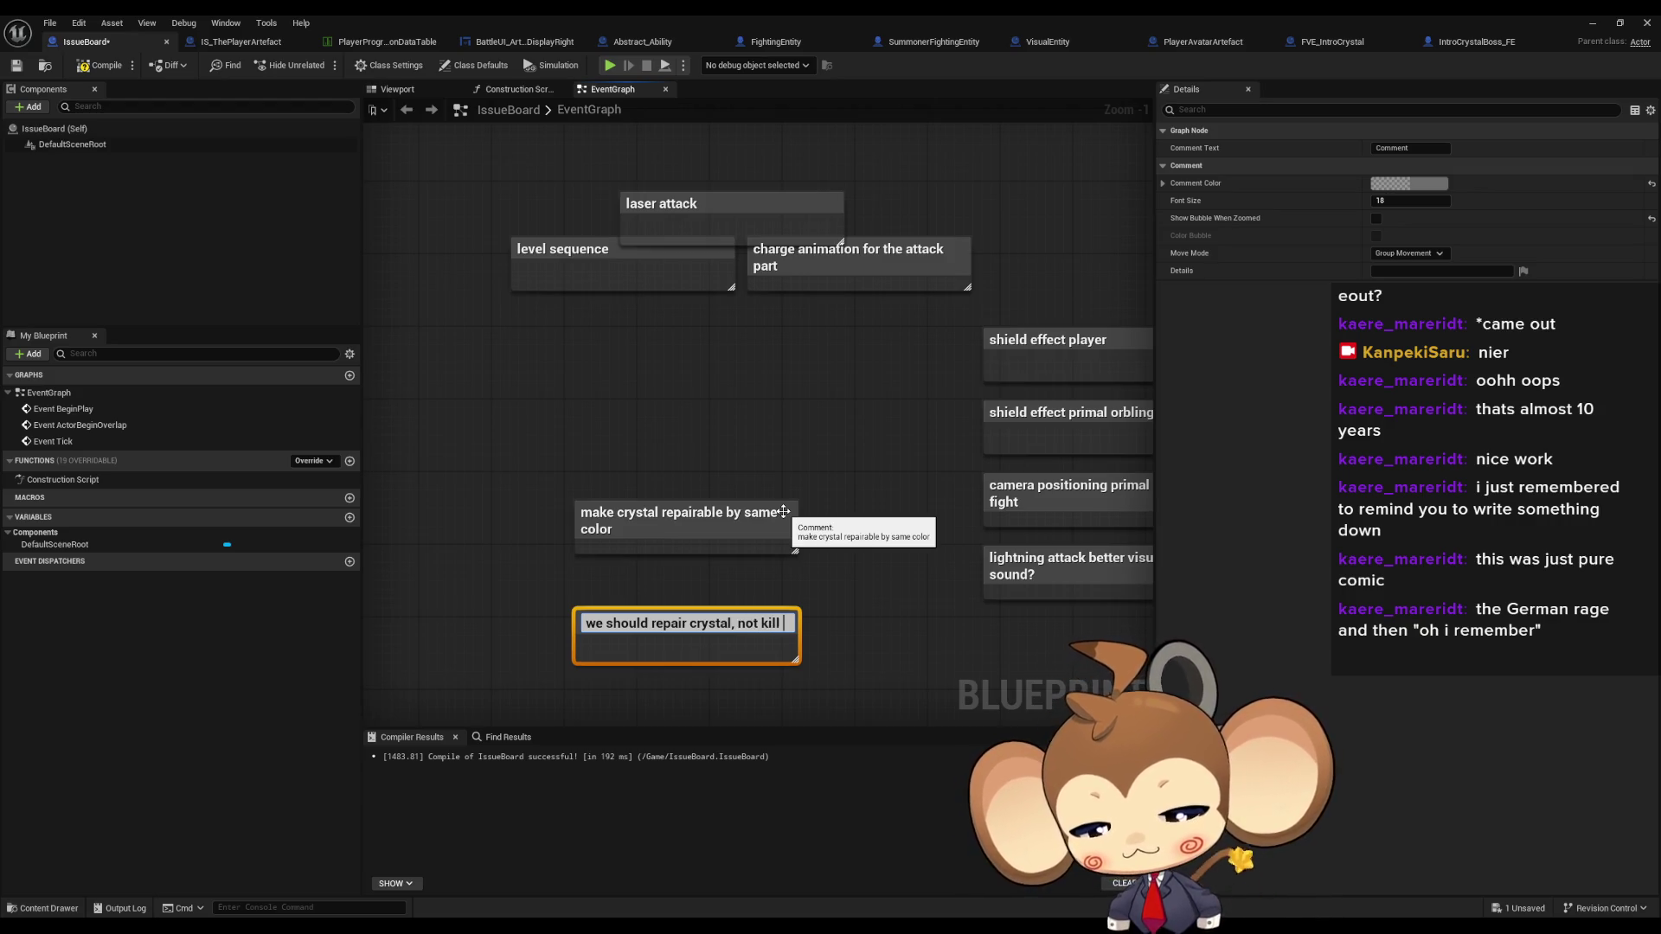
text(it)
key(Return)
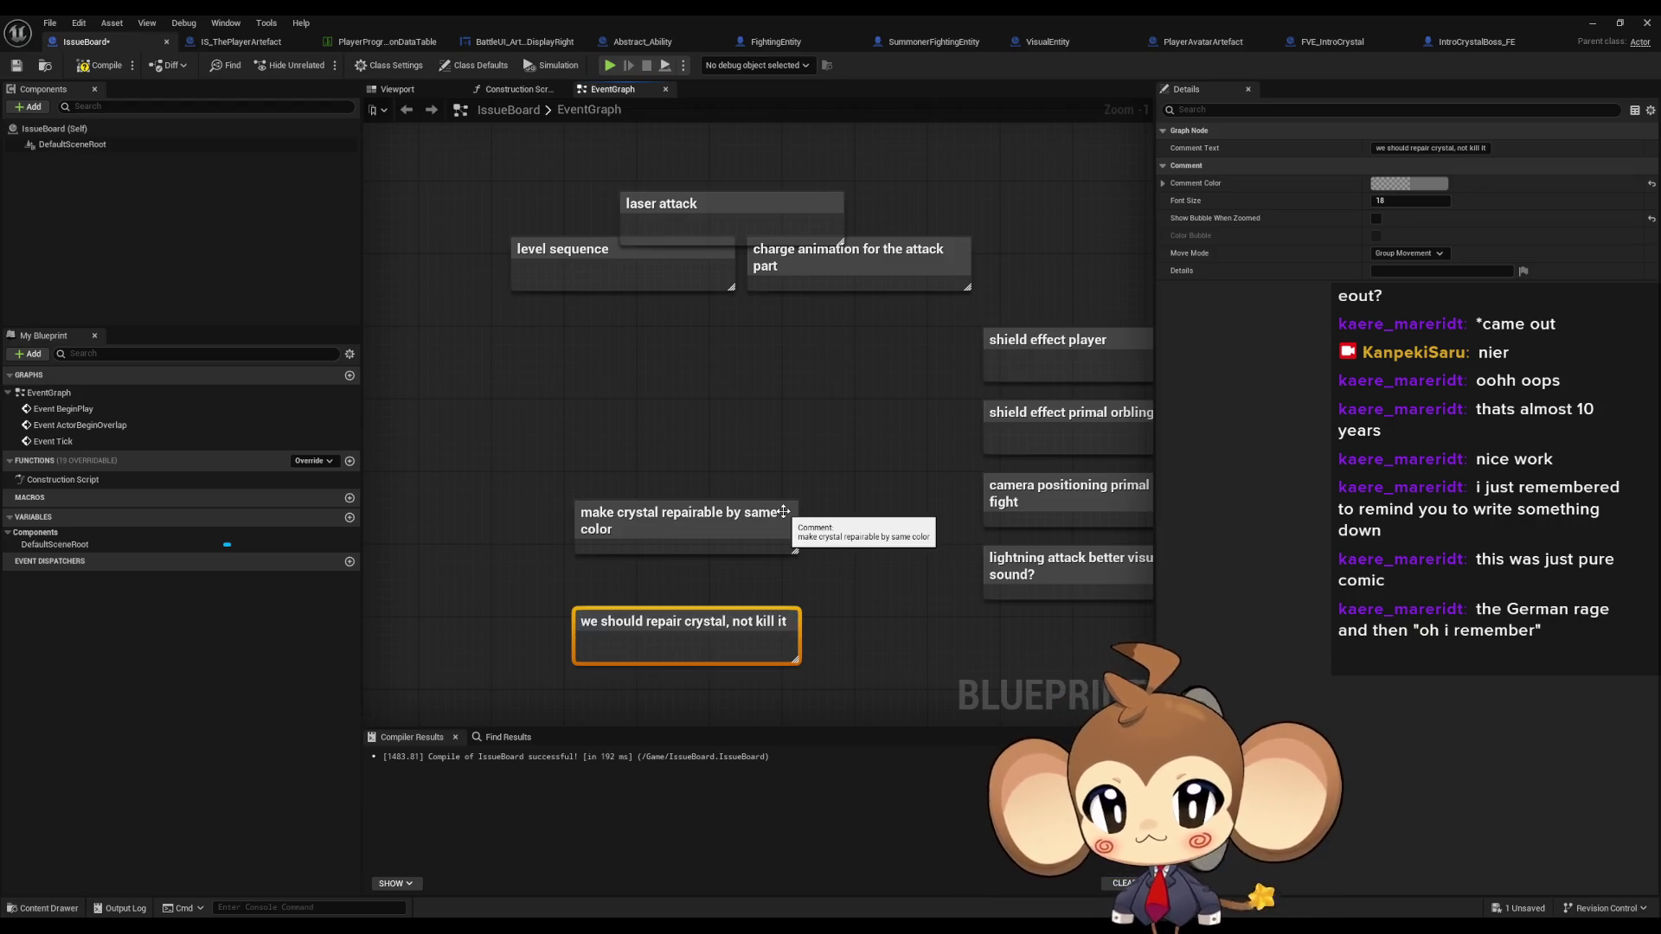
- Delete the old 'make crystal repairable' comment from the IssueBoard graph
click(658, 517)
key(Delete)
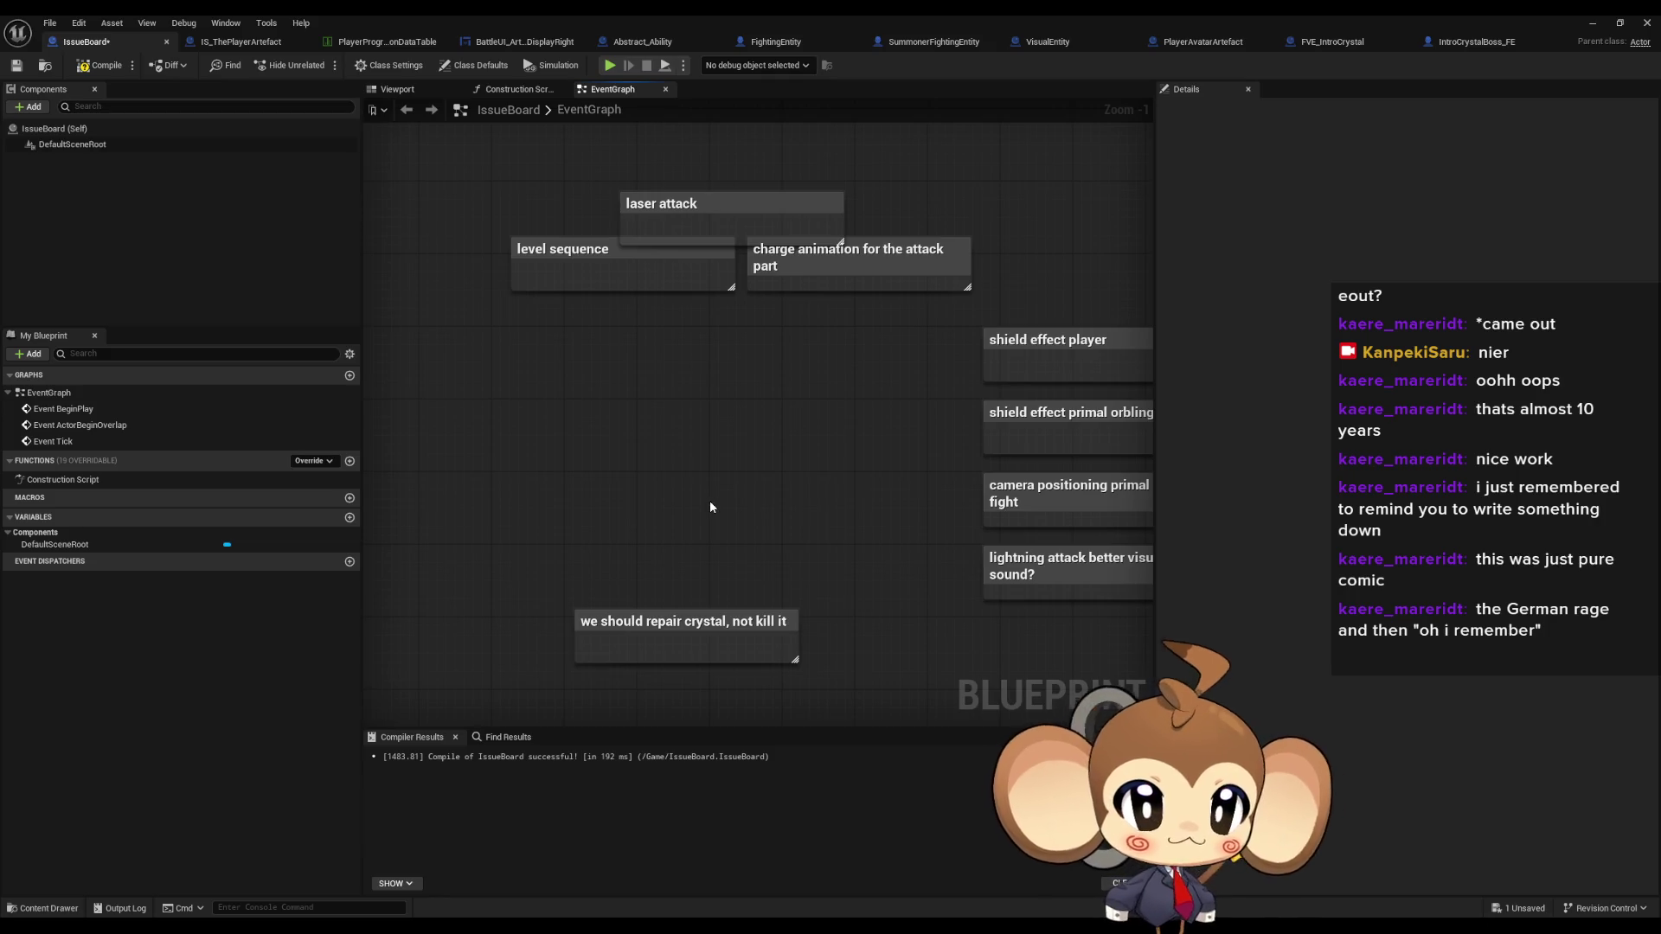
scroll(779, 506, down, 4)
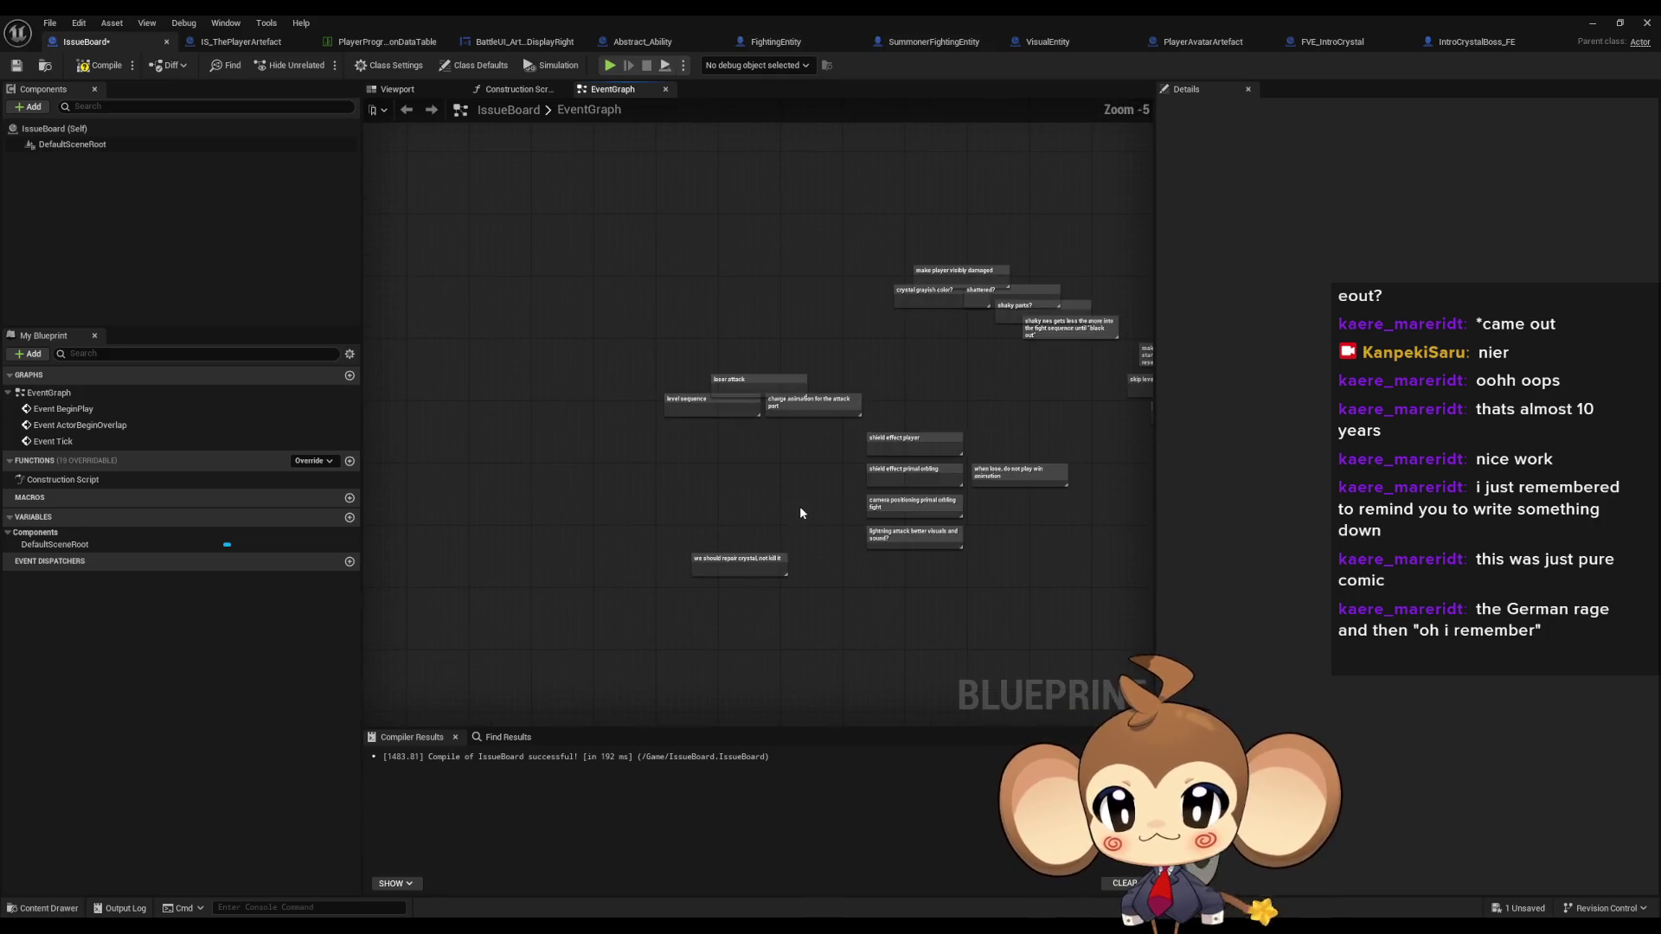
scroll(828, 530, up, 2)
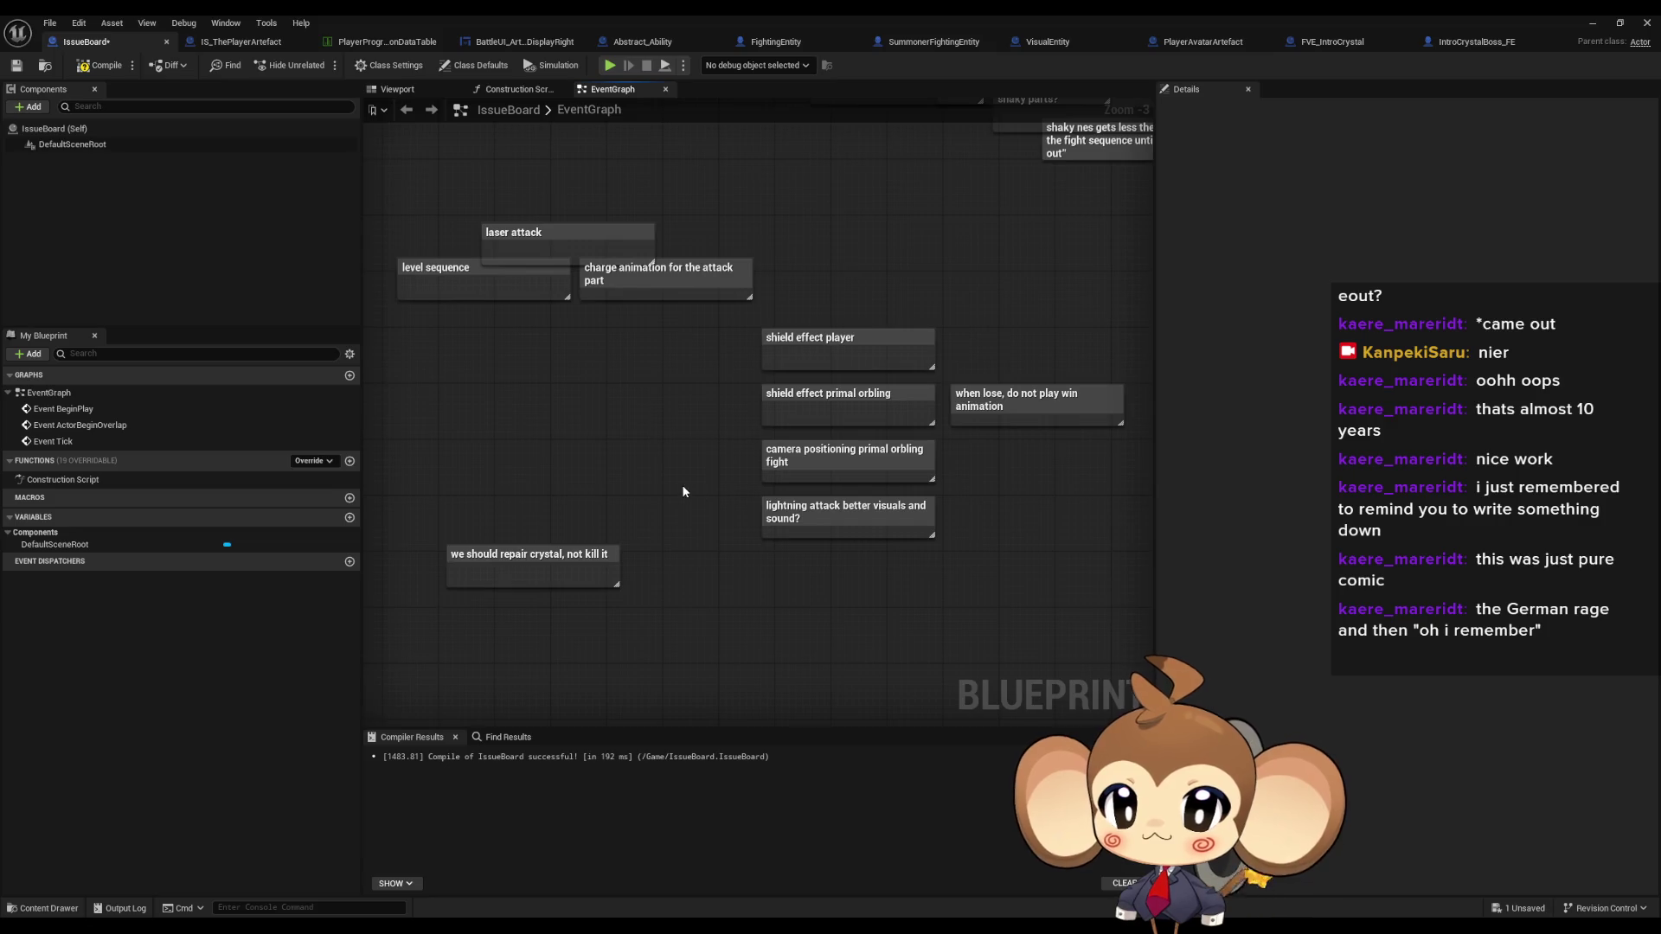
- Look over the remaining to-do notes such as 'laser attack', then minimize the blueprint editor
click(481, 296)
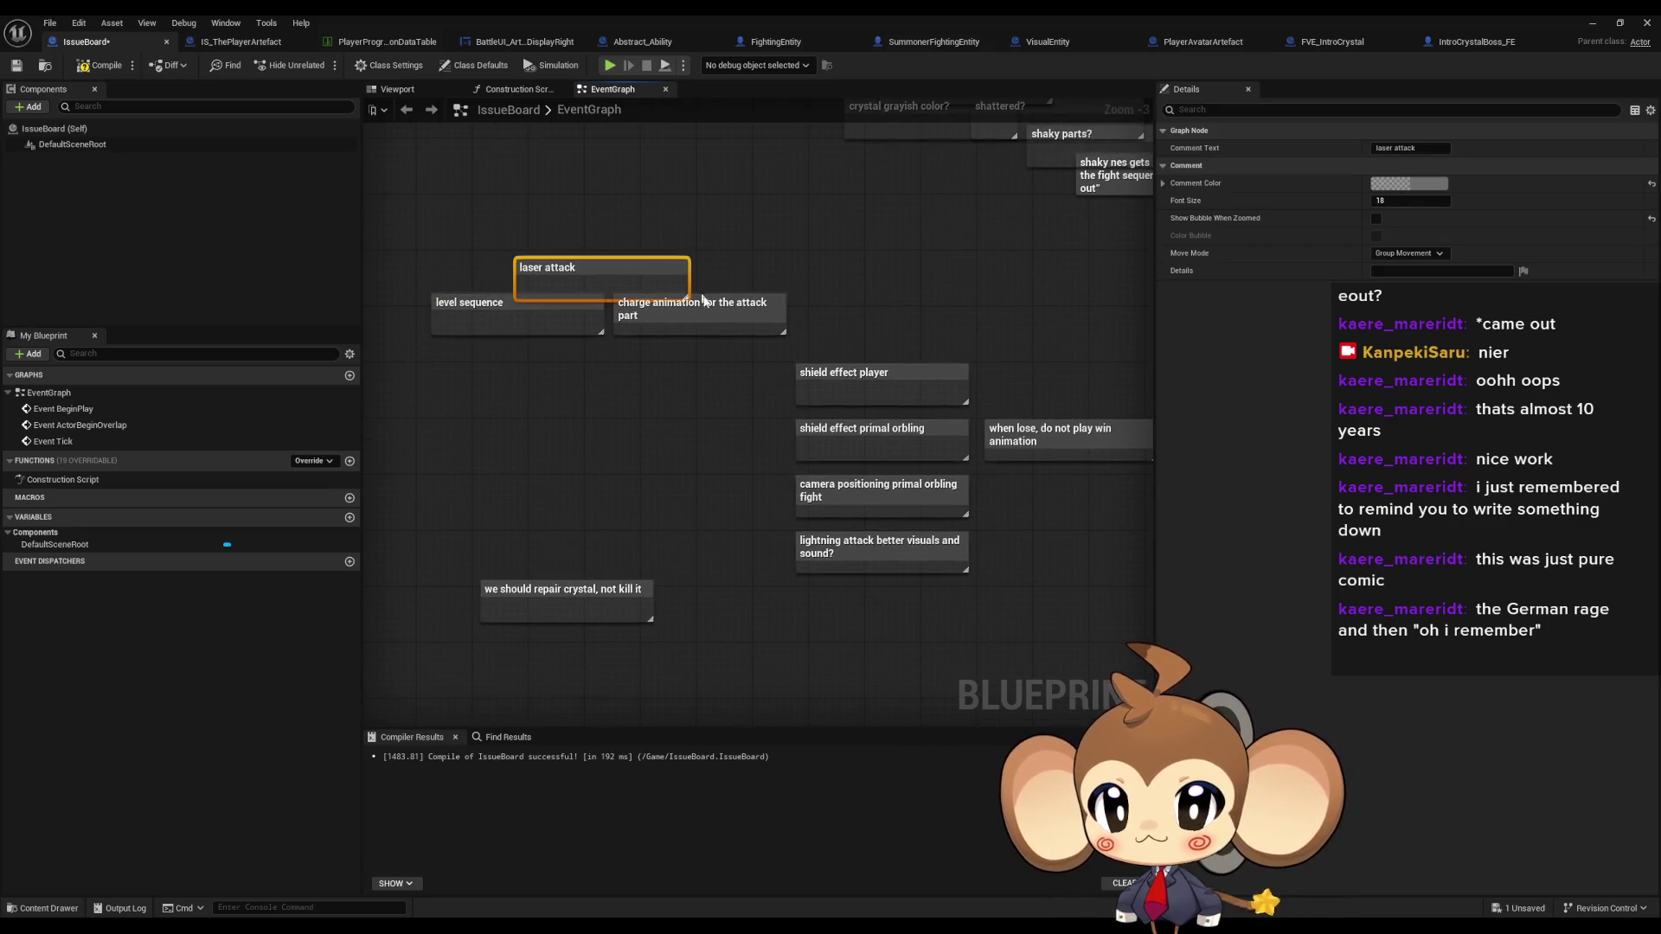
click(649, 443)
drag(648, 443, 550, 420)
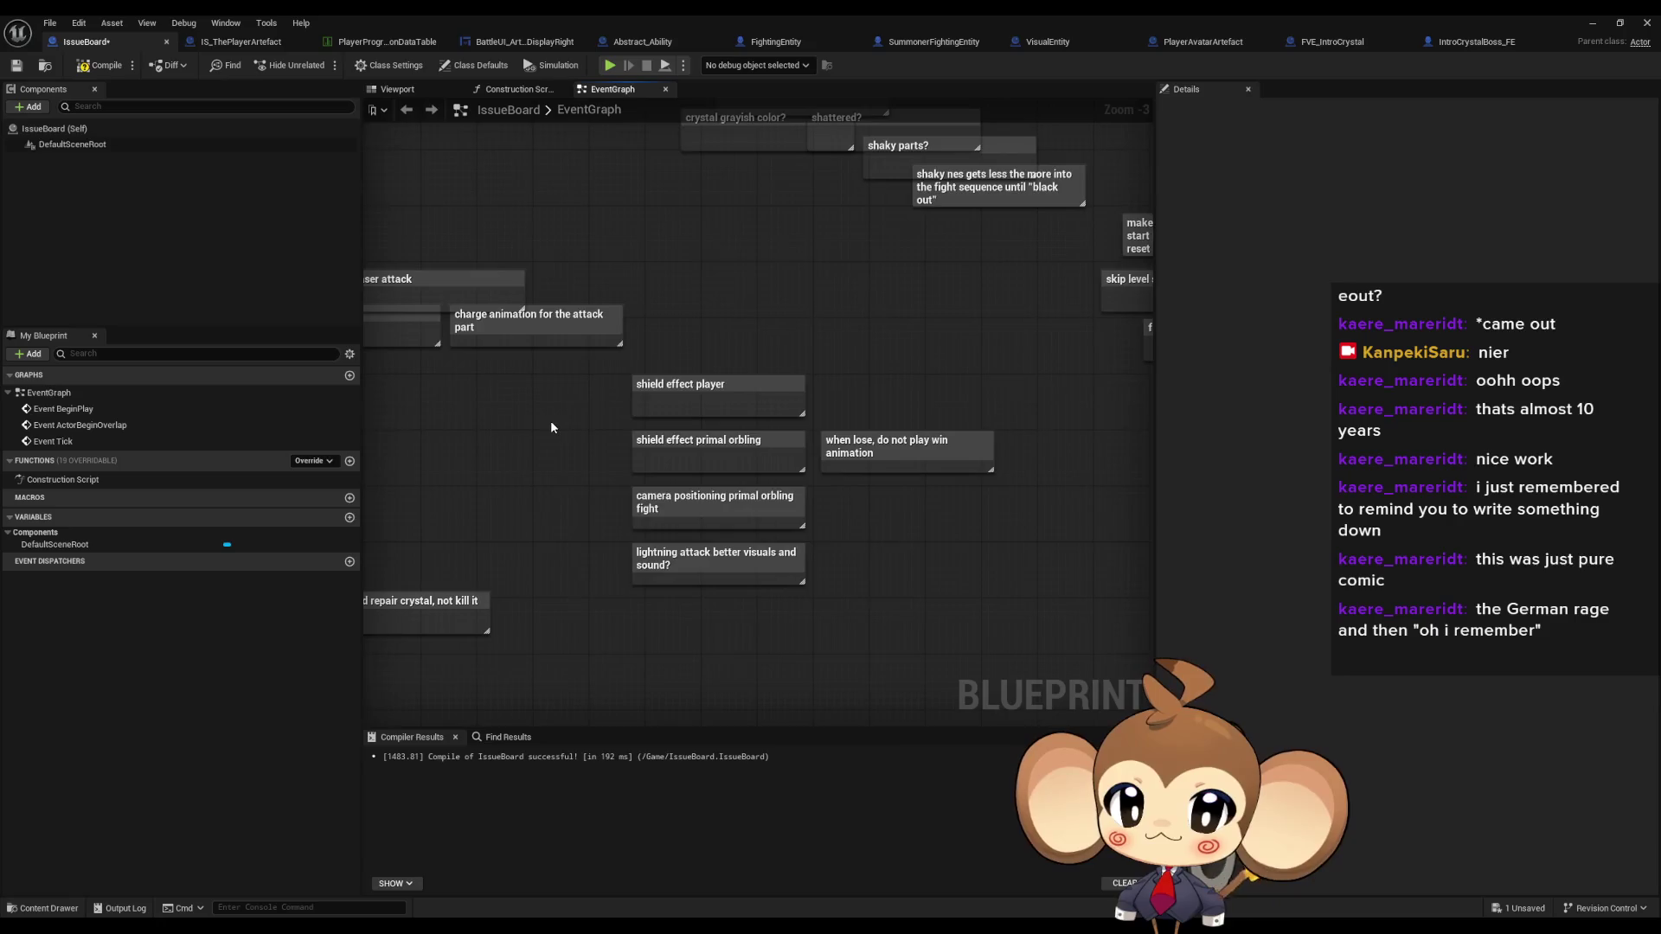
scroll(545, 438, up, 3)
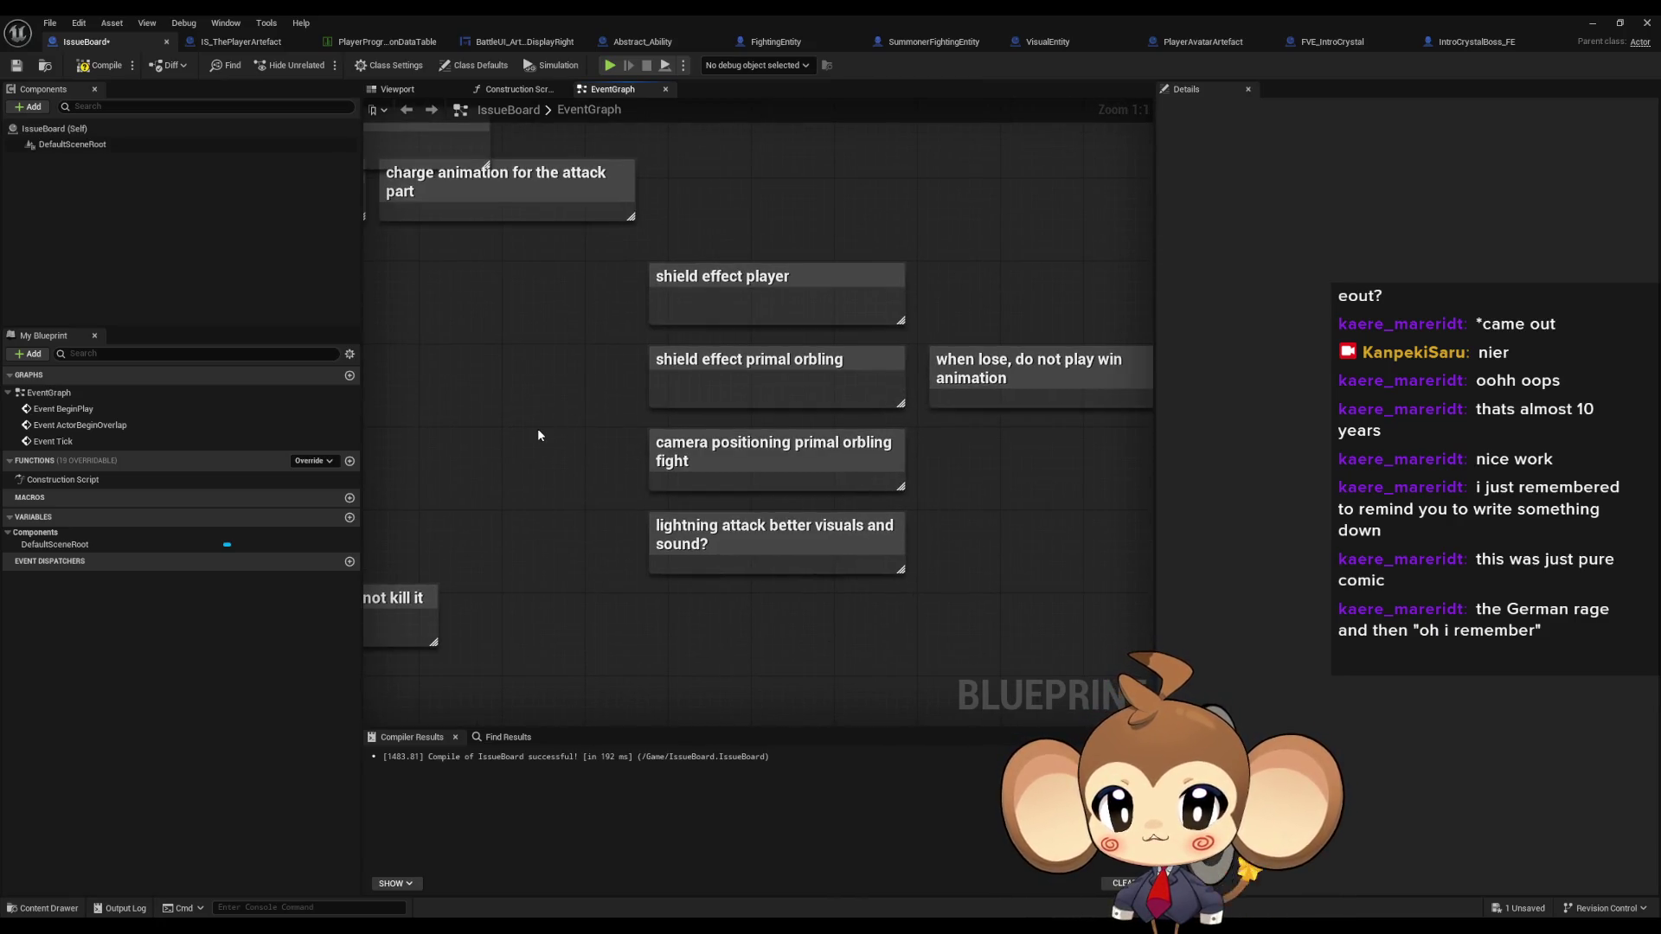
mouse_move(537, 433)
mouse_down()
mouse_move(615, 515)
mouse_move(553, 507)
mouse_move(752, 478)
mouse_up()
scroll(591, 503, down, 2)
mouse_move(693, 370)
mouse_down()
mouse_move(735, 446)
mouse_move(718, 433)
mouse_up()
click(713, 334)
click(718, 433)
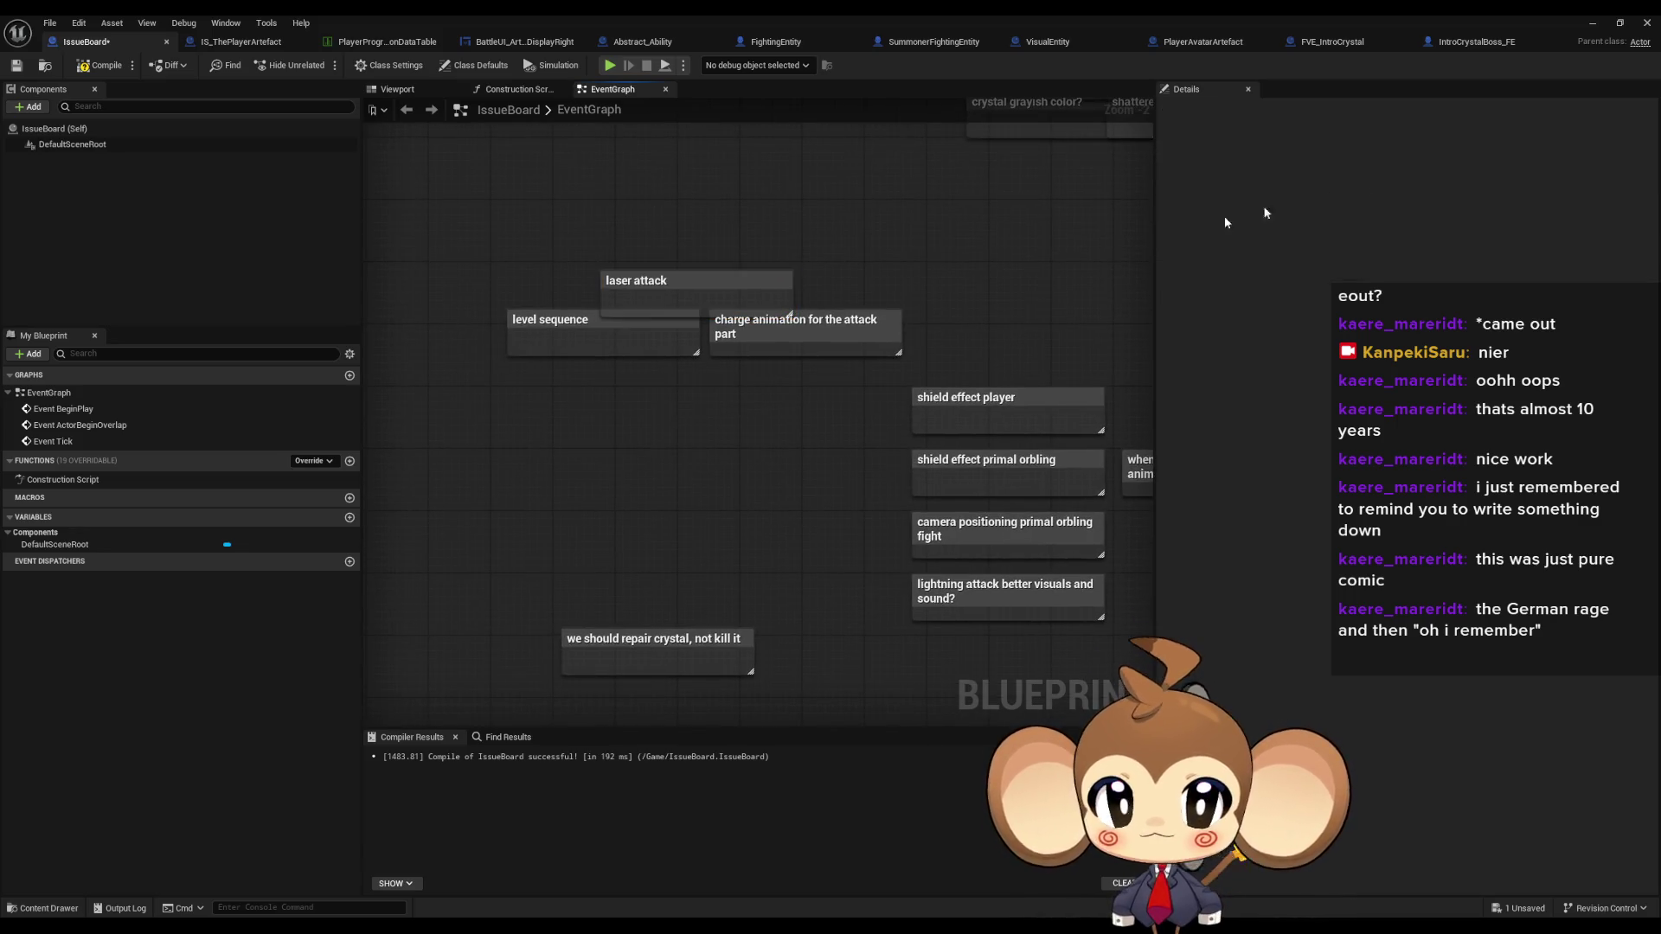
click(1592, 26)
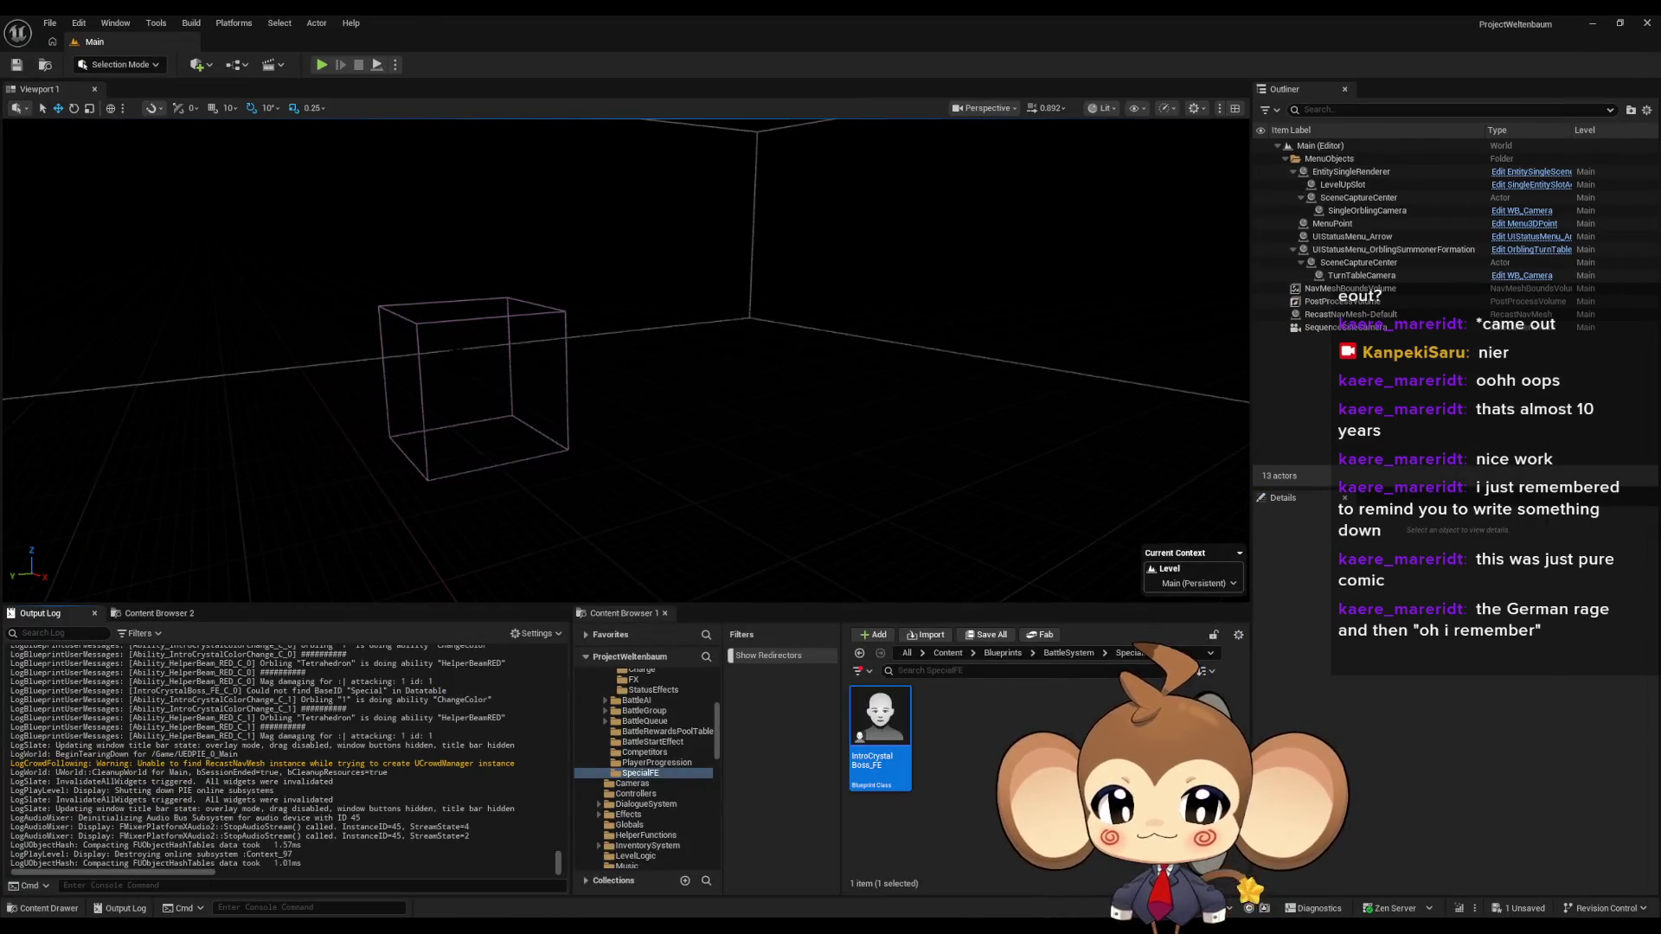
- Browse the Content Browser to Content > Sequences > Battle > Intro
key(Escape)
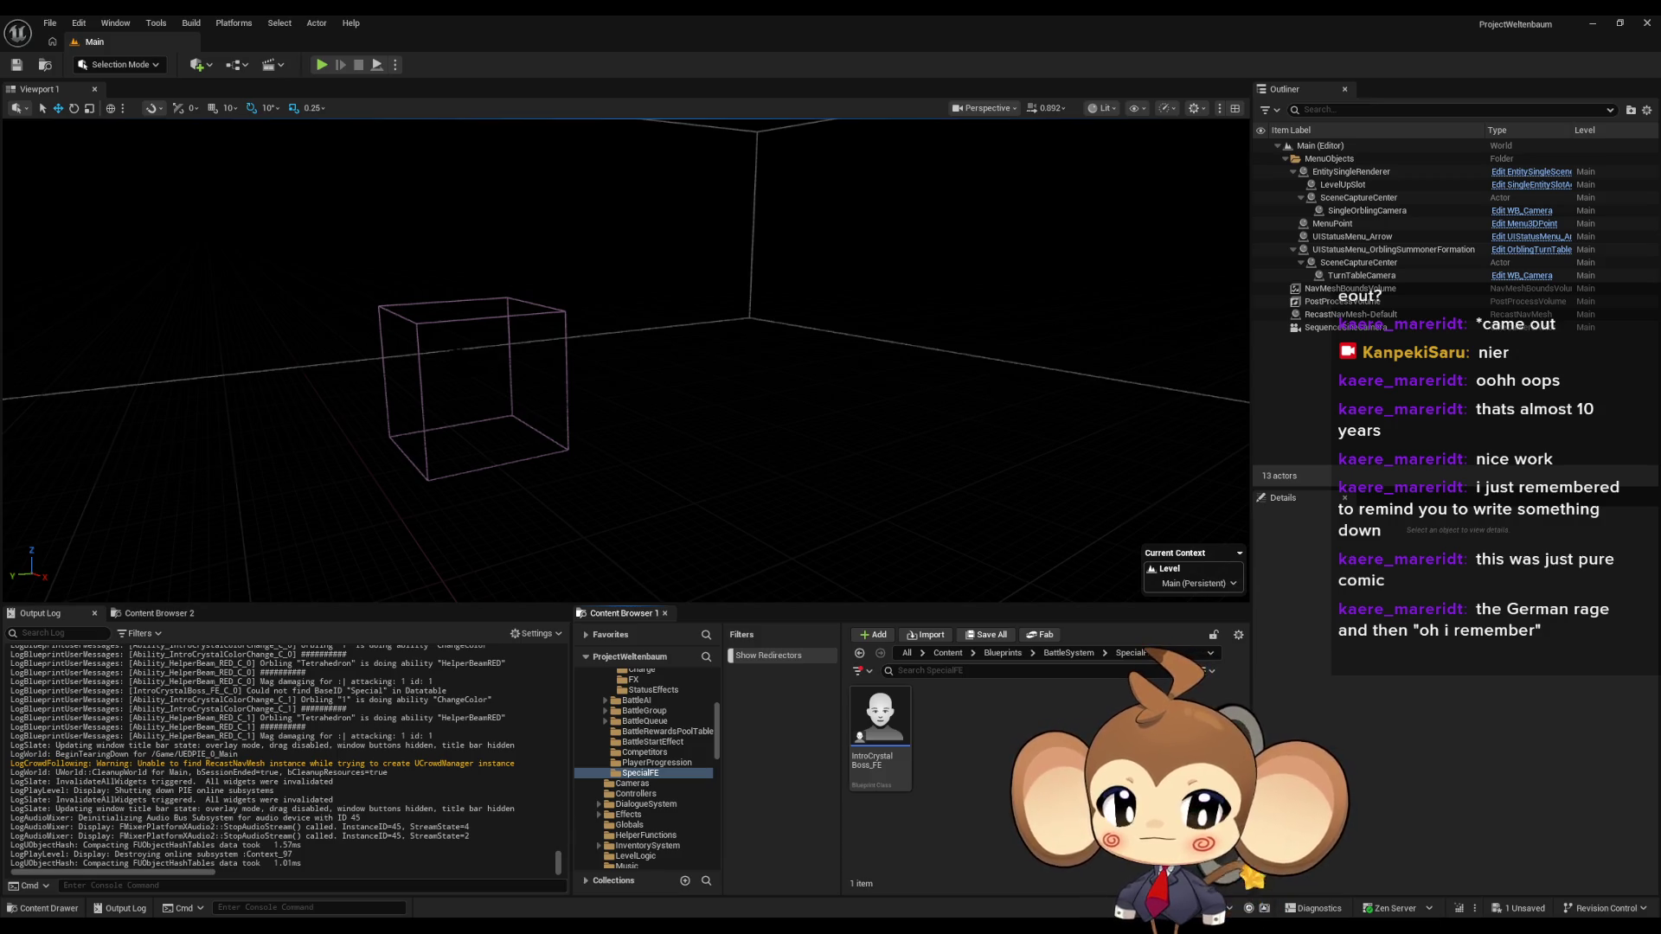
click(948, 654)
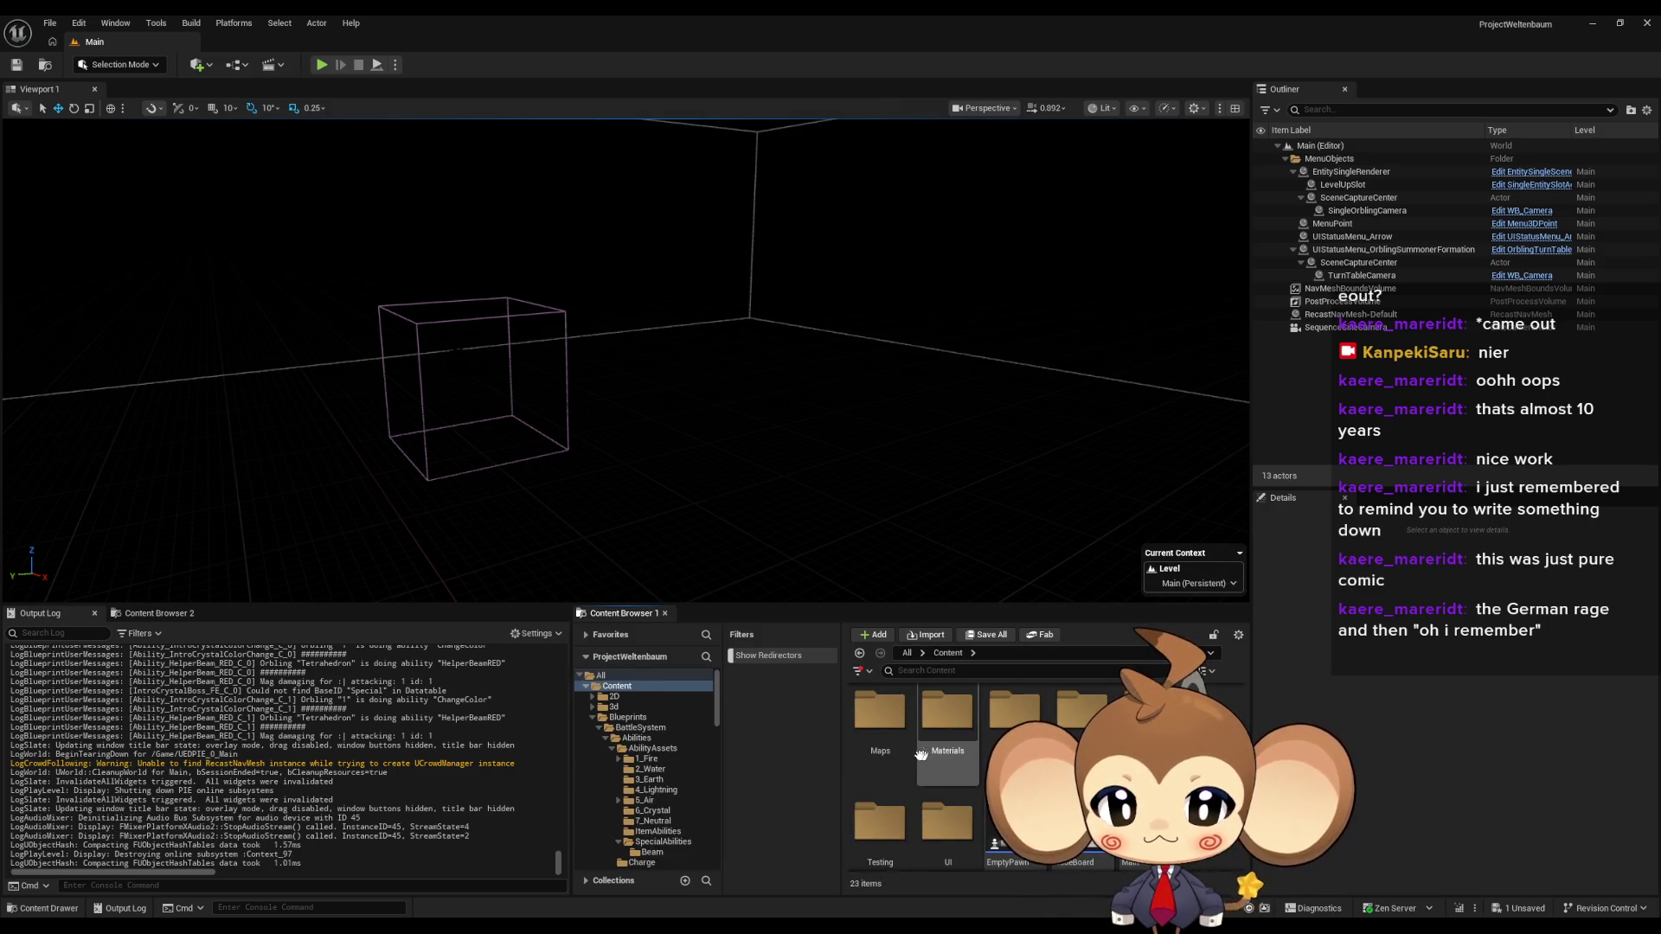
double_click(1082, 711)
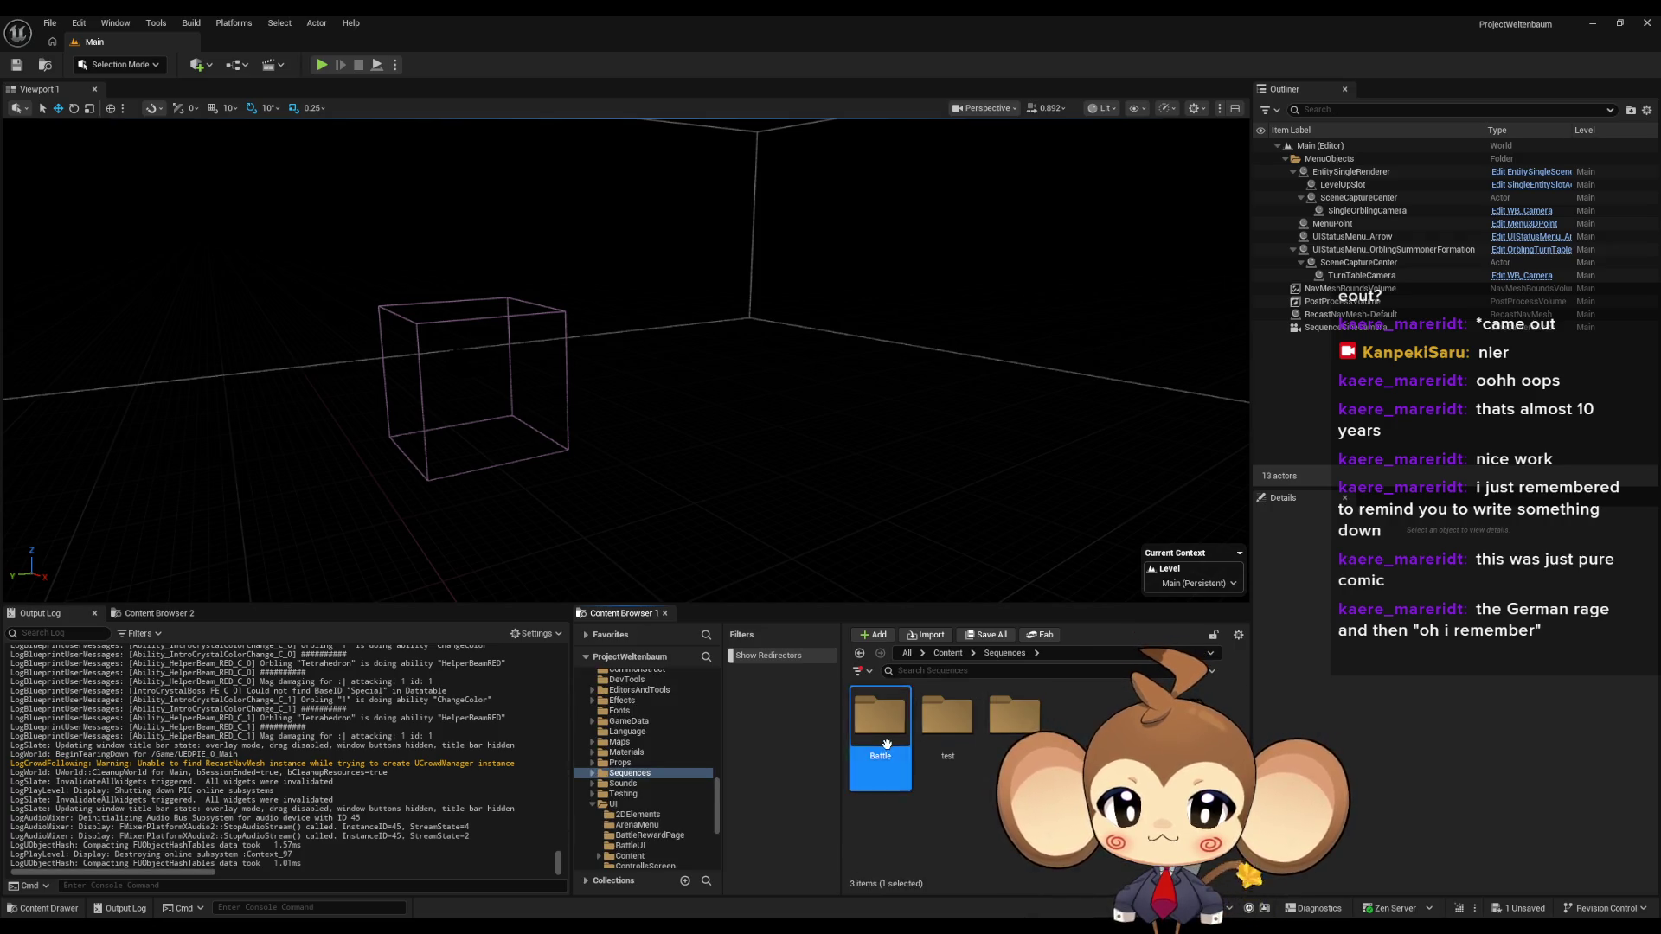
double_click(880, 715)
double_click(892, 733)
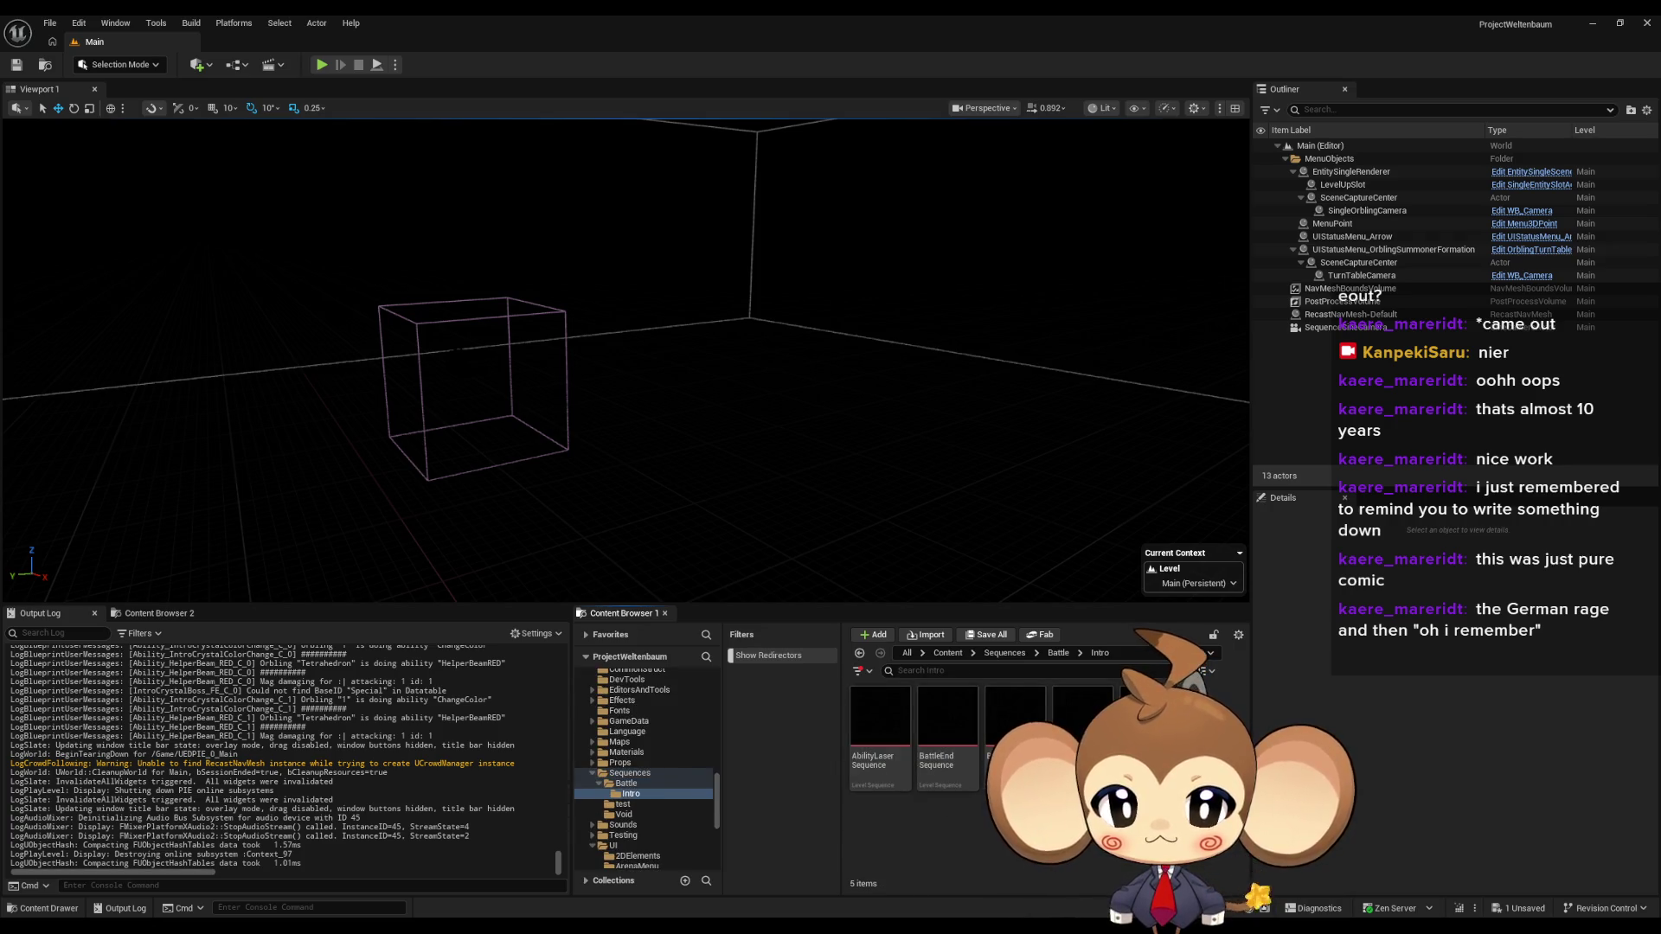
- Create a Level Sequence named AbilityBeamBlastSequence there and open it
right_click(959, 853)
text(l)
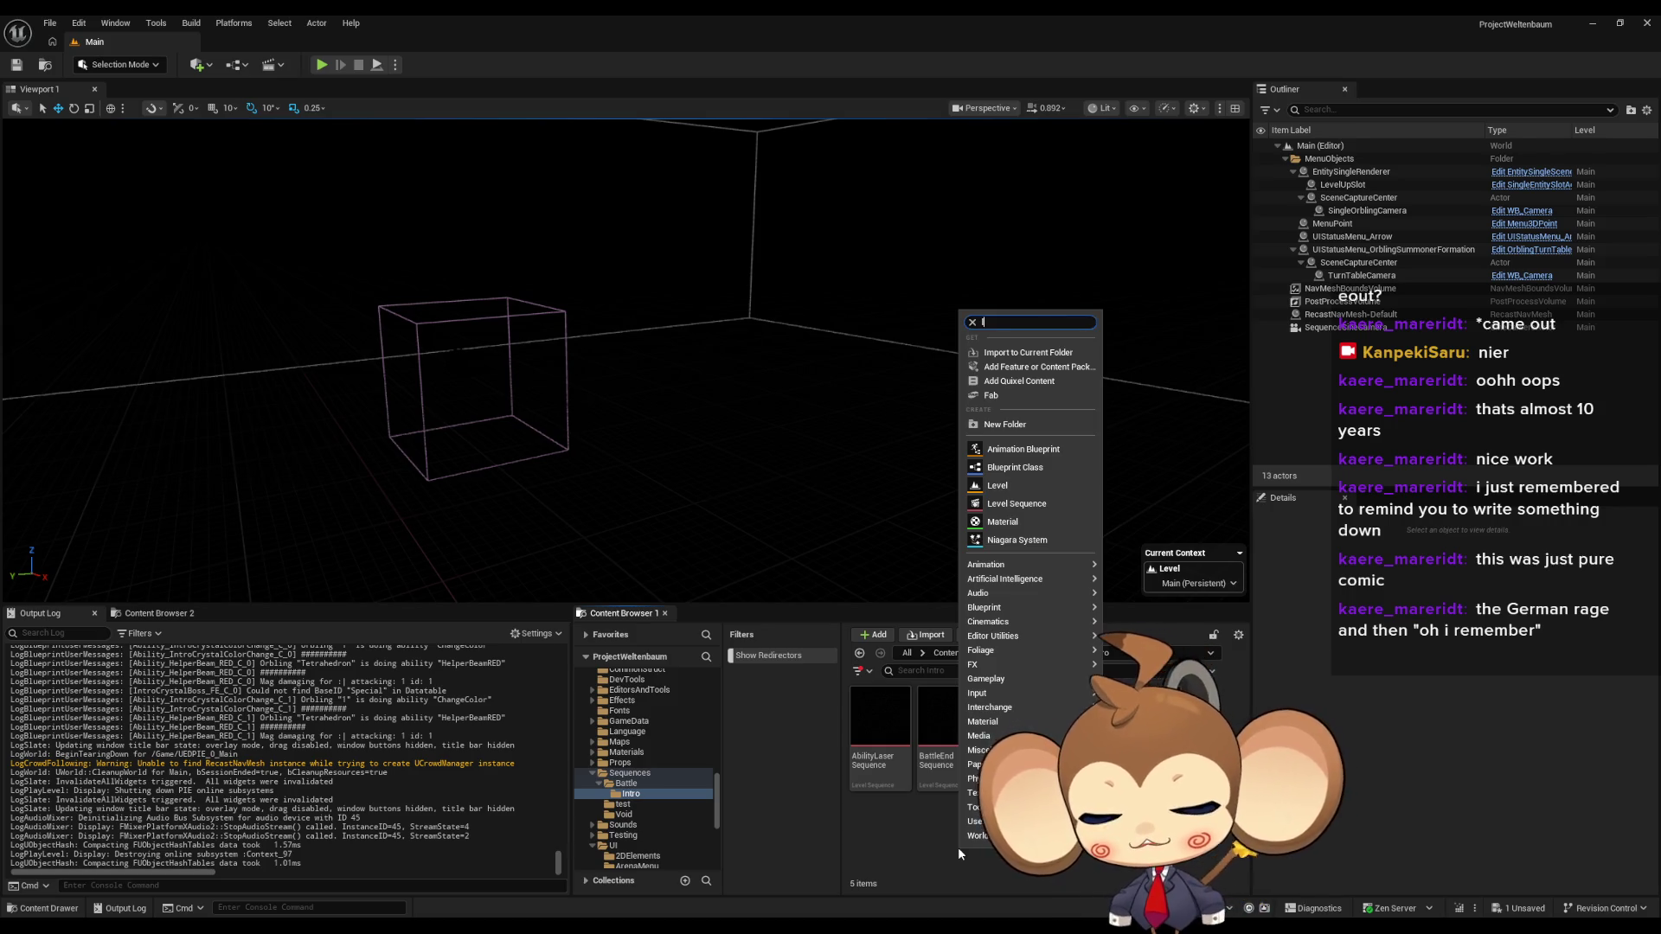
text(evel s)
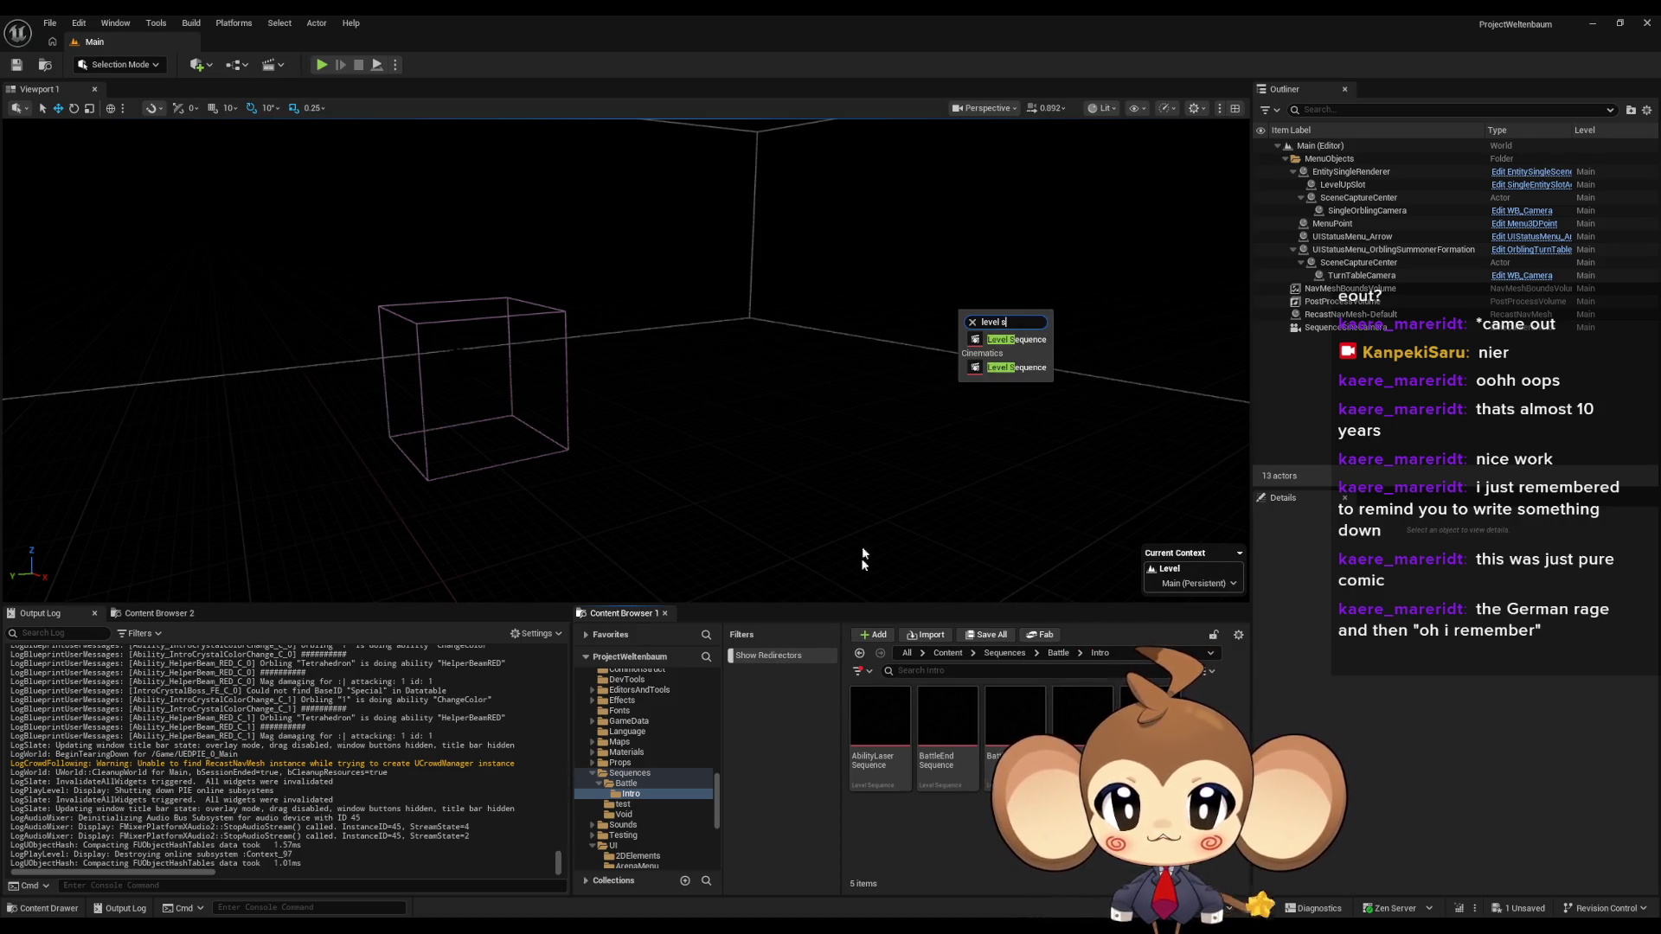
click(1013, 342)
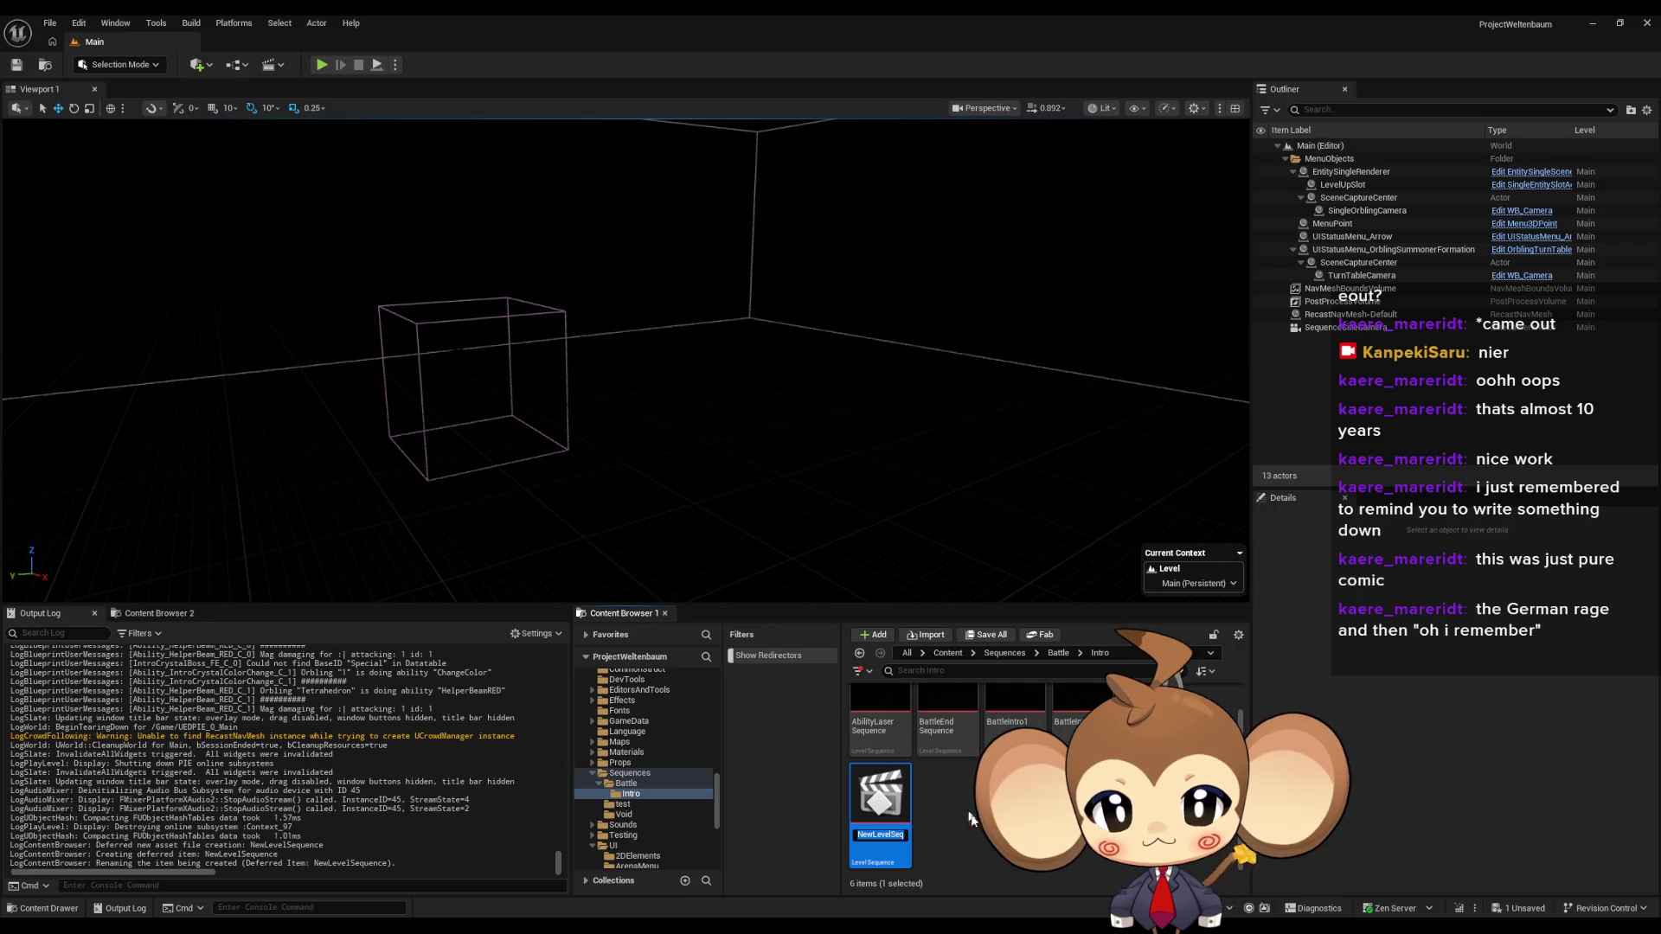
text(Ability)
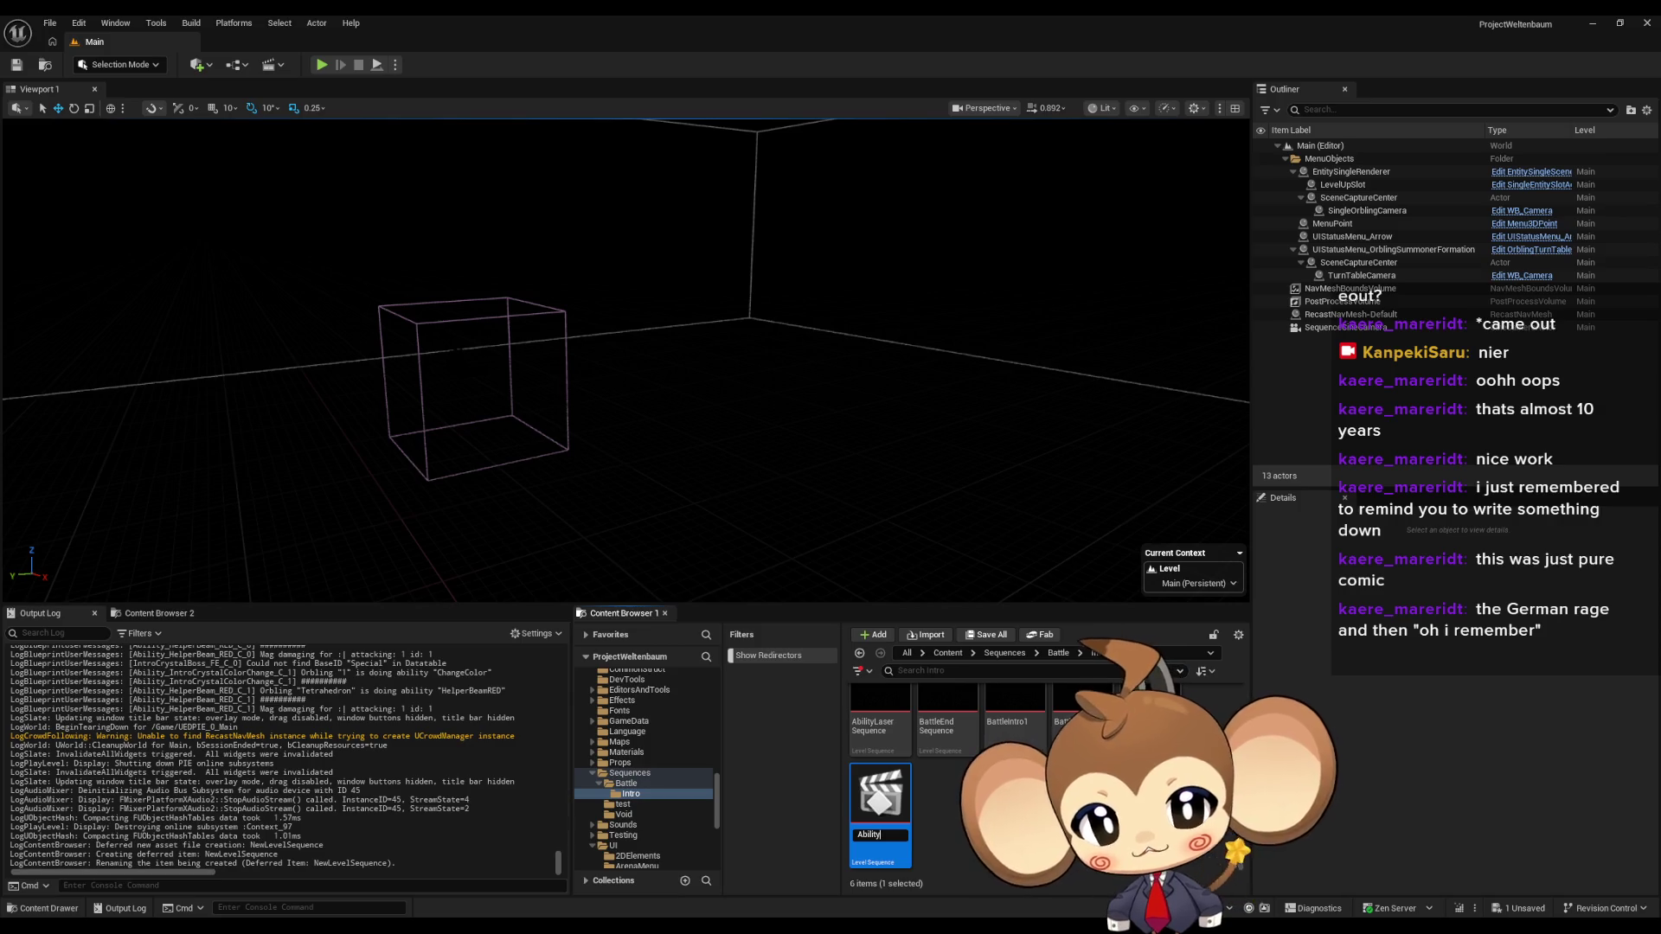
text(Beam)
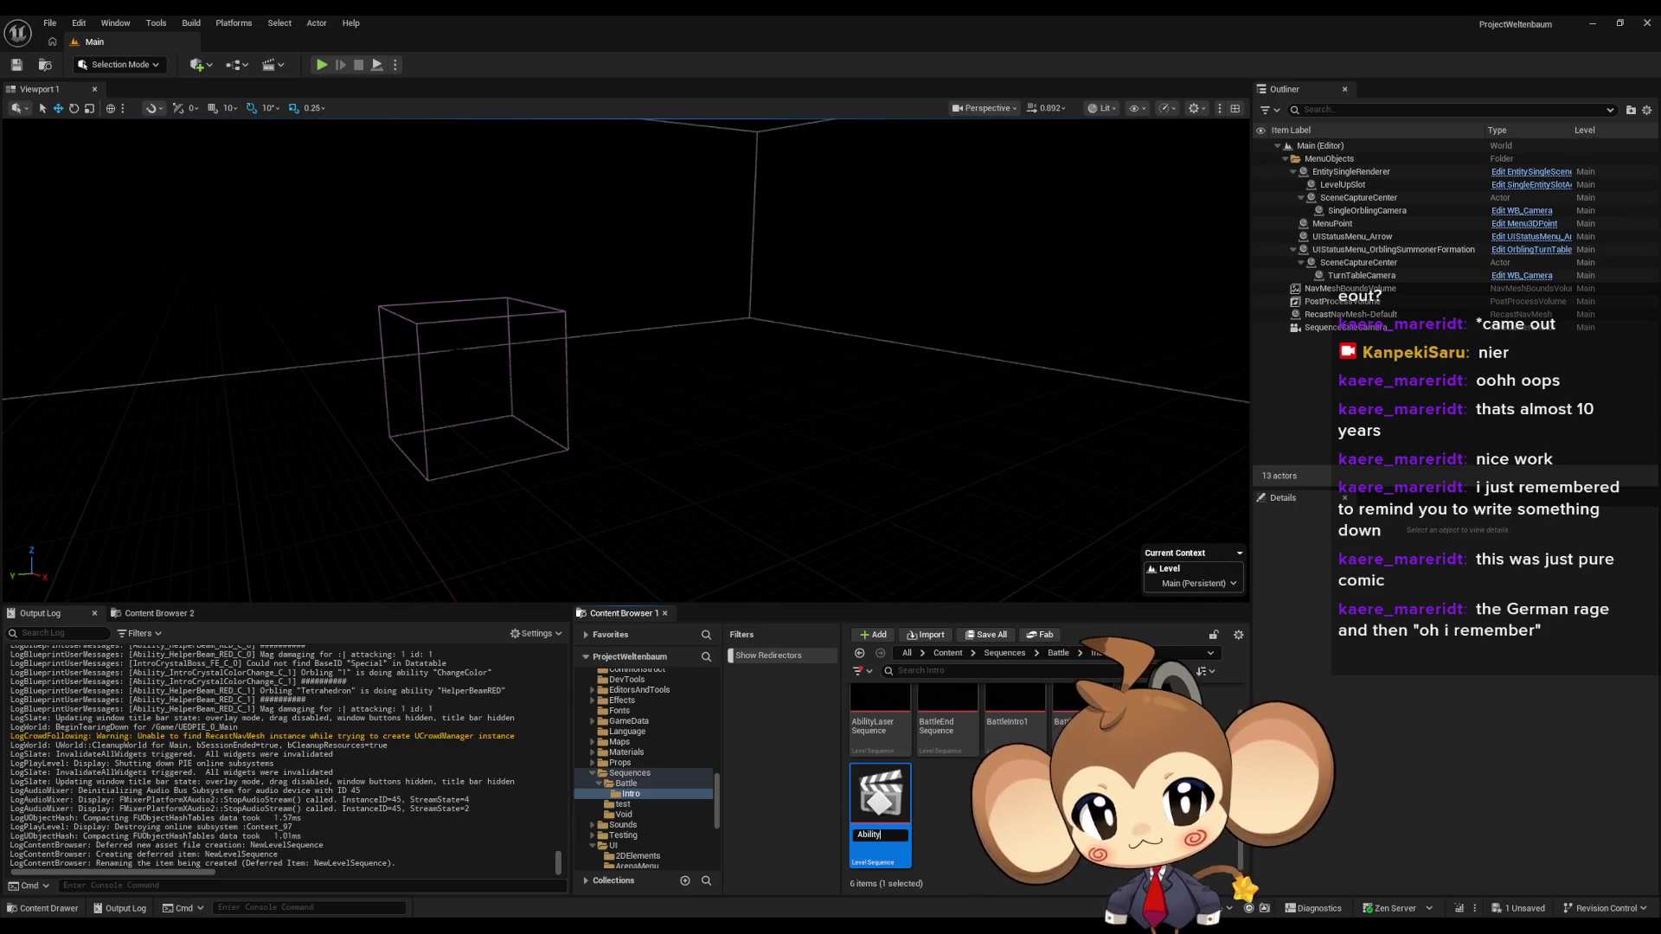
text(Blast)
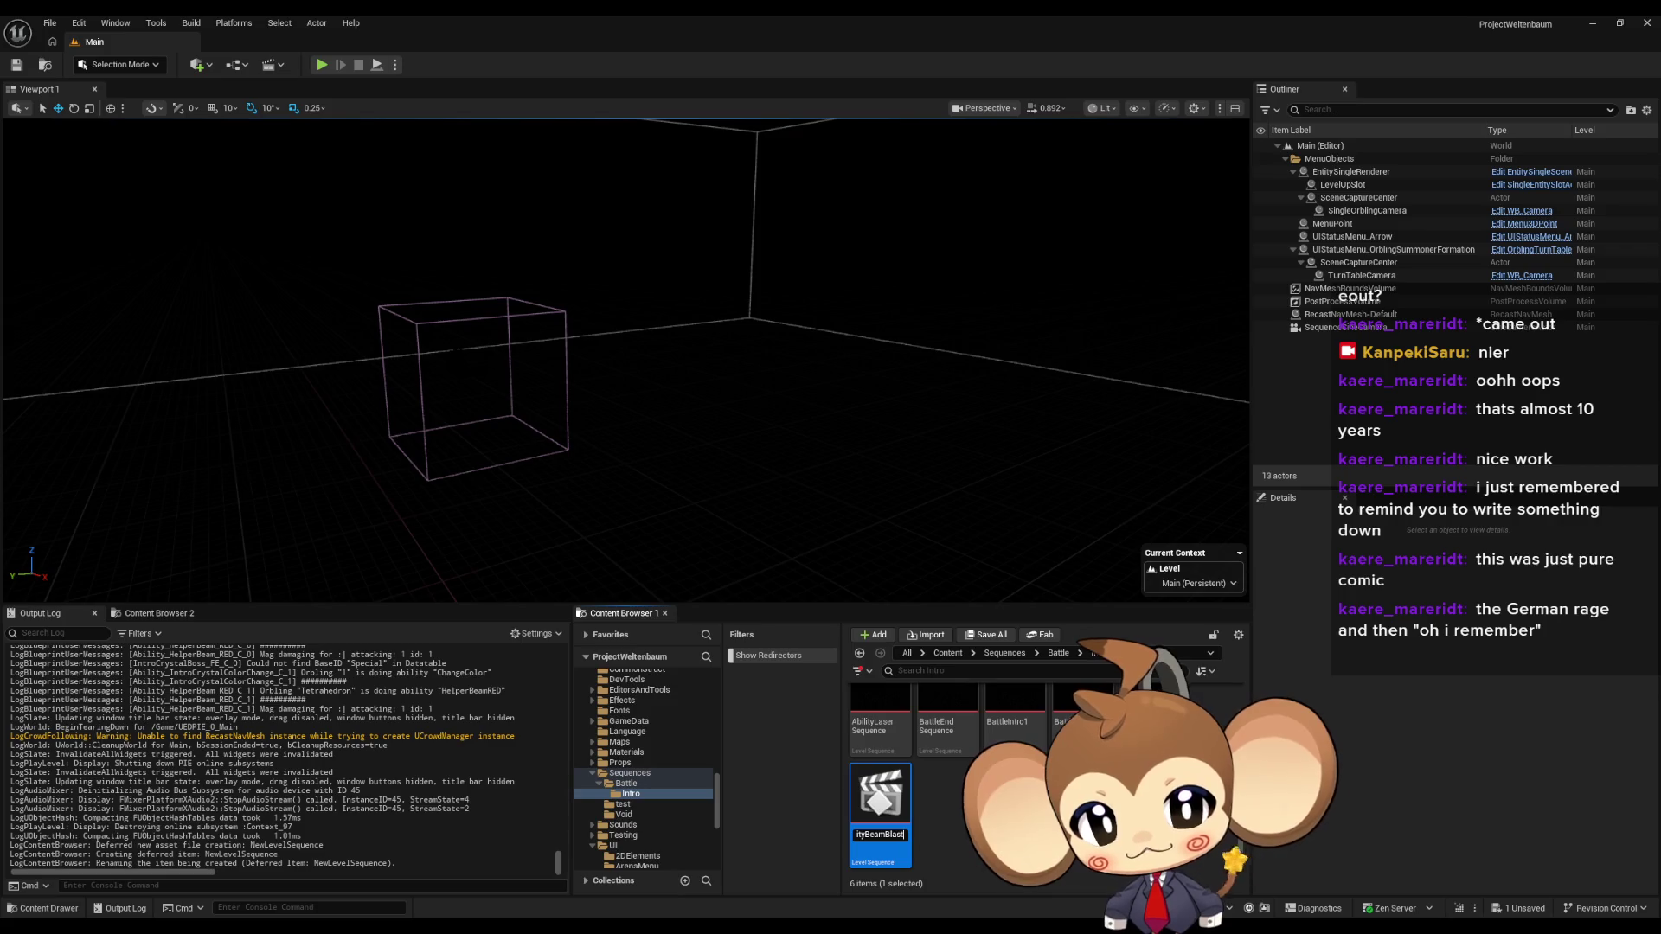
text(Se)
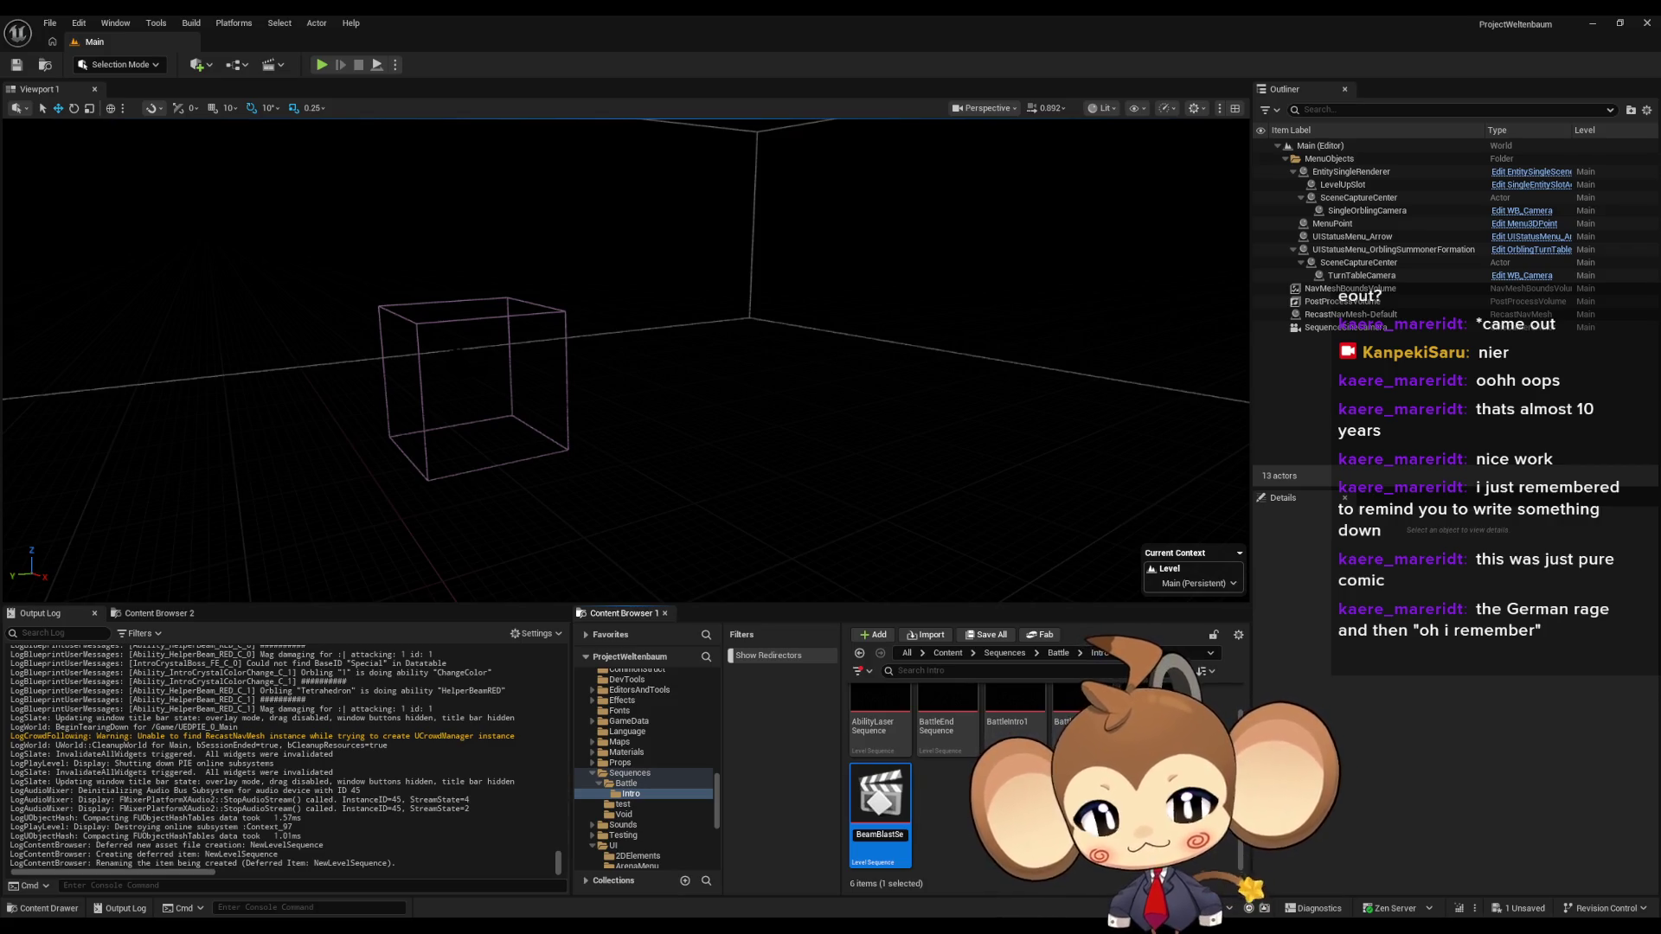
text(quen)
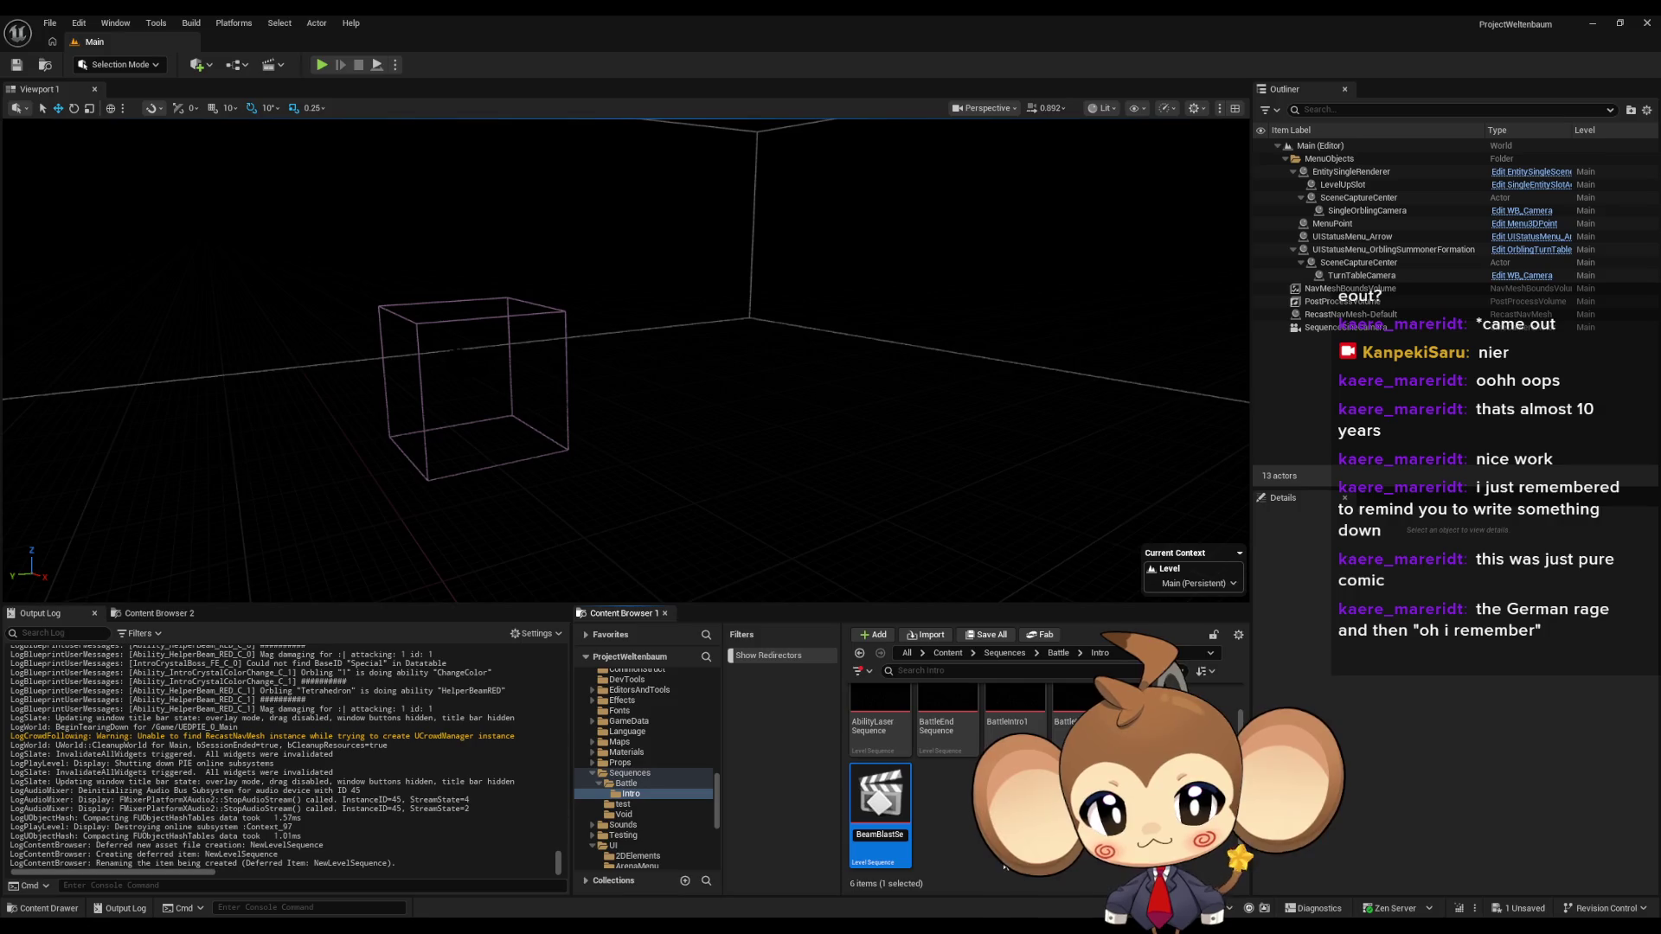
text(ce)
key(Return)
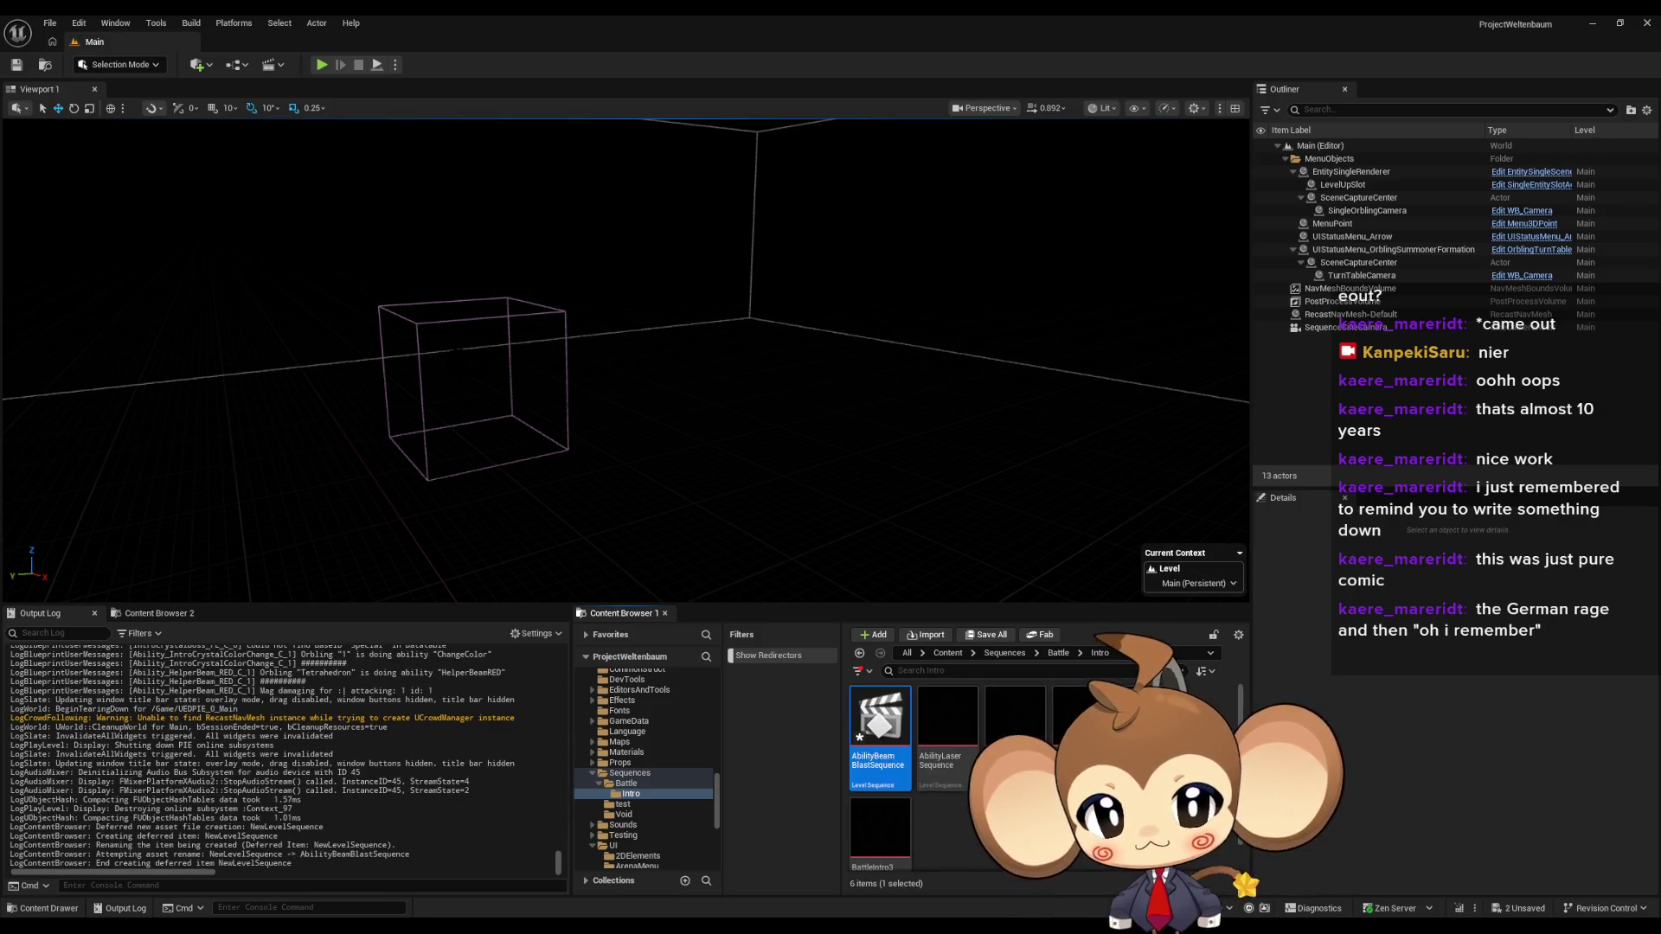
double_click(889, 734)
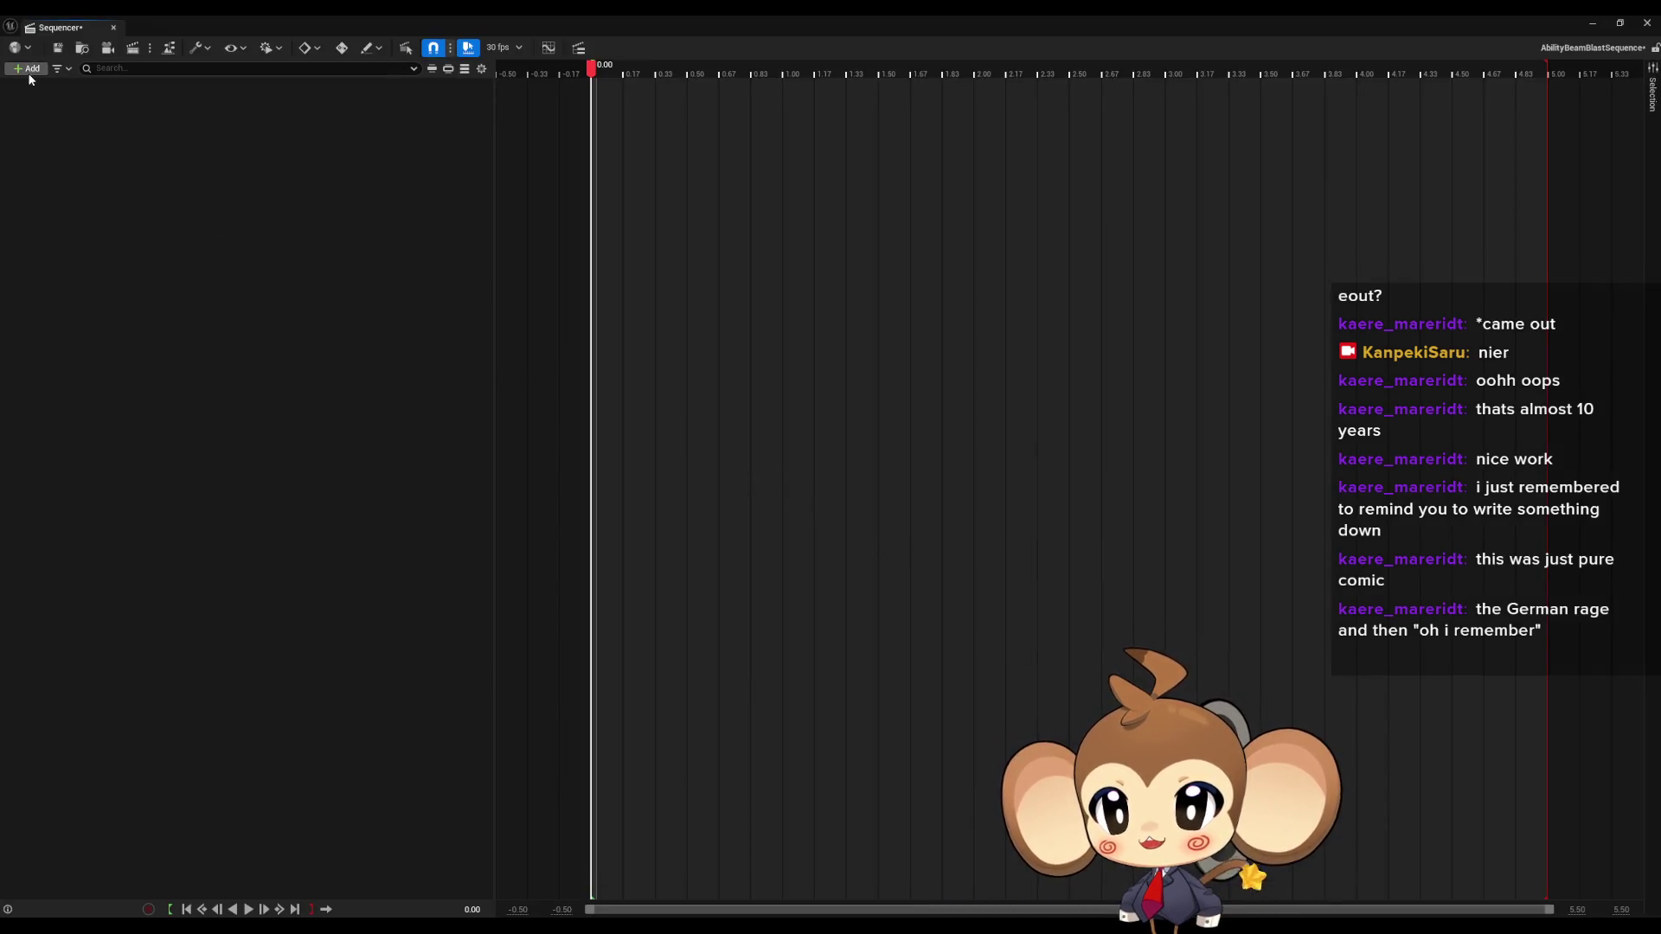
- Add a Camera Cuts track to the new sequence, then open AbilityLaserSequence for reference
click(30, 69)
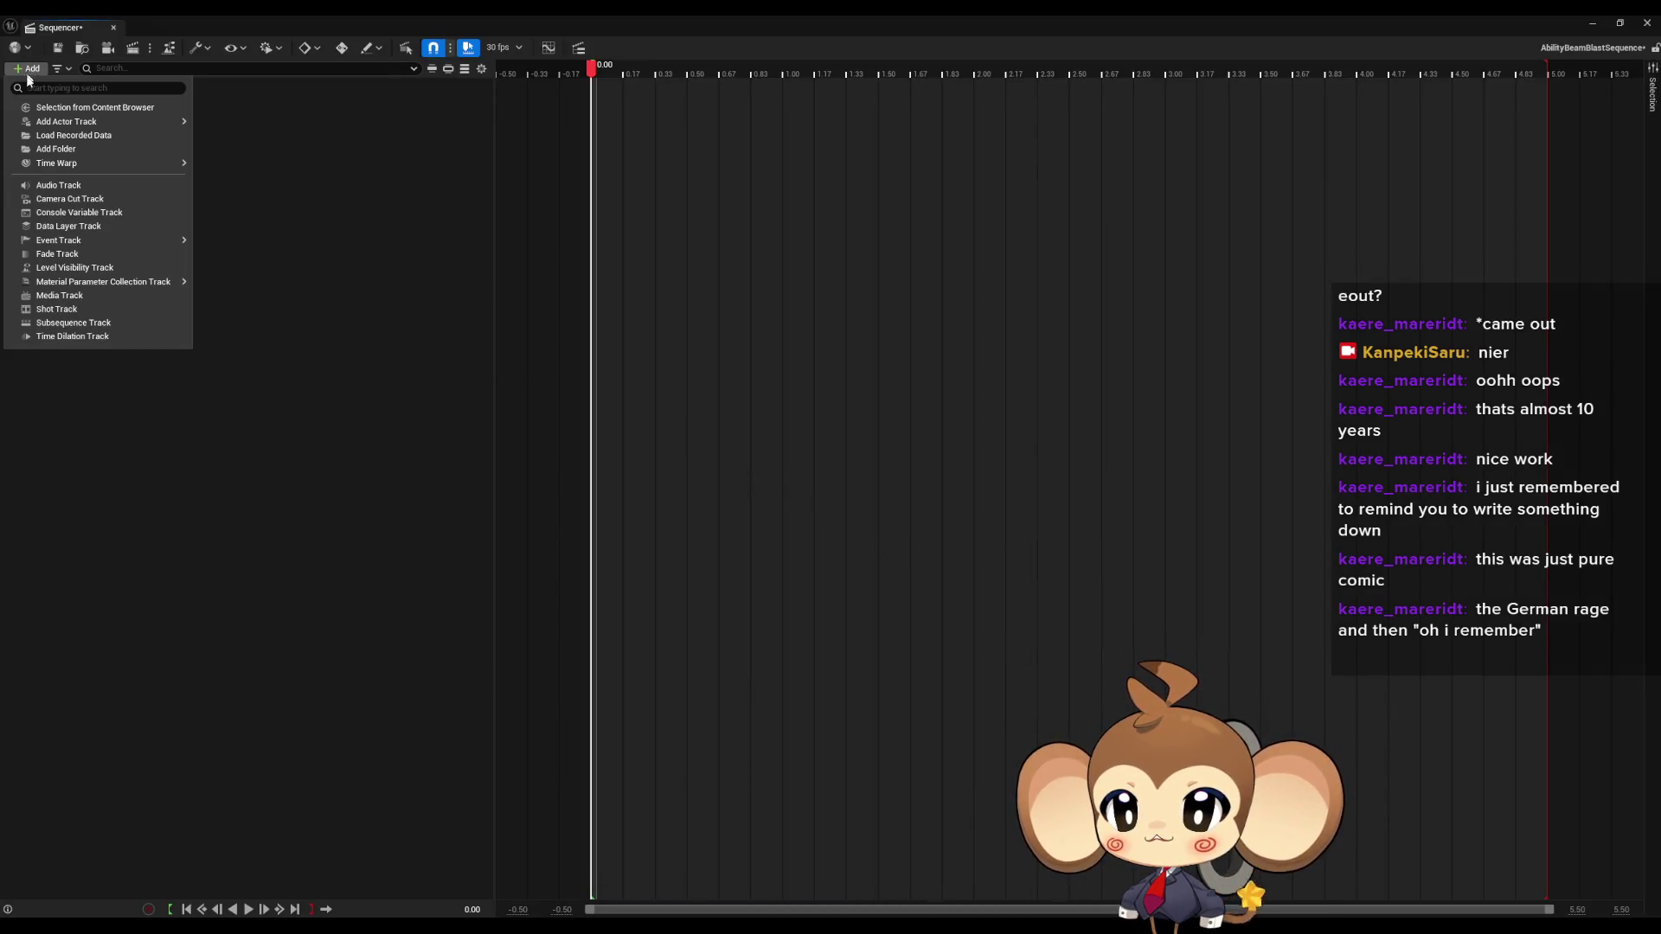
click(69, 199)
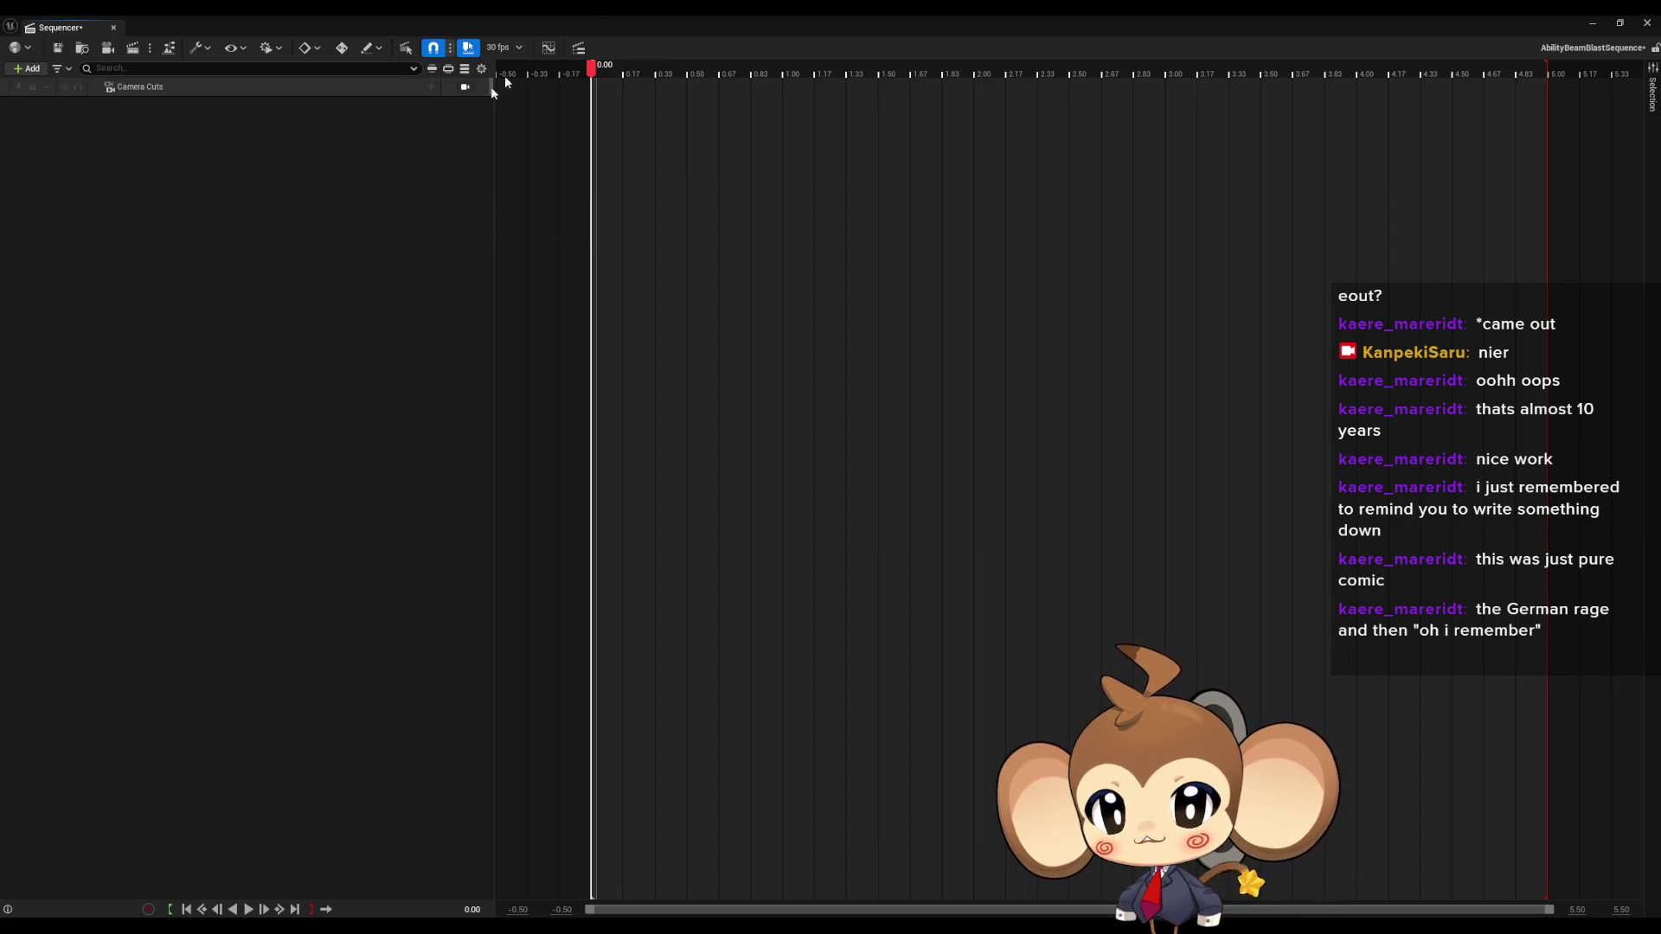
mouse_move(594, 14)
mouse_down()
mouse_move(591, 500)
mouse_move(532, 263)
mouse_move(589, 475)
mouse_up()
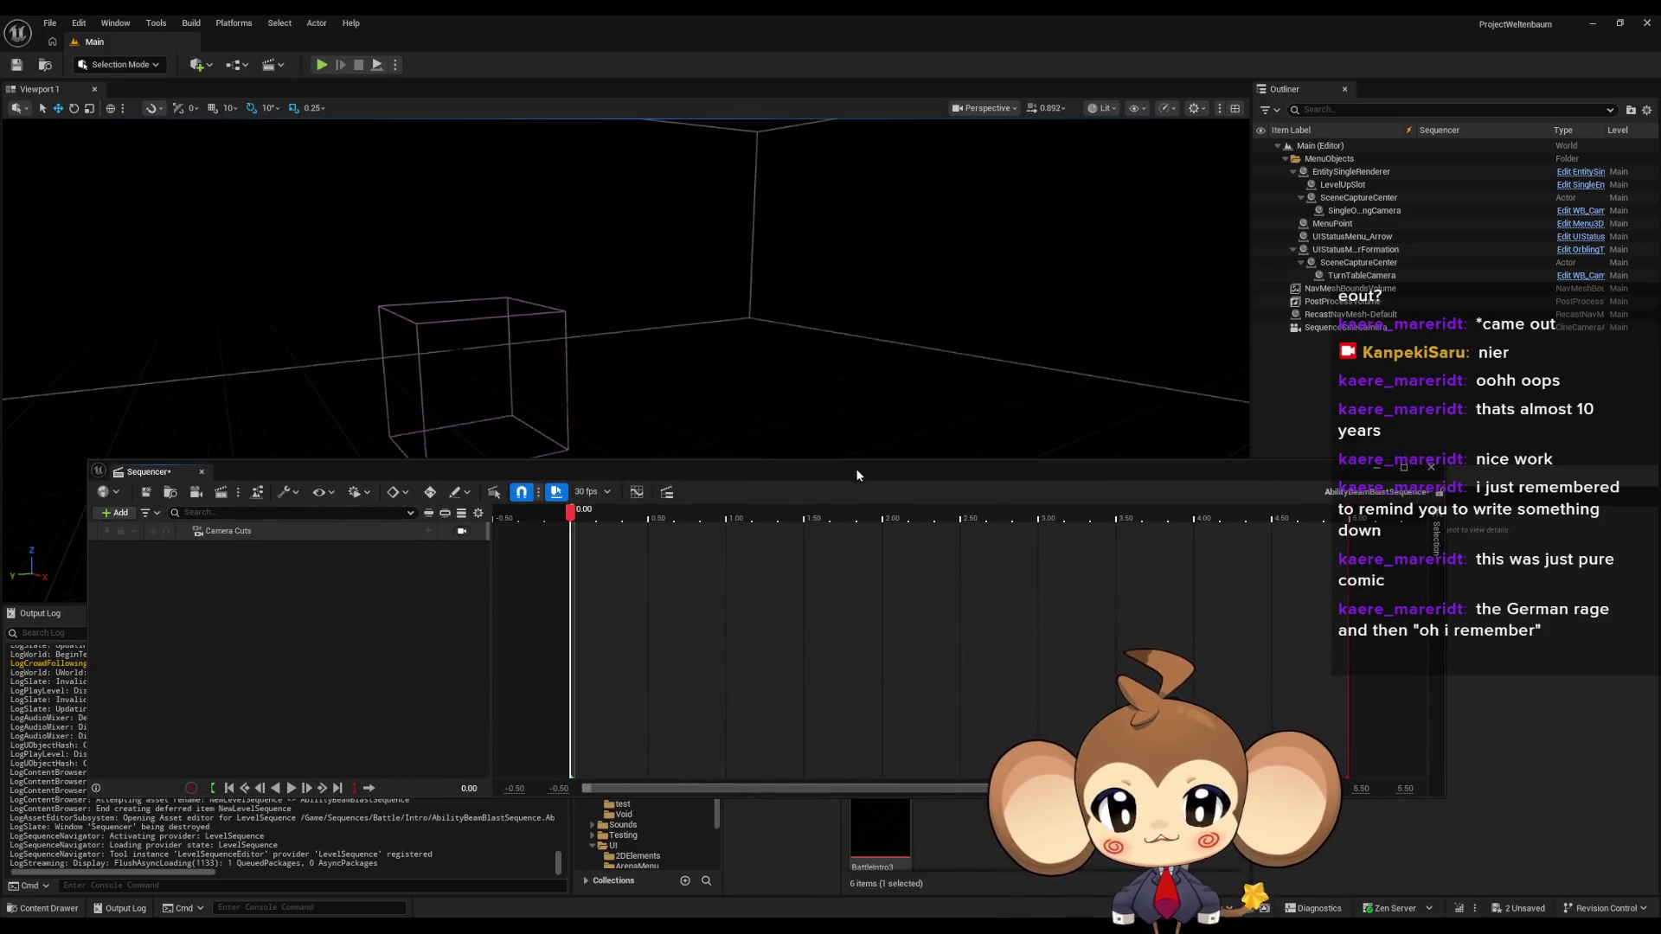
drag(857, 477, 797, 248)
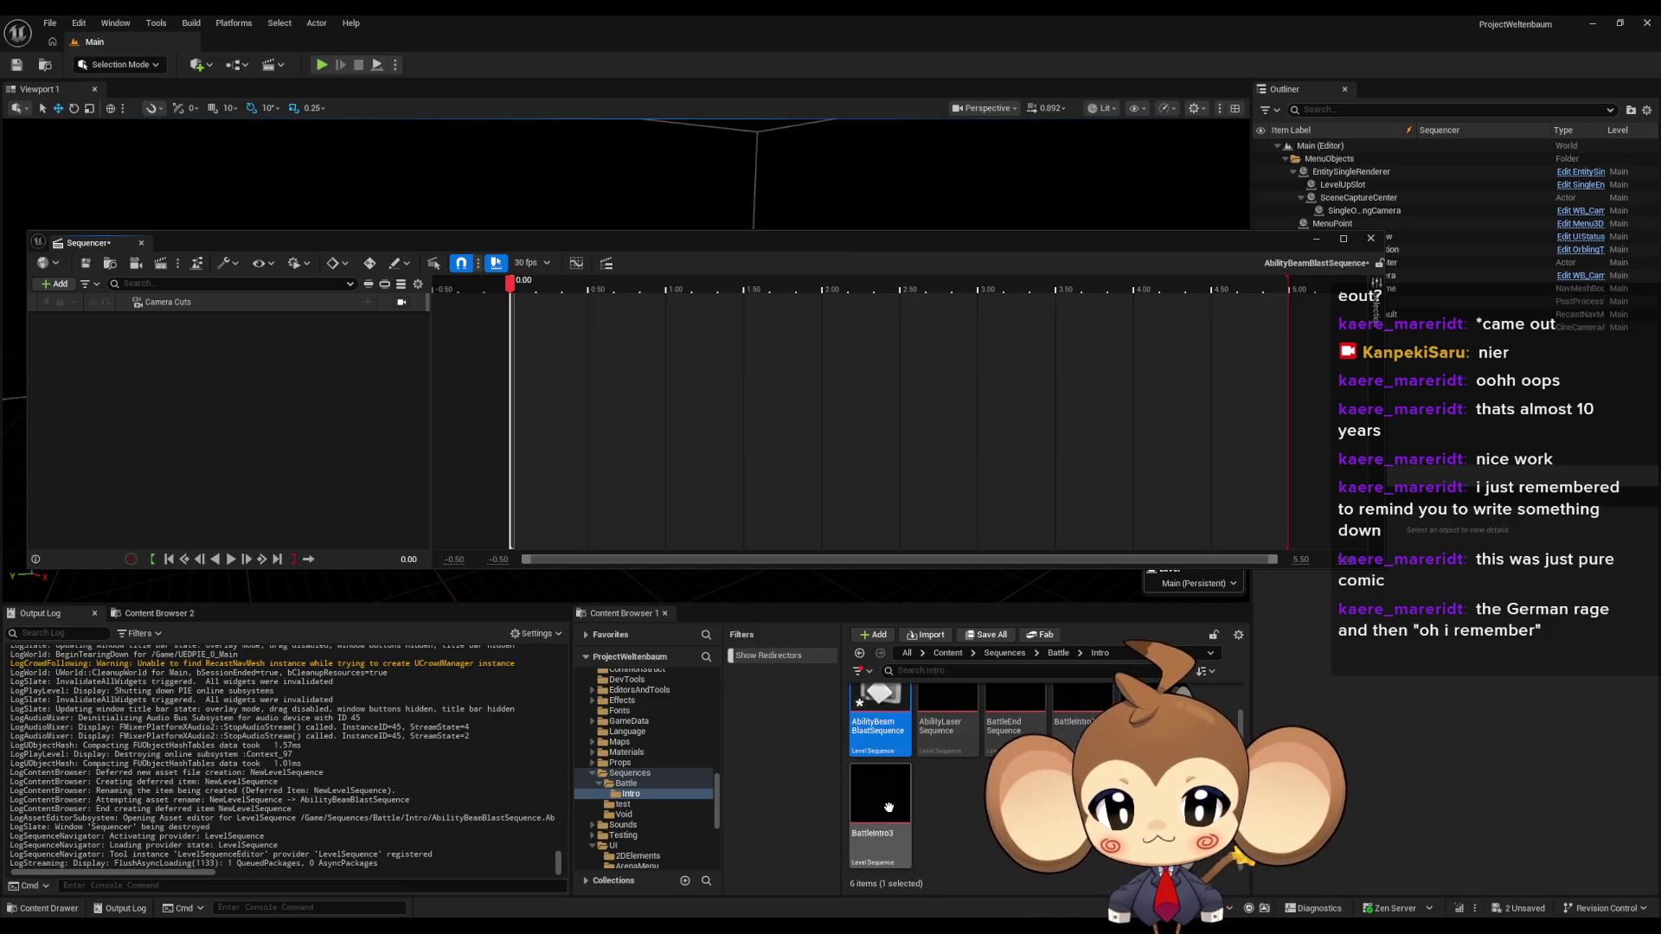
click(948, 741)
double_click(948, 741)
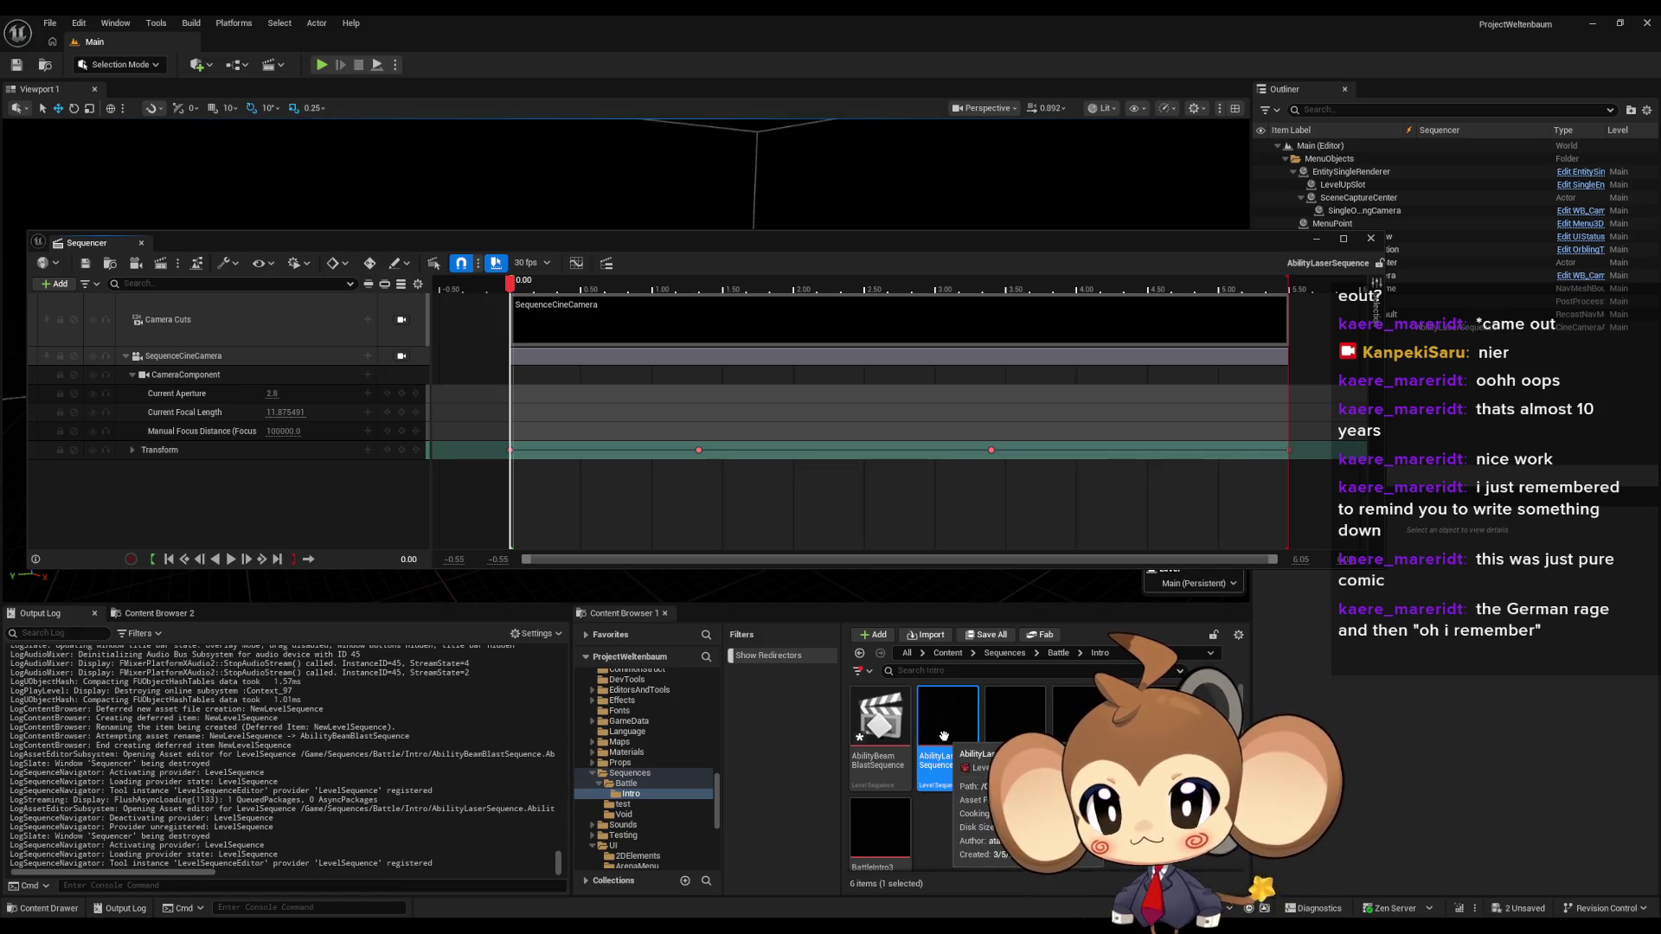
- Switch to AbilityLaserSequence and back to the empty AbilityBeamBlastSequence
double_click(880, 718)
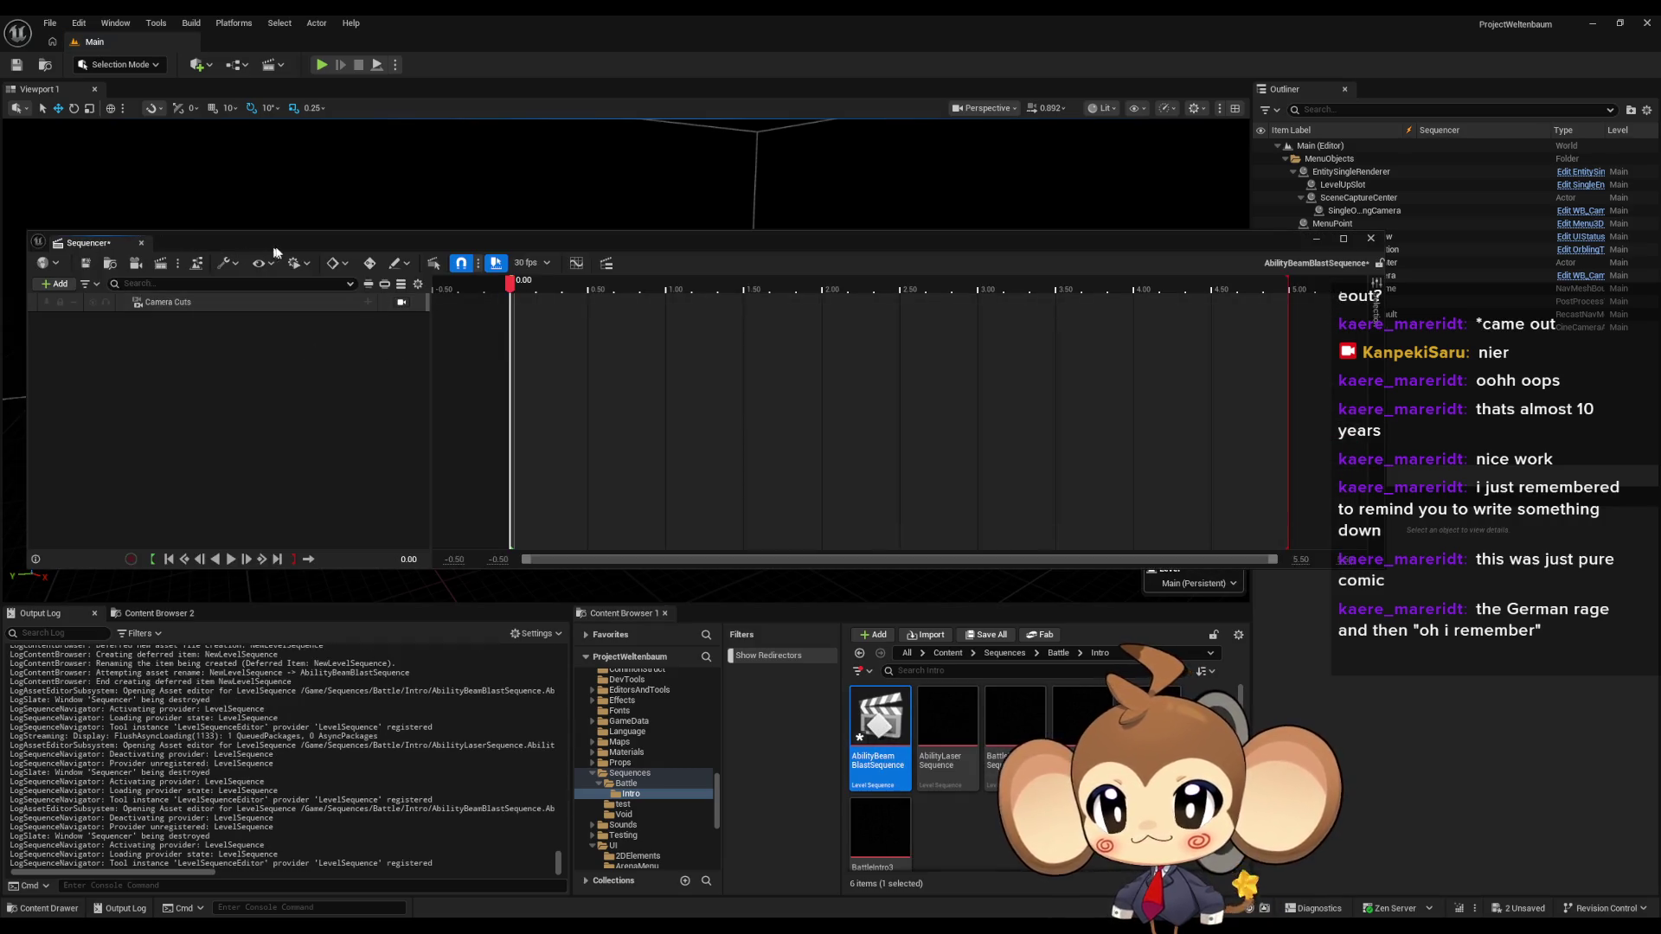
double_click(948, 717)
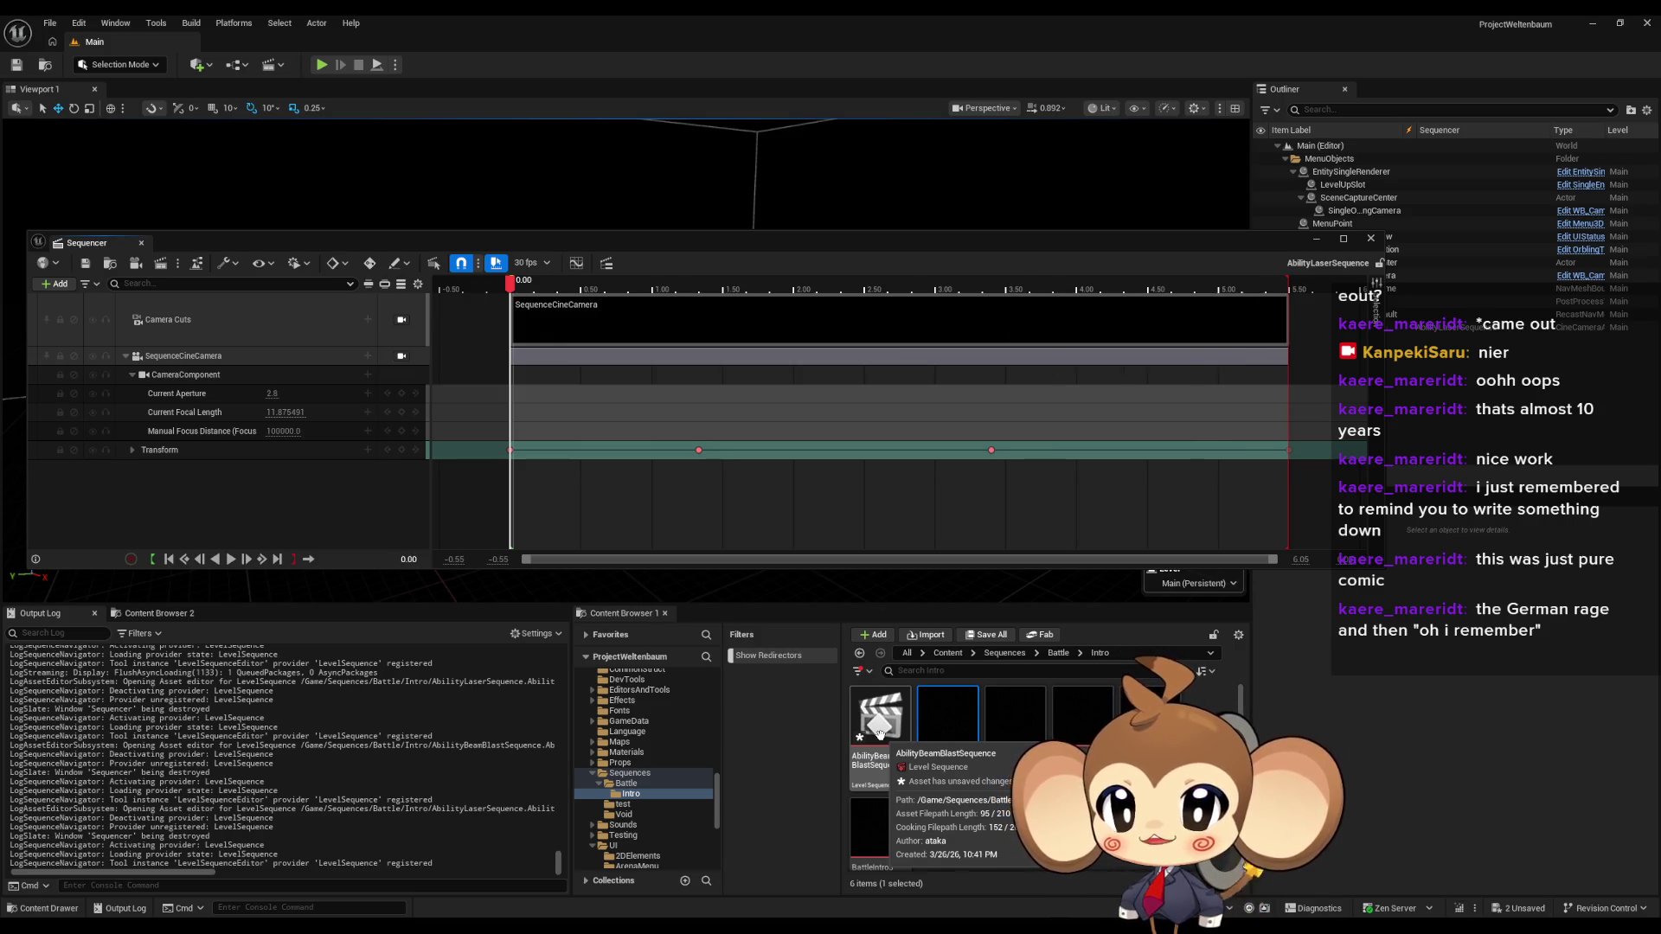
double_click(880, 734)
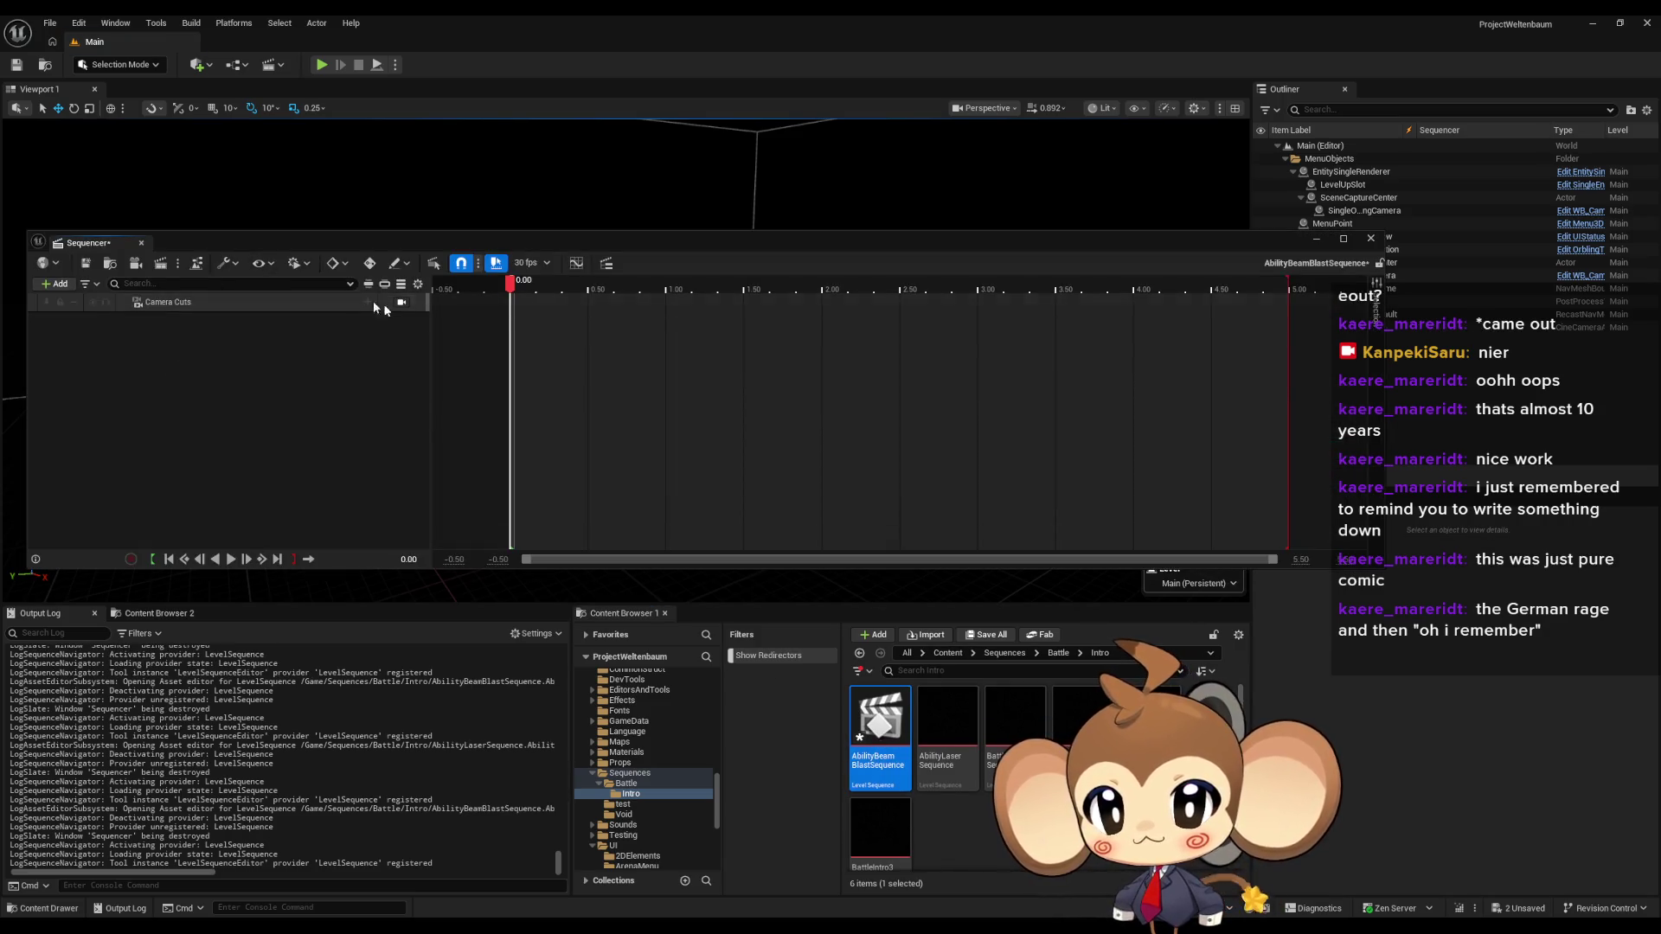
- Check the Camera Cuts camera list and the +Add menu without choosing anything
click(368, 302)
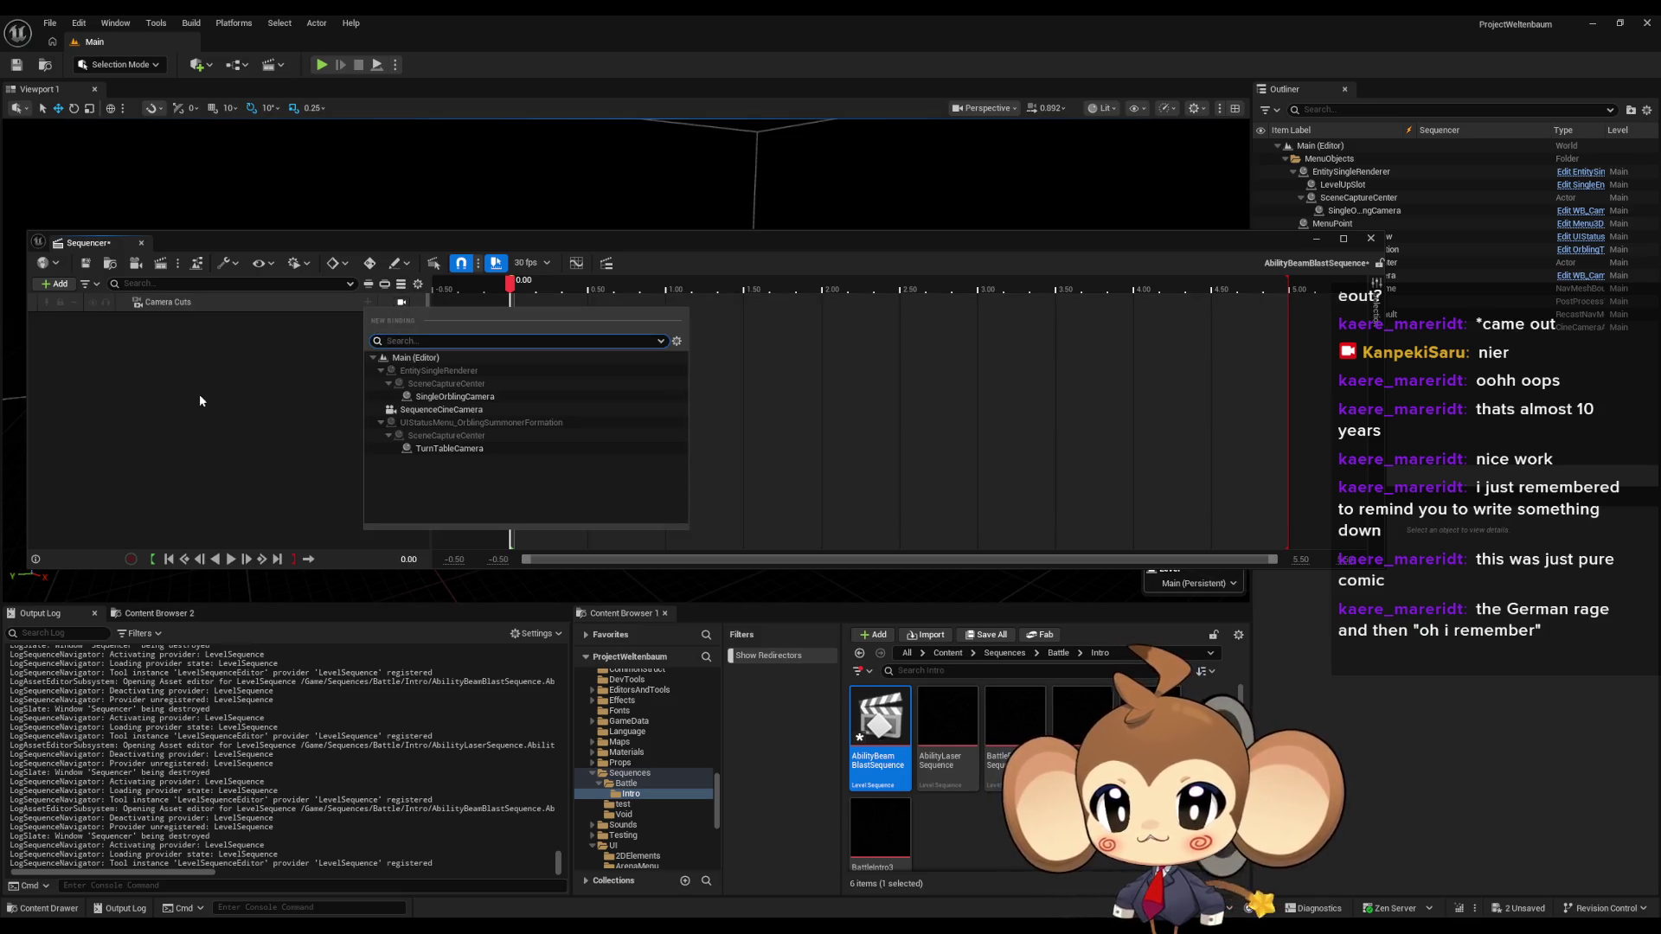
click(225, 379)
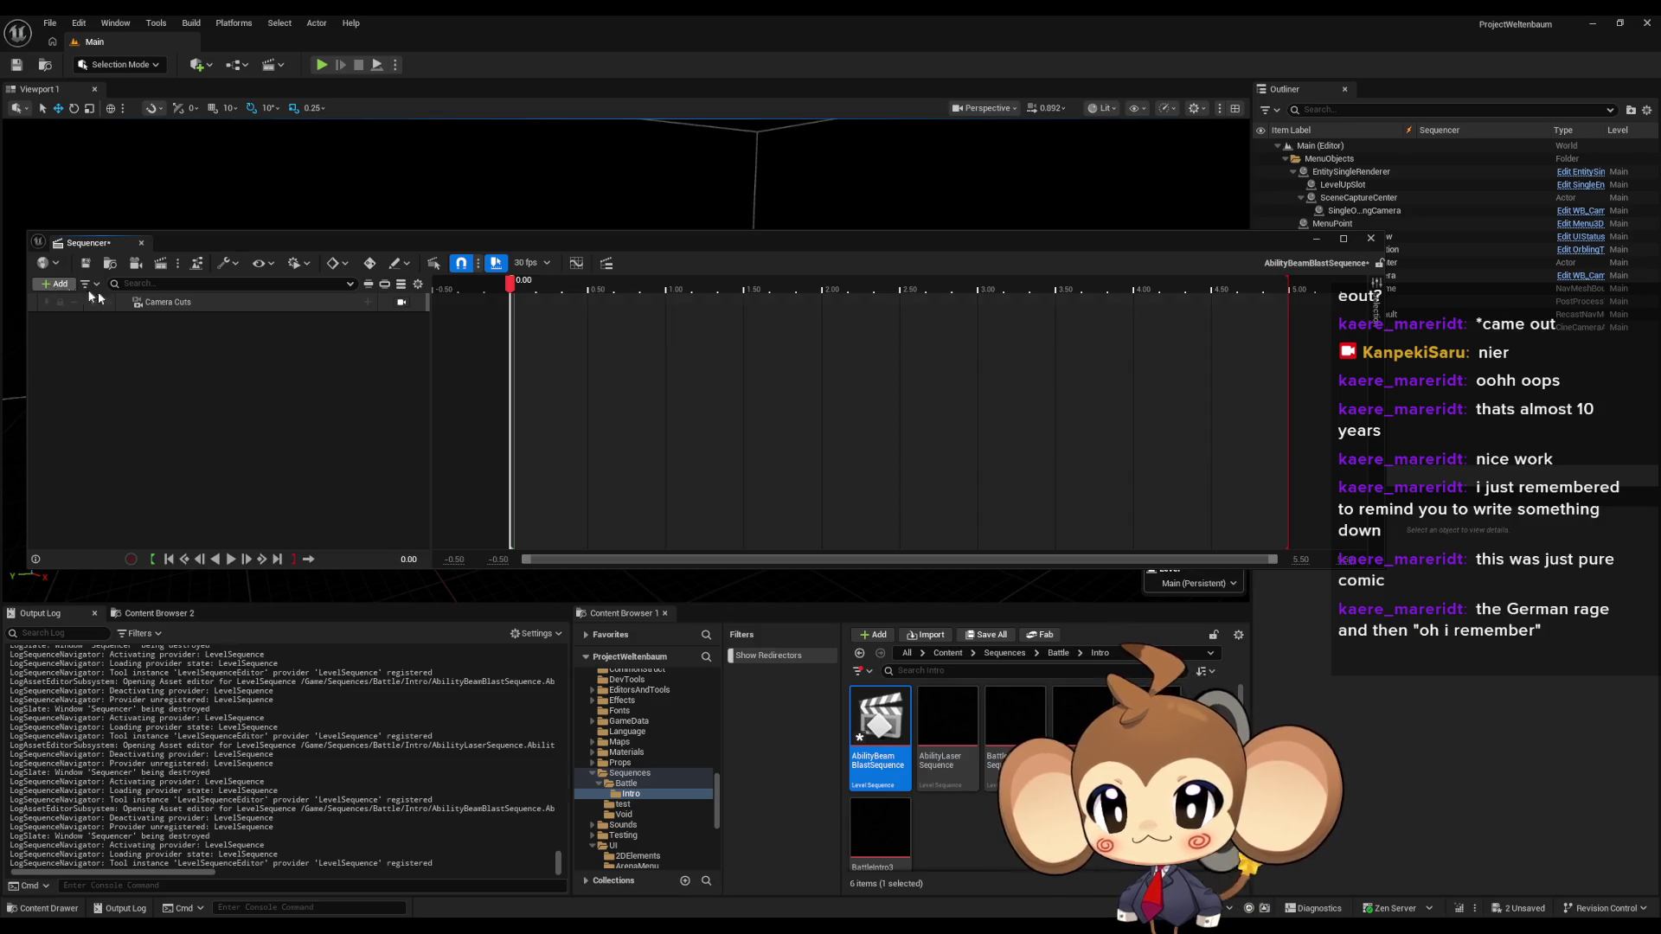
drag(363, 245, 533, 419)
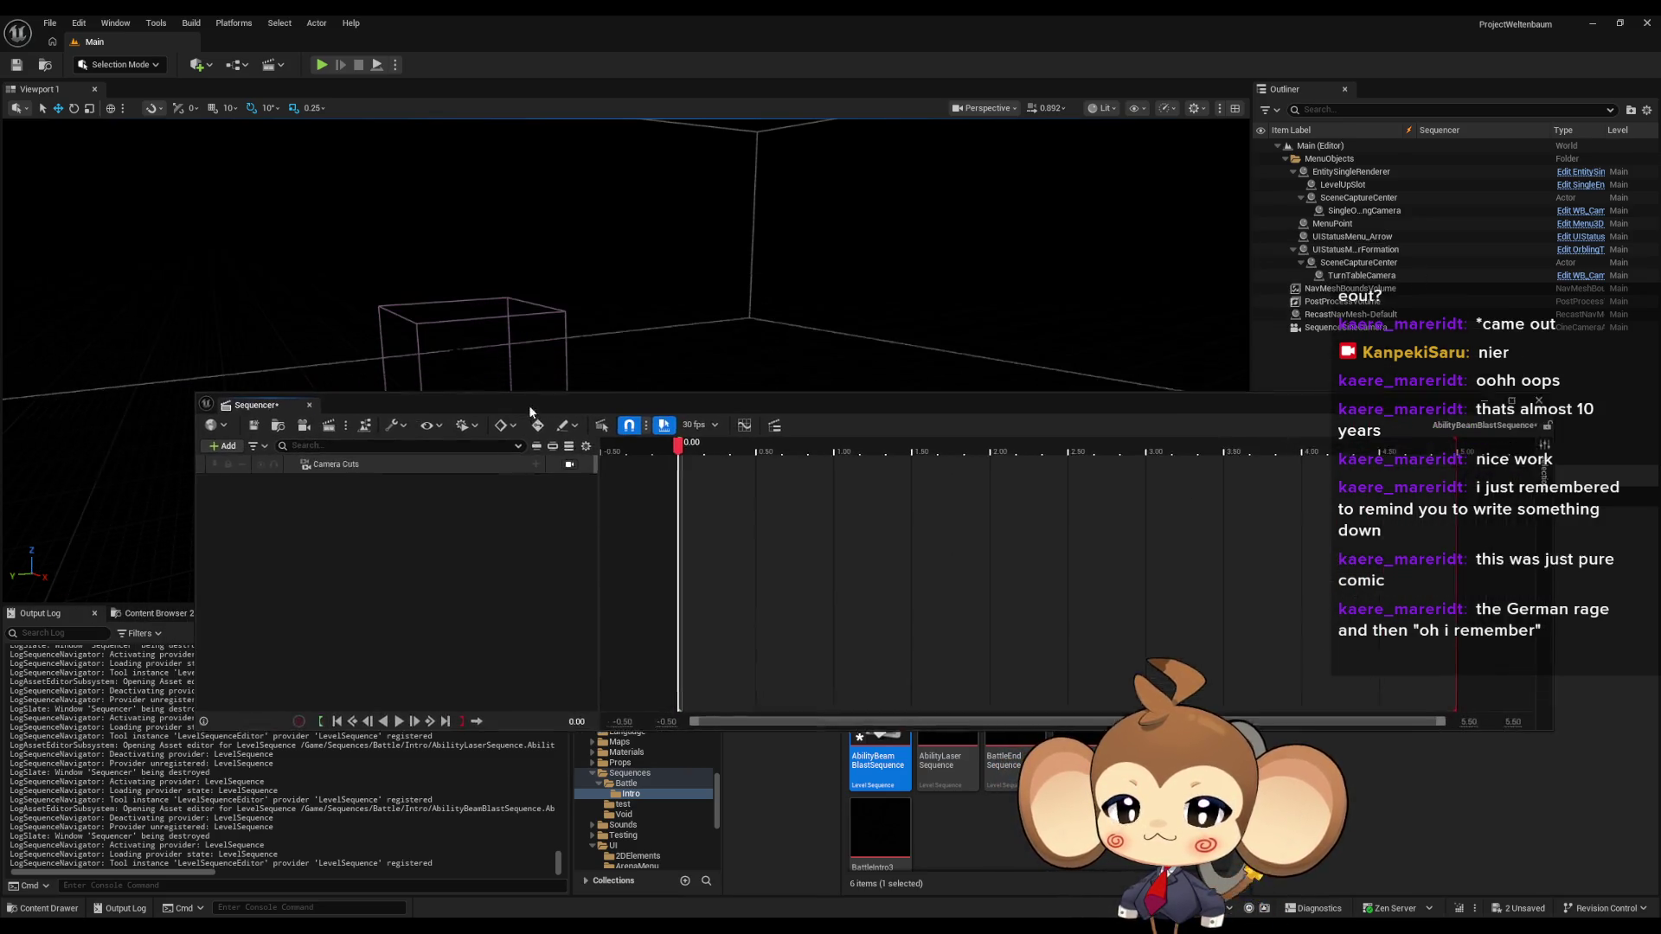
click(536, 476)
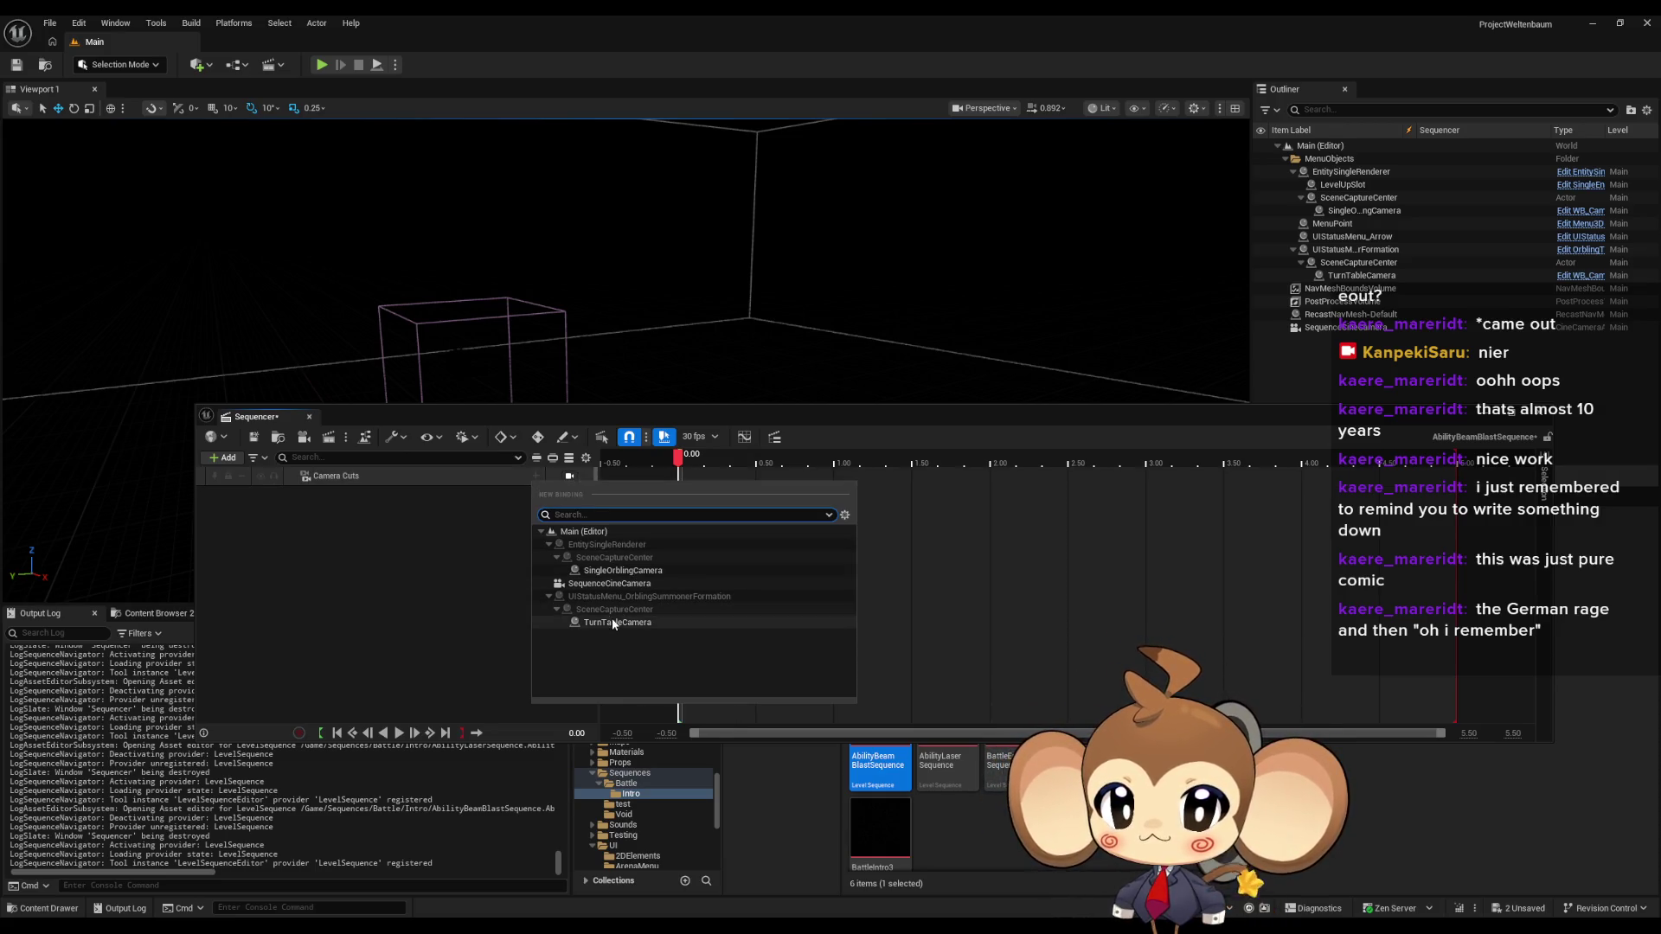
click(335, 557)
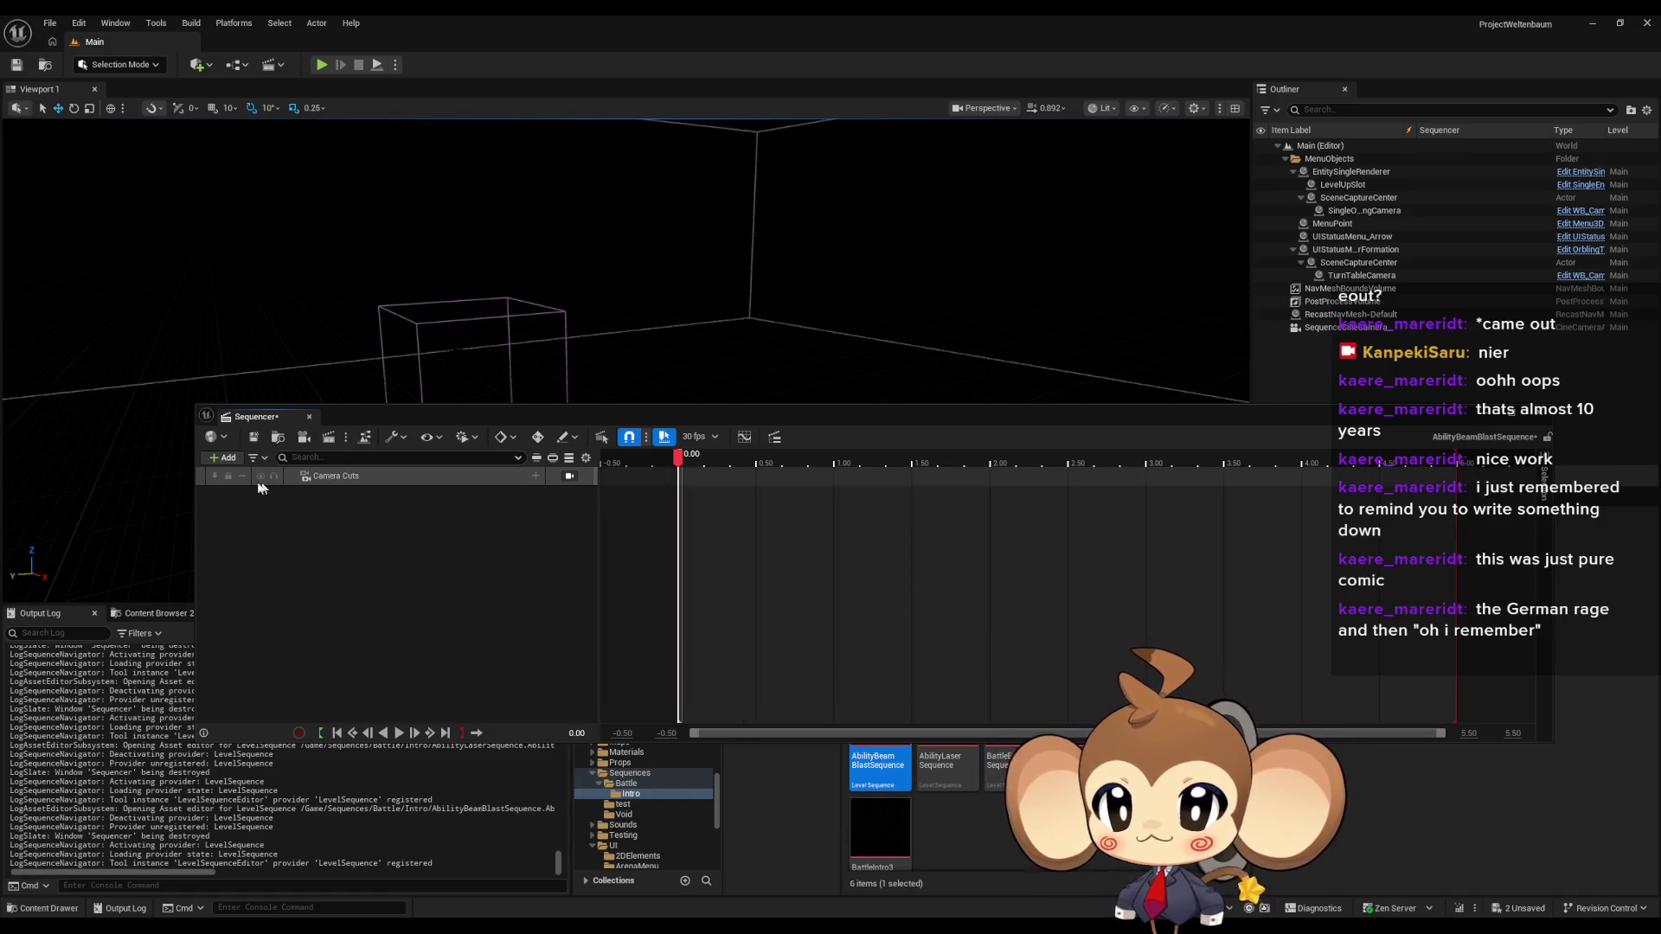
click(232, 464)
click(229, 466)
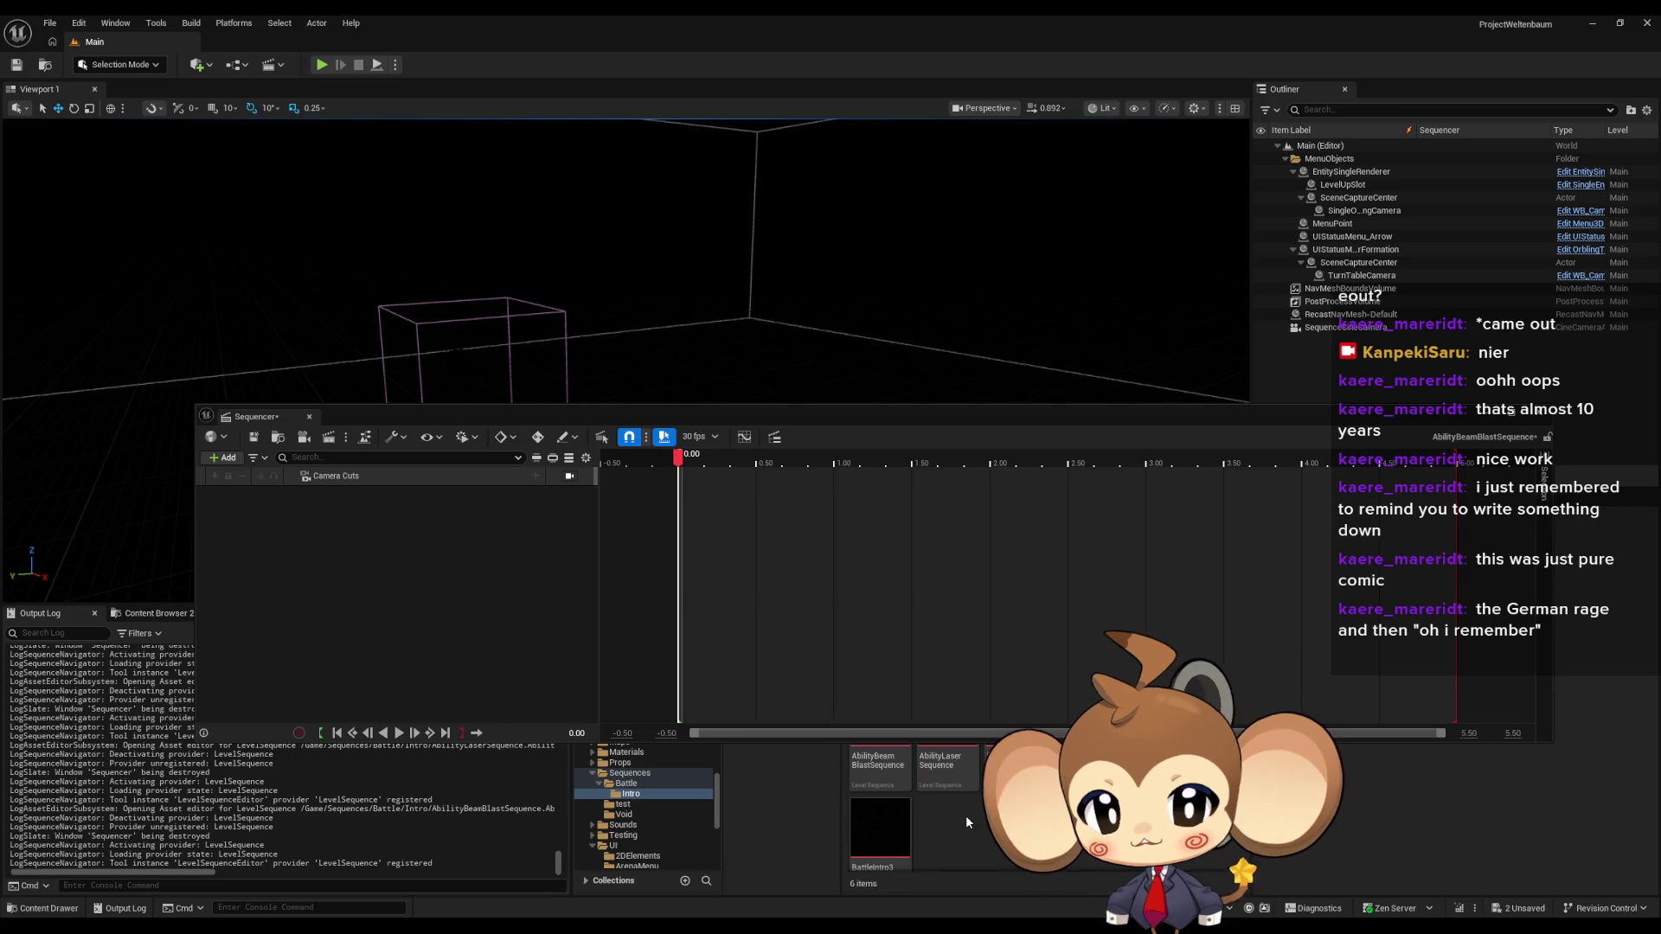
- Navigate the Content Browser to Content > Blueprints > Cameras
drag(913, 424, 864, 268)
click(948, 654)
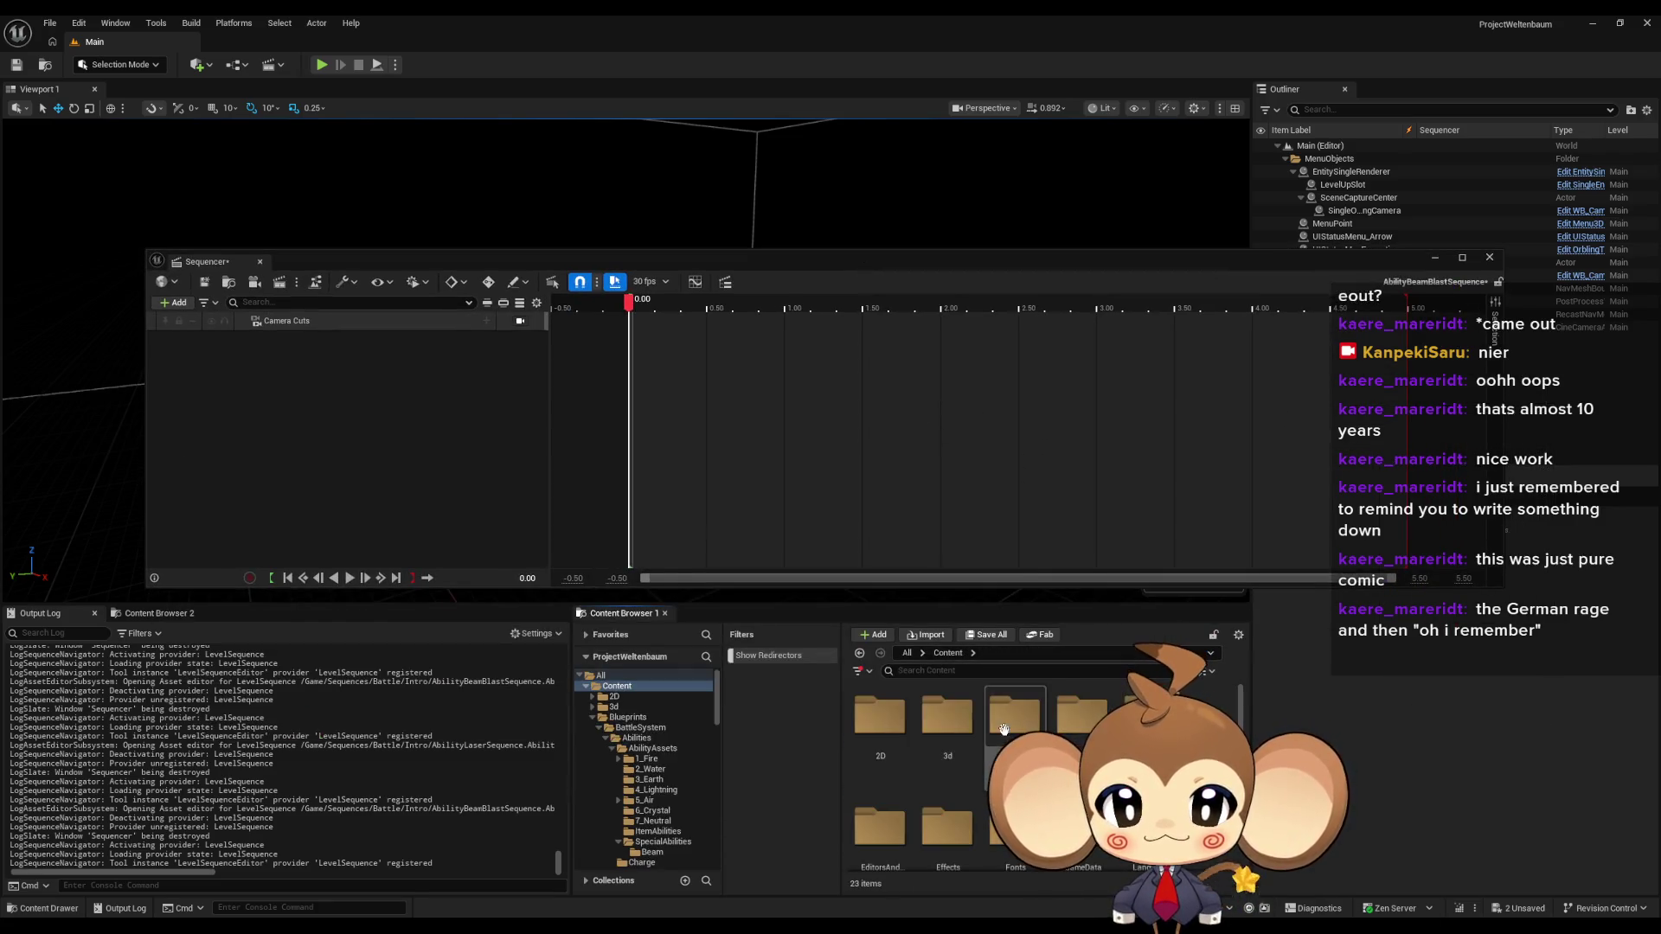
double_click(1011, 720)
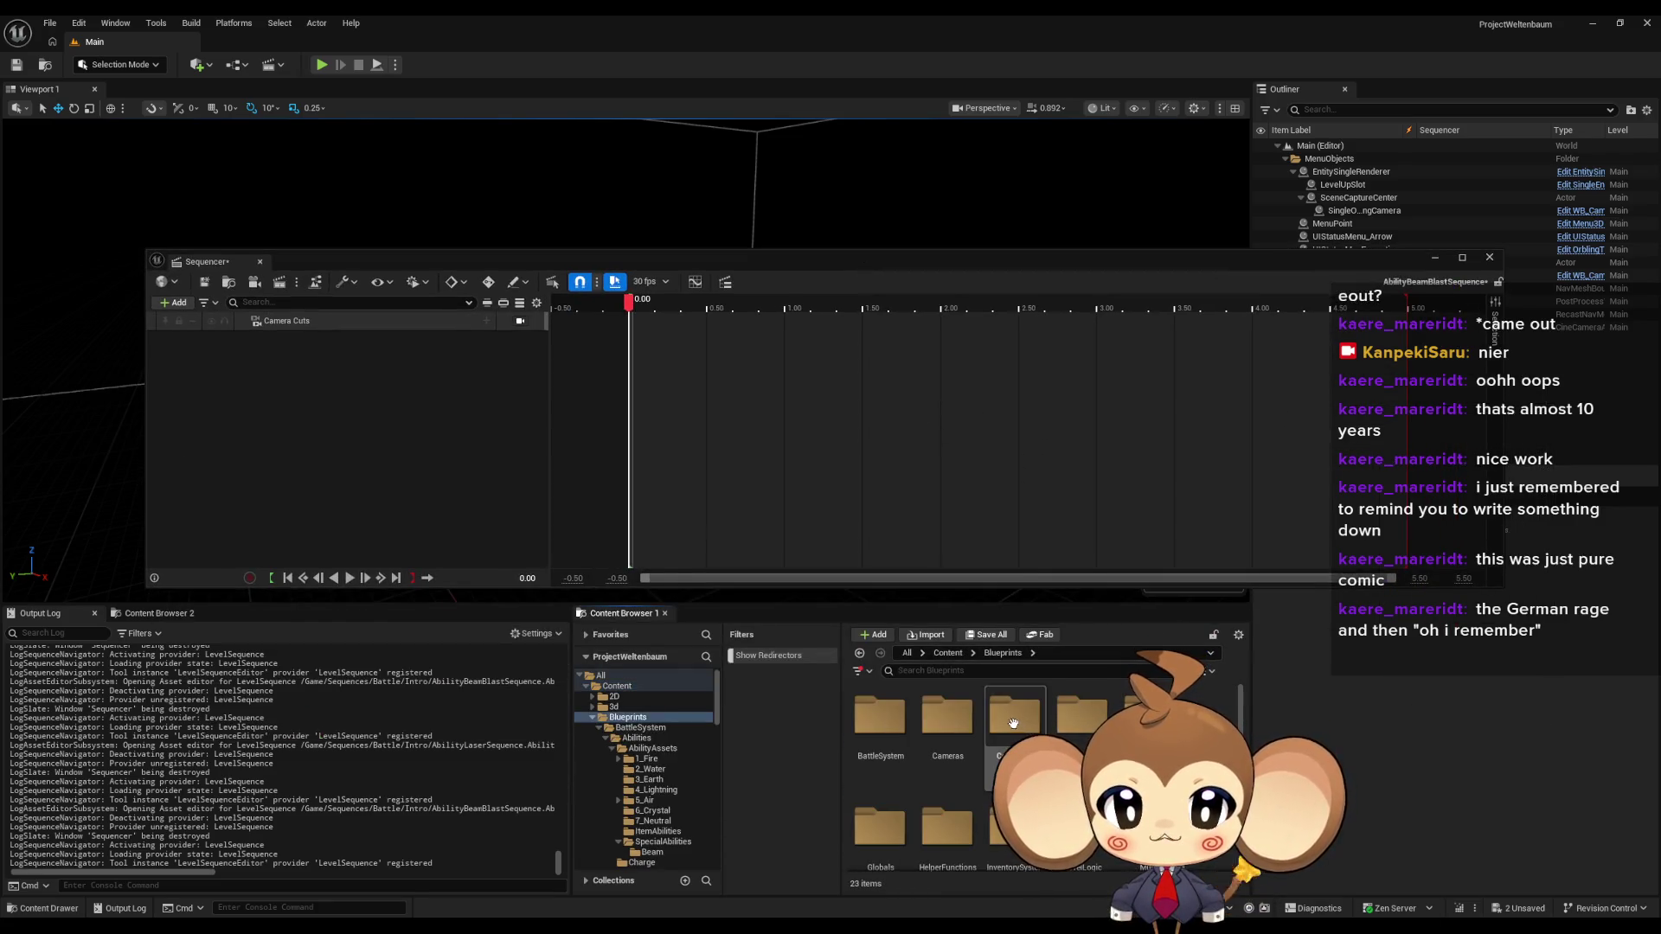
double_click(949, 725)
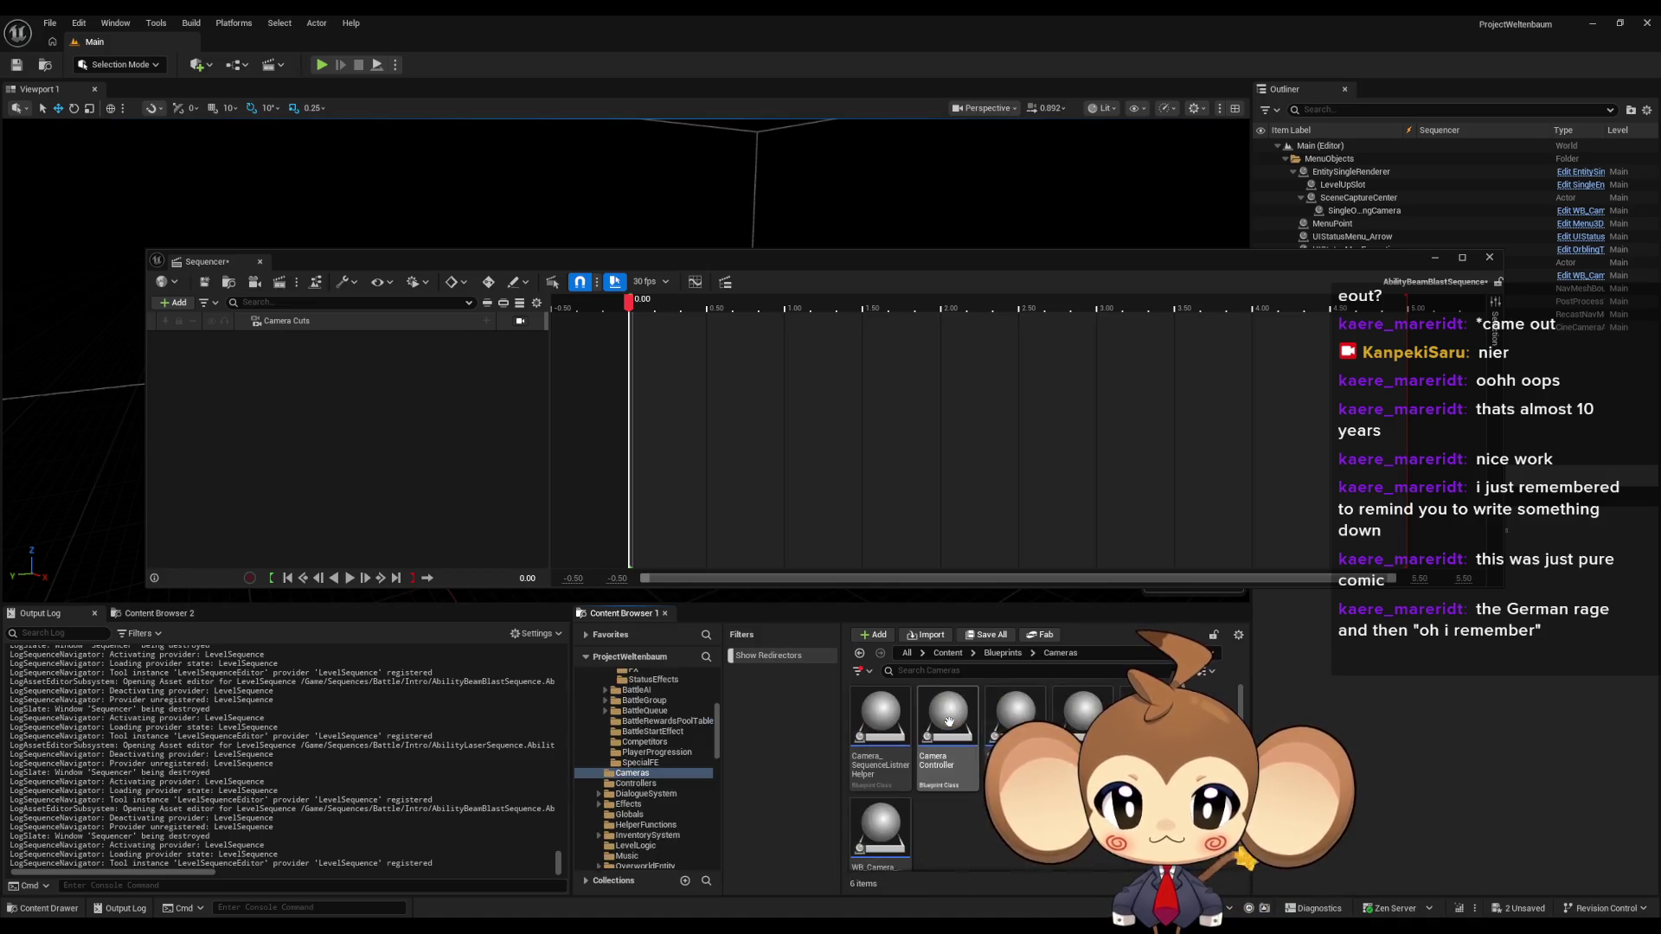
- Add a spawned SequenceCineCameraBlueprint and pilot it to a starting position angled downward
scroll(962, 763, down, 1)
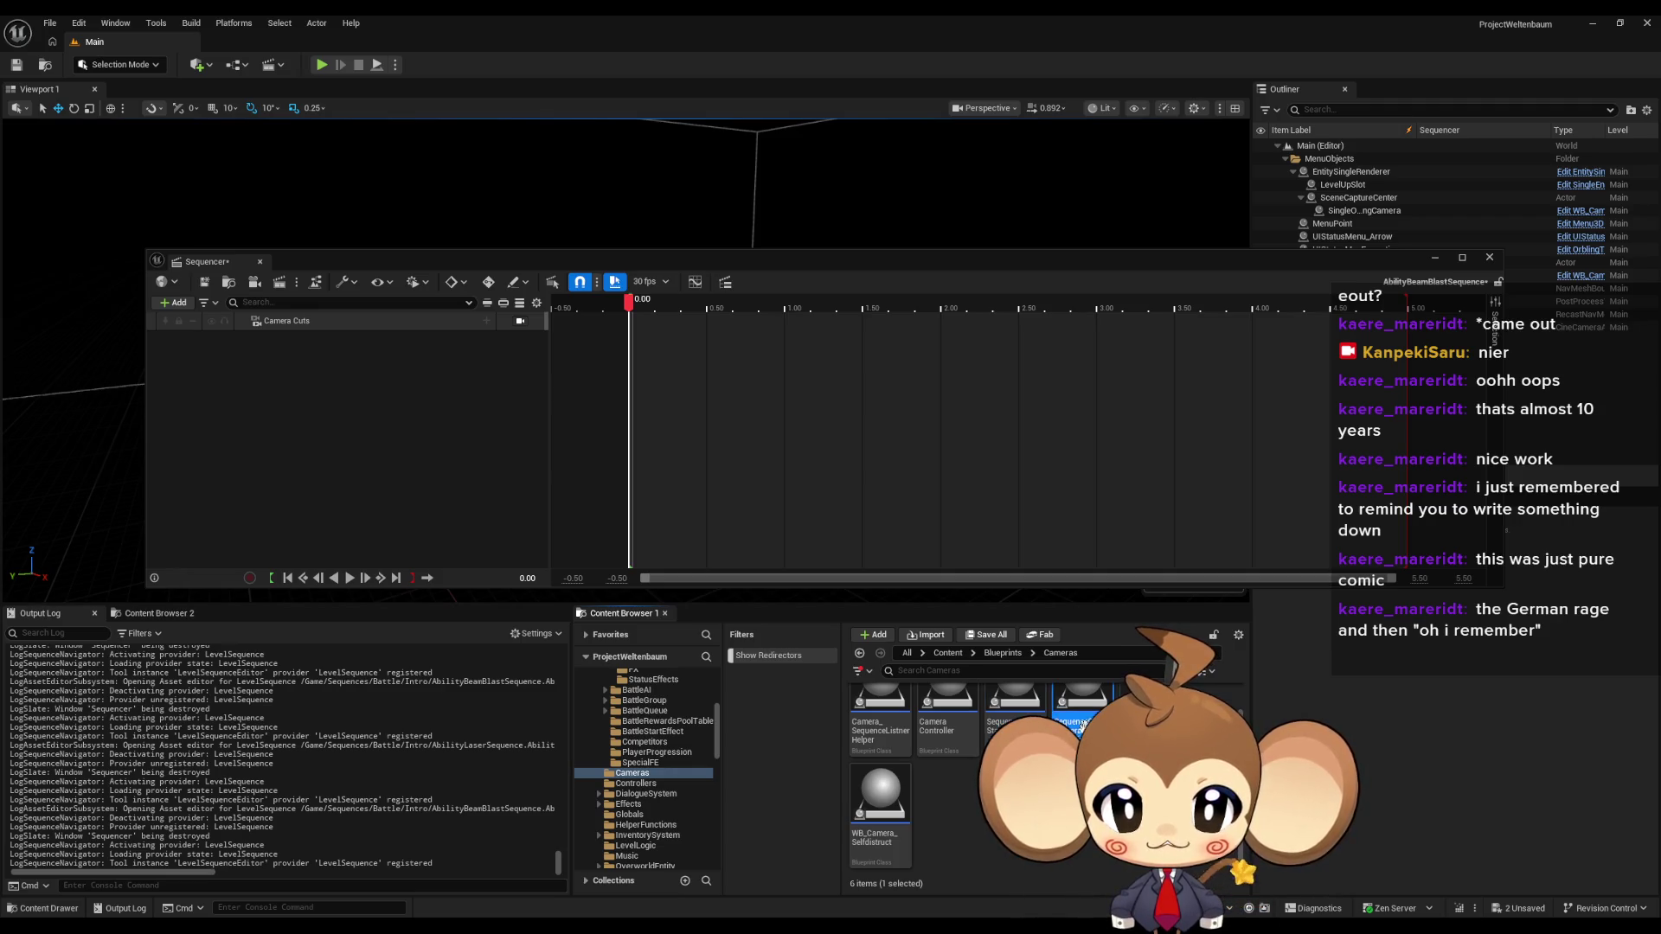
scroll(962, 764, up, 1)
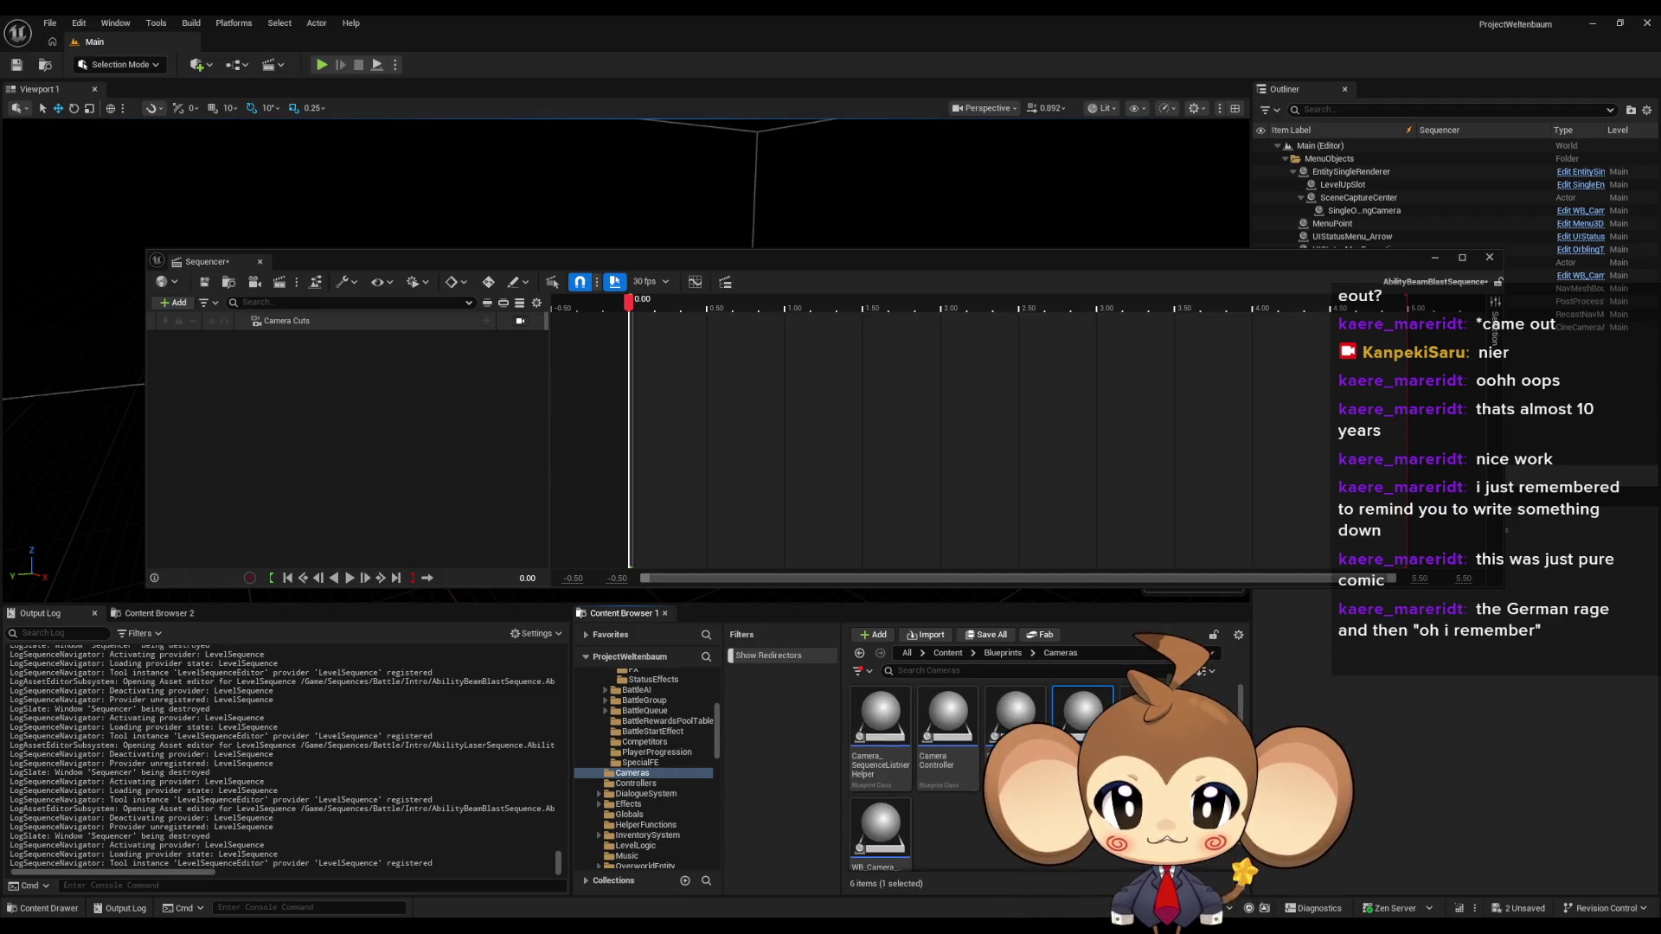
click(173, 302)
click(205, 344)
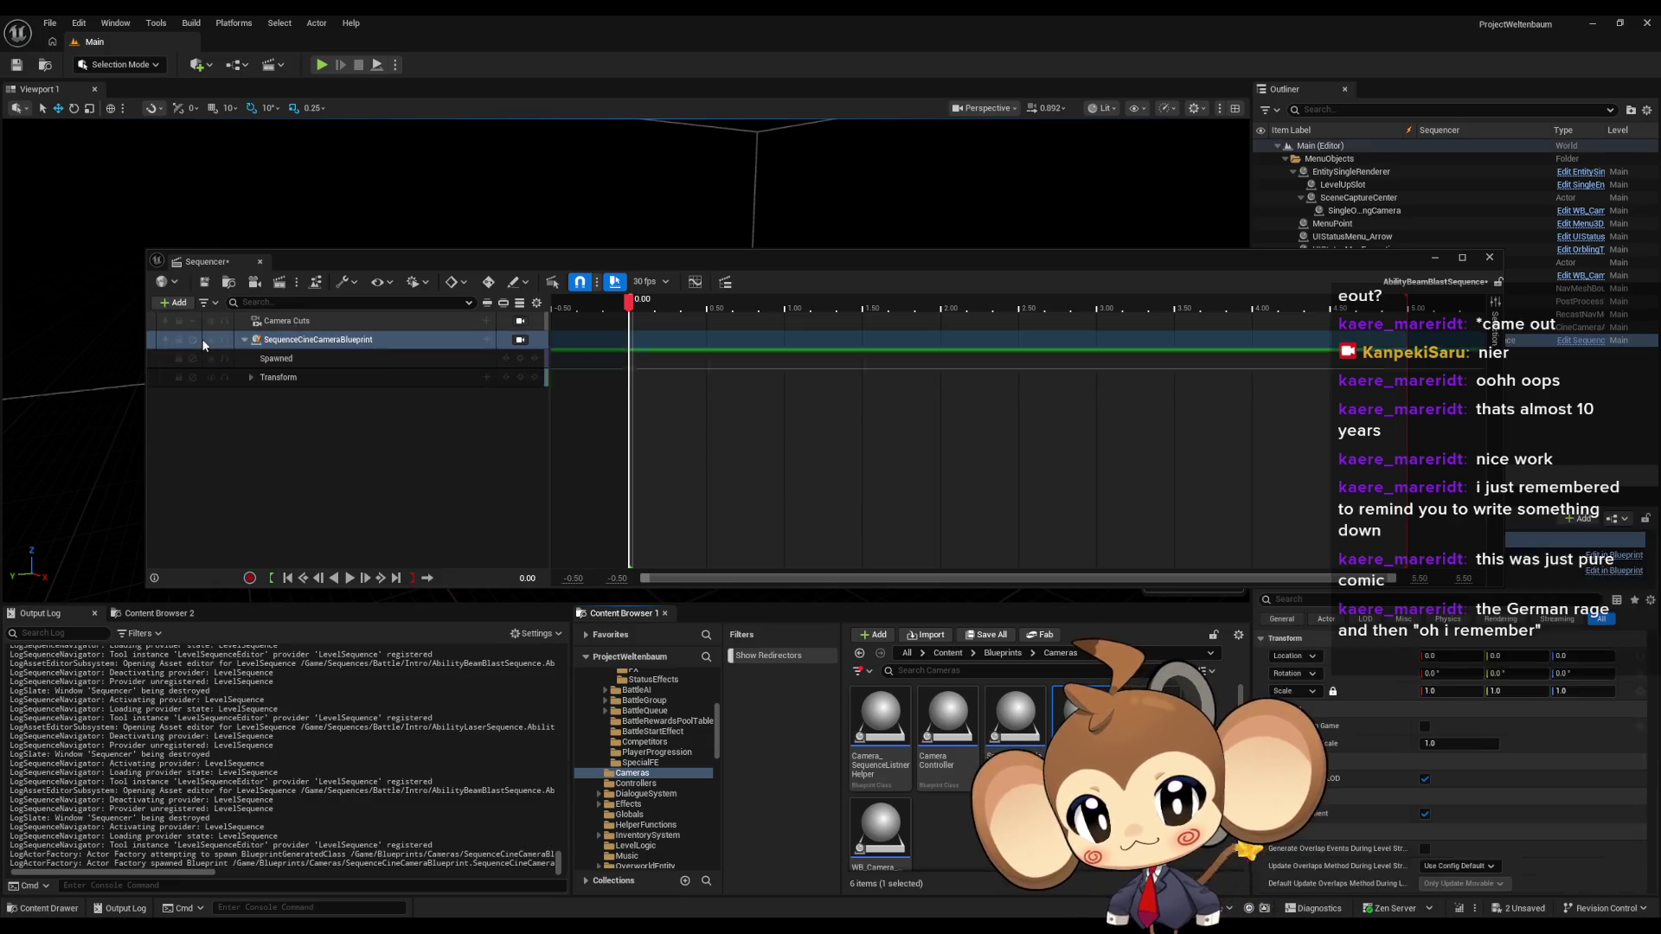
drag(439, 261, 532, 547)
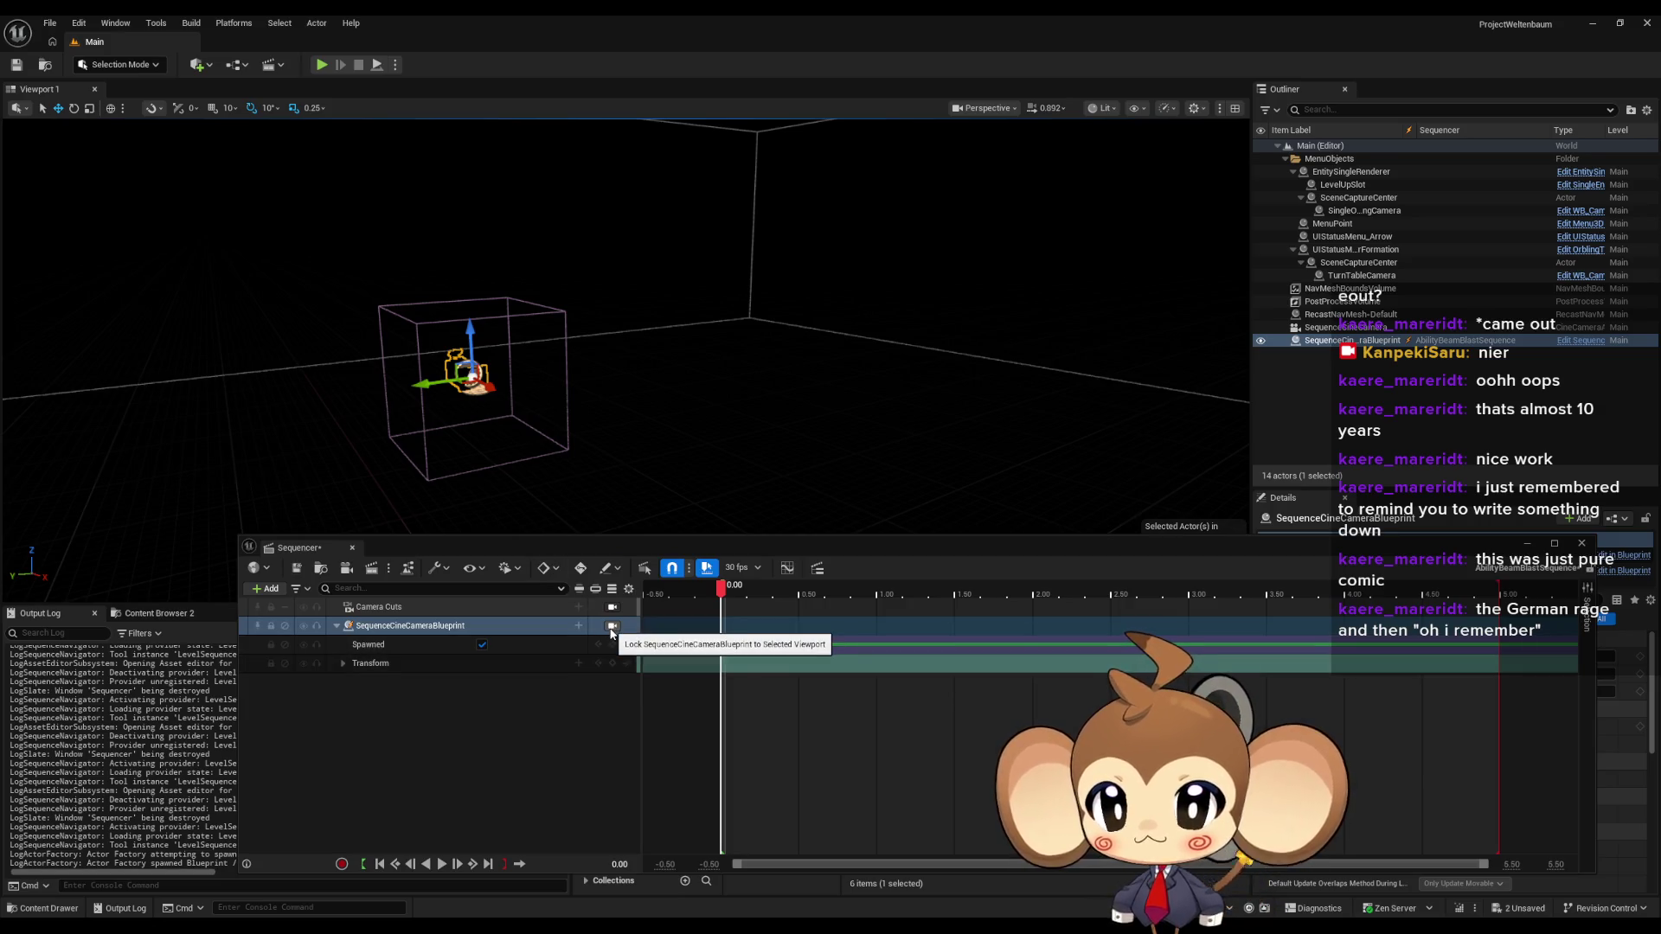
click(612, 627)
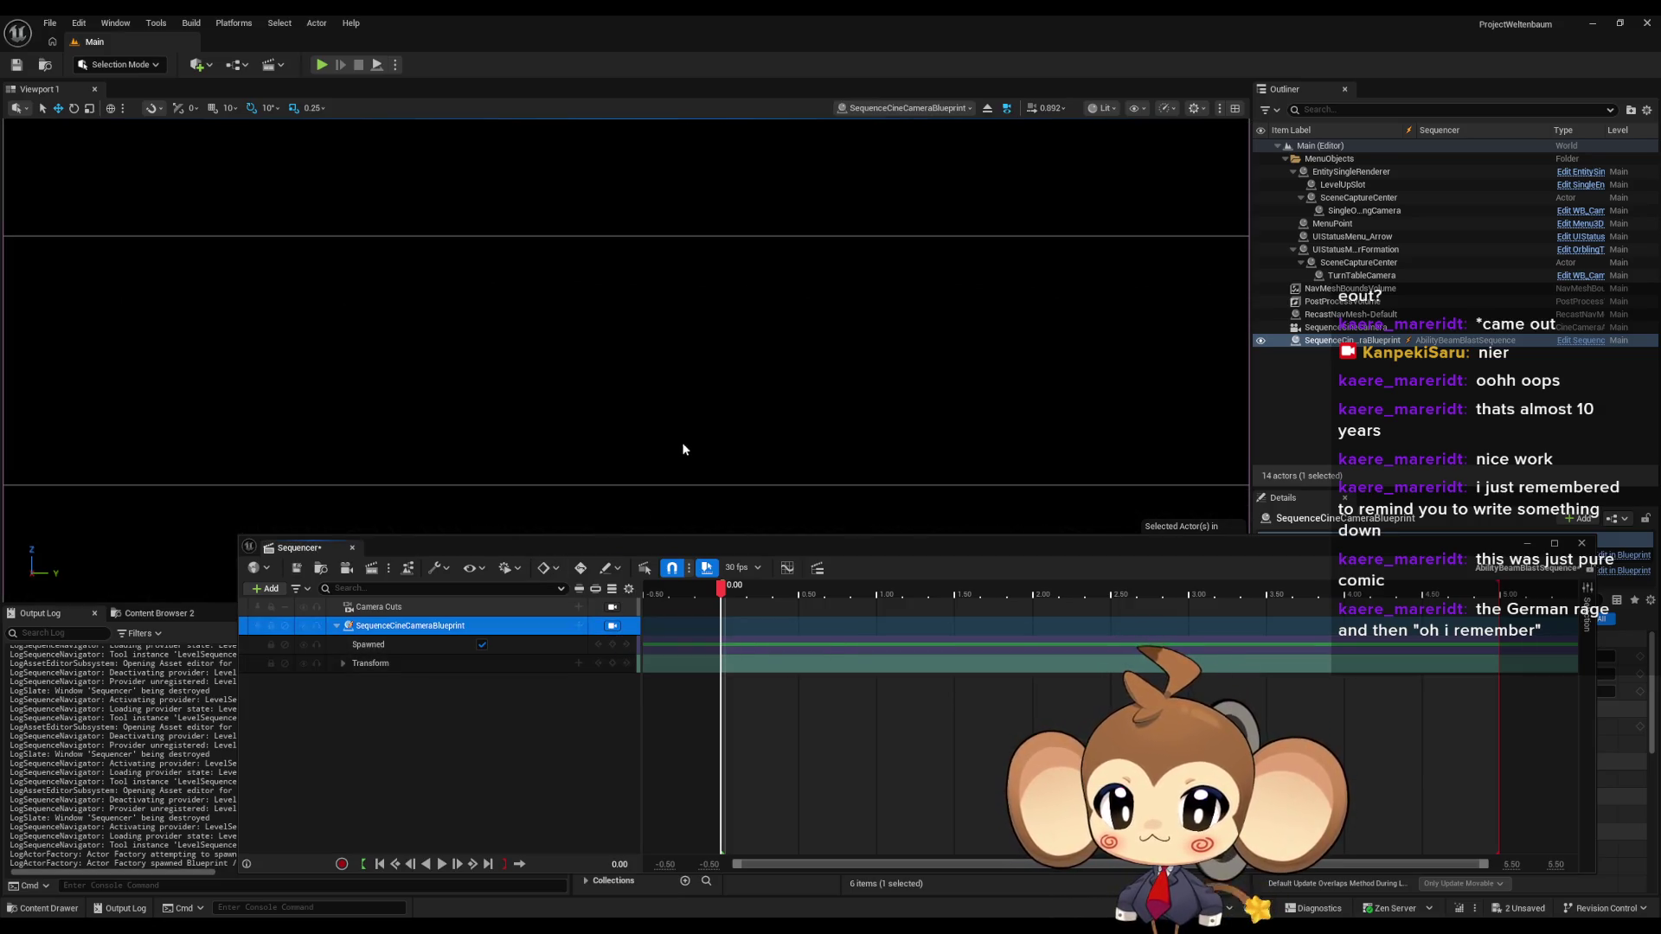
mouse_move(525, 295)
mouse_down()
mouse_move(472, 380)
mouse_move(740, 465)
mouse_up()
mouse_move(781, 550)
mouse_down()
mouse_move(727, 354)
mouse_move(639, 198)
mouse_up()
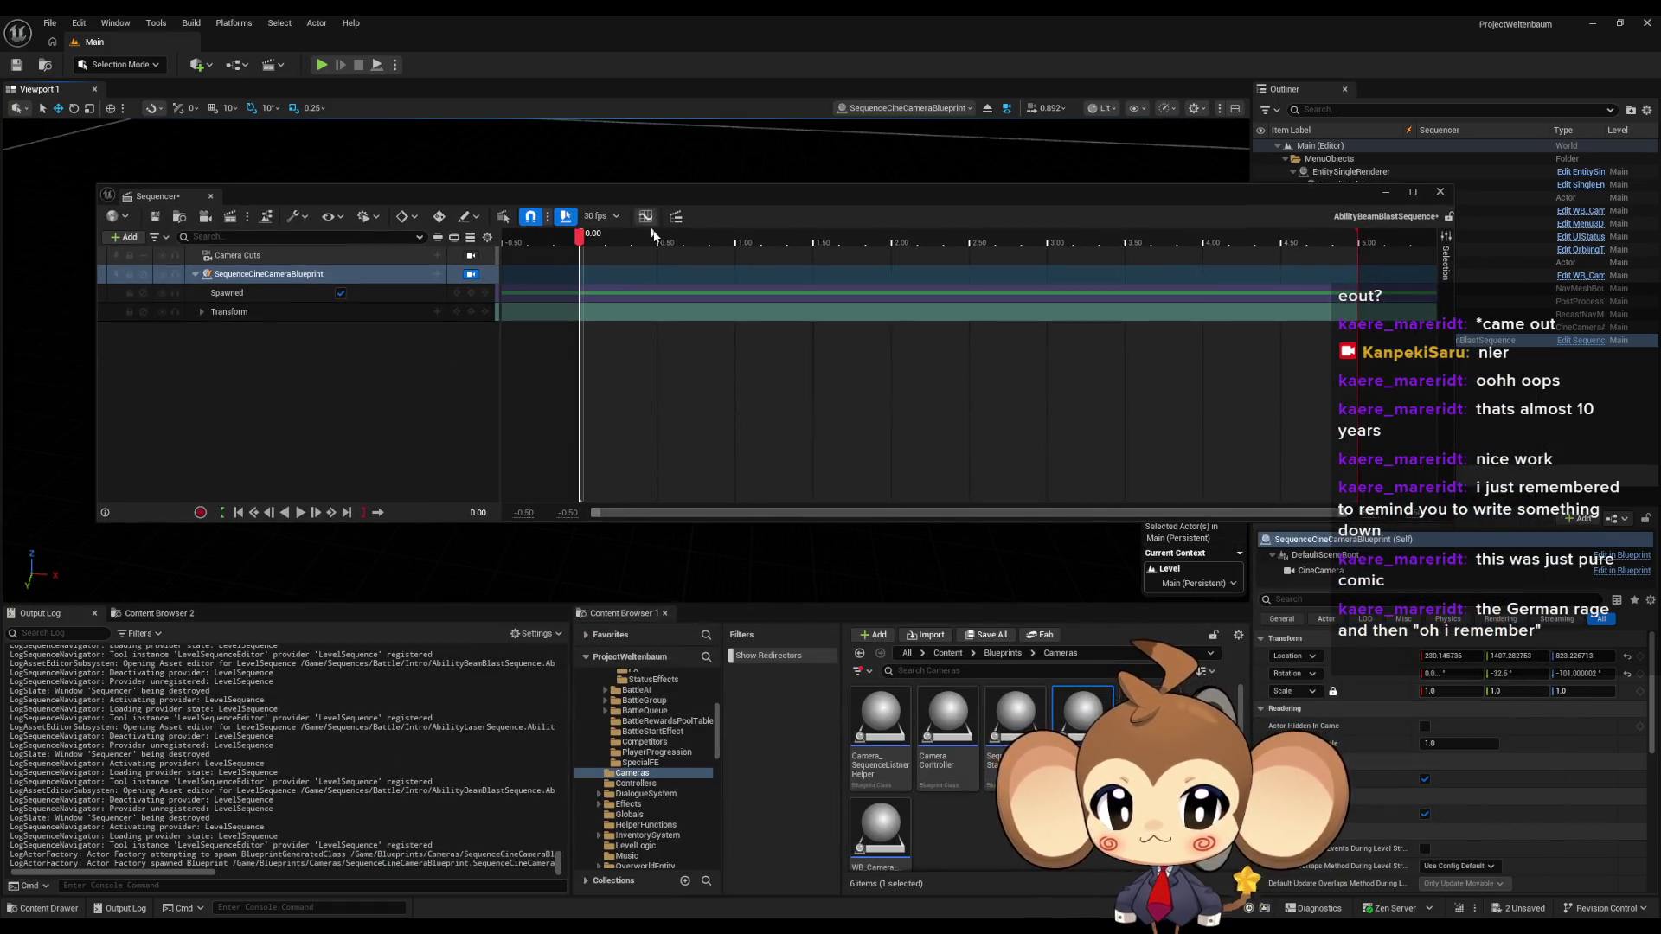
- Place the BattleEnv_1 level from Maps > Arena > Env into the scene
click(943, 657)
scroll(879, 779, down, 3)
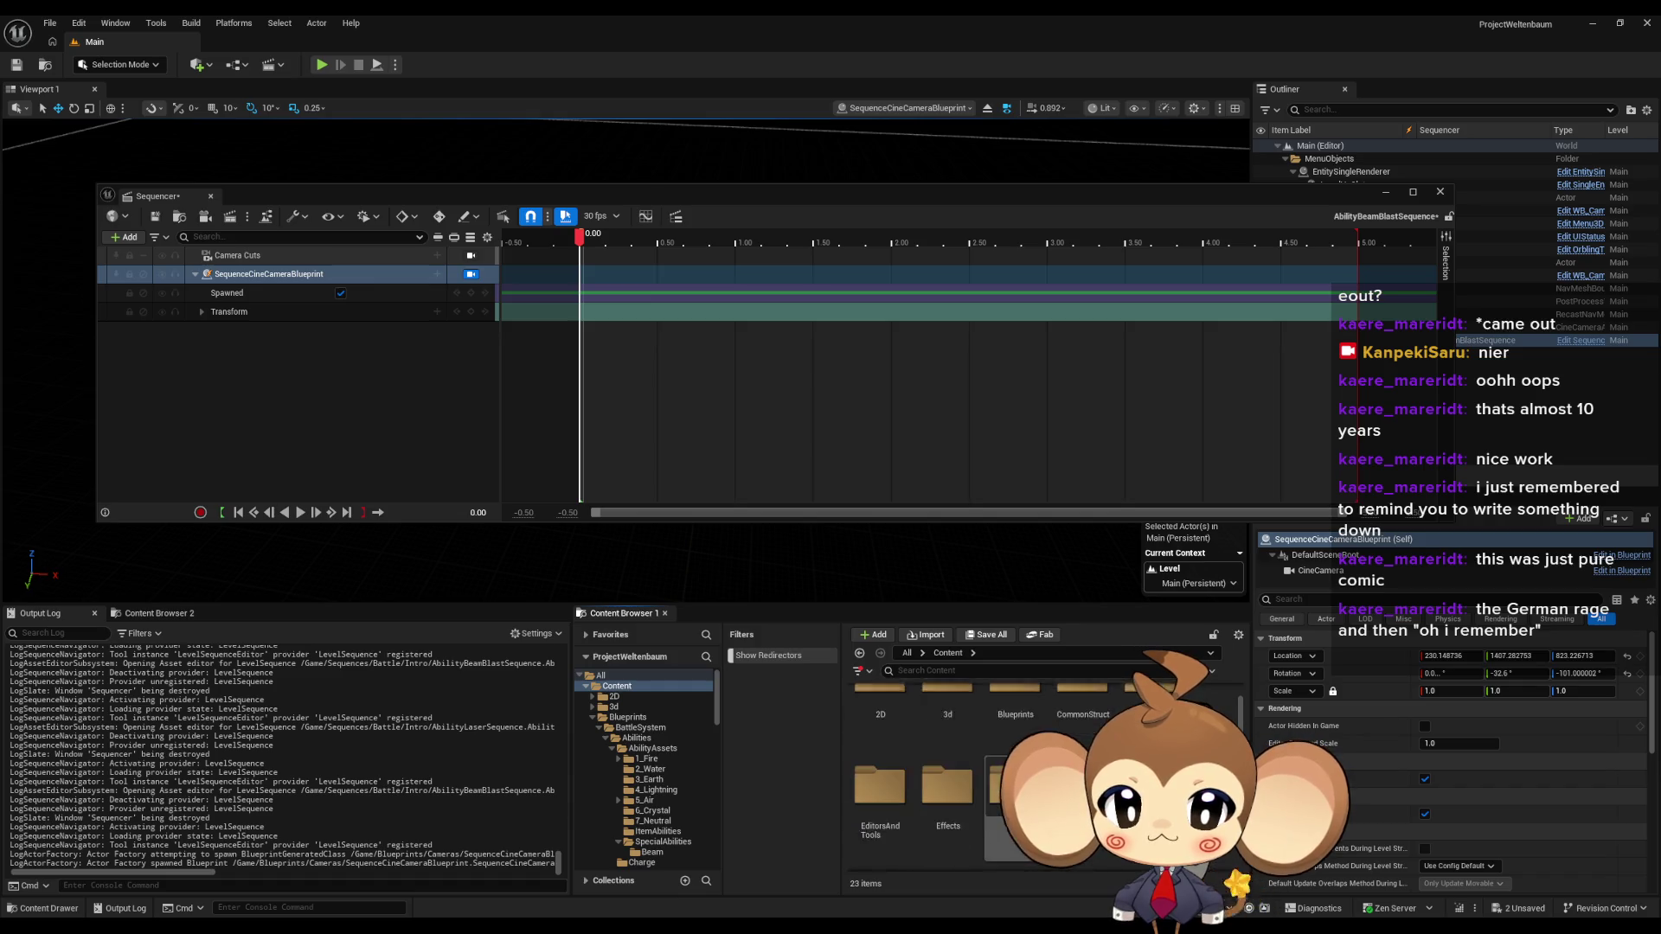
double_click(900, 757)
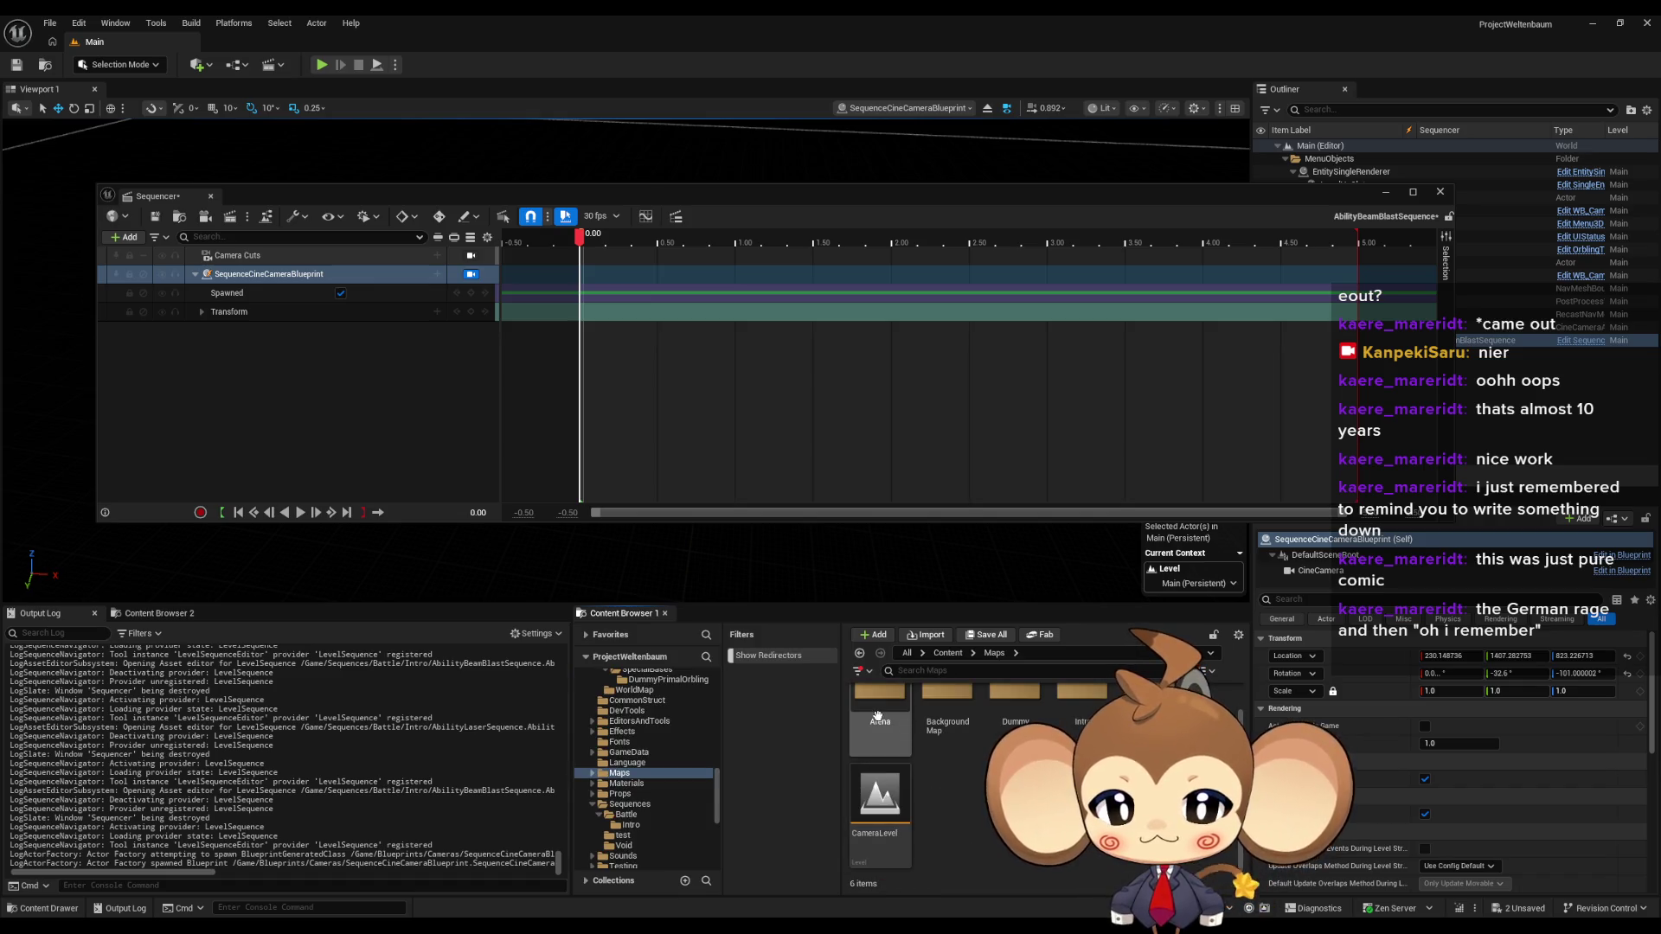
double_click(900, 735)
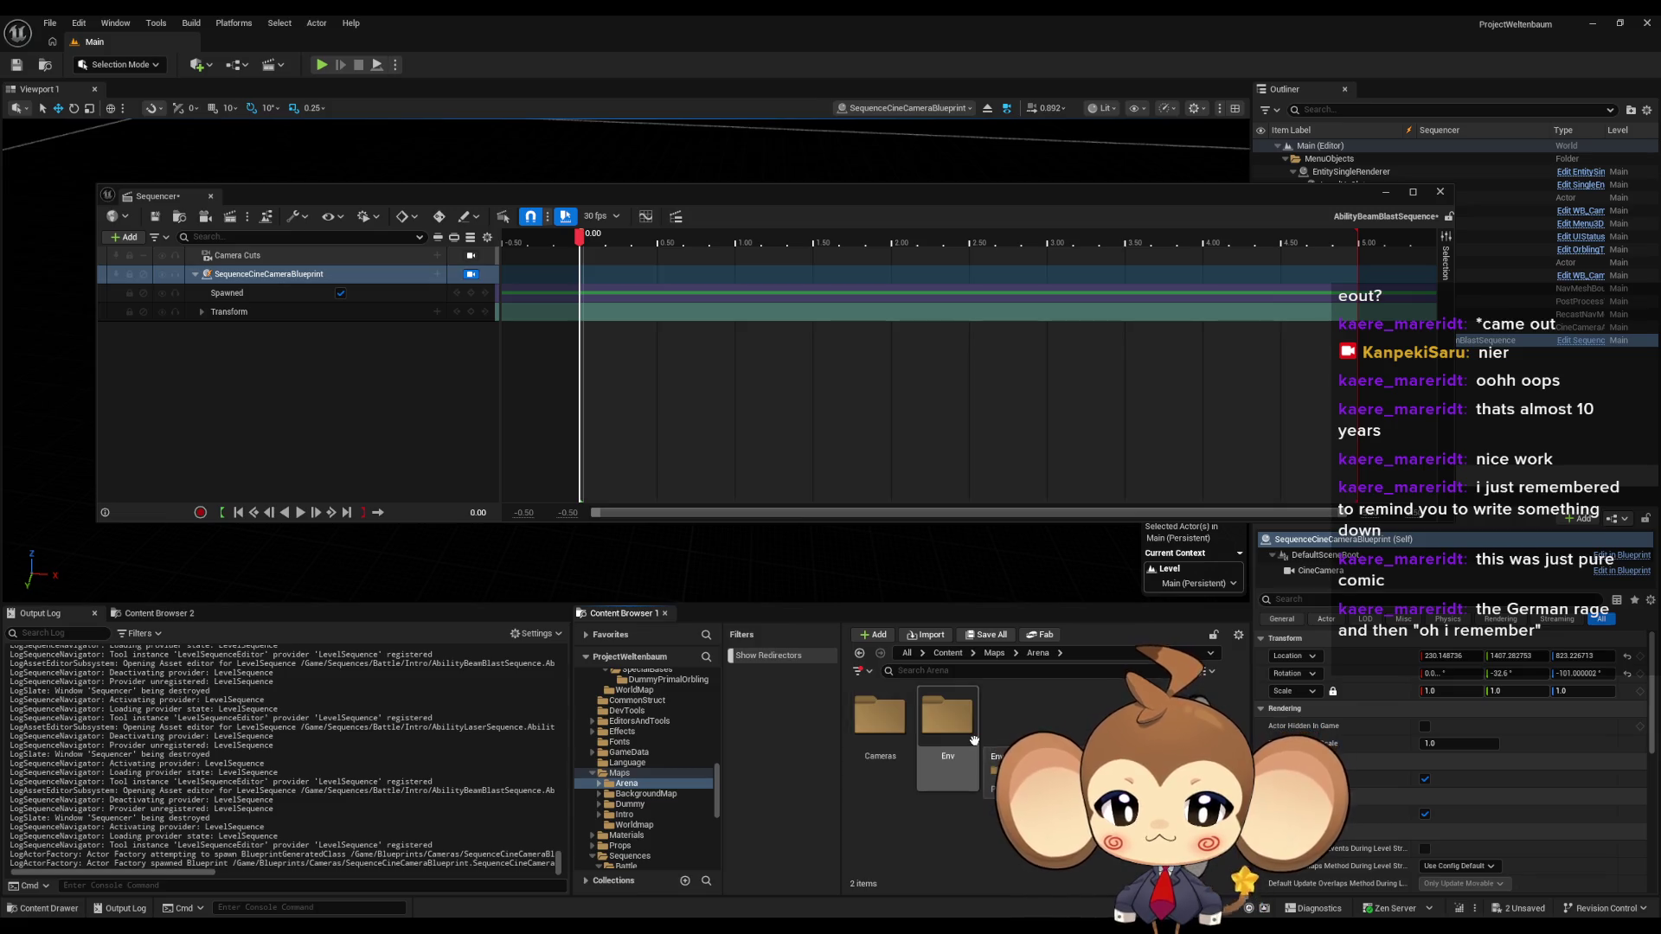
double_click(948, 718)
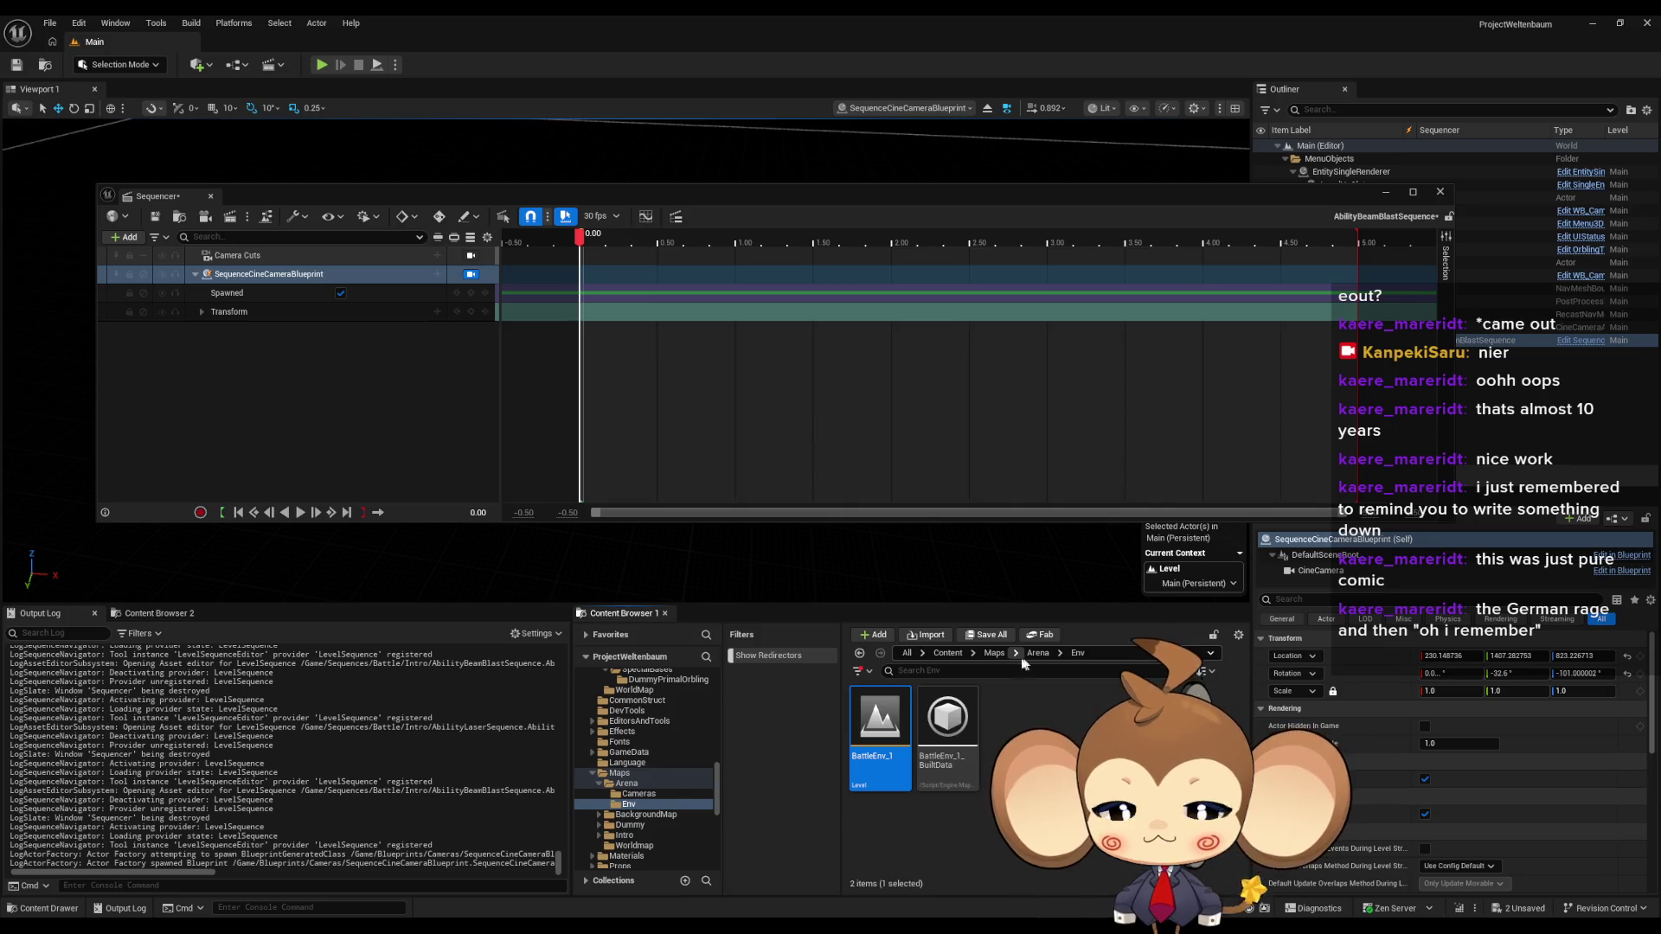
drag(878, 729, 809, 571)
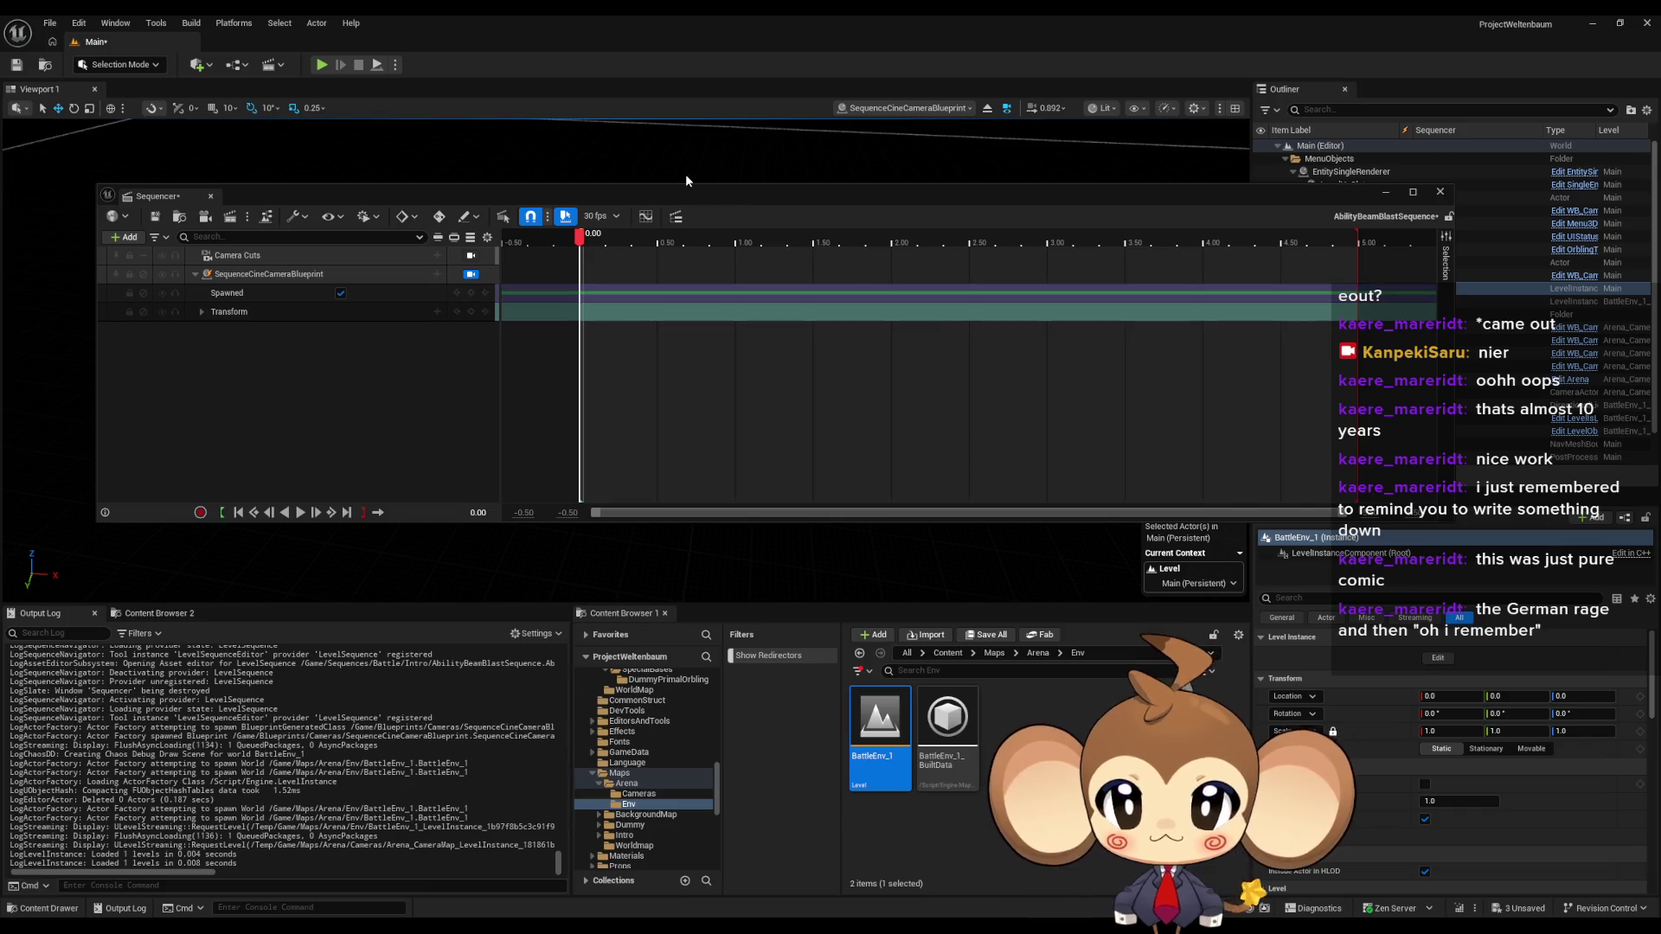
mouse_move(686, 180)
mouse_down()
mouse_move(750, 569)
mouse_move(664, 296)
mouse_up()
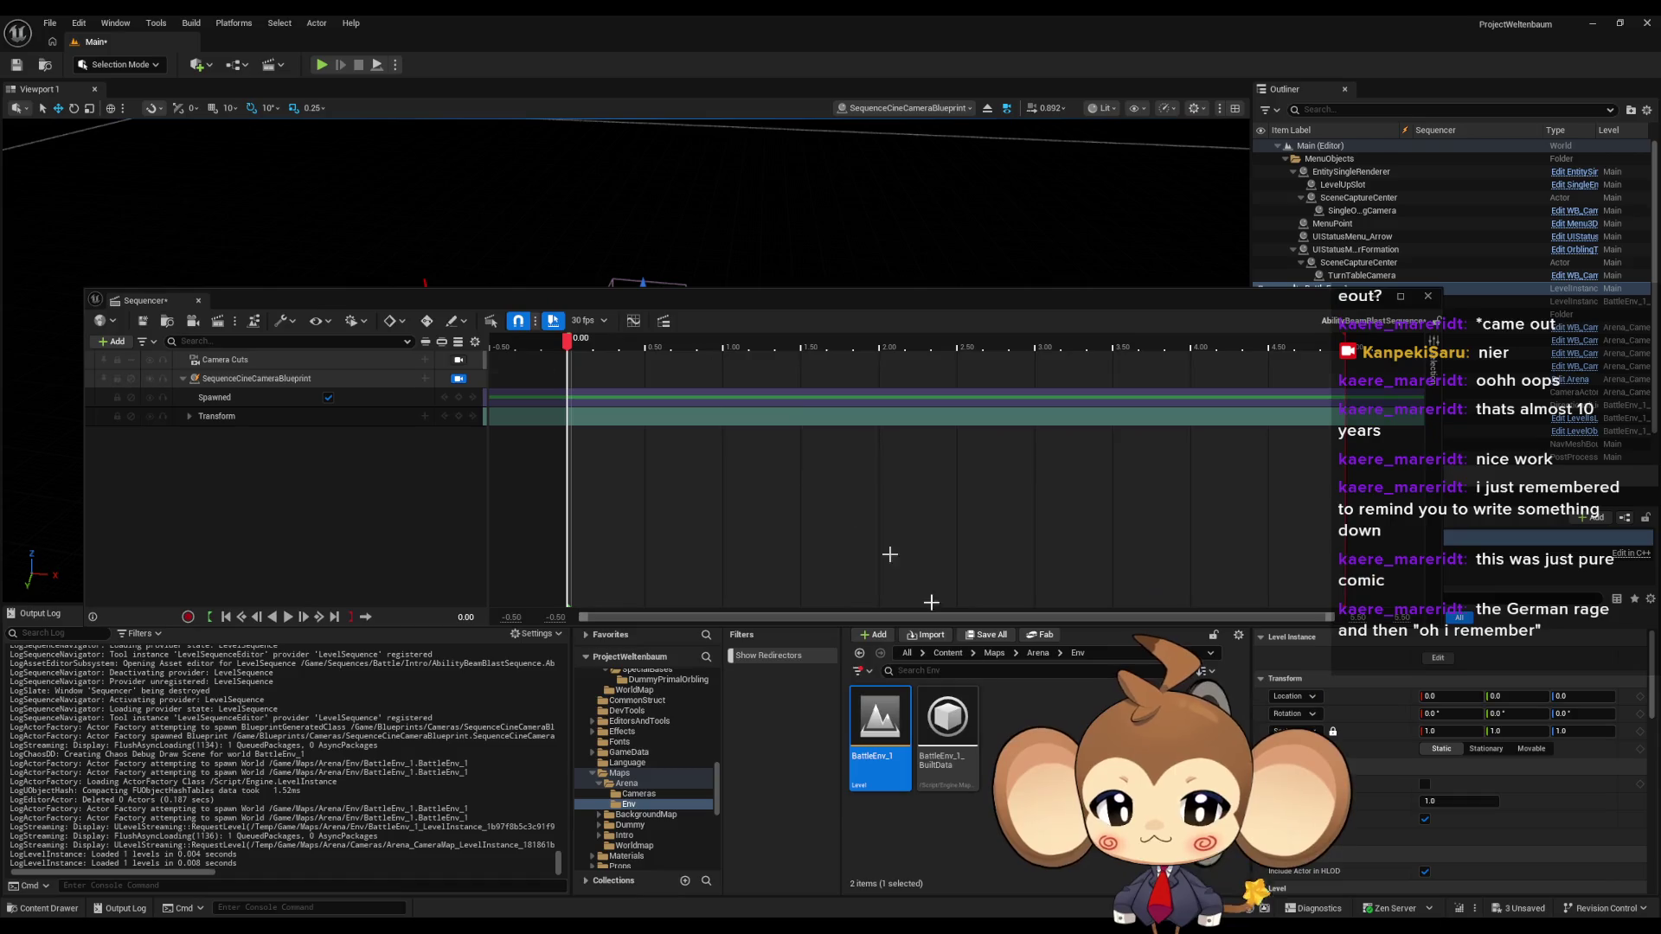
- Add the BattleMap_Void level from Maps > Intro and look around the arena
click(1038, 653)
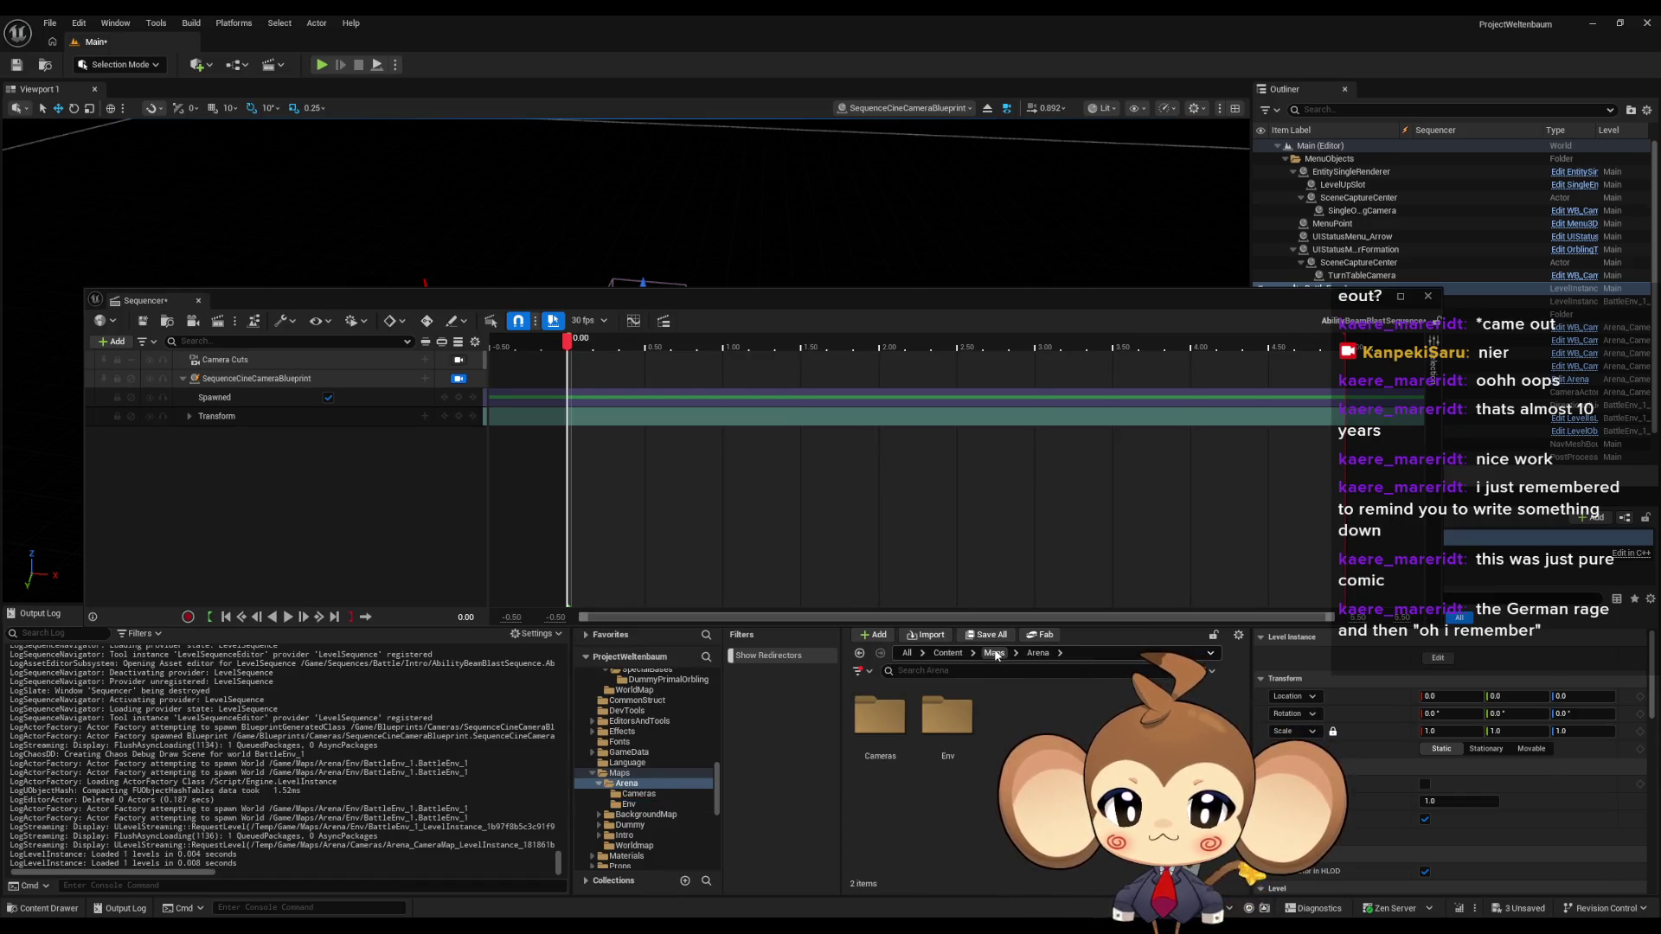
click(994, 653)
double_click(1076, 723)
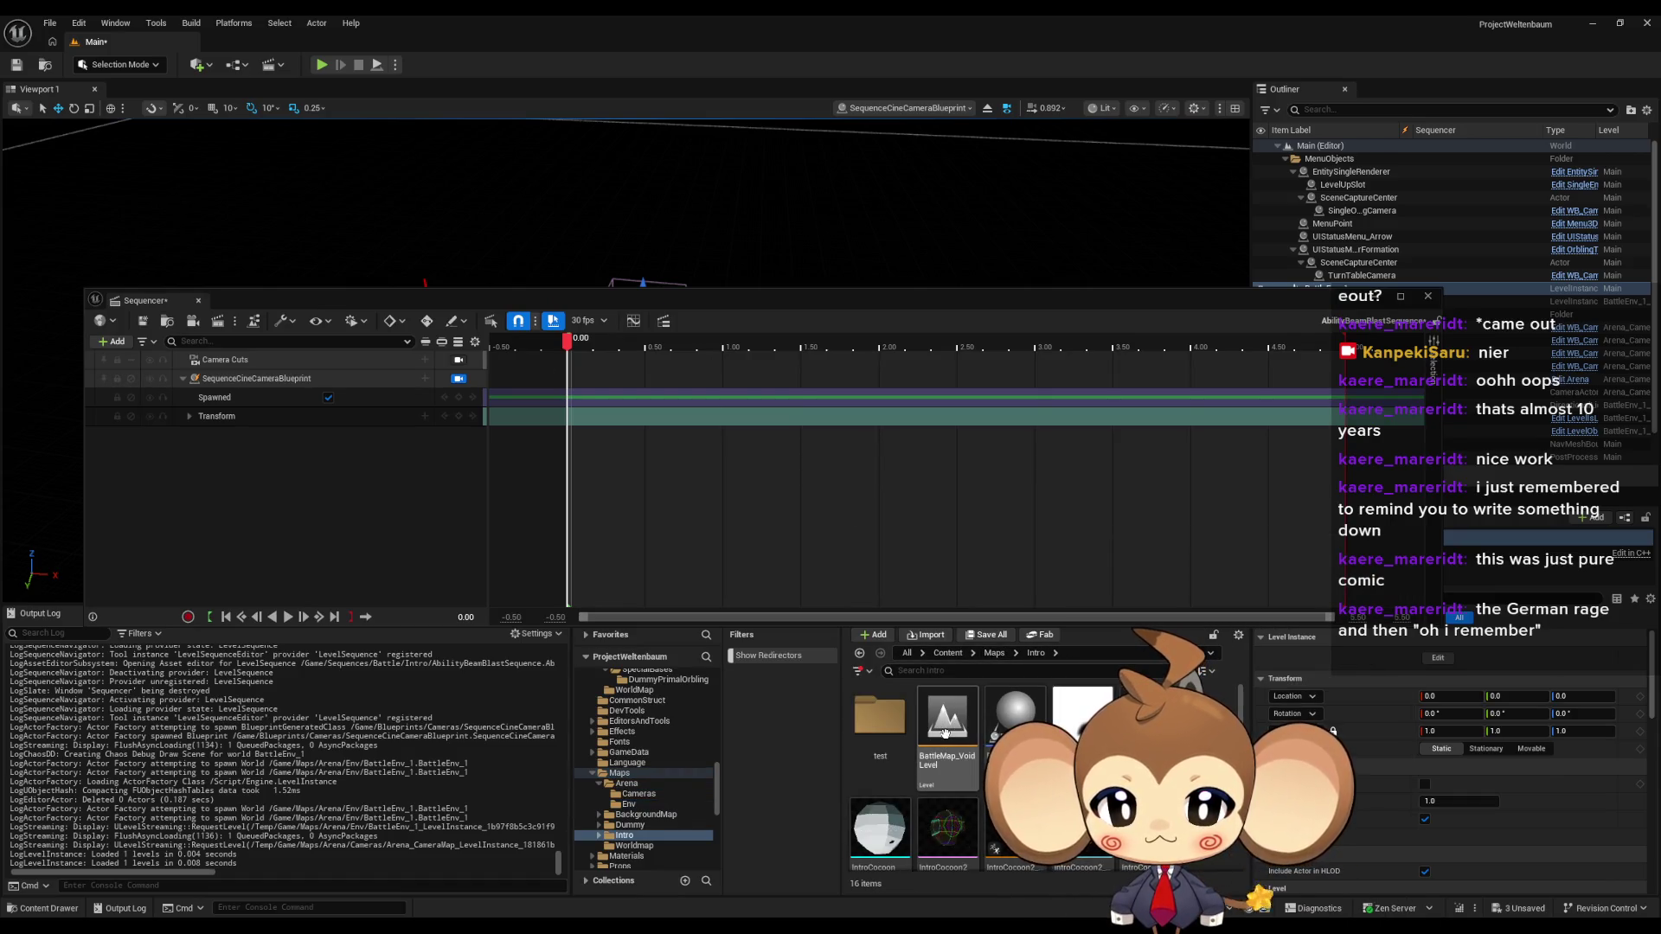
drag(954, 719, 891, 246)
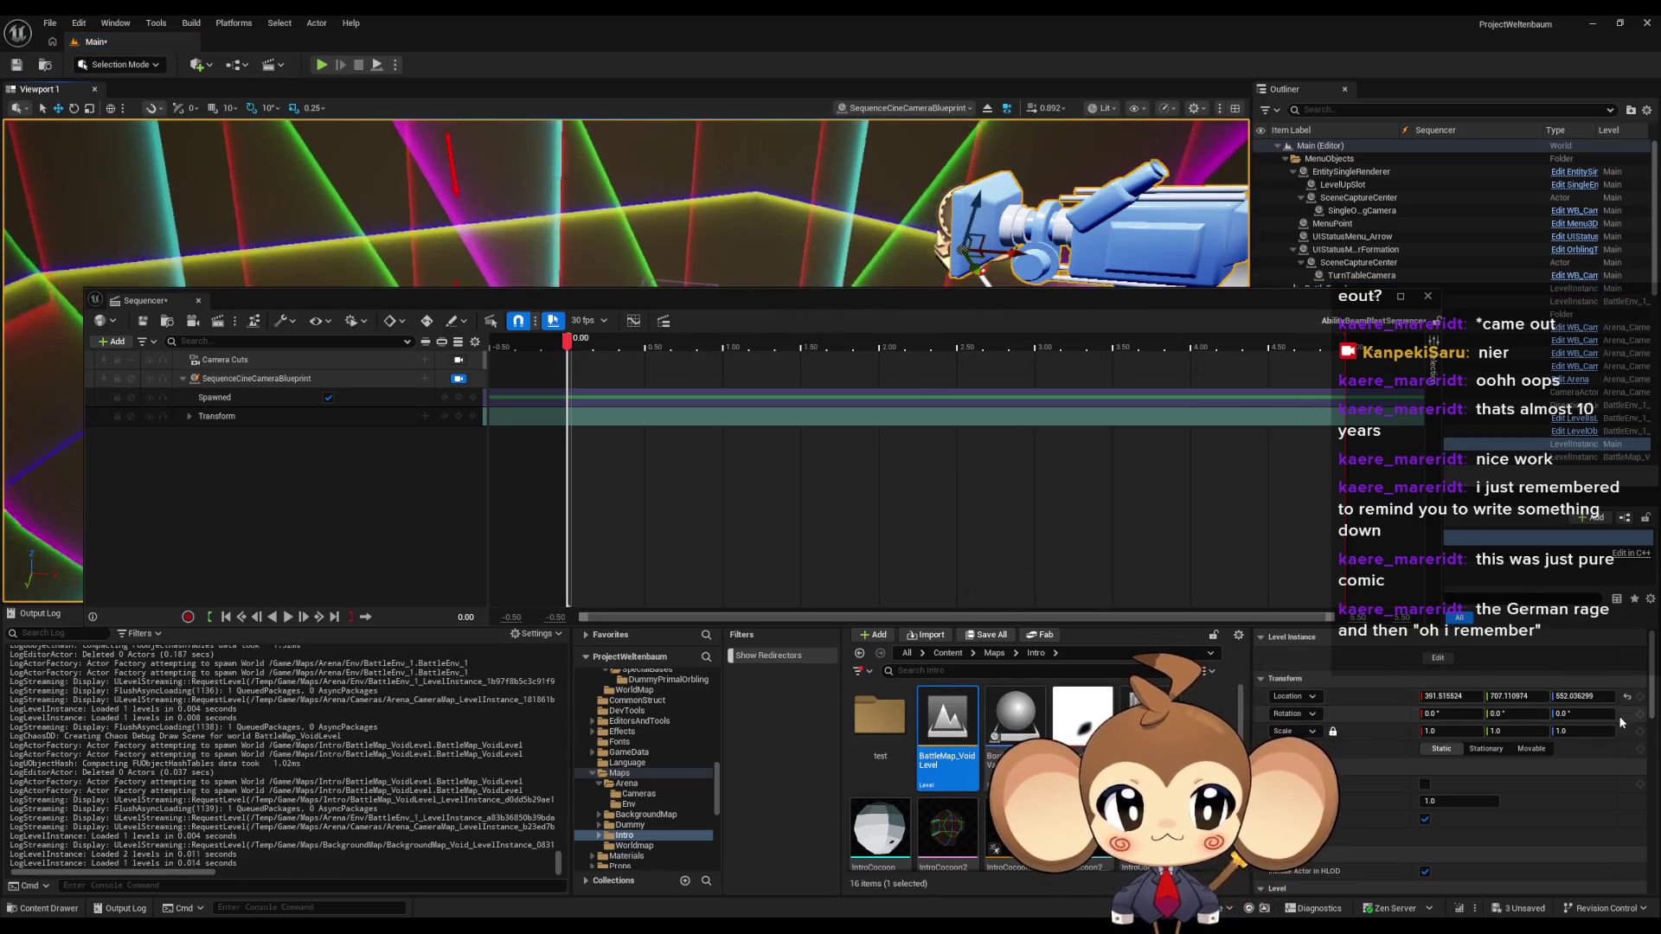
drag(786, 303, 801, 547)
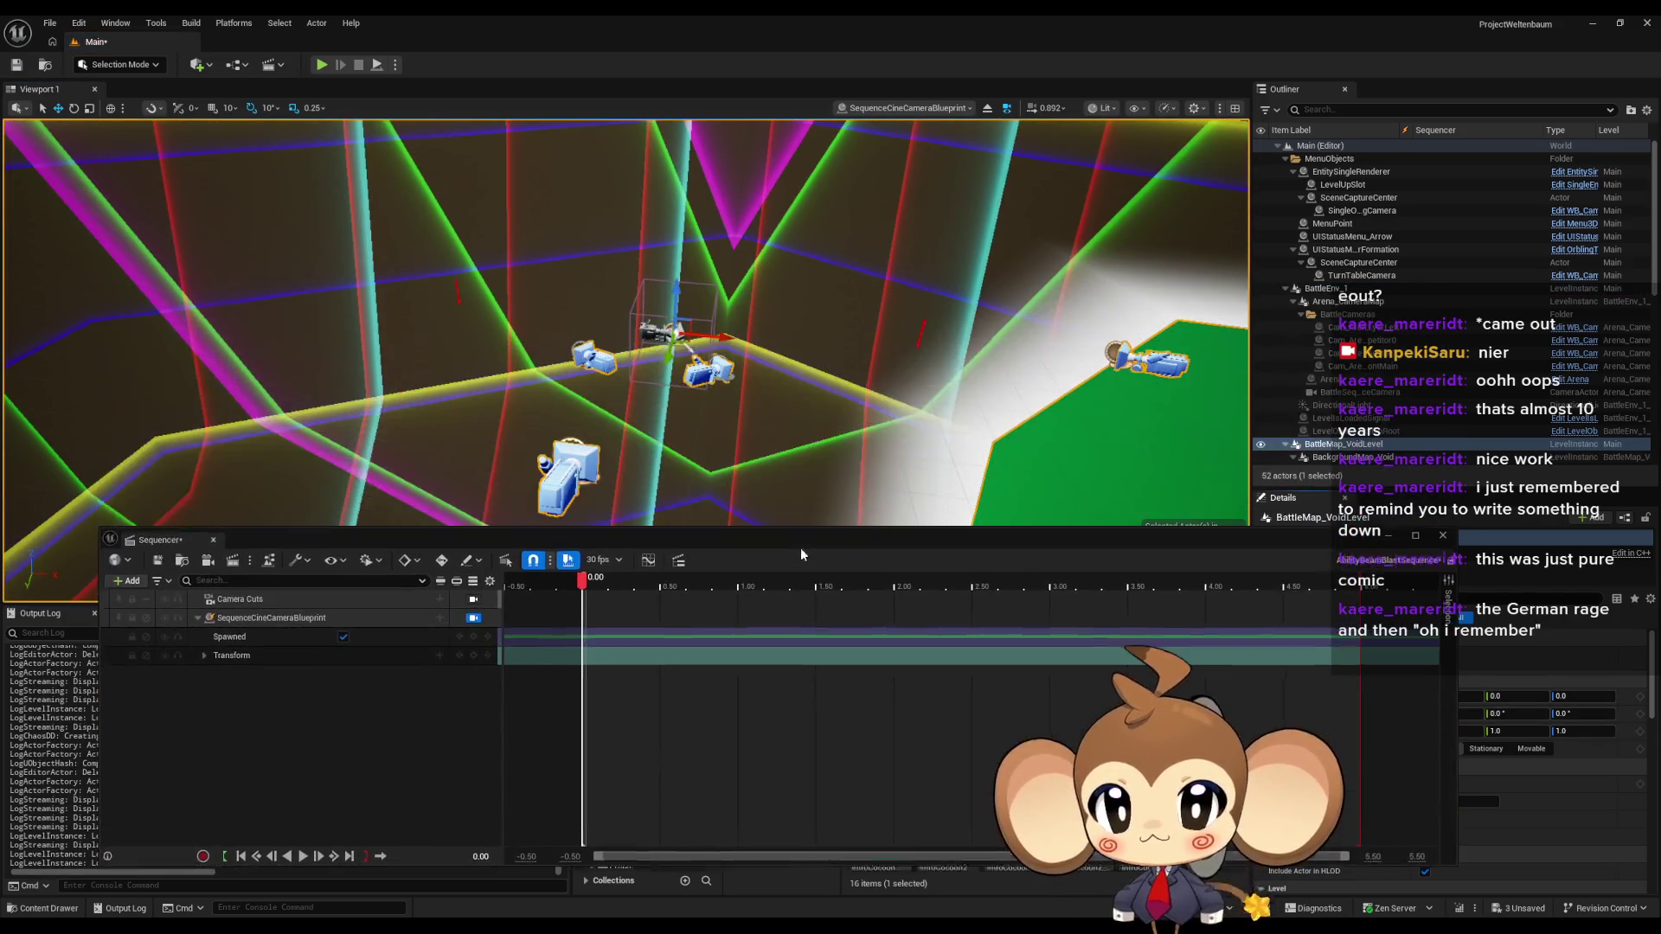
drag(833, 346, 692, 346)
- Browse the Content Drawer to Sequences > Battle > Intro and open AbilityLaserSequence
key(ctrl+space)
mouse_move(797, 541)
mouse_down()
mouse_move(797, 278)
mouse_move(755, 260)
mouse_up()
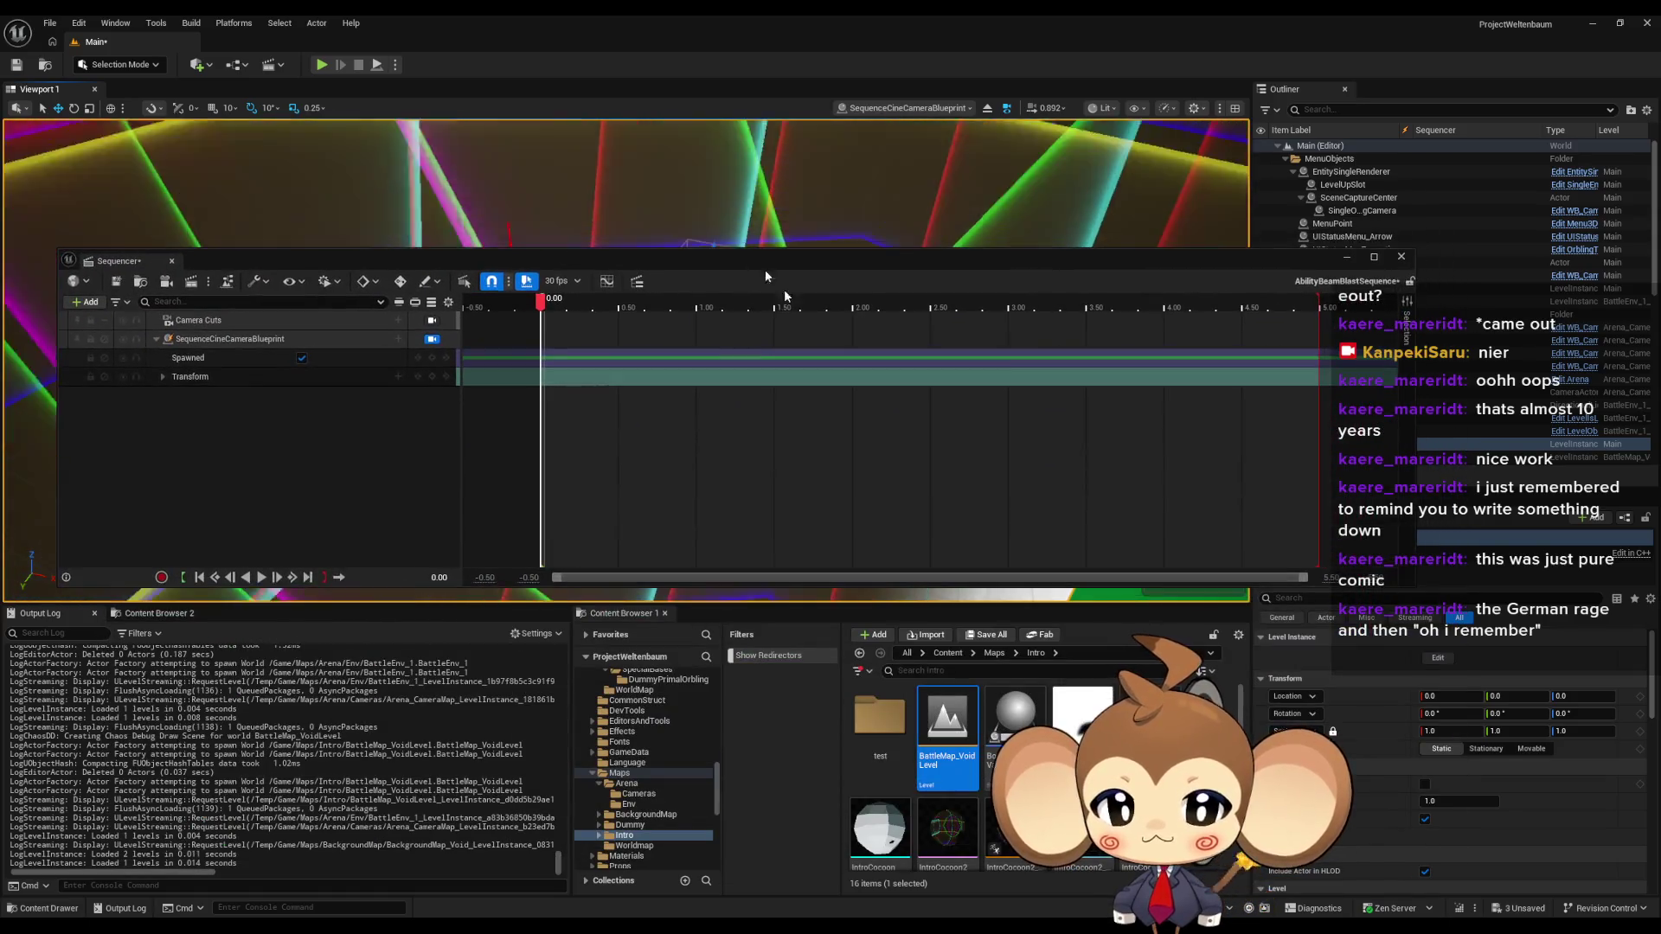
click(619, 773)
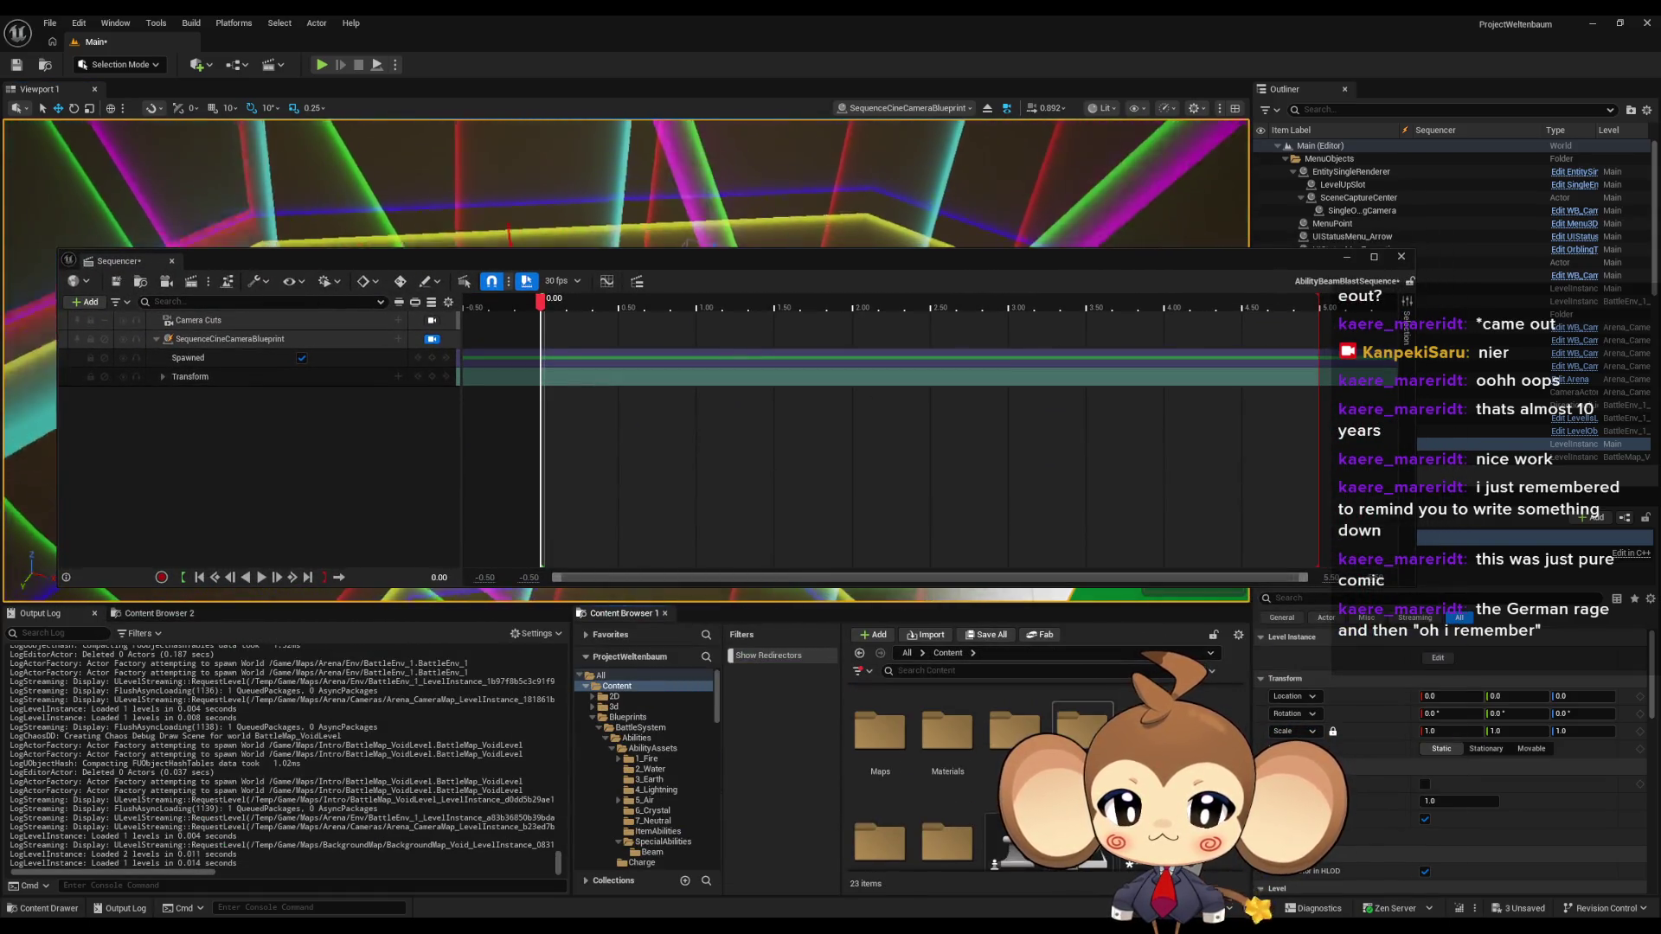
click(629, 773)
double_click(878, 716)
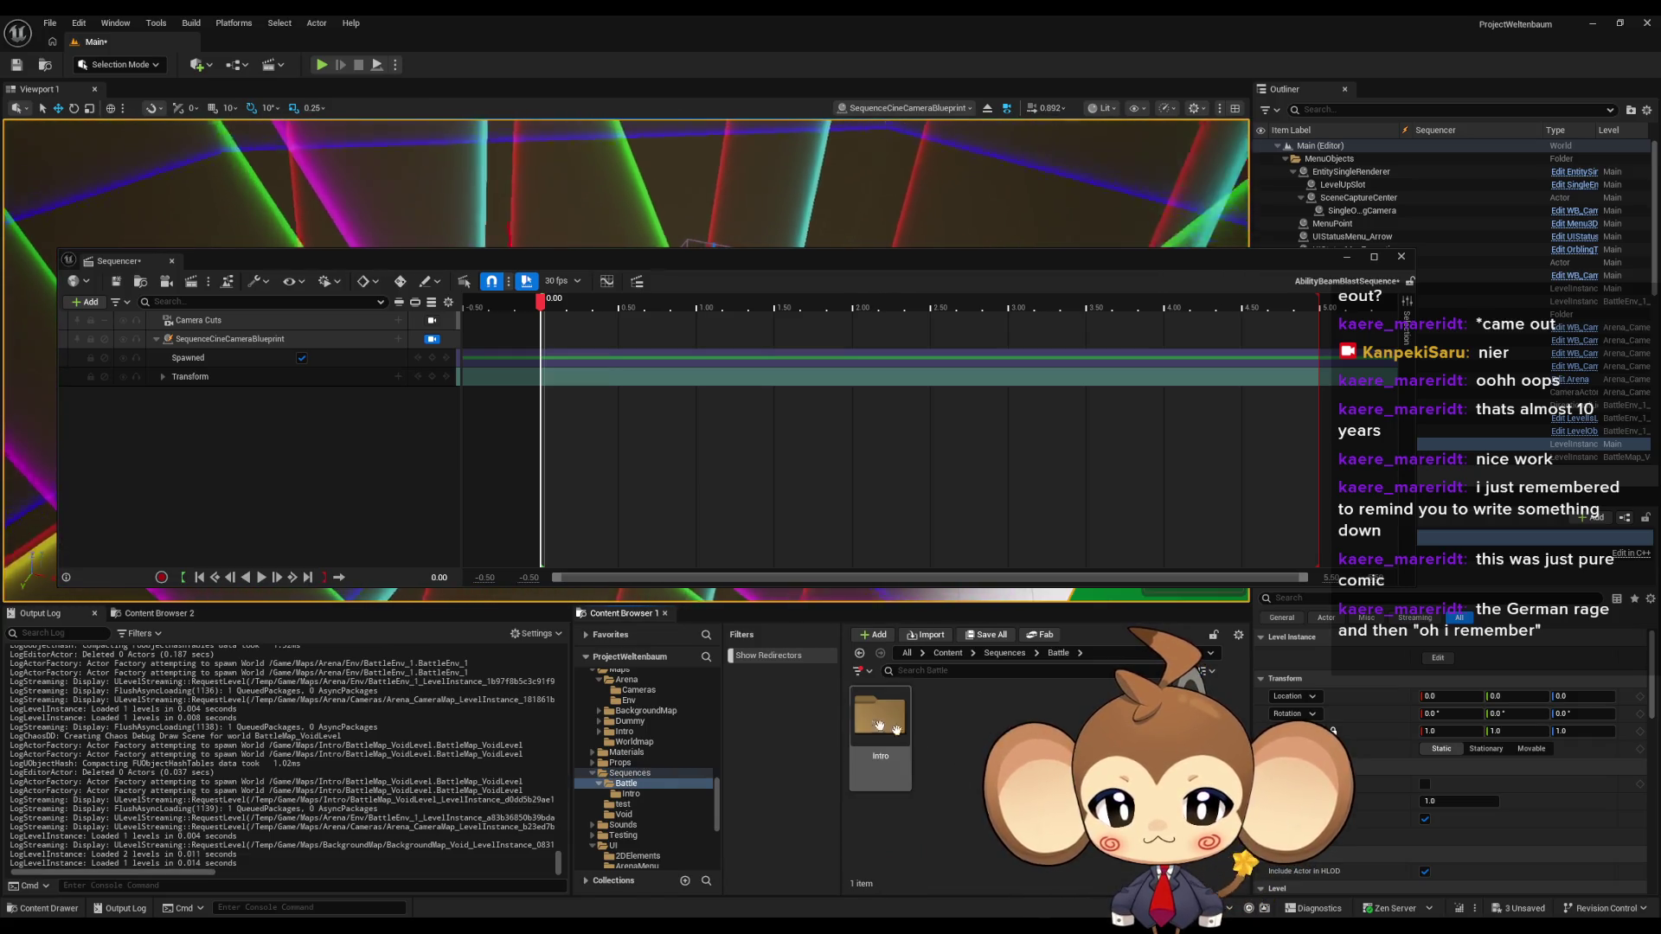
double_click(869, 718)
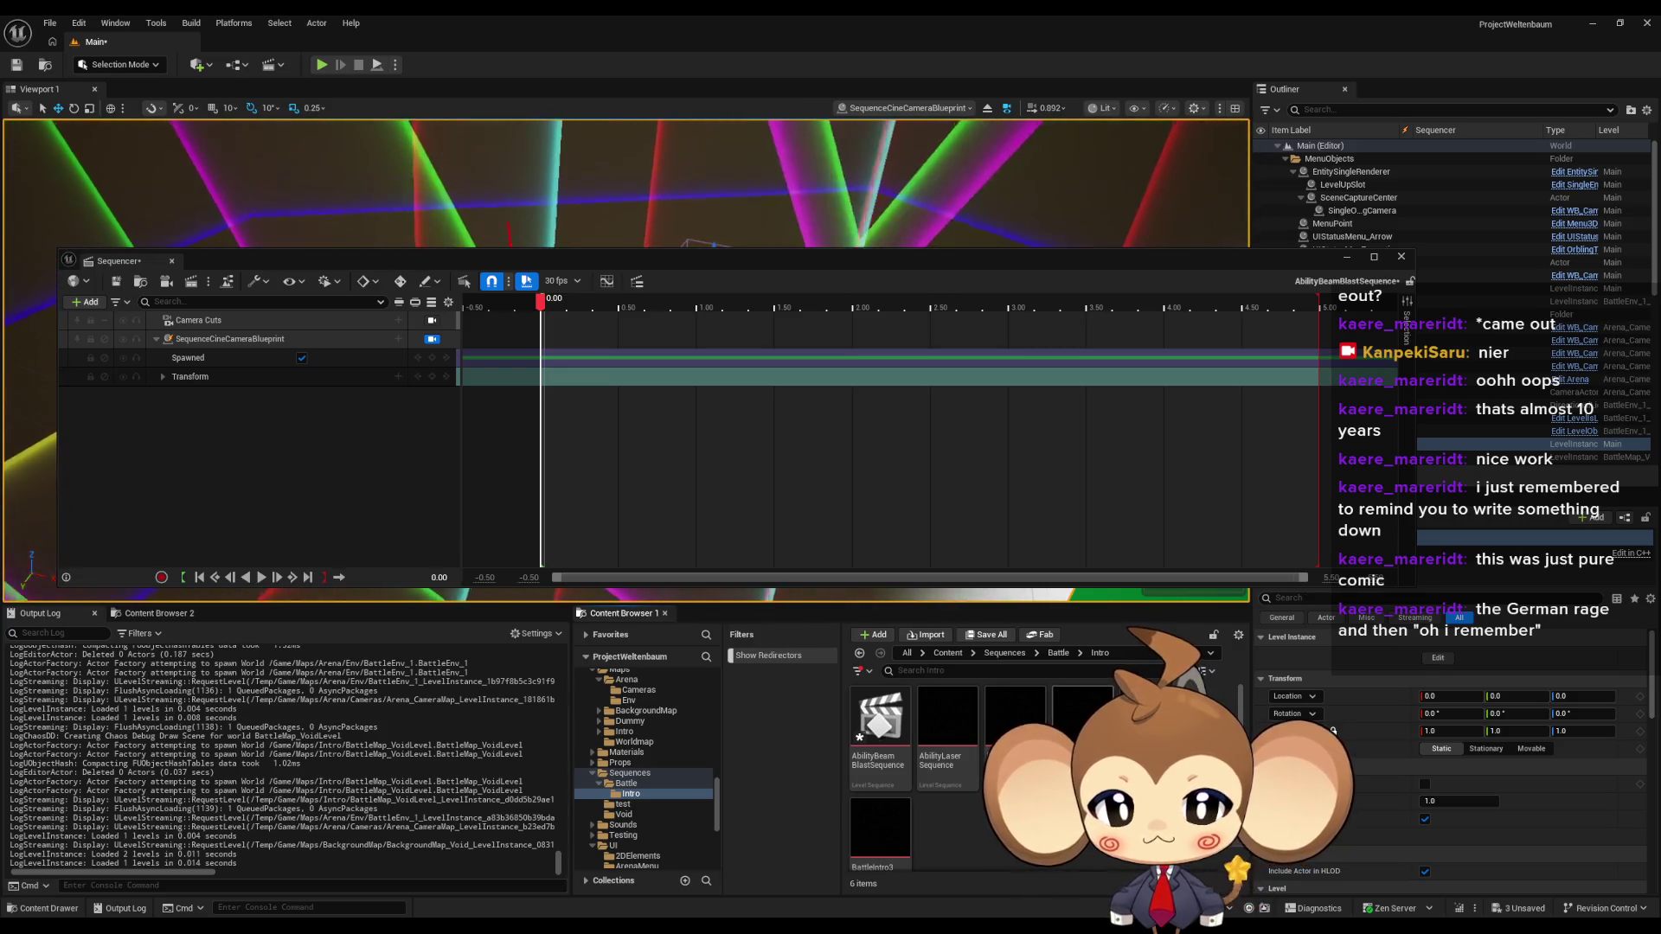
scroll(995, 728, down, 1)
double_click(951, 727)
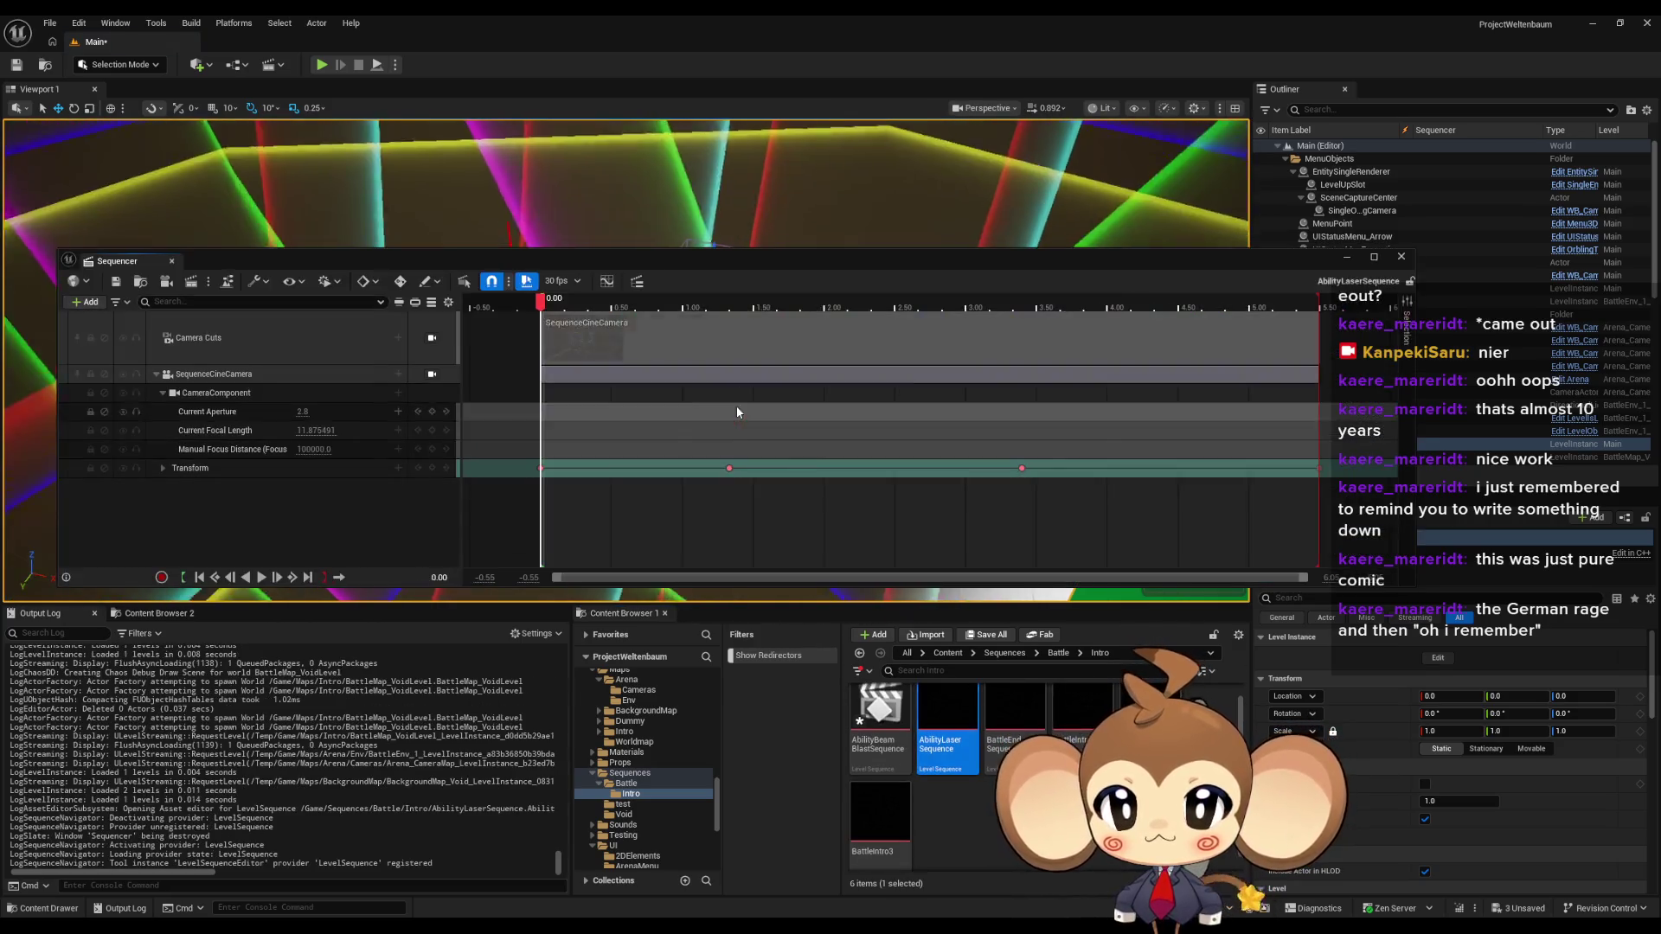
drag(690, 262, 743, 555)
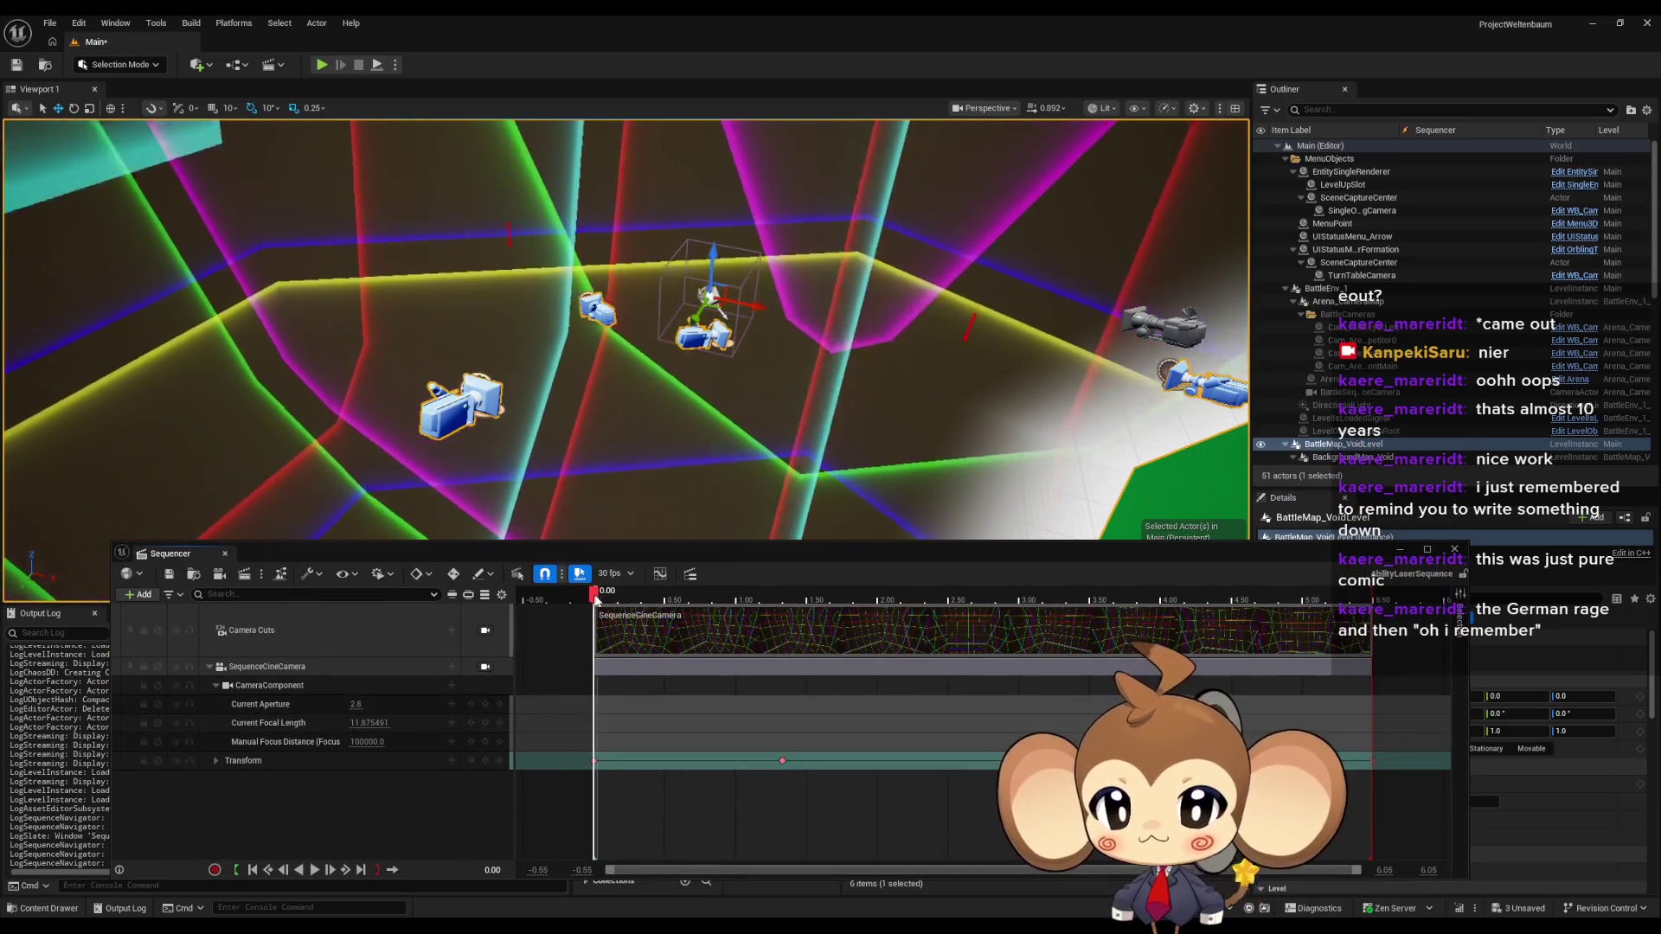
click(651, 597)
mouse_move(665, 603)
mouse_down()
mouse_move(1002, 597)
mouse_move(707, 597)
mouse_up()
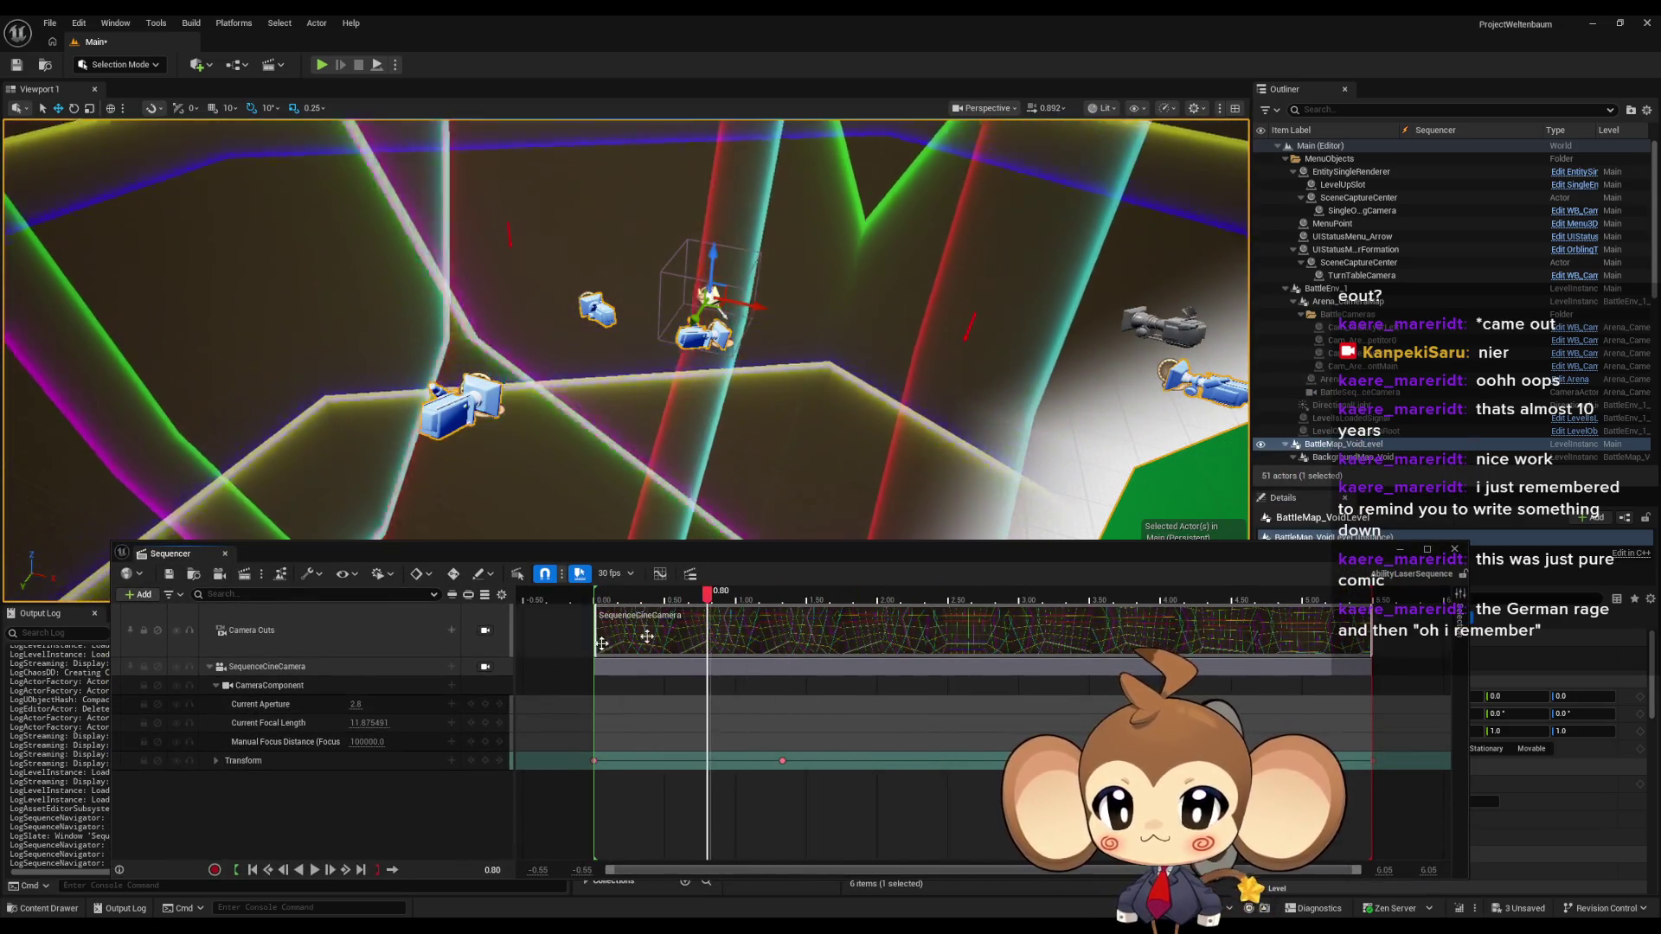
click(485, 667)
click(579, 597)
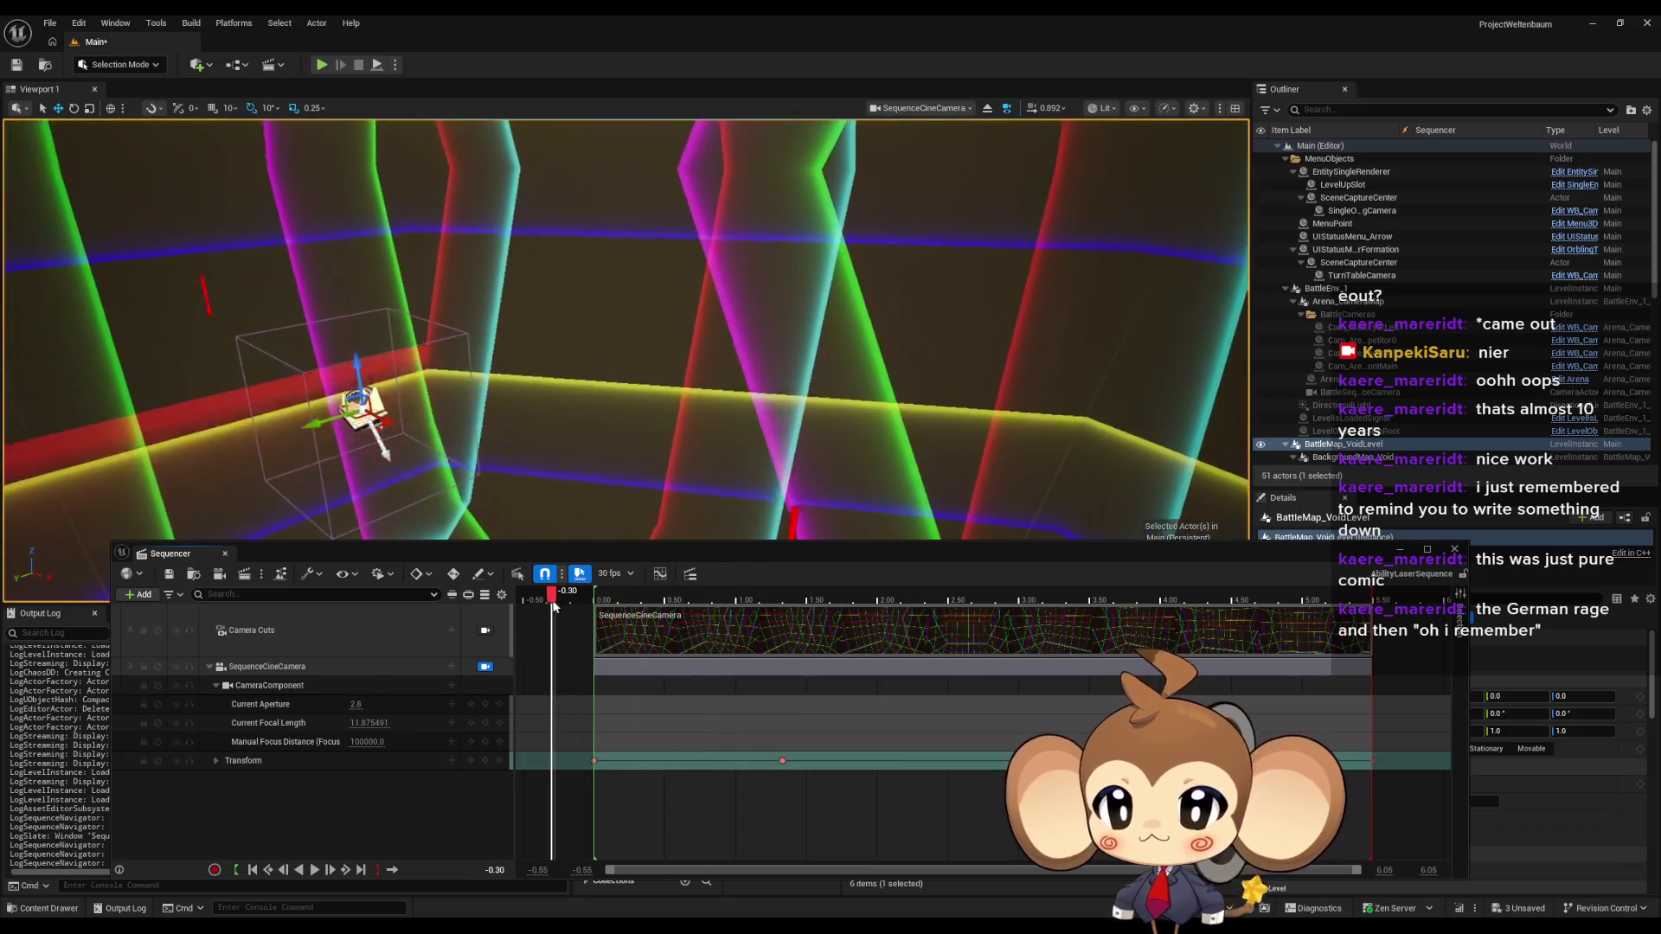
mouse_move(589, 609)
mouse_down()
mouse_move(1136, 597)
mouse_move(830, 597)
mouse_move(833, 634)
mouse_move(1023, 636)
mouse_move(860, 640)
mouse_up()
drag(368, 415, 368, 415)
drag(1442, 548, 1332, 227)
click(884, 703)
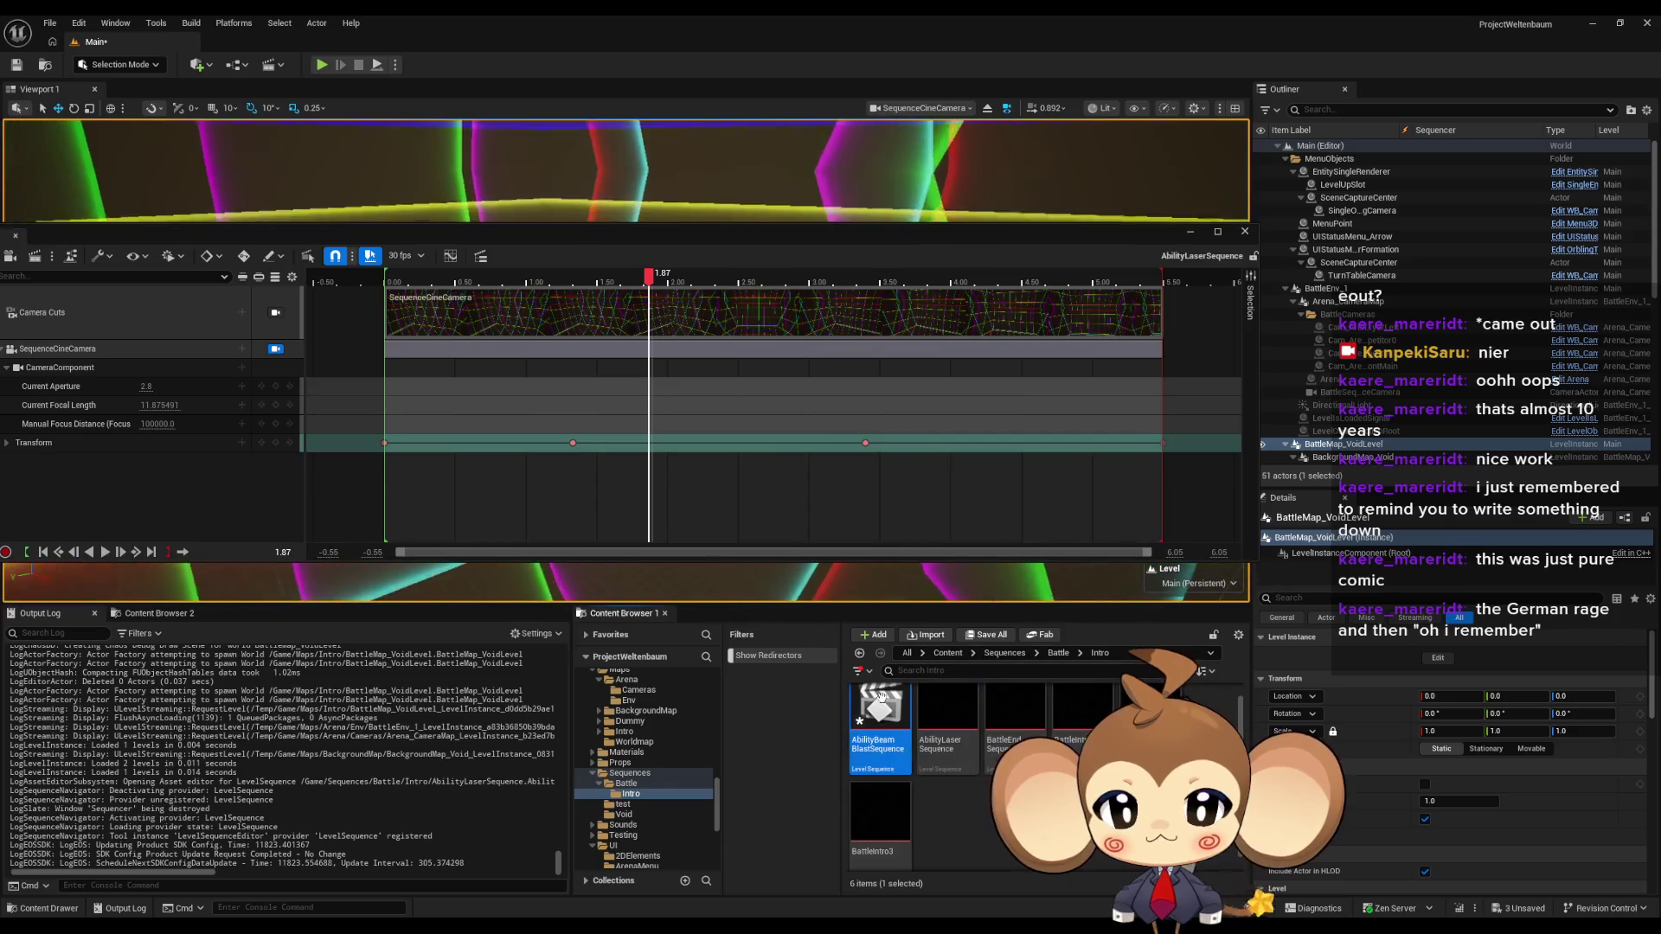
double_click(883, 703)
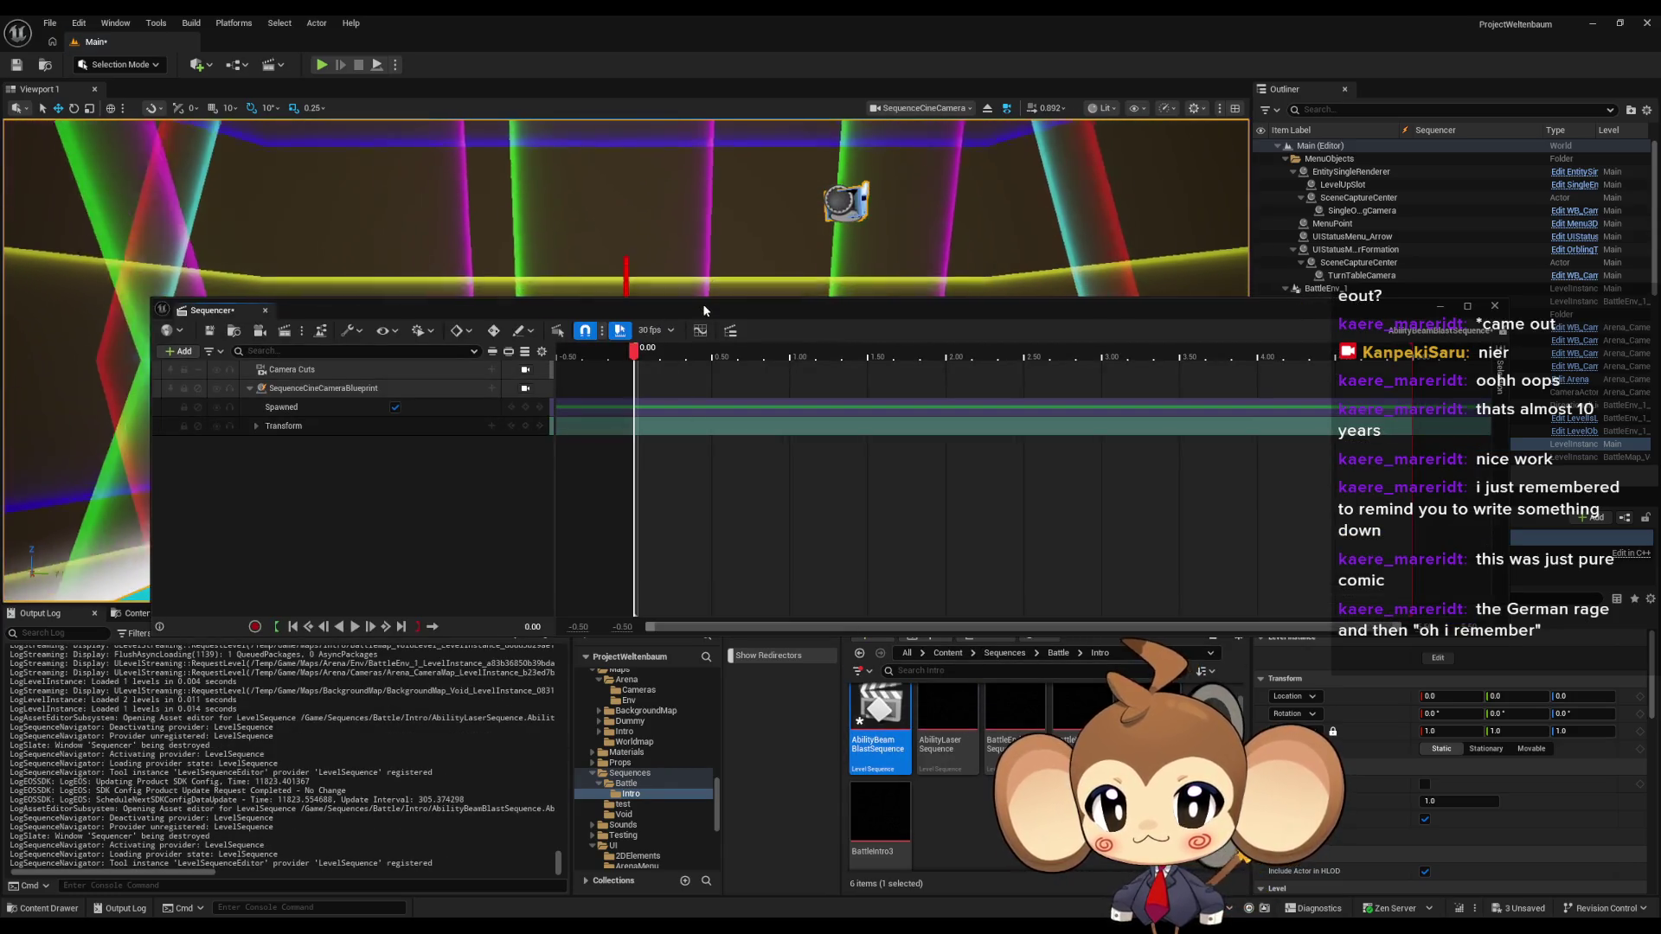
- Dock the Sequencer at the bottom and pull the viewport back from the cine camera
drag(707, 298, 645, 587)
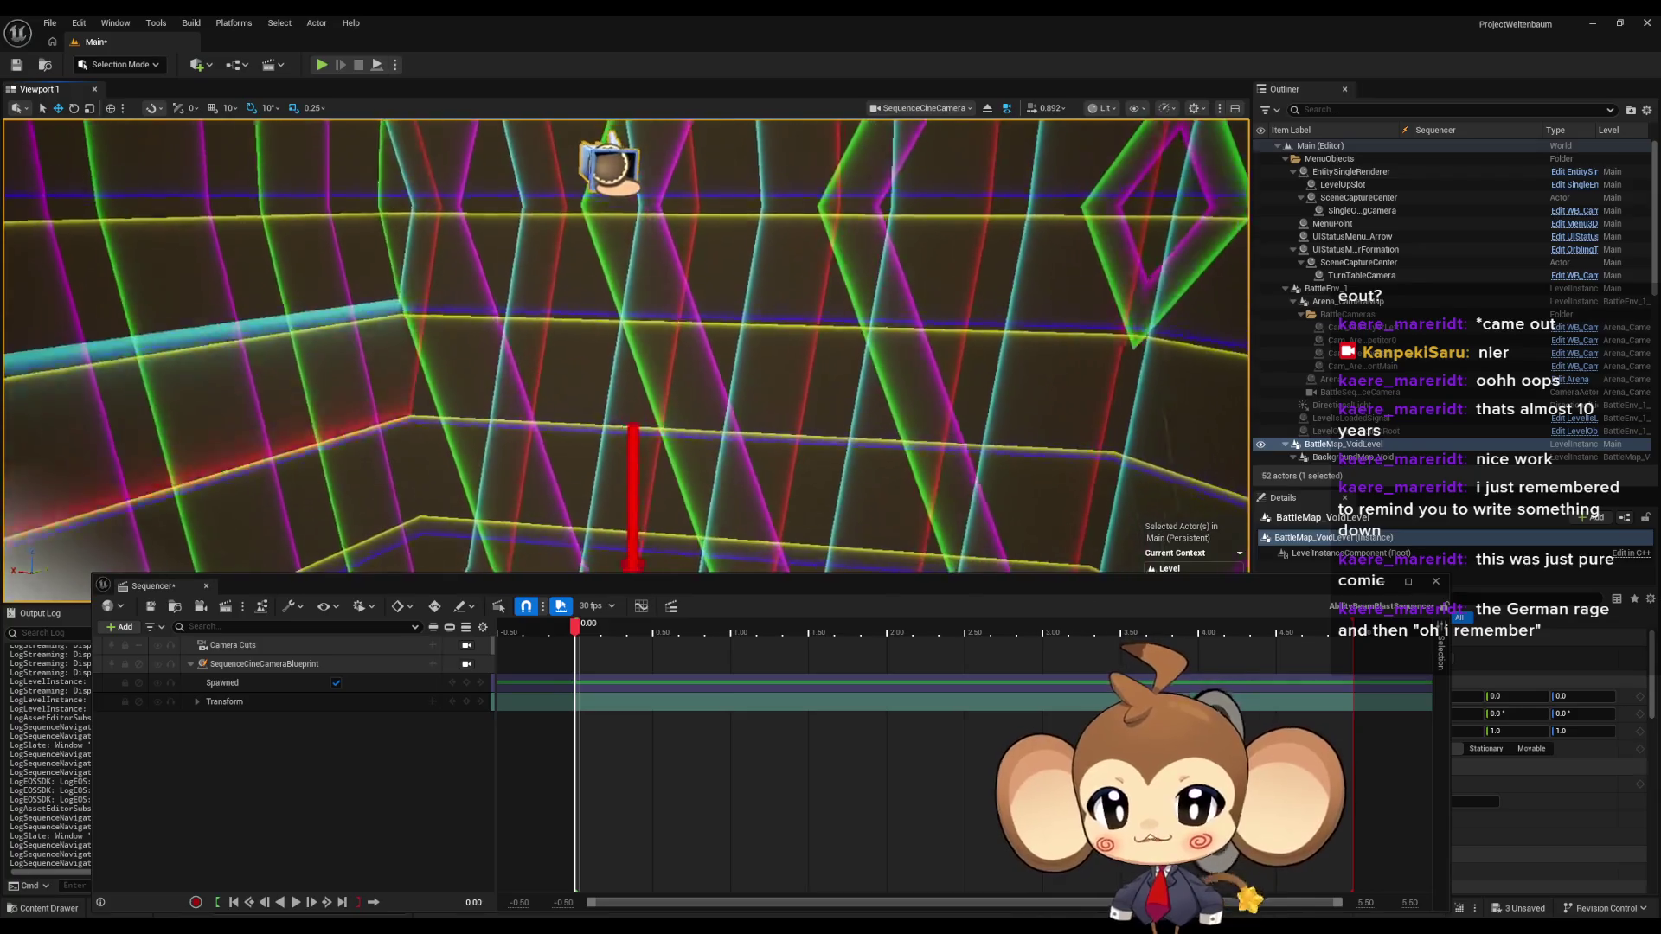
key(s)
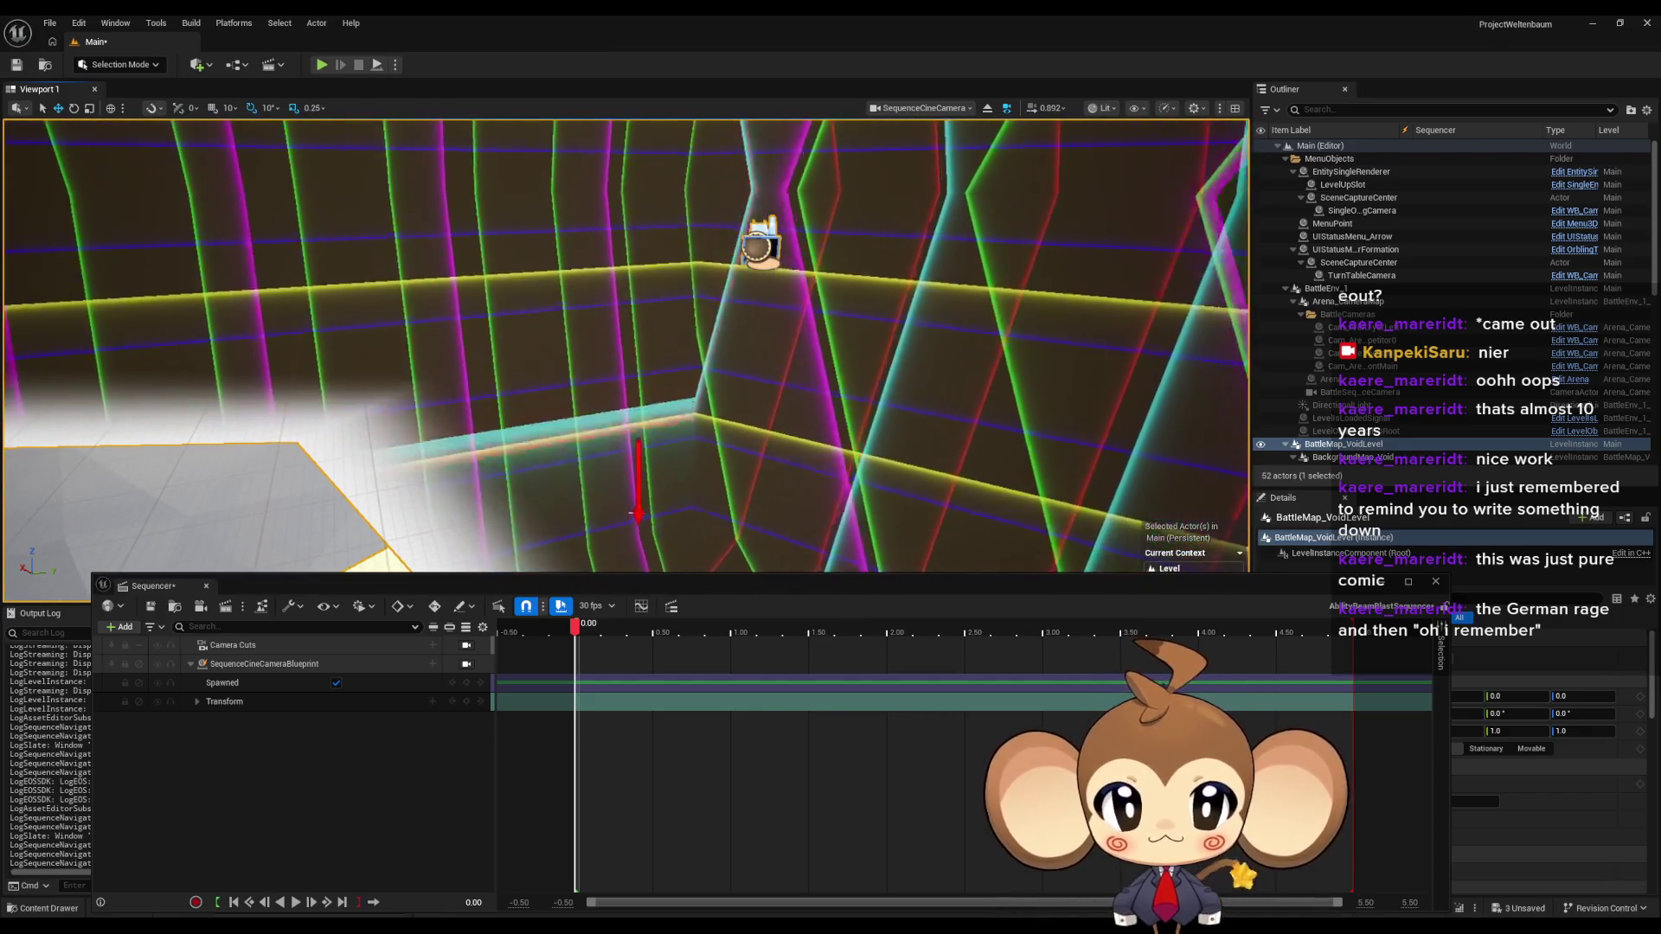
- Pilot the SequenceCineCameraBlueprint, move the playhead to 3.00 and key its Transform
click(466, 664)
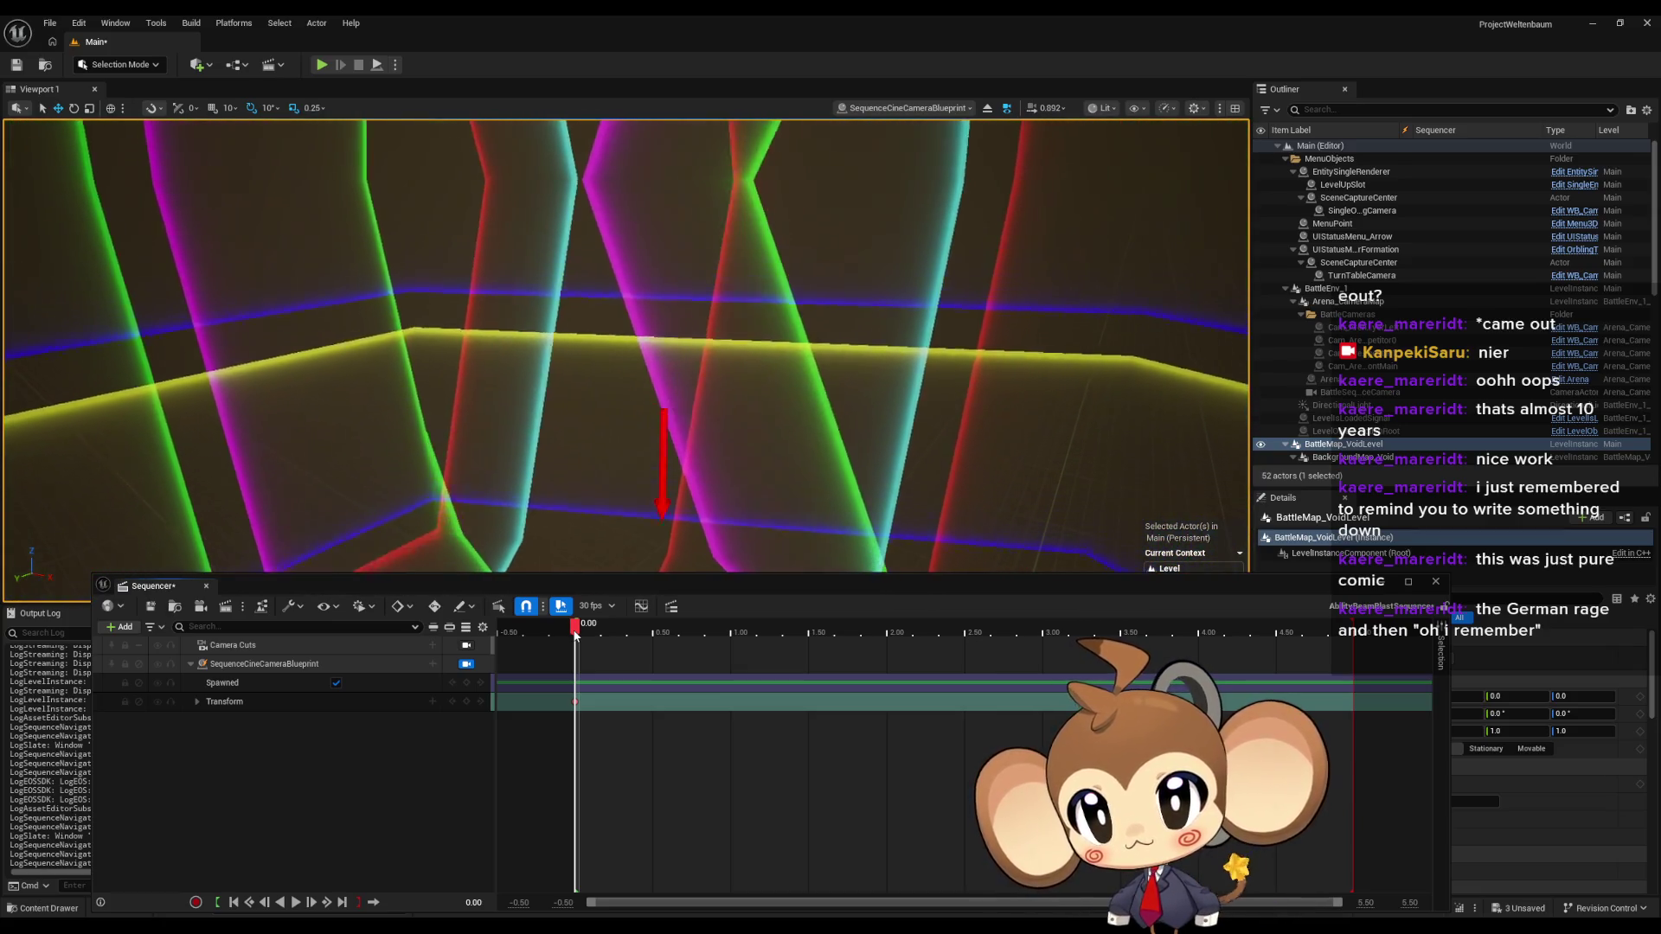
mouse_move(576, 627)
mouse_down()
mouse_move(954, 624)
mouse_move(1041, 600)
mouse_up()
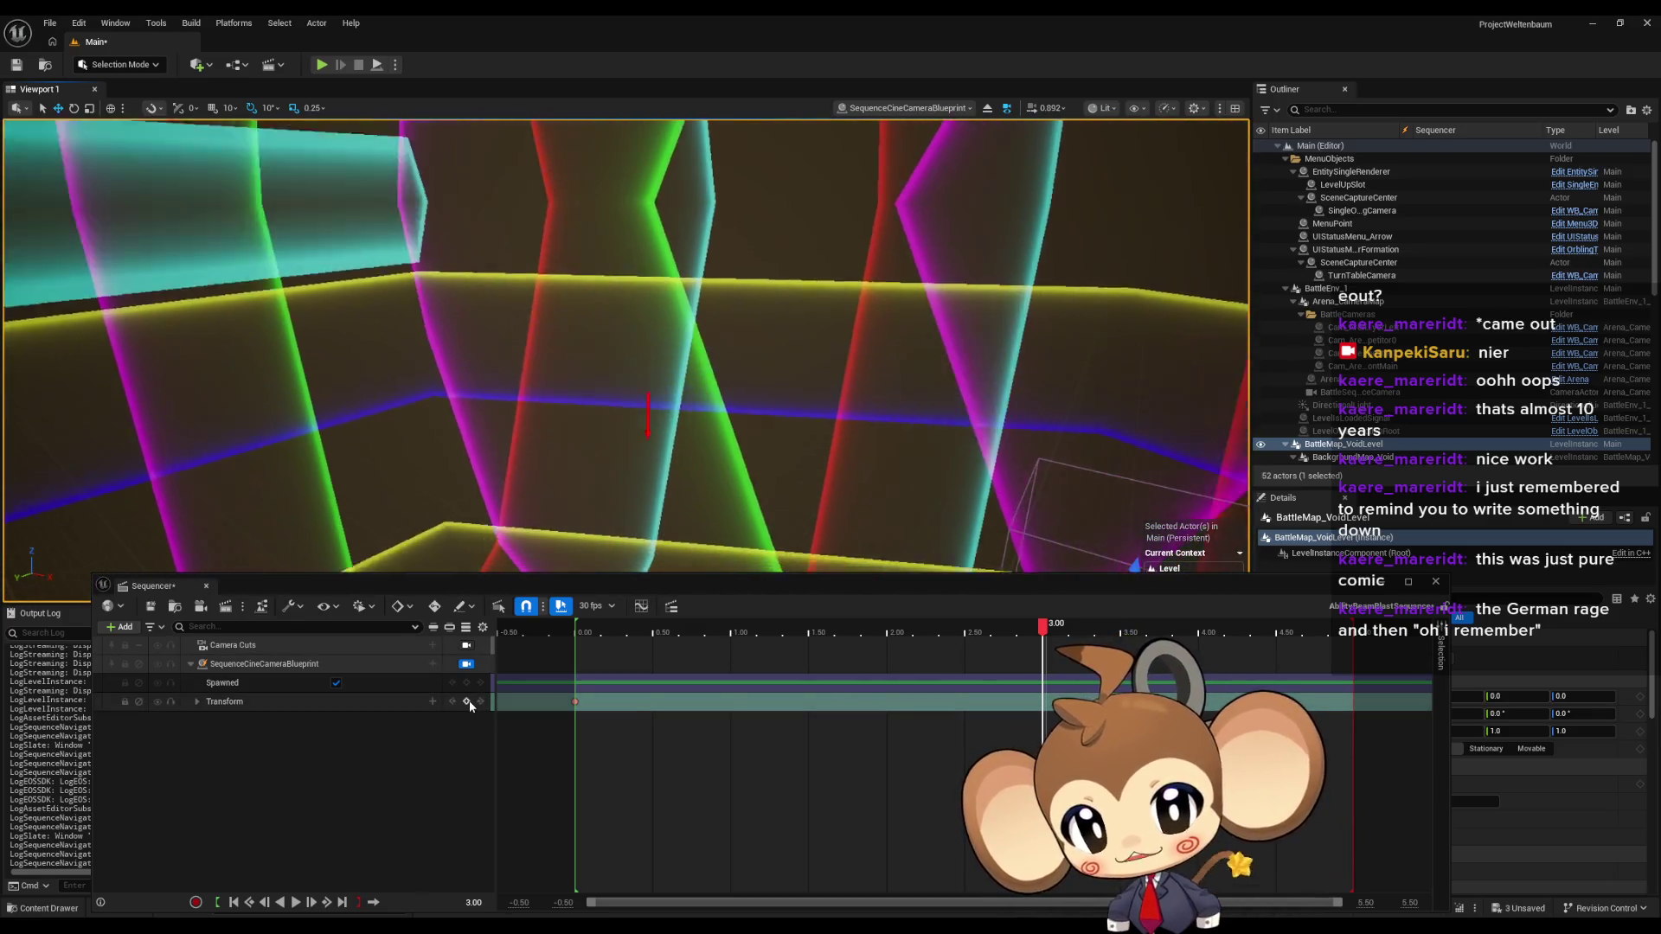
click(468, 702)
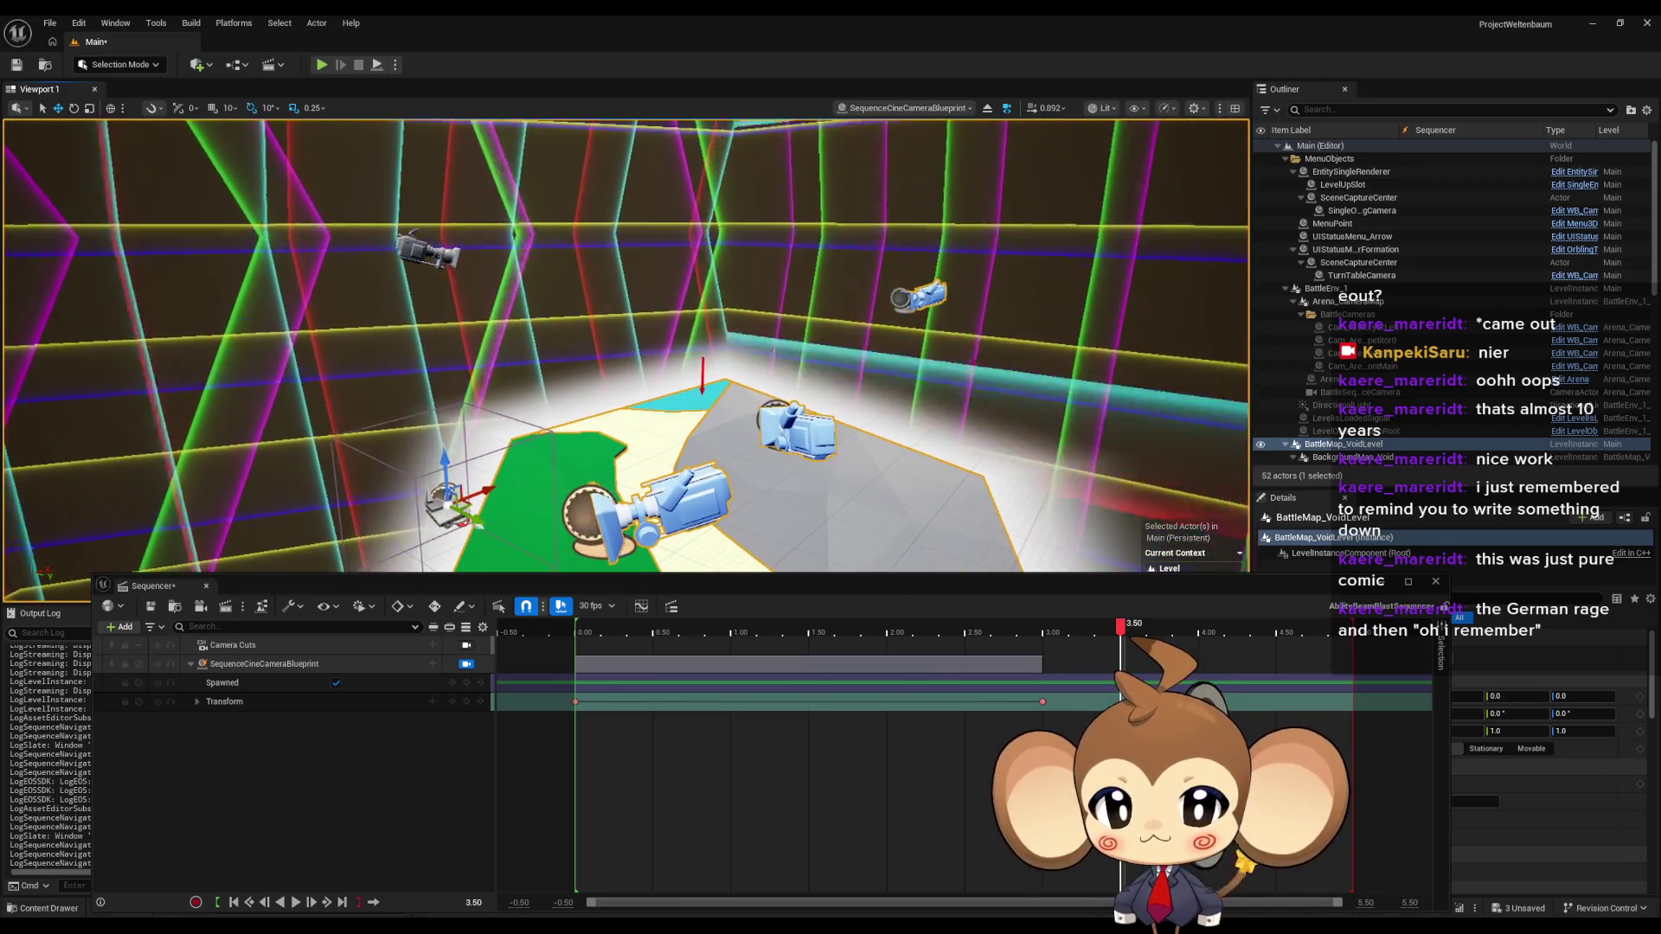
- Fly the piloted camera forward until it is close to the green floor piece
key(w)
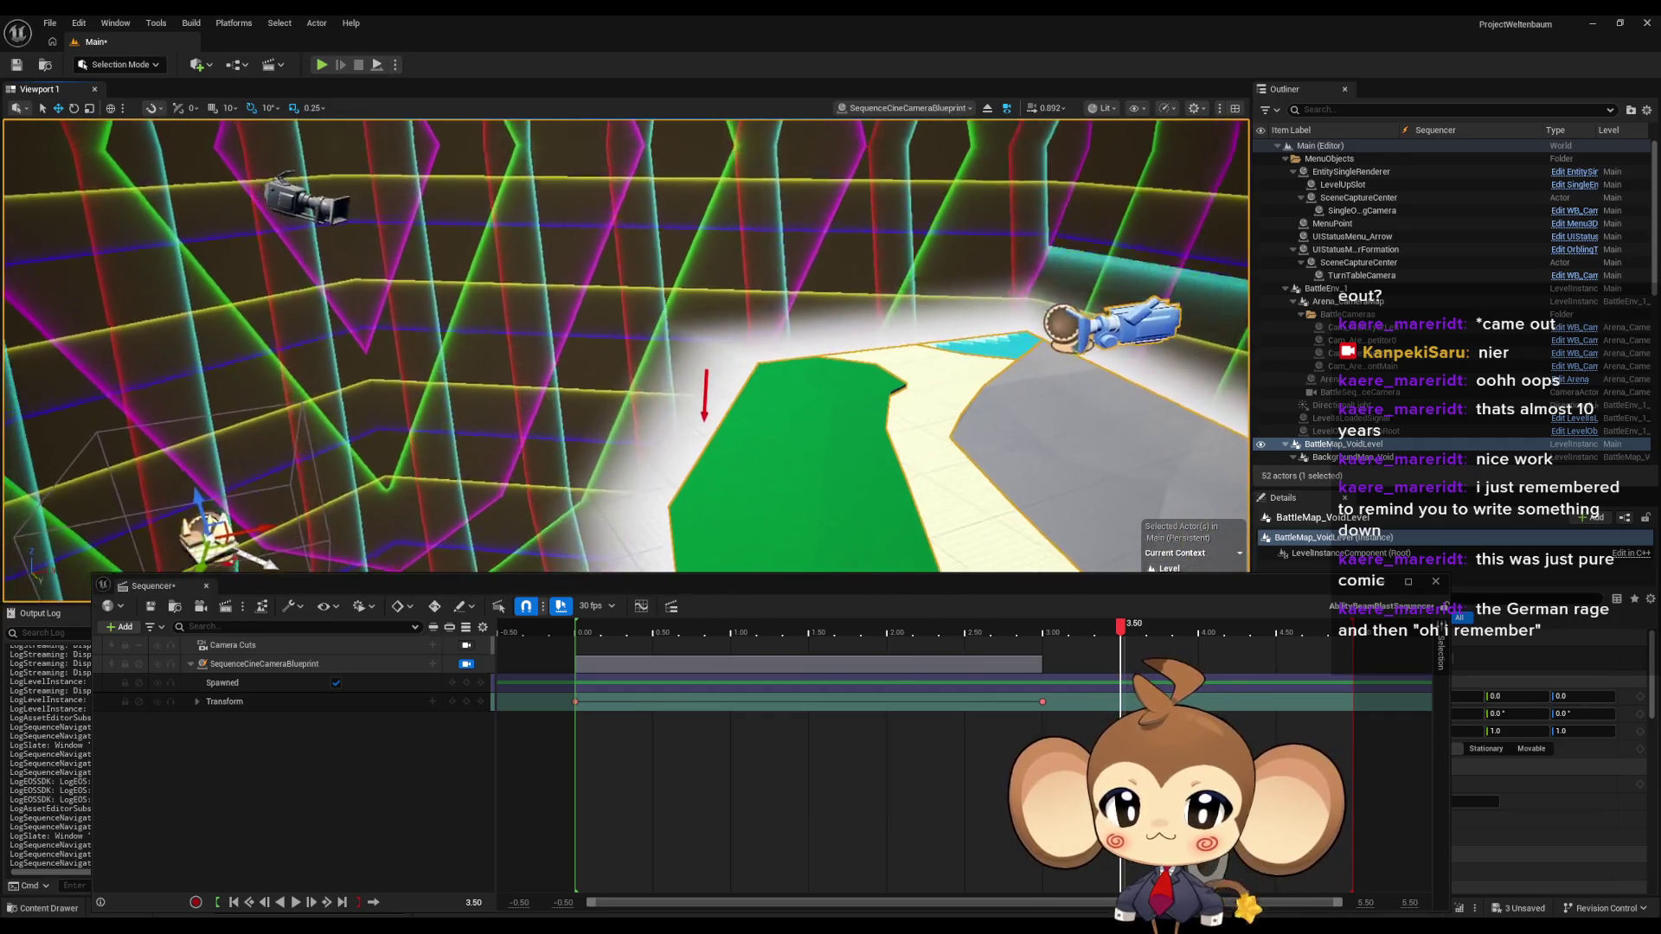
key(w)
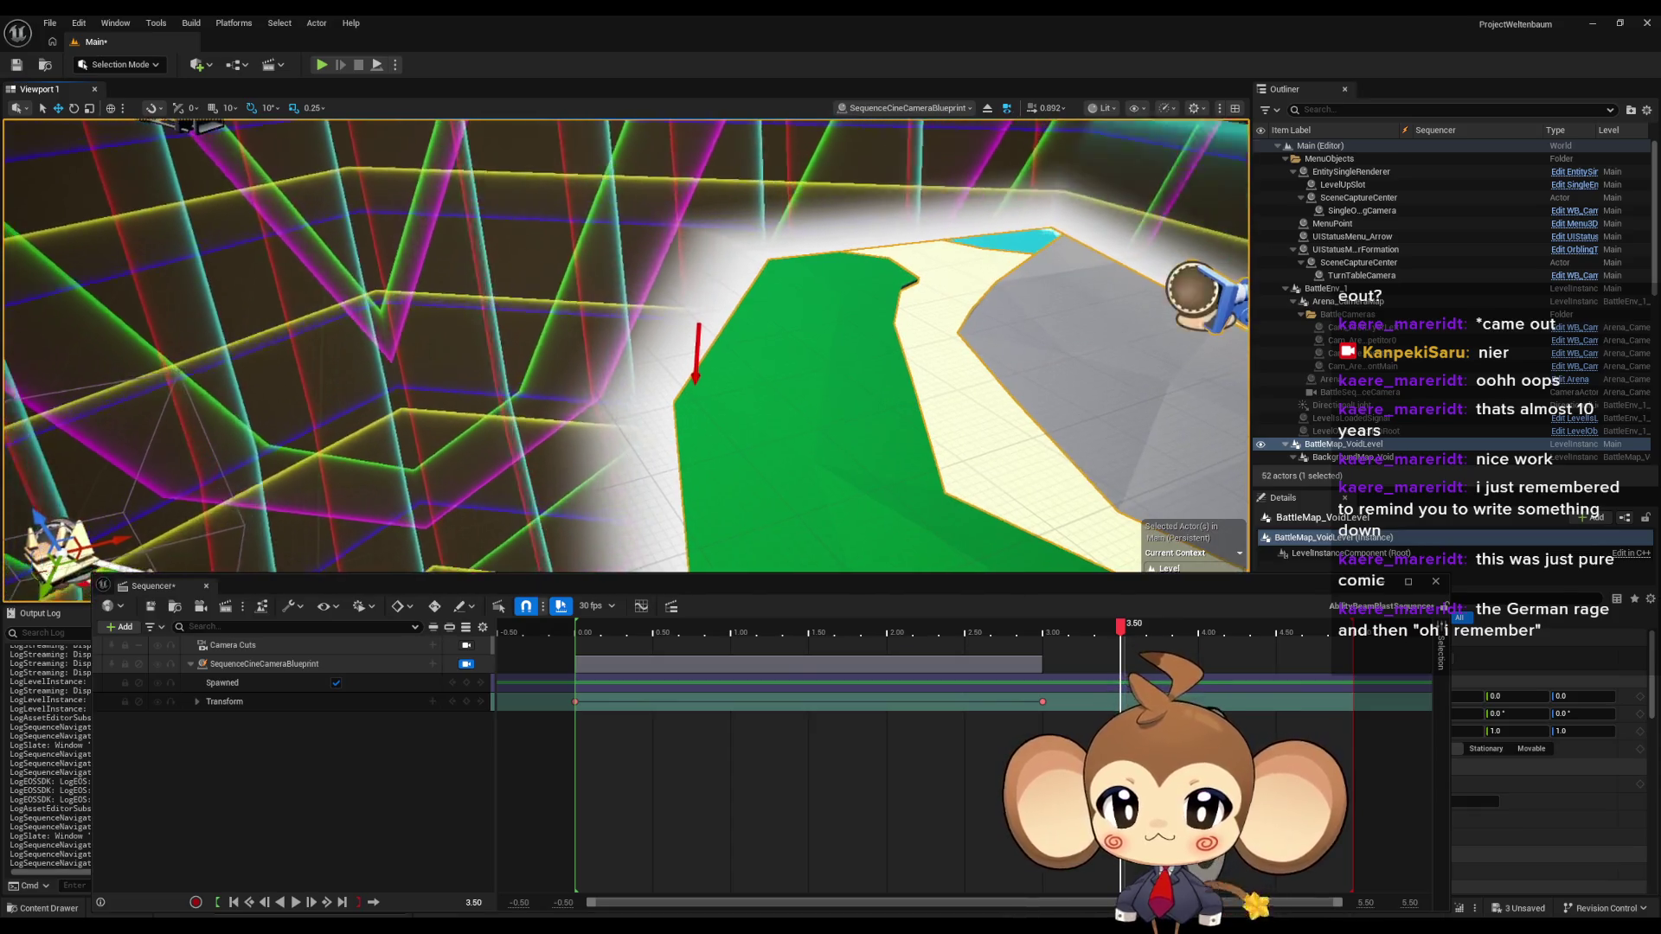
key(w)
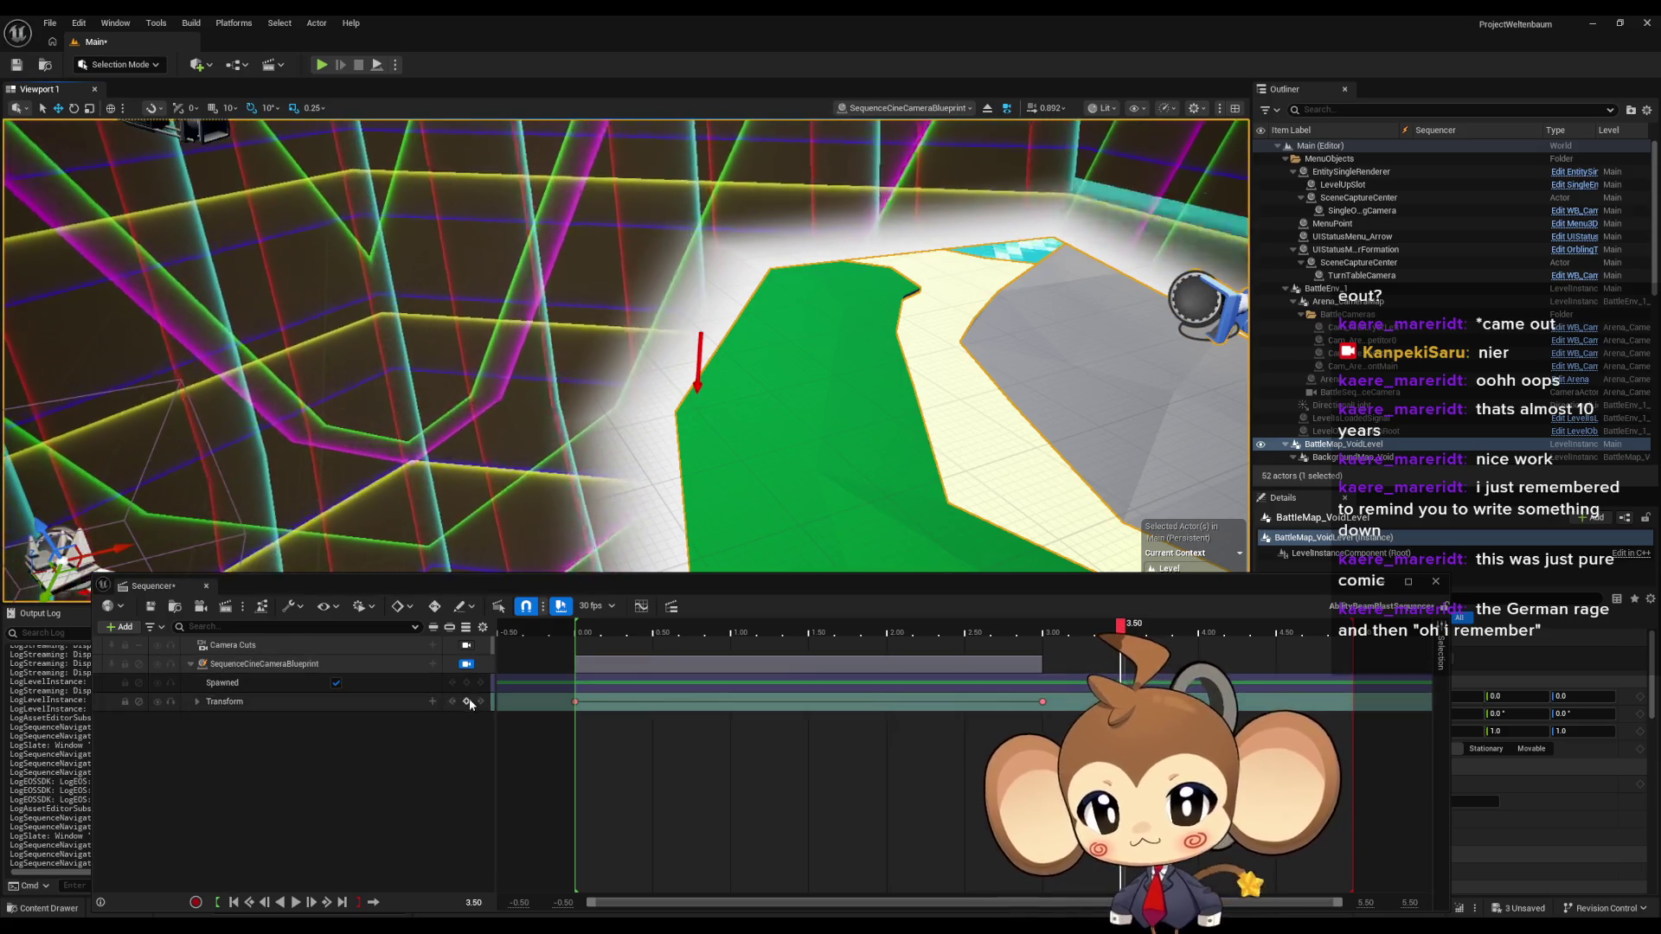
- Key the camera at 3.50, split Transform into Location/Rotation/Scale, and make that key Constant
key(s)
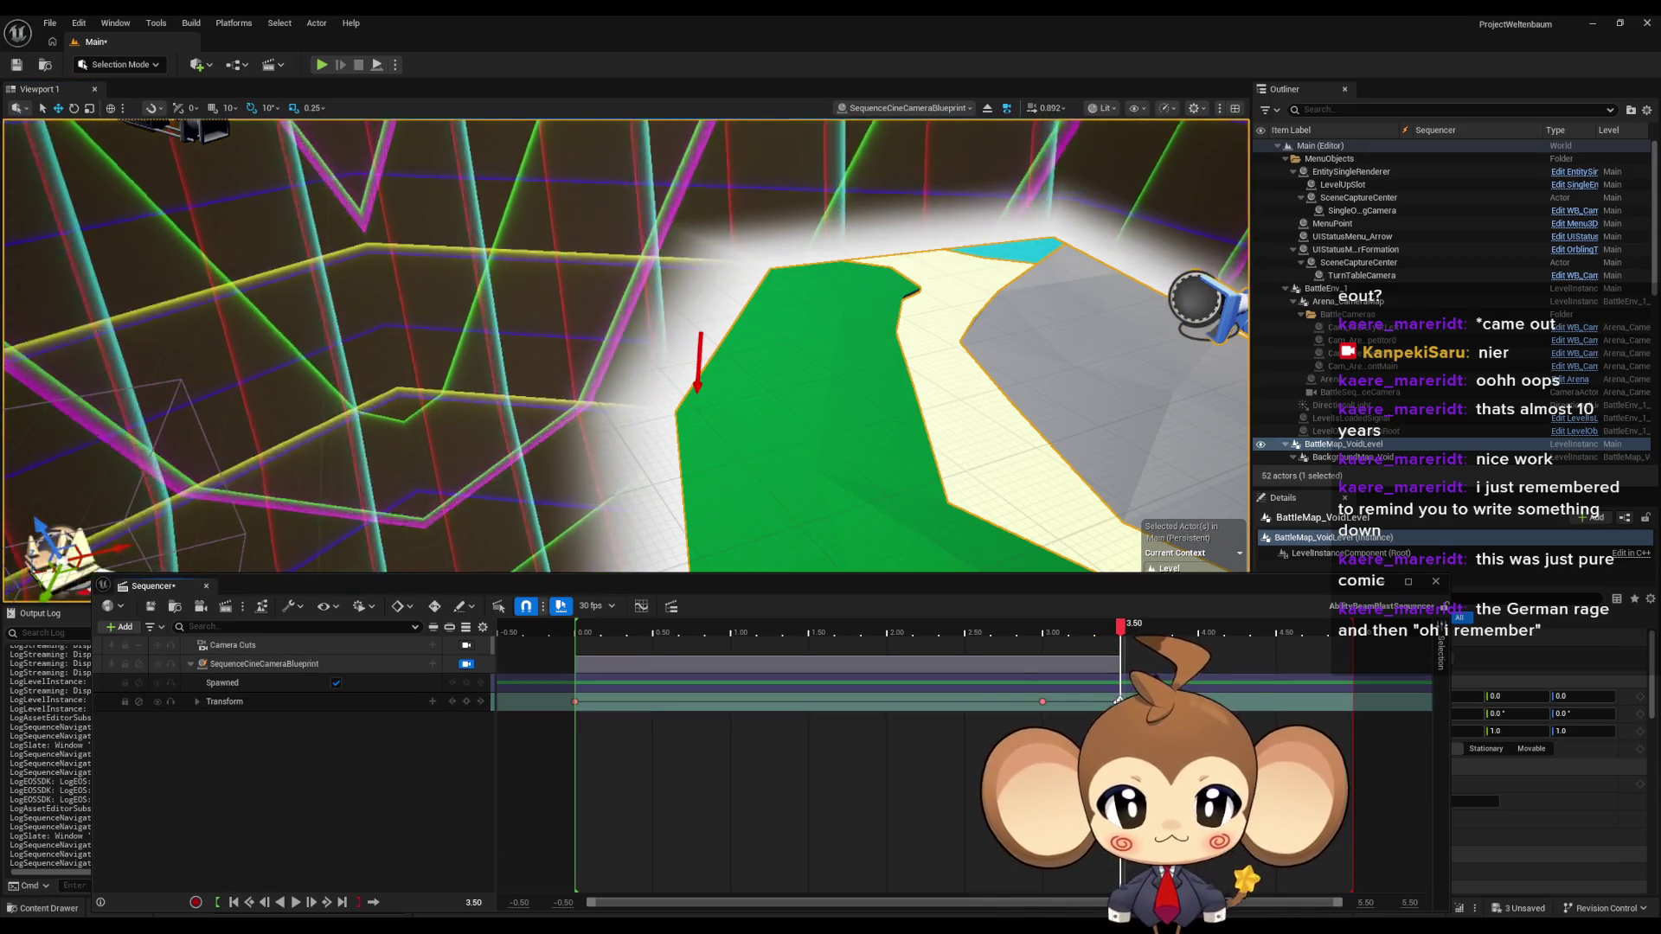
right_click(1119, 701)
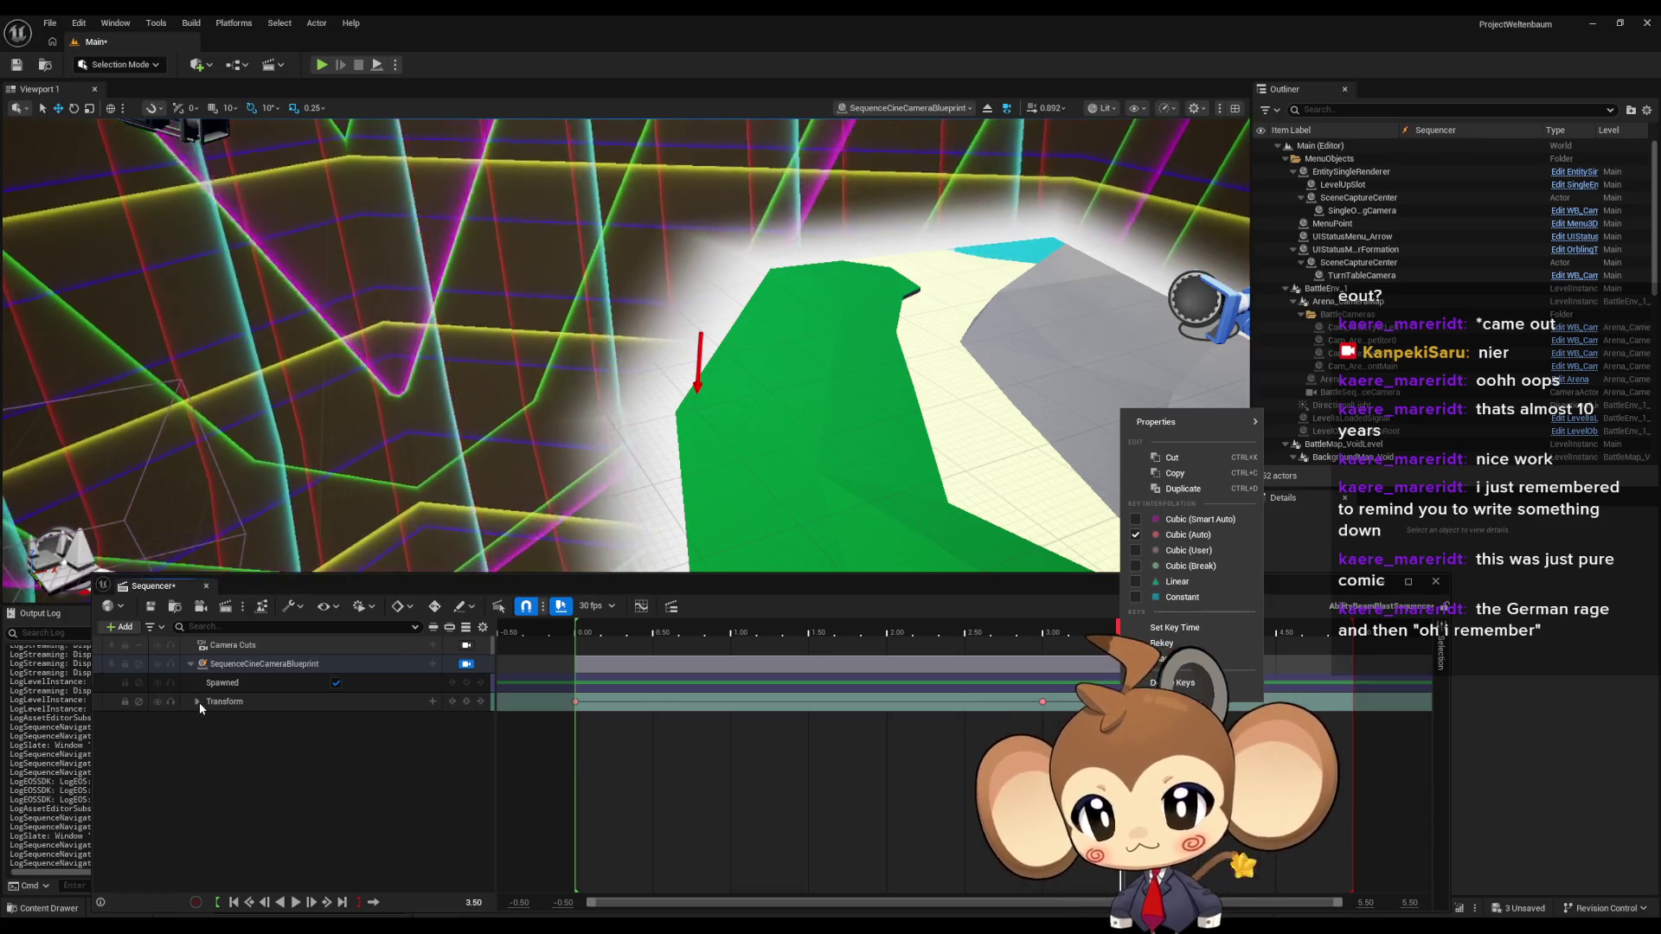
click(198, 702)
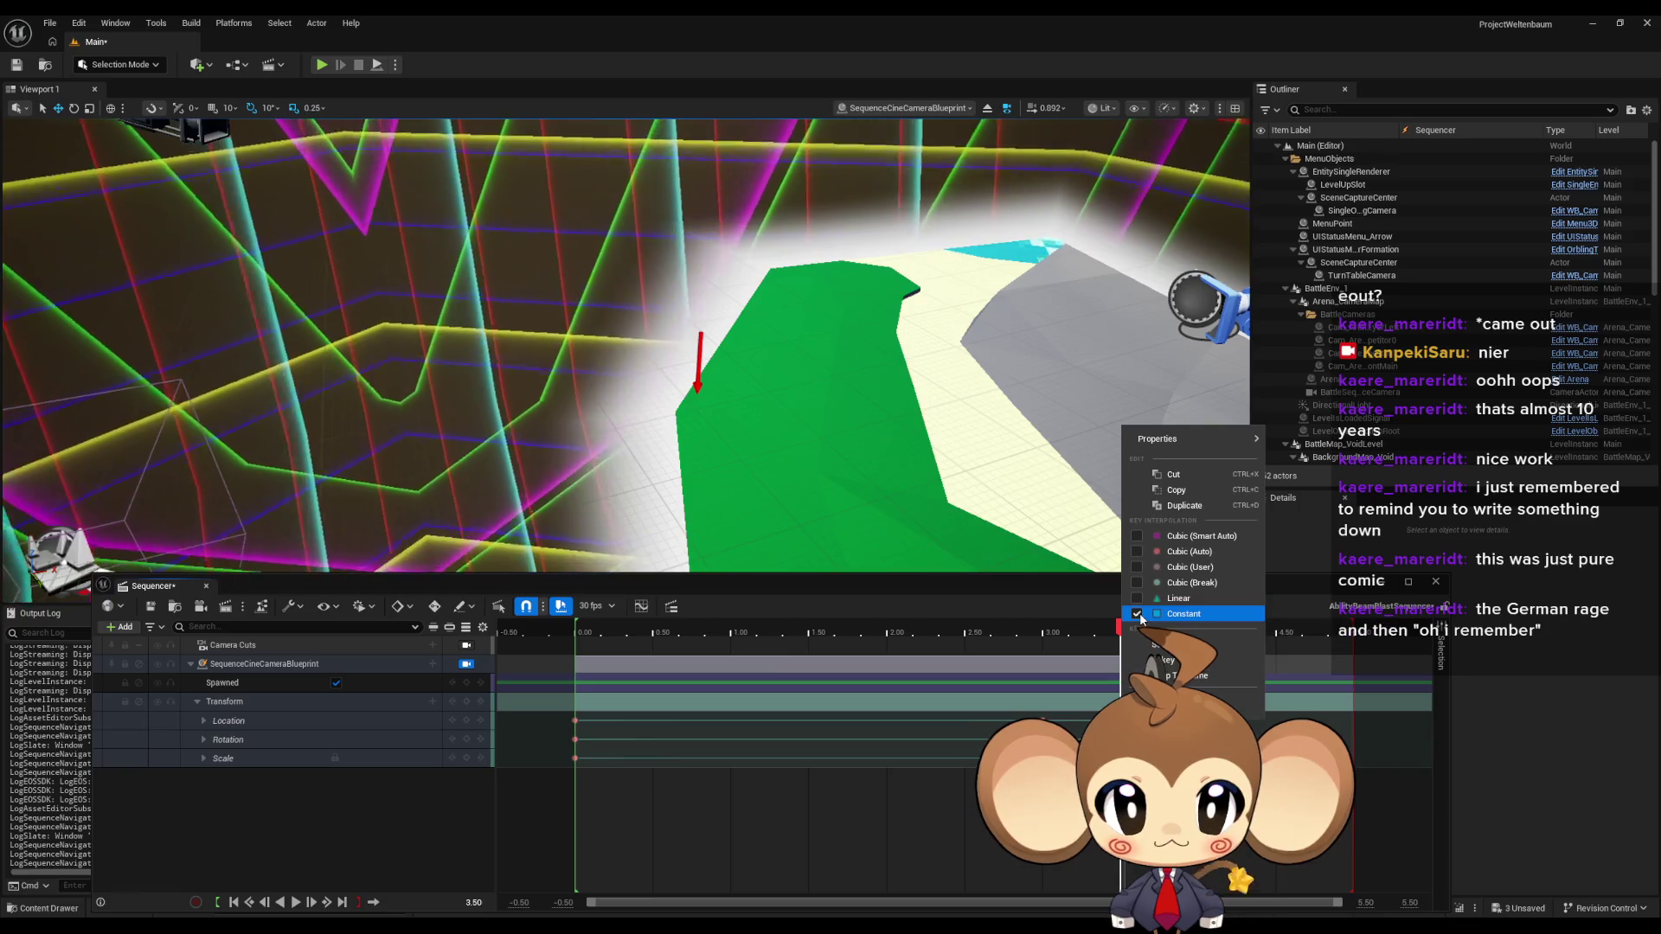
click(1075, 628)
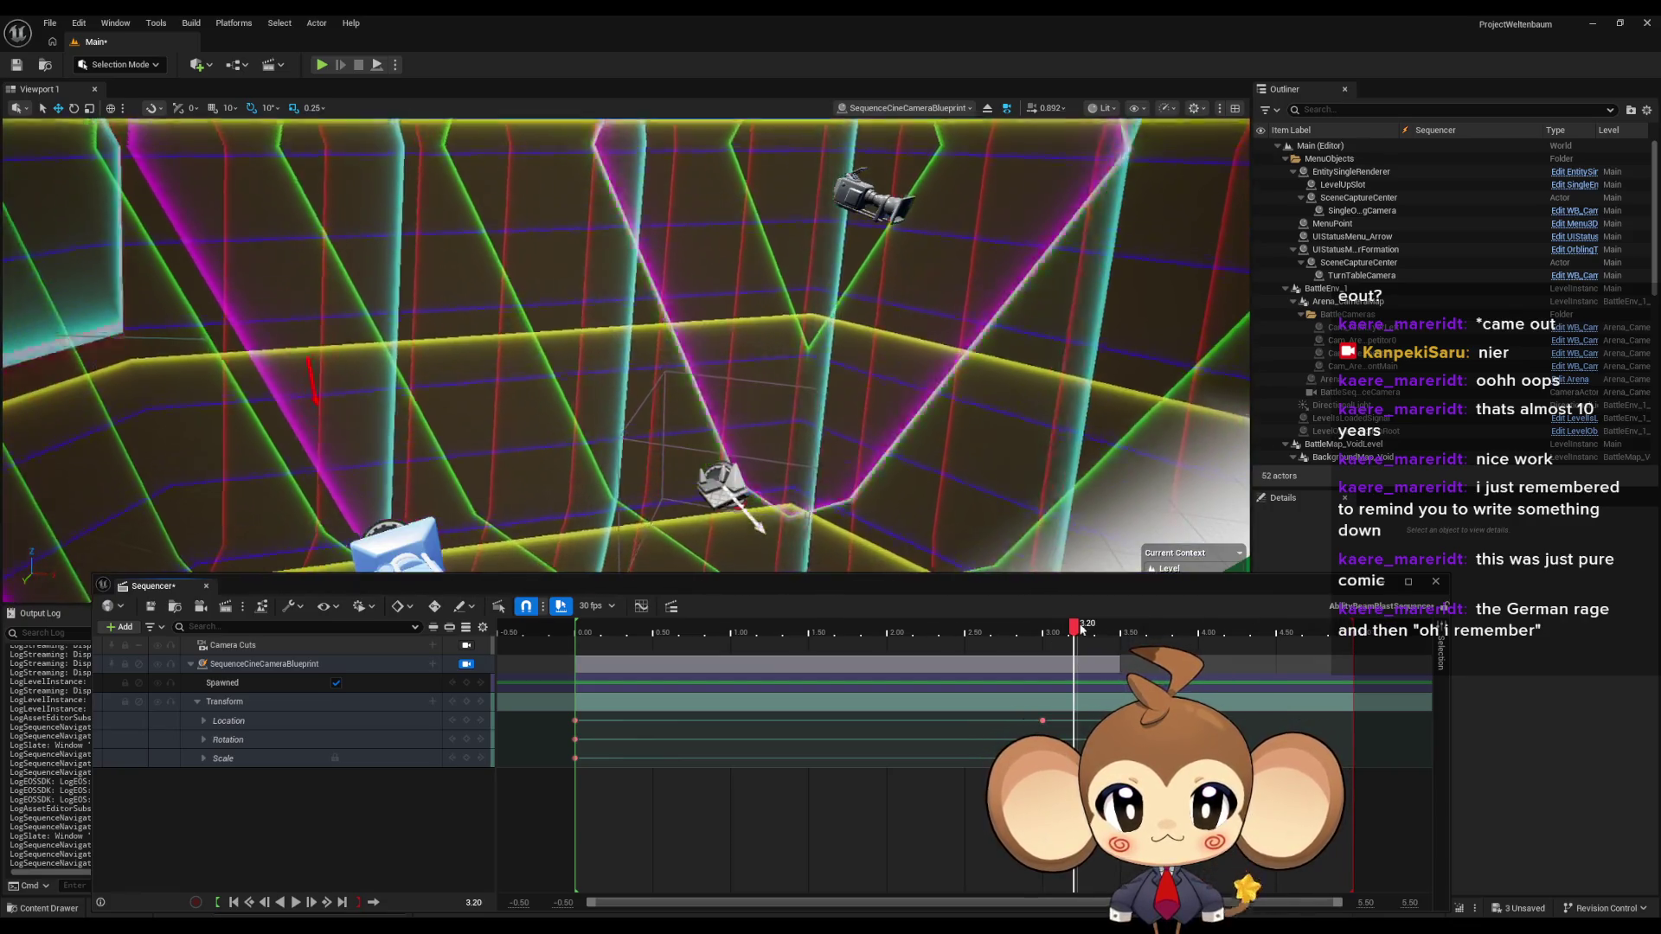
mouse_move(1080, 628)
mouse_down()
mouse_move(644, 629)
mouse_move(1105, 631)
mouse_move(591, 635)
mouse_move(1133, 637)
mouse_up()
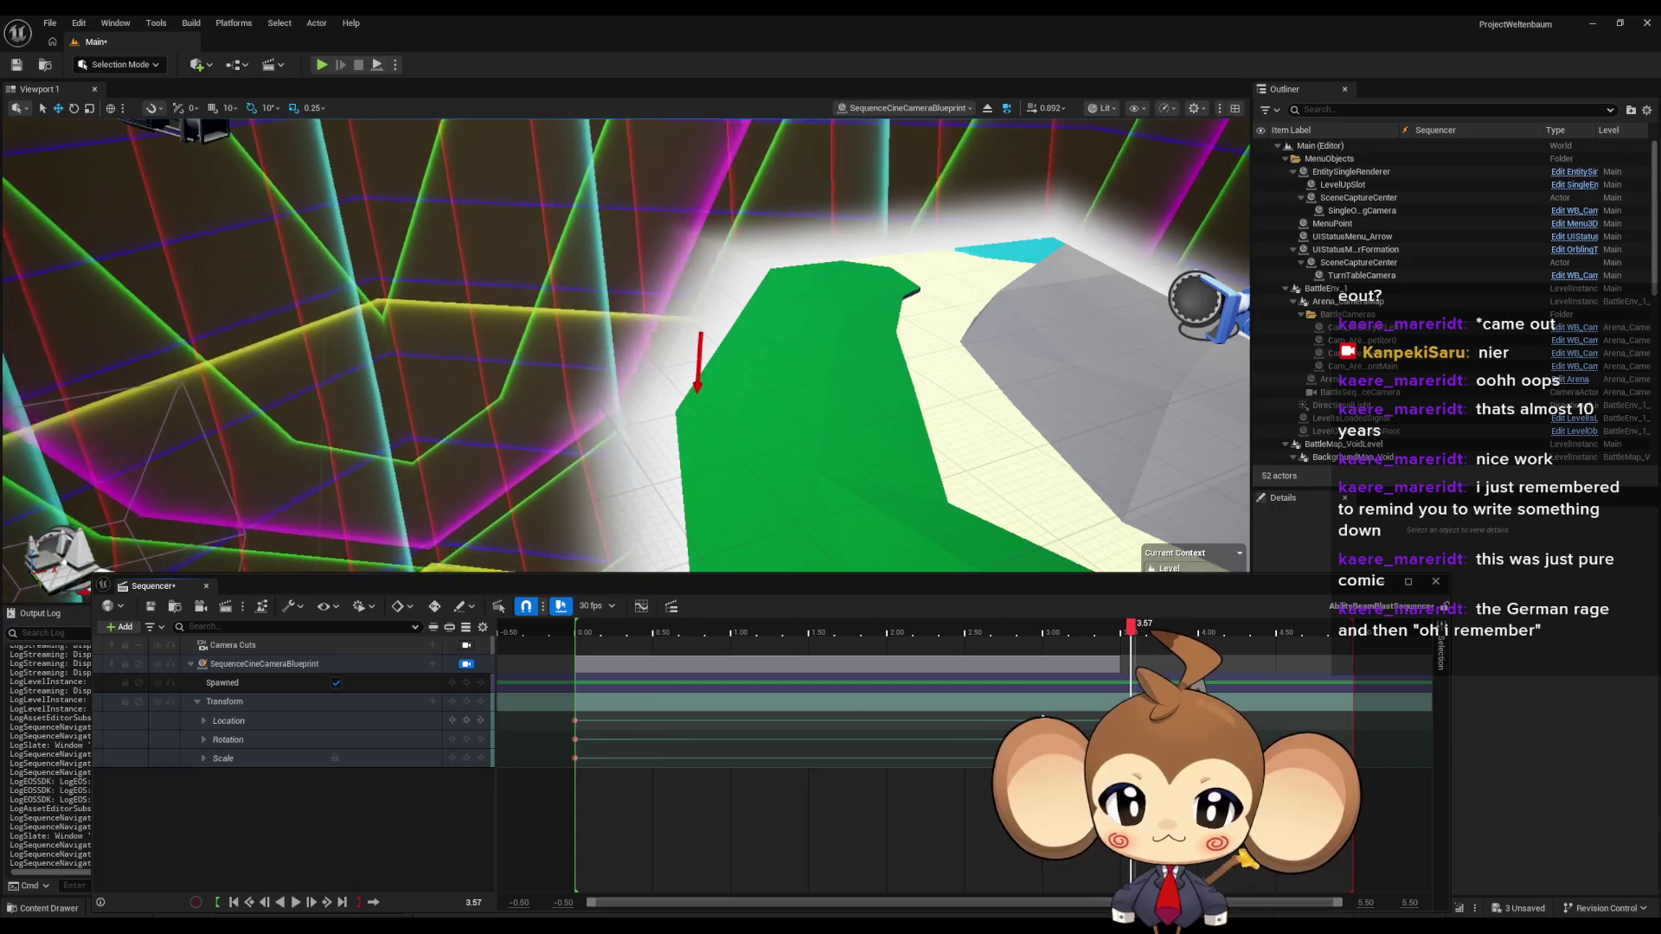
- Set the 3.00 Location key's interpolation to Constant and preview the camera move
right_click(1042, 716)
click(1043, 722)
click(1043, 721)
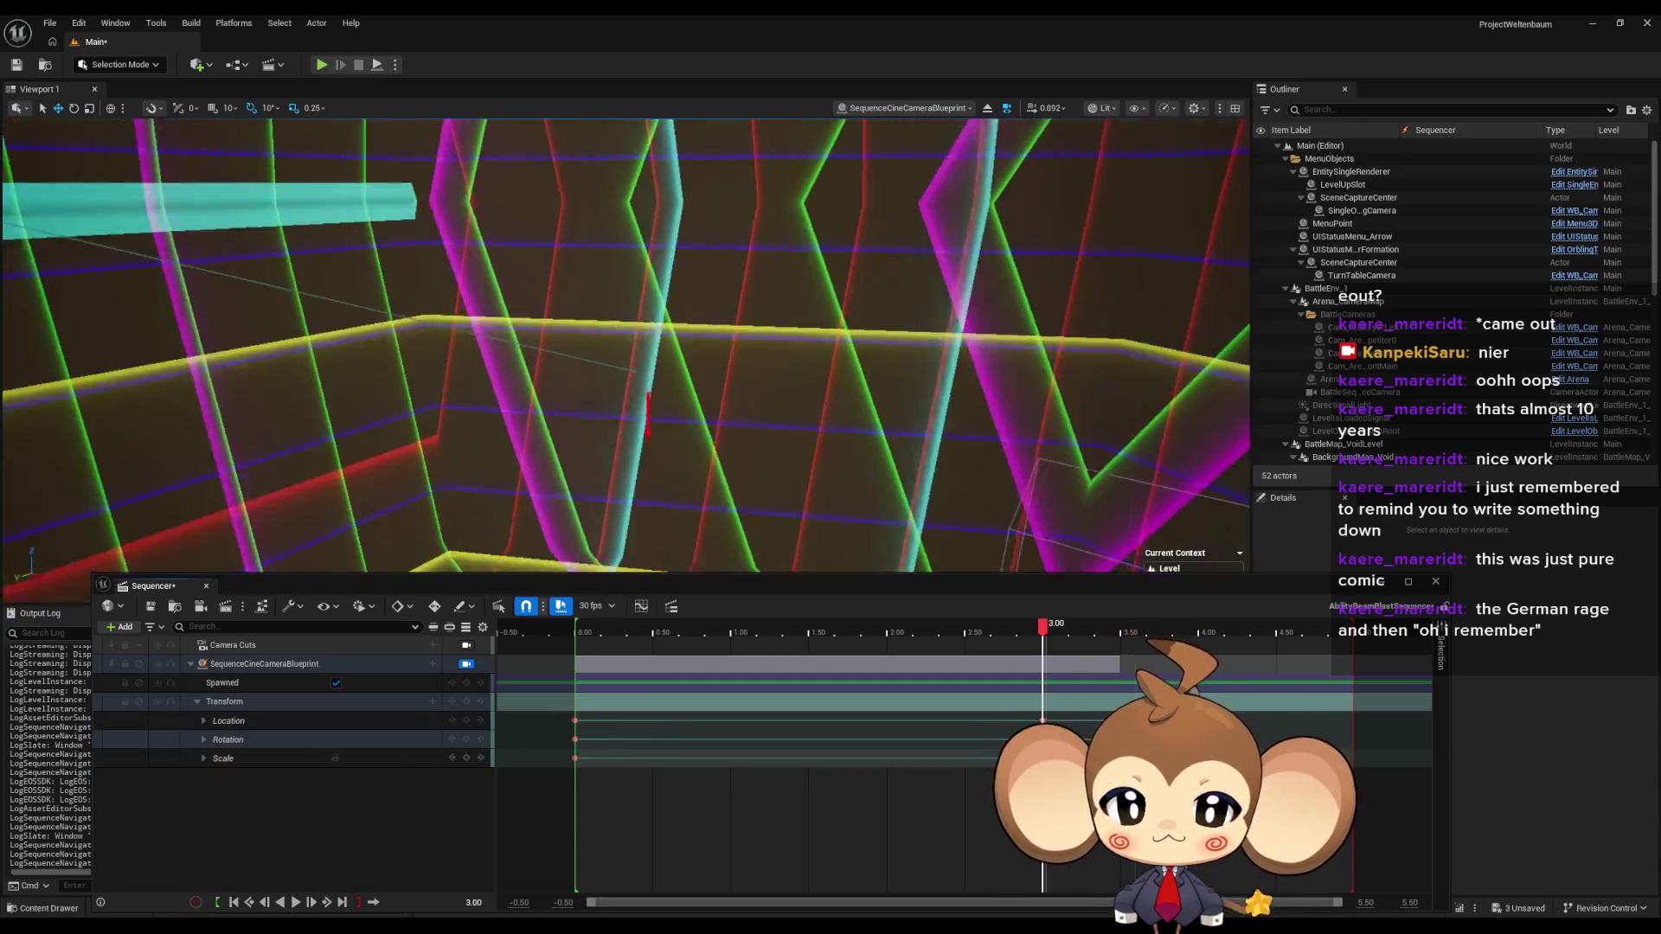
right_click(1043, 722)
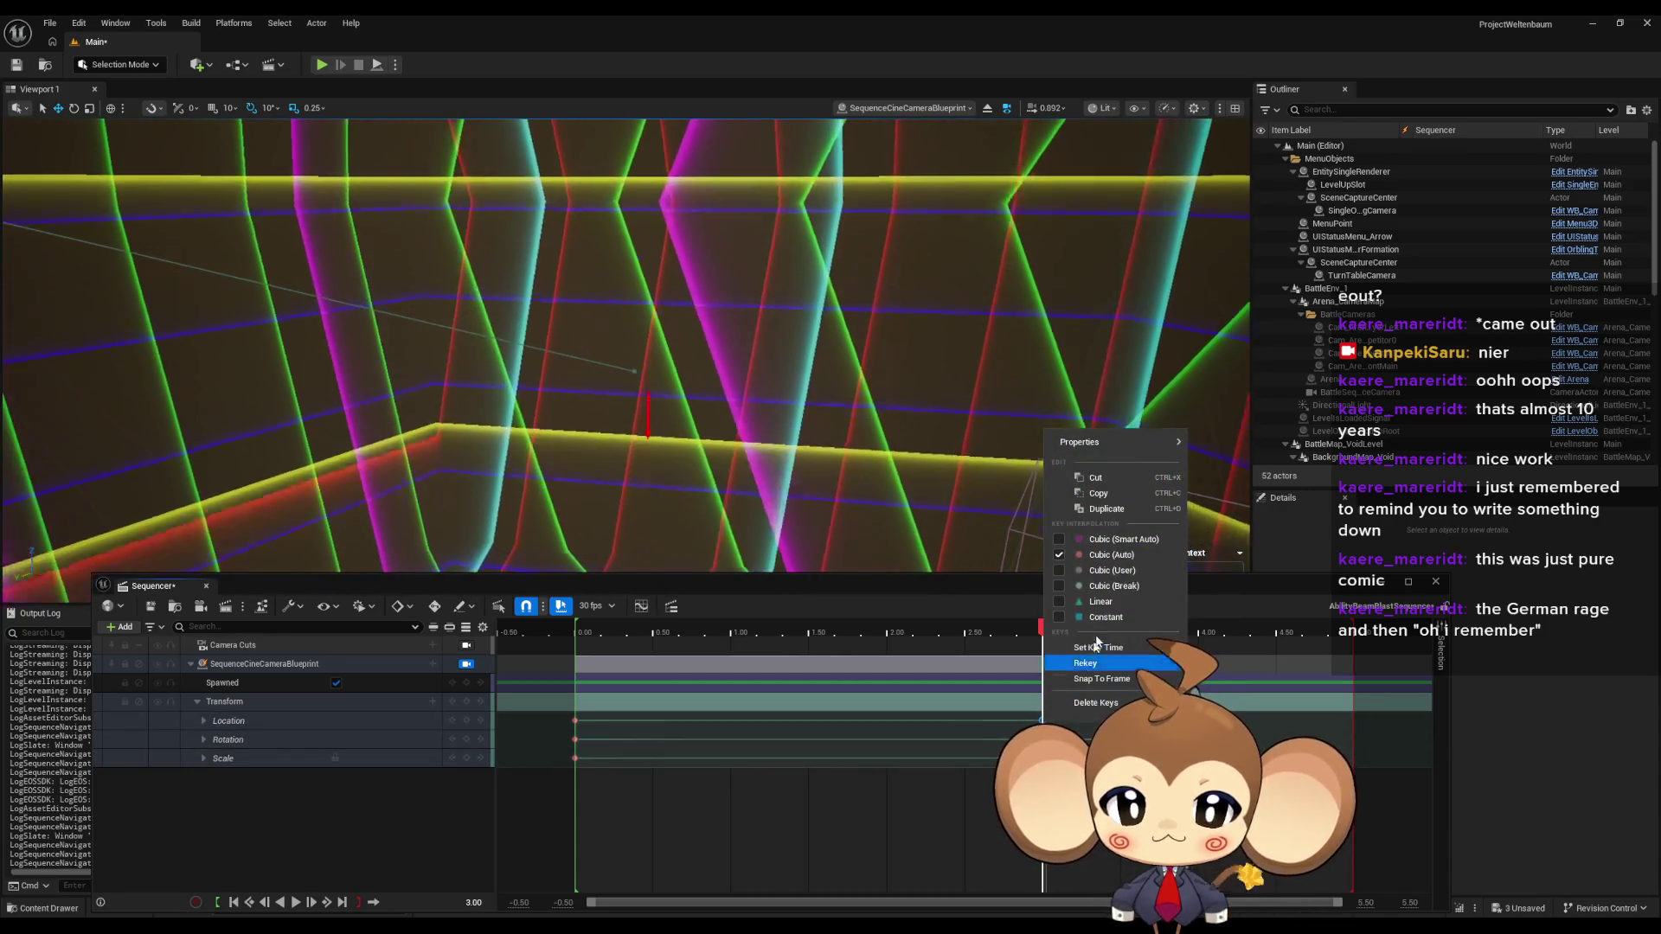
click(986, 661)
mouse_move(1038, 639)
mouse_down()
mouse_move(1142, 635)
mouse_move(575, 638)
mouse_move(721, 659)
mouse_move(1134, 659)
mouse_move(580, 659)
mouse_move(1130, 659)
mouse_up()
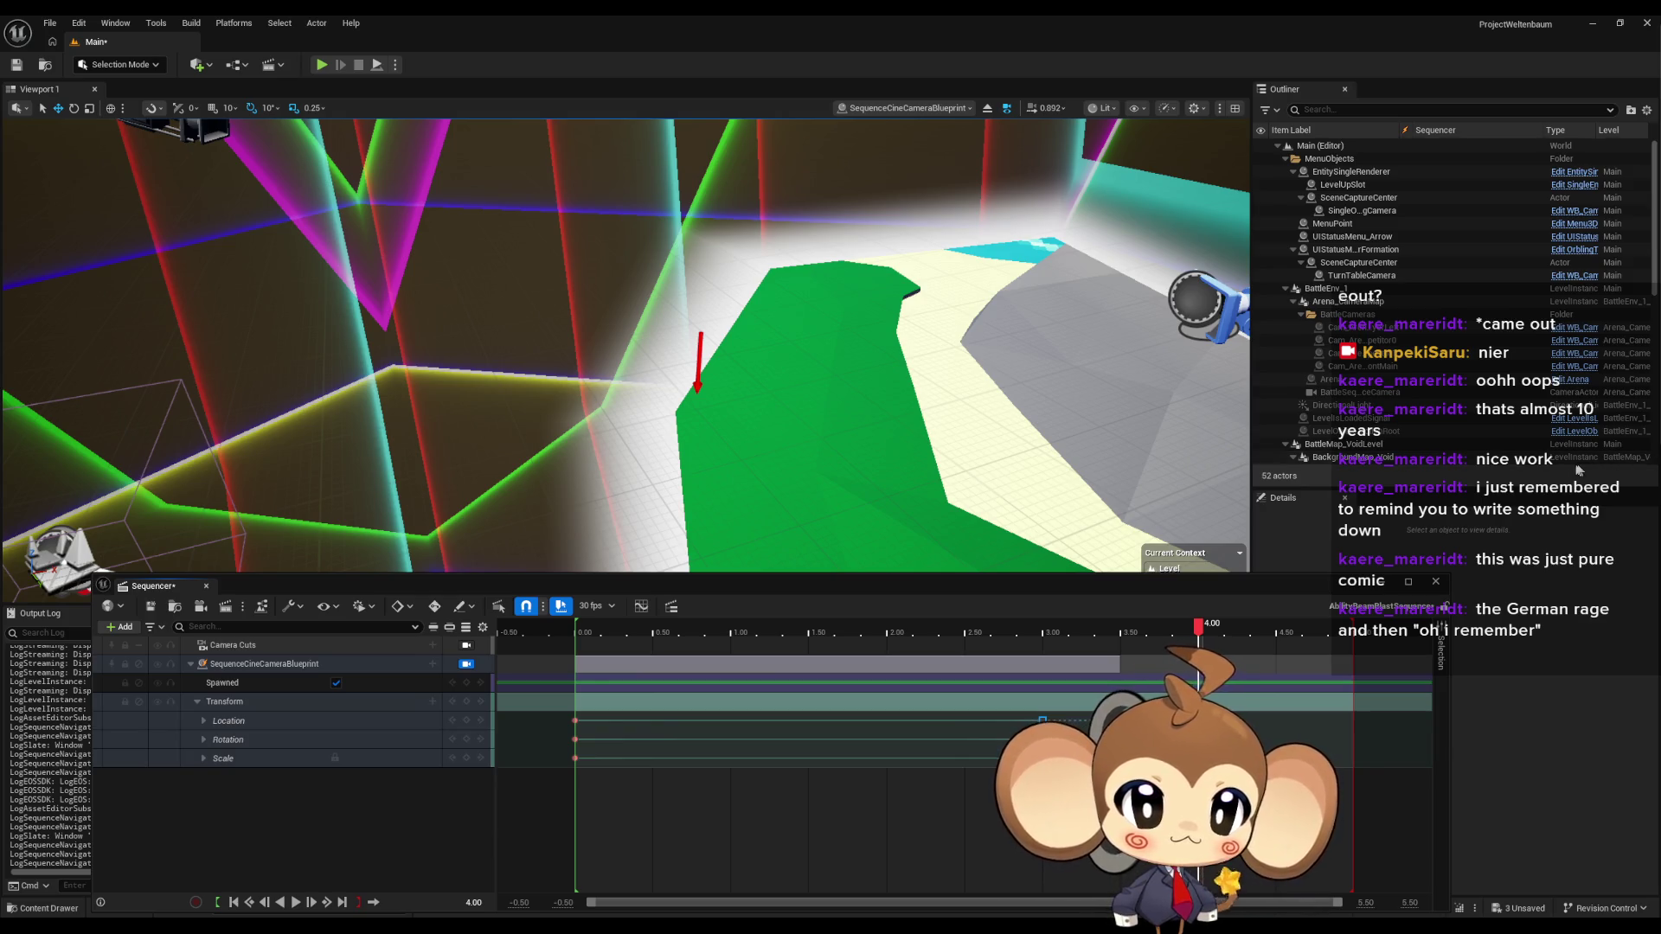
- Scrub the shot around 2.83 s to confirm the hold, then reopen the Content Drawer
mouse_move(1191, 629)
mouse_down()
mouse_move(582, 629)
mouse_move(1183, 655)
mouse_up()
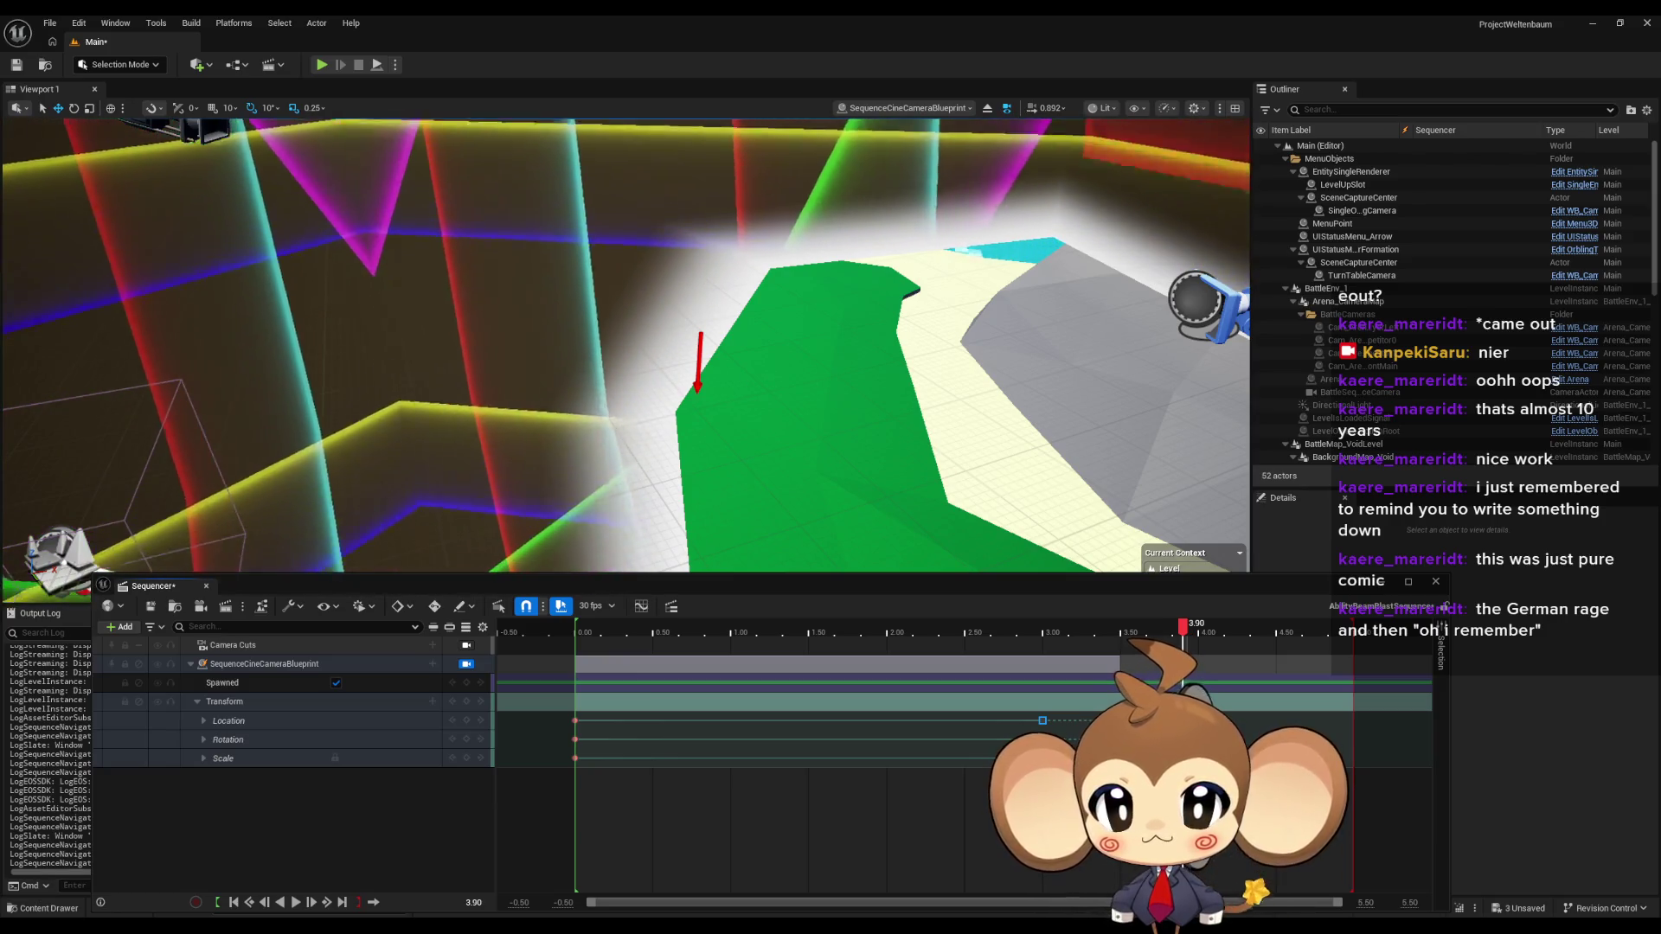
mouse_move(1183, 655)
mouse_down()
mouse_move(567, 662)
mouse_move(1206, 662)
mouse_move(908, 636)
mouse_move(563, 635)
mouse_move(1140, 638)
mouse_up()
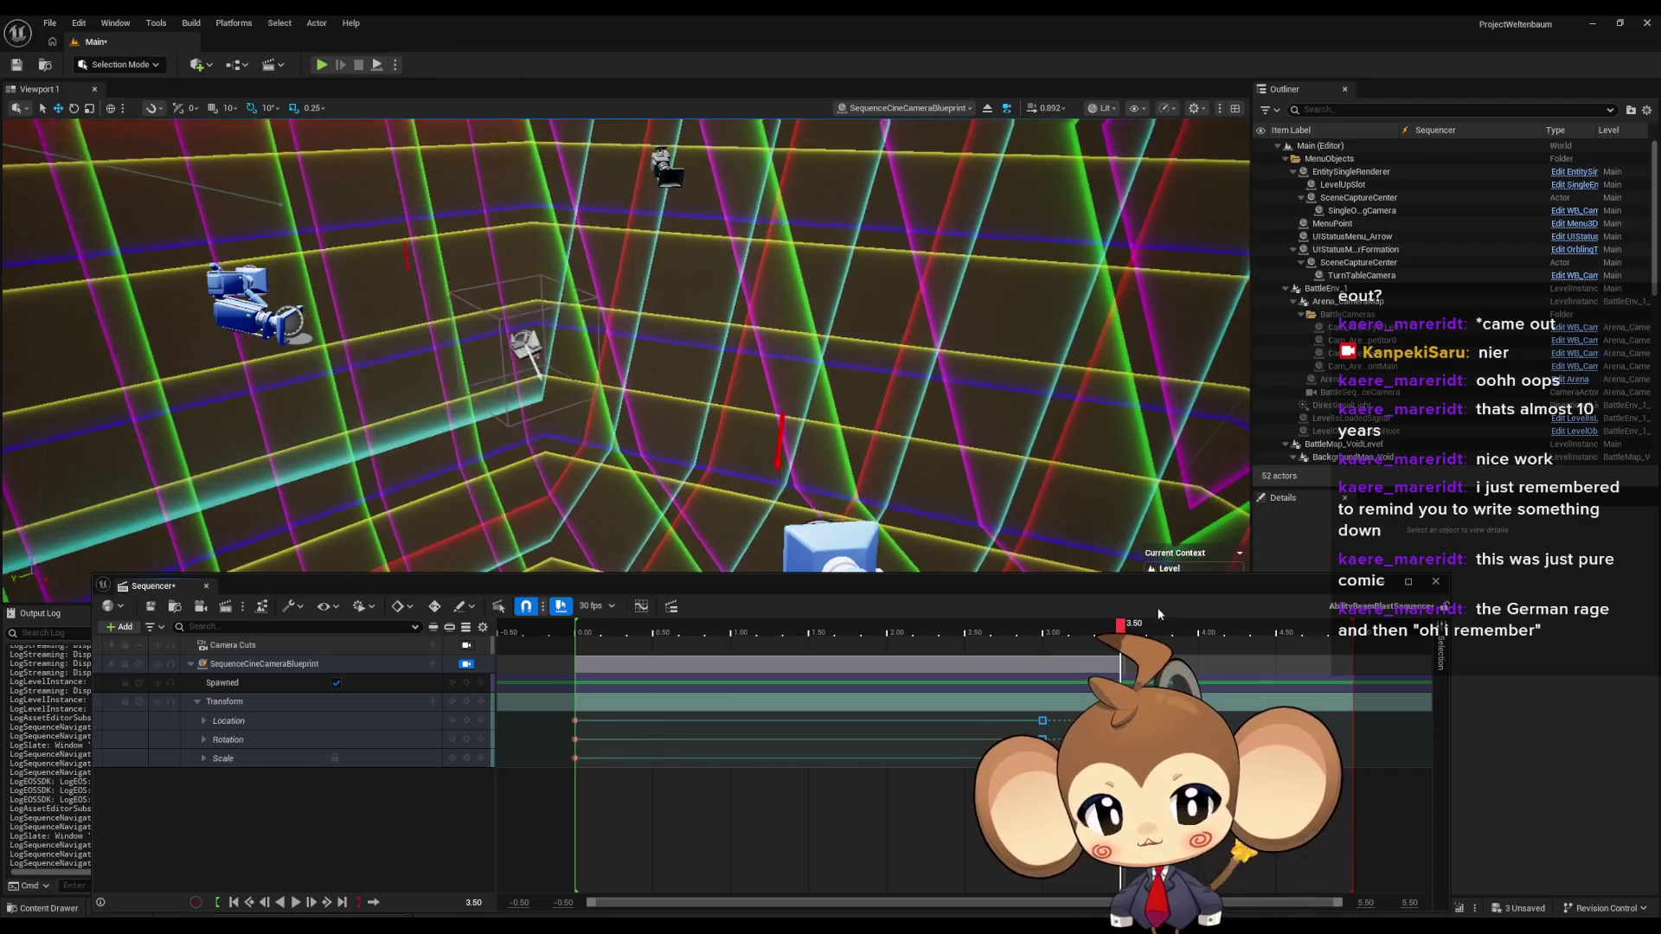
drag(1133, 588, 1202, 394)
key(ctrl+space)
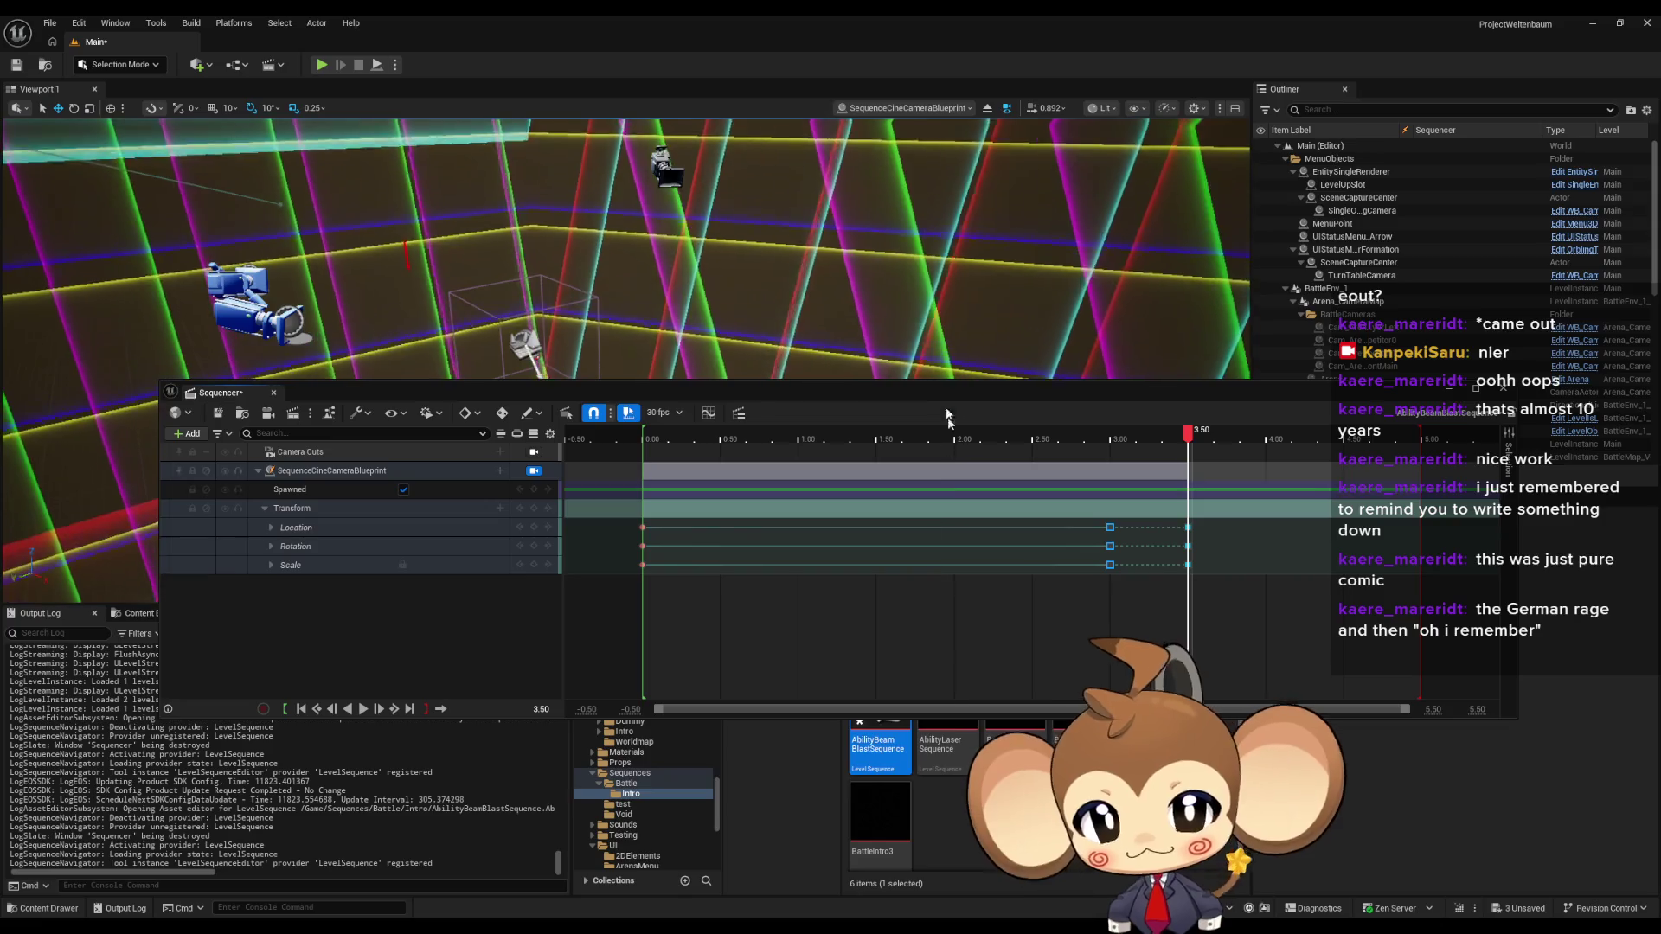
drag(960, 590, 921, 427)
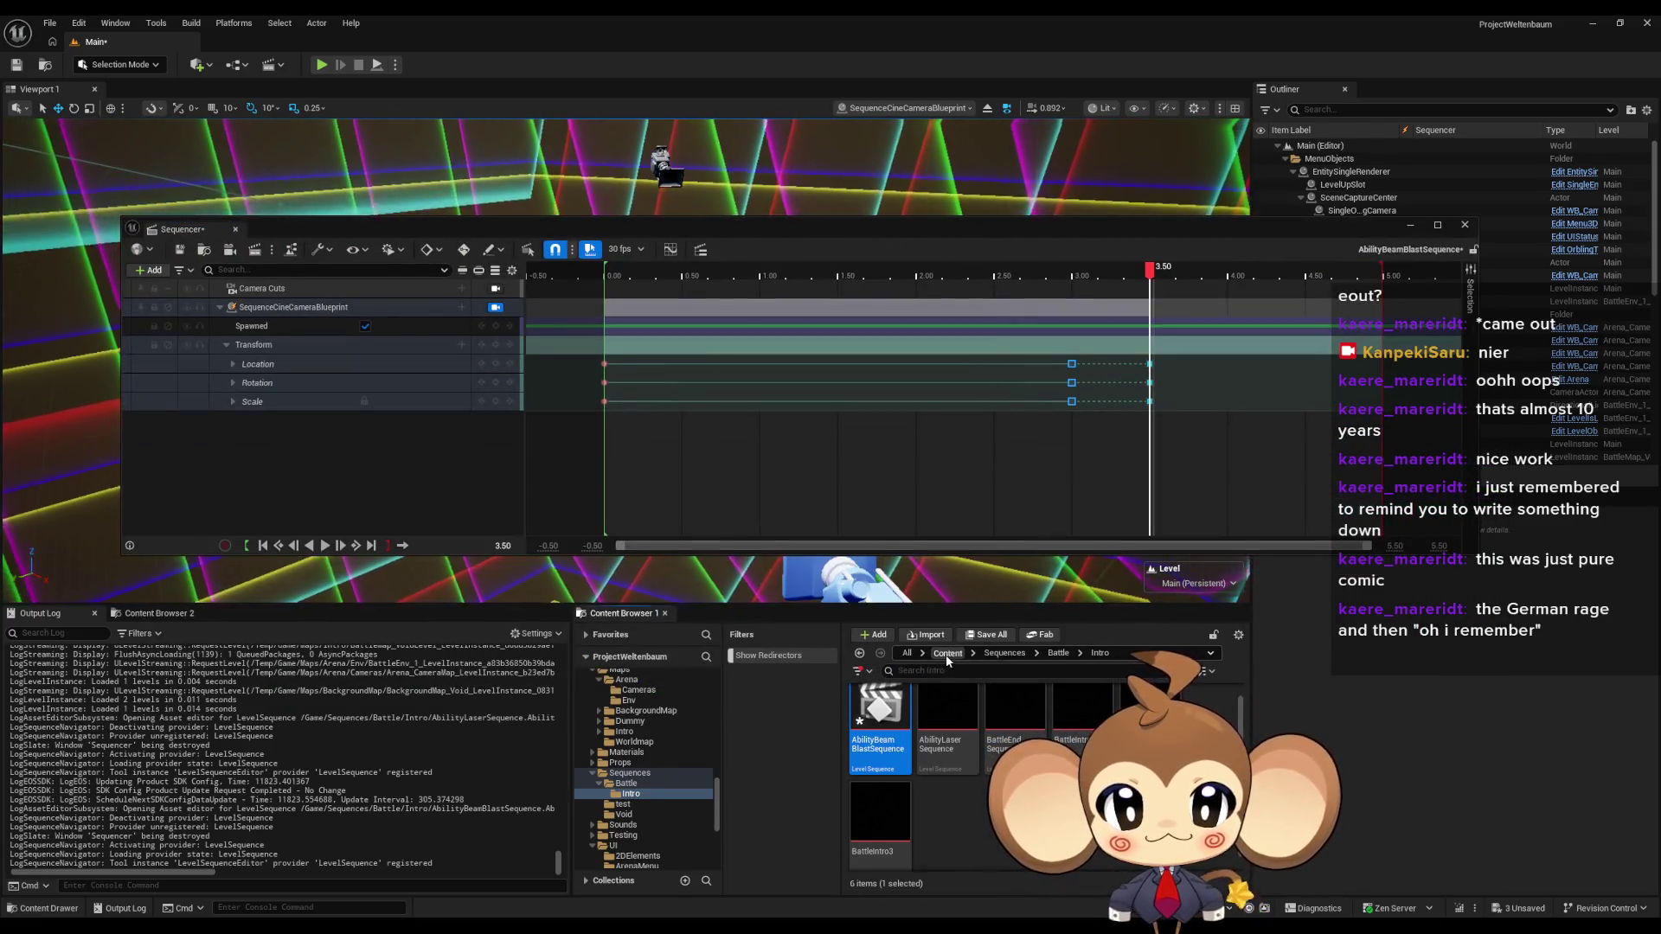
- Browse to Abilities/AbilityAssets/SpecialAbilities, open AD_BeamBlast and confirm its Level Sequence reads BeamBlast
double_click(1013, 701)
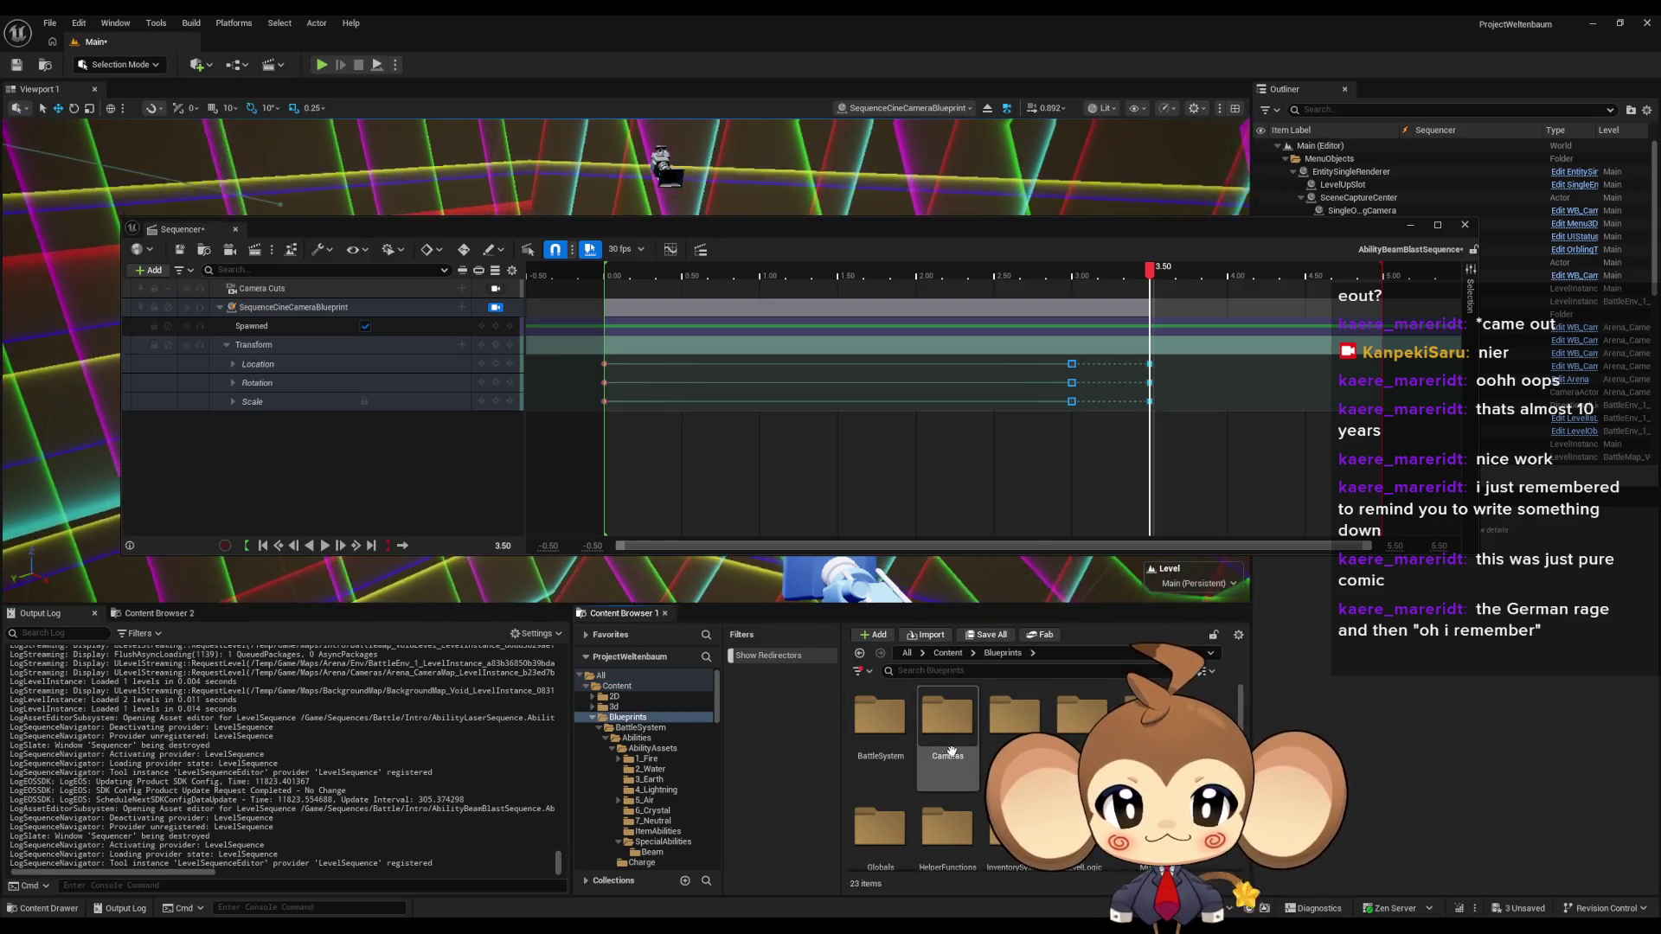
click(891, 740)
double_click(891, 739)
double_click(874, 739)
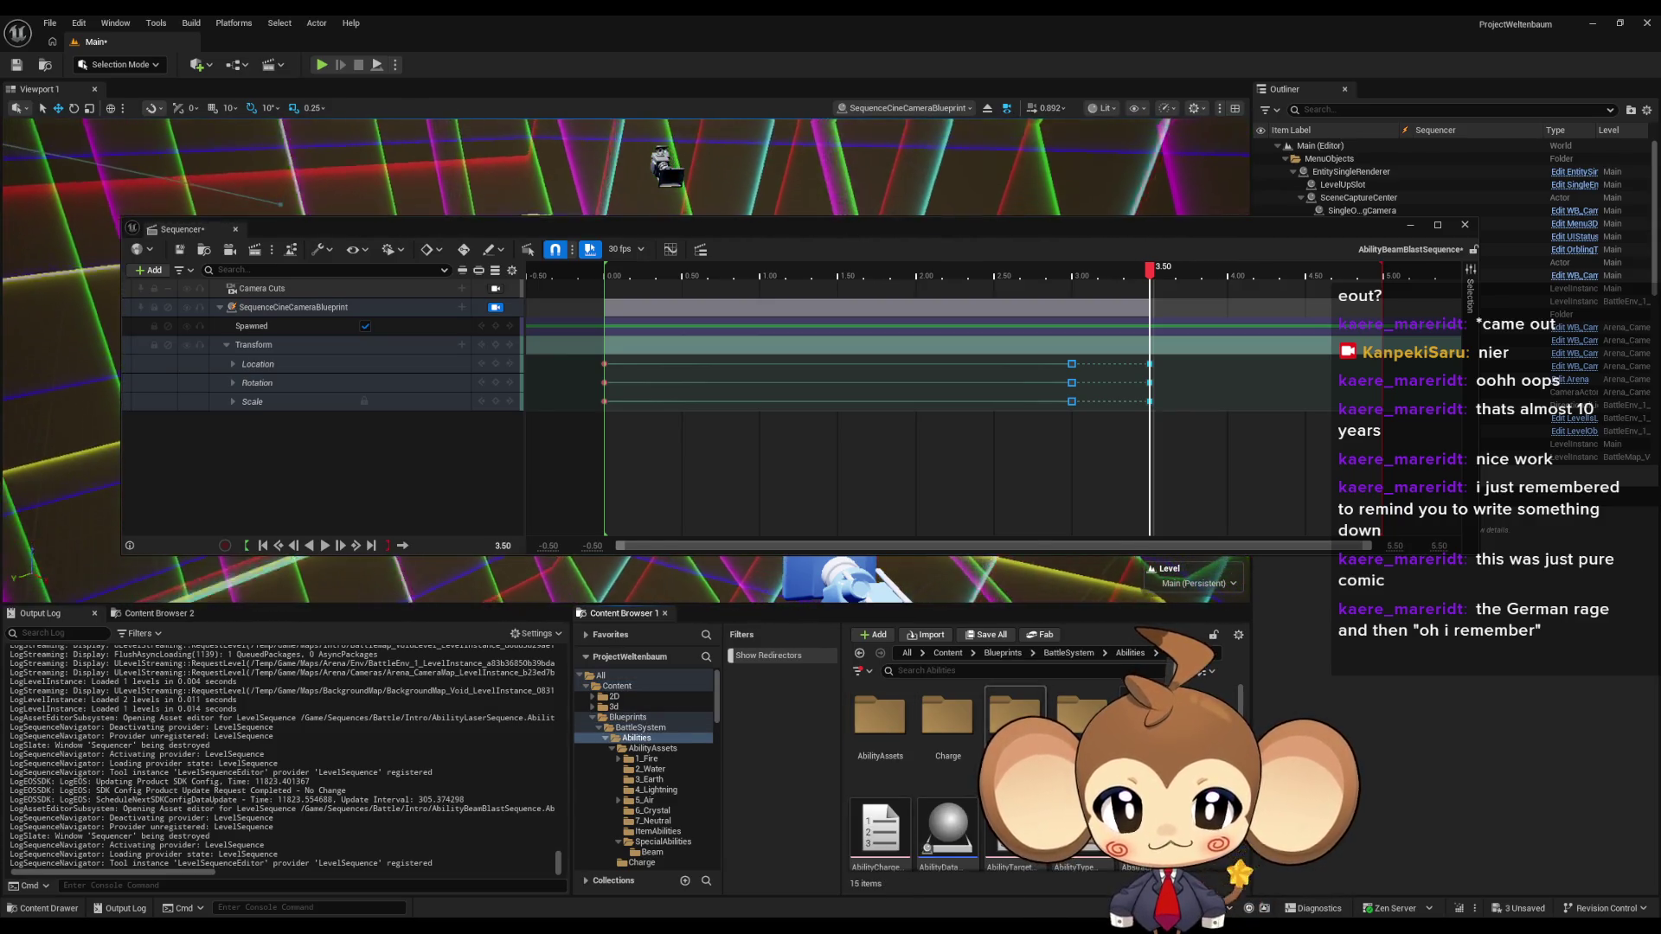
double_click(872, 741)
double_click(965, 802)
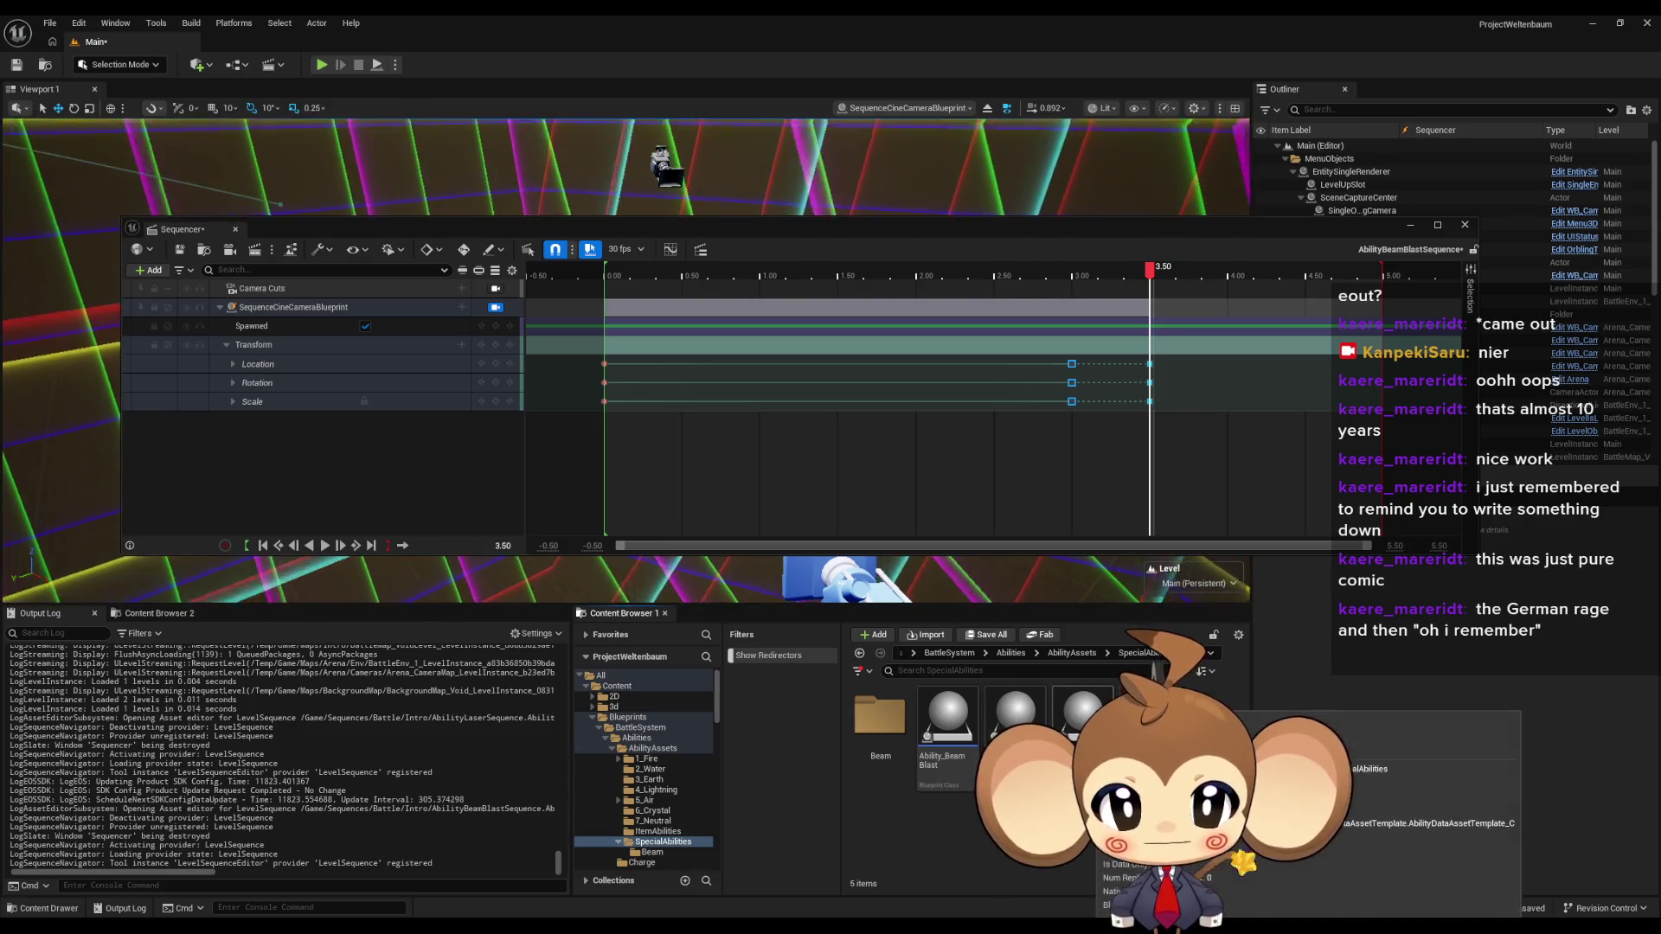
double_click(1080, 726)
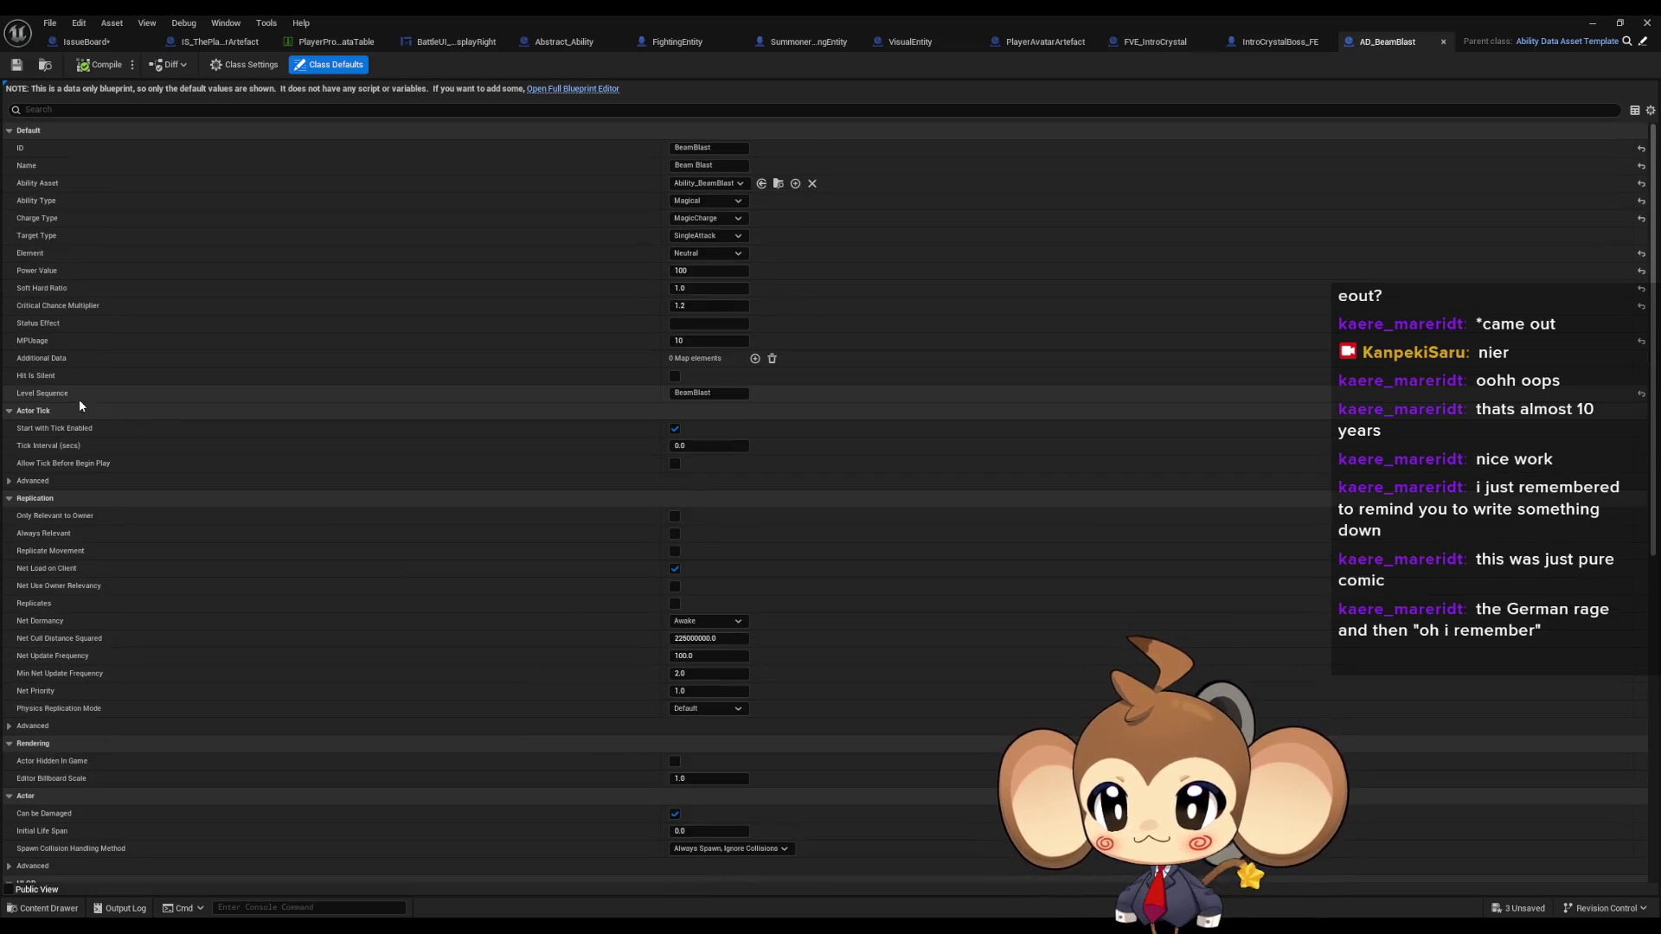
click(718, 394)
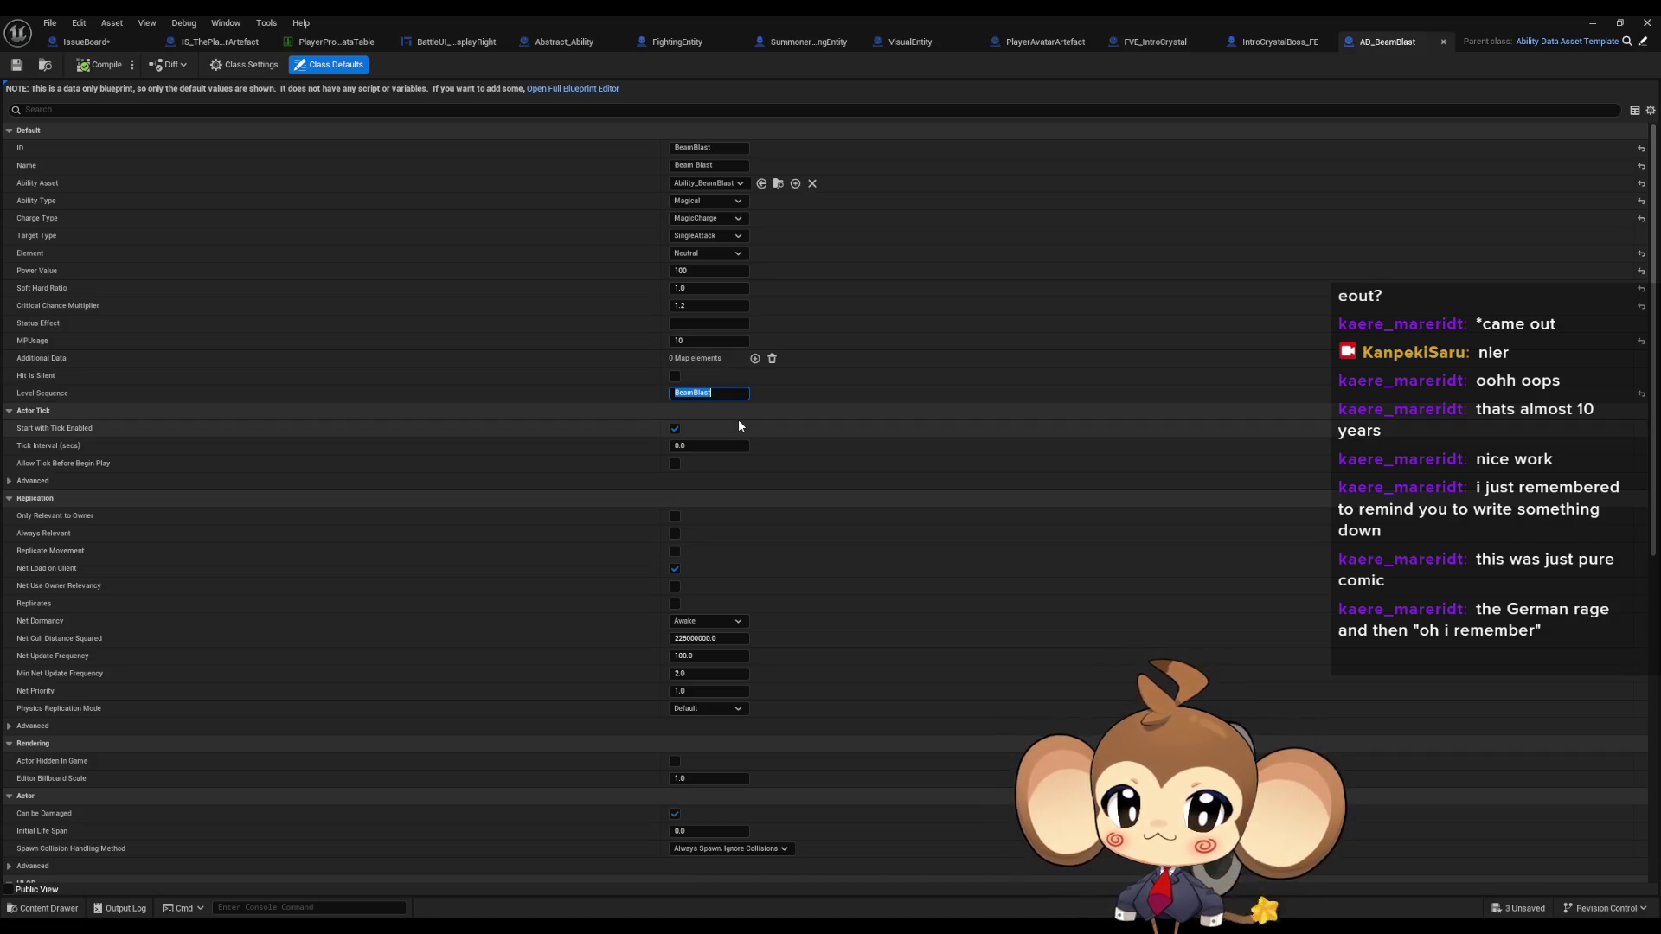
double_click(680, 19)
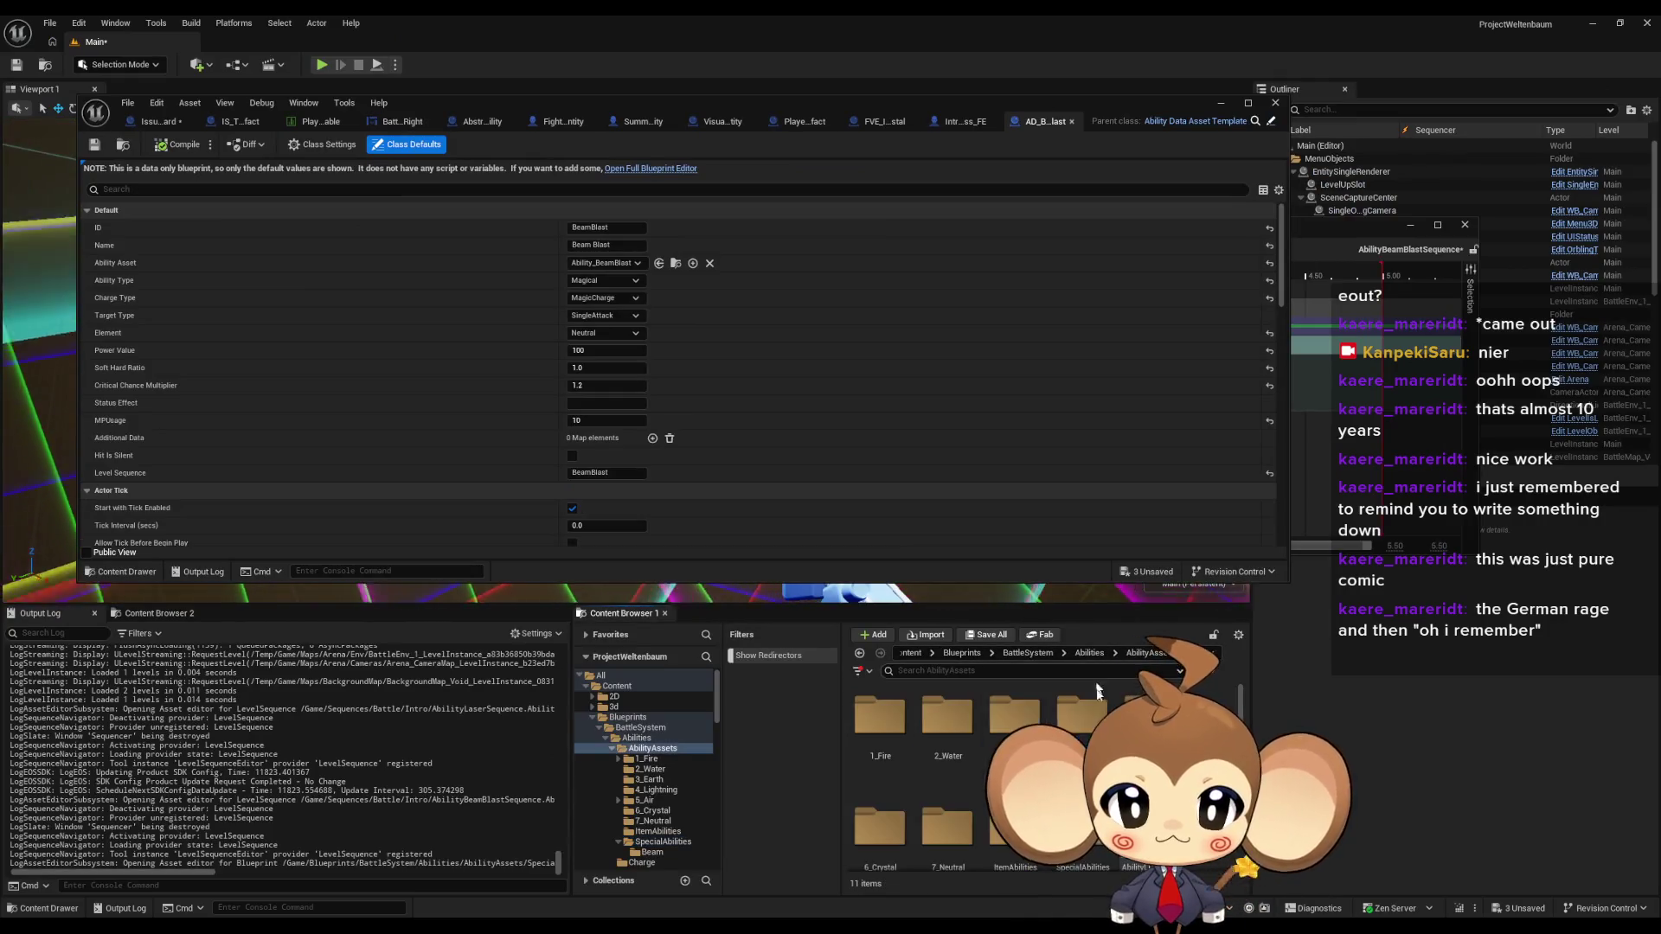
- Open AbilityTable and view the BeamBlast row's values
scroll(1097, 689, down, 2)
double_click(880, 834)
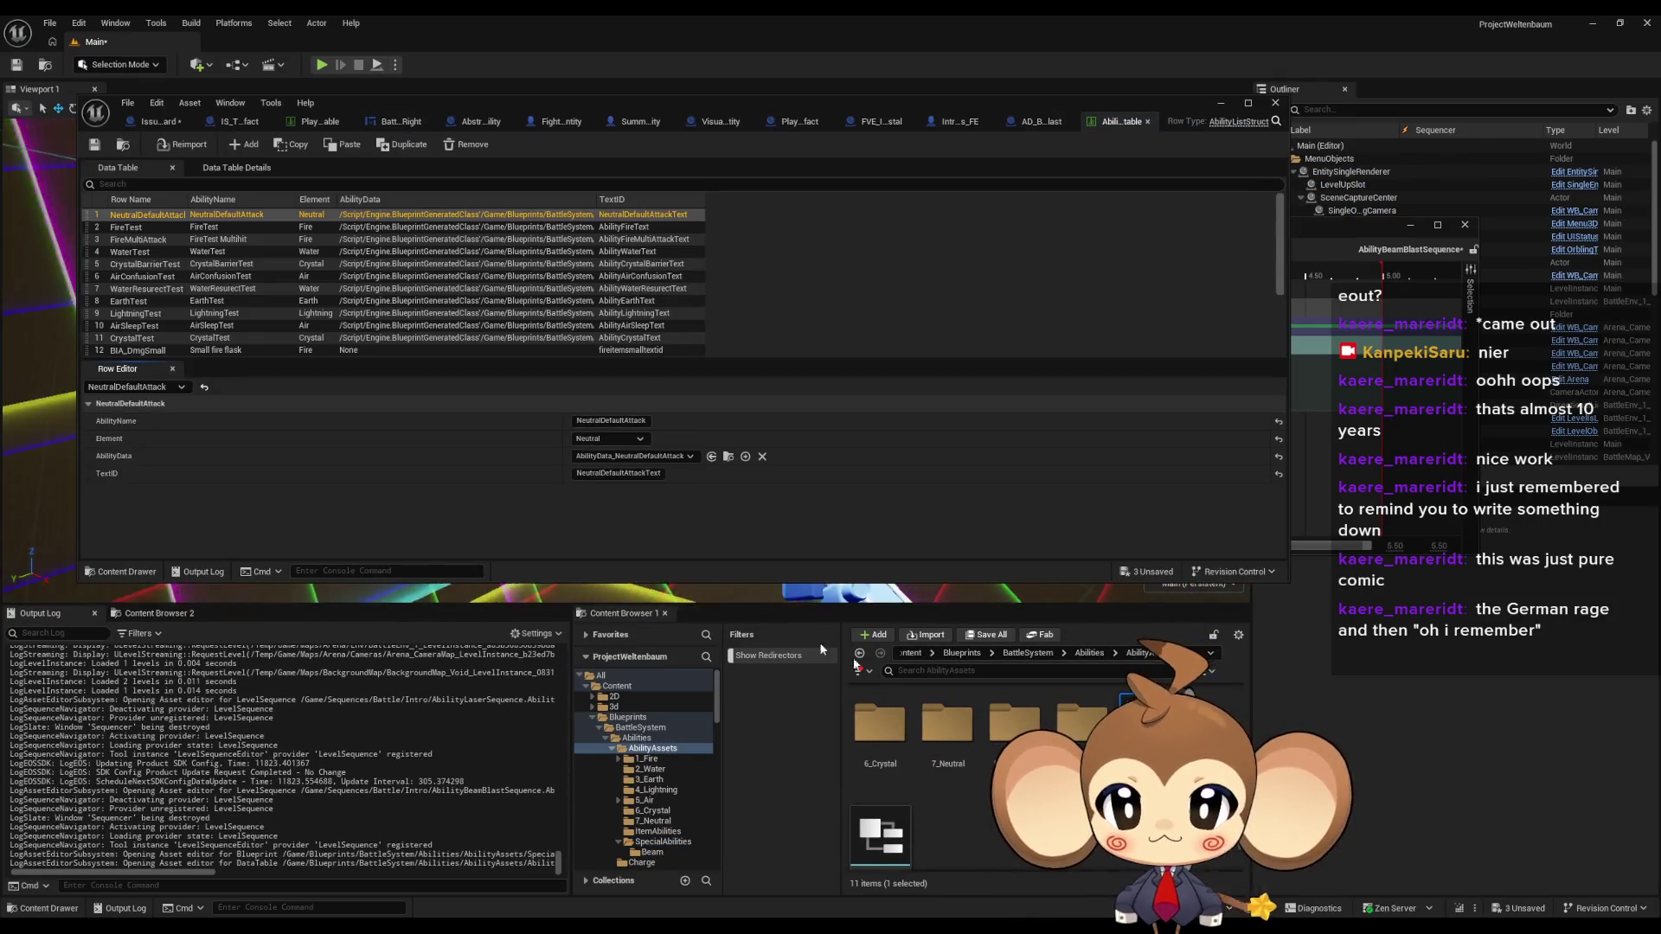
scroll(273, 350, down, 5)
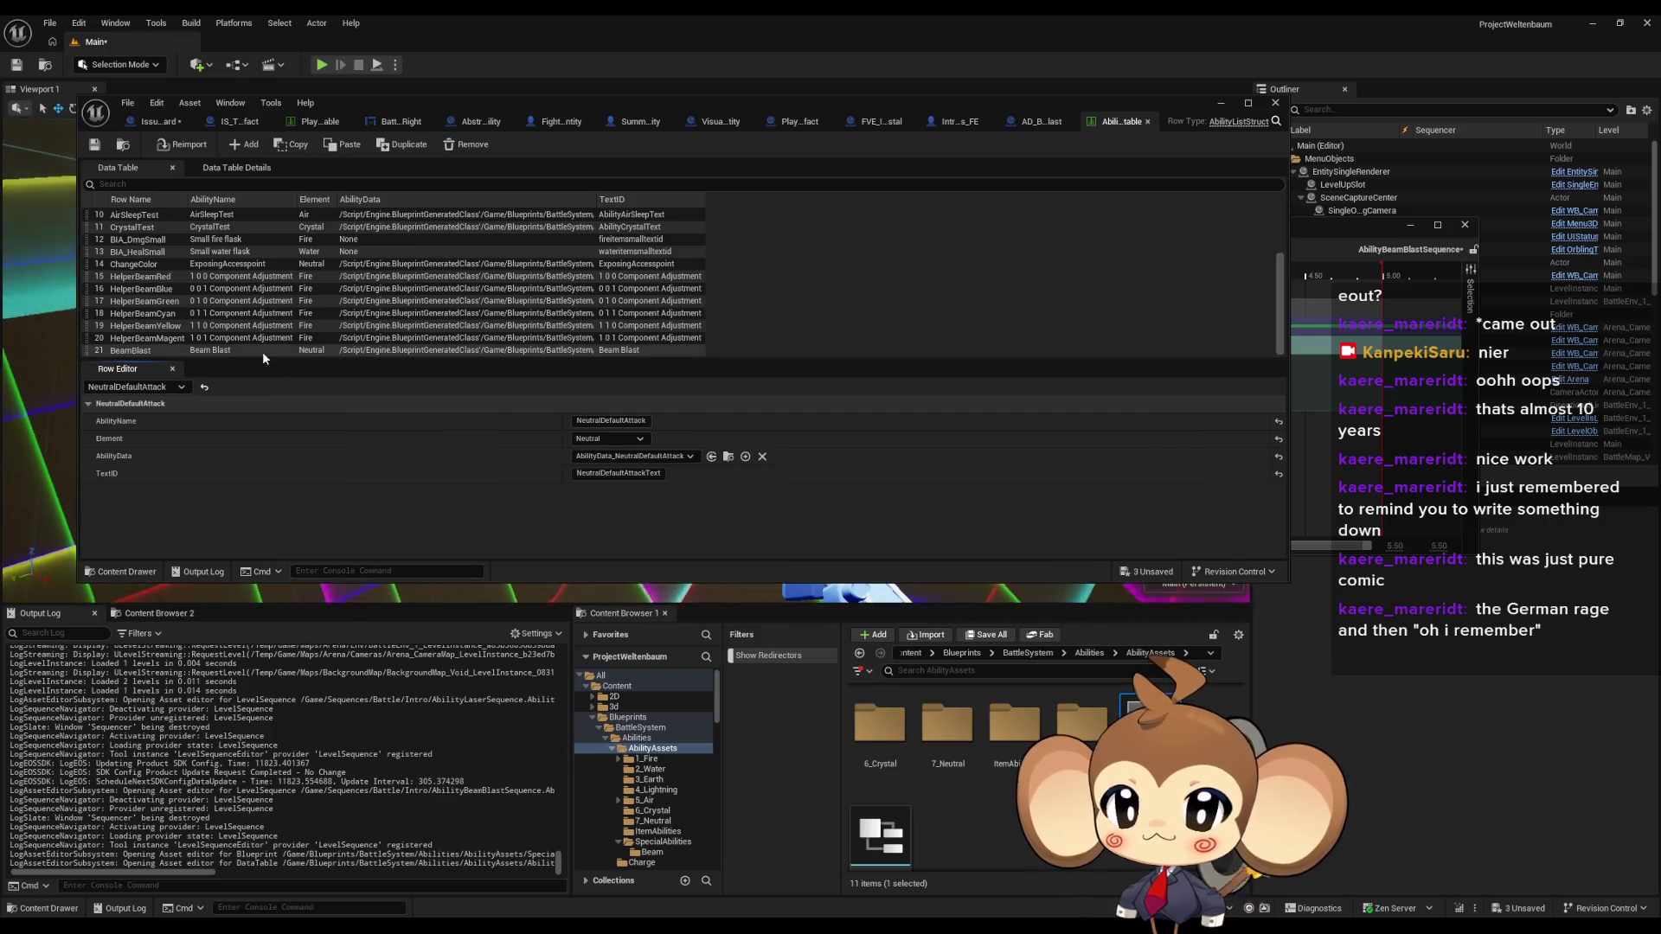
click(266, 351)
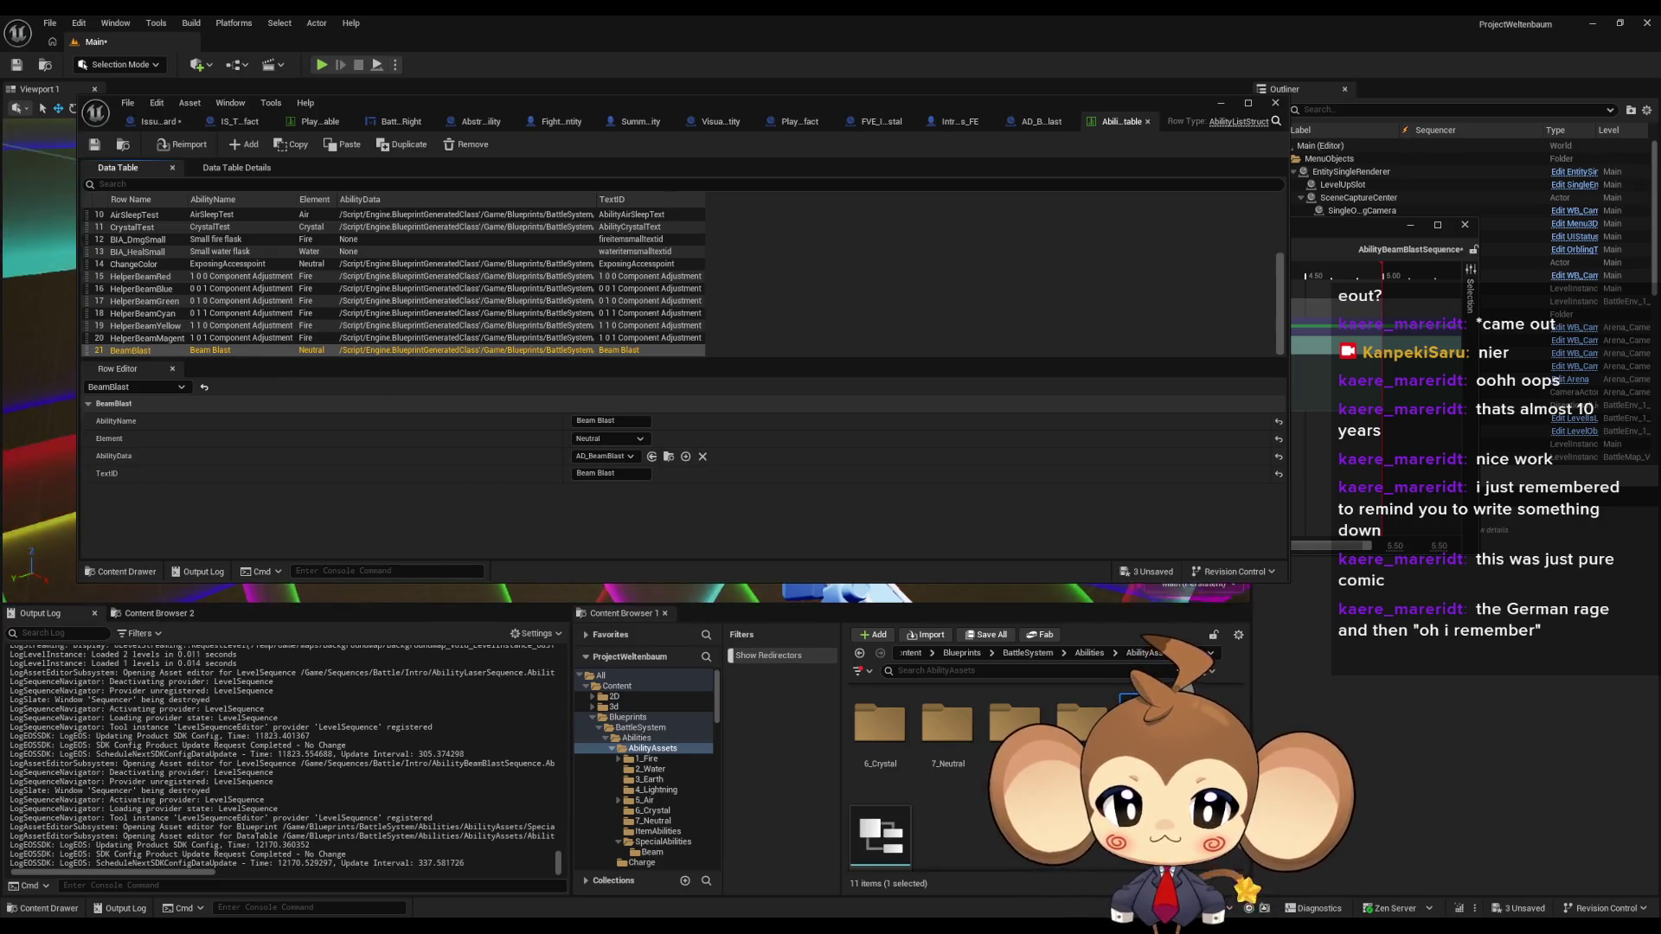
- Open the AD_HelperBeam_BLUE data asset from the Beam special abilities folder to review its setup
click(652, 852)
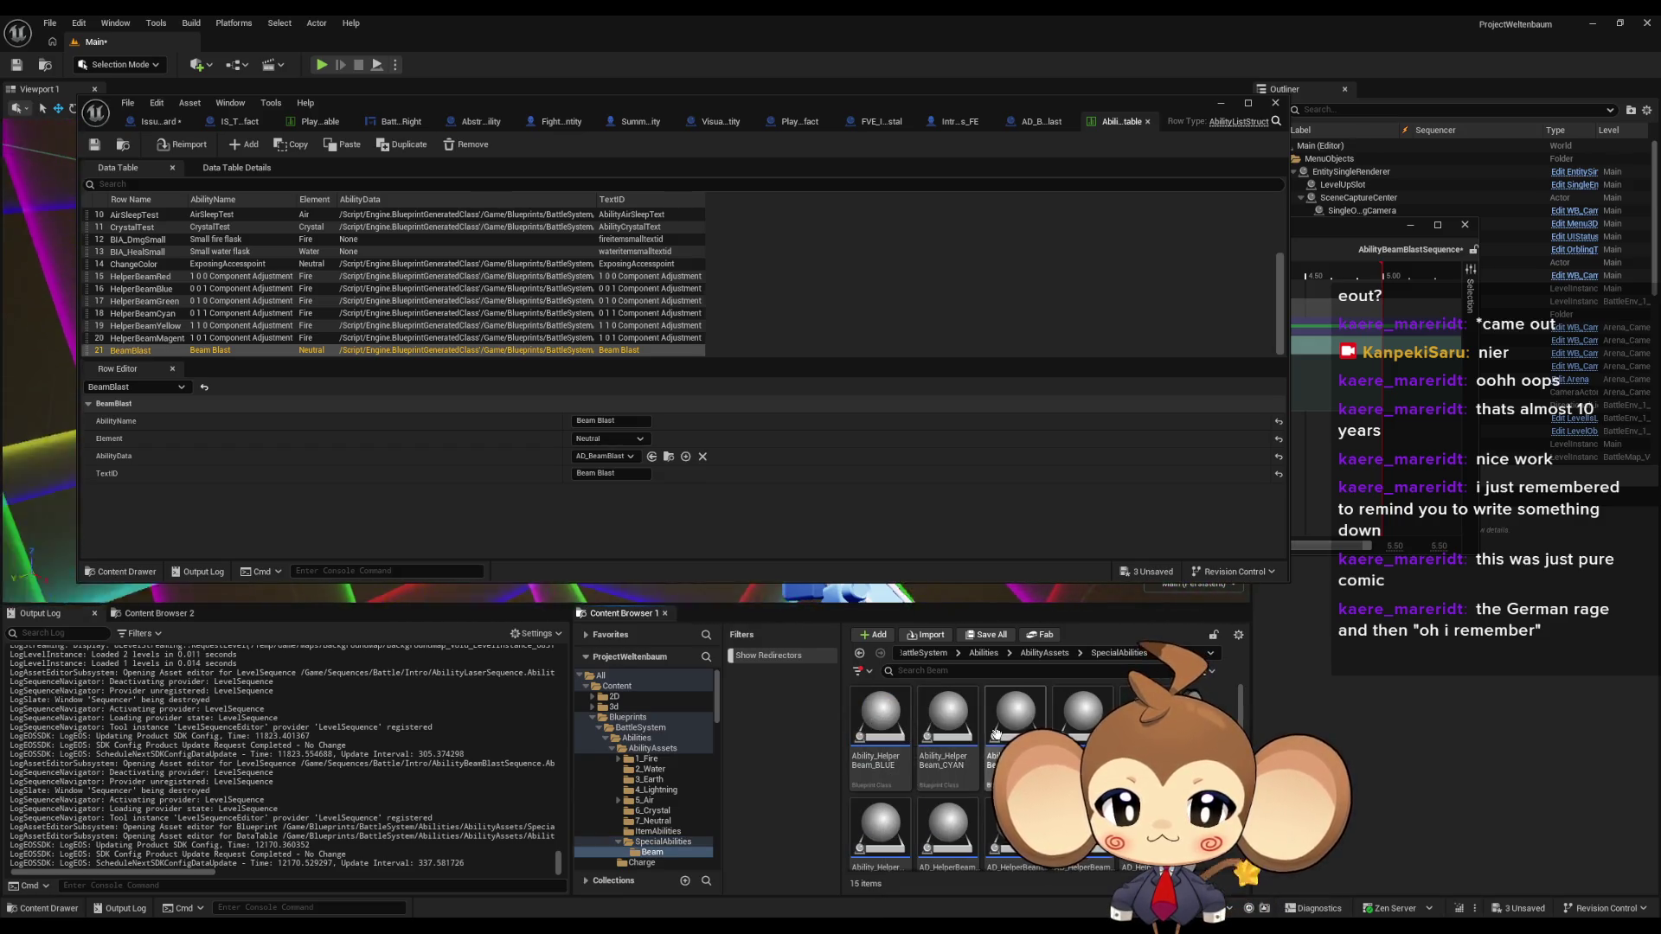
scroll(968, 743, down, 1)
click(956, 789)
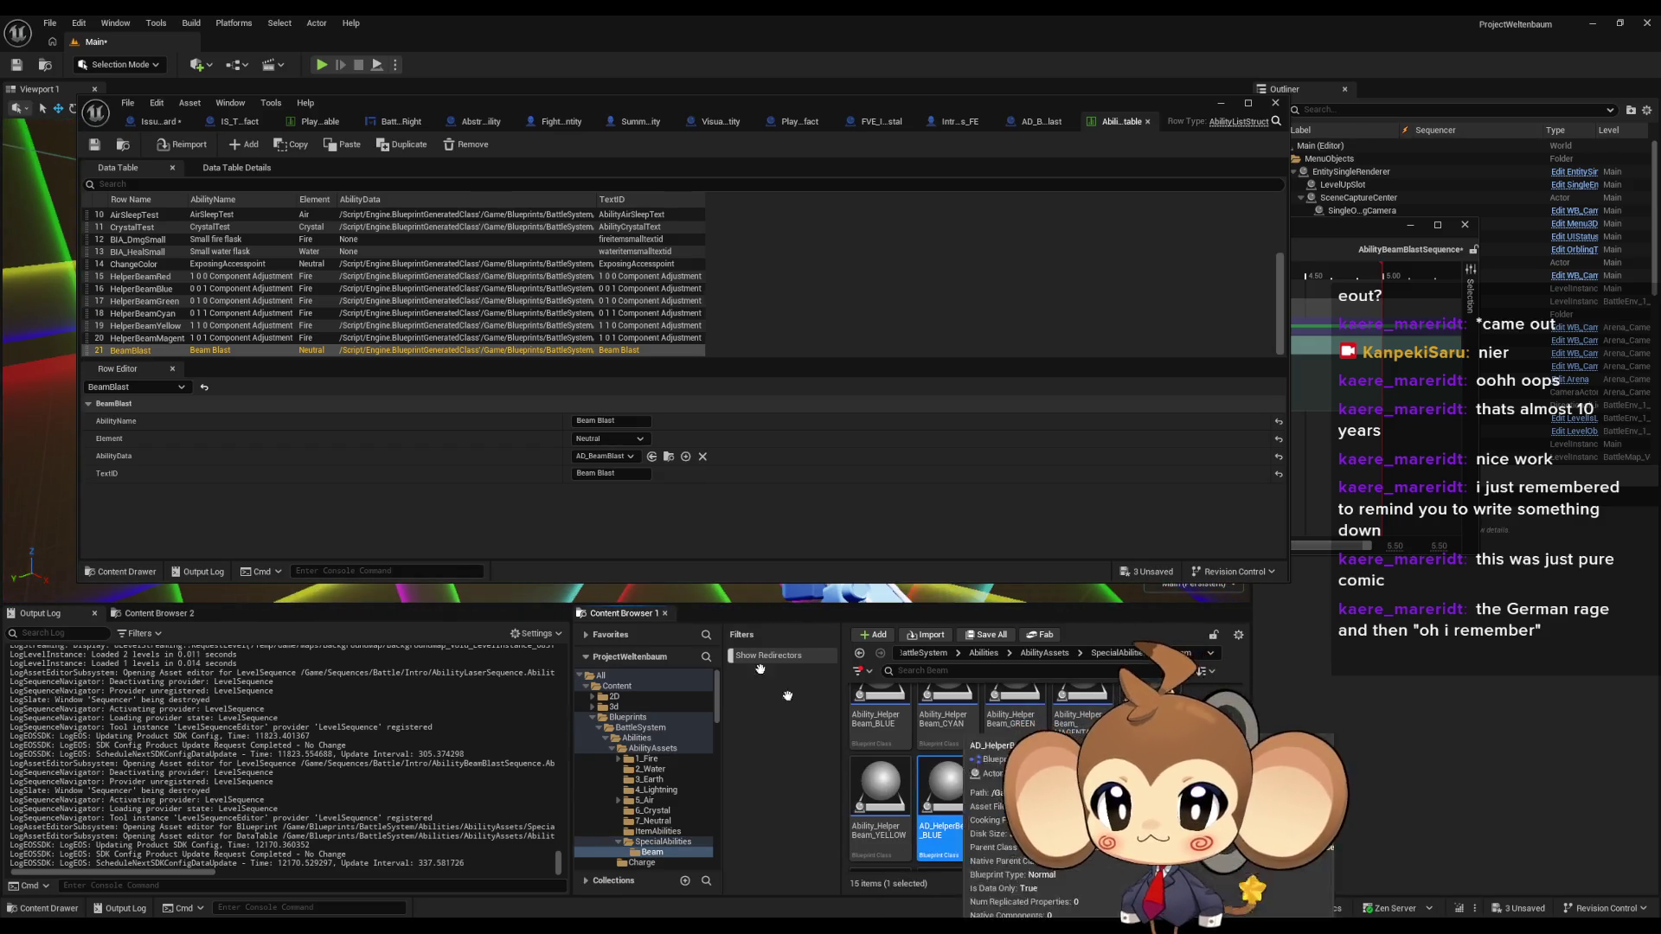
double_click(947, 789)
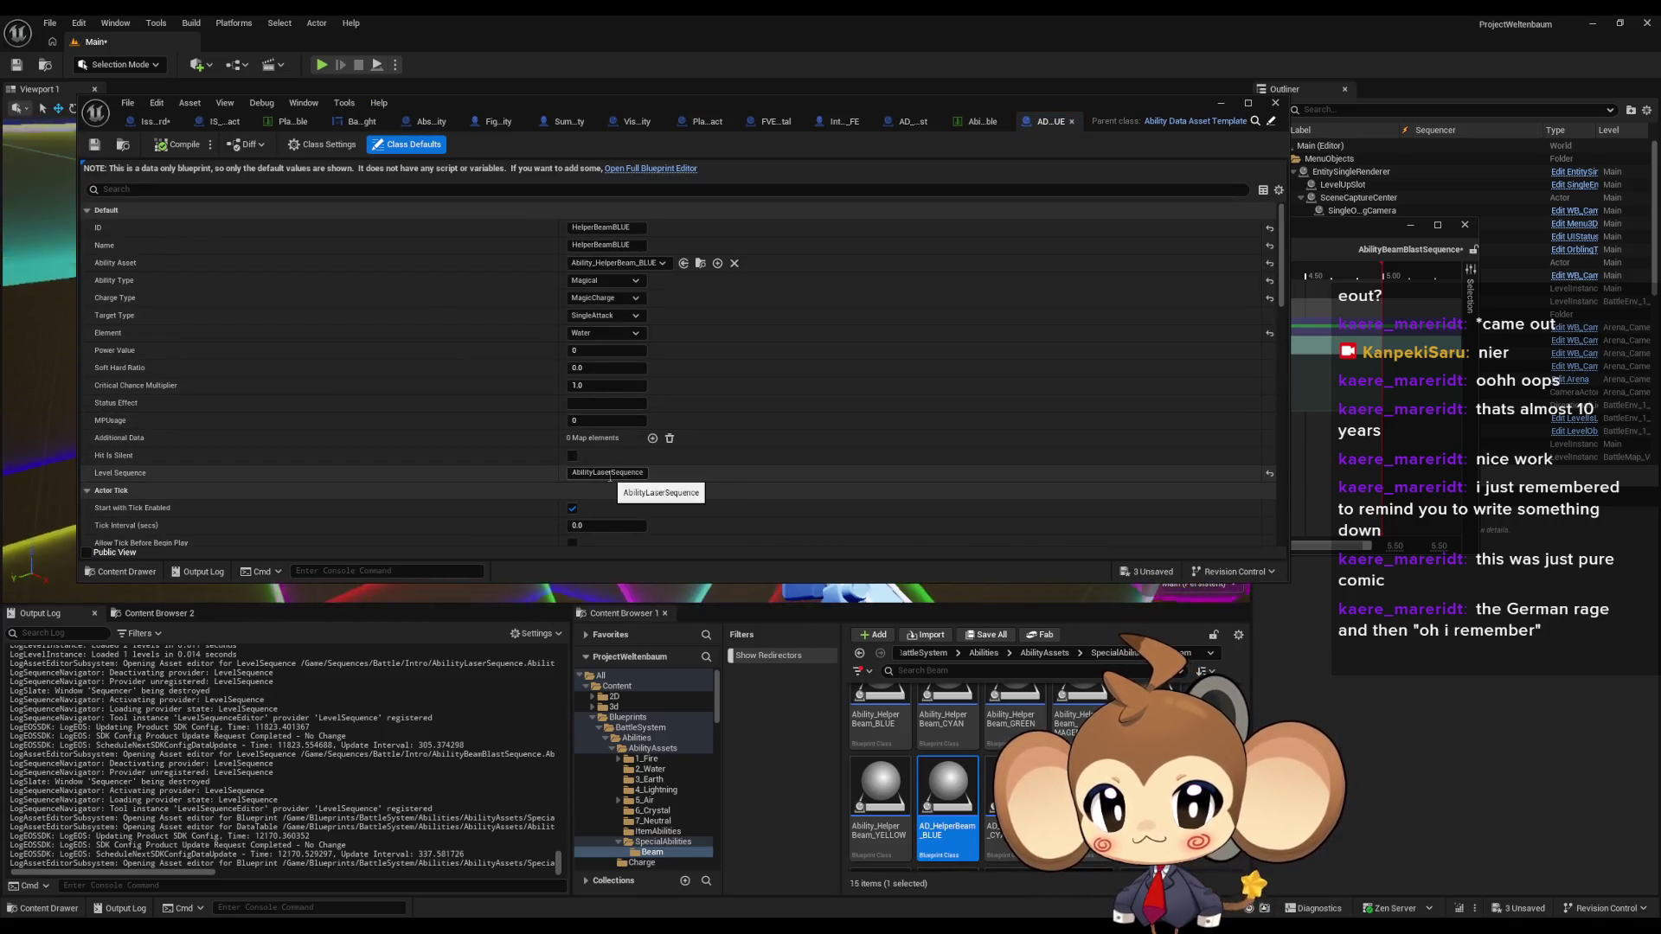
click(976, 121)
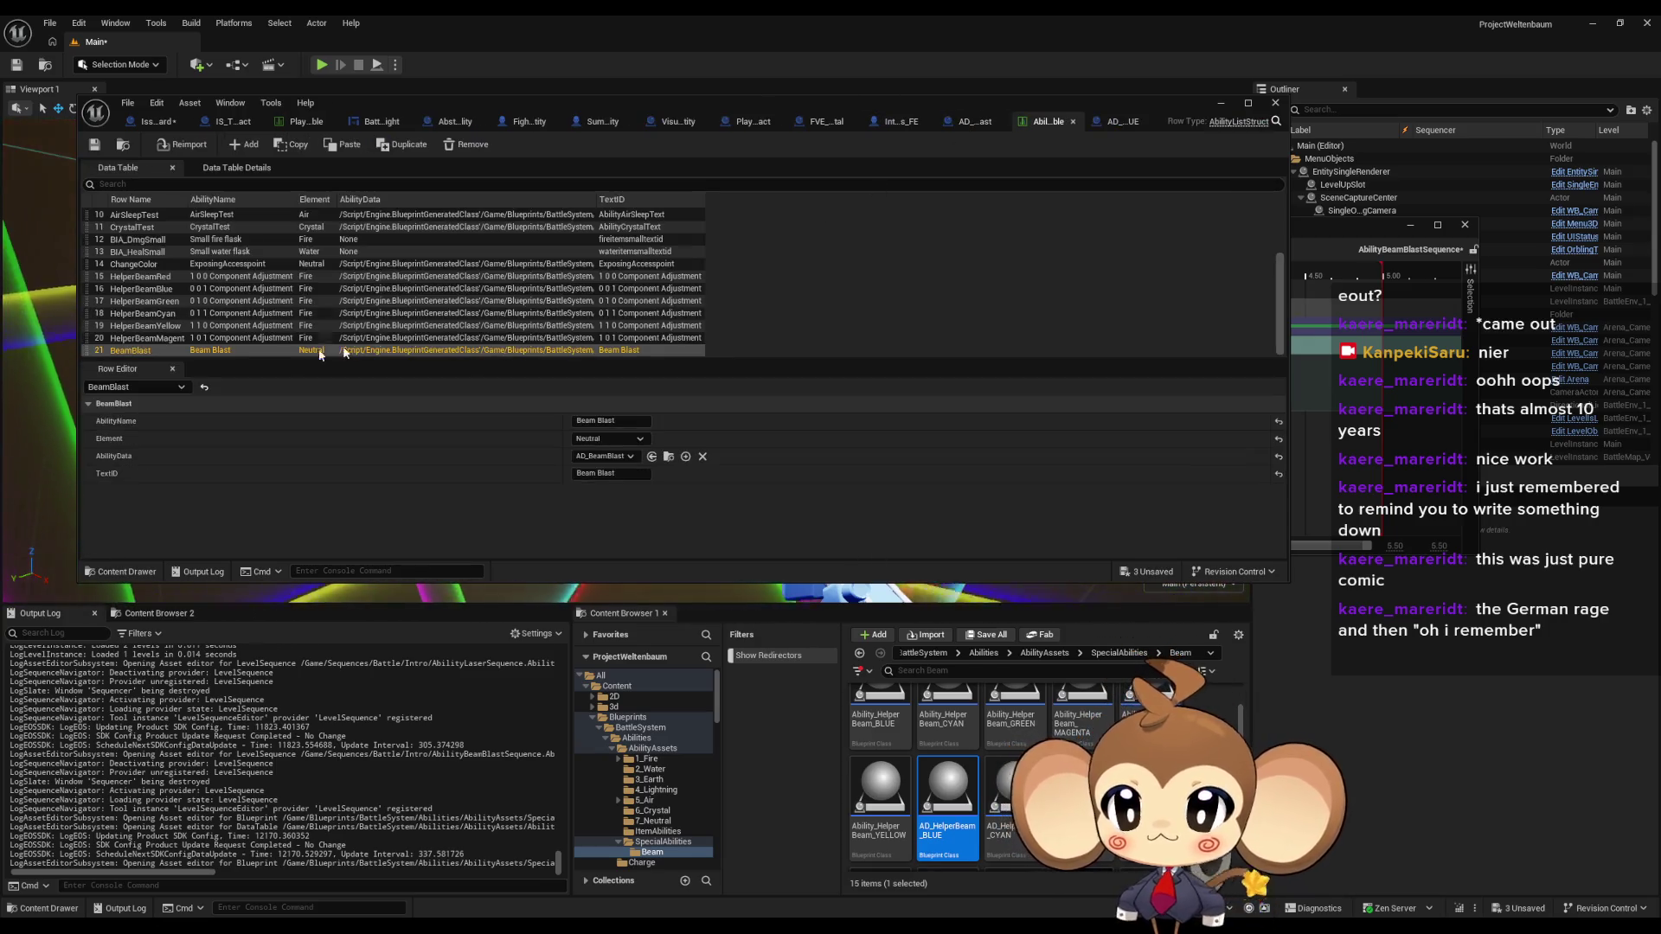
- Go up to Content > GameData and open LevelSequenceDataTable
scroll(174, 324, up, 1)
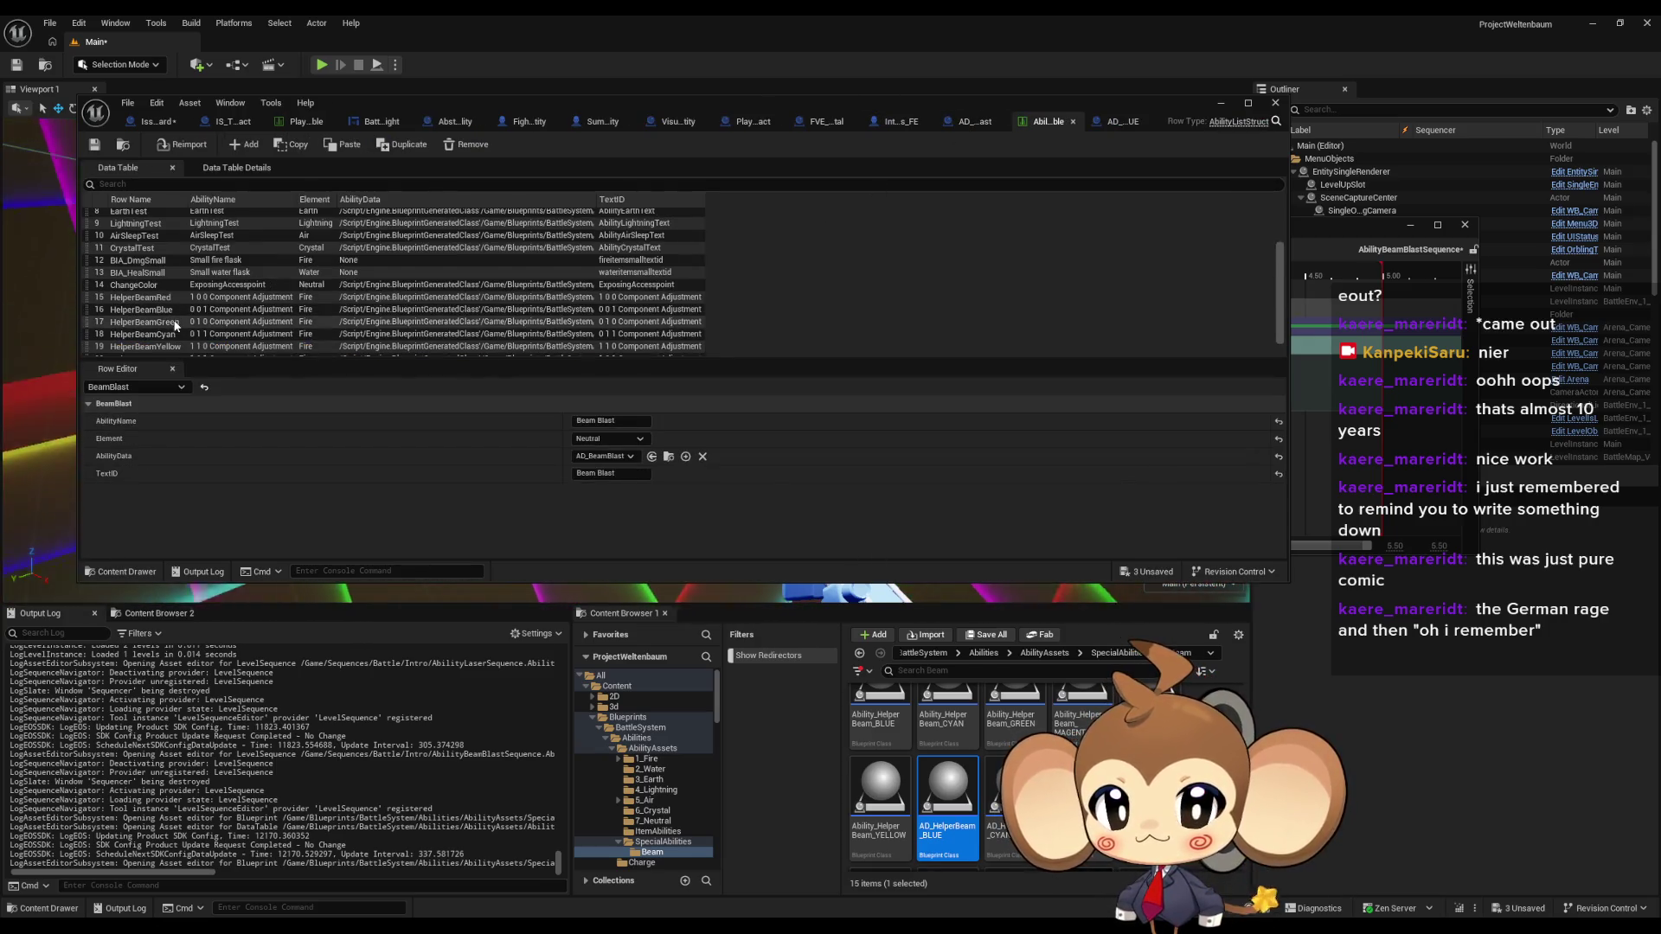
scroll(175, 324, down, 1)
click(921, 653)
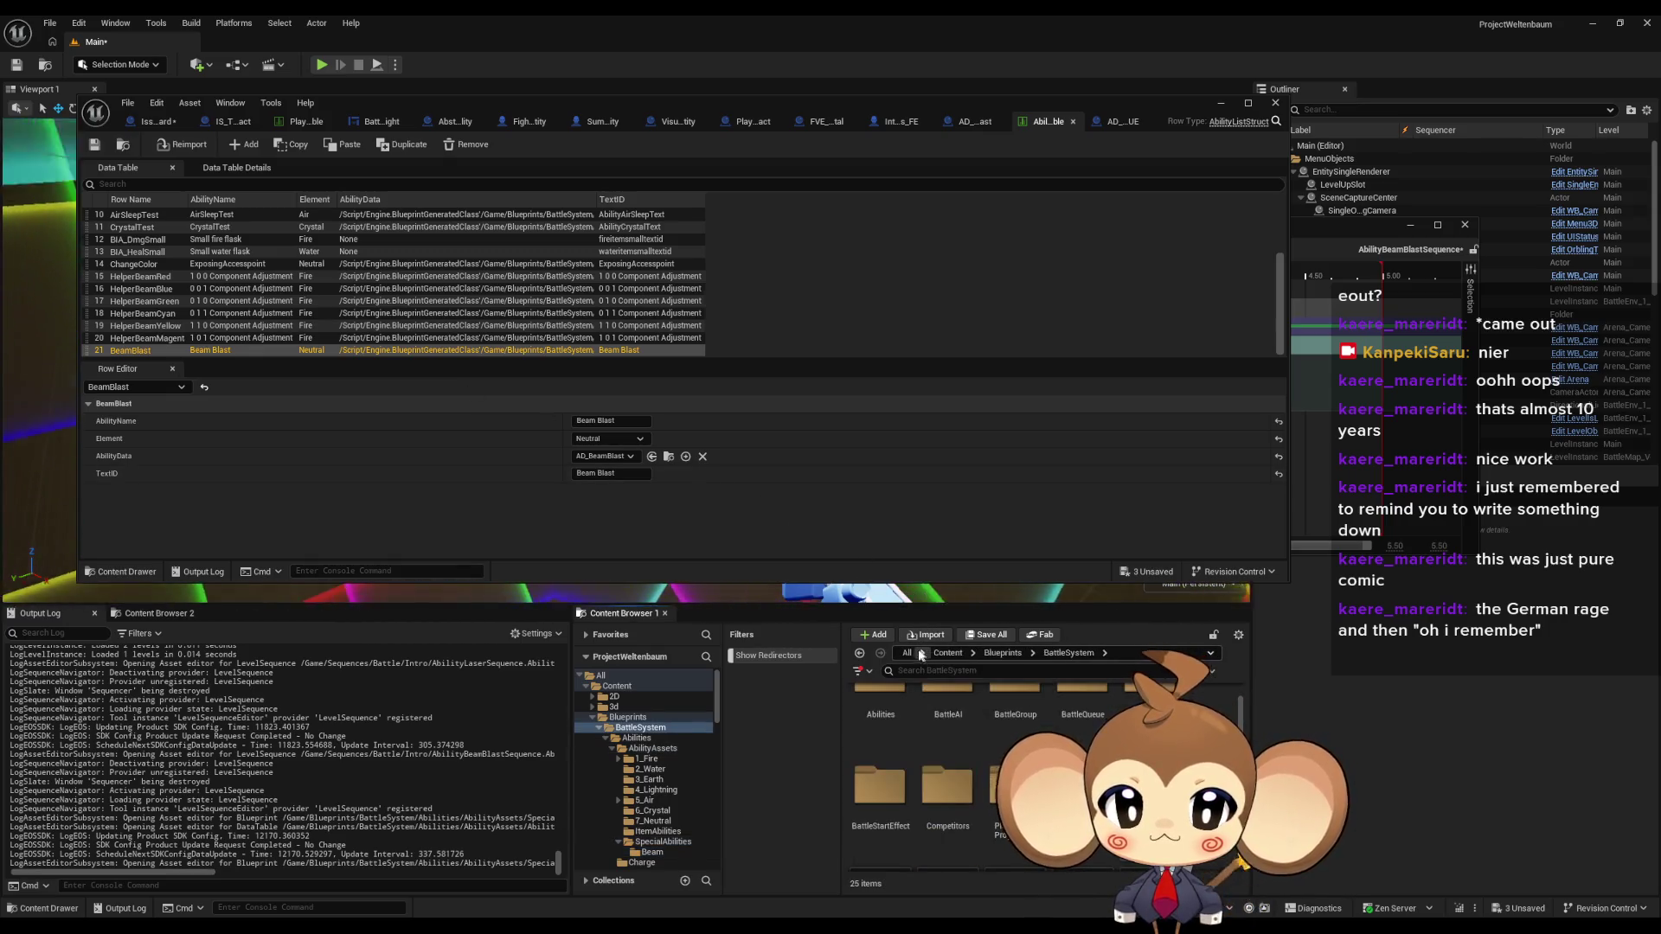
click(947, 653)
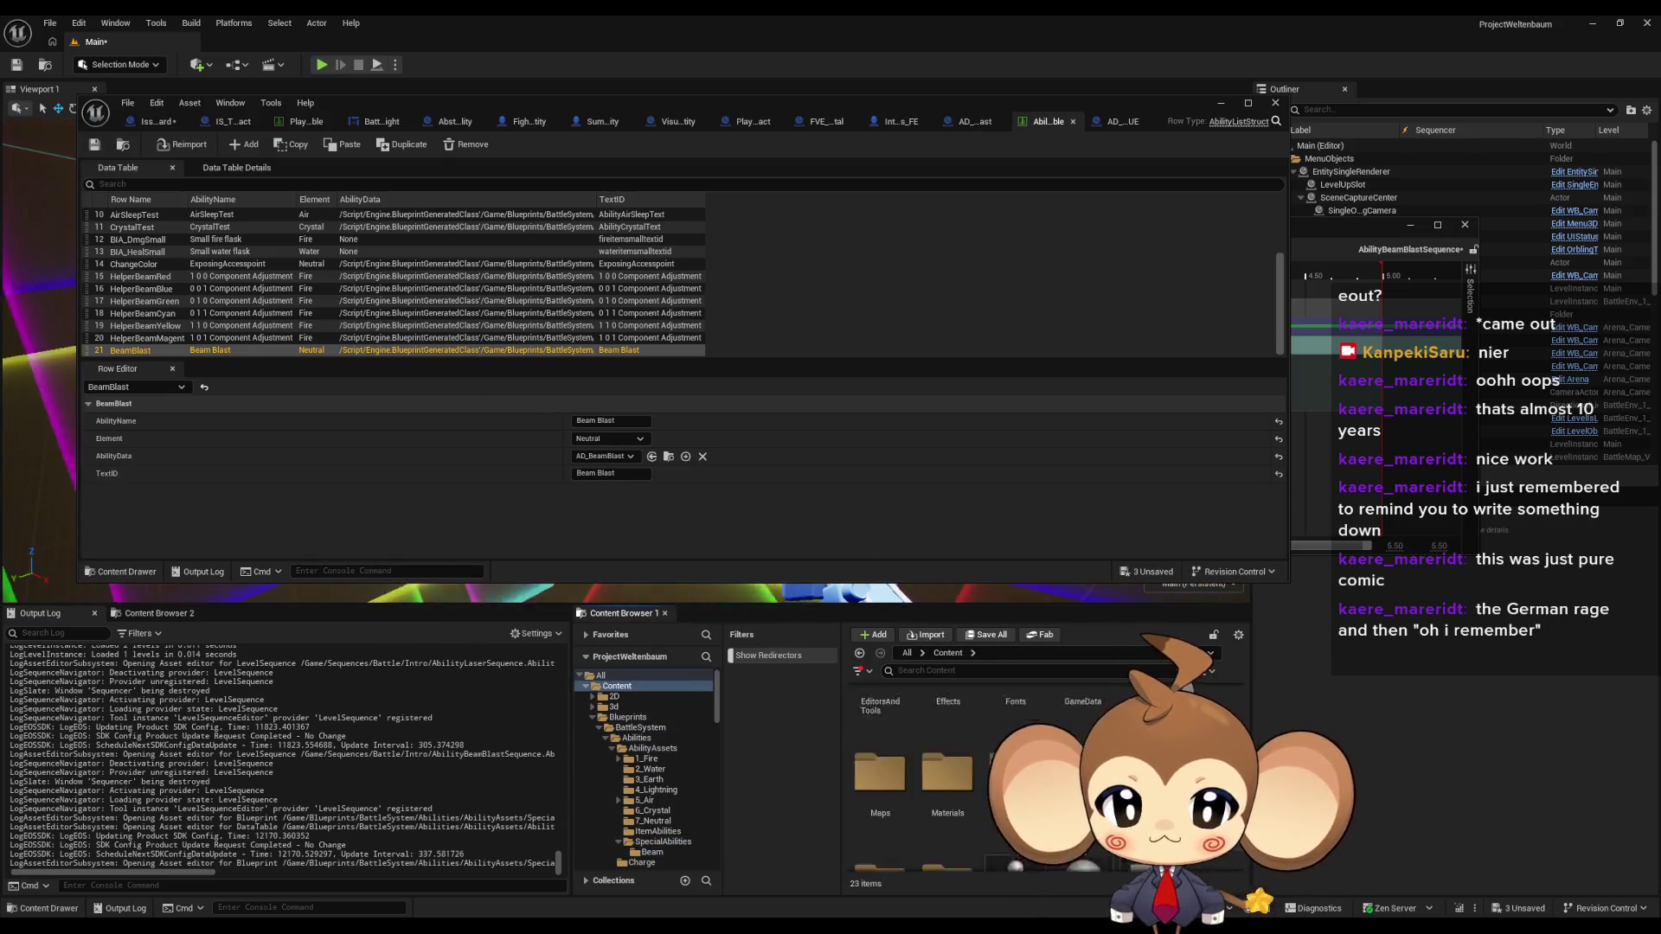
click(630, 773)
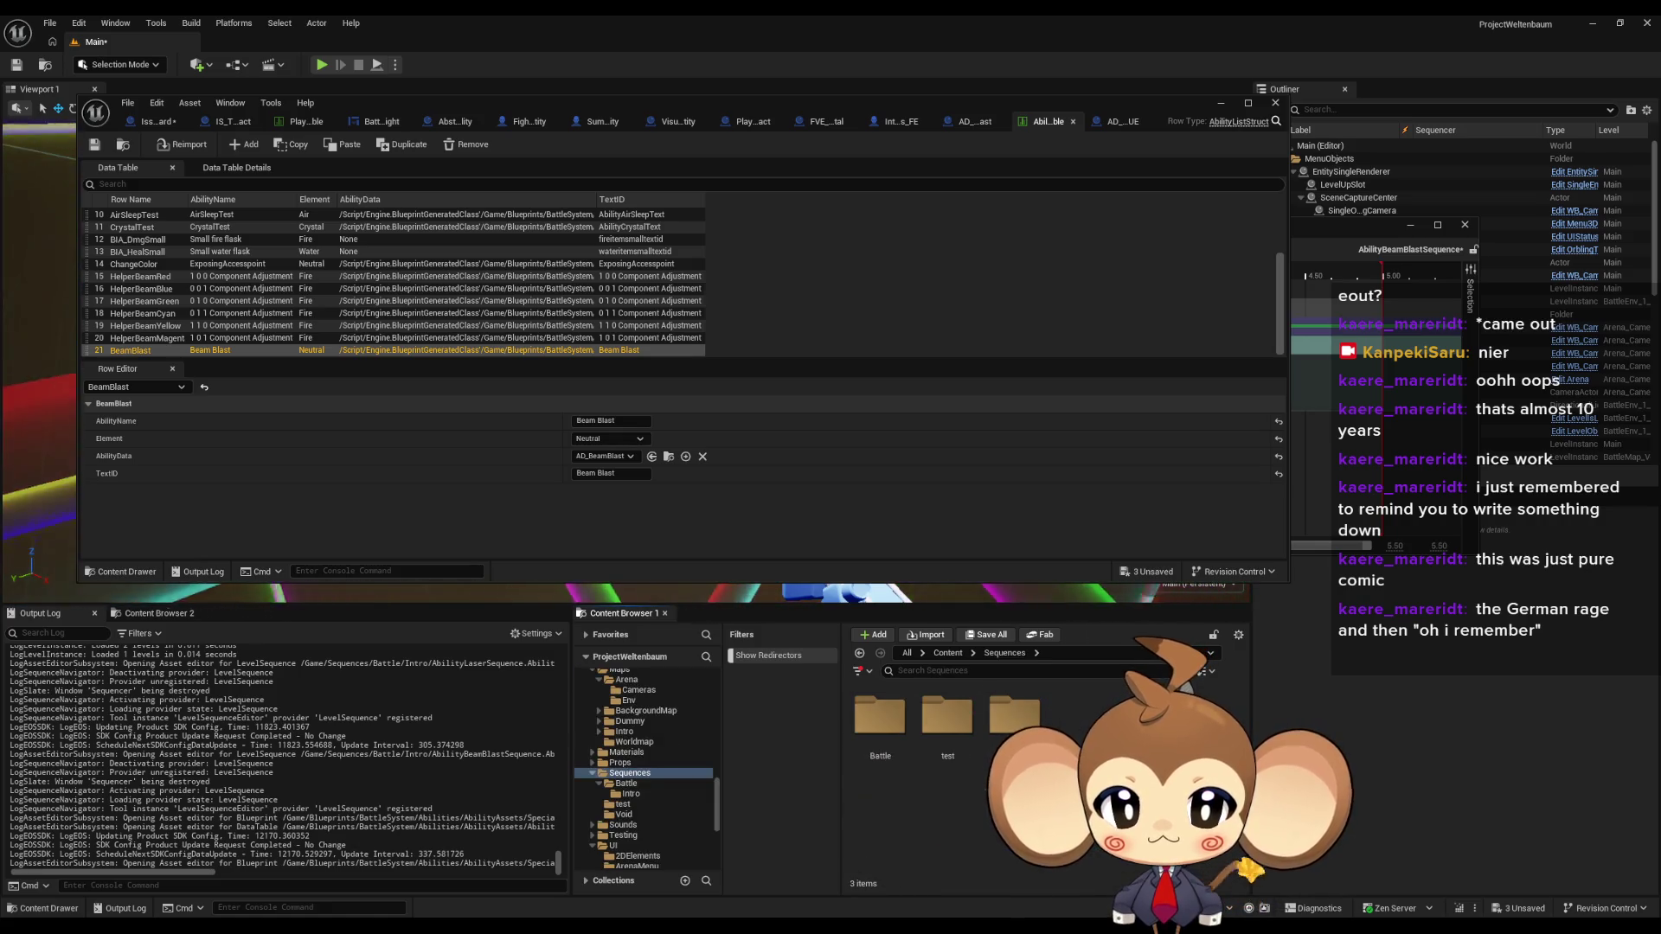
double_click(1038, 709)
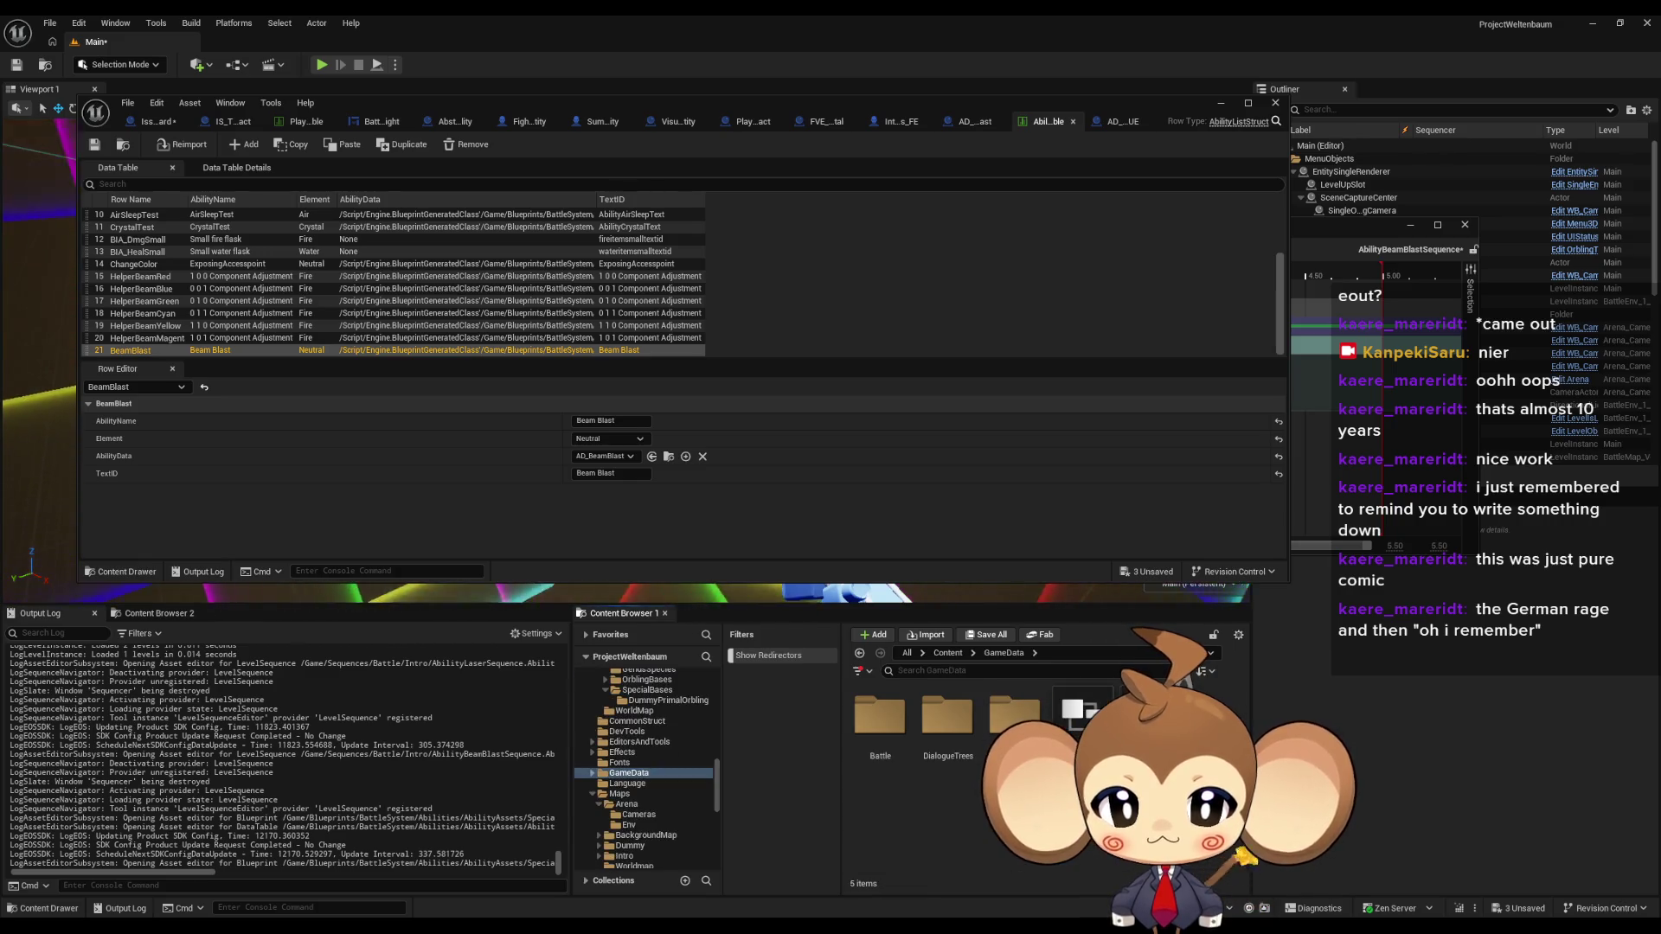
double_click(1146, 713)
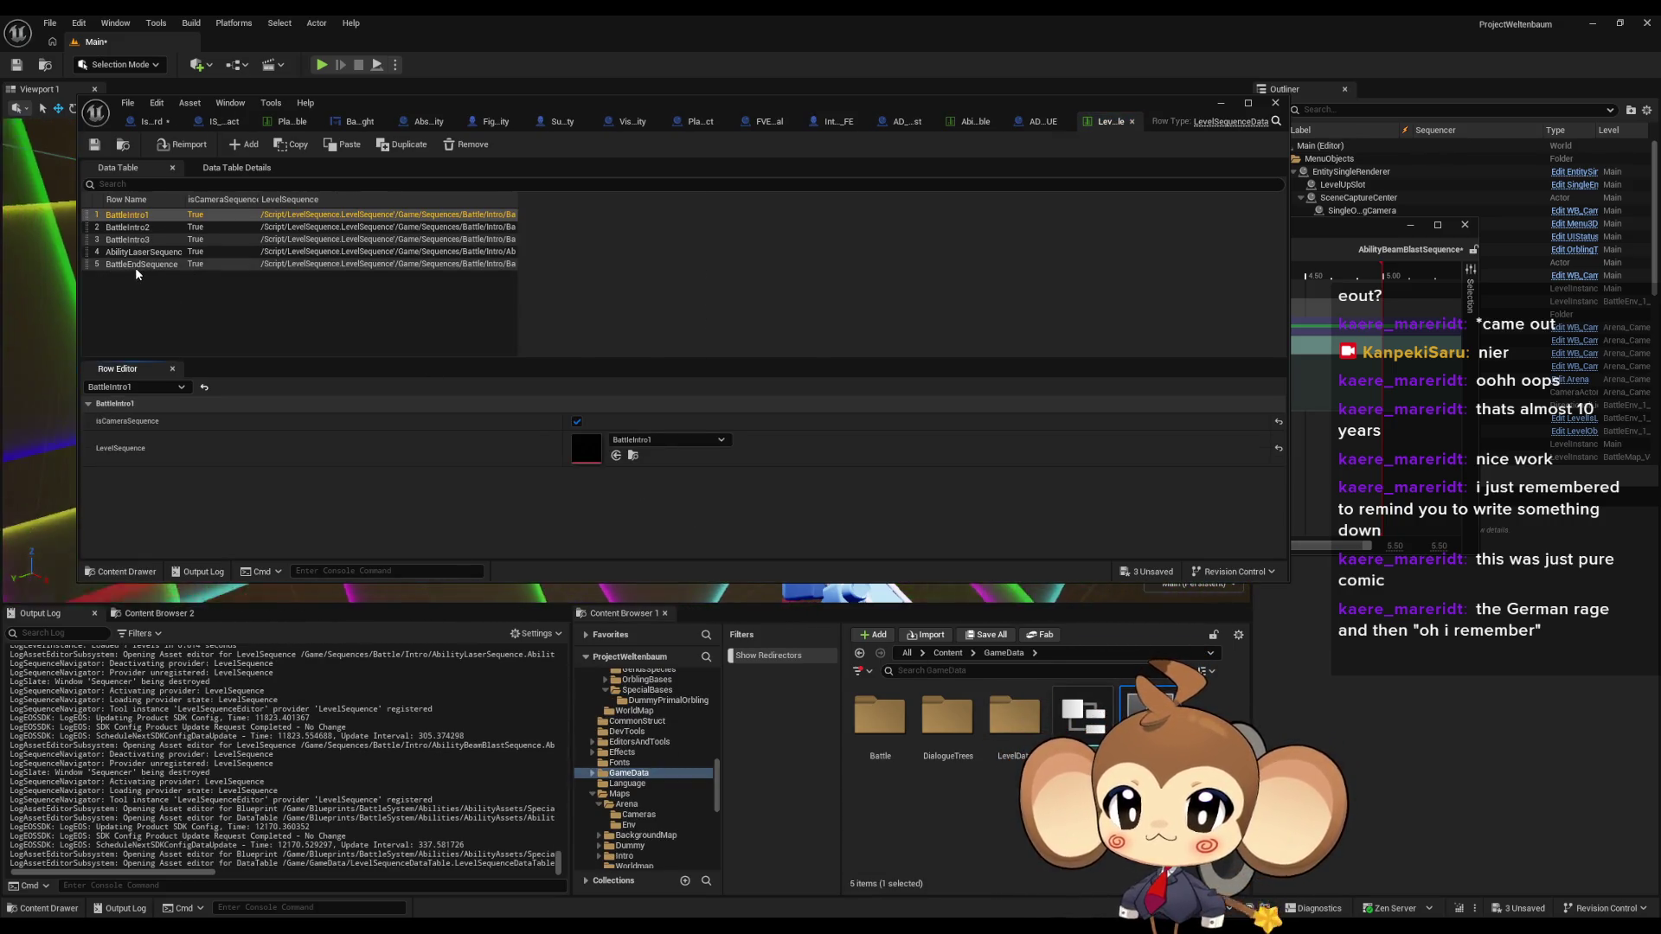
- Add a new row to the table named BeamBlastSequence
click(243, 145)
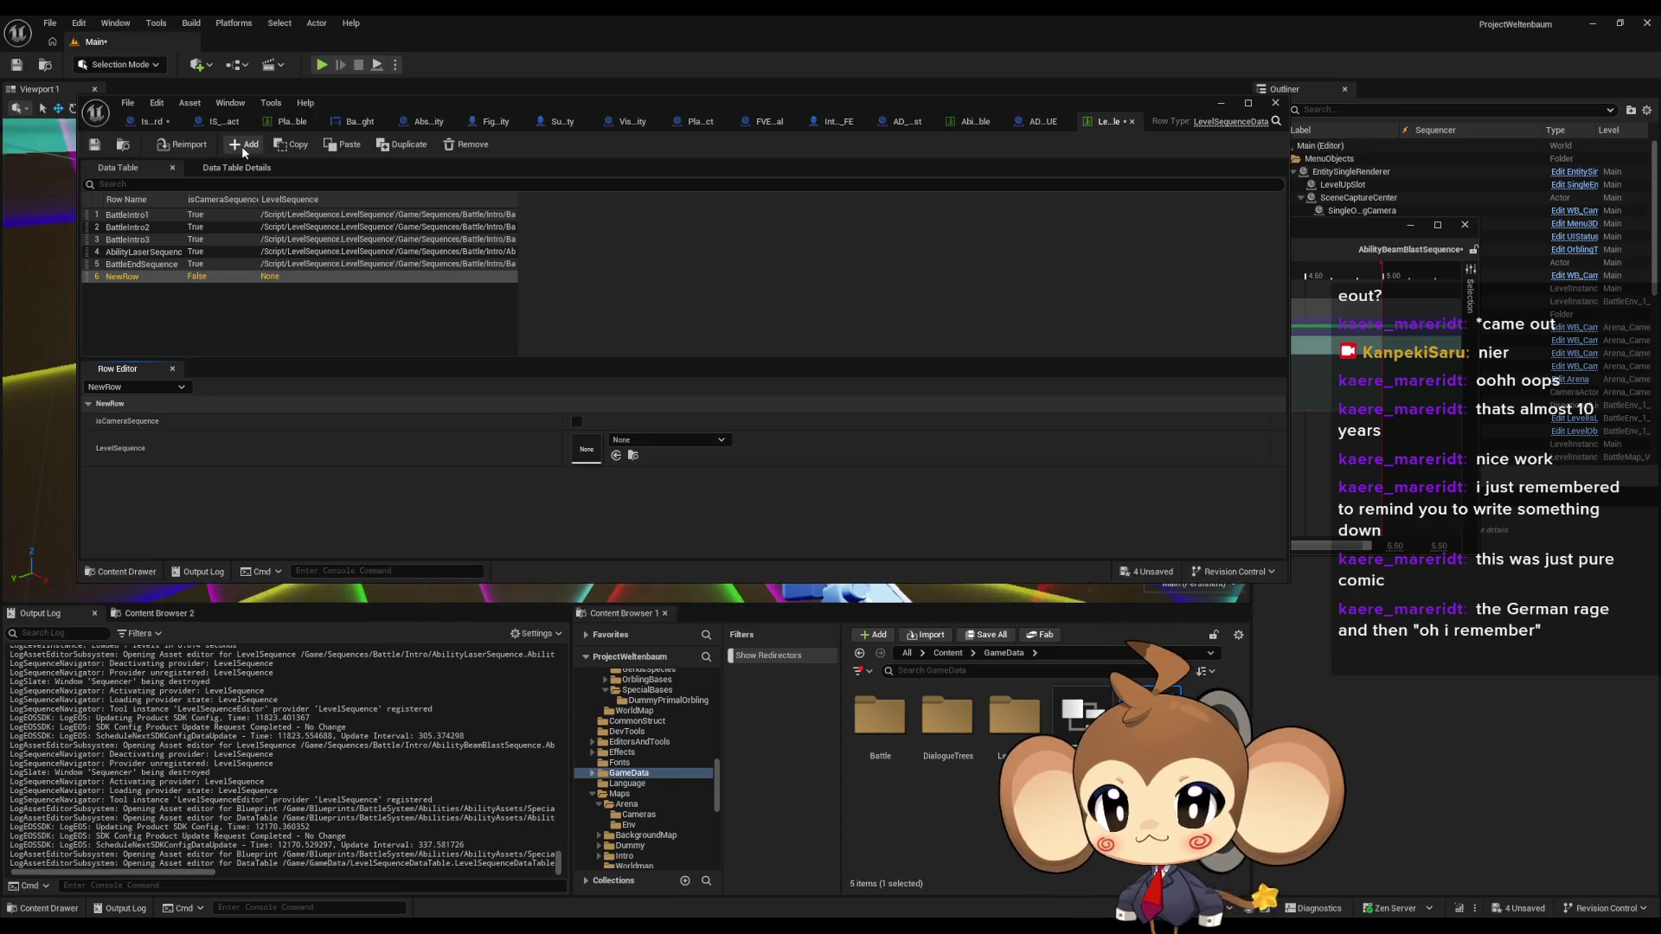
double_click(124, 277)
text(Bea)
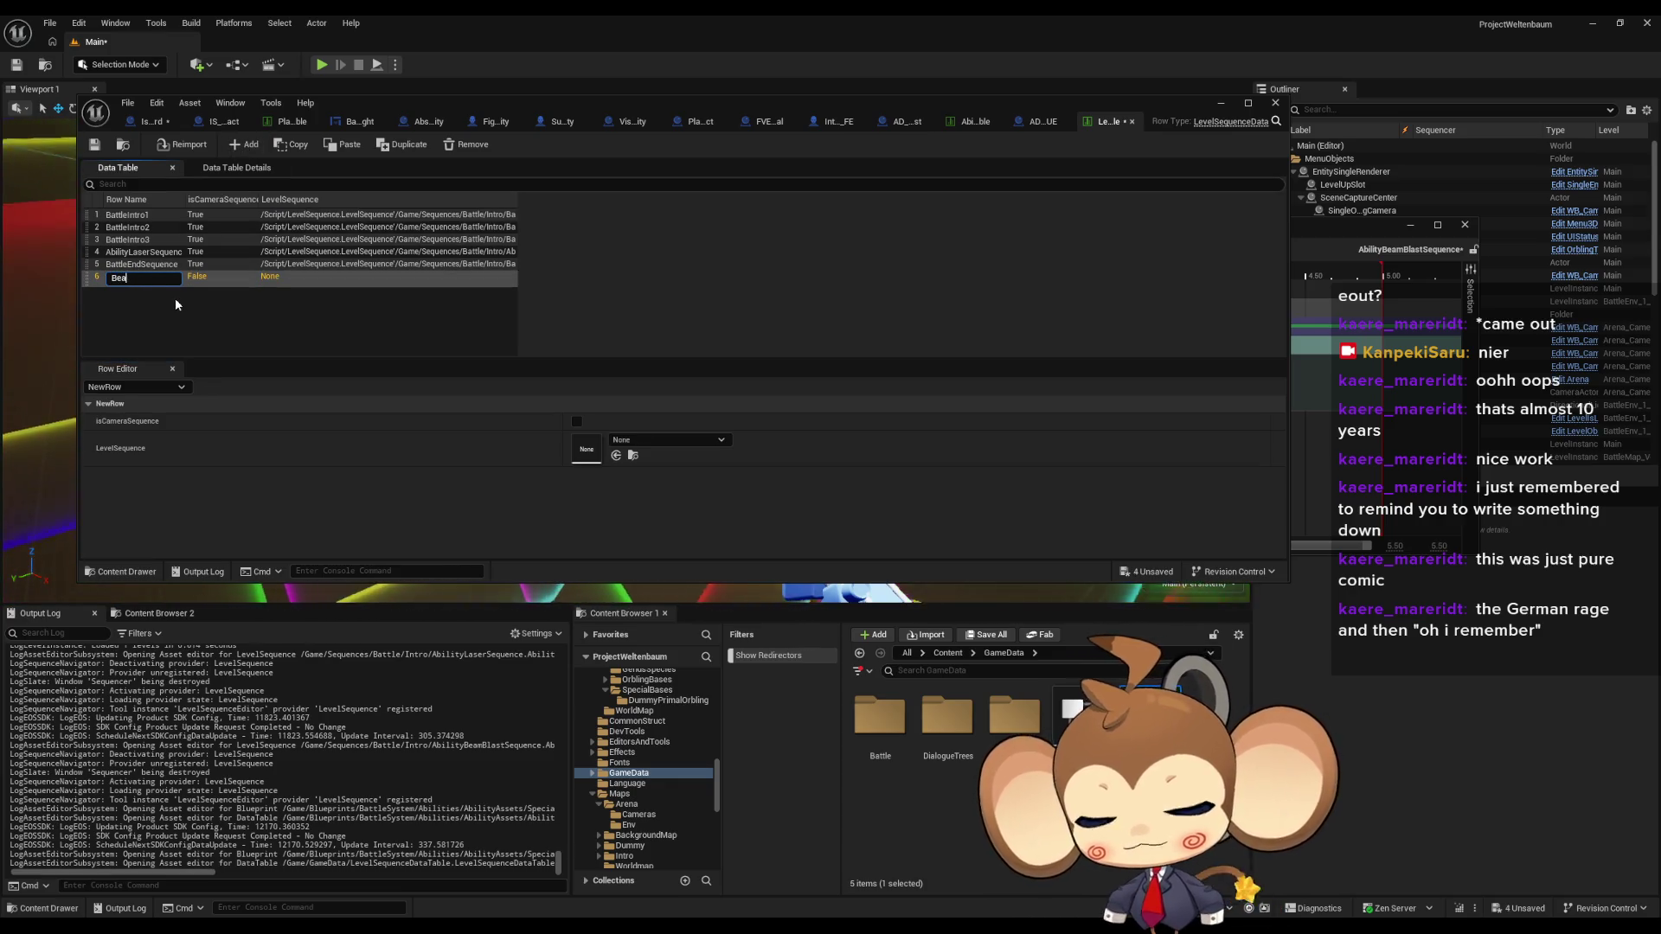
text(mBlast)
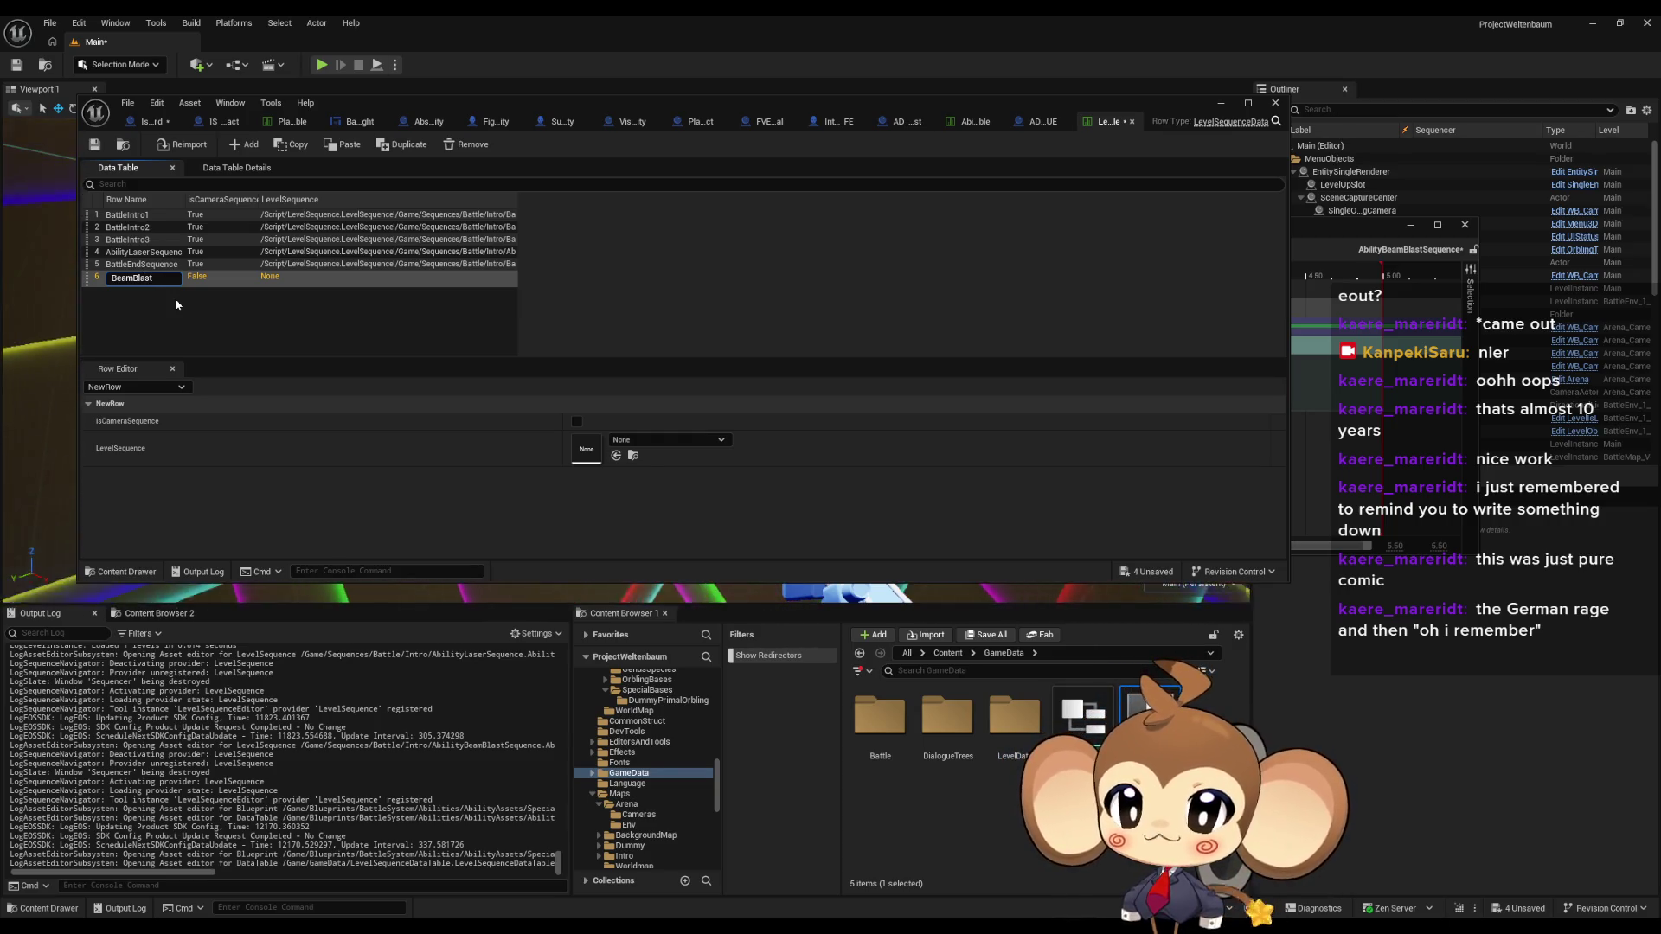
text(Se)
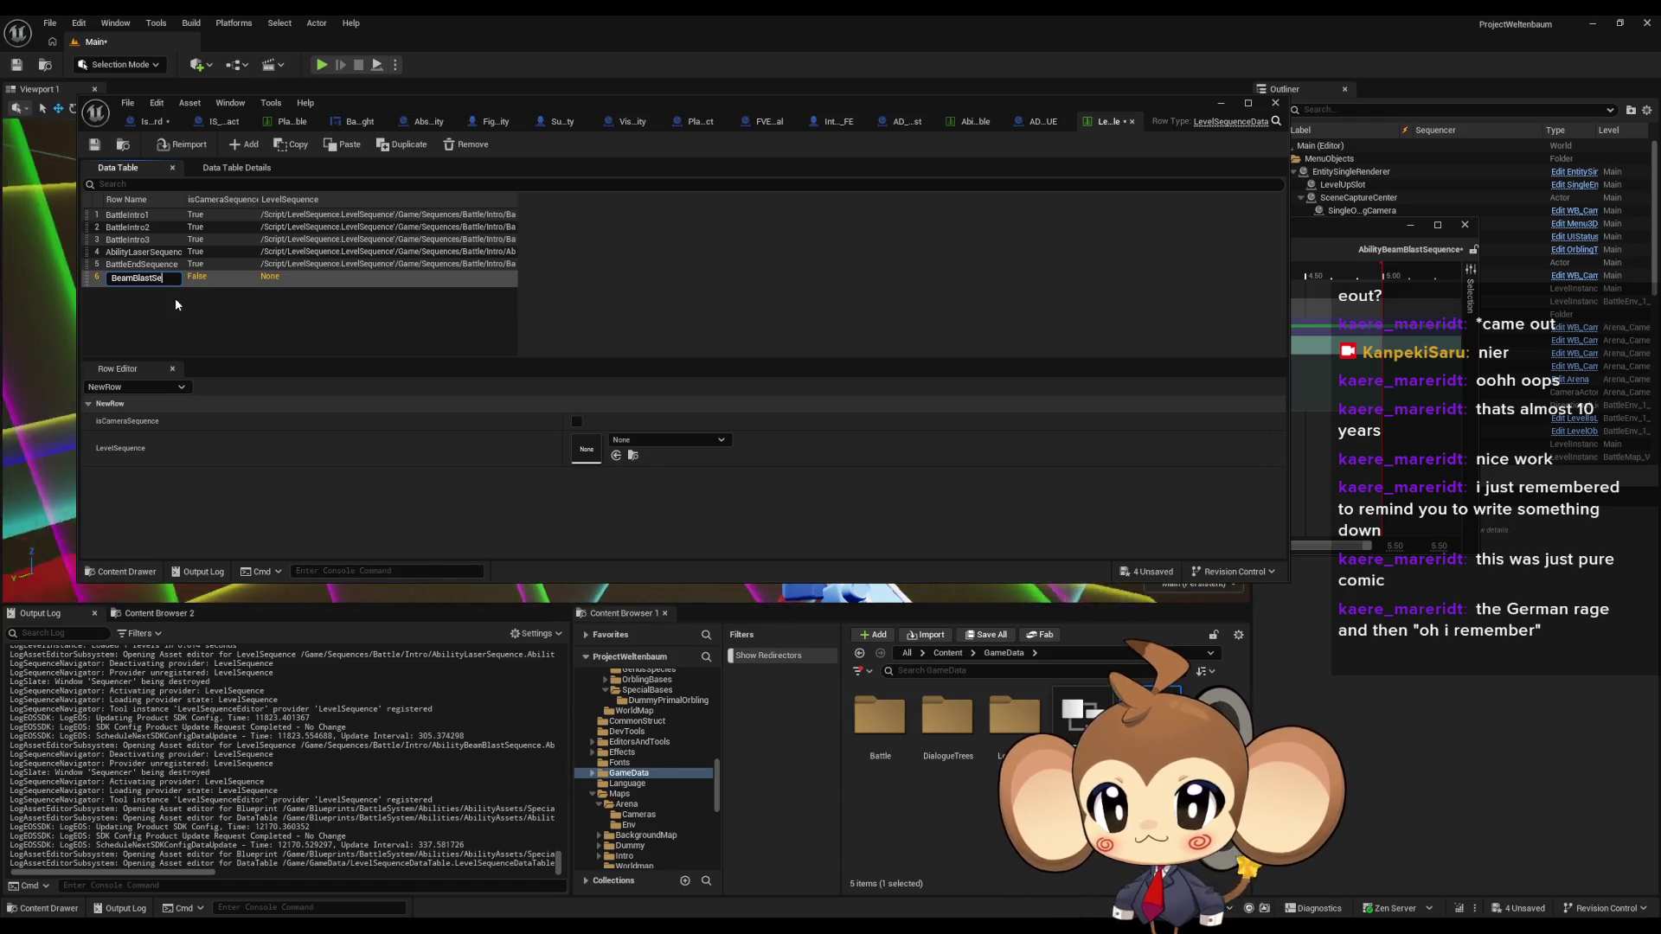
text(quence)
key(ctrl+a)
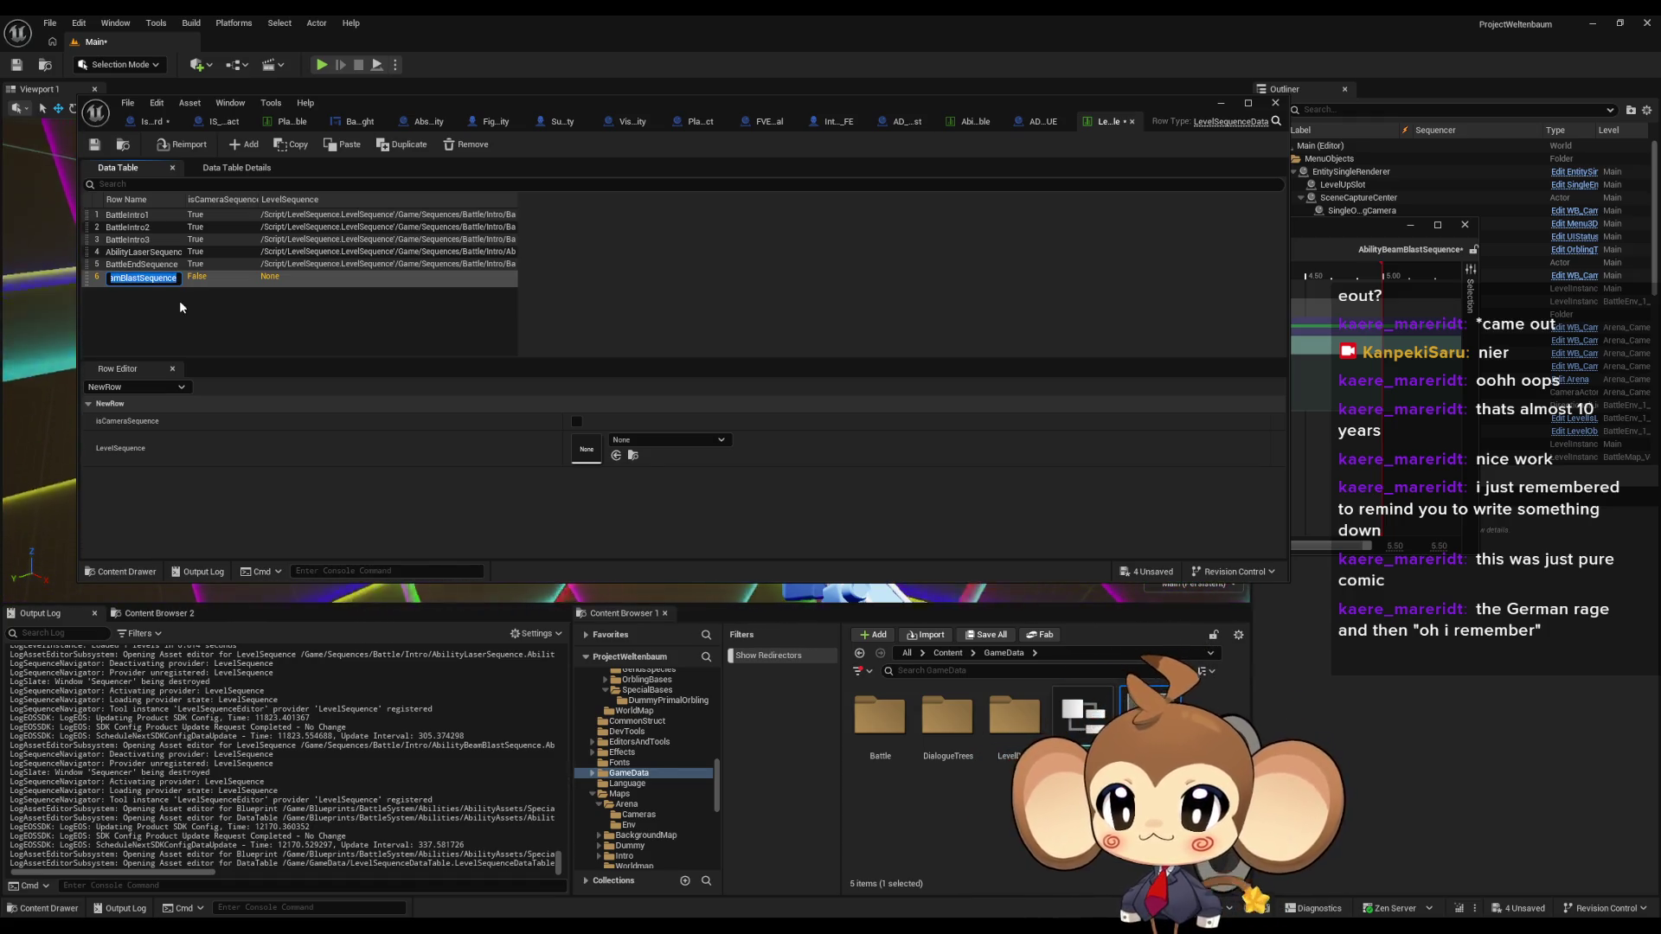
key(Return)
- Link the row to AbilityBeamBlastSequence, tick isCameraSequence, and save the table
click(647, 441)
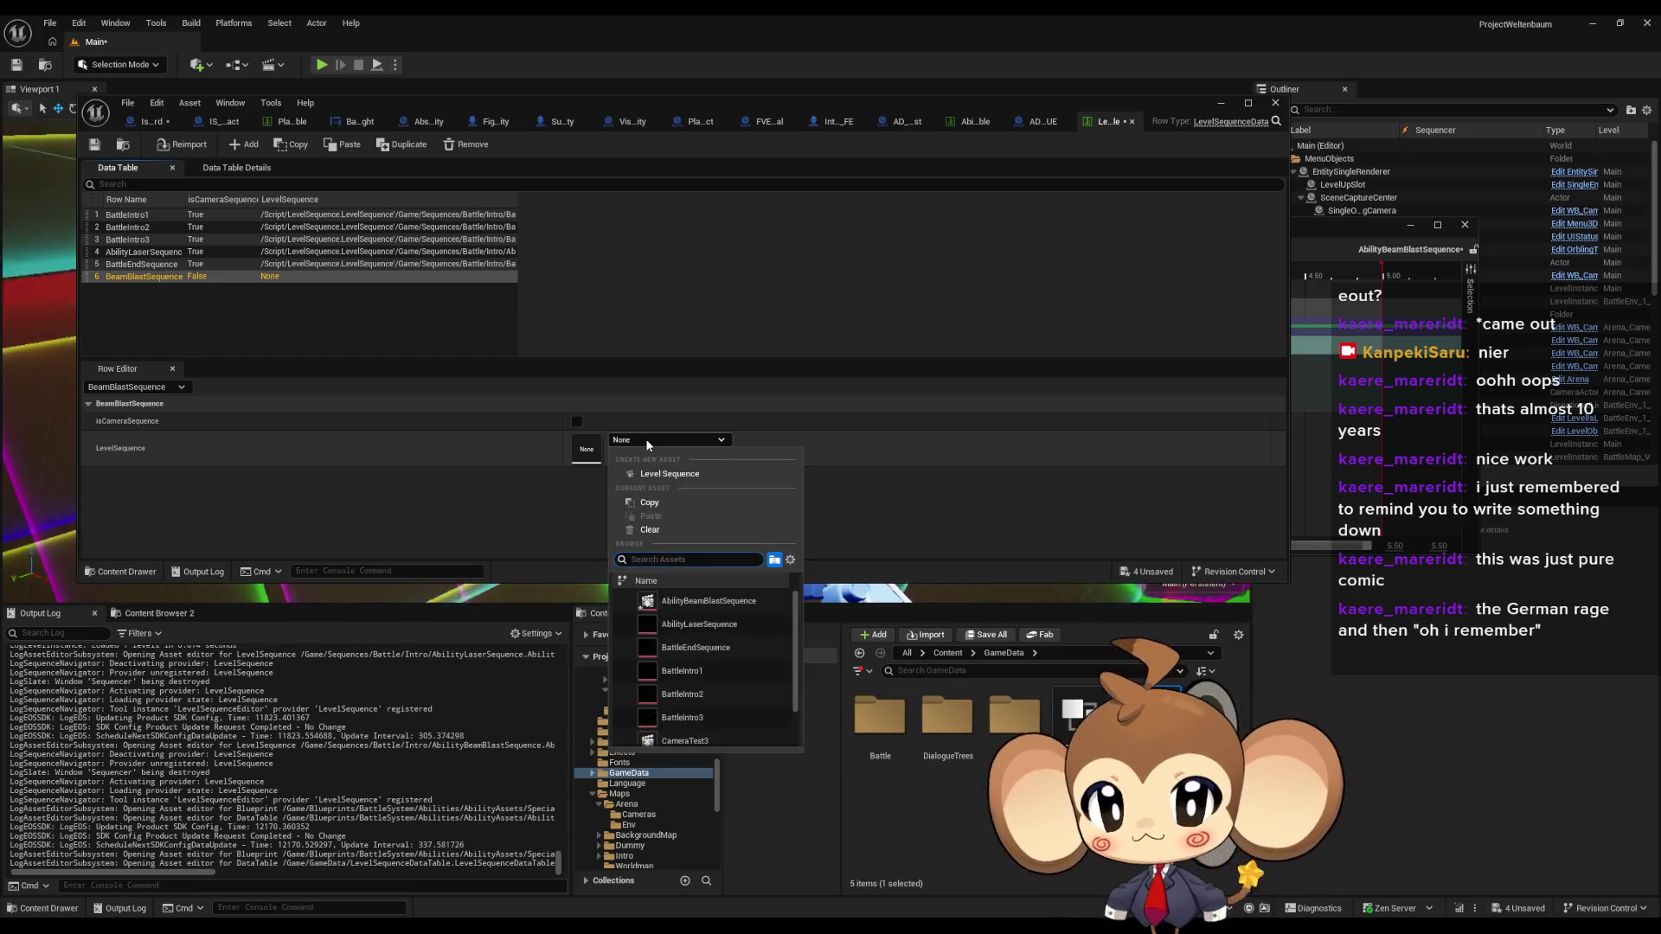
text(beam)
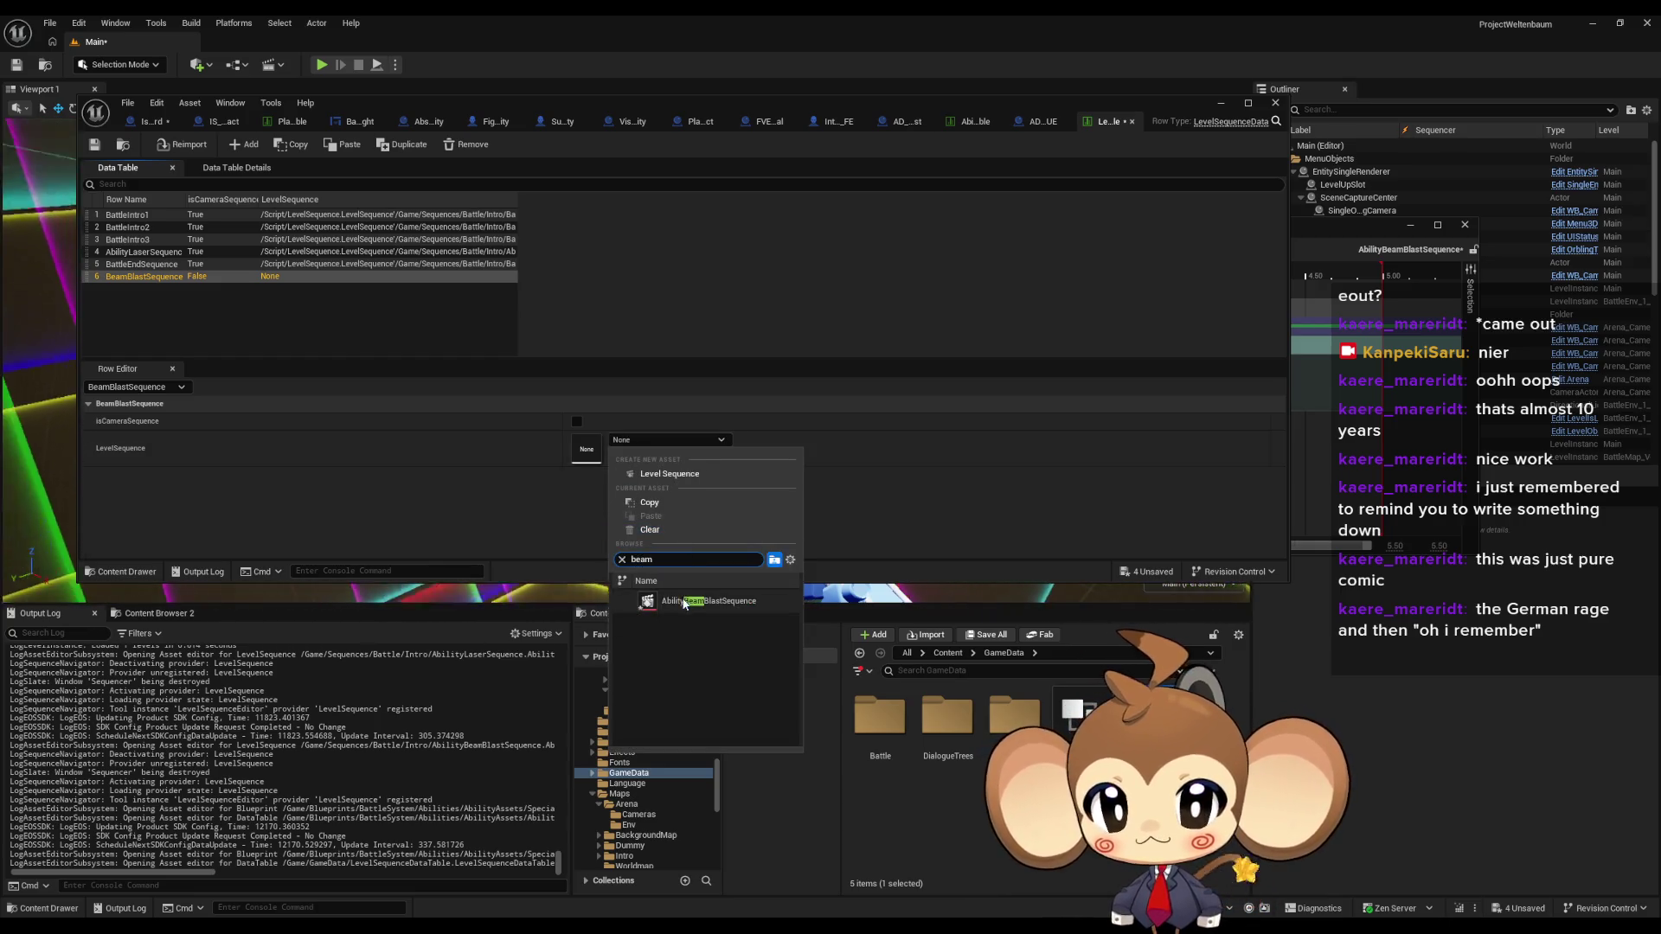
click(683, 601)
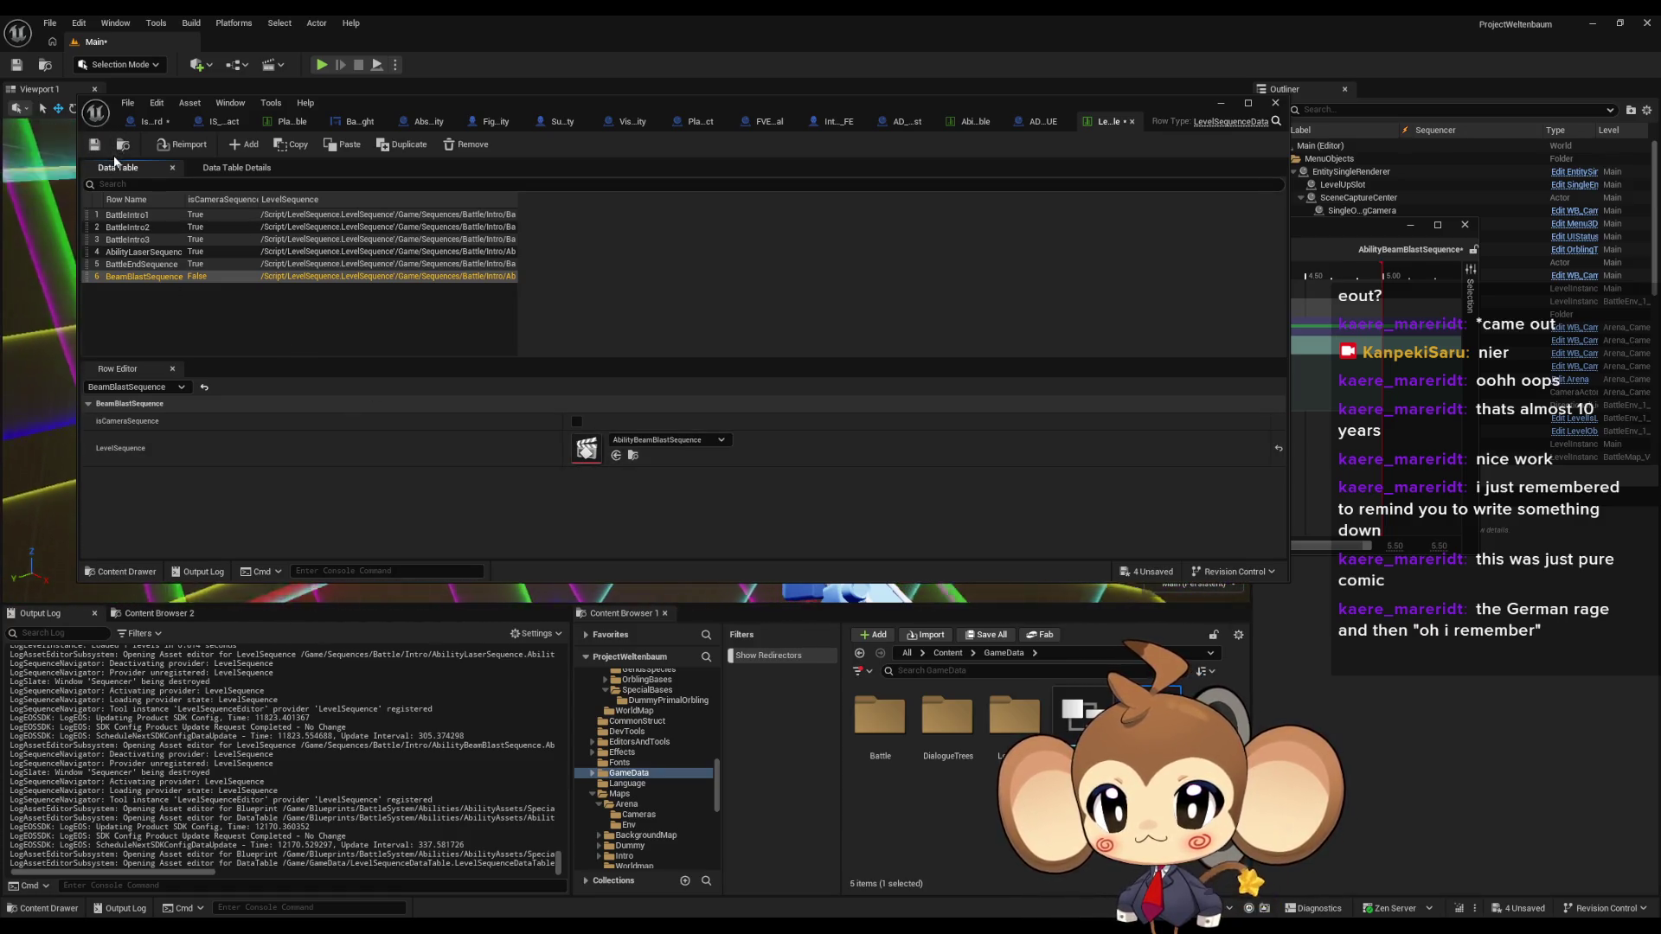
click(577, 422)
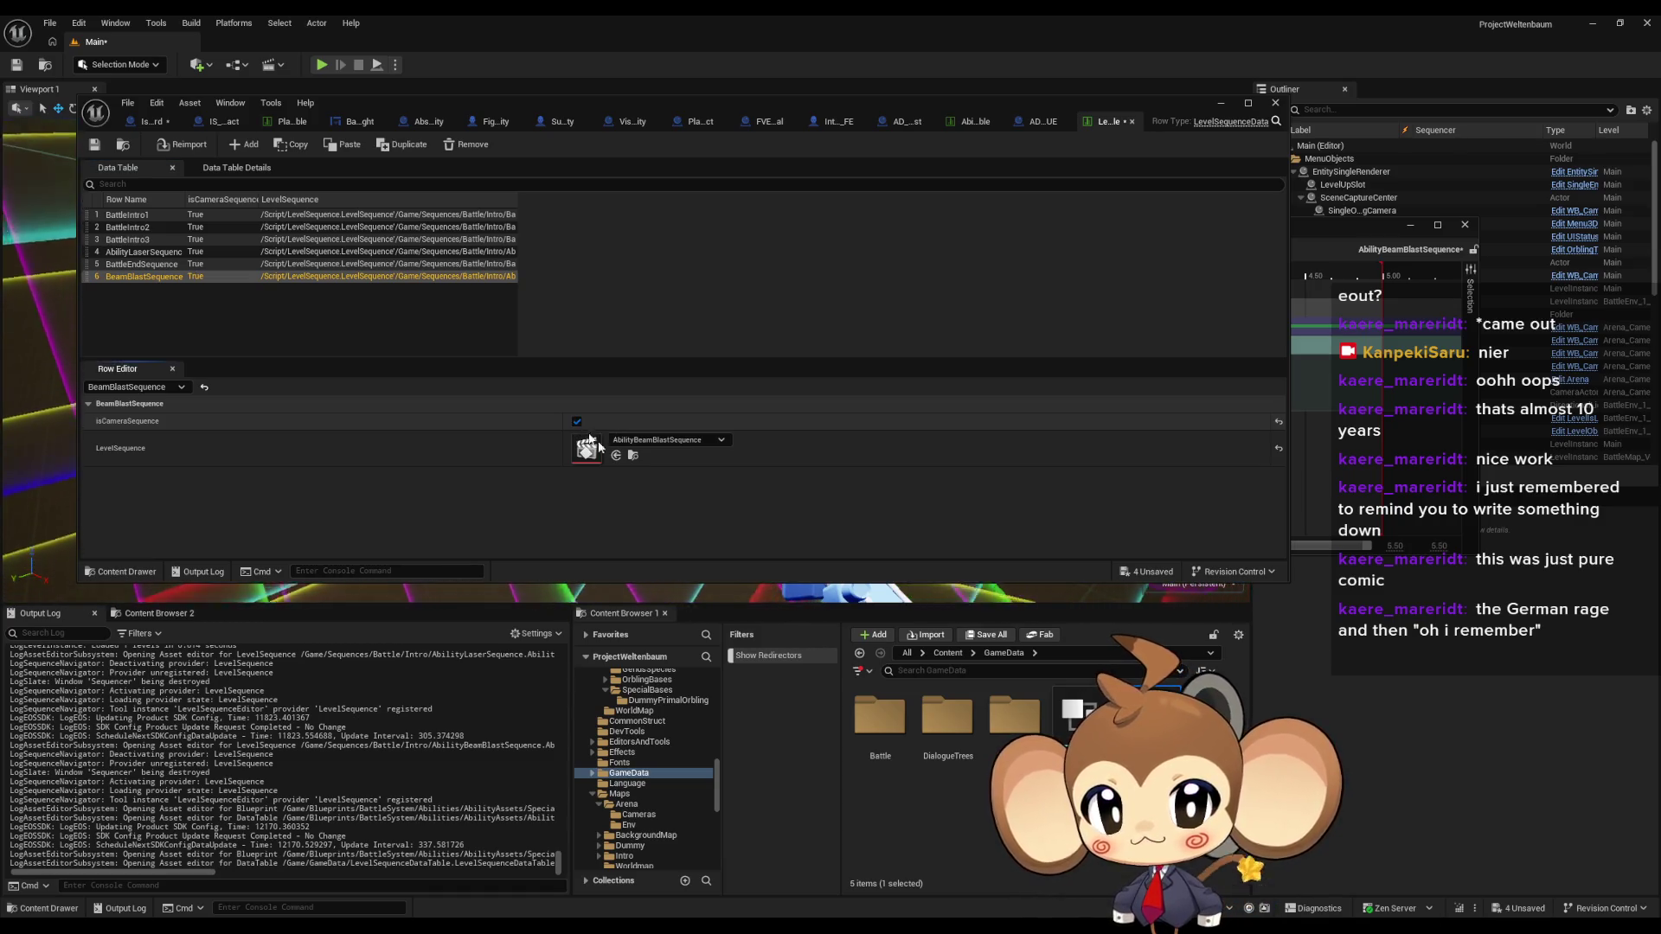
key(ctrl+s)
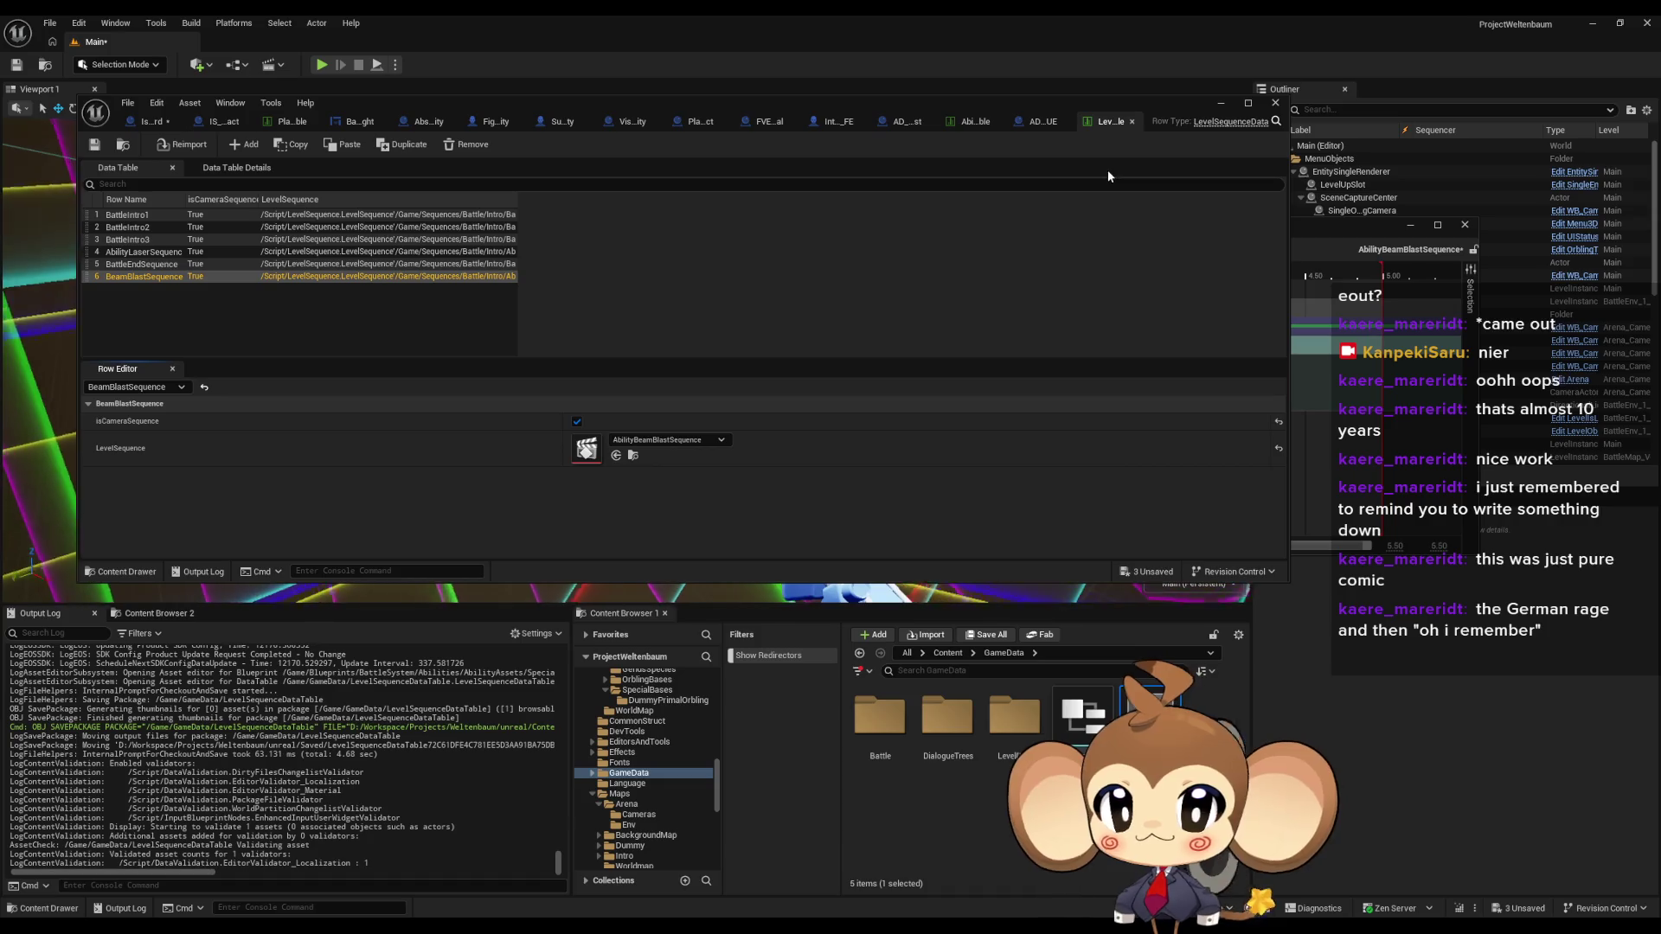
- Change AD_BeamBlast's Level Sequence to BeamBlastSequence and save the asset
click(1034, 122)
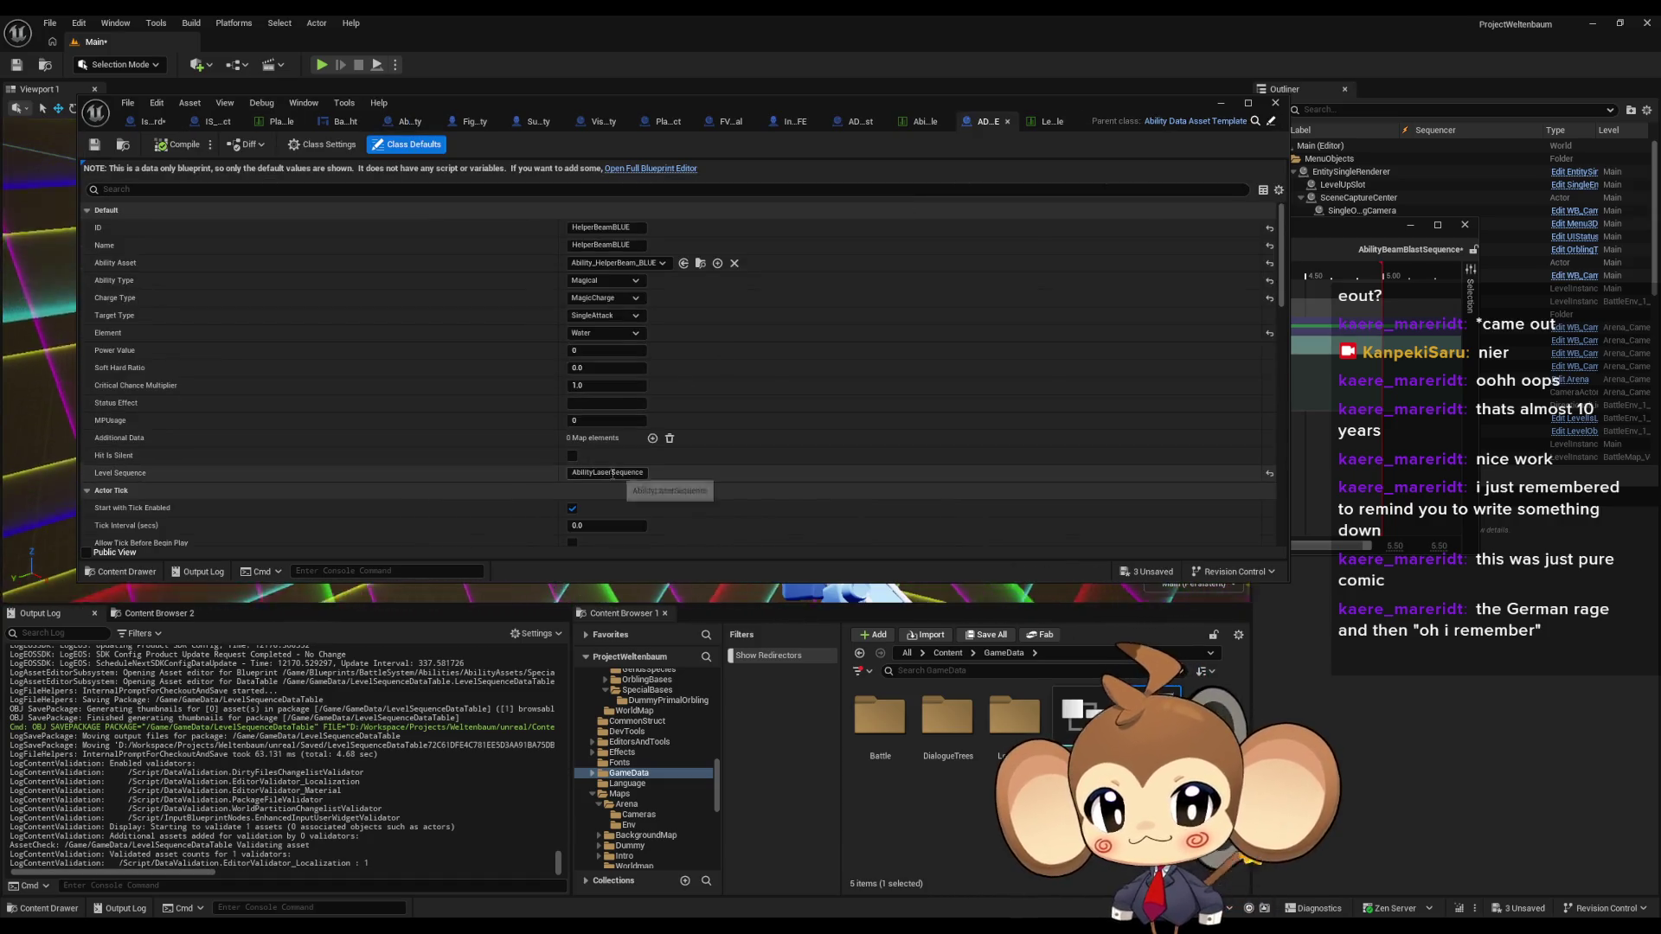
click(861, 124)
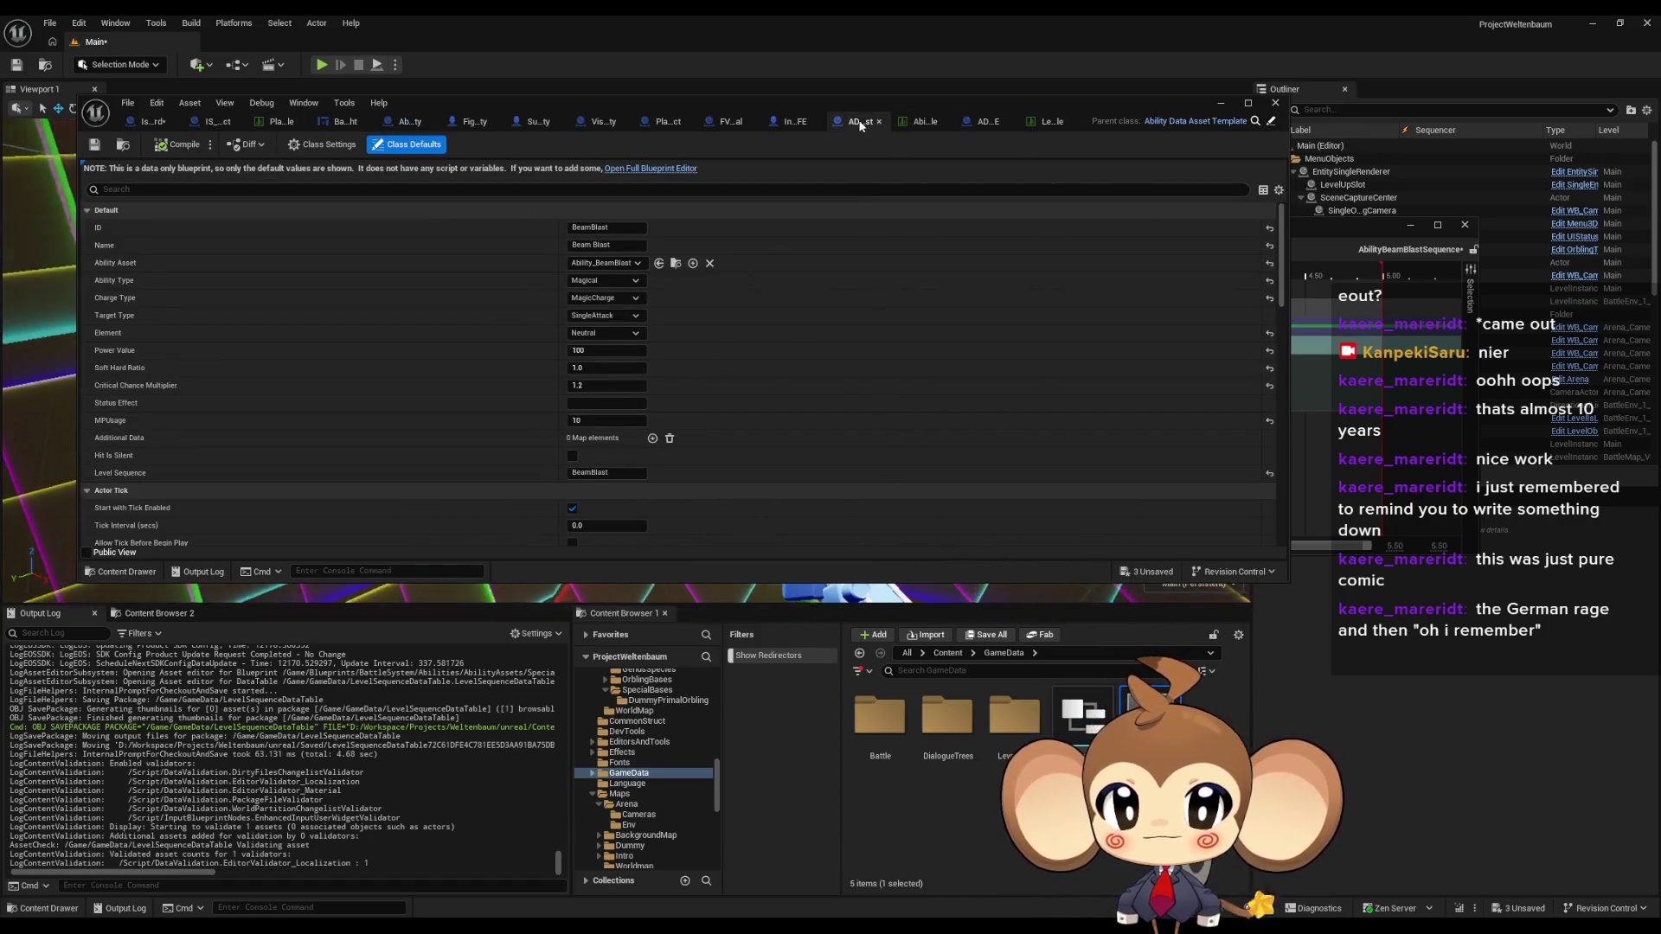
click(623, 472)
text(Sequence)
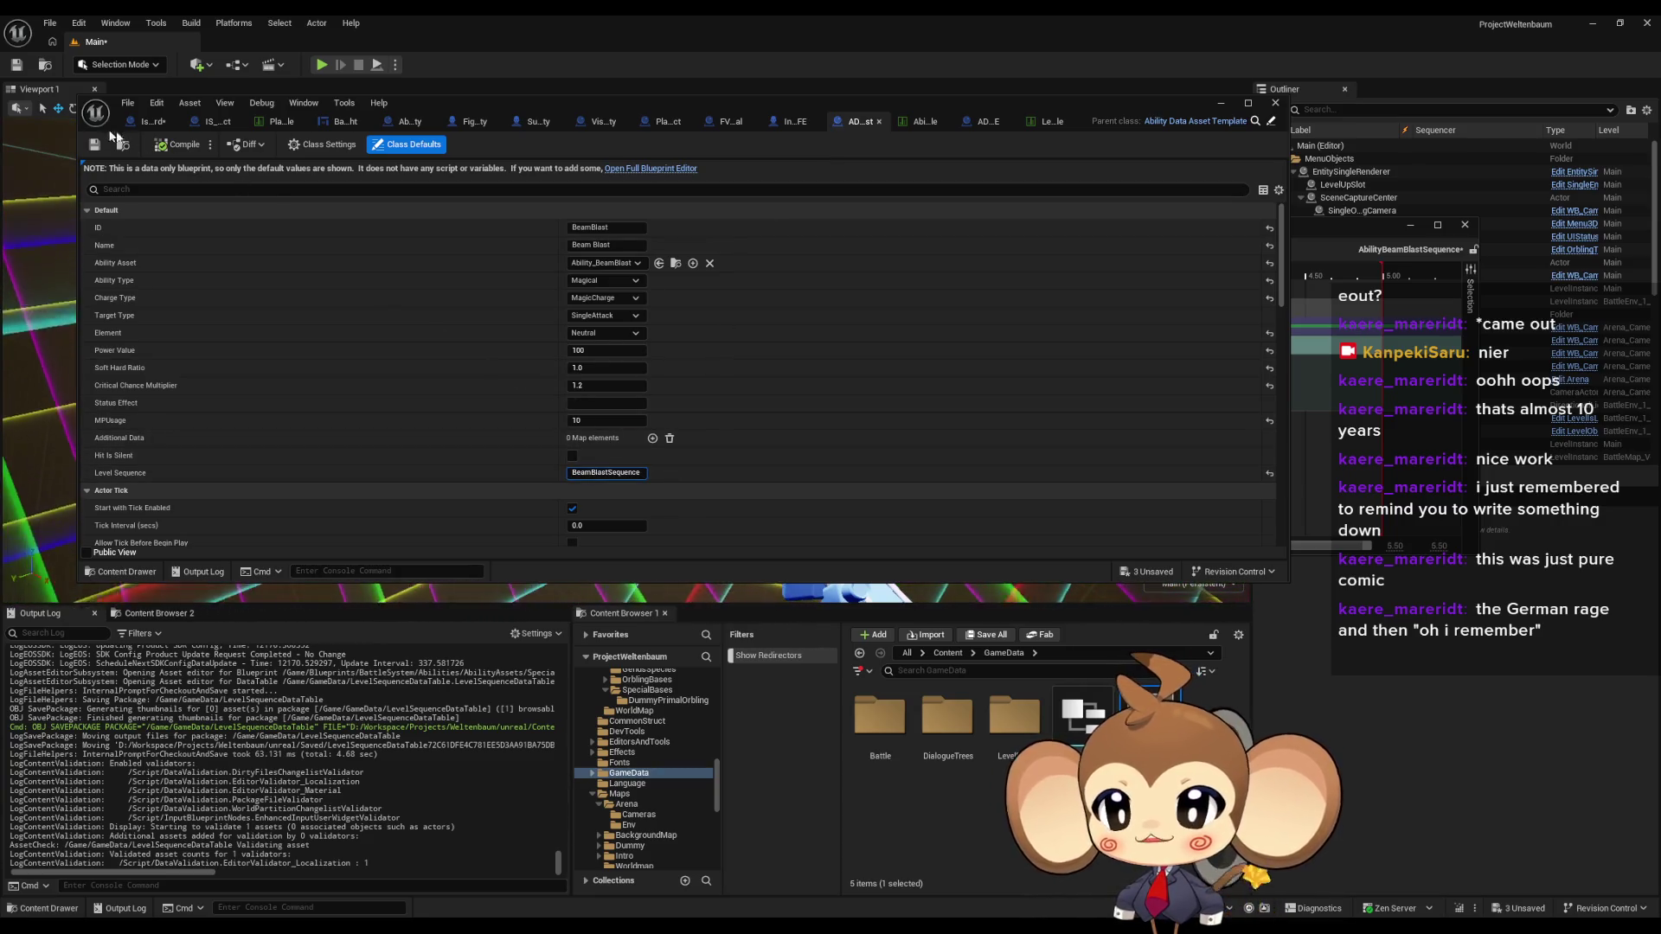
click(94, 144)
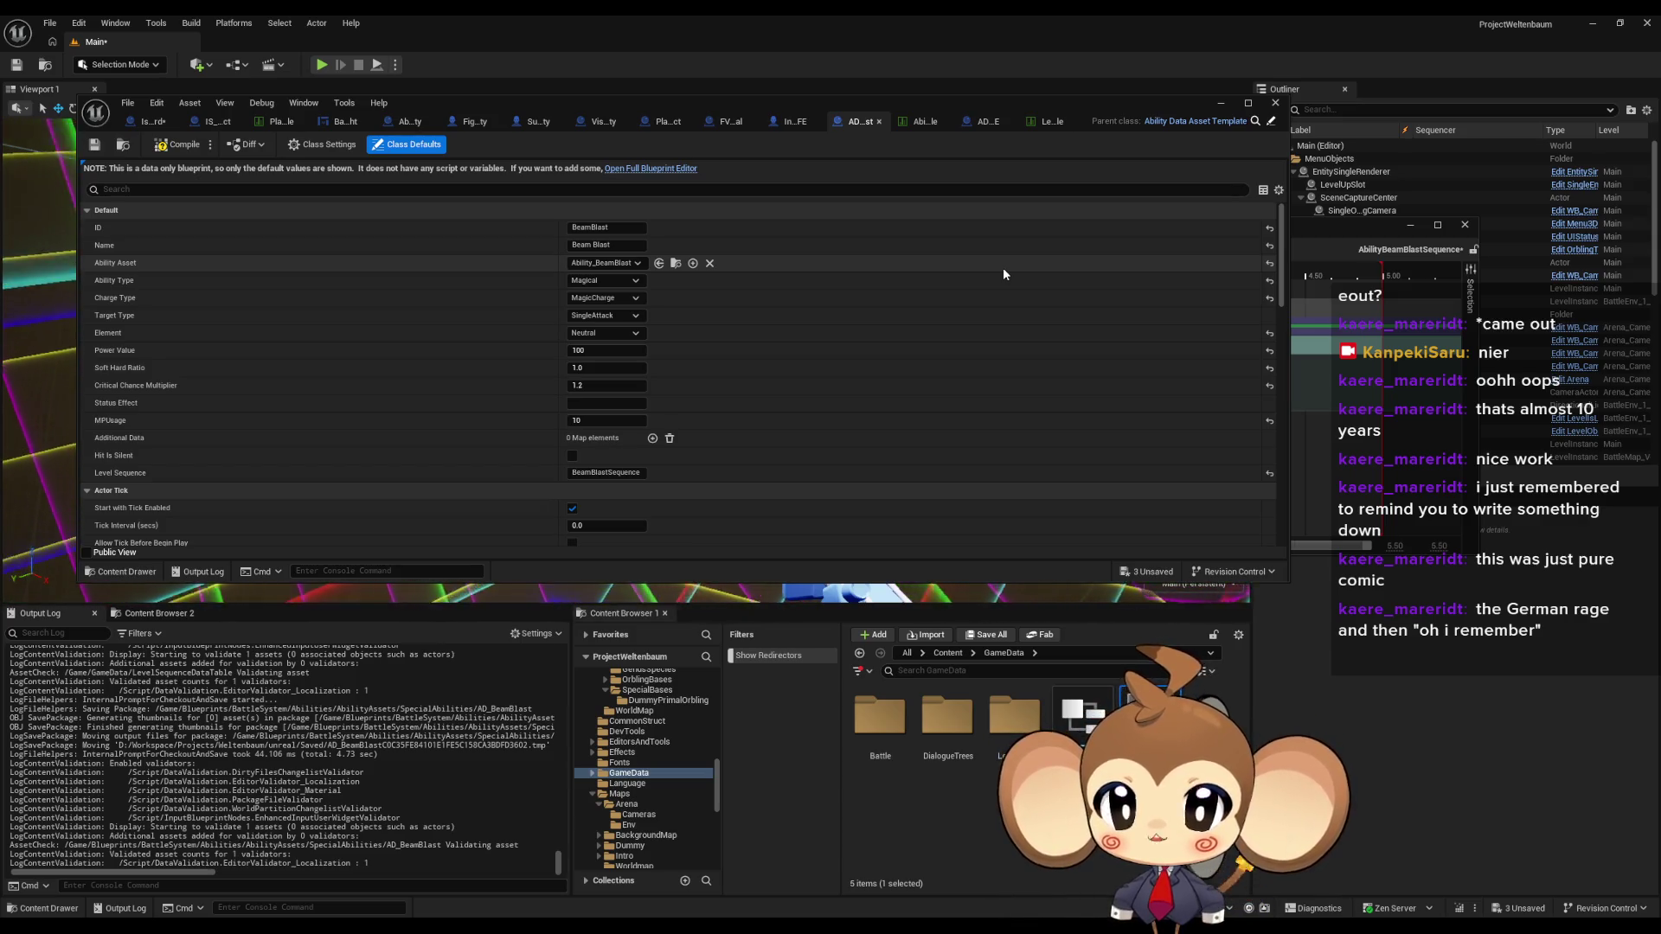
click(1045, 122)
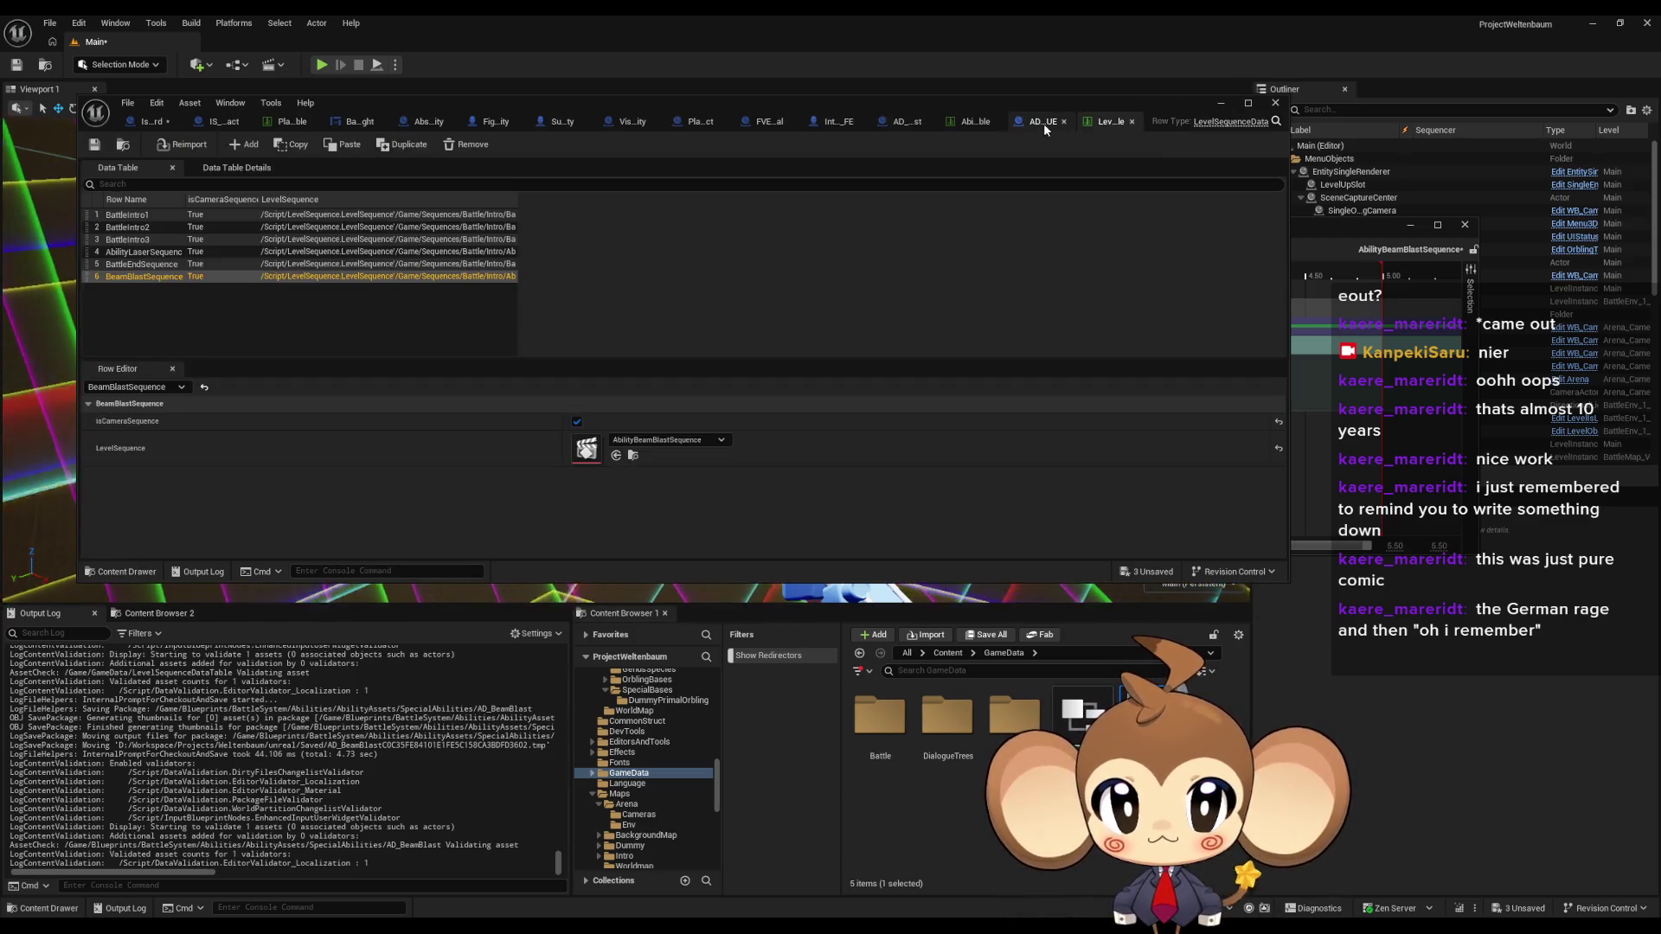
click(1218, 105)
- Delete the BattleEnv_1 and BattleMap_VoidLevel instances from the level
click(1465, 225)
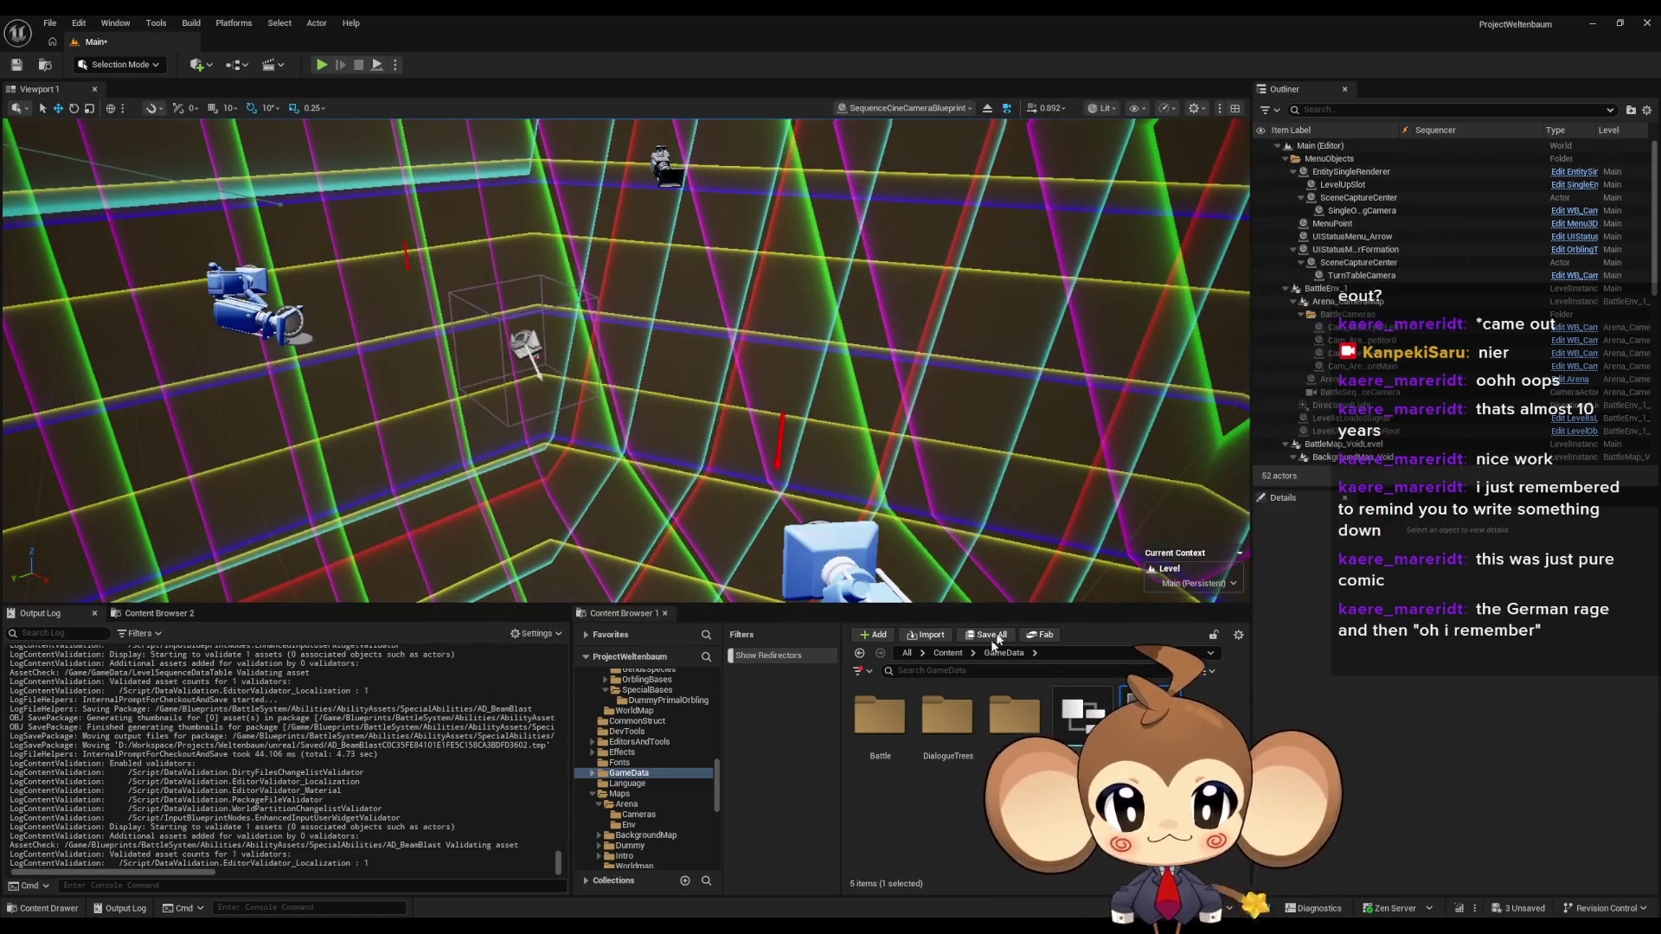
click(955, 653)
scroll(1038, 779, down, 3)
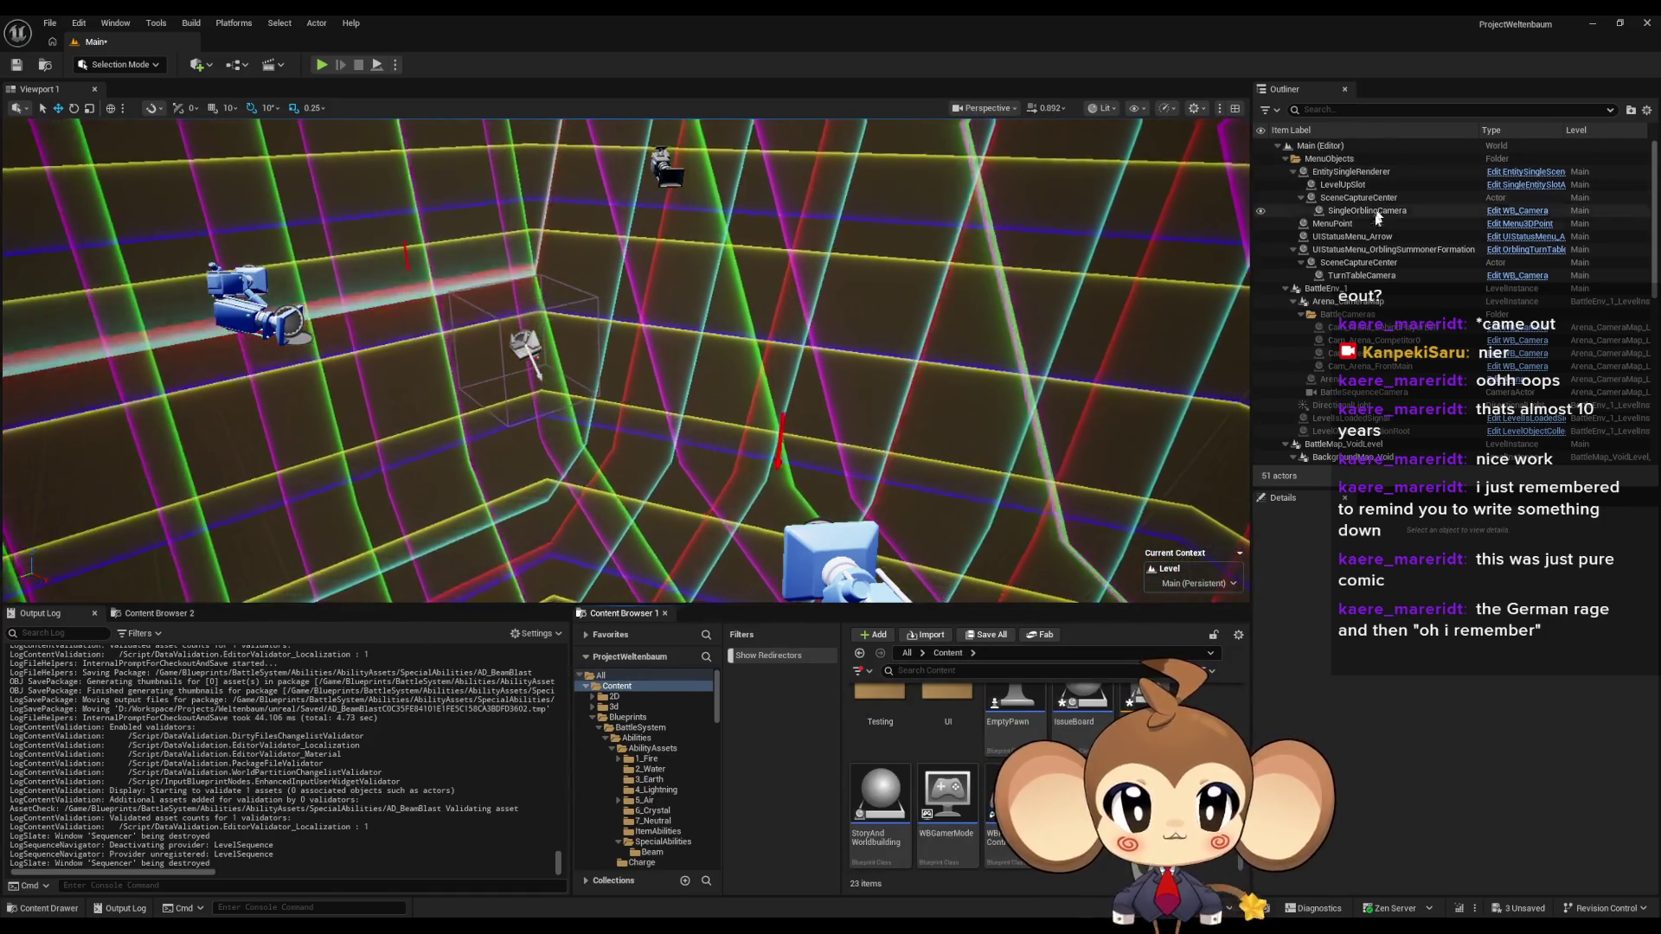
click(1367, 289)
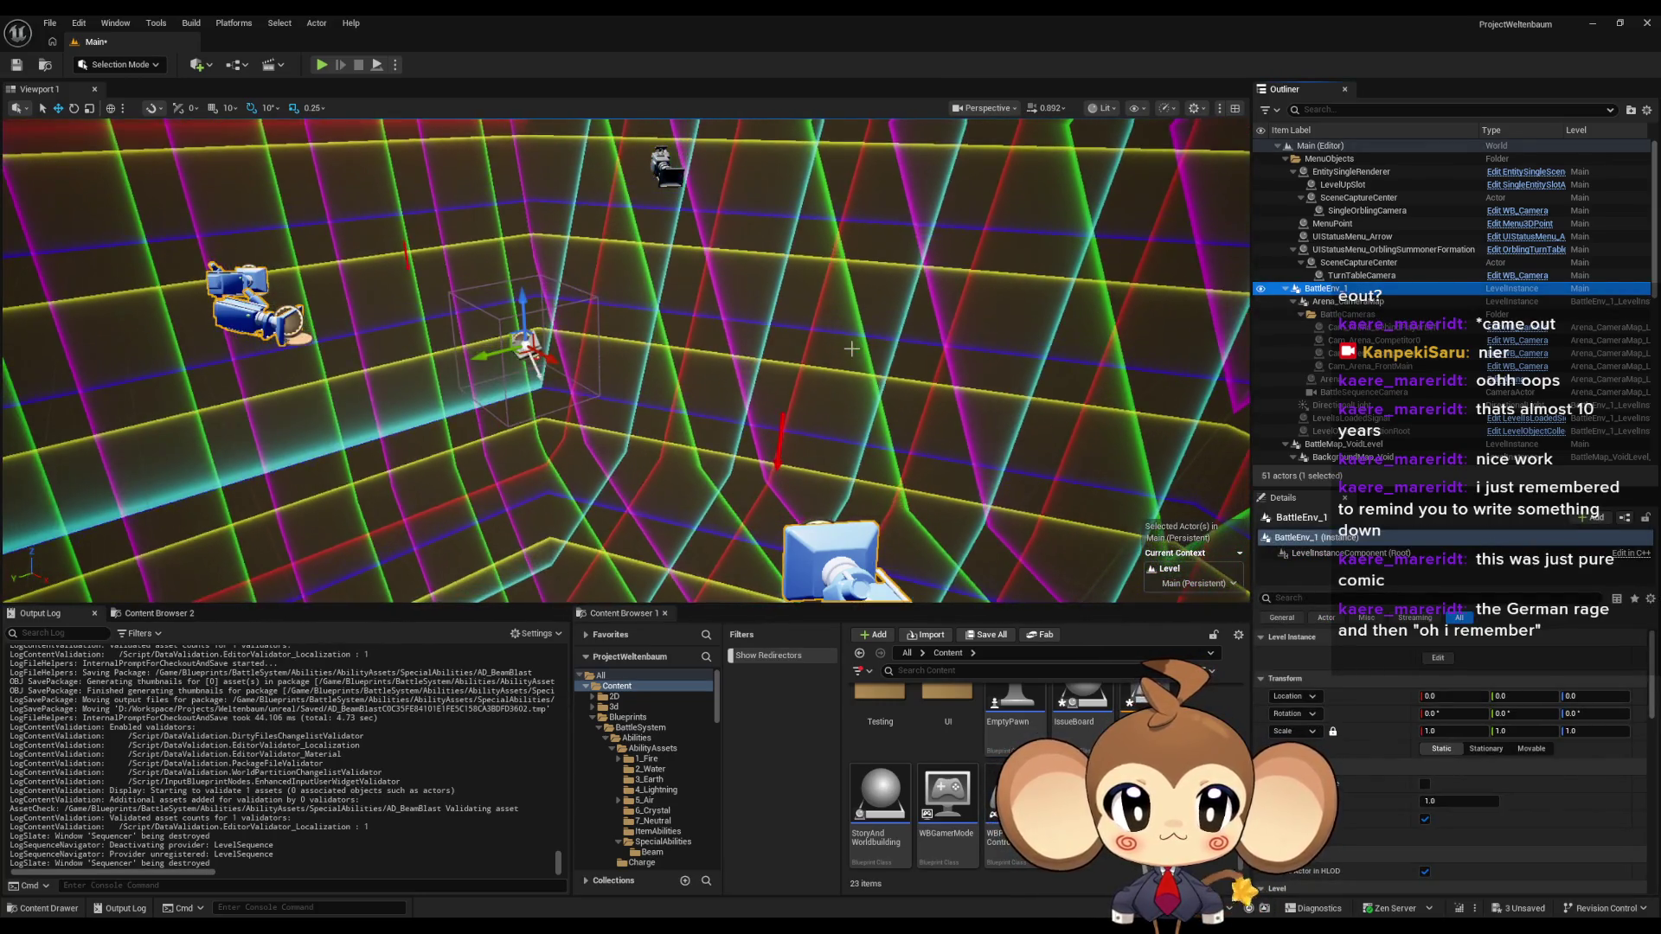
key(Delete)
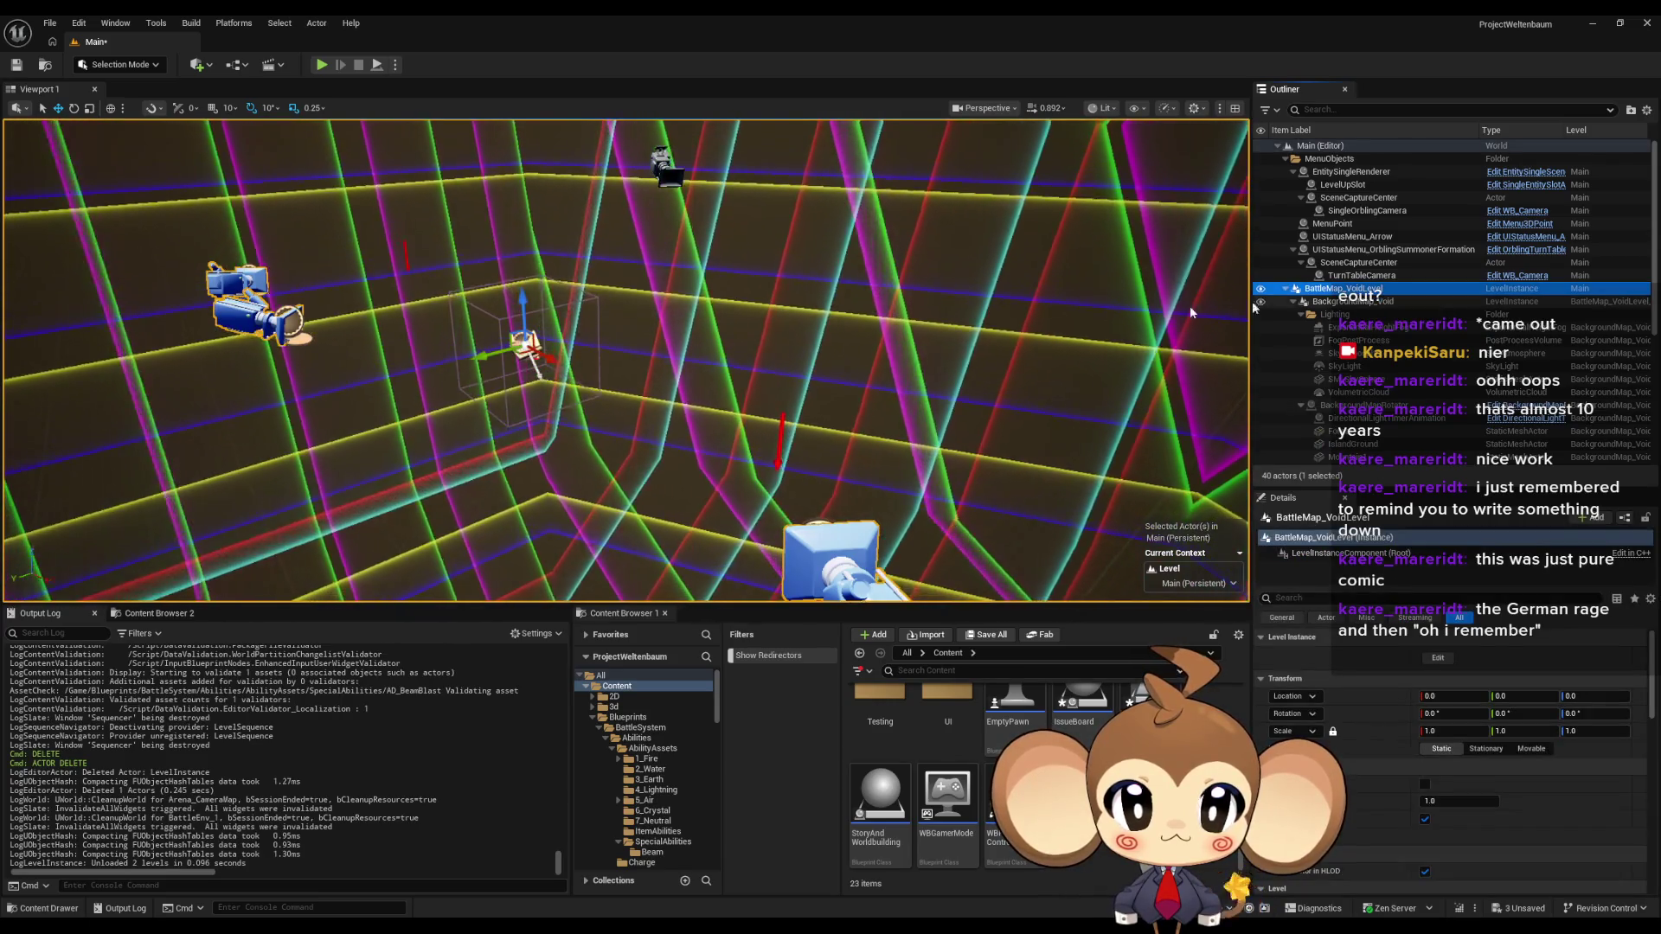
key(Delete)
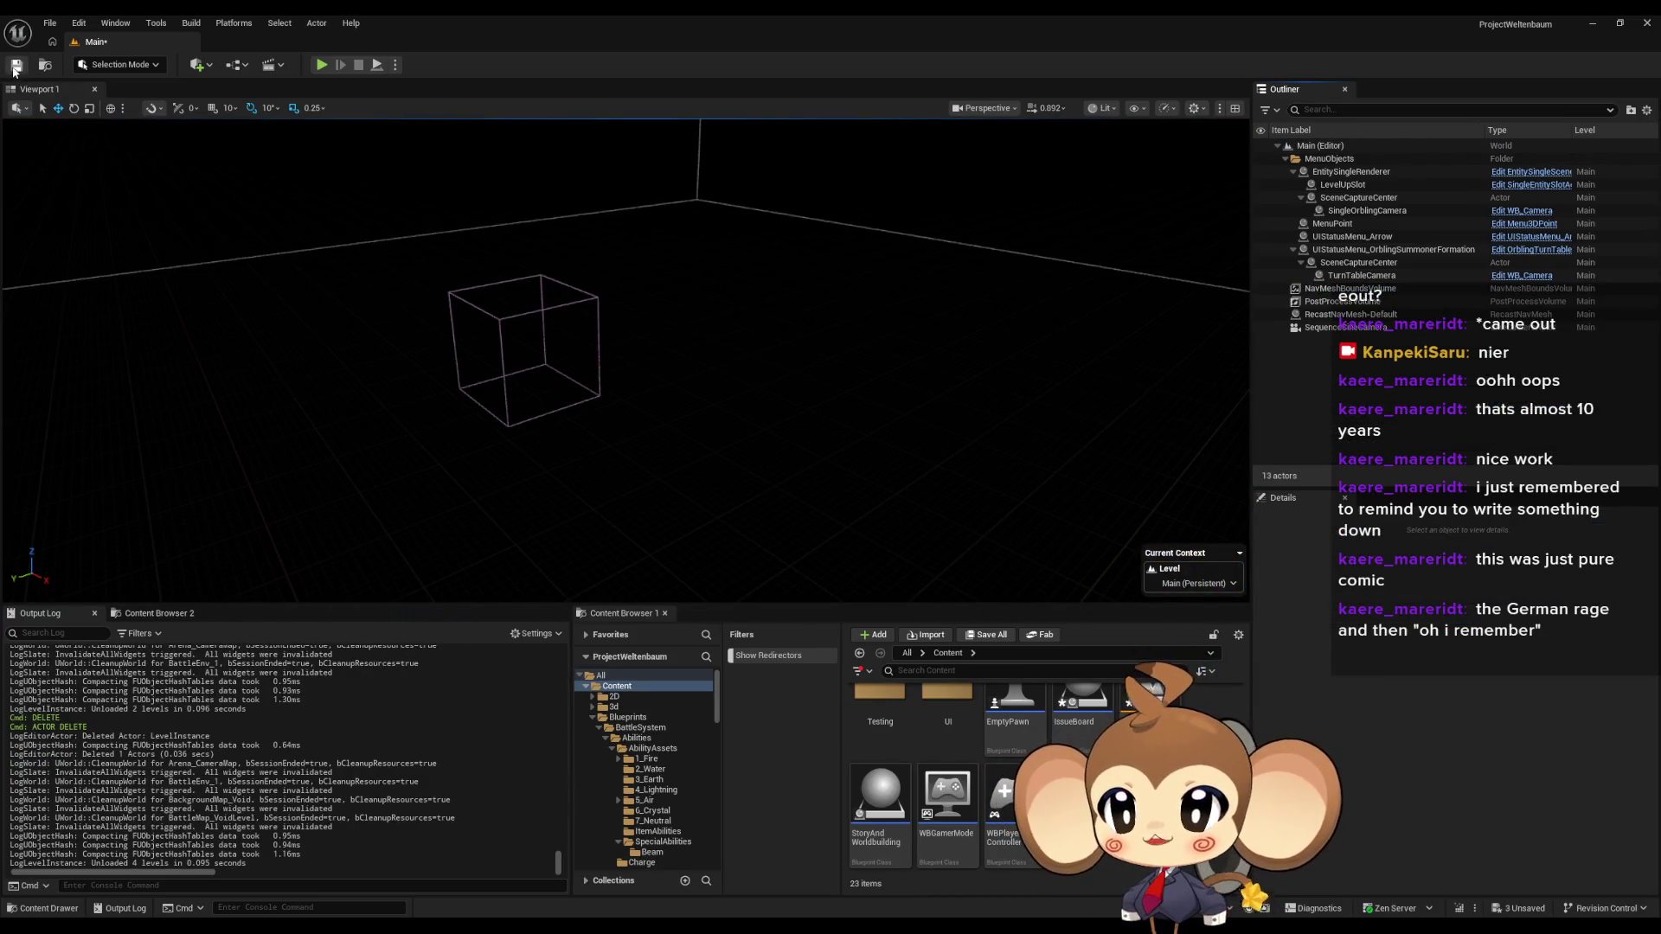
- Save the sequence and IssueBoard changes, then start a play-in-editor session
key(ctrl+shift+s)
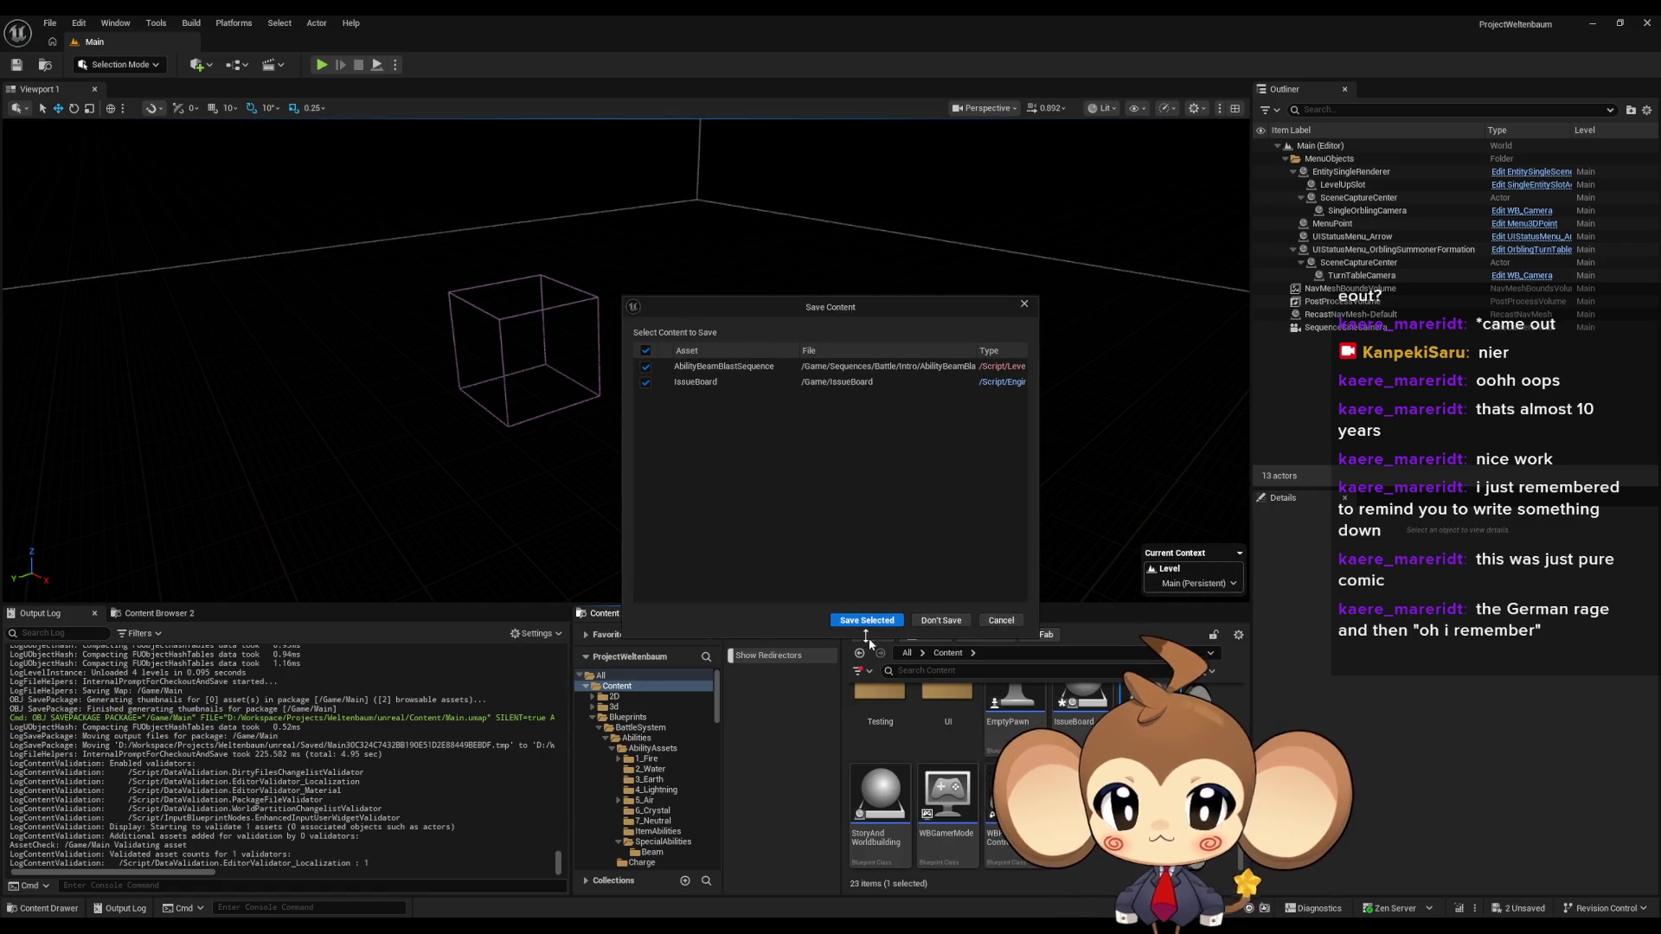
click(849, 622)
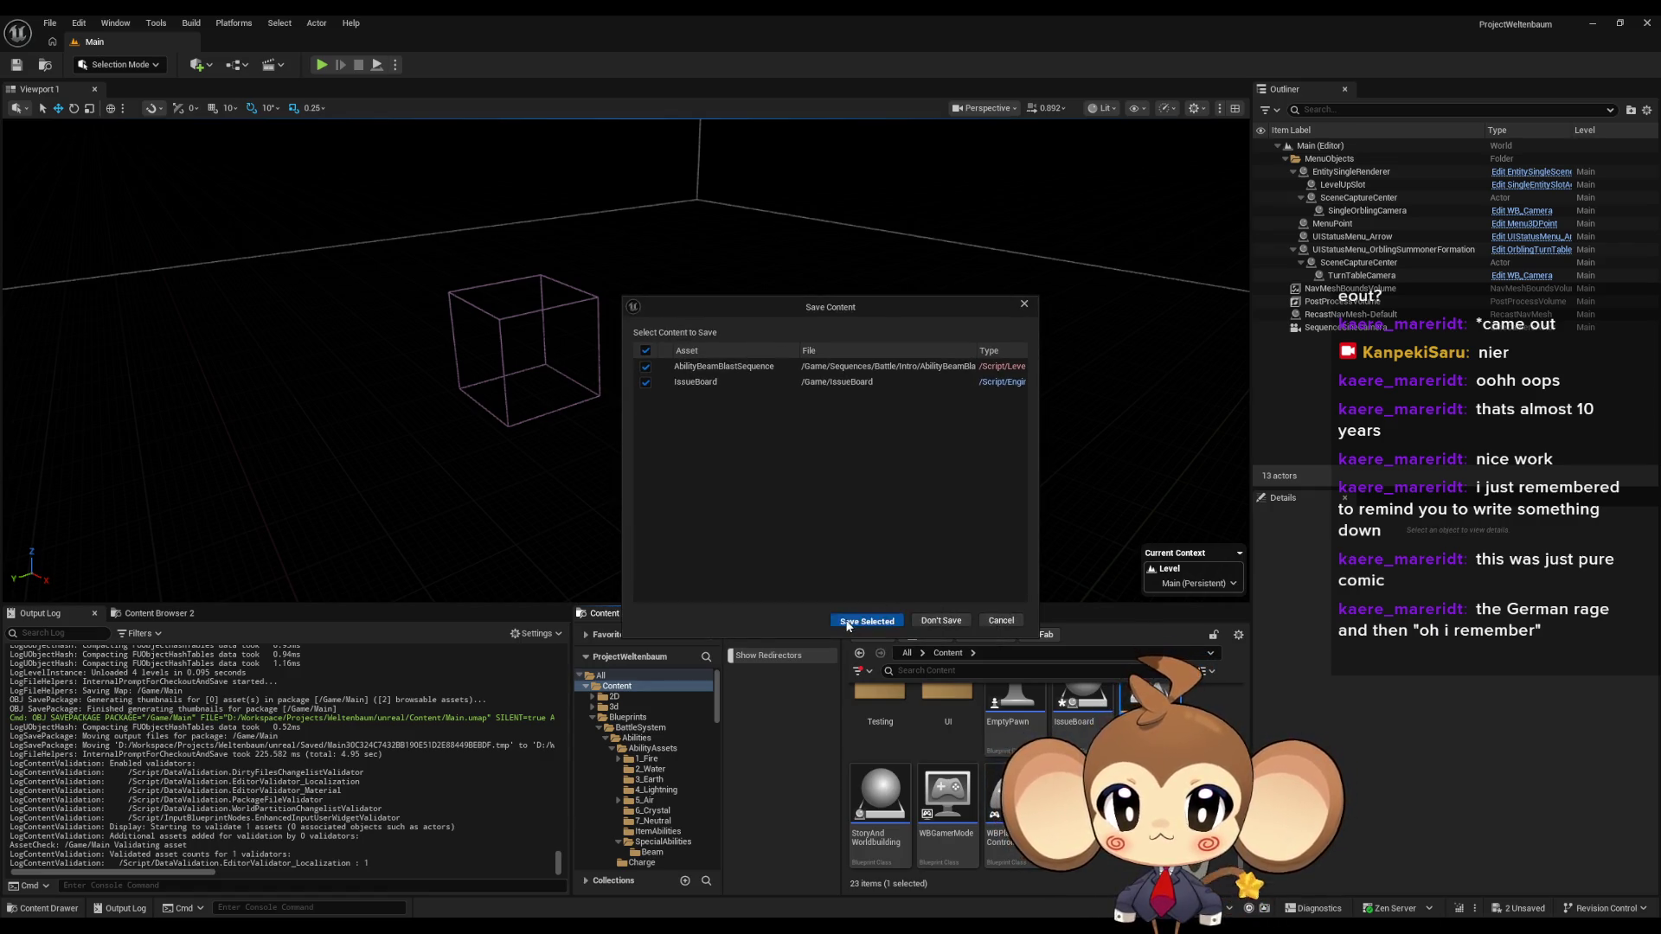
click(323, 64)
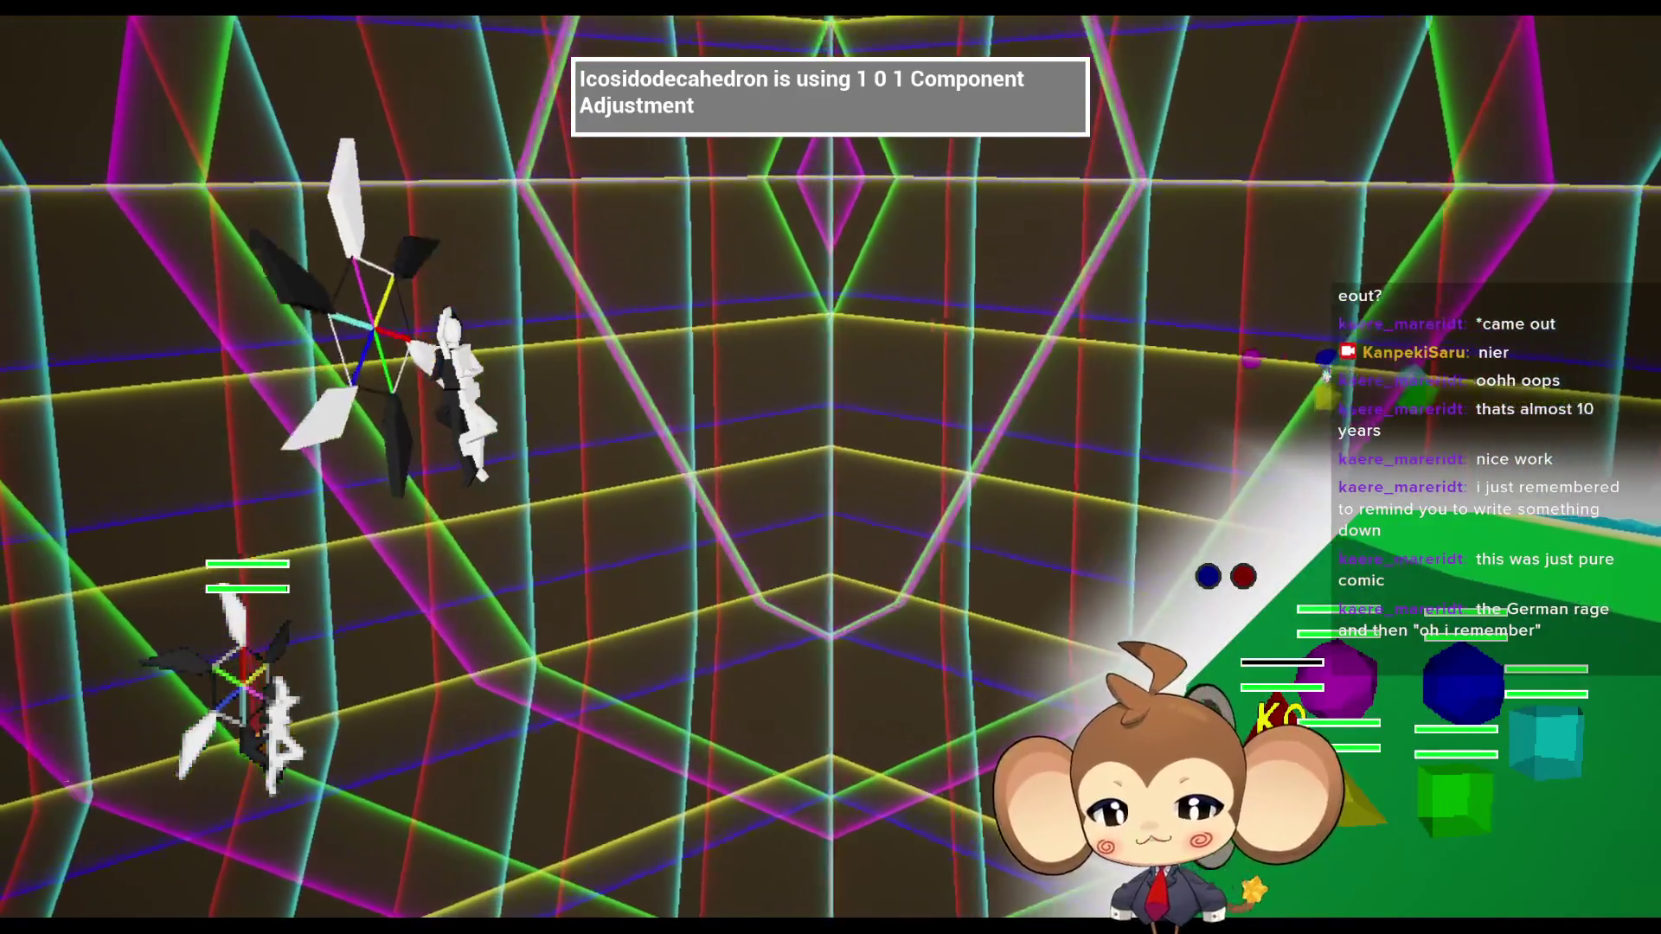
- Leave the fullscreen playtest and bring up the Abstract_Ability blueprint in the floating editor
mouse_move(681, 927)
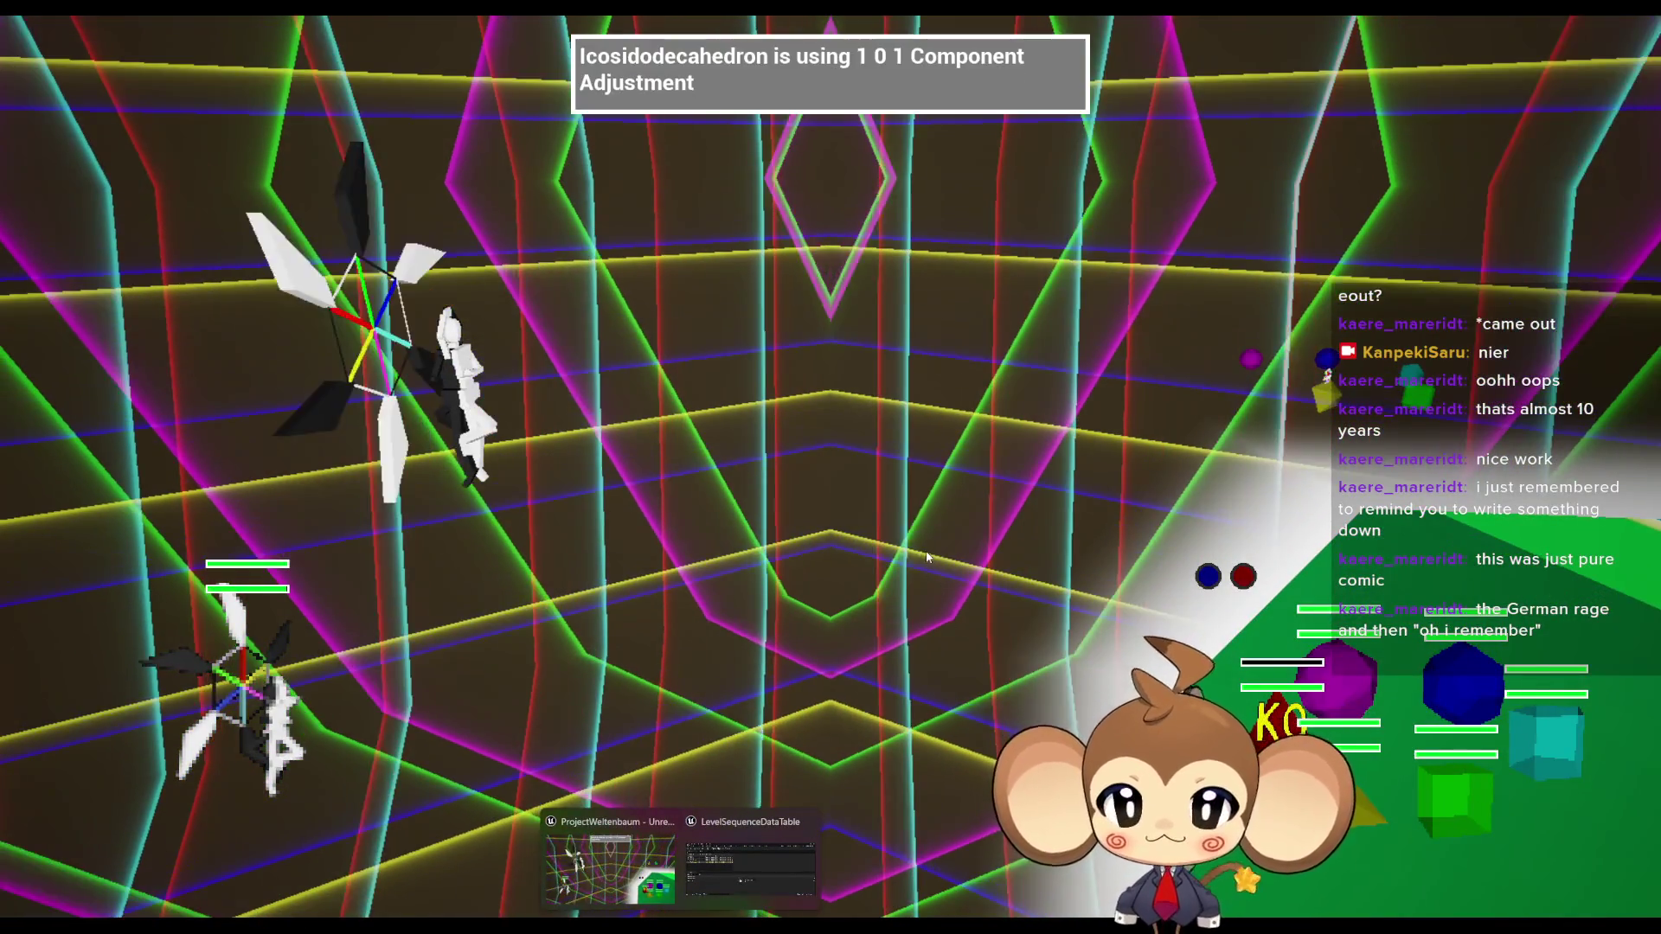
key(F11)
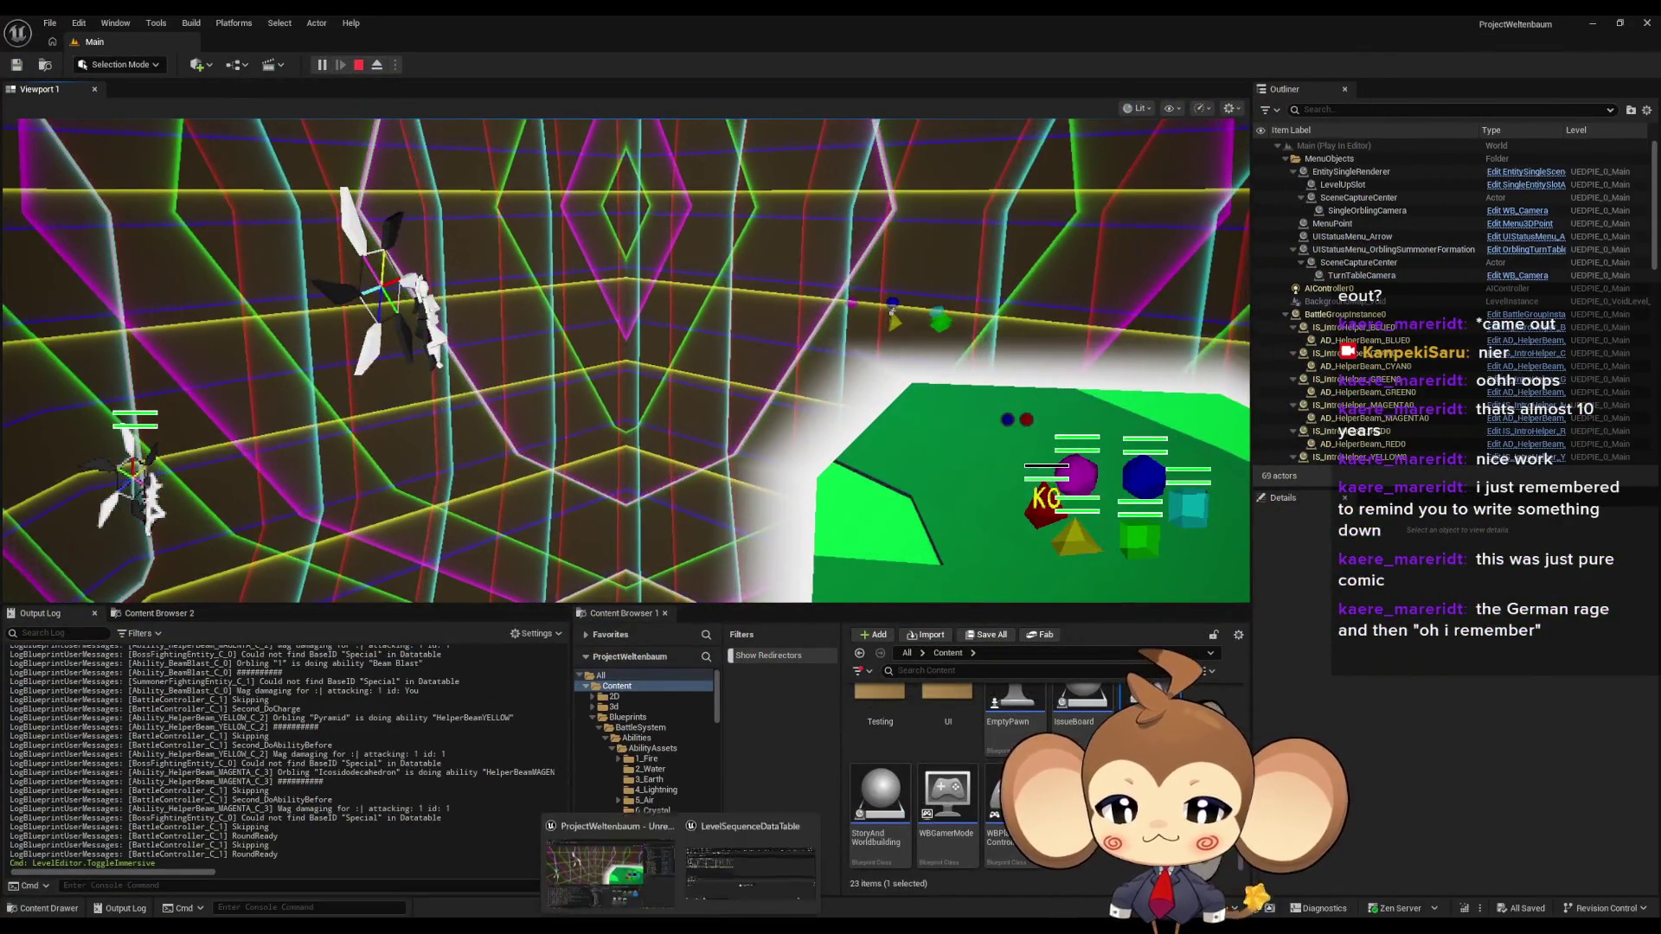
click(744, 856)
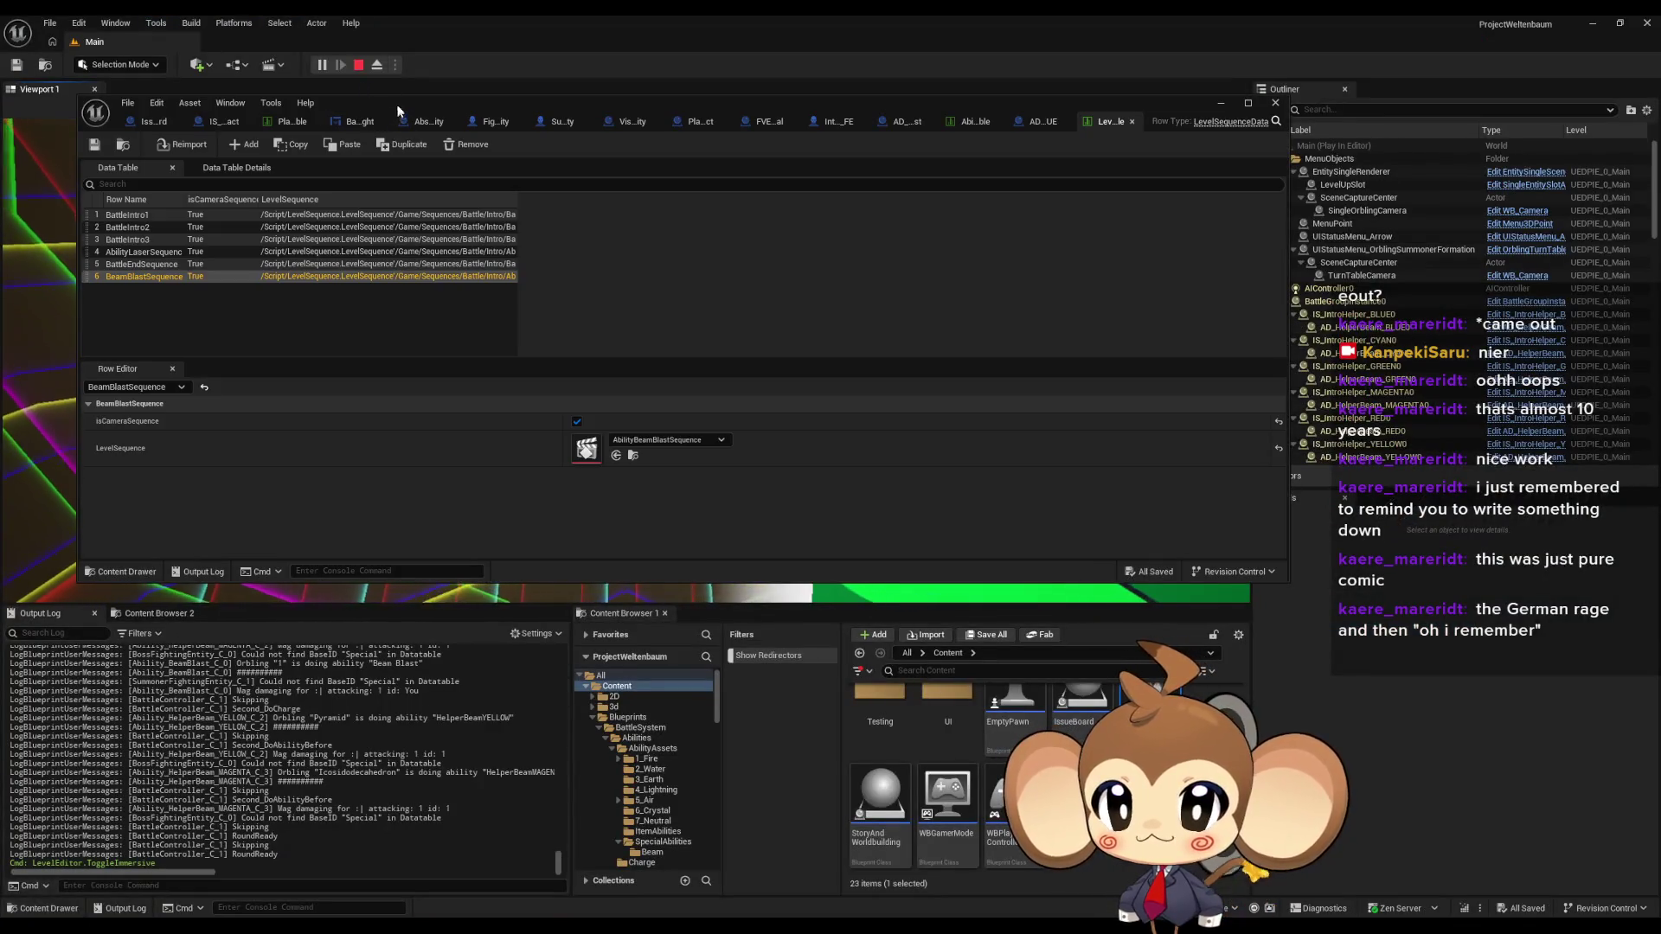
drag(398, 109, 426, 159)
click(457, 169)
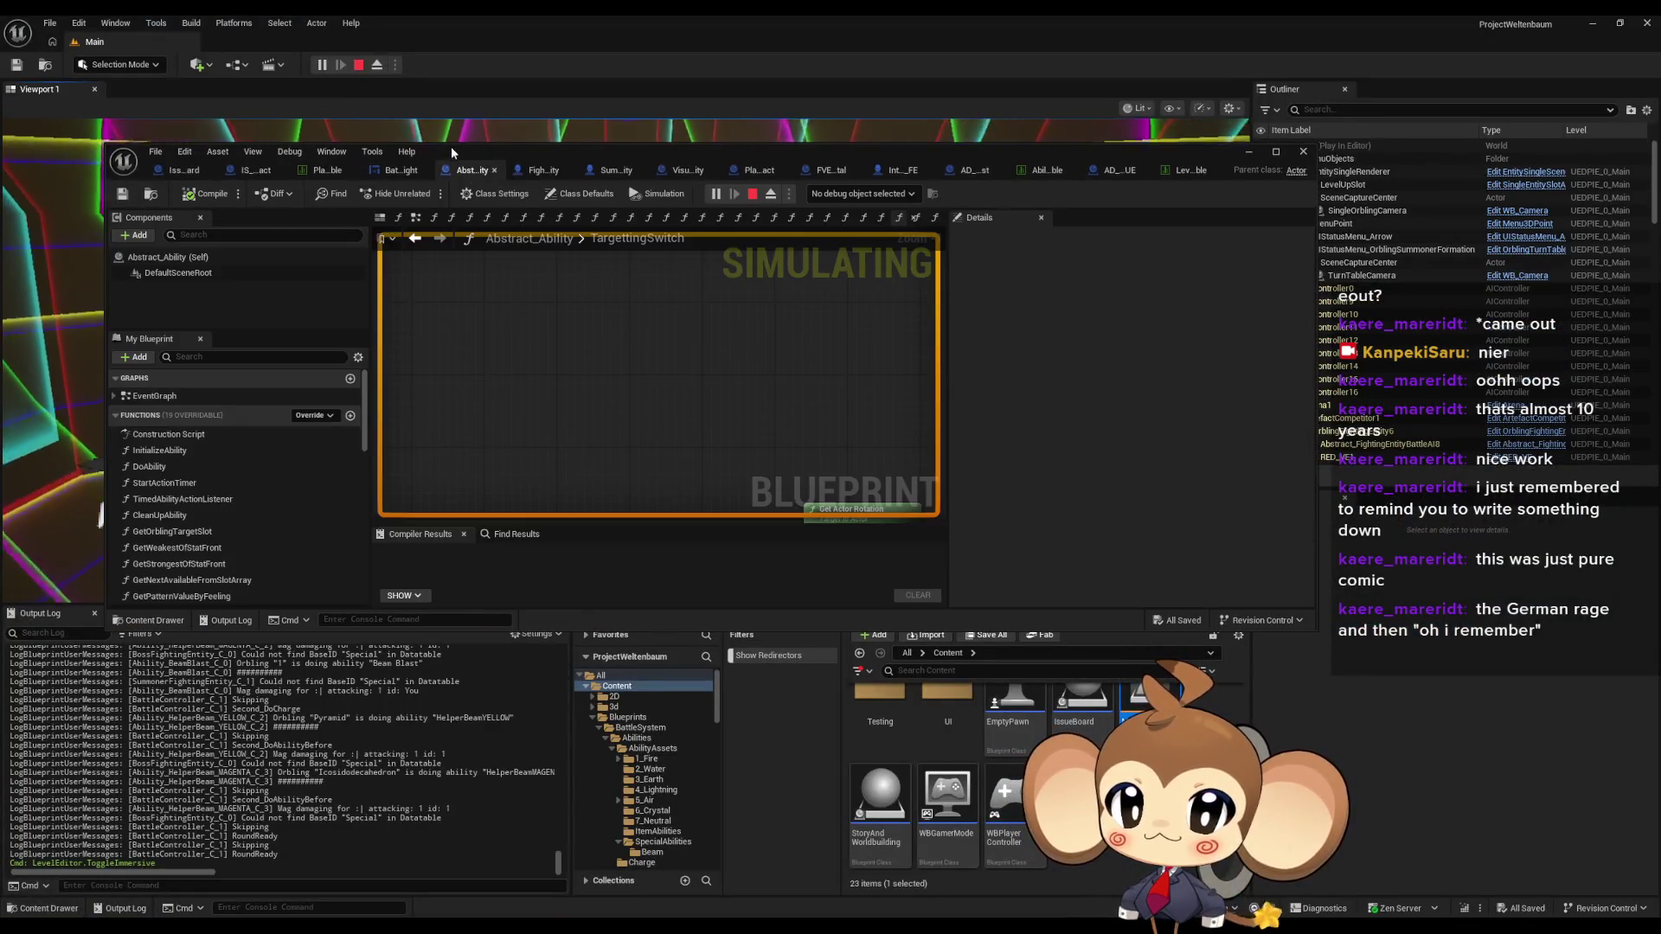
- Search the blueprint for sequence references and jump to Get LevelSequence in StartActionTimer
double_click(451, 152)
scroll(712, 430, down, 5)
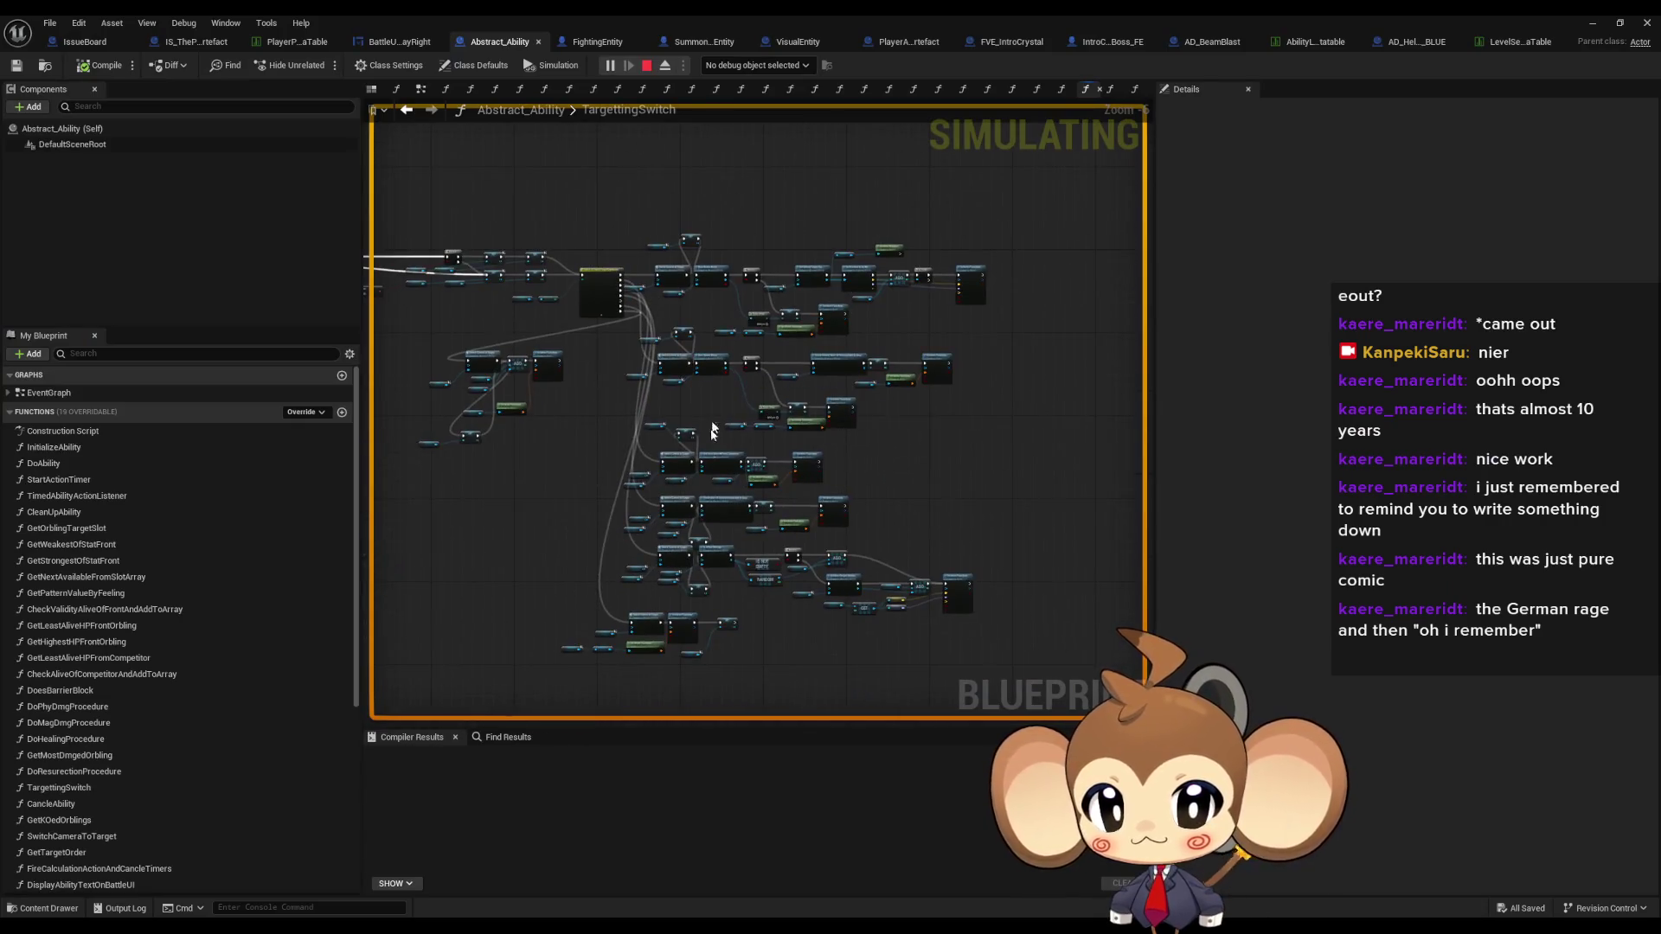
scroll(712, 430, up, 6)
click(508, 738)
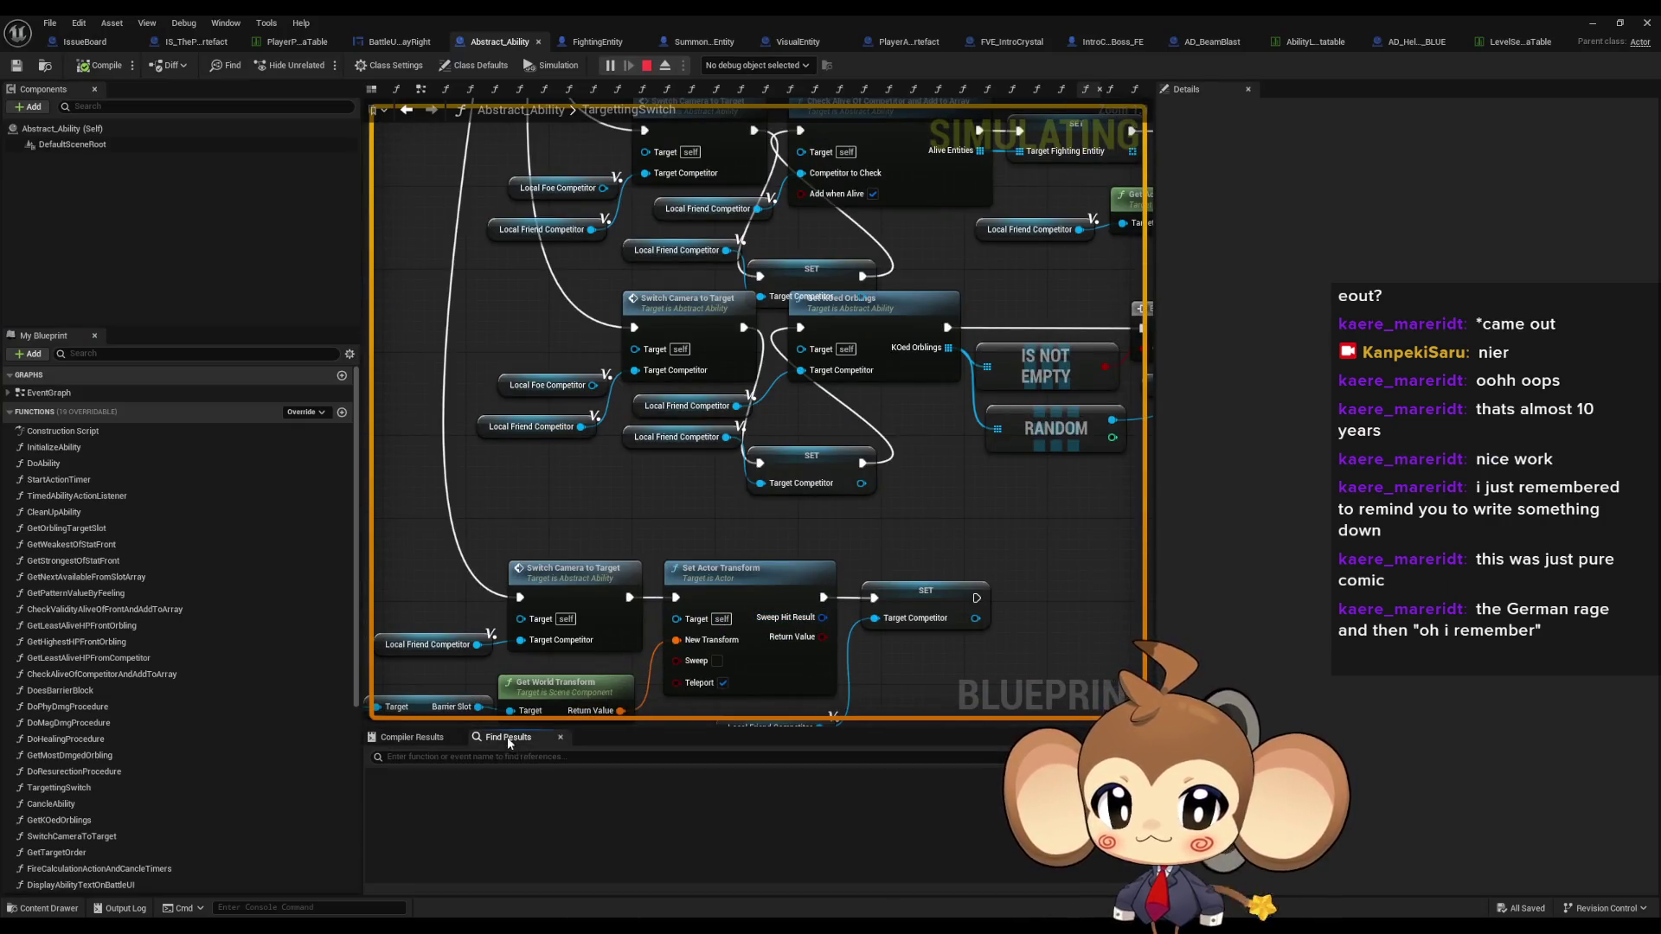
text(seq)
key(Return)
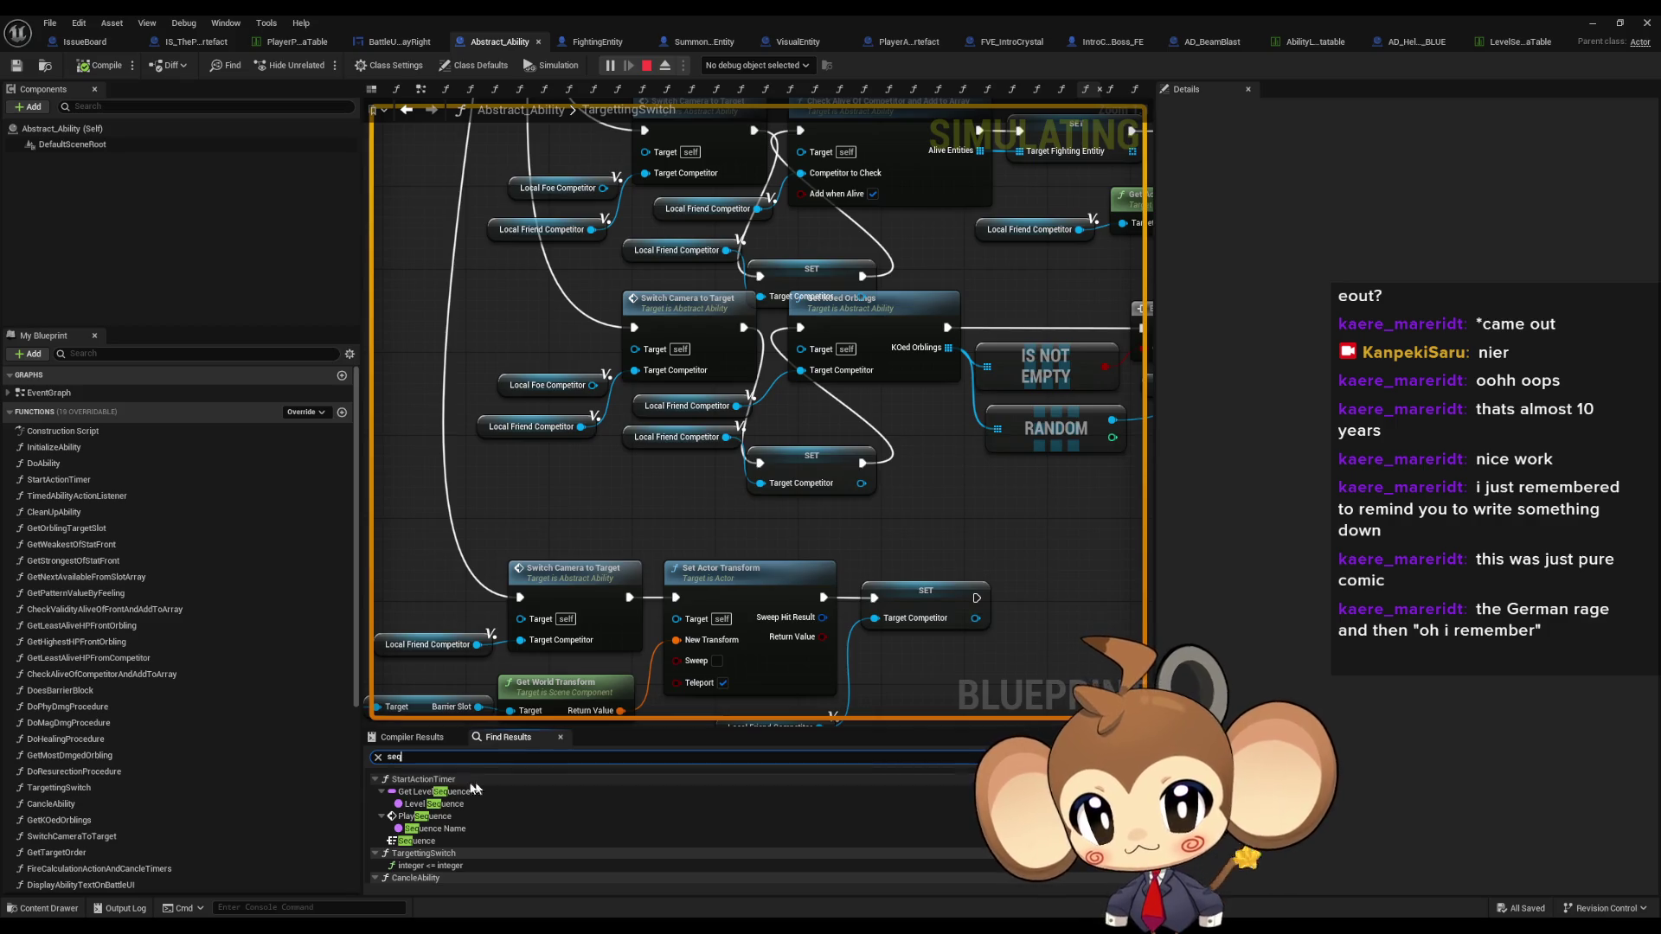
click(449, 792)
- Pan to the Play Sequence node and inspect the Ability Data Asset and competitor inputs feeding it
scroll(929, 532, up, 2)
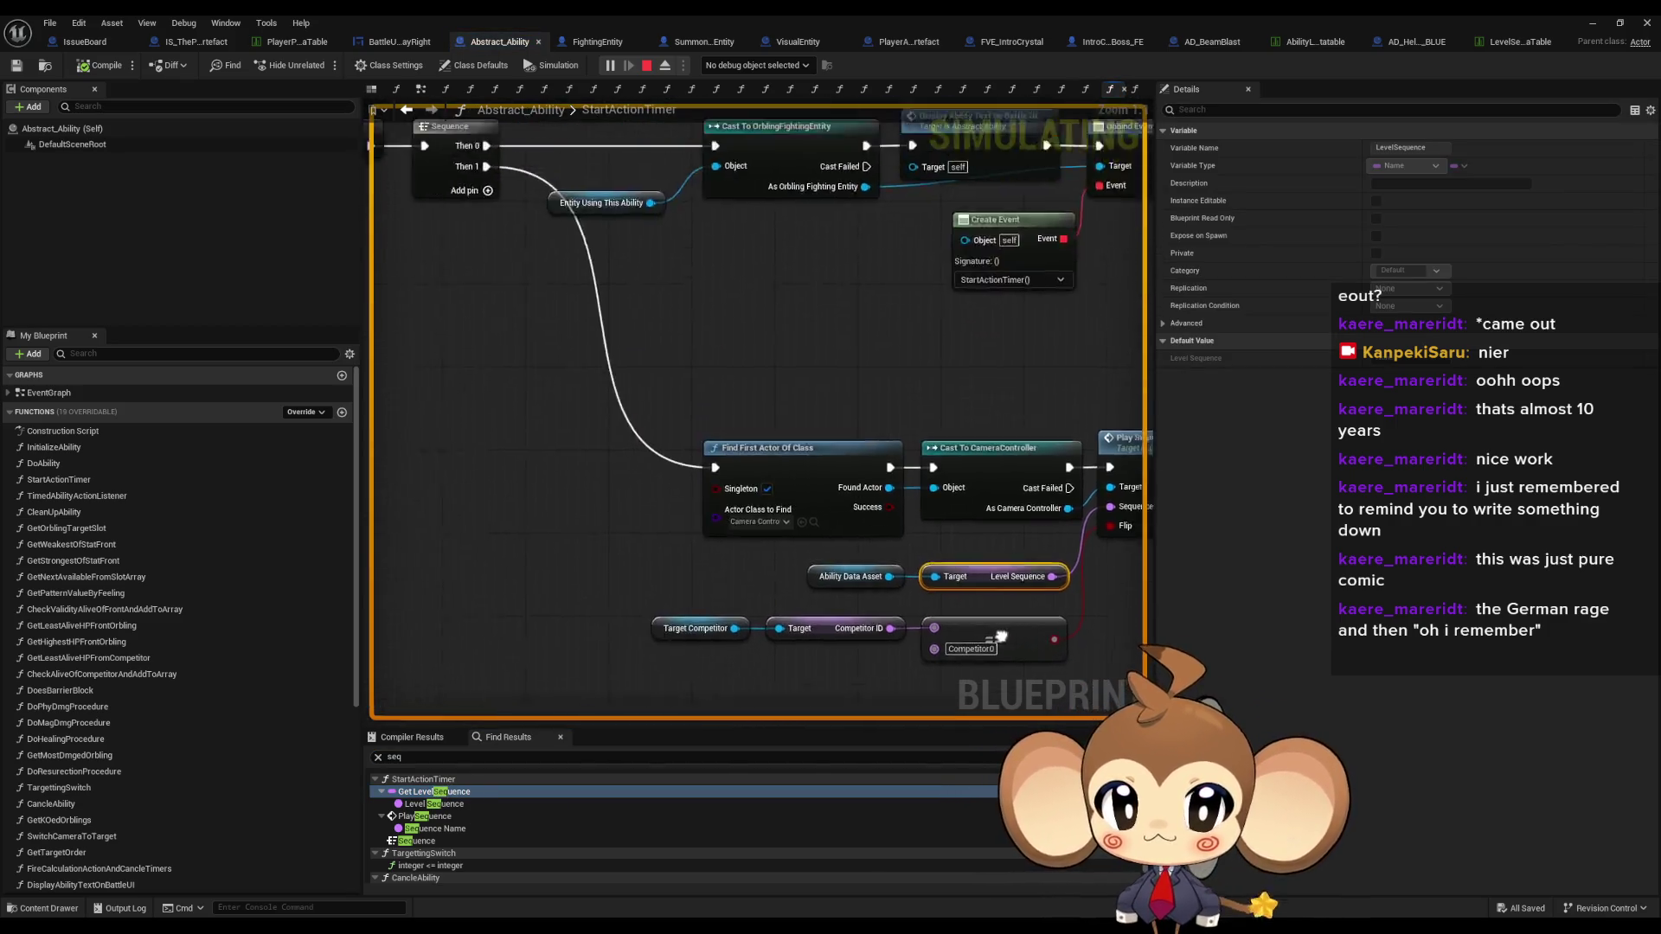
drag(933, 506, 619, 391)
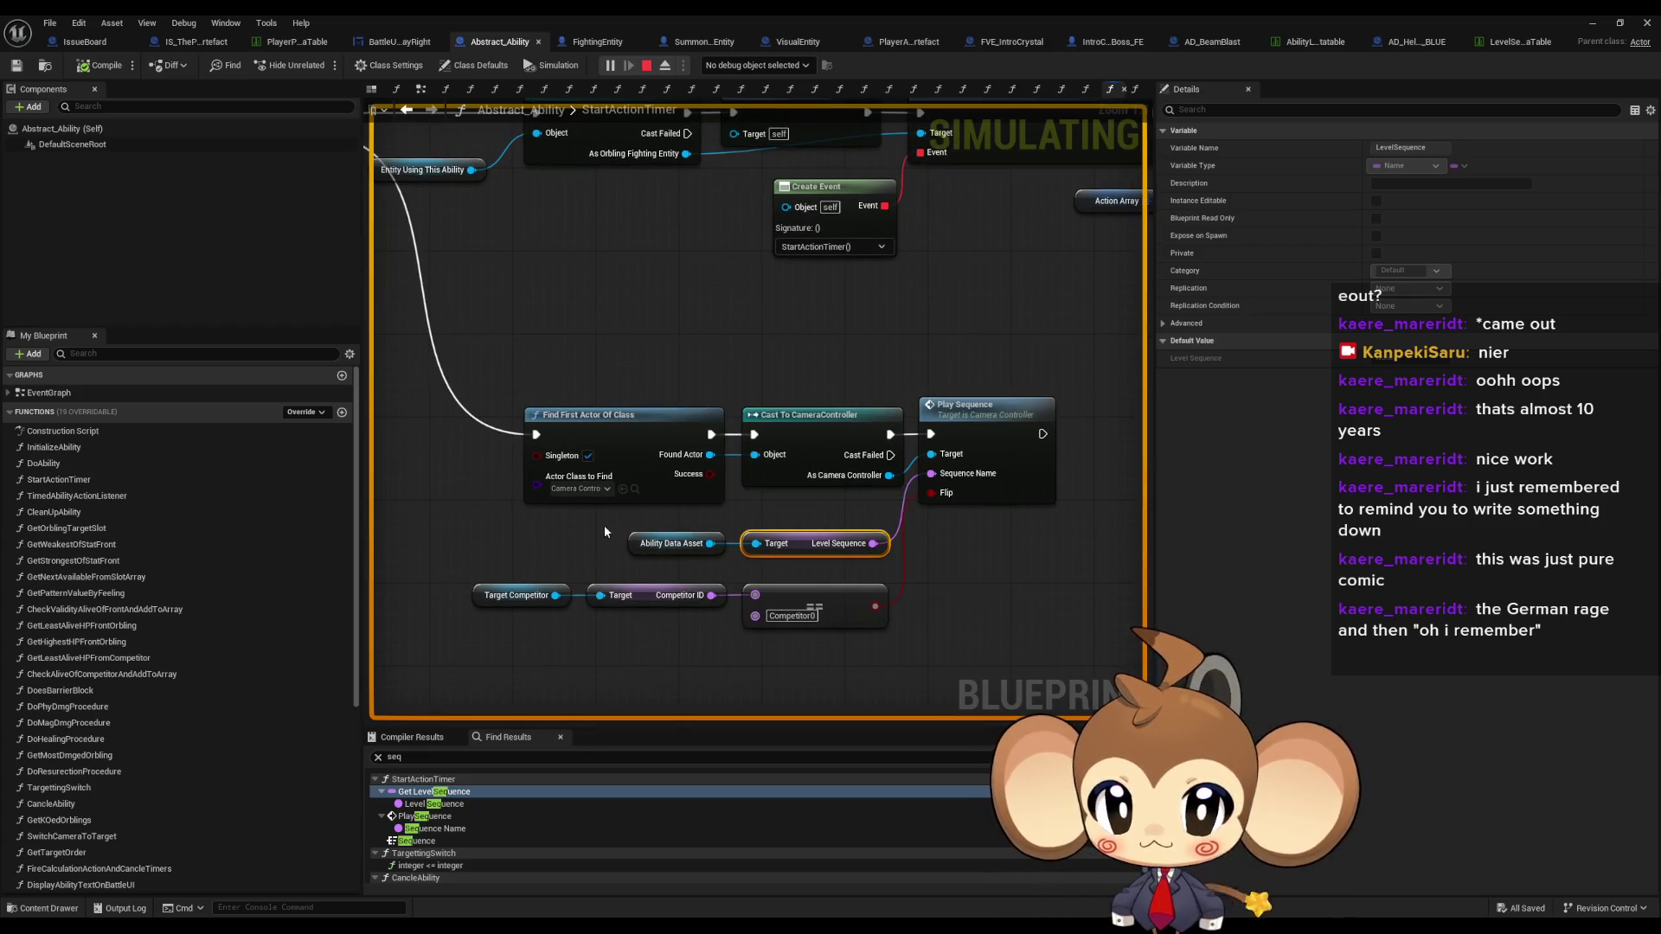
click(691, 544)
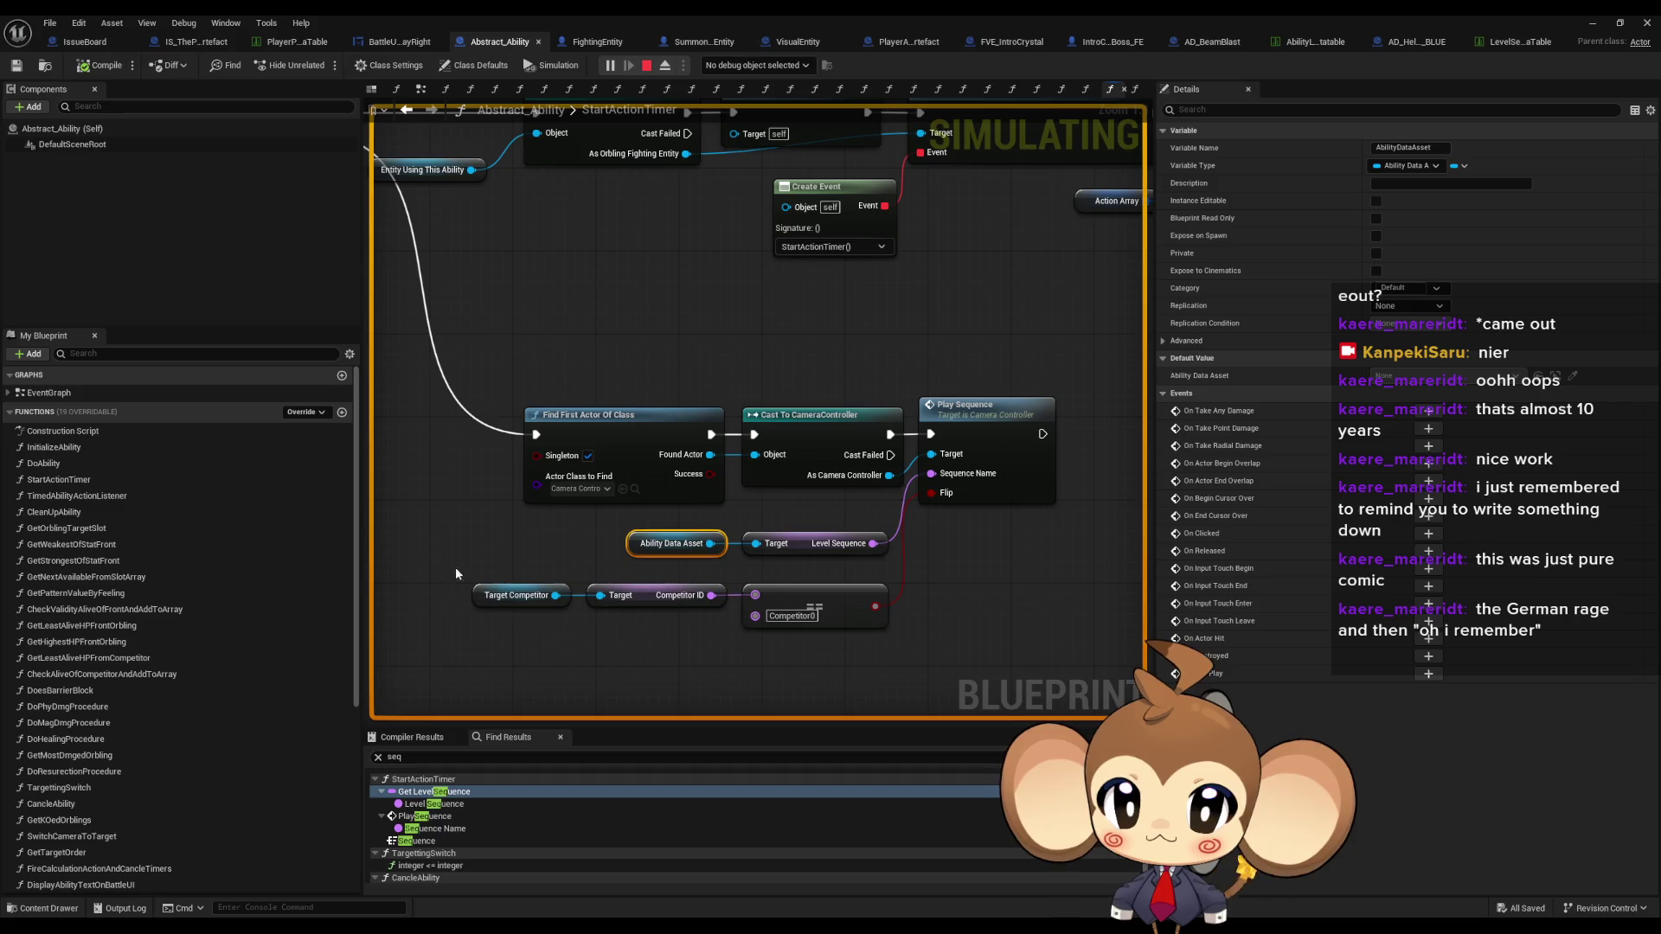
drag(456, 574, 934, 662)
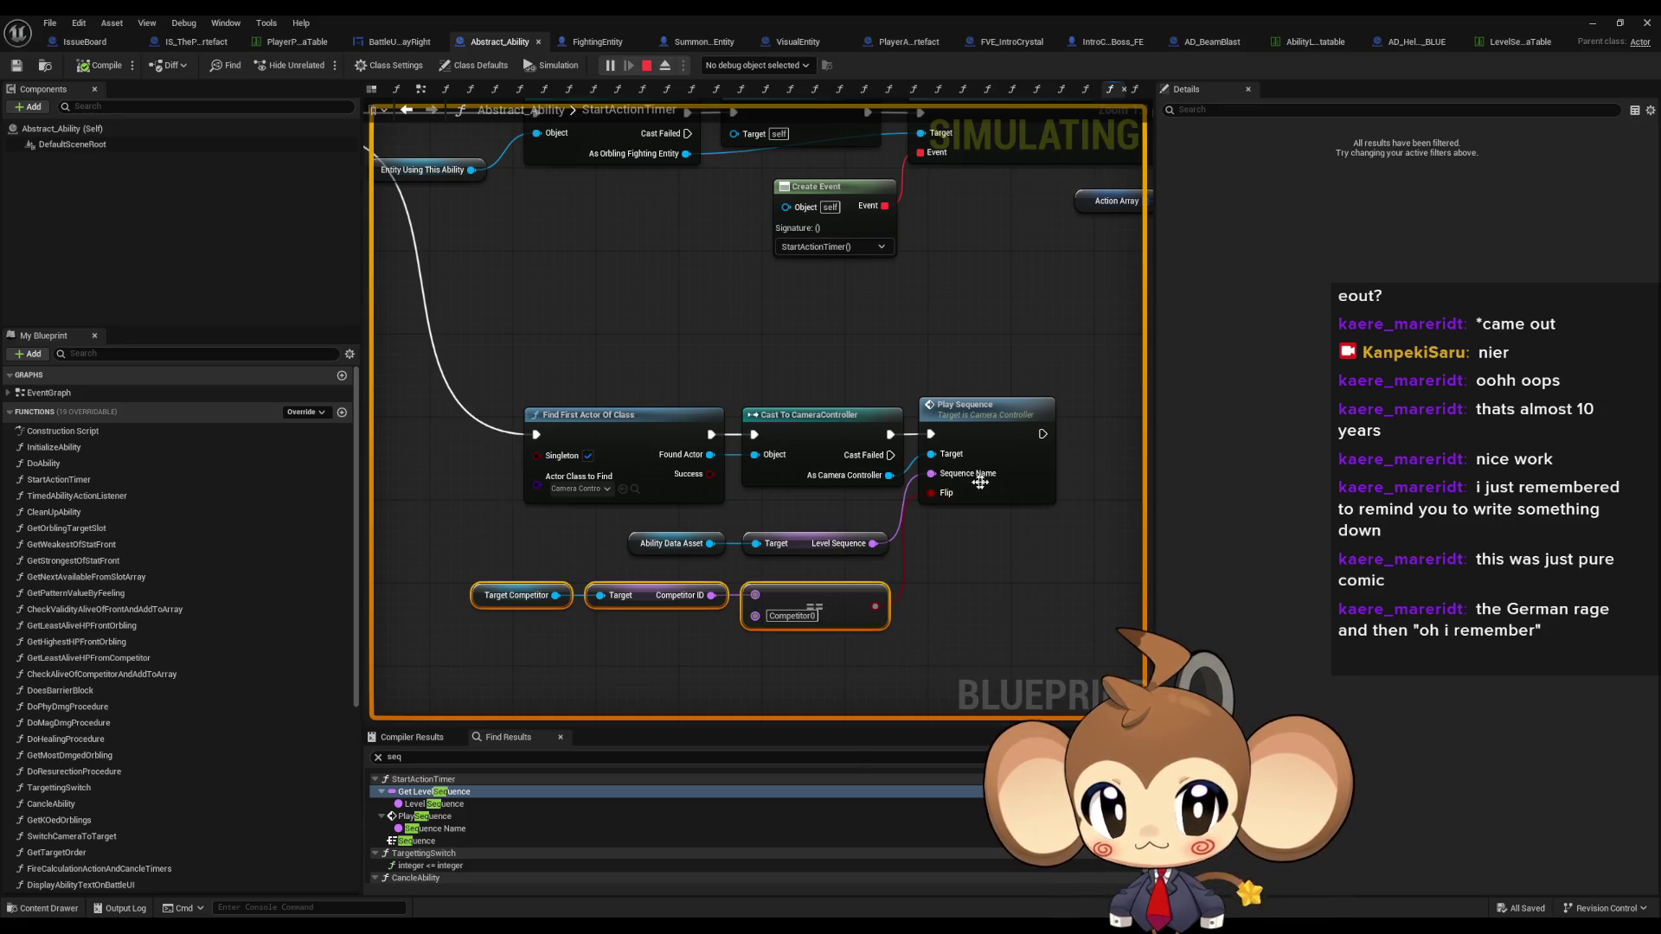
right_click(637, 441)
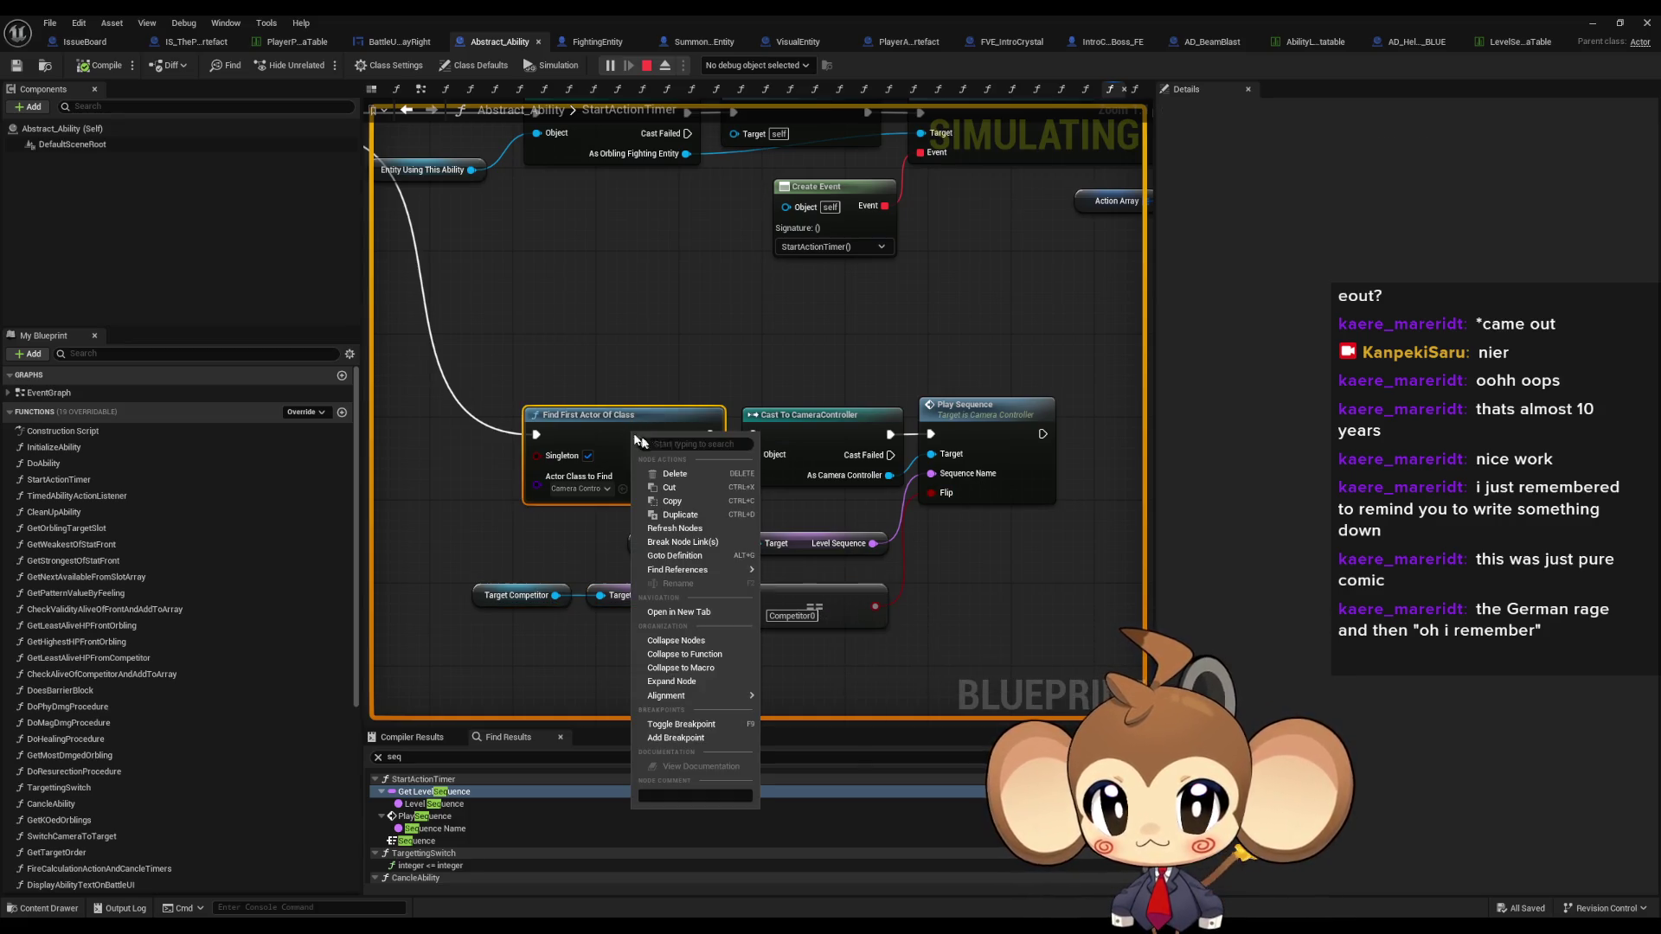
- Breakpoint Find First Actor Of Class, step over twice, then step into CameraController's PlaySequence
click(677, 738)
click(1595, 23)
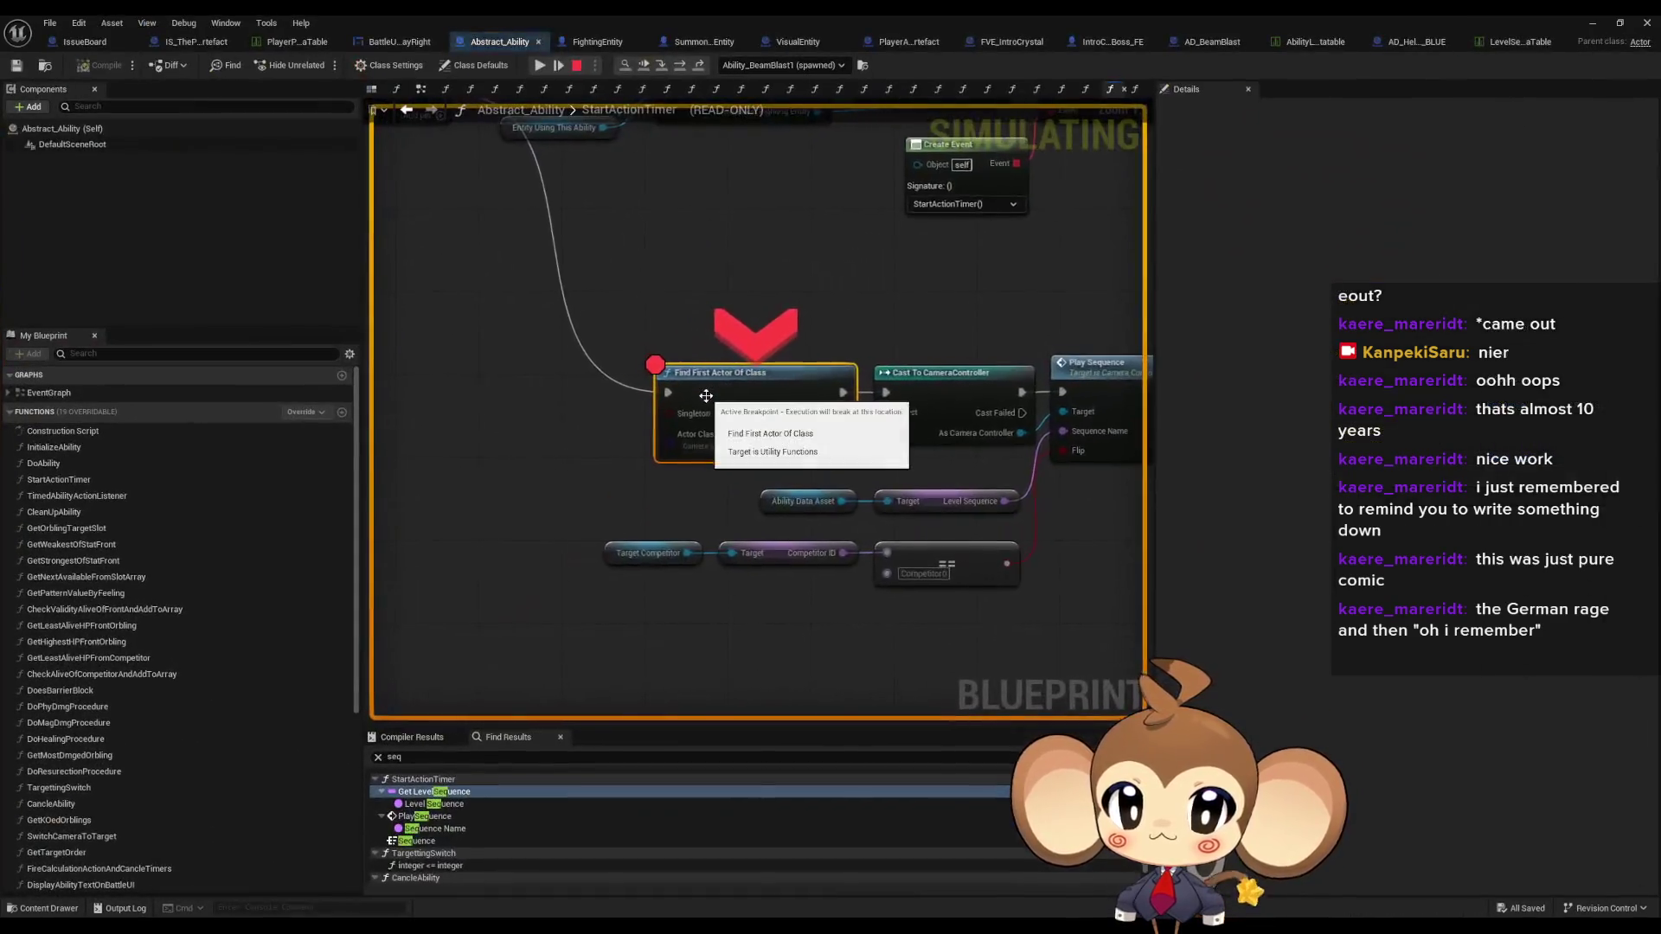
click(679, 67)
click(679, 68)
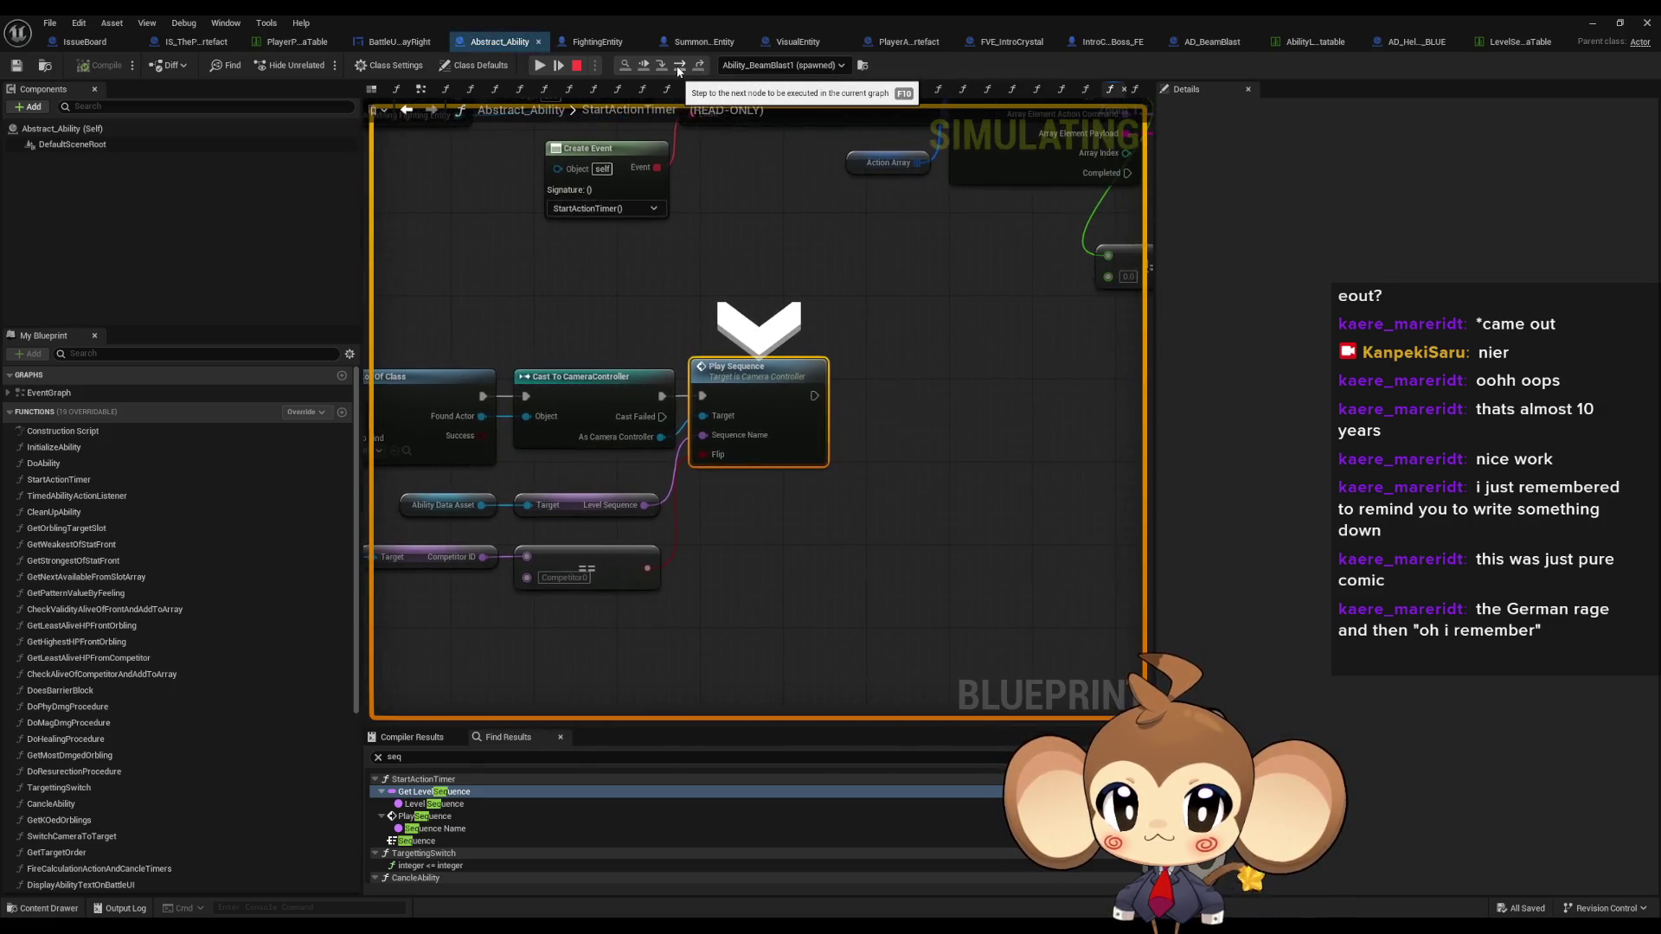
click(682, 67)
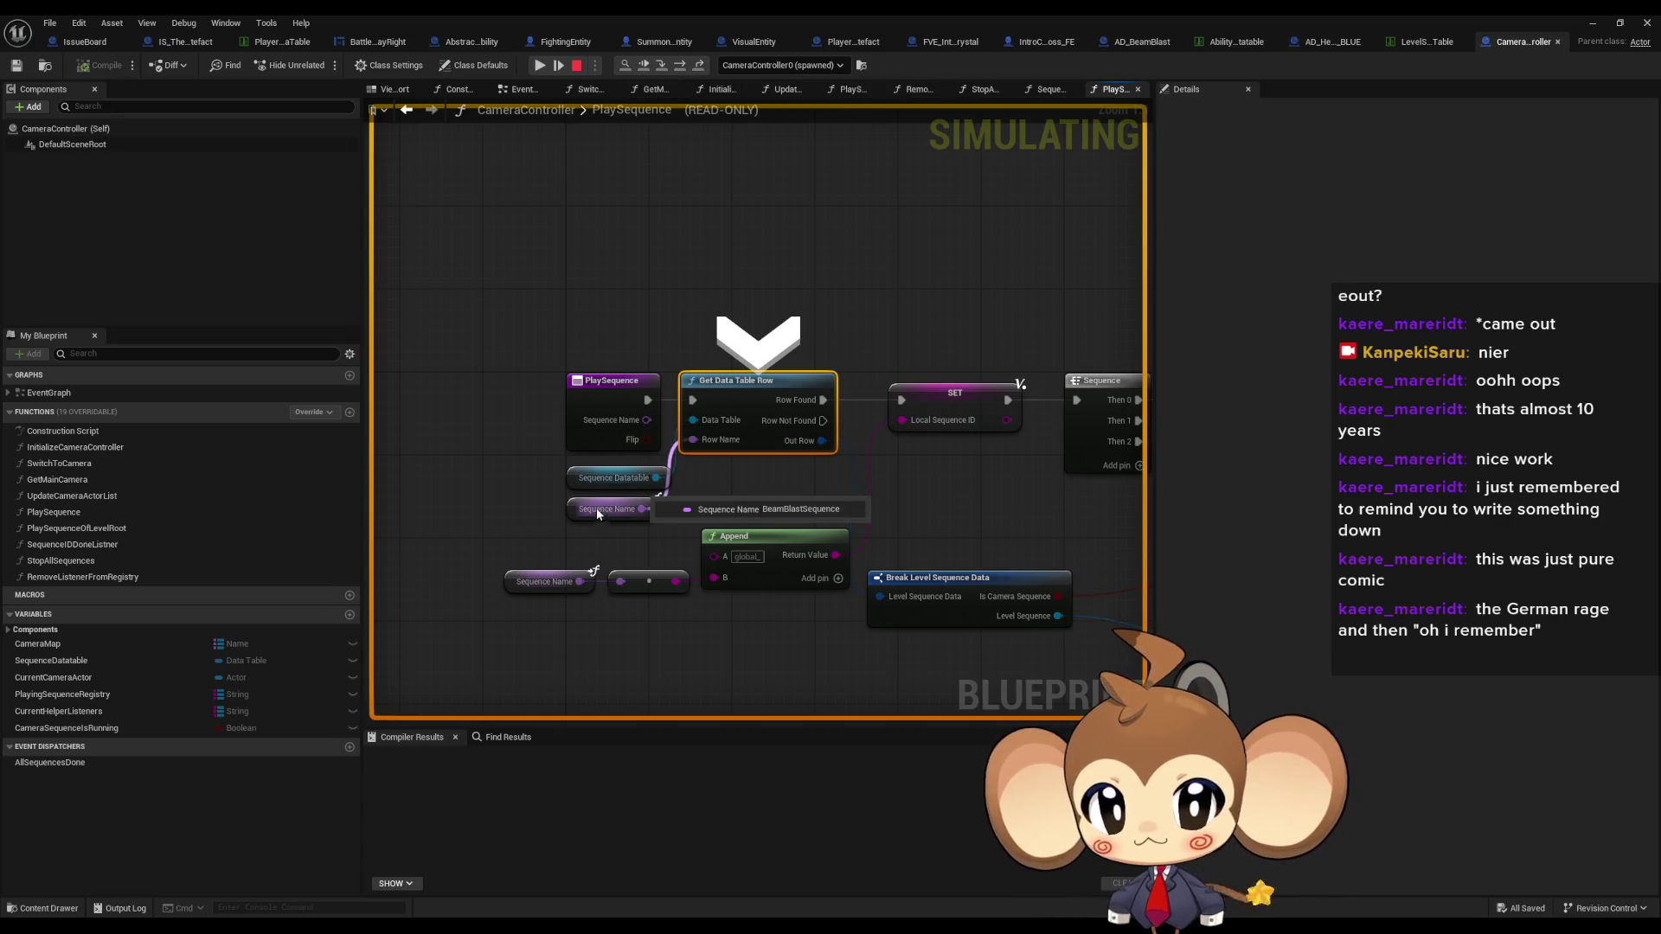
- Step through the Branch, SET Local Sequence ID and SET Camera Sequence Is Running nodes toward Create Level Sequence Player
mouse_move(599, 481)
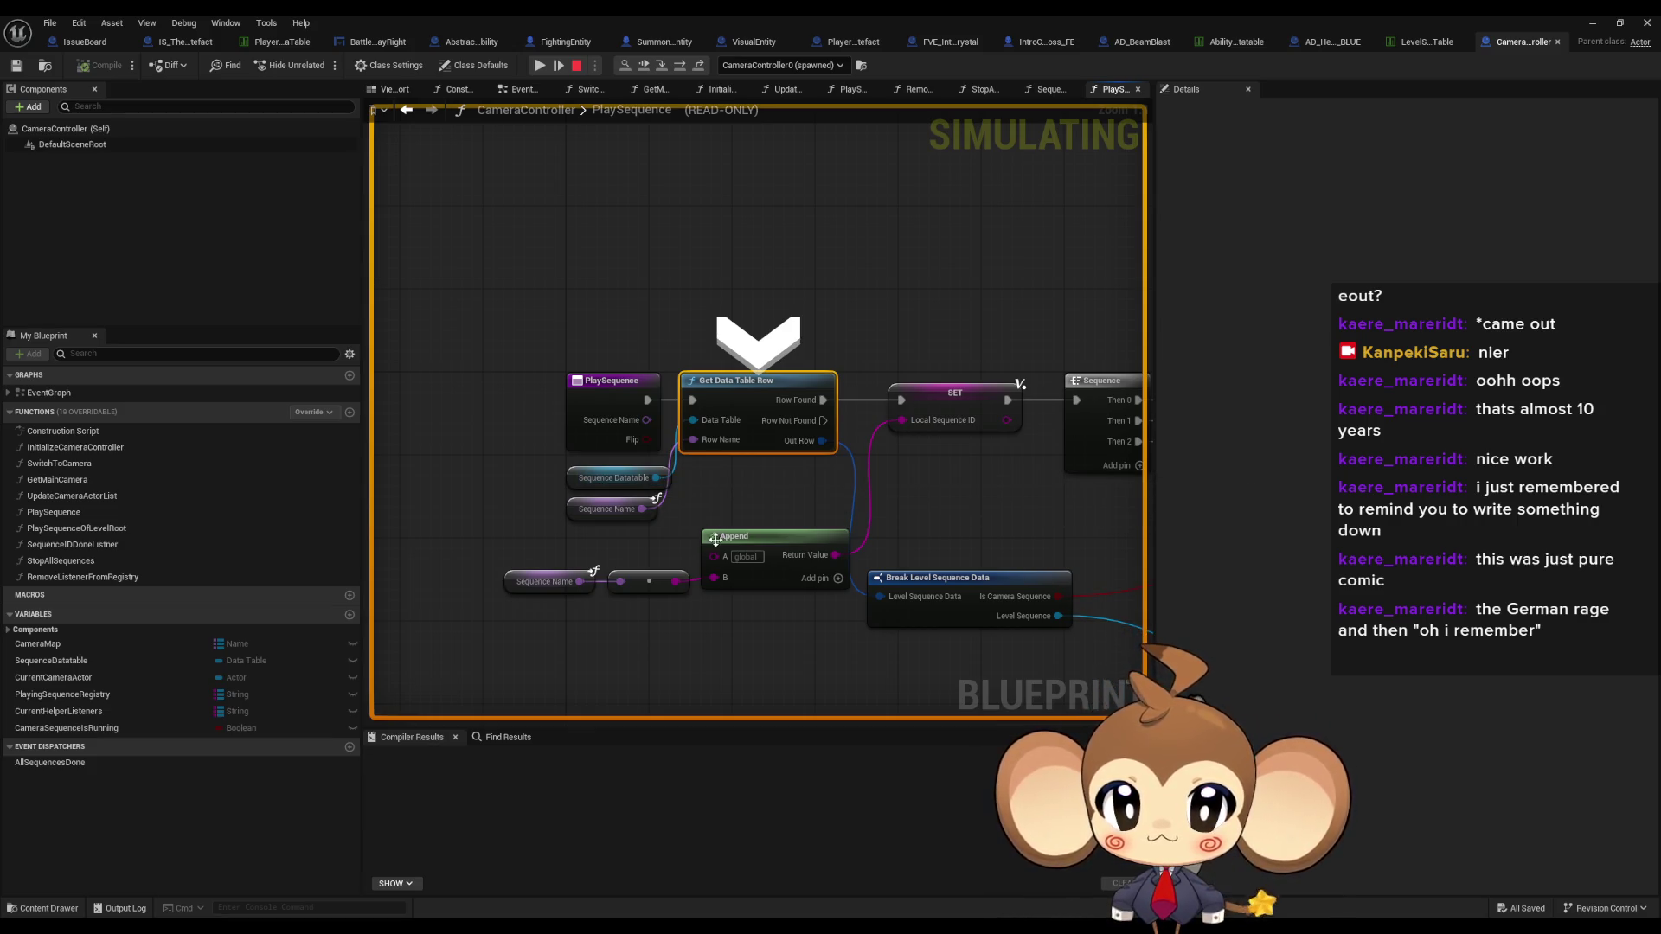
click(682, 66)
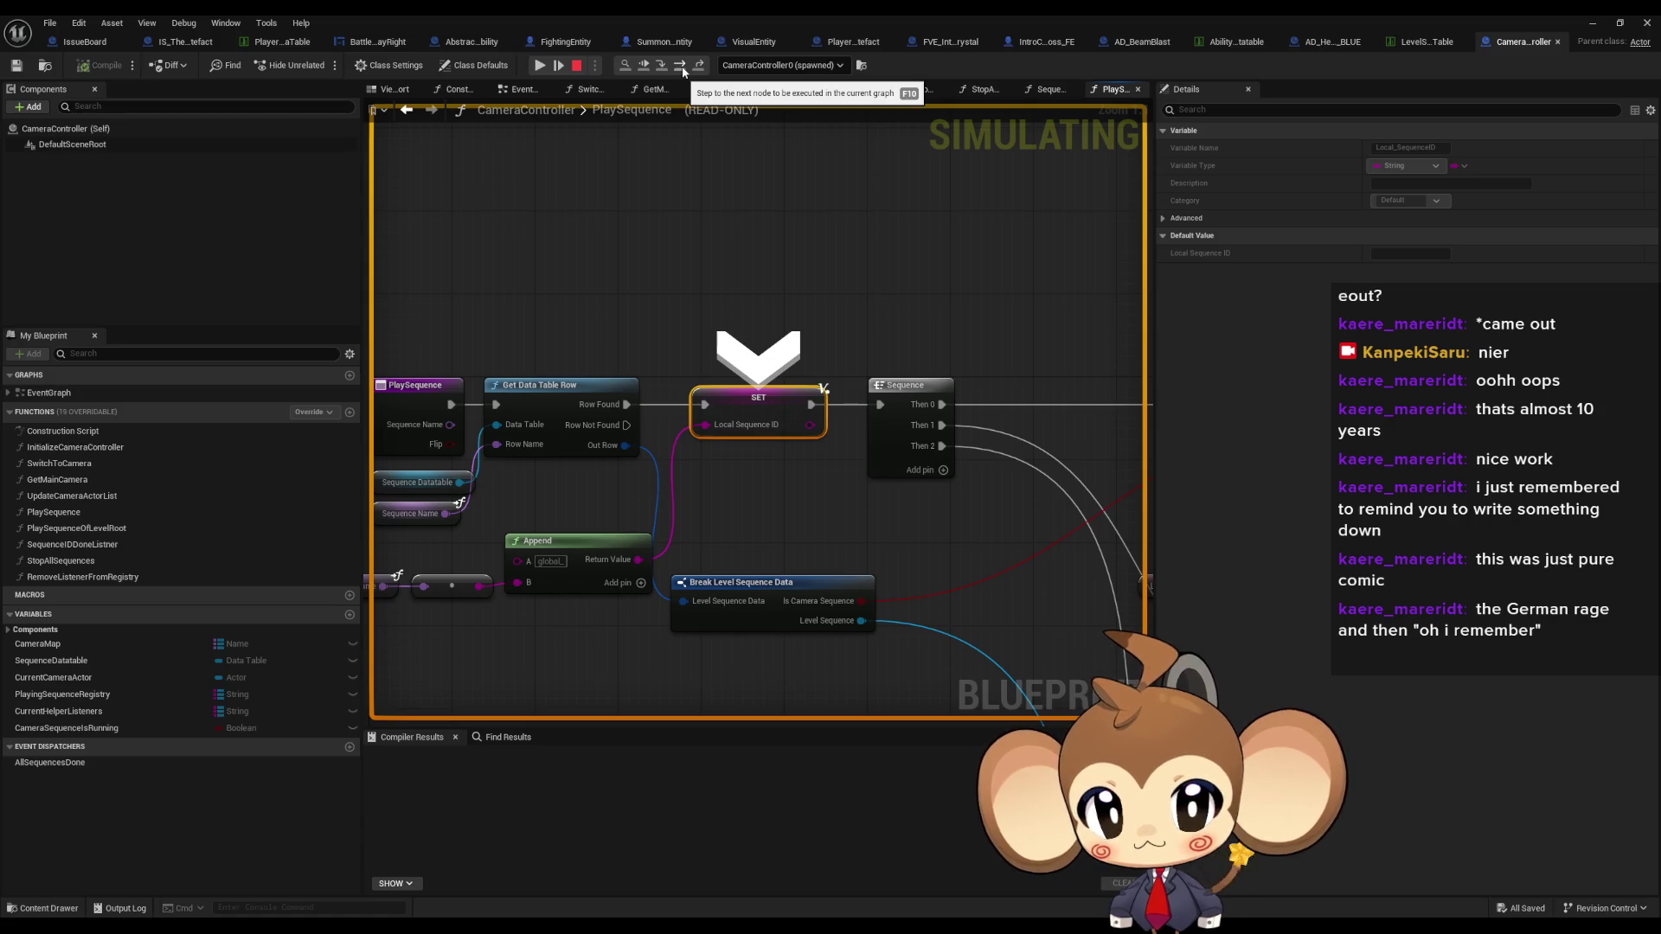
click(681, 65)
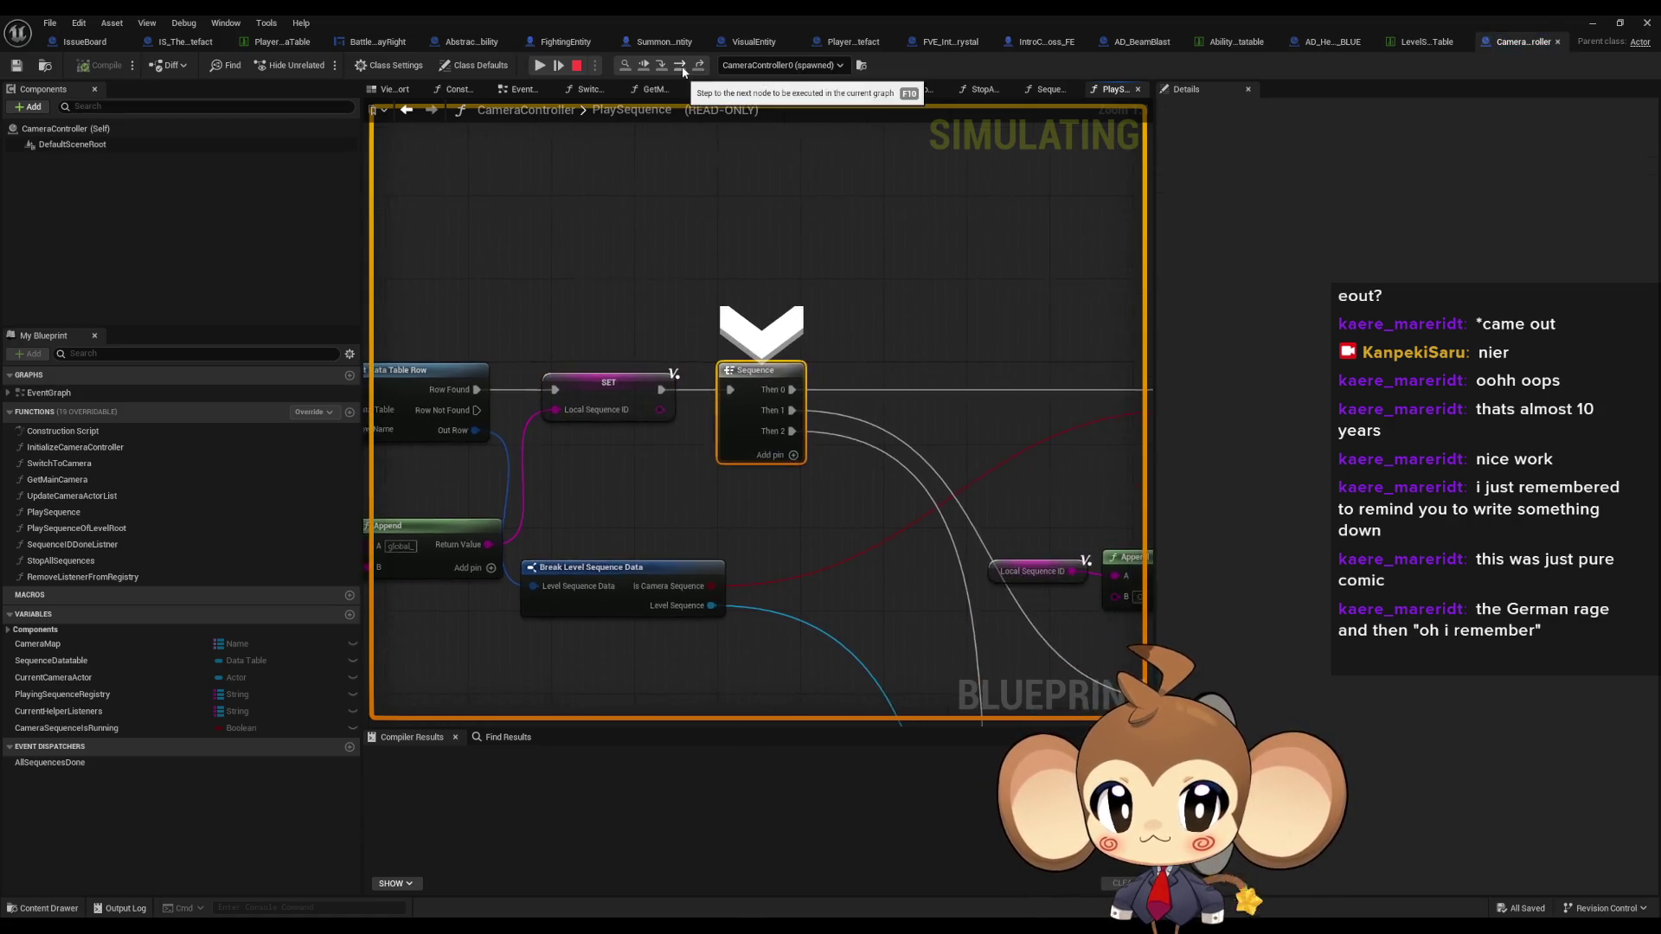
click(682, 66)
click(681, 66)
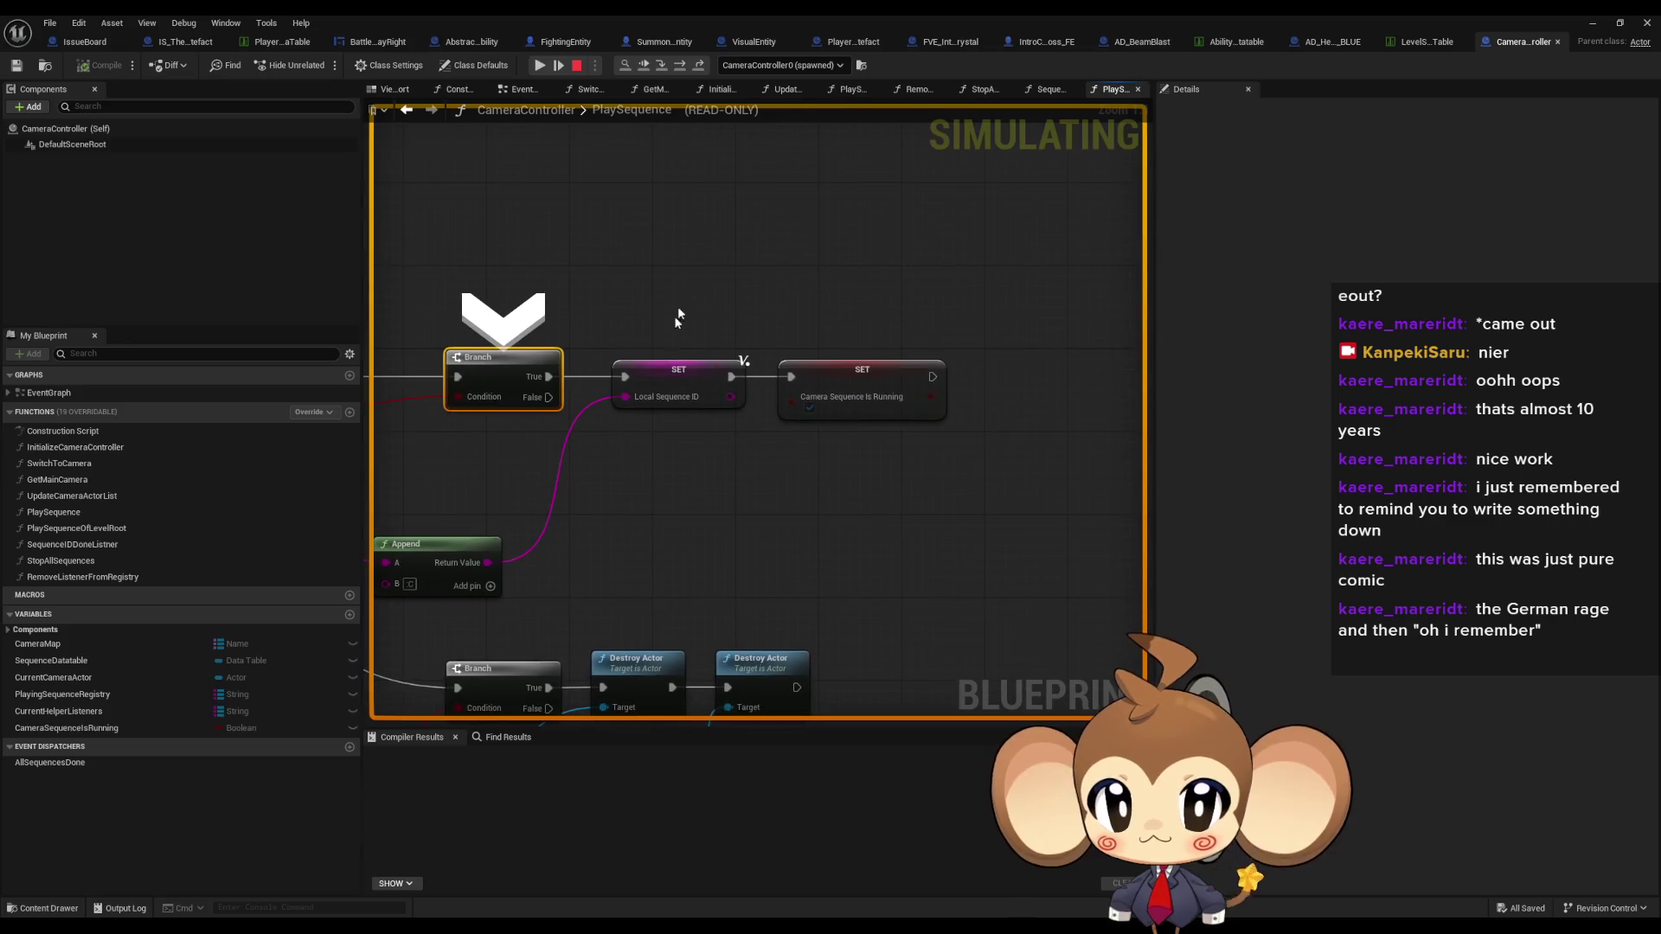
click(681, 65)
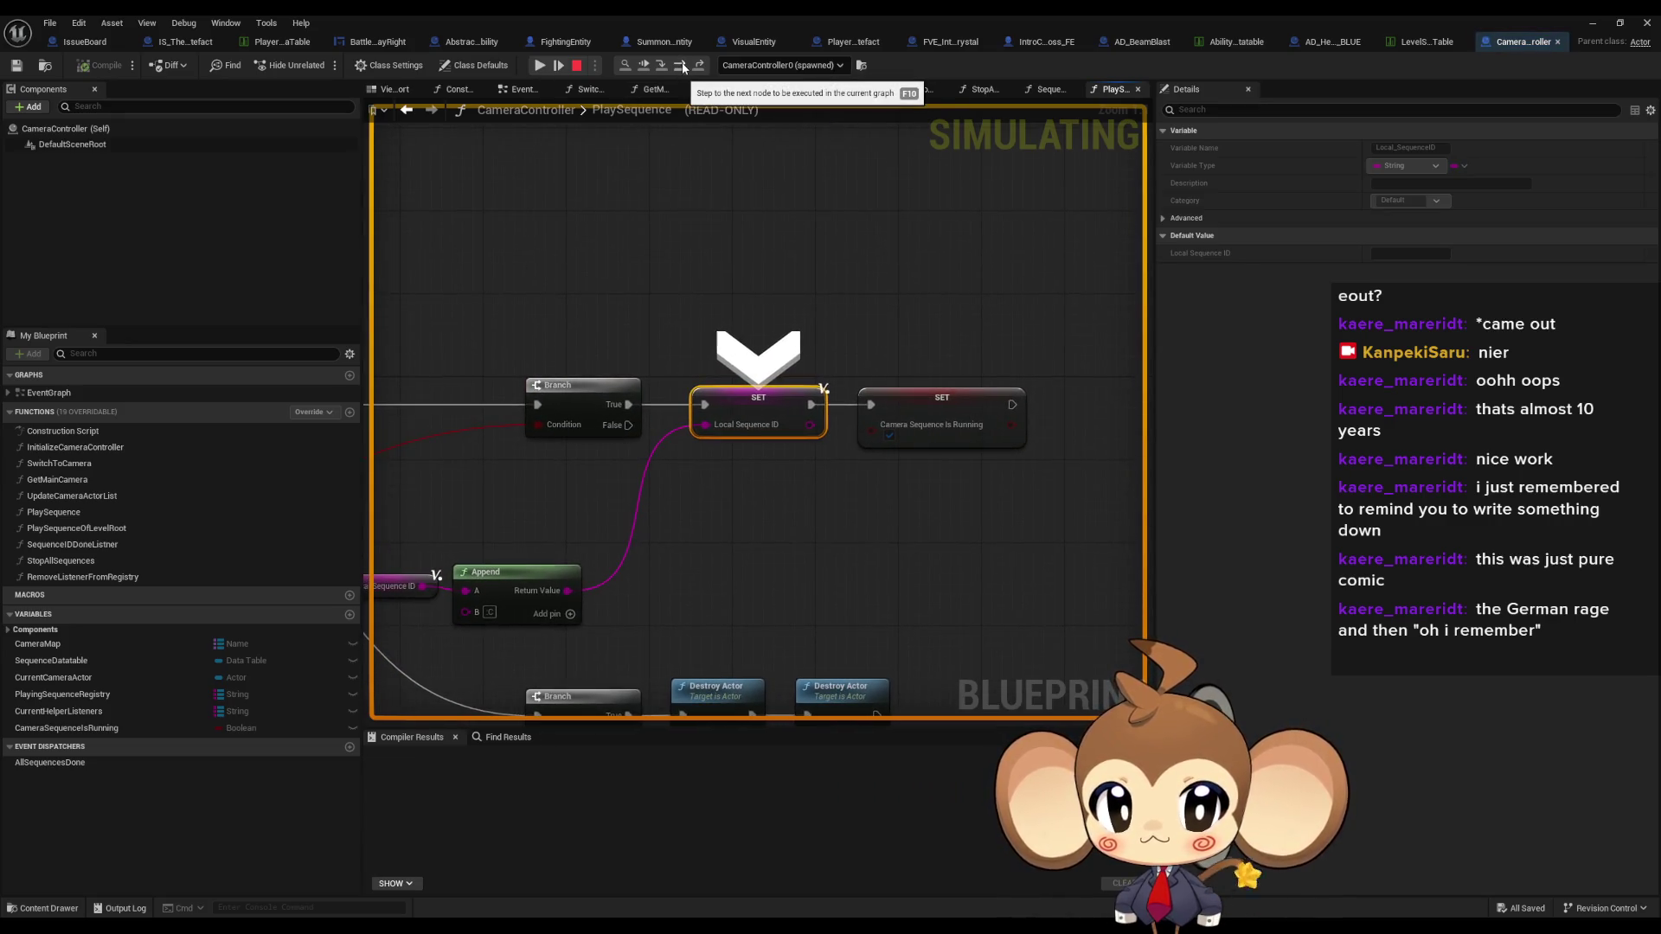
click(682, 65)
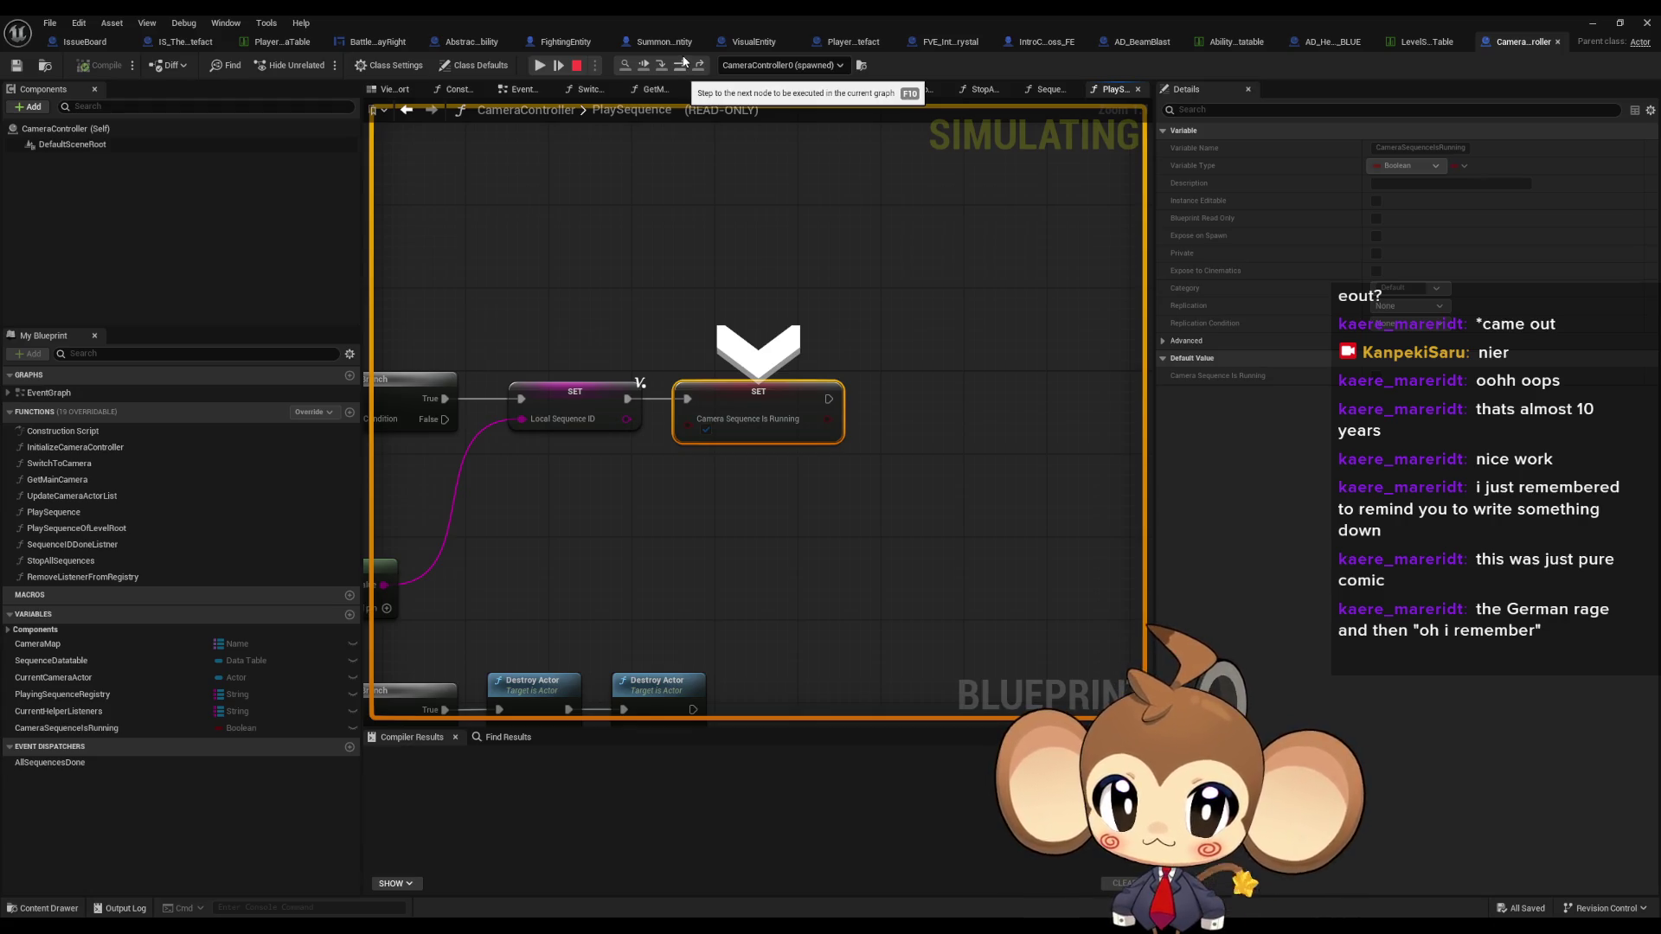
click(681, 65)
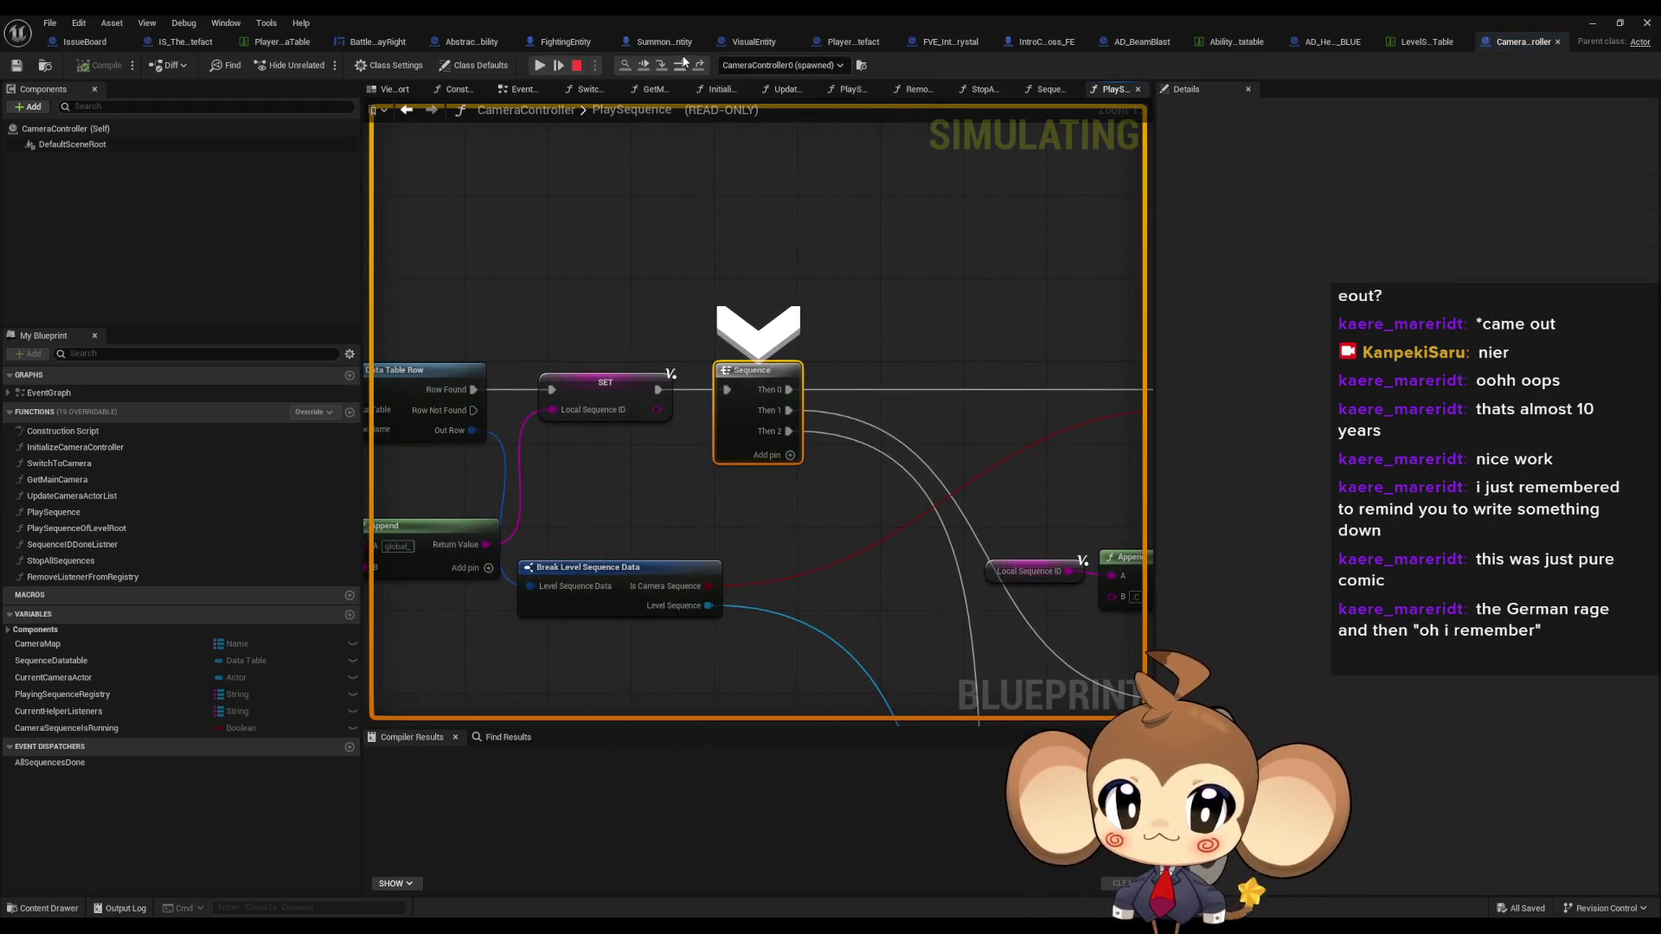
click(682, 65)
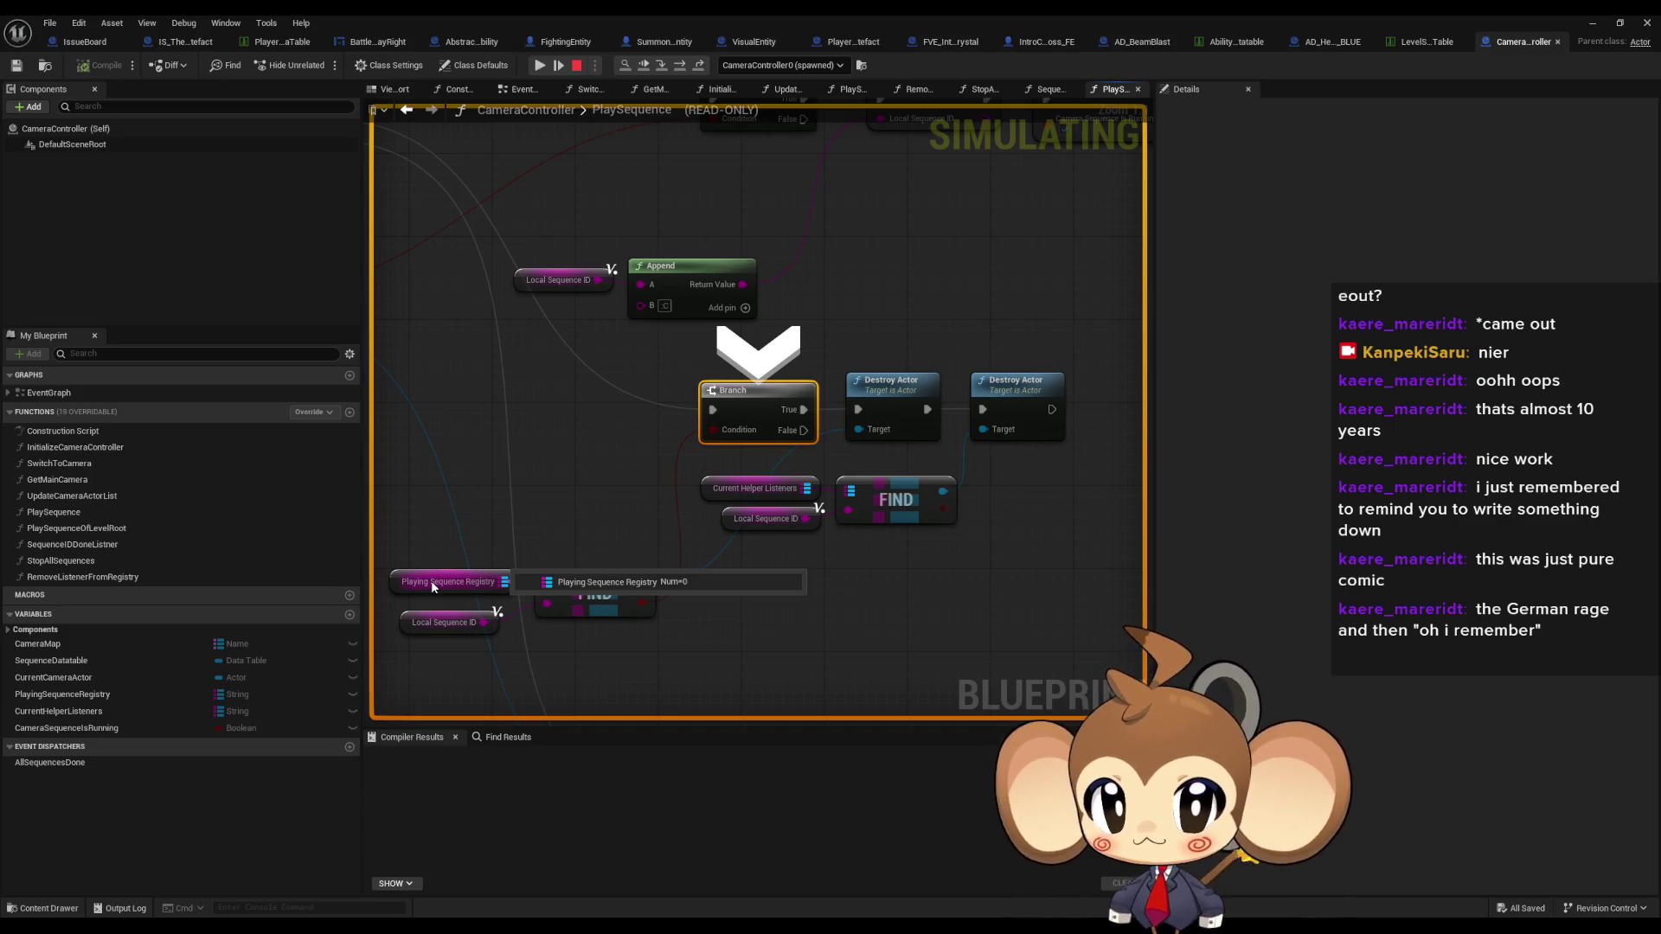
scroll(431, 580, down, 3)
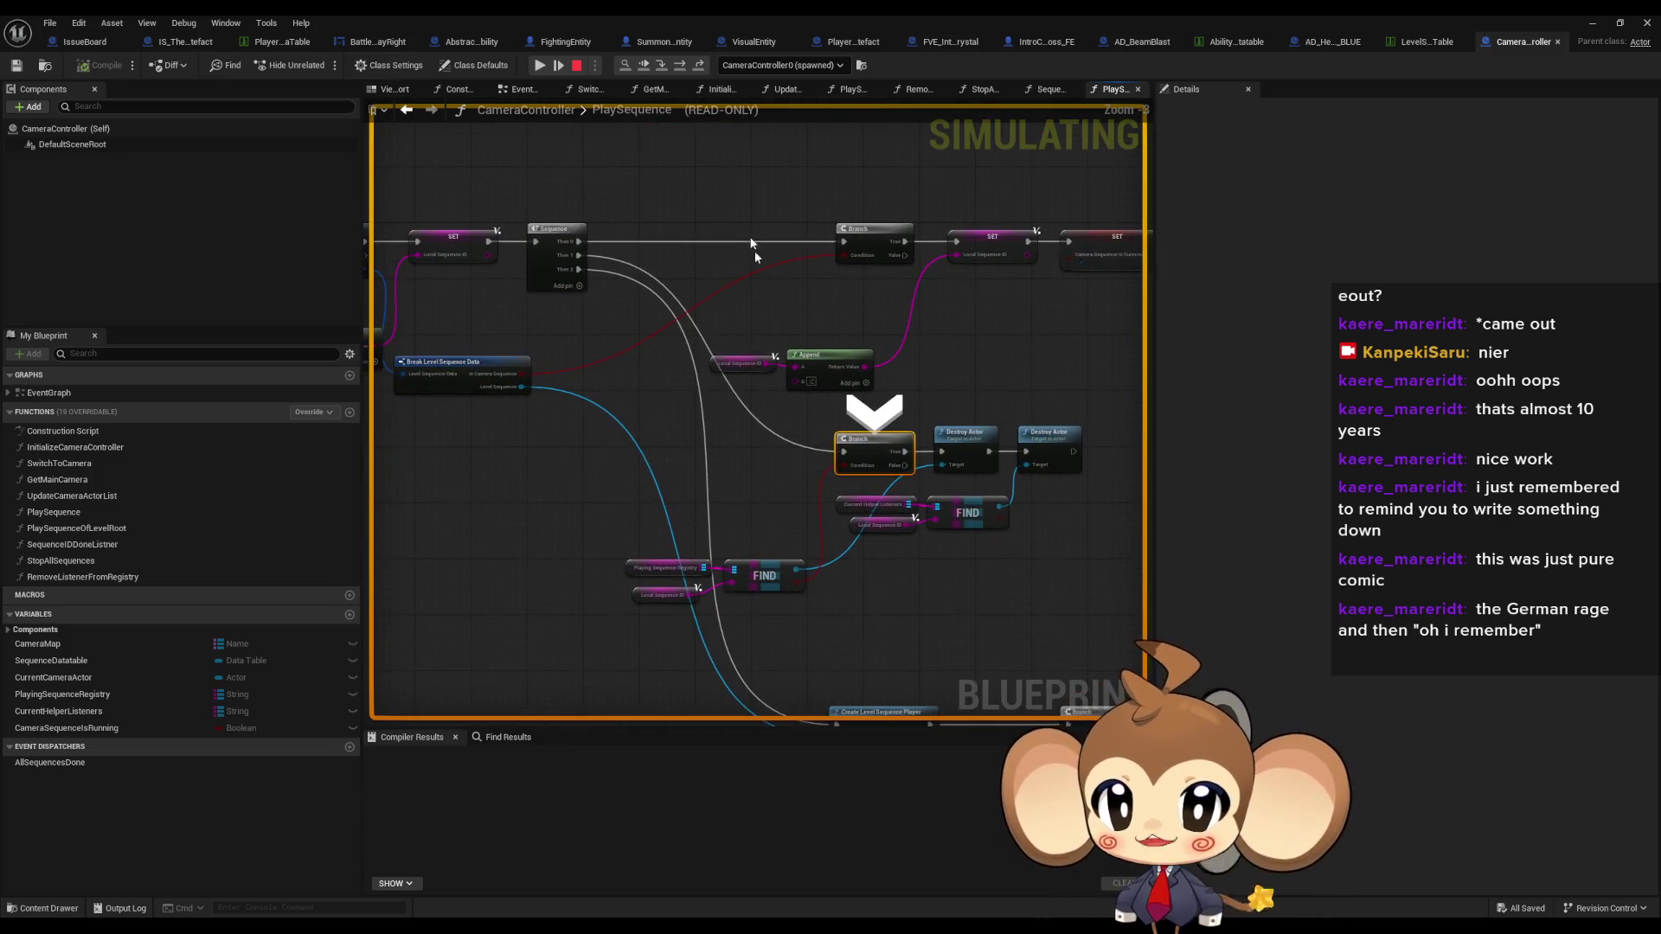
click(682, 65)
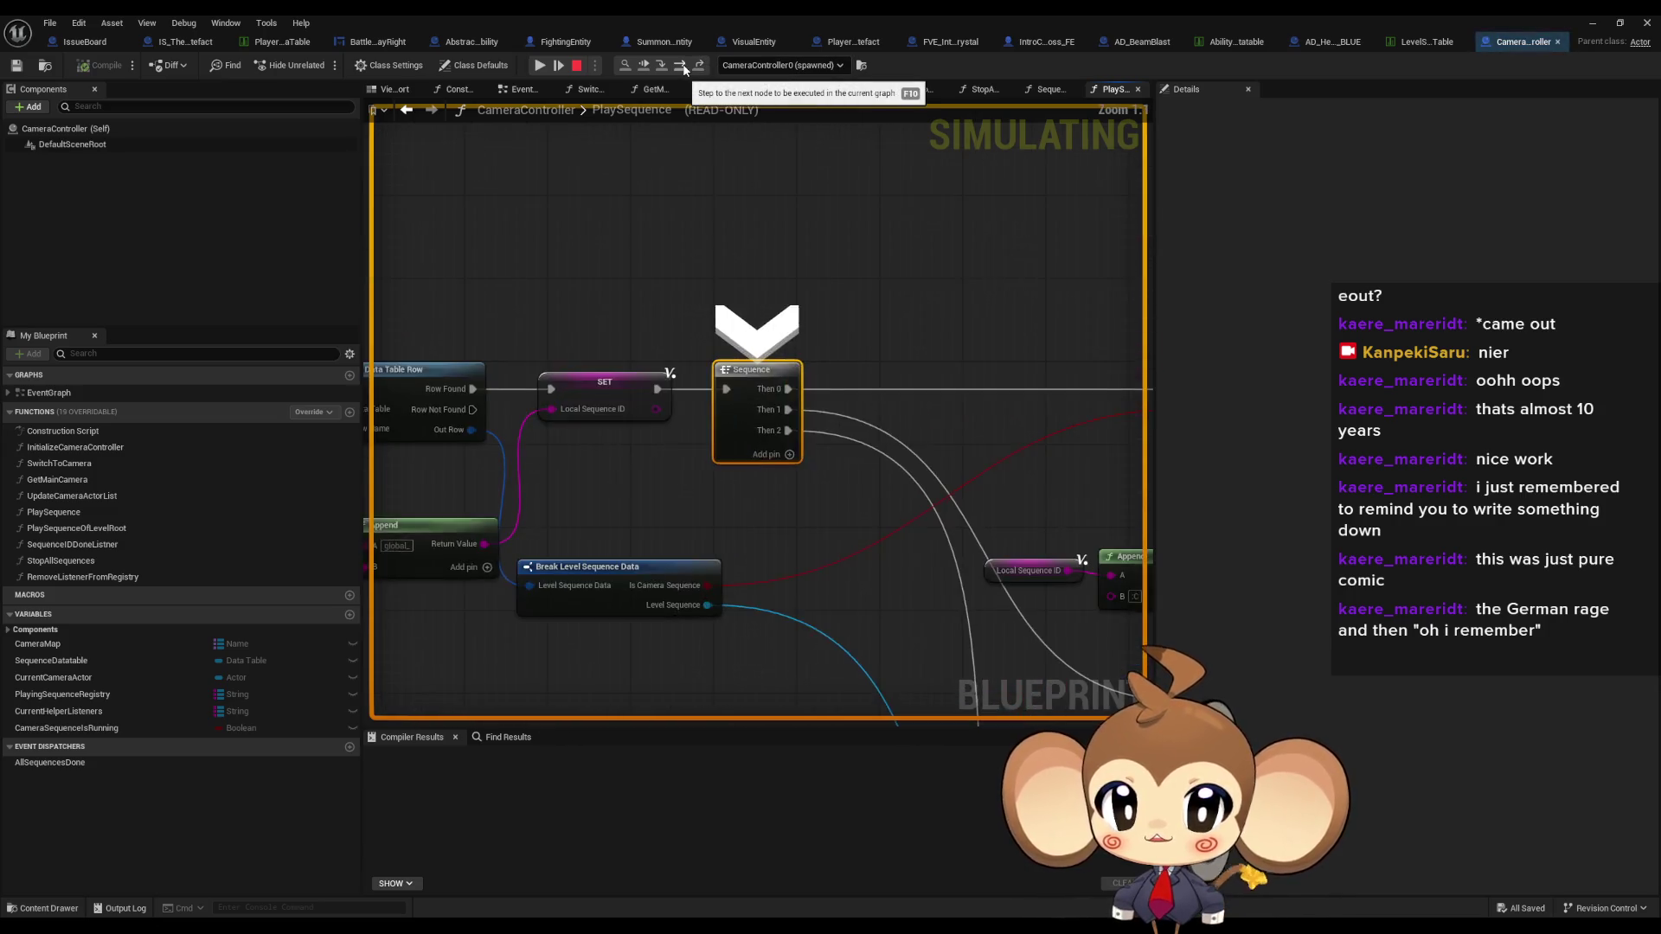
- Step the debug run to Create Level Sequence Player and inspect its playback settings pins
click(682, 65)
mouse_move(752, 477)
mouse_down()
mouse_move(965, 467)
mouse_move(1050, 411)
mouse_move(1002, 382)
mouse_move(1022, 378)
mouse_up()
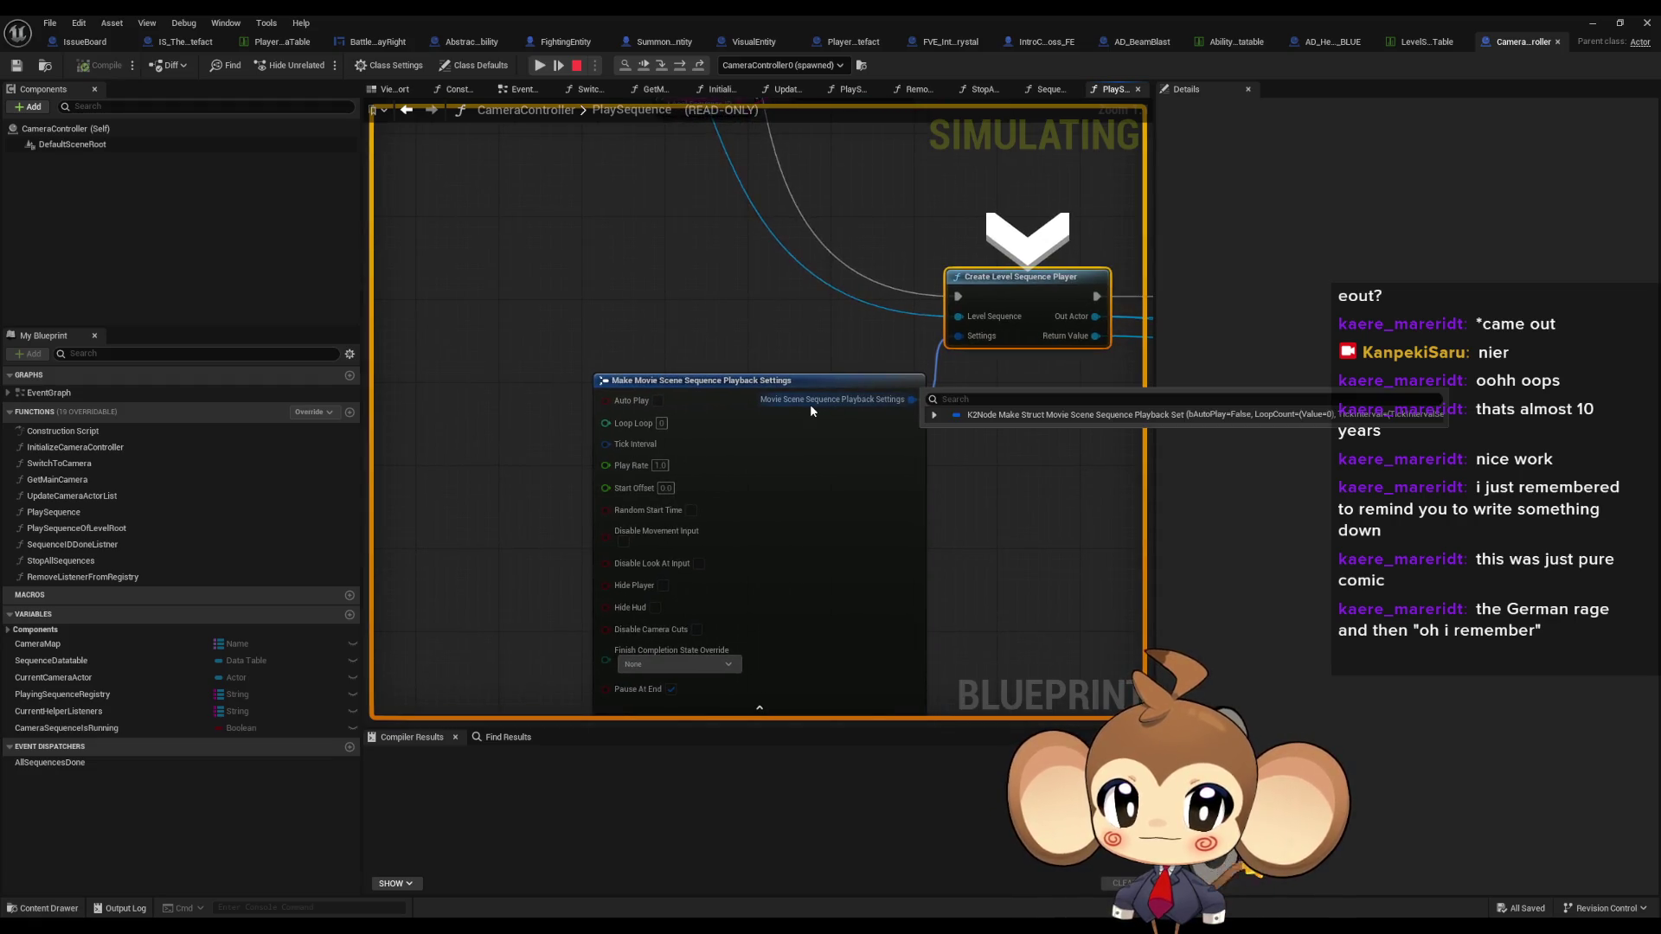
mouse_move(1005, 319)
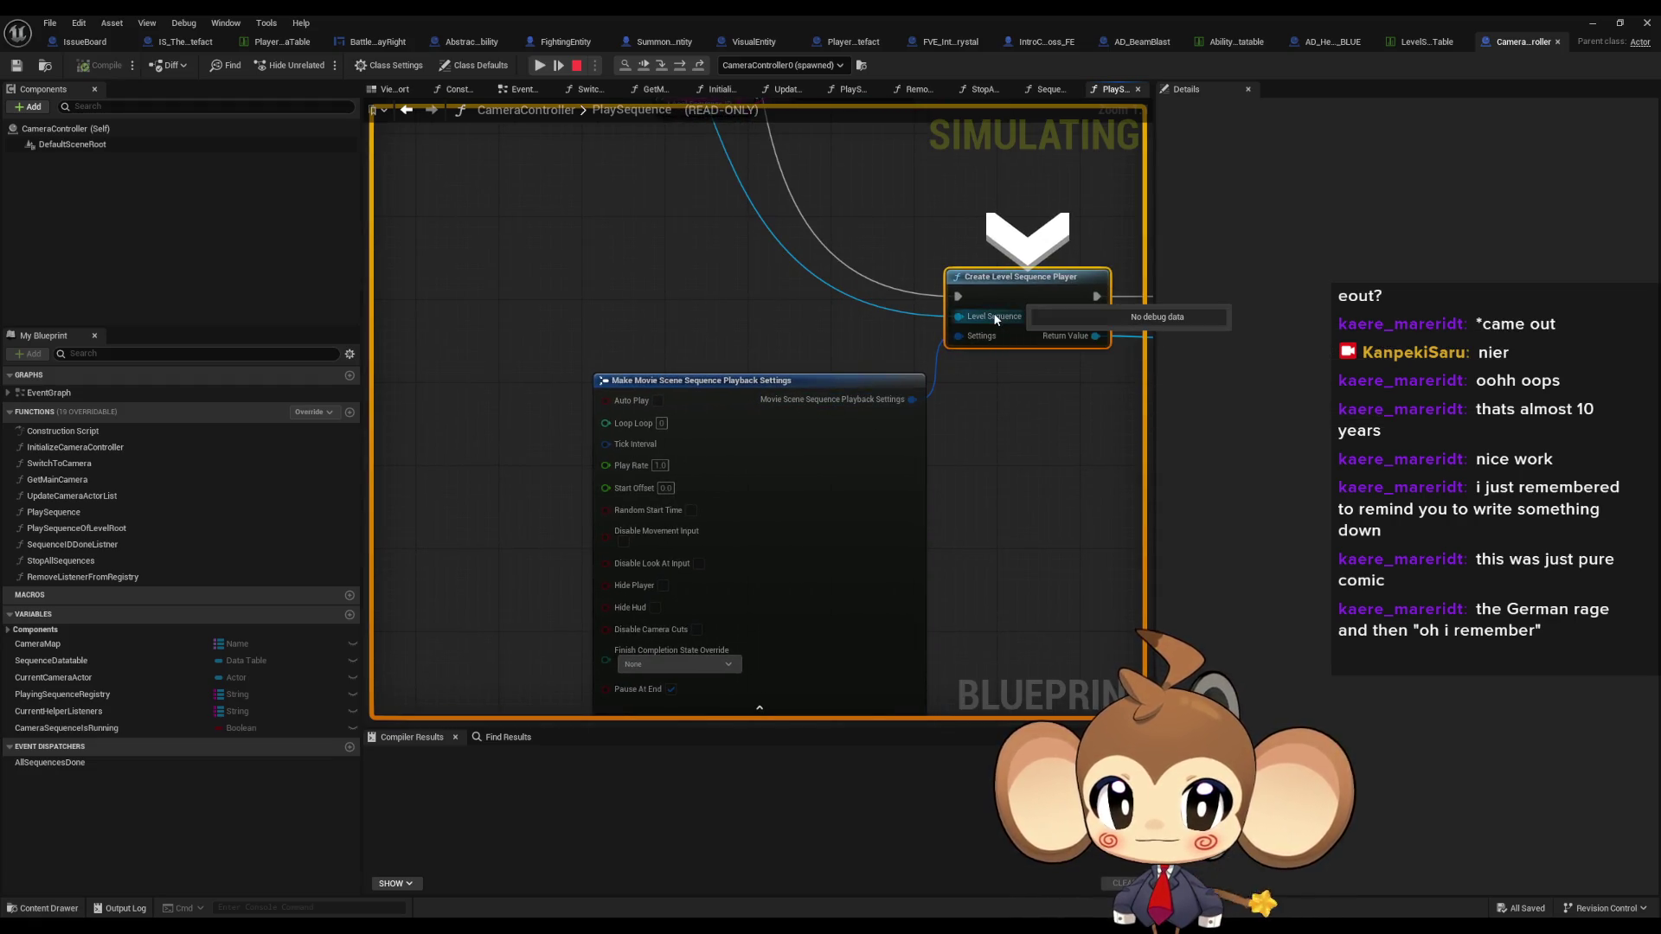
drag(952, 371, 635, 398)
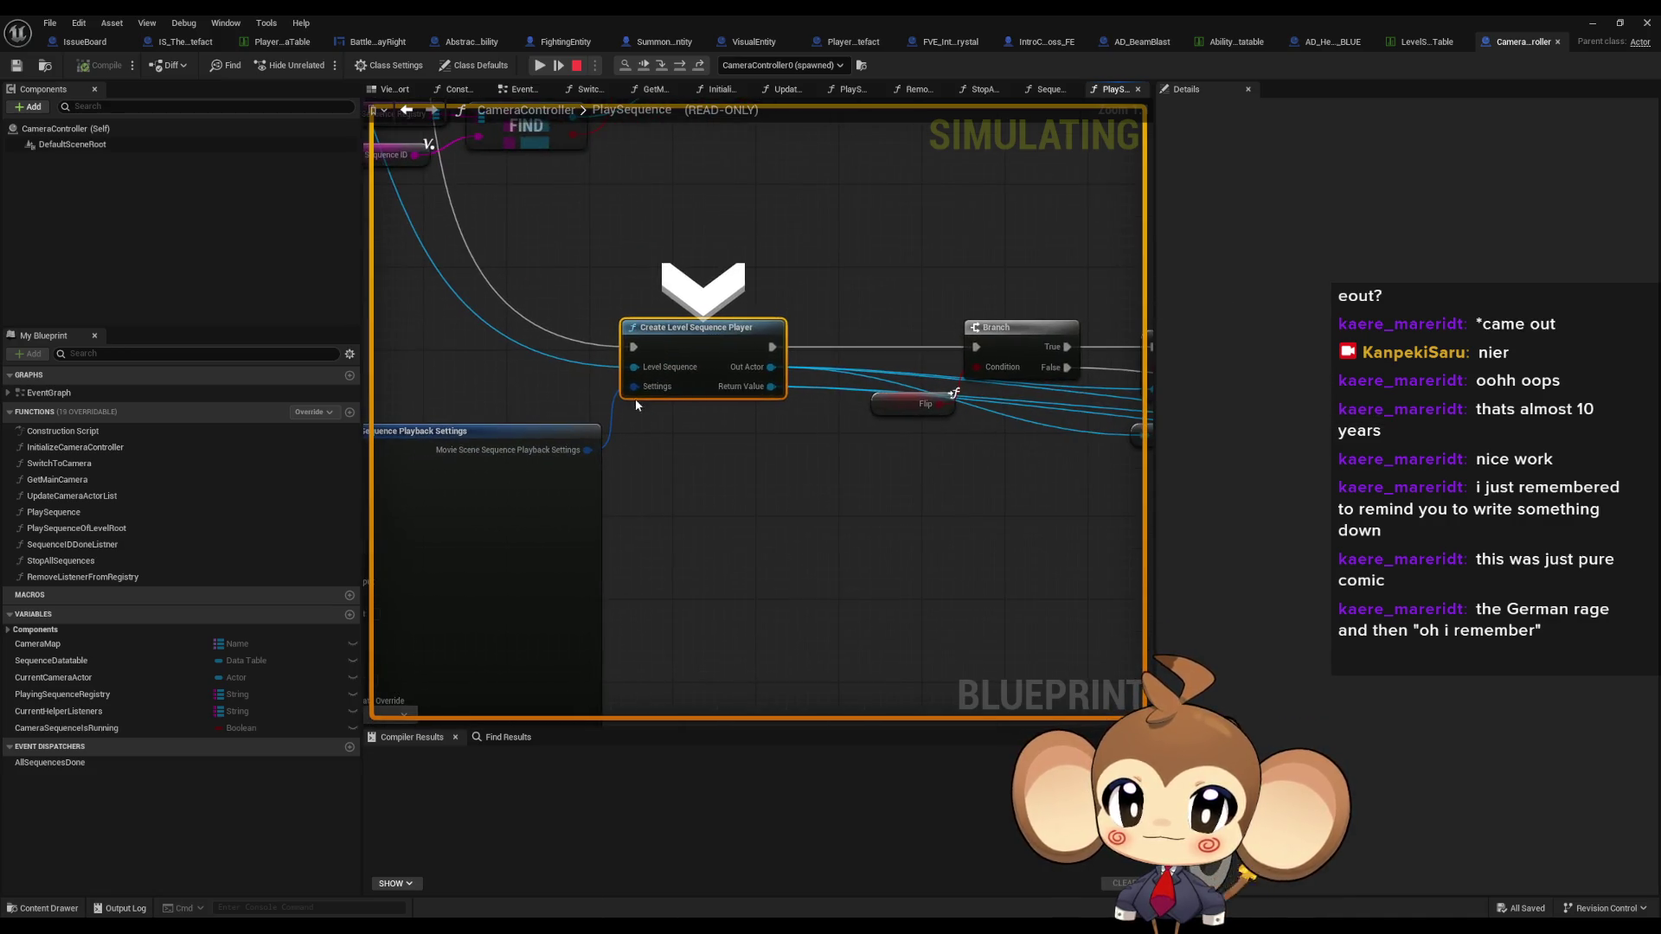
mouse_move(657, 388)
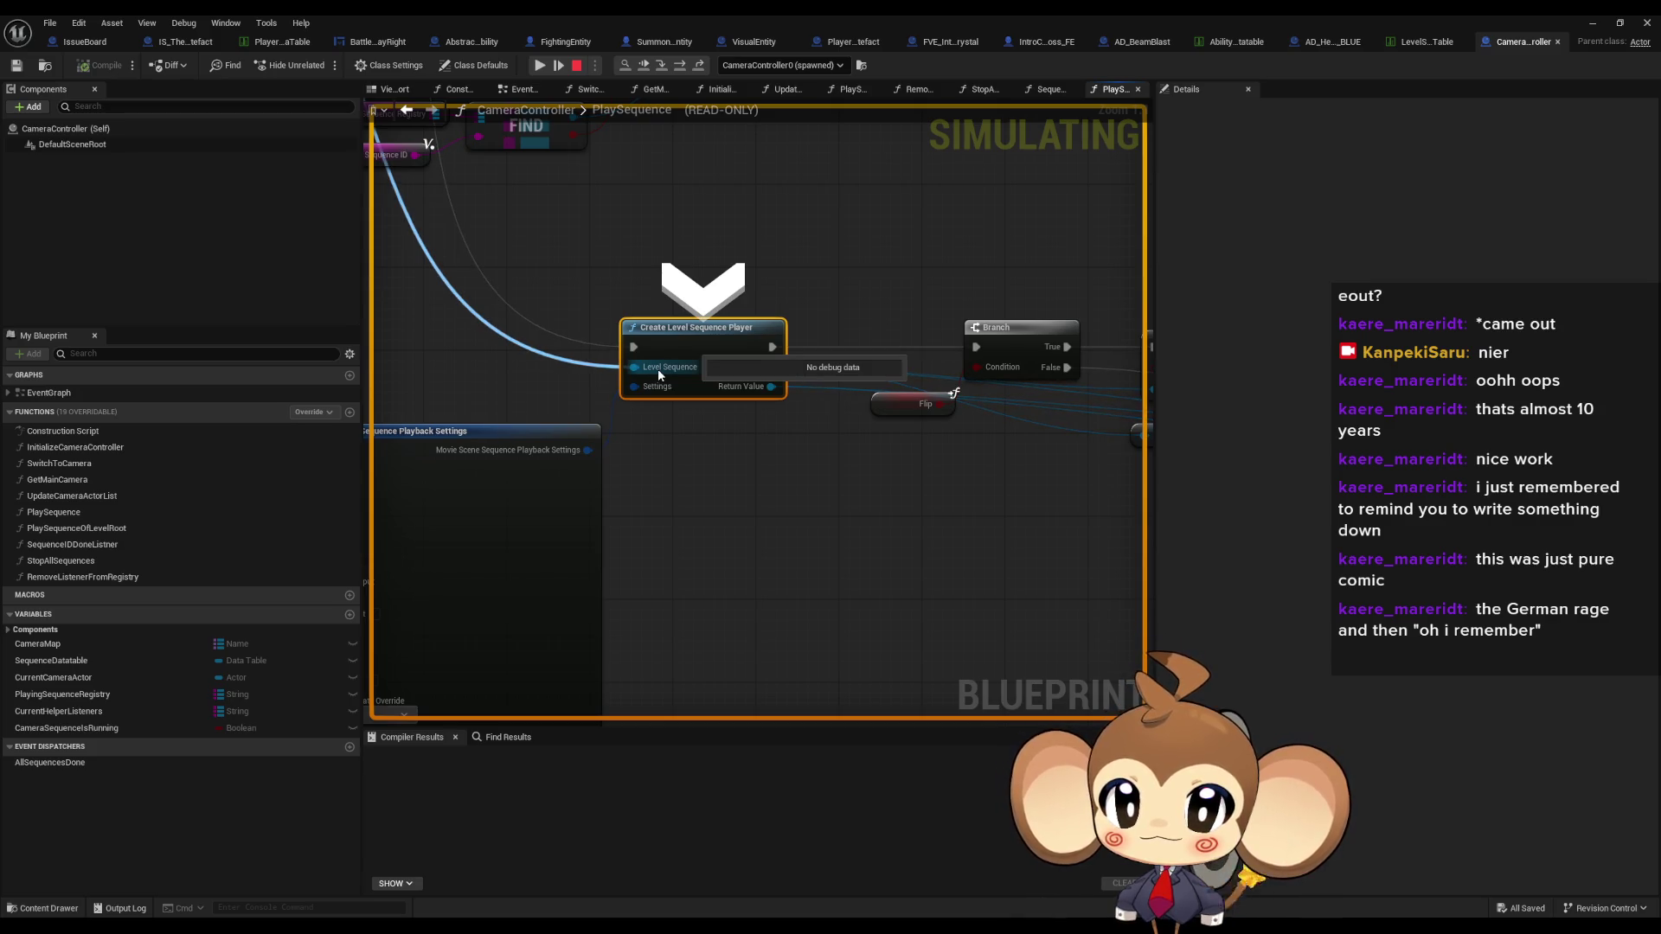
click(731, 402)
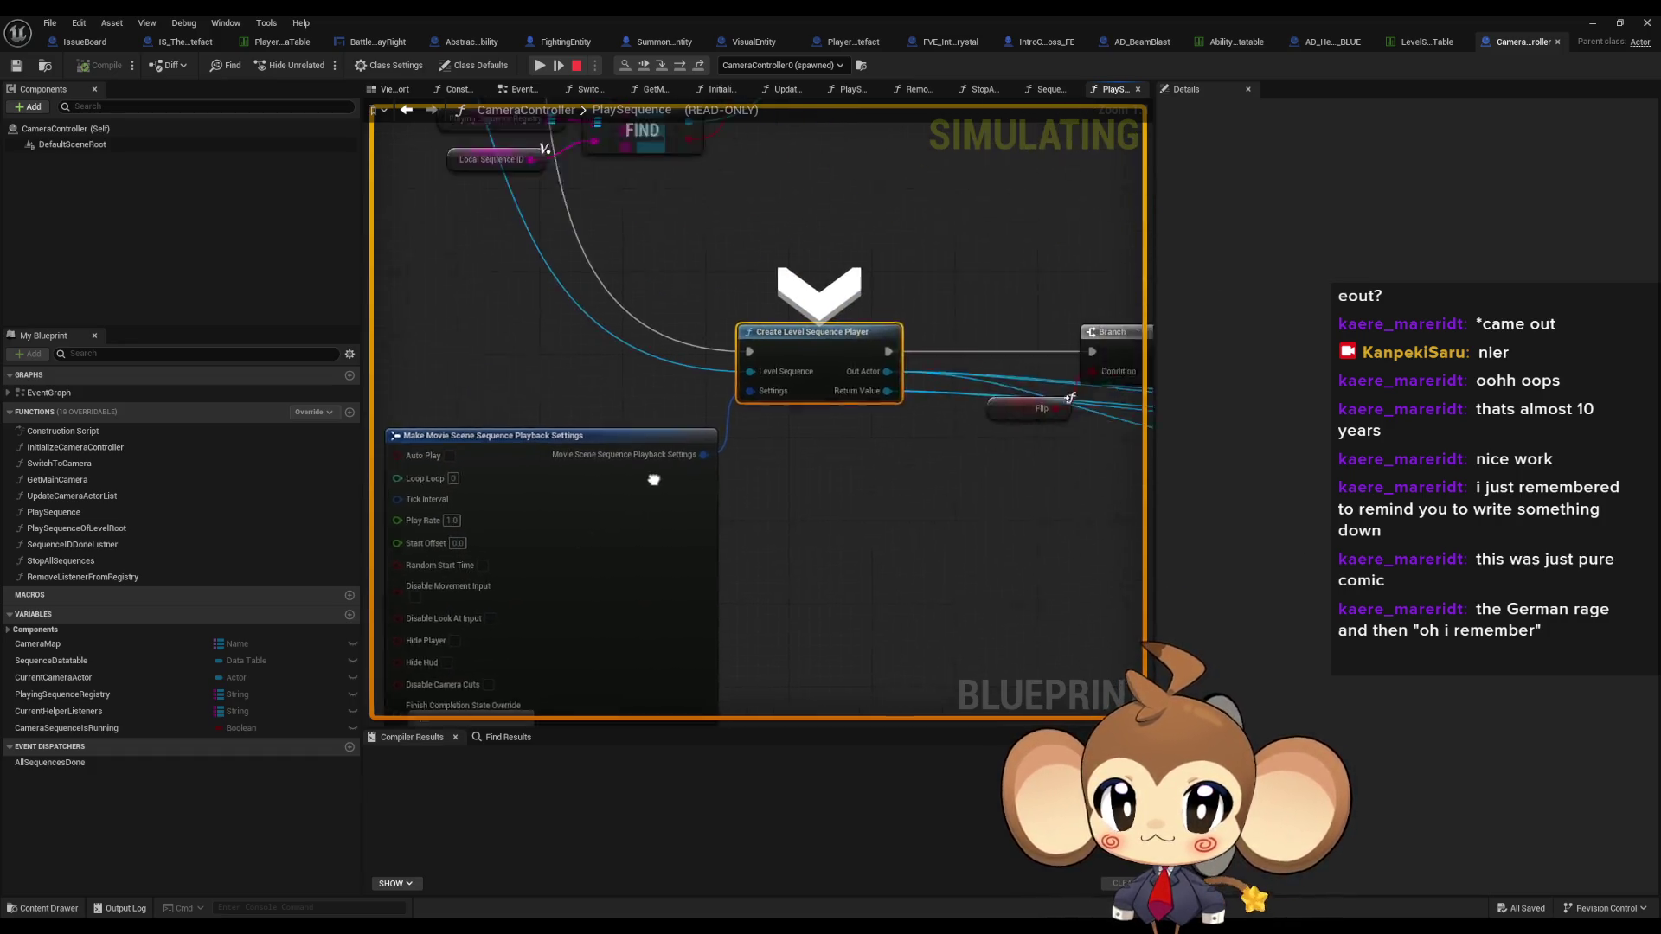
- Step past the Branch to SET Override Instance Data and check that Flip reads True
click(680, 68)
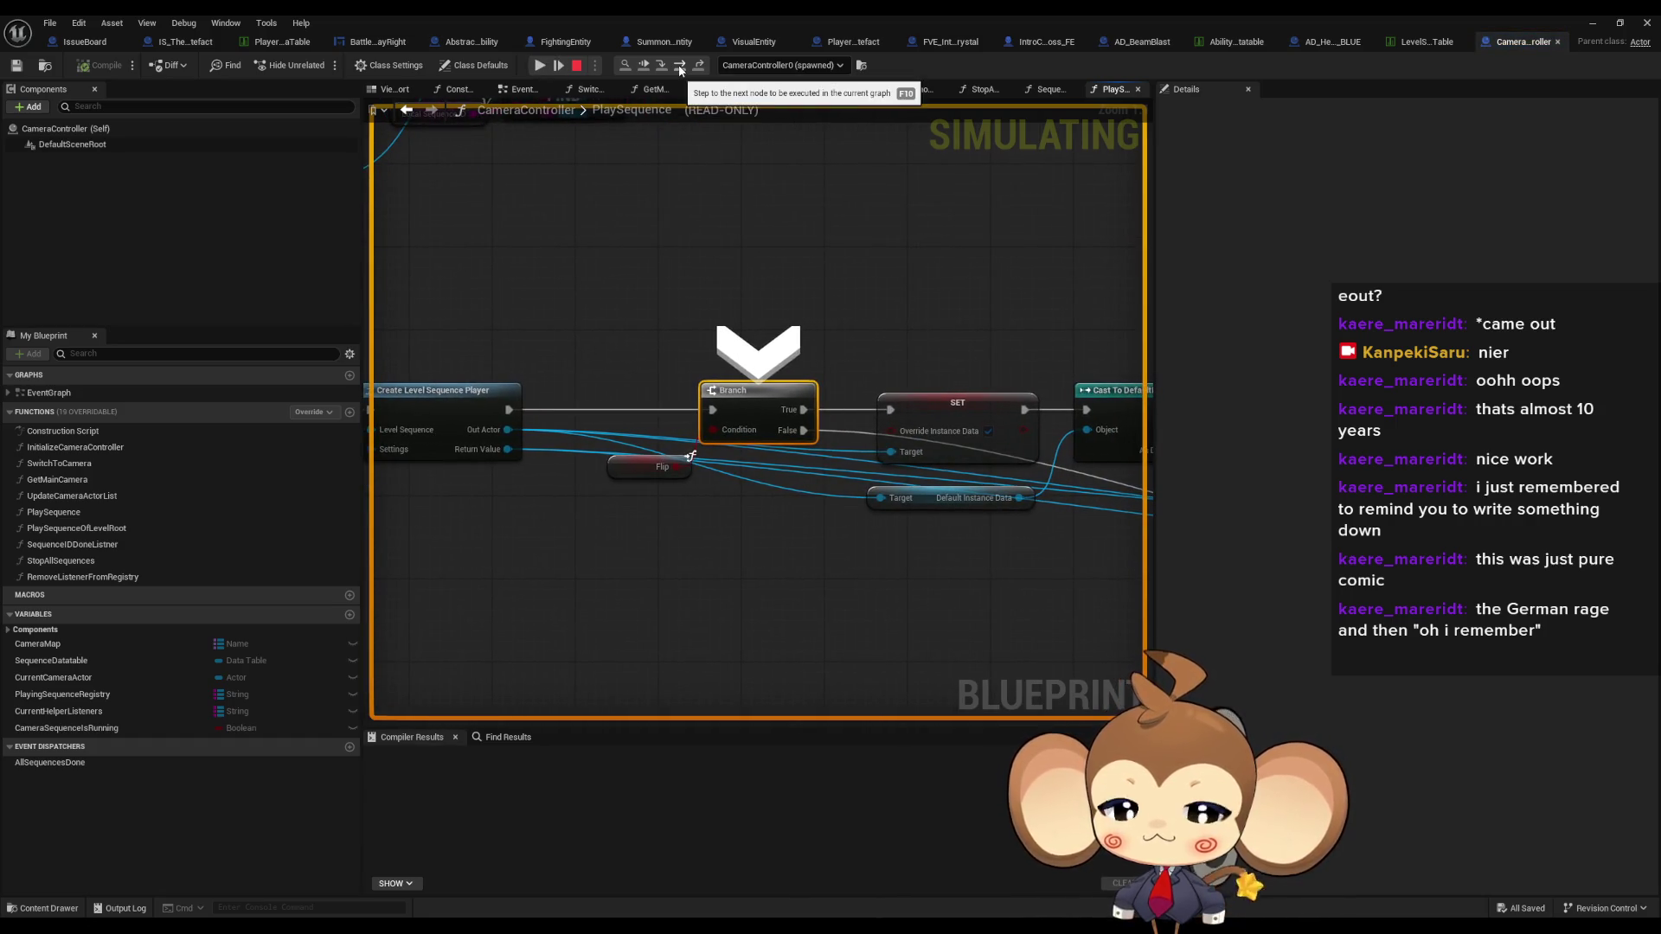
click(680, 67)
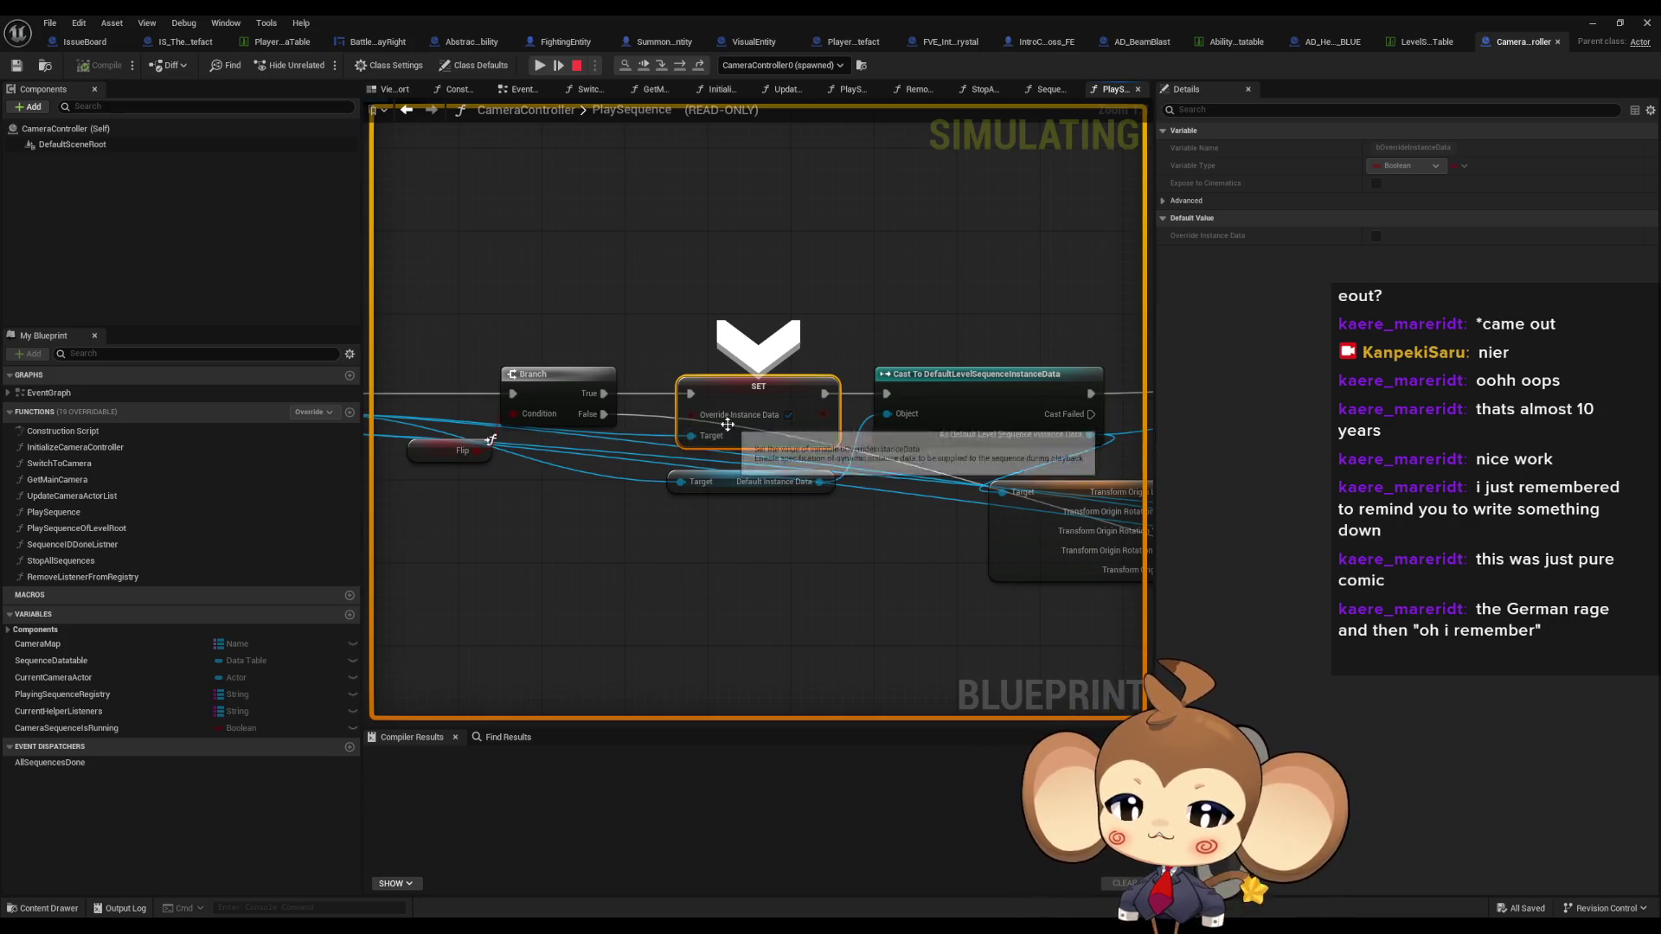
drag(437, 499, 841, 508)
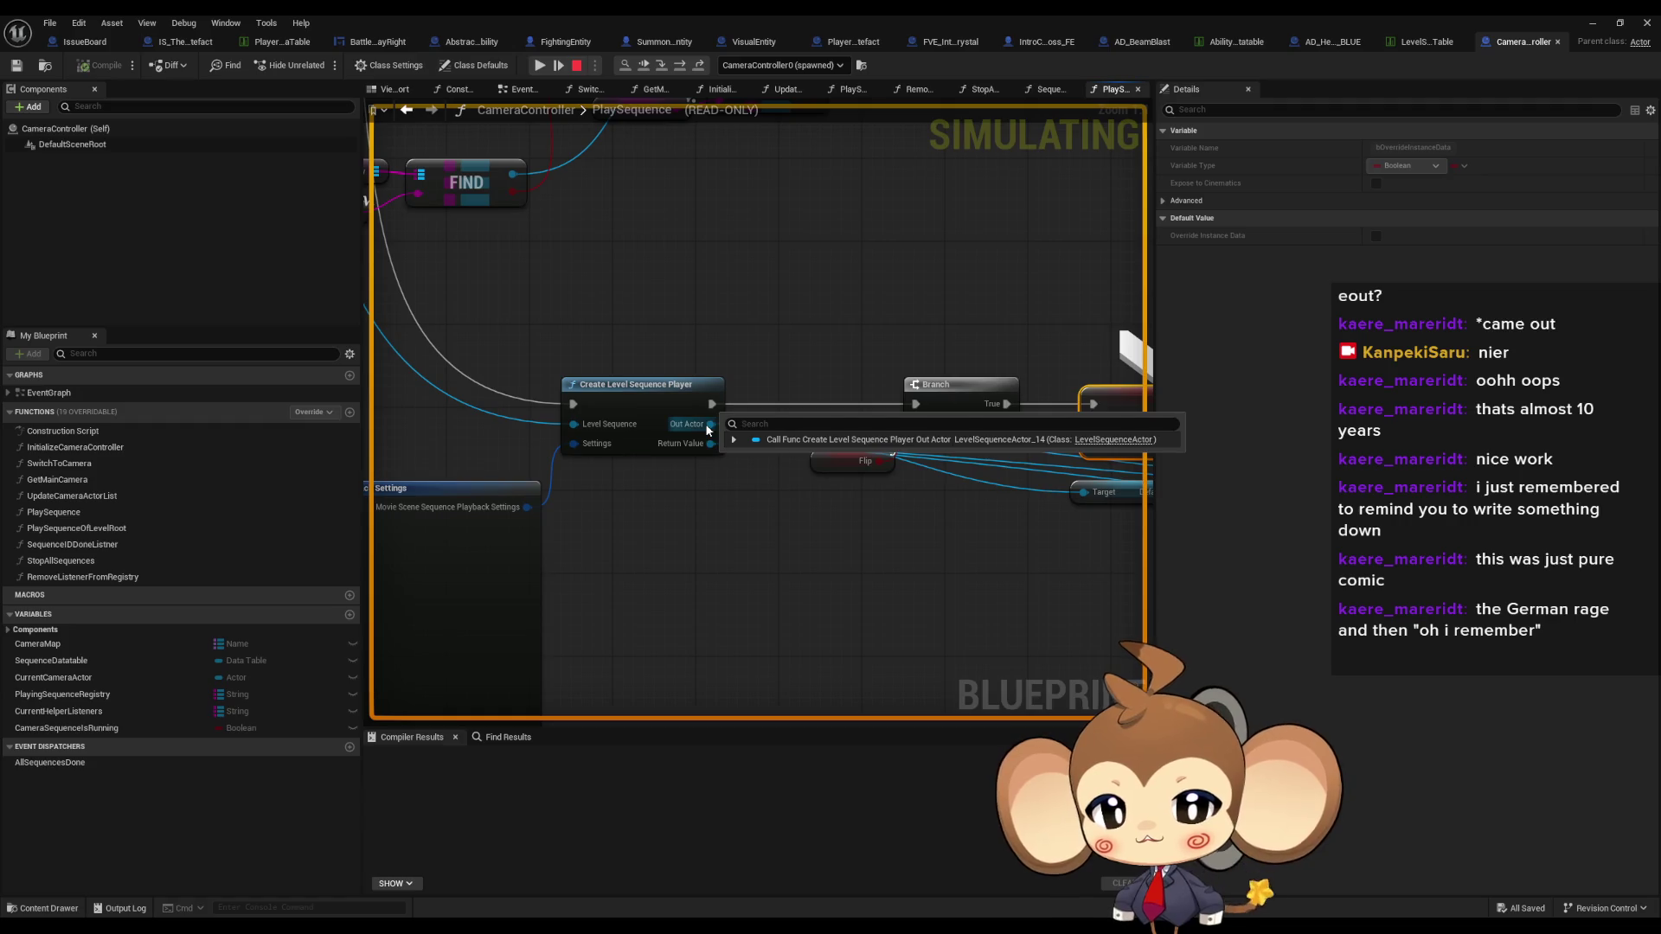
mouse_move(864, 467)
scroll(873, 458, down, 3)
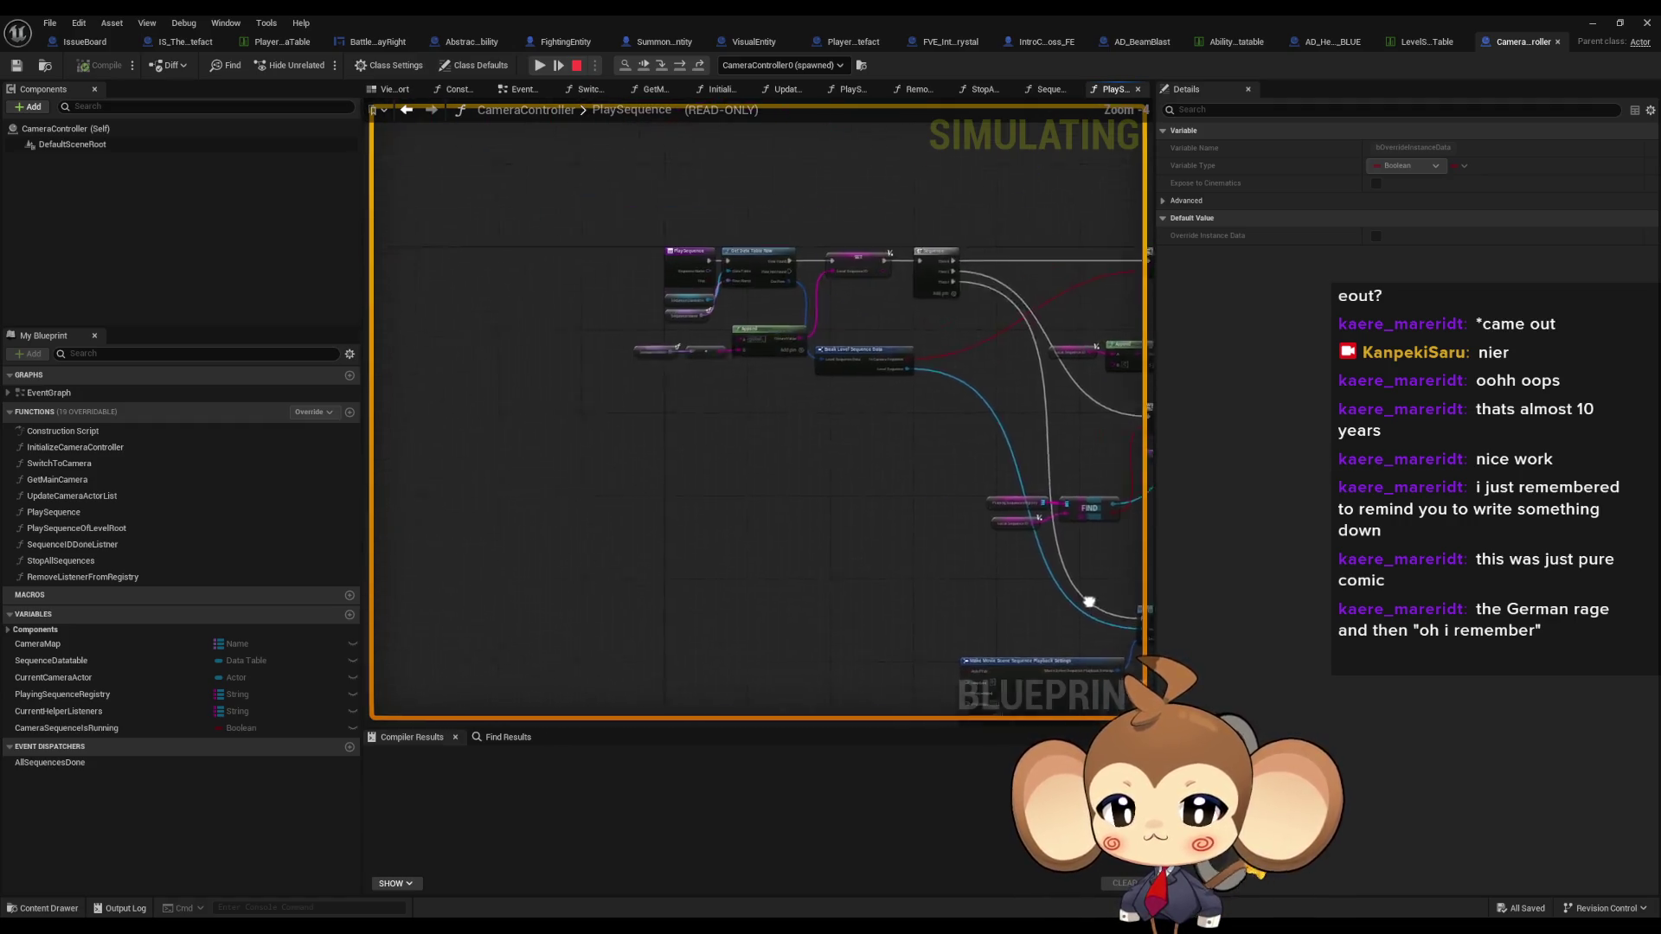
scroll(704, 413, up, 3)
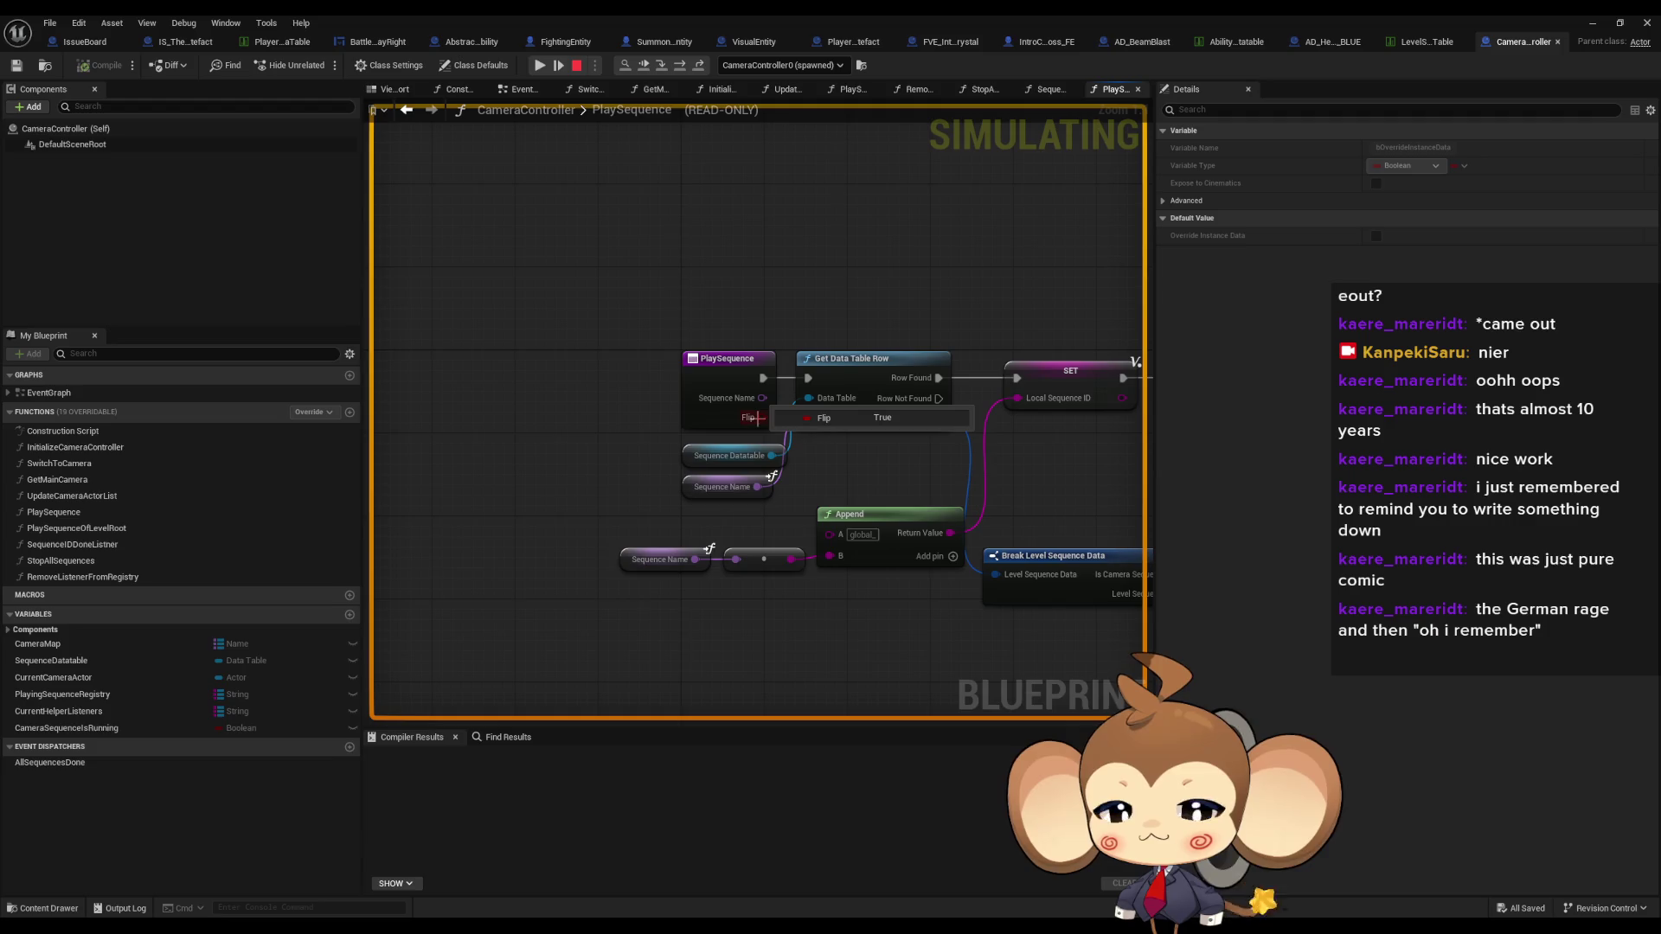
- Step execution through the instance data cast, SpawnActor and Sequence IDDone binding to the first ADD node
scroll(756, 418, down, 3)
scroll(1019, 578, up, 3)
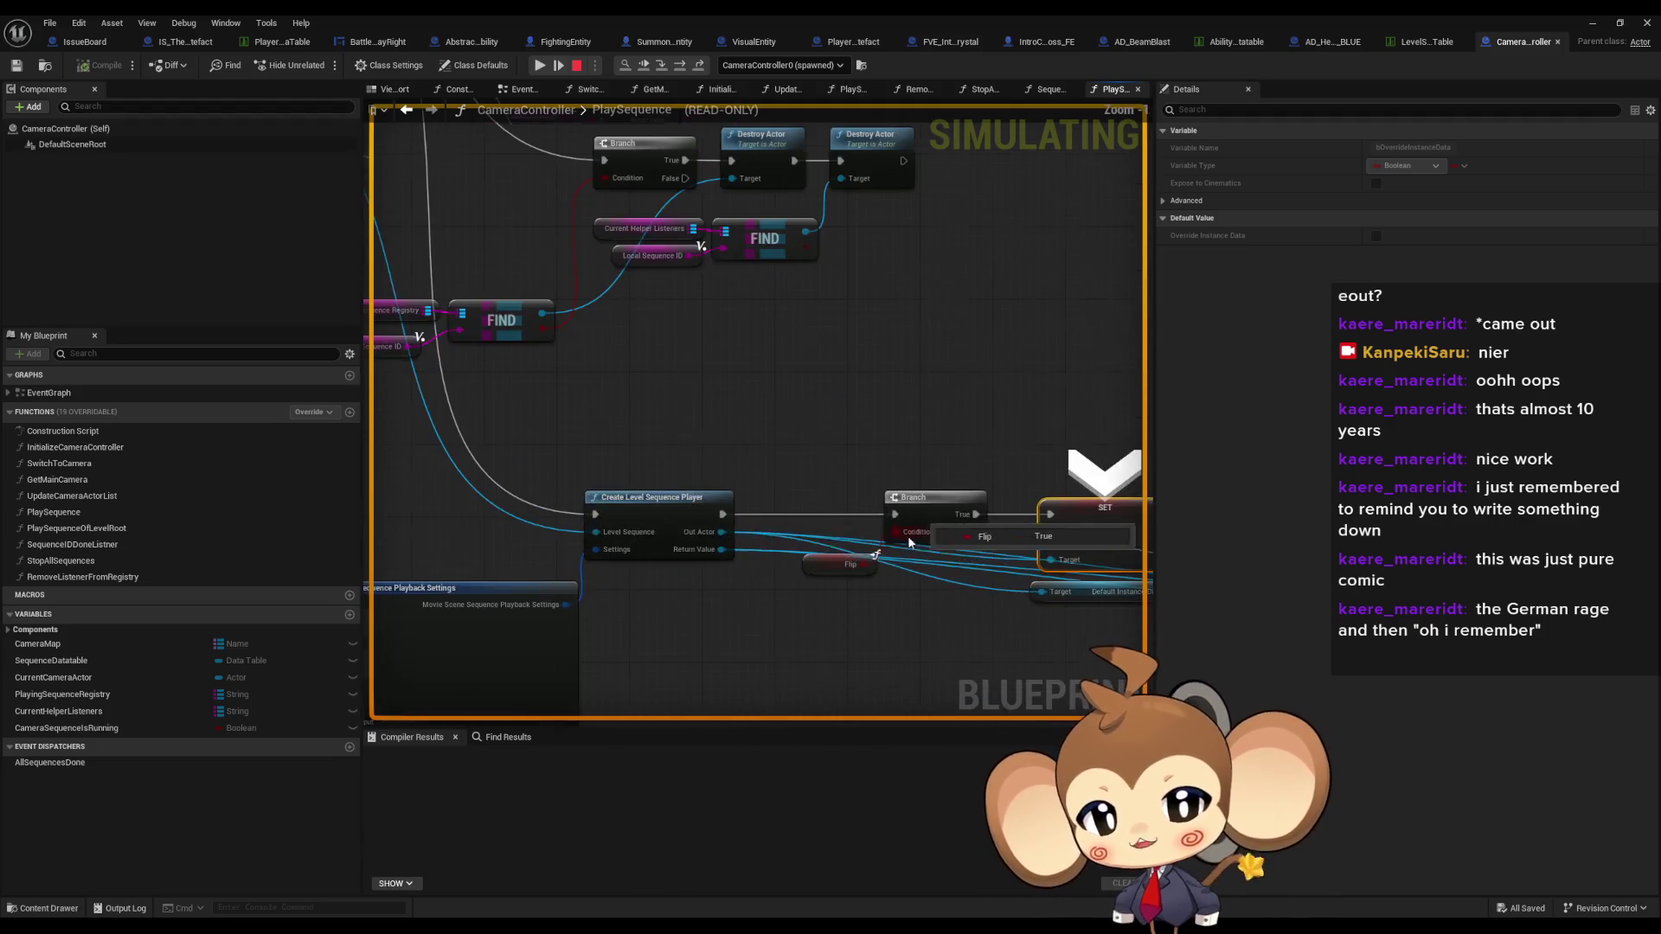
scroll(805, 554, up, 1)
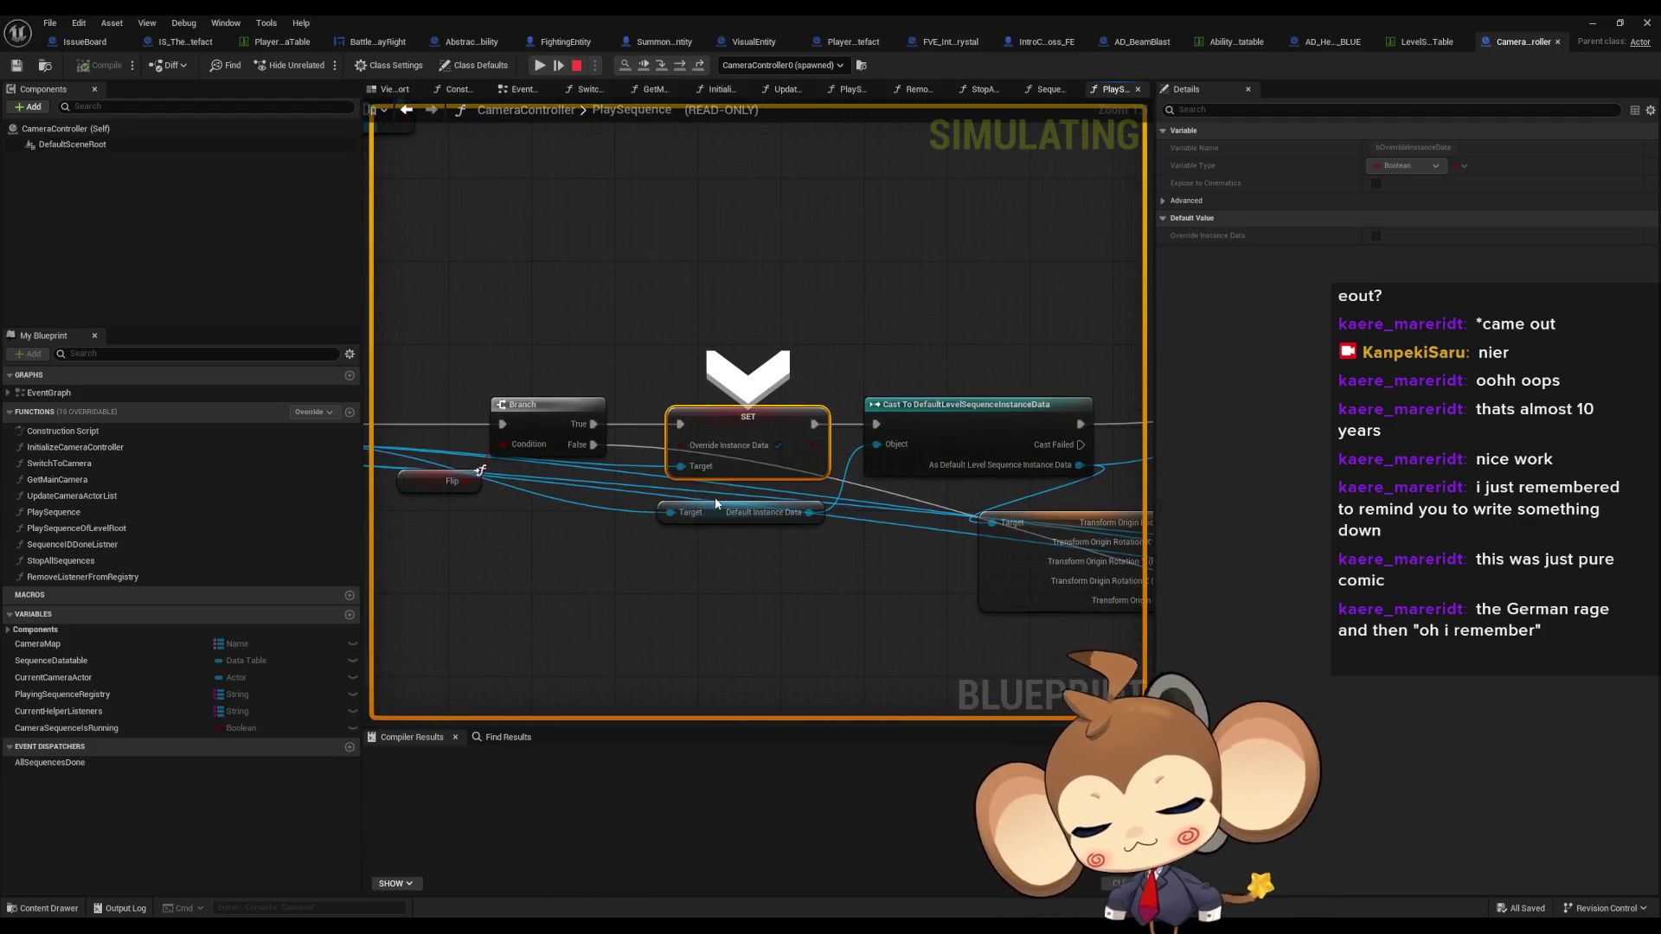
click(679, 66)
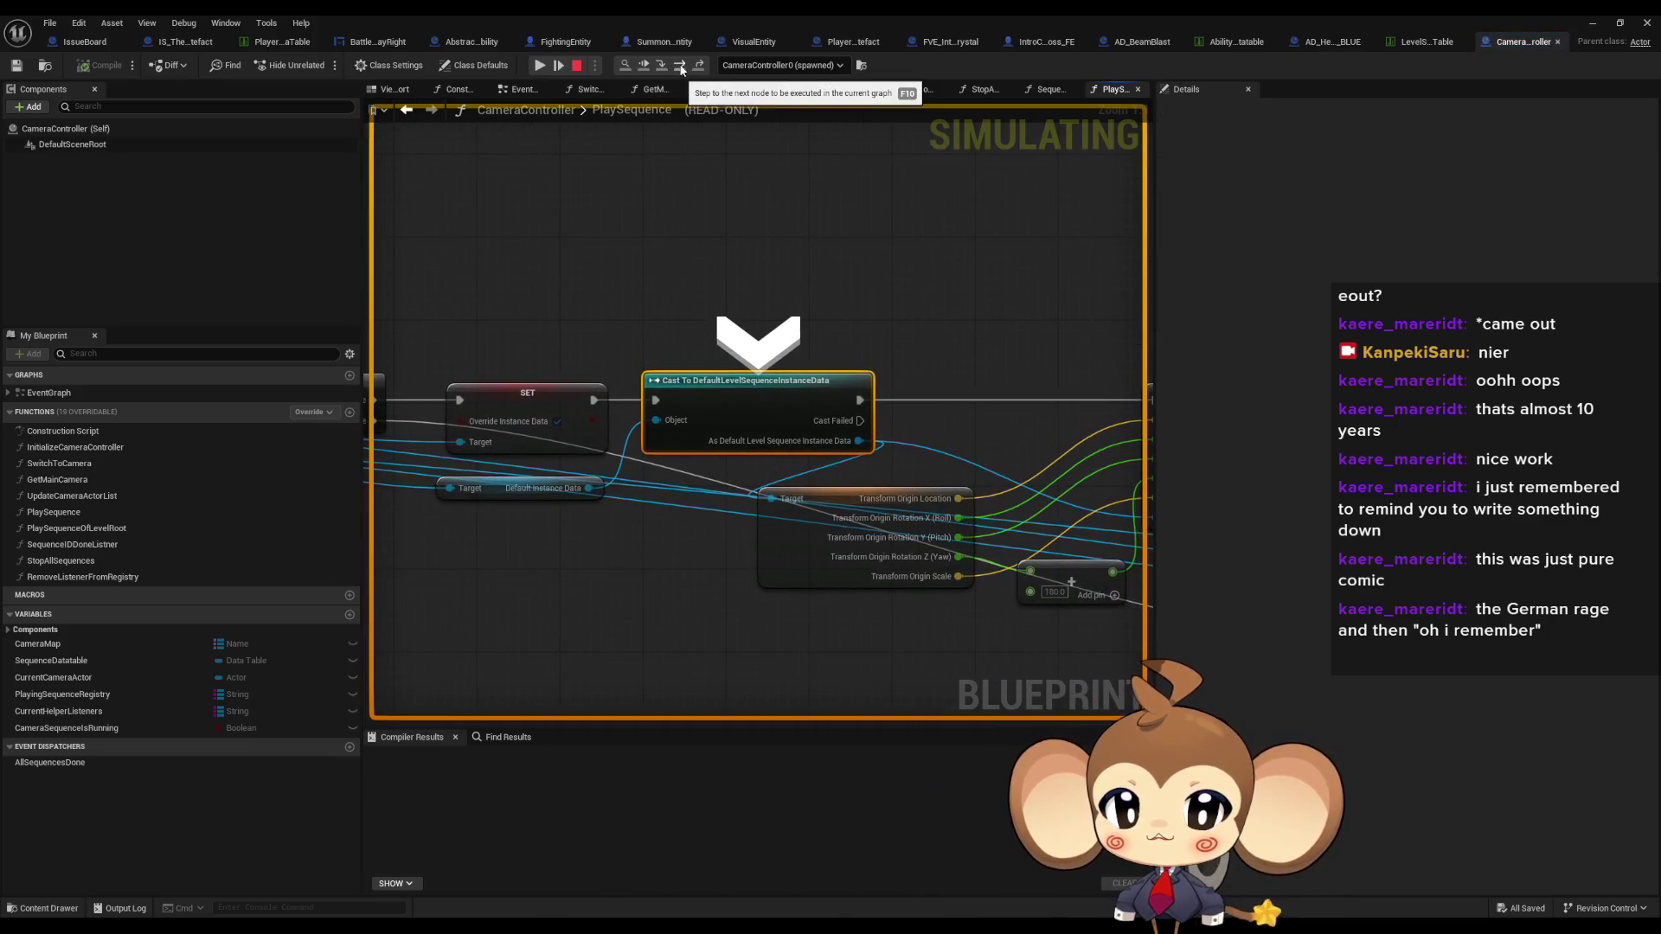
click(681, 65)
click(681, 66)
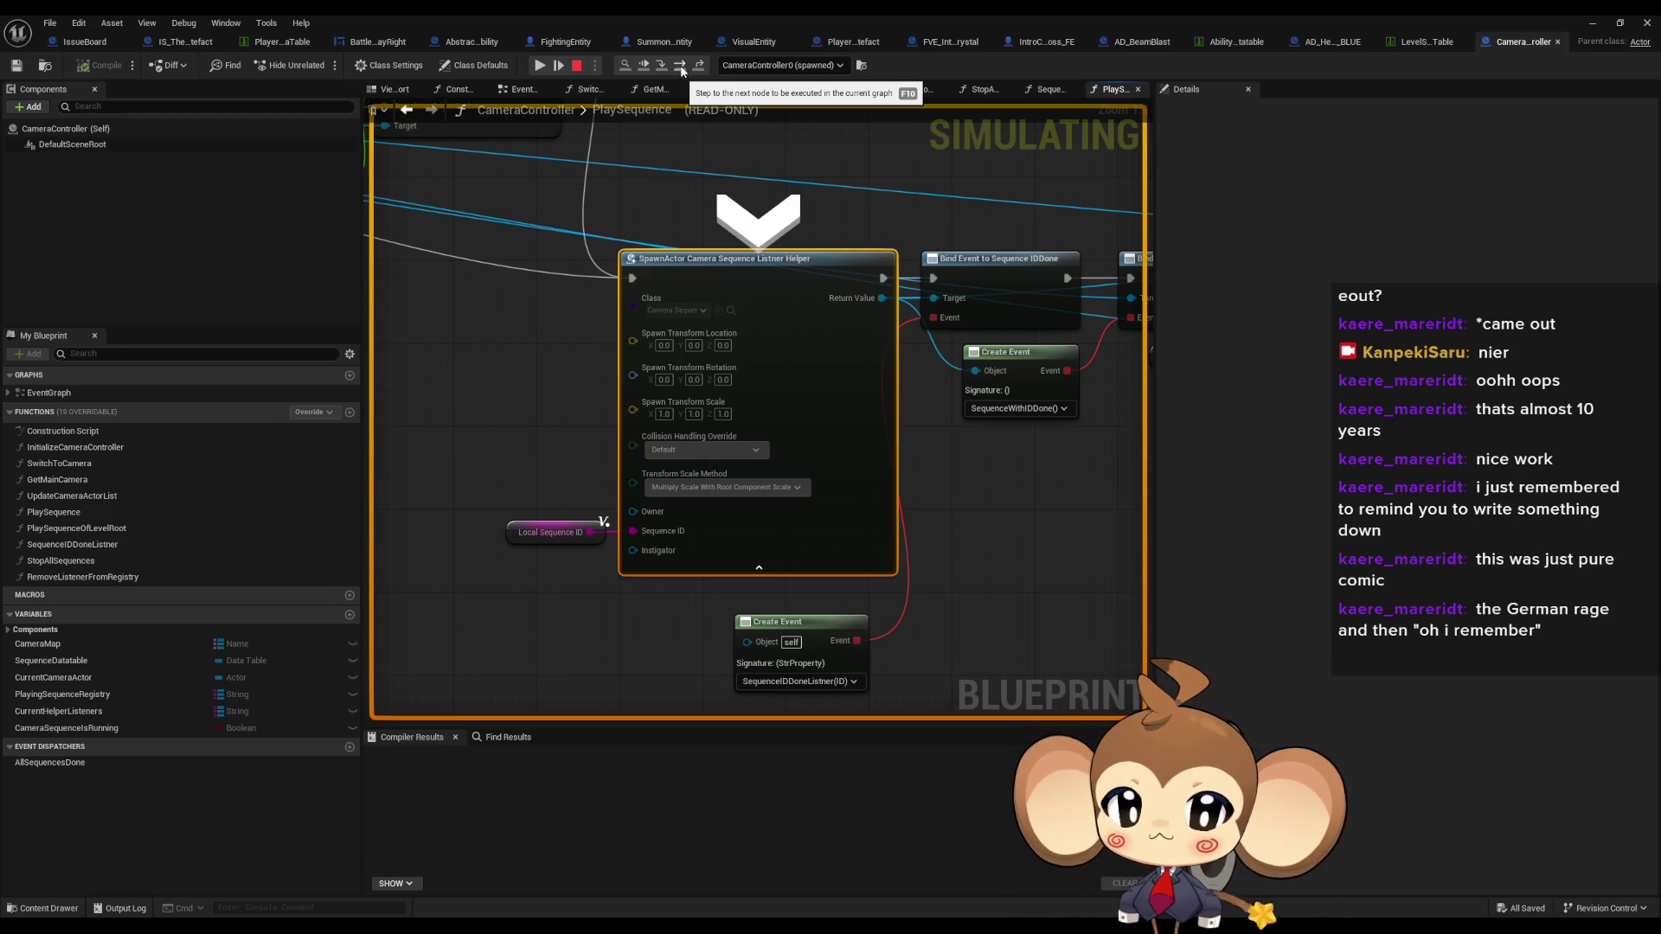
click(681, 67)
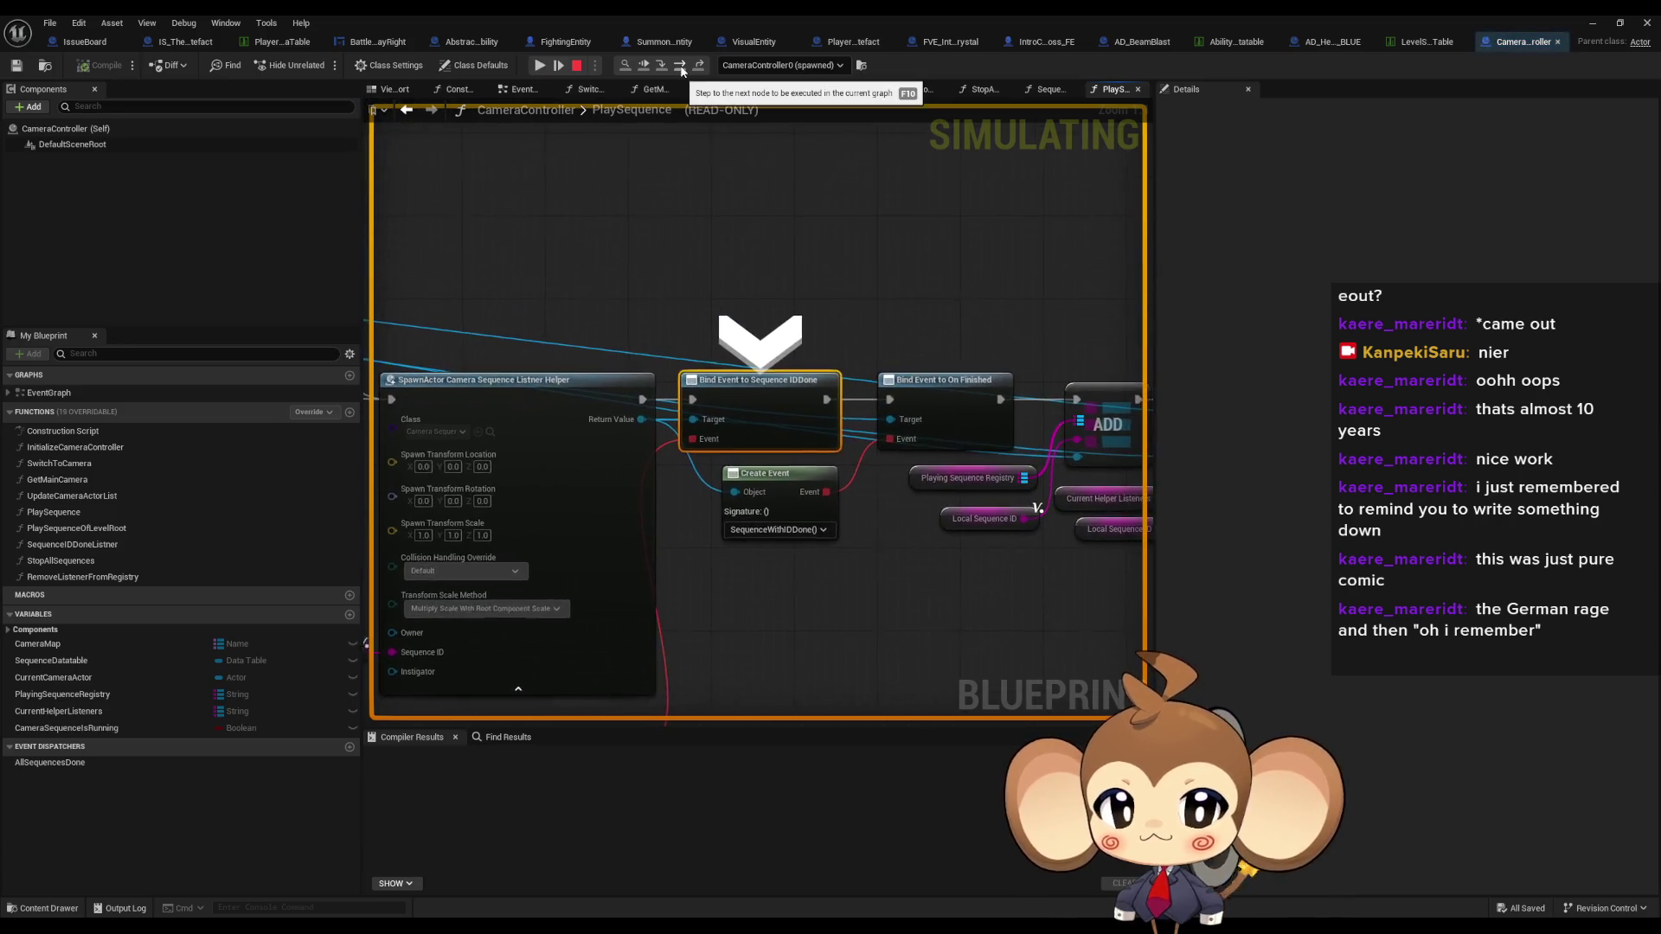
click(681, 67)
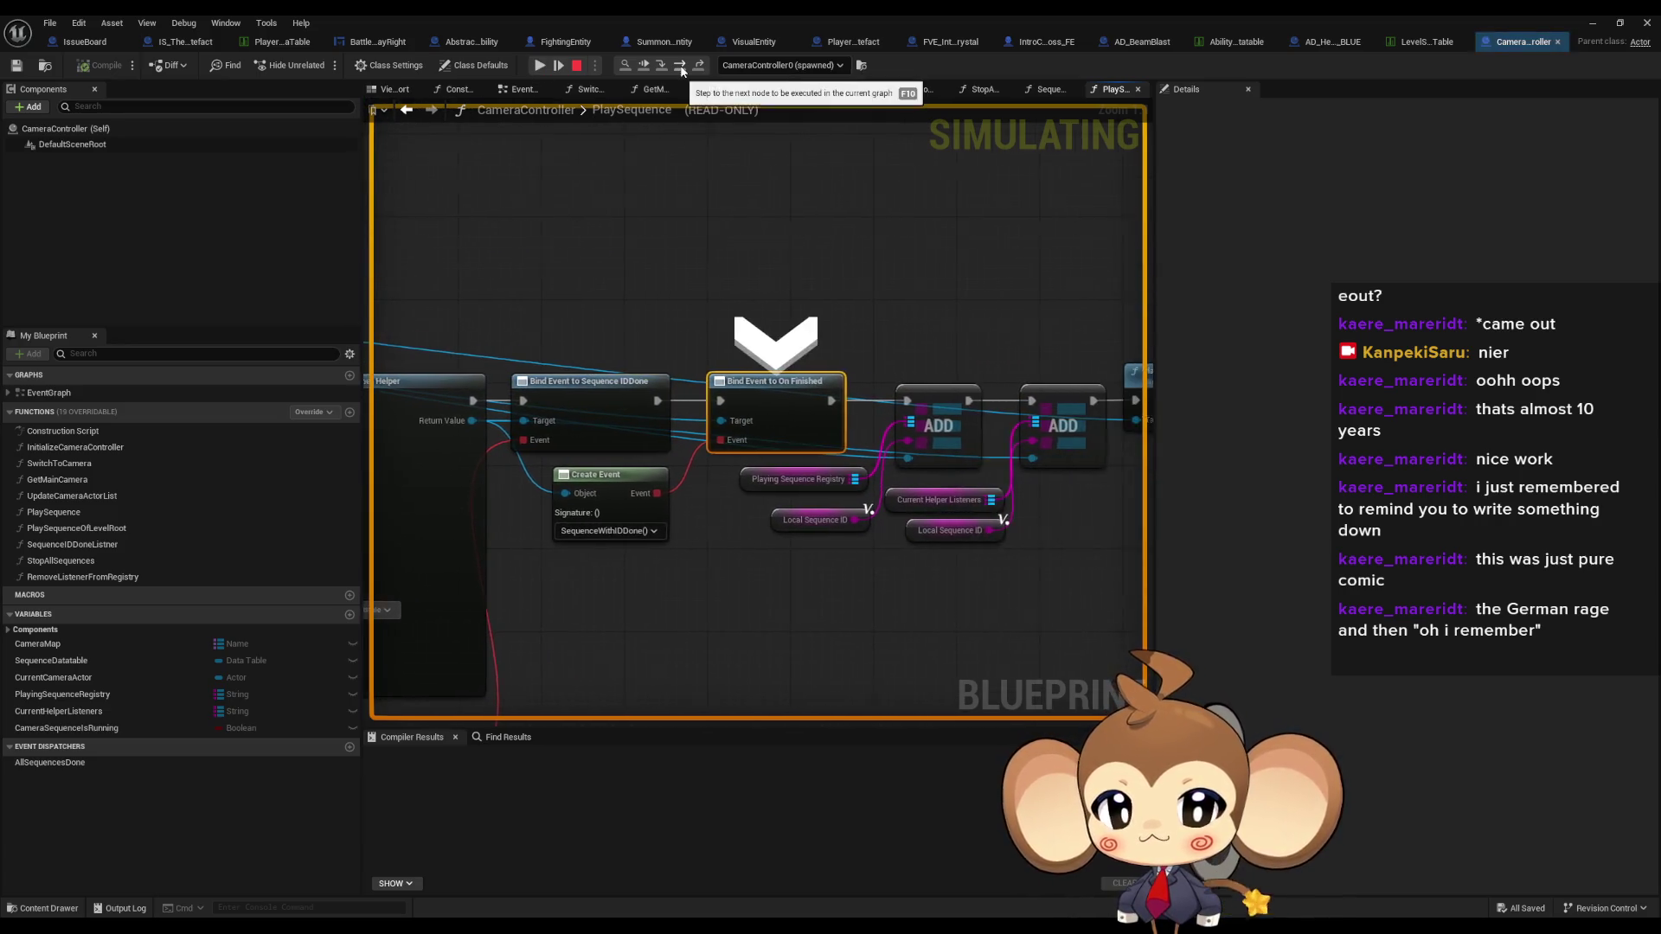
click(681, 67)
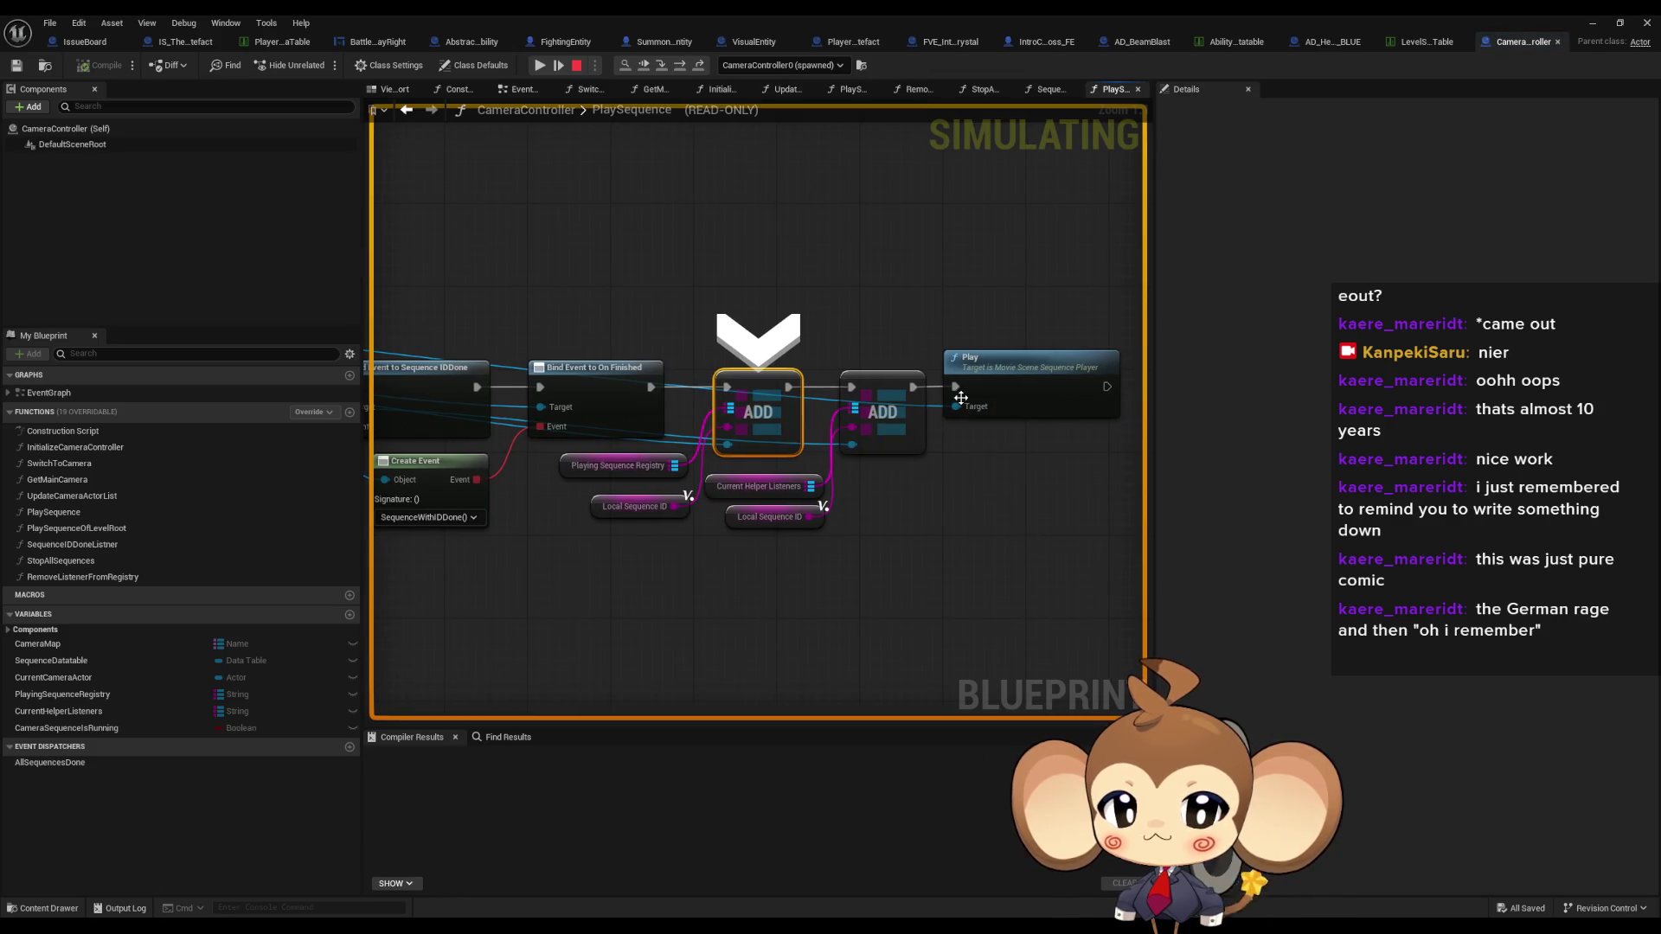
- Expand the PlaySequence Out Row debug value to confirm it returns the AbilityBeamBlastSequence camera sequence
mouse_move(959, 403)
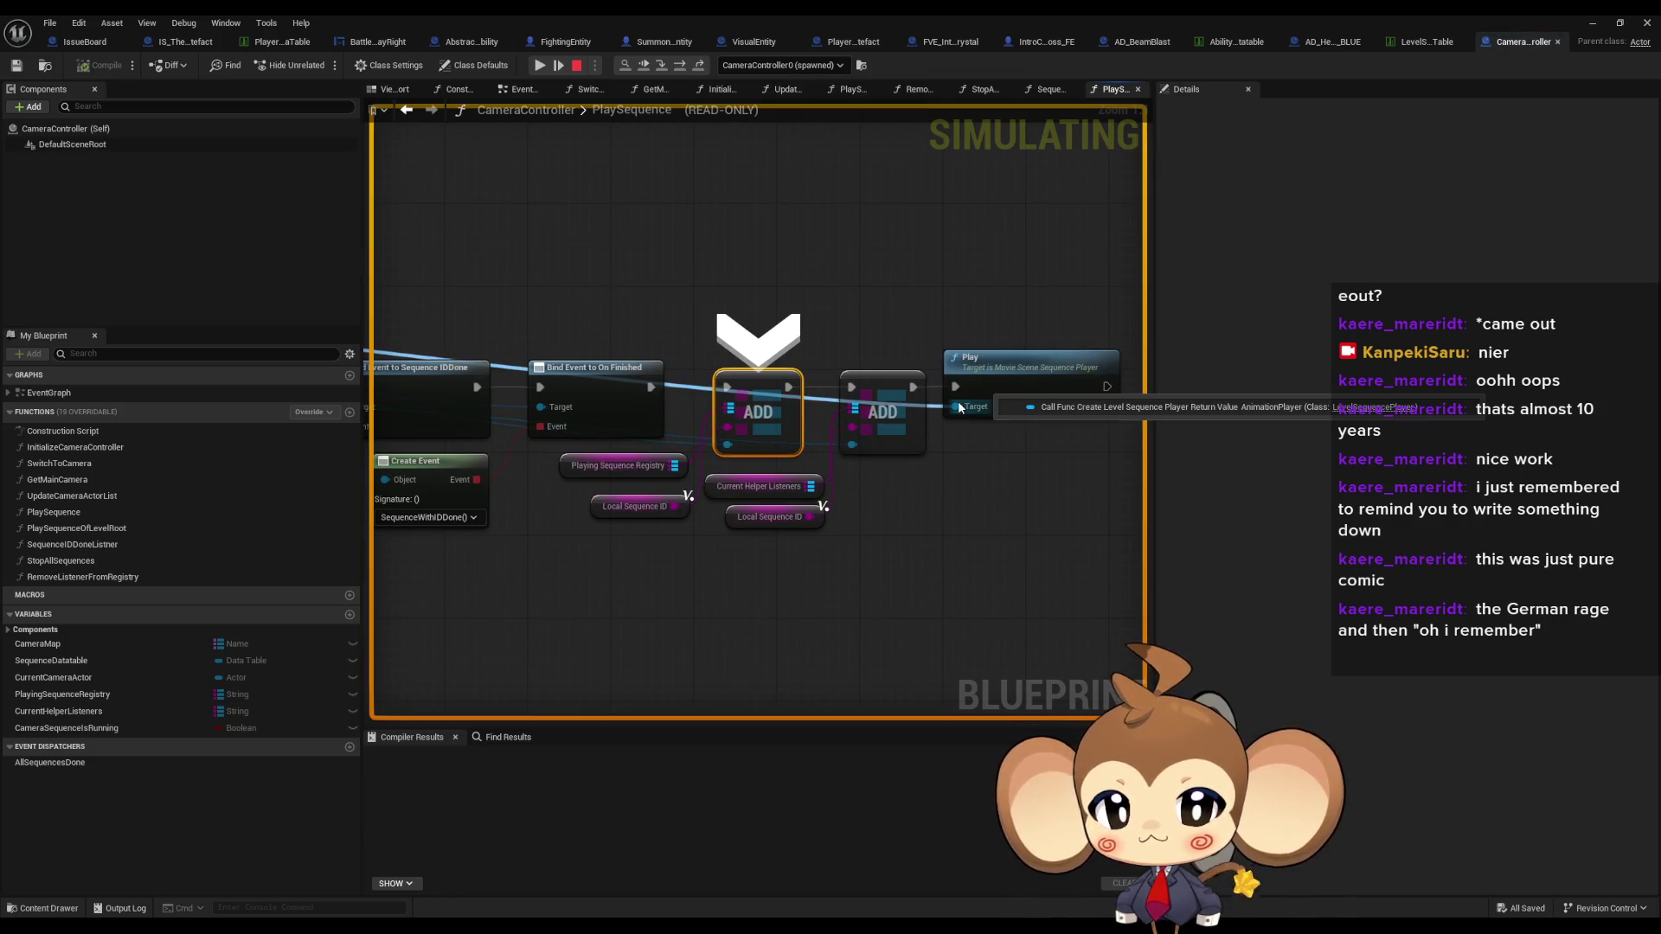
mouse_move(673, 466)
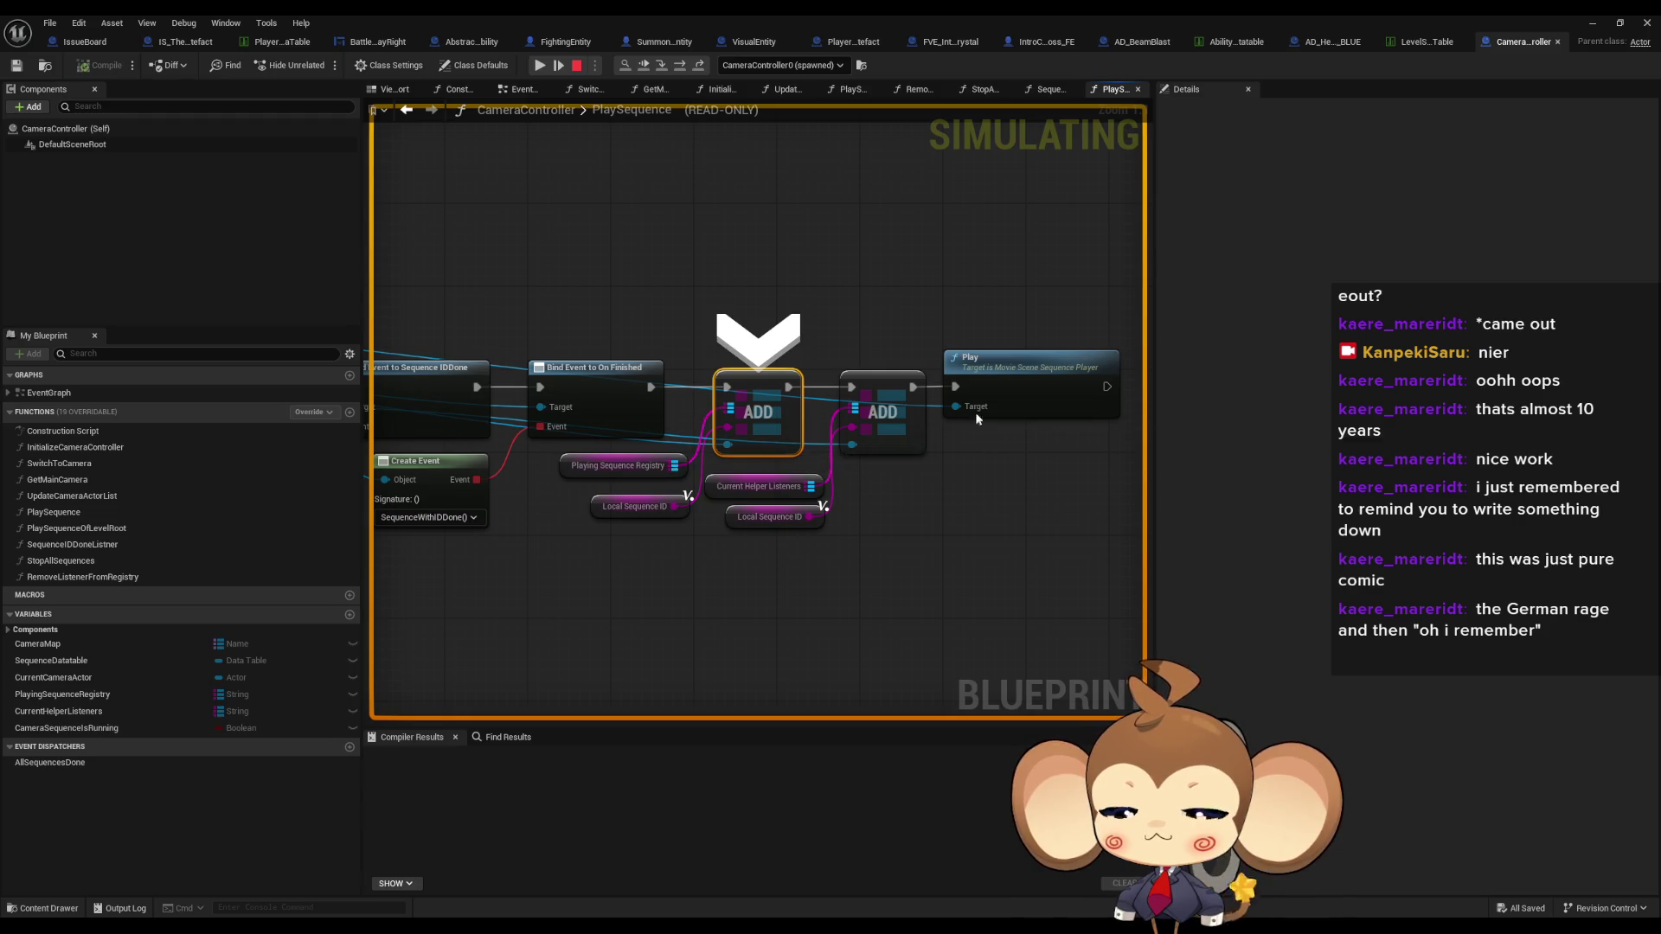
scroll(1130, 499, down, 5)
scroll(619, 499, up, 5)
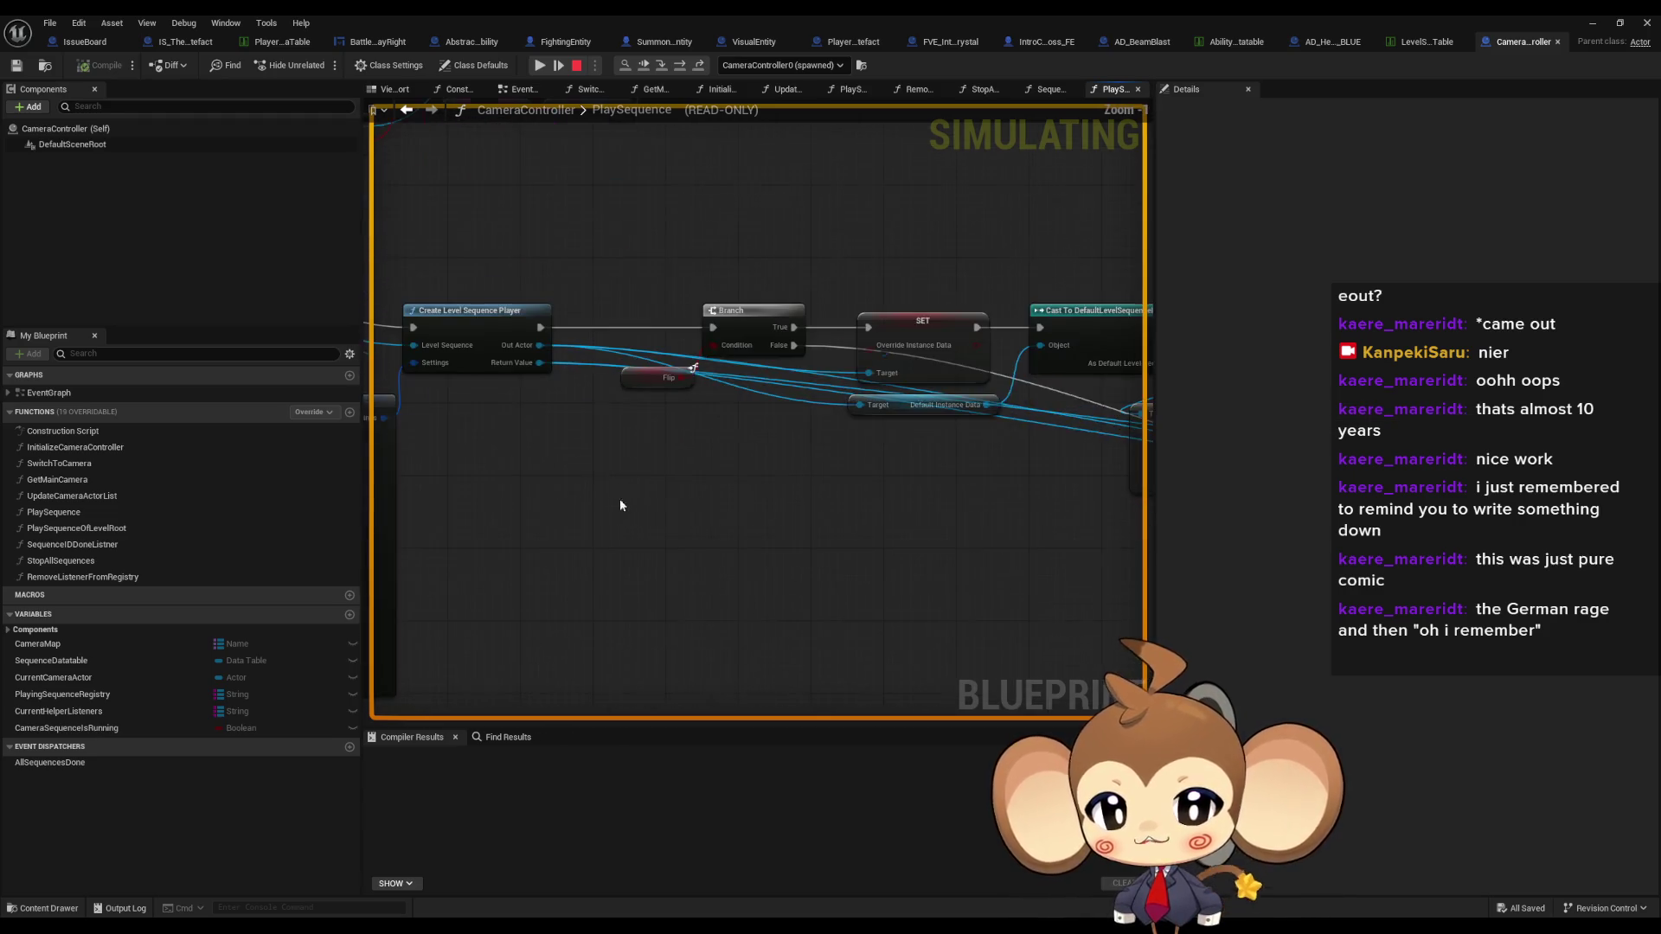
mouse_move(590, 424)
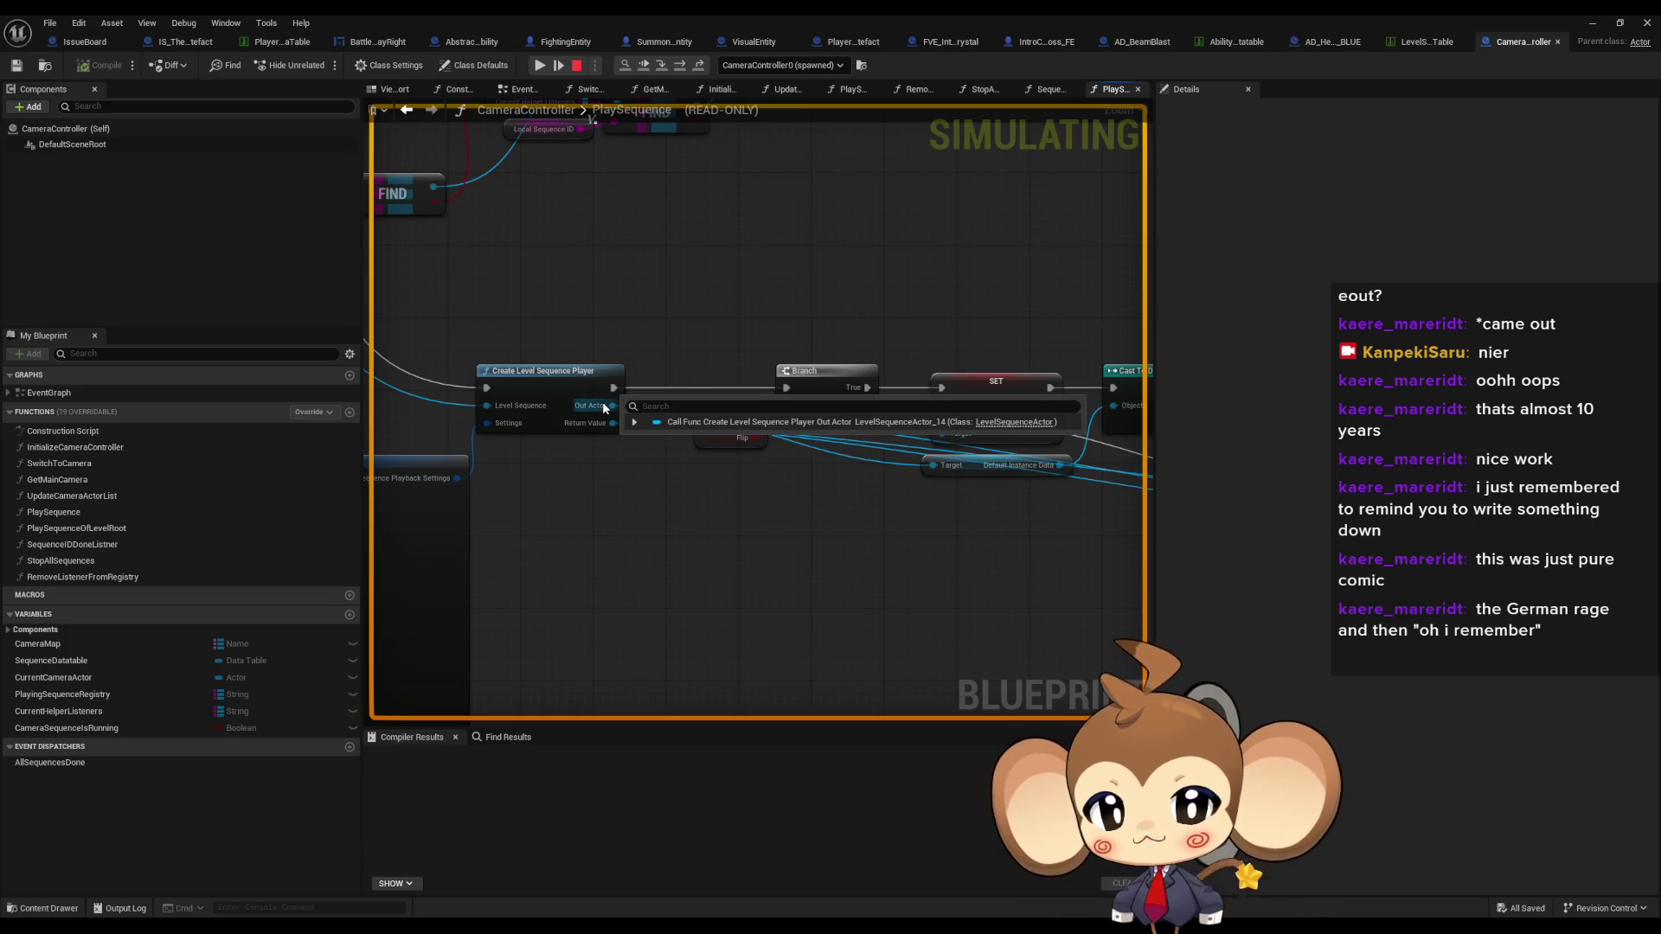
scroll(599, 402, down, 8)
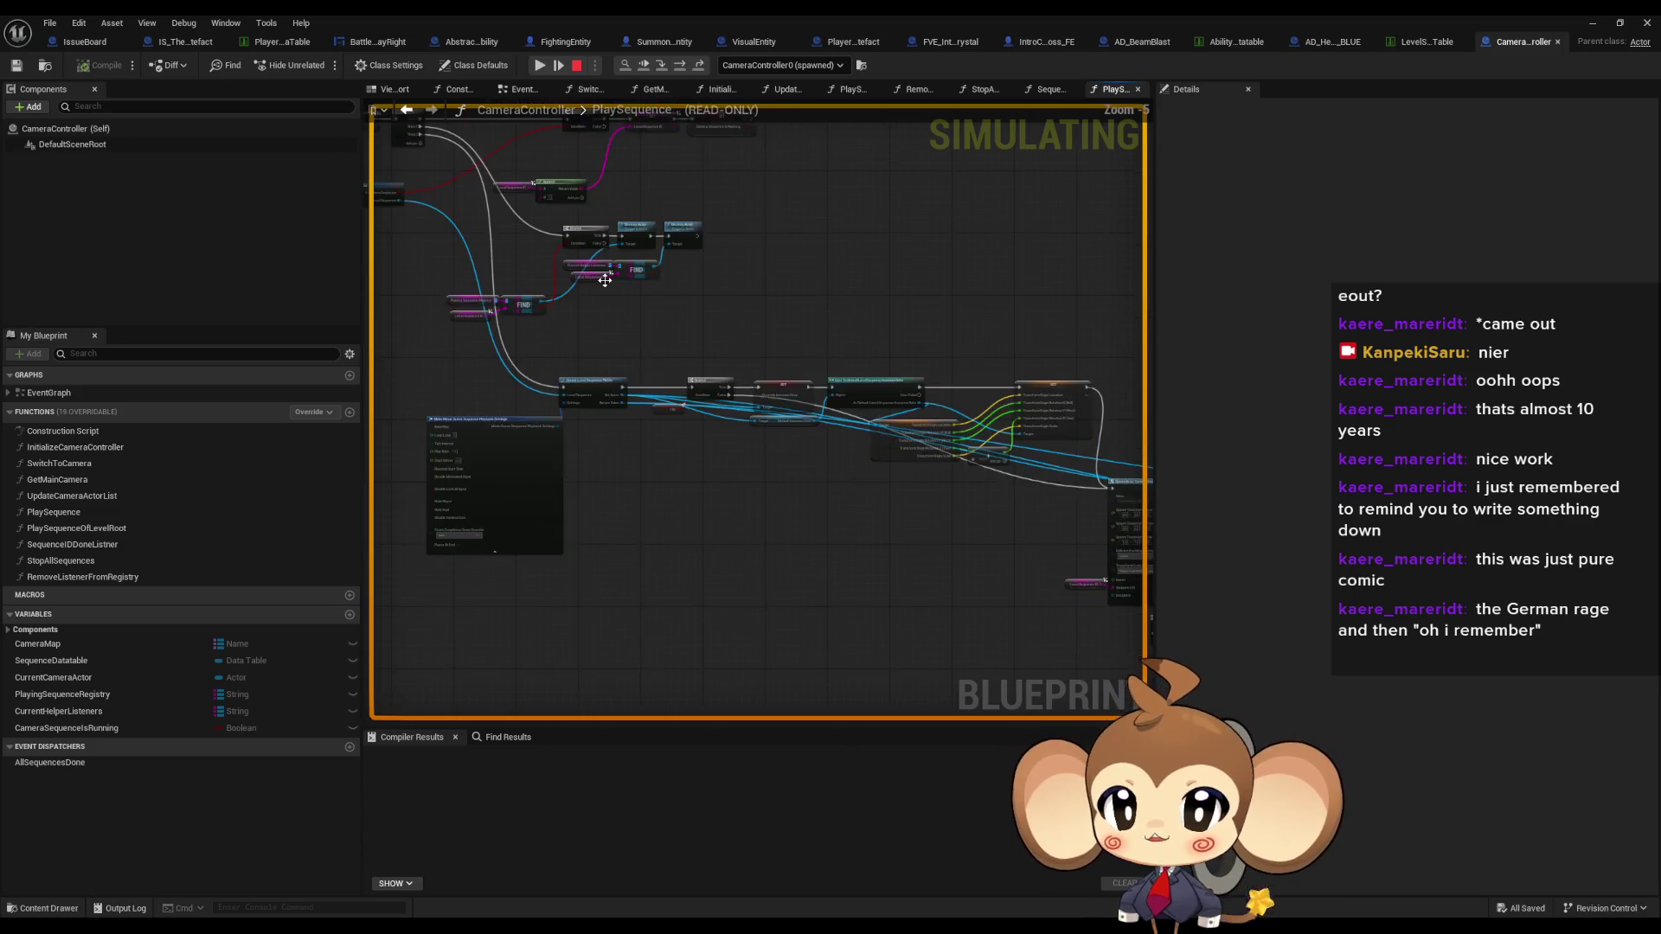
scroll(605, 458, up, 5)
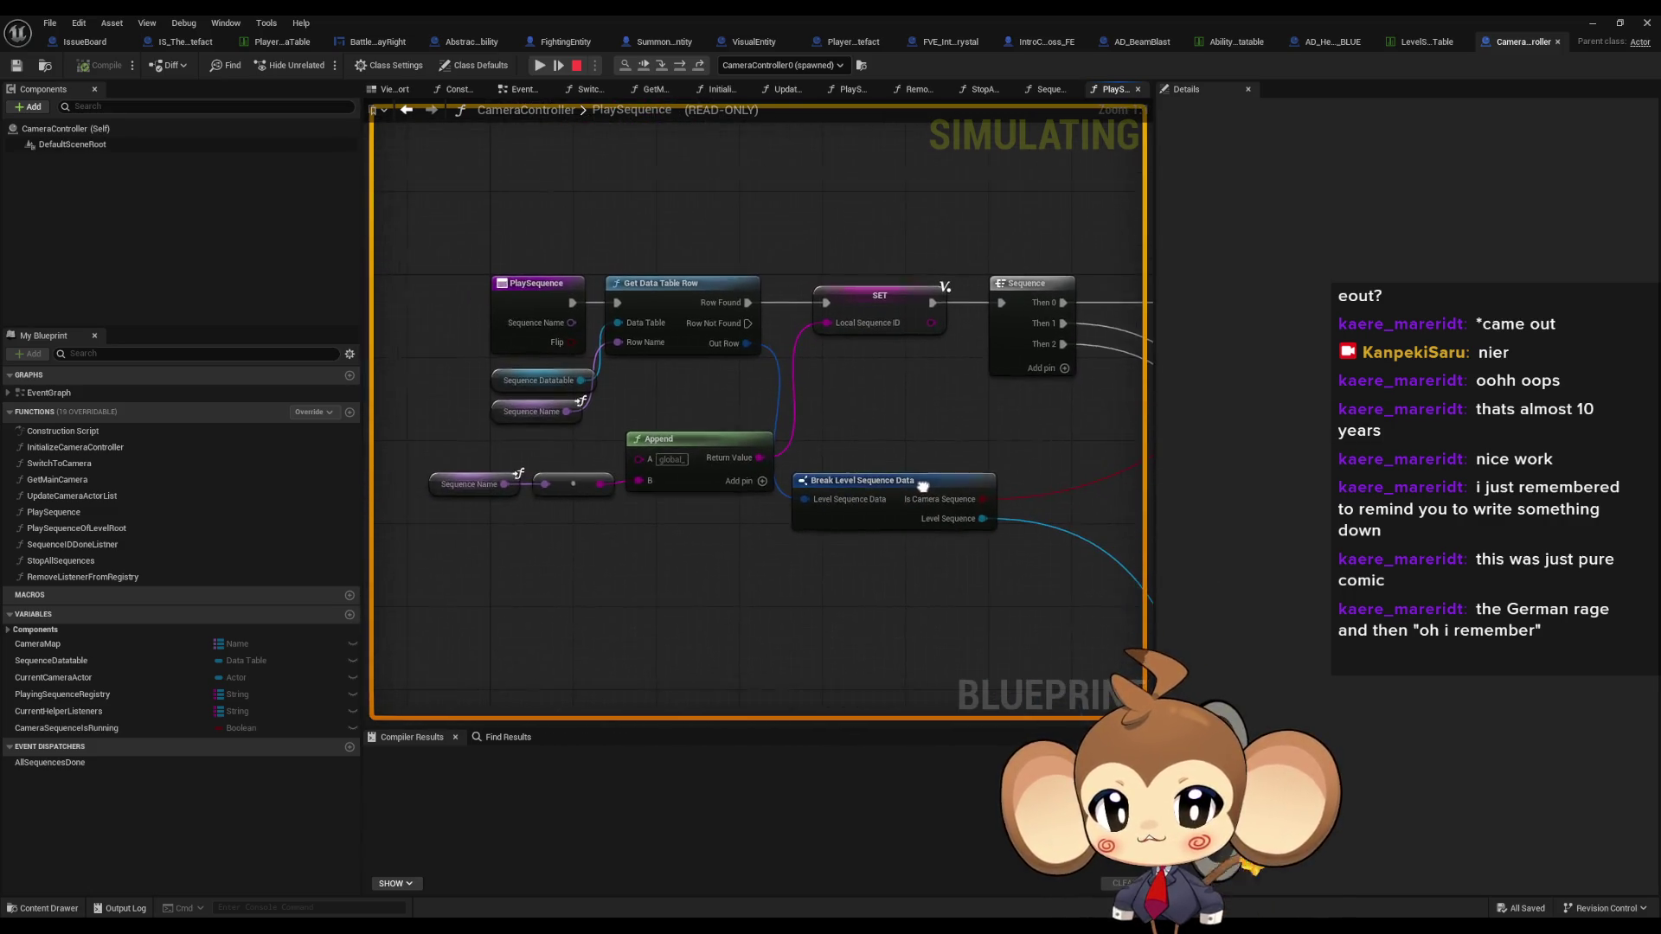
mouse_move(744, 343)
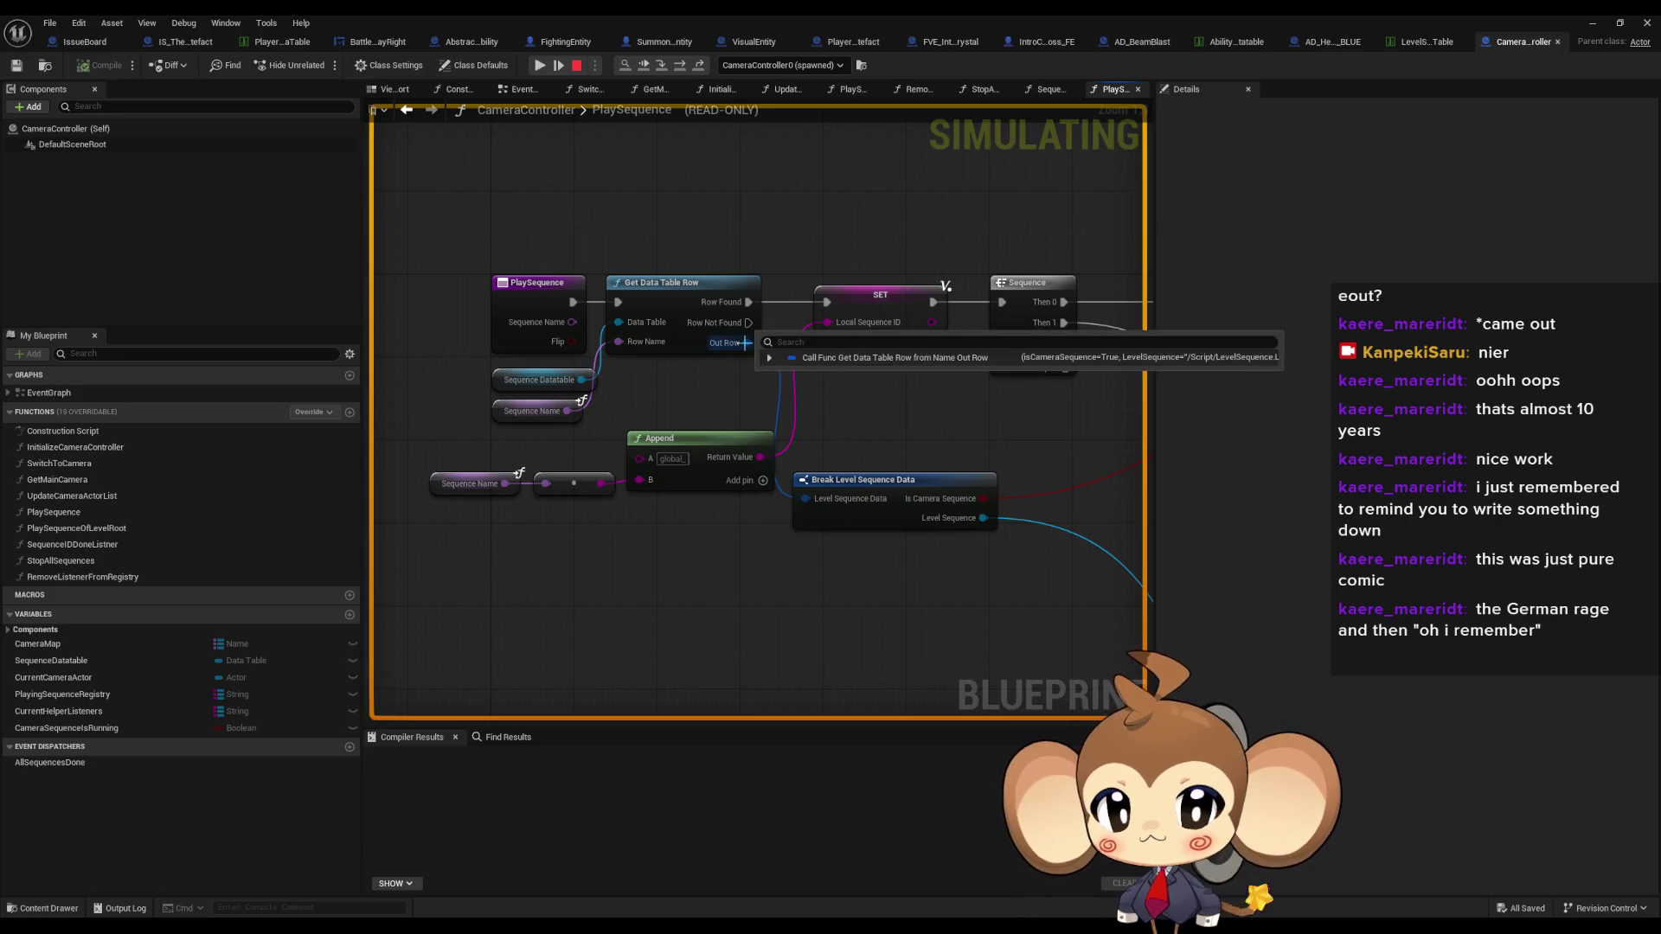
mouse_move(744, 342)
mouse_down()
mouse_move(638, 291)
mouse_move(511, 266)
mouse_up()
mouse_move(721, 447)
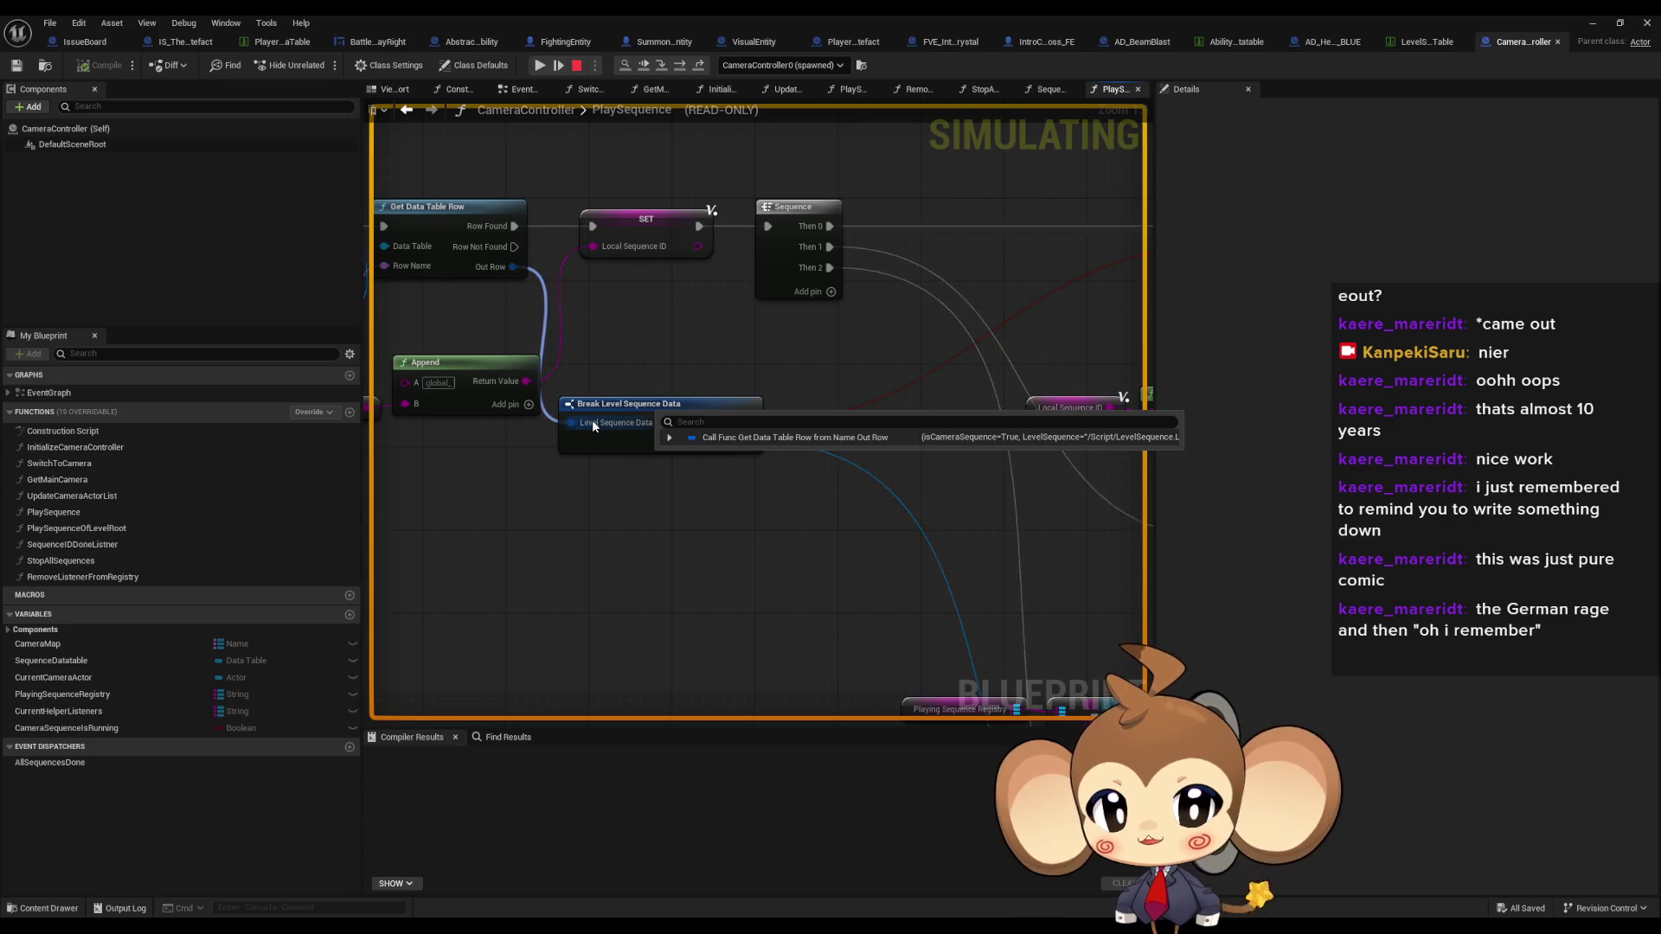
drag(593, 424, 727, 454)
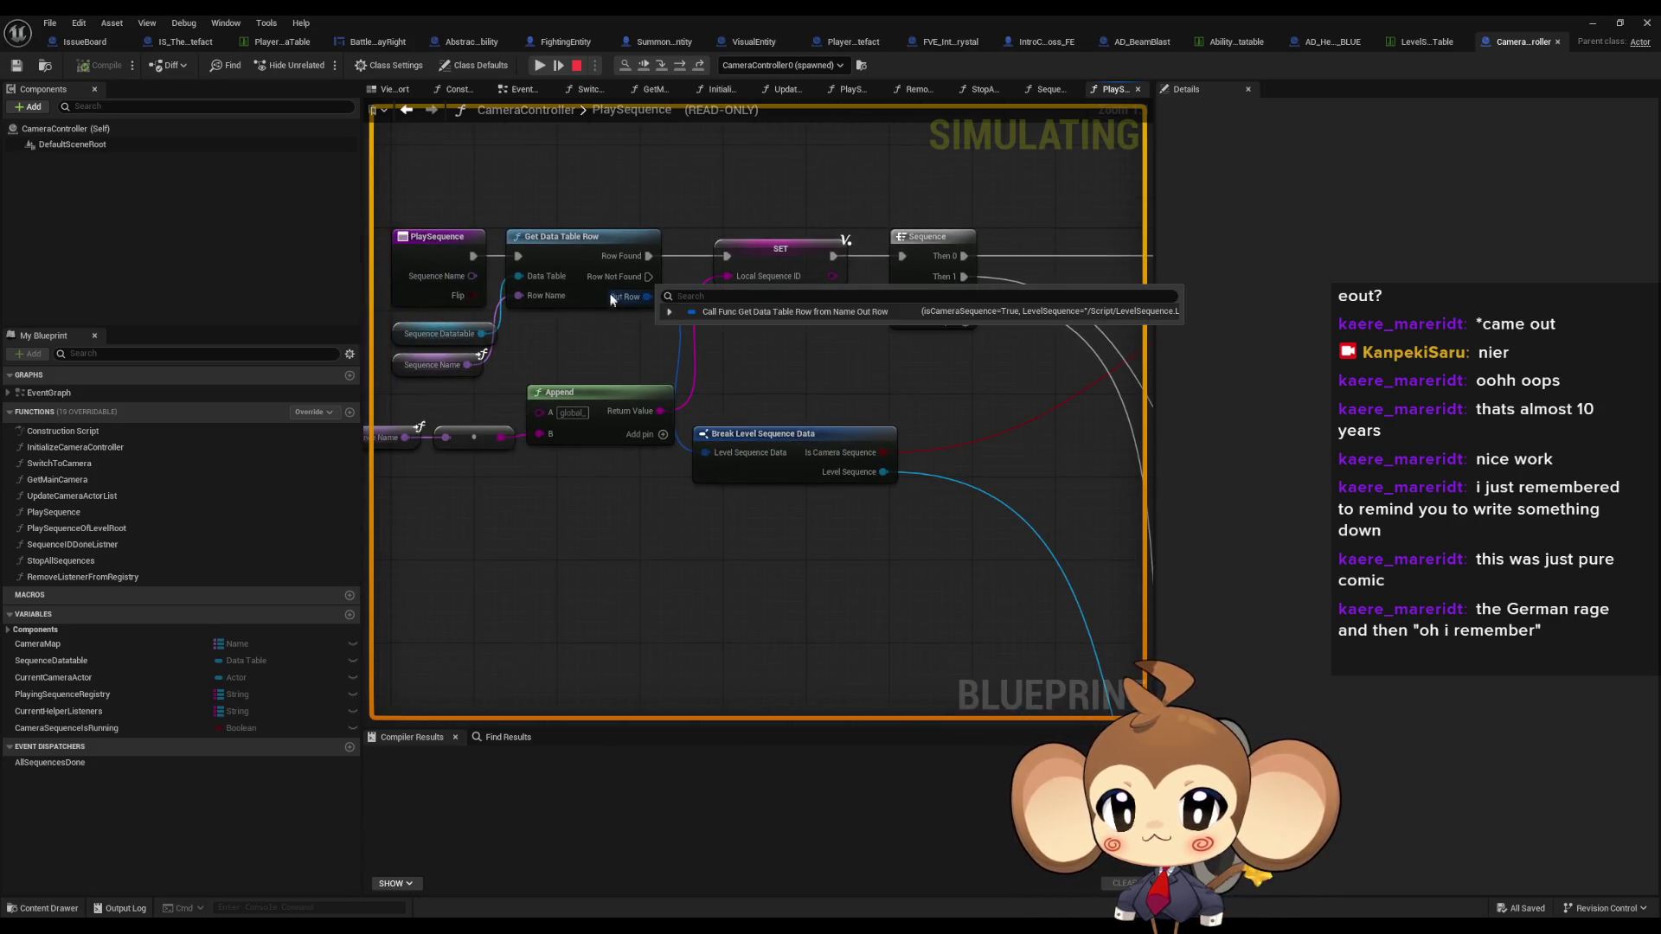
click(668, 313)
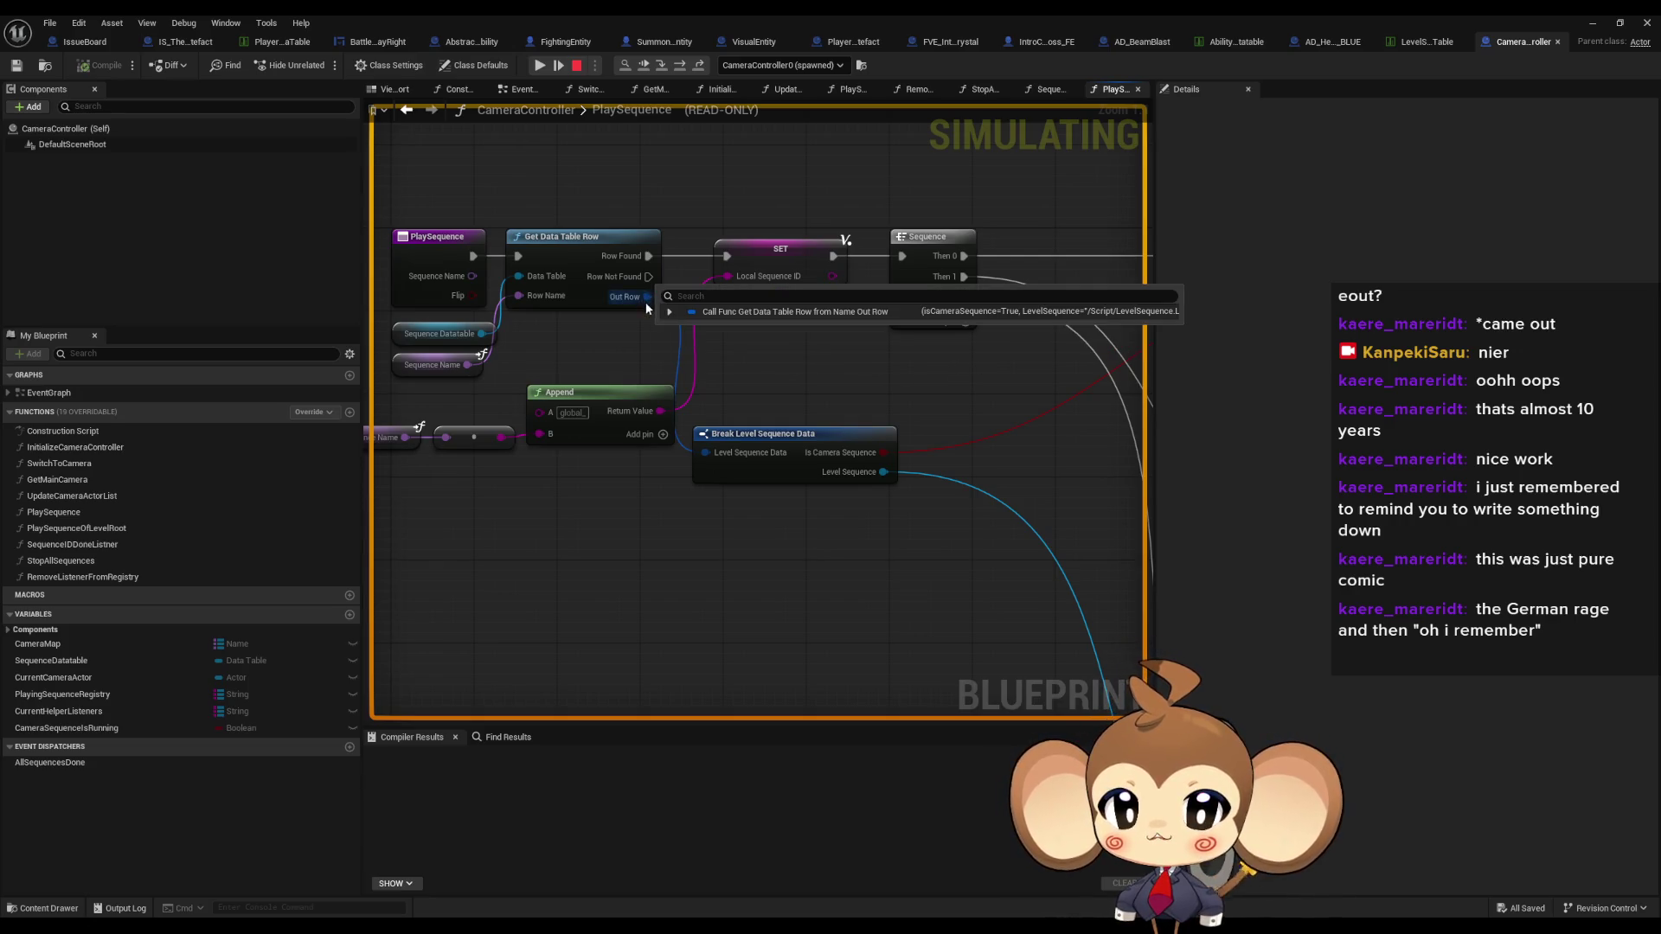
click(670, 311)
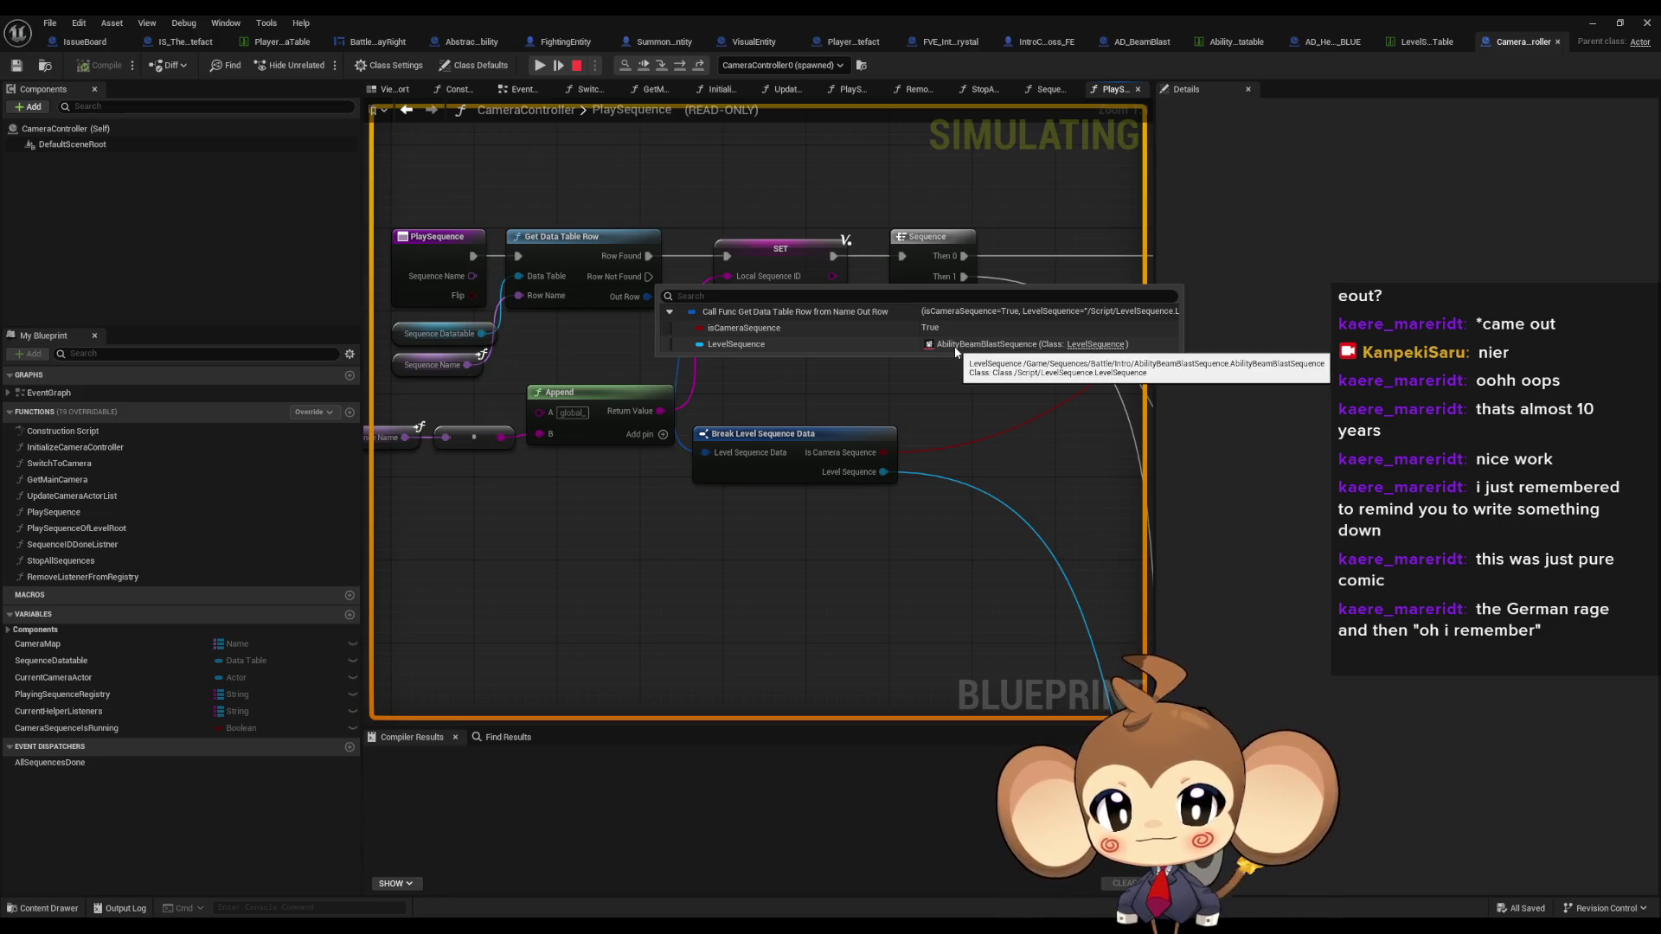
- Step execution past the second ADD node toward the Play node
scroll(956, 352, down, 5)
scroll(586, 378, up, 3)
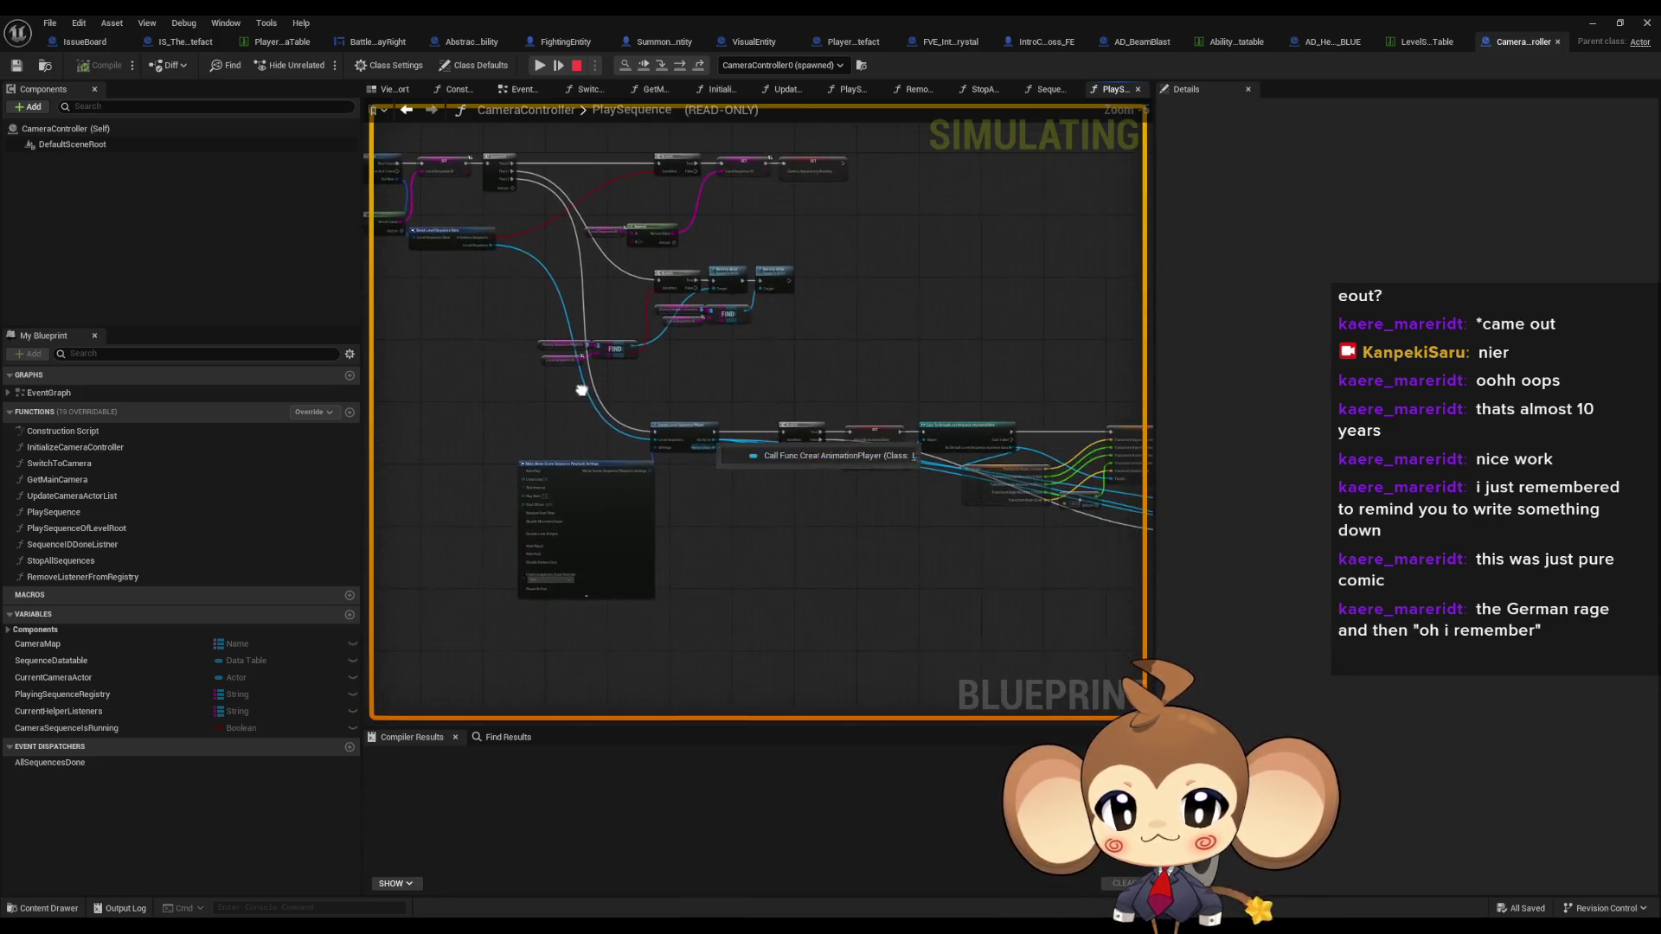
scroll(829, 433, up, 7)
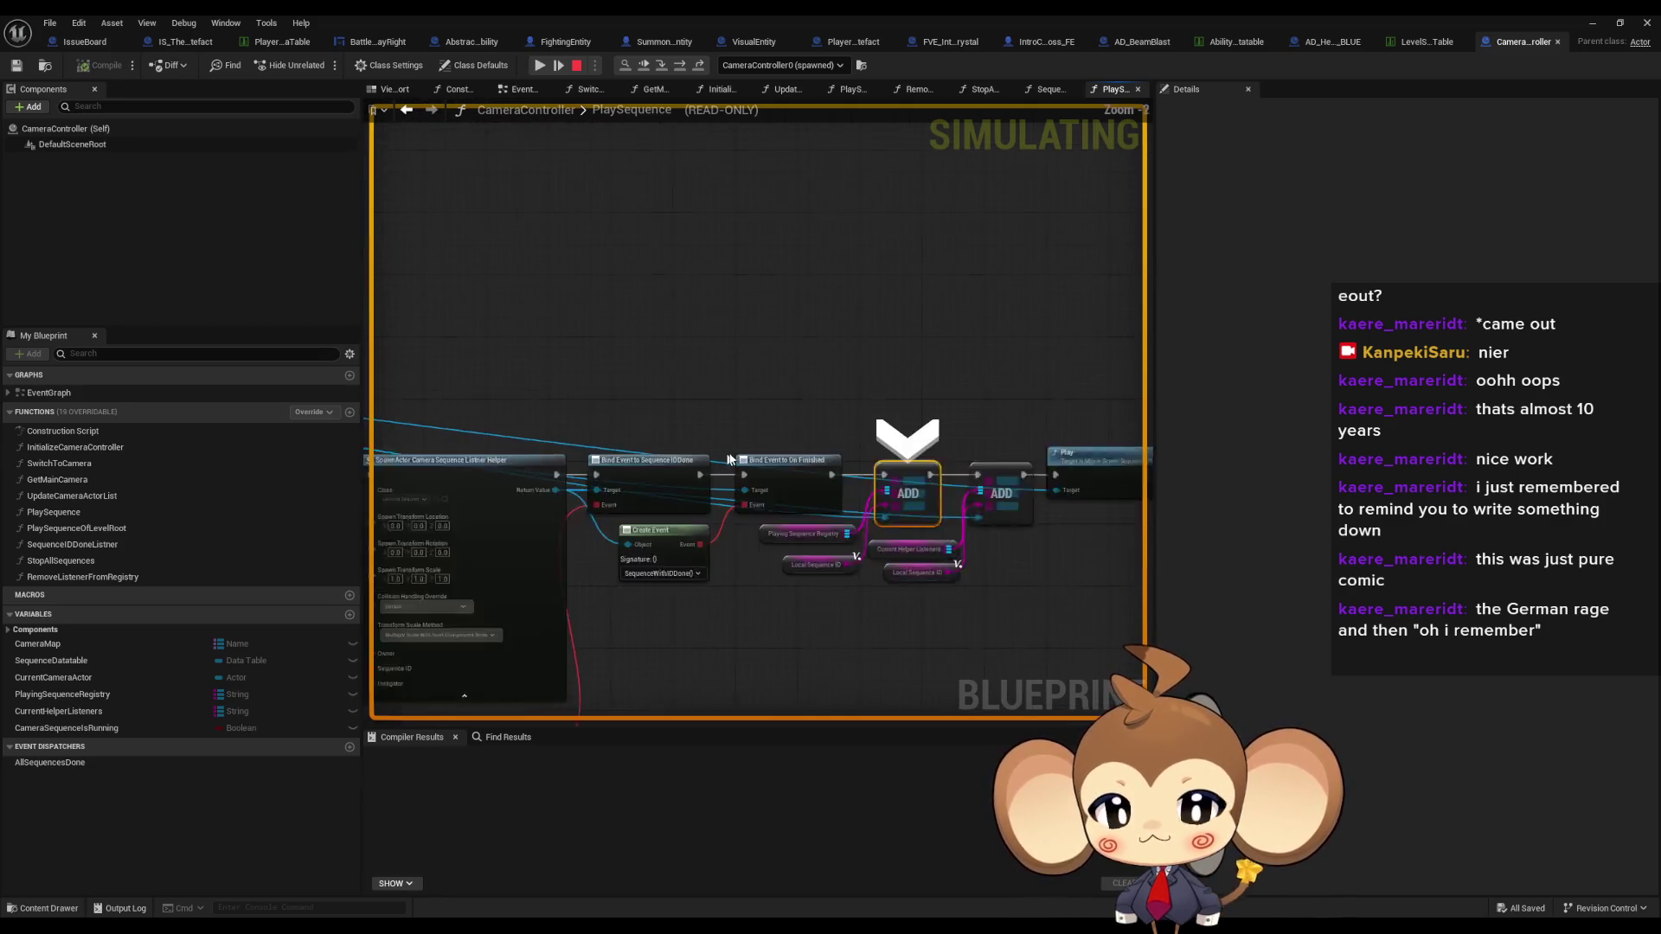
drag(883, 427, 612, 425)
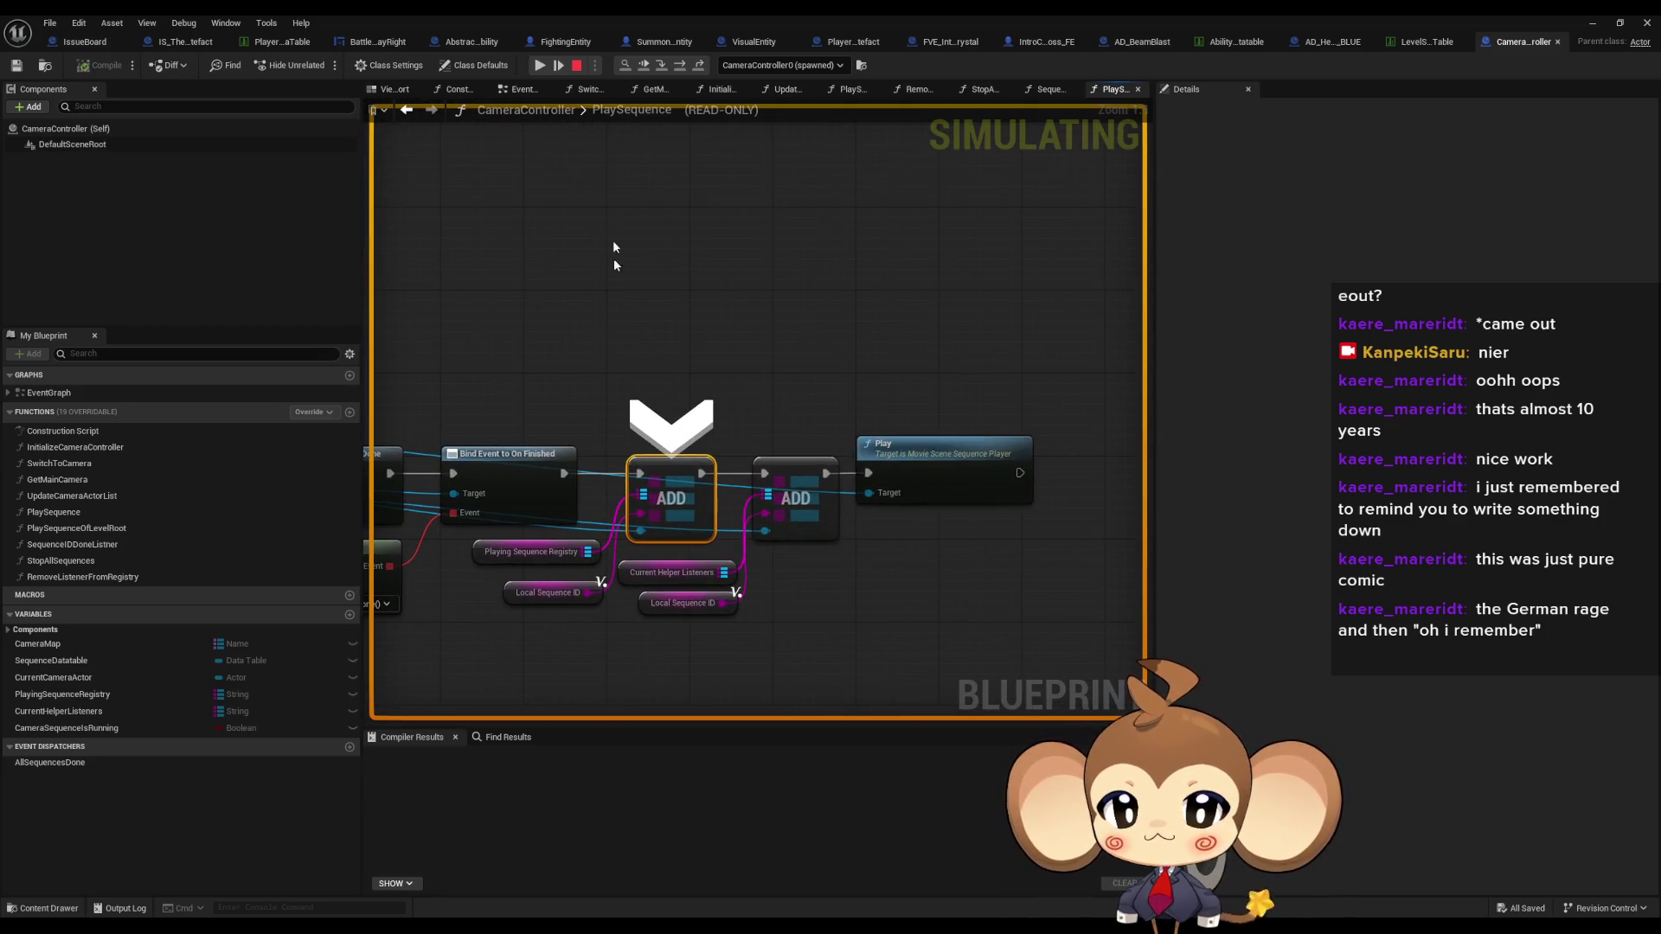
click(679, 67)
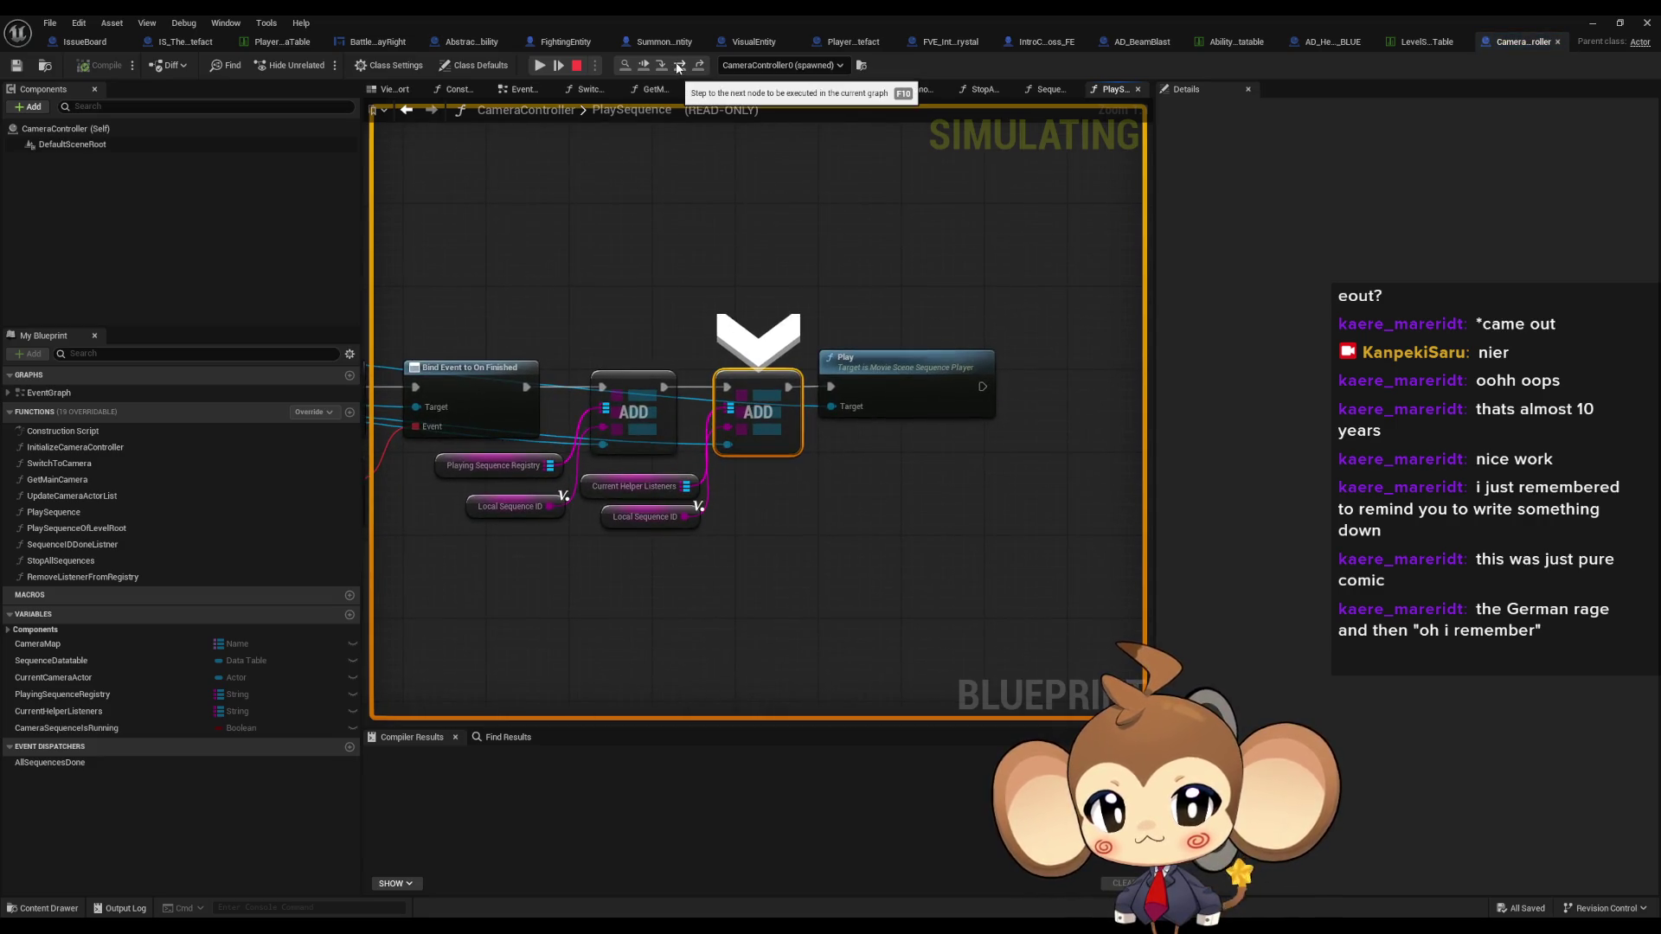
click(679, 66)
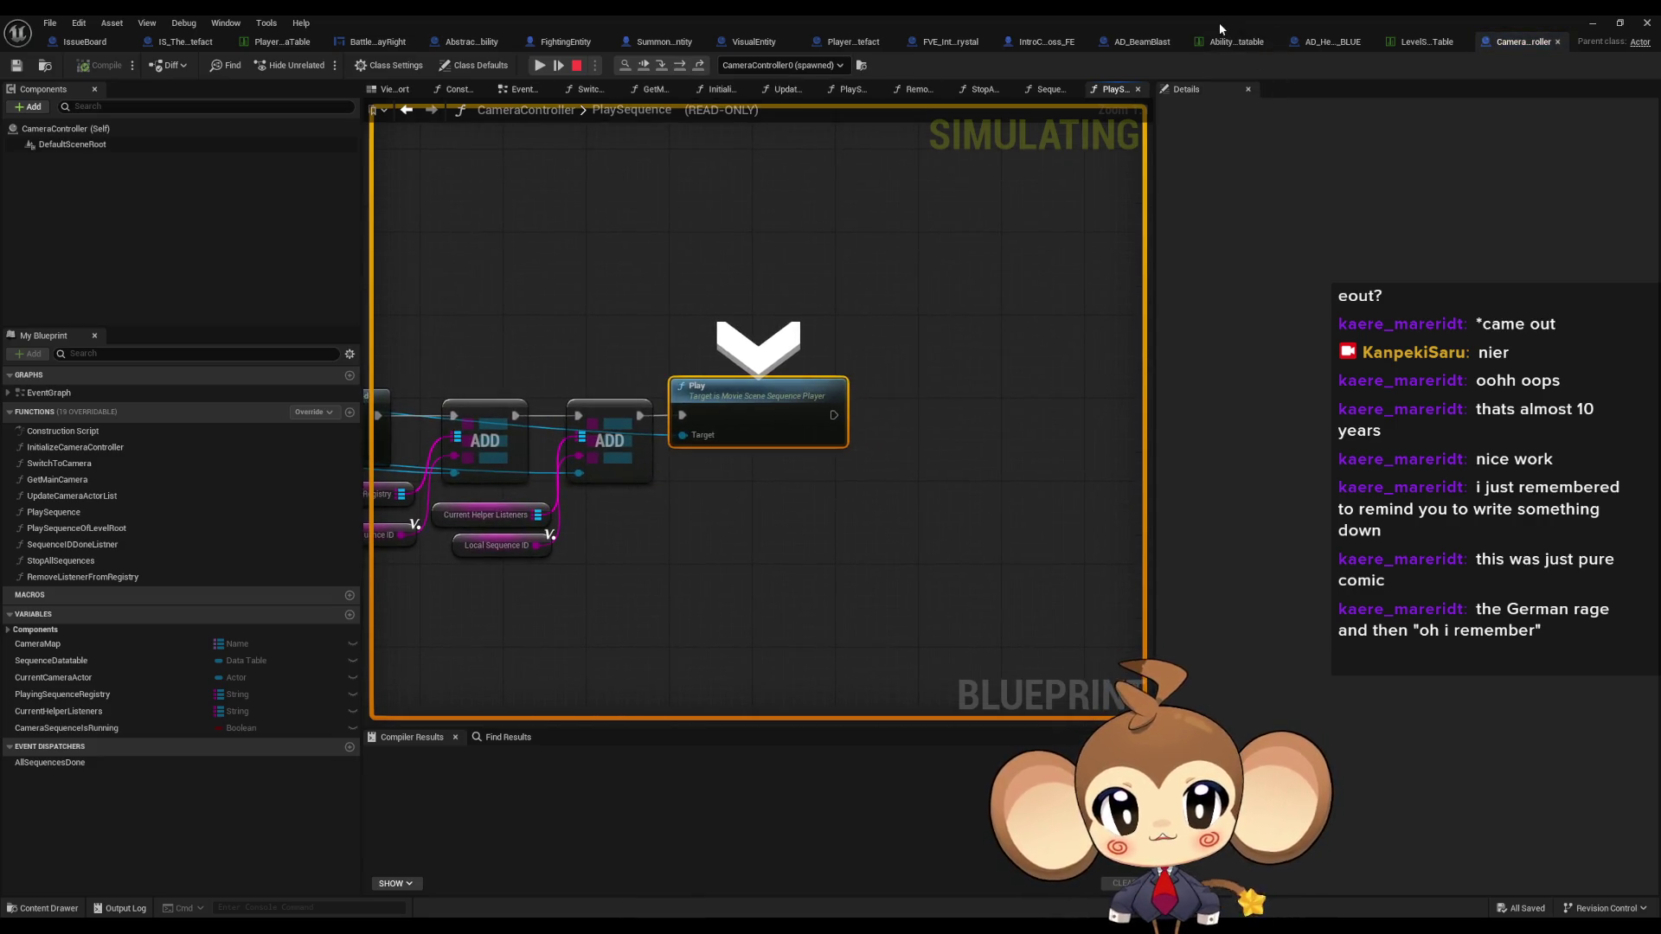
- Resume the paused simulation and stop the play session
double_click(1218, 22)
mouse_move(776, 157)
mouse_down()
mouse_move(820, 257)
mouse_move(856, 562)
mouse_up()
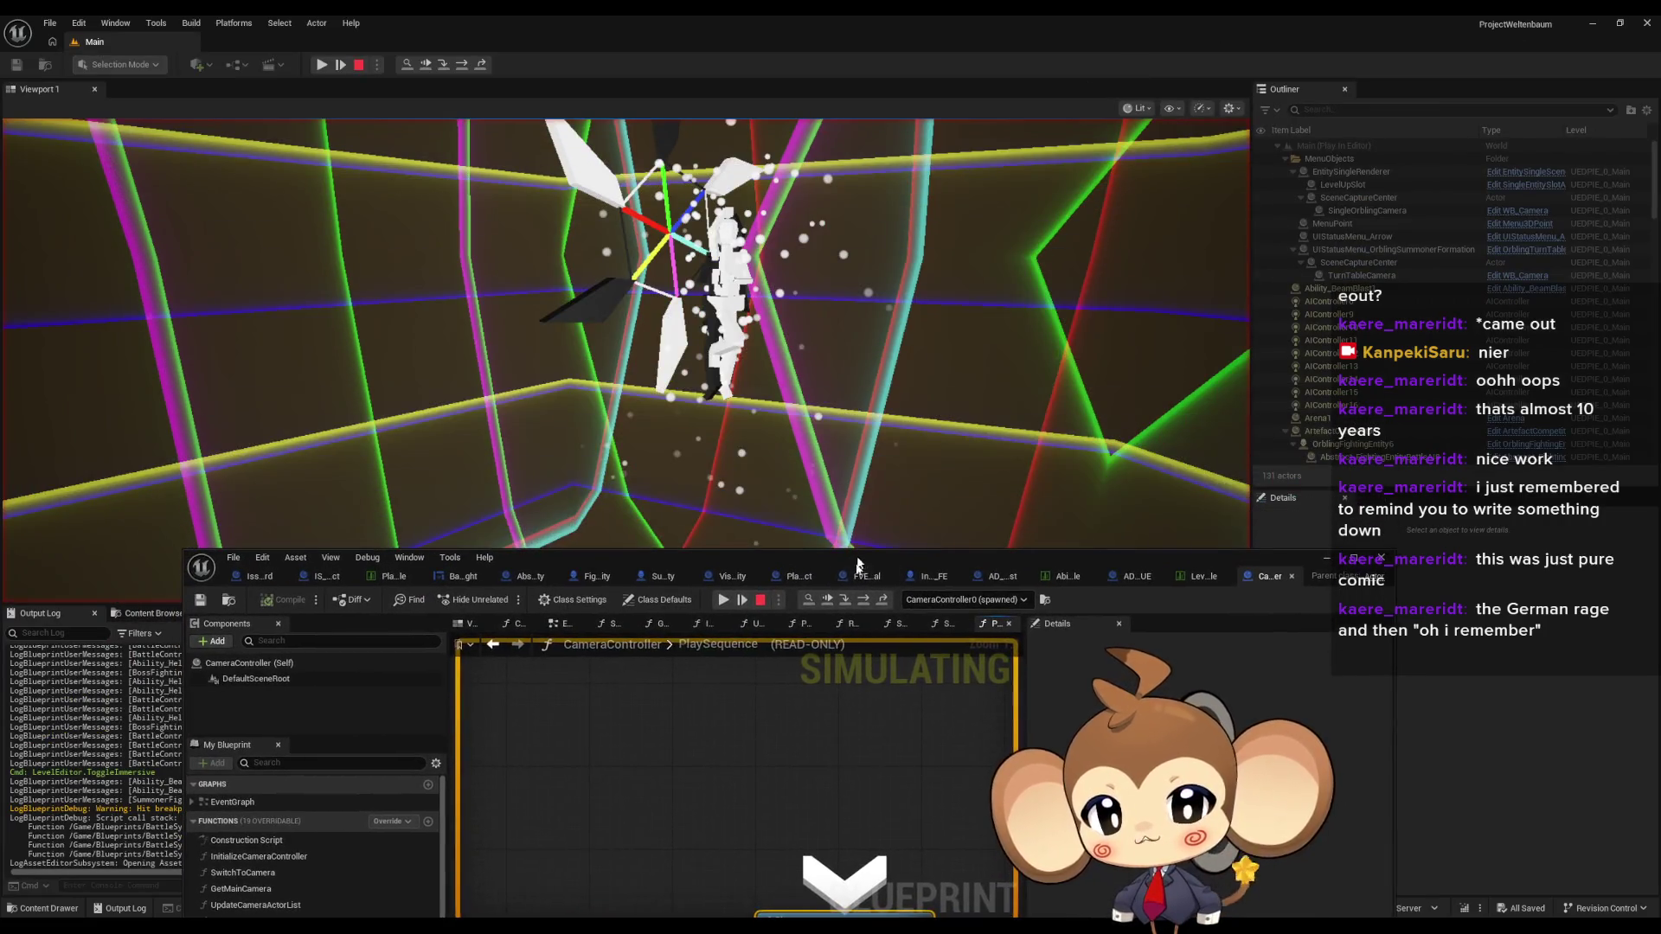
click(724, 600)
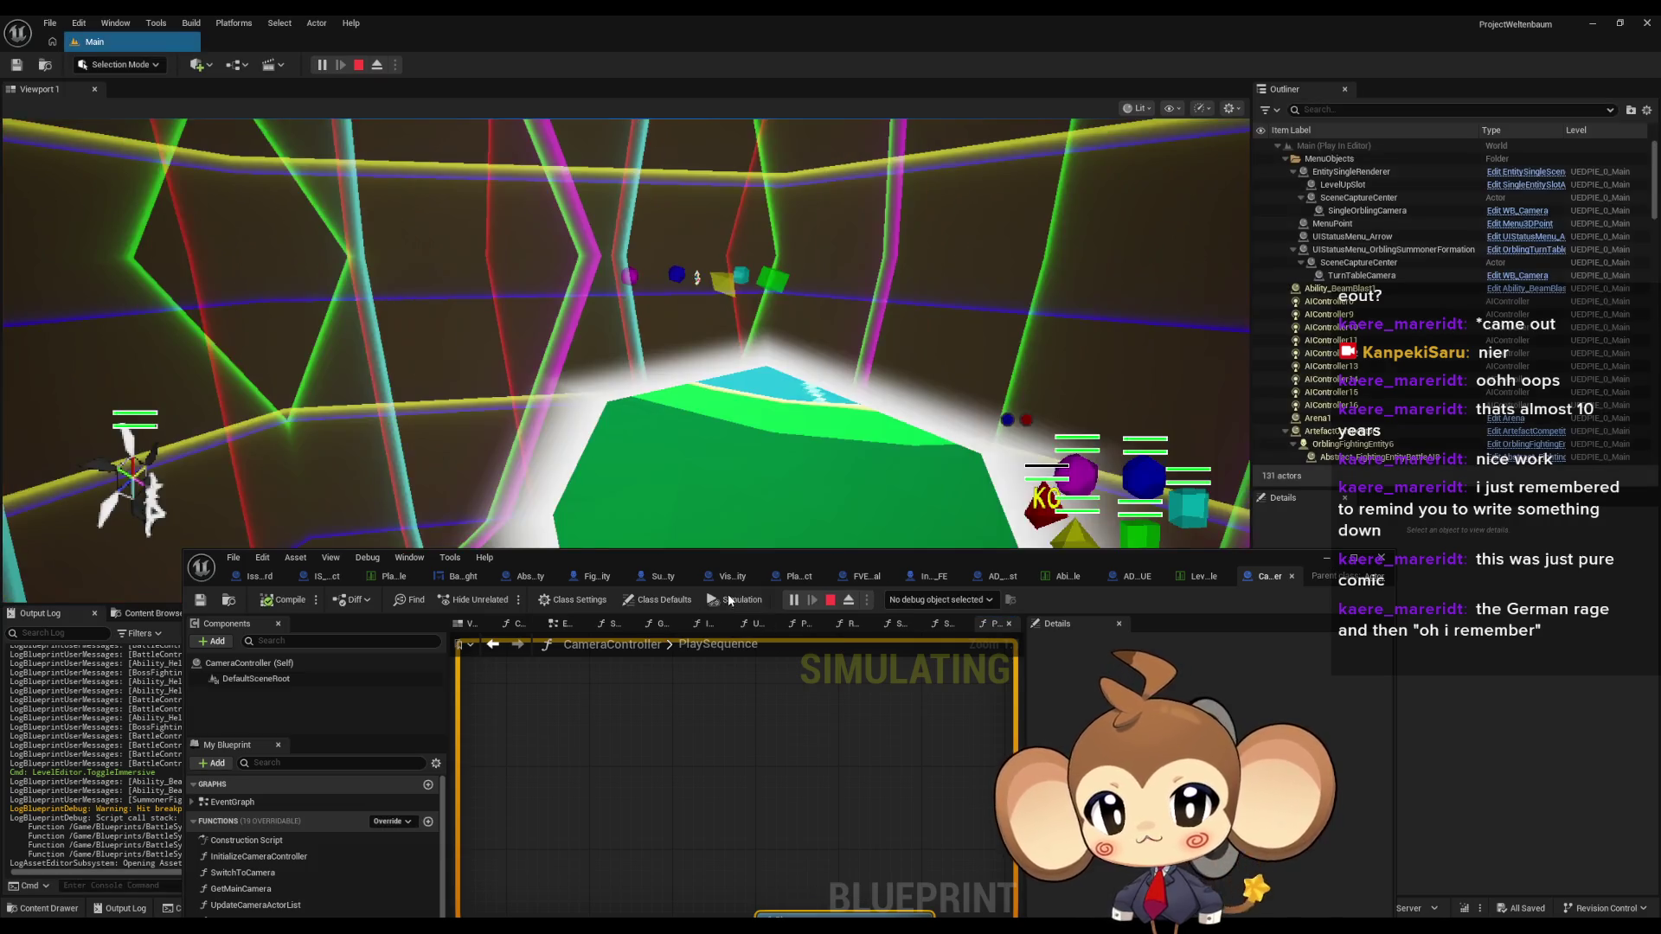
click(362, 66)
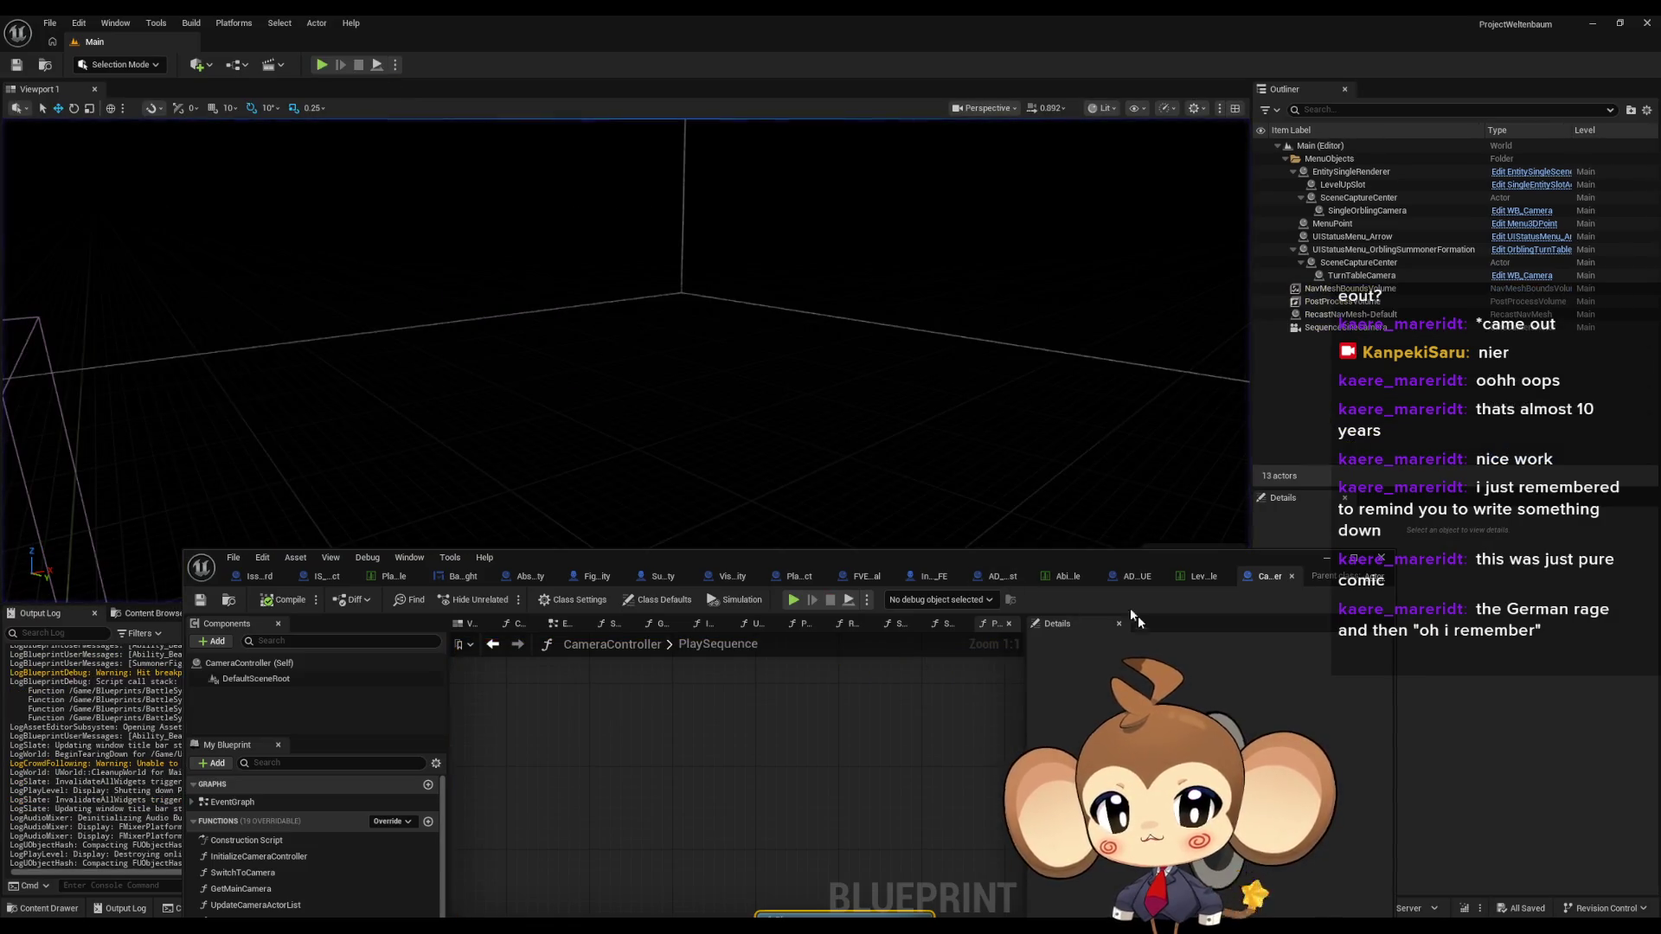
mouse_move(1031, 558)
mouse_down()
mouse_move(982, 243)
mouse_move(986, 113)
mouse_up()
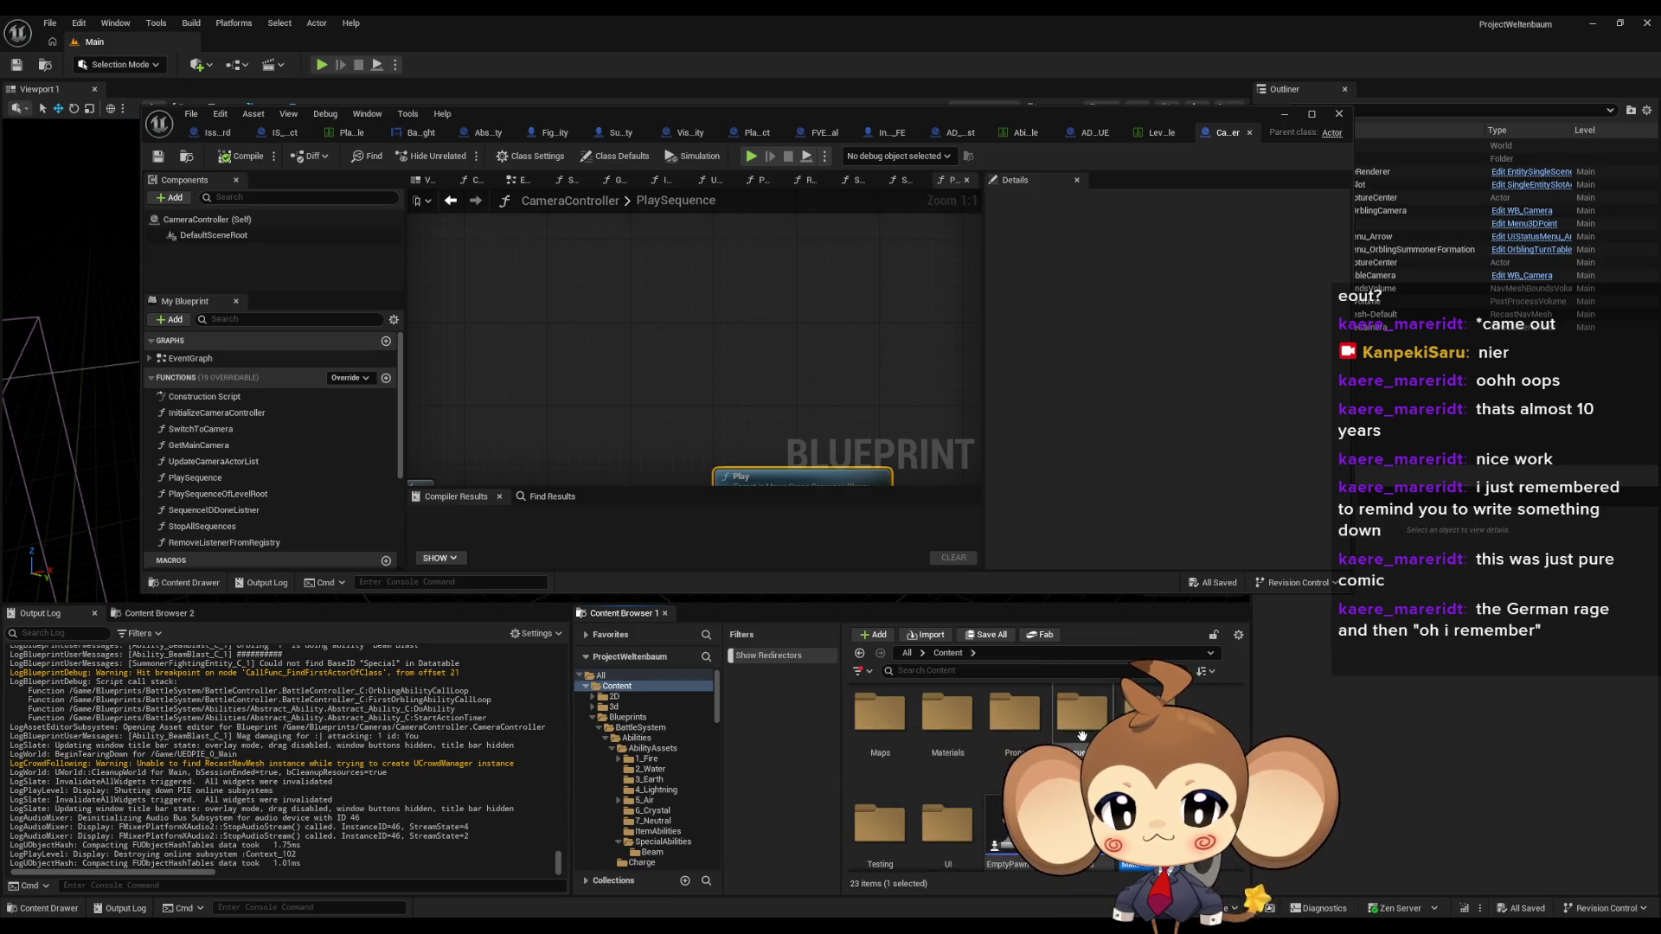
- Open AbilityBeamBlastSequence from Sequences > Battle > Intro in Sequencer
scroll(645, 770, down, 5)
click(628, 772)
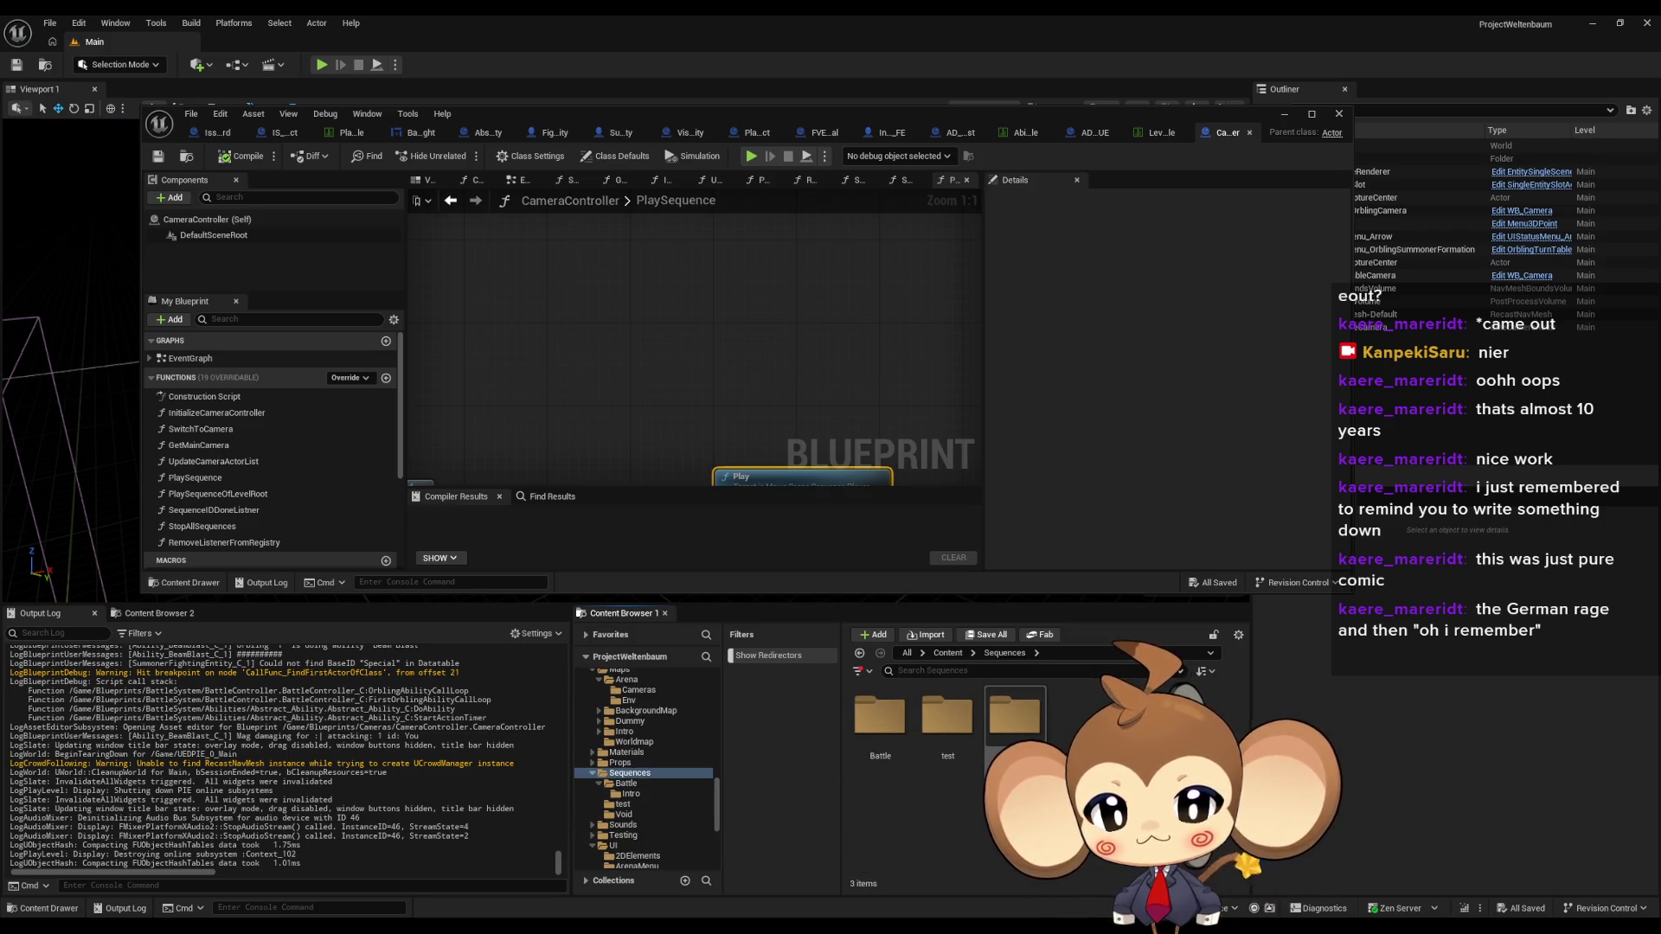
click(882, 727)
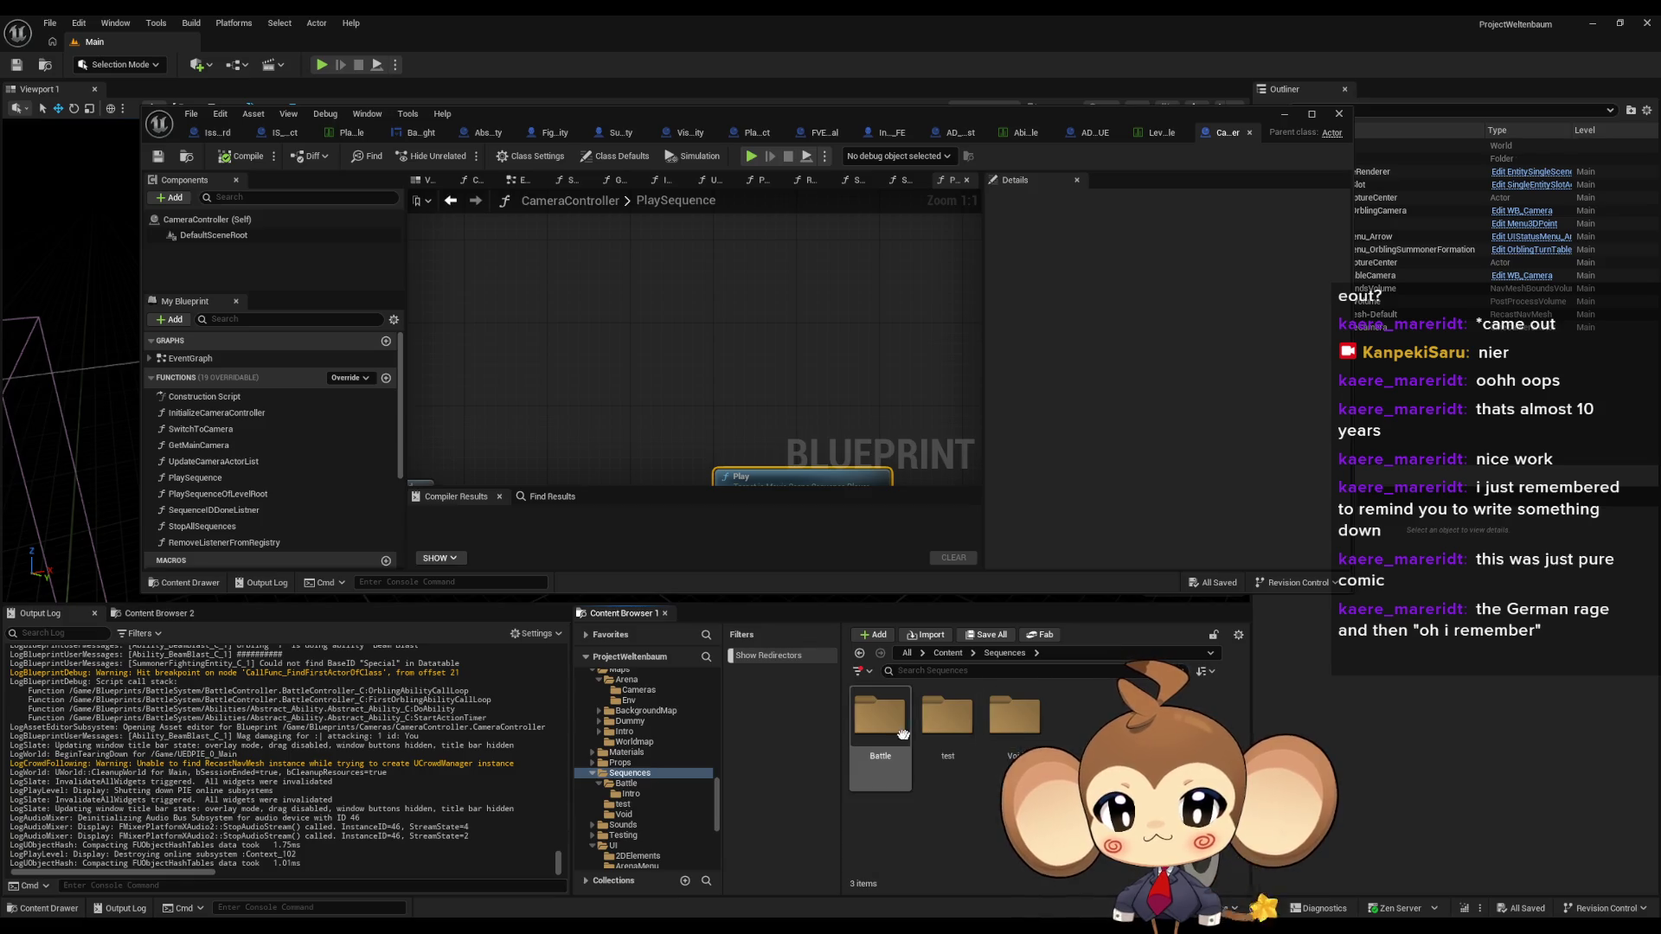
double_click(887, 734)
click(886, 735)
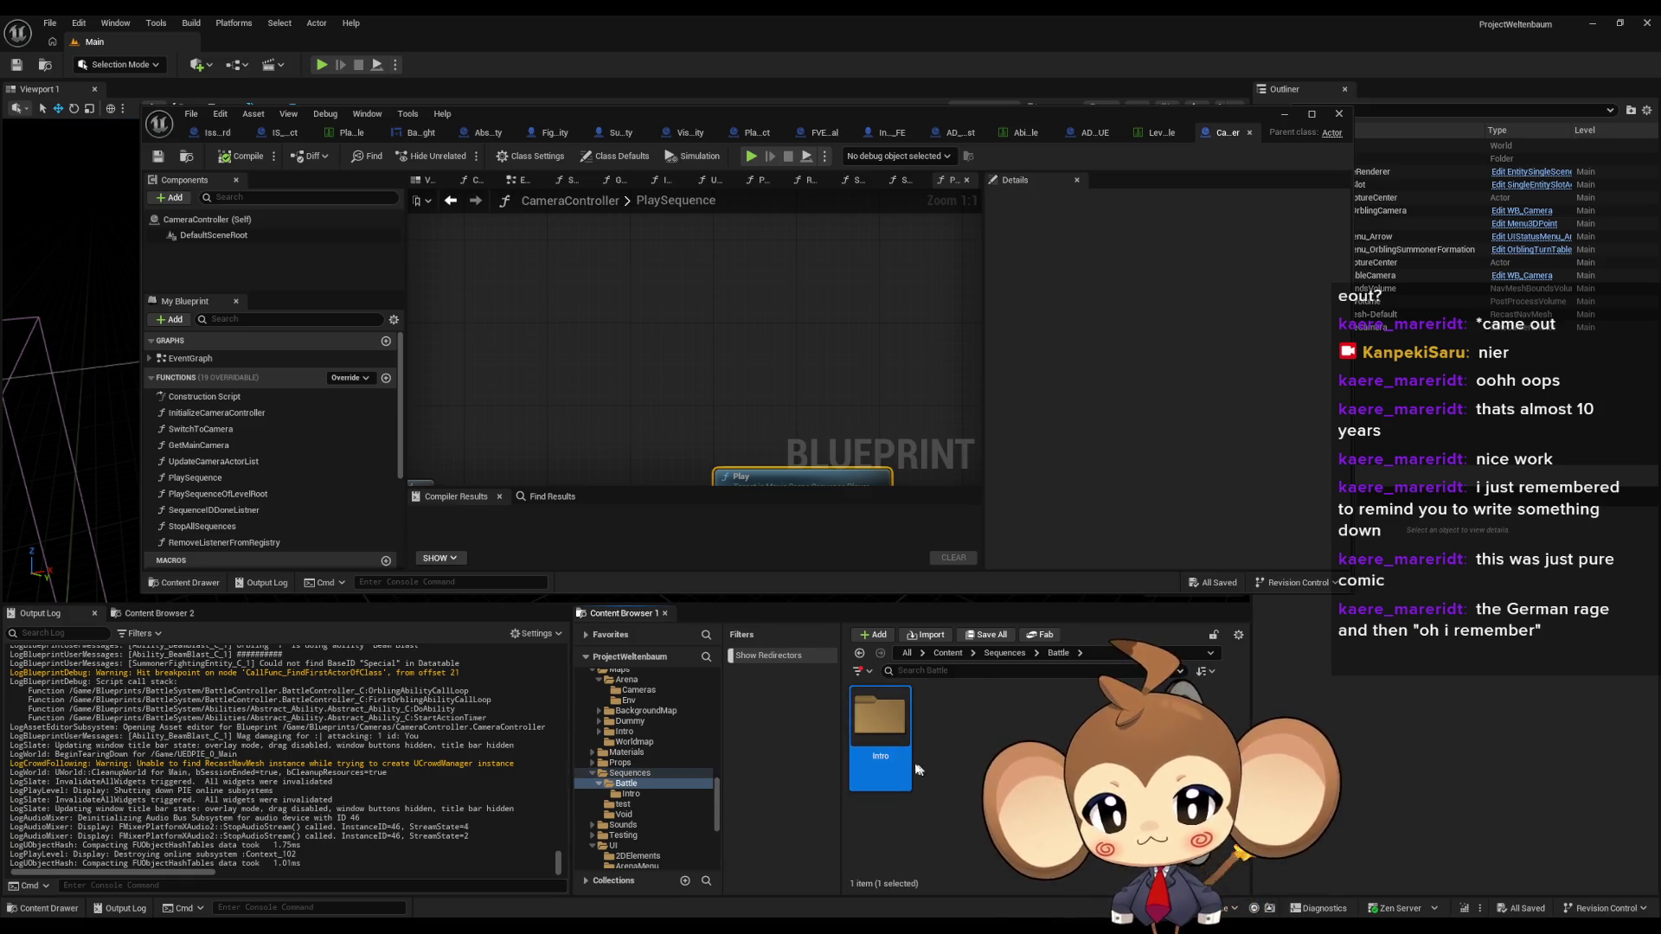
double_click(887, 734)
double_click(880, 718)
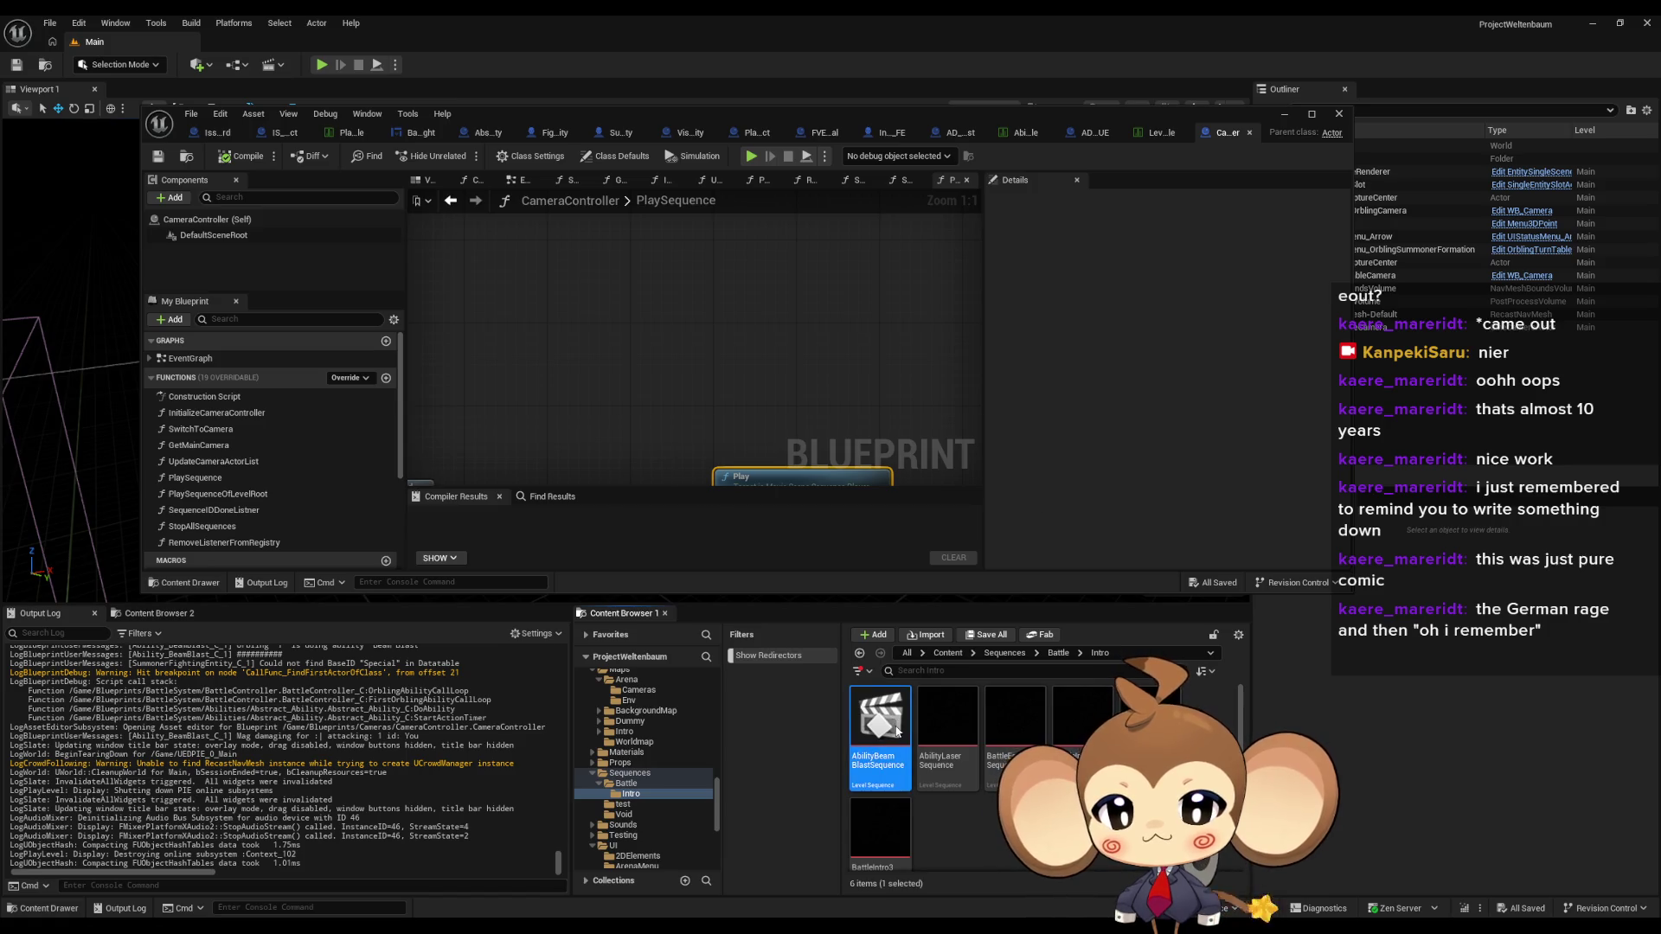
click(264, 290)
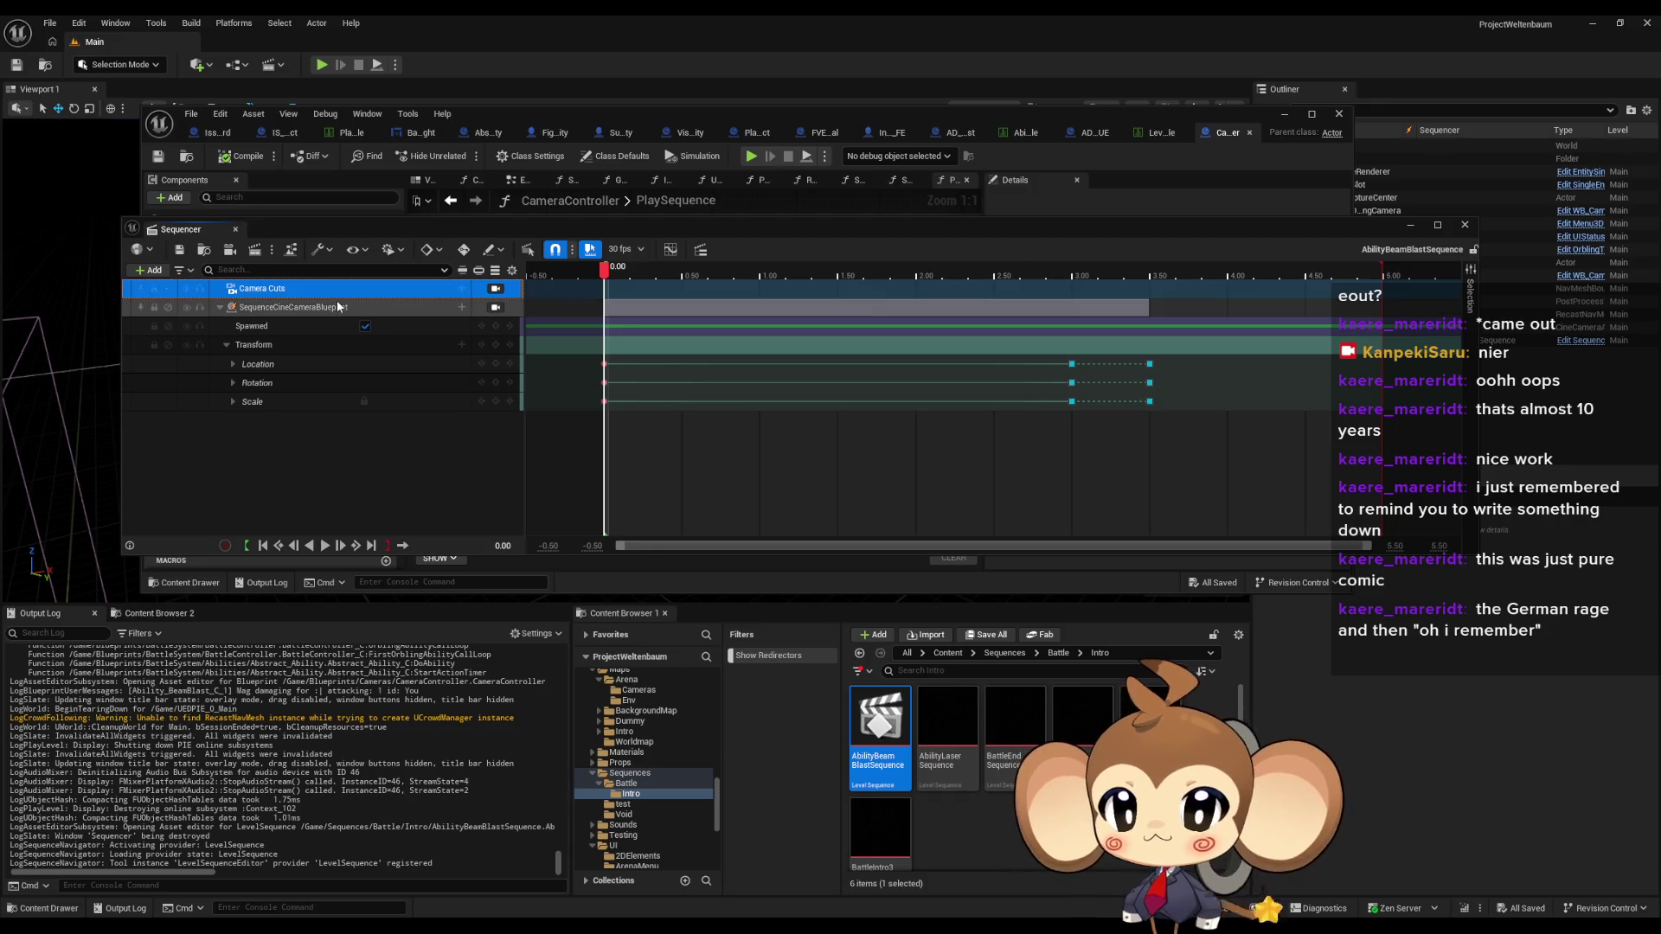
- Open AbilityLaserSequence to compare its camera cut, then reopen AbilityBeamBlastSequence
double_click(957, 716)
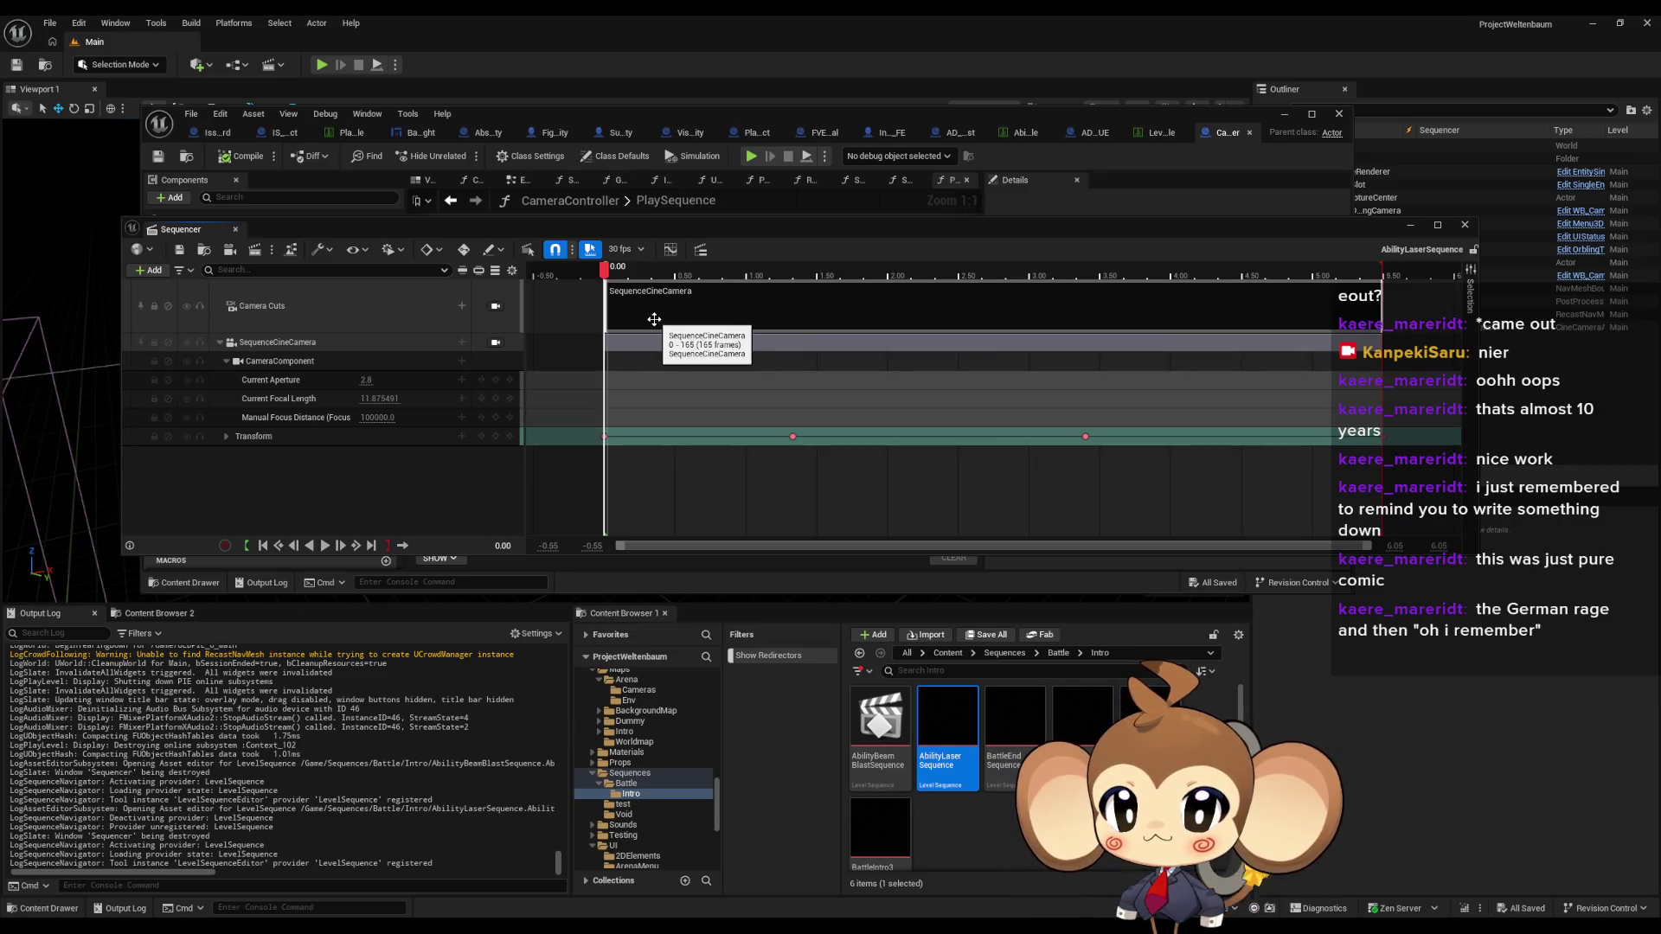
click(902, 721)
double_click(902, 722)
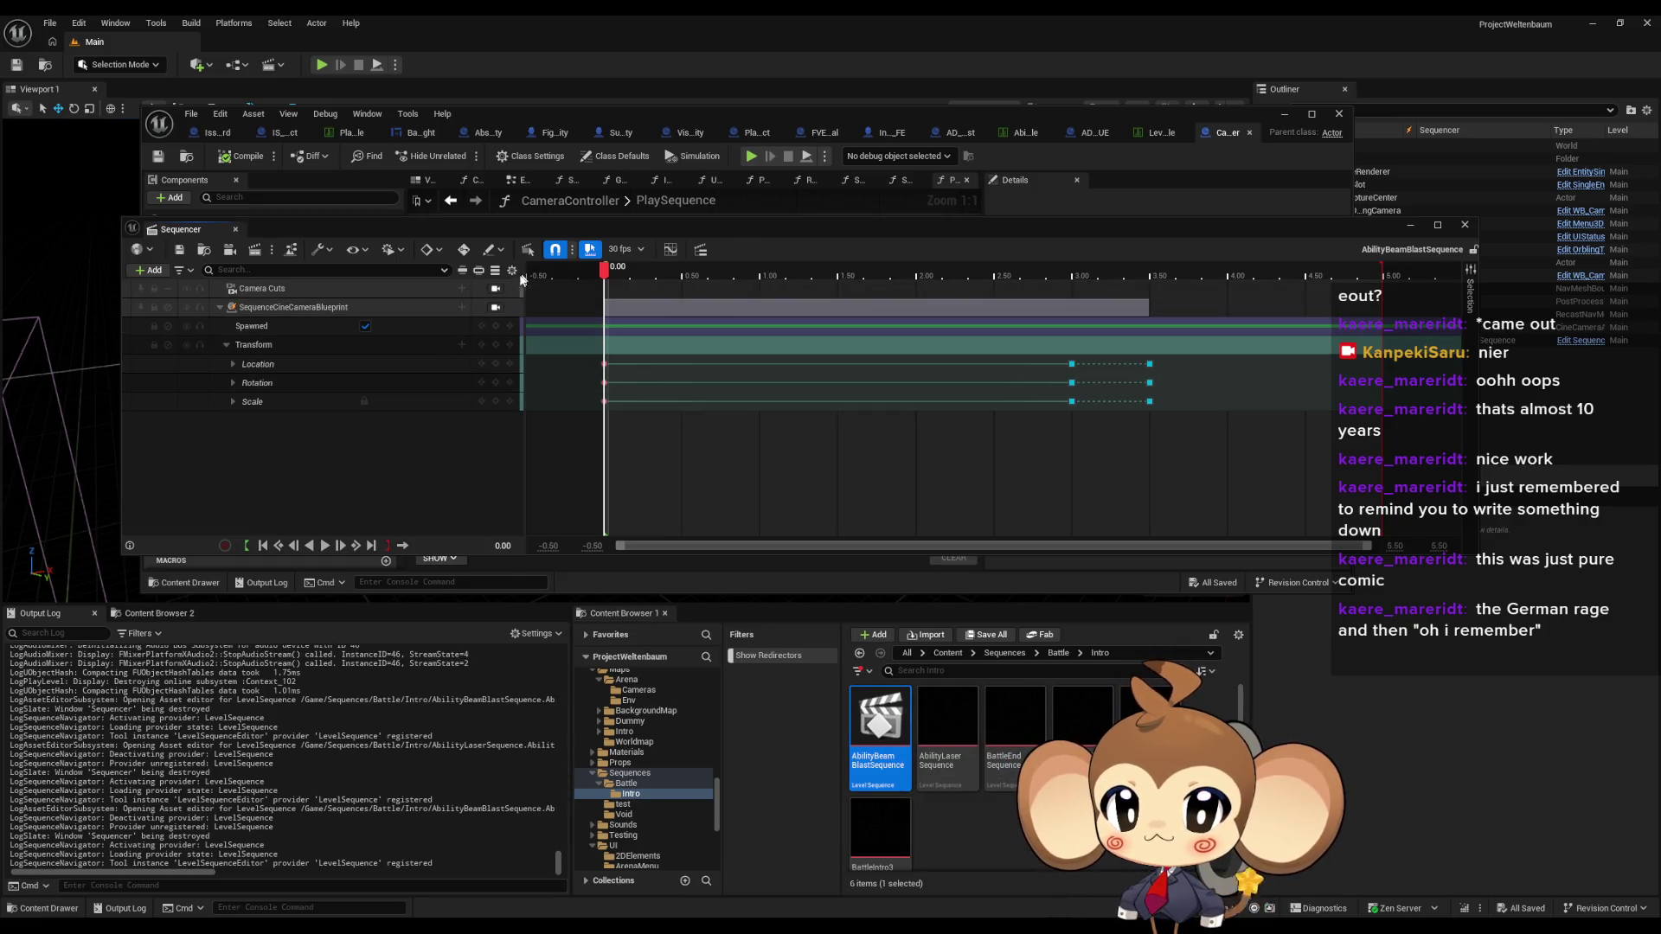
- Add a SequenceCineCameraBlueprint camera cut spanning 0.00 to 5.00 seconds
drag(608, 271, 663, 270)
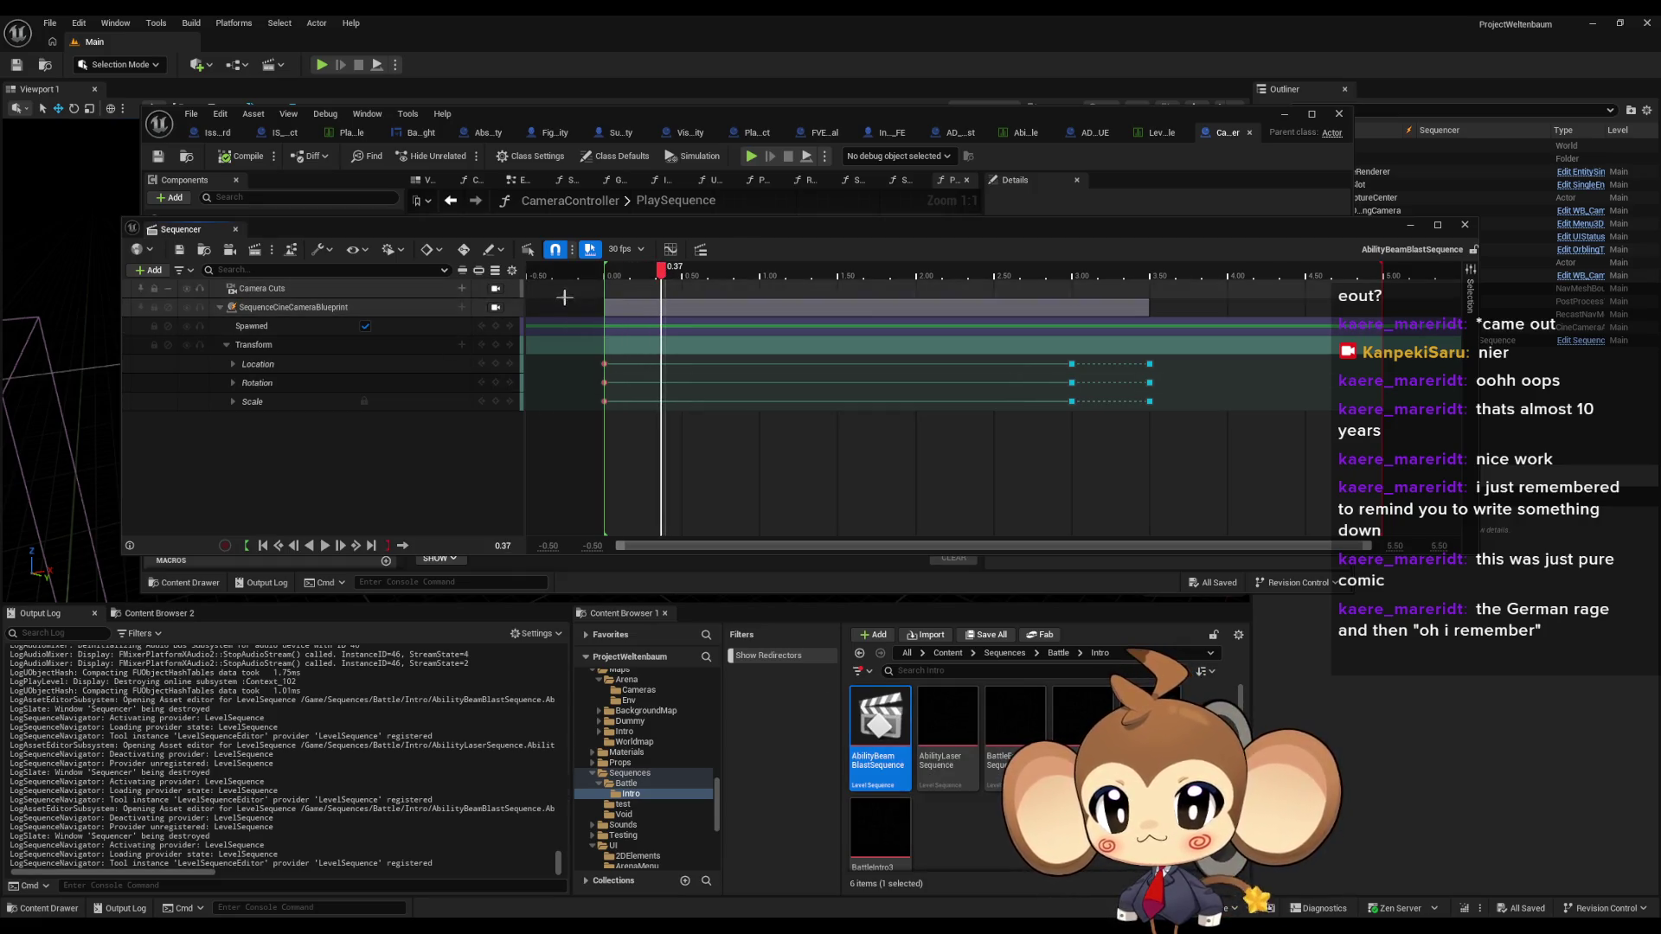
click(349, 292)
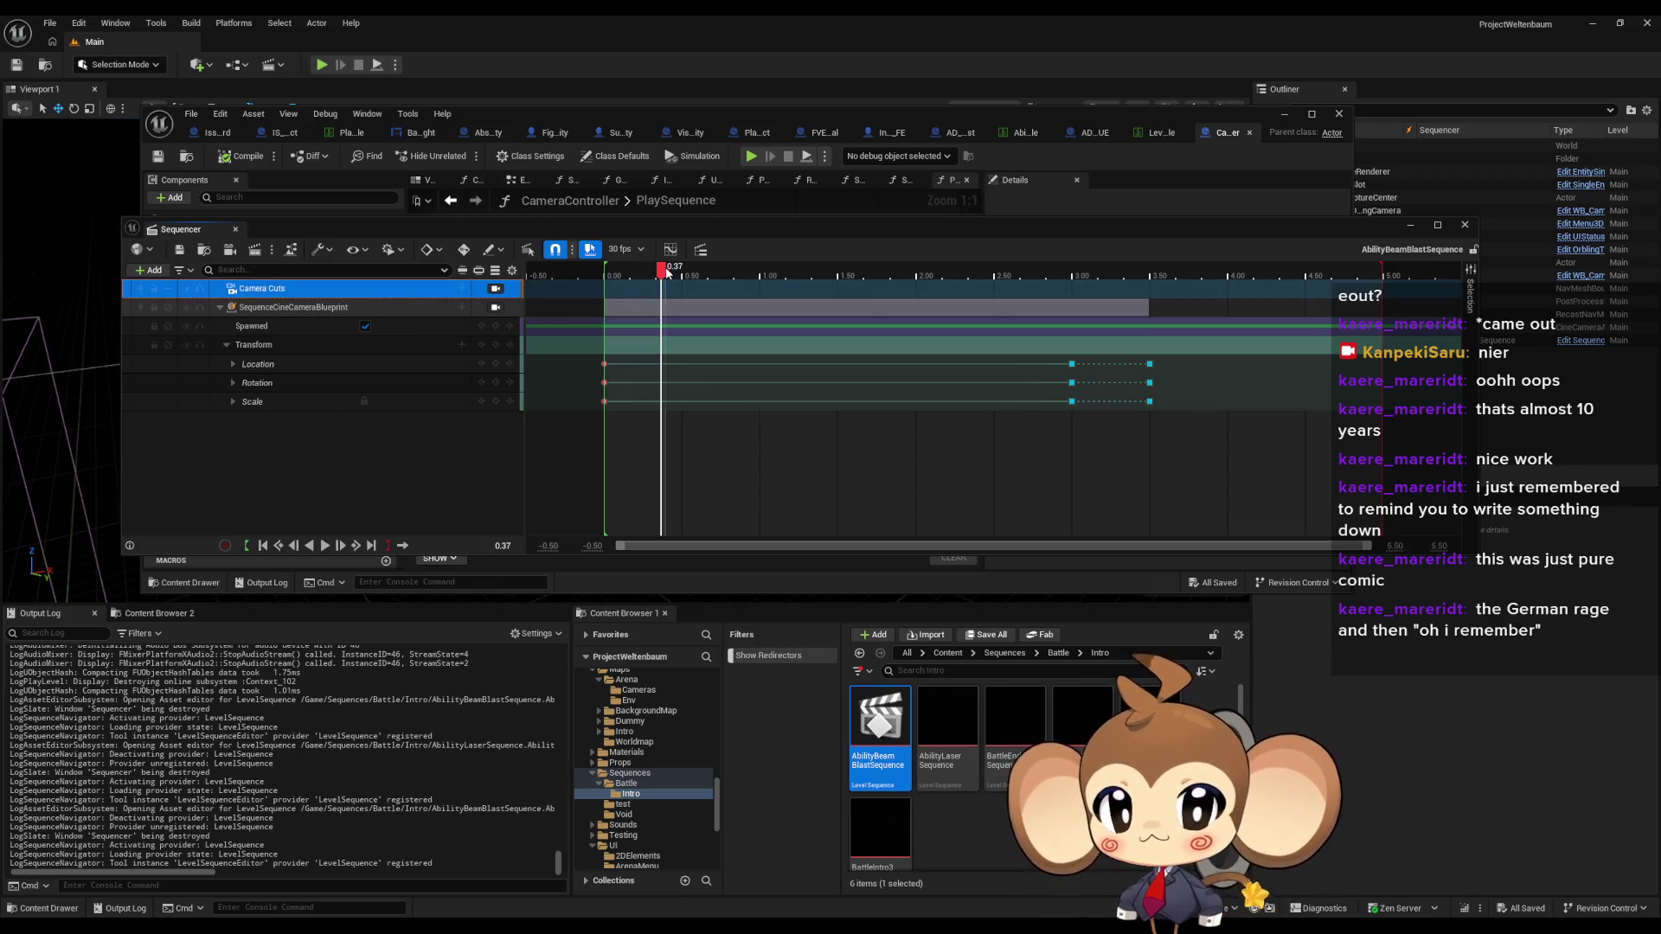
click(462, 289)
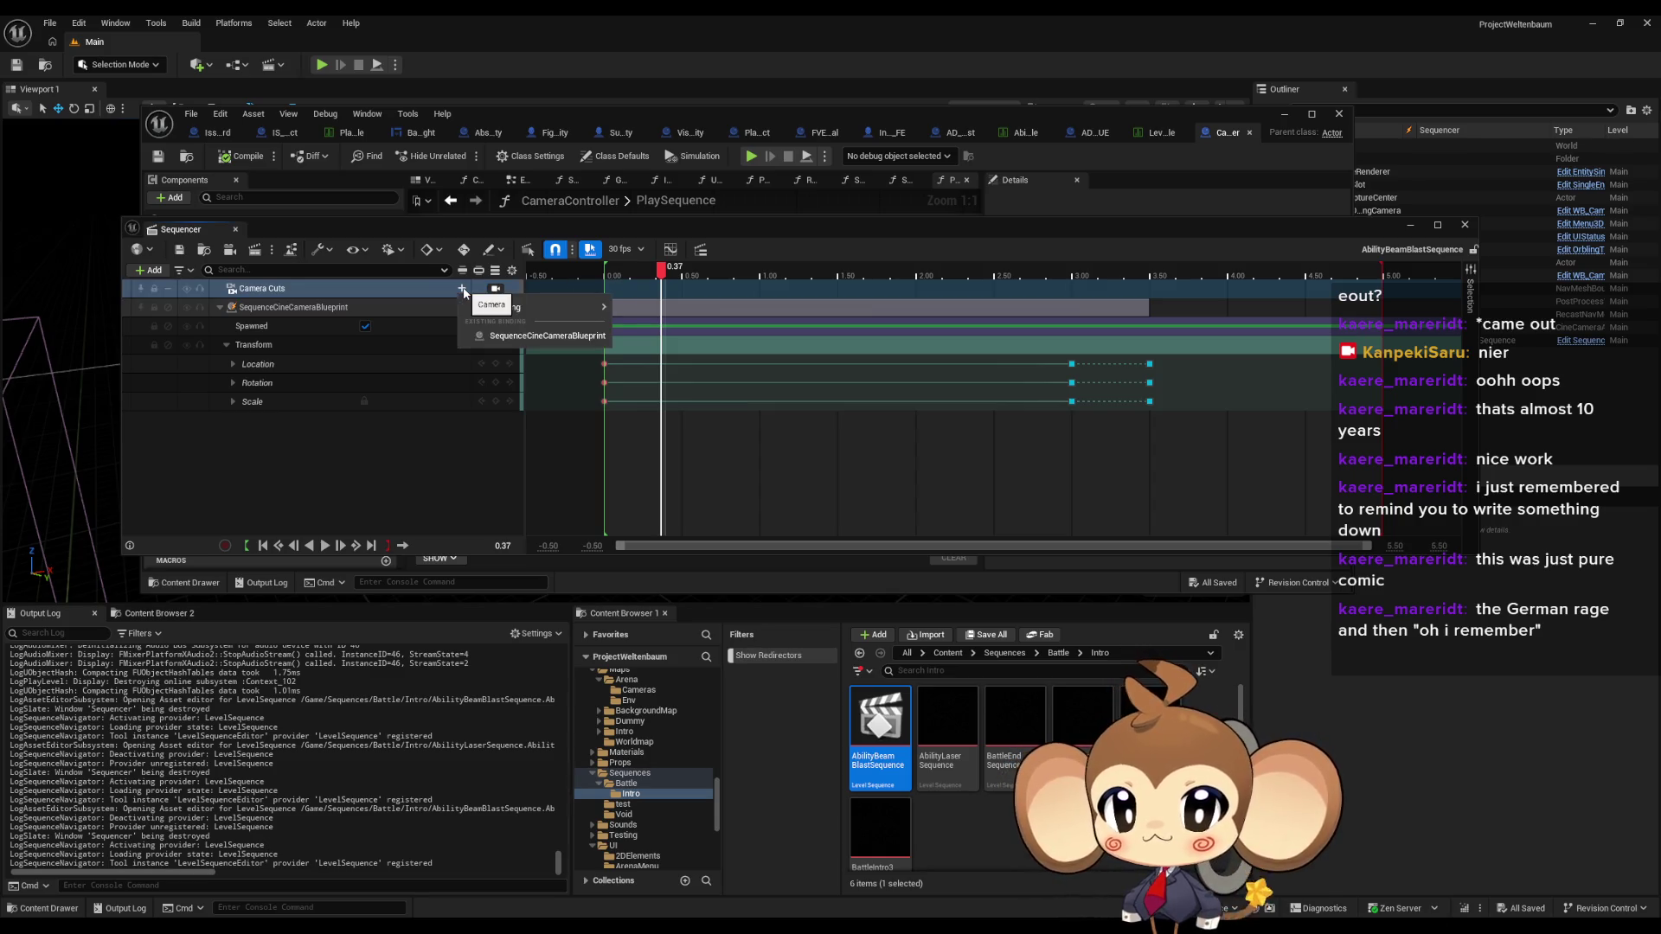
click(536, 336)
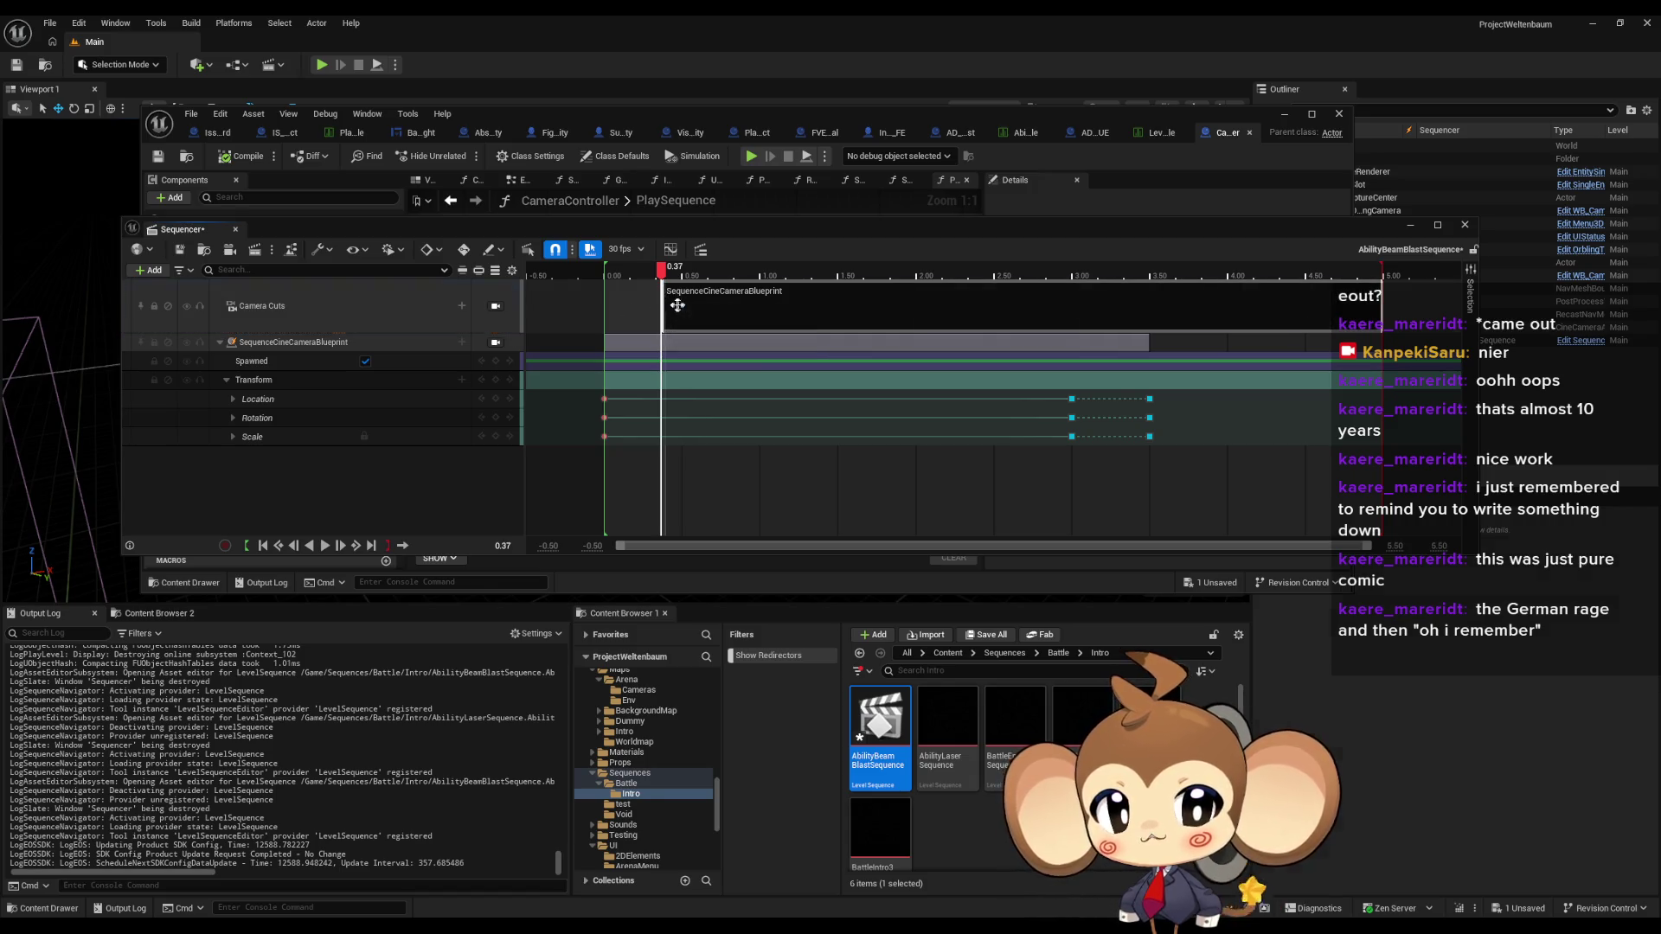
drag(663, 302, 618, 304)
drag(1323, 315, 1379, 314)
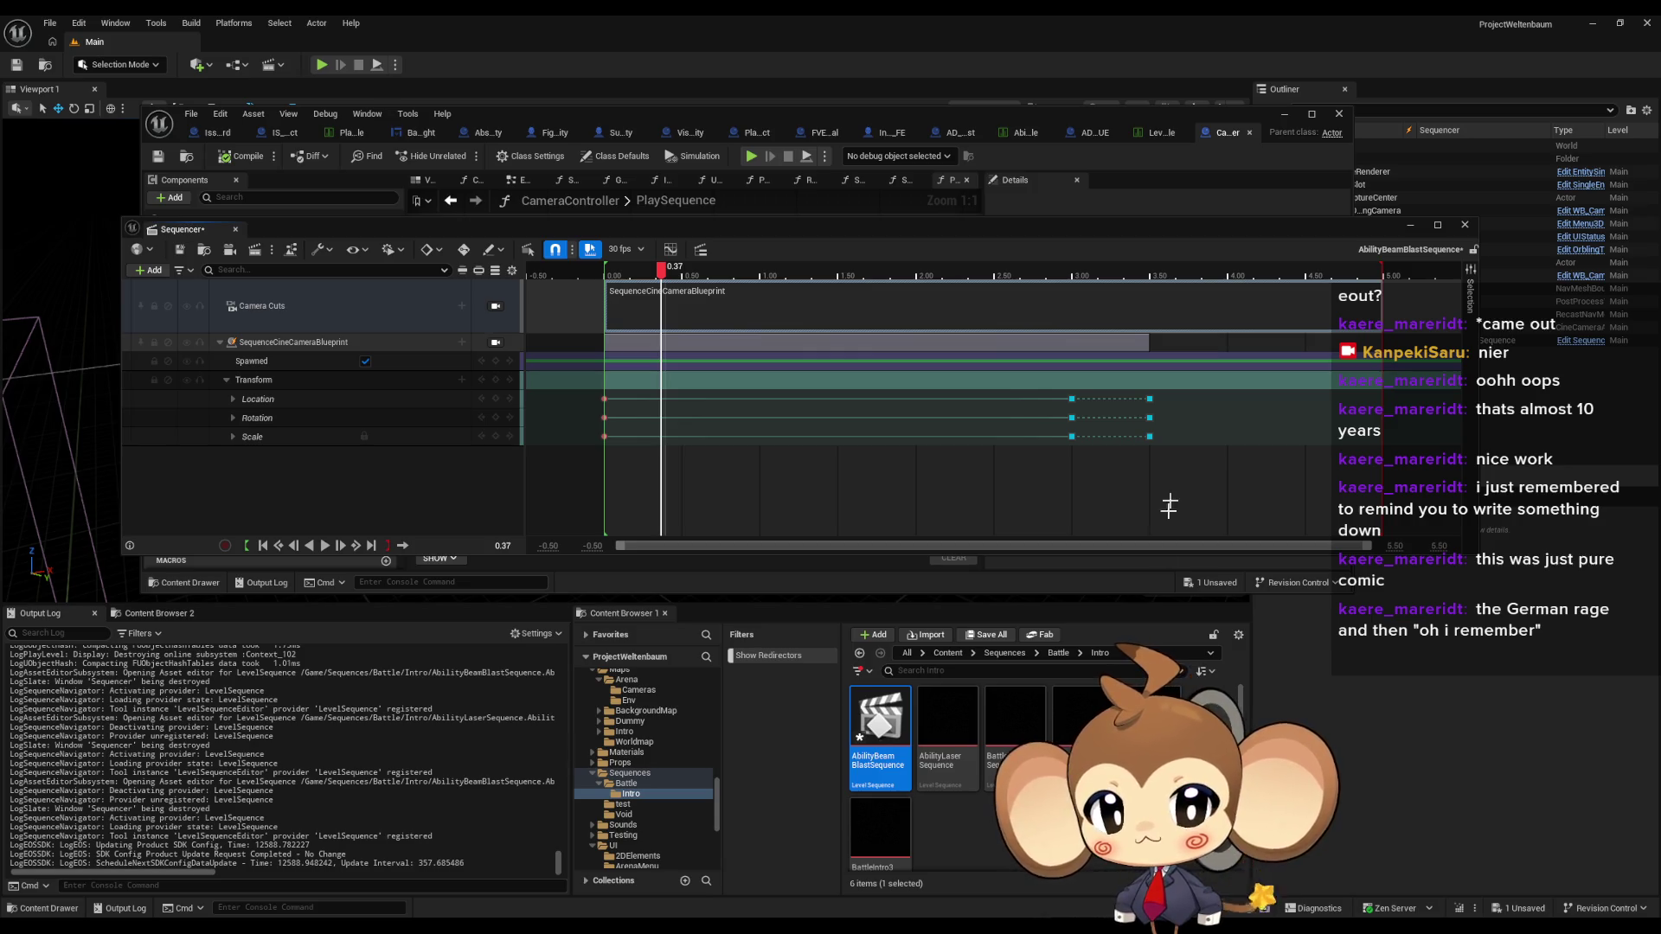
- Browse from Content to Blueprints > BattleSystem > Abilities > AbilityAssets
click(1077, 869)
click(948, 654)
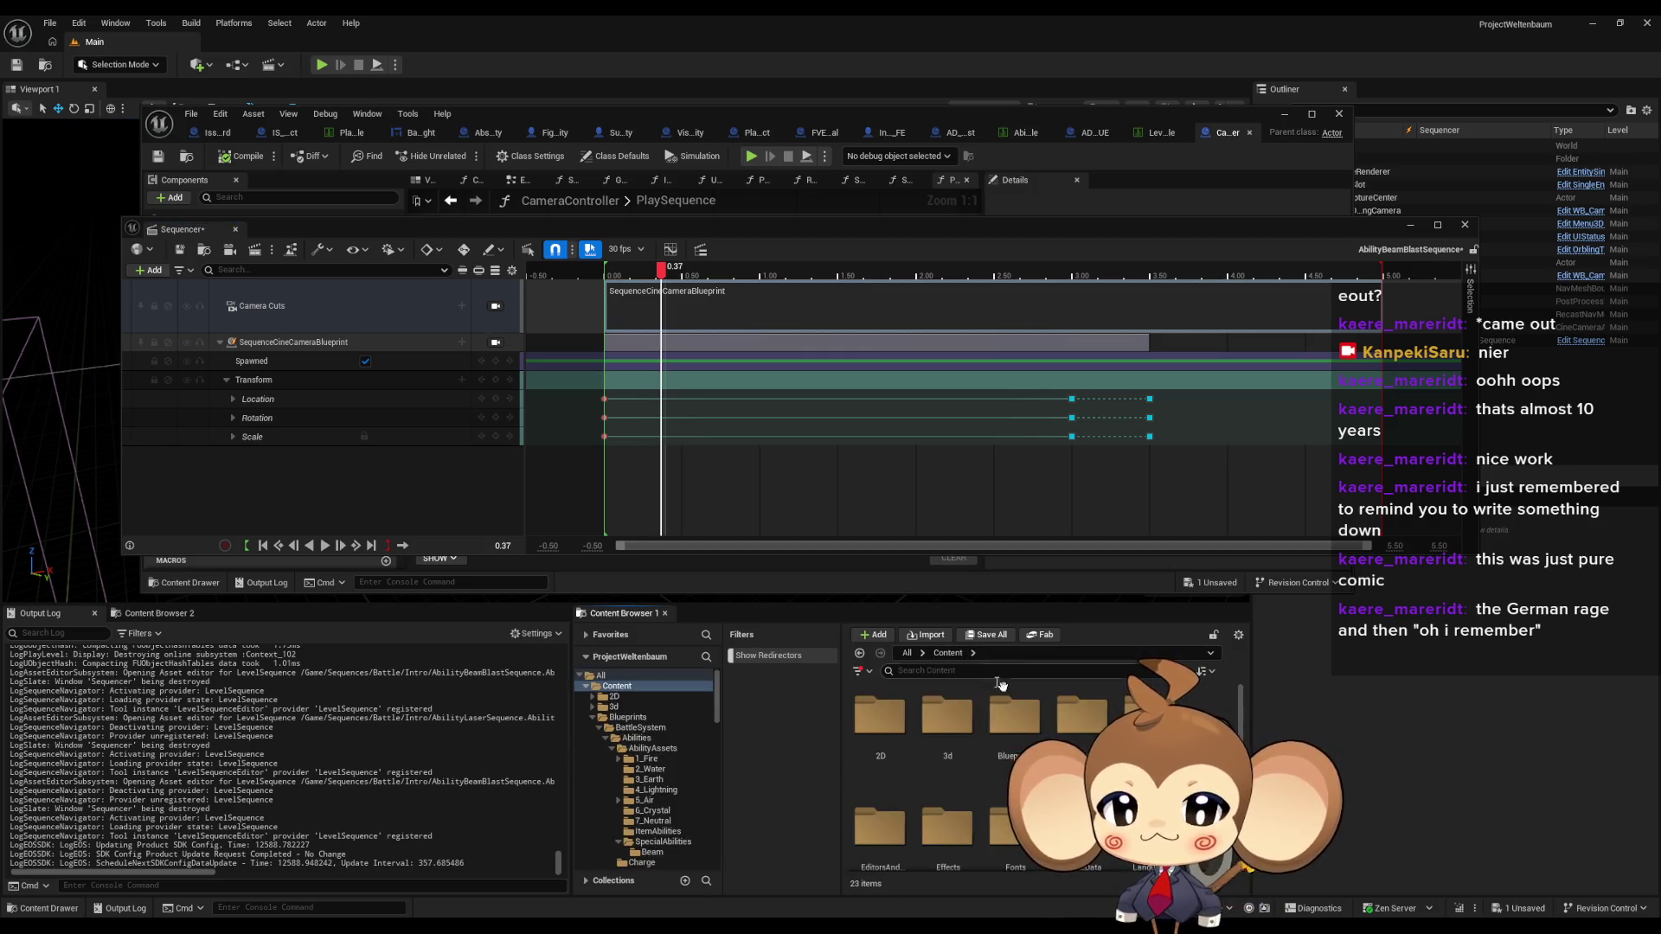
double_click(1003, 726)
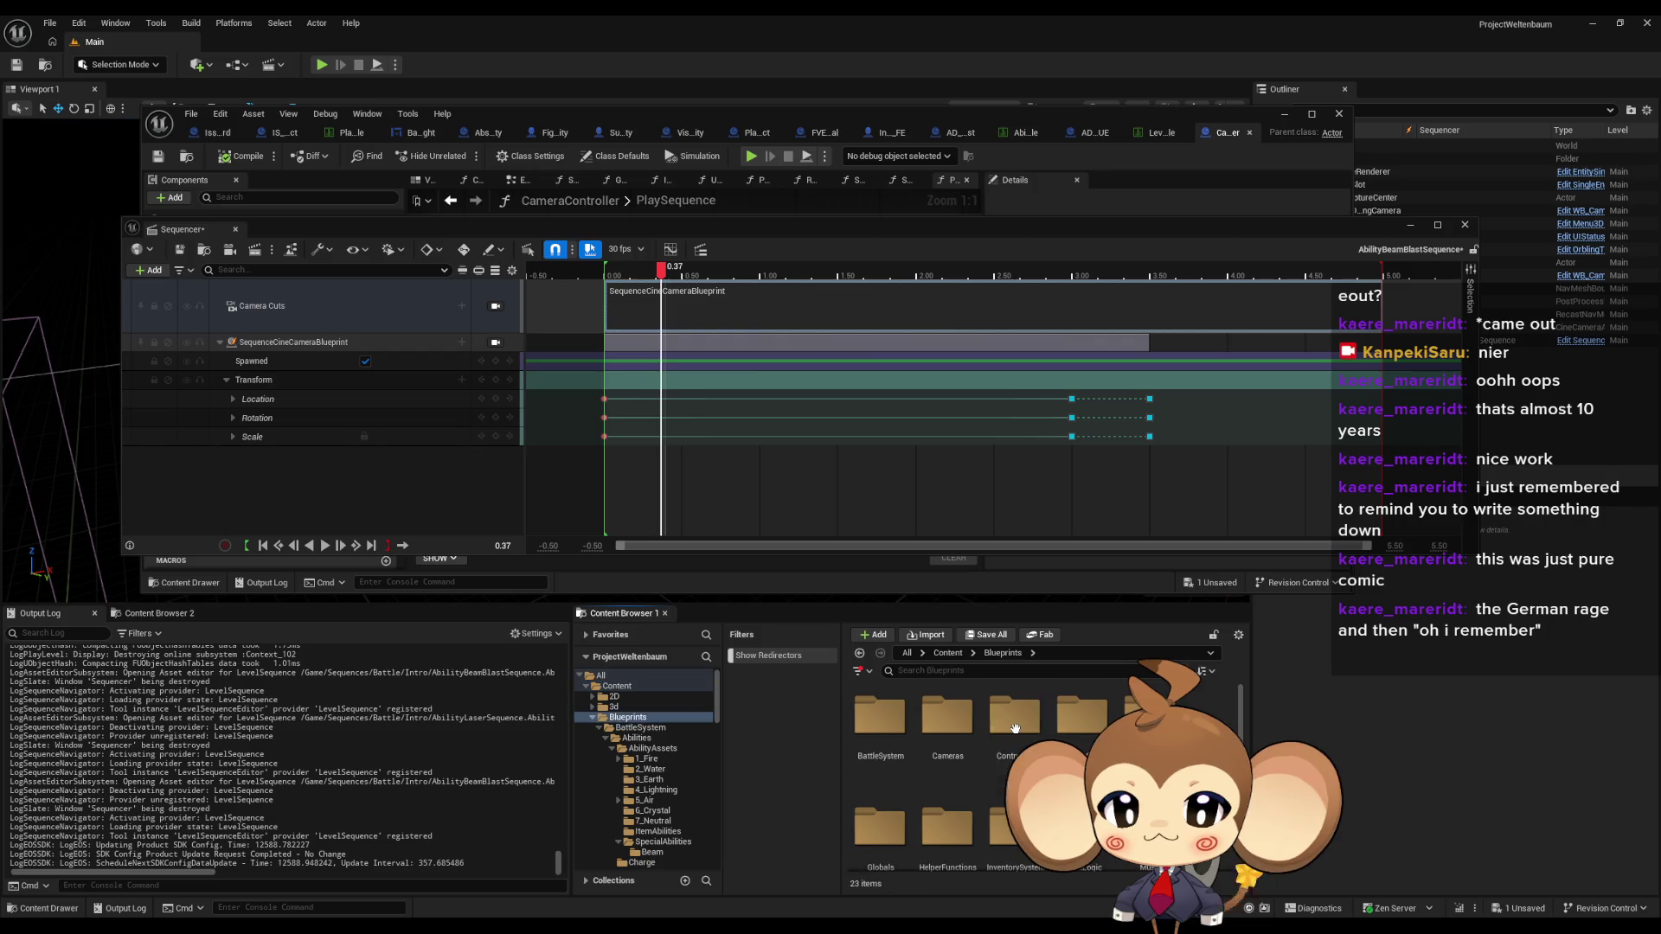
double_click(887, 726)
double_click(882, 735)
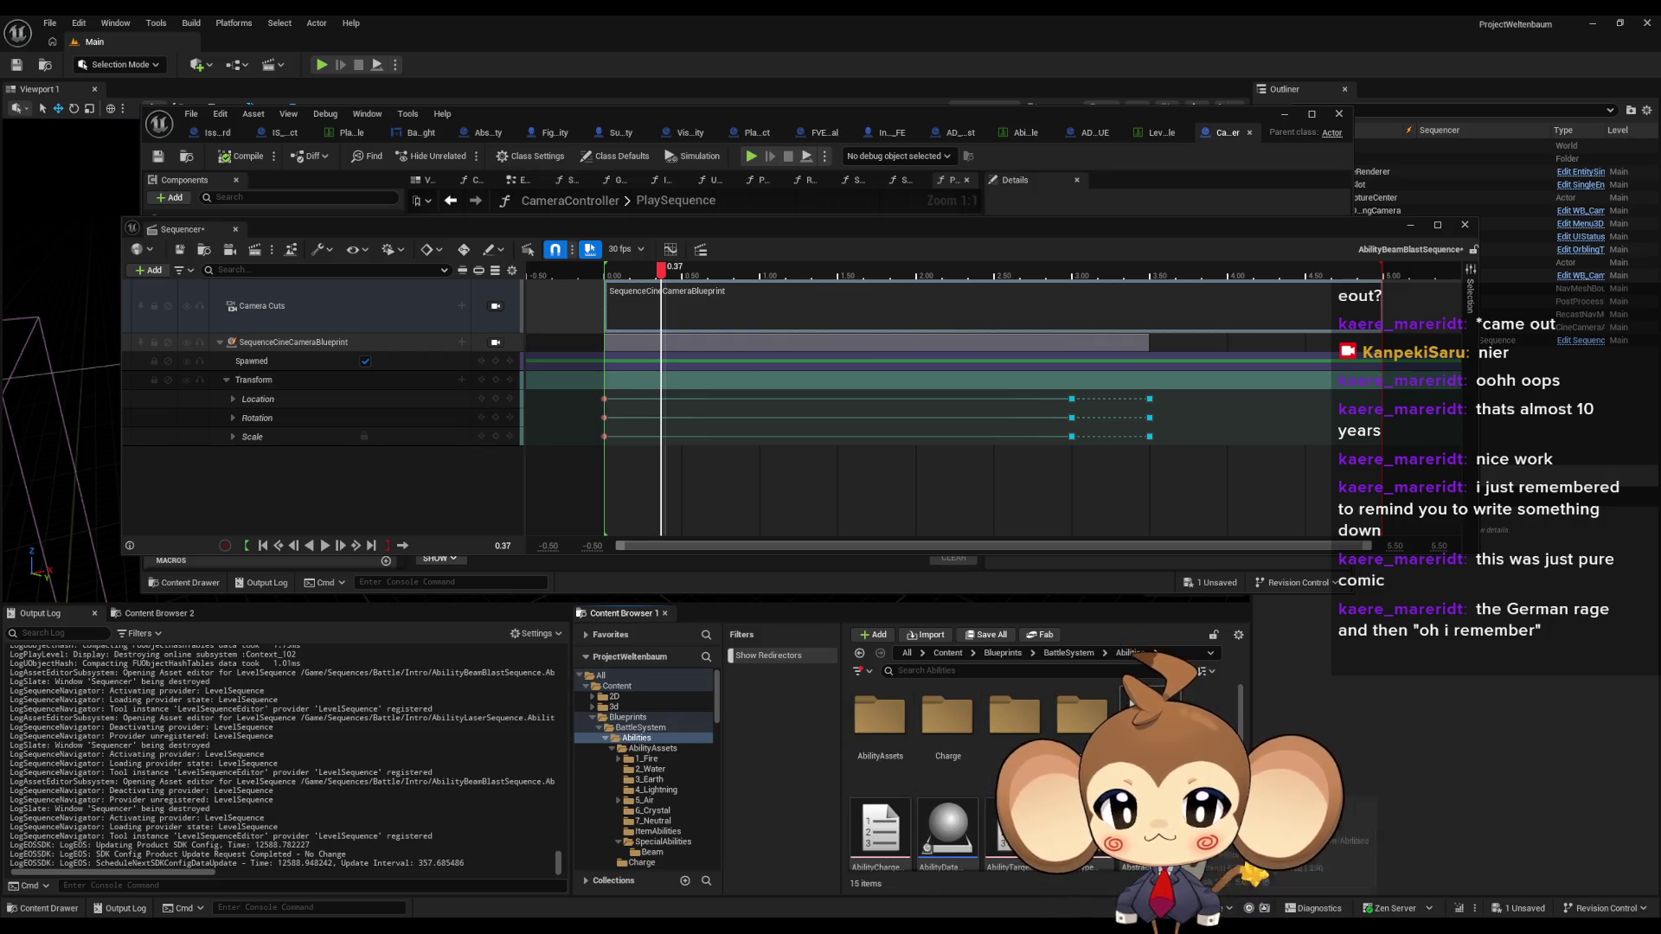
scroll(1038, 779, down, 2)
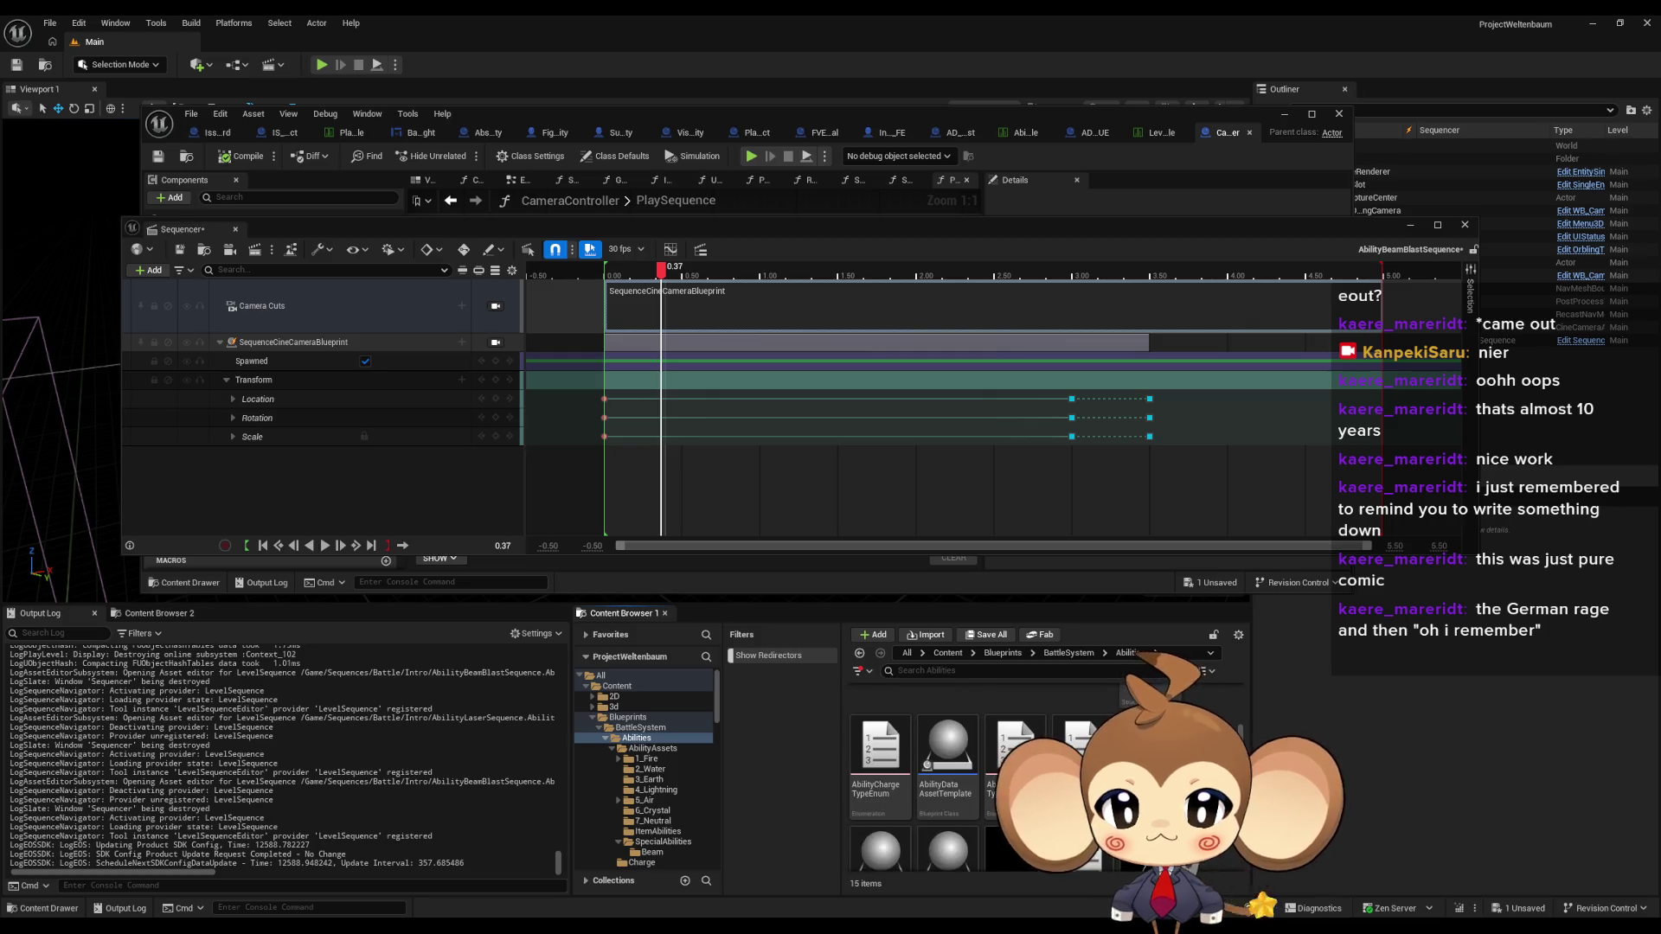
scroll(897, 726, up, 2)
double_click(895, 724)
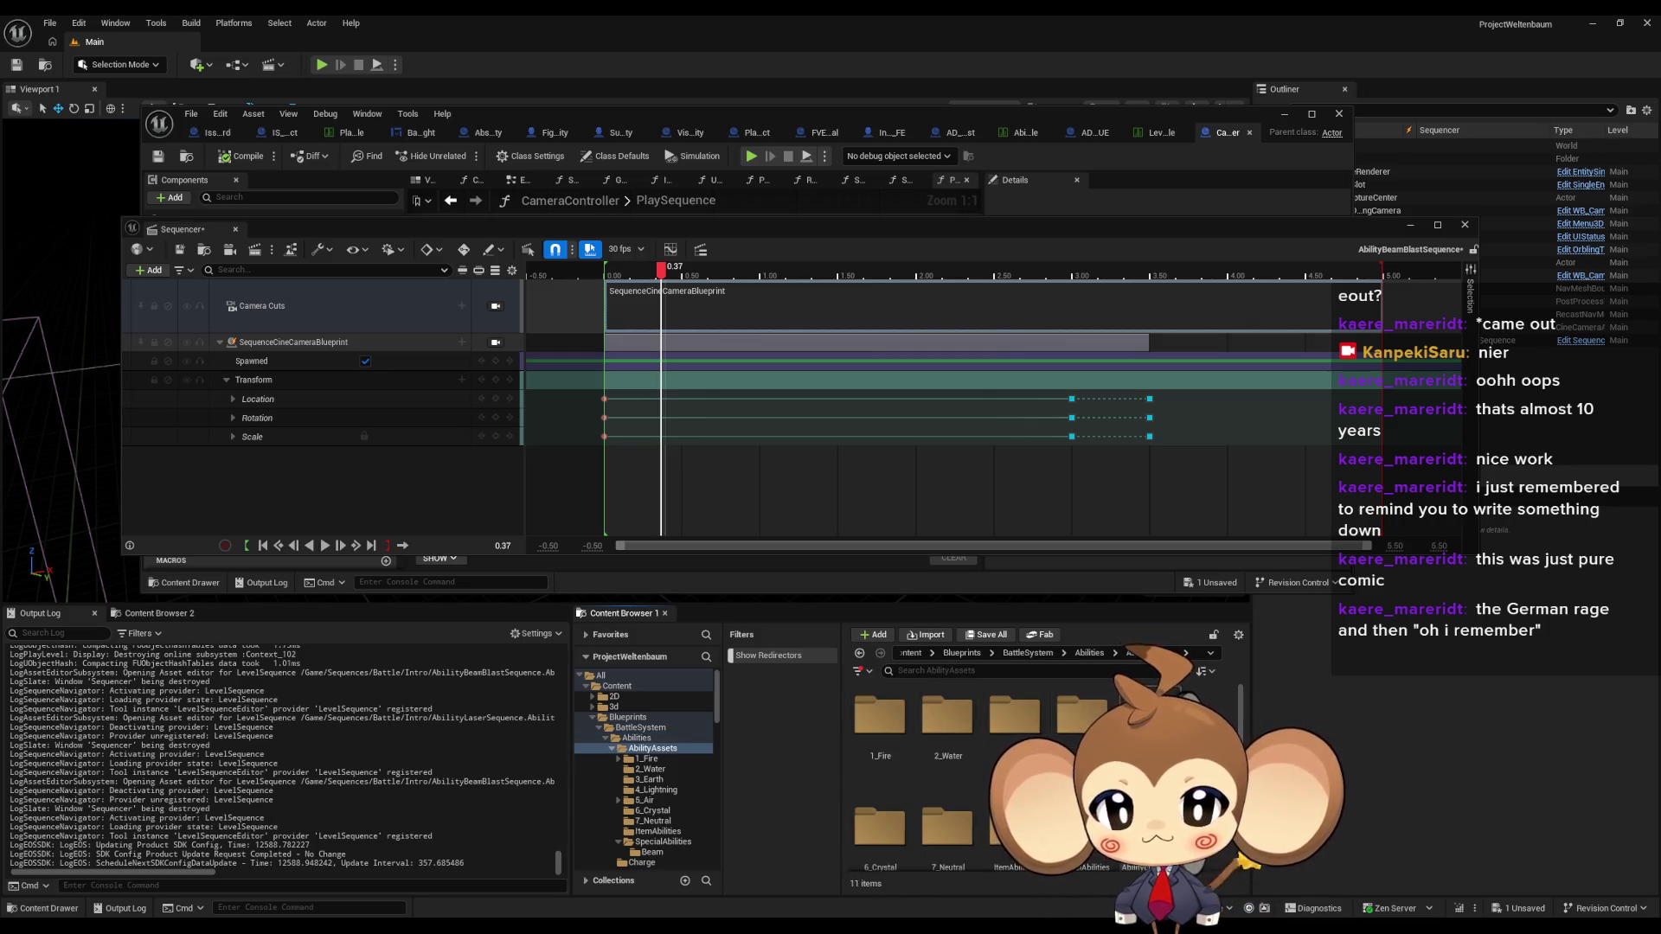
- Open Ability_BeamBlast from SpecialAbilities and maximize its Blueprint editor
scroll(952, 761, down, 1)
double_click(1082, 787)
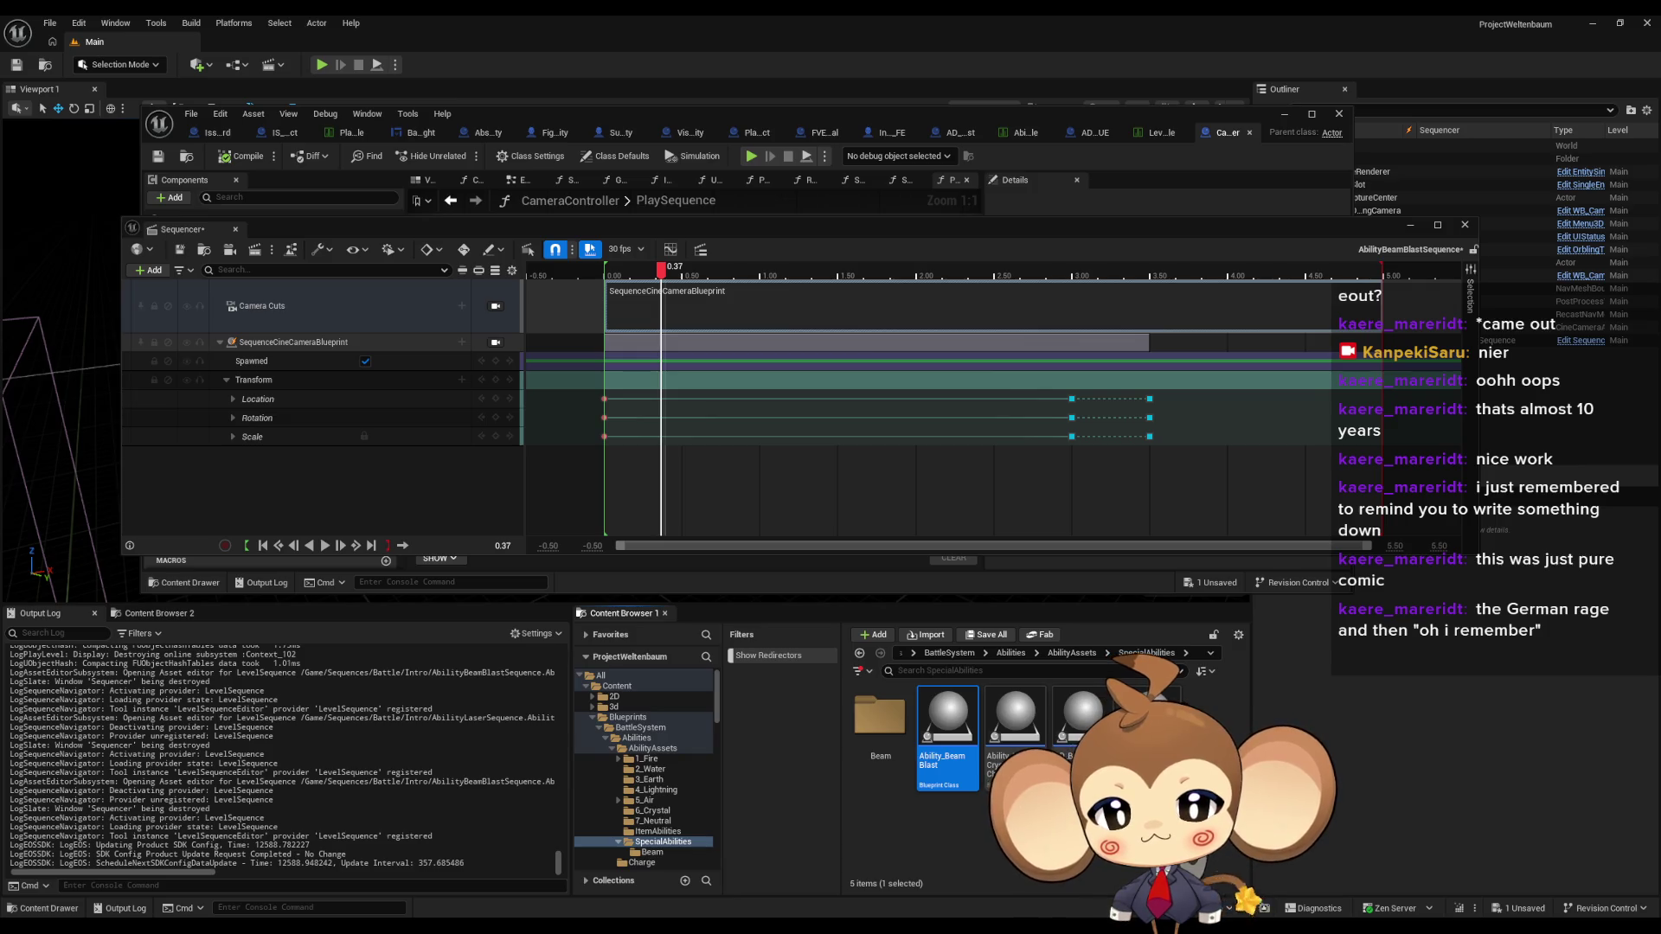
double_click(945, 738)
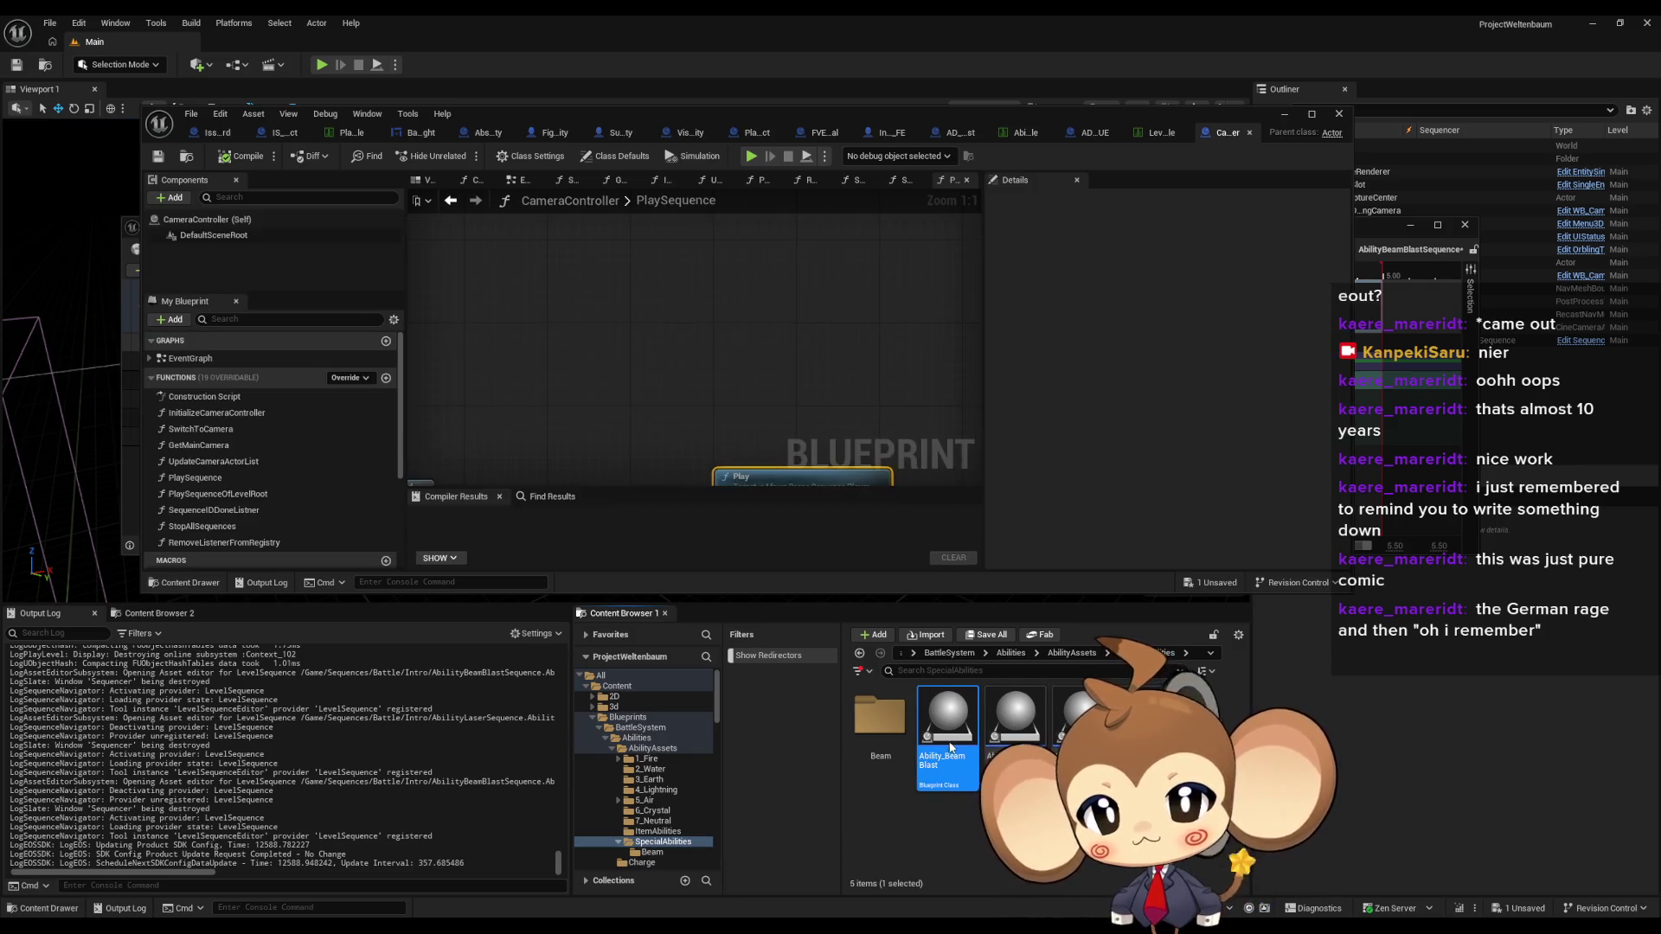
drag(641, 115, 741, 318)
double_click(740, 324)
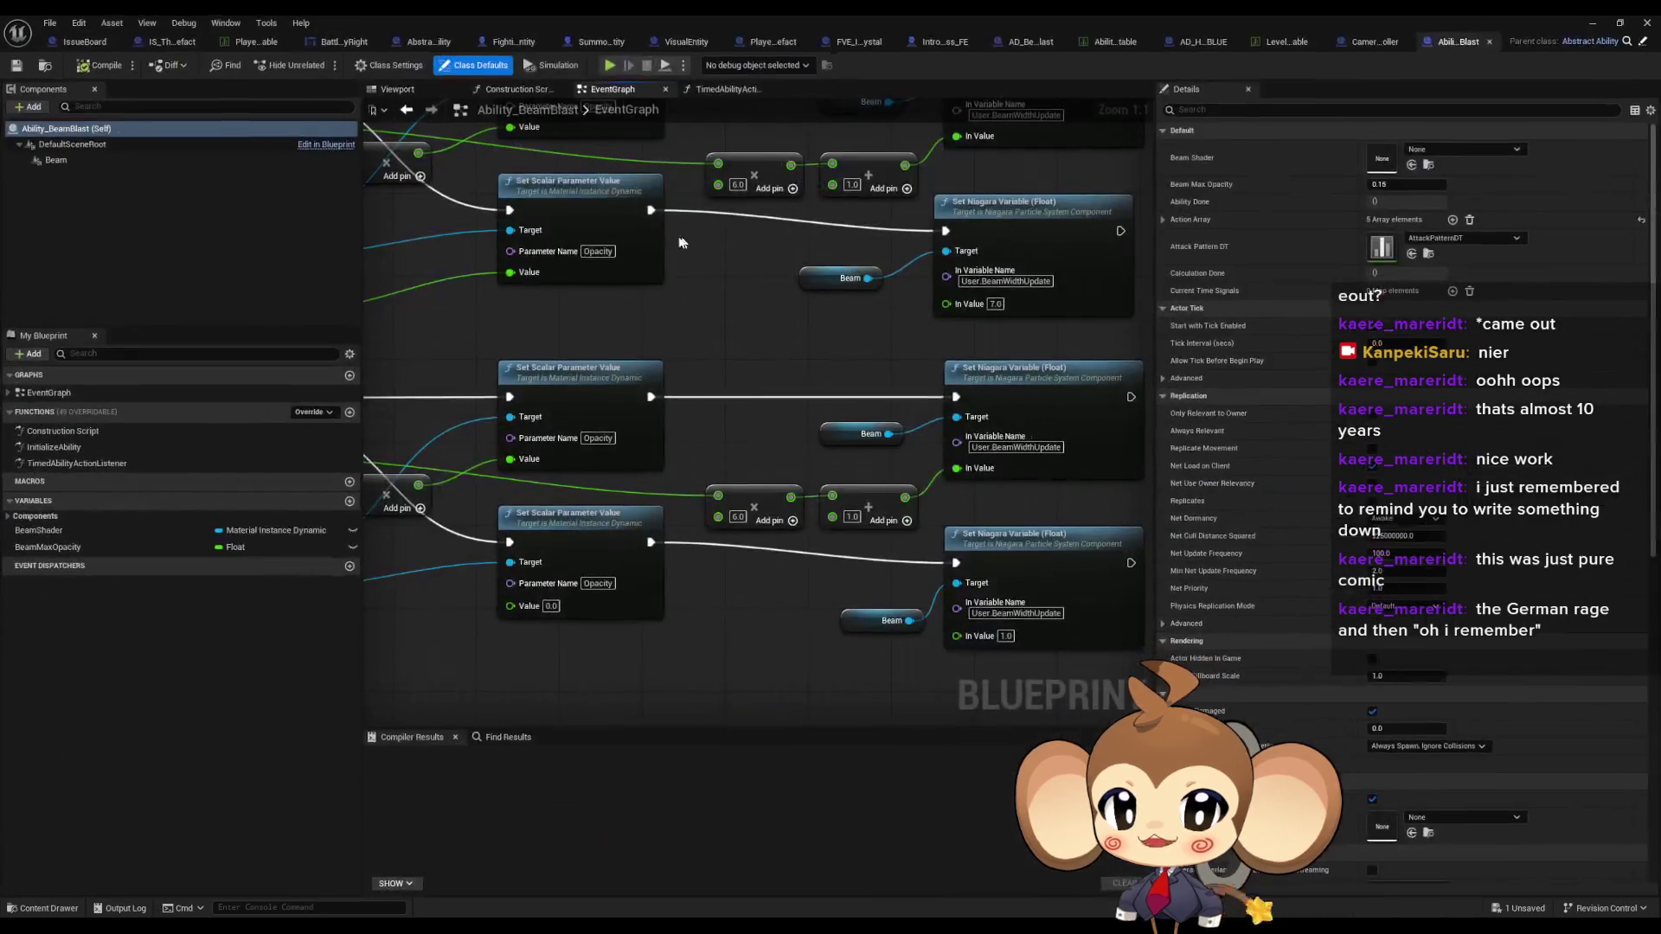
- Show Ability_BeamBlast's Class Defaults and expand Action Array entries Index[0] through Index[3]
click(393, 65)
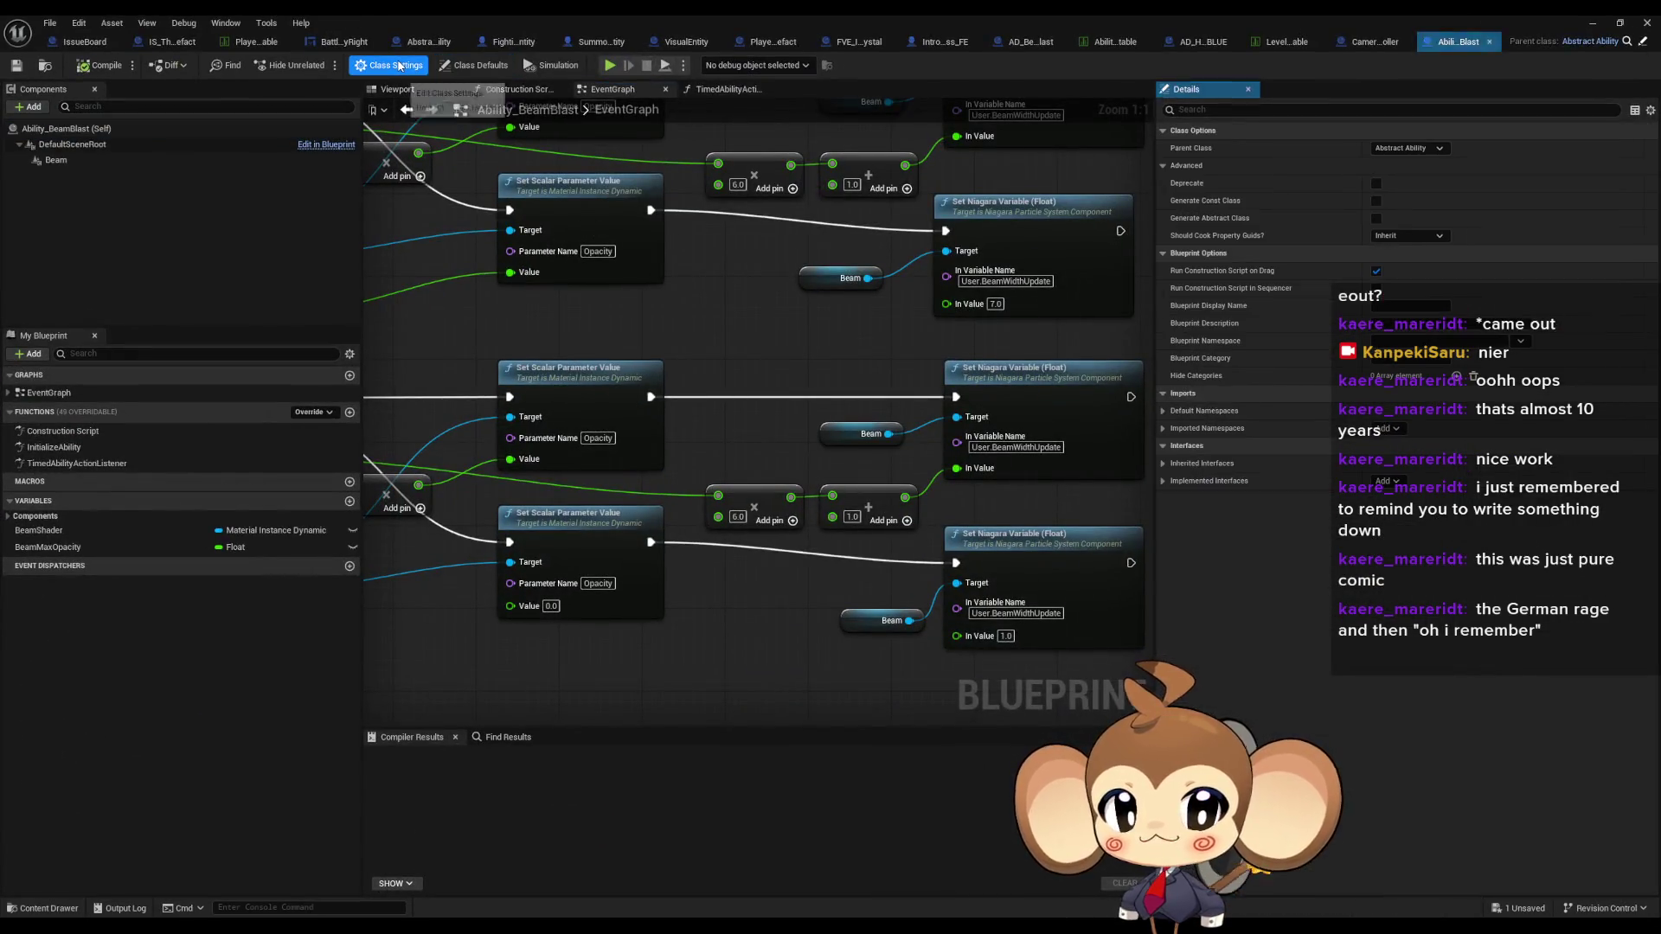
click(478, 66)
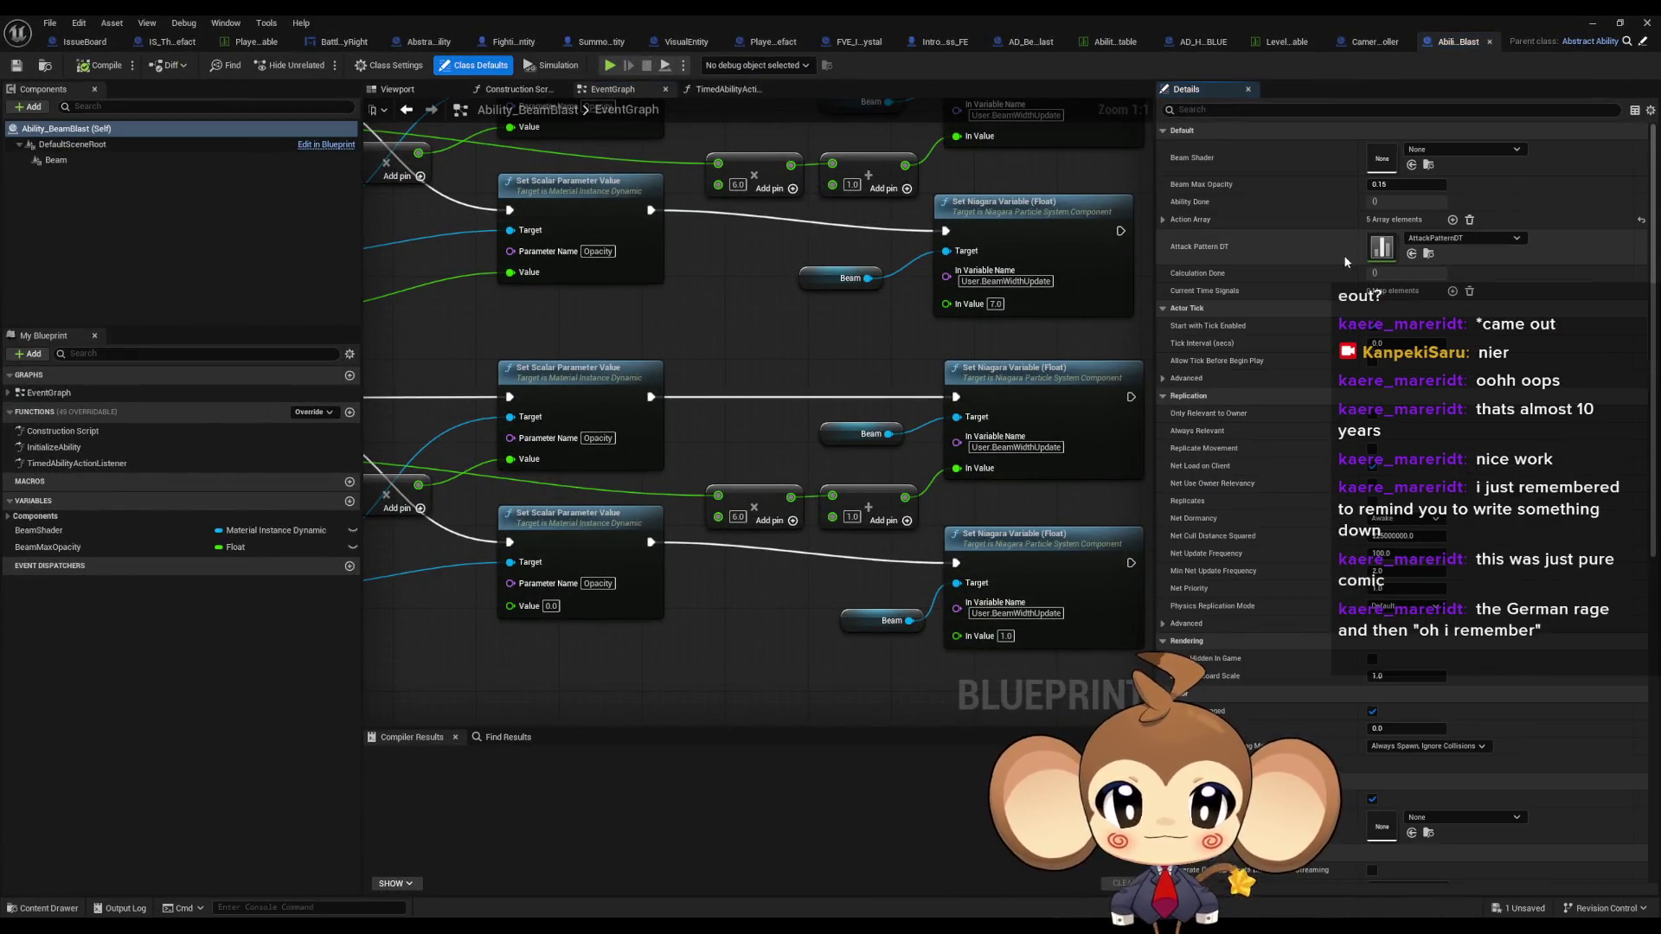
click(1163, 221)
click(1174, 294)
click(1174, 275)
click(1174, 256)
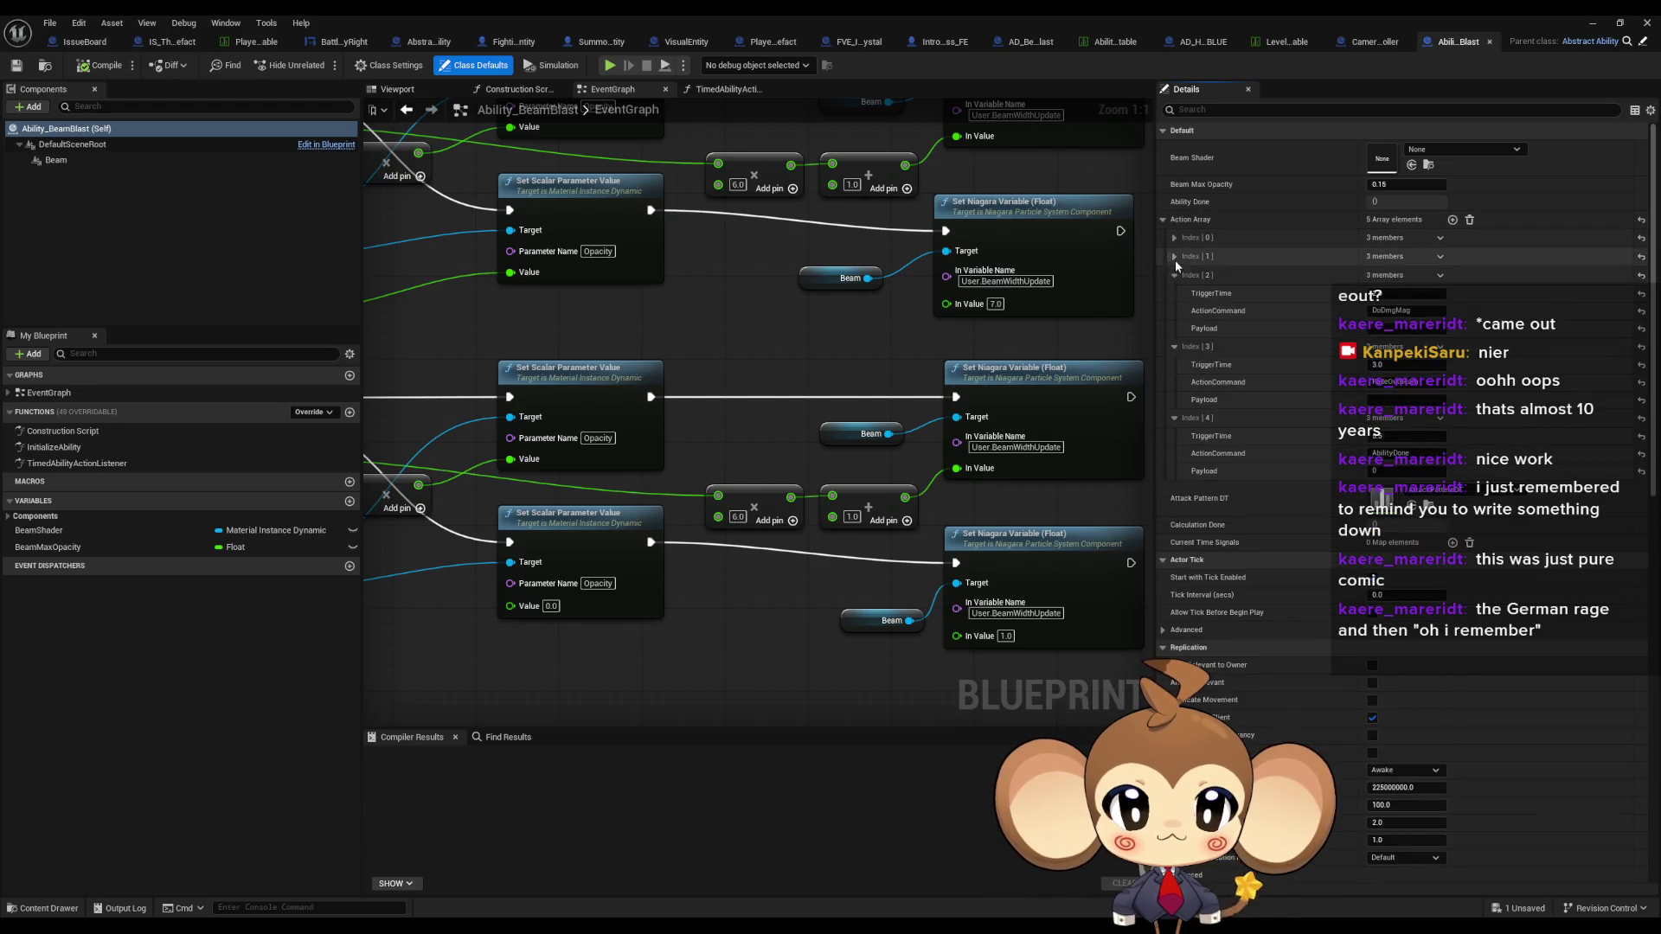
click(1173, 237)
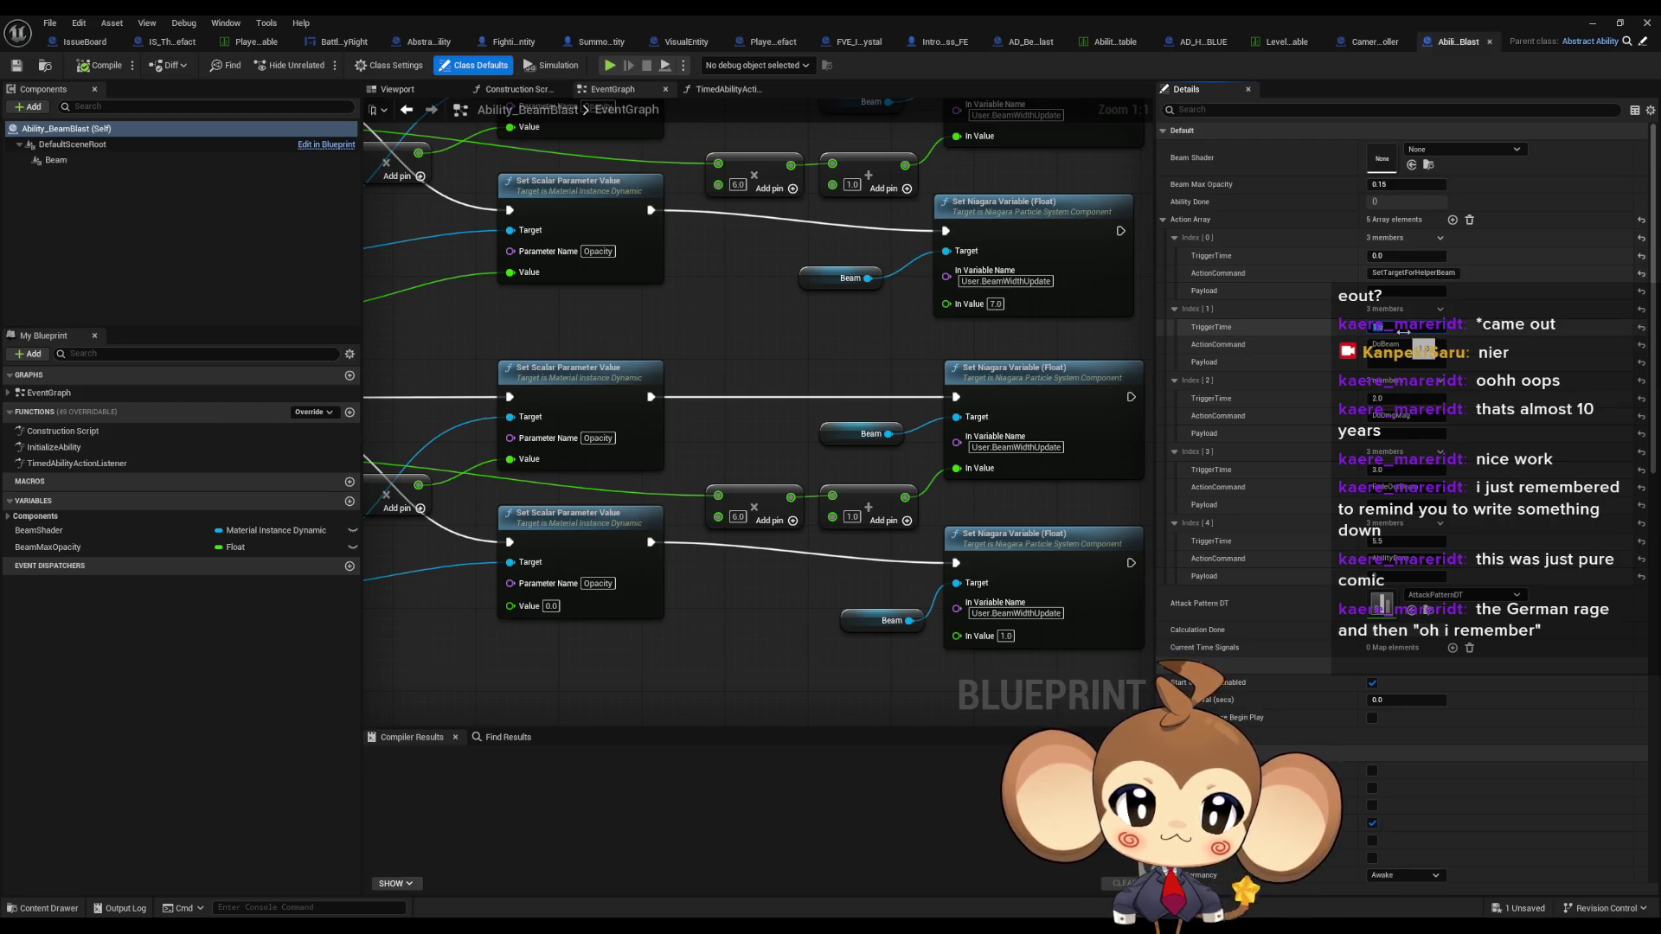
- Add 3 to the later TriggerTime values, putting DoBeam at 4.0
double_click(1311, 14)
mouse_move(807, 318)
mouse_down()
mouse_move(777, 615)
mouse_move(832, 331)
mouse_up()
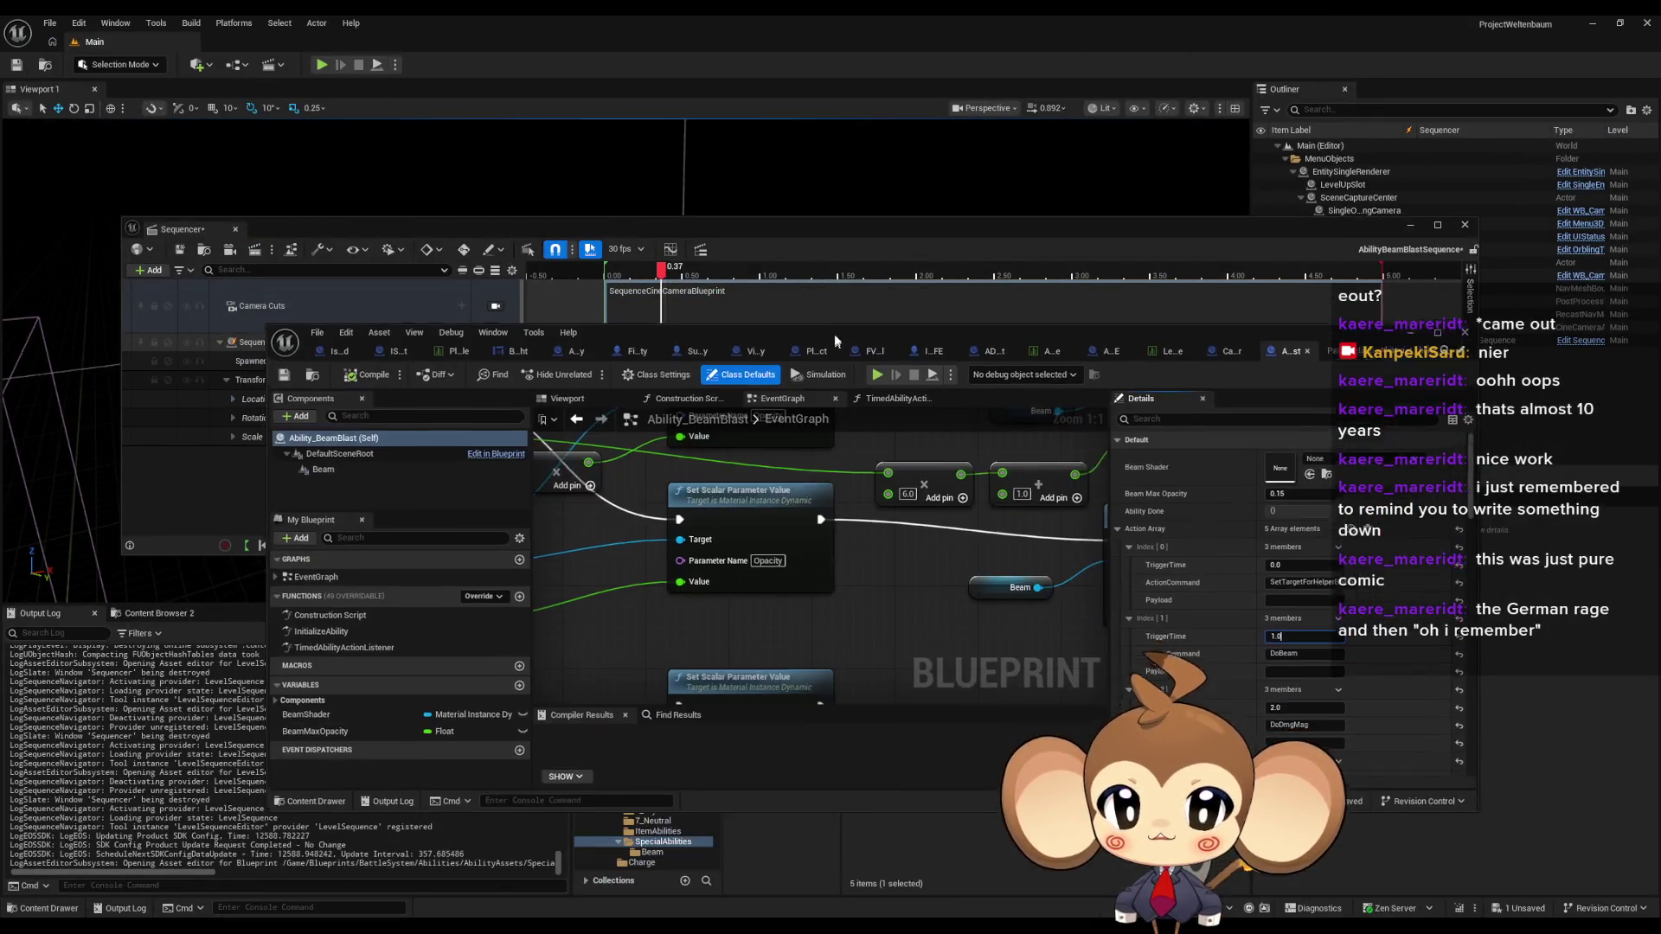
double_click(834, 330)
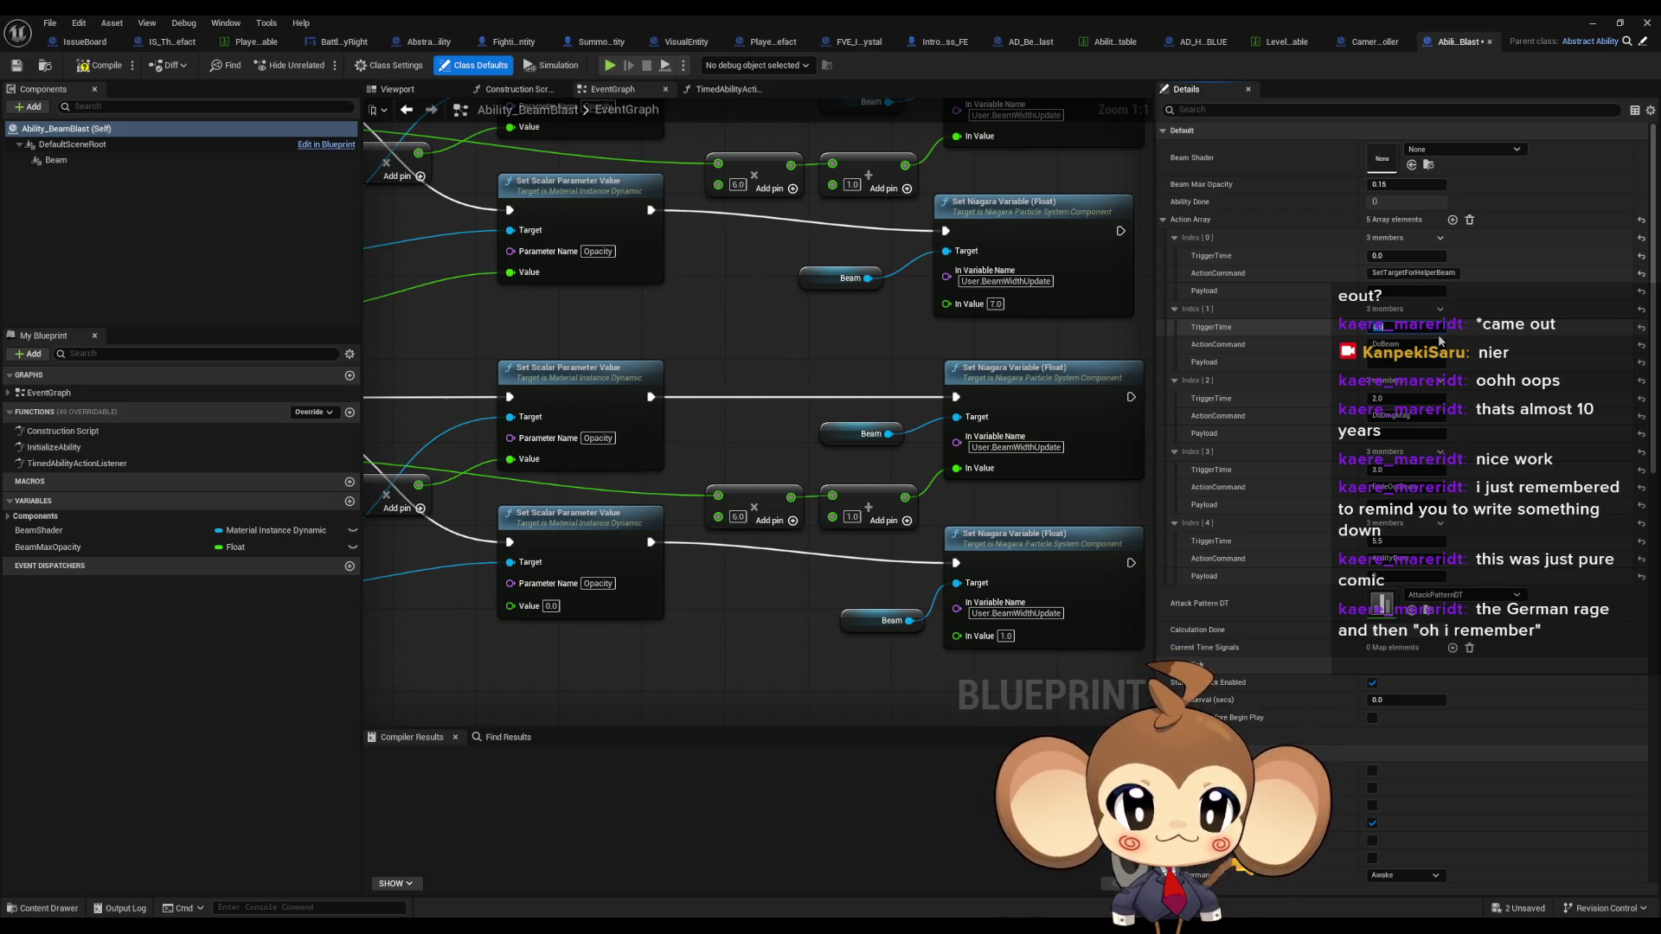
text(5)
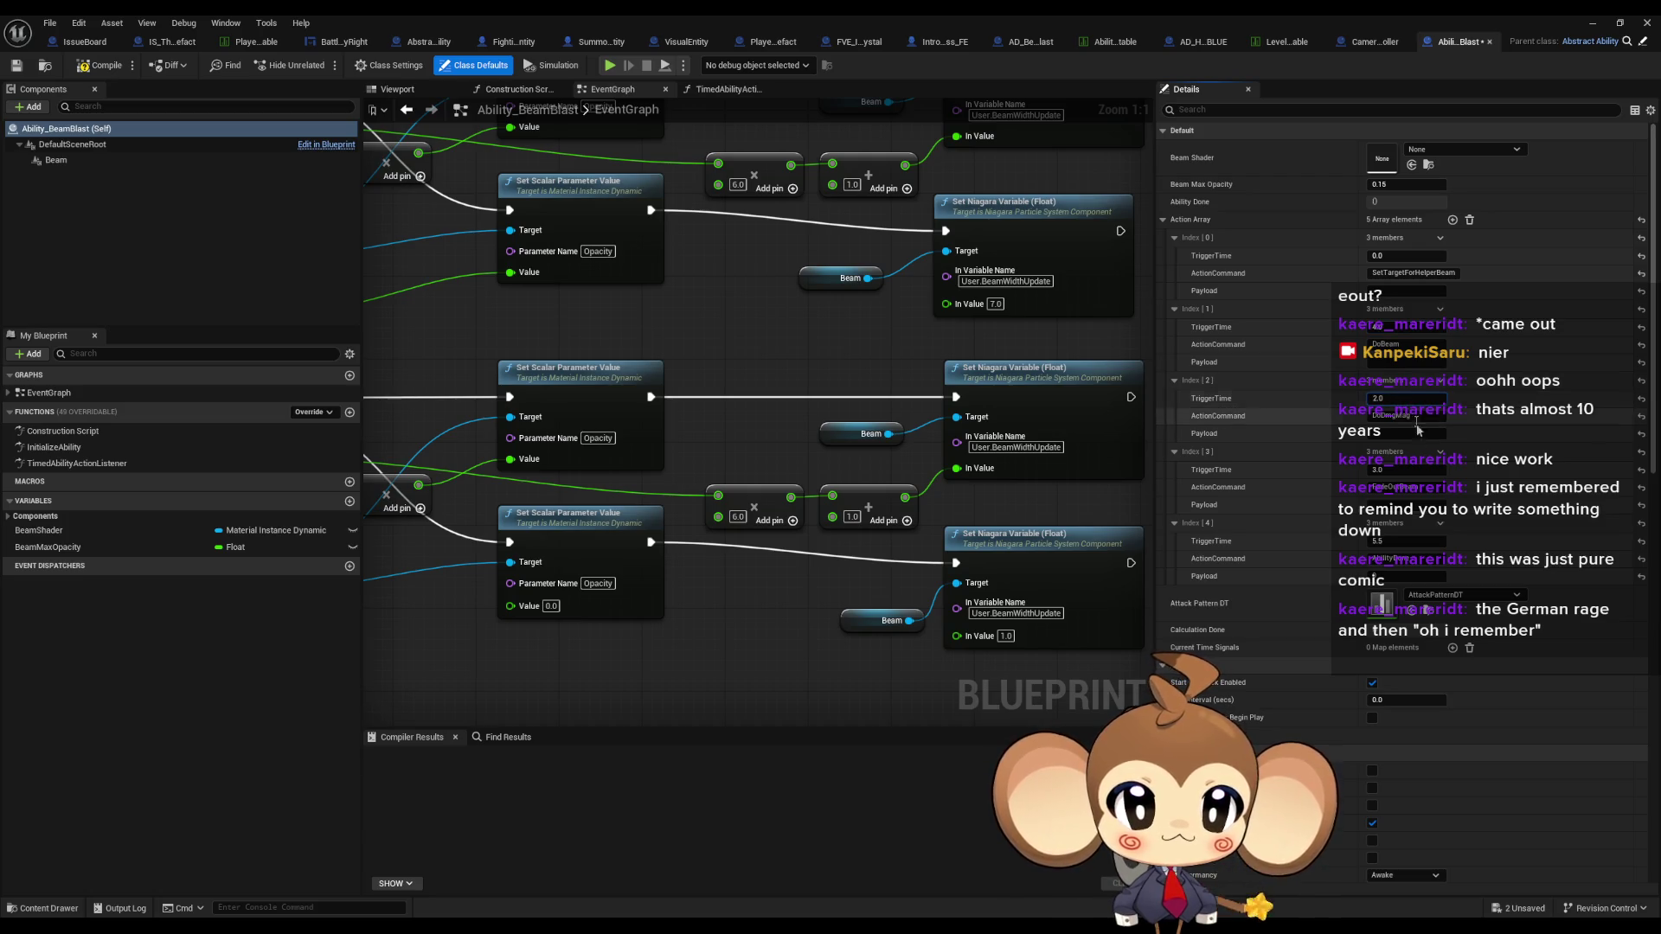
click(1382, 469)
text(+3)
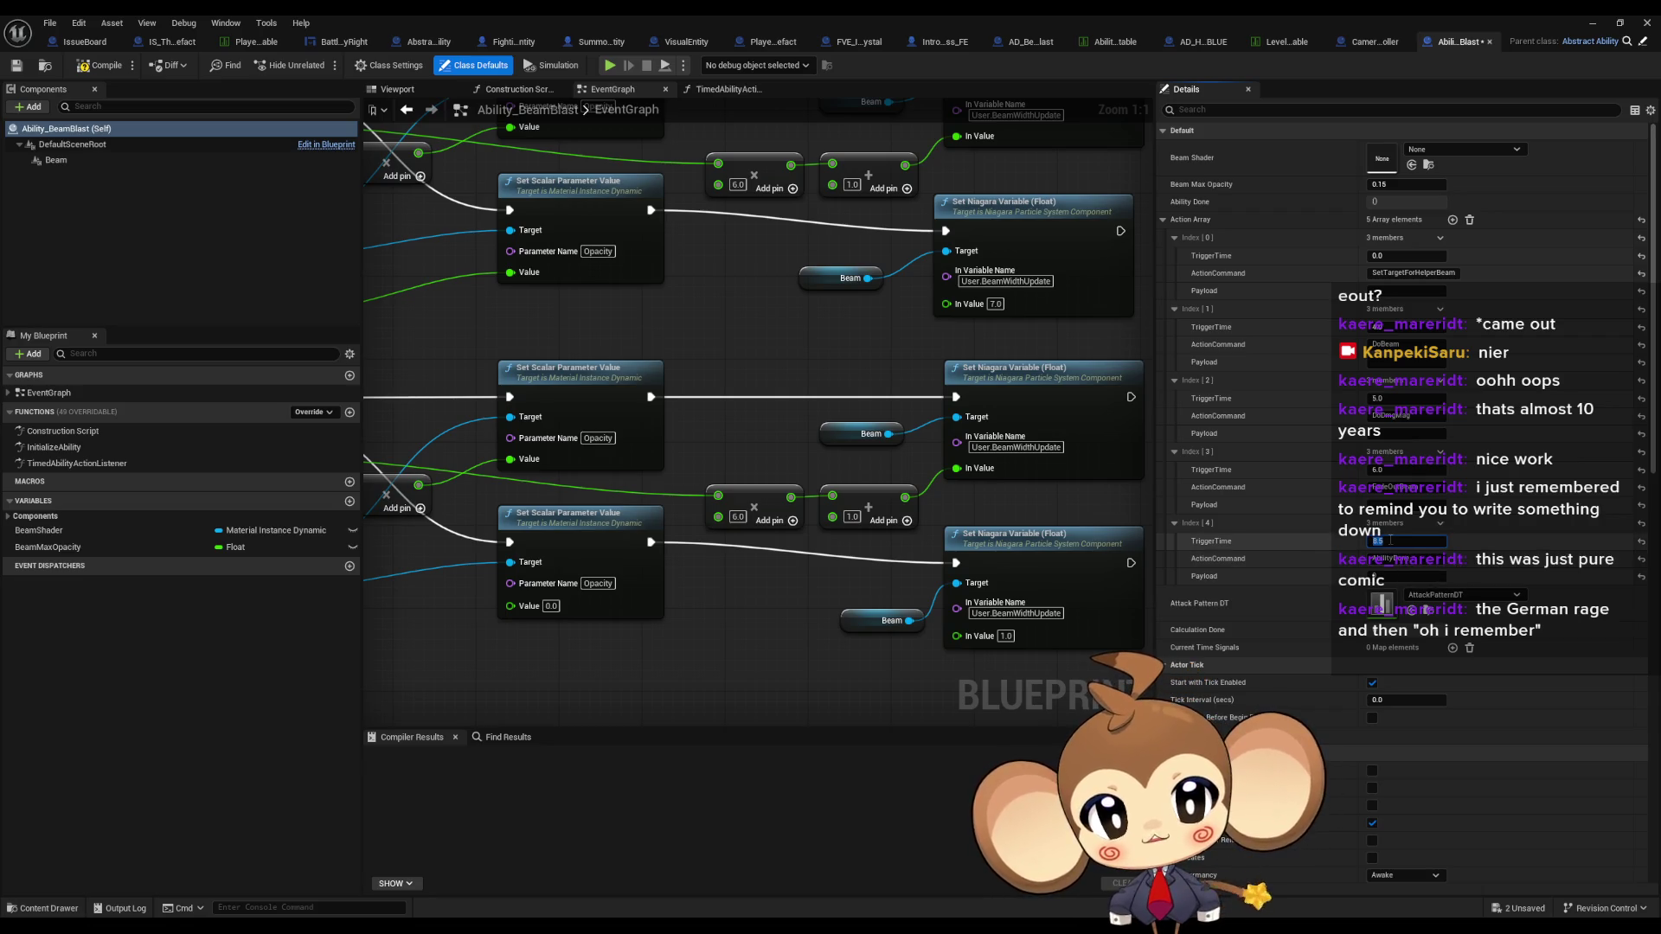
double_click(1207, 14)
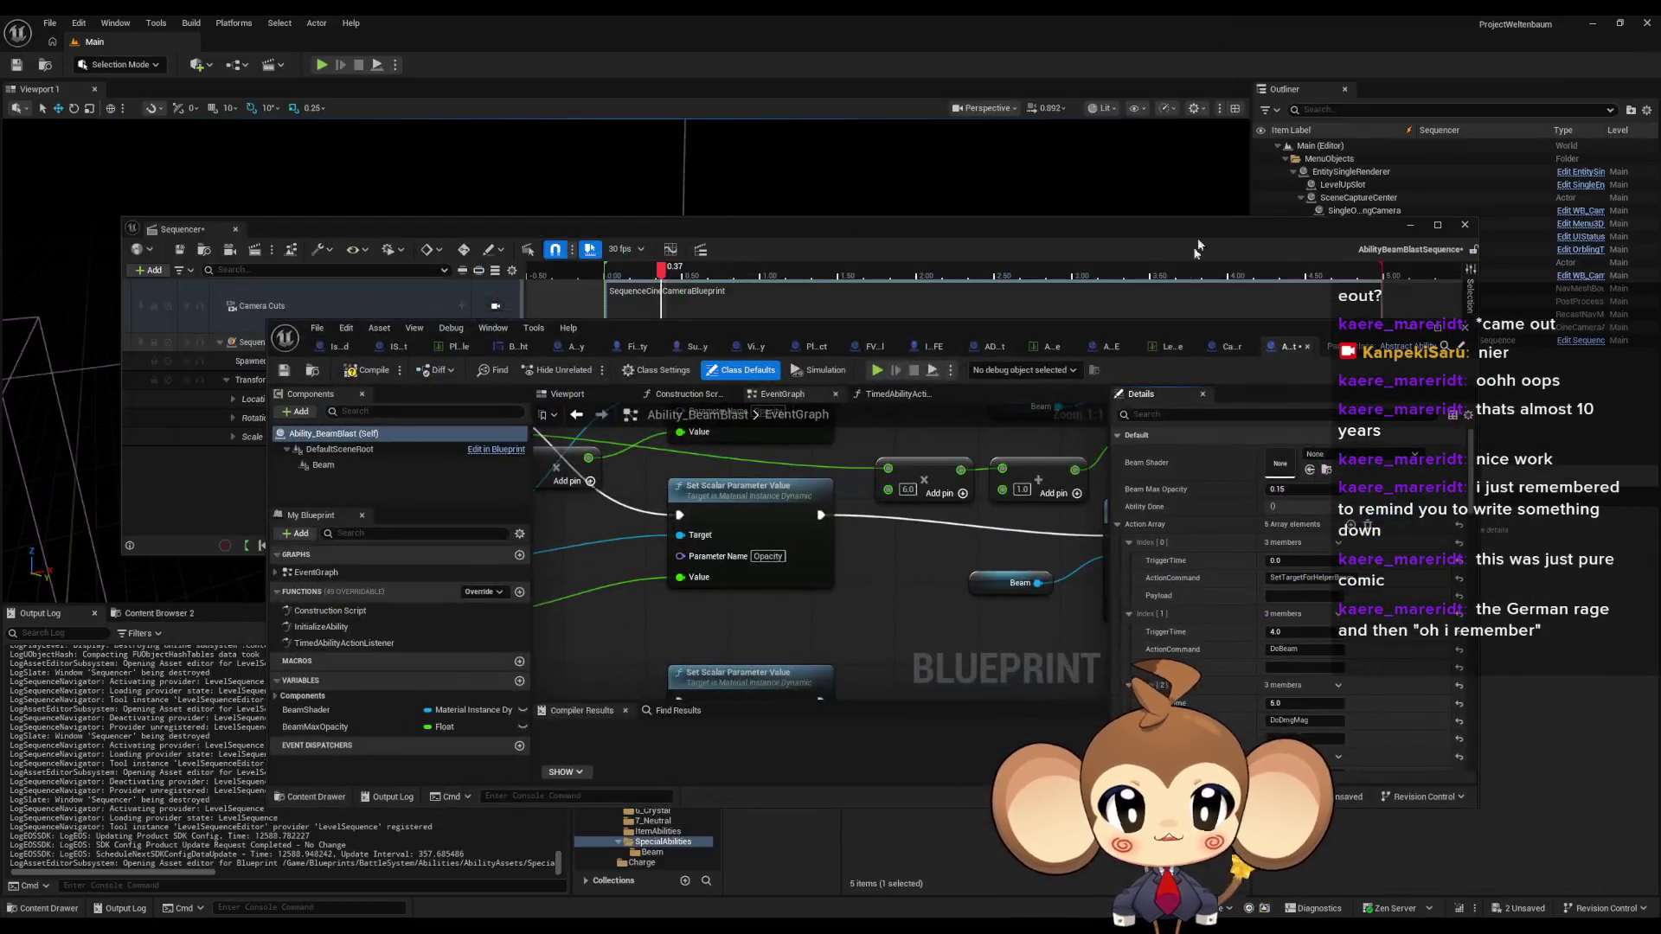
- Extend the playback end to about 7.55 s and the camera cut section to about 8.53 s
double_click(1118, 231)
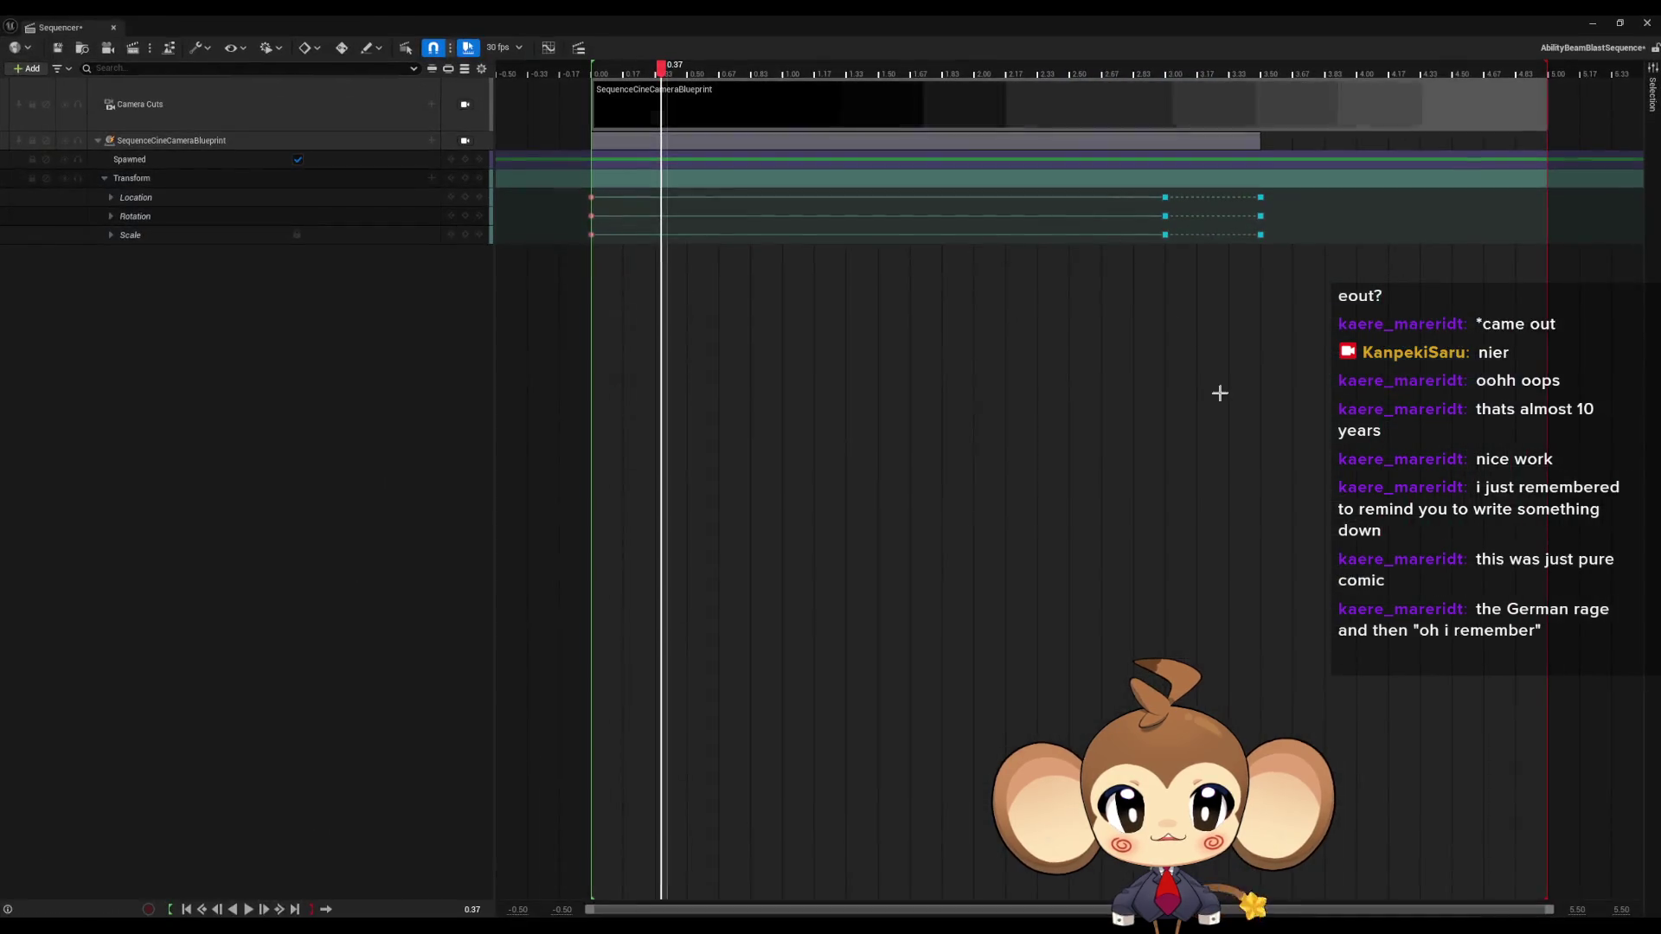
click(1256, 351)
drag(1256, 350, 1367, 342)
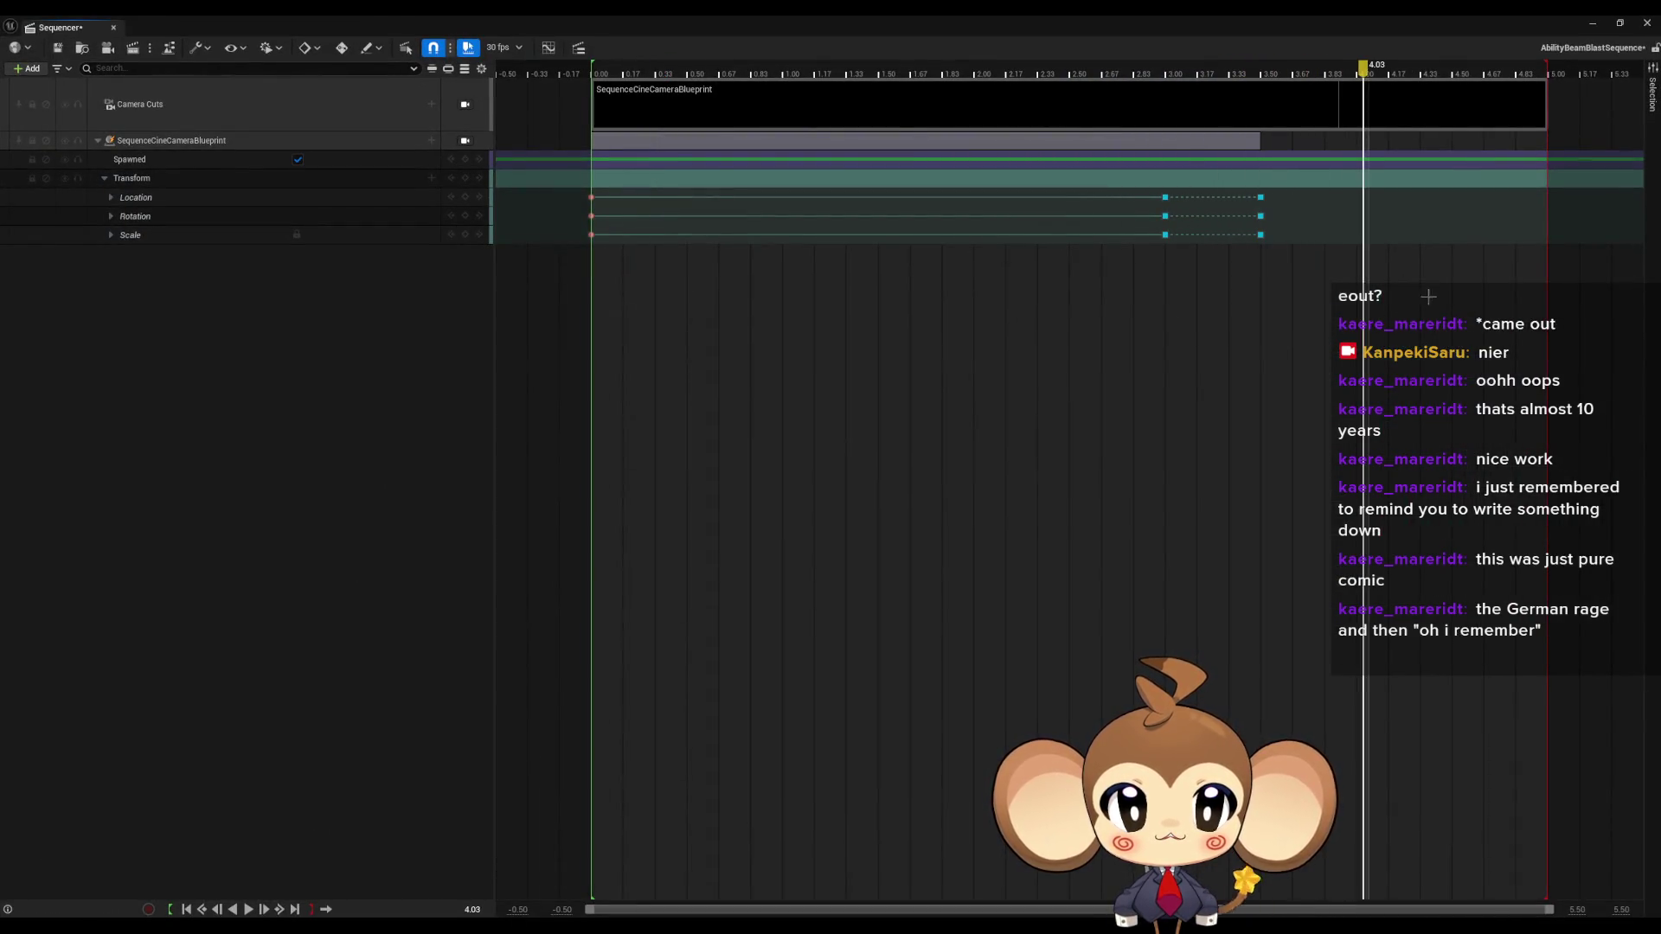
scroll(1064, 407, right, 5)
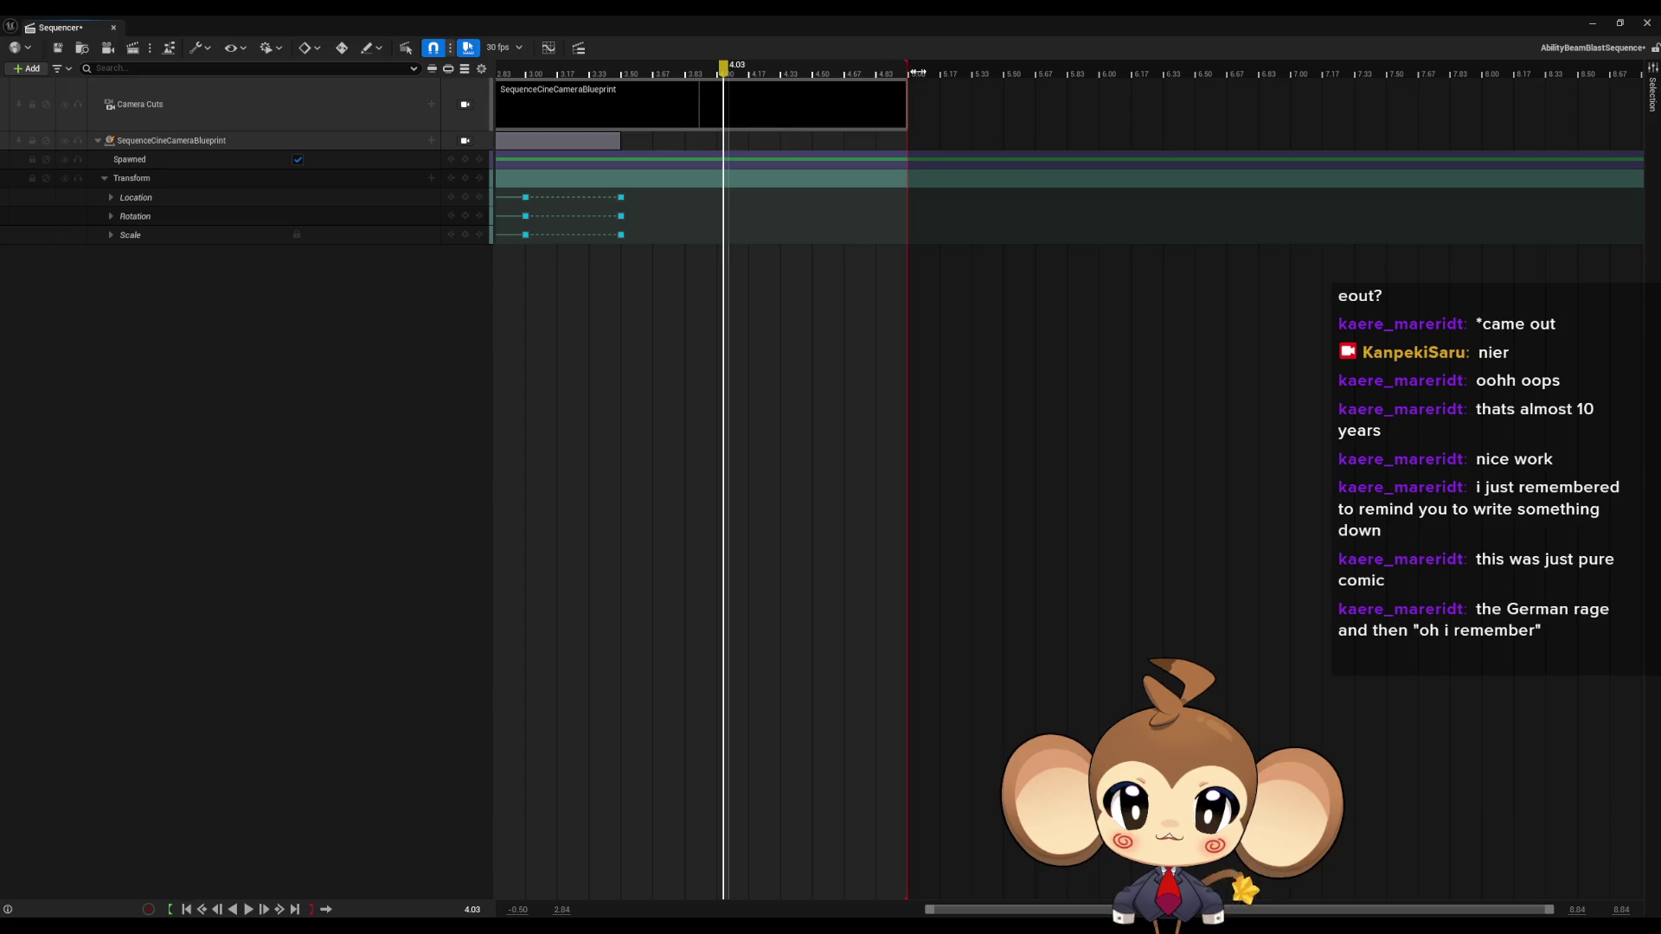
mouse_move(919, 73)
mouse_down()
mouse_move(1258, 143)
mouse_move(1581, 161)
mouse_up()
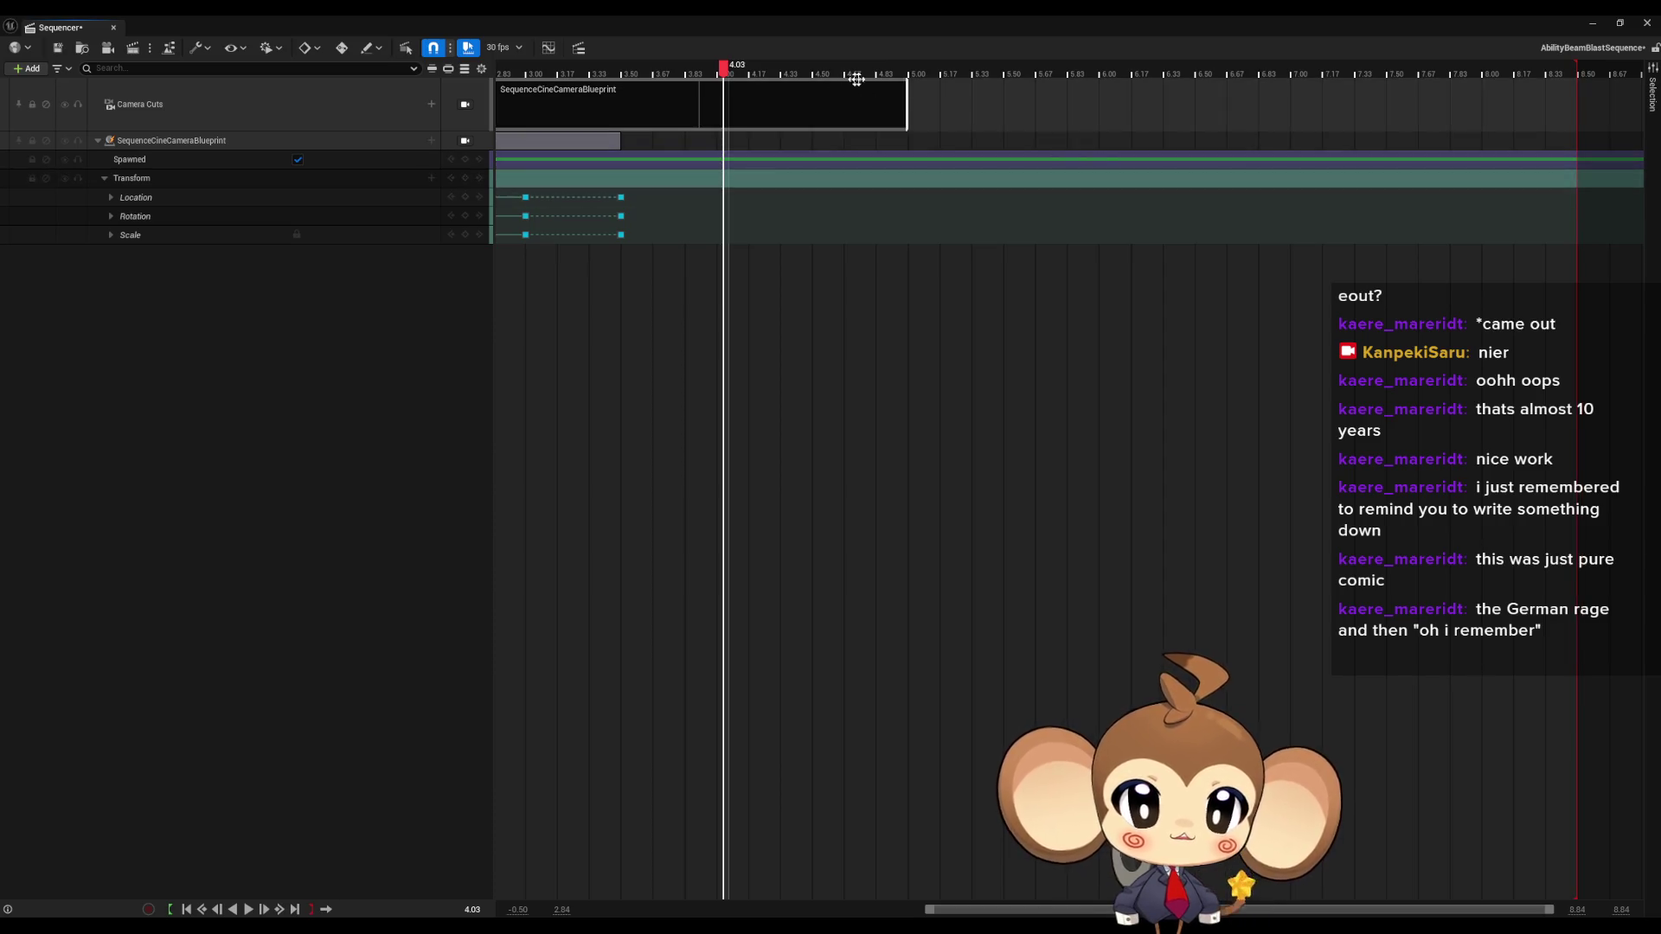
drag(905, 102, 1583, 132)
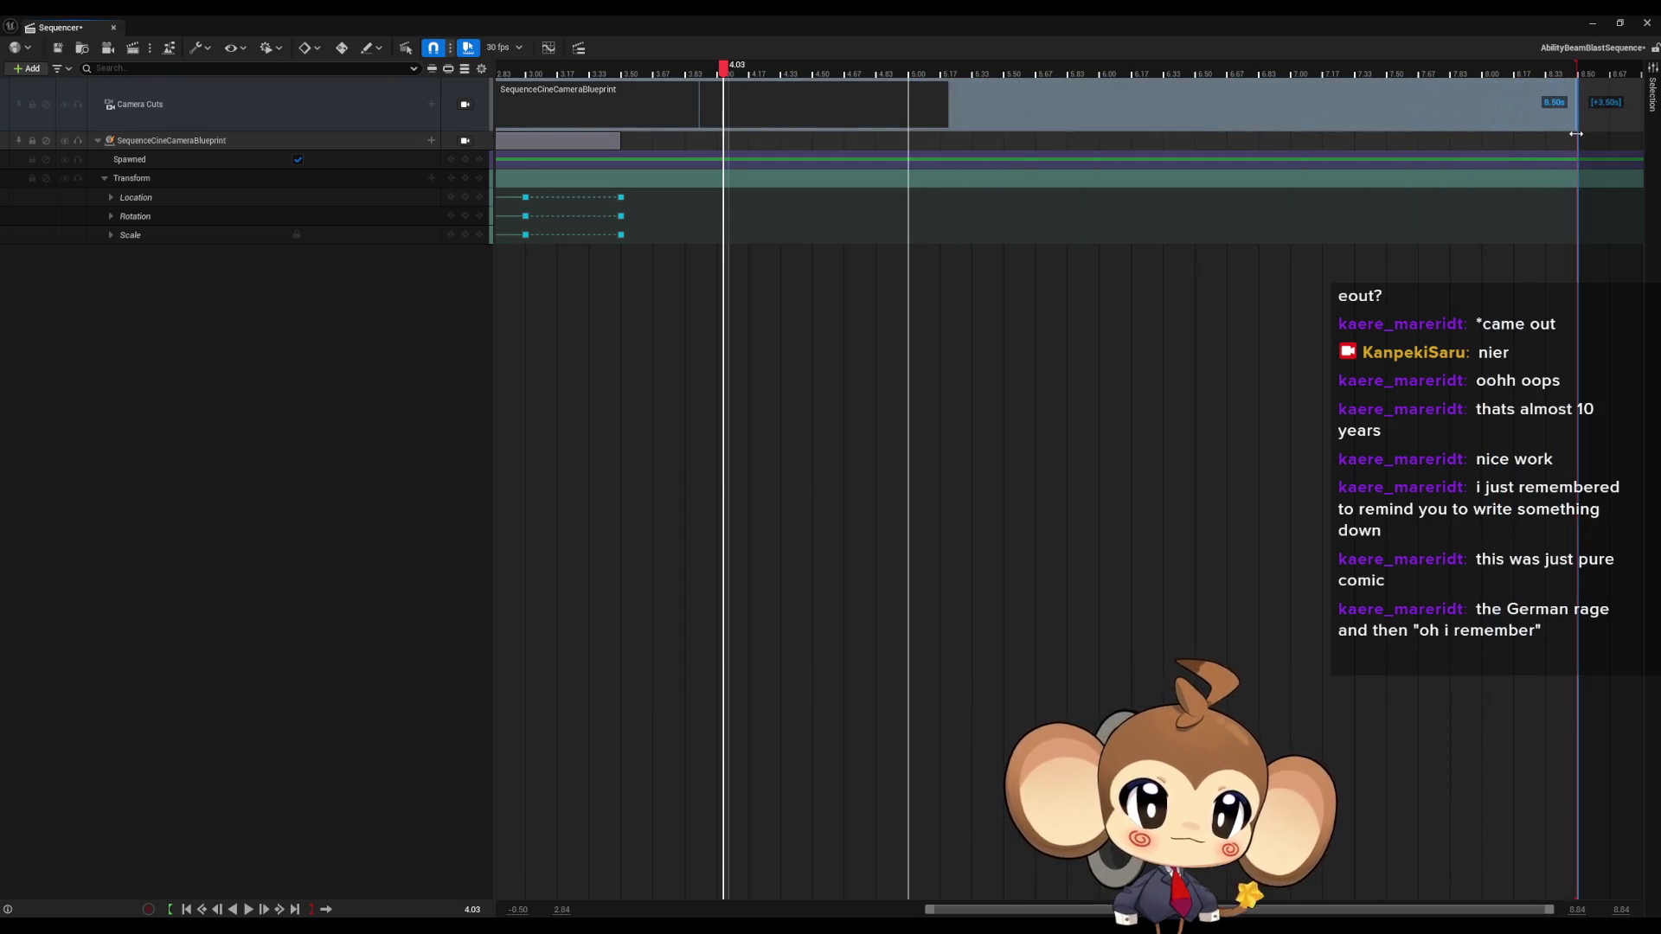
scroll(1110, 421, left, 3)
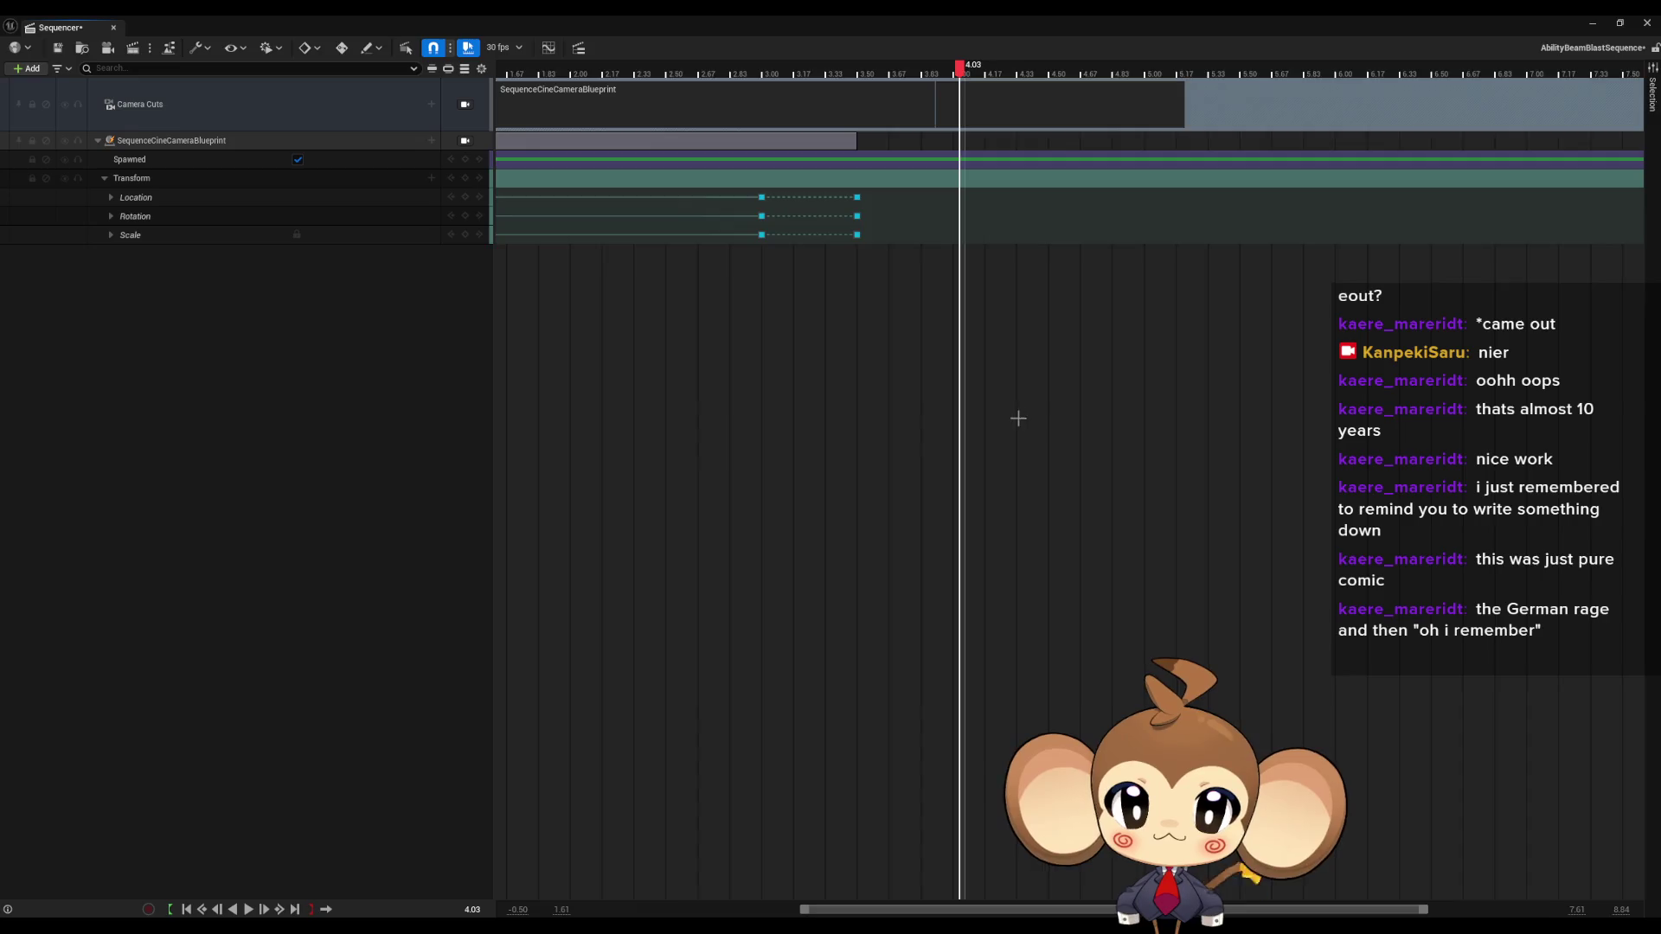
scroll(1017, 419, down, 4)
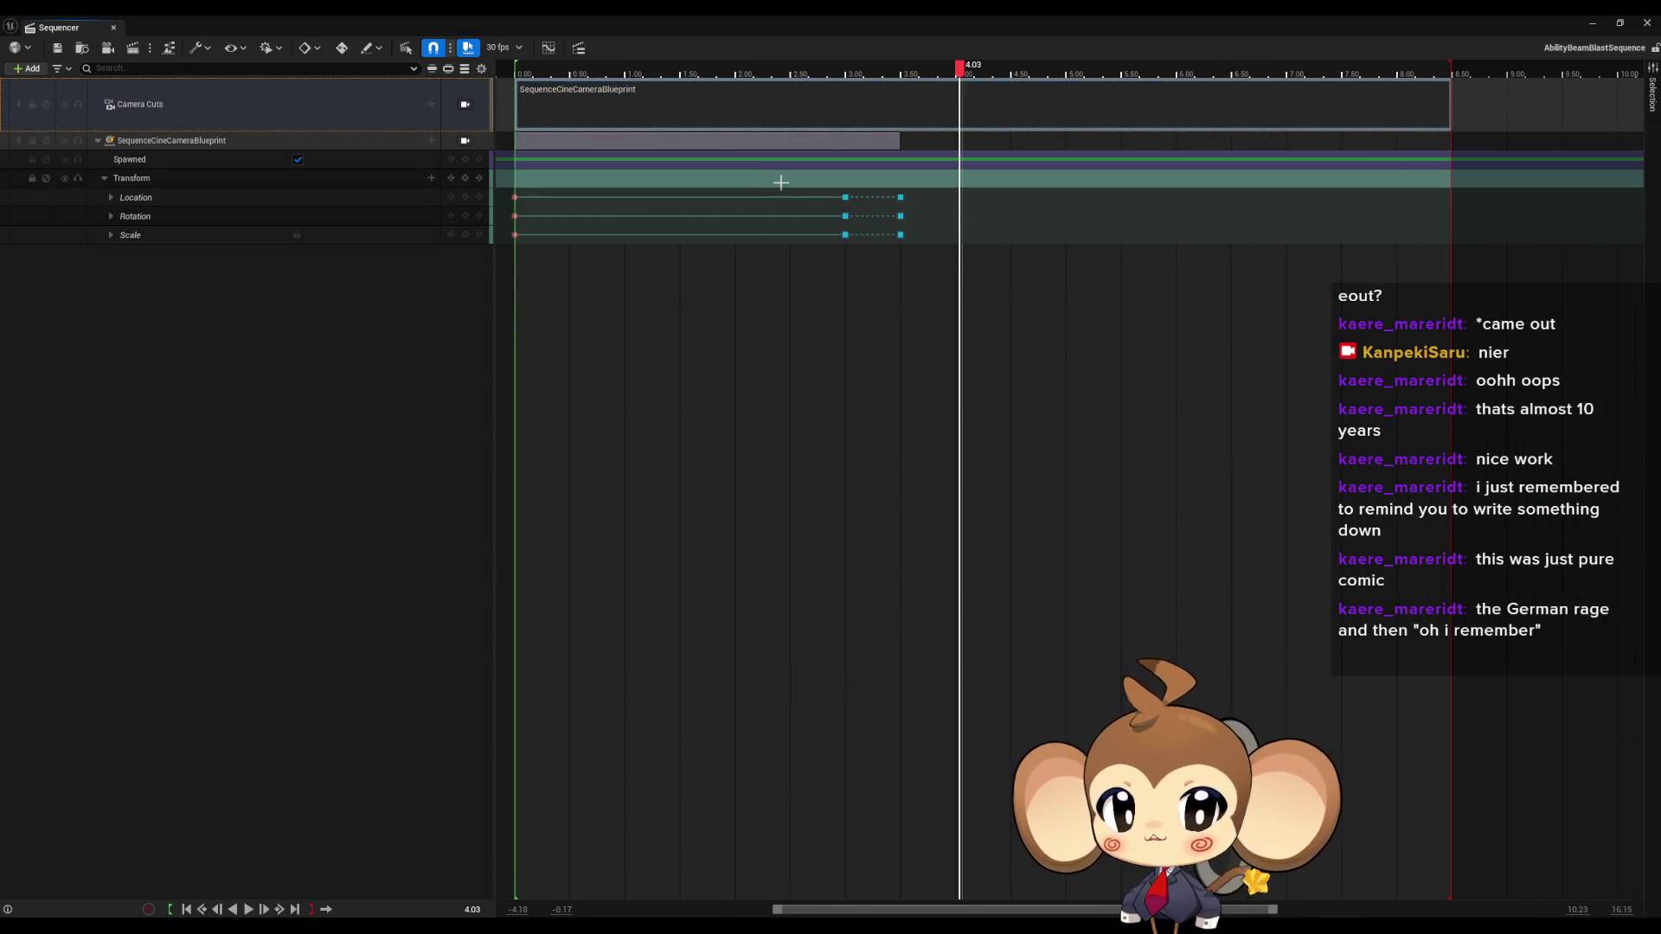
click(1596, 28)
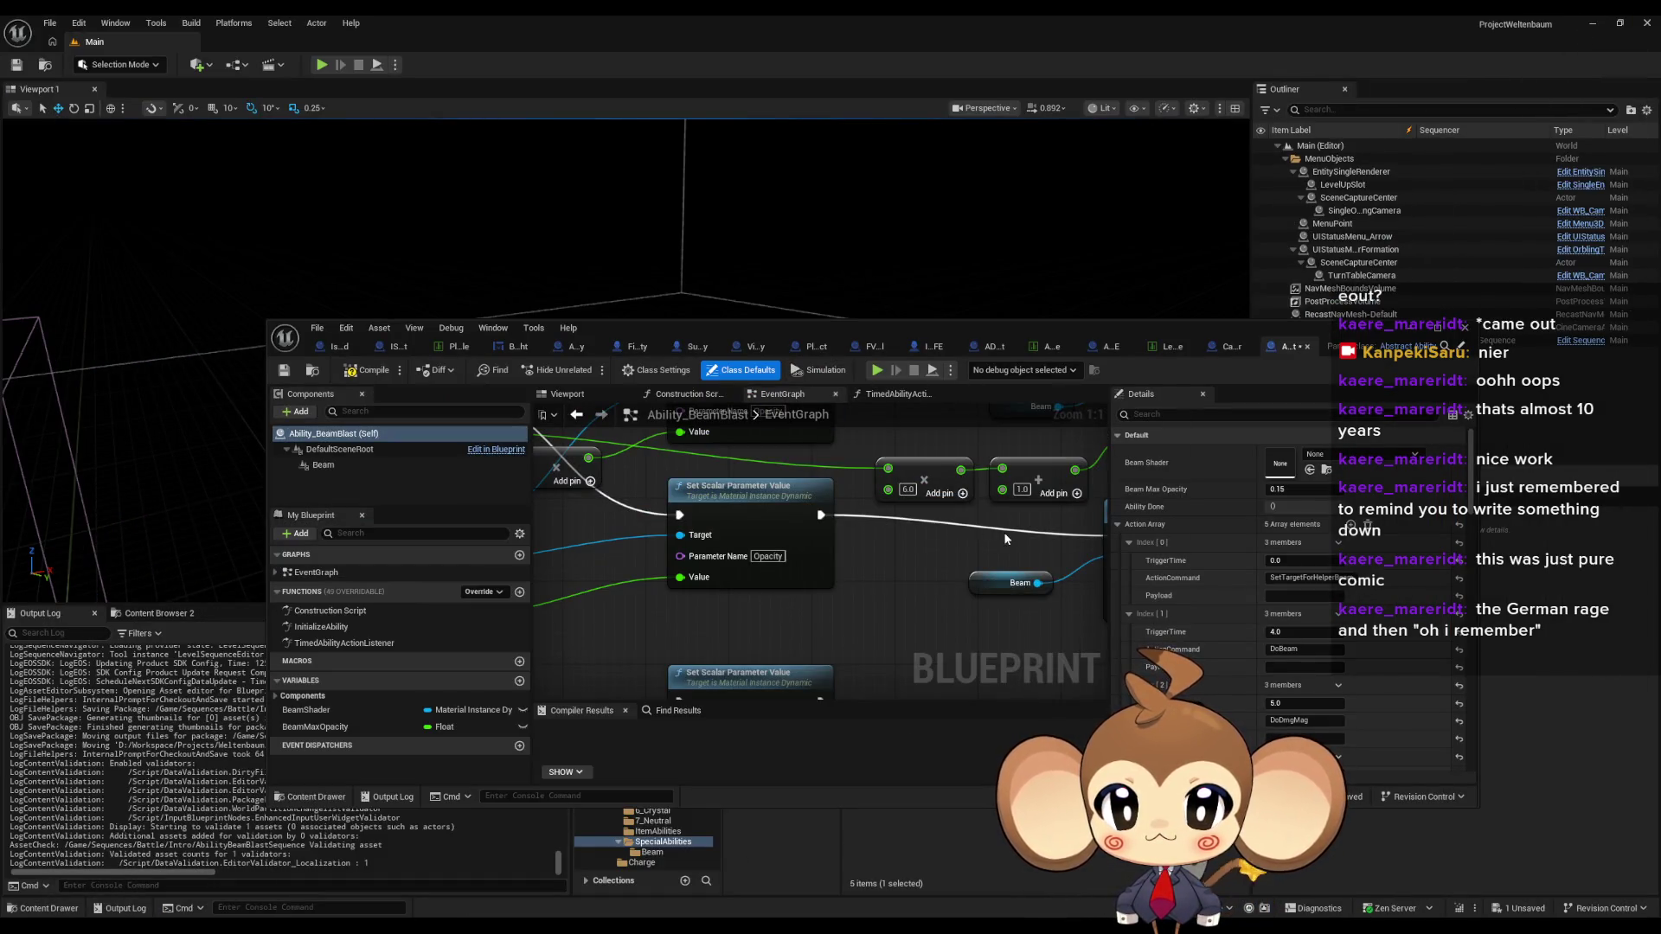
- Hide the Blueprint editor and launch Play-In-Editor with Alt+P, pausing at the Find First Actor Of Class breakpoint
drag(956, 570, 733, 571)
scroll(732, 571, down, 4)
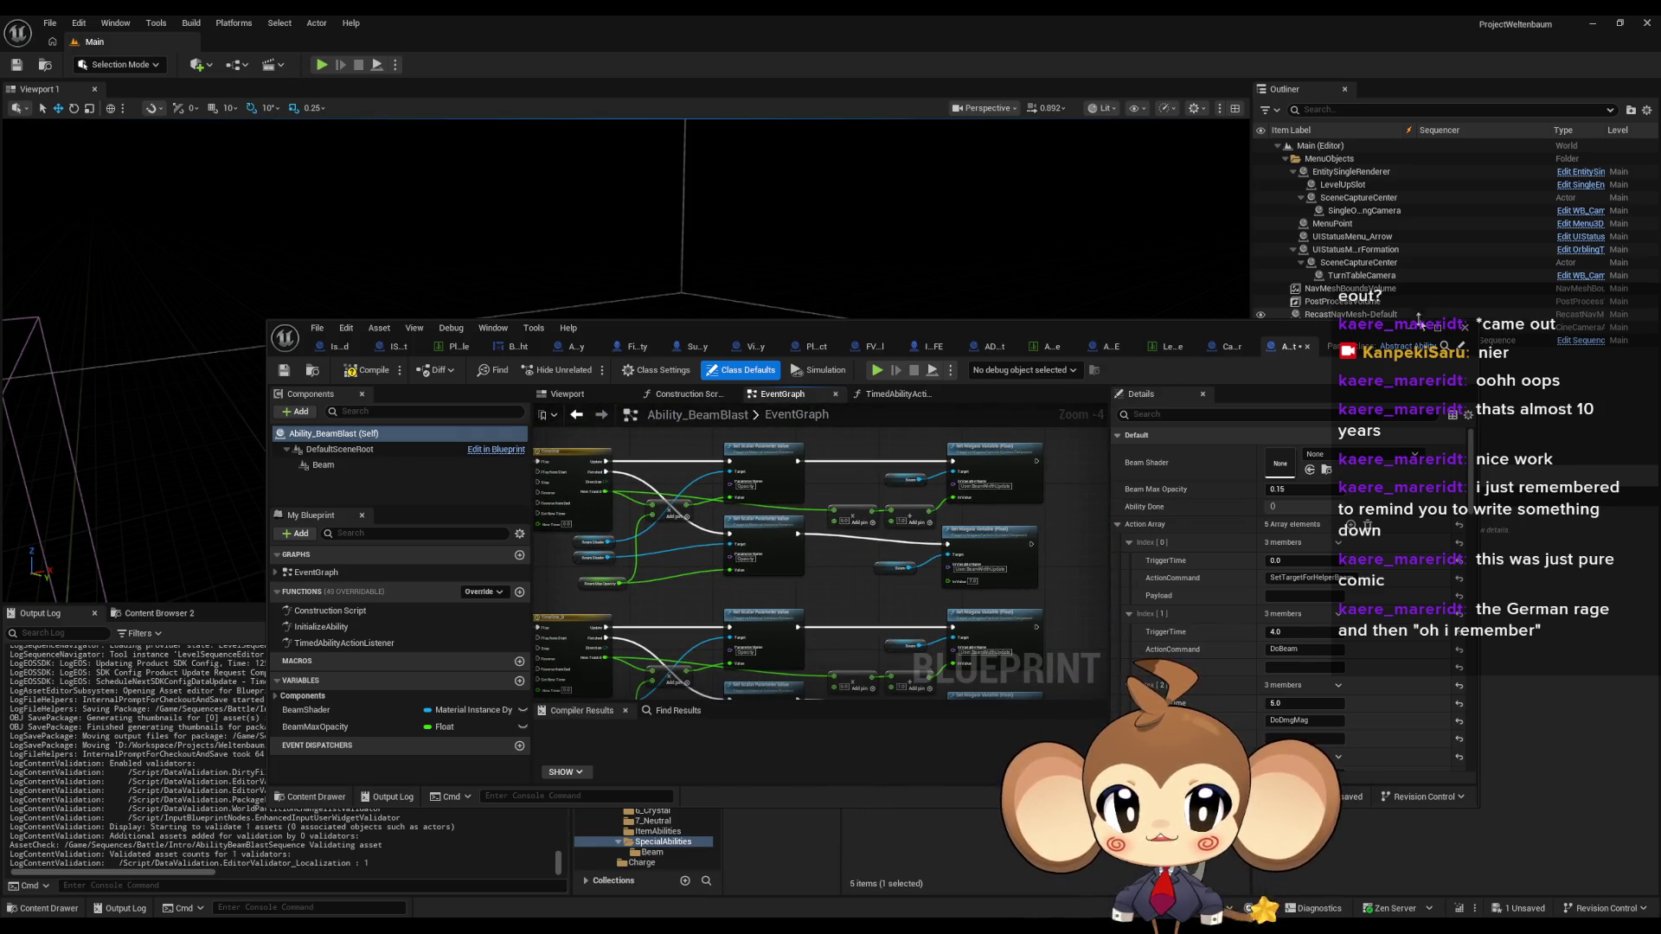
click(1419, 322)
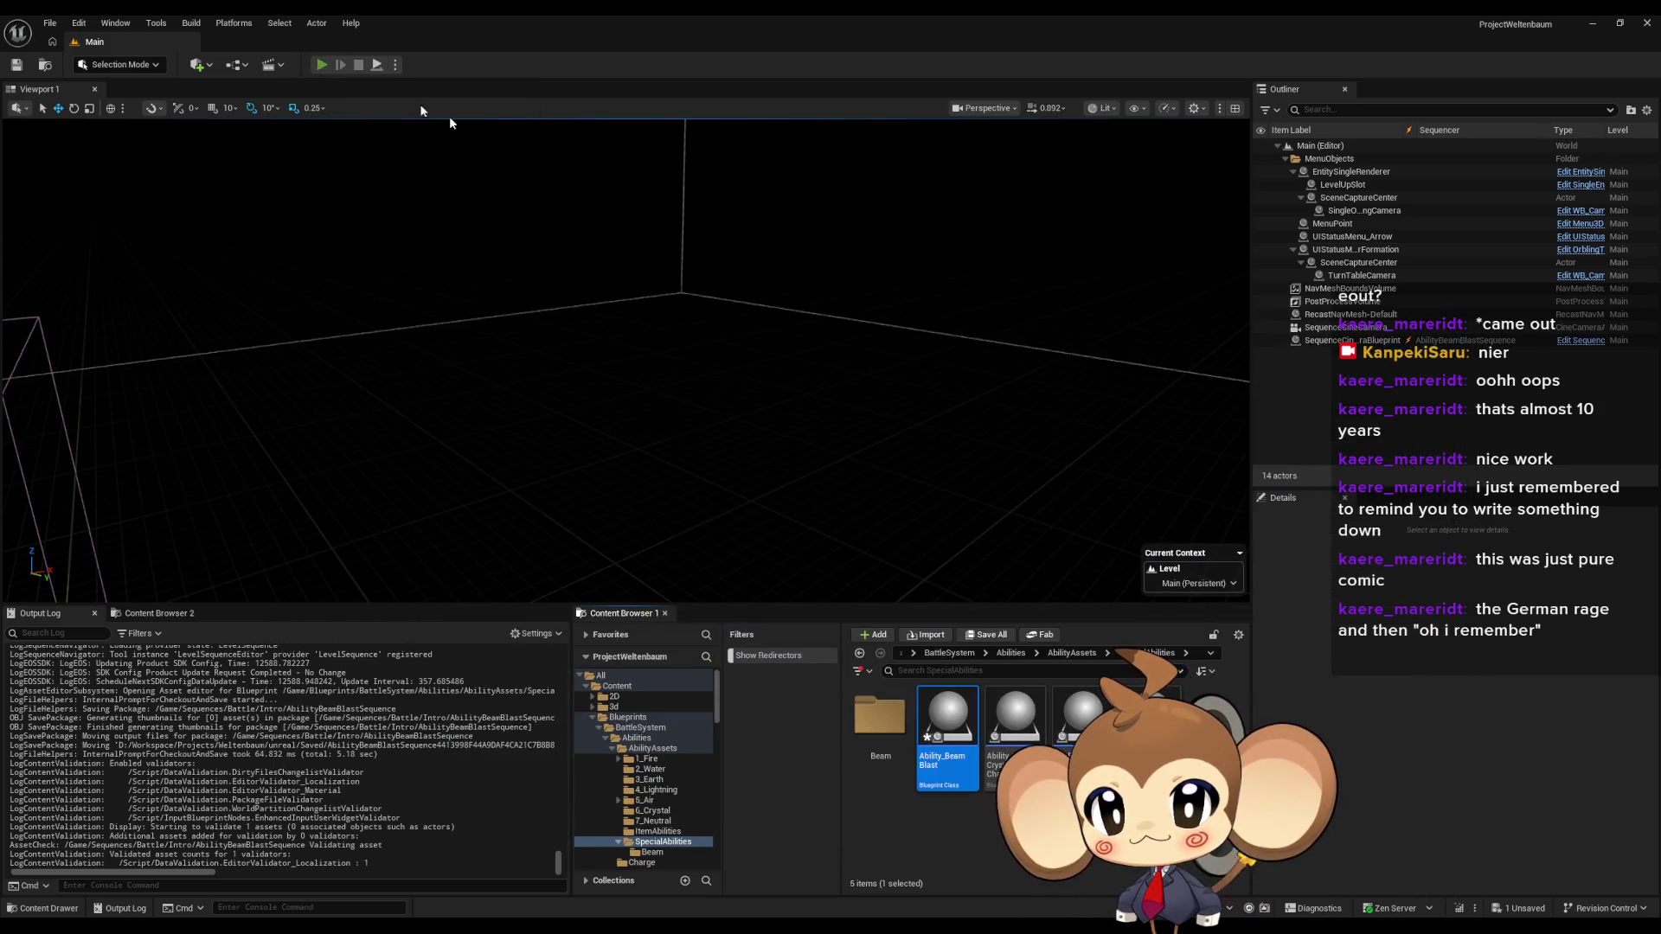
key(alt+p)
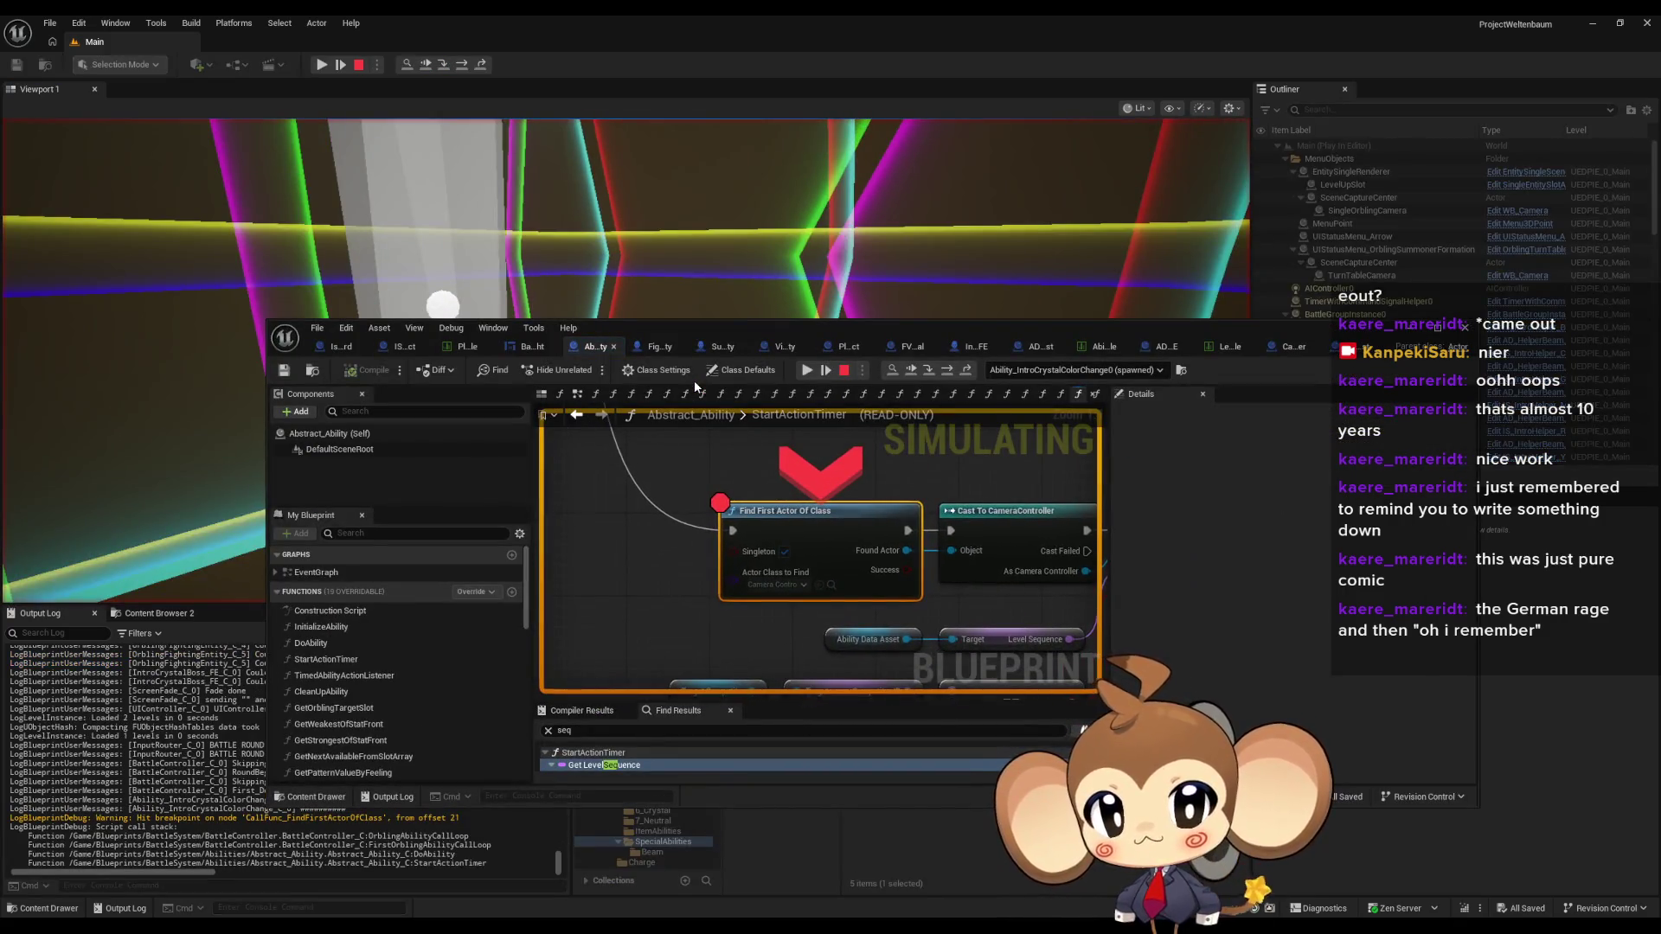
- Remove the Find First Actor Of Class breakpoint, resume through the Beam Blast battle, then stop
right_click(801, 517)
click(856, 645)
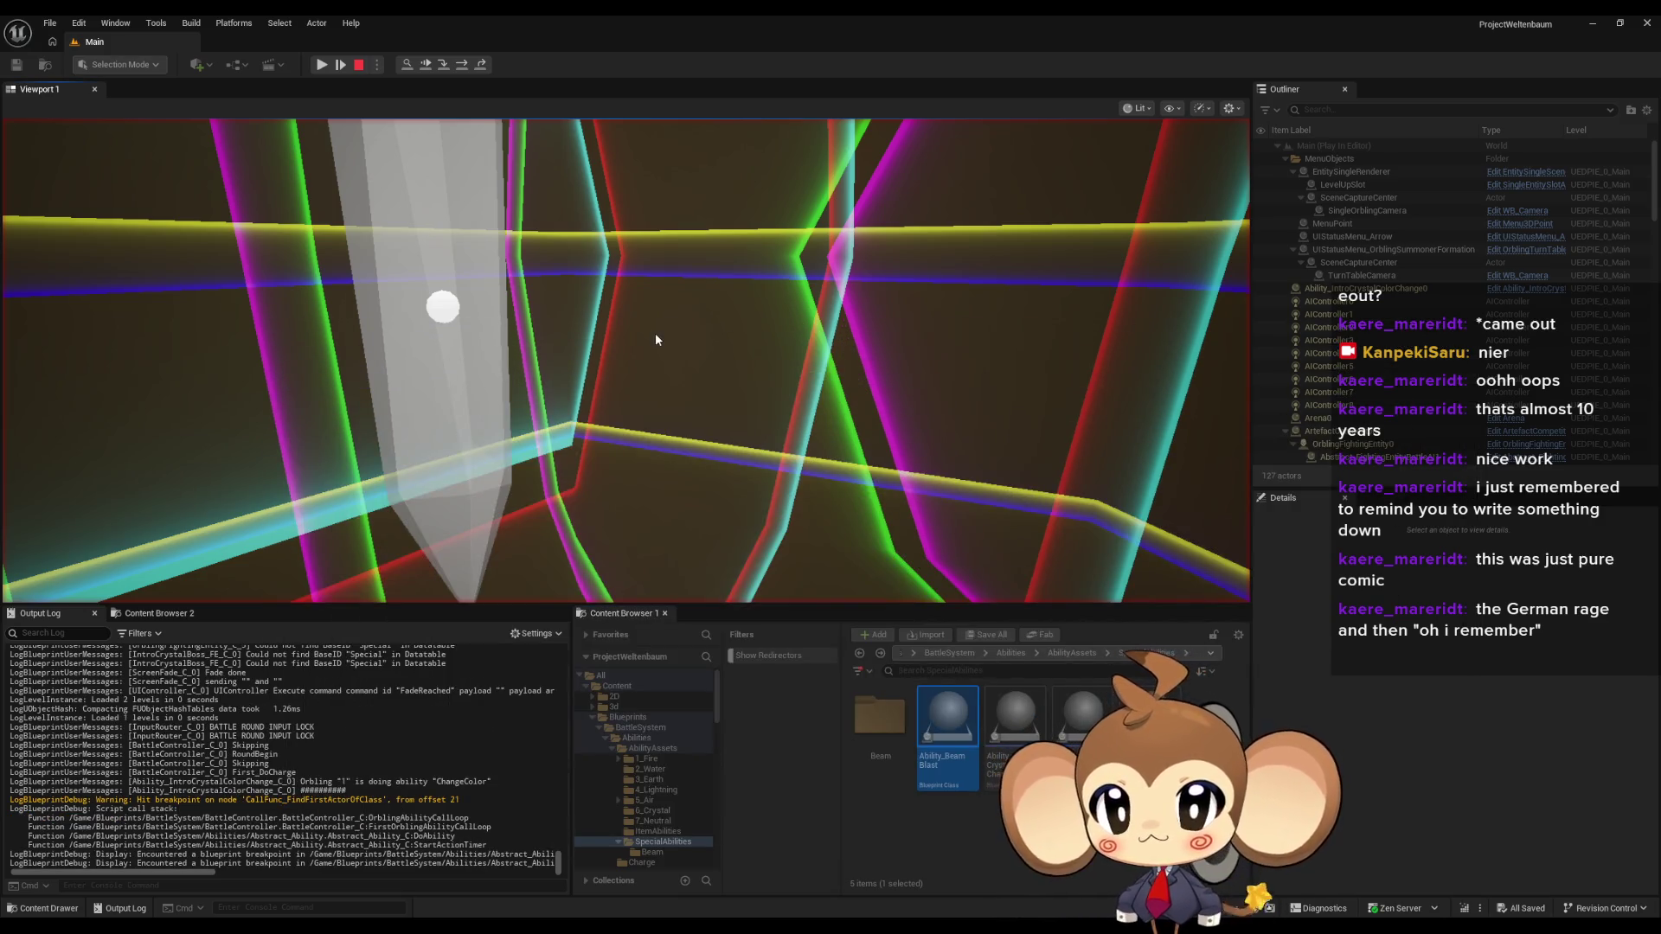
click(322, 64)
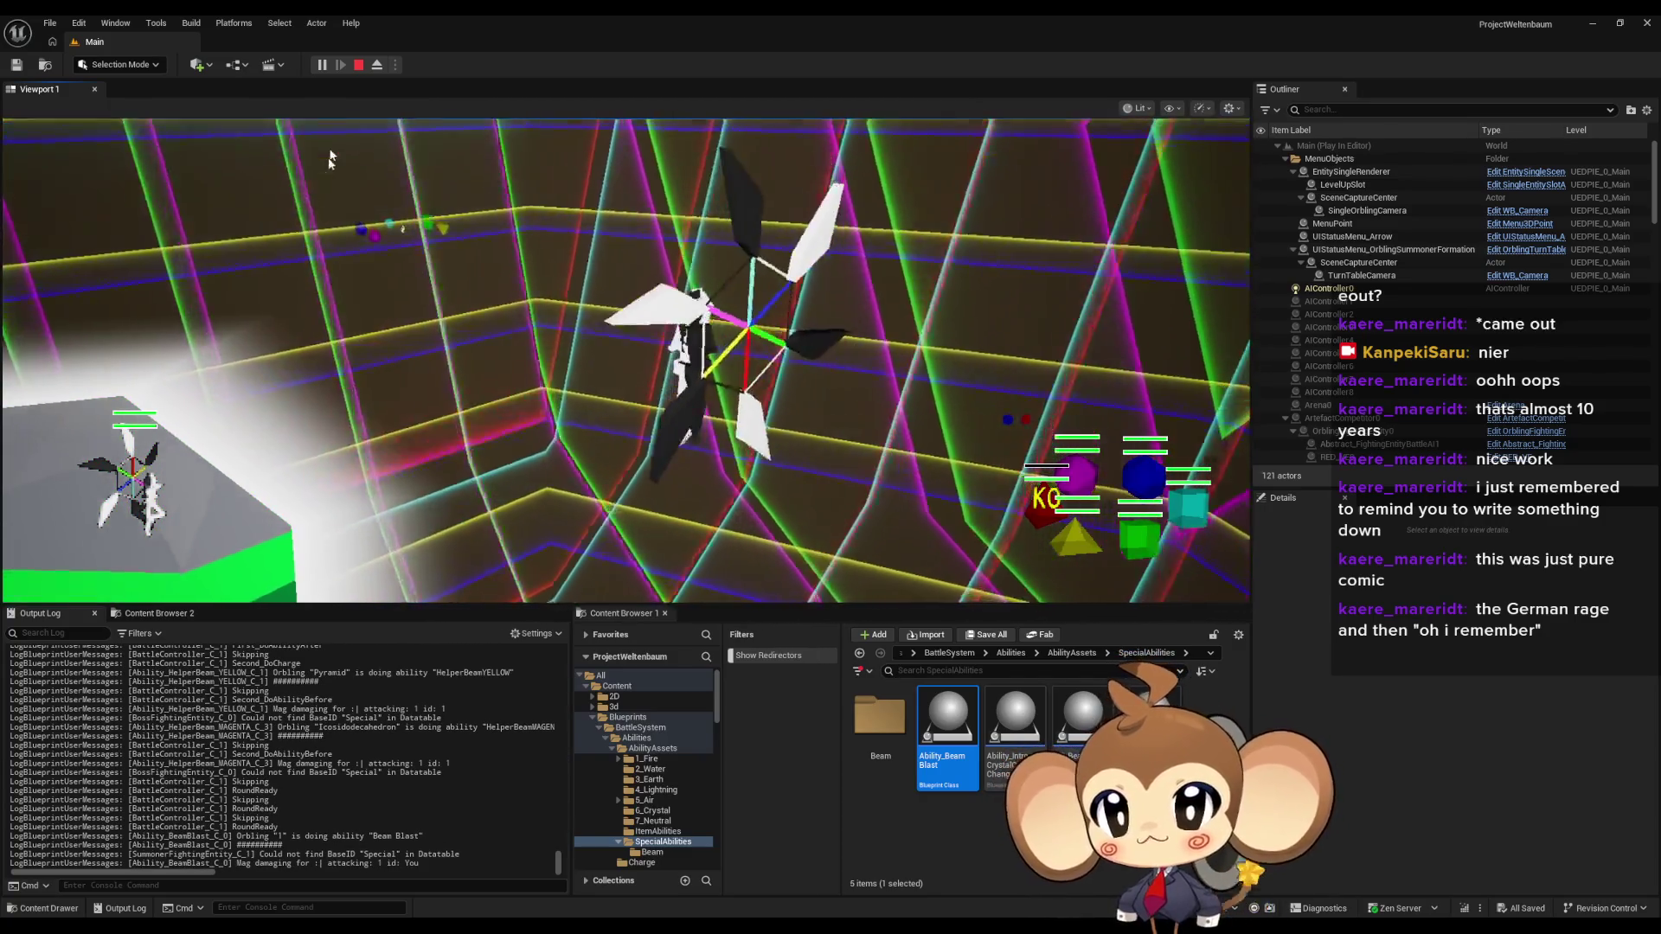
click(358, 66)
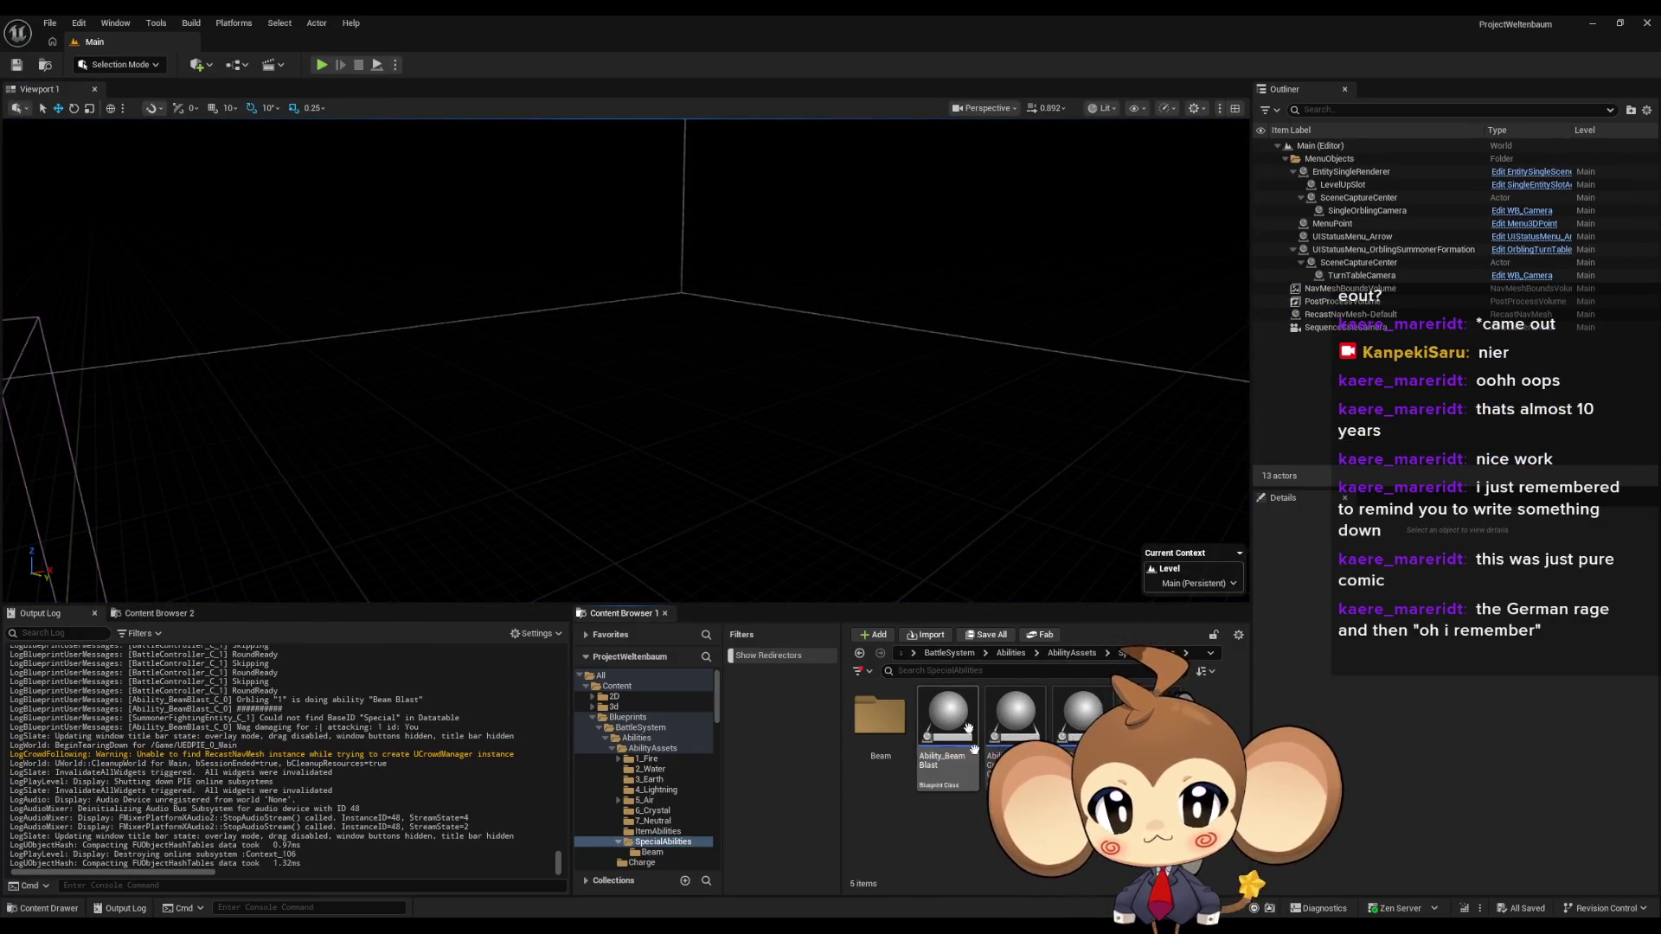
- Open AbilityBeamBlastSequence from Sequences > Battle > Intro and expand the camera's Location X, Y, Z values
click(901, 653)
click(934, 685)
scroll(1014, 718, down, 5)
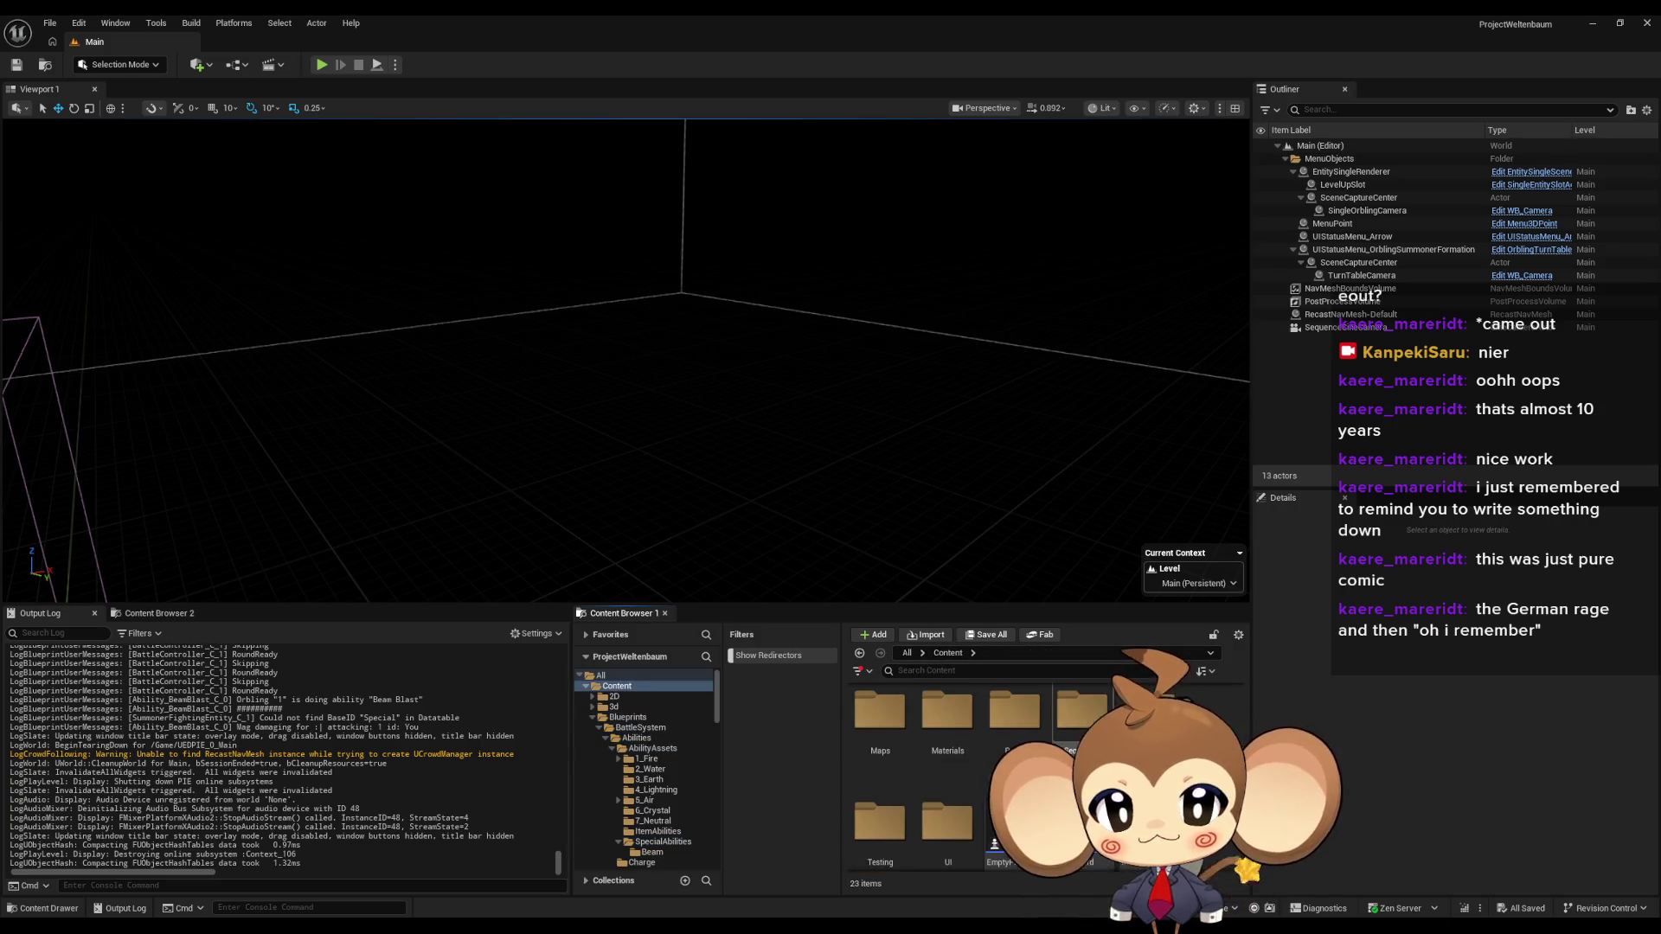
double_click(1009, 731)
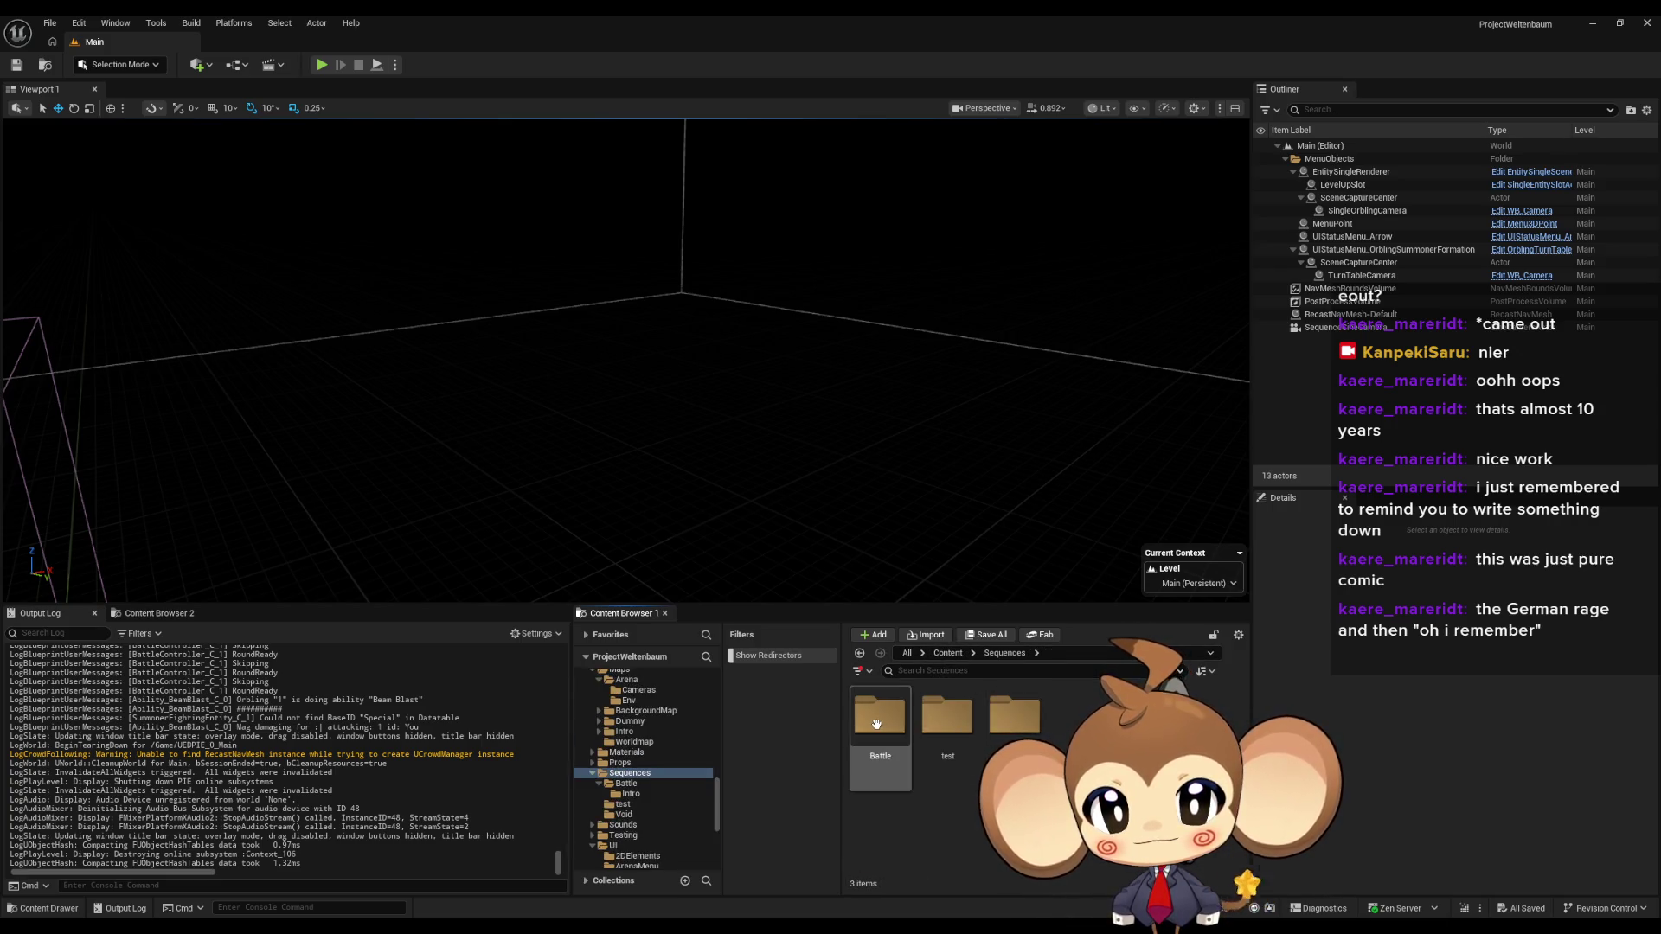
double_click(880, 715)
double_click(879, 715)
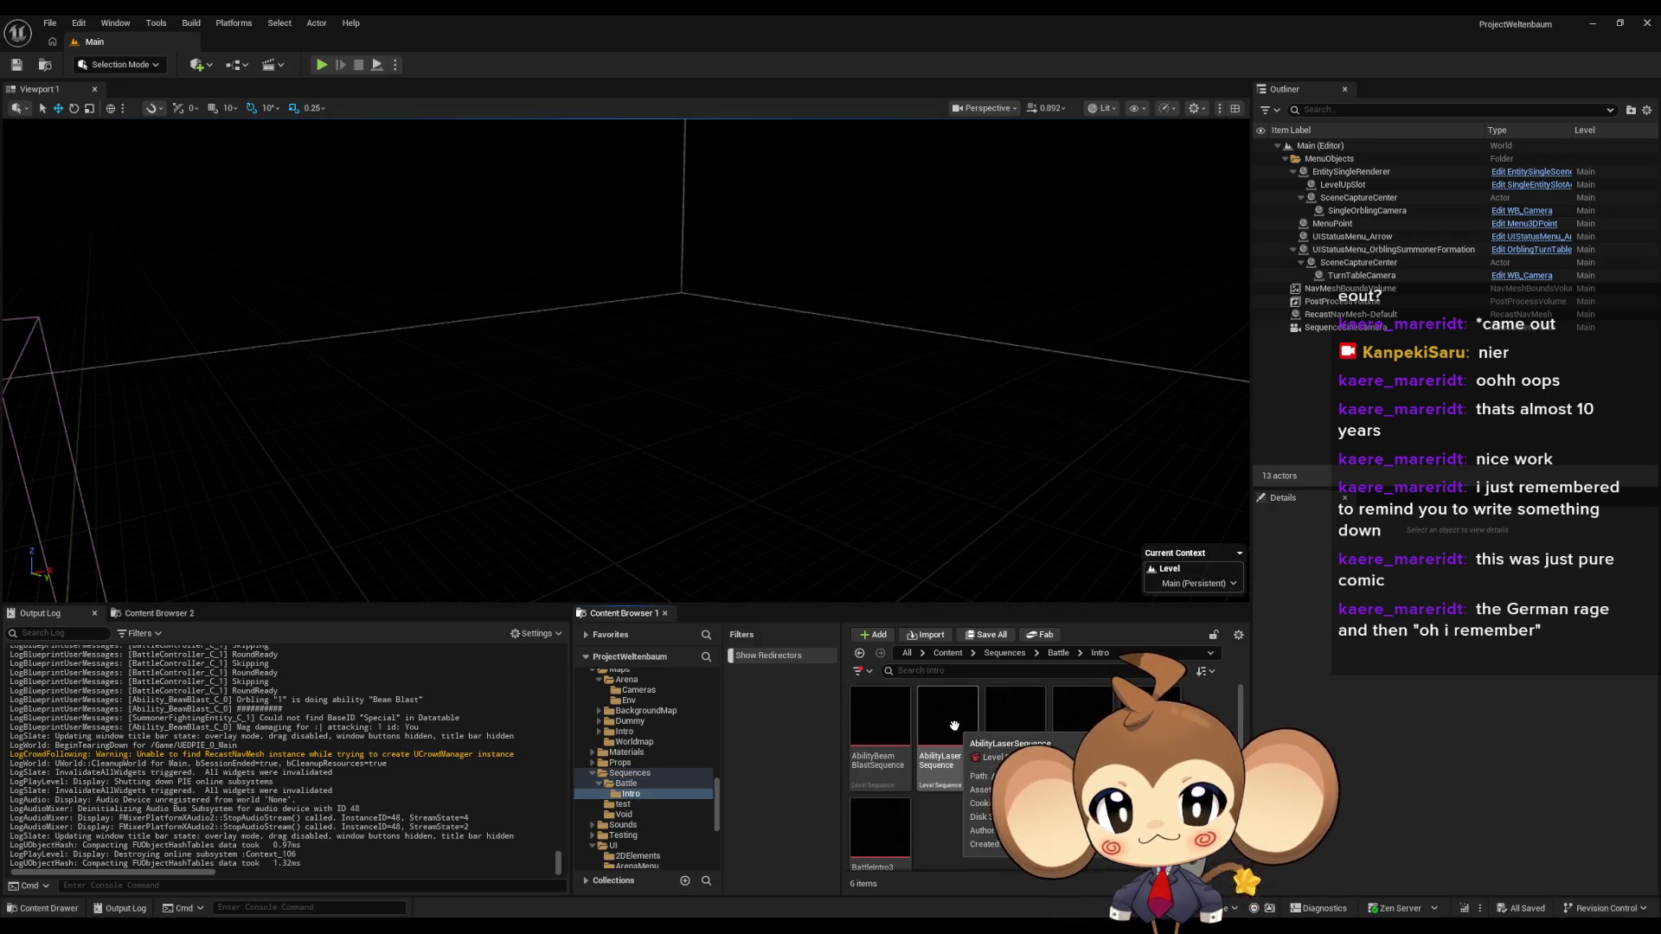
click(893, 733)
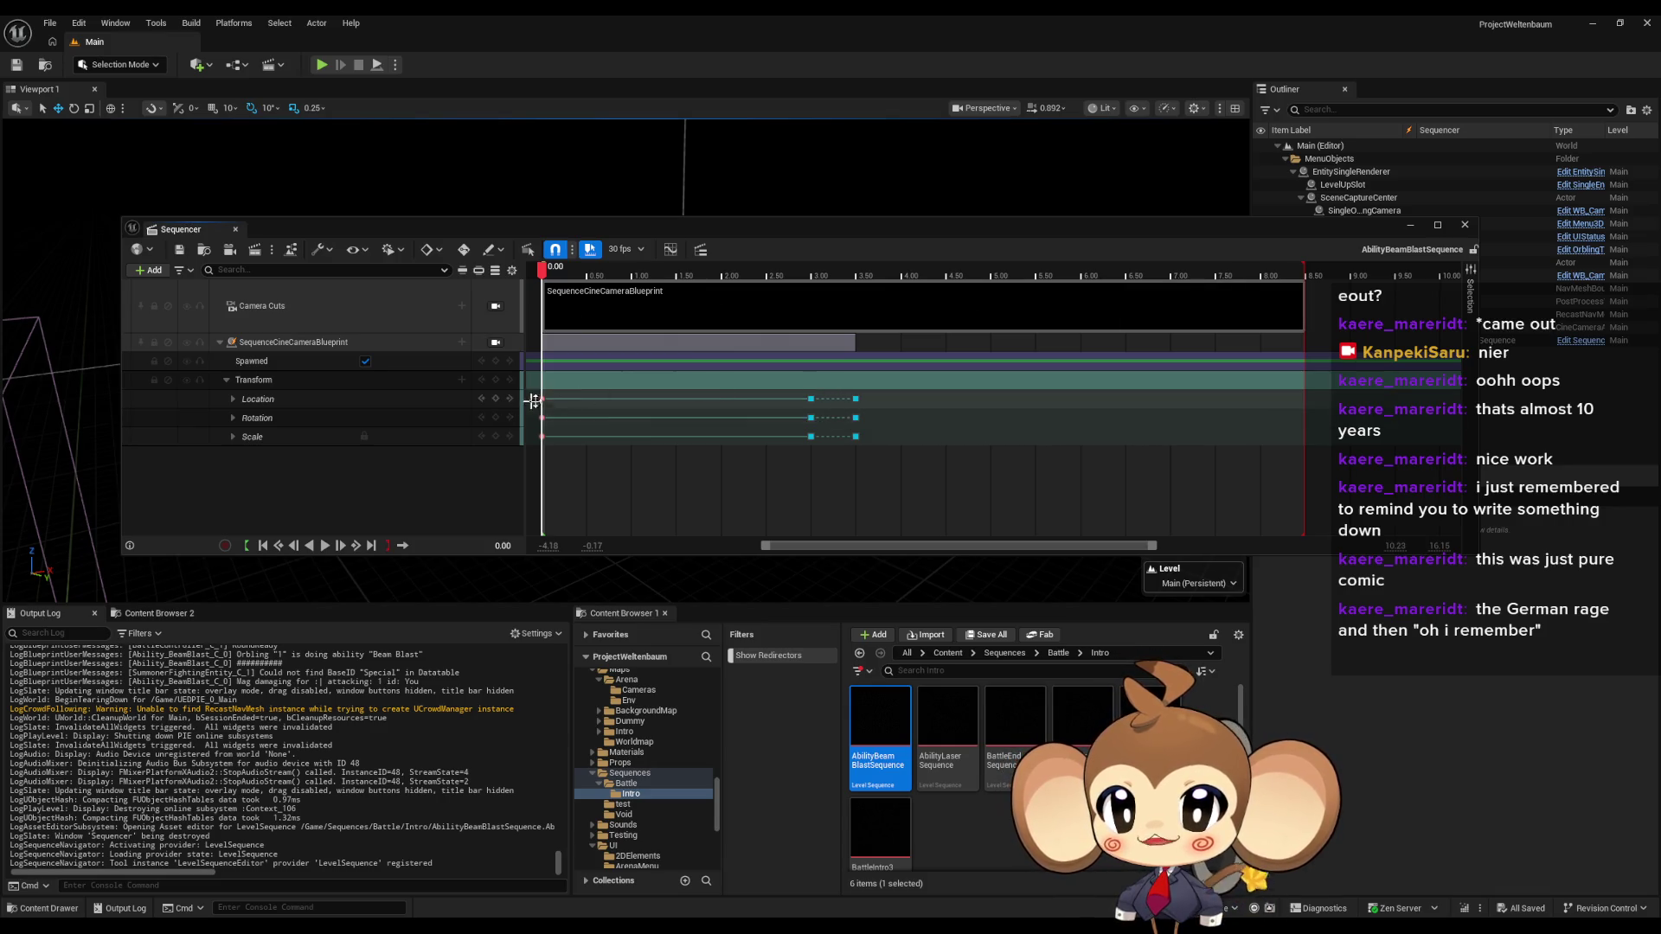
click(232, 399)
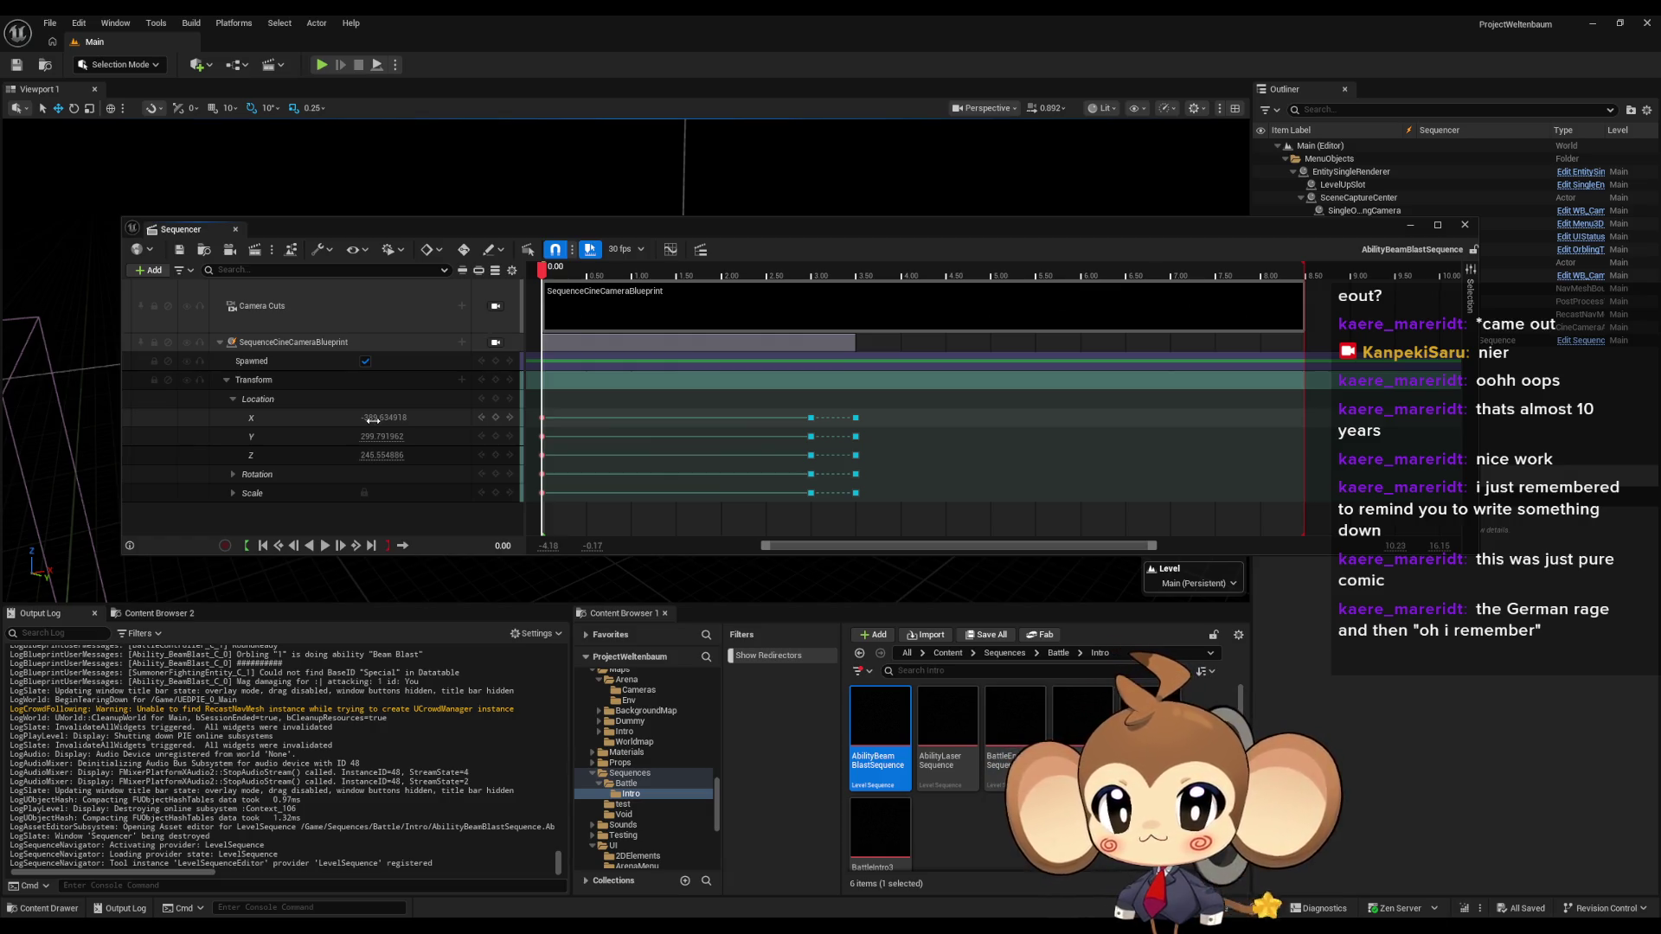
click(373, 418)
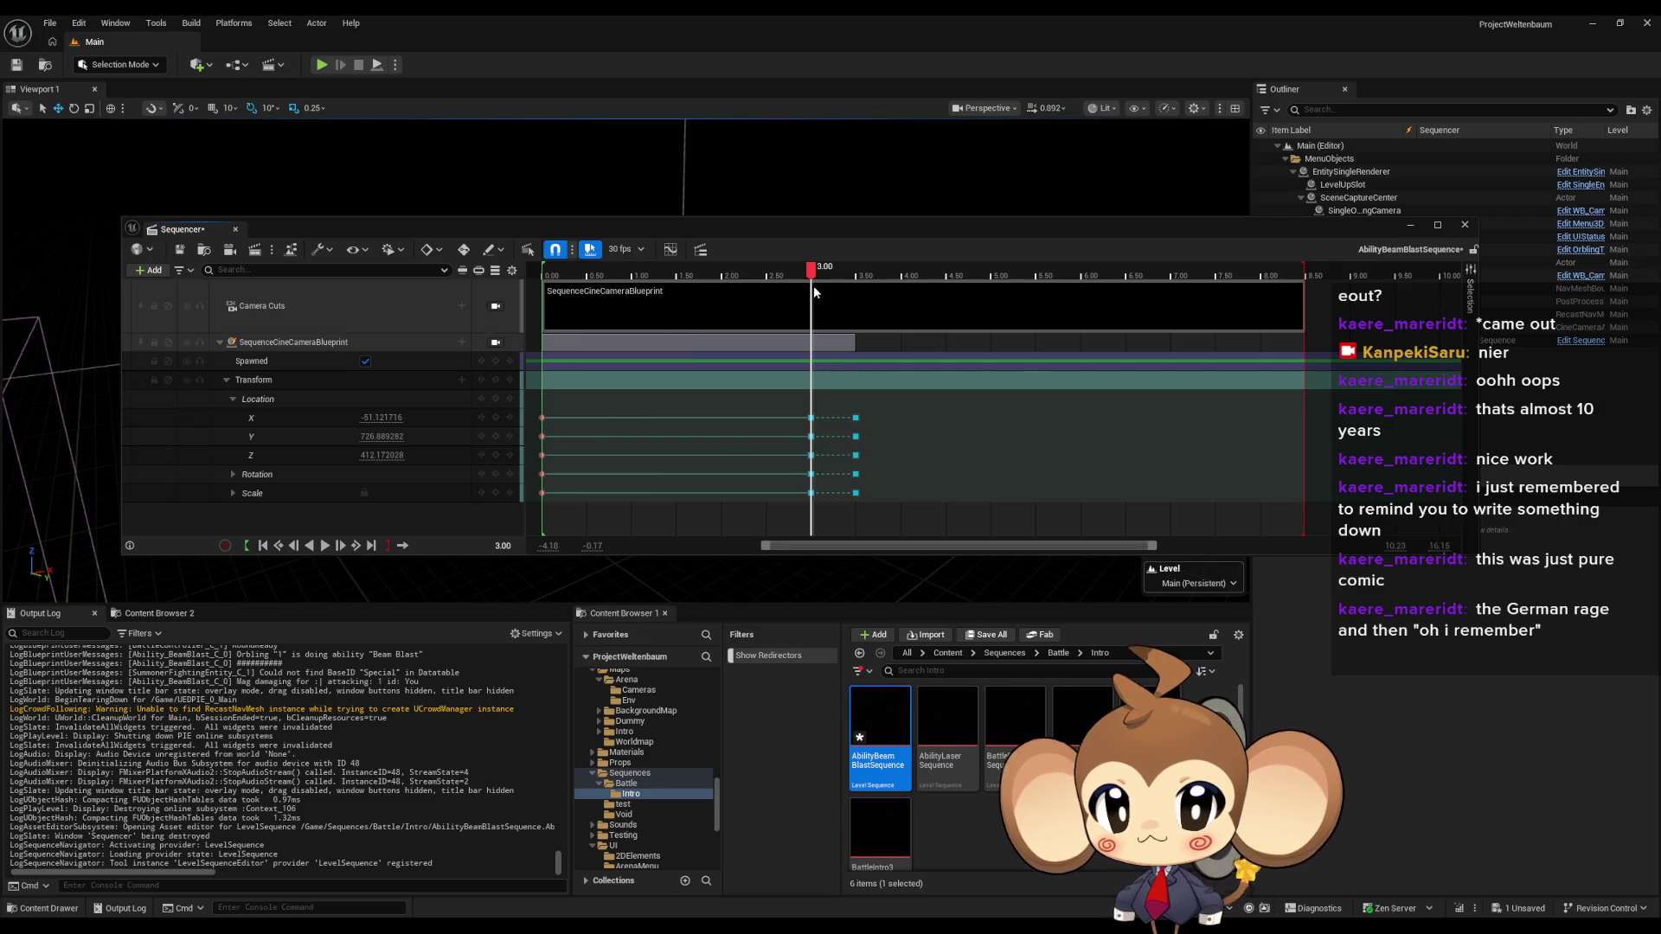
- At the 3.5 s key, confirm camera Location X -988.401489, Y 538.824829, Z 434.310852, then save the sequence
scroll(826, 421, up, 10)
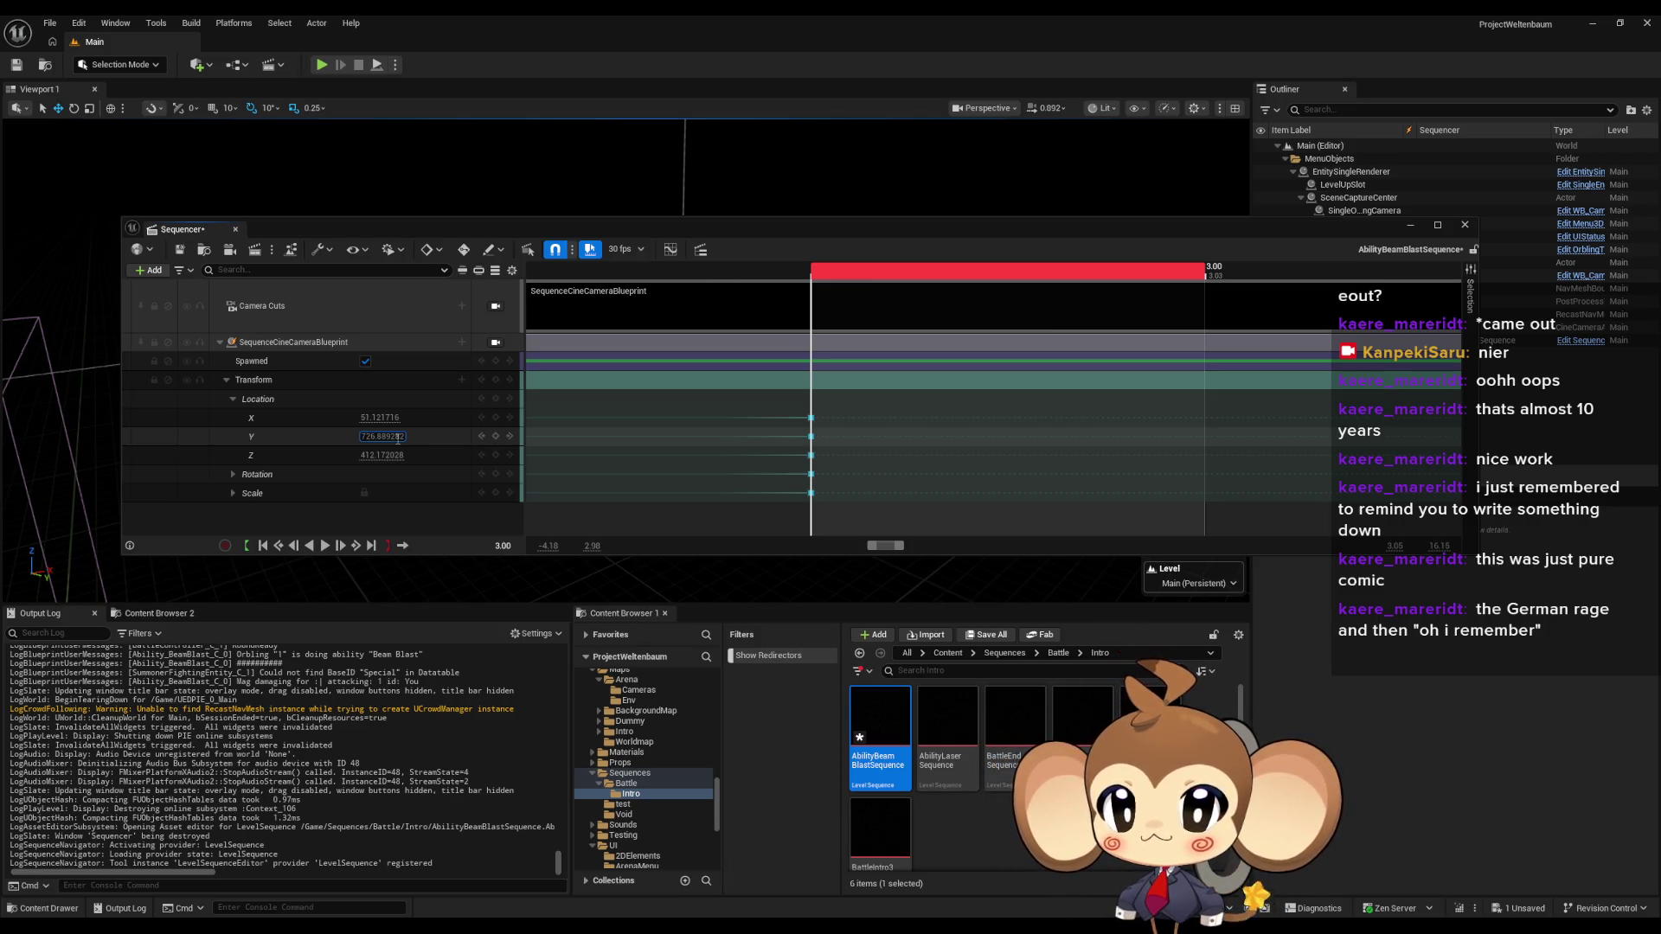
scroll(847, 297, up, 5)
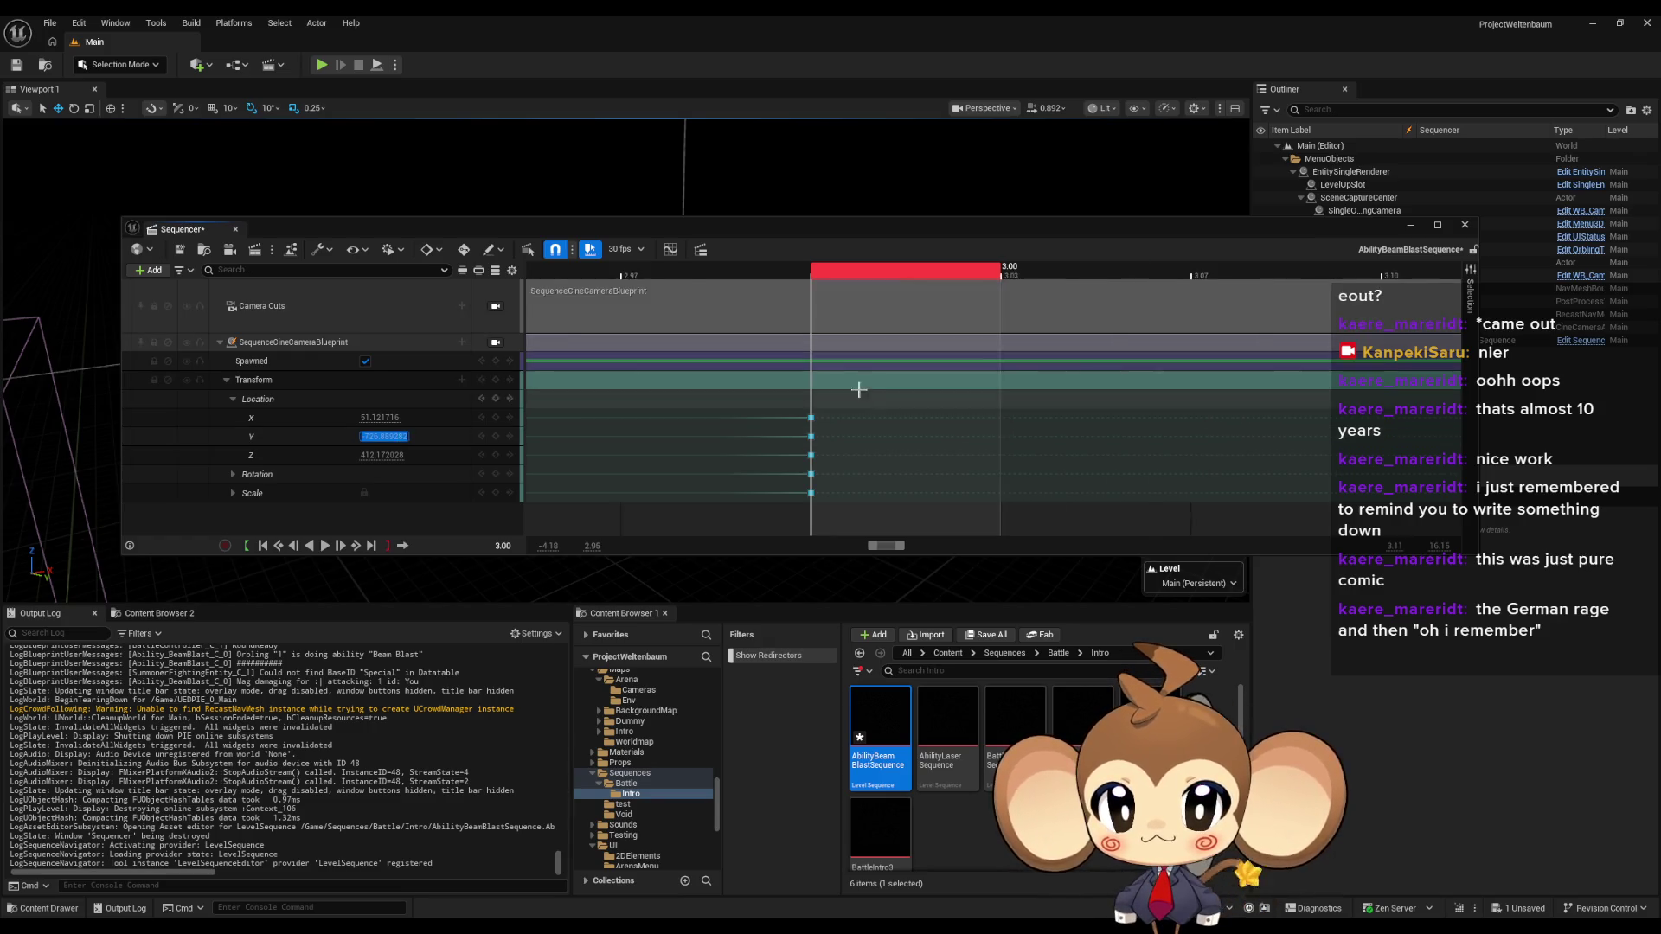
scroll(836, 332, down, 3)
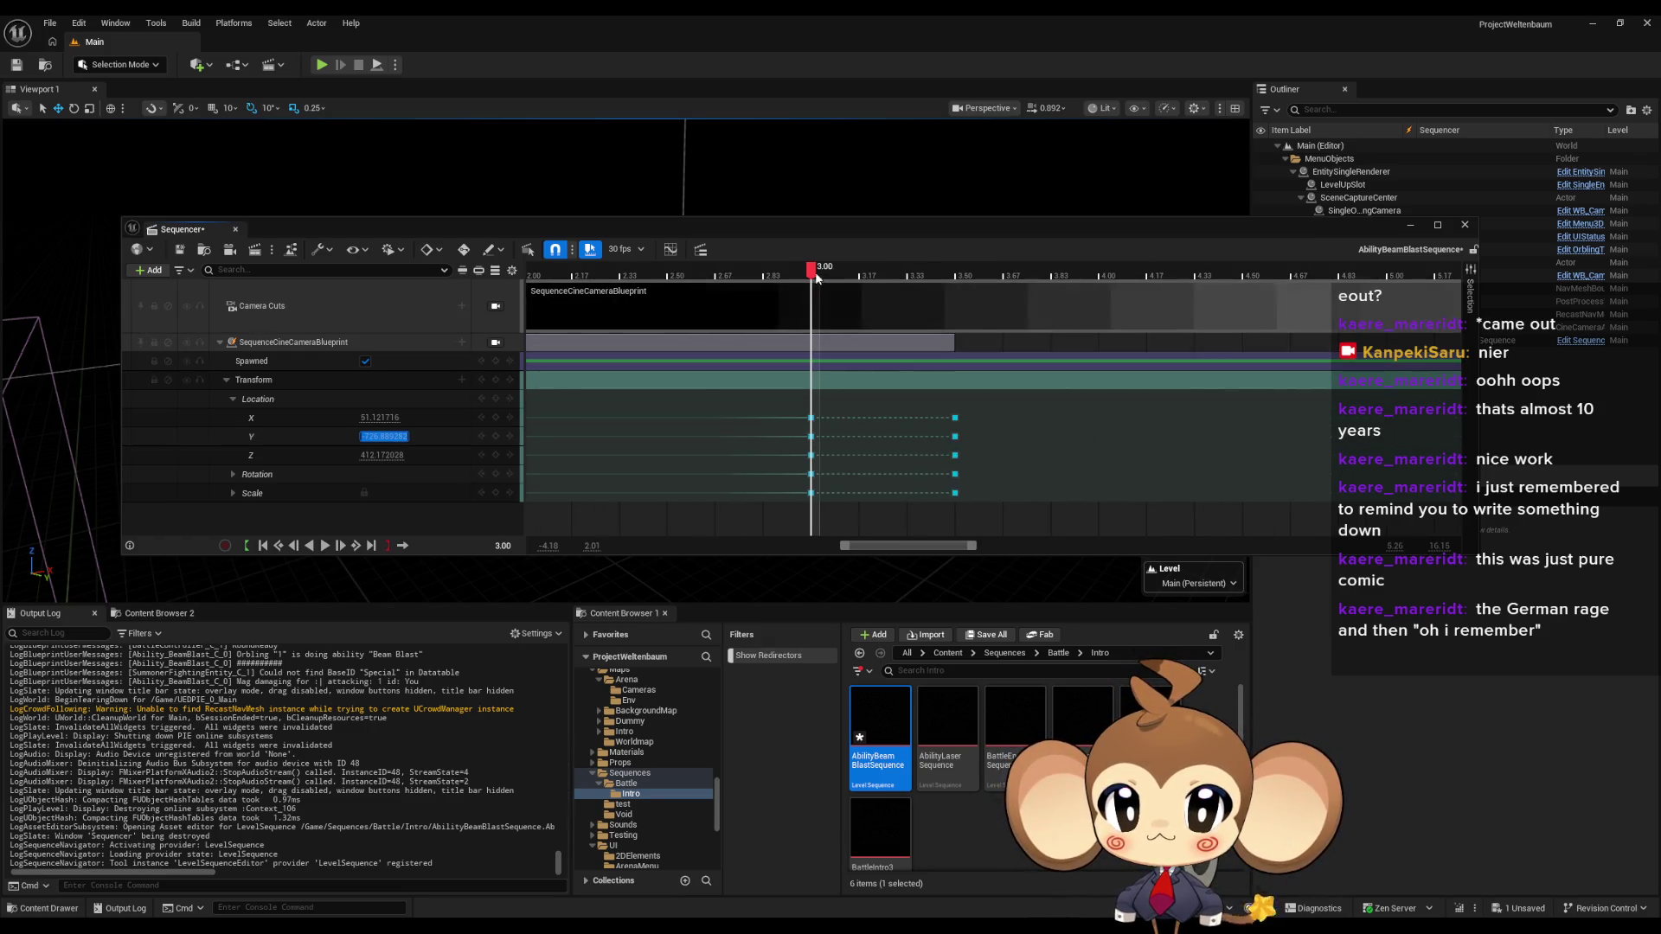
click(849, 275)
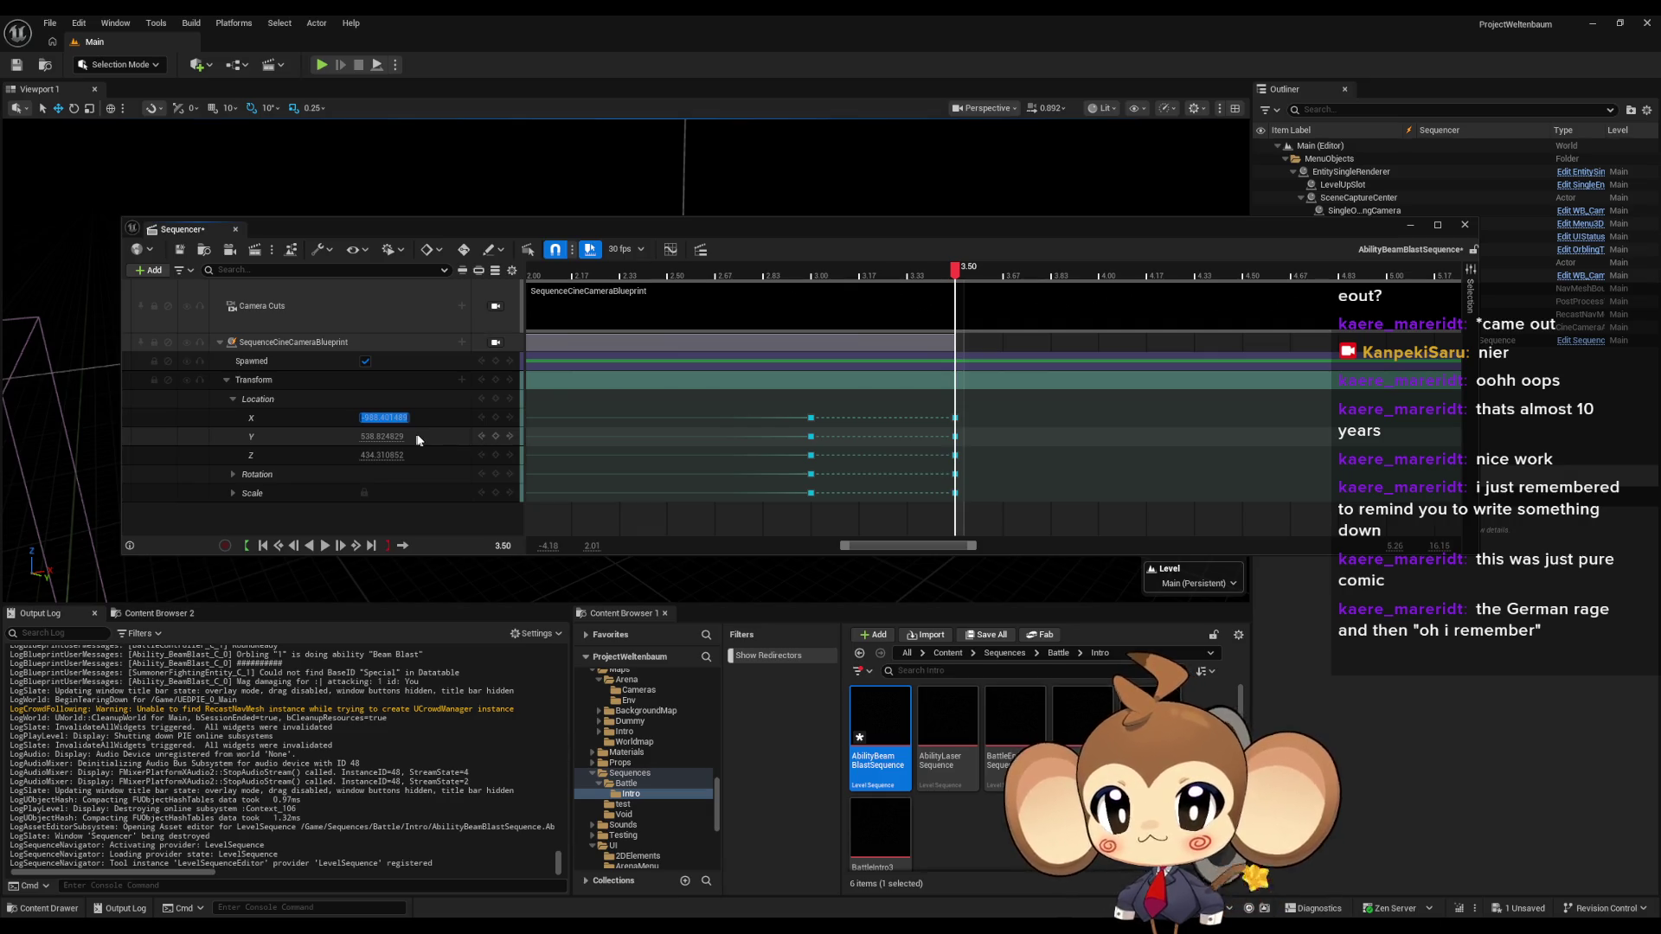
click(388, 439)
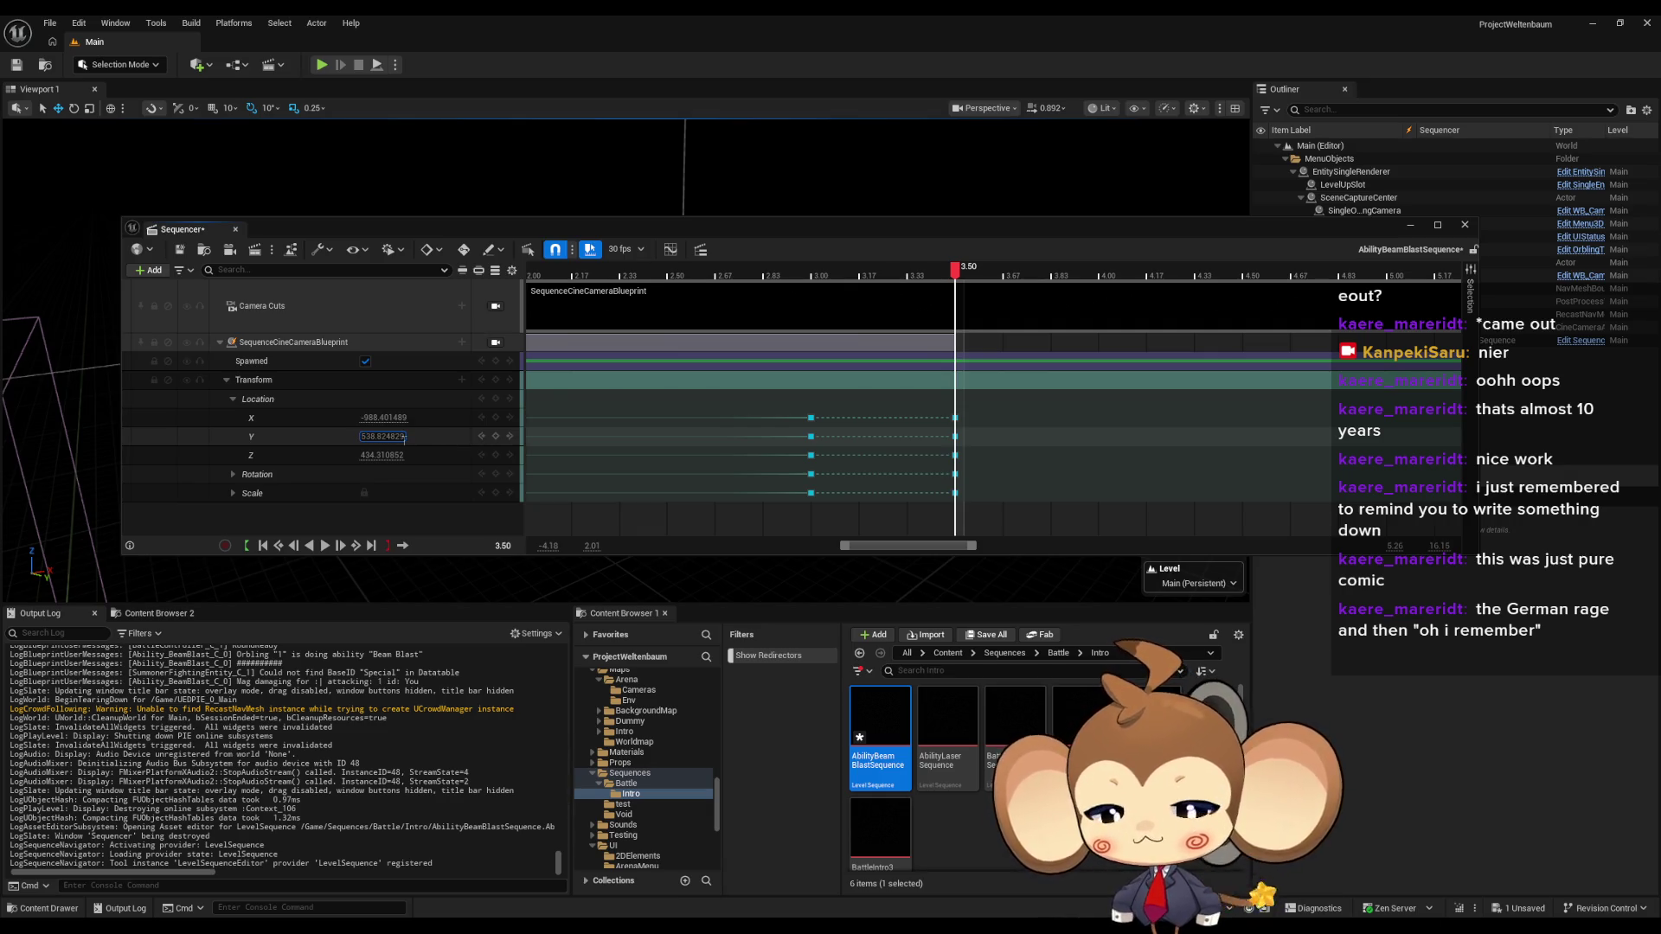
click(179, 249)
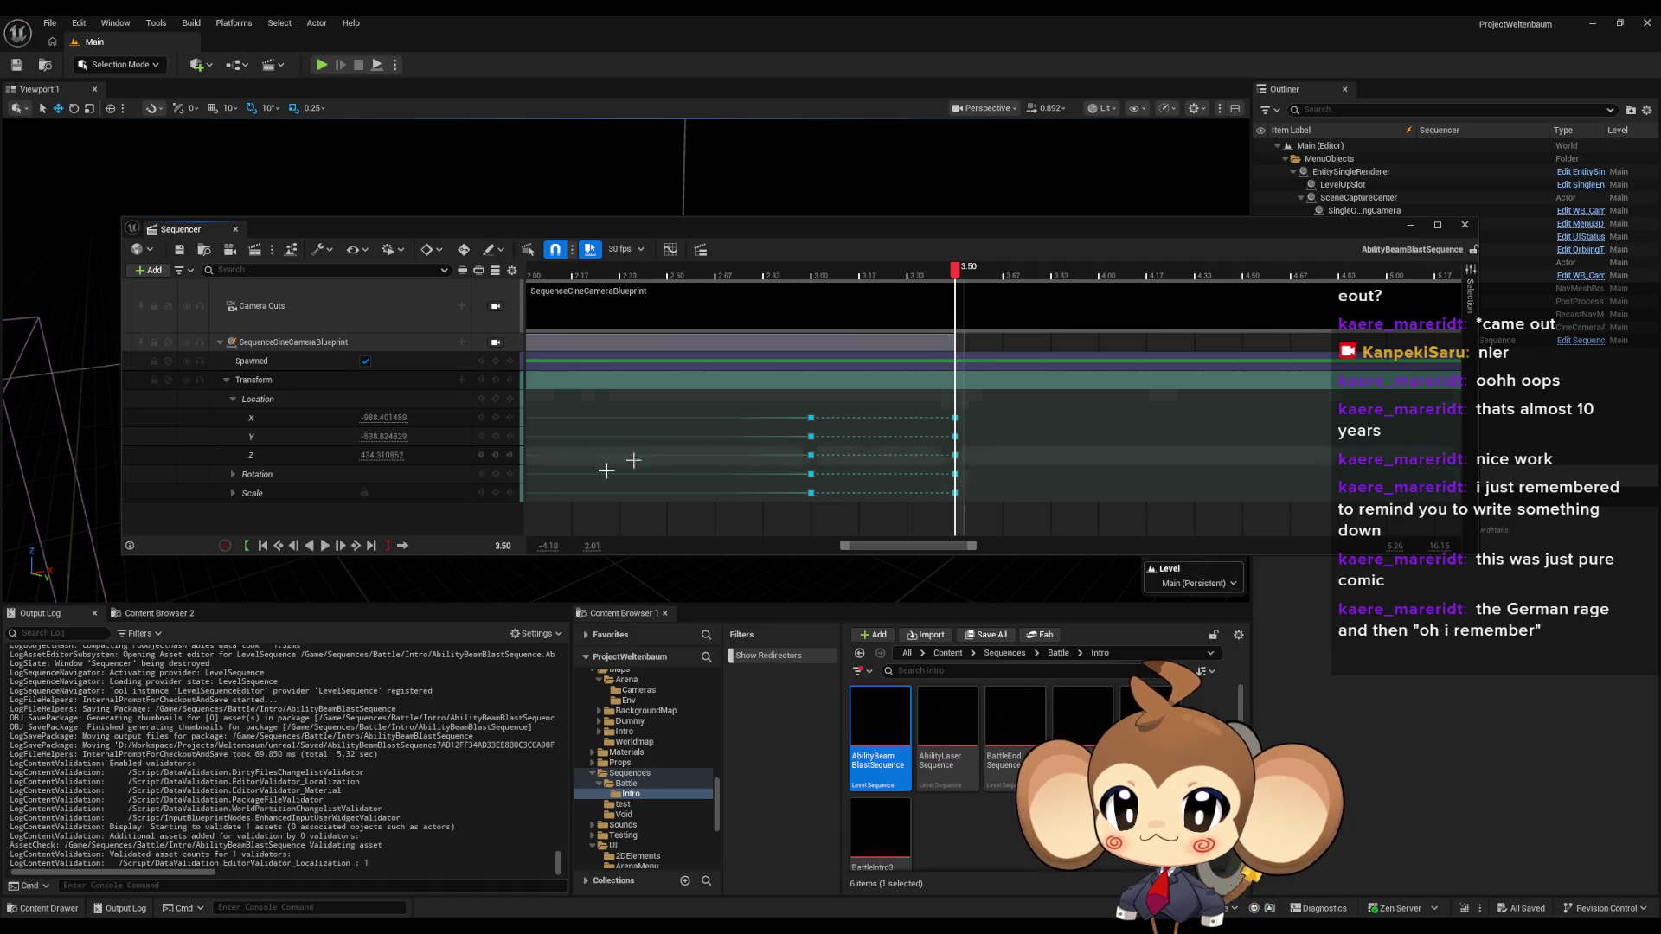
- Expand the camera's Rotation and flip the Yaw at the 0.00 key by 180°, giving 51.199997
click(232, 476)
scroll(338, 481, down, 1)
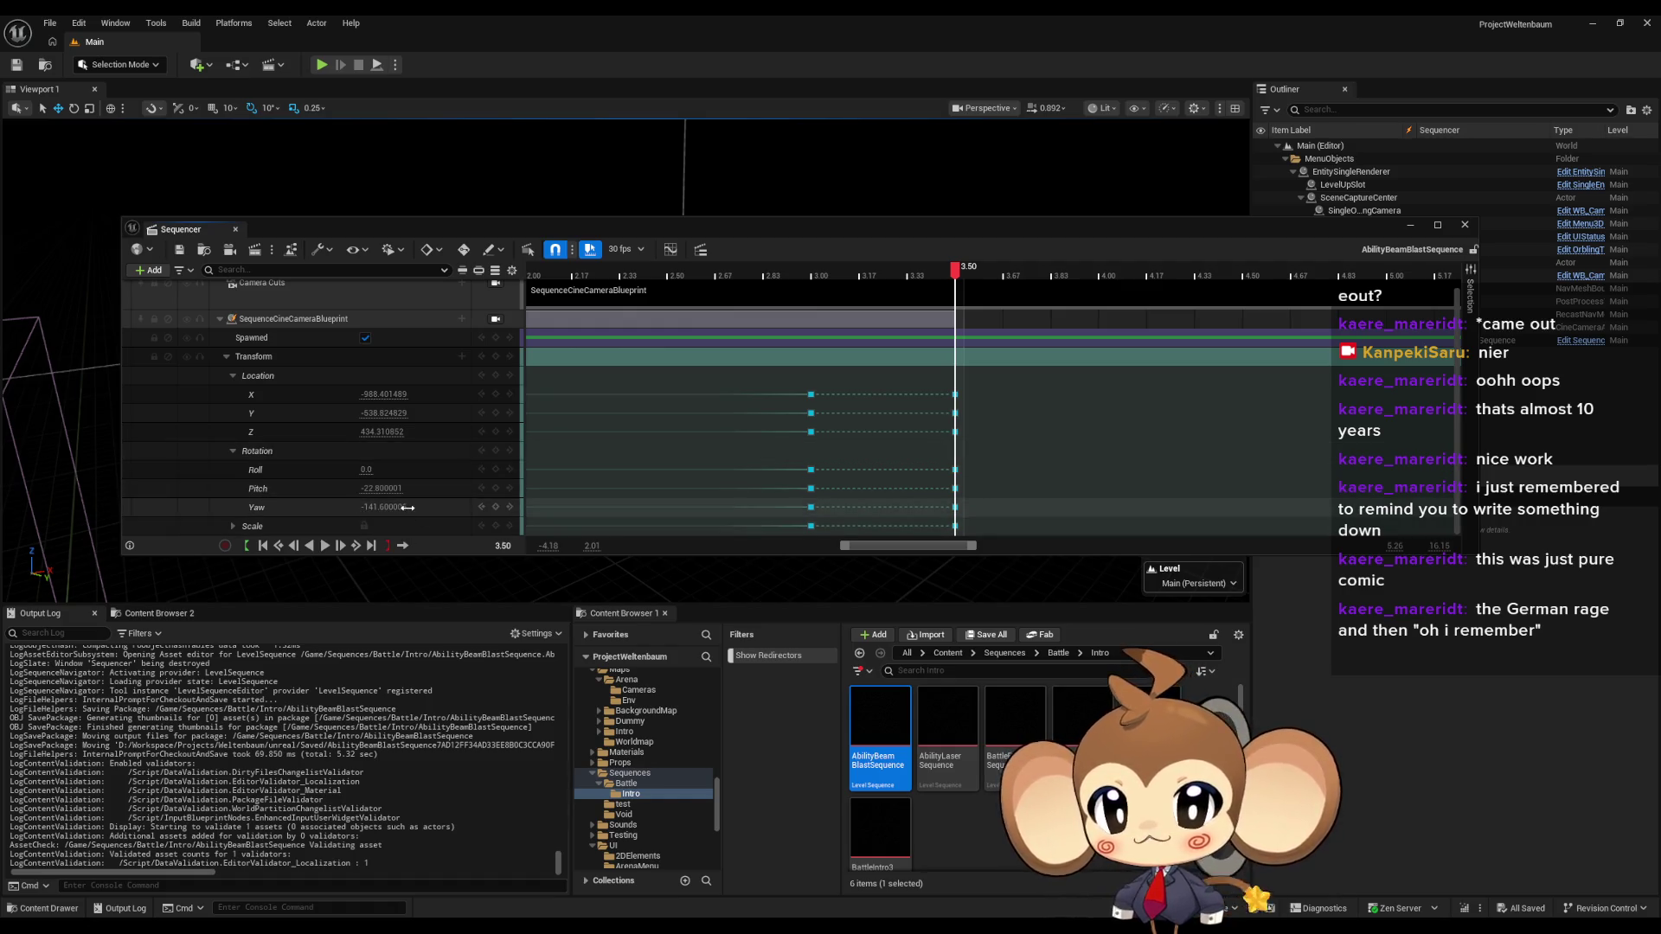
key(End)
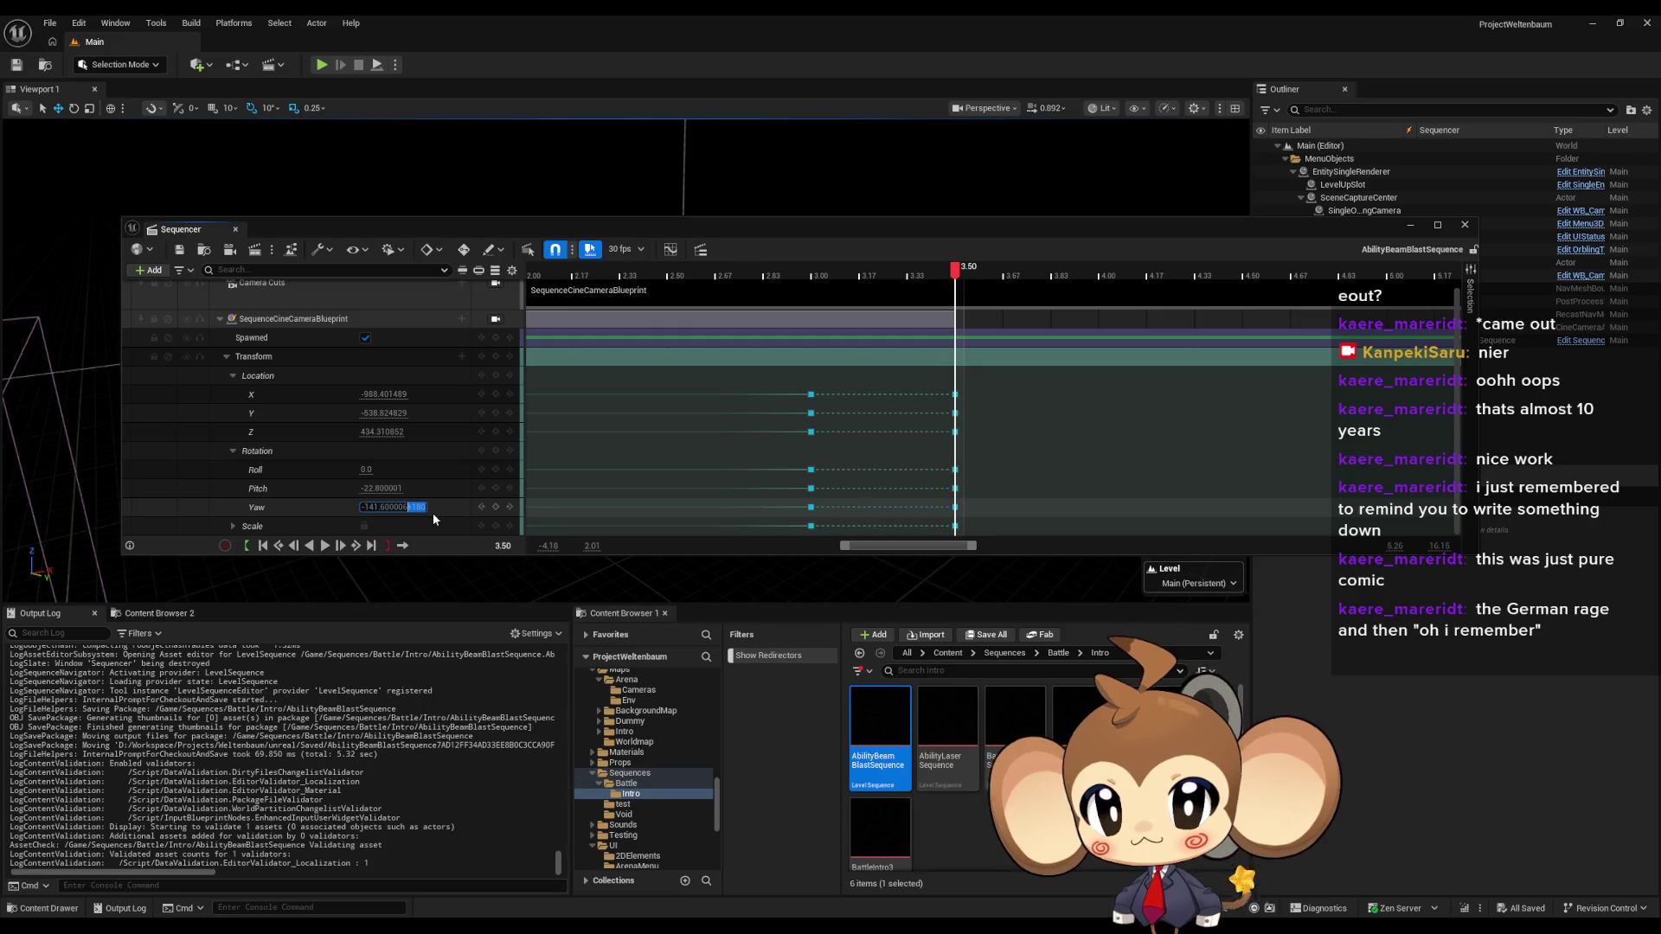
key(Return)
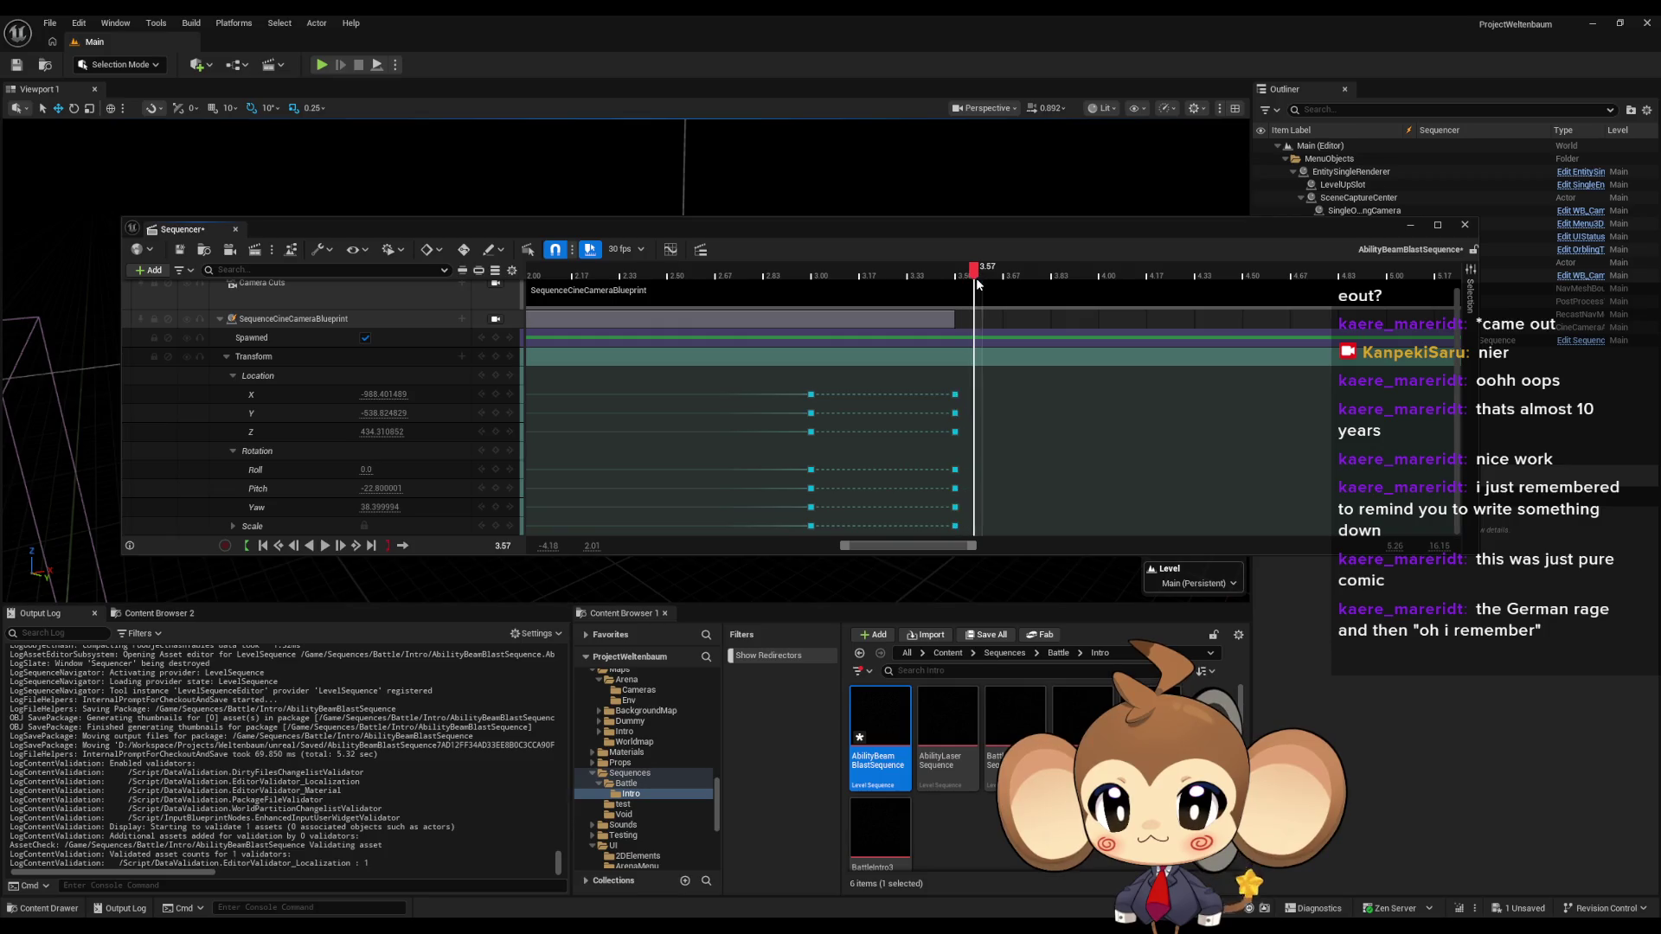
- Add +180 to the Yaw at the 3.00 s key (now 50.800003), then save and close the Sequencer
click(801, 272)
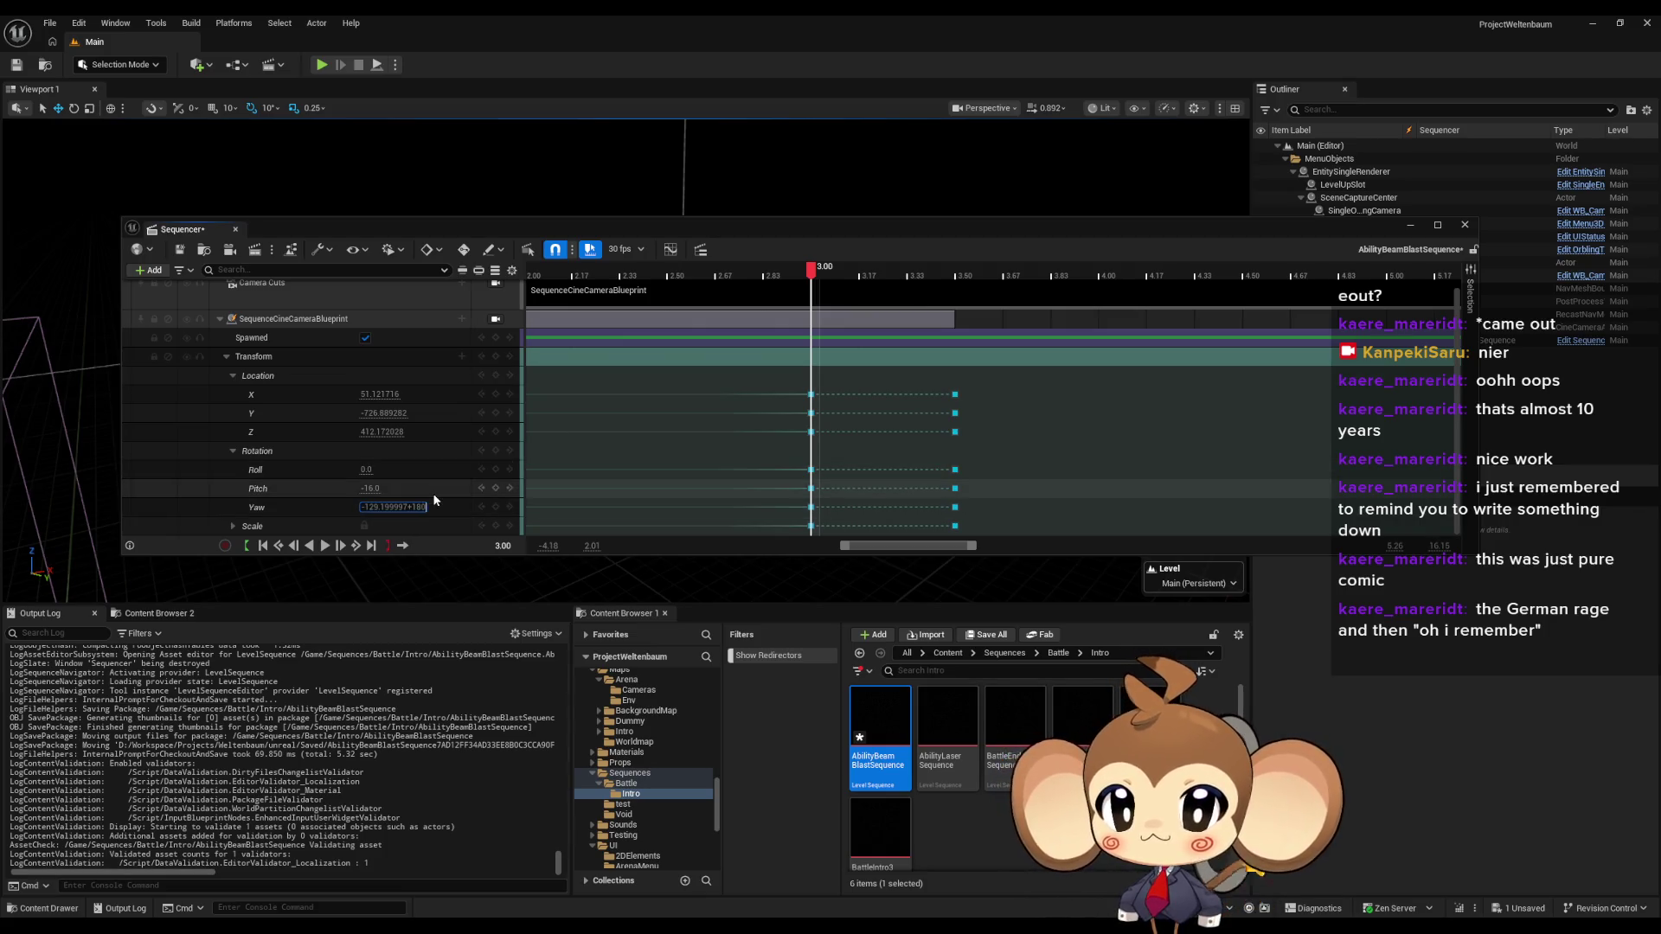
scroll(735, 416, down, 5)
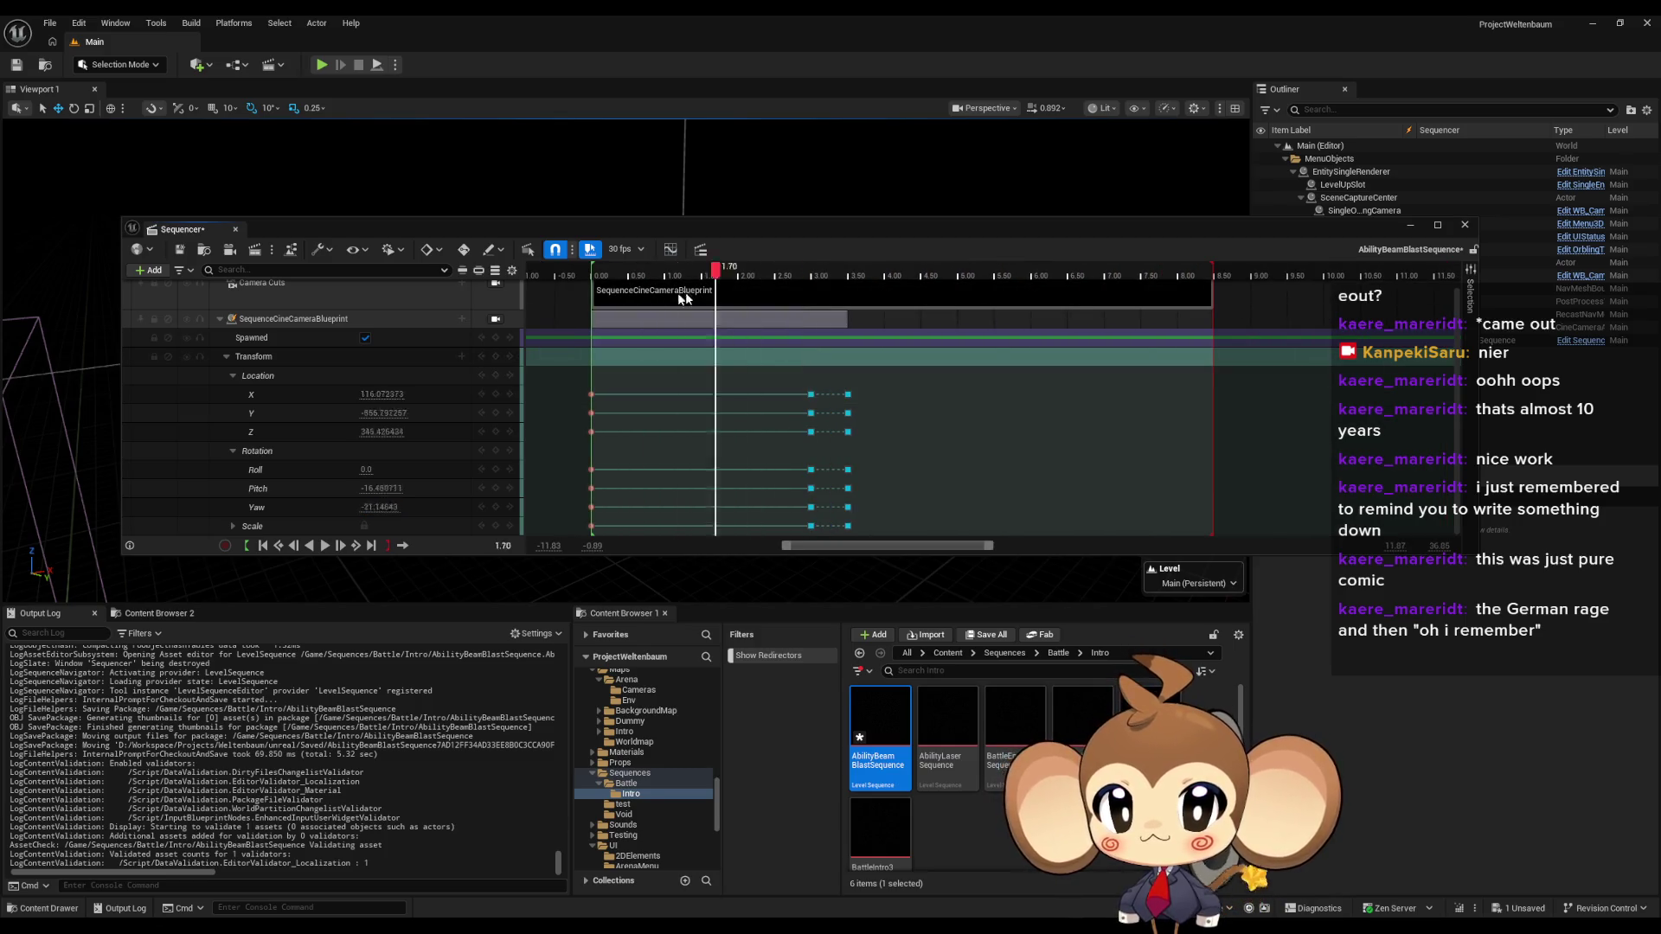
scroll(593, 317, up, 10)
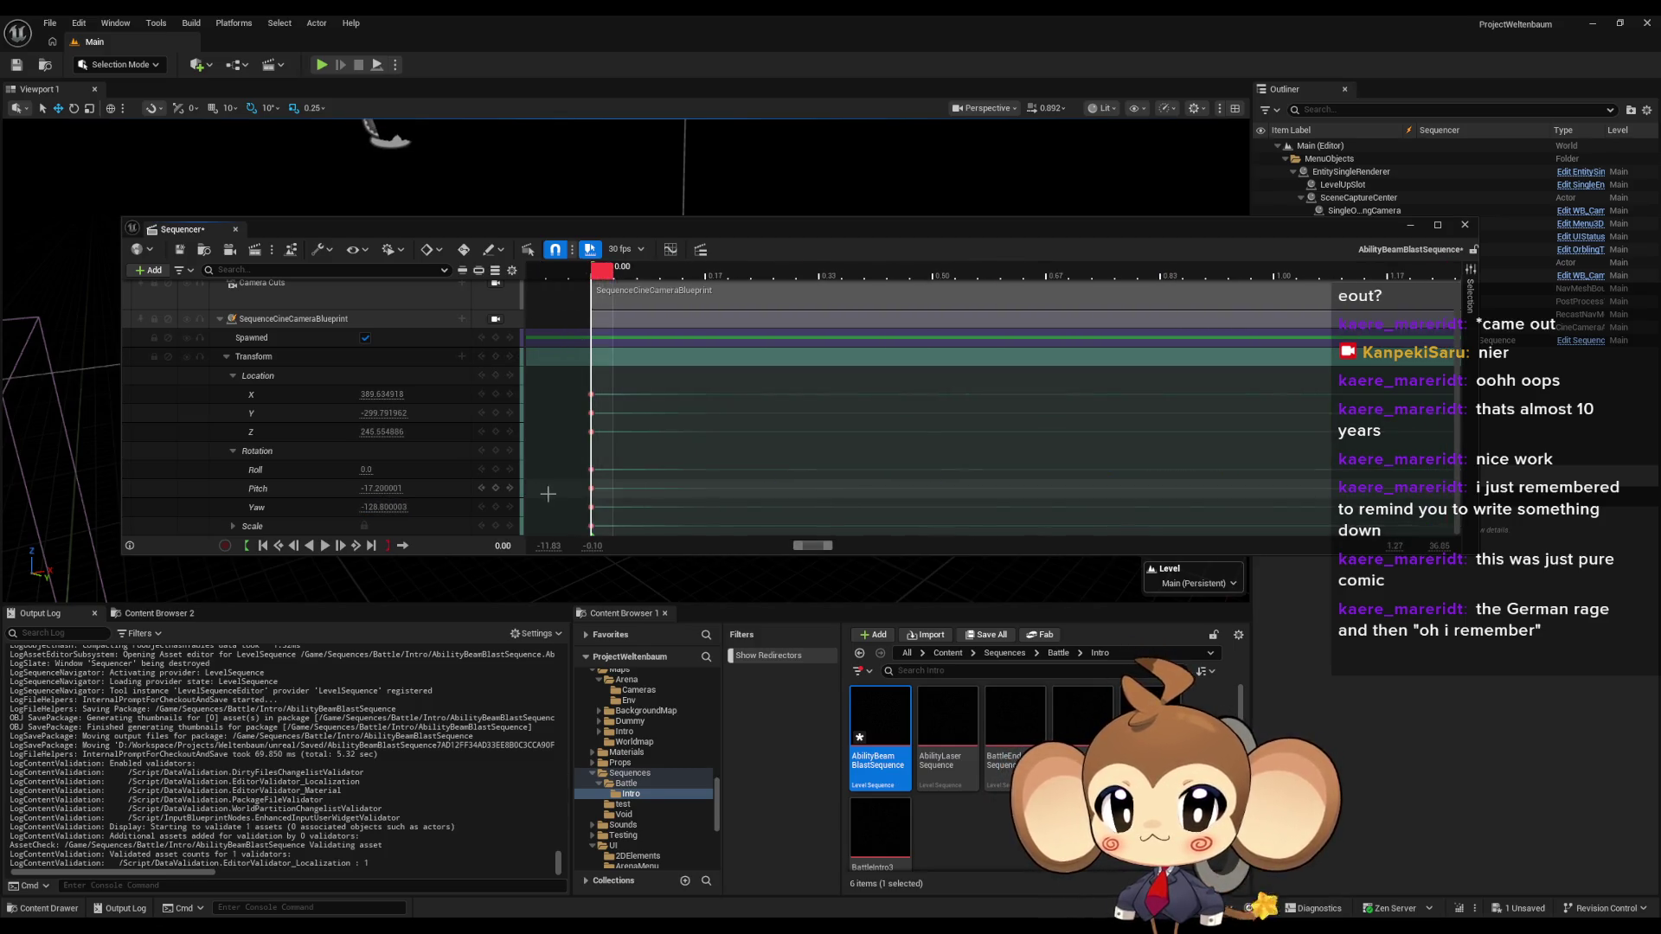
click(393, 511)
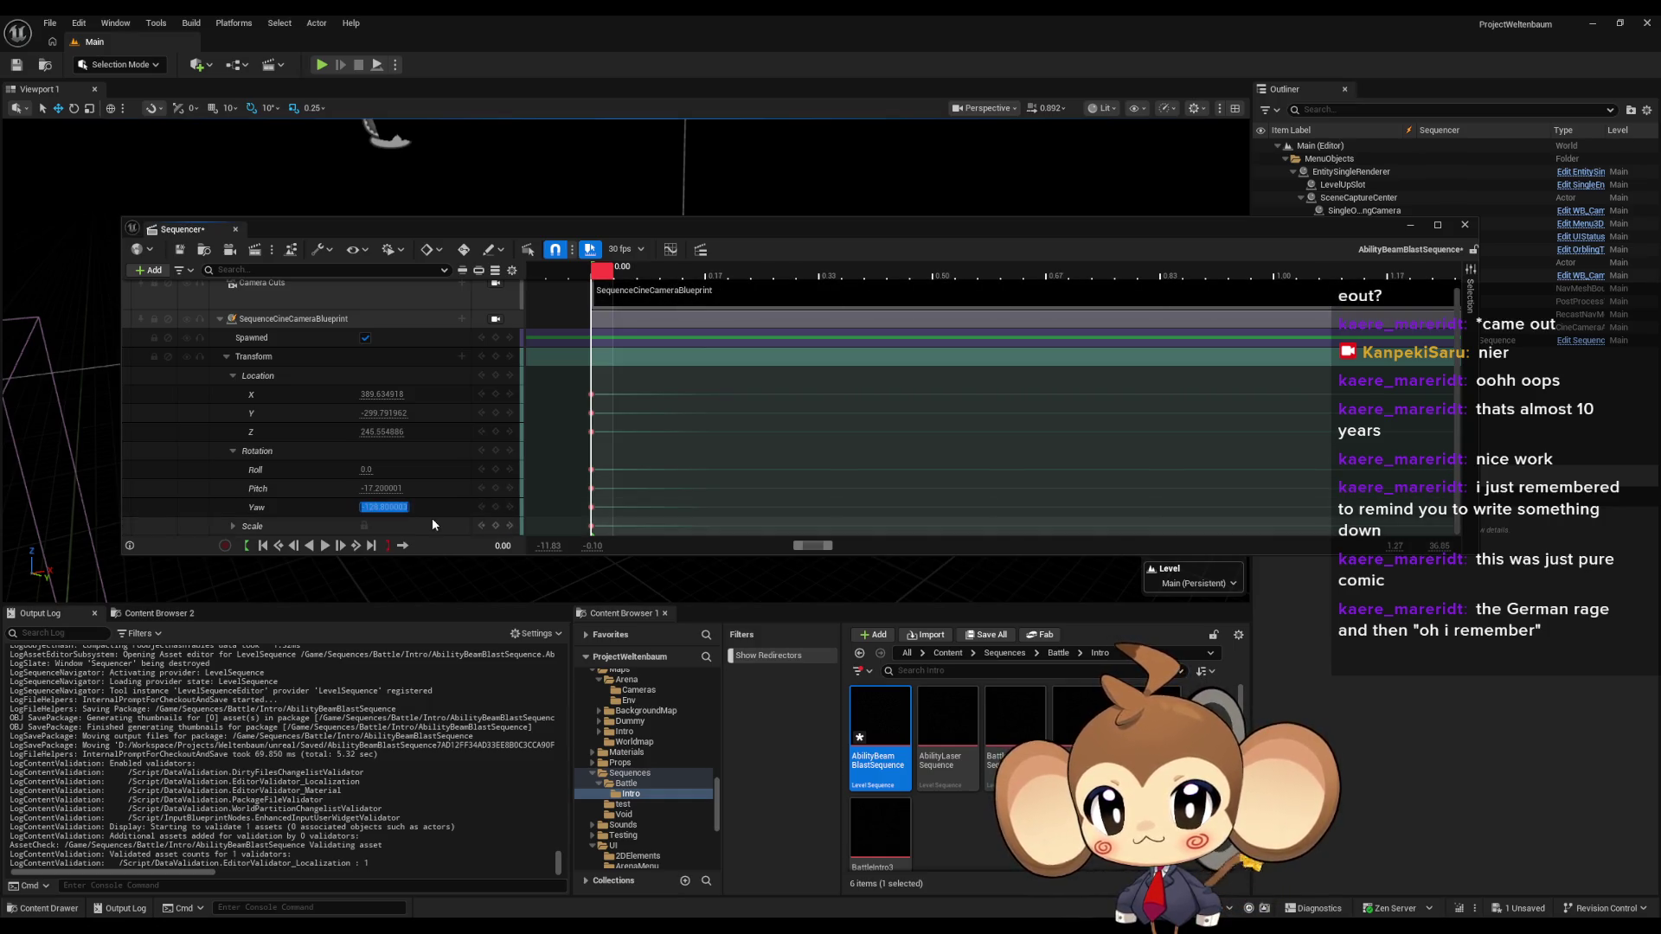
key(End)
text(+180)
key(Return)
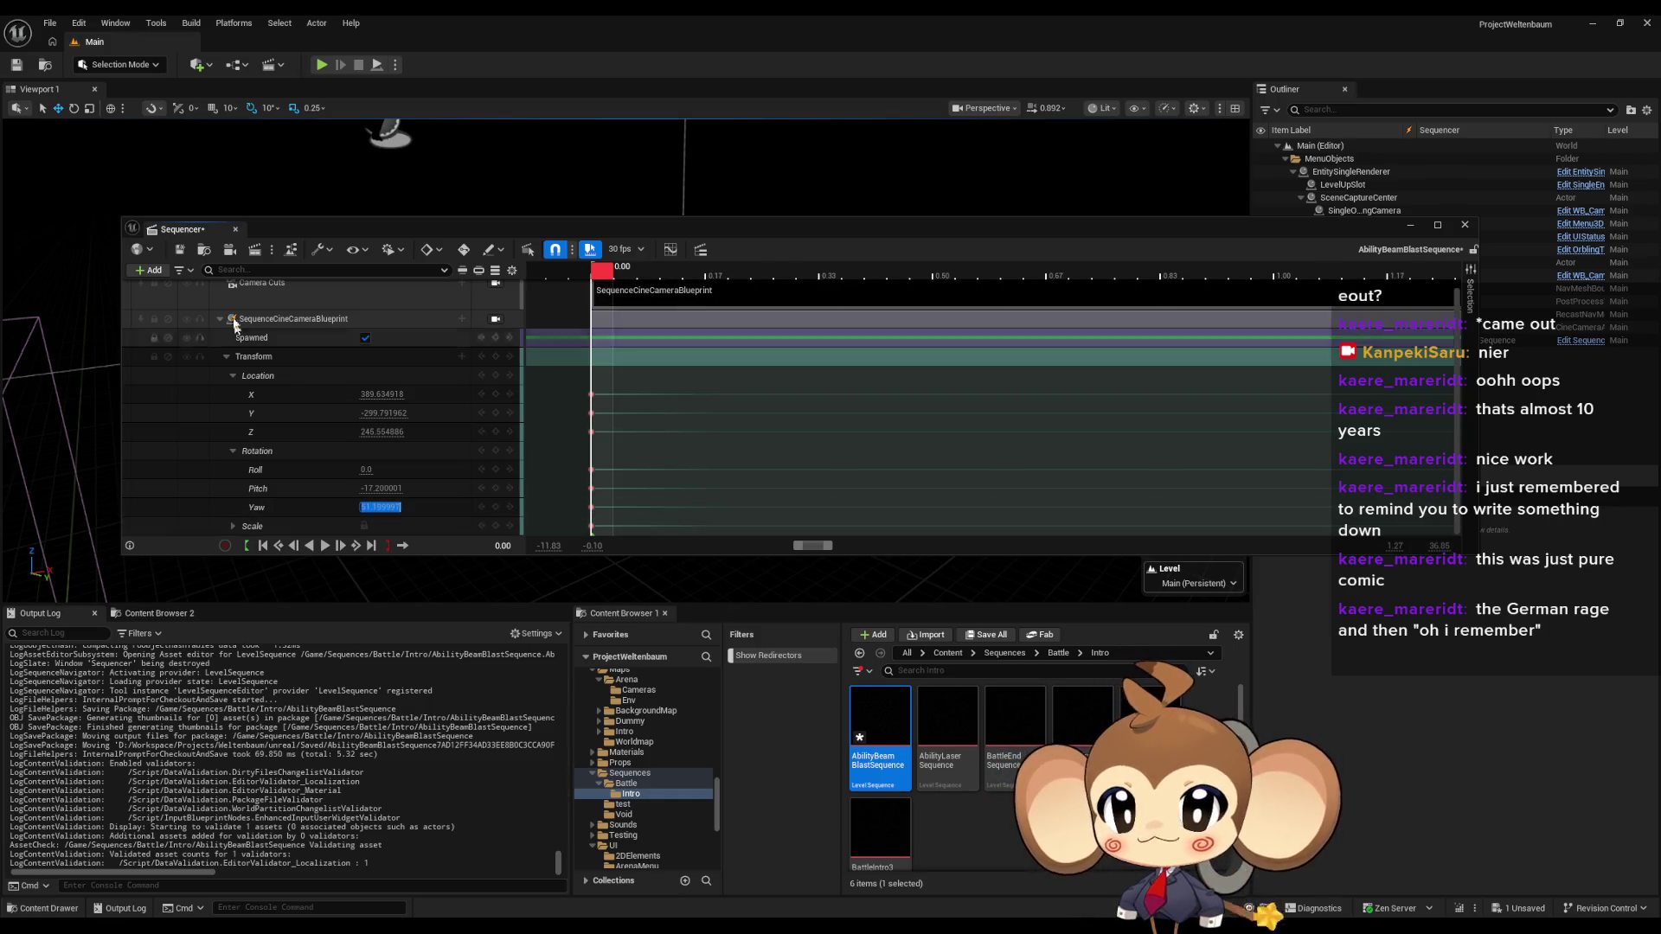
key(ctrl+s)
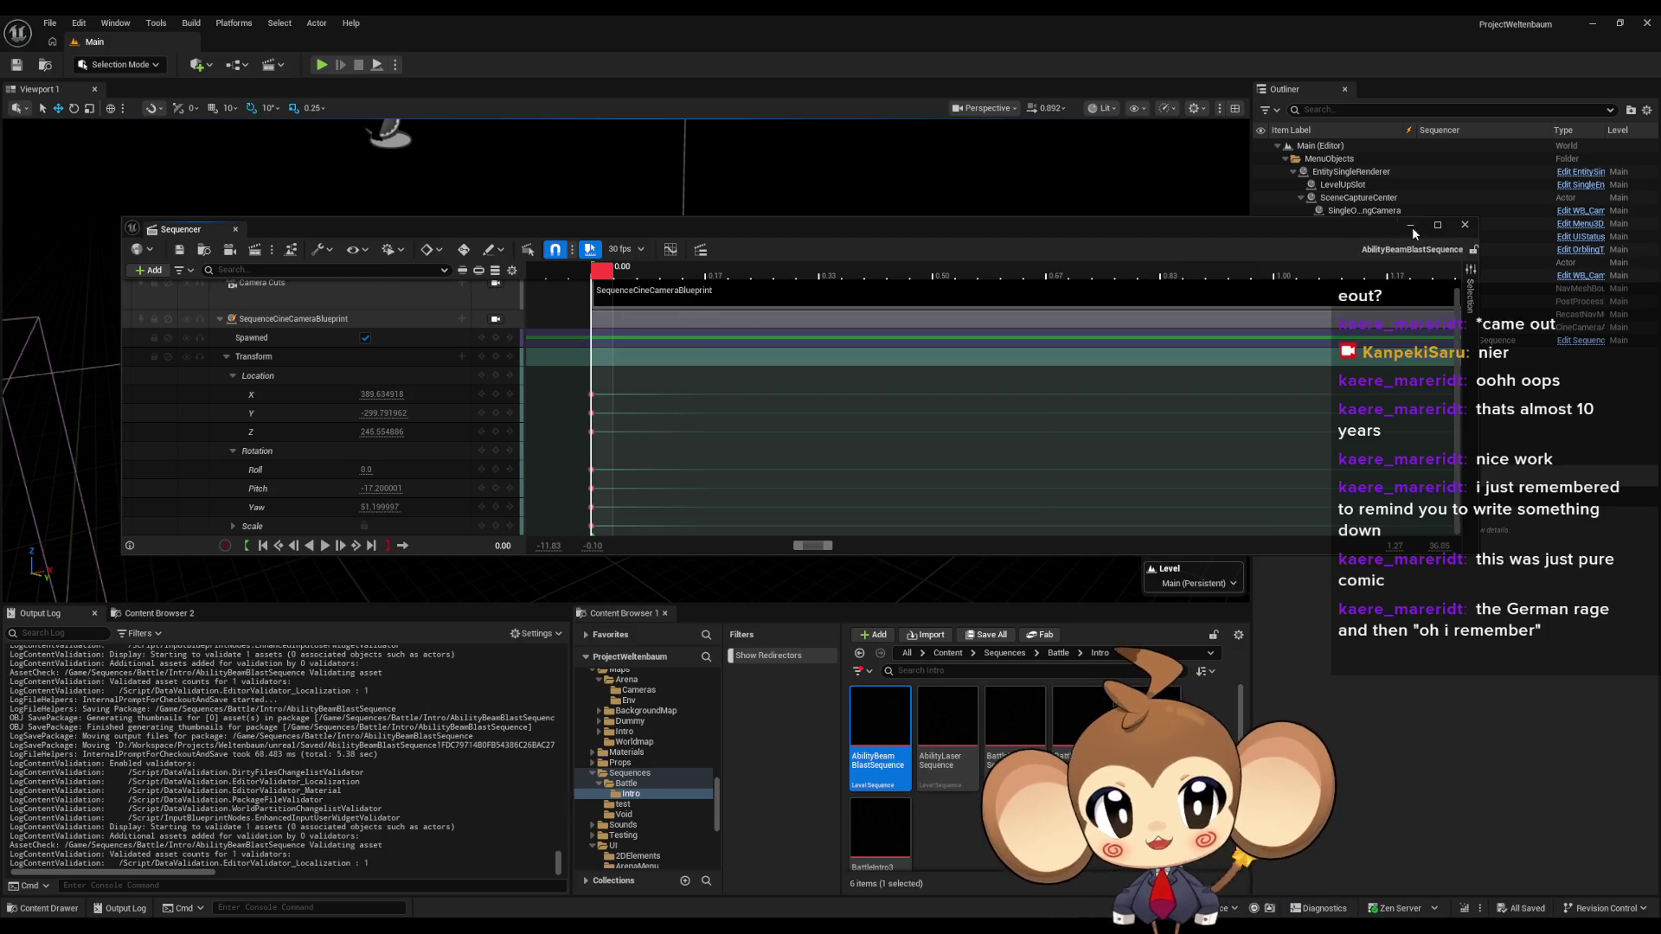
click(1412, 227)
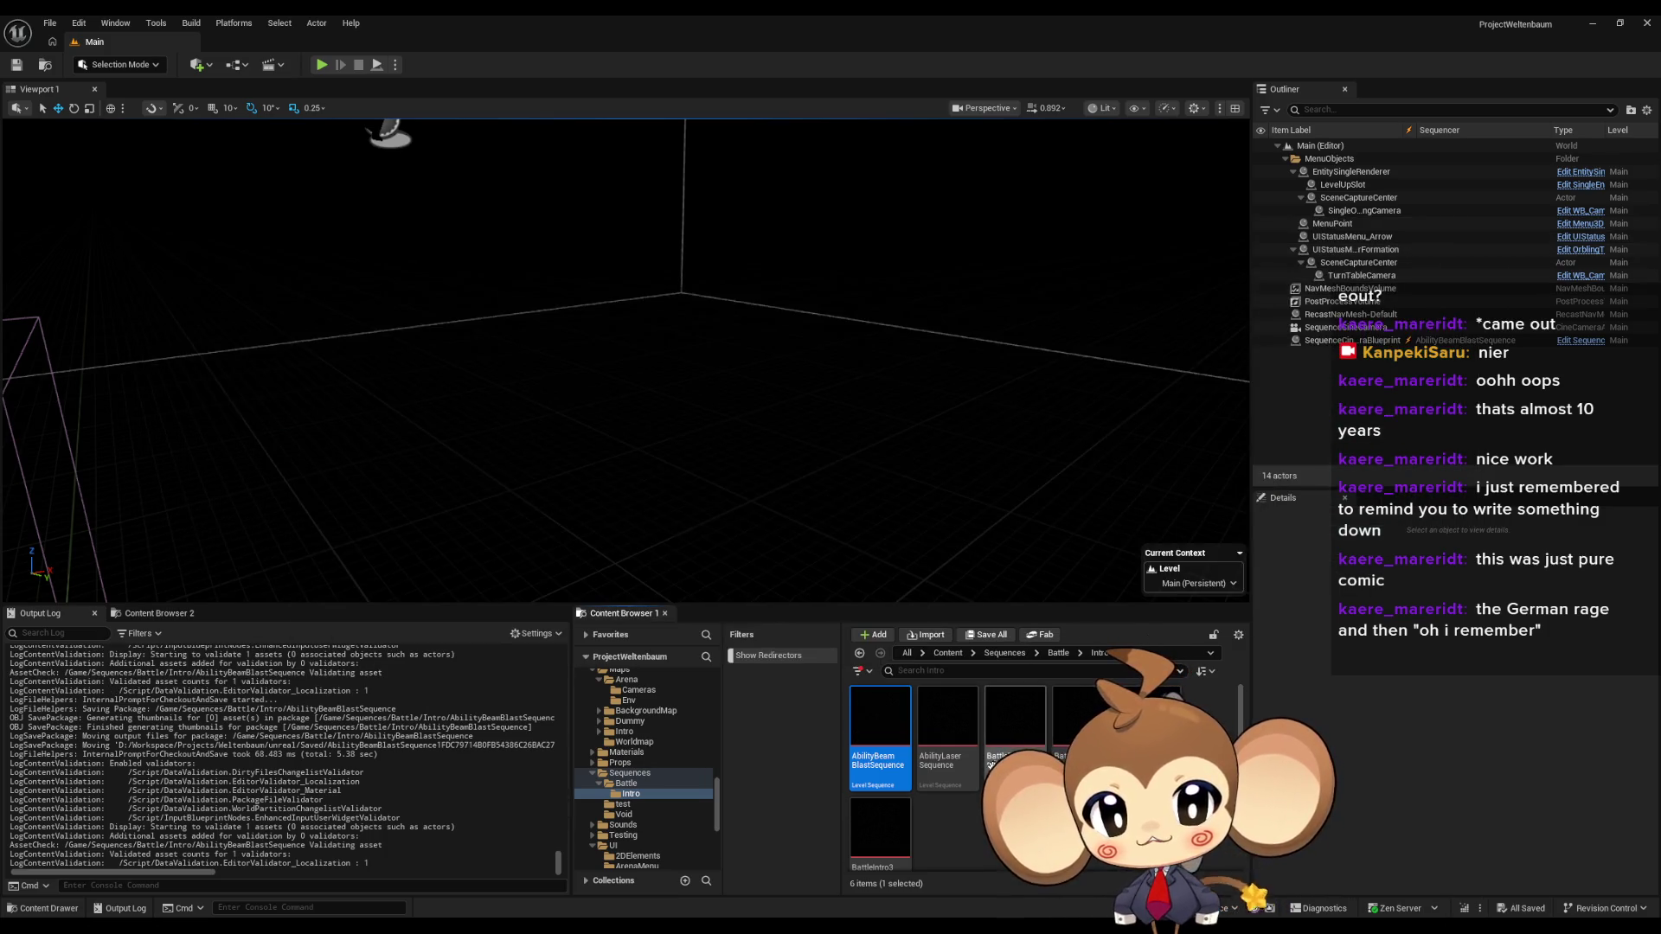
- Return to the Content root folder and launch a Play In Editor session of the Main level
click(949, 654)
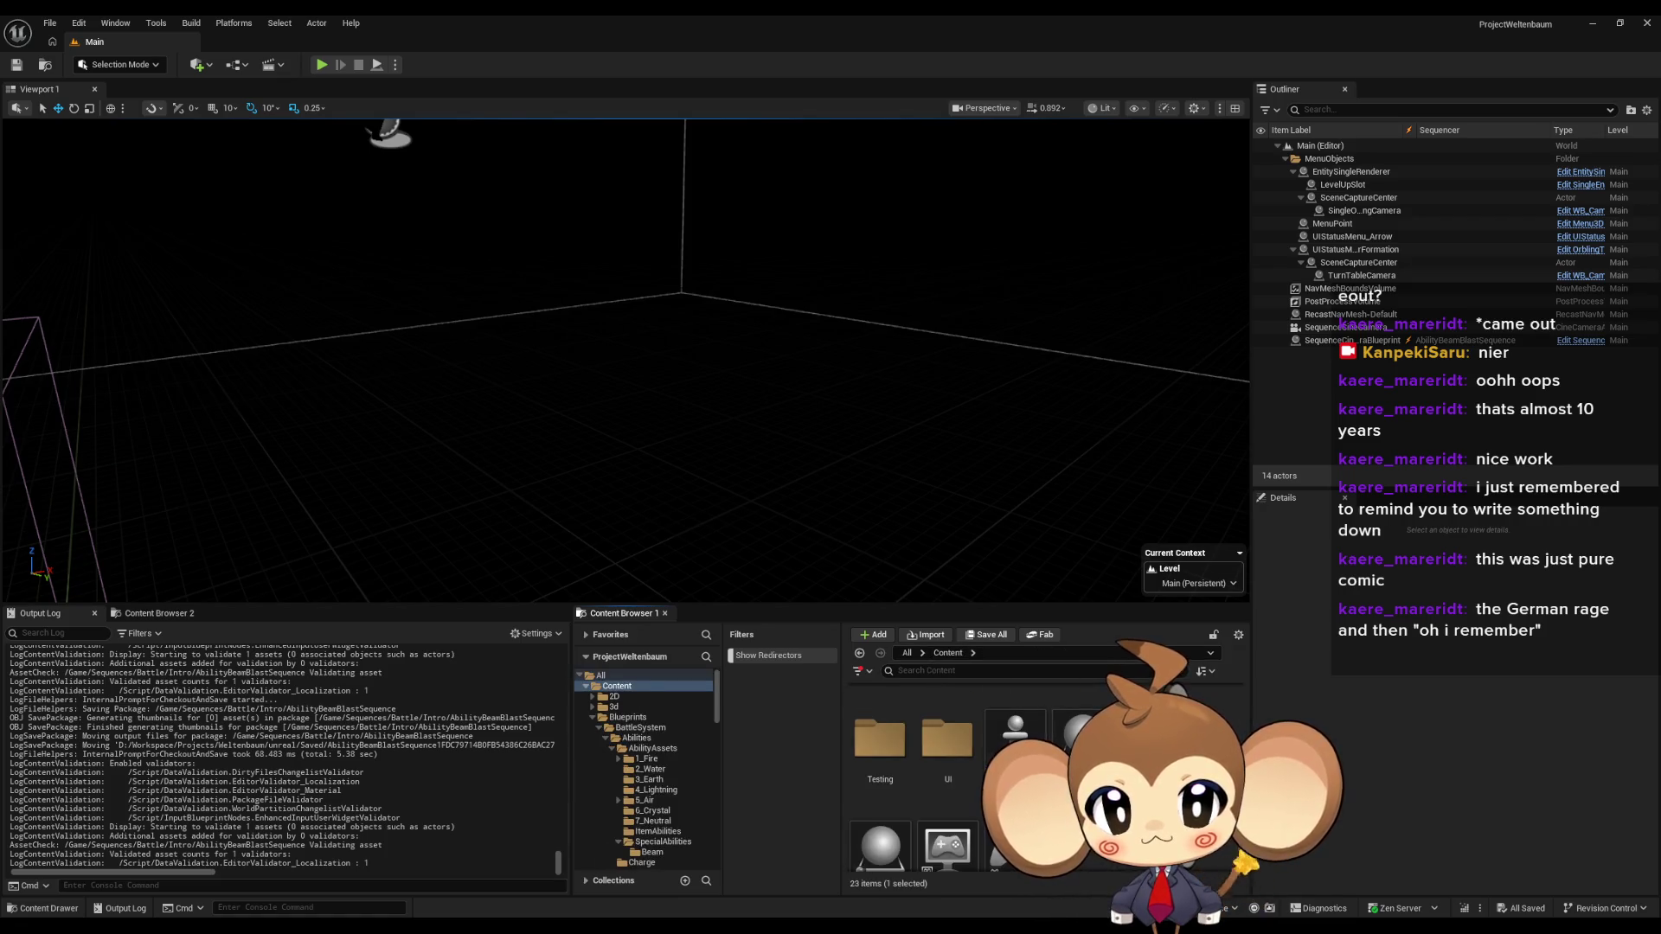
click(322, 65)
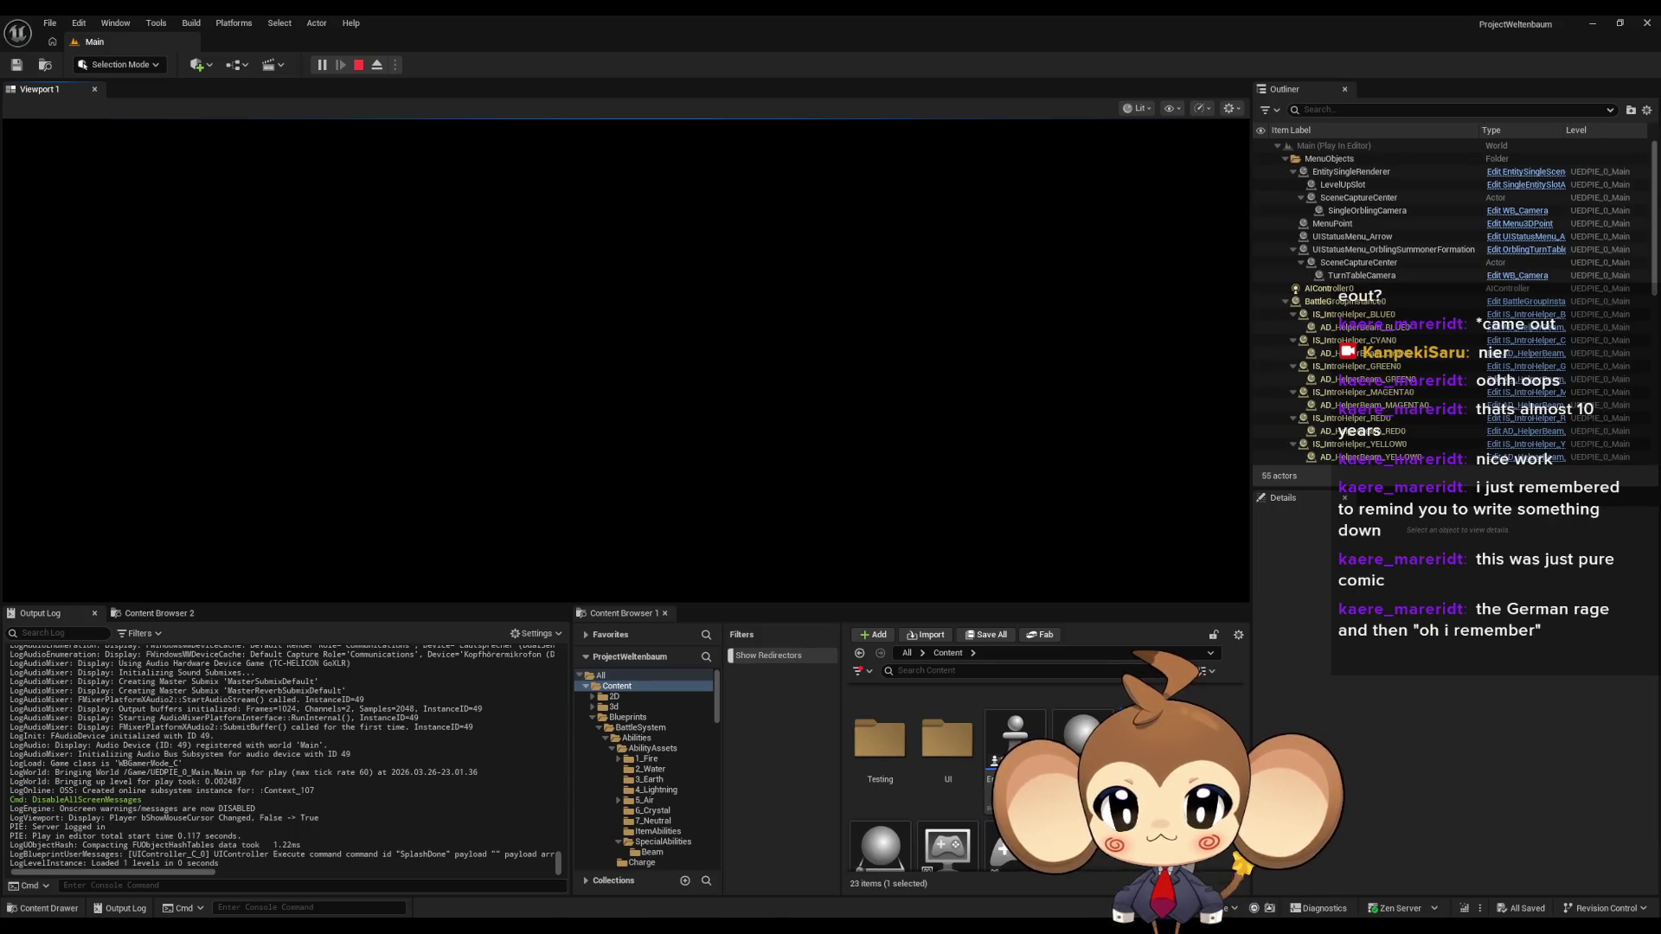